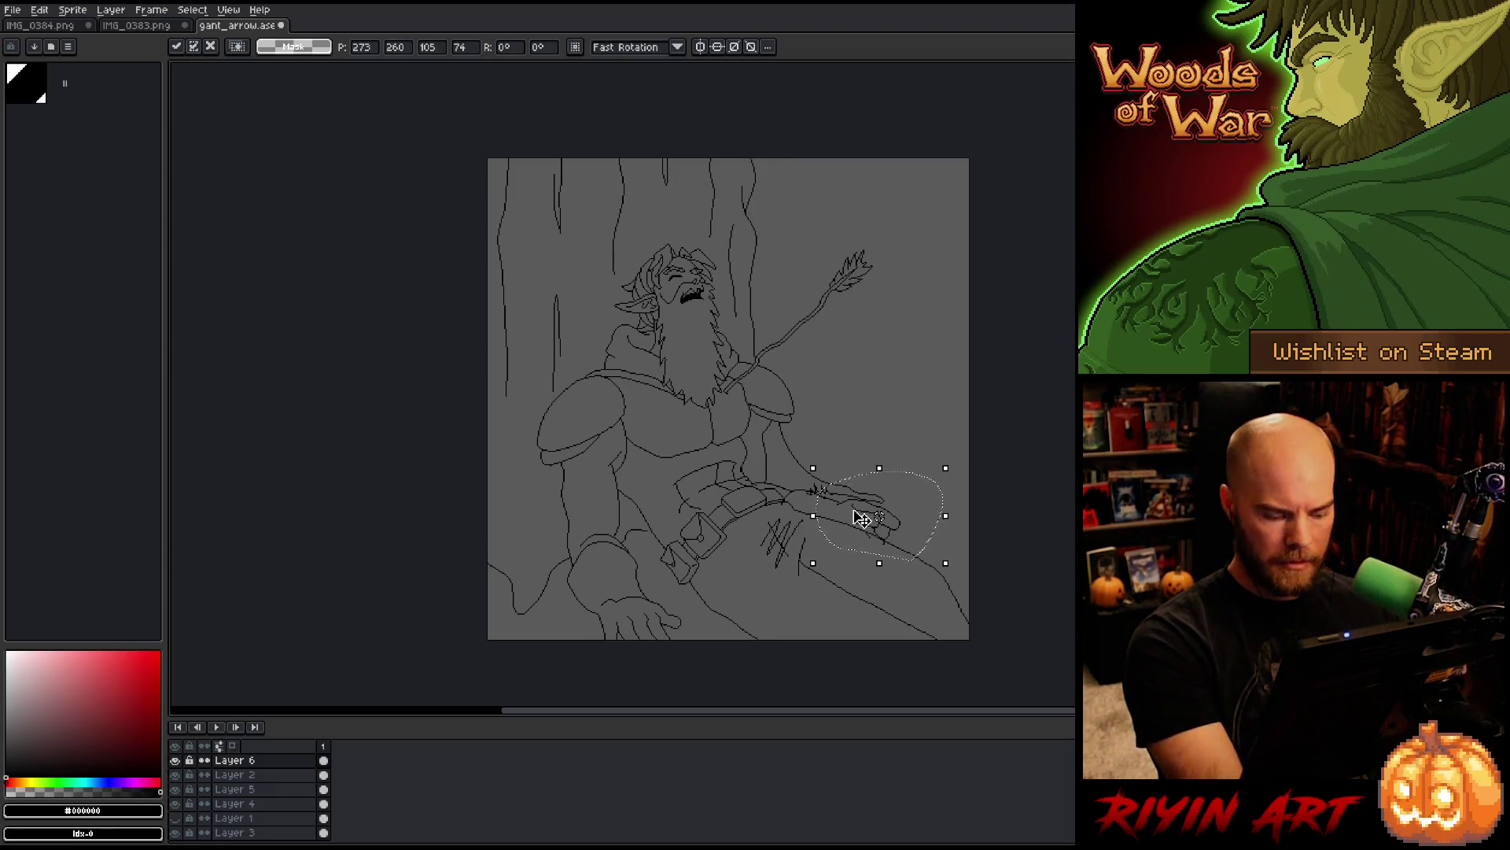
# Step: Drop the moved hand section, deselect, view the whole sprite, and start lassoing the lower belt
pyautogui.hotkey('ctrl', 'd')
pyautogui.scroll(1, 645, 482)
pyautogui.scroll(1, 646, 482)
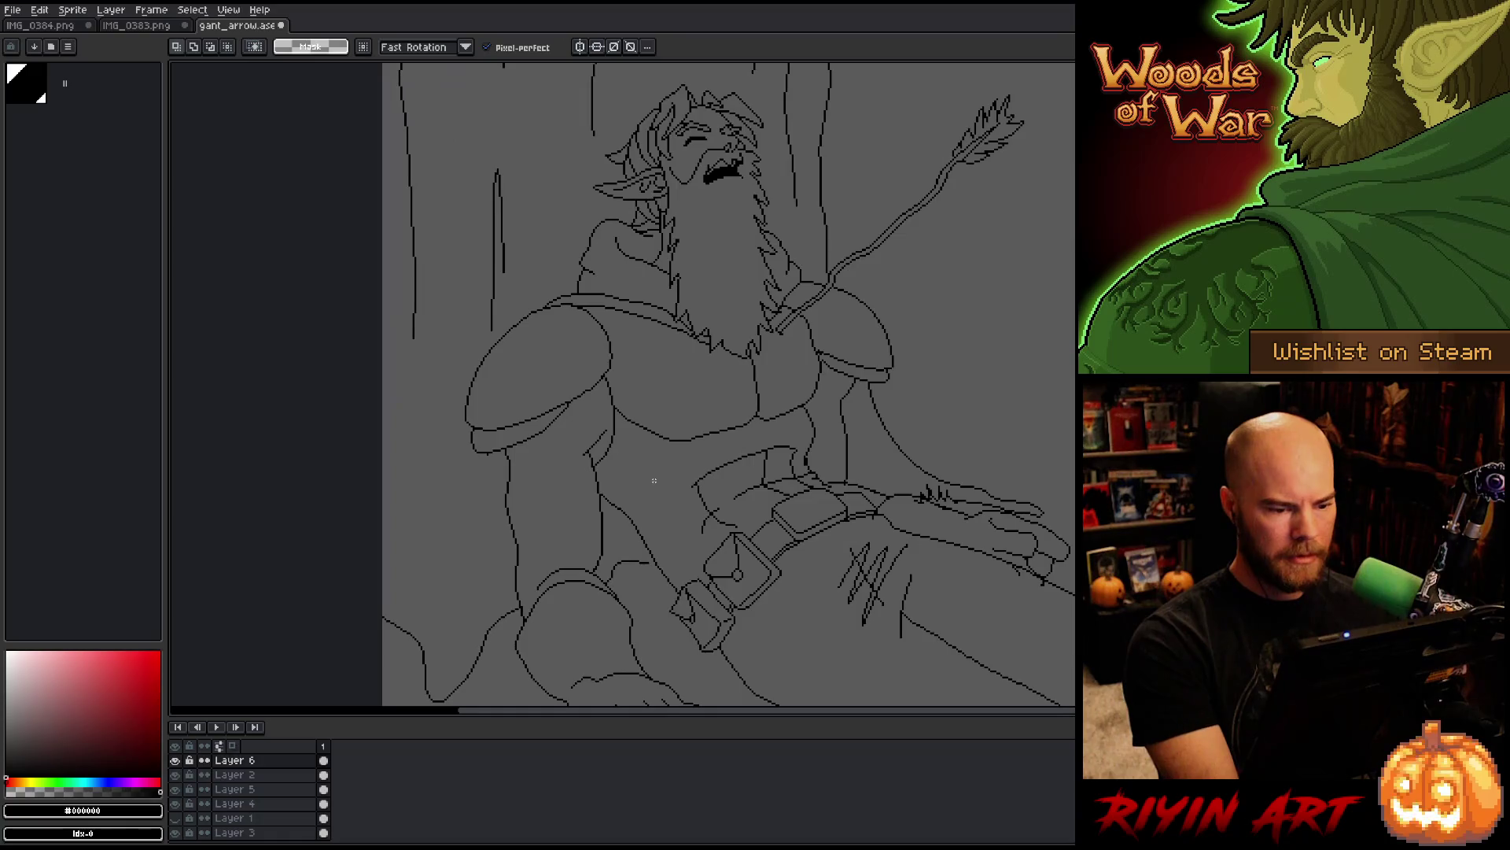
pyautogui.scroll(-2, 696, 511)
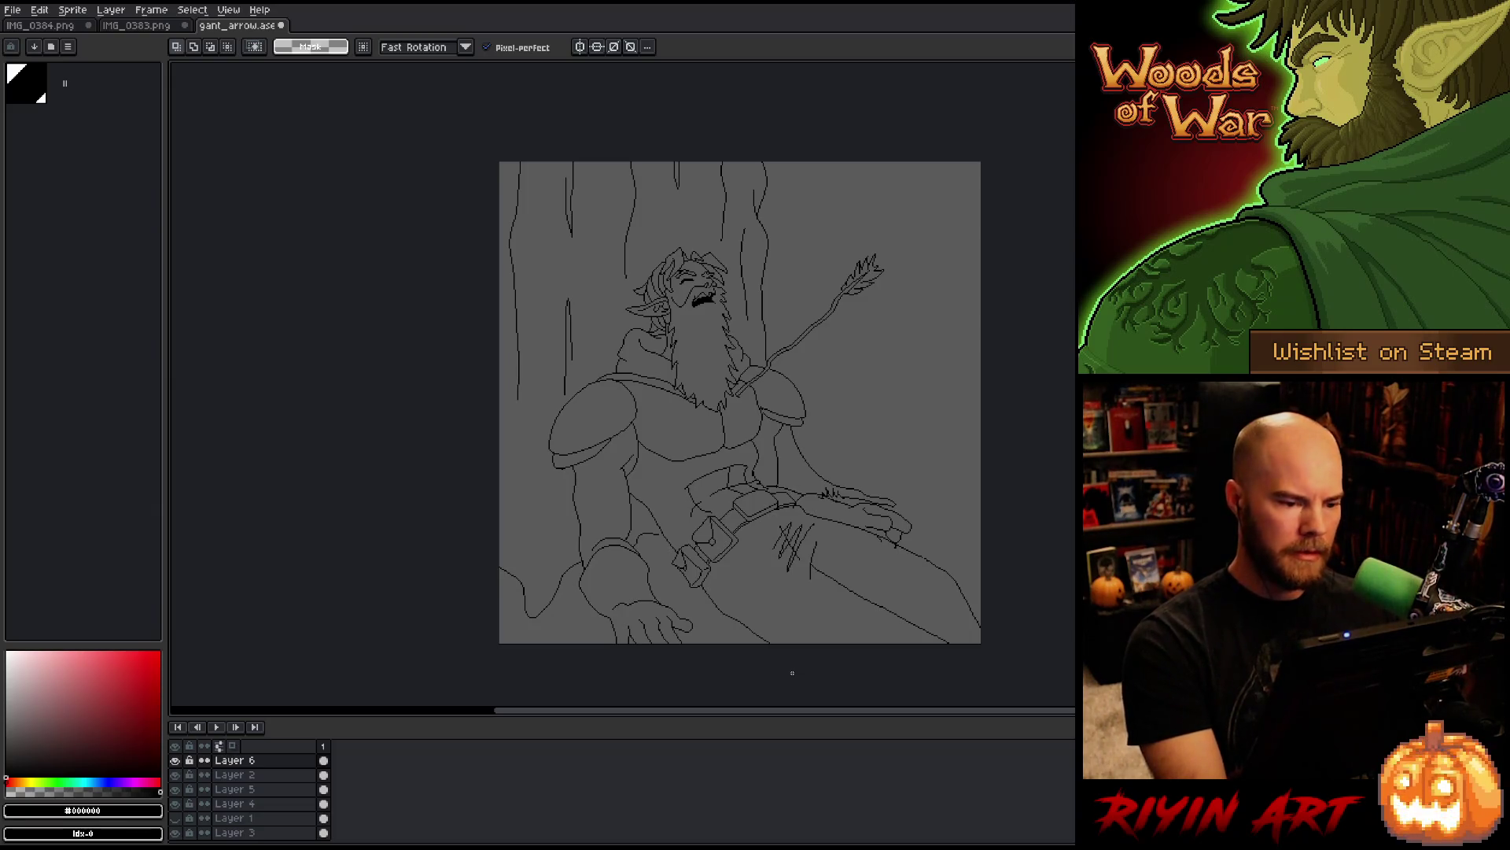
pyautogui.moveTo(846, 643)
pyautogui.mouseDown()
pyautogui.moveTo(751, 529)
pyautogui.moveTo(654, 494)
pyautogui.mouseUp()
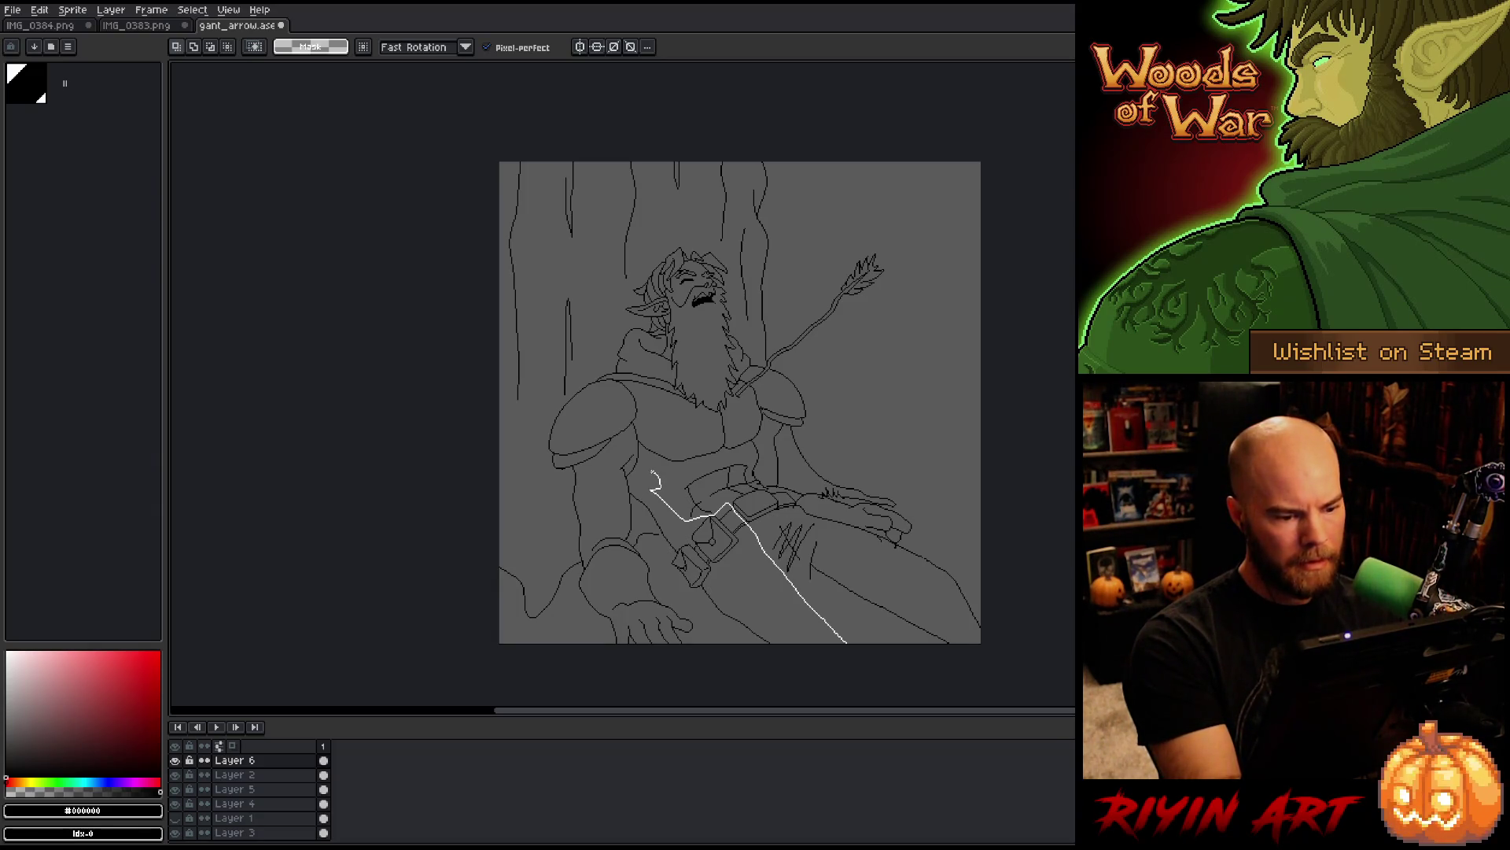
# Step: Select the belt and thigh lines on Layer 2, nudge them left and down, and set them in place
pyautogui.moveTo(631, 493)
pyautogui.mouseDown()
pyautogui.moveTo(720, 637)
pyautogui.moveTo(740, 644)
pyautogui.mouseUp()
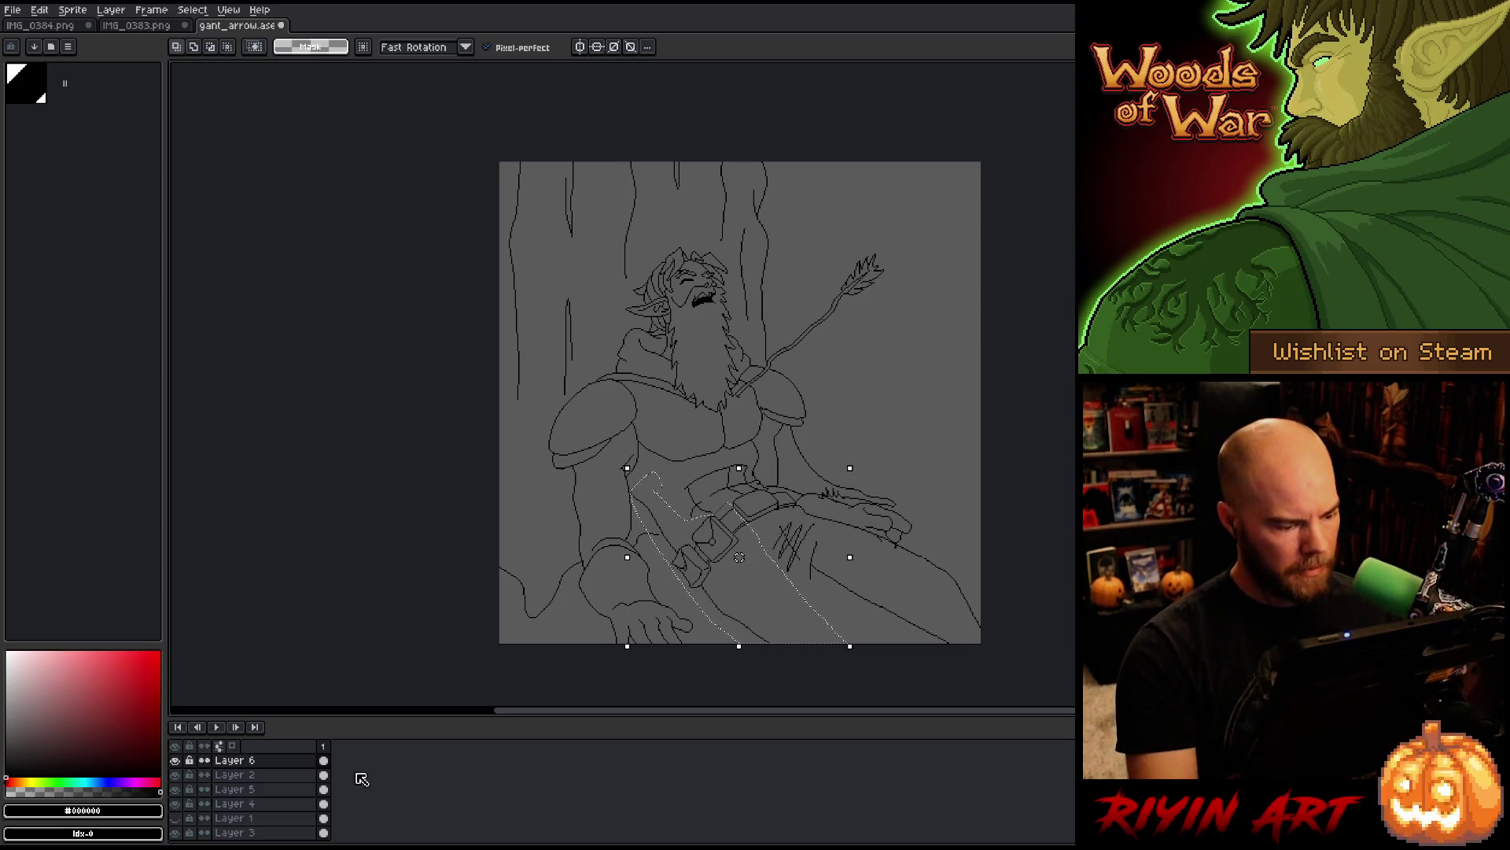
pyautogui.click(271, 779)
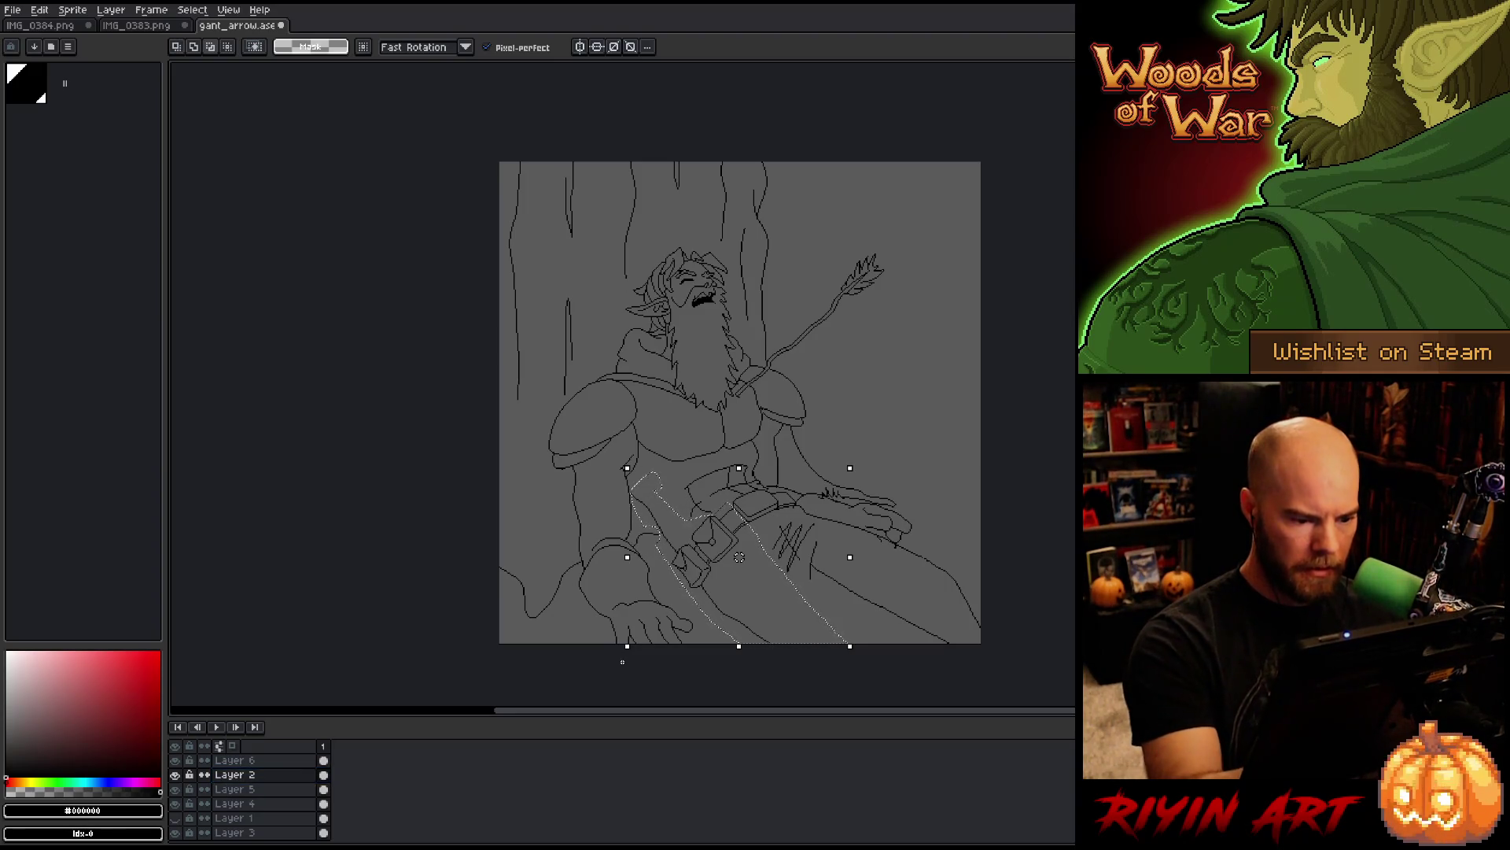
pyautogui.moveTo(740, 557); pyautogui.dragTo(739, 556)
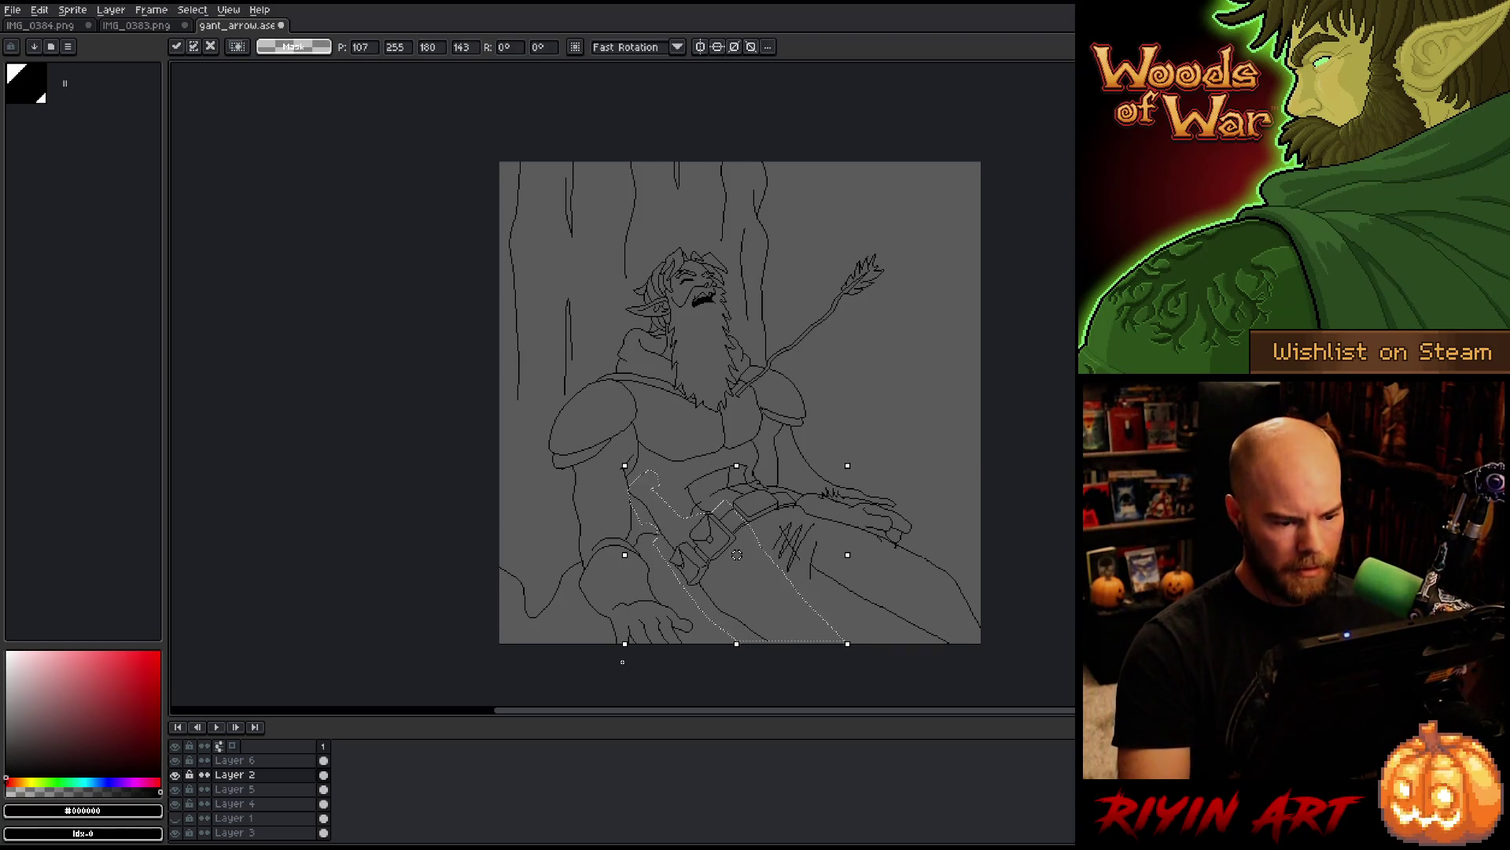
pyautogui.press('Left')
pyautogui.press('Left')
pyautogui.press('Down')
pyautogui.press('Down')
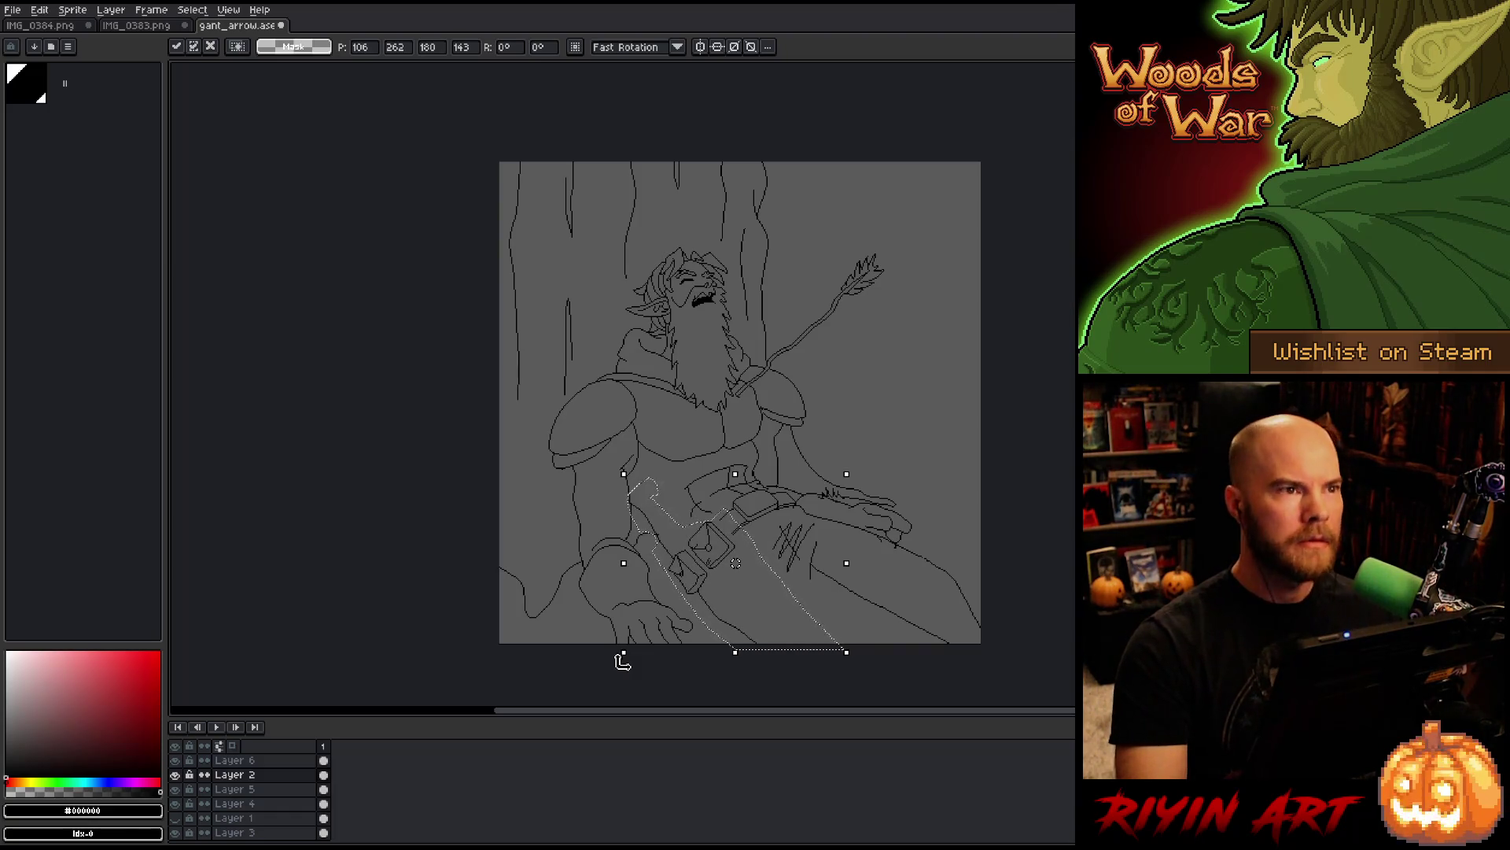
pyautogui.hotkey('ctrl', 'd')
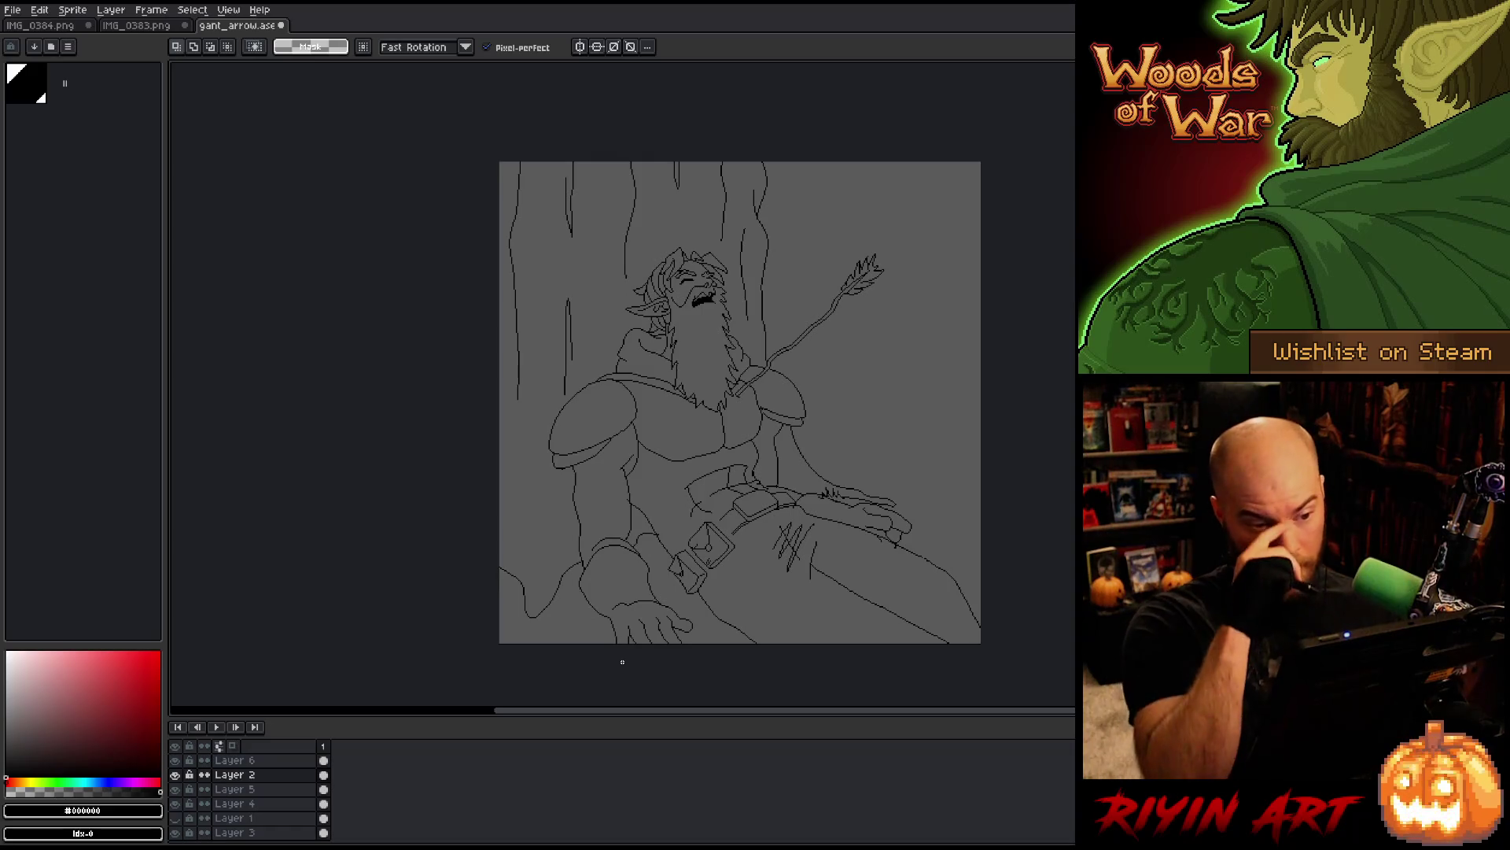
# Step: Zoom in over the torso and belt, arm the 1px pencil on Layer 6, then select Layer 4
pyautogui.scroll(2, 699, 523)
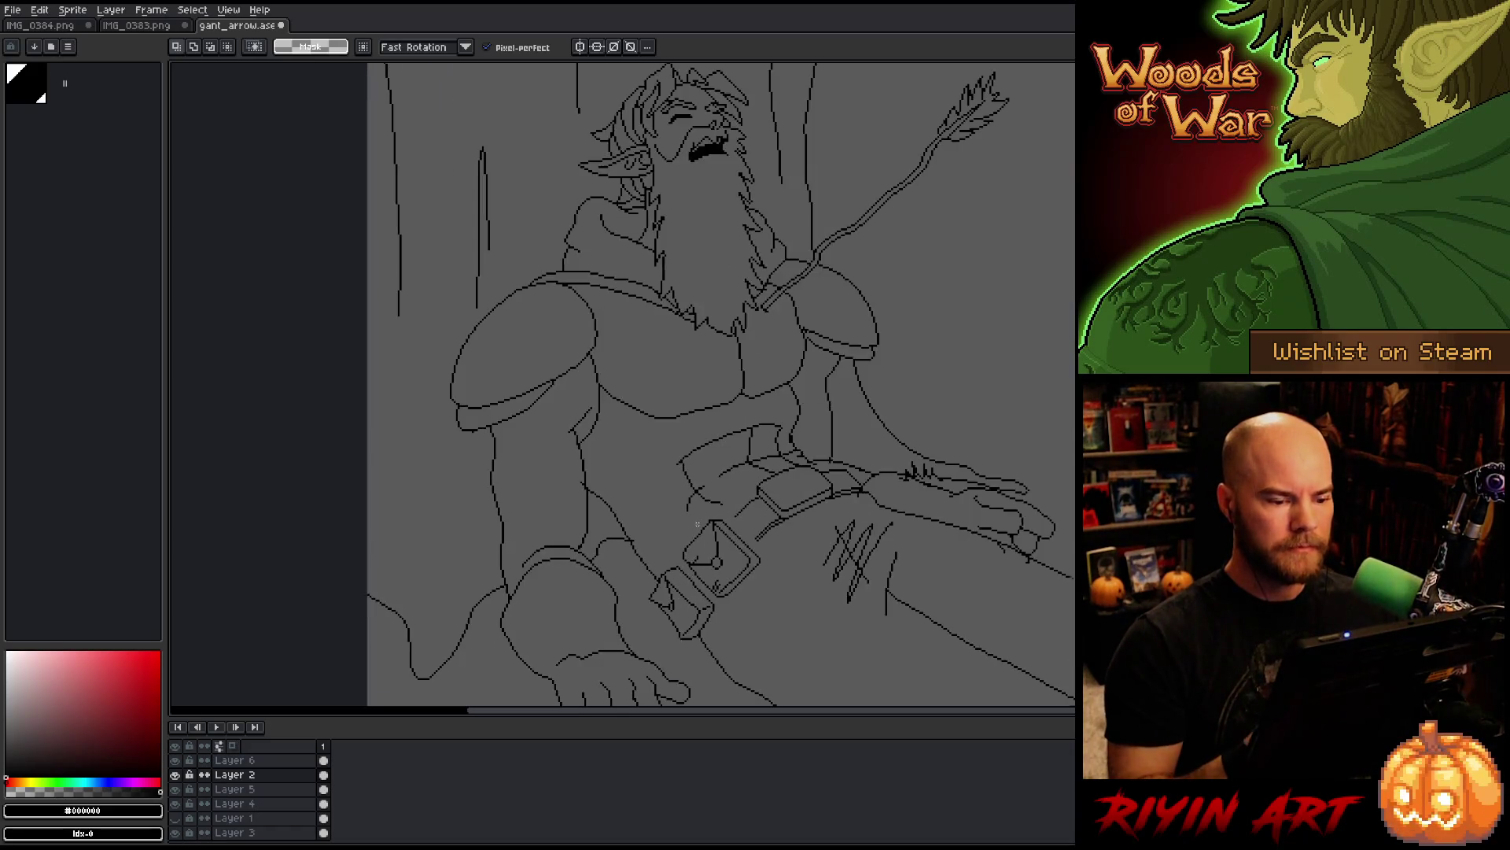
pyautogui.press('b')
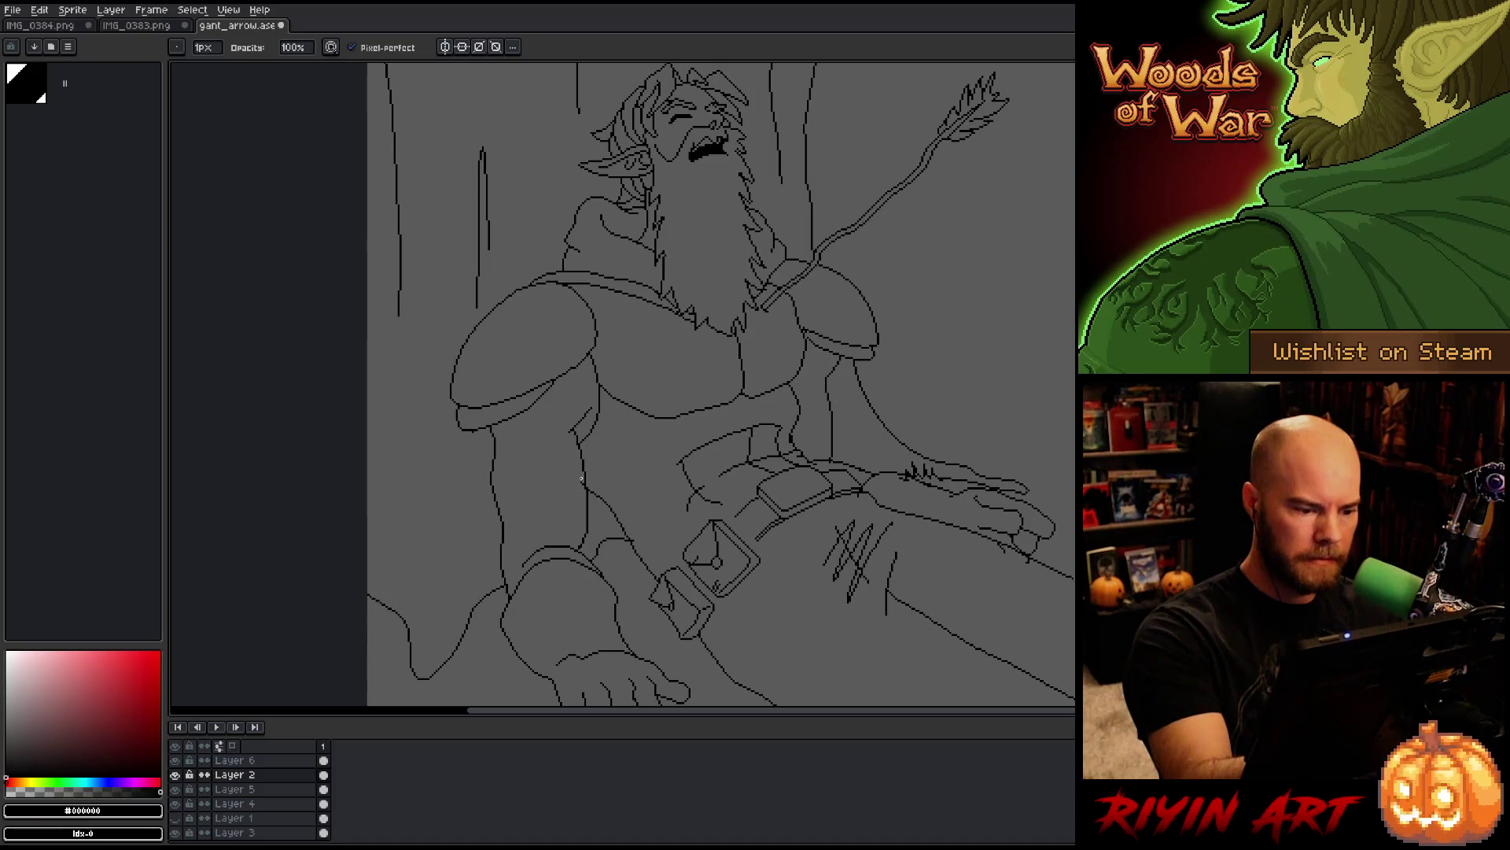
pyautogui.press('h')
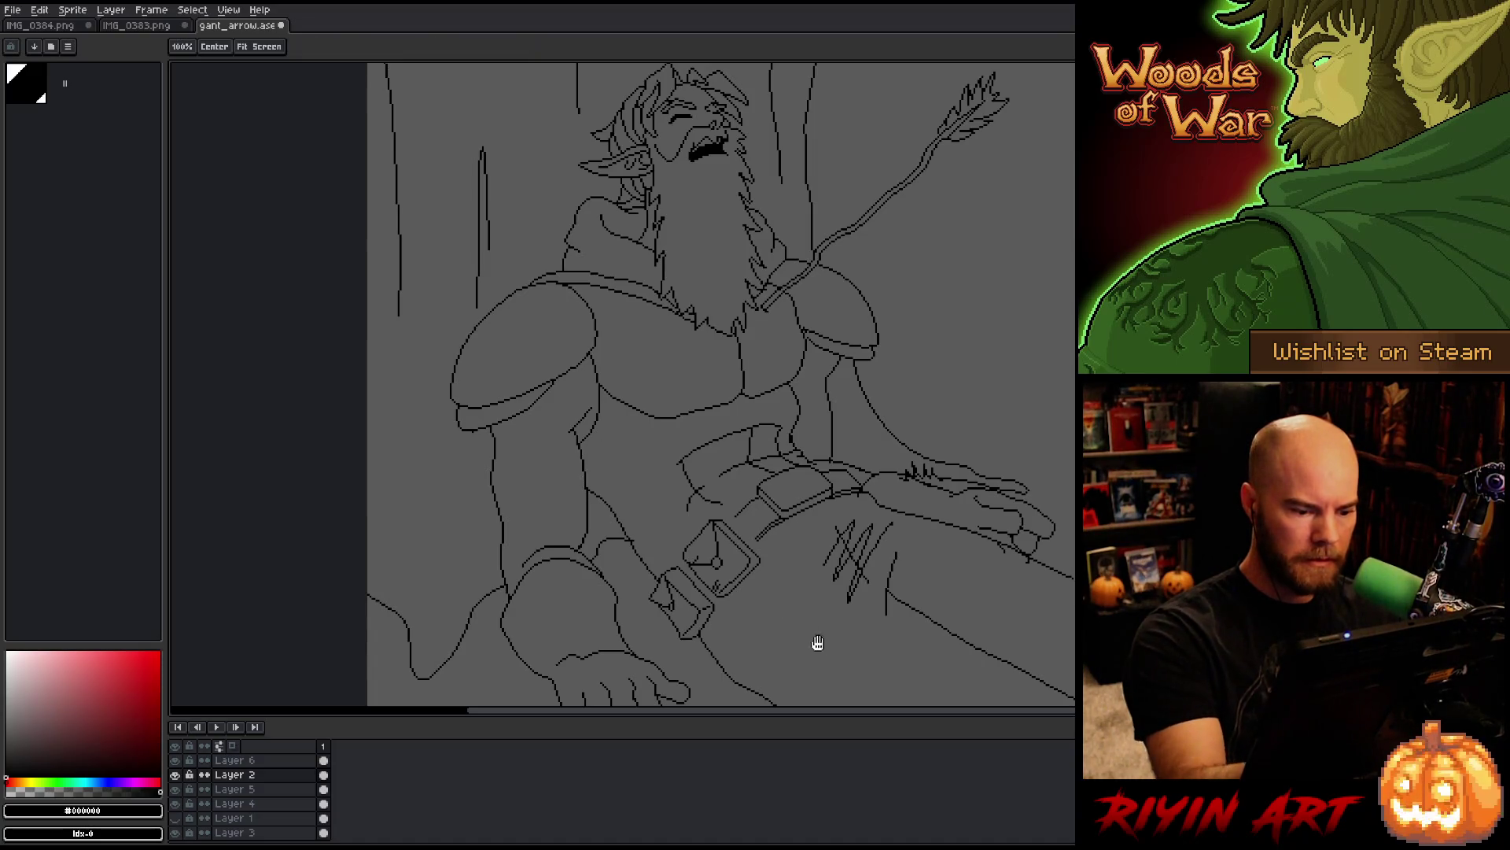
pyautogui.moveTo(834, 617); pyautogui.dragTo(696, 529)
pyautogui.click(275, 762)
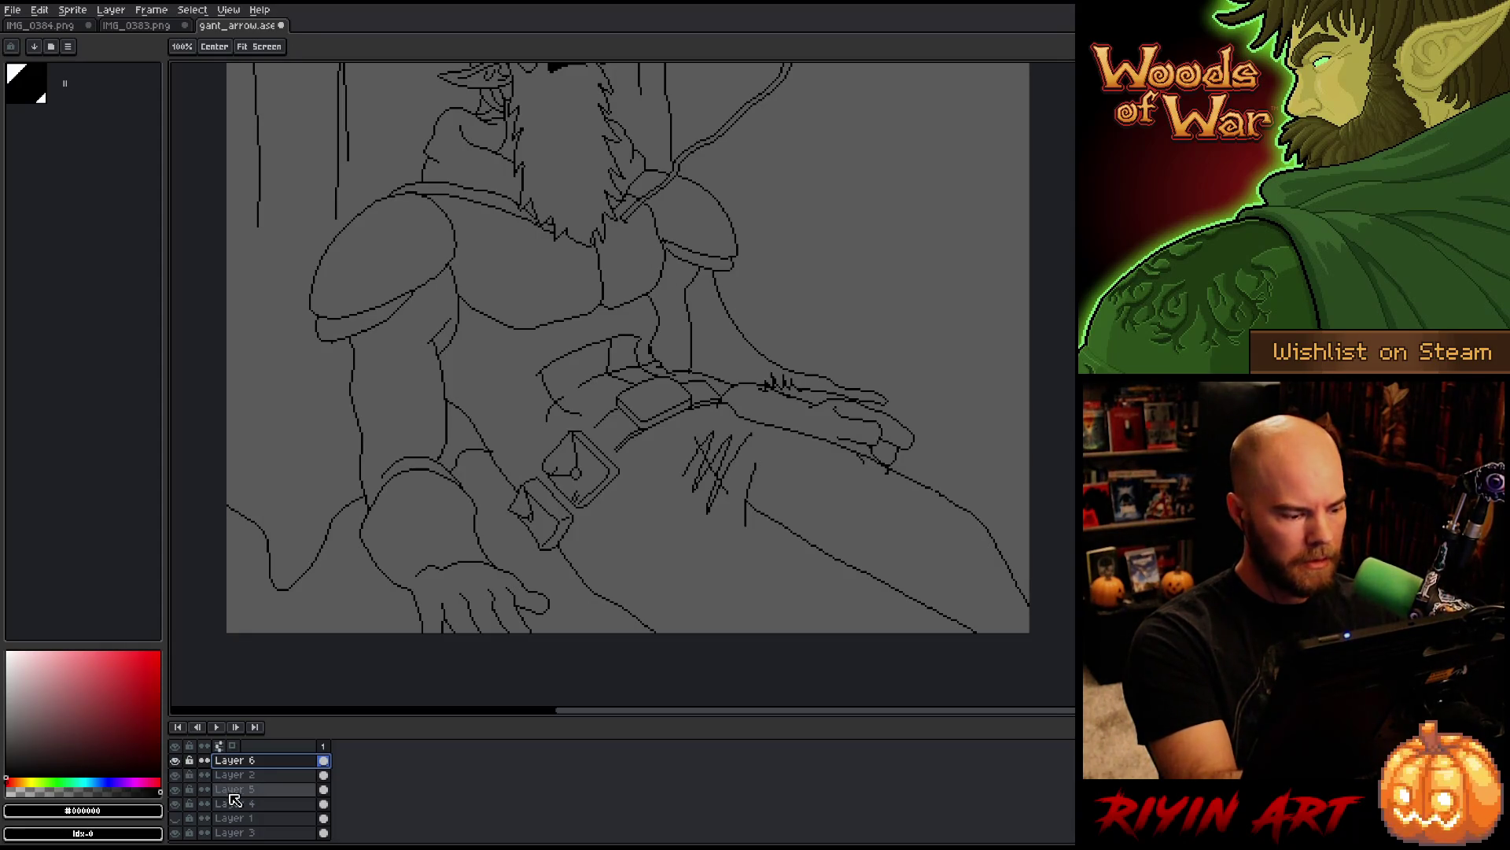
pyautogui.press('b')
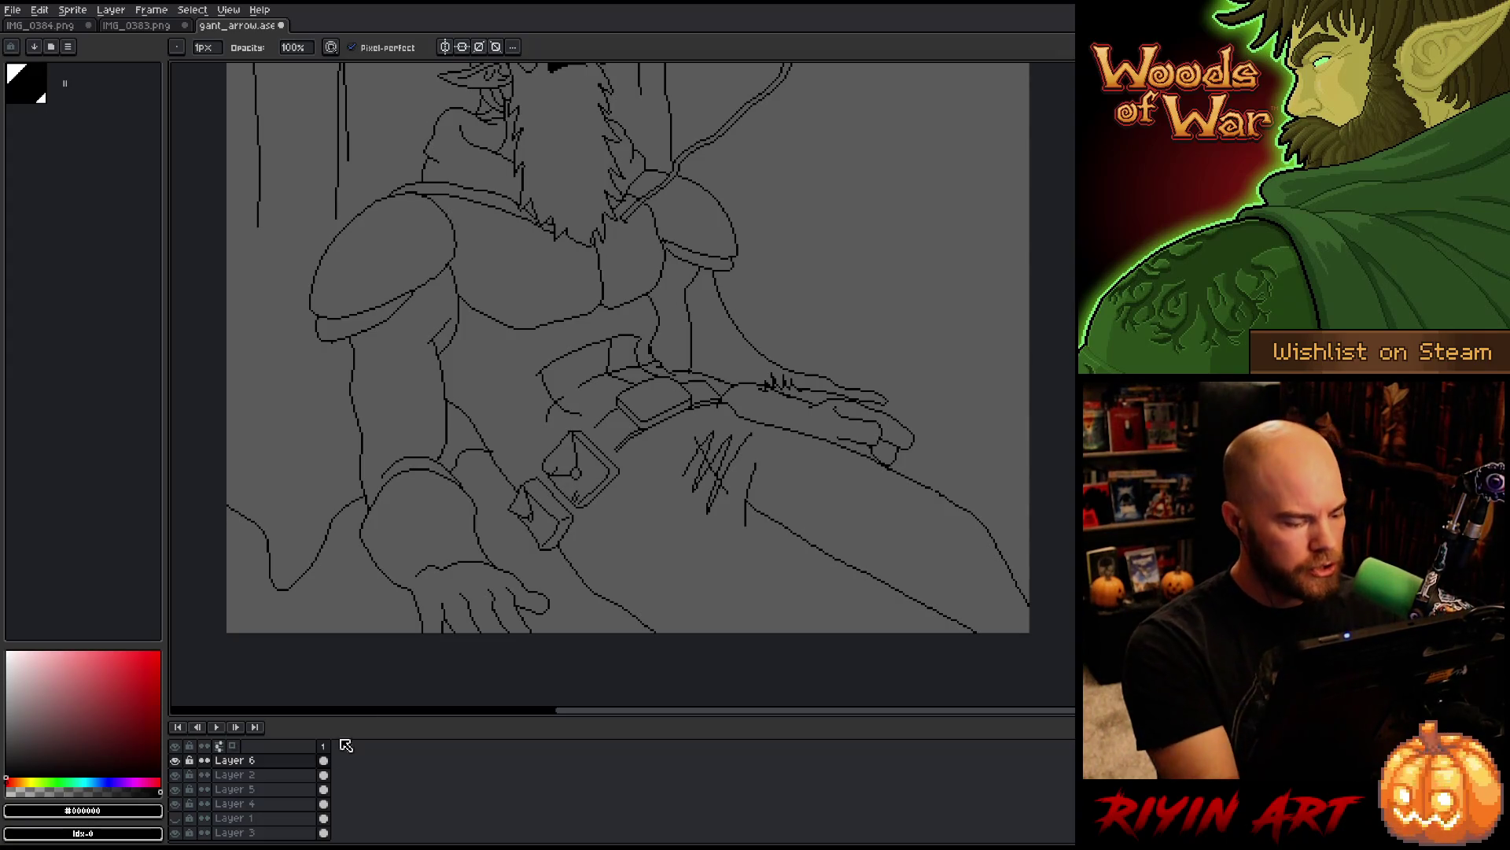
pyautogui.click(230, 803)
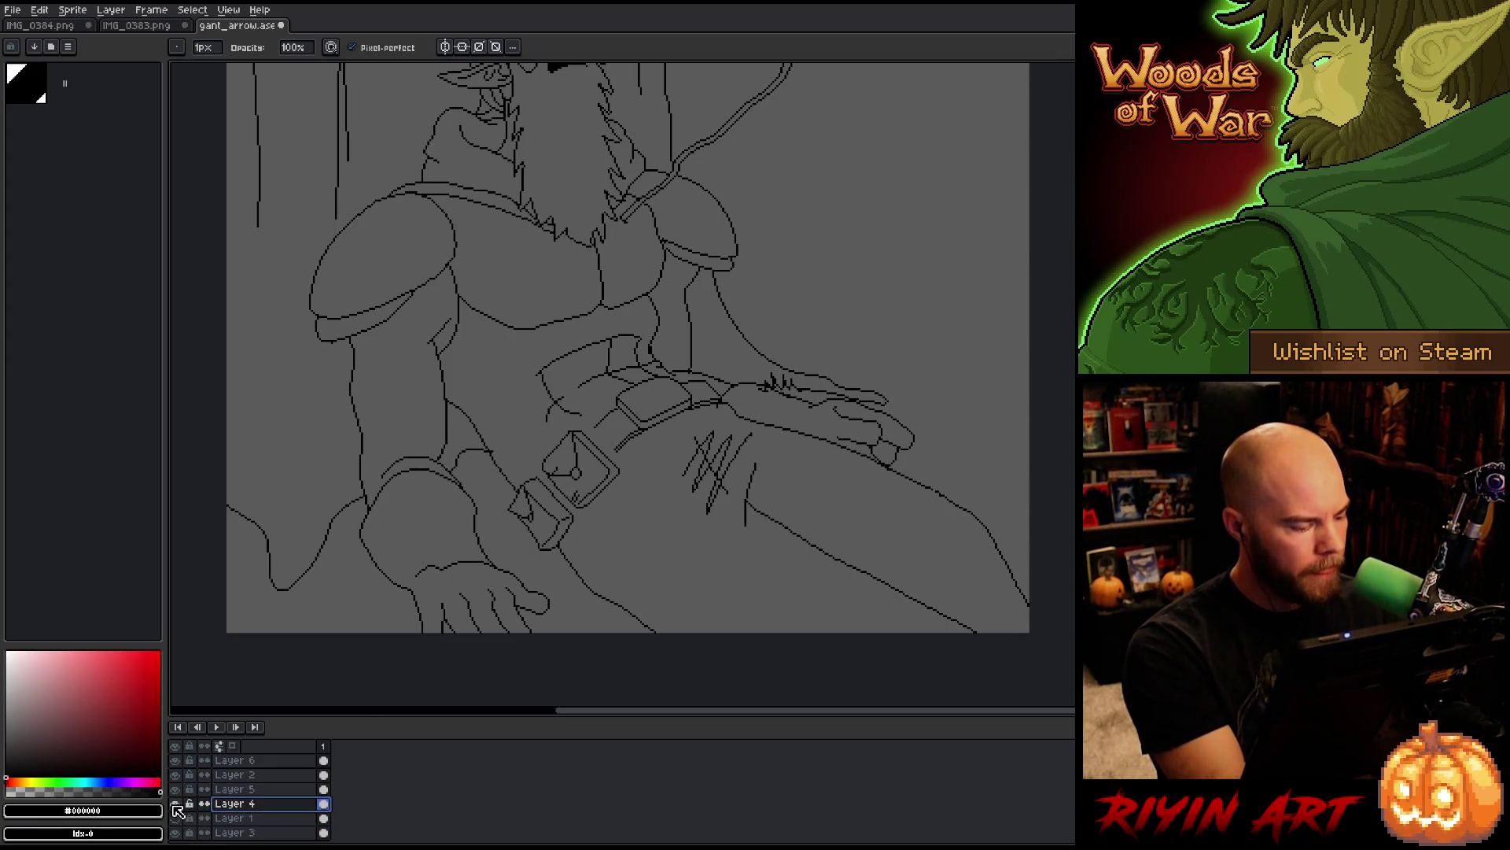
# Step: Lasso the diamond buckle and toggle Layer 3's visibility to check its lines
pyautogui.press('m')
pyautogui.moveTo(582, 527)
pyautogui.mouseDown()
pyautogui.moveTo(621, 542)
pyautogui.moveTo(572, 508)
pyautogui.mouseUp()
pyautogui.hotkey('ctrl', 't')
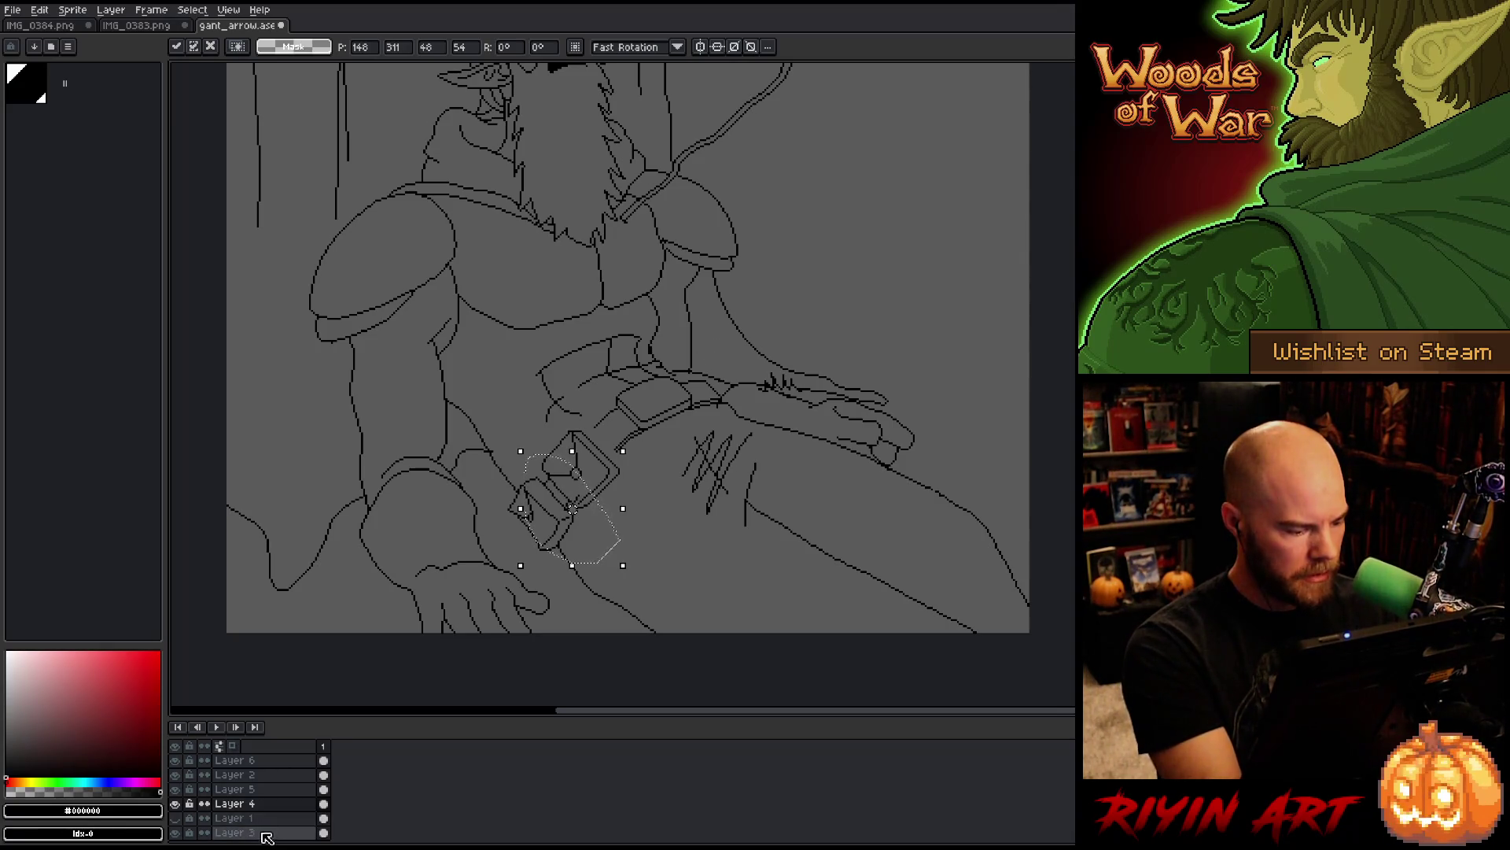
pyautogui.click(236, 832)
pyautogui.click(175, 833)
pyautogui.click(176, 834)
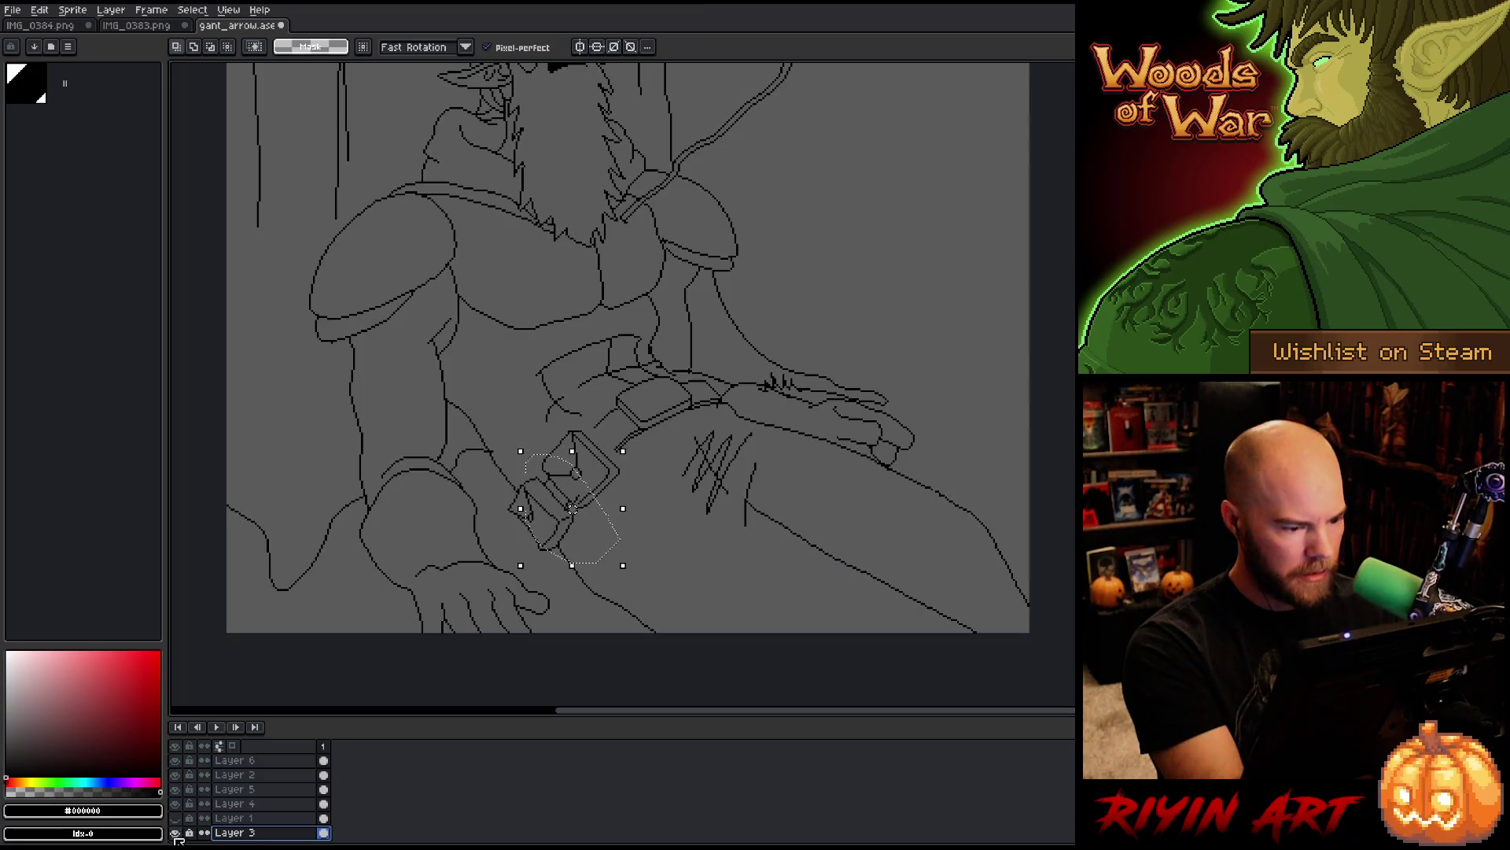
pyautogui.click(236, 803)
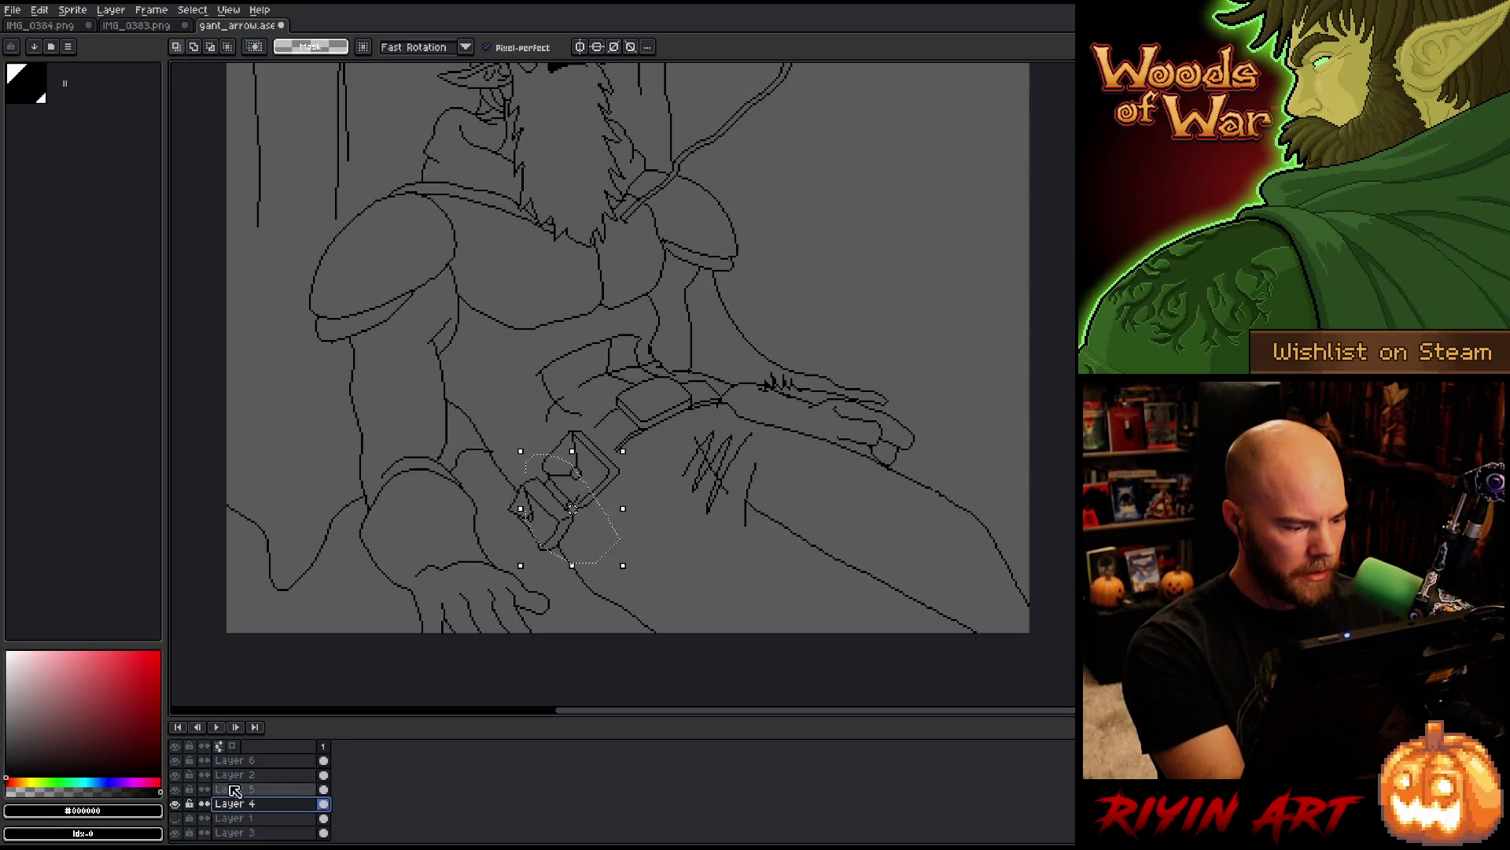
# Step: Move the buckle lines on Layer 5 a few pixels down and left and set them down
pyautogui.click(178, 790)
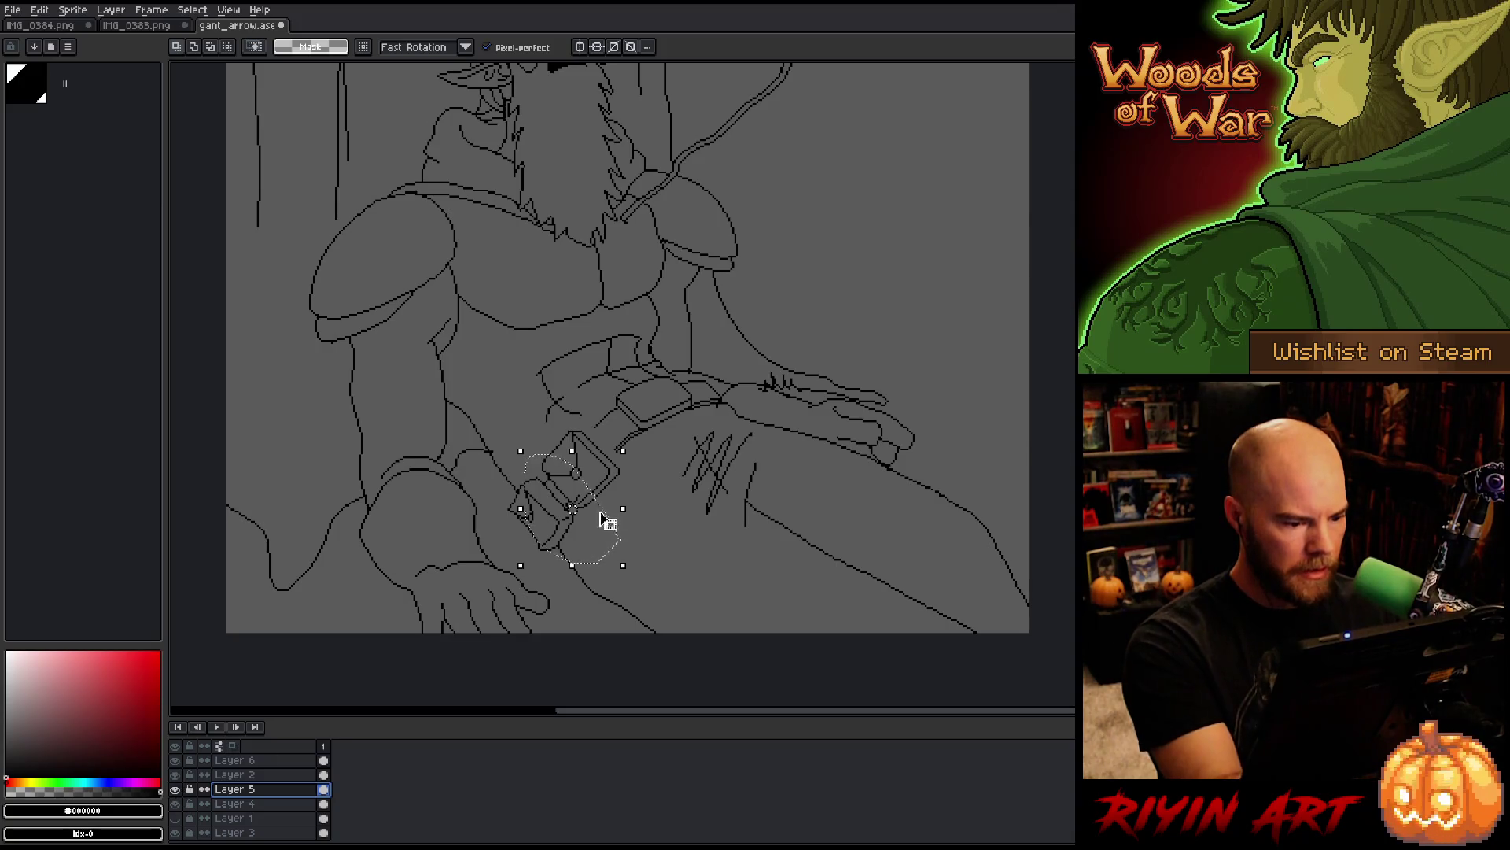
pyautogui.moveTo(589, 507); pyautogui.dragTo(585, 514)
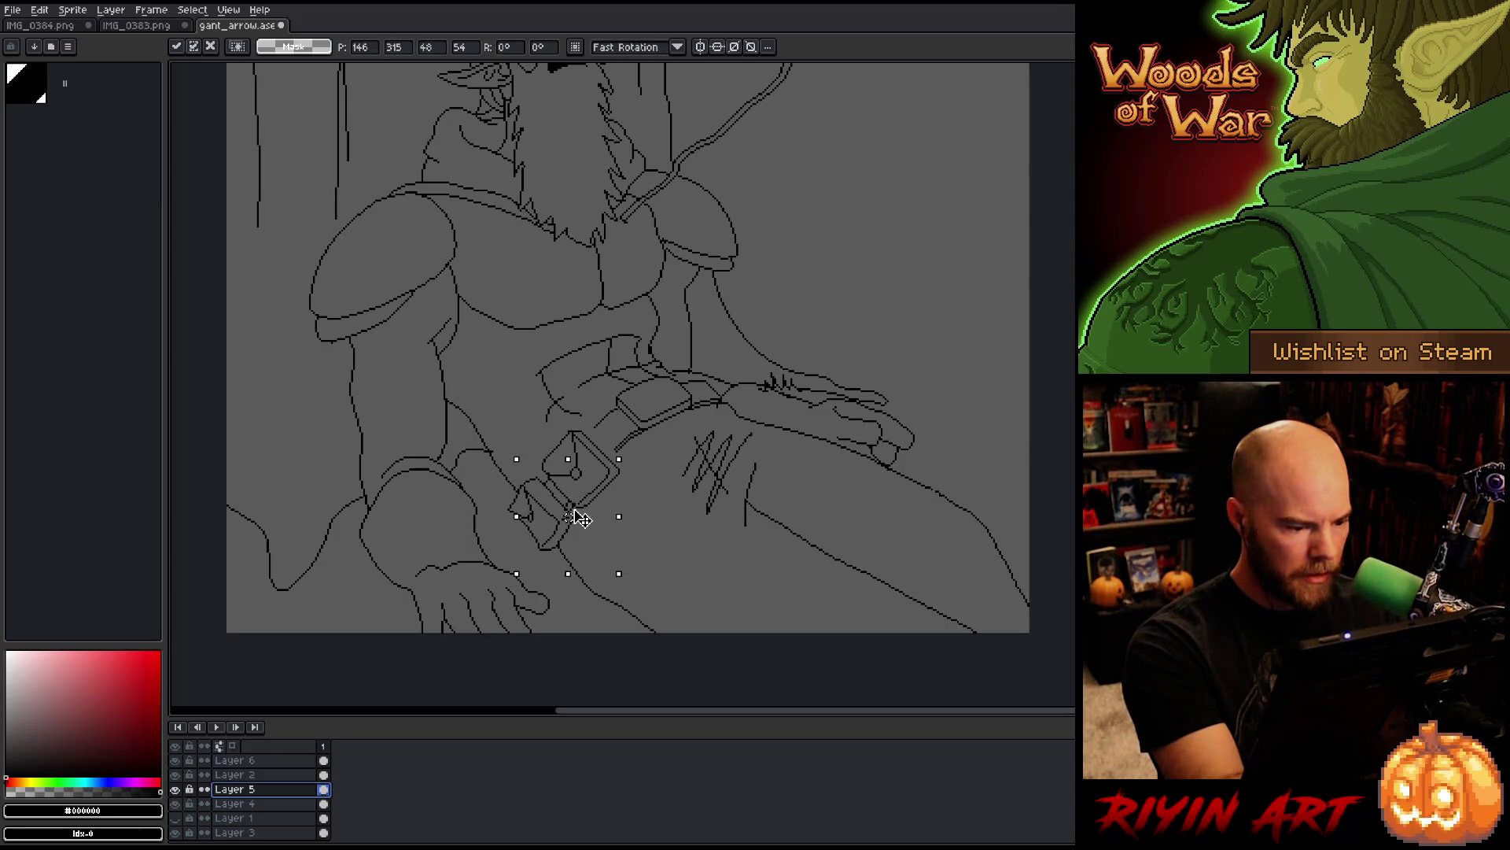
pyautogui.hotkey('ctrl', 'd')
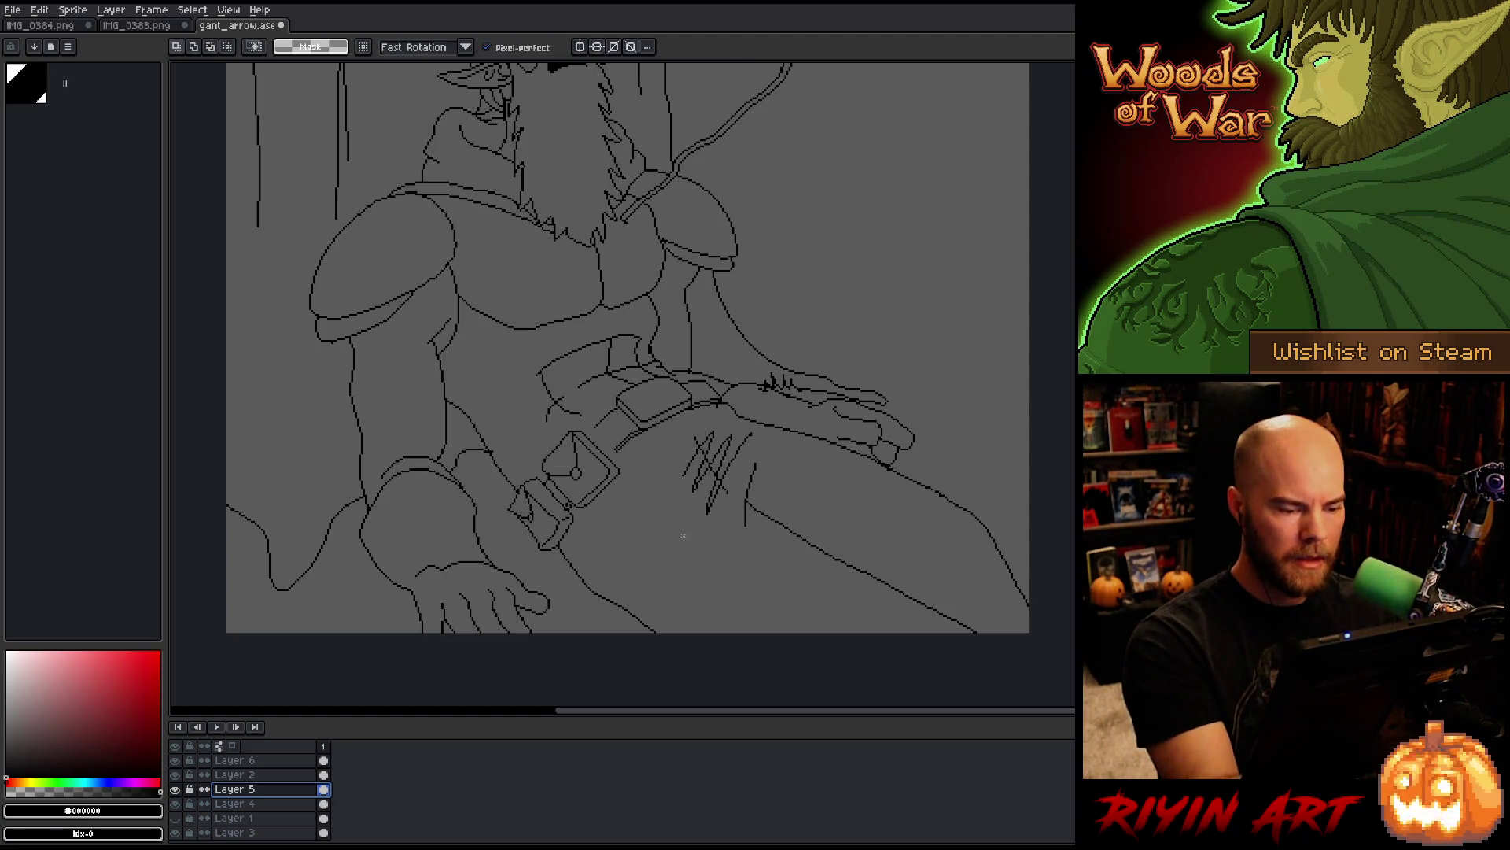
pyautogui.scroll(-4, 704, 530)
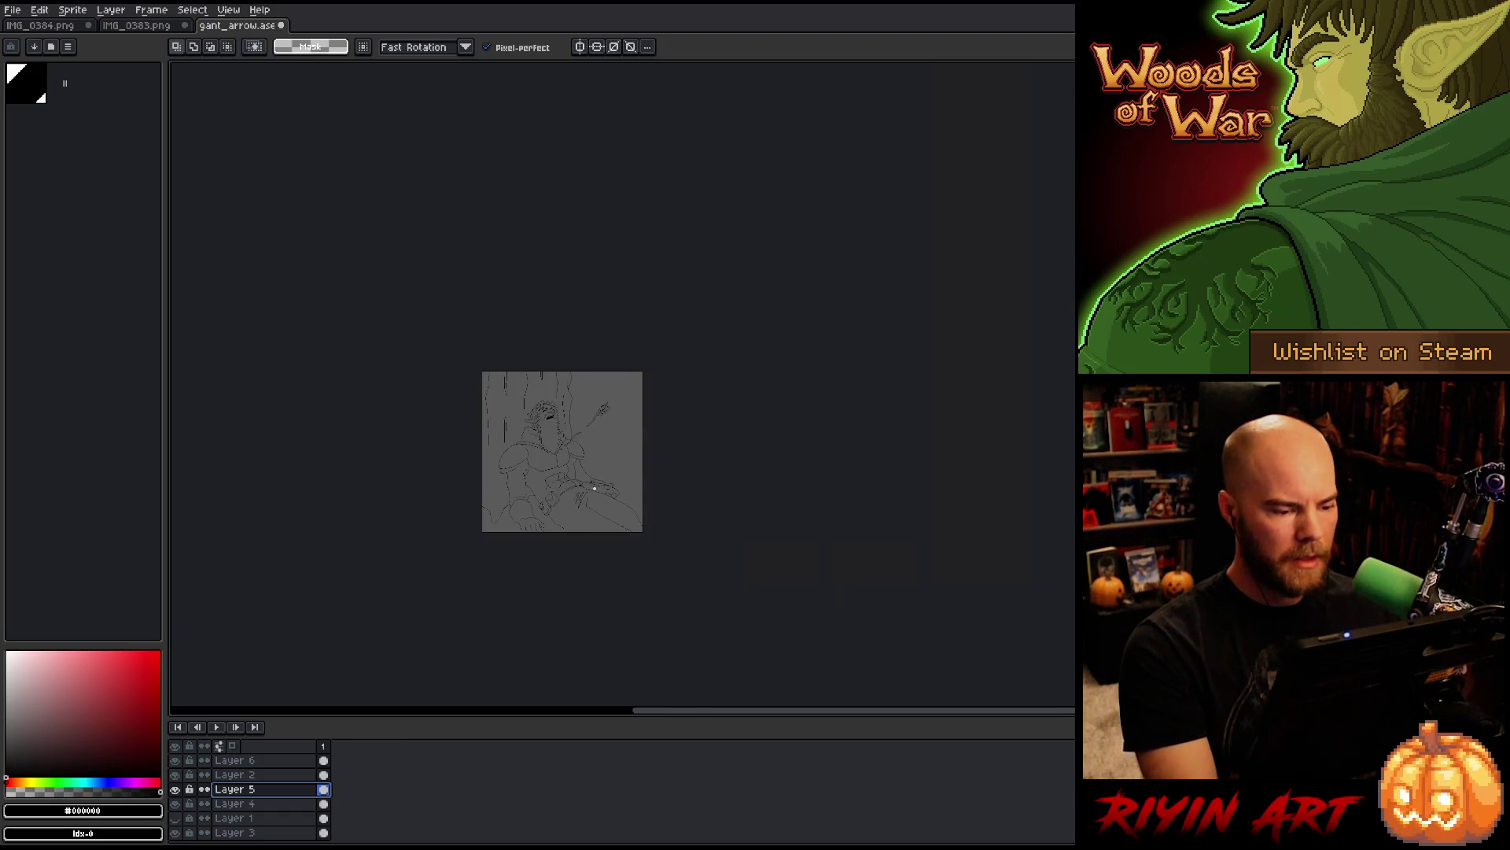
# Step: Centre the figure and toggle Layer 2's visibility to check its strokes
pyautogui.scroll(3, 542, 467)
pyautogui.moveTo(541, 467)
pyautogui.mouseDown()
pyautogui.moveTo(580, 500)
pyautogui.moveTo(607, 476)
pyautogui.mouseUp()
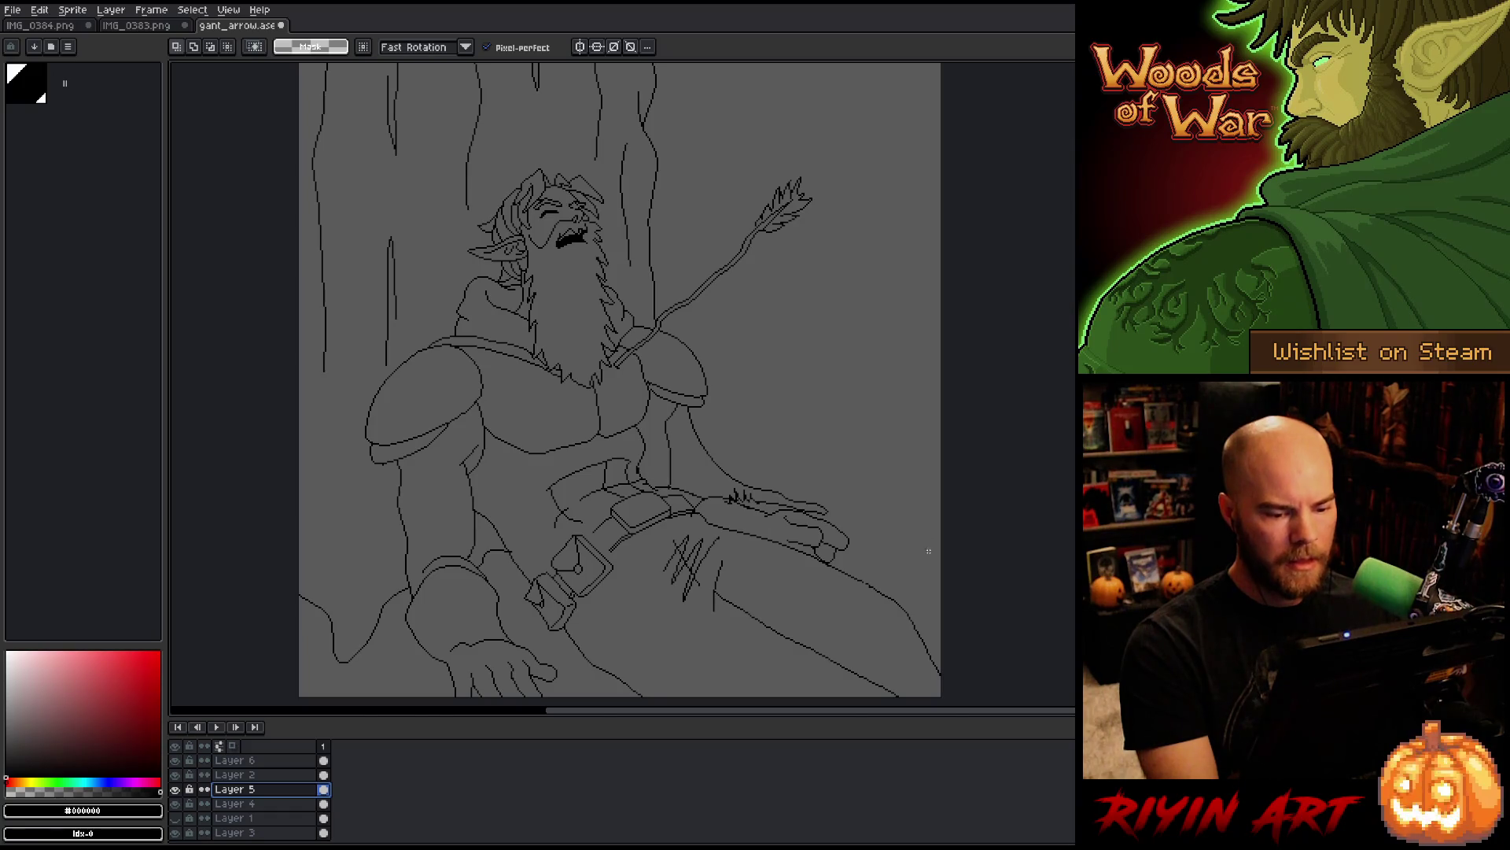
pyautogui.scroll(3, 928, 551)
pyautogui.scroll(-2, 928, 551)
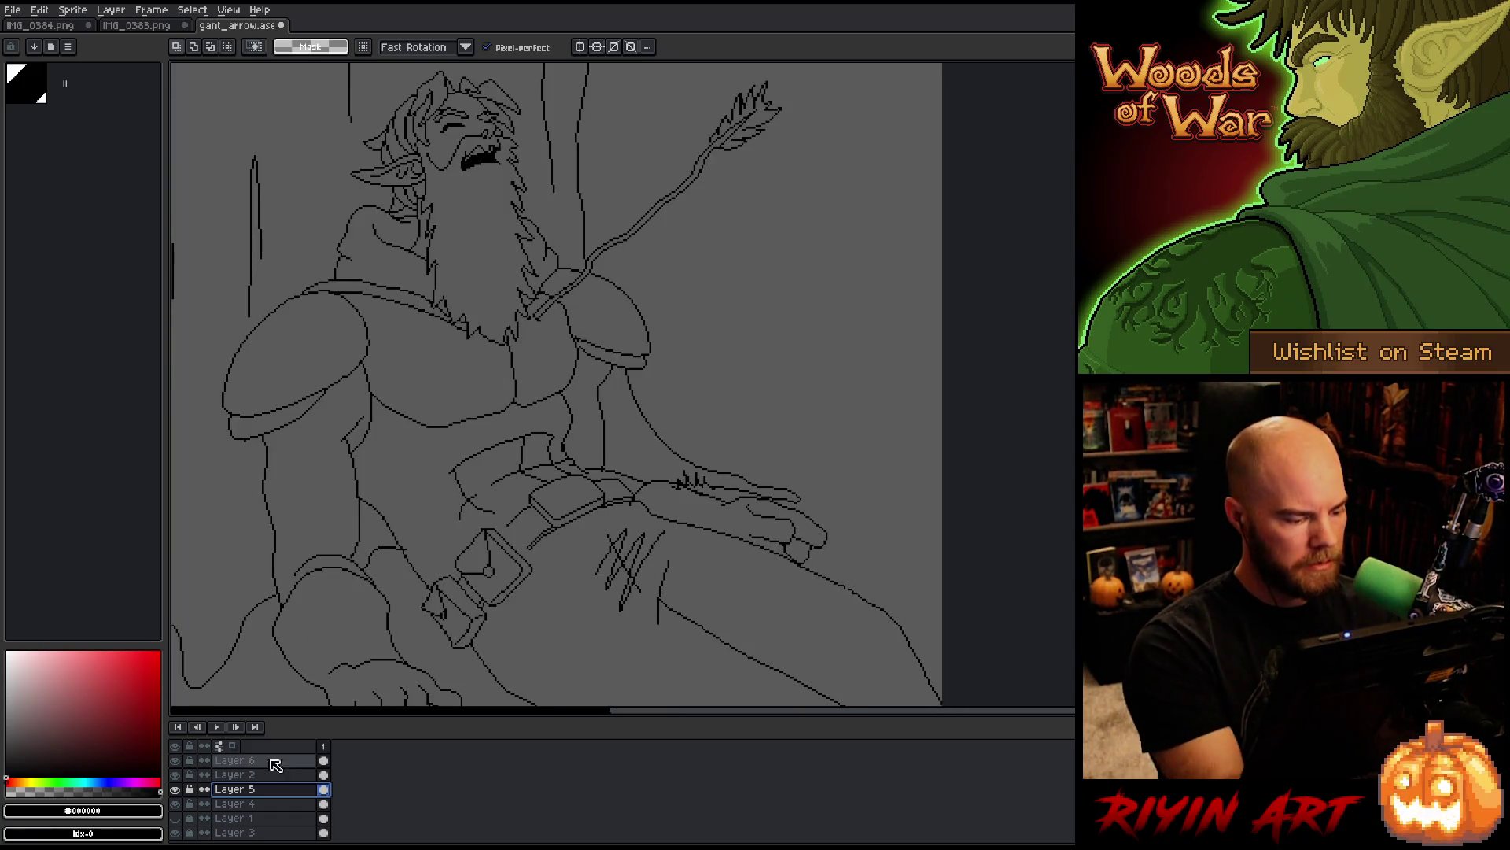
pyautogui.click(234, 774)
pyautogui.keyDown('alt'); pyautogui.click(175, 774); pyautogui.keyUp('alt')
pyautogui.keyDown('alt'); pyautogui.click(175, 774); pyautogui.keyUp('alt')
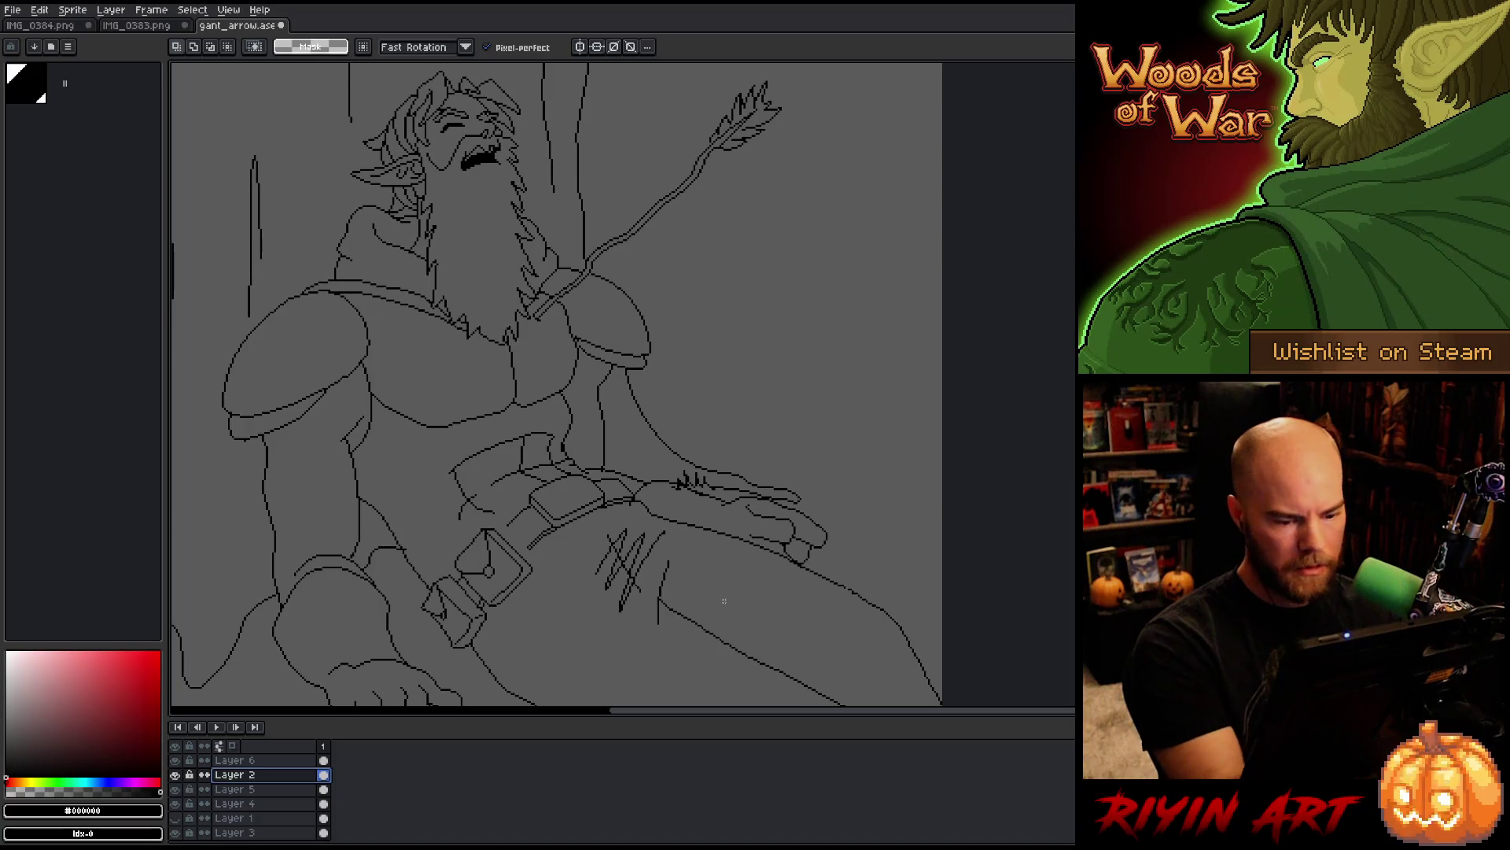
# Step: Touch up the hand-on-thigh outline with pencil and eraser, then move to Layer 6
pyautogui.press('b')
pyautogui.click(856, 619)
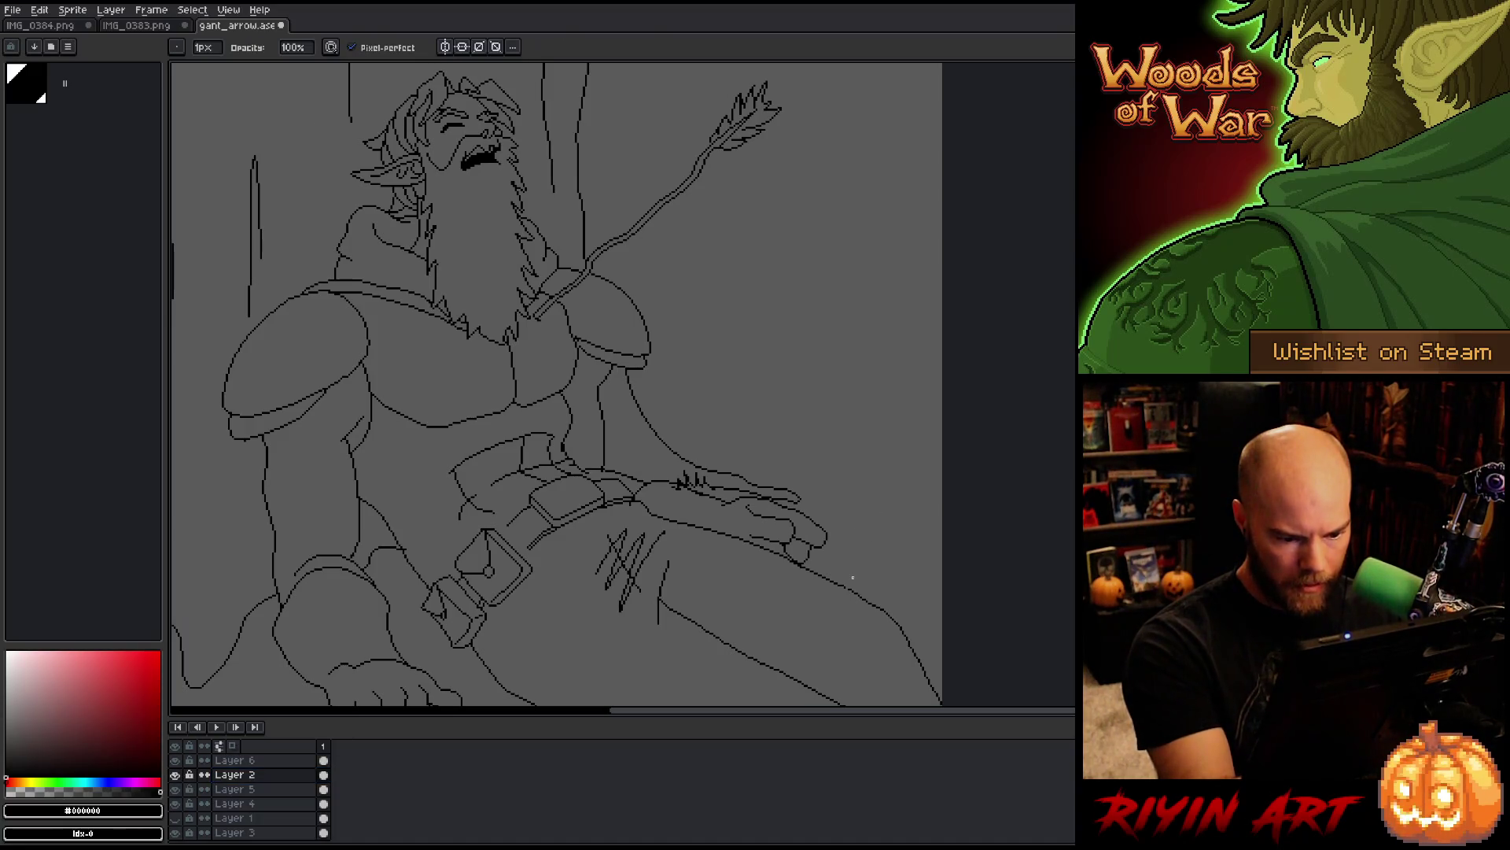
pyautogui.press('e')
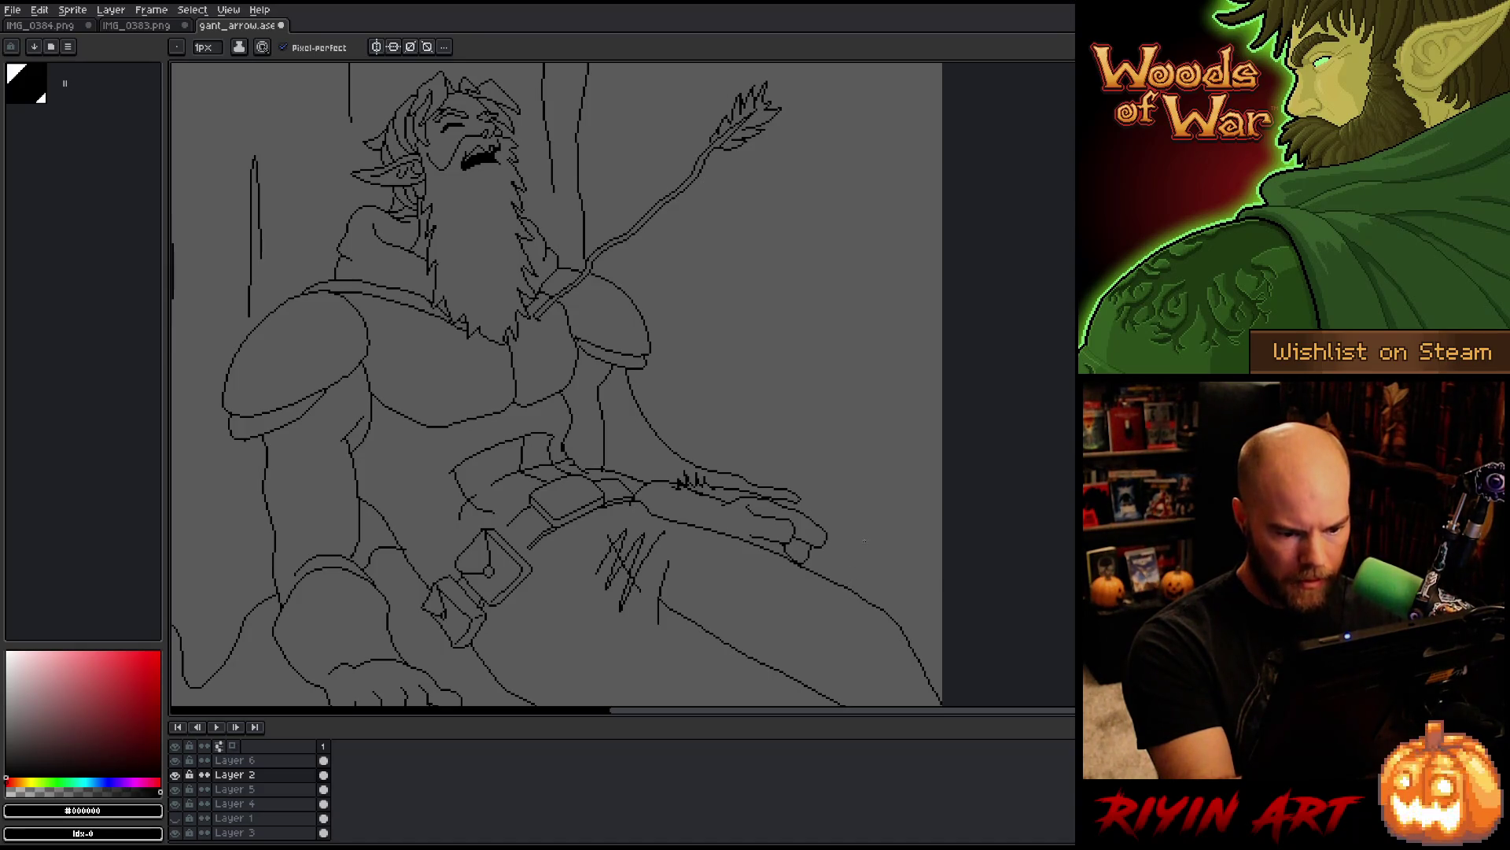
pyautogui.press('b')
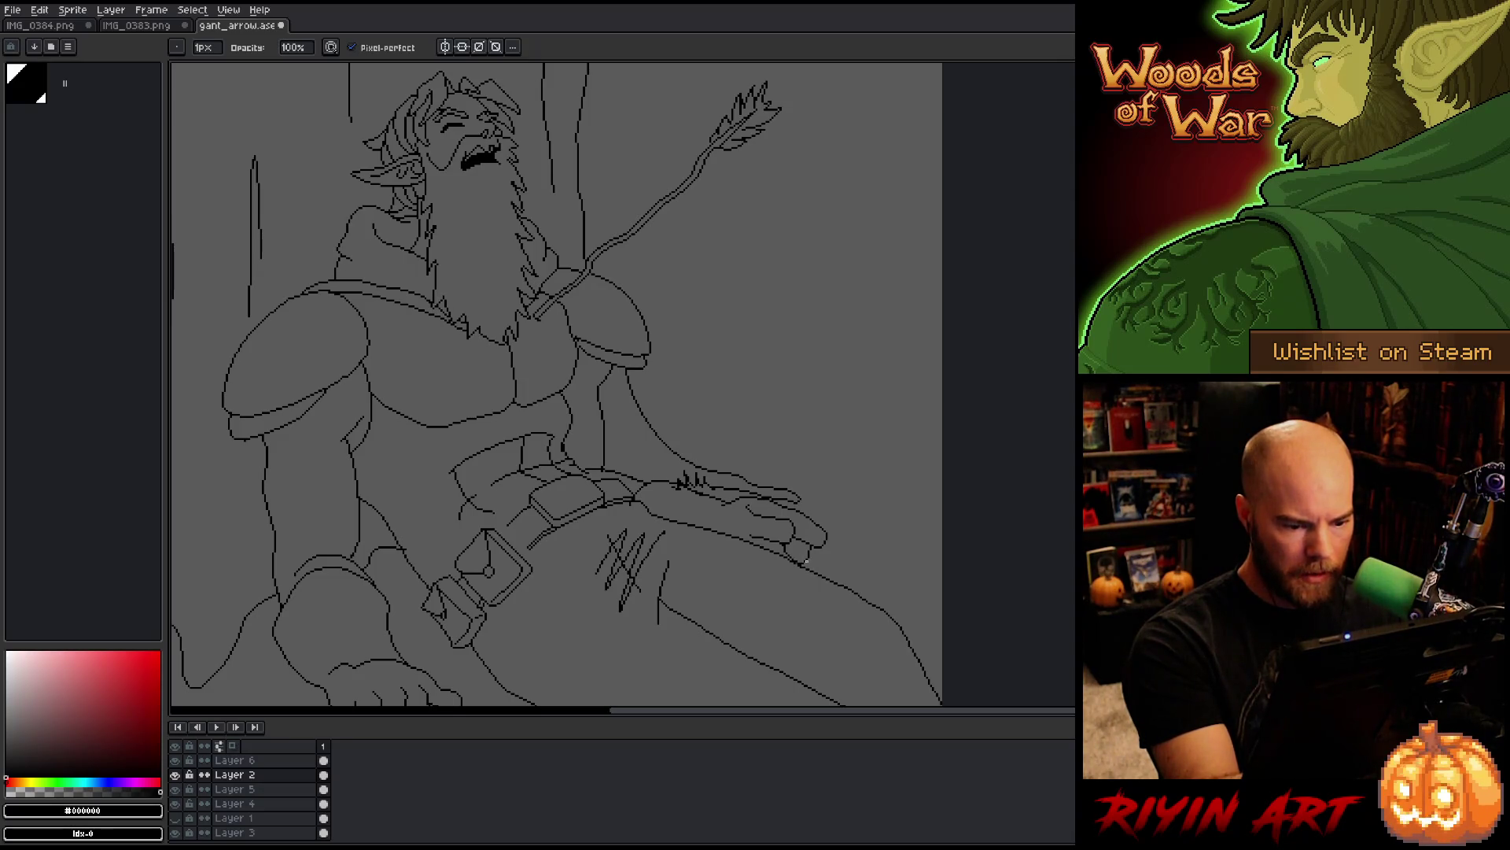
pyautogui.scroll(2, 805, 561)
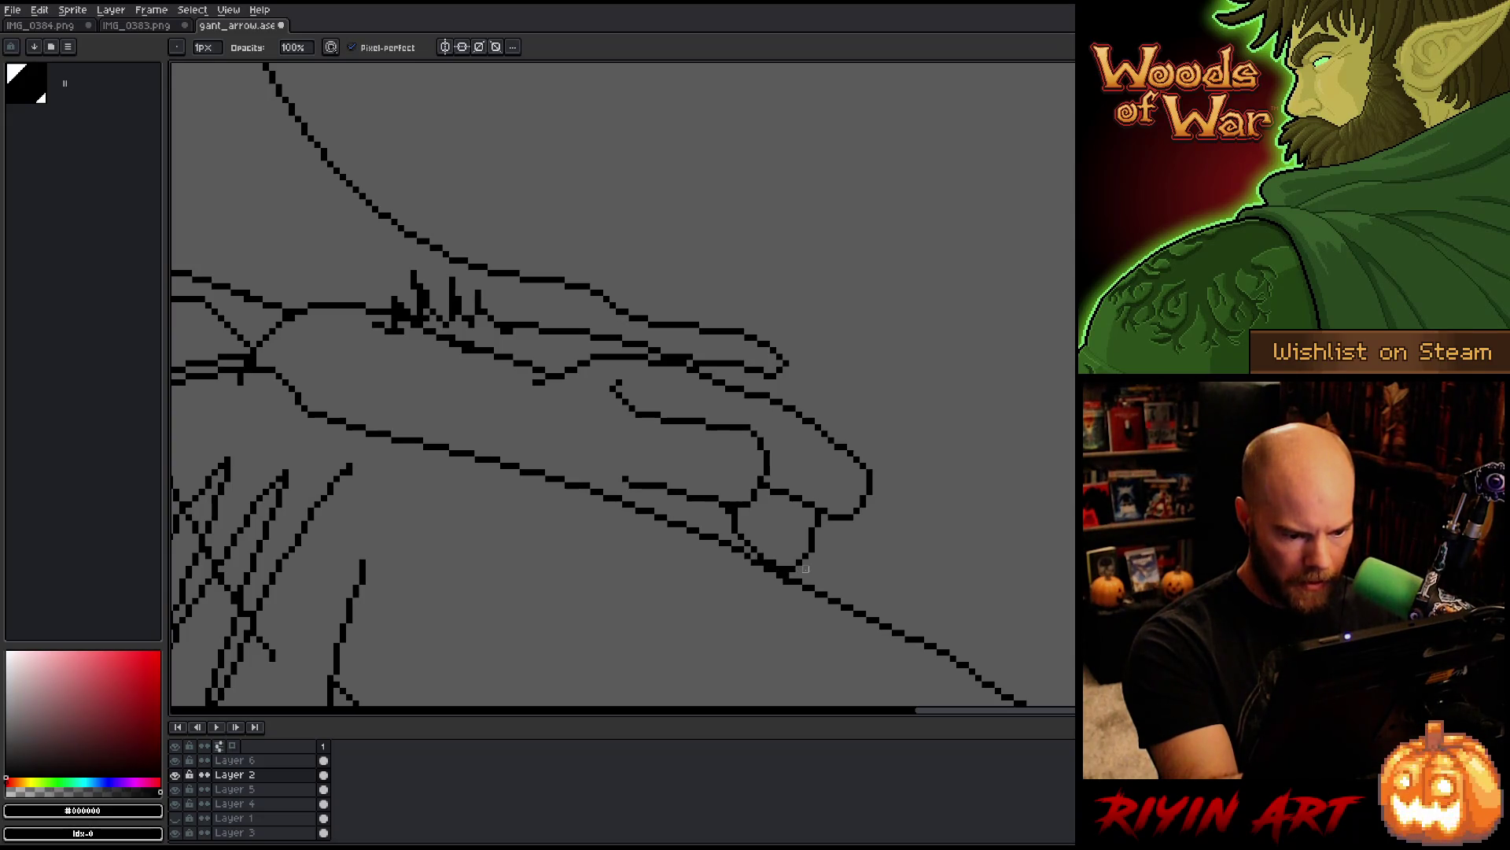
pyautogui.hotkey('alt', 'Up')
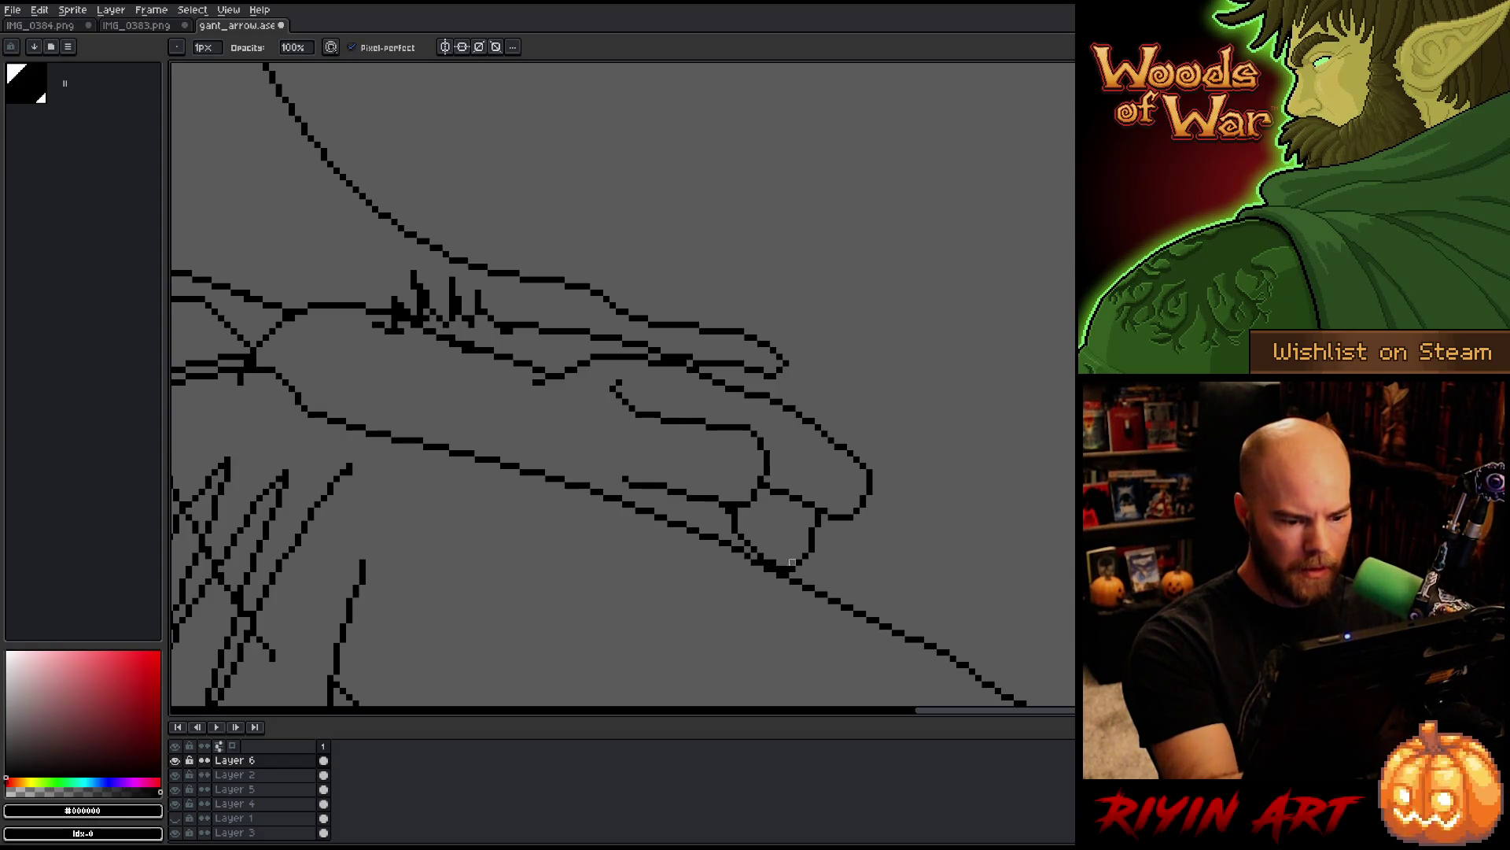
pyautogui.moveTo(390, 342); pyautogui.dragTo(603, 436)
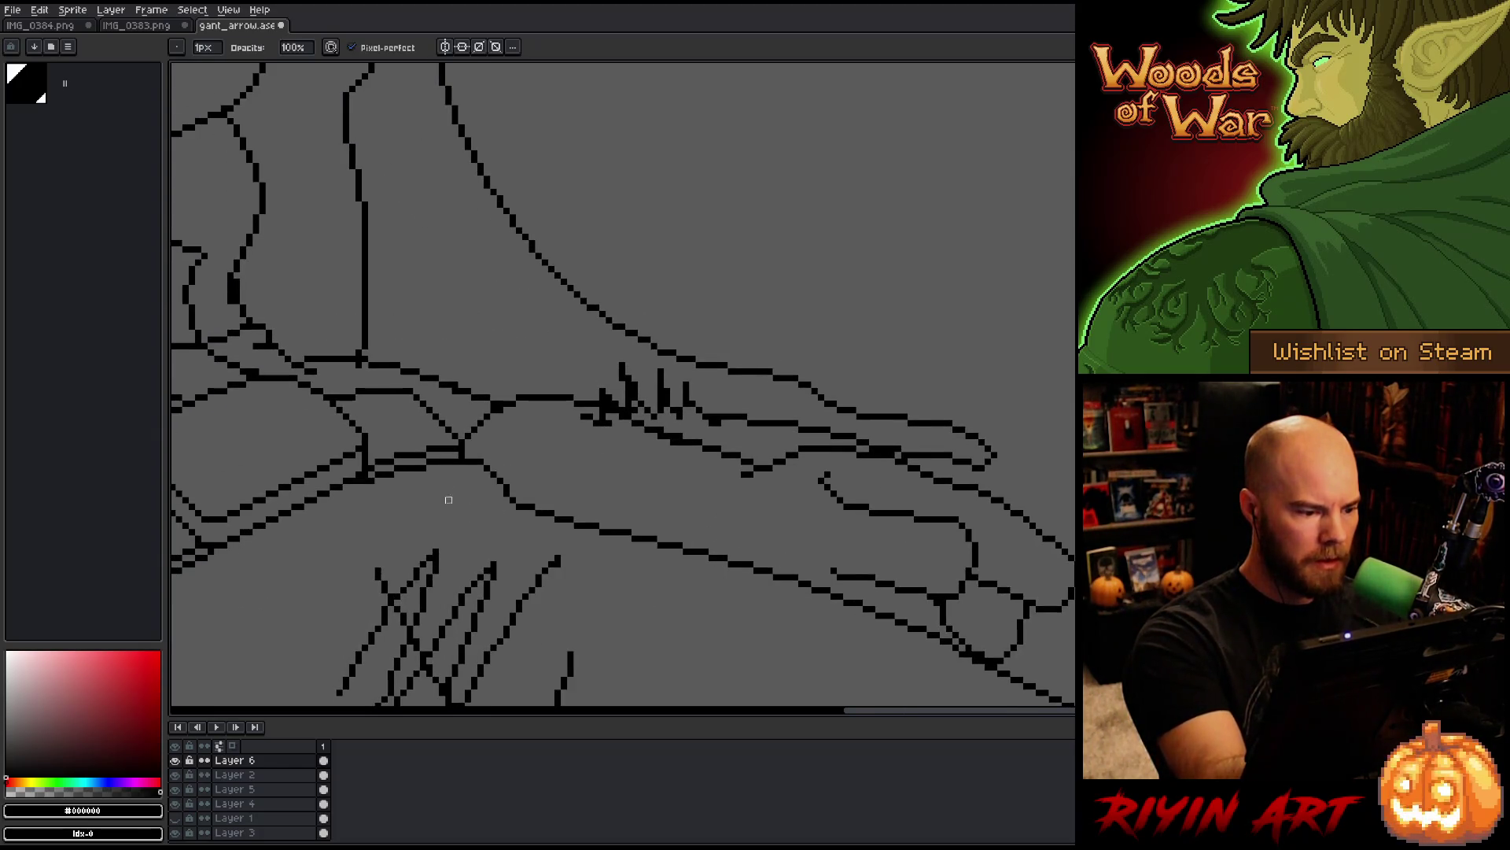
# Step: Hide and reshow Layer 6 to inspect its contents, then select Layer 2
pyautogui.click(176, 761)
pyautogui.click(176, 761)
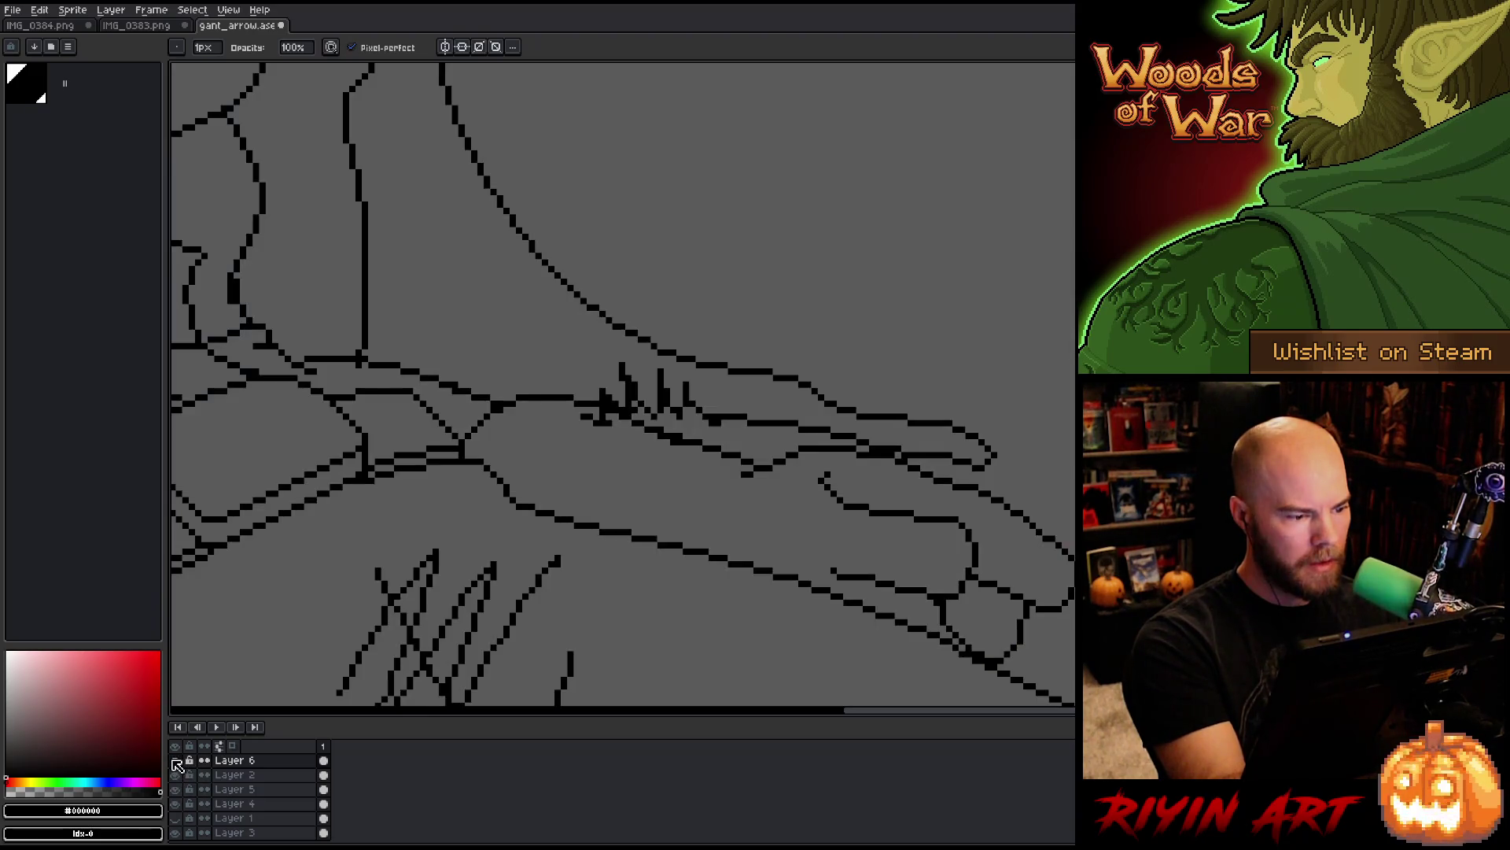
pyautogui.click(269, 775)
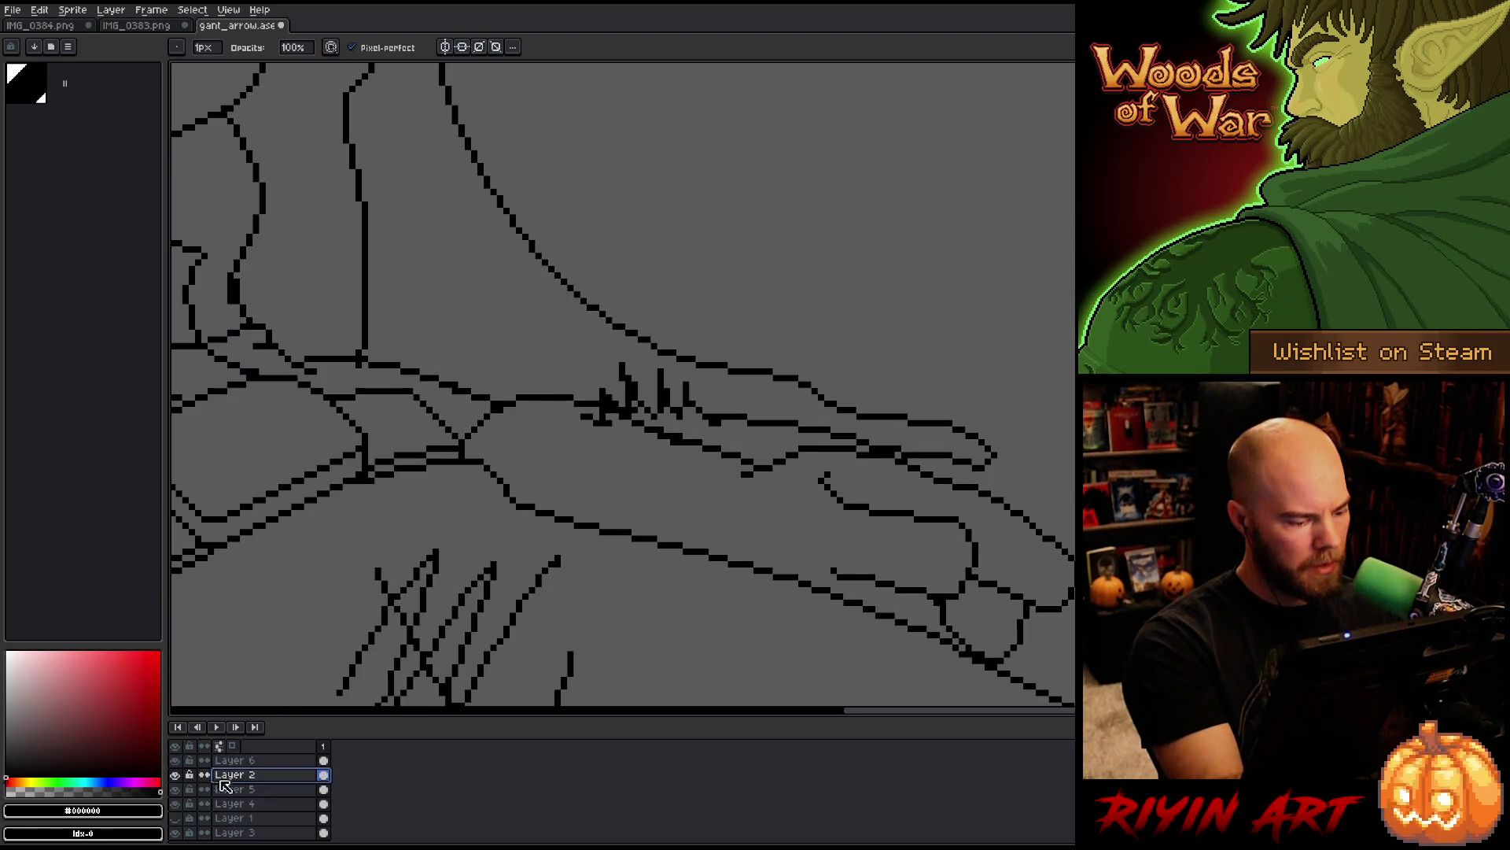
# Step: Bring the belt, buckle and thigh scribble into view and pick the eraser
pyautogui.moveTo(391, 577); pyautogui.dragTo(738, 580)
pyautogui.moveTo(927, 601); pyautogui.dragTo(971, 580)
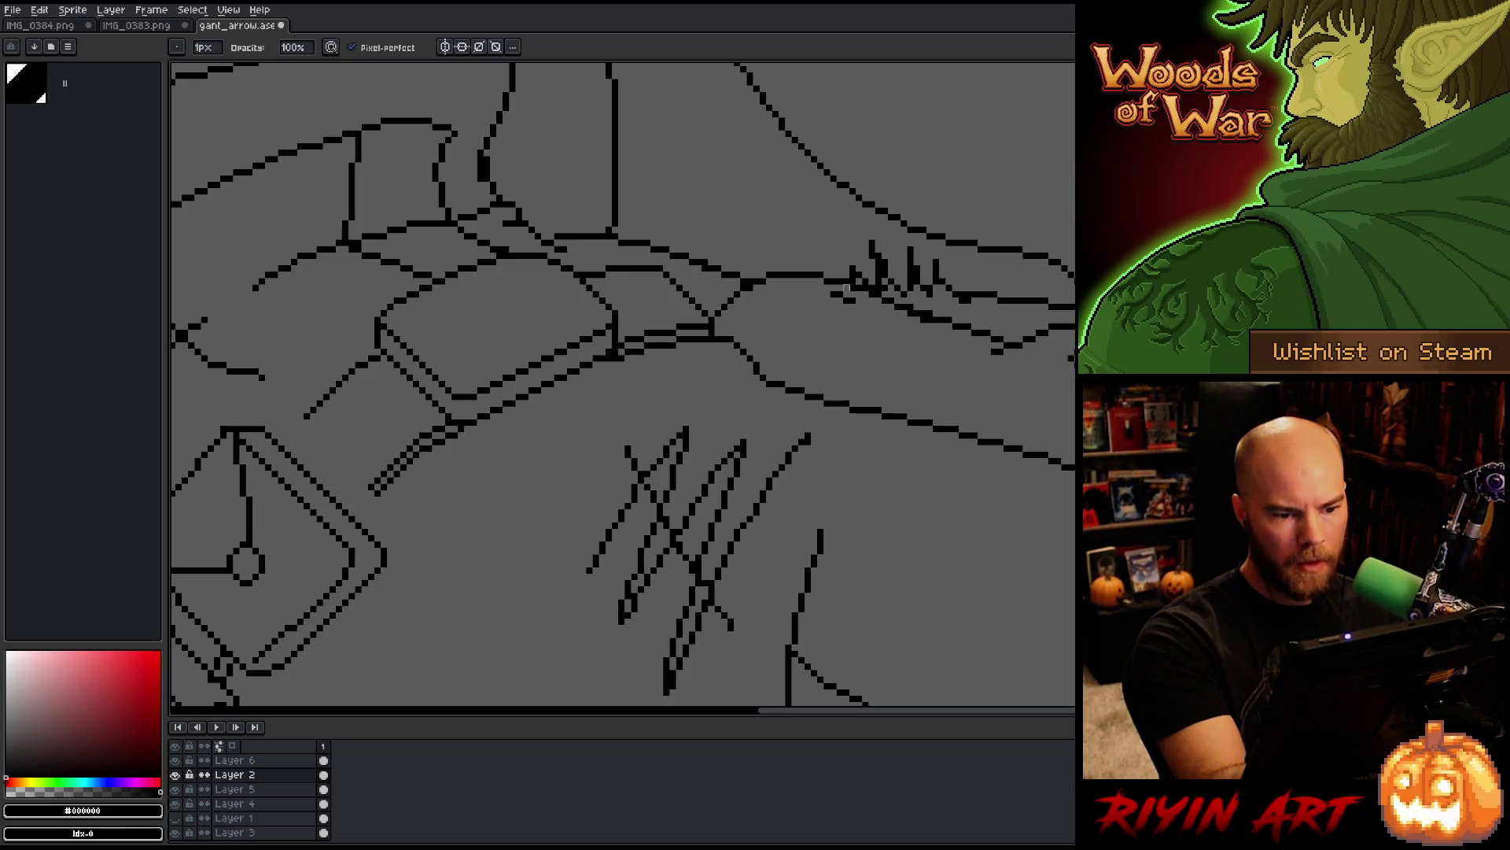
pyautogui.moveTo(735, 449)
pyautogui.mouseDown()
pyautogui.moveTo(866, 428)
pyautogui.moveTo(691, 408)
pyautogui.mouseUp()
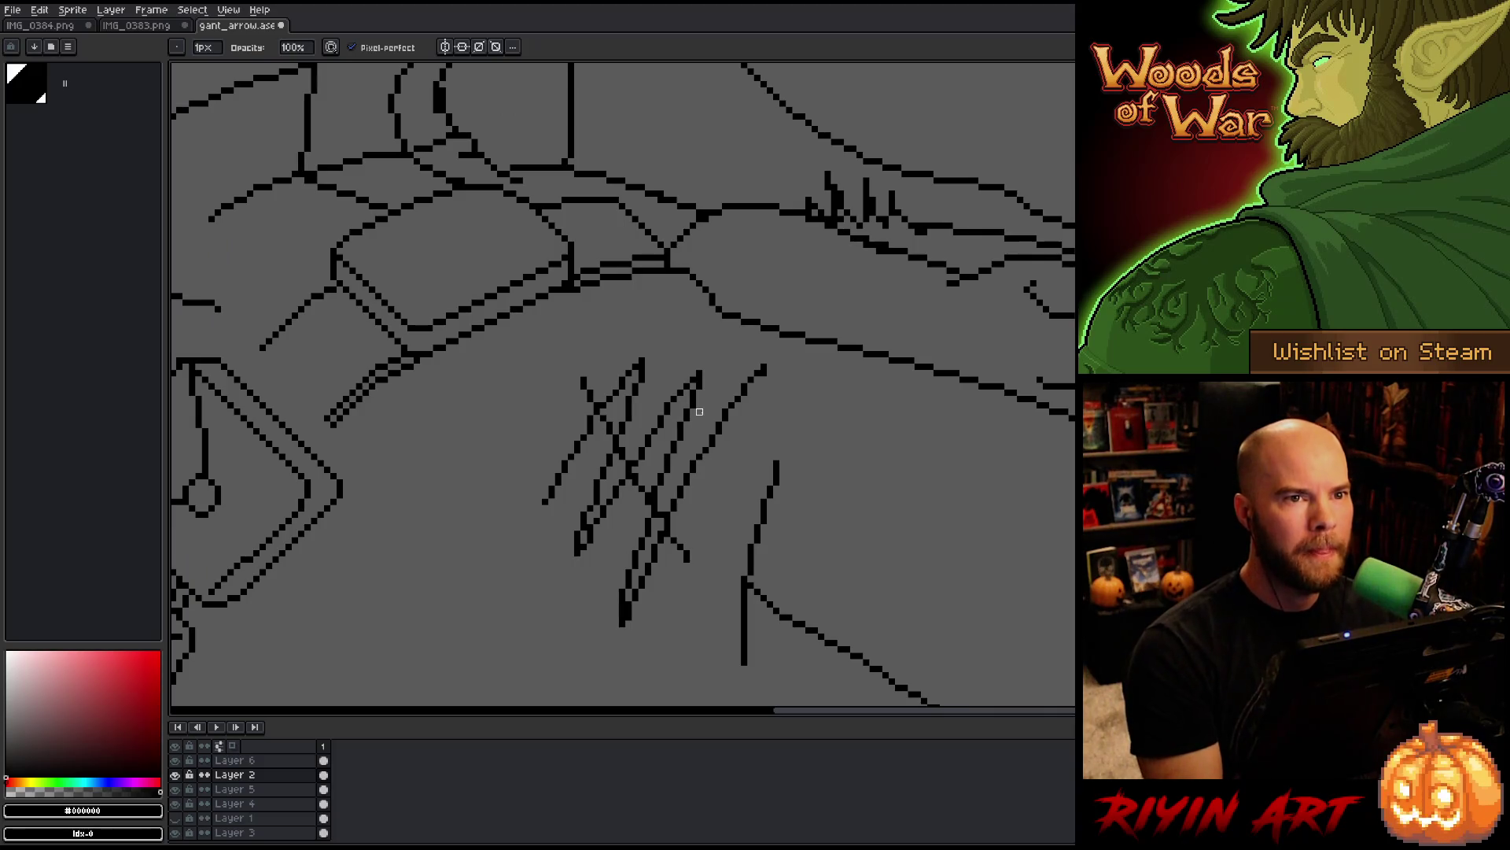
pyautogui.press('space')
pyautogui.moveTo(689, 478); pyautogui.dragTo(800, 414)
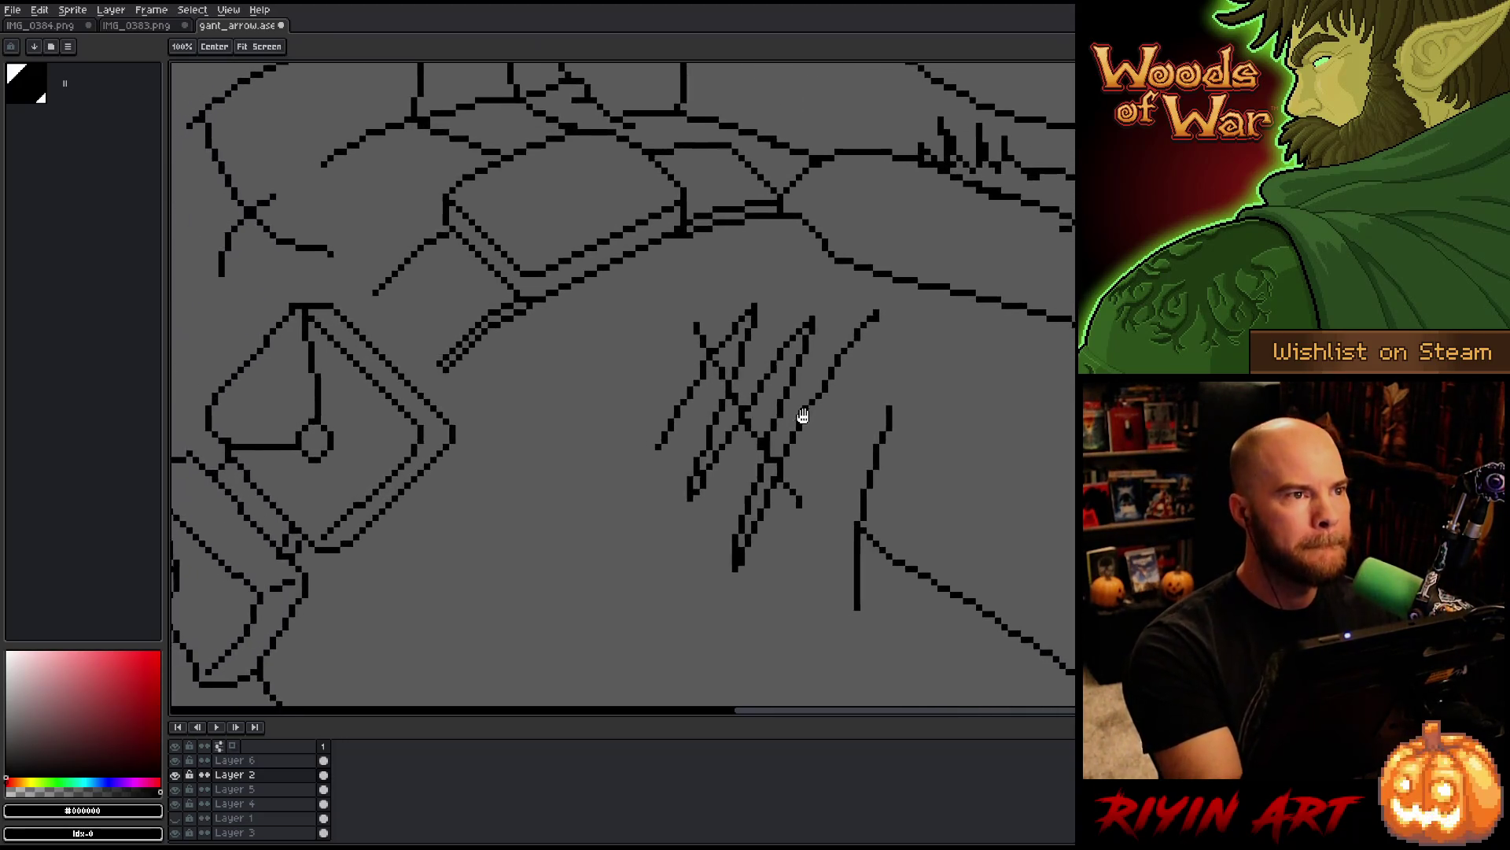
pyautogui.moveTo(488, 384); pyautogui.dragTo(535, 413)
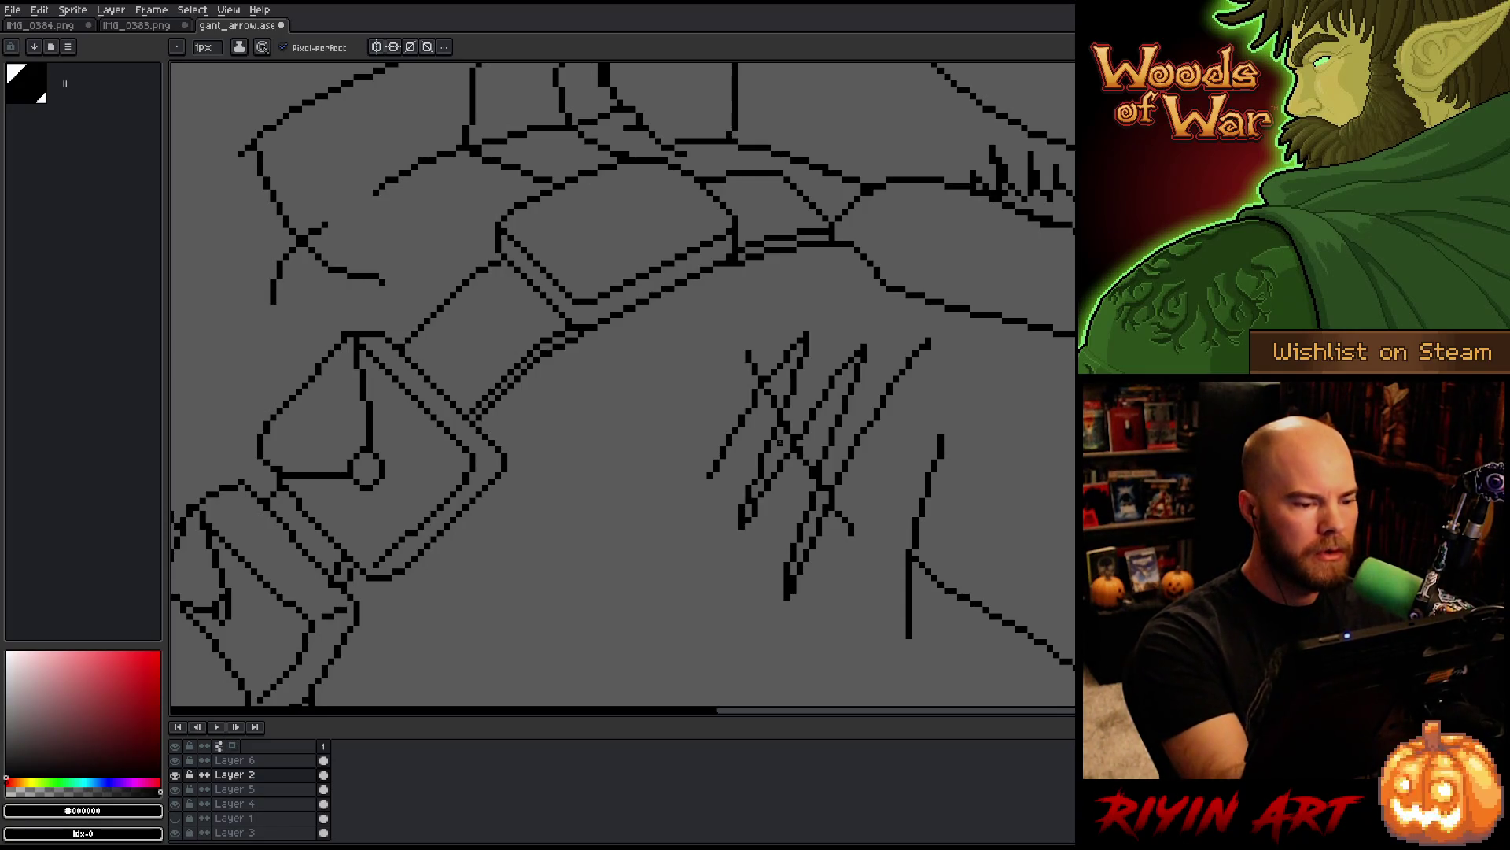
pyautogui.press('e')
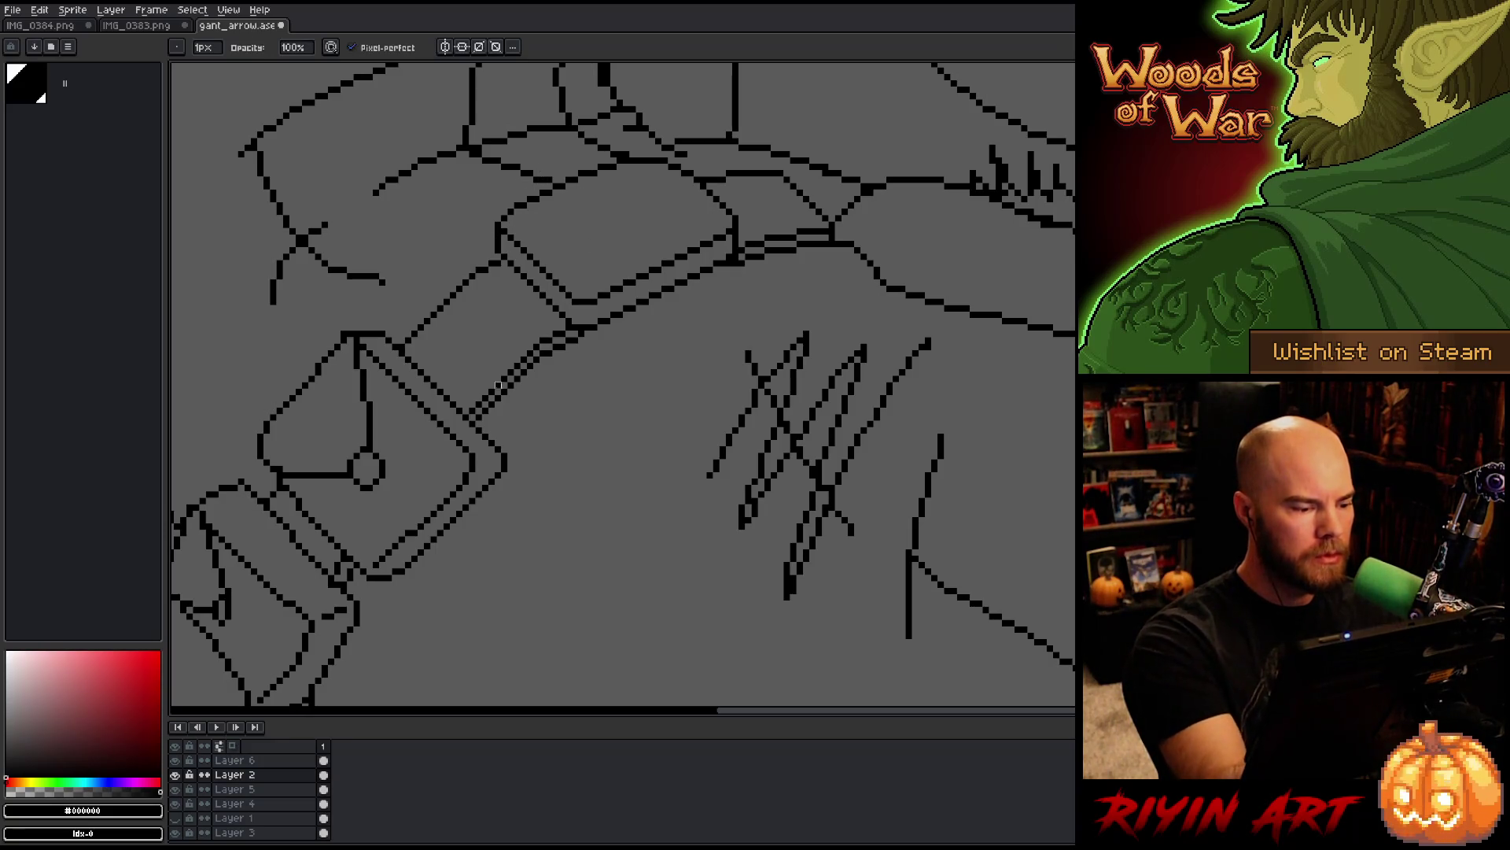
# Step: Get a close-up view of the torso, belt and arrow
pyautogui.press('e')
pyautogui.scroll(-5, 395, 603)
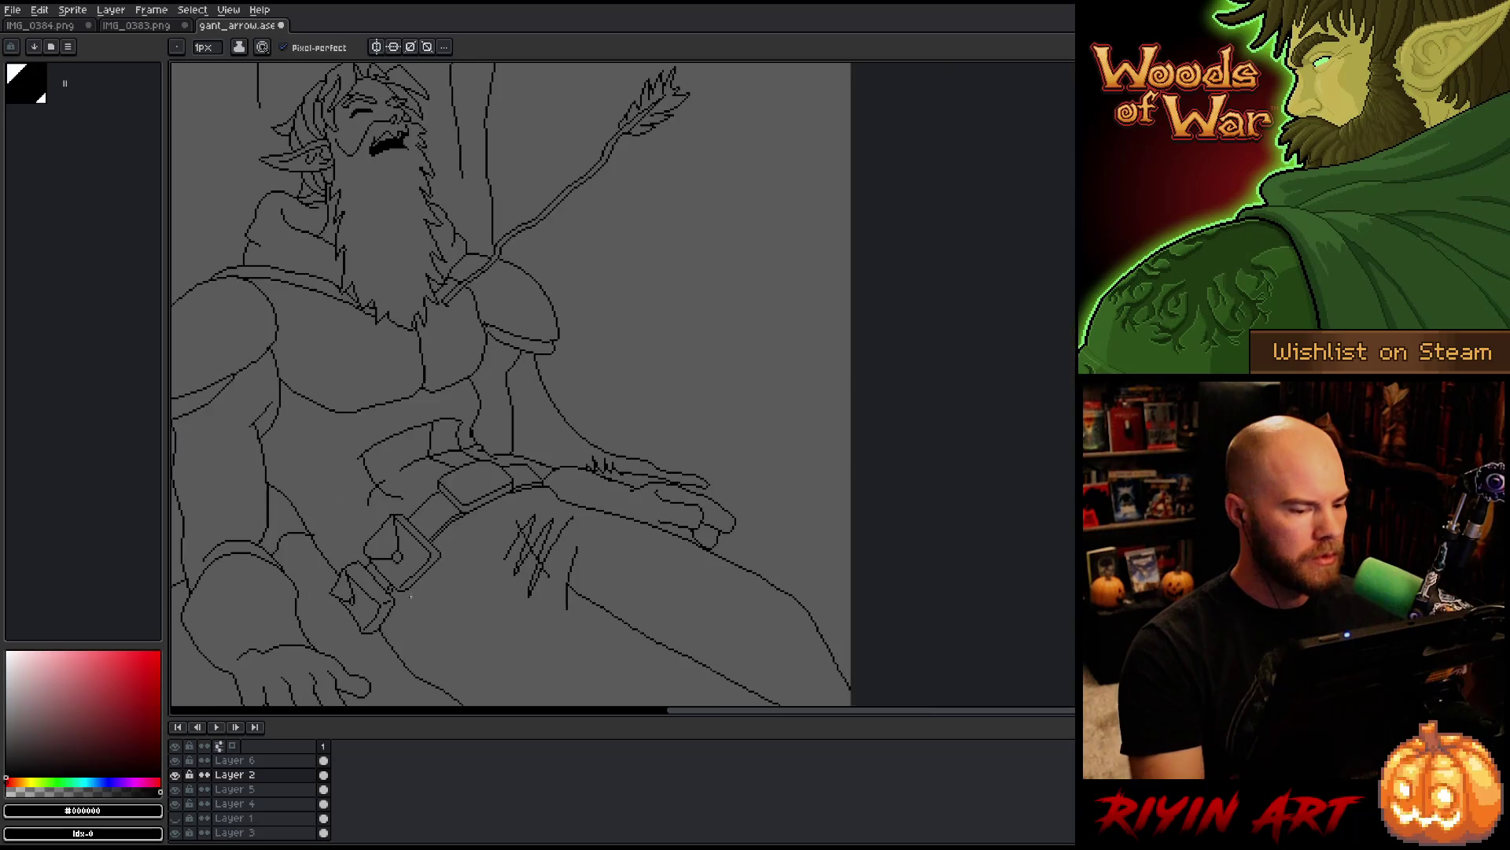
pyautogui.scroll(2, 378, 535)
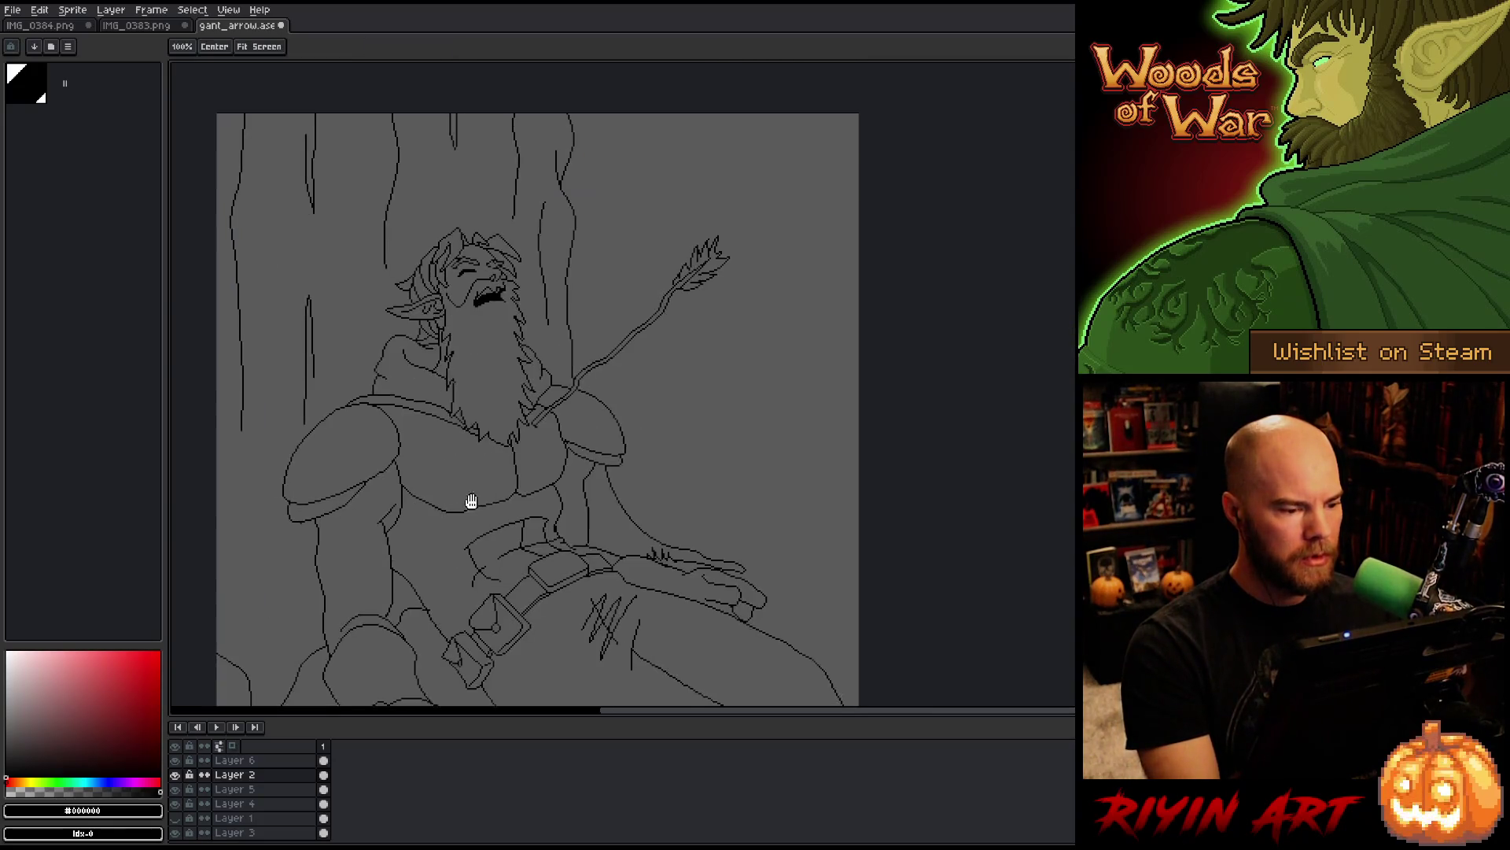
pyautogui.moveTo(472, 498)
pyautogui.mouseDown()
pyautogui.moveTo(479, 449)
pyautogui.moveTo(483, 480)
pyautogui.mouseUp()
pyautogui.scroll(2, 439, 568)
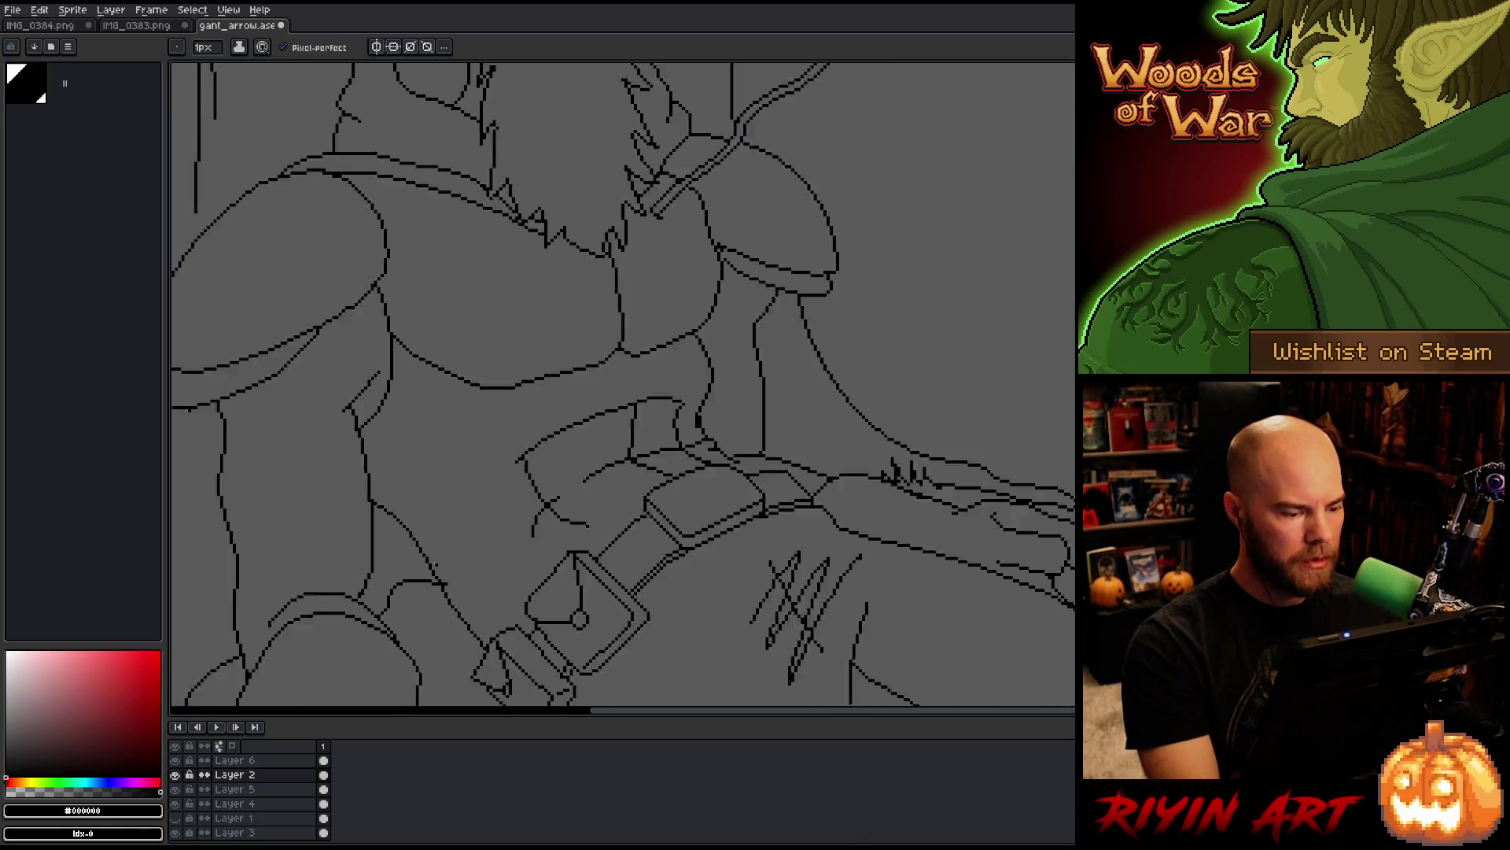
pyautogui.press('b')
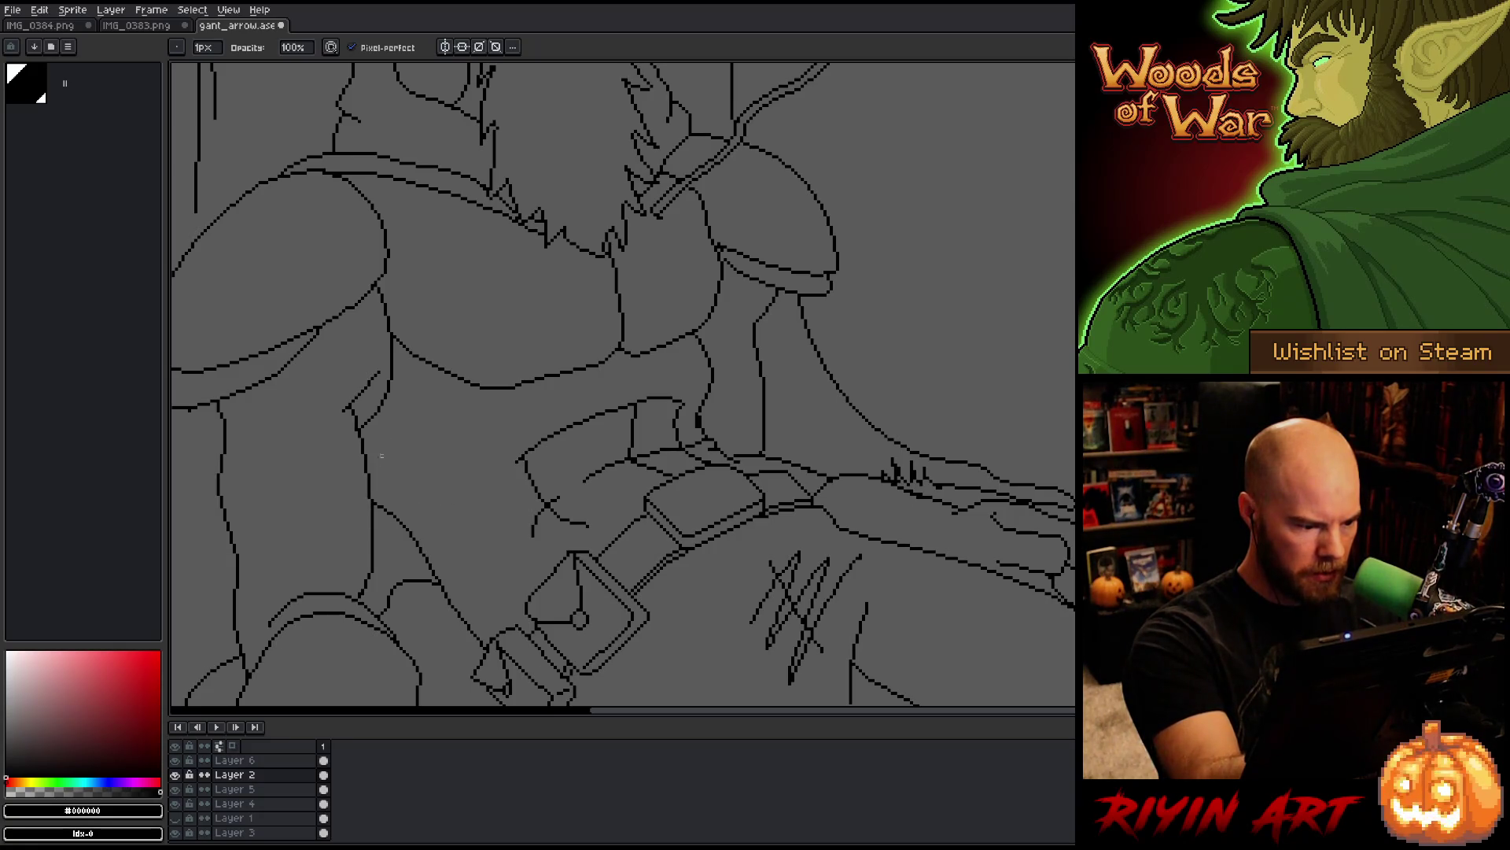
pyautogui.moveTo(360, 442); pyautogui.dragTo(413, 439)
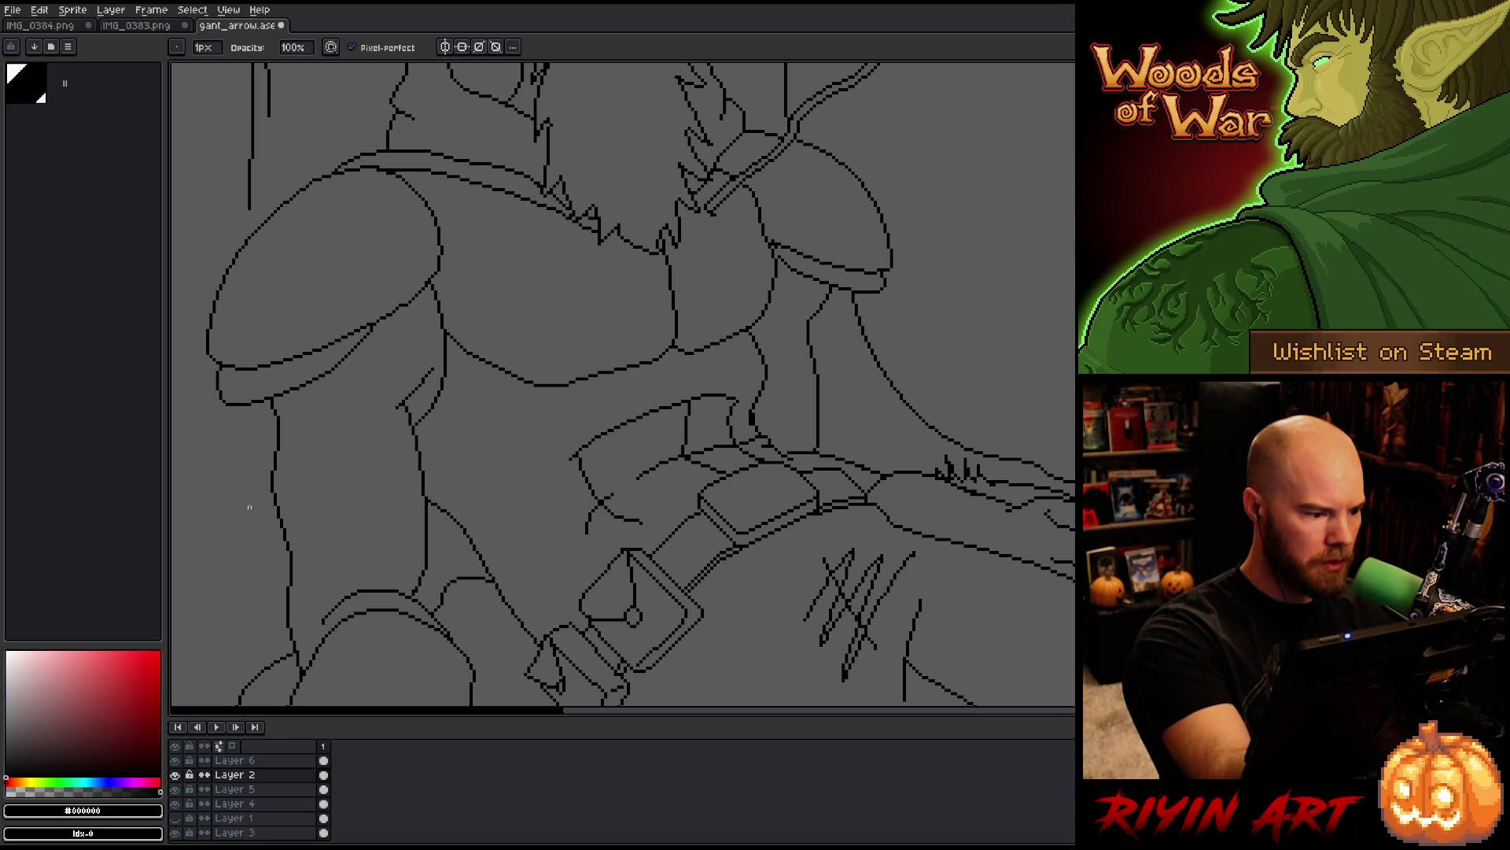
pyautogui.moveTo(585, 602)
pyautogui.mouseDown()
pyautogui.moveTo(560, 502)
pyautogui.moveTo(647, 394)
pyautogui.mouseUp()
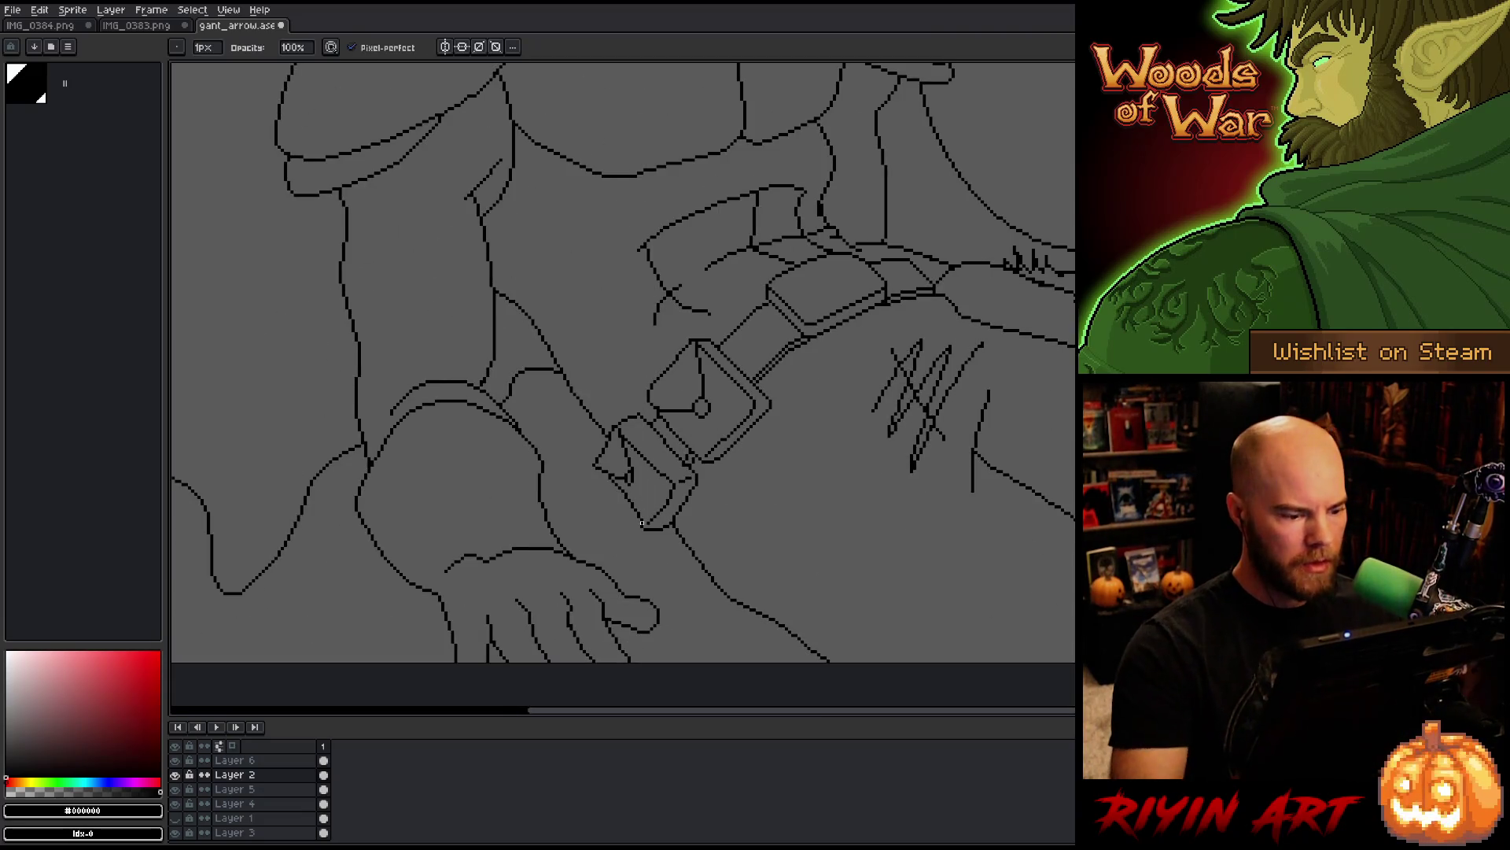
pyautogui.scroll(-5, 642, 523)
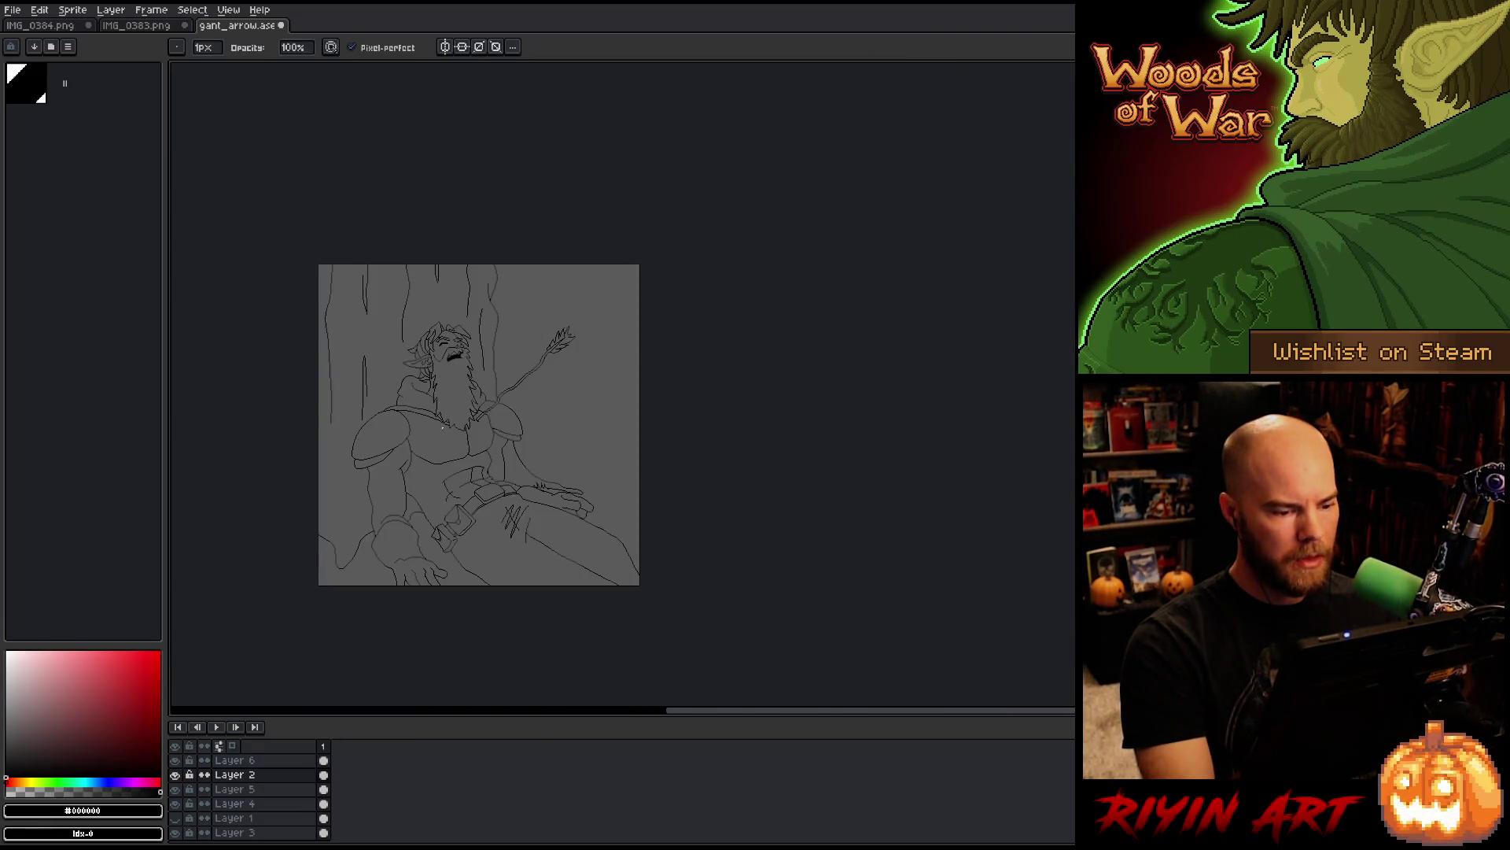
pyautogui.scroll(2, 443, 426)
pyautogui.moveTo(468, 468); pyautogui.dragTo(488, 448)
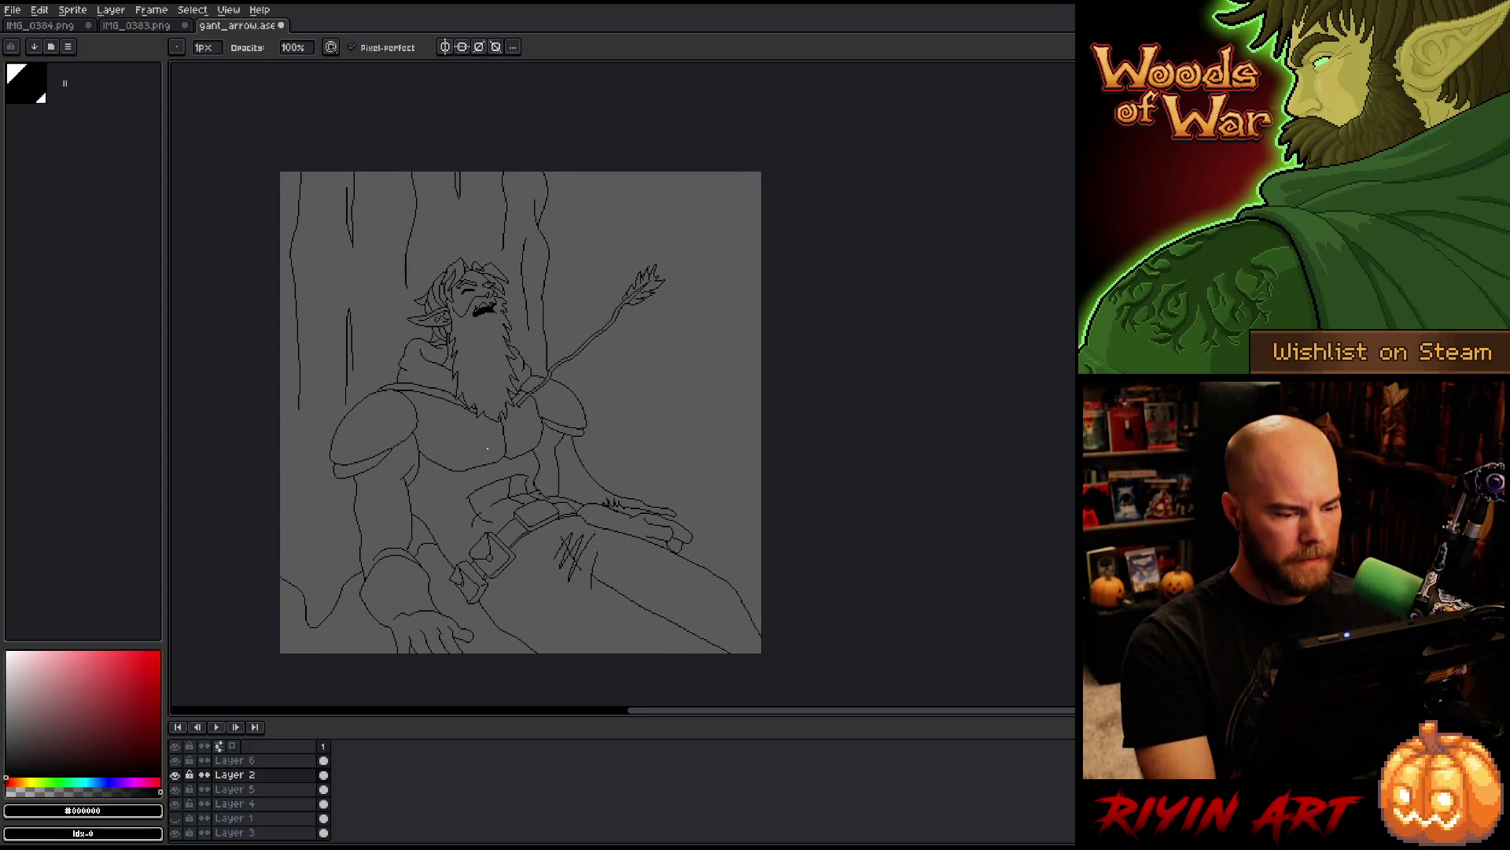
pyautogui.scroll(3, 490, 467)
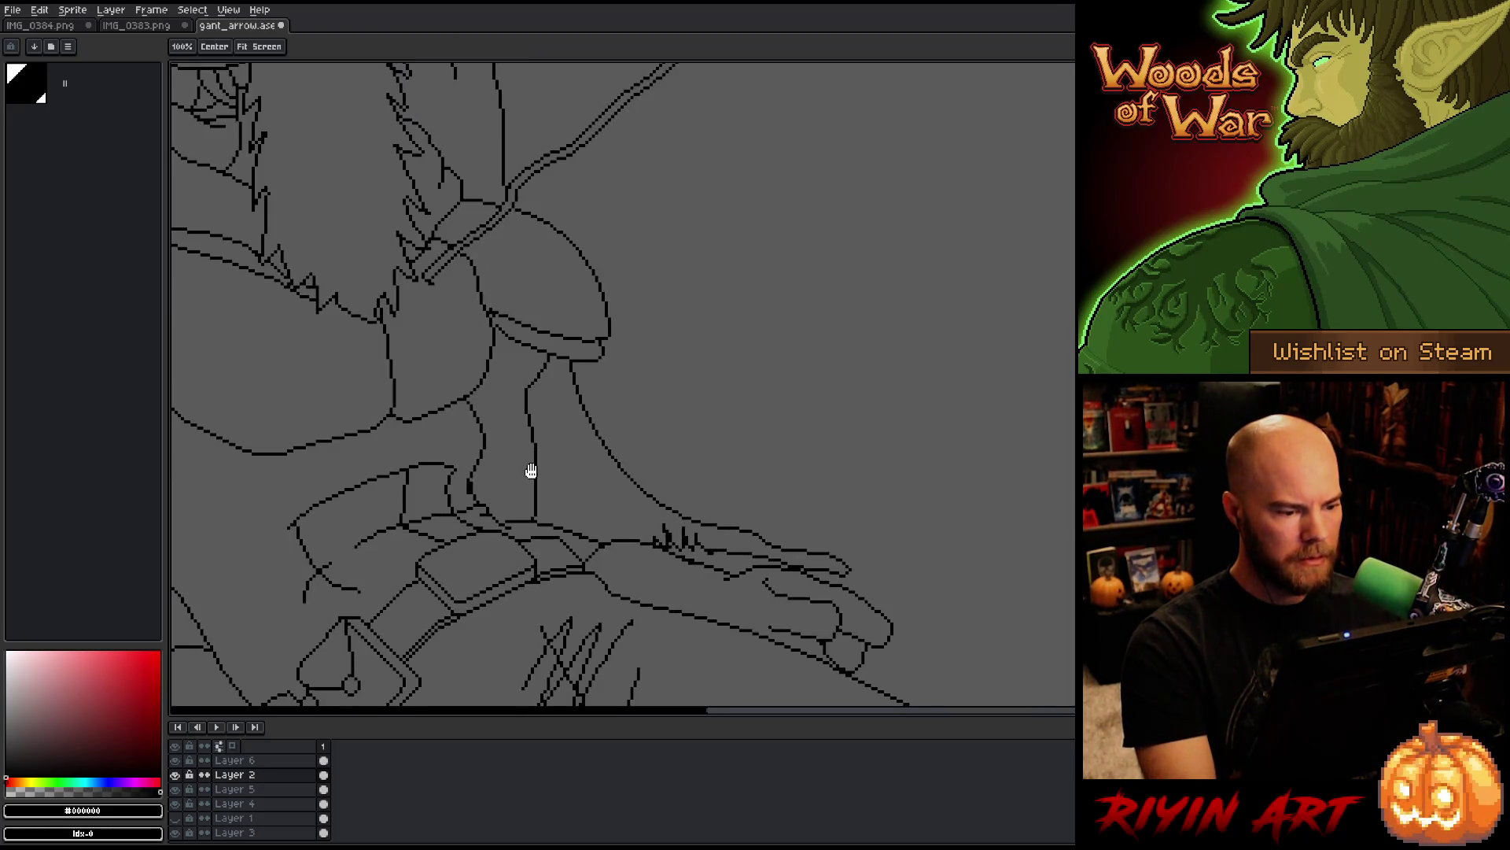
pyautogui.scroll(-1, 530, 472)
pyautogui.moveTo(586, 525); pyautogui.dragTo(643, 560)
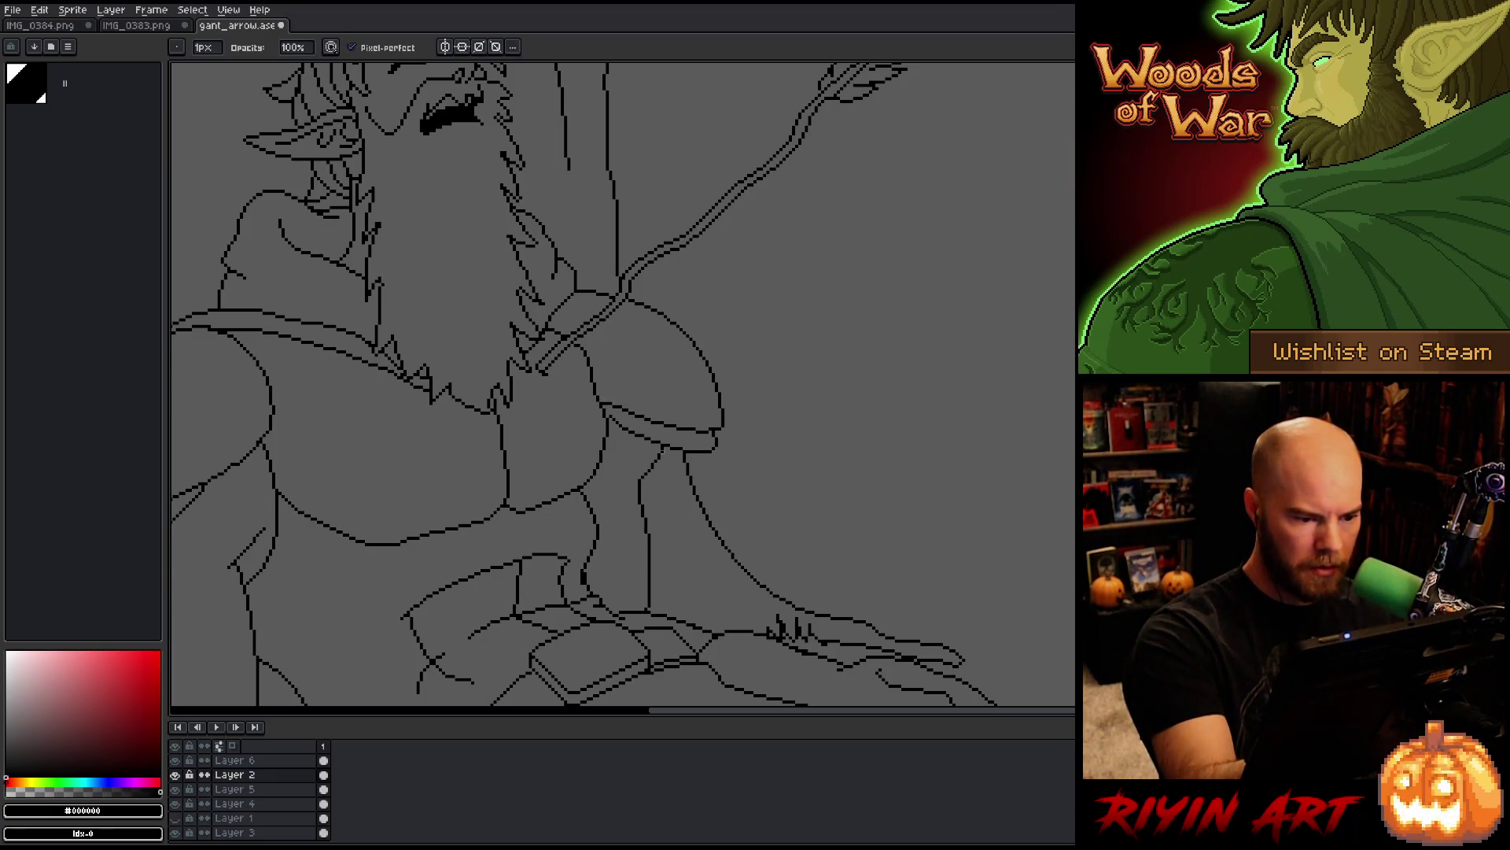
pyautogui.press('e')
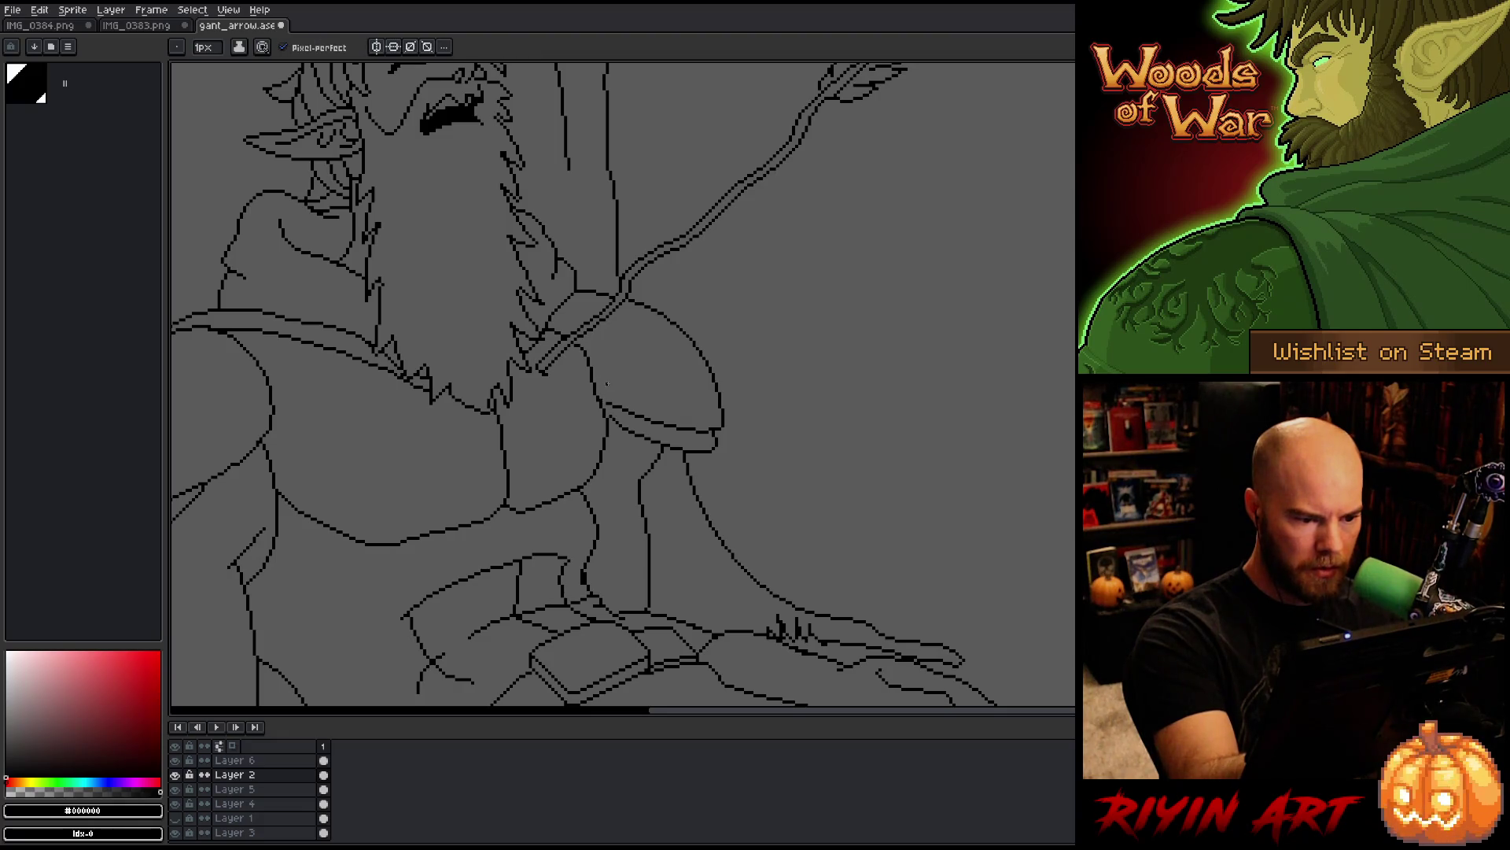
# Step: Lasso the inner arm line under the shoulder pad, shift it left, and commit it
pyautogui.press('m')
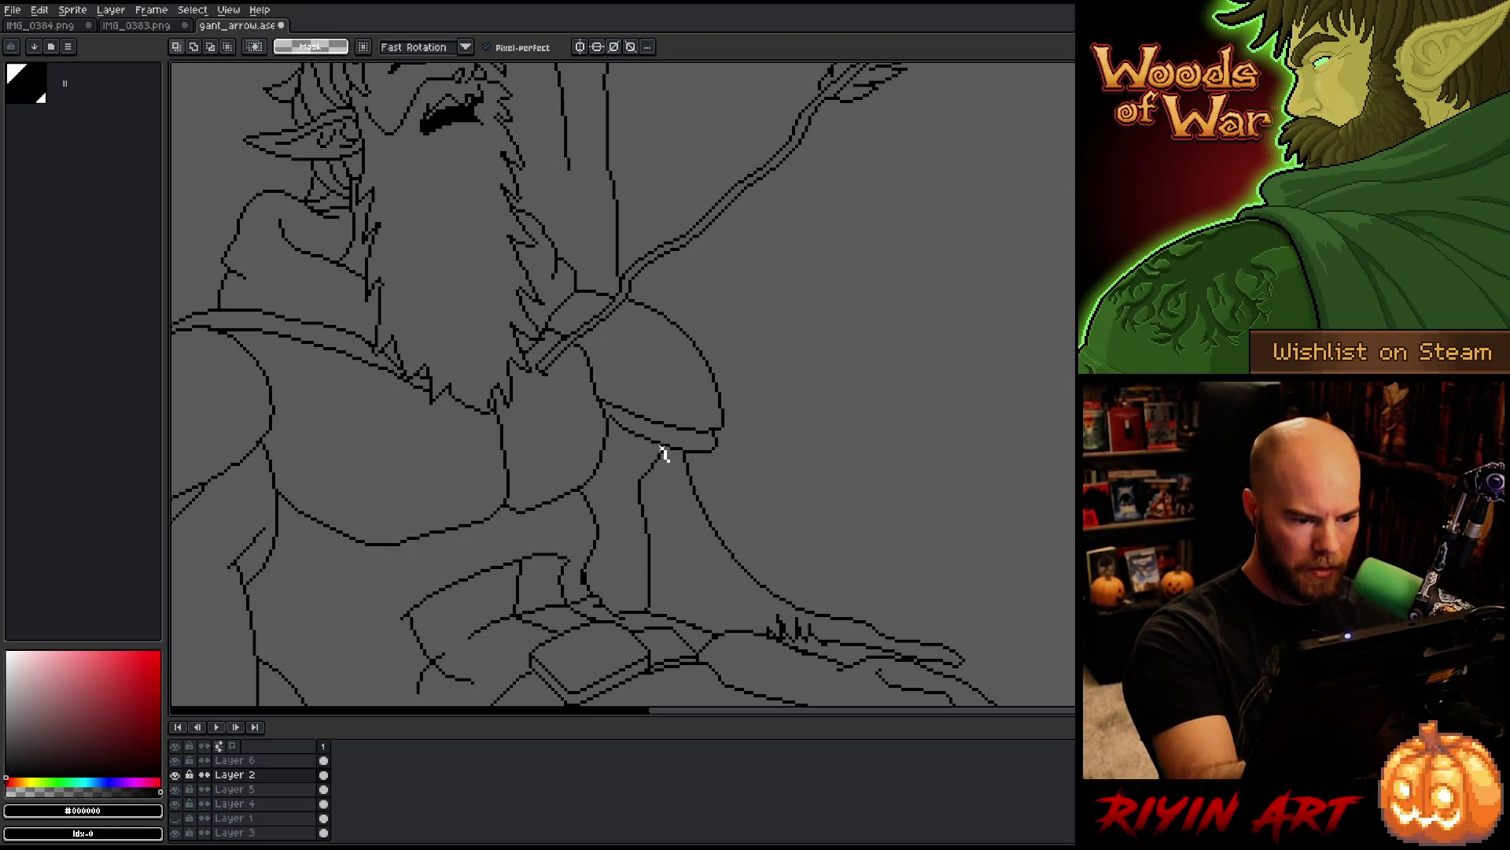
pyautogui.moveTo(663, 454)
pyautogui.mouseDown()
pyautogui.moveTo(632, 495)
pyautogui.moveTo(639, 598)
pyautogui.moveTo(673, 510)
pyautogui.moveTo(670, 461)
pyautogui.moveTo(667, 493)
pyautogui.mouseUp()
pyautogui.click(675, 493)
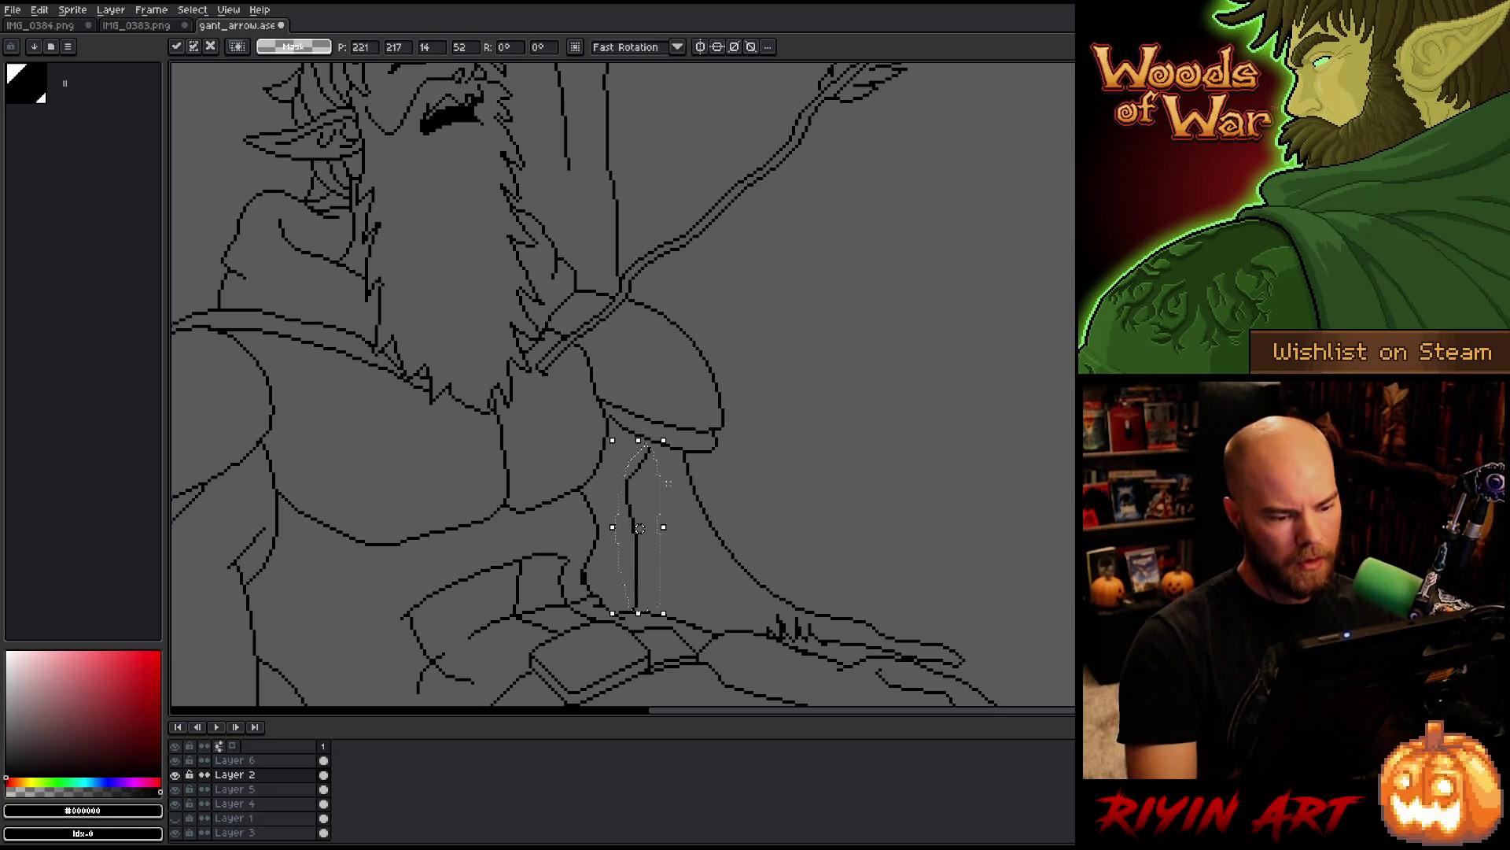
pyautogui.hotkey('ctrl', 'd')
pyautogui.press('b')
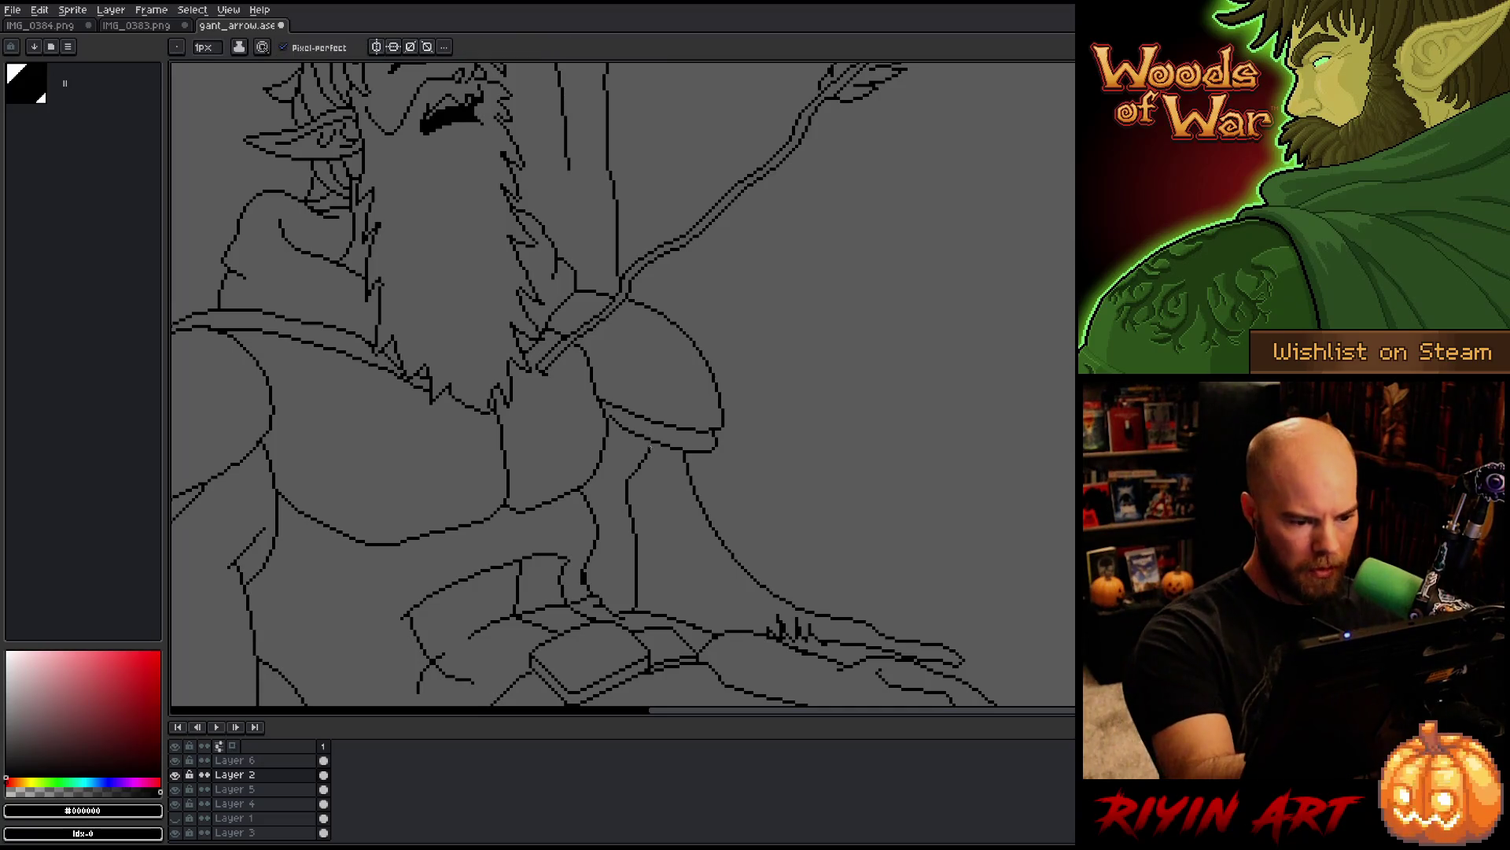
pyautogui.scroll(-1, 655, 454)
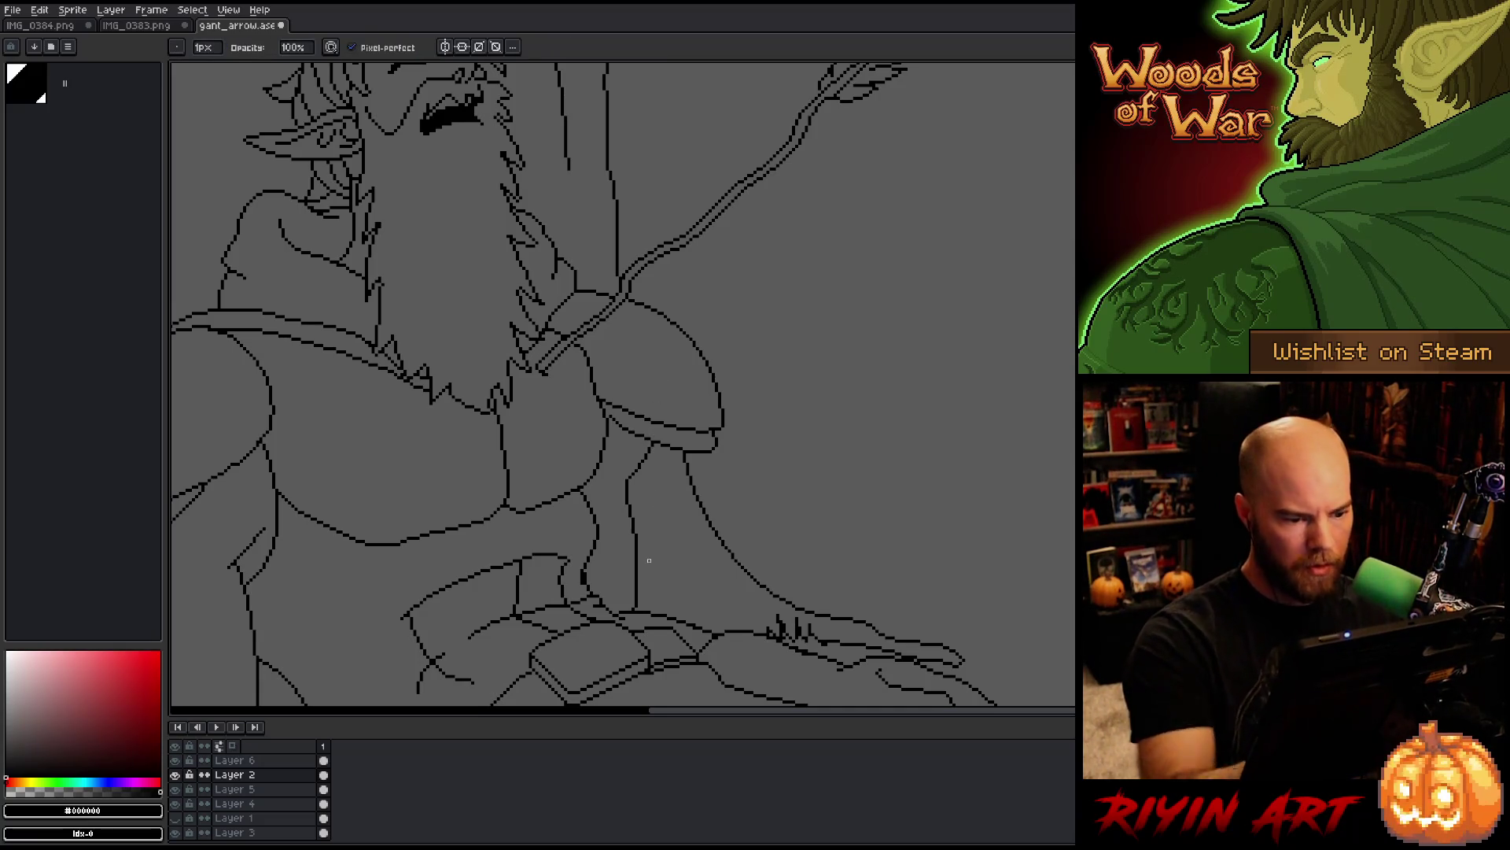
# Step: Extend the arm line upward with a short pencil stroke
pyautogui.scroll(-1, 655, 454)
pyautogui.scroll(3, 643, 509)
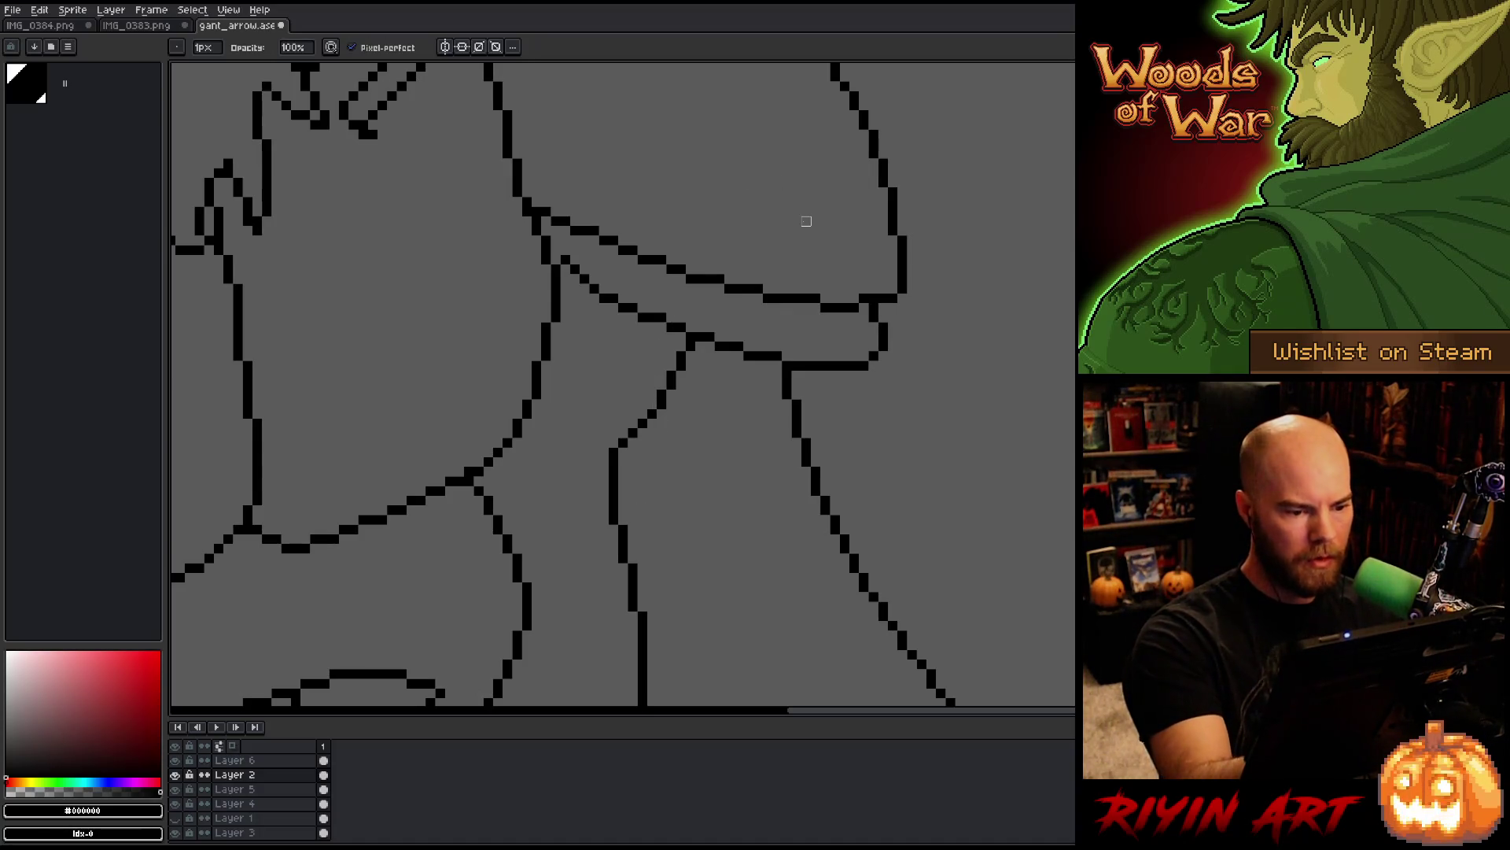
pyautogui.scroll(-4, 731, 252)
pyautogui.scroll(1, 679, 313)
pyautogui.scroll(3, 680, 313)
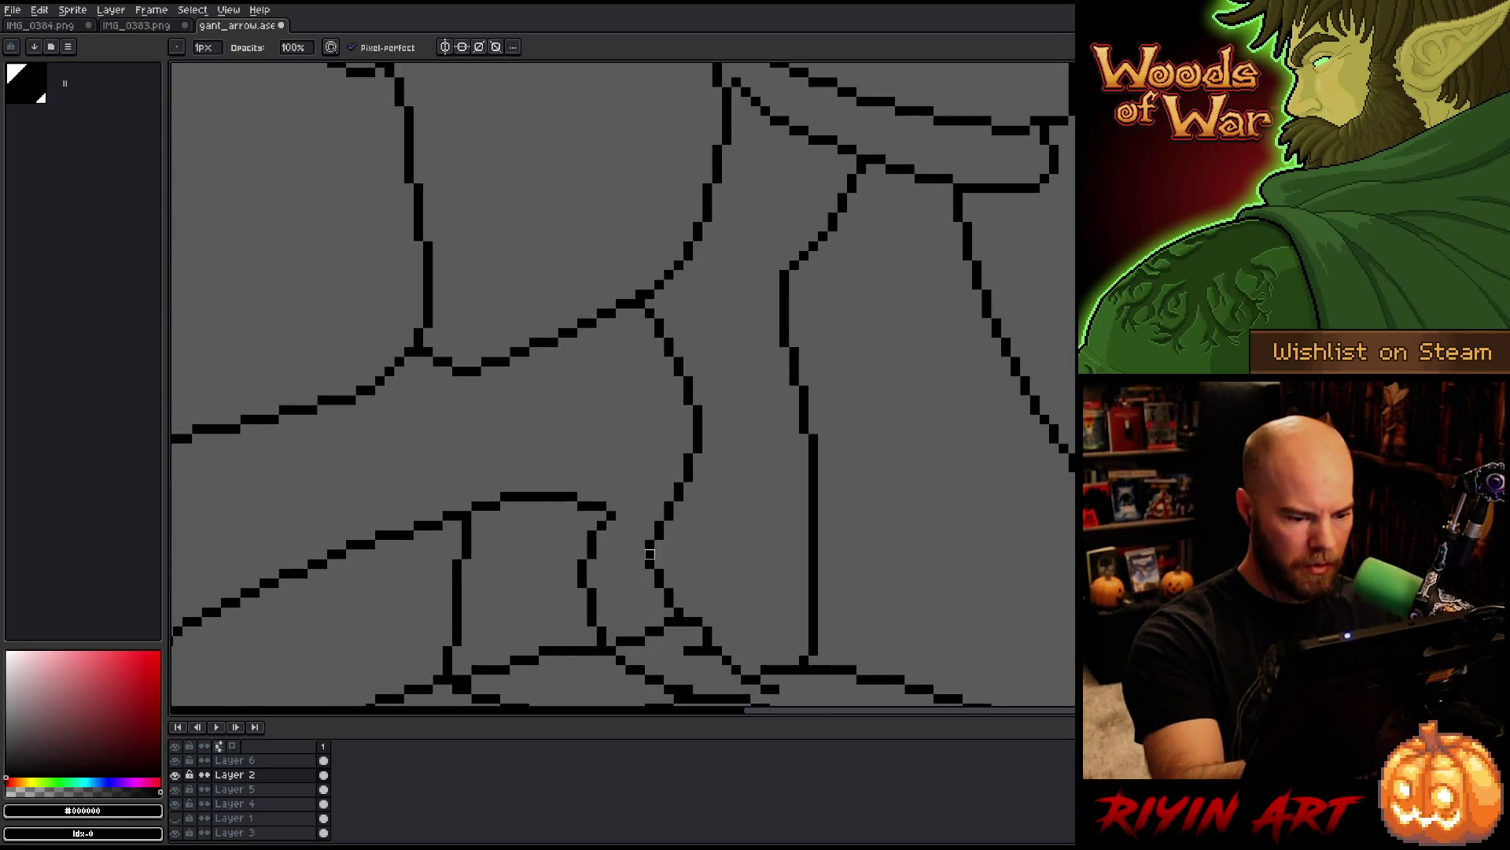
pyautogui.moveTo(740, 401); pyautogui.dragTo(764, 252)
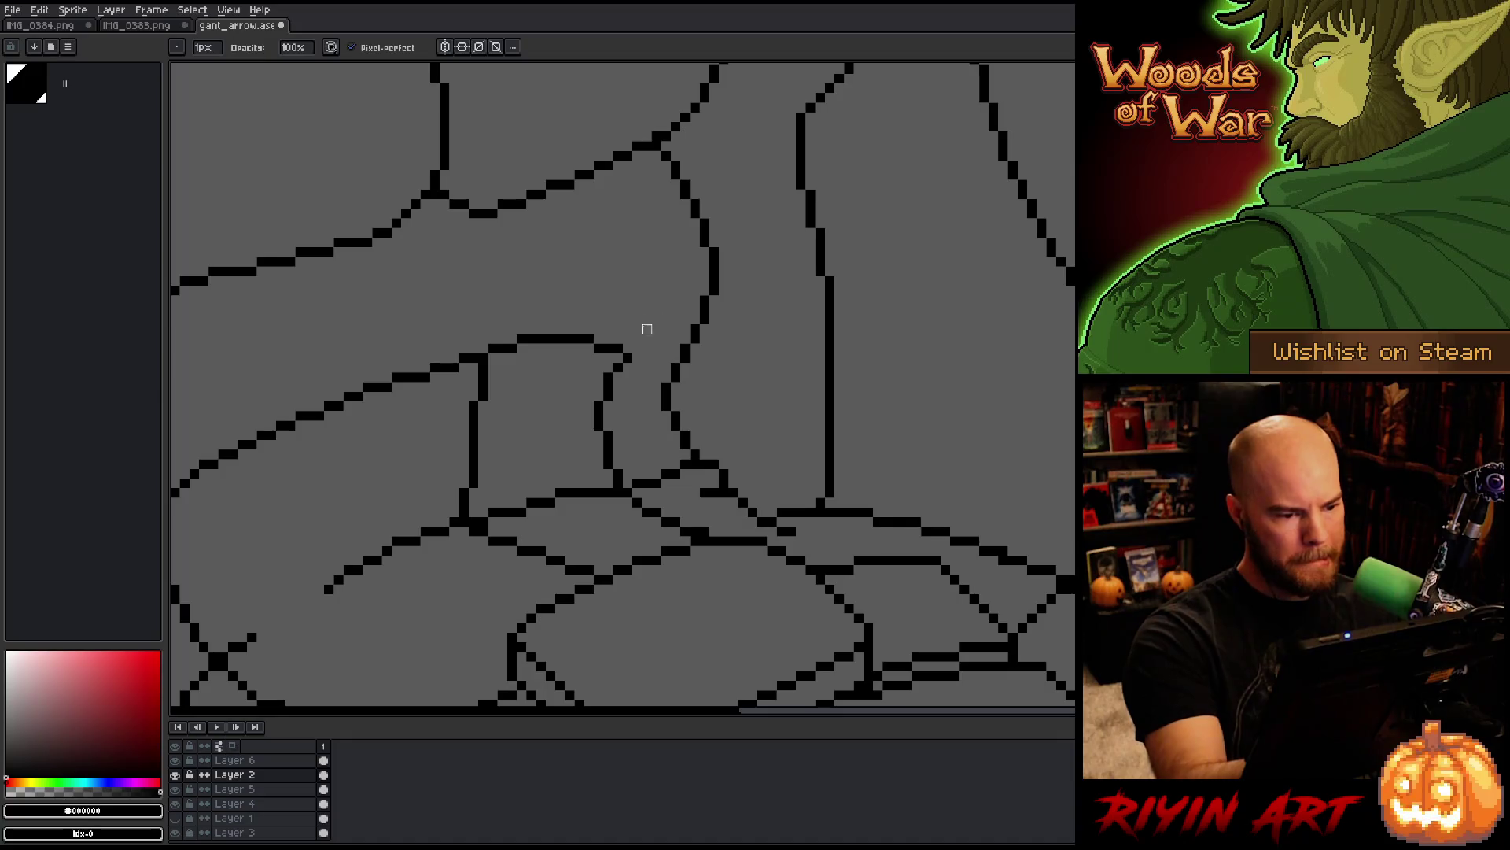
pyautogui.moveTo(631, 360); pyautogui.dragTo(852, 264)
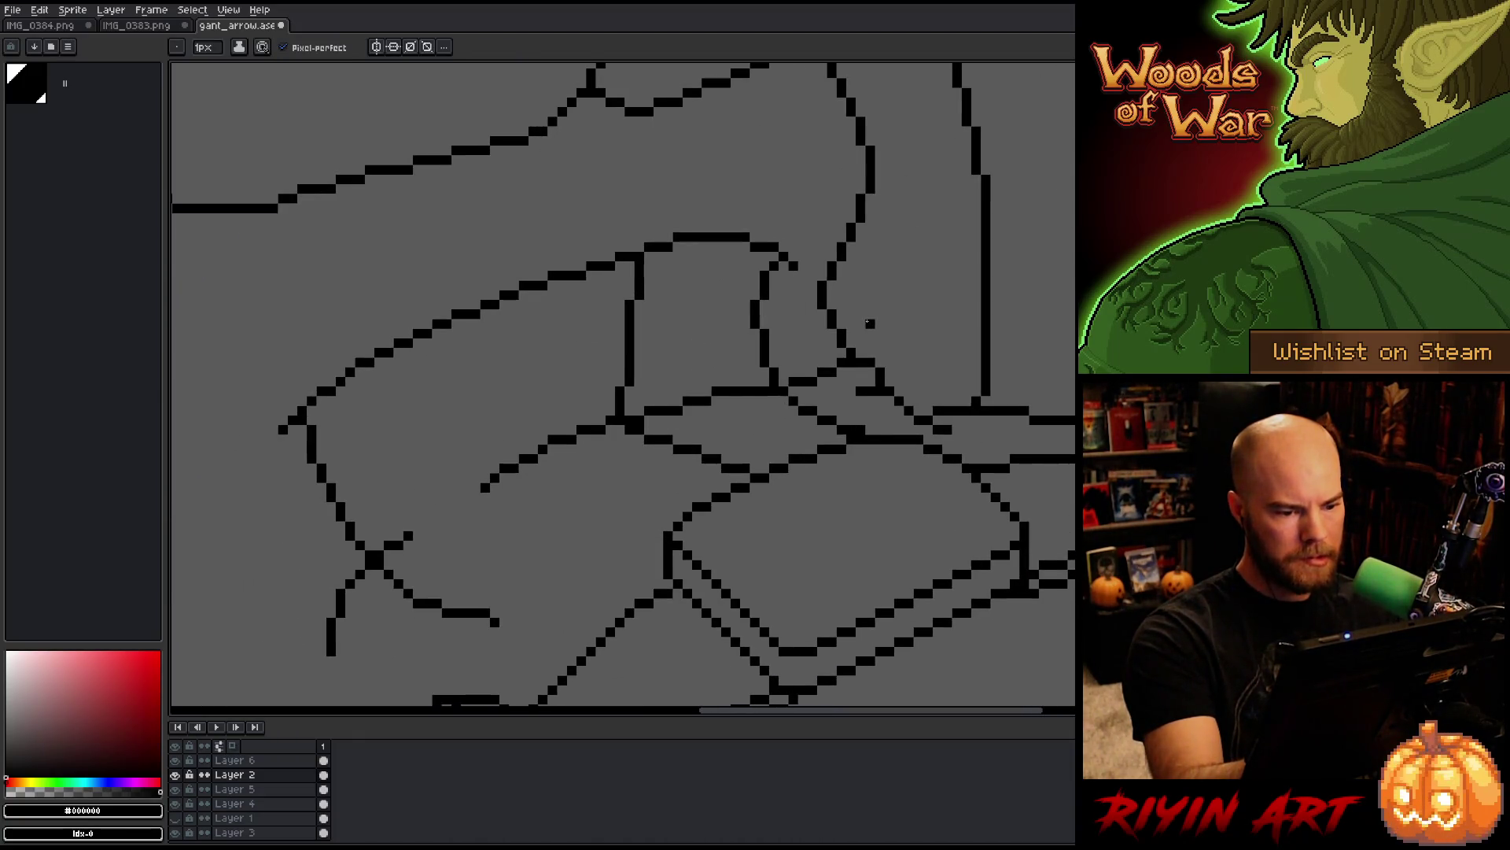
pyautogui.press('e')
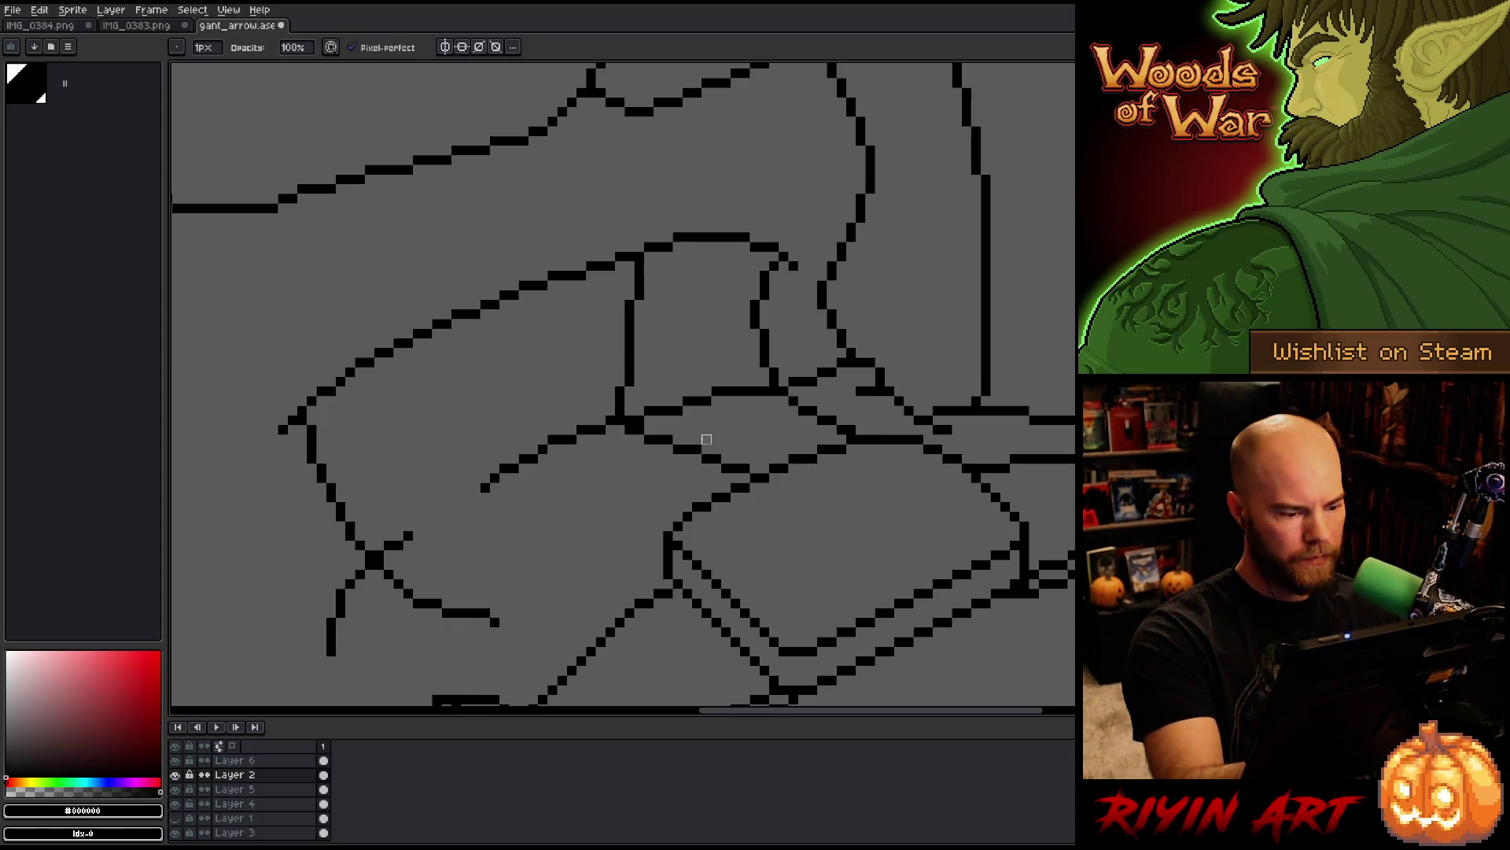
pyautogui.press('b')
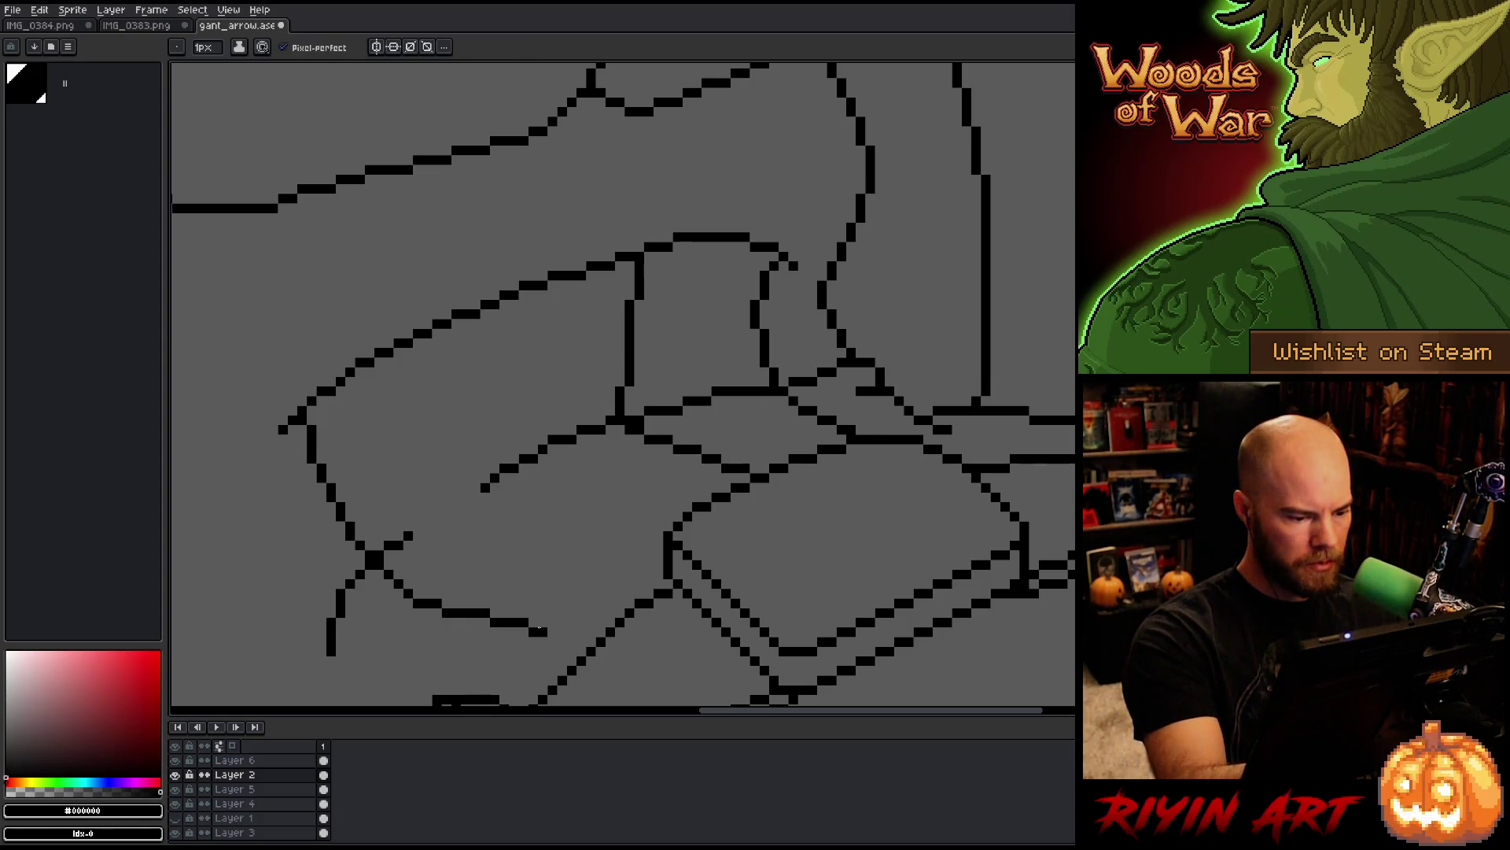
# Step: Join the black line to its neighbour, fill the junction pixel, and lengthen the short segment leftward
pyautogui.moveTo(538, 628); pyautogui.dragTo(567, 631)
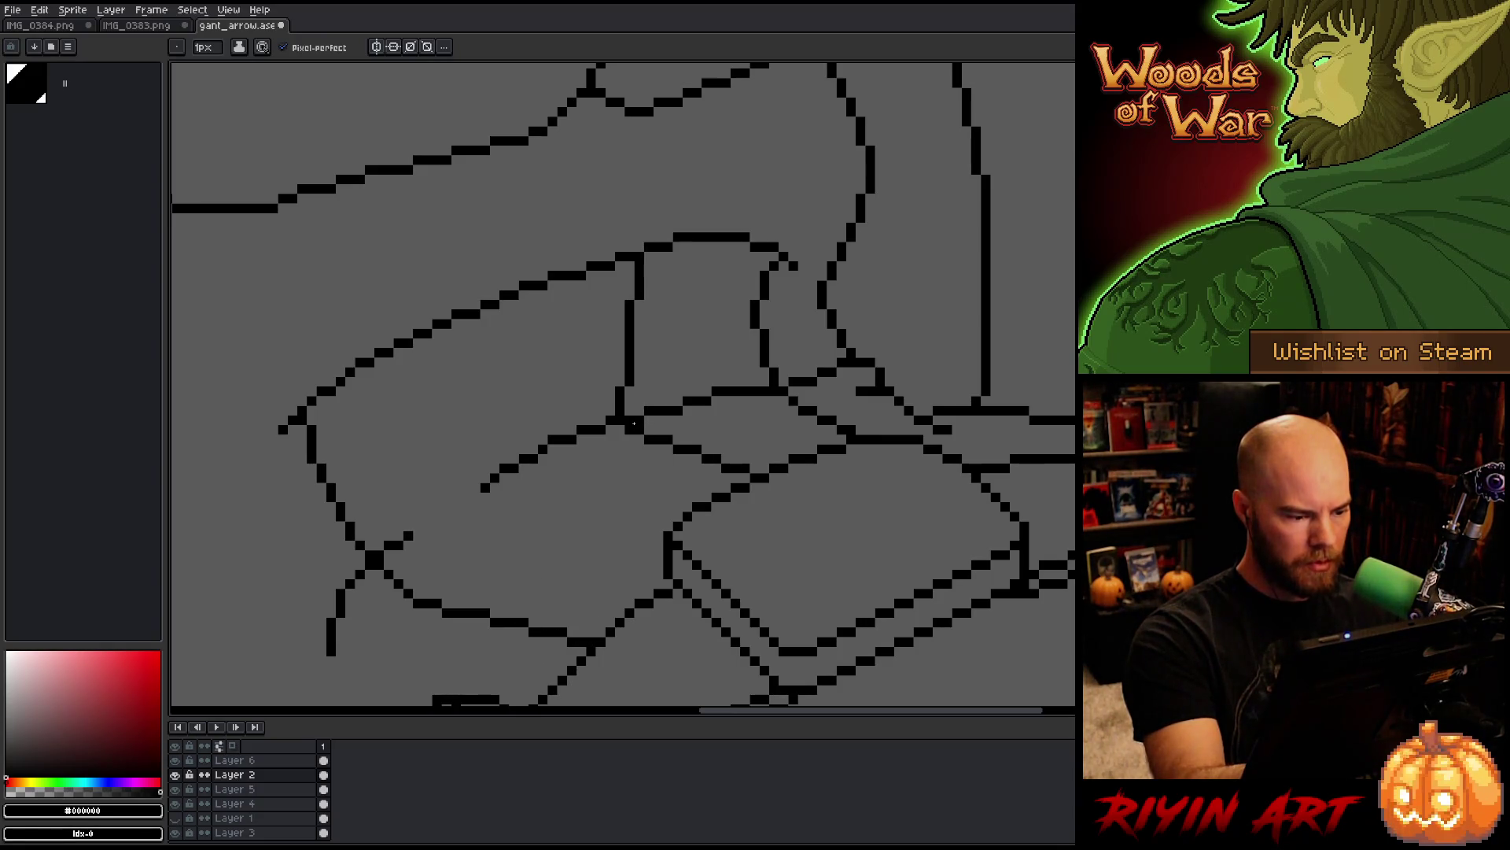
pyautogui.click(620, 429)
pyautogui.press('e')
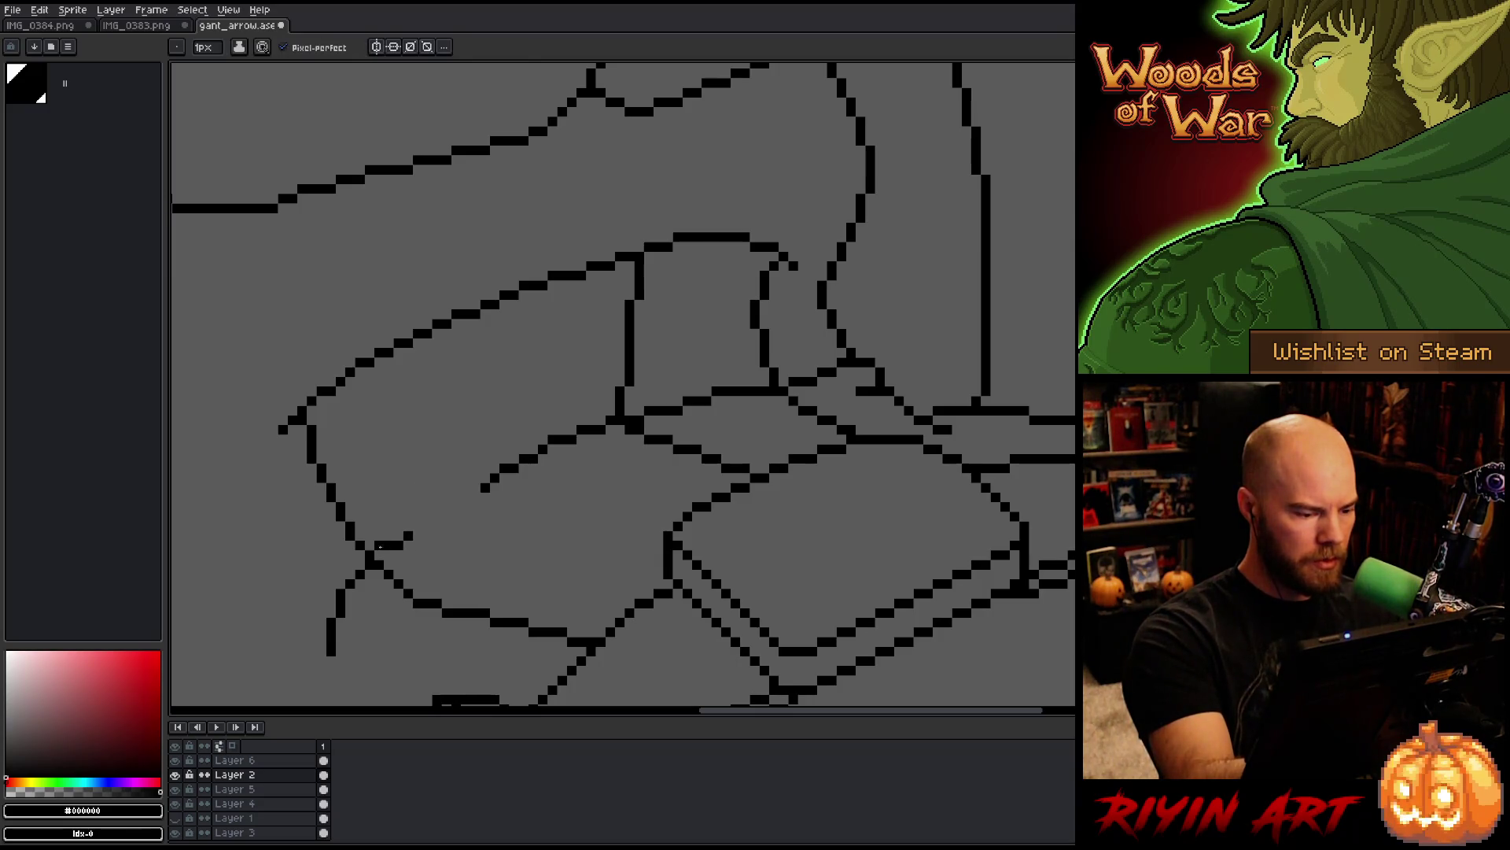
pyautogui.press('b')
pyautogui.click(399, 535)
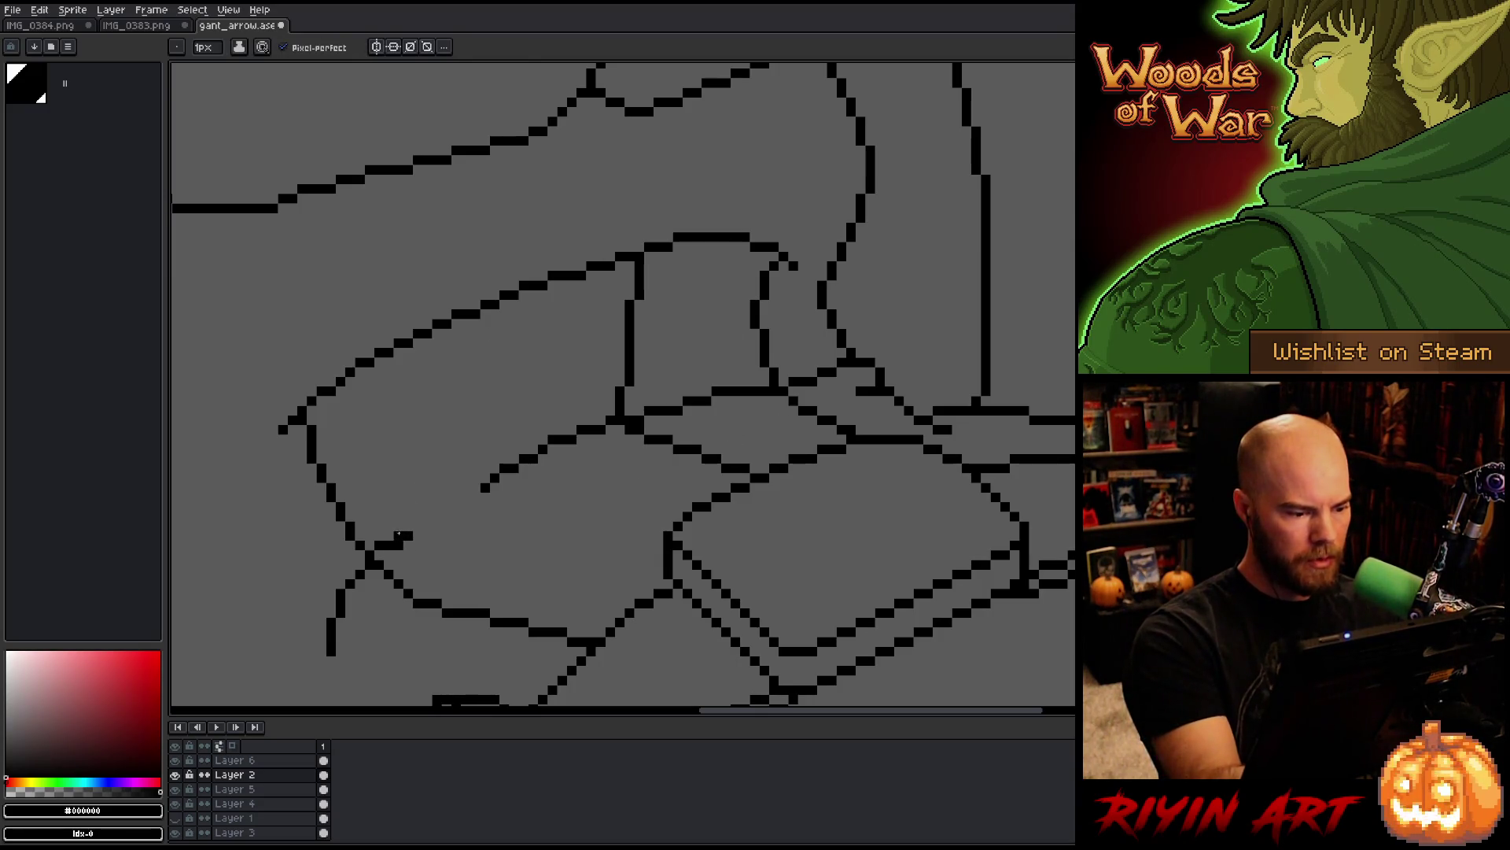
pyautogui.press('e')
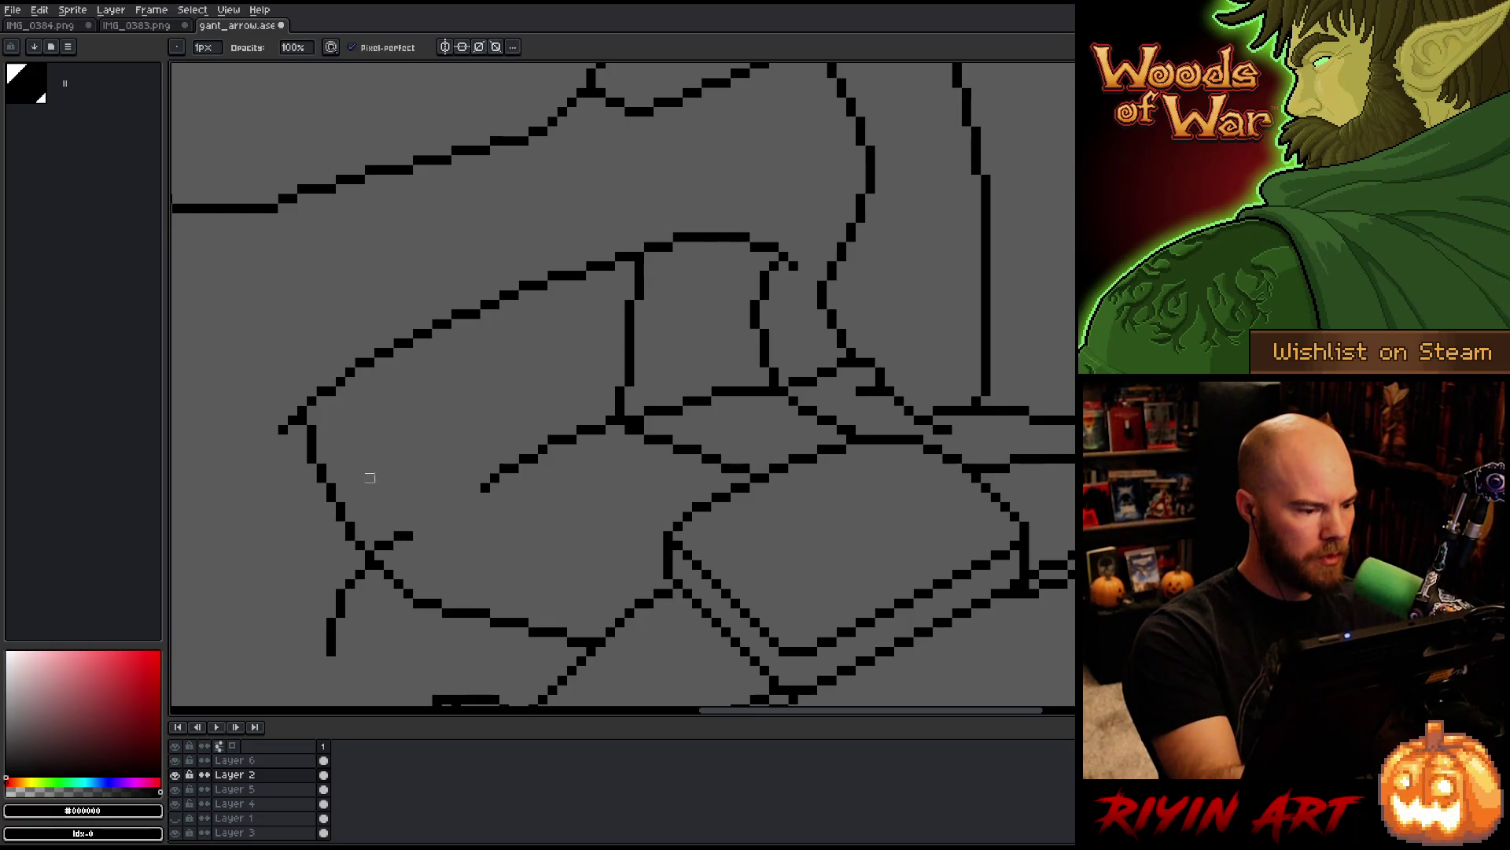
pyautogui.press('b')
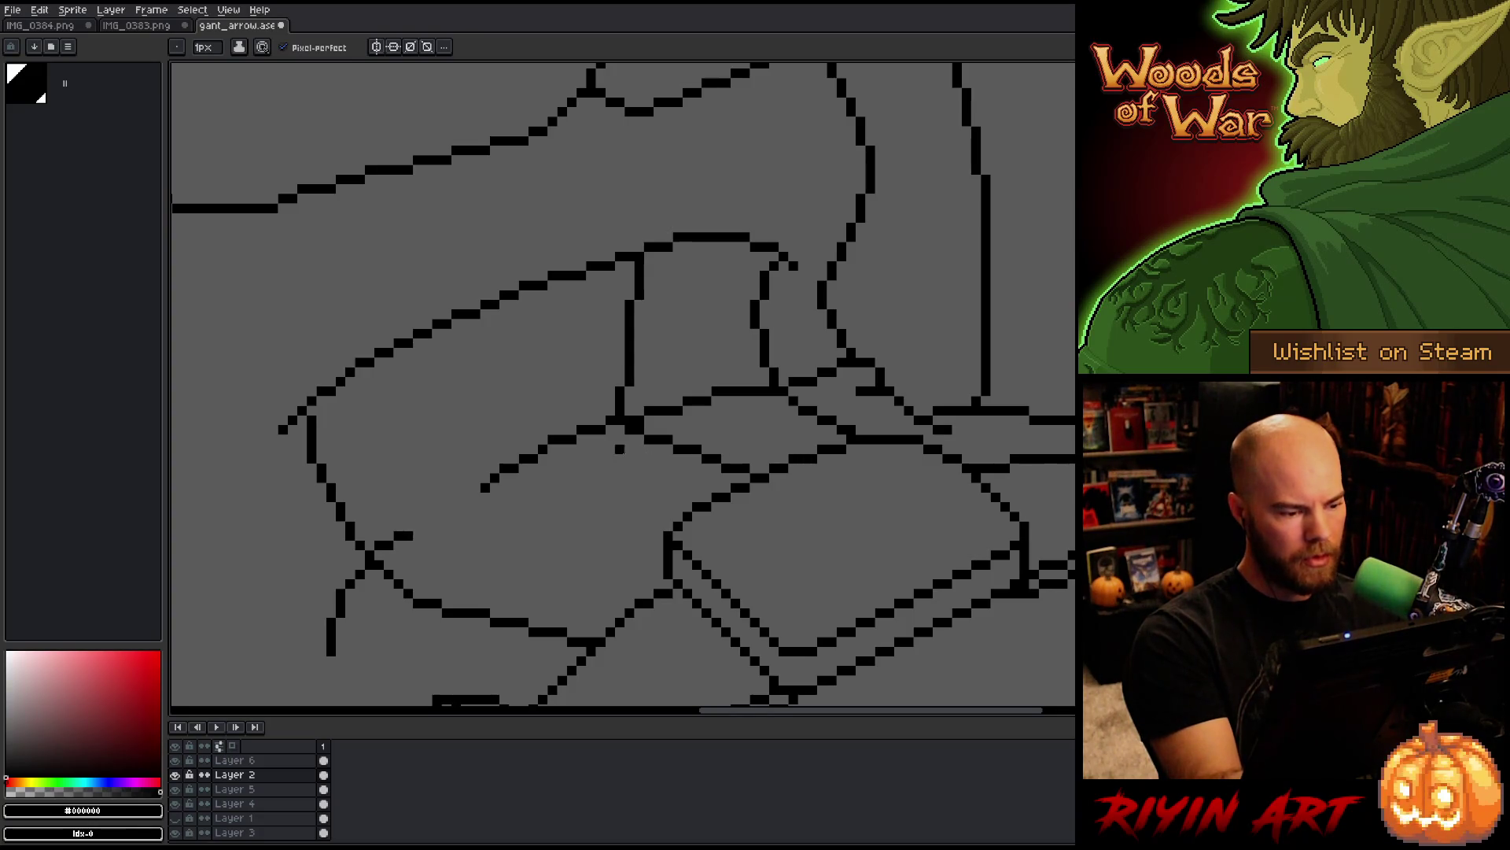
# Step: Clean stray pixels around the strap and shoulder lines with the eraser
pyautogui.press('e')
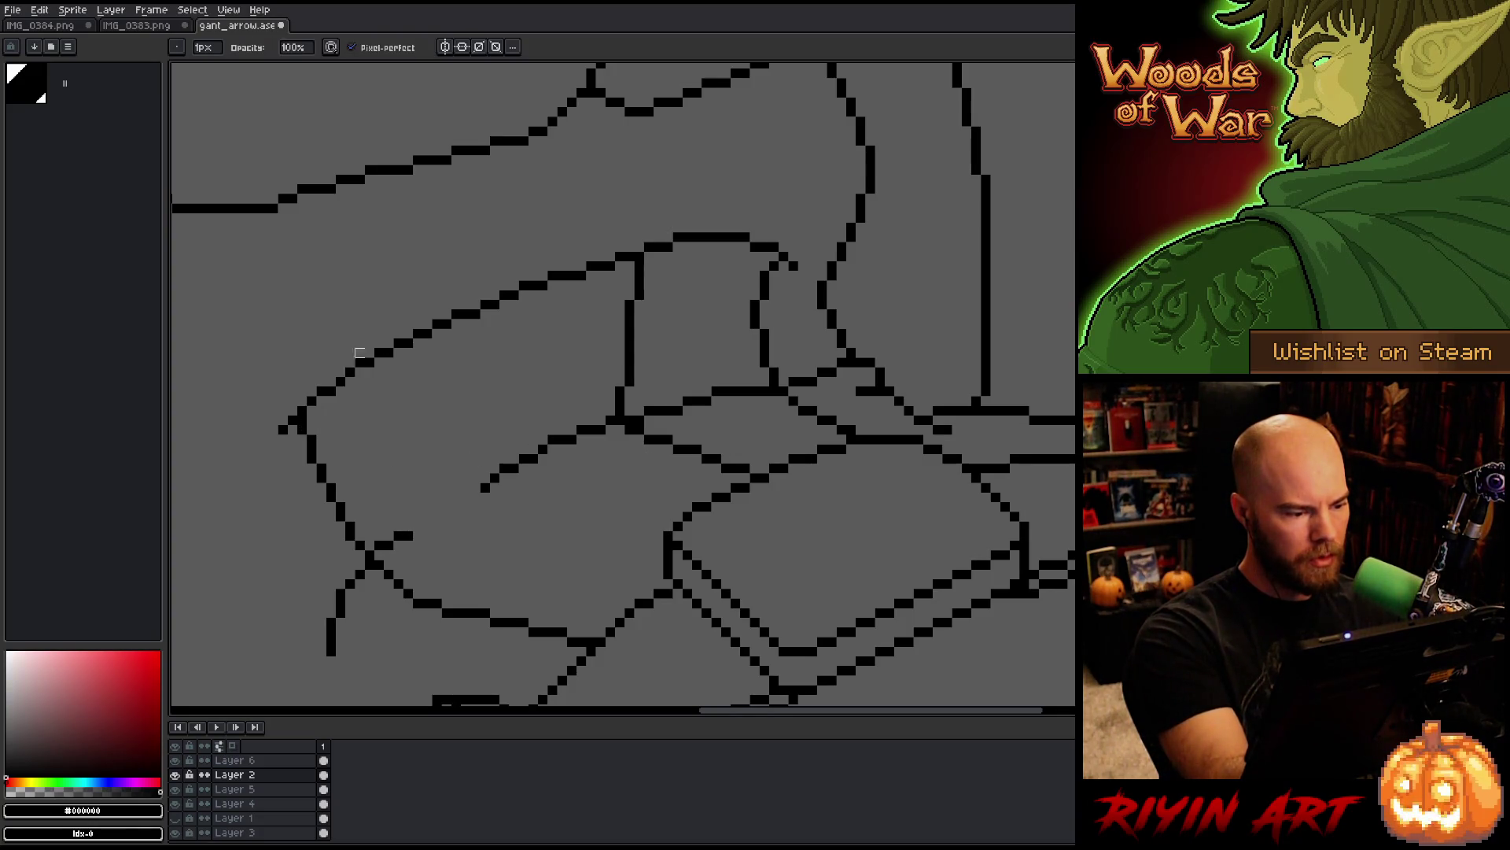
pyautogui.moveTo(379, 478)
pyautogui.mouseDown()
pyautogui.moveTo(381, 452)
pyautogui.moveTo(654, 516)
pyautogui.mouseUp()
pyautogui.press('b')
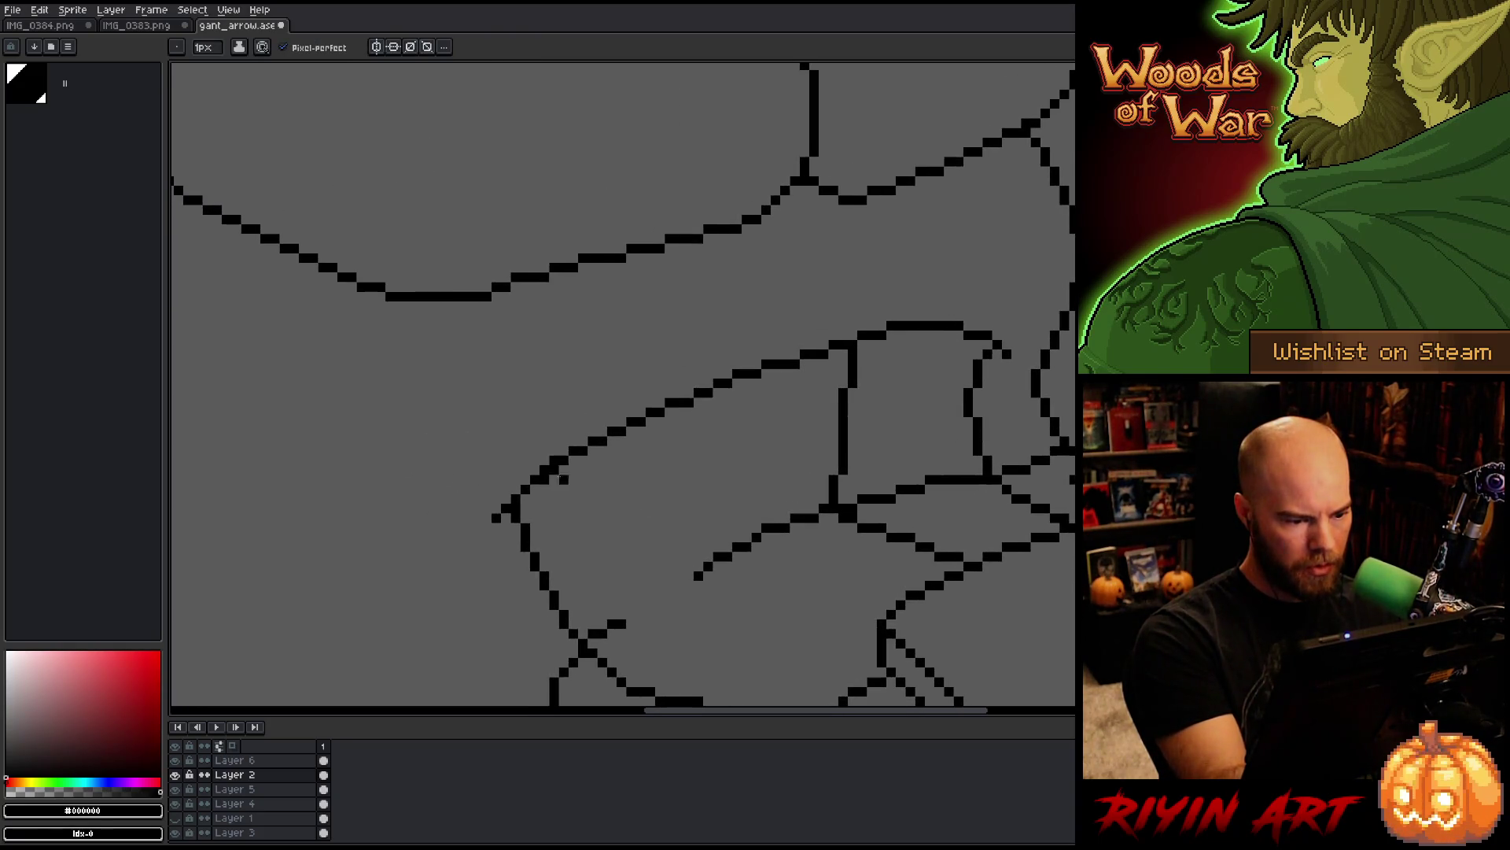
pyautogui.press('e')
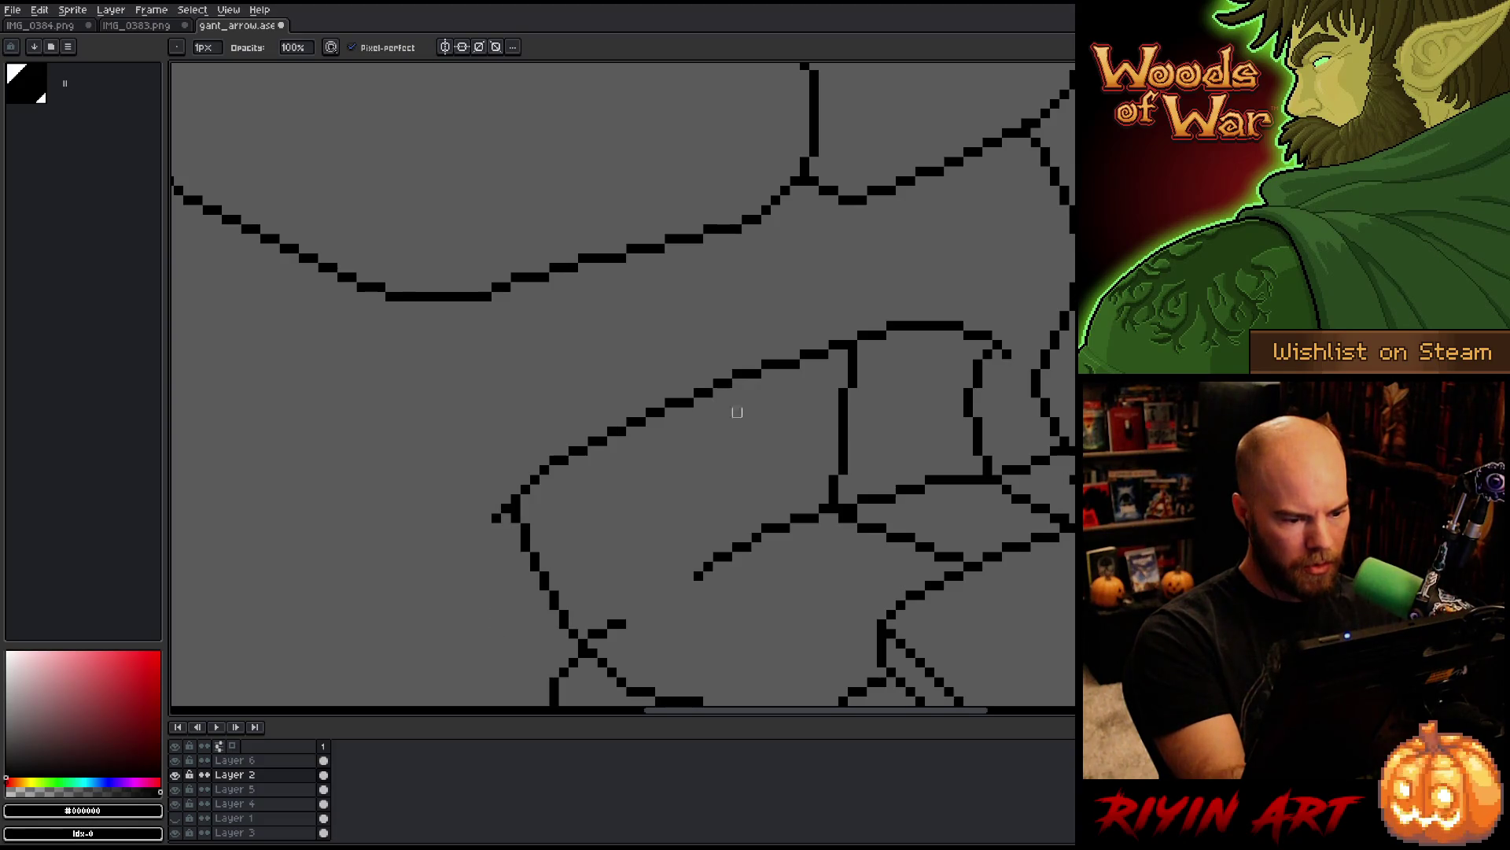
pyautogui.moveTo(870, 488); pyautogui.dragTo(583, 530)
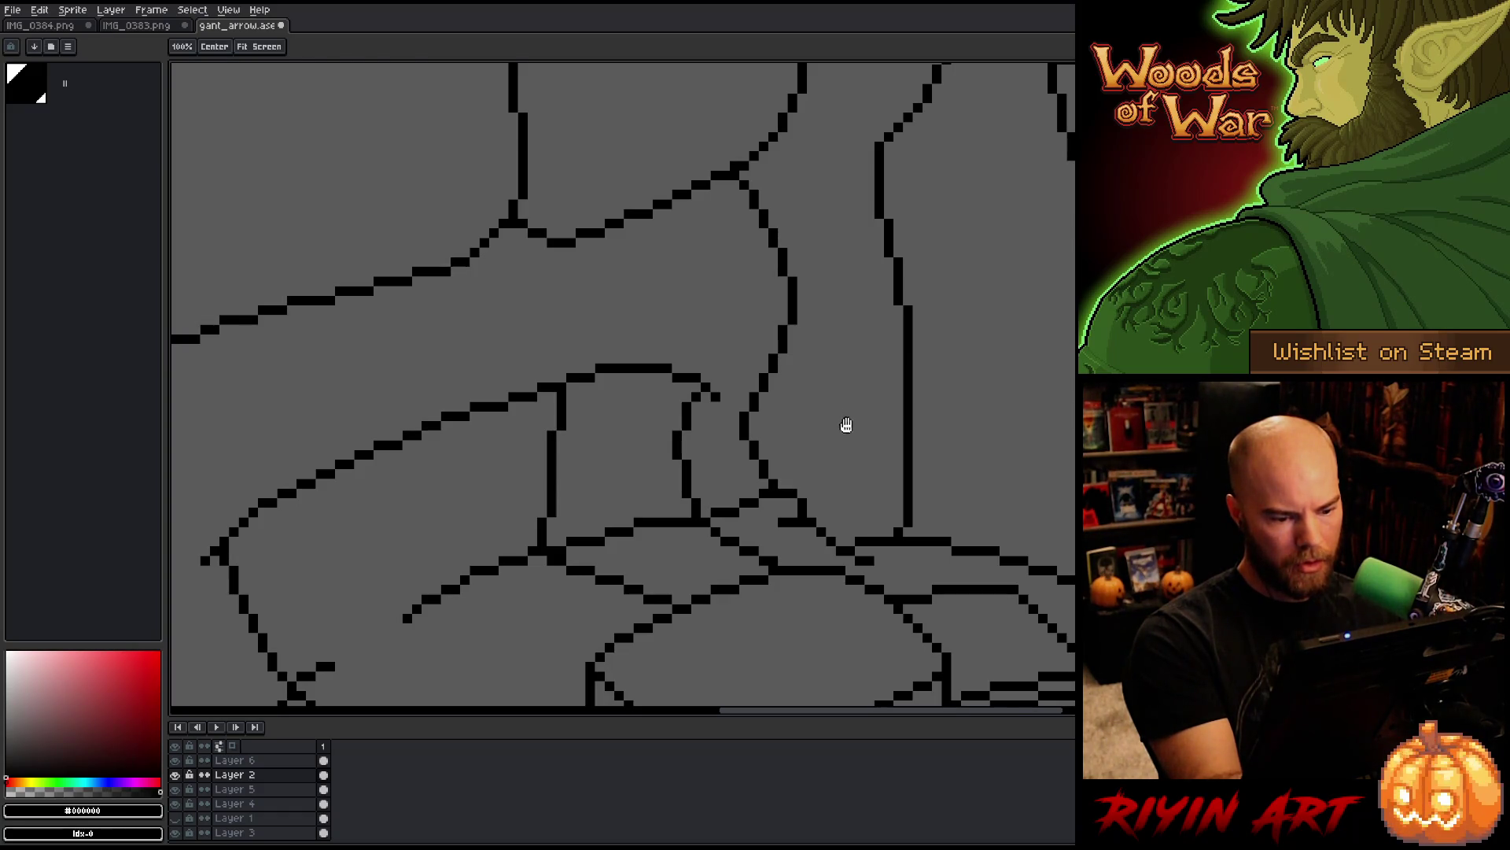
pyautogui.press('e')
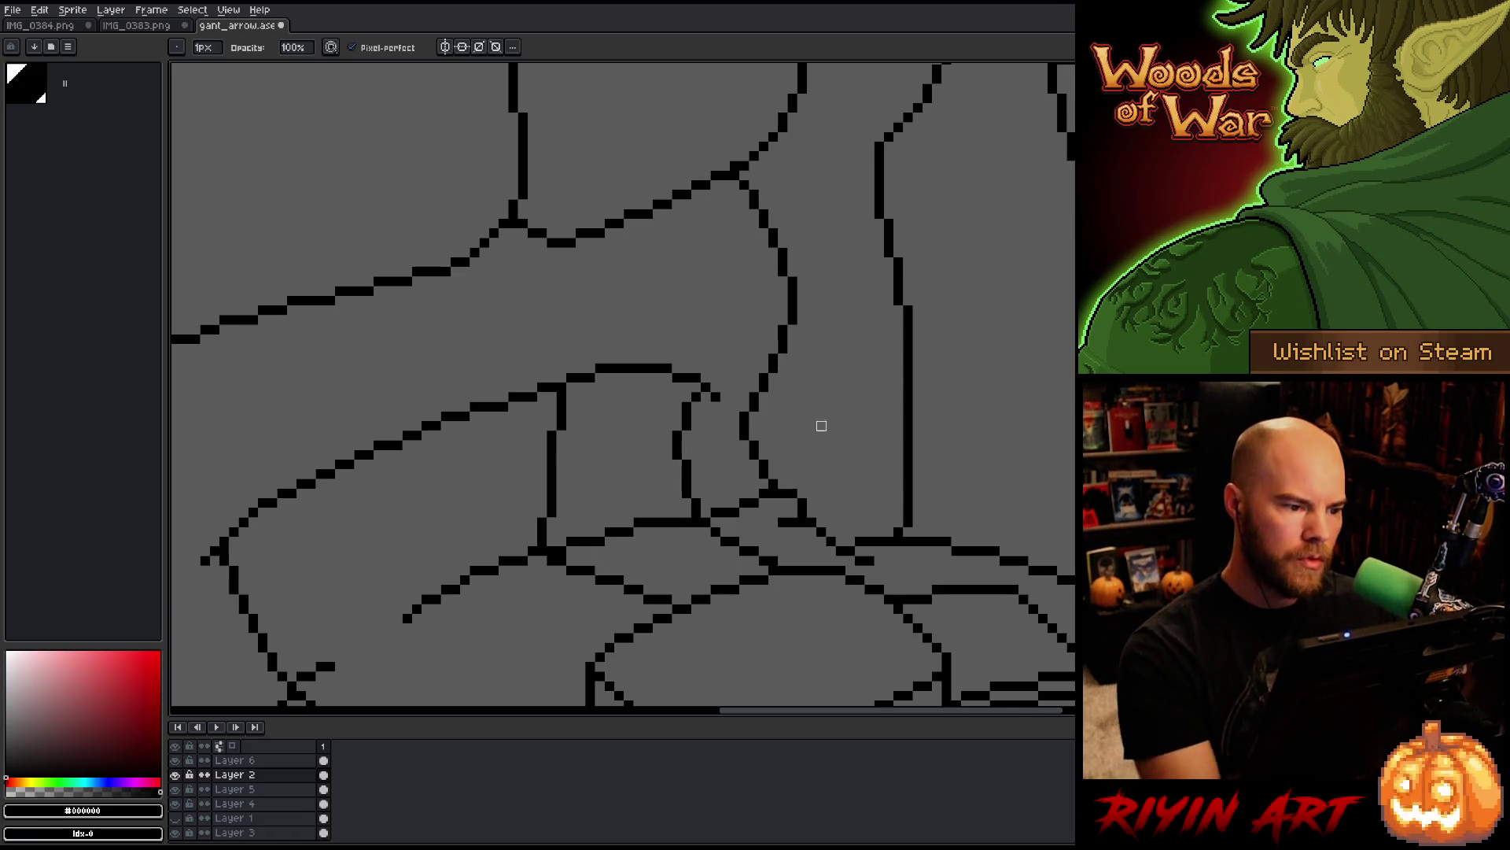
pyautogui.scroll(-3, 789, 321)
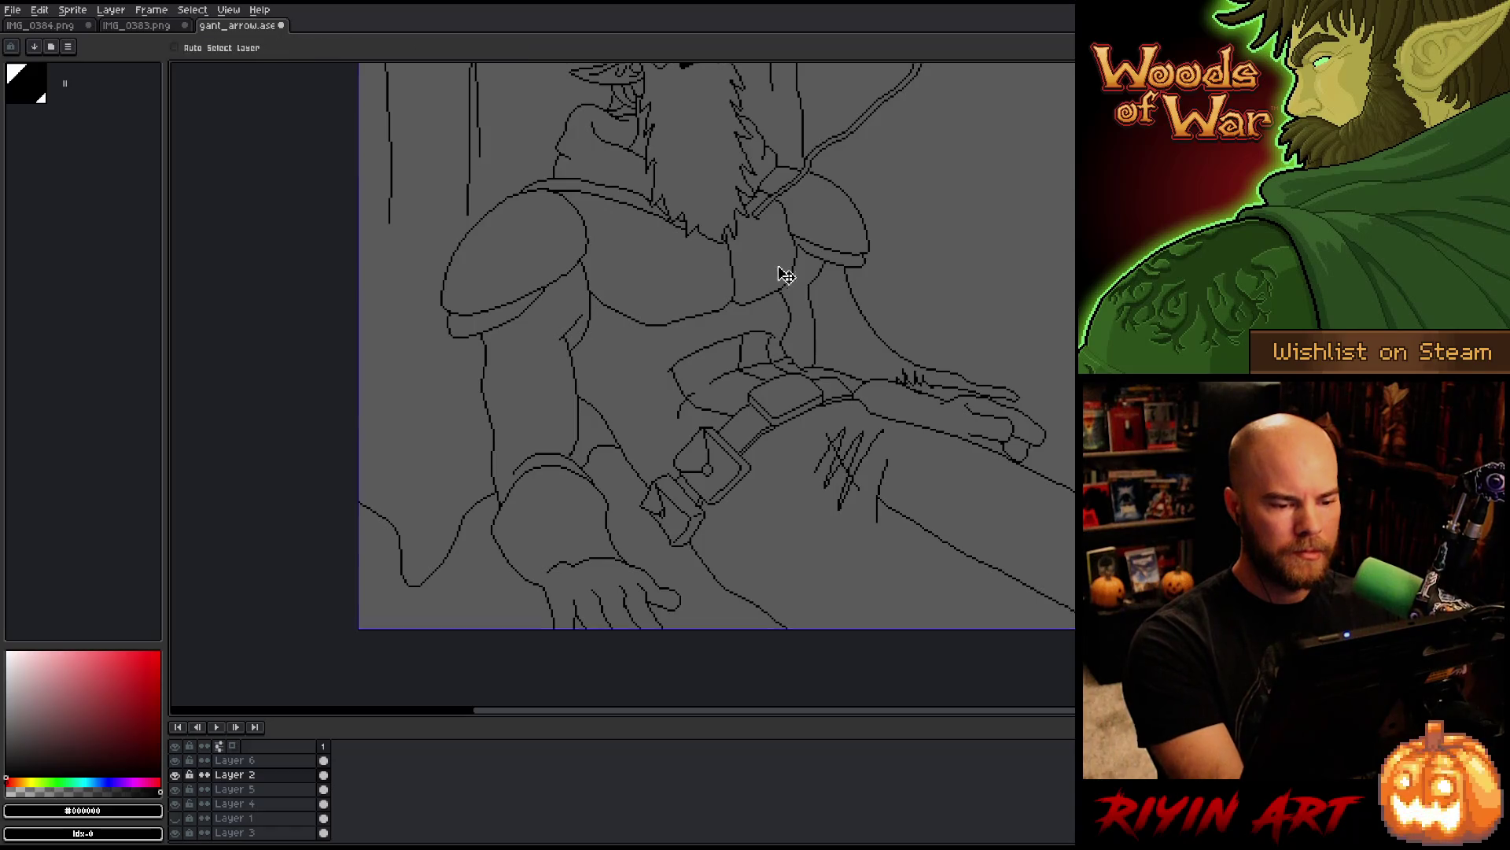
pyautogui.scroll(5, 789, 290)
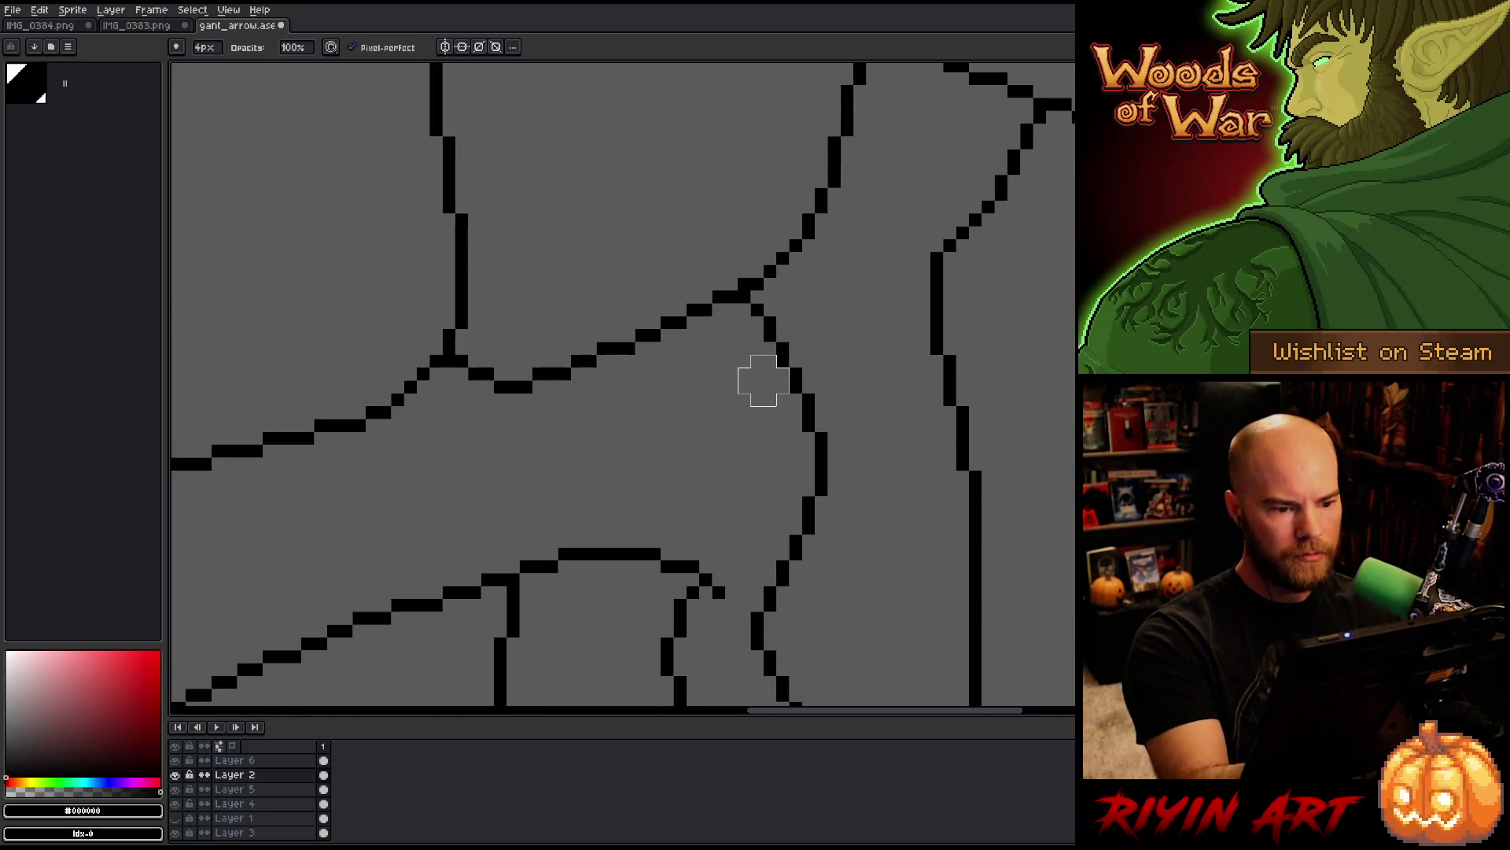
pyautogui.scroll(-3, 787, 388)
pyautogui.scroll(3, 786, 391)
pyautogui.scroll(-1, 762, 350)
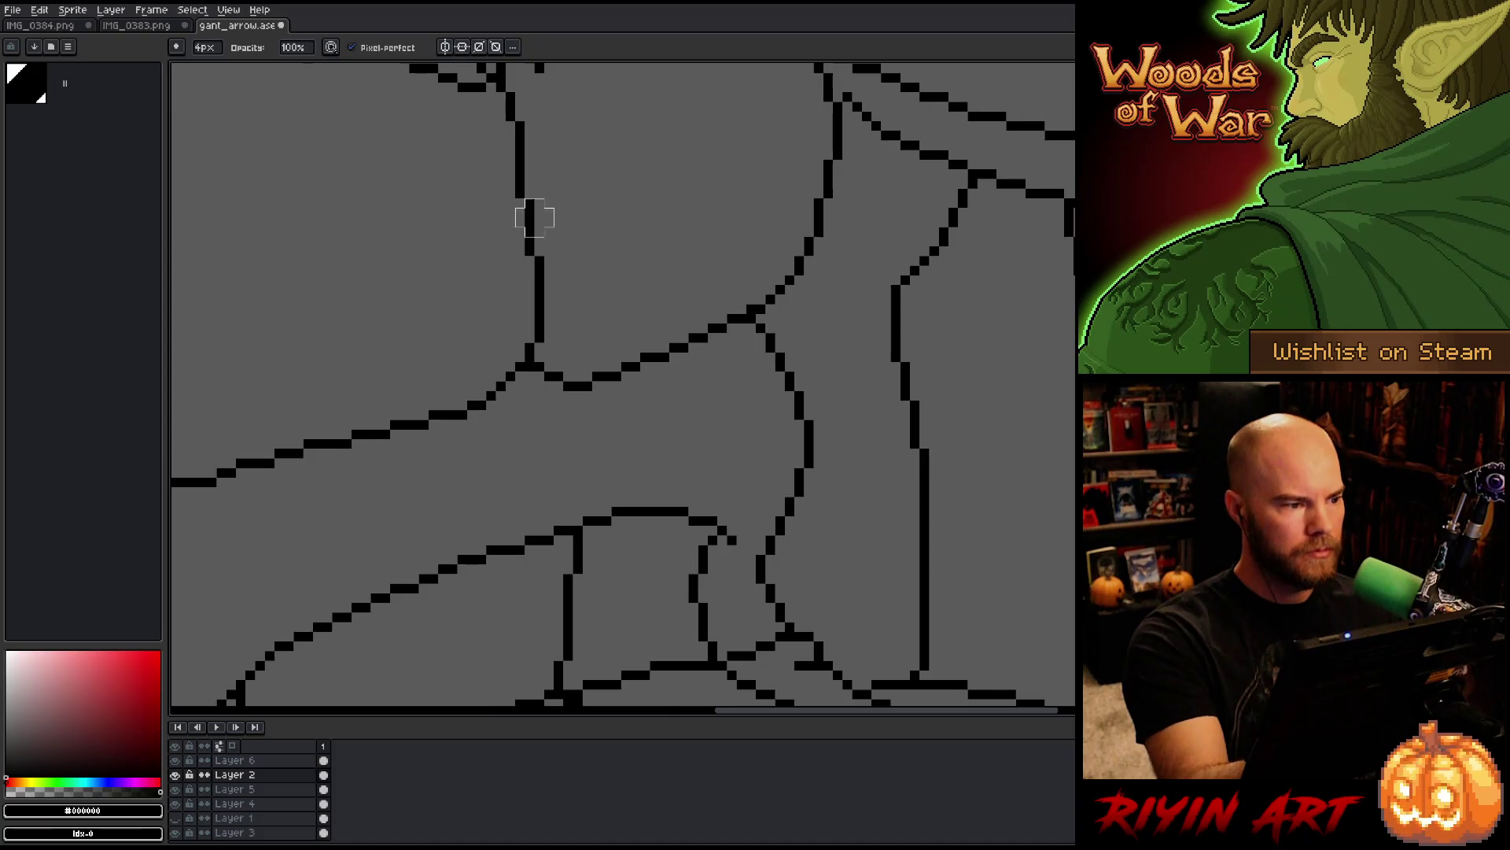
pyautogui.press('-')
pyautogui.press('-')
pyautogui.press('-')
pyautogui.moveTo(777, 391); pyautogui.dragTo(837, 604)
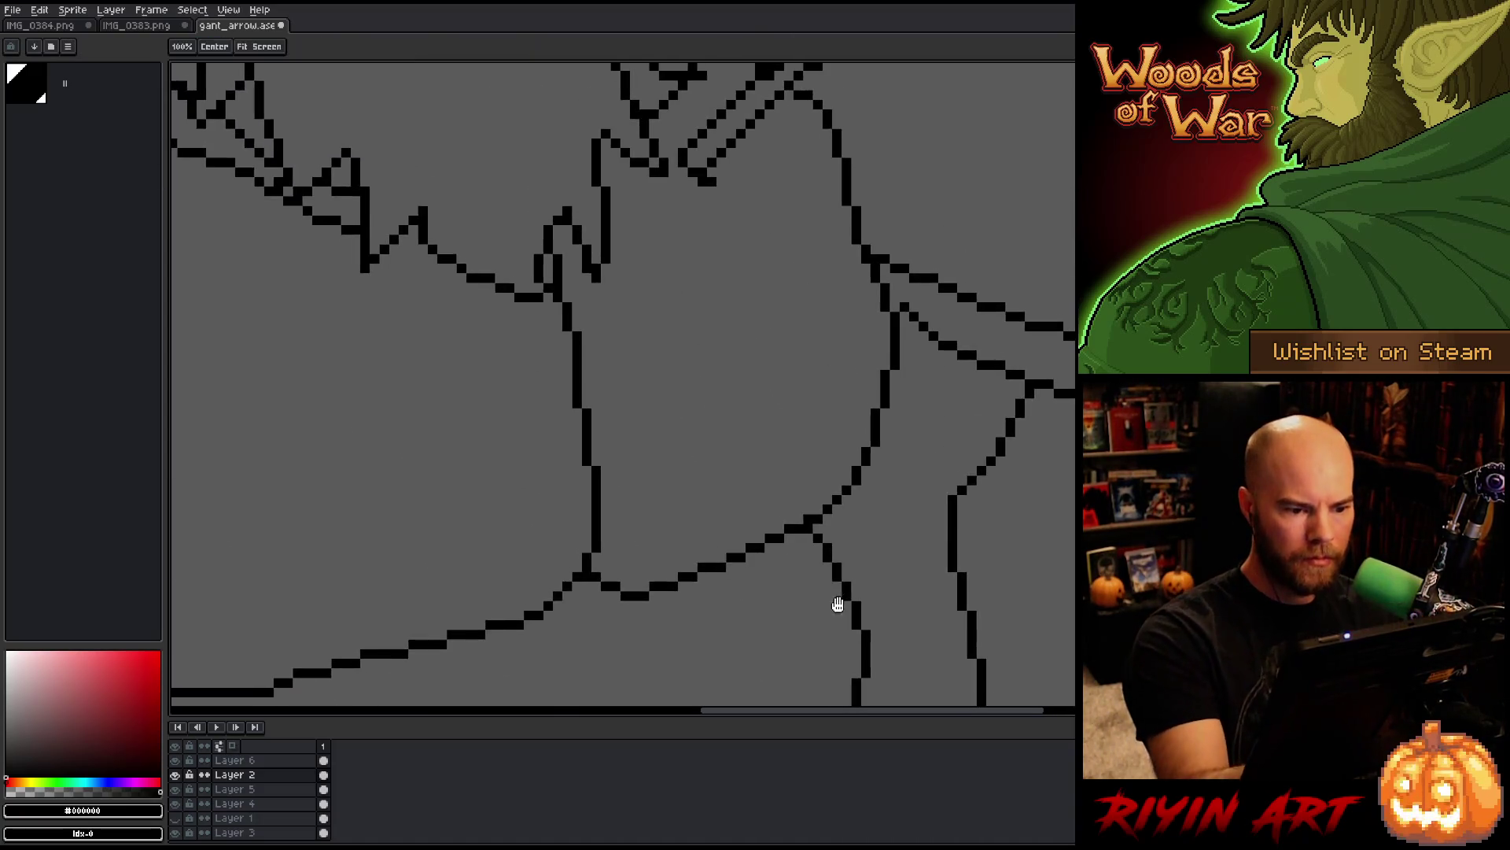
pyautogui.press('m')
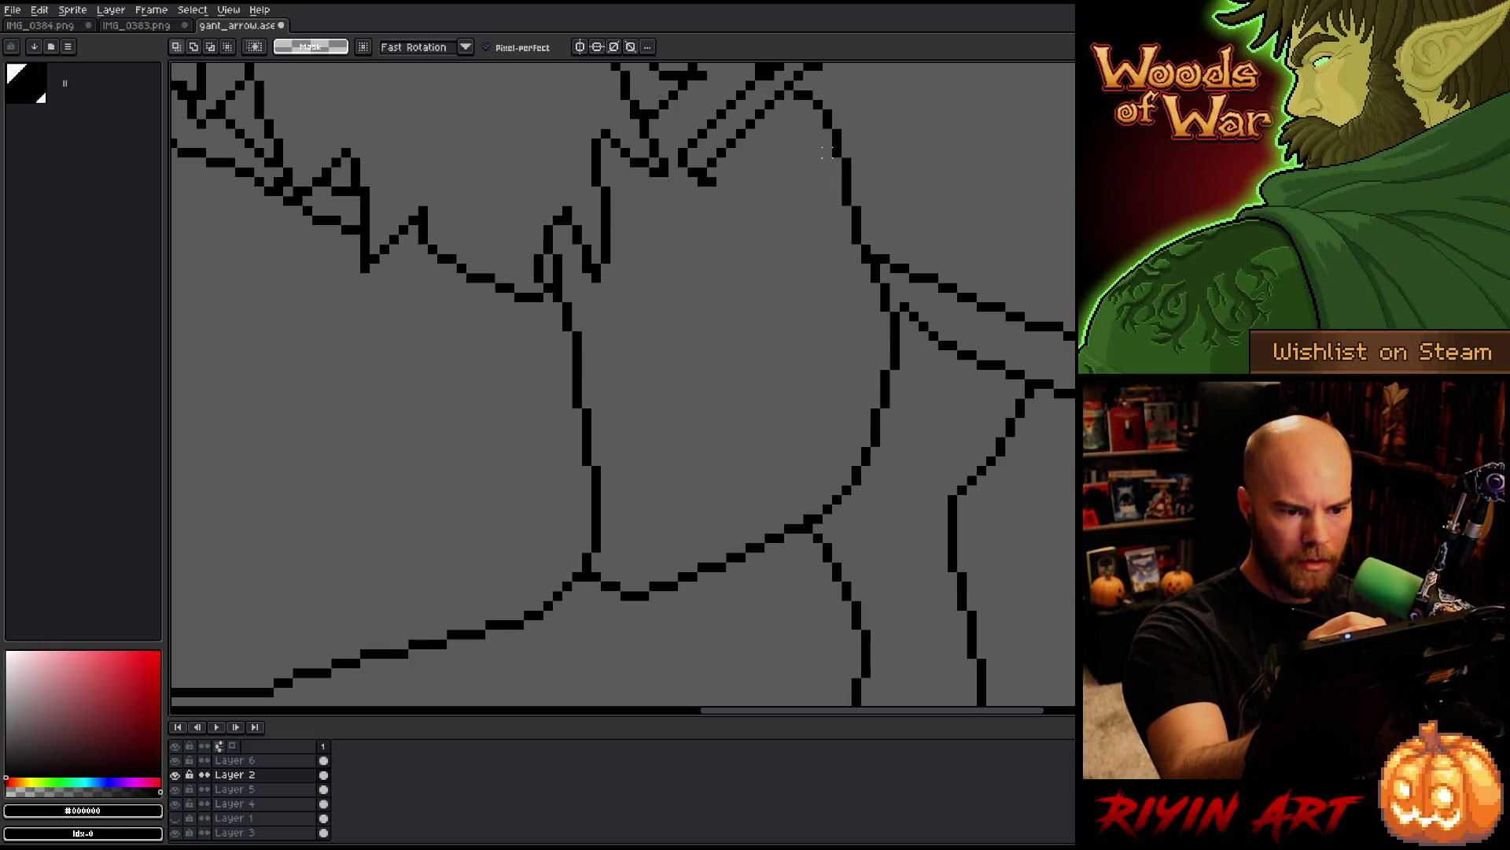
pyautogui.moveTo(814, 122)
pyautogui.mouseDown()
pyautogui.moveTo(840, 125)
pyautogui.moveTo(875, 213)
pyautogui.moveTo(865, 252)
pyautogui.moveTo(885, 313)
pyautogui.moveTo(818, 502)
pyautogui.mouseUp()
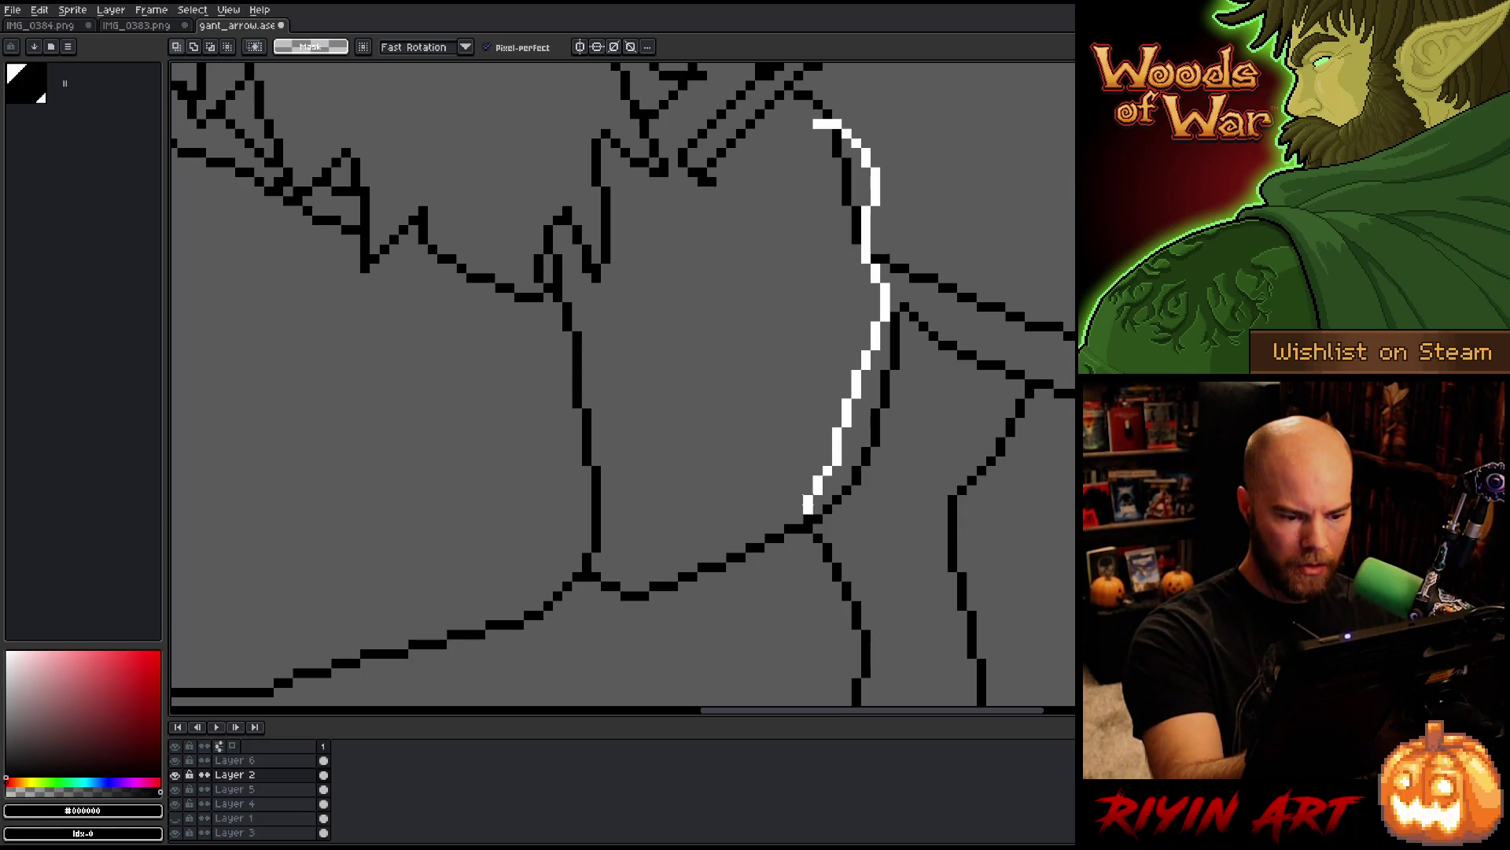
pyautogui.moveTo(808, 507); pyautogui.dragTo(808, 508)
pyautogui.hotkey('ctrl', 'd')
pyautogui.press('b')
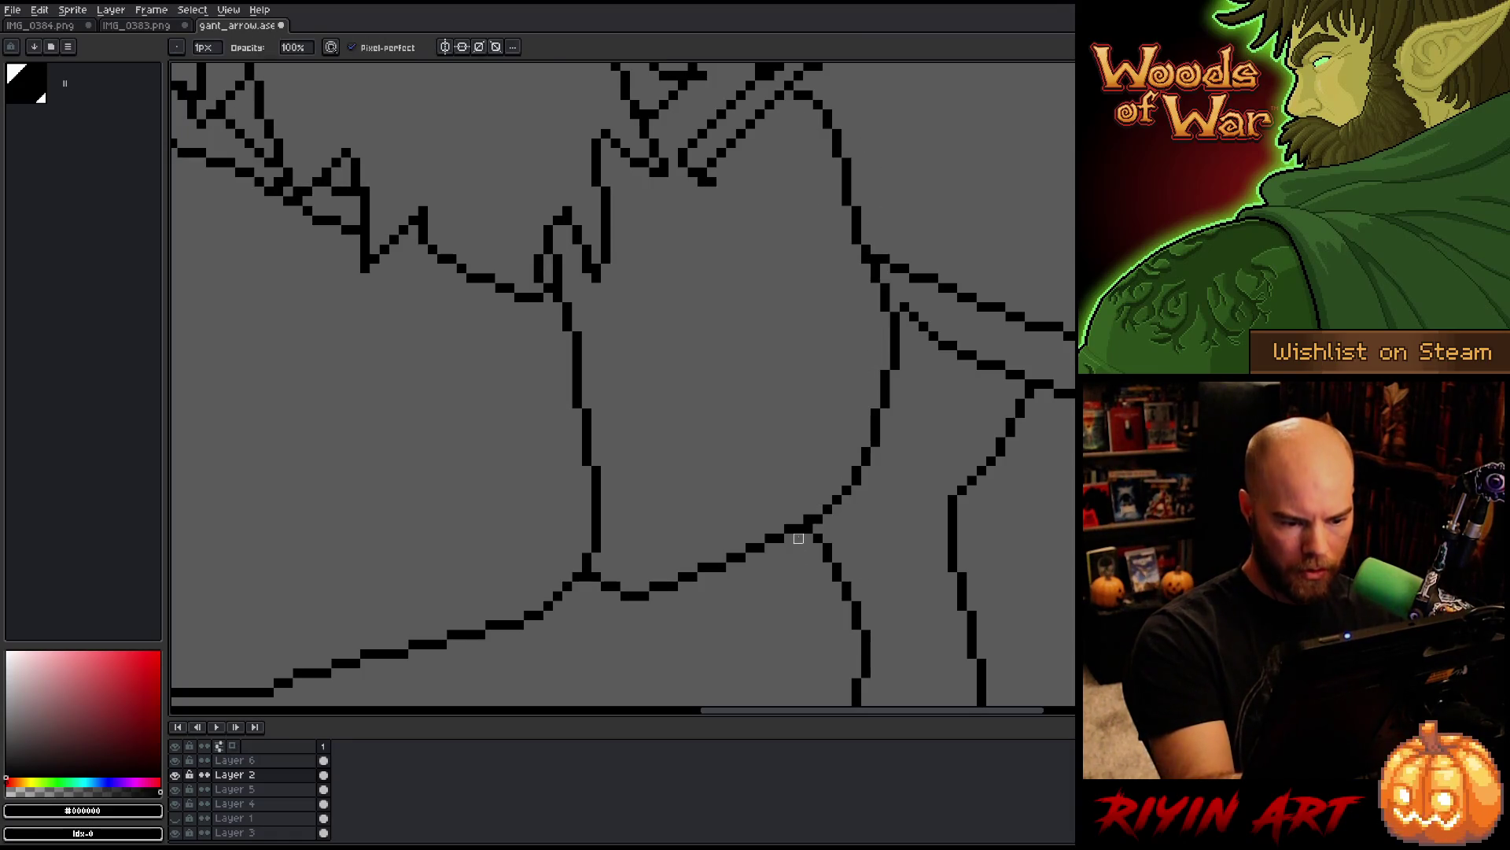
pyautogui.press('e')
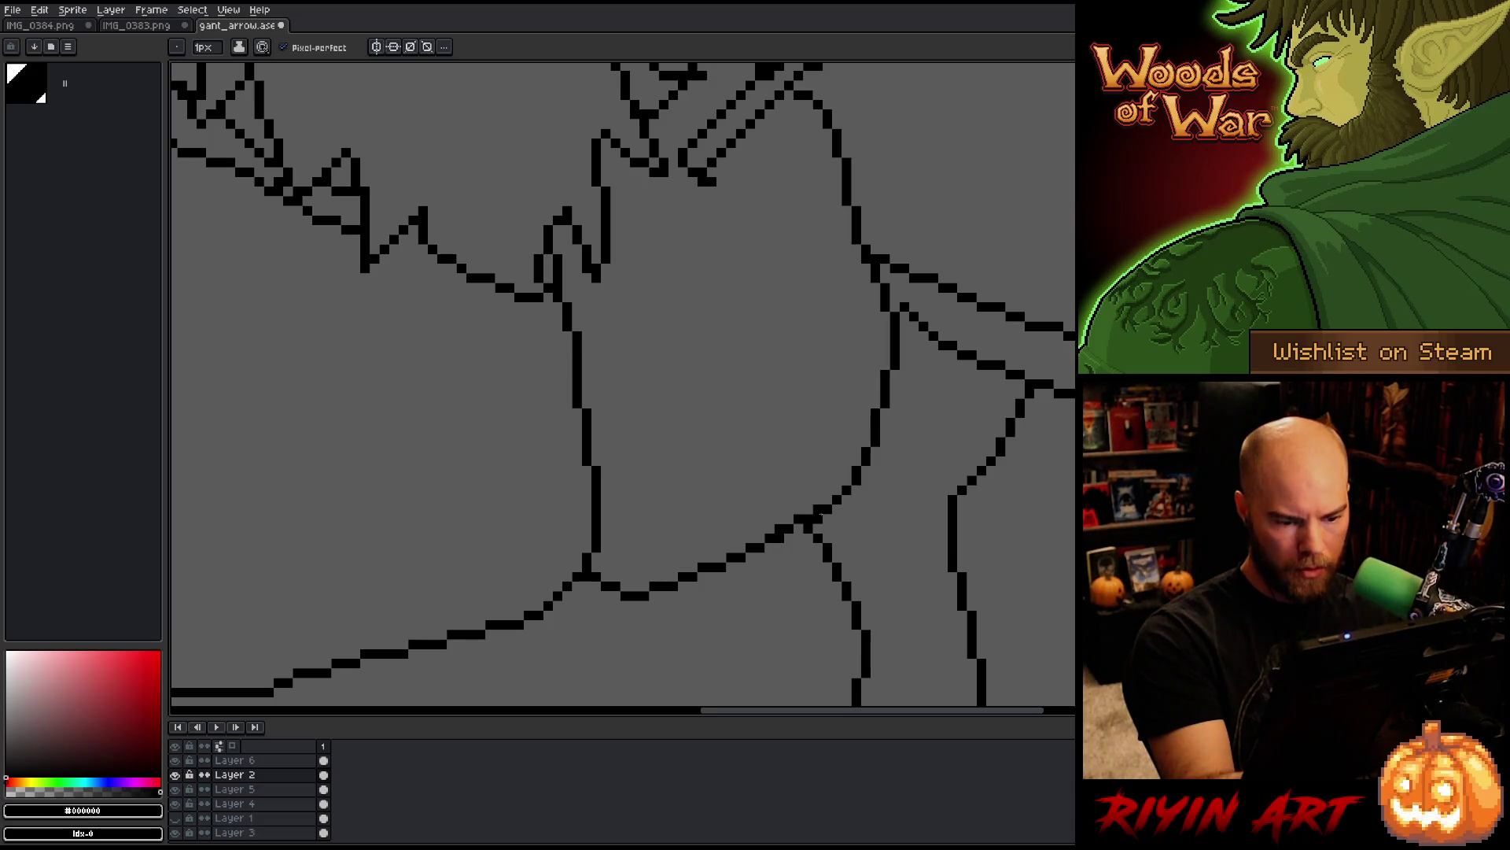
pyautogui.press('b')
pyautogui.press('e')
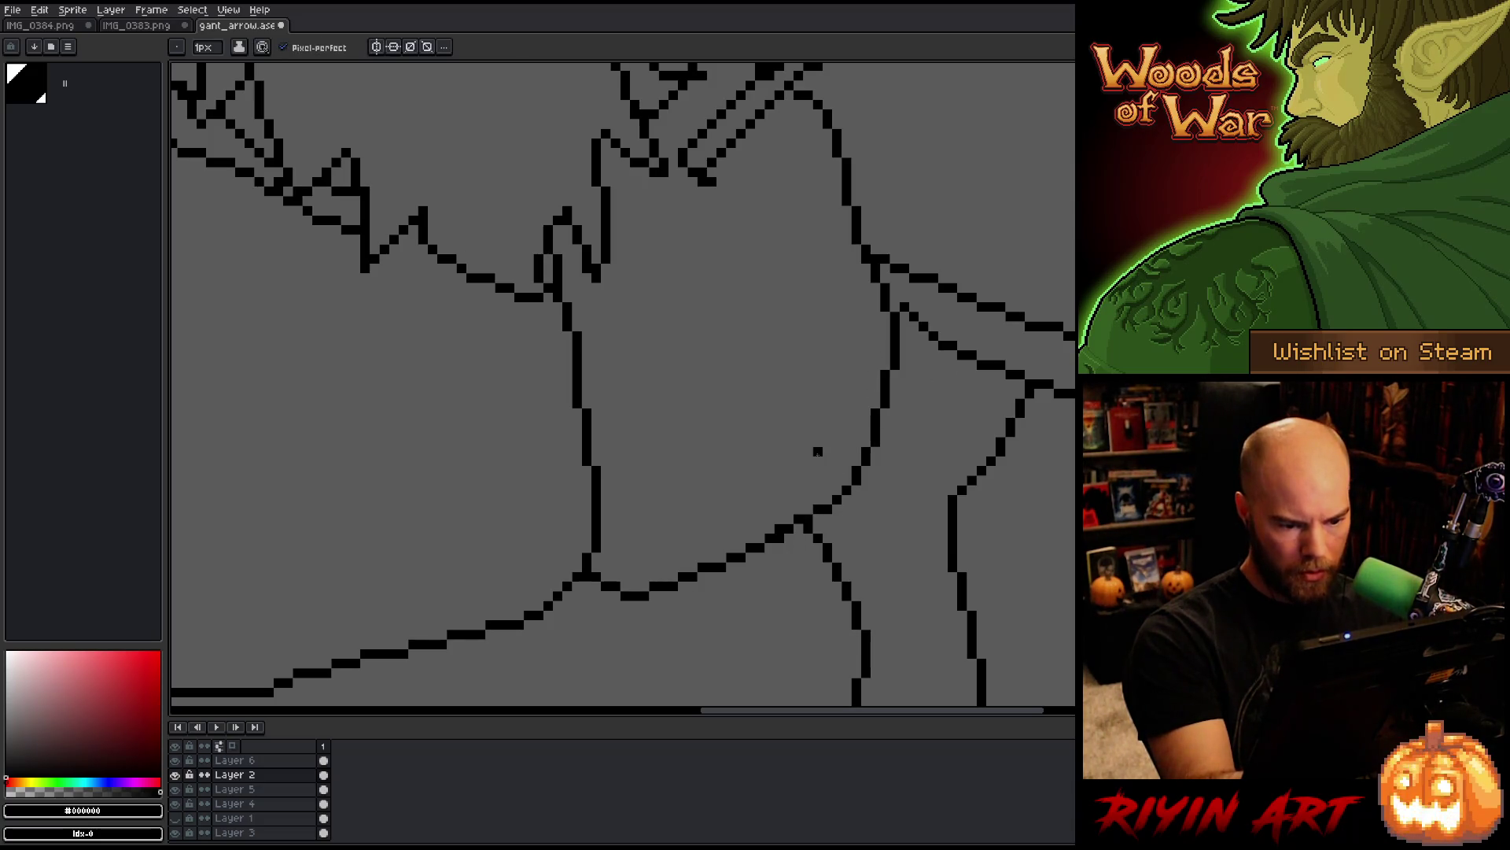
pyautogui.press('b')
pyautogui.press('e')
pyautogui.press('b')
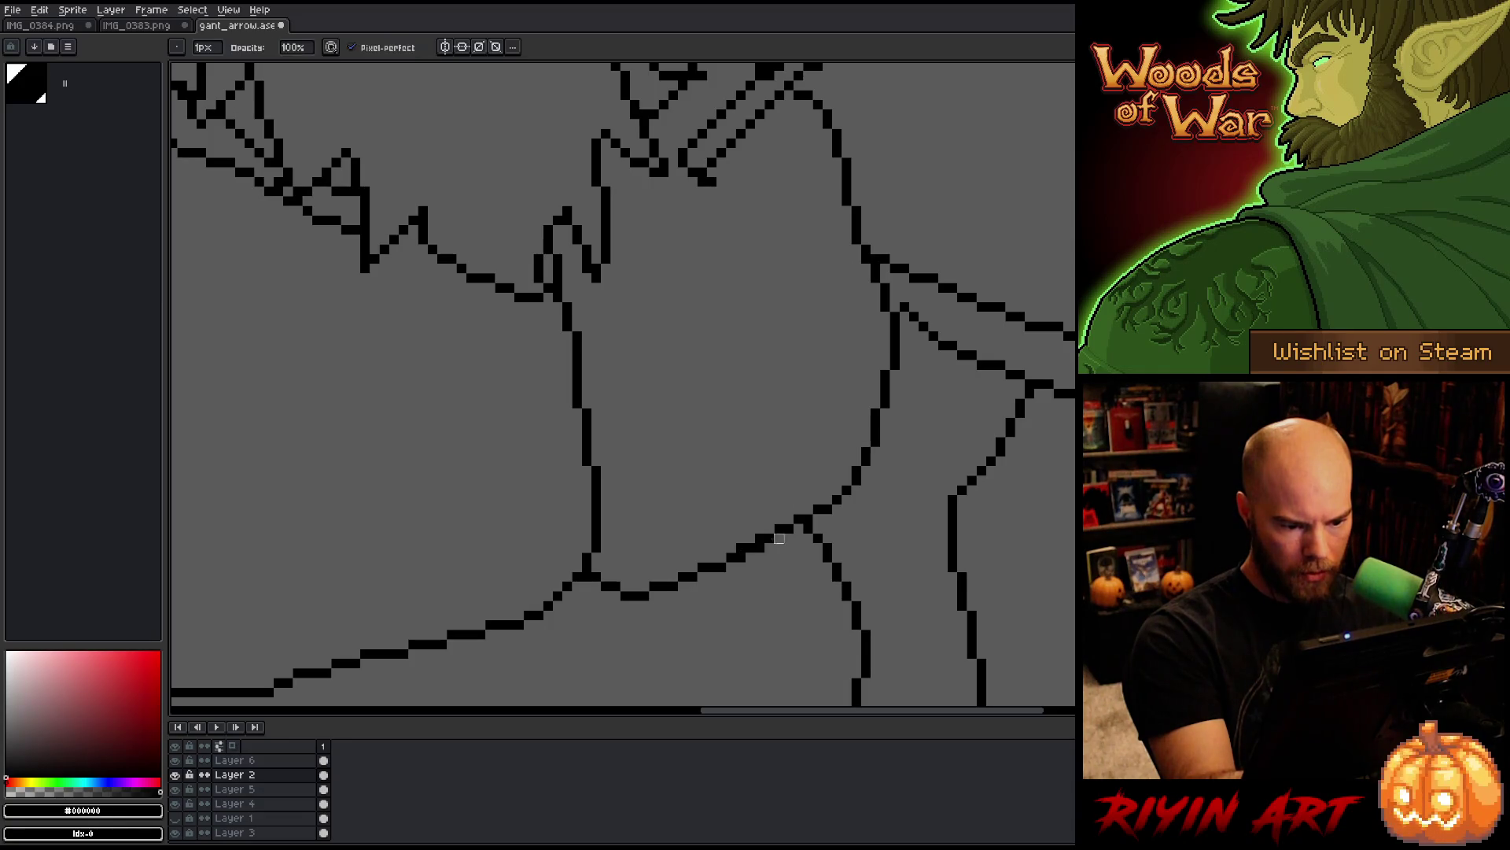
pyautogui.press('e')
pyautogui.press('b')
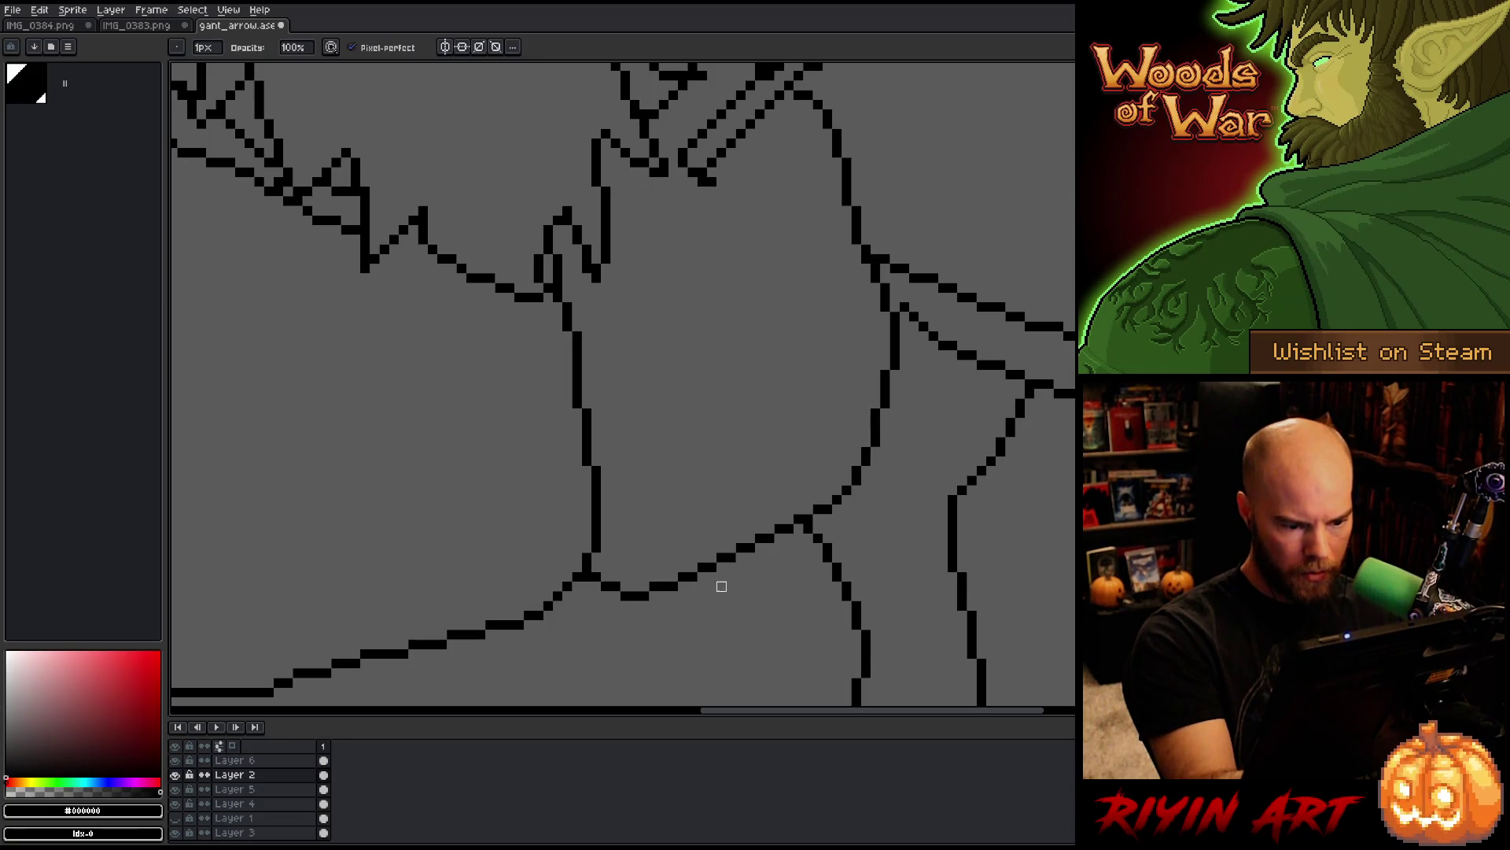
pyautogui.press('space')
pyautogui.moveTo(806, 589)
pyautogui.mouseDown()
pyautogui.moveTo(852, 597)
pyautogui.moveTo(920, 560)
pyautogui.mouseUp()
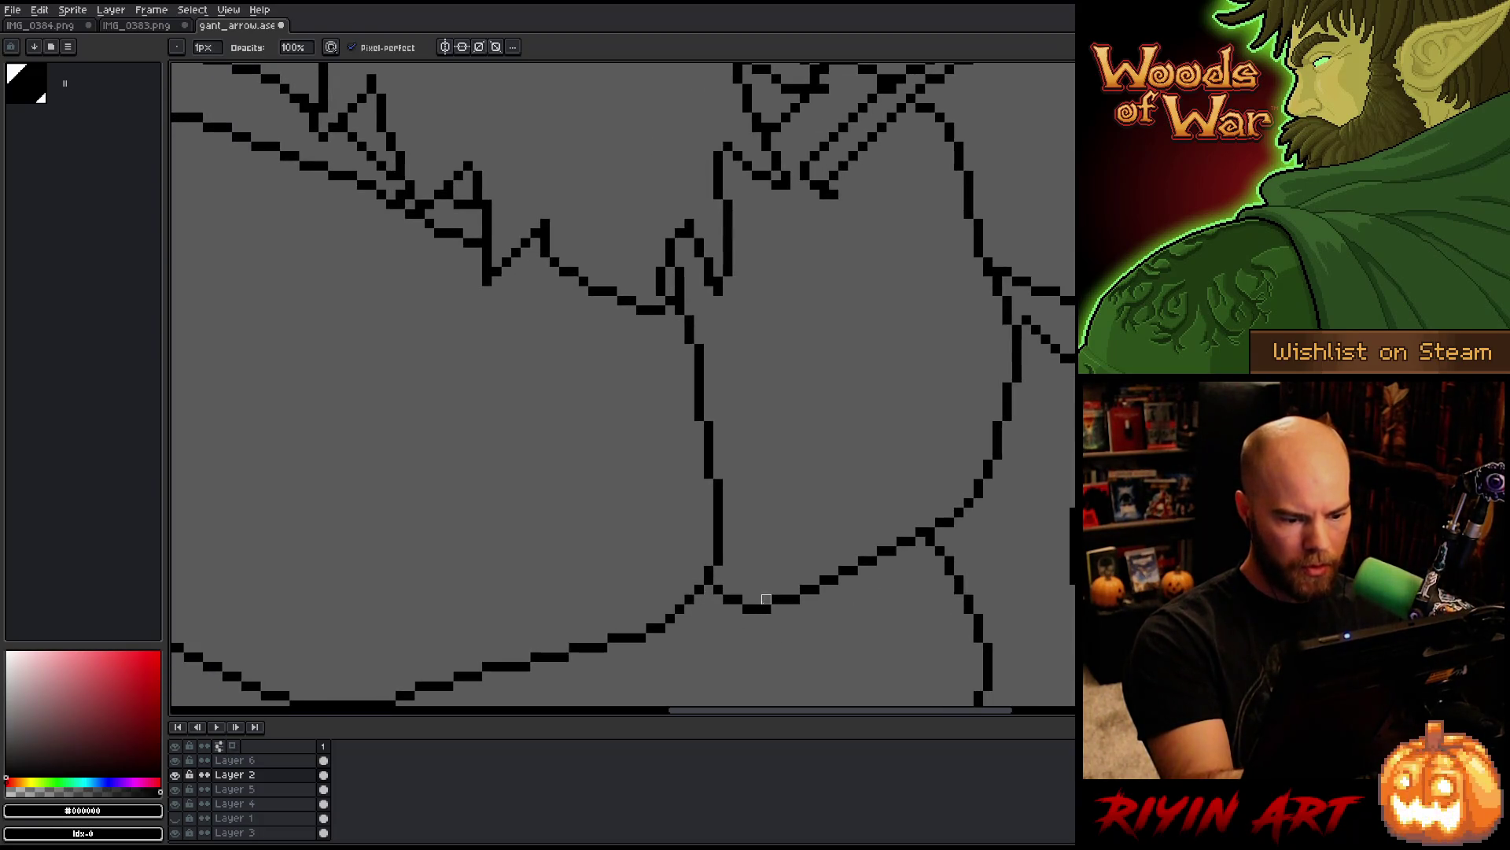
pyautogui.press('space')
pyautogui.moveTo(789, 630); pyautogui.dragTo(974, 528)
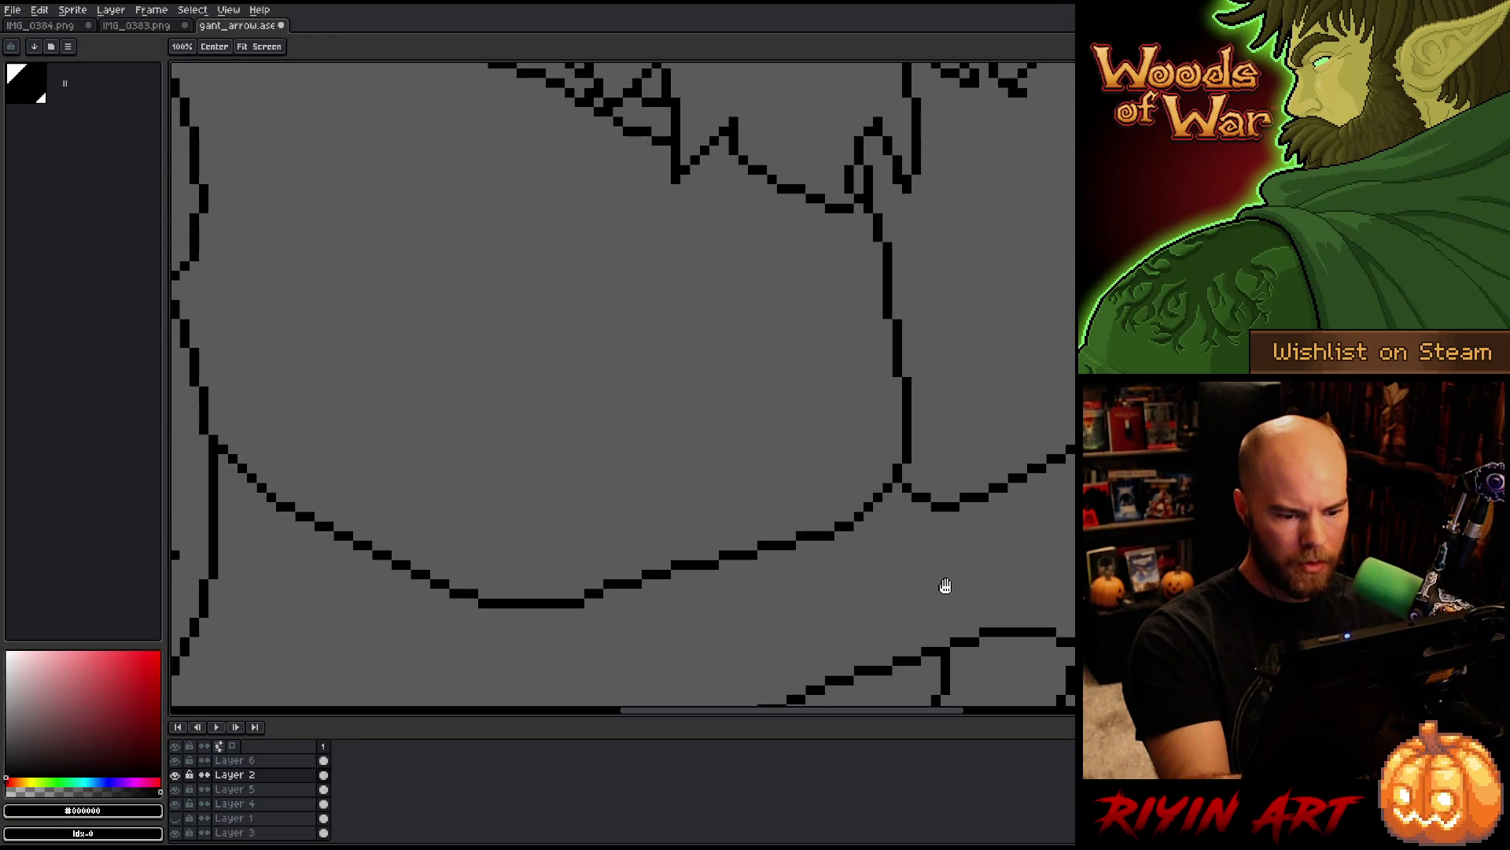
pyautogui.press('space')
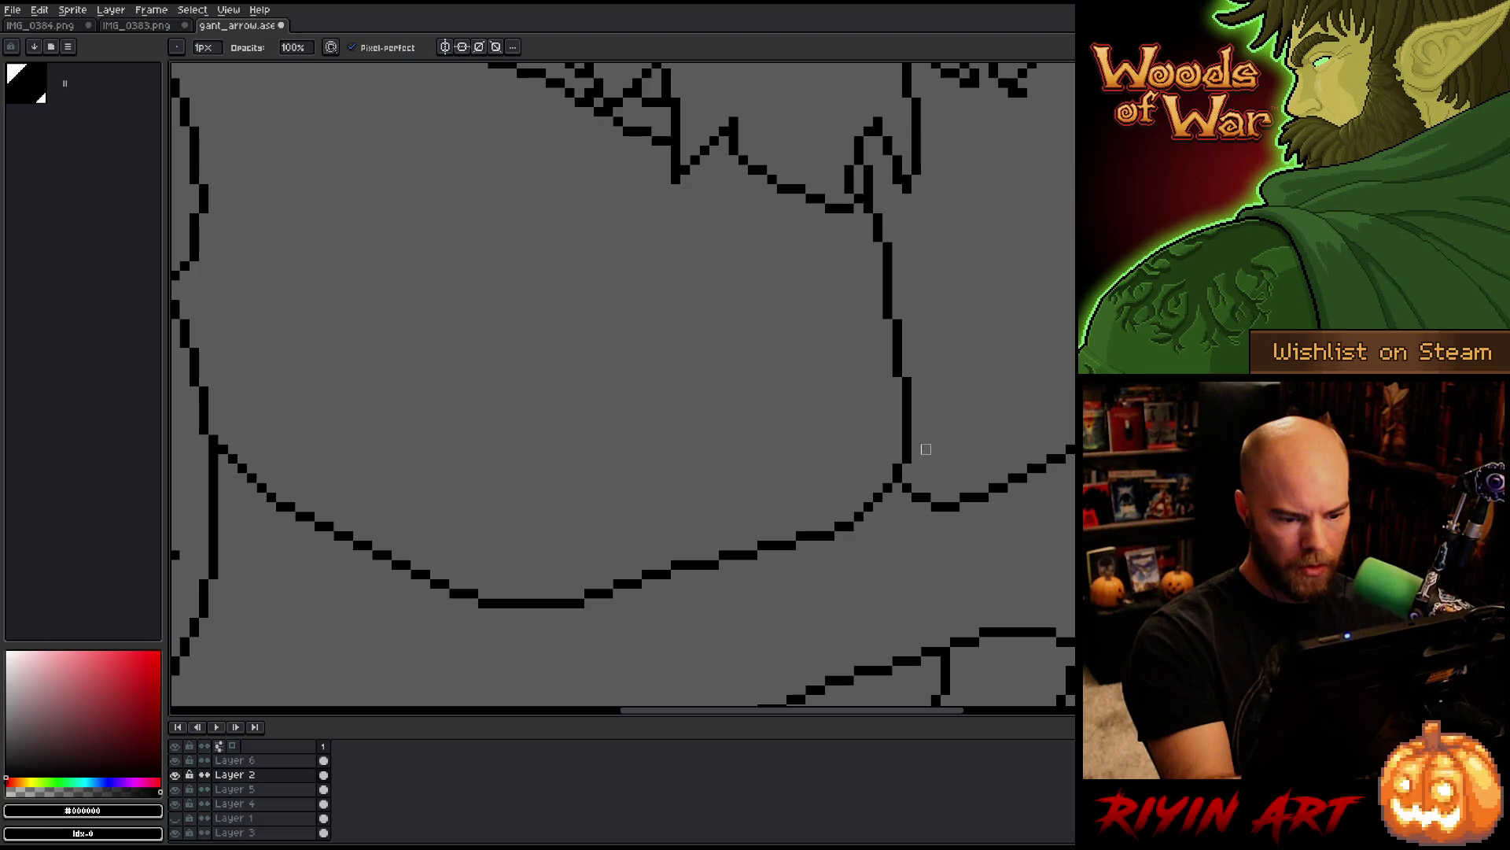
pyautogui.press('space')
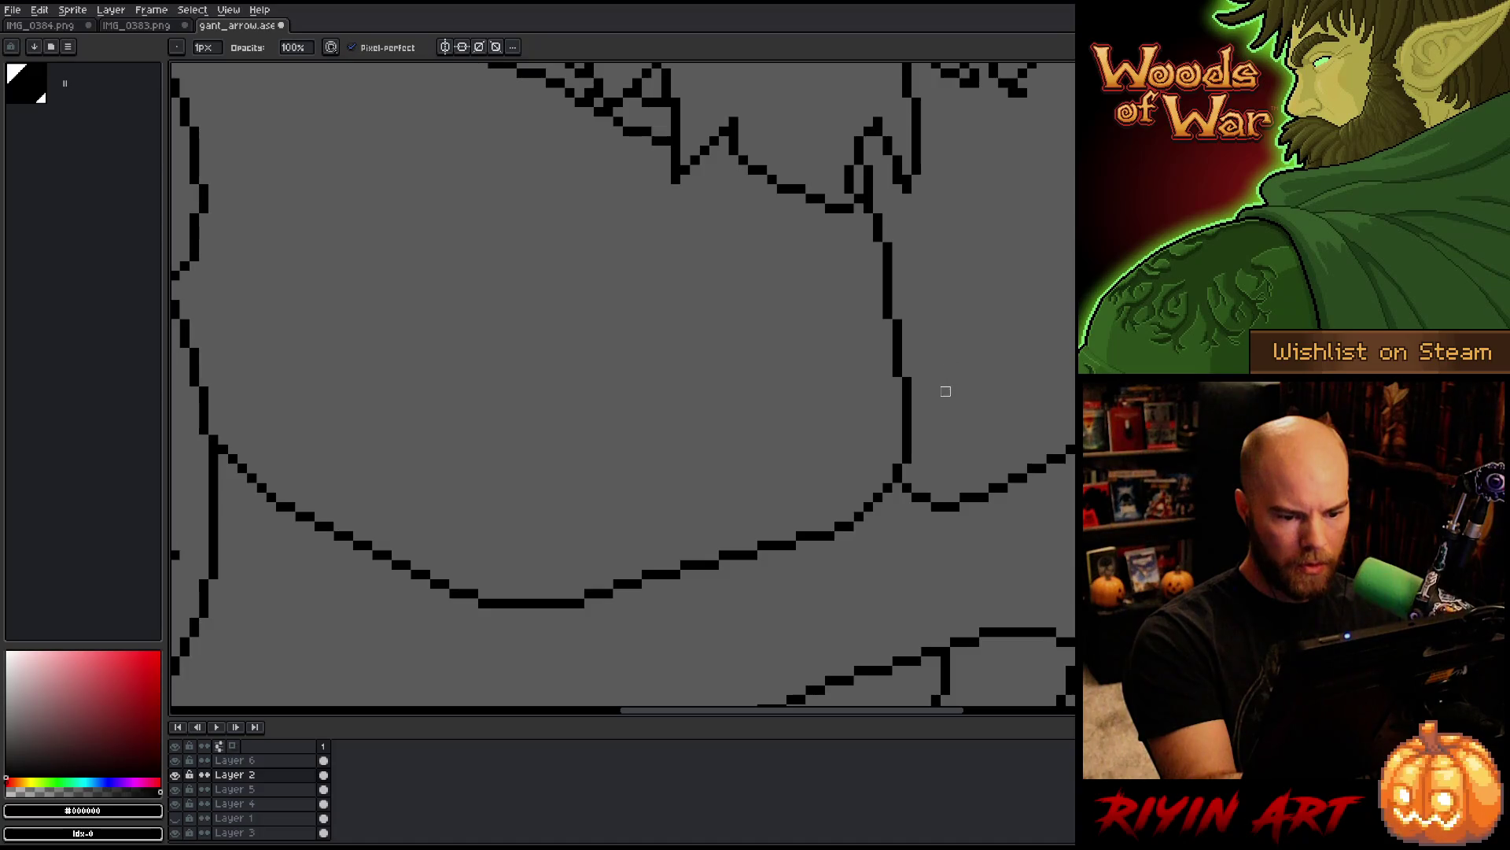
pyautogui.moveTo(913, 356); pyautogui.dragTo(769, 455)
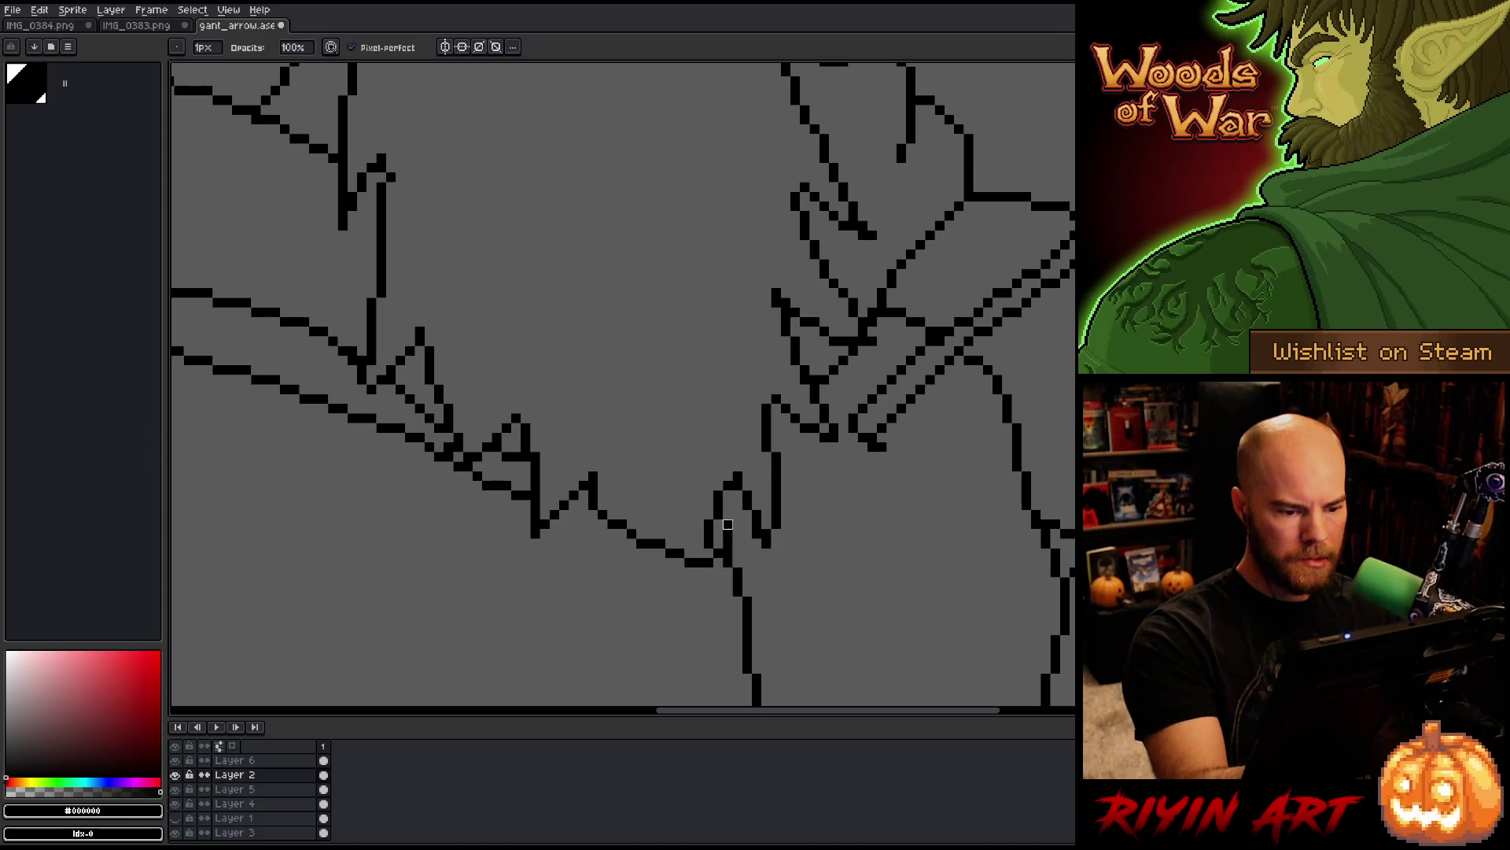
pyautogui.moveTo(727, 515); pyautogui.dragTo(719, 532)
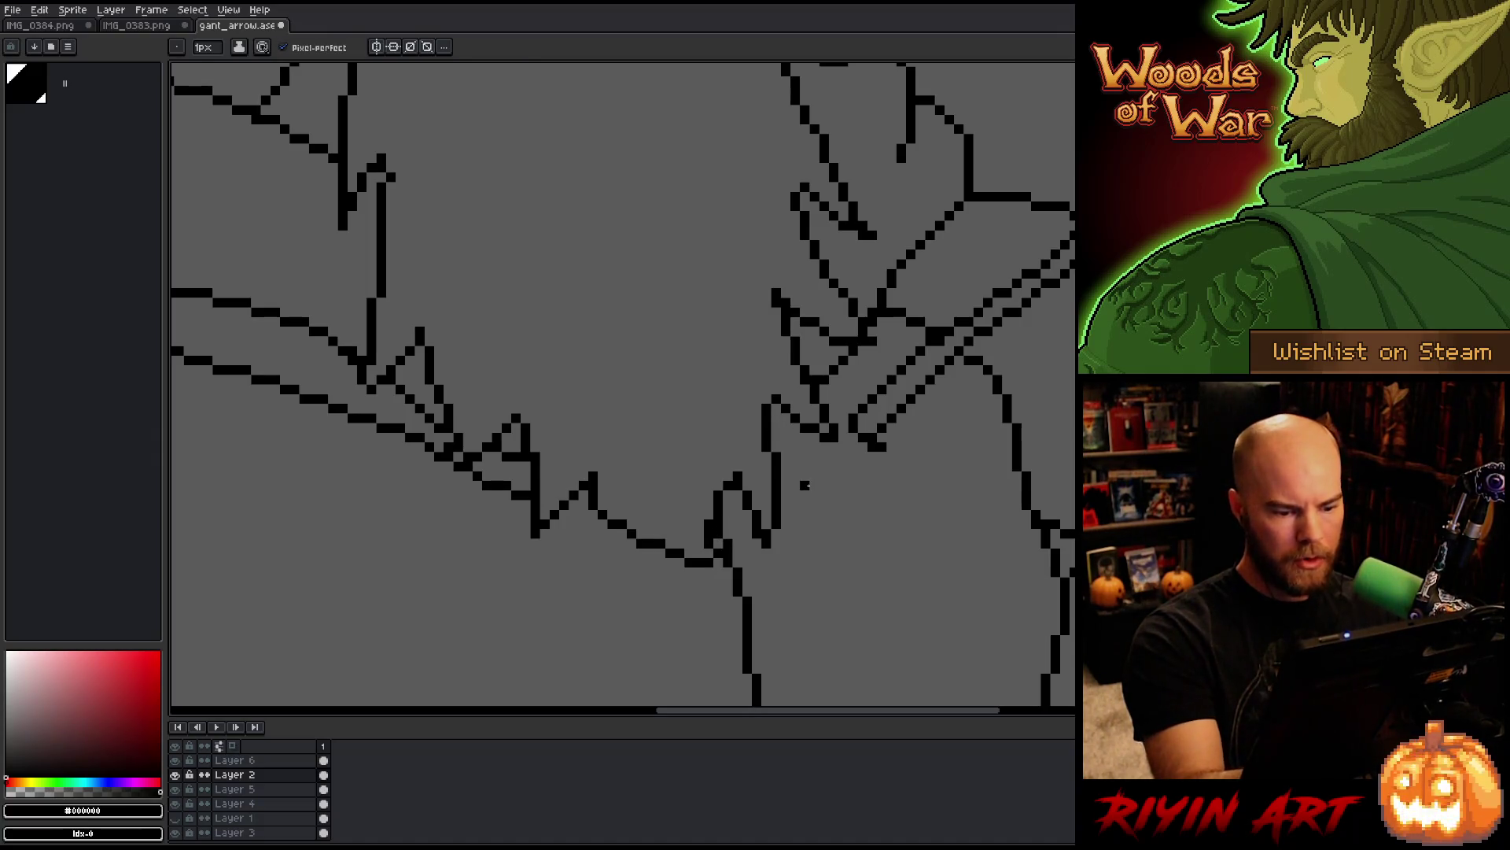
pyautogui.scroll(-3, 799, 482)
pyautogui.scroll(3, 643, 480)
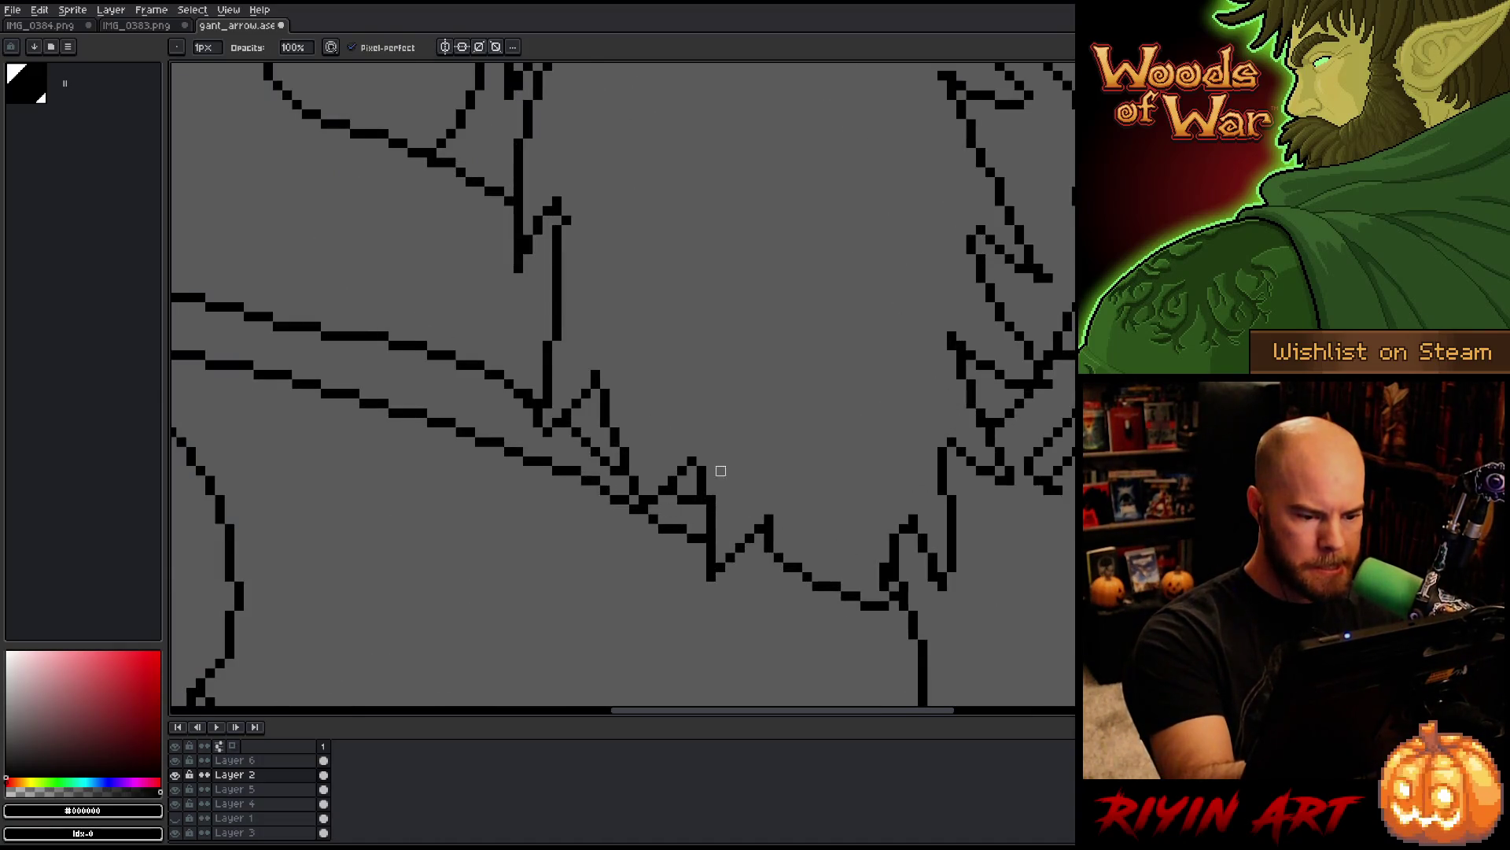
pyautogui.scroll(-3, 631, 287)
pyautogui.scroll(2, 631, 287)
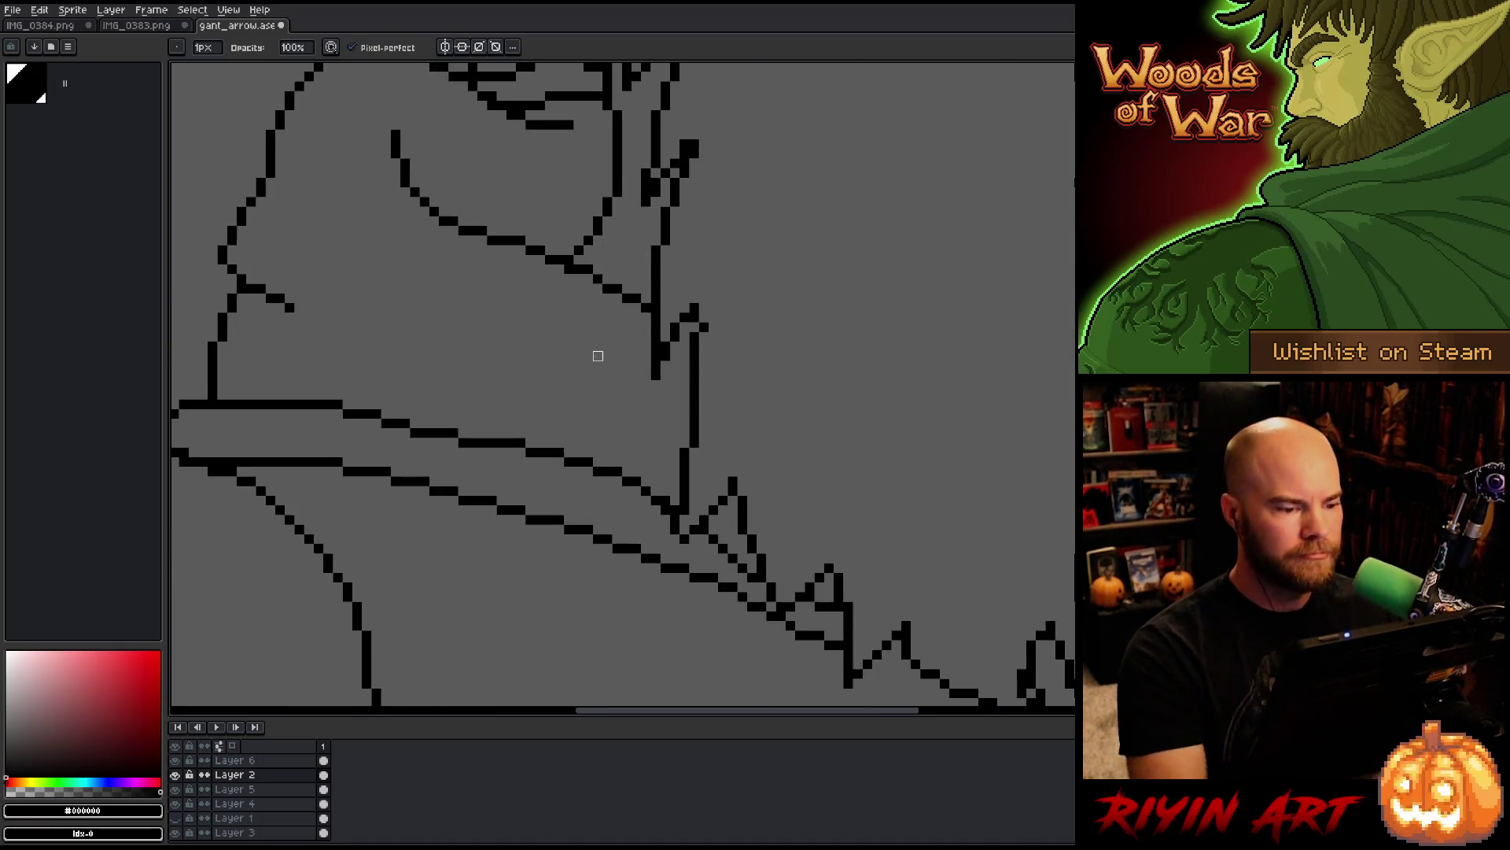
pyautogui.scroll(2, 771, 540)
pyautogui.moveTo(771, 540); pyautogui.dragTo(778, 571)
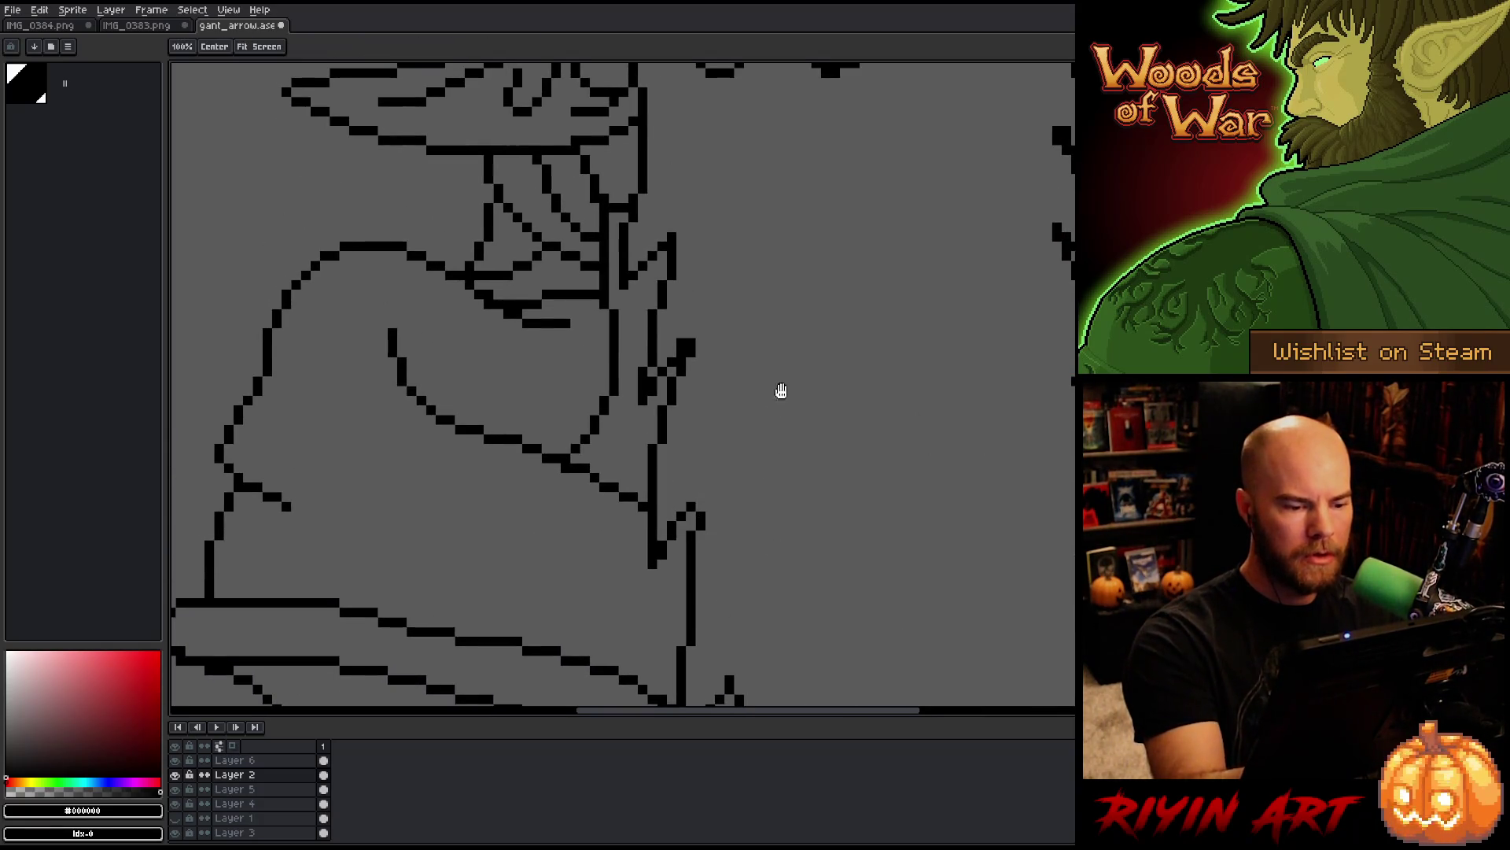
pyautogui.moveTo(779, 391)
pyautogui.mouseDown()
pyautogui.moveTo(771, 478)
pyautogui.moveTo(738, 530)
pyautogui.moveTo(756, 496)
pyautogui.moveTo(645, 299)
pyautogui.mouseUp()
pyautogui.scroll(-3, 758, 355)
pyautogui.scroll(-3, 735, 530)
pyautogui.scroll(-1, 755, 495)
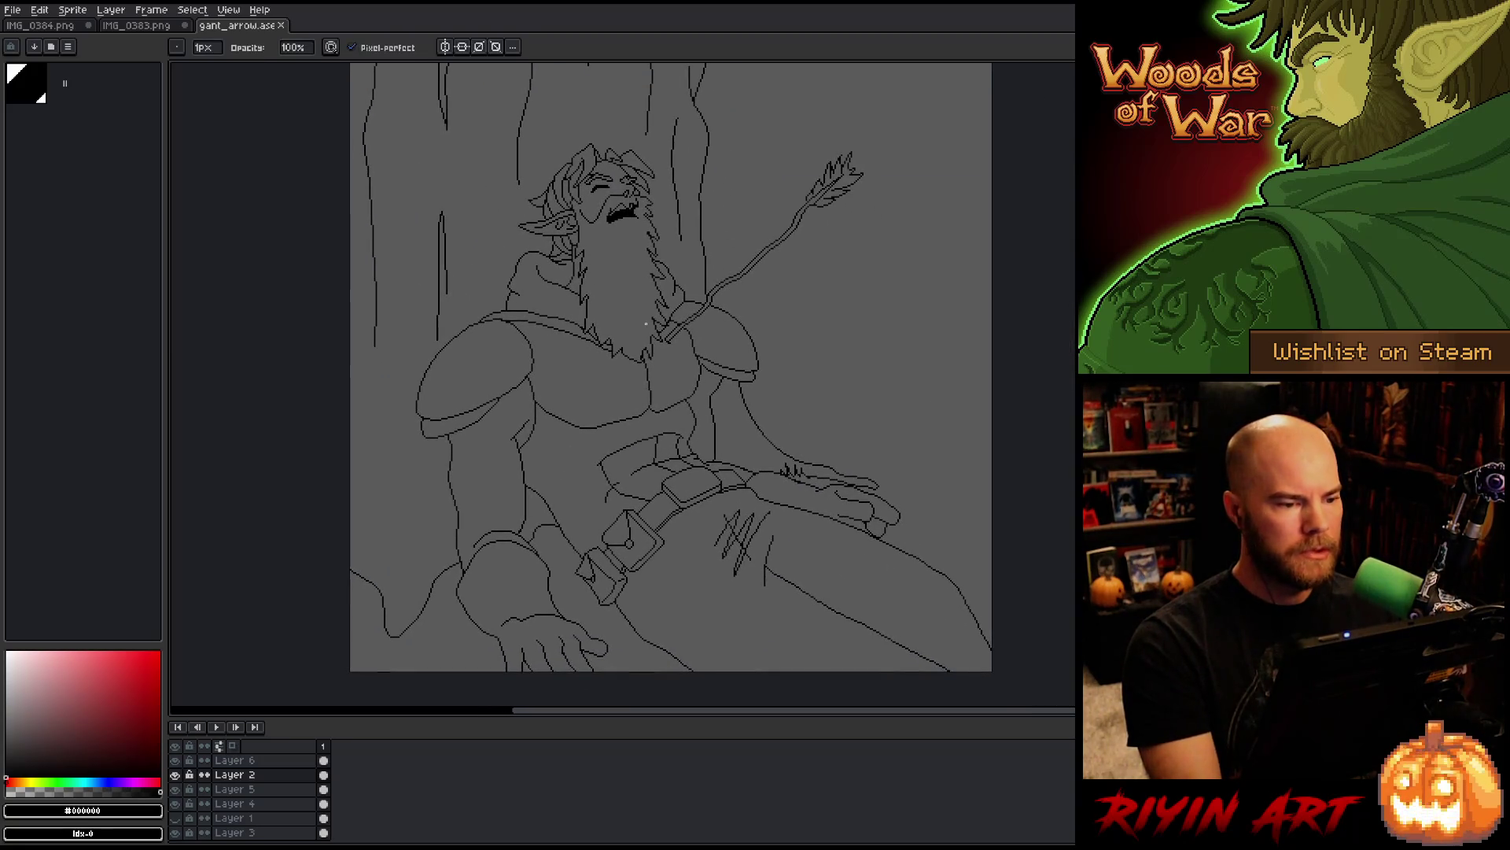
# Step: Fill the elf's small nostril shape solid black with the paint bucket
pyautogui.scroll(3, 646, 299)
pyautogui.scroll(2, 667, 403)
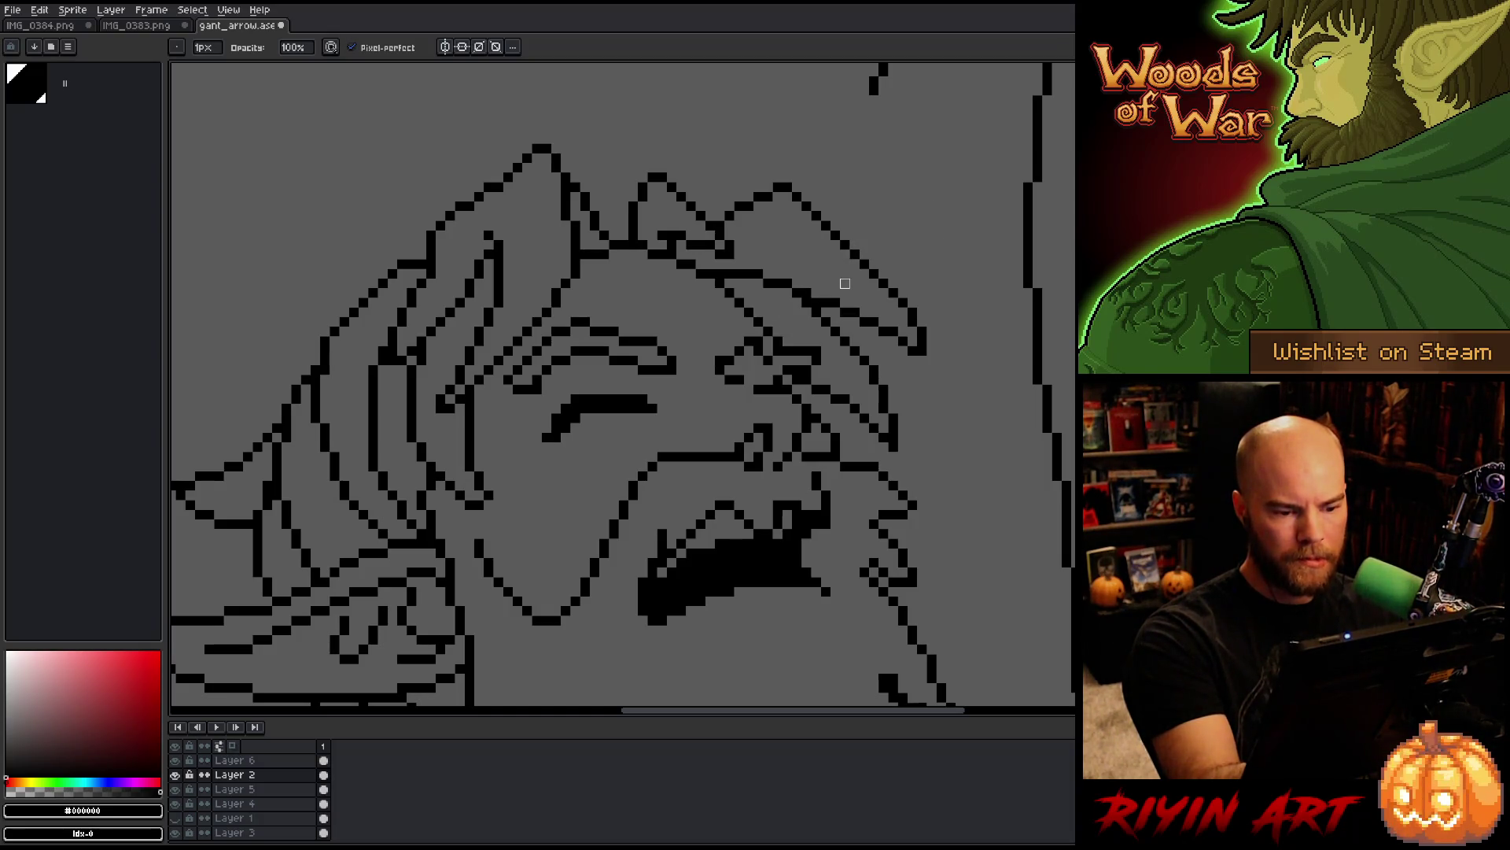
pyautogui.press('g')
pyautogui.click(754, 442)
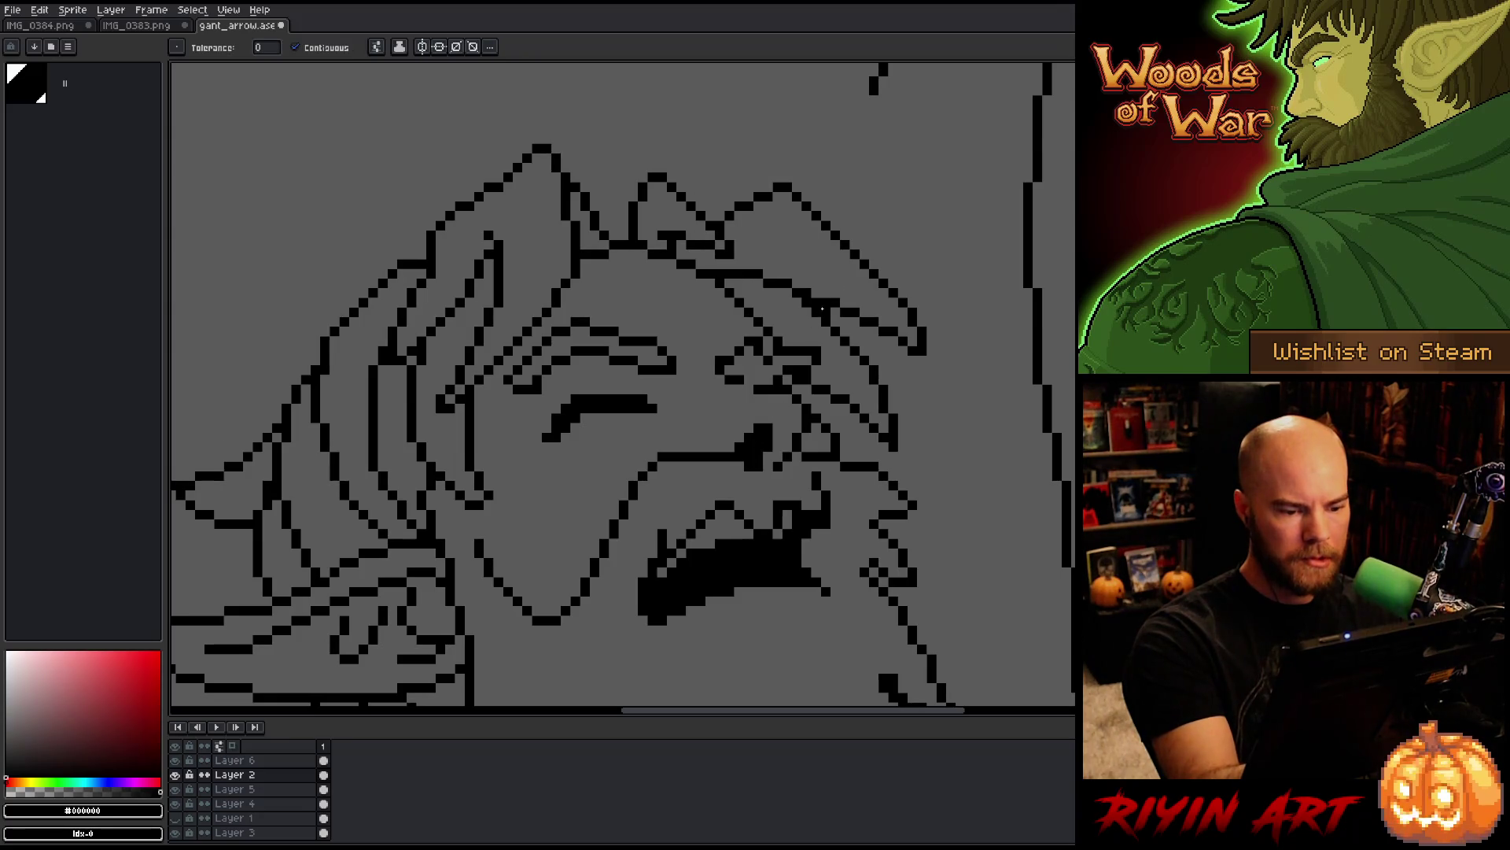
# Step: Touch up the marks above the mouth with pencil and eraser, then pan across the face
pyautogui.press('b')
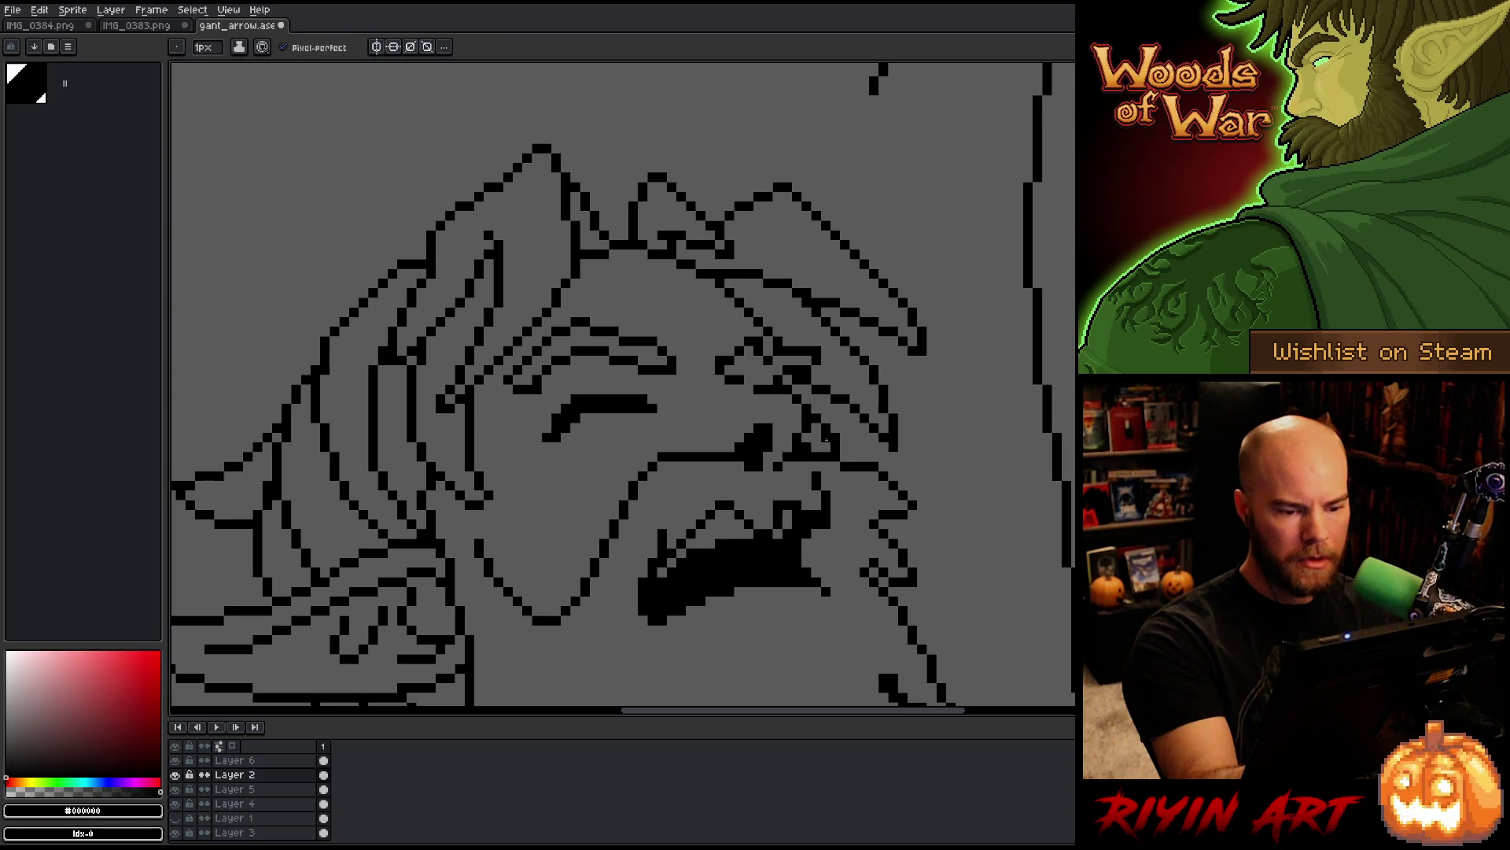
pyautogui.press('e')
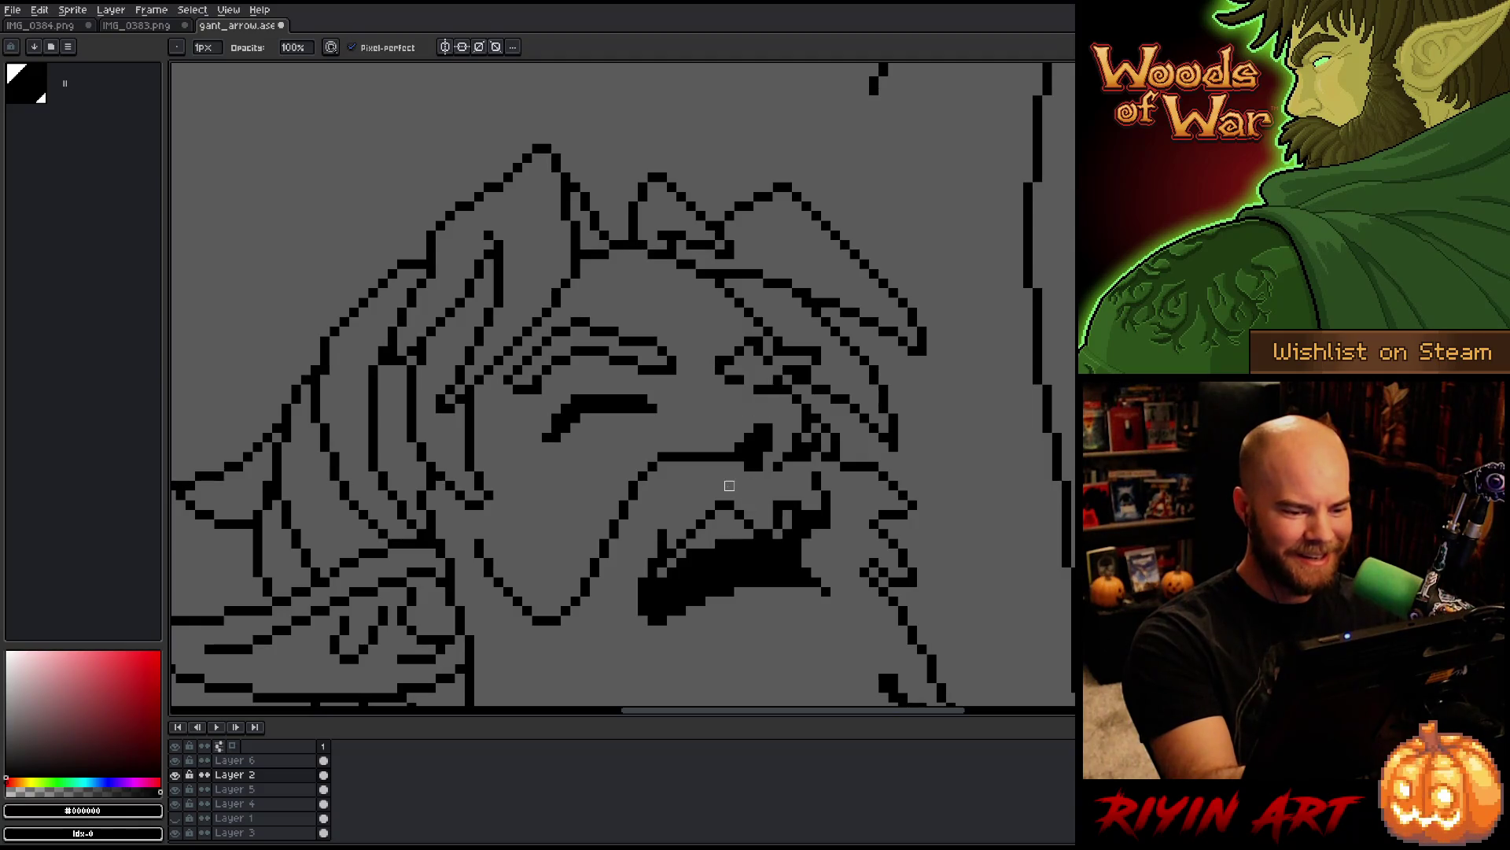
pyautogui.press('b')
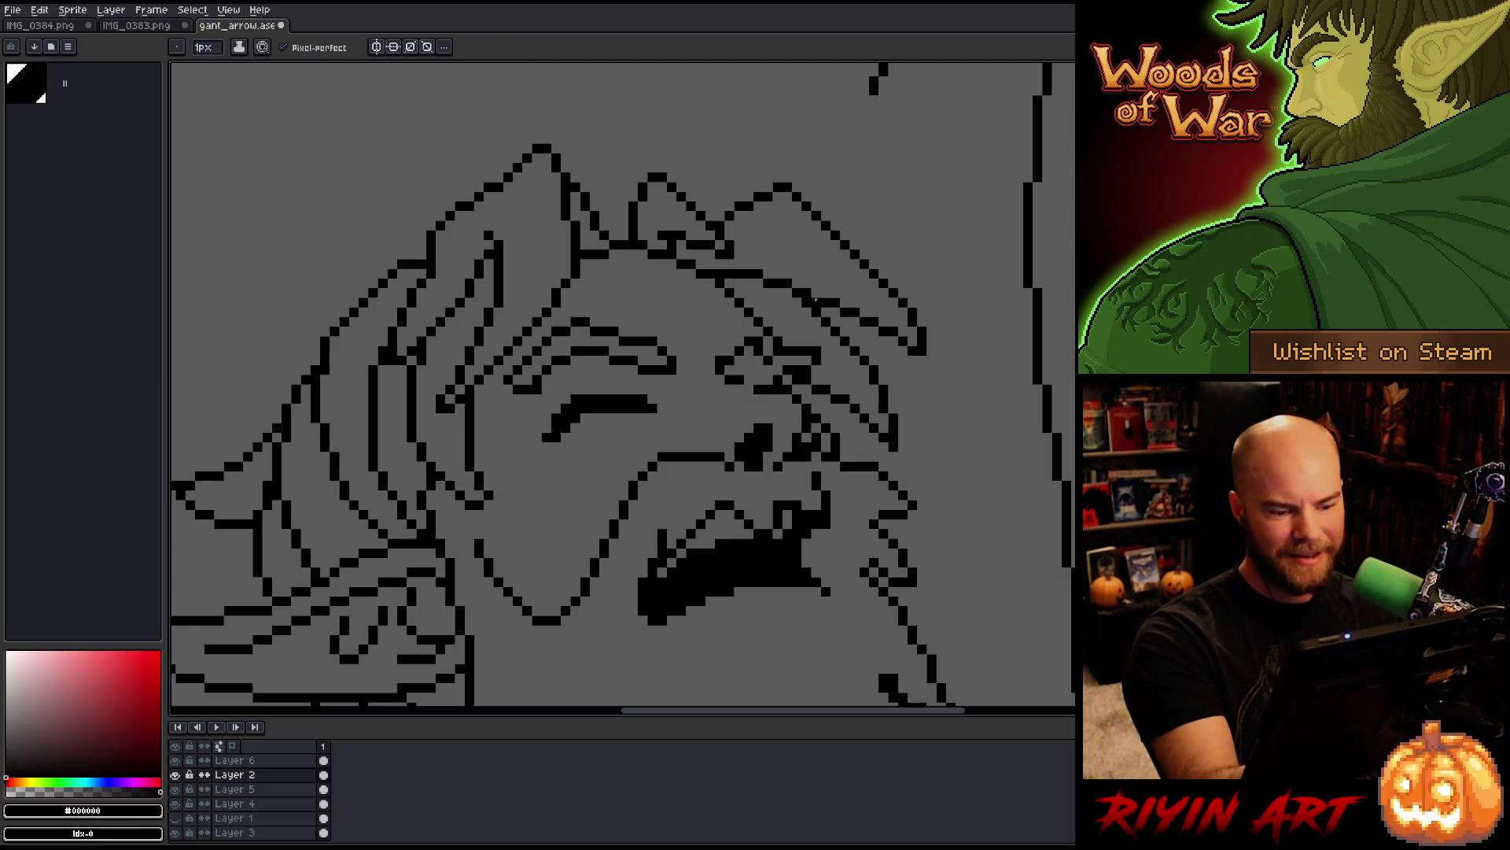
pyautogui.press('space')
pyautogui.moveTo(826, 580); pyautogui.dragTo(998, 398)
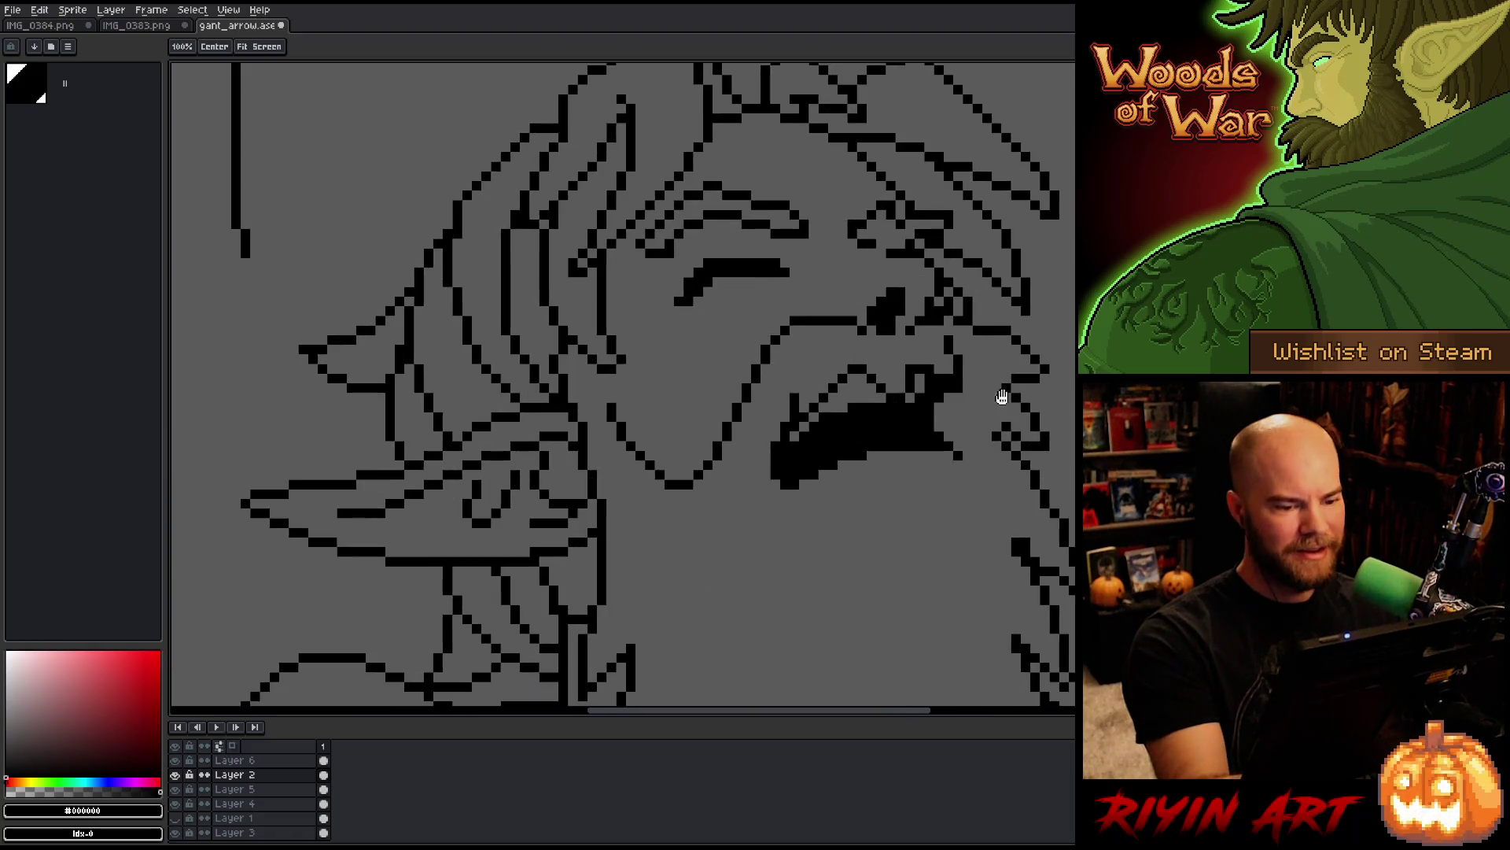
pyautogui.moveTo(878, 464); pyautogui.dragTo(840, 613)
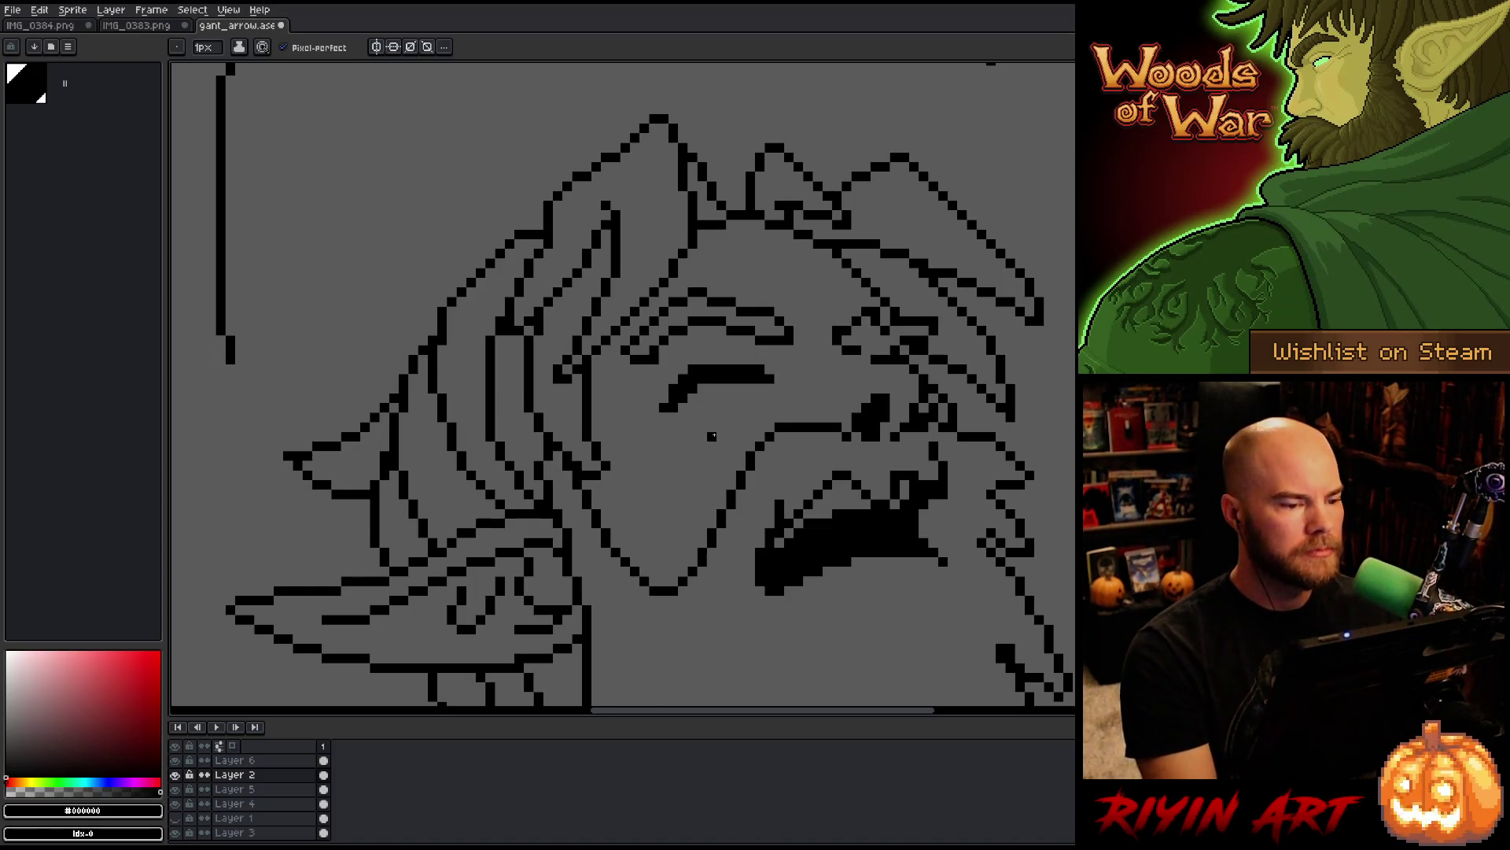
# Step: Add a short pencil stroke to the top of the elf's head outline
pyautogui.scroll(2, 712, 436)
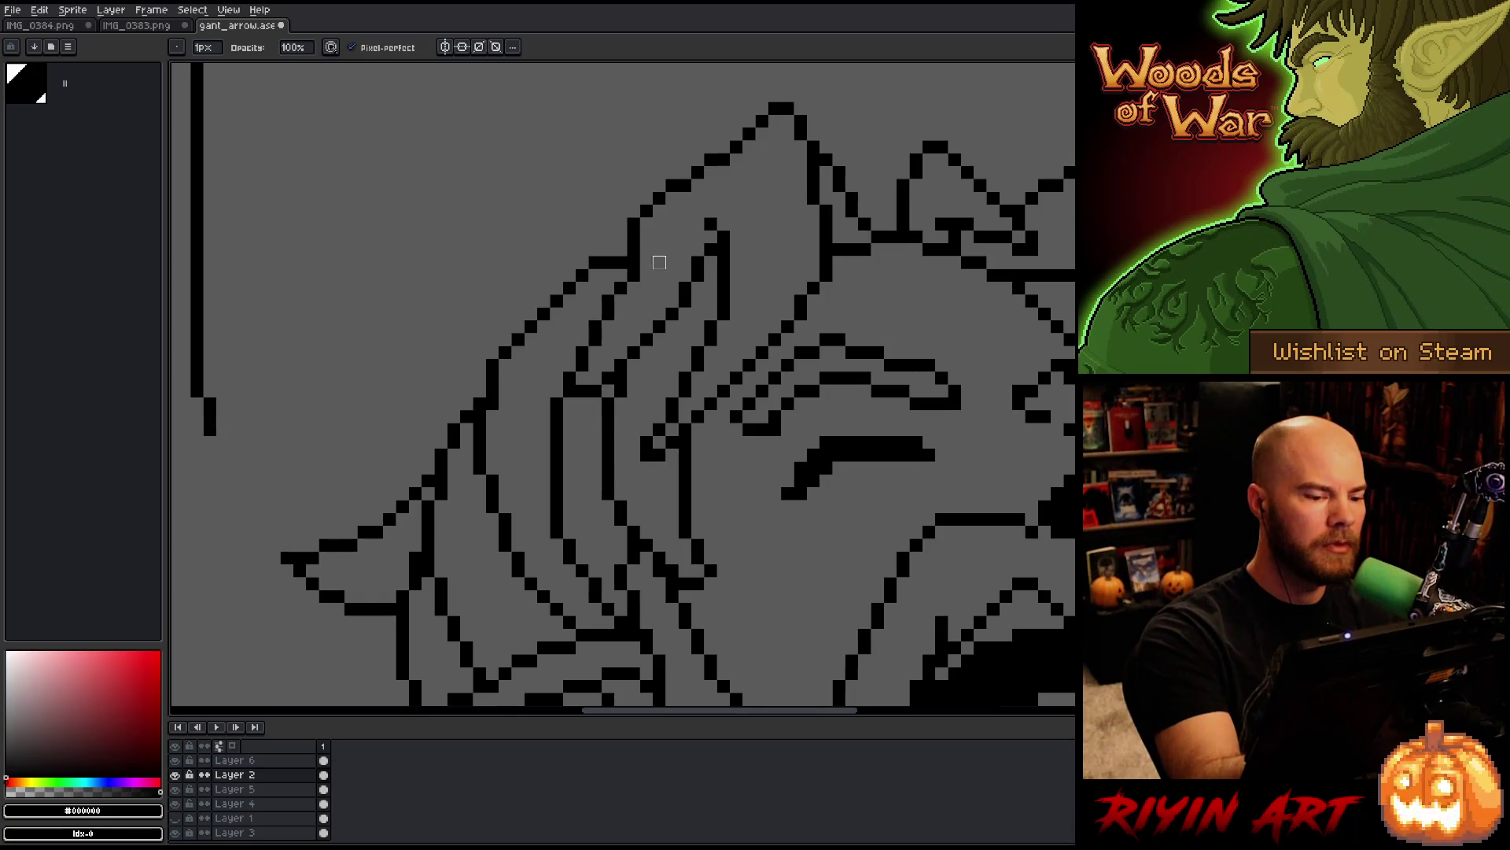
pyautogui.scroll(-4, 588, 466)
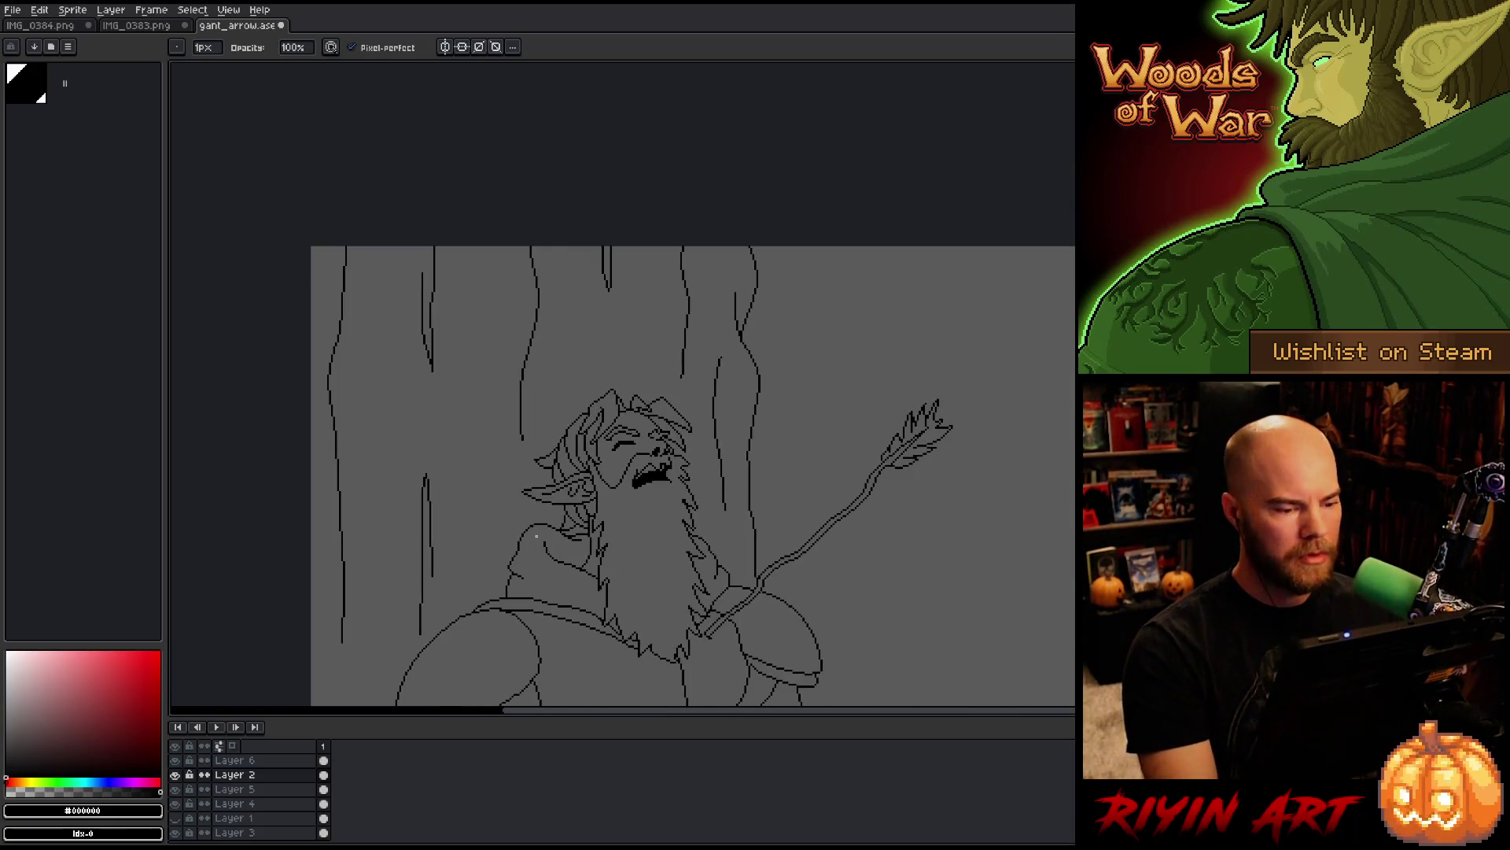
pyautogui.moveTo(587, 466); pyautogui.dragTo(539, 387)
pyautogui.scroll(4, 535, 205)
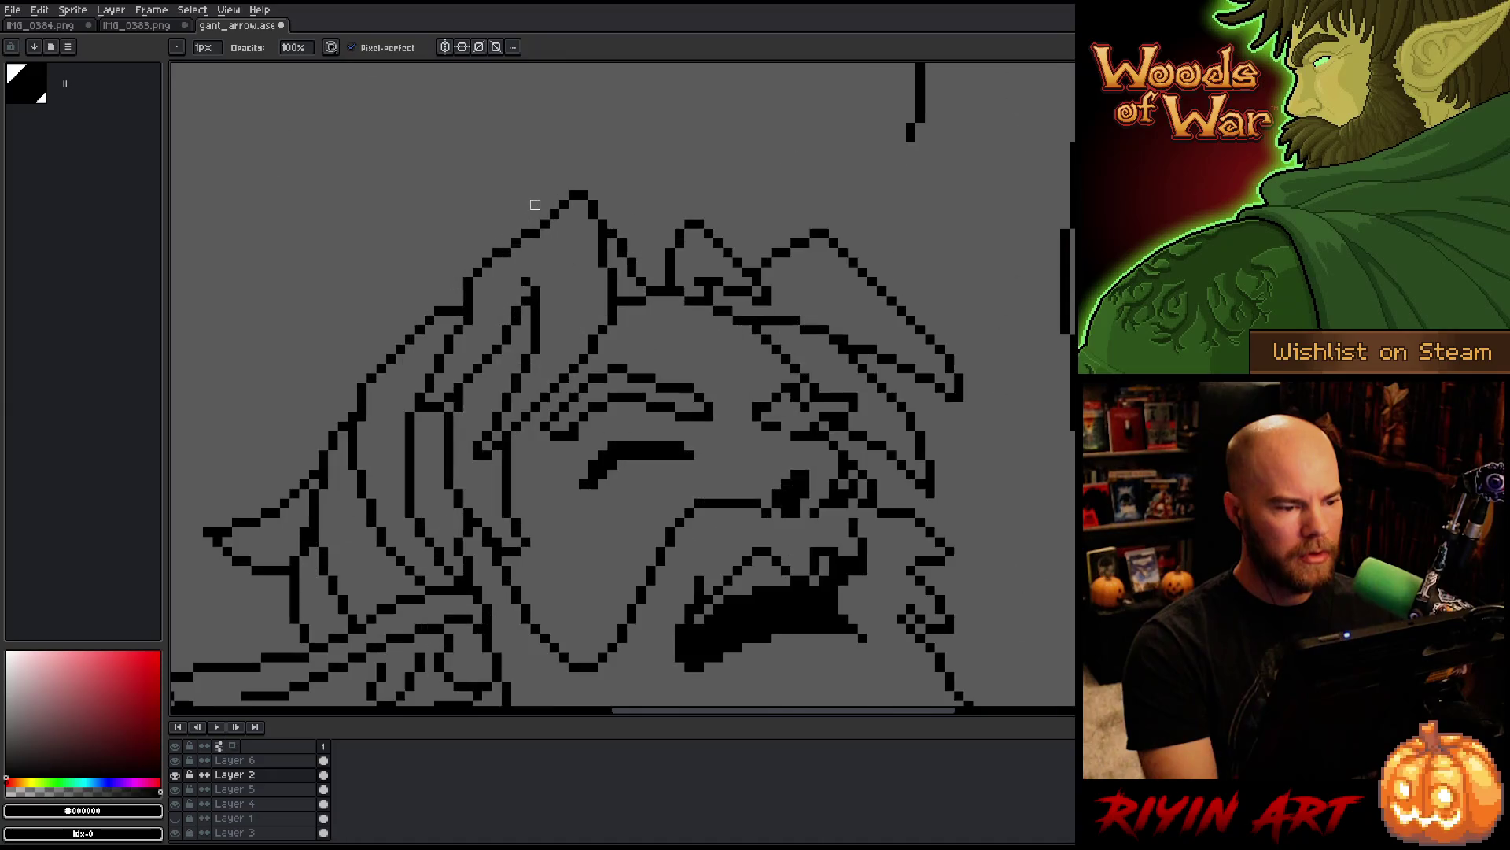
pyautogui.moveTo(526, 277); pyautogui.dragTo(518, 250)
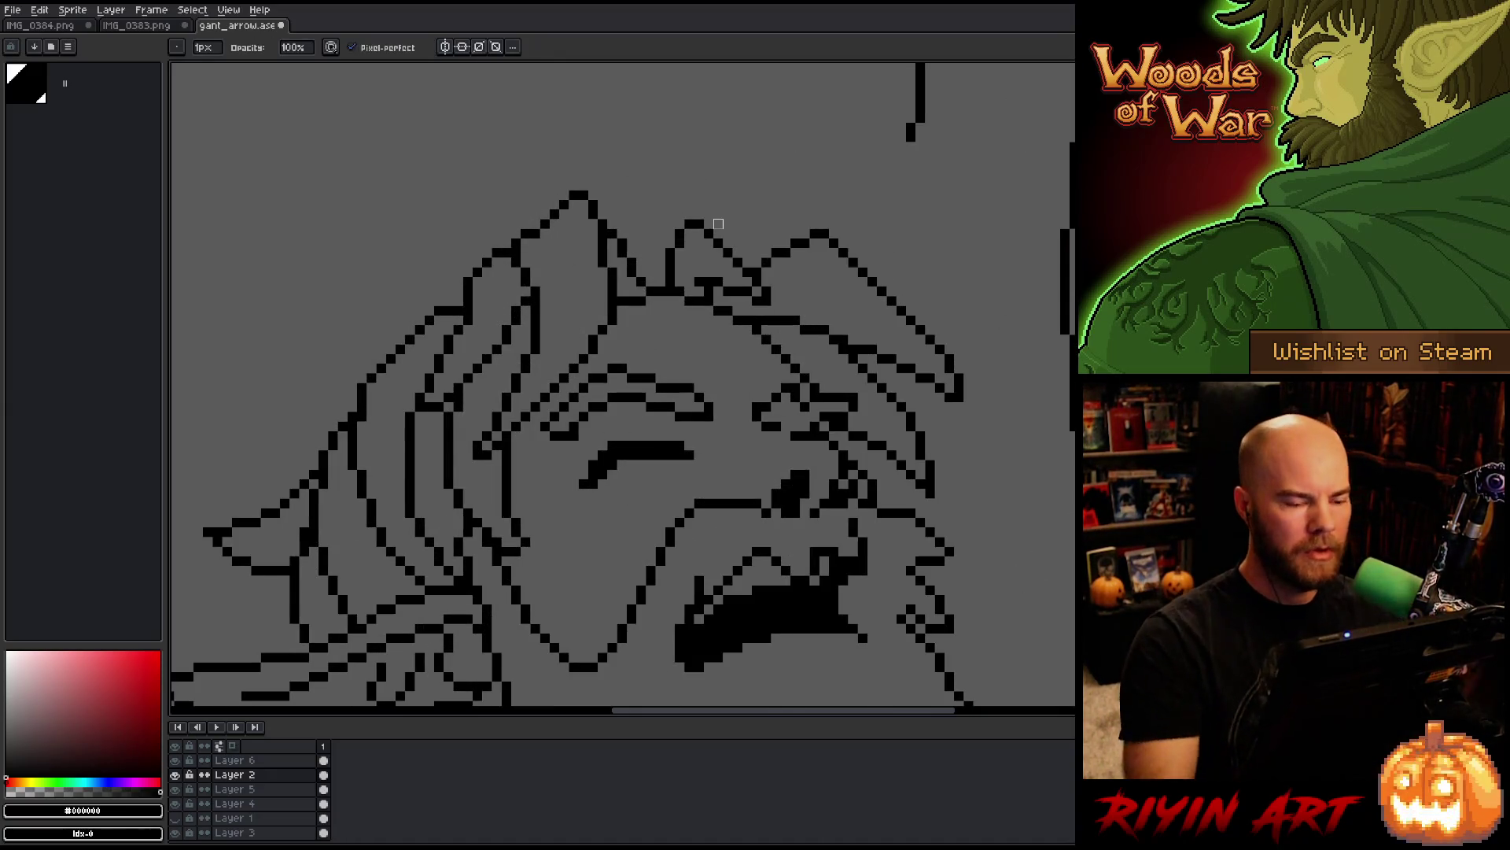
# Step: Extend the vertical tree line above the head
pyautogui.scroll(-2, 744, 241)
pyautogui.scroll(-3, 744, 242)
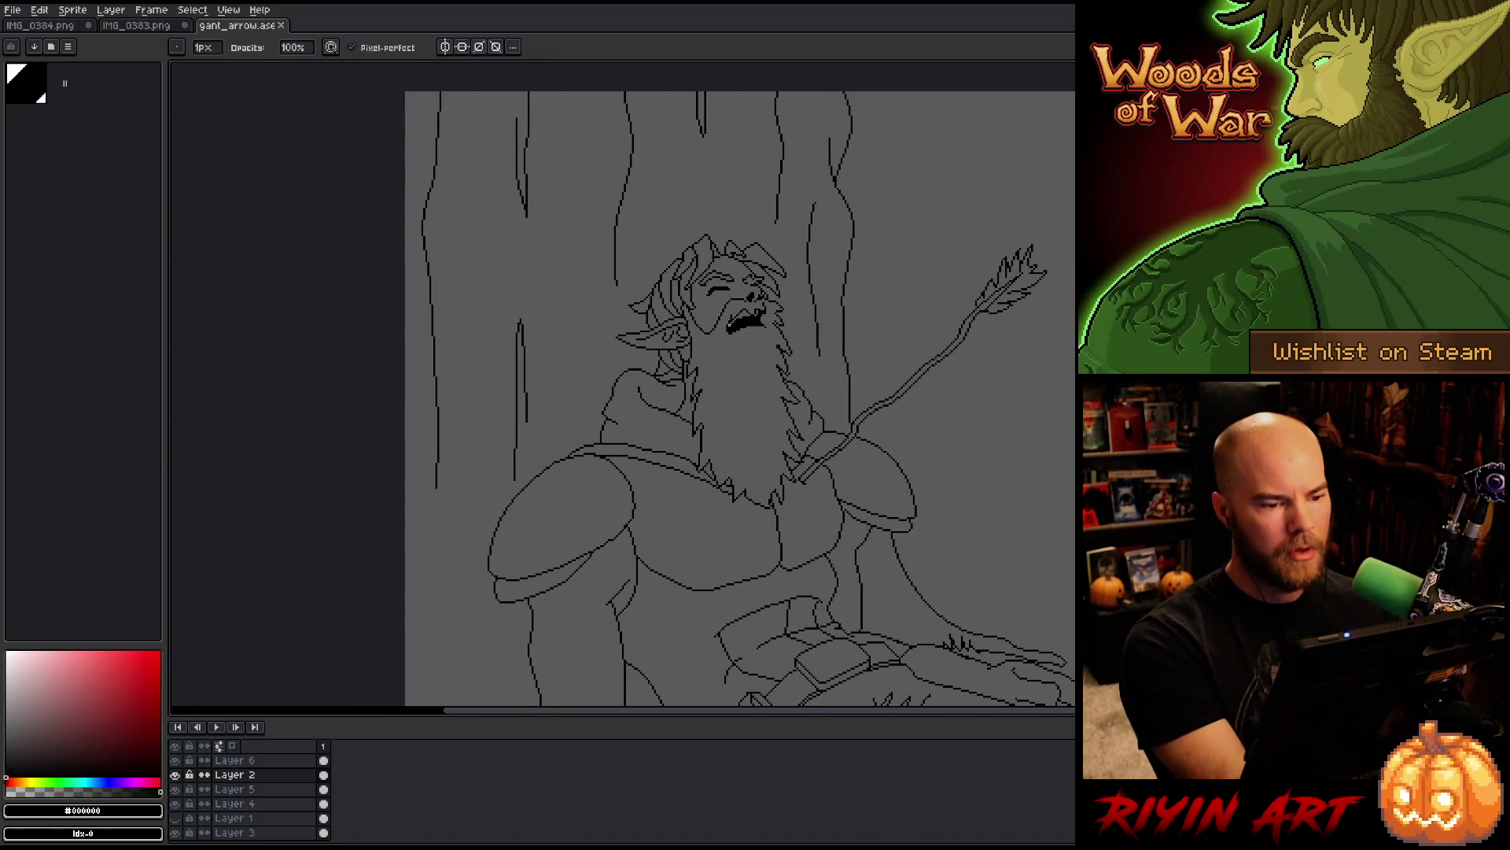
pyautogui.scroll(5, 796, 237)
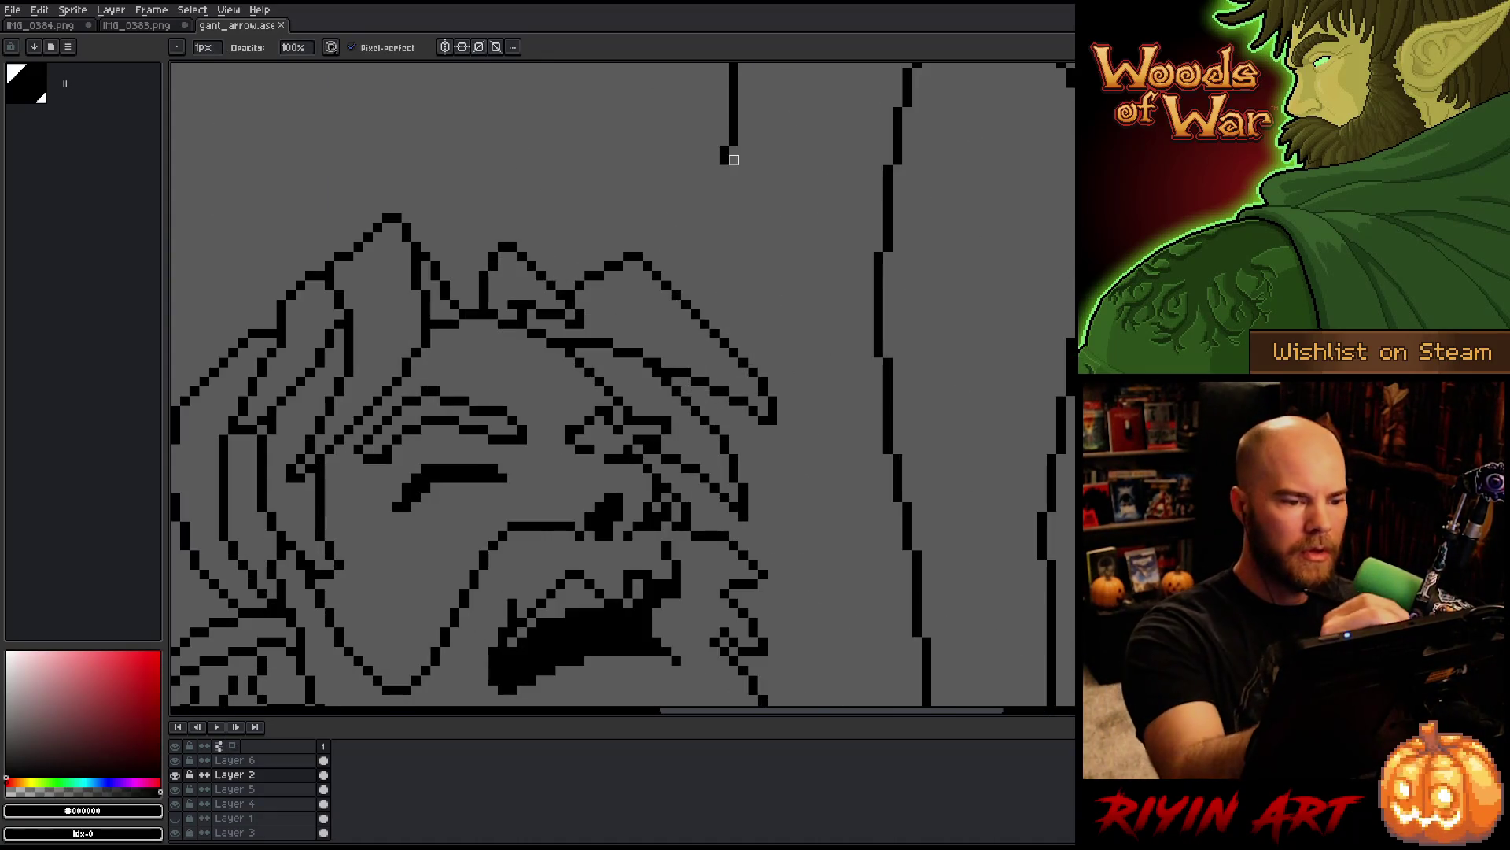
pyautogui.moveTo(726, 170); pyautogui.dragTo(723, 202)
pyautogui.scroll(-3, 729, 180)
pyautogui.scroll(3, 715, 337)
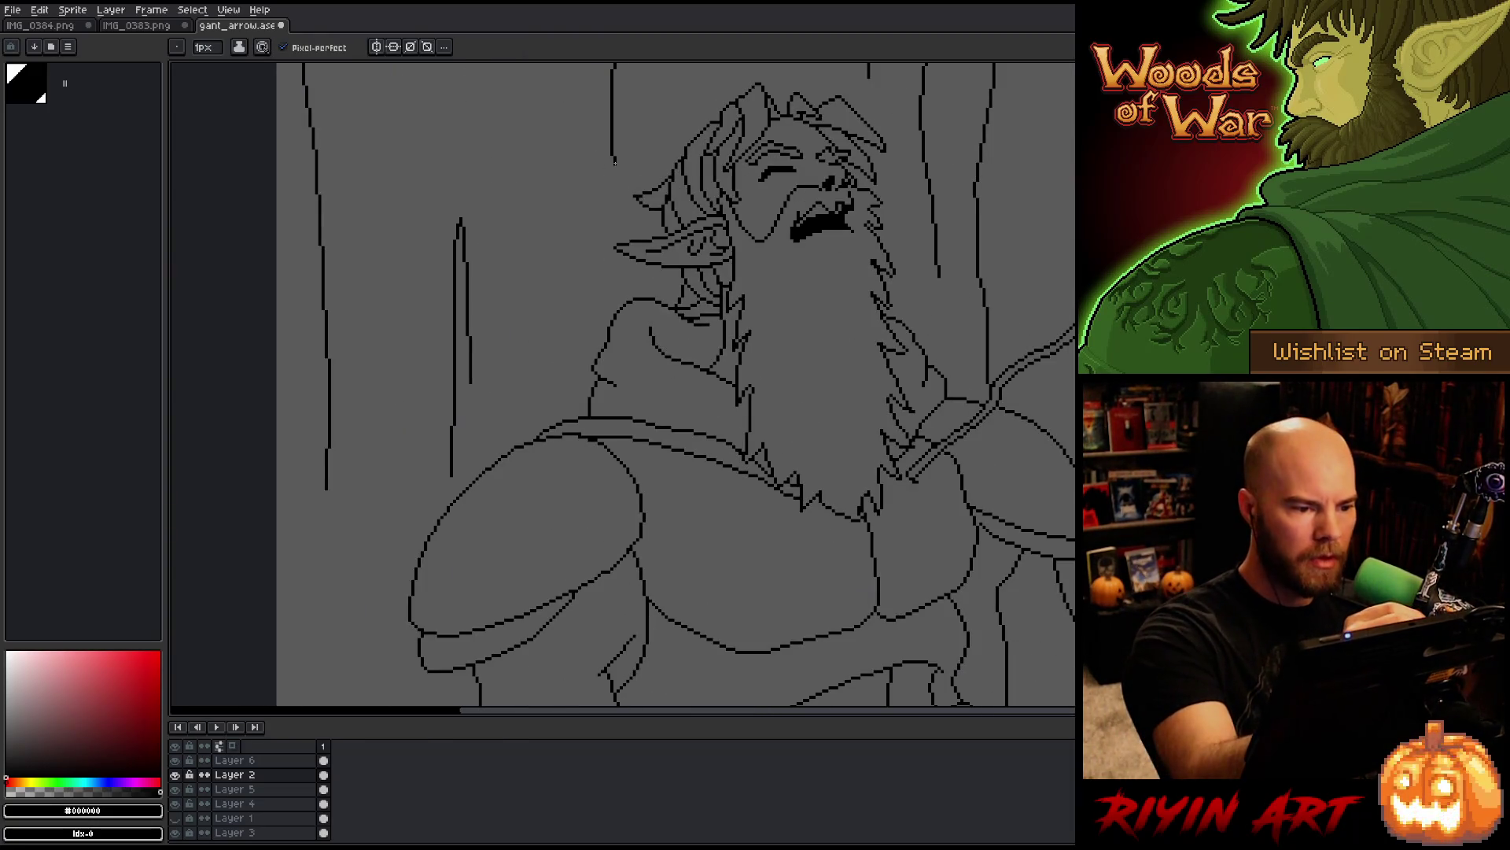
pyautogui.scroll(-3, 606, 236)
pyautogui.scroll(5, 594, 270)
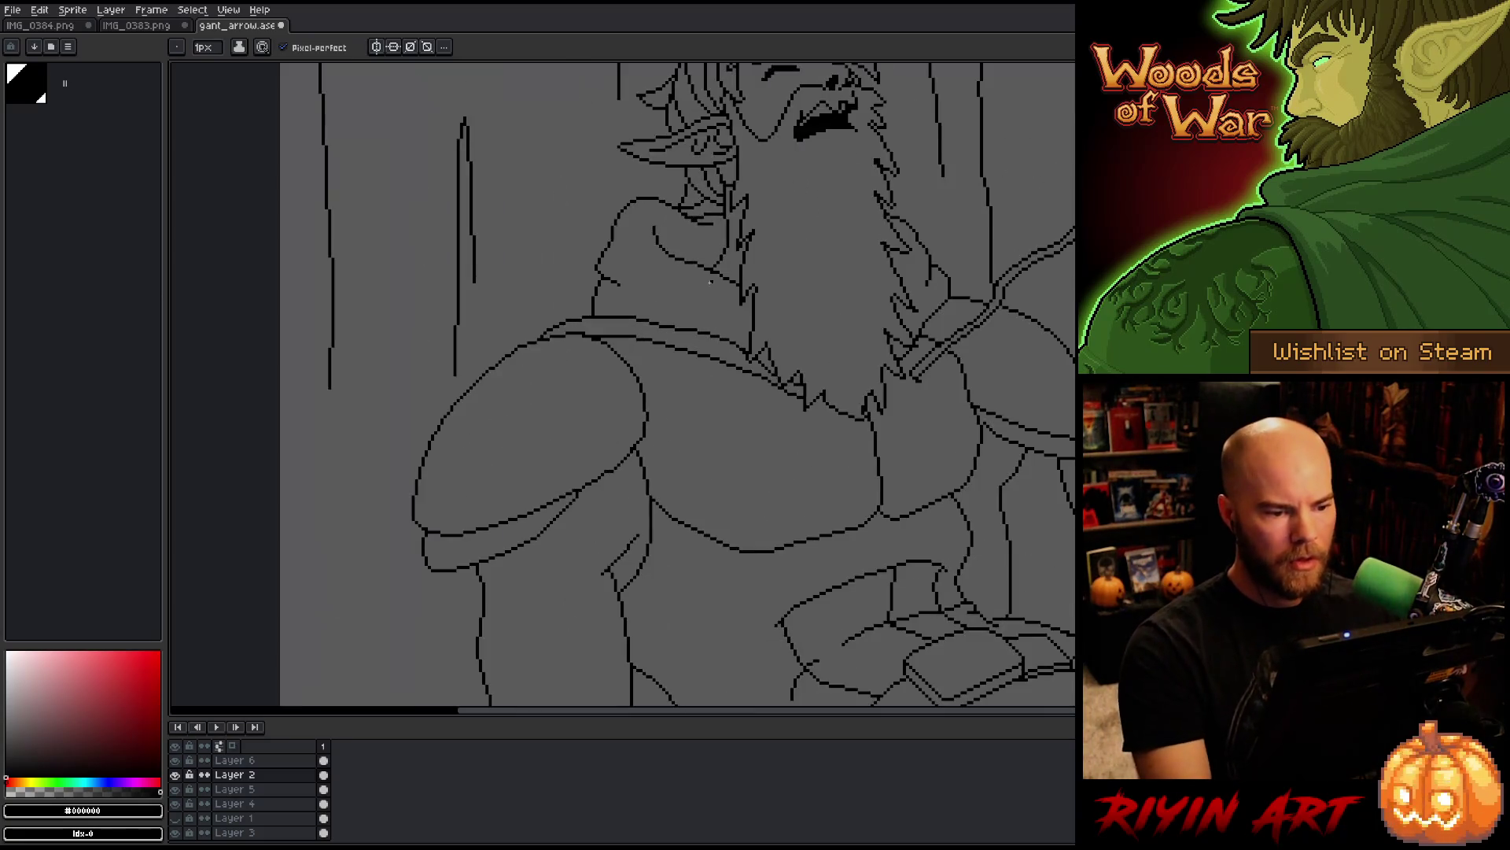
pyautogui.scroll(1, 594, 270)
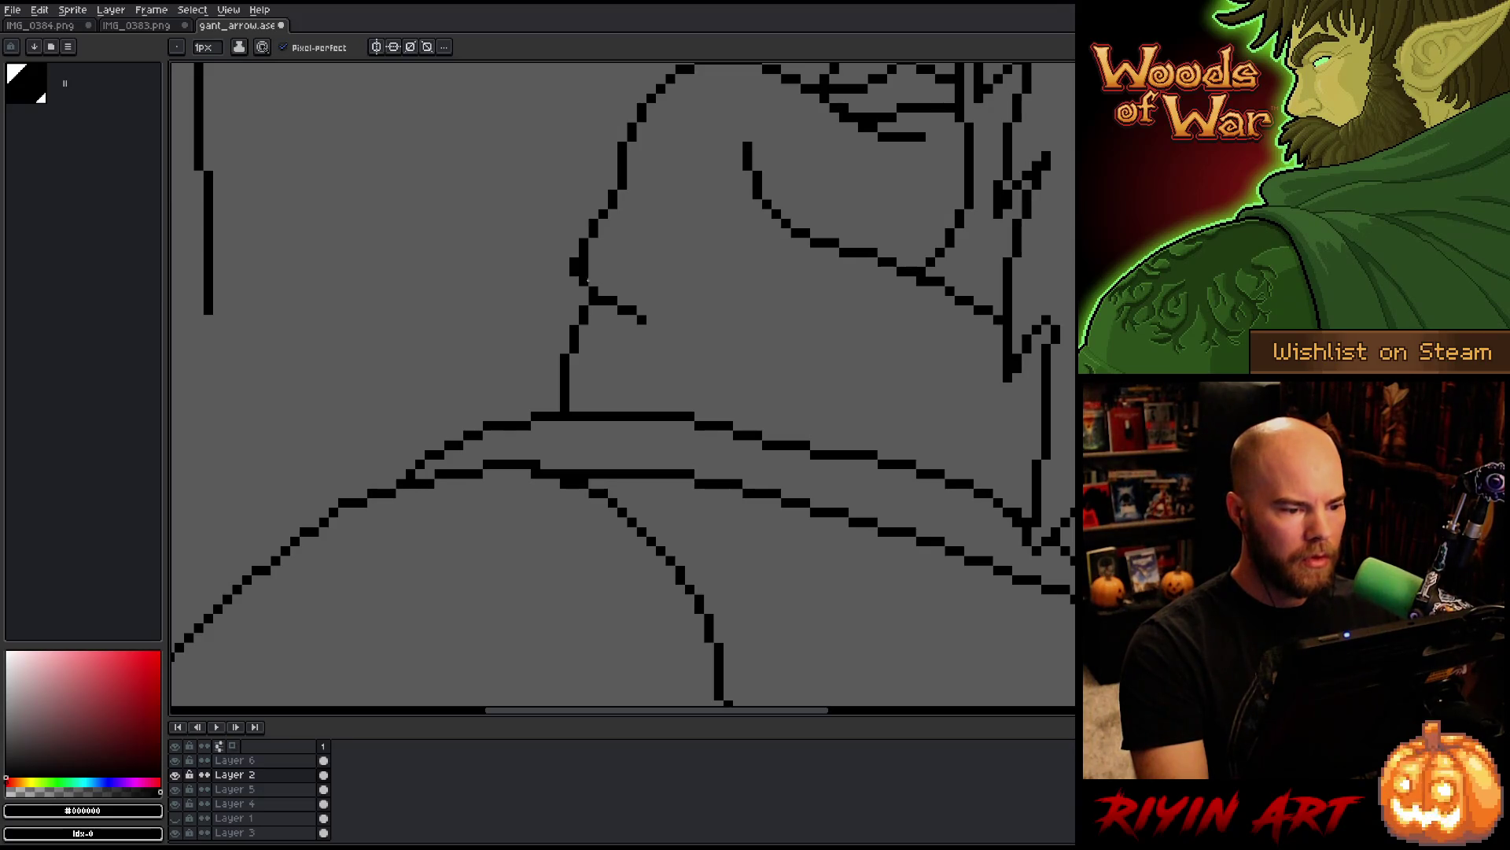
# Step: Erase the stray dark blob beside the hood line near the neck
pyautogui.press('e')
pyautogui.moveTo(573, 258); pyautogui.dragTo(574, 273)
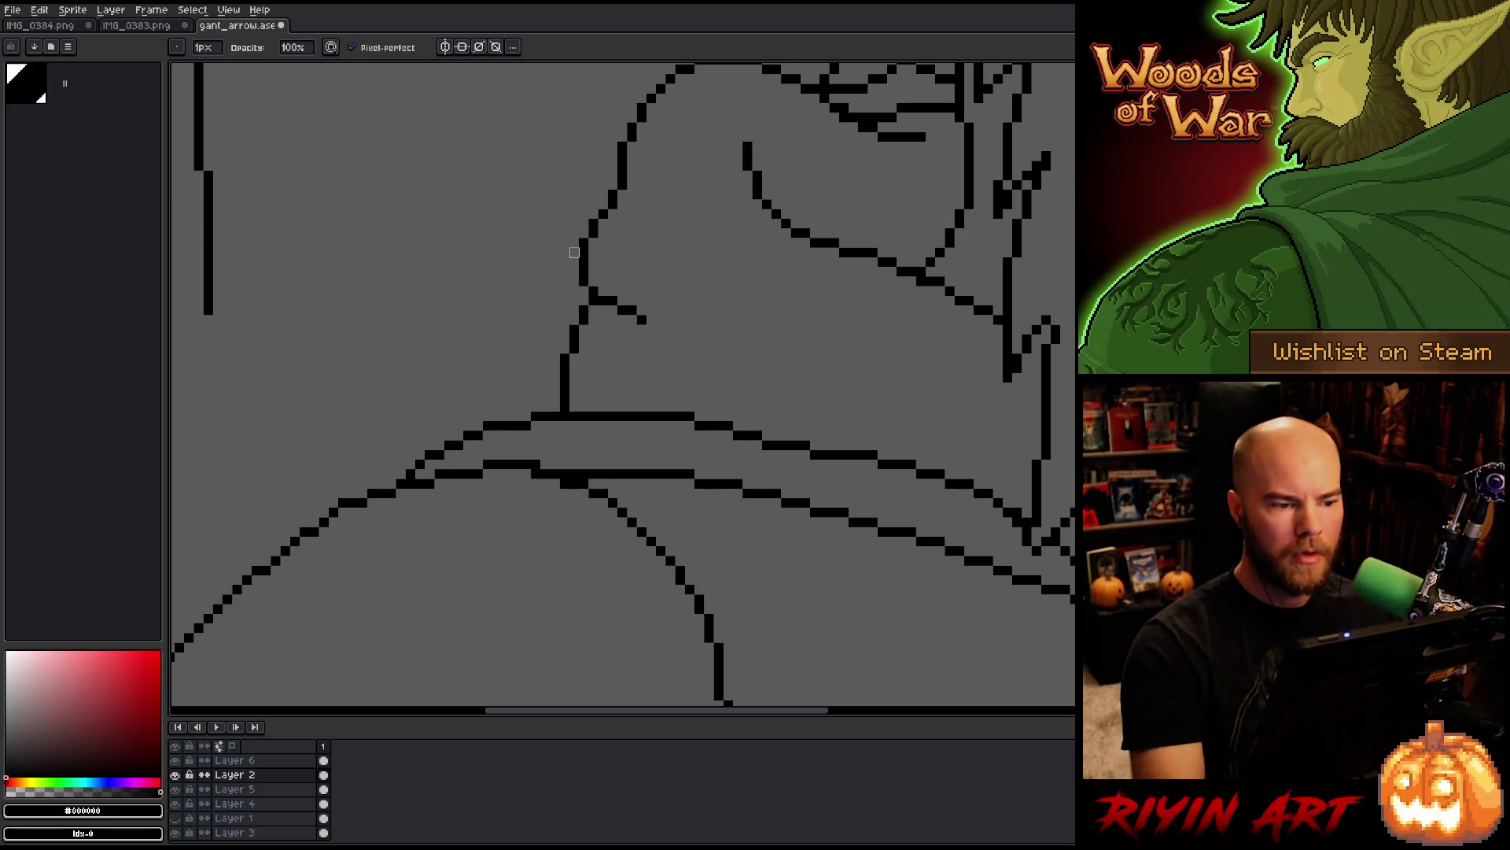
pyautogui.scroll(-5, 575, 252)
pyautogui.moveTo(637, 371)
pyautogui.mouseDown()
pyautogui.moveTo(498, 327)
pyautogui.moveTo(523, 394)
pyautogui.moveTo(512, 418)
pyautogui.mouseUp()
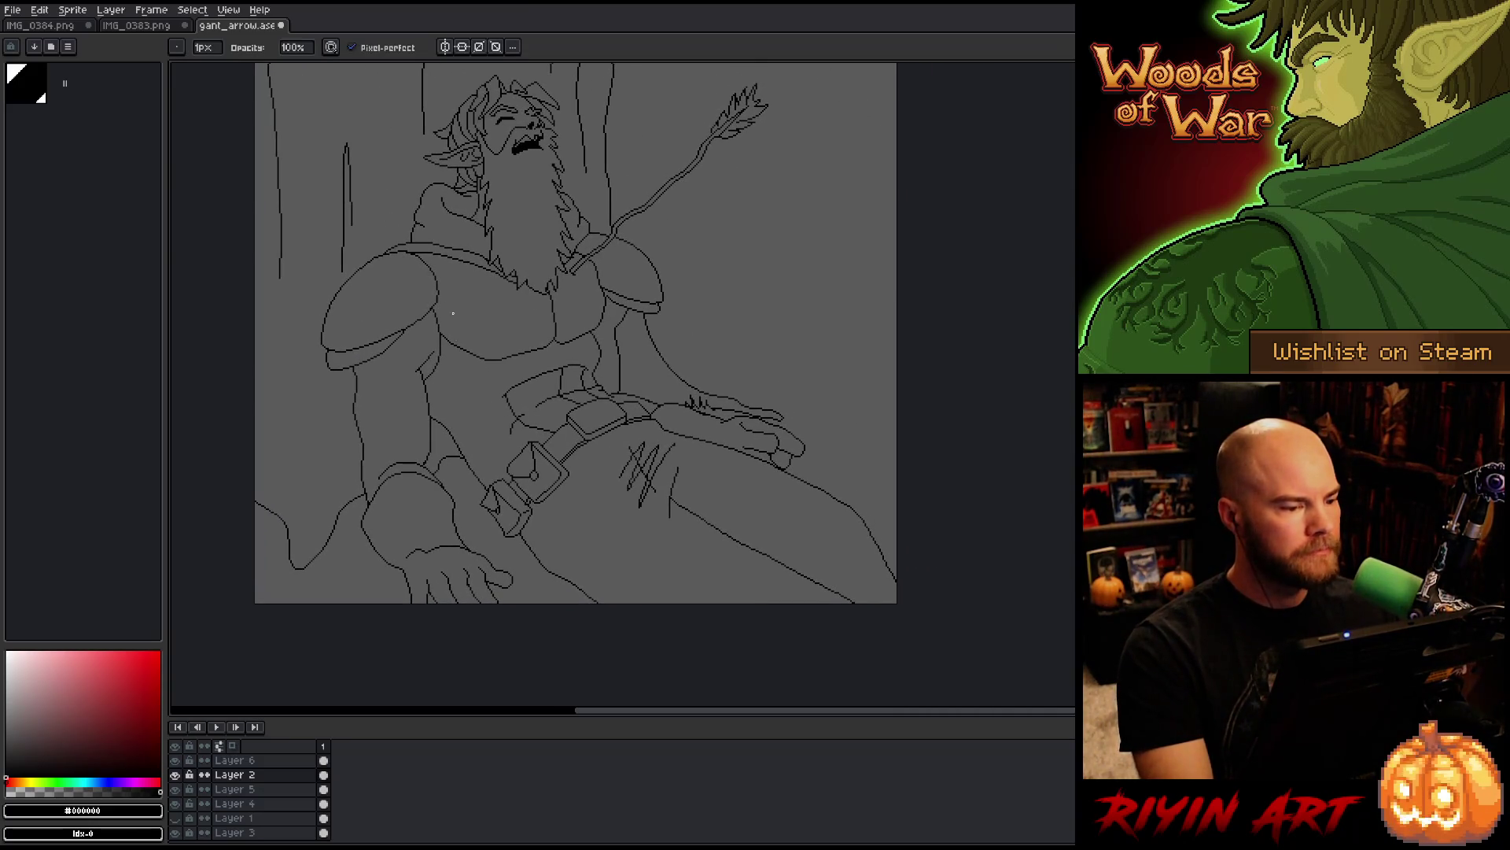
pyautogui.scroll(3, 453, 314)
# Step: Pan over to the elf's shoulder guard, switching between Pencil and Eraser
pyautogui.press('b')
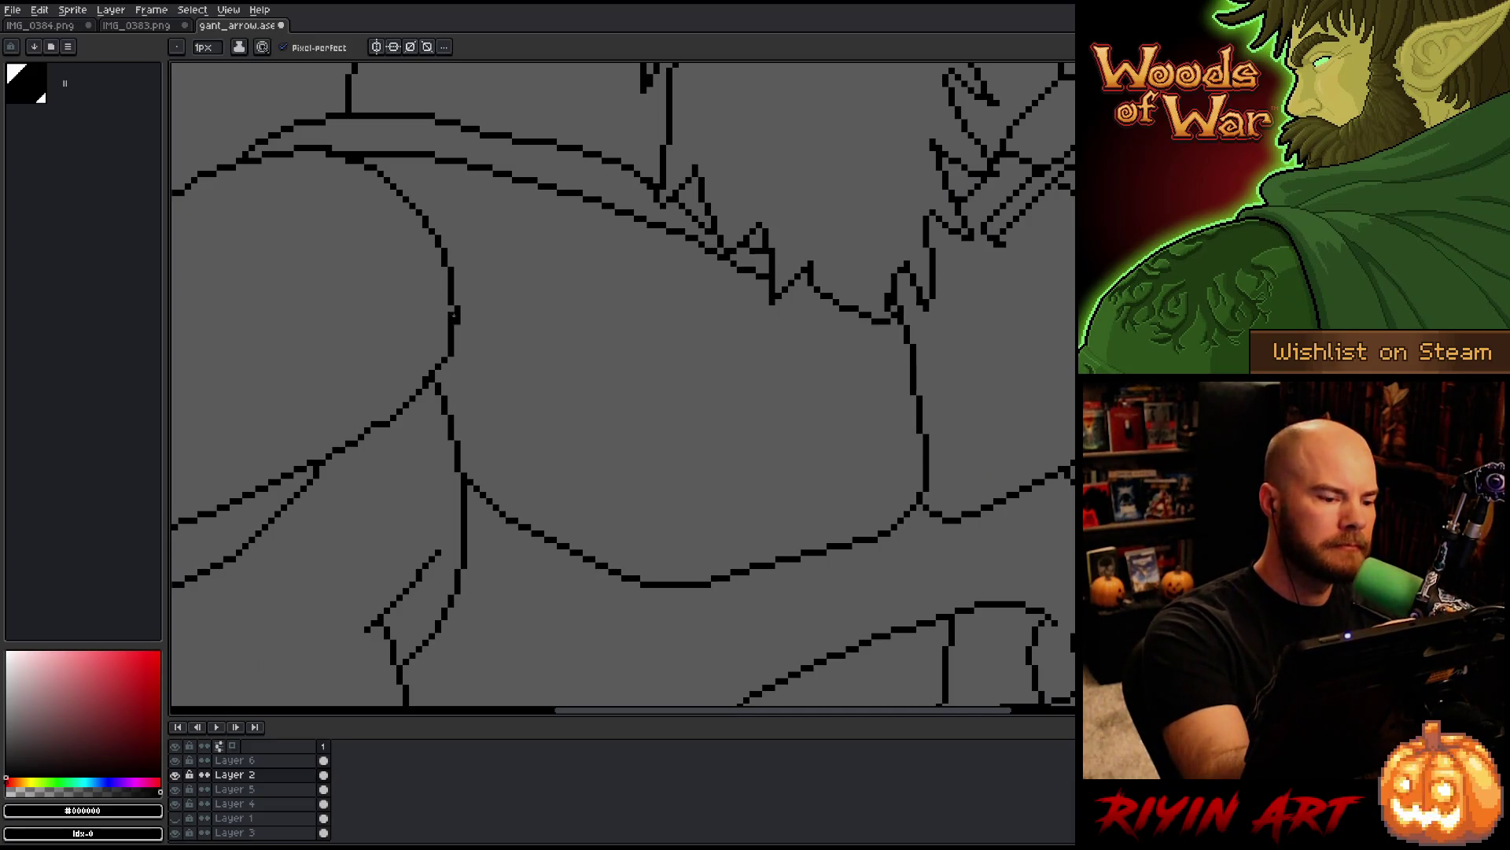
pyautogui.press('e')
pyautogui.moveTo(559, 441); pyautogui.dragTo(846, 435)
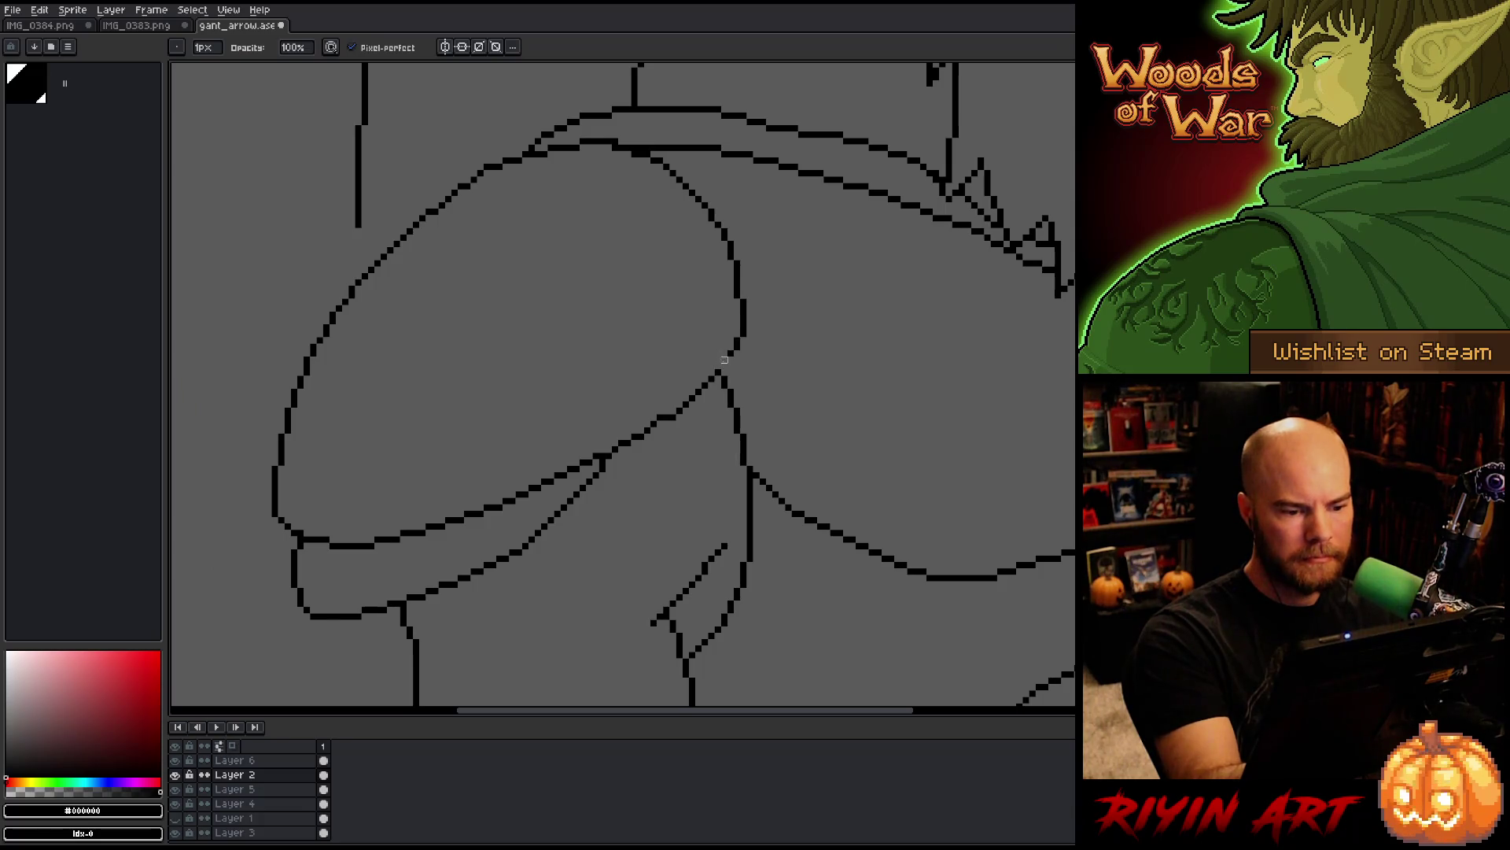
pyautogui.press('b')
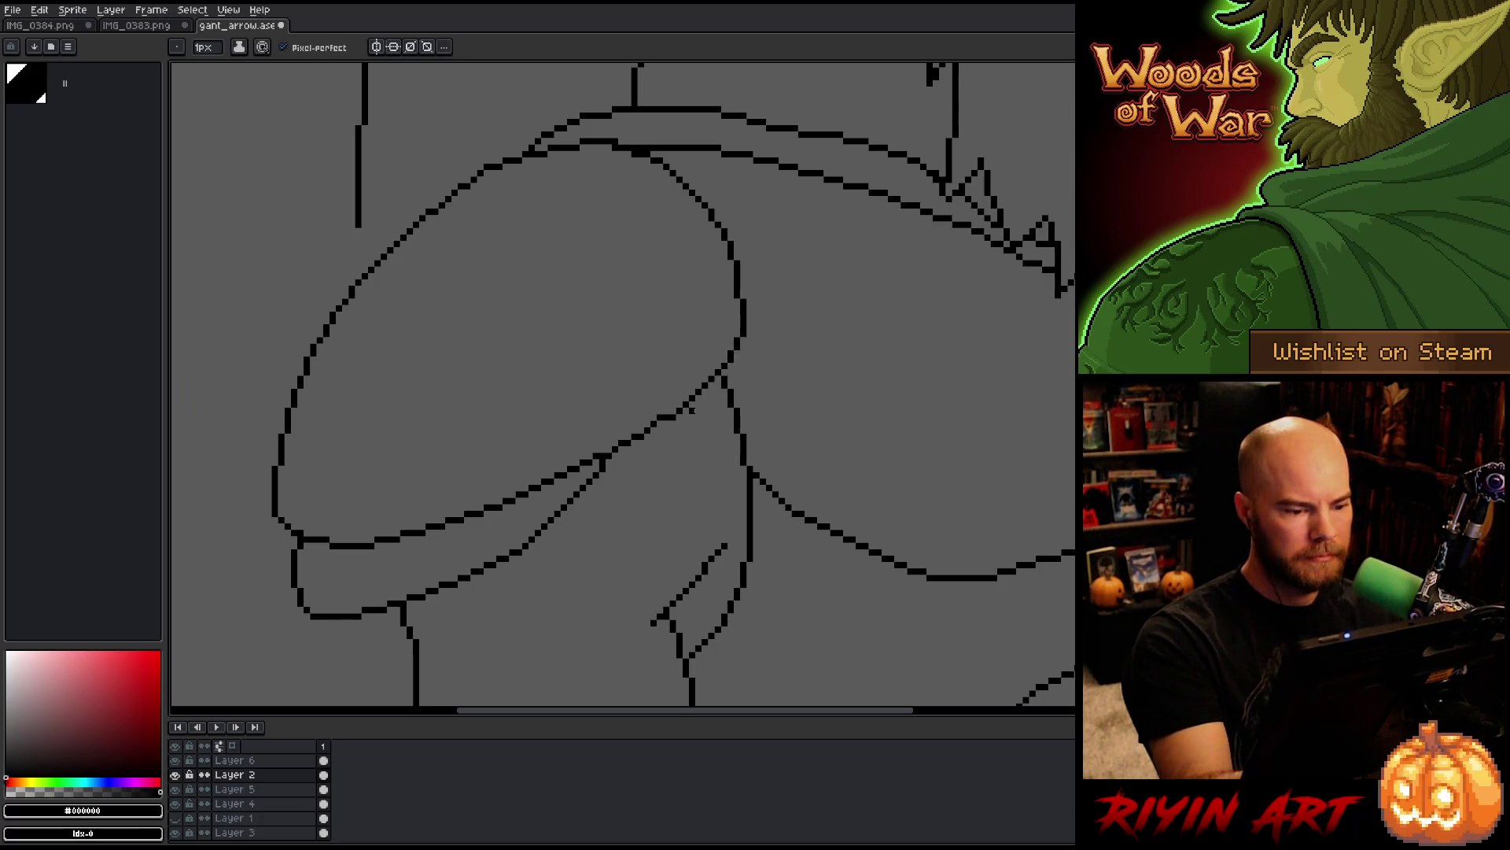
pyautogui.moveTo(685, 474); pyautogui.dragTo(758, 472)
pyautogui.press('e')
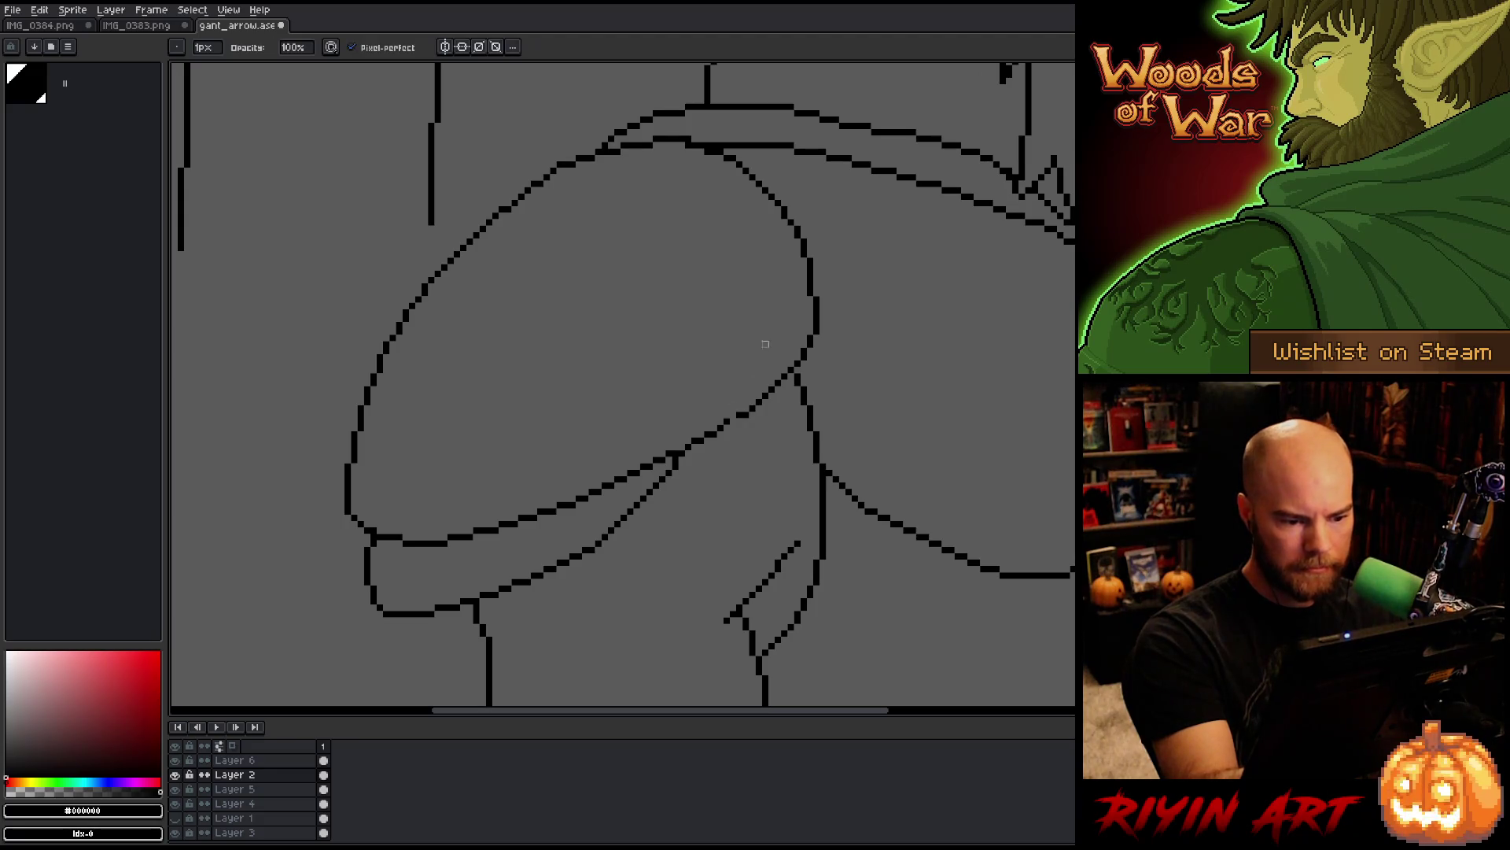
pyautogui.press('b')
pyautogui.press('e')
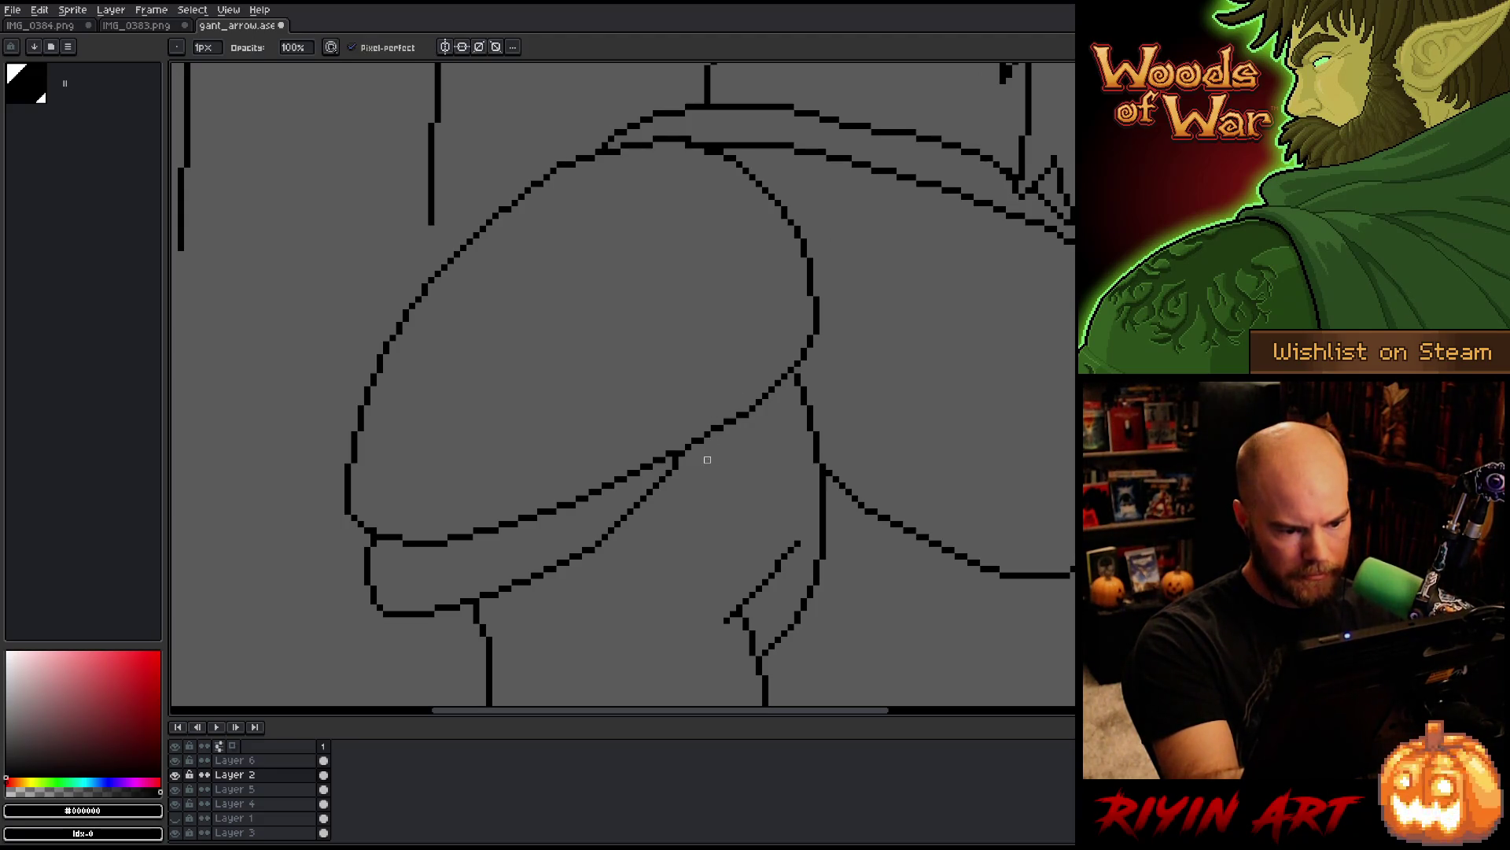
pyautogui.press('b')
pyautogui.press('e')
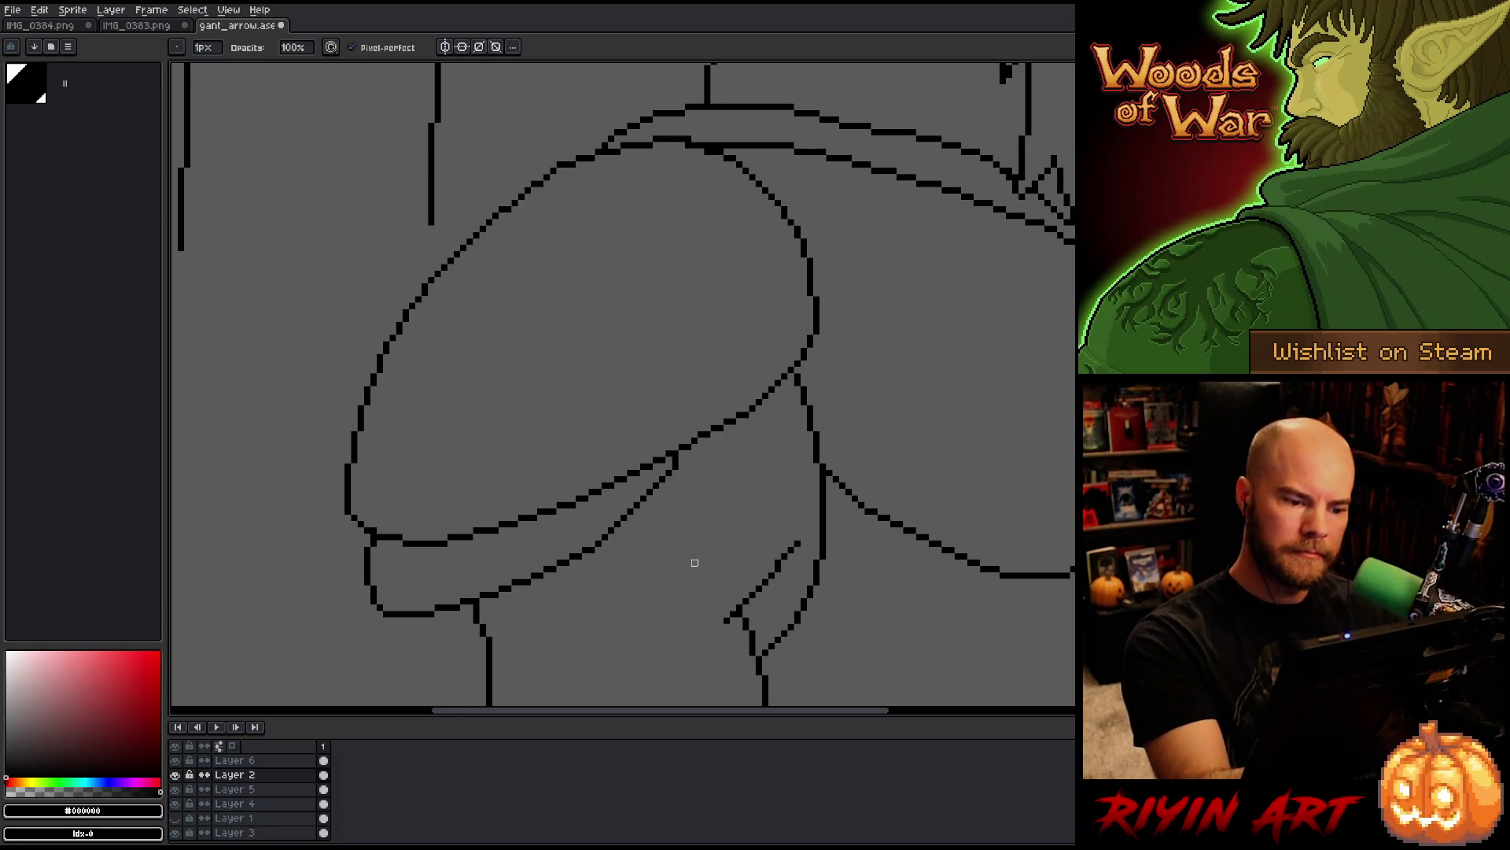
# Step: Lasso the lower band of the shoulder guard, then clear the selection
pyautogui.press('b')
pyautogui.press('m')
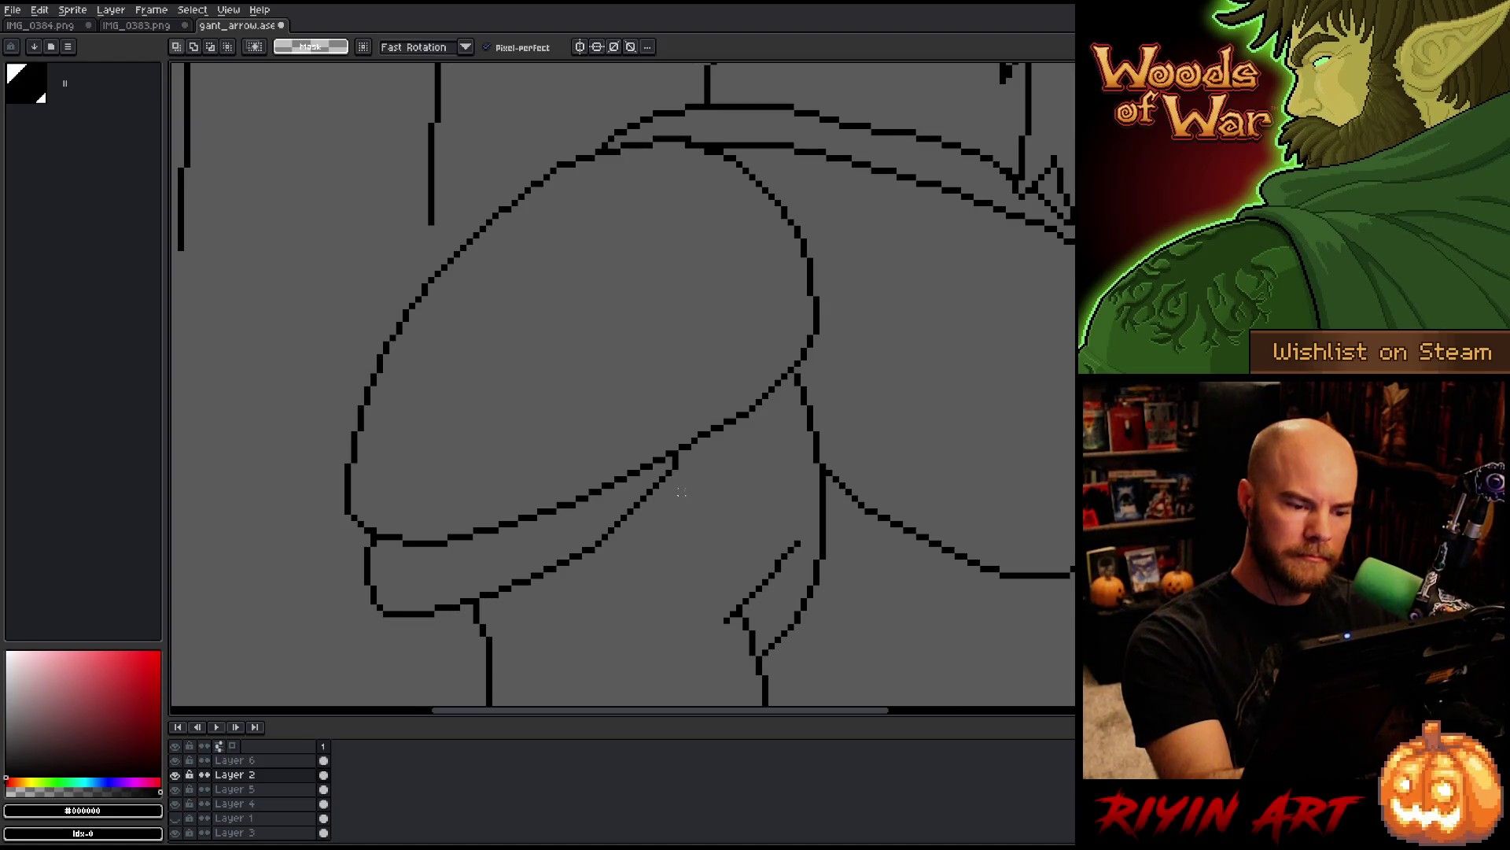
pyautogui.moveTo(665, 459)
pyautogui.mouseDown()
pyautogui.moveTo(594, 500)
pyautogui.moveTo(425, 555)
pyautogui.mouseUp()
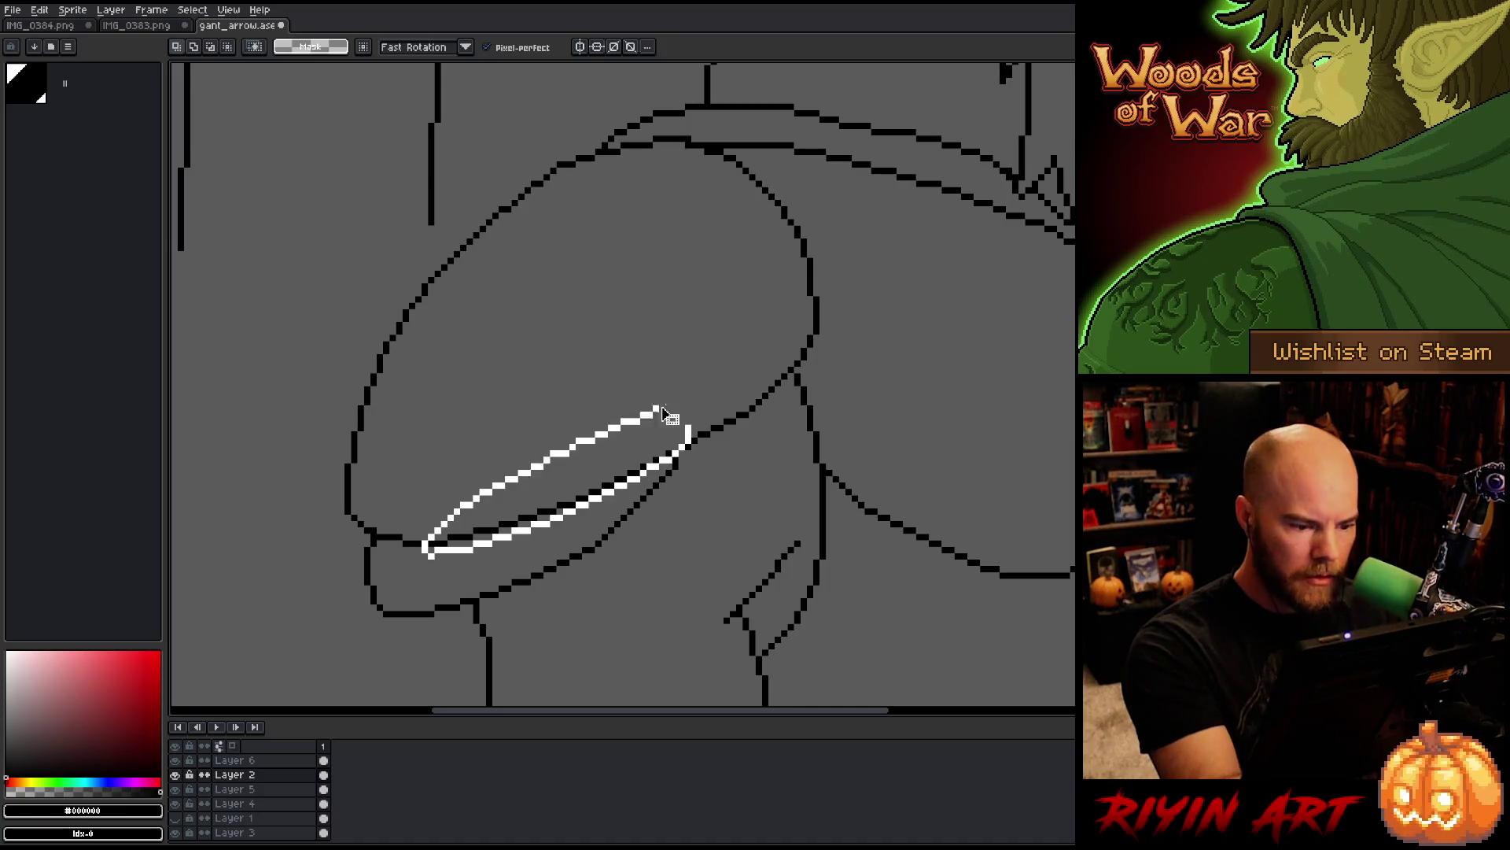
pyautogui.hotkey('ctrl', 'd')
pyautogui.press('b')
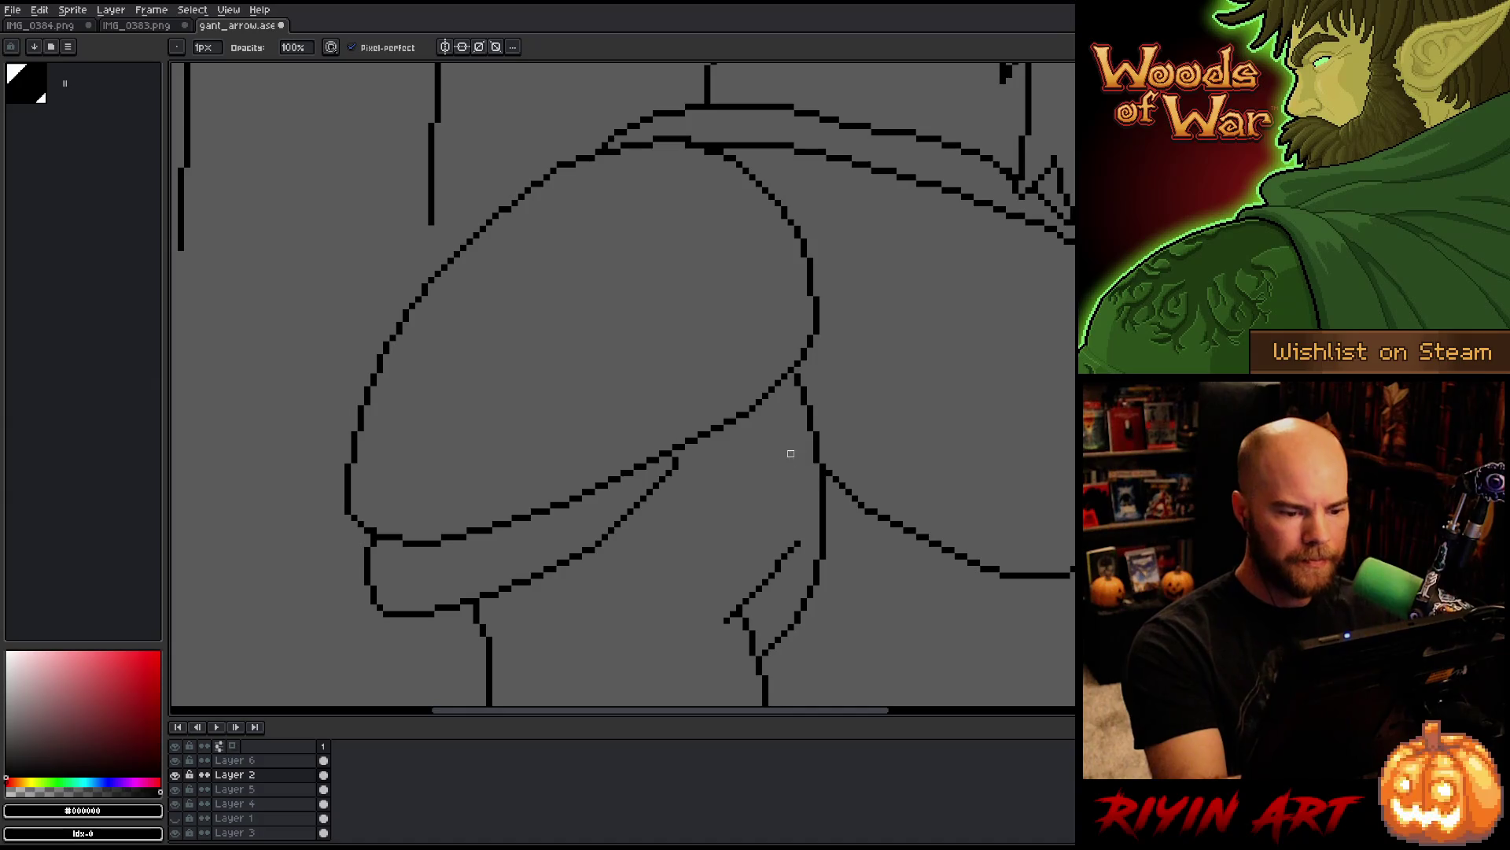
# Step: Save, then erase the stray pixel on the shoulder-guard outline
pyautogui.moveTo(739, 495); pyautogui.dragTo(905, 549)
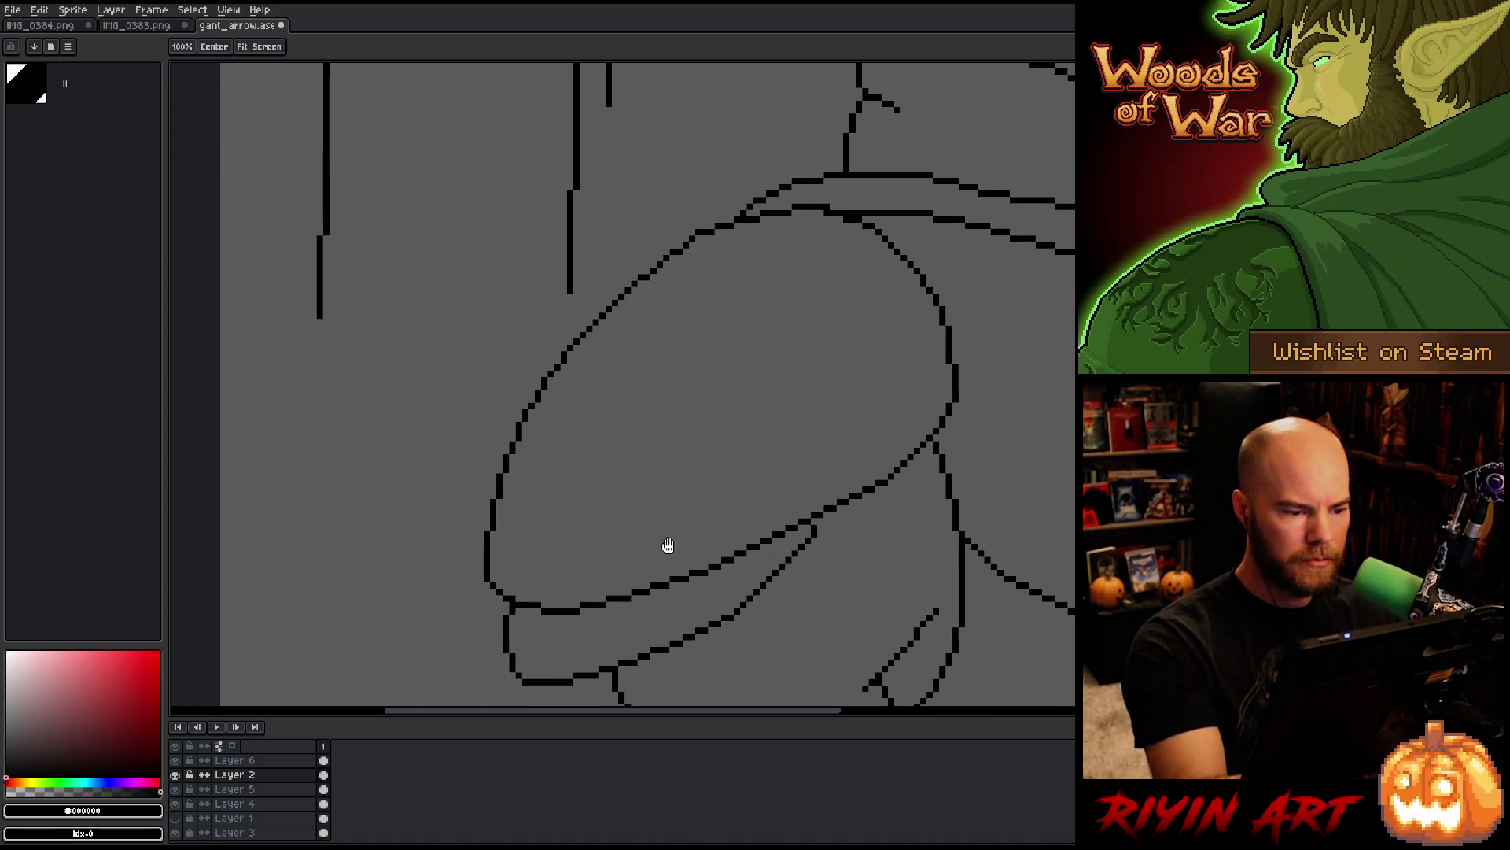
pyautogui.press('b')
pyautogui.press('e')
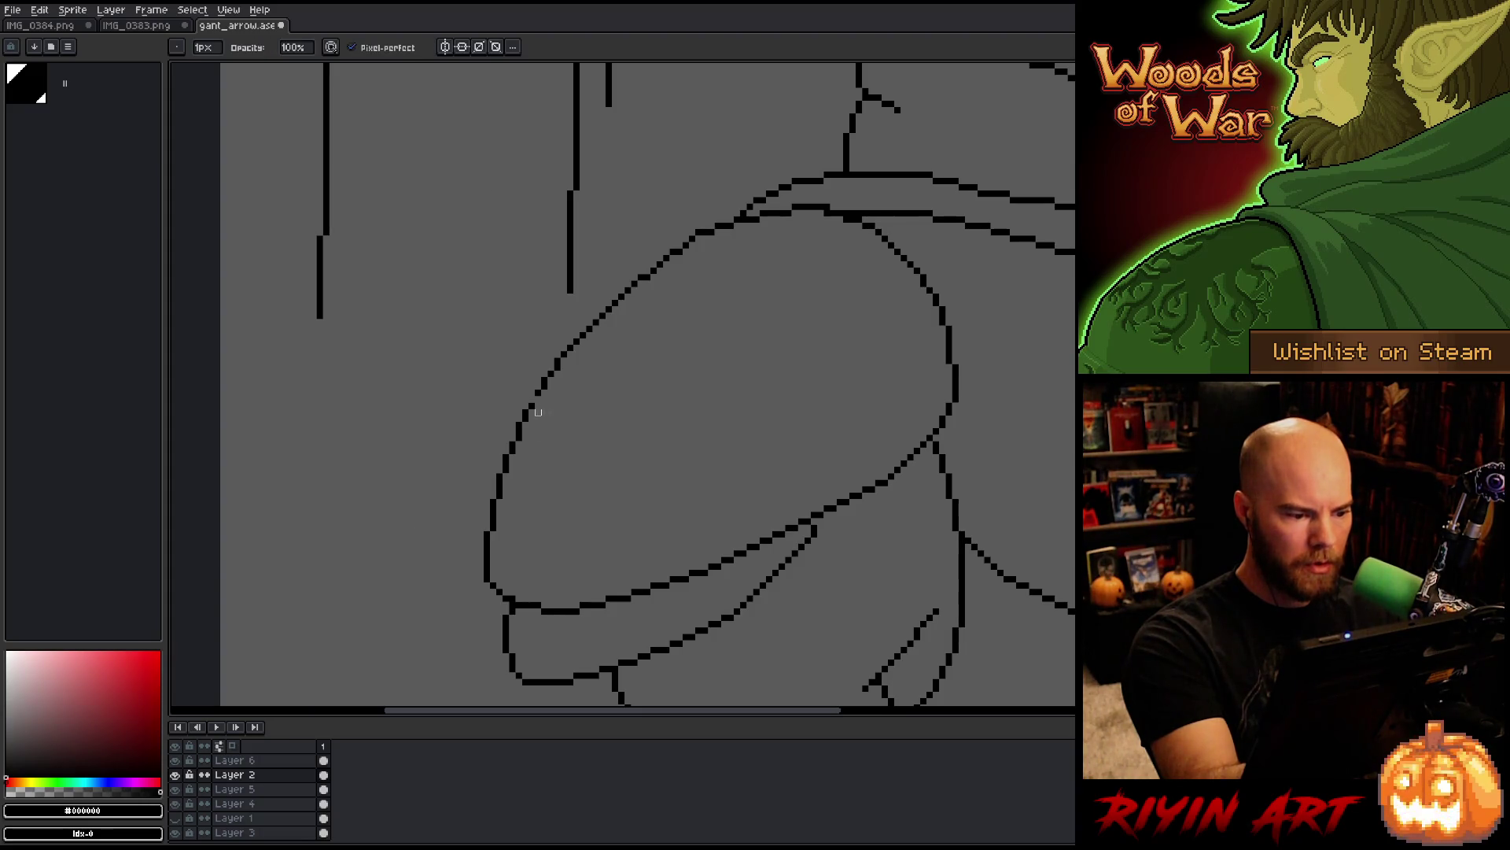
pyautogui.press('b')
pyautogui.hotkey('ctrl', 's')
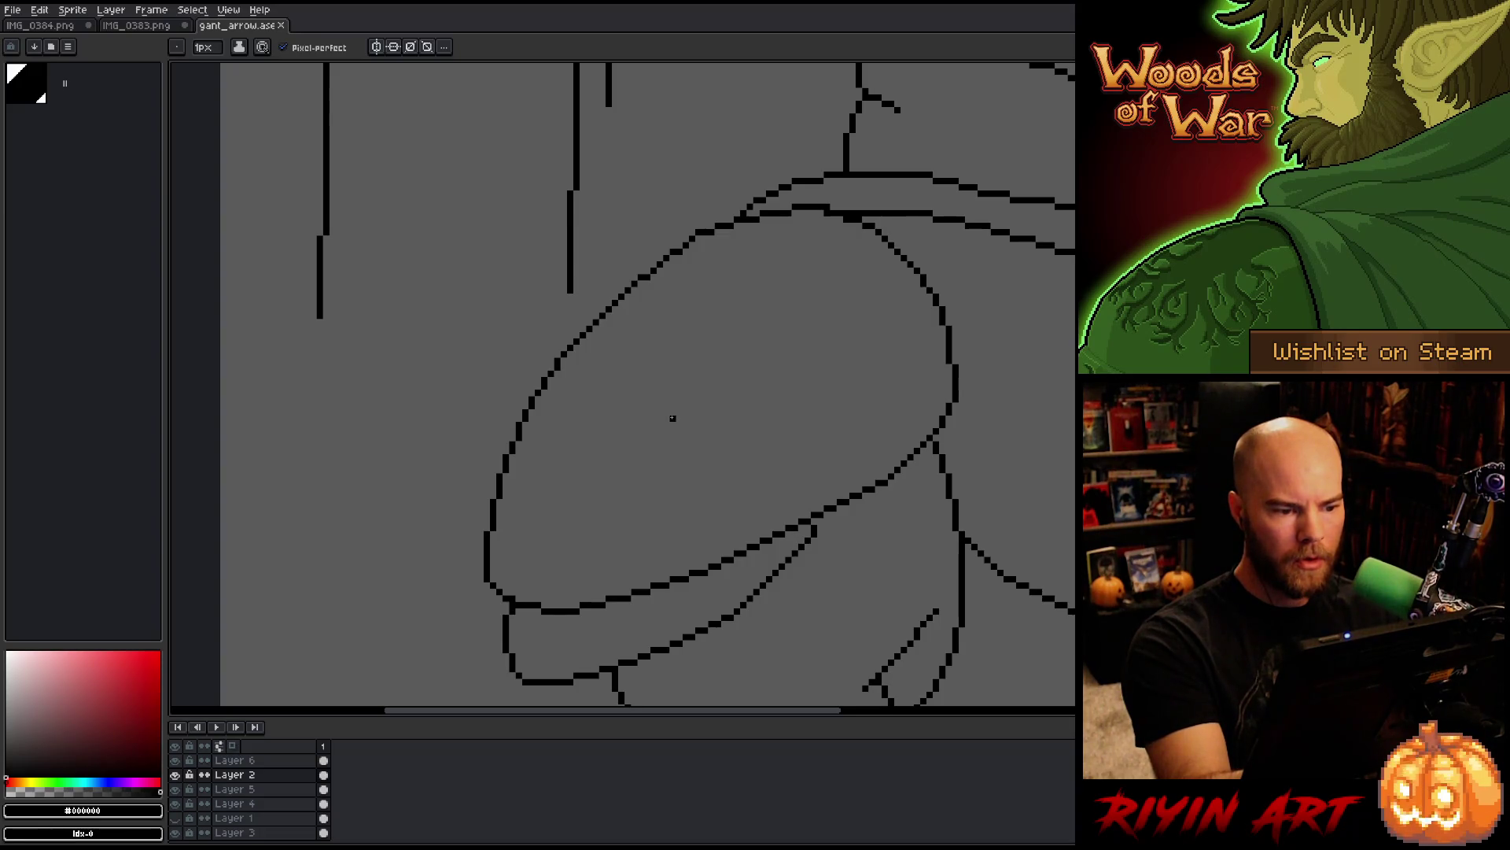
pyautogui.press('e')
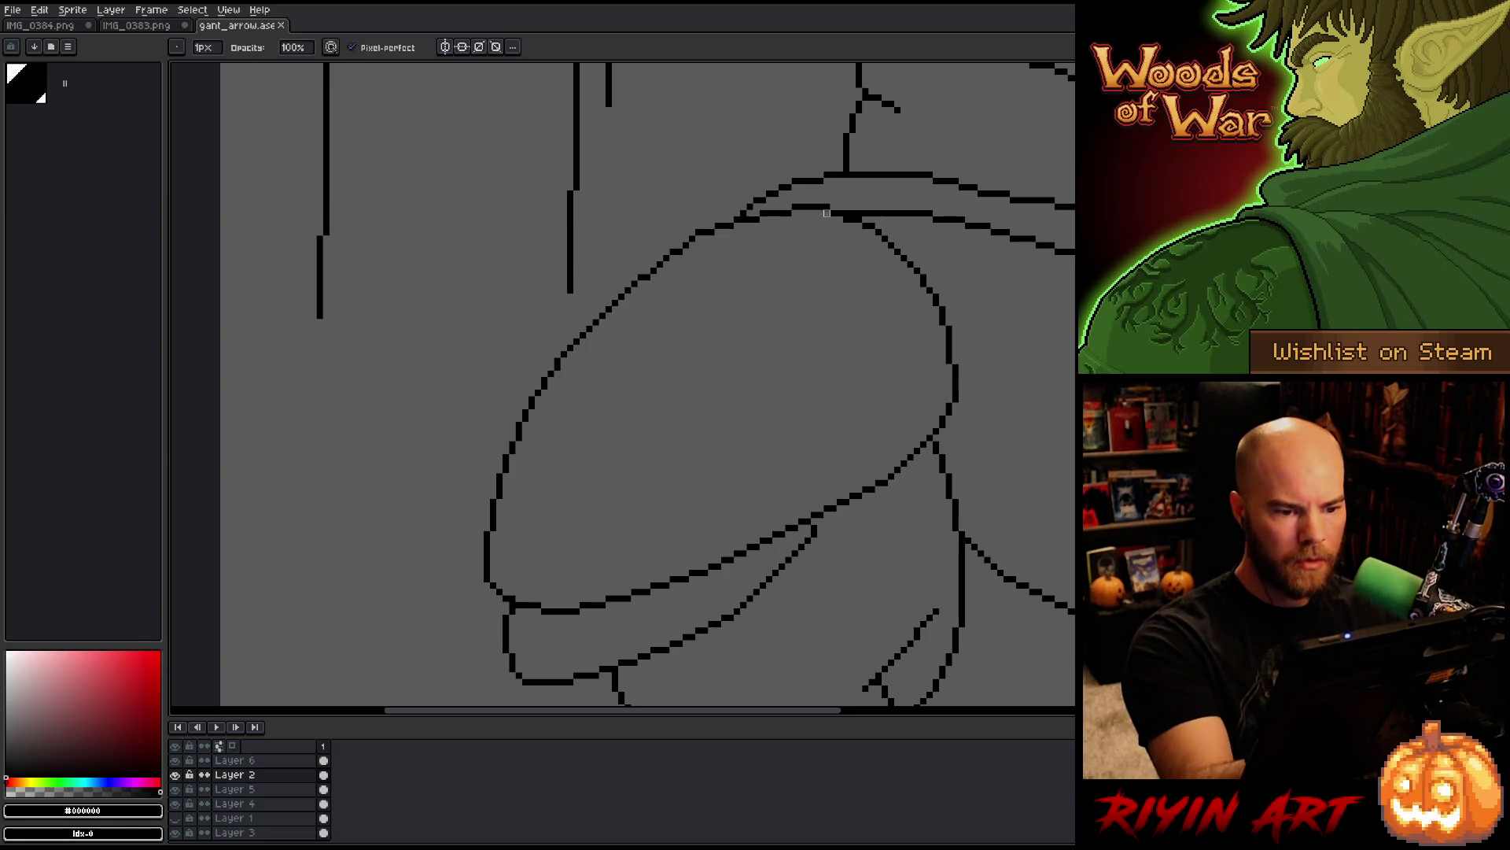
pyautogui.click(846, 220)
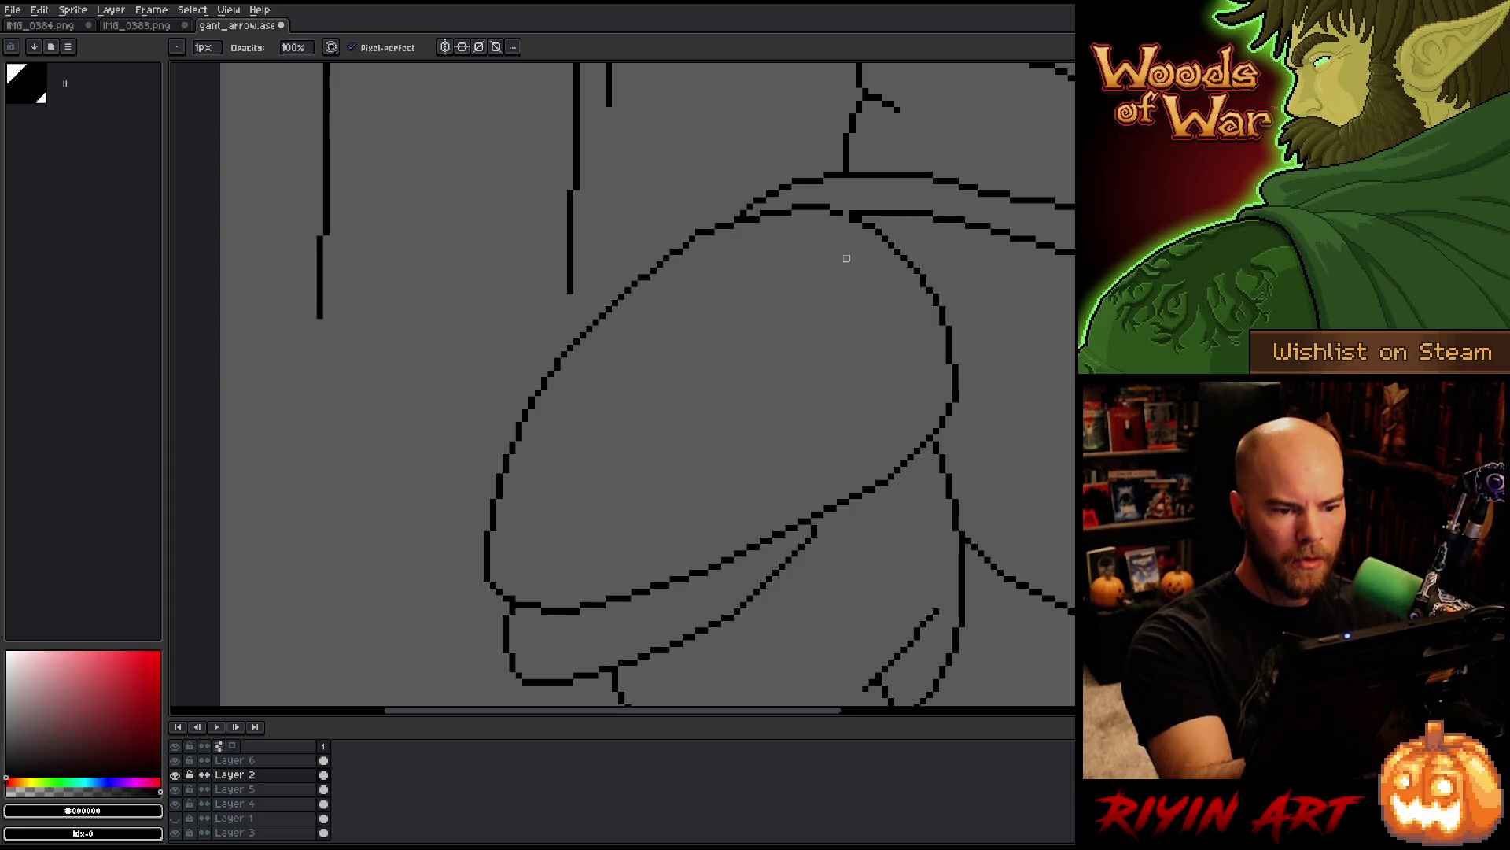
# Step: Pan the view up toward the elf's head
pyautogui.press('h')
pyautogui.moveTo(829, 359)
pyautogui.mouseDown()
pyautogui.moveTo(768, 517)
pyautogui.moveTo(695, 546)
pyautogui.moveTo(674, 584)
pyautogui.mouseUp()
pyautogui.press('e')
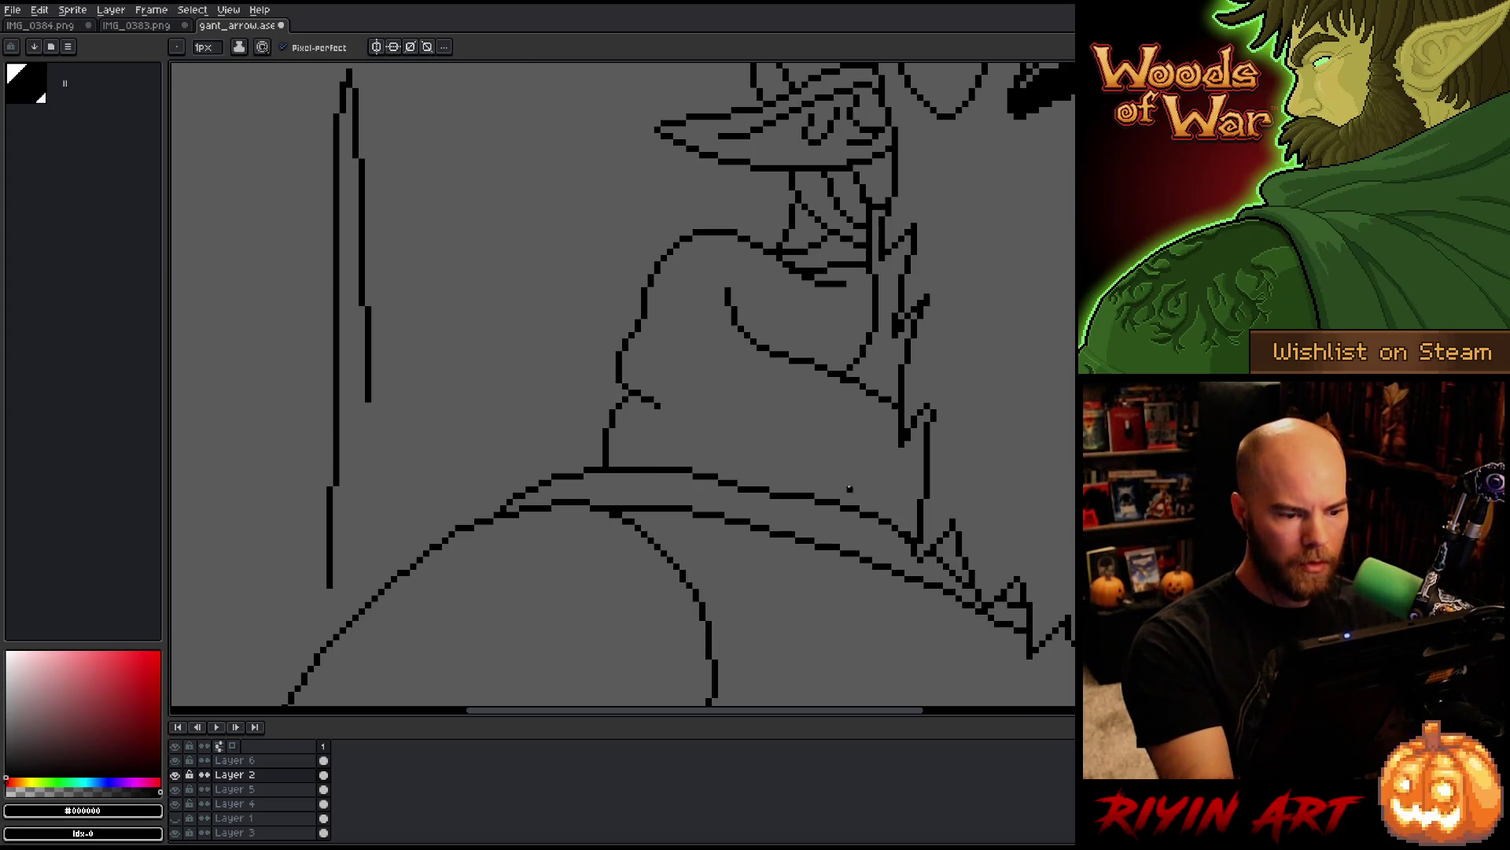
# Step: Save the drawing and pan the elf's head and beard into view
pyautogui.hotkey('ctrl', 's')
pyautogui.press('h')
pyautogui.moveTo(842, 479); pyautogui.dragTo(651, 627)
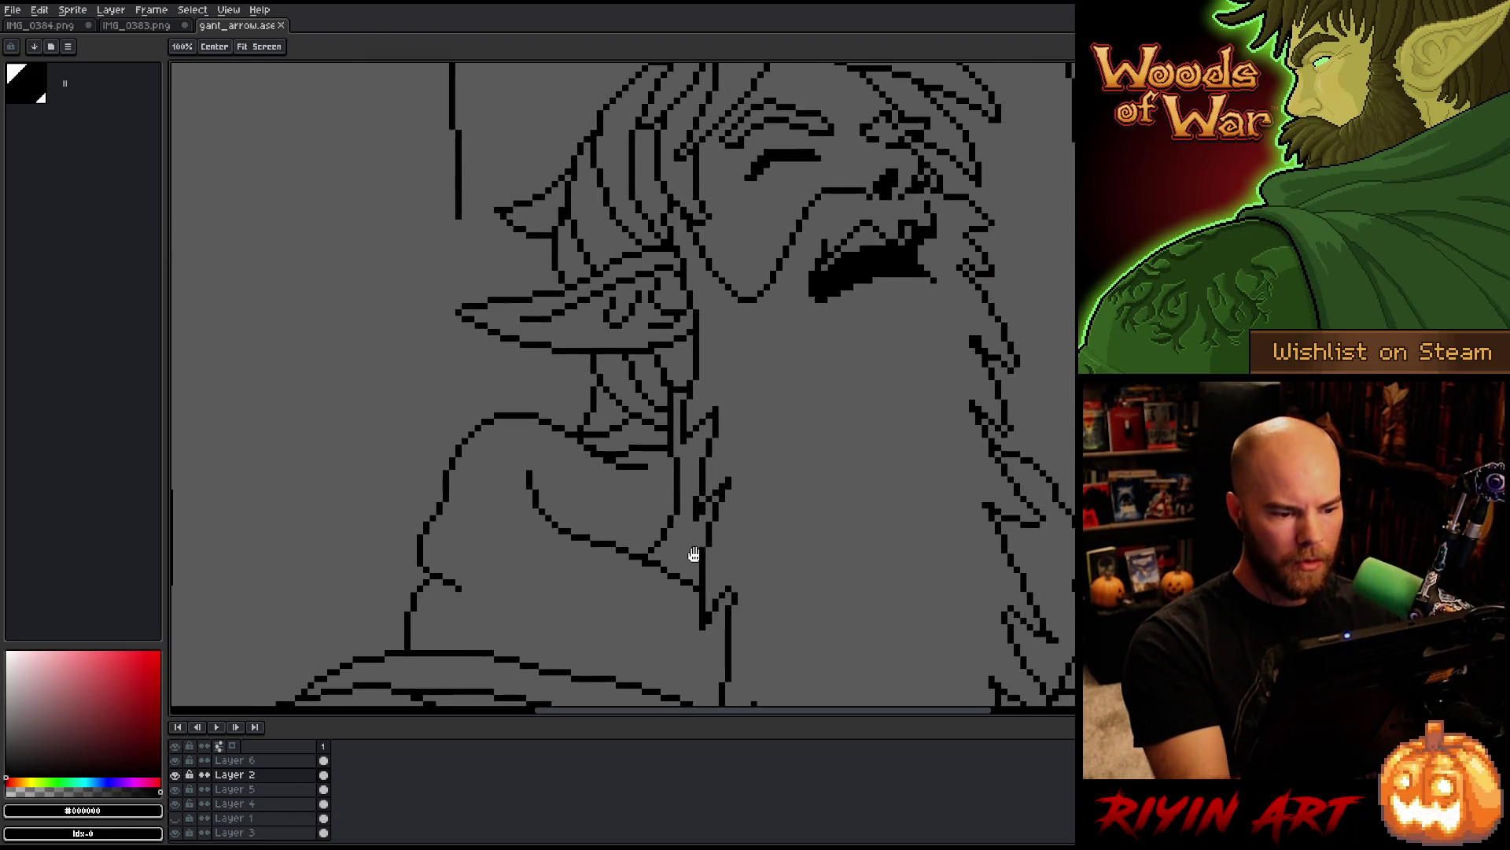
pyautogui.press('e')
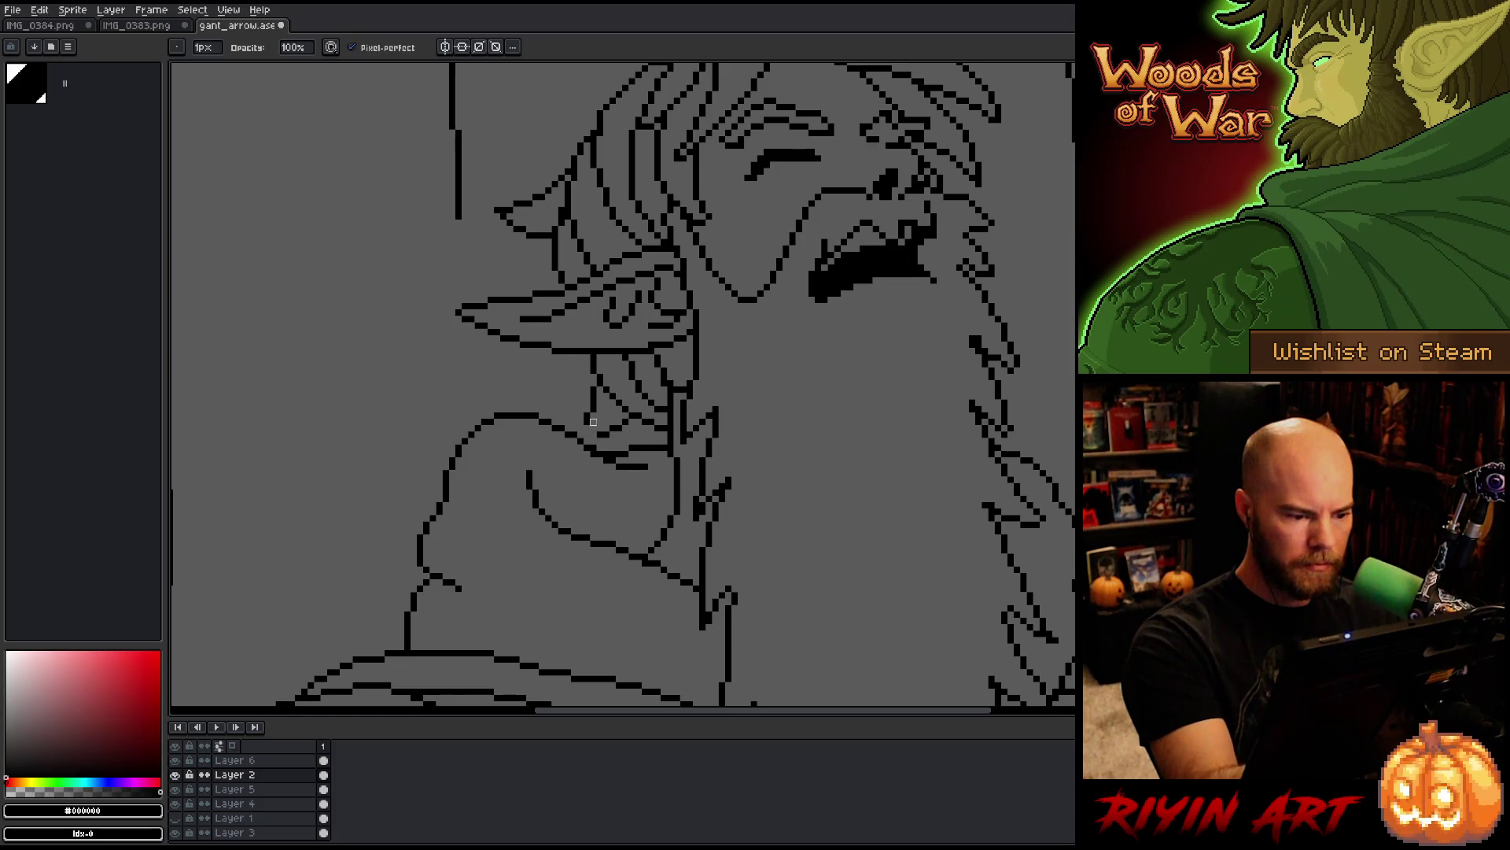
pyautogui.press('e')
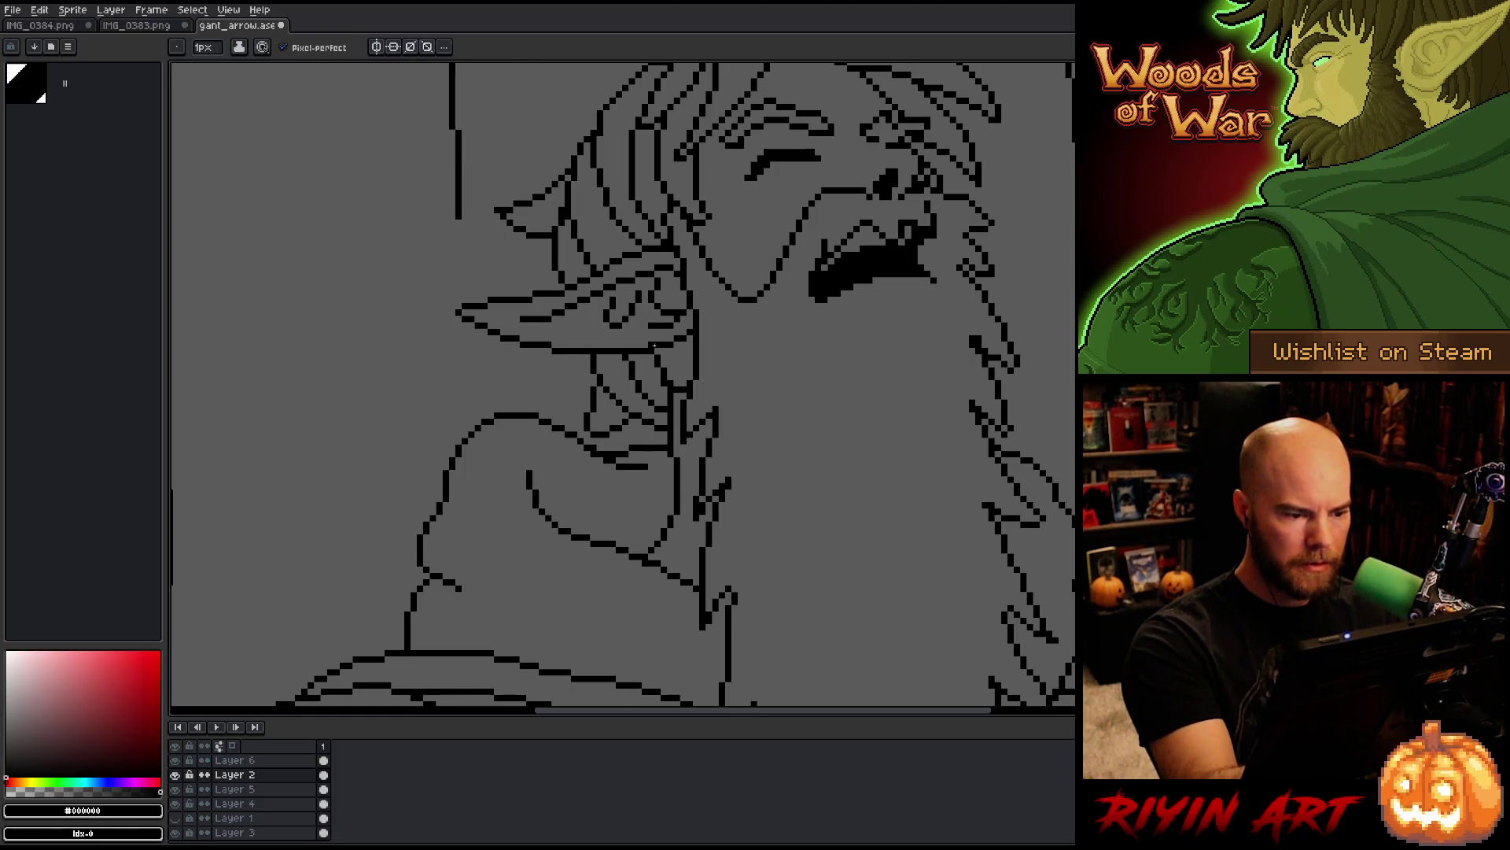
pyautogui.press('b')
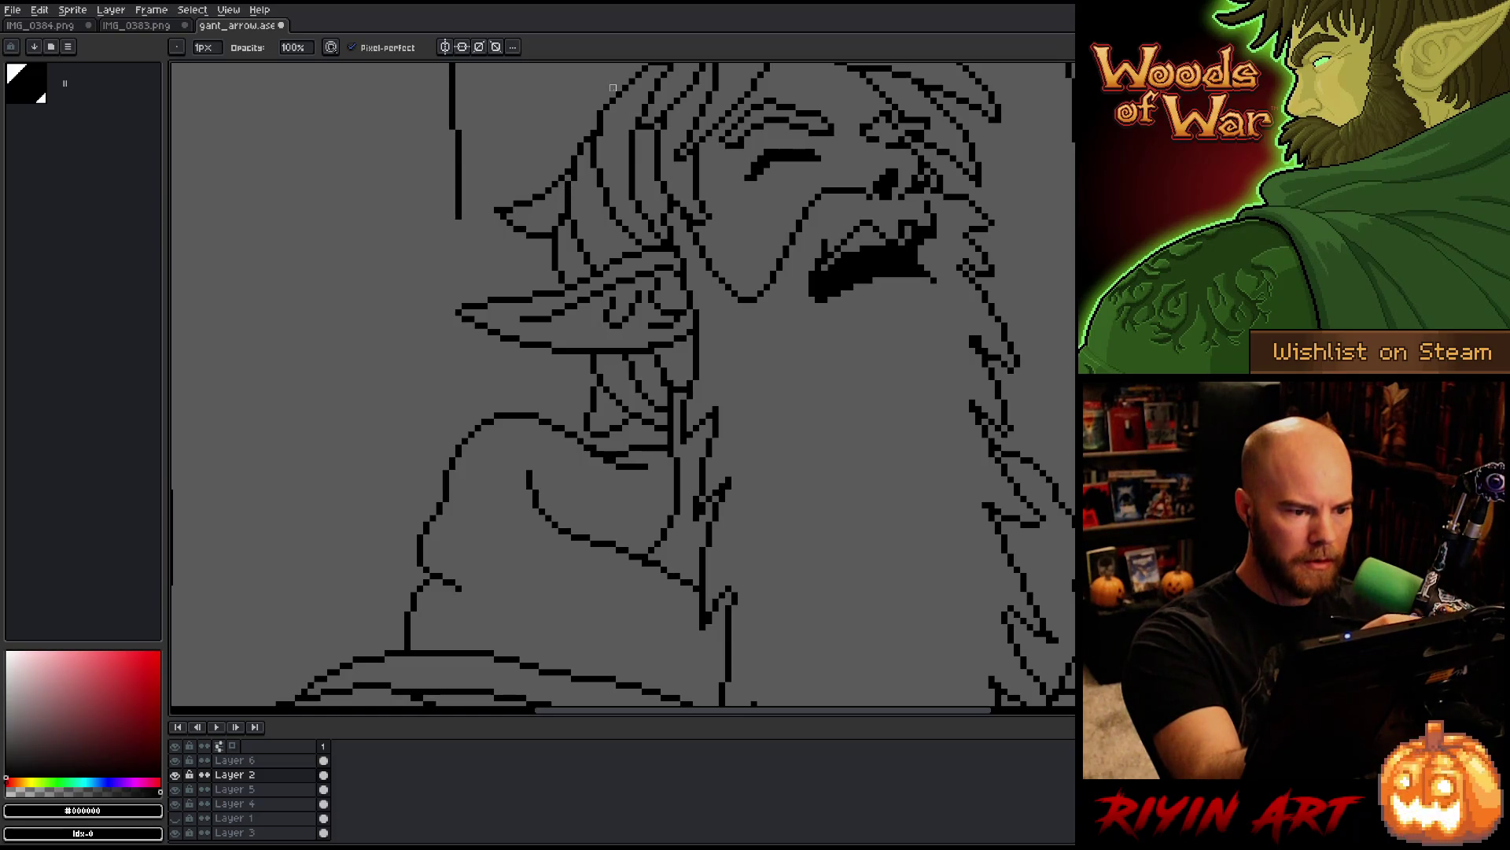
# Step: Zoom out to see the whole figure, then zoom in on the elf's face
pyautogui.scroll(-1, 536, 274)
pyautogui.scroll(-2, 632, 379)
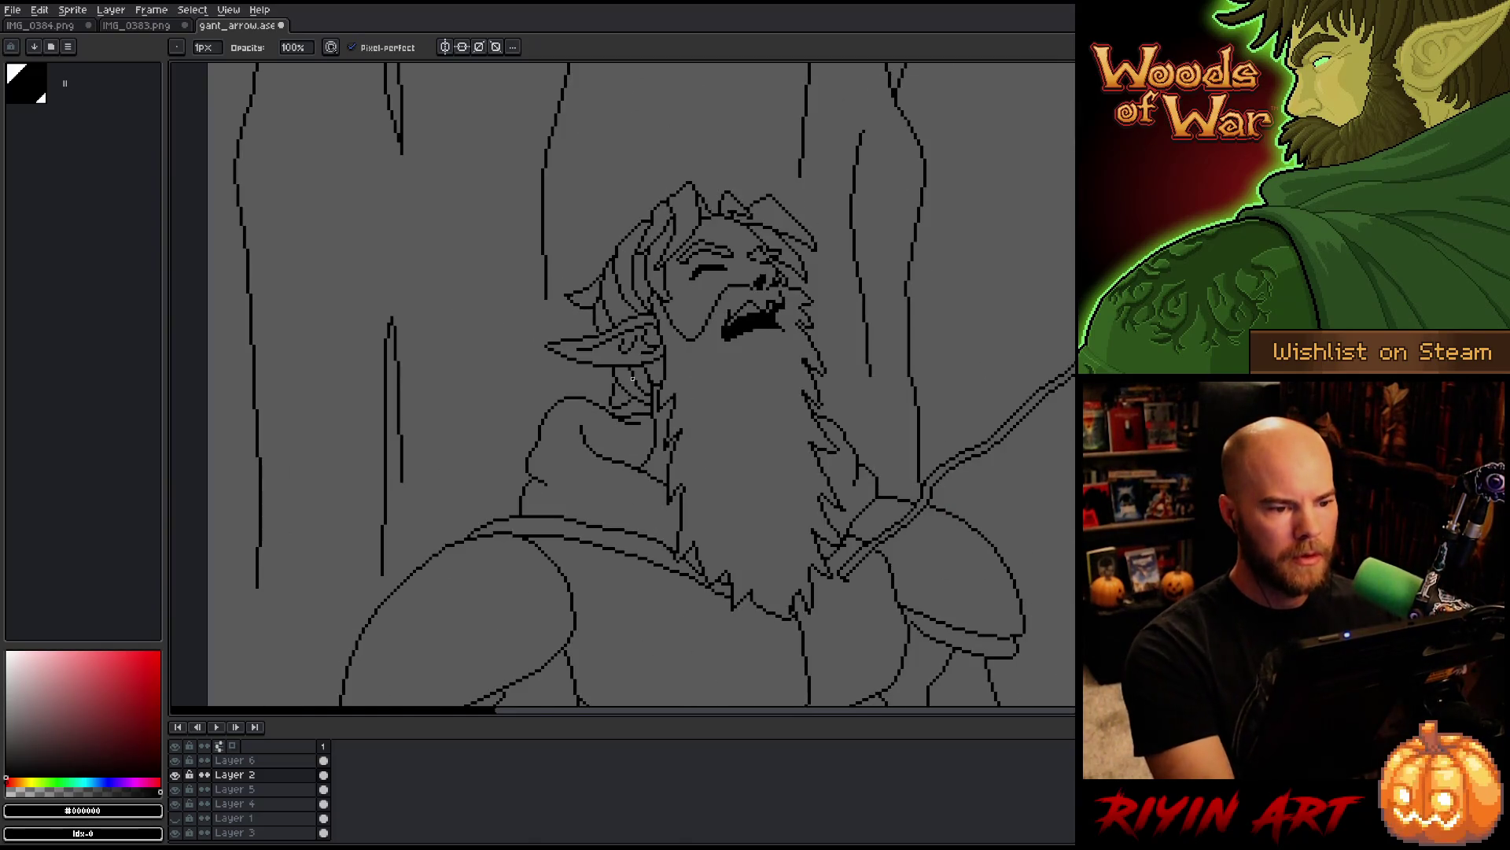
pyautogui.scroll(-3, 631, 378)
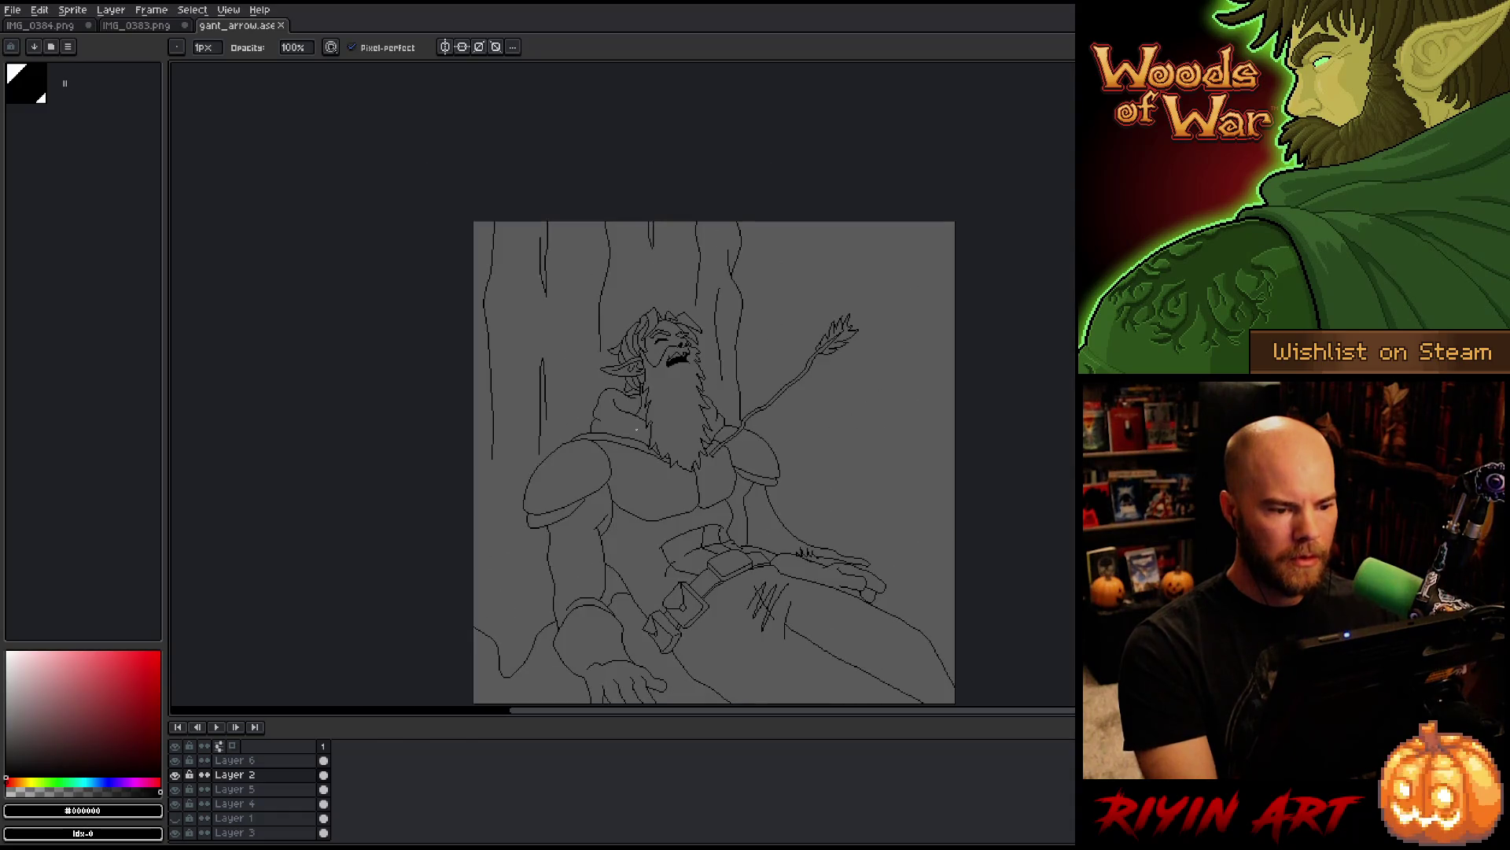
pyautogui.press('space')
pyautogui.moveTo(642, 460); pyautogui.dragTo(673, 388)
pyautogui.scroll(5, 767, 265)
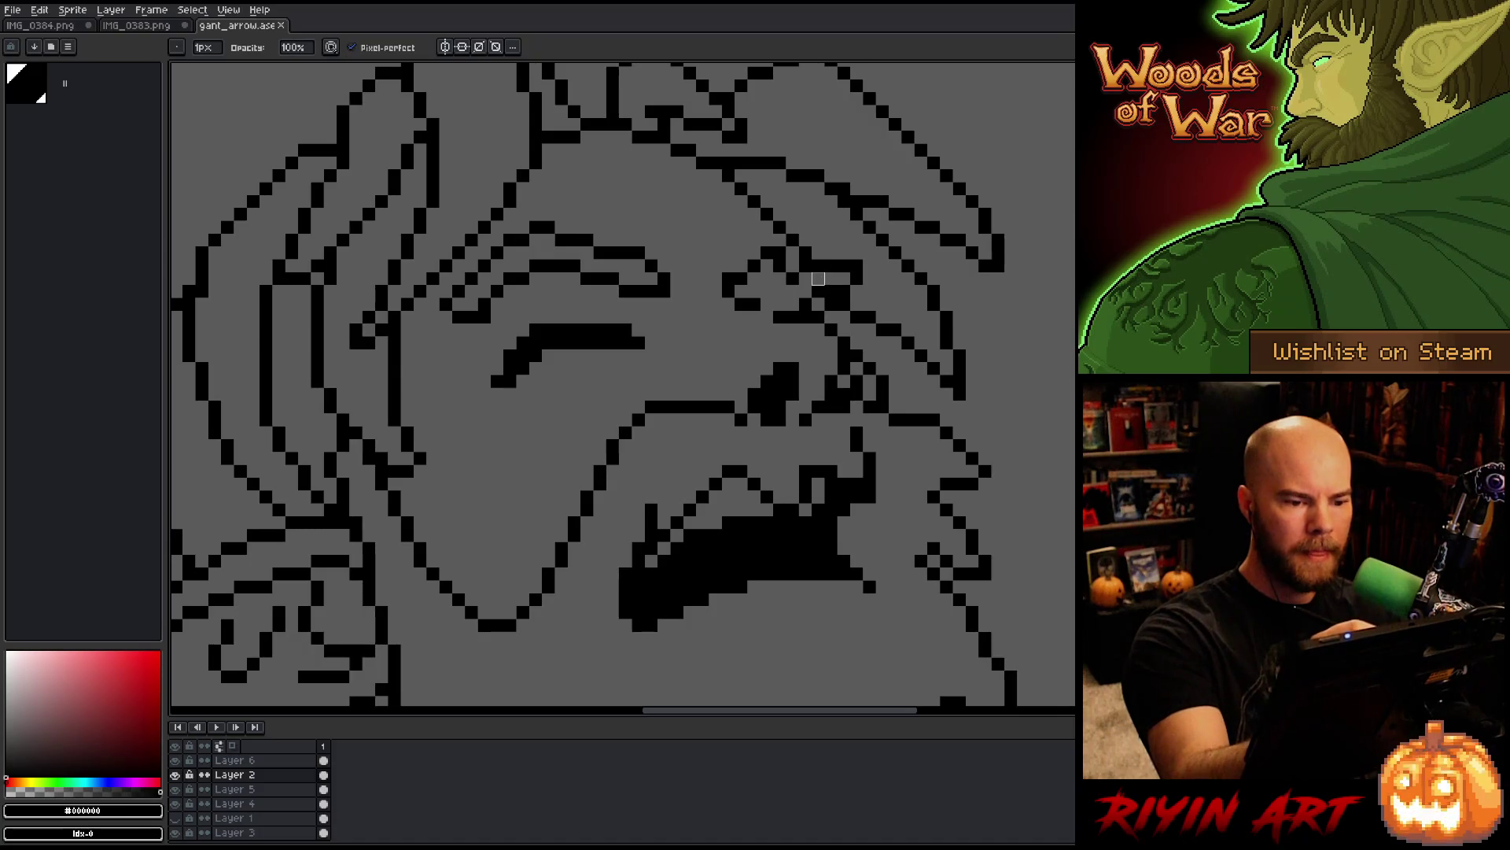
pyautogui.press('e')
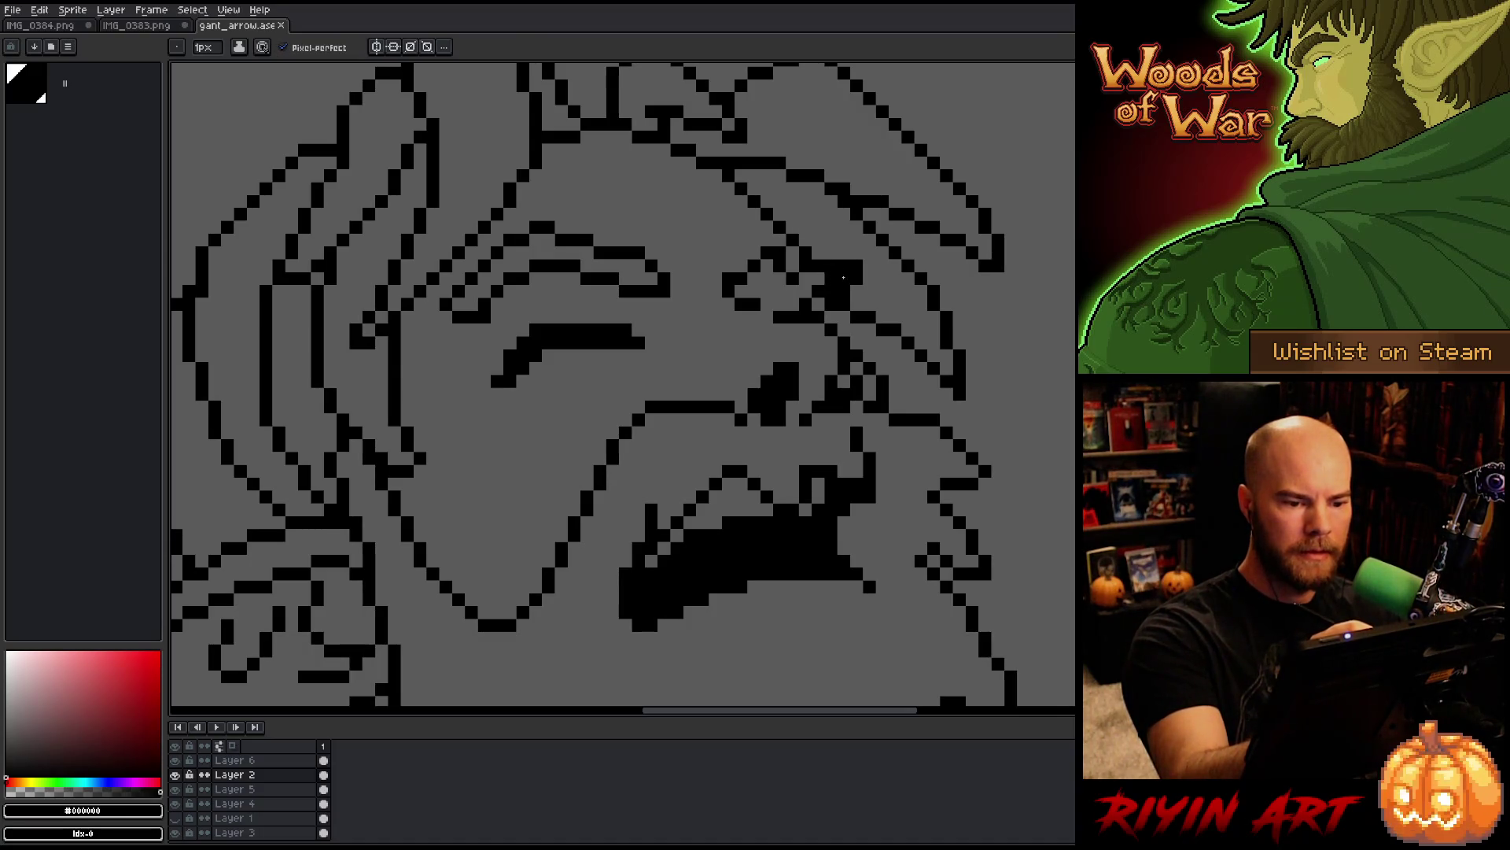
pyautogui.press('b')
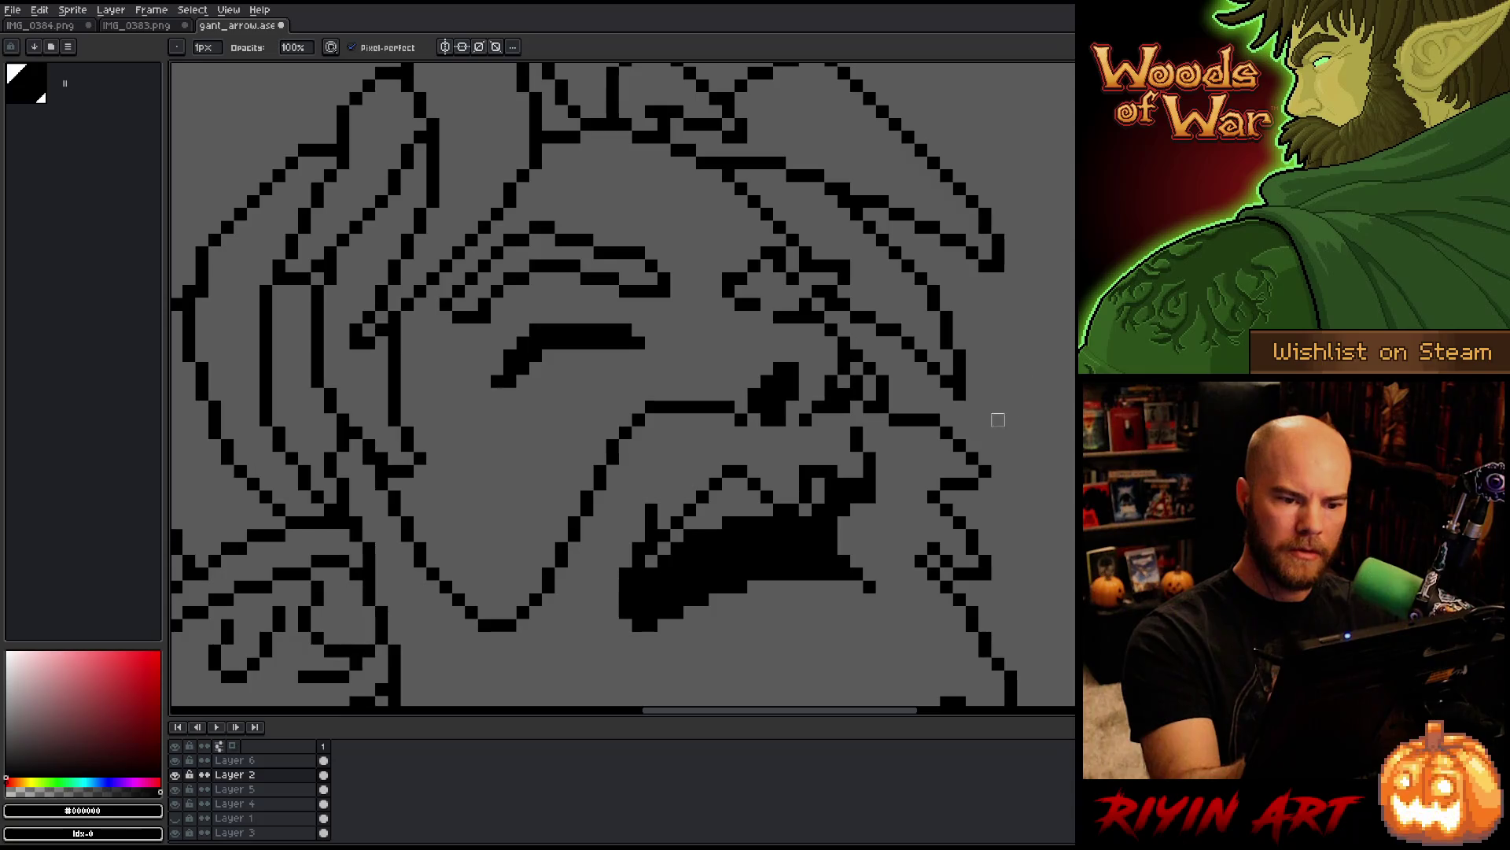
pyautogui.scroll(-5, 1022, 381)
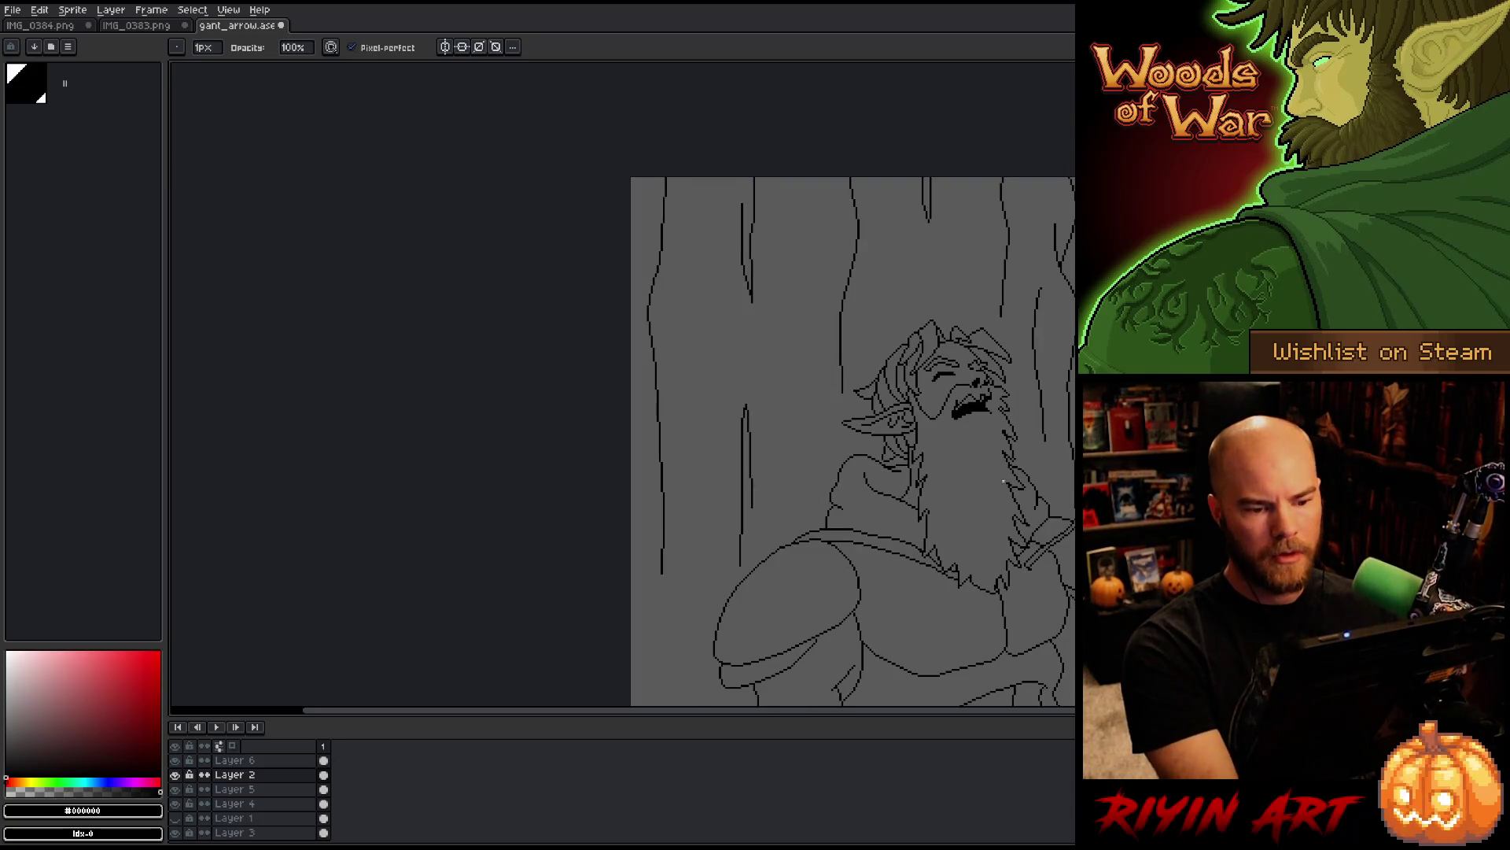
pyautogui.moveTo(991, 407); pyautogui.dragTo(636, 357)
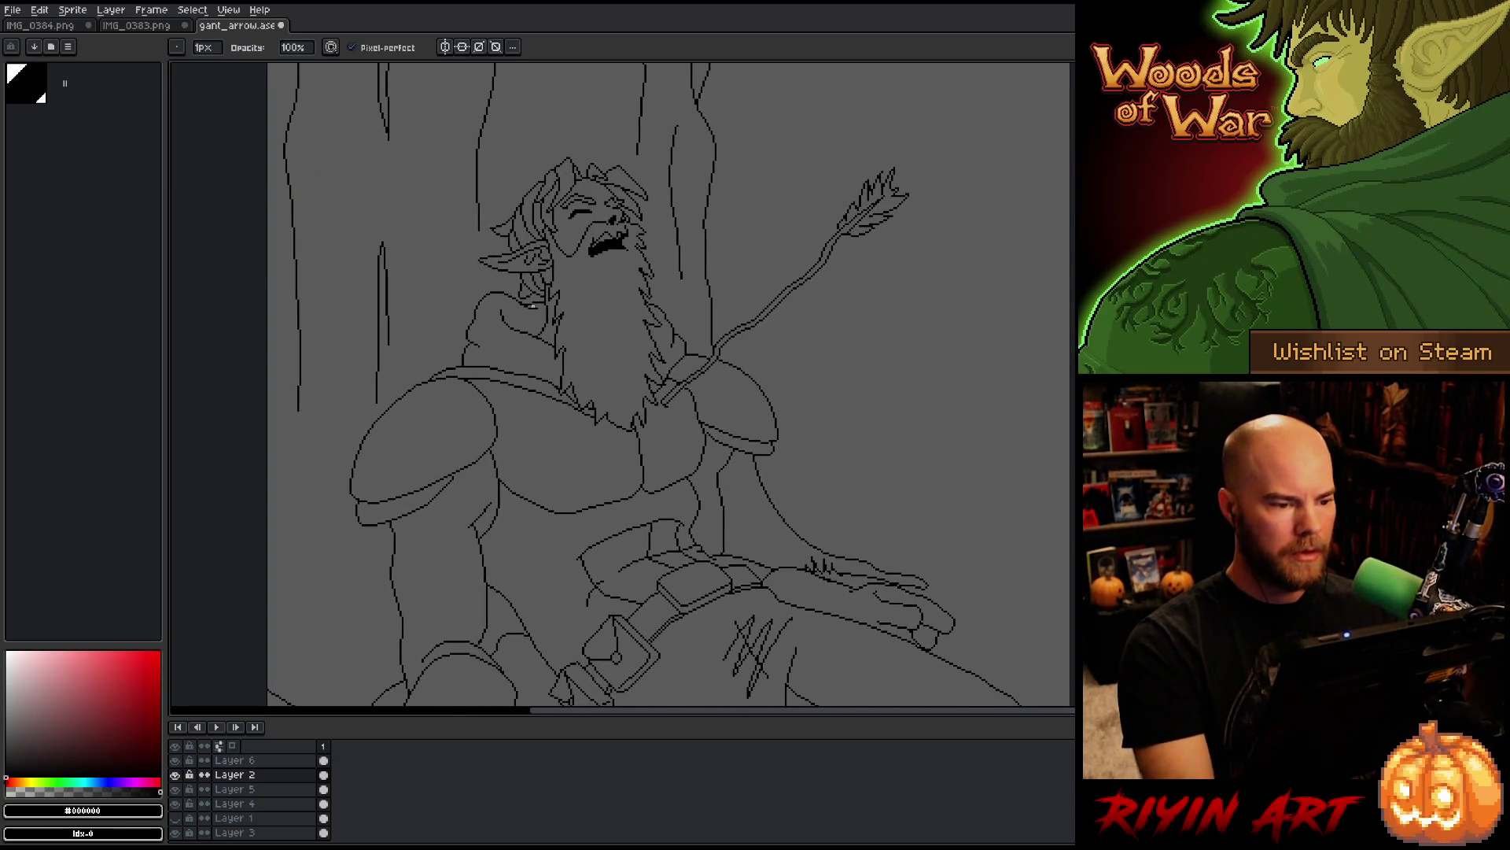
pyautogui.scroll(1, 634, 221)
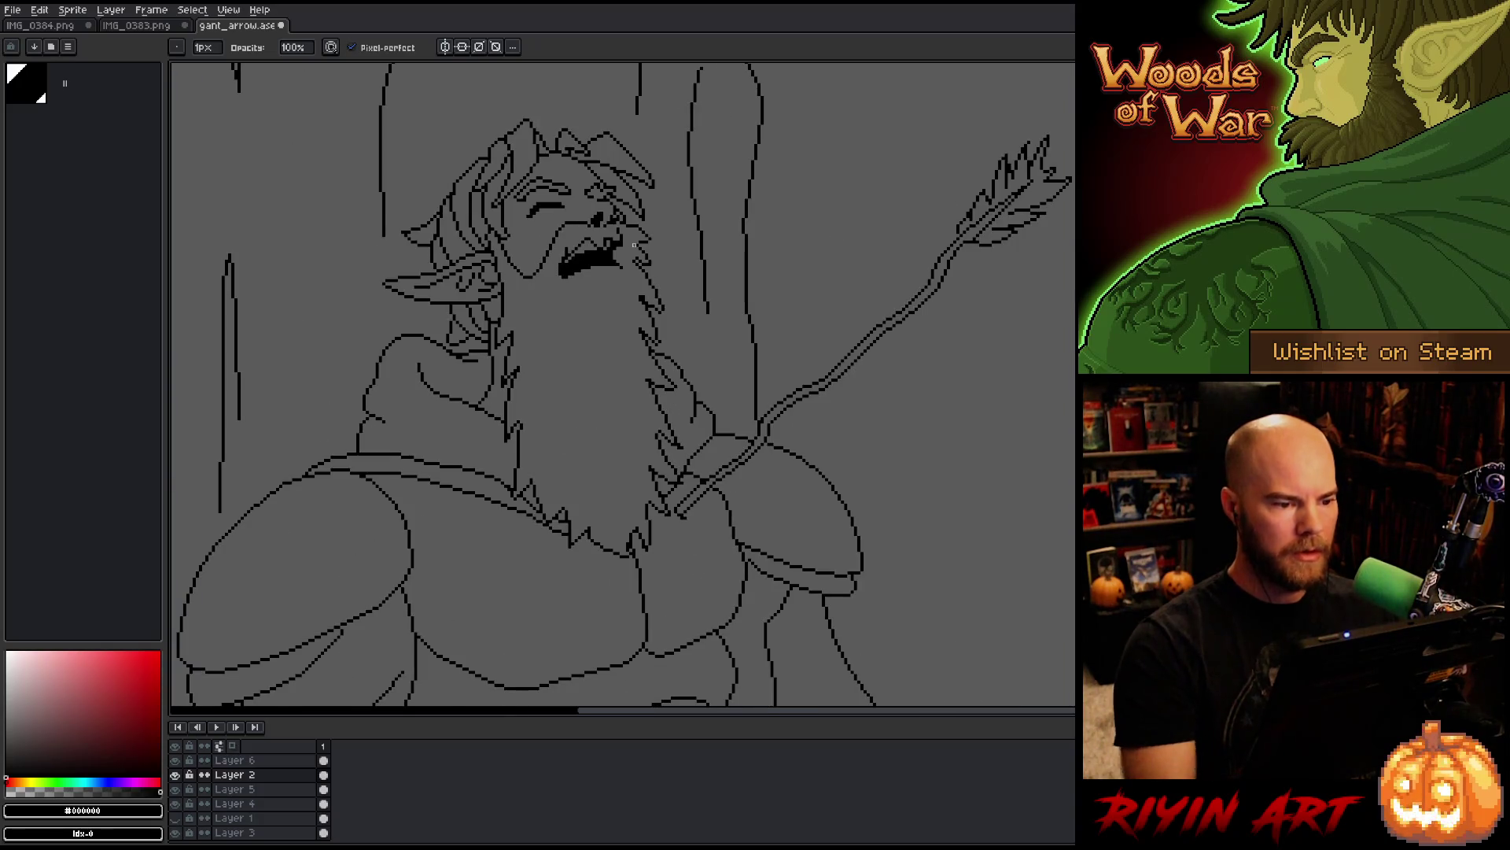
pyautogui.scroll(-2, 573, 232)
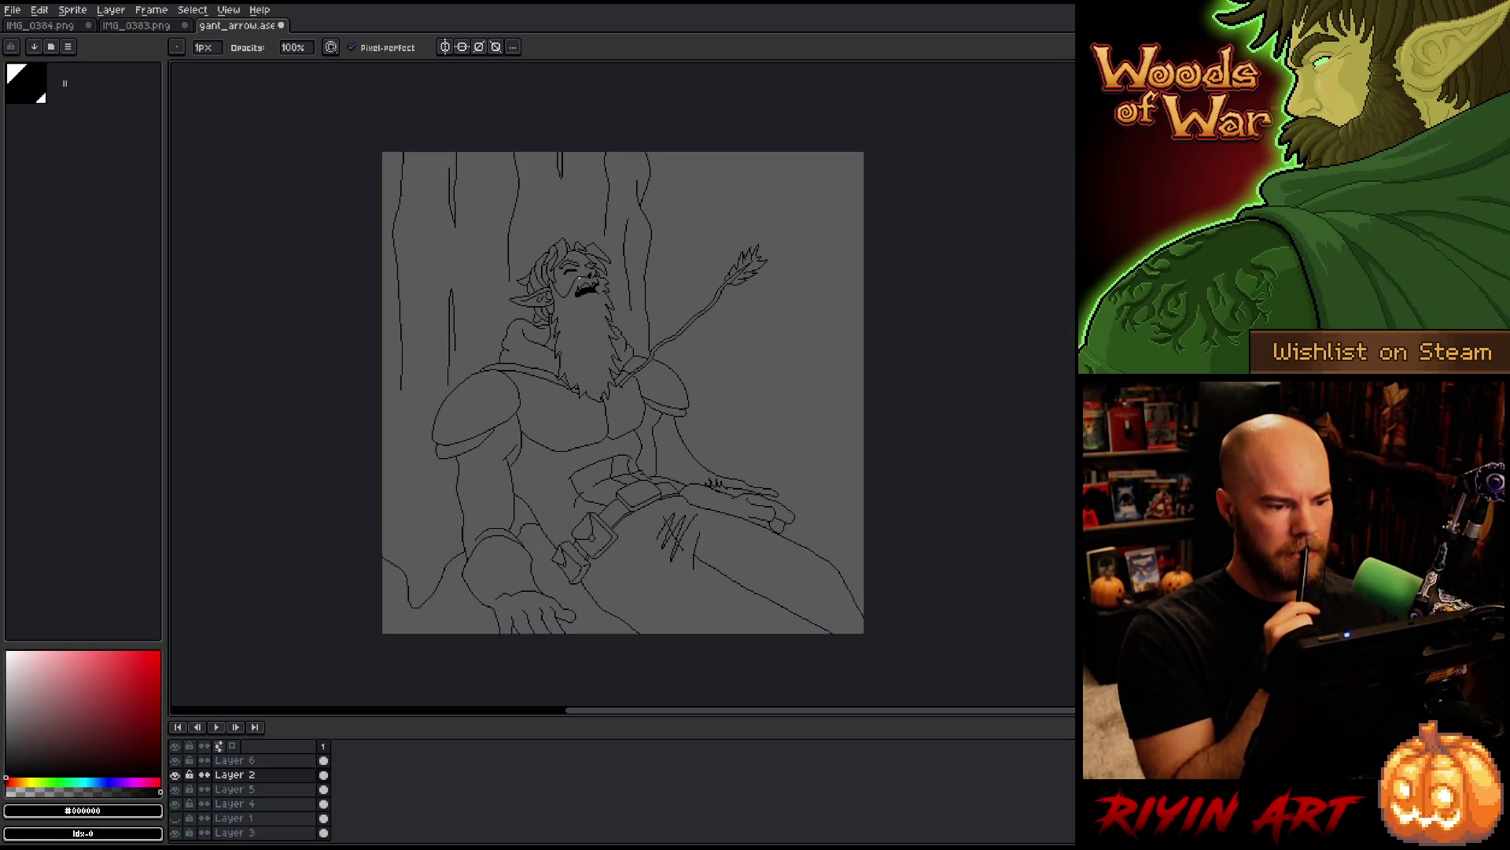
pyautogui.scroll(1, 579, 281)
pyautogui.scroll(-1, 579, 280)
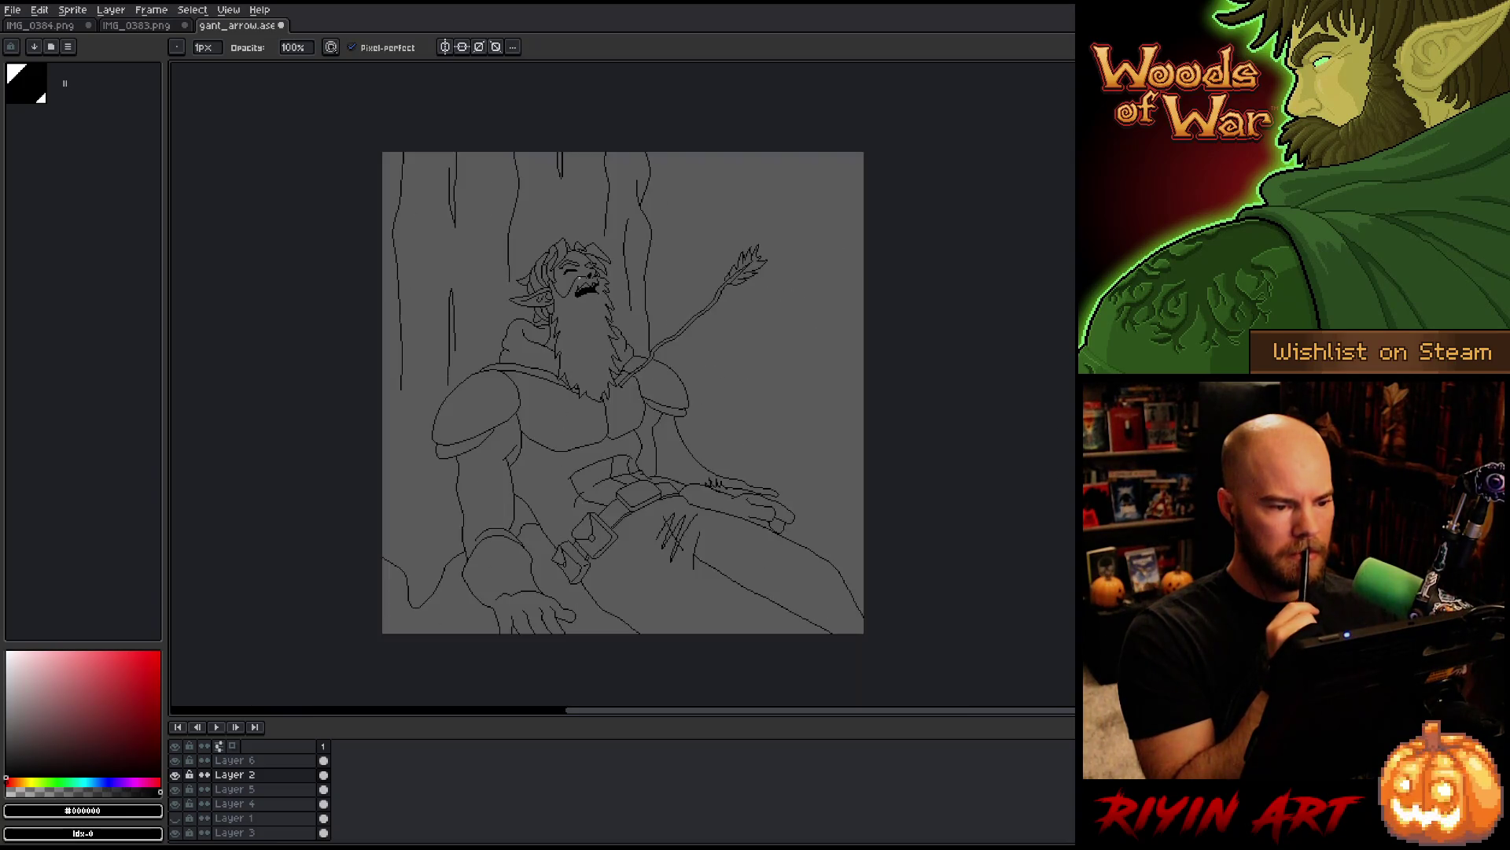
pyautogui.scroll(2, 578, 280)
pyautogui.scroll(-2, 576, 281)
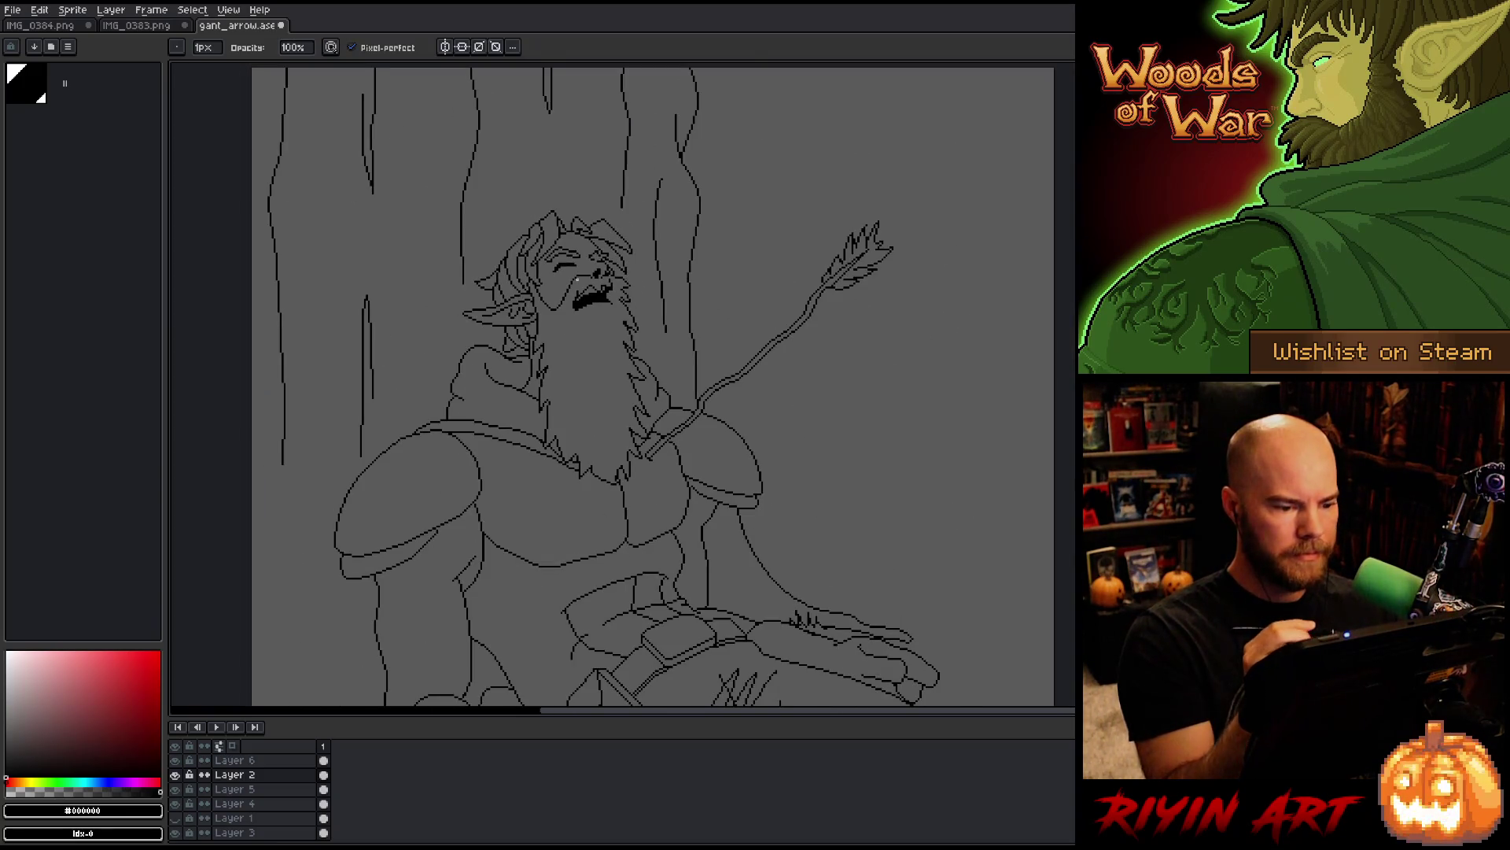
pyautogui.moveTo(670, 440); pyautogui.dragTo(787, 460)
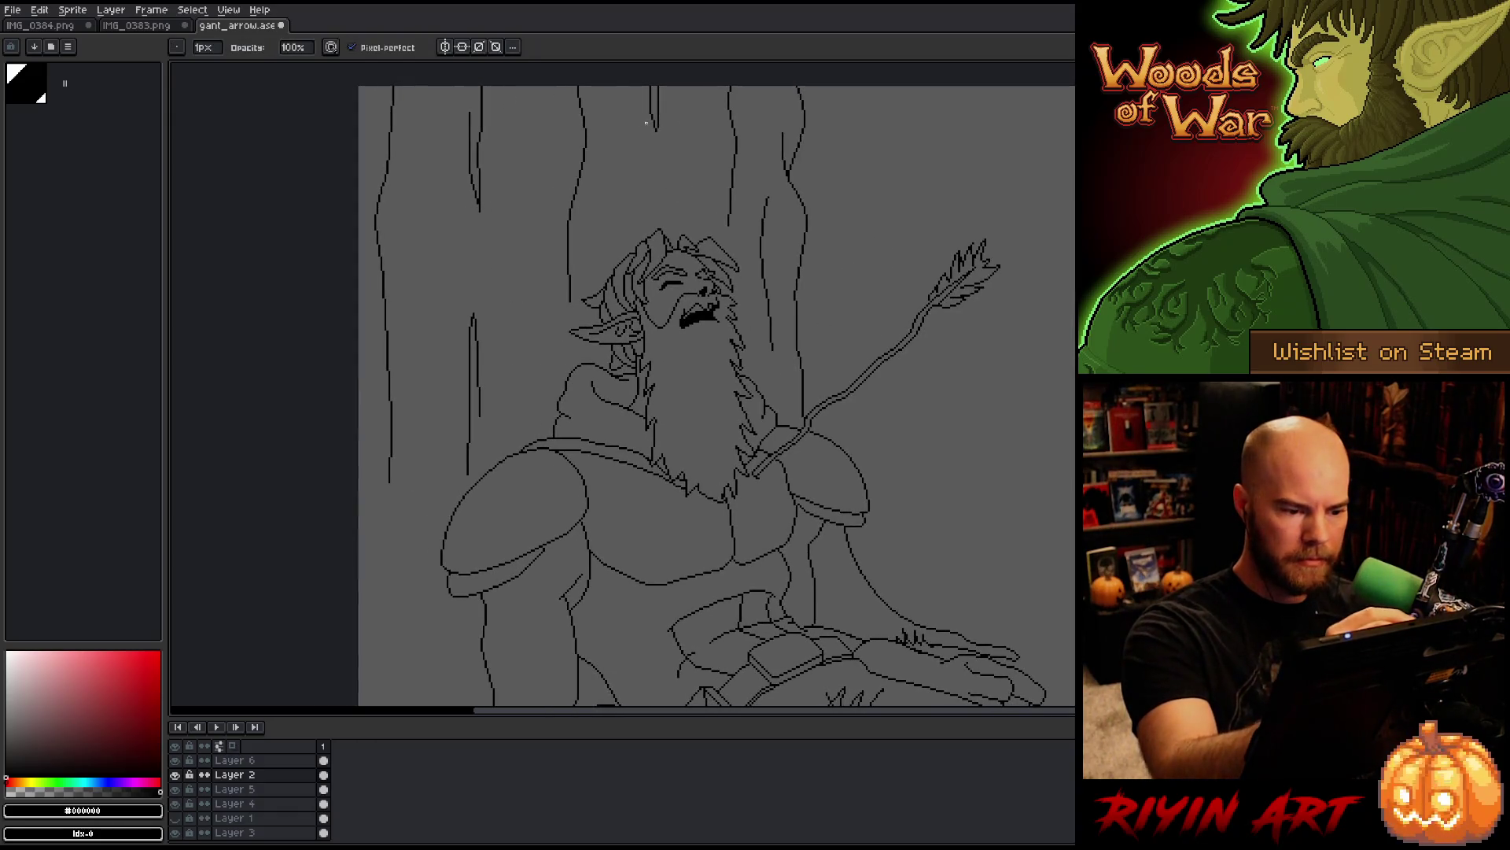
# Step: Lasso the head and beard, shift them about 8 px left, and commit
pyautogui.press('m')
pyautogui.moveTo(659, 207); pyautogui.dragTo(689, 268)
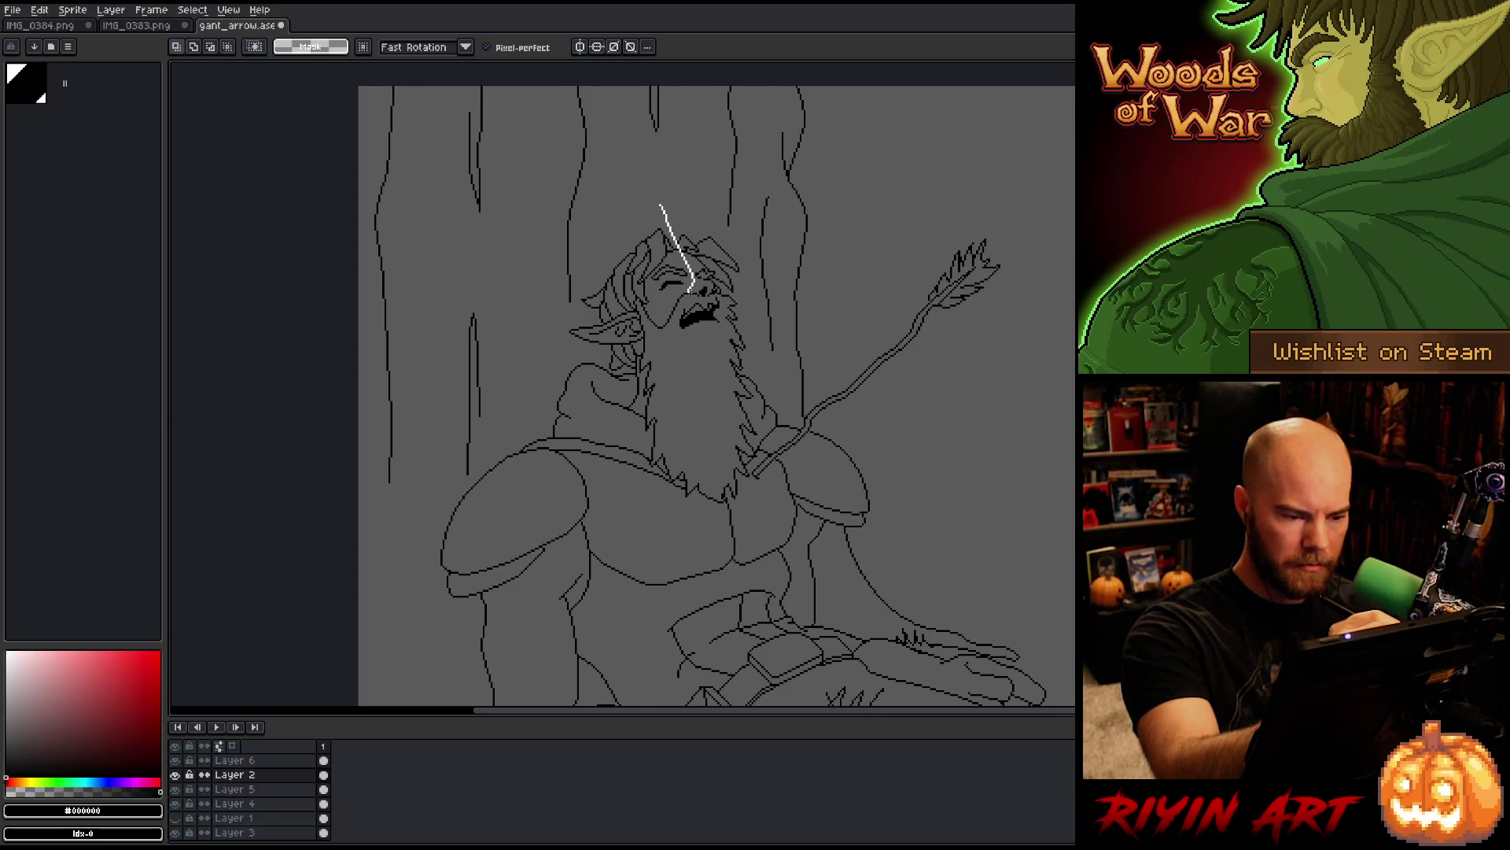
pyautogui.moveTo(667, 303)
pyautogui.mouseDown()
pyautogui.moveTo(714, 481)
pyautogui.moveTo(693, 515)
pyautogui.mouseUp()
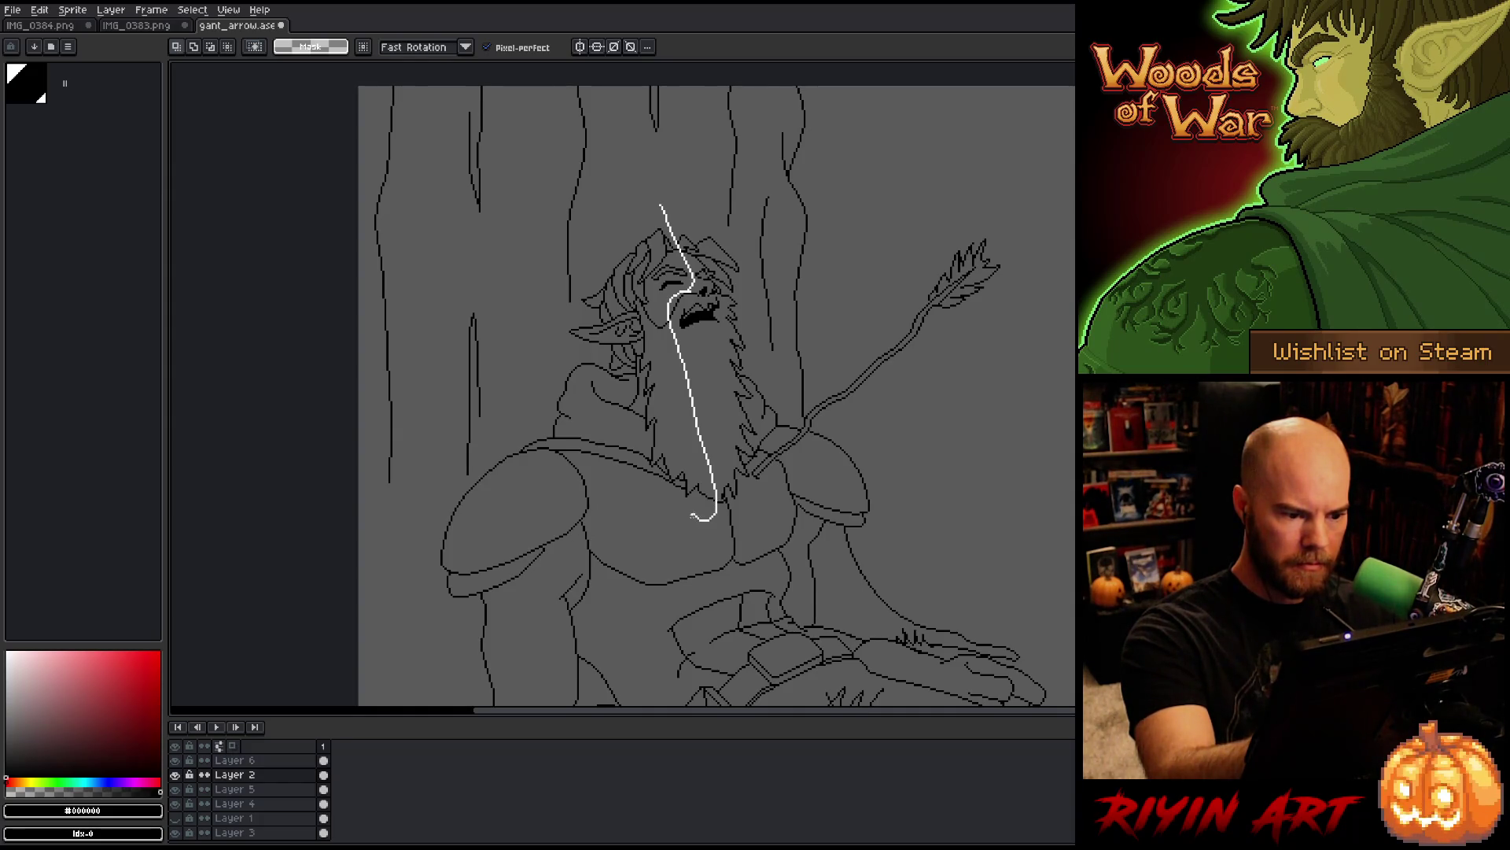
pyautogui.moveTo(662, 203)
pyautogui.mouseDown()
pyautogui.moveTo(678, 241)
pyautogui.moveTo(675, 358)
pyautogui.moveTo(711, 450)
pyautogui.moveTo(683, 450)
pyautogui.moveTo(659, 408)
pyautogui.moveTo(607, 386)
pyautogui.moveTo(539, 321)
pyautogui.moveTo(645, 188)
pyautogui.mouseUp()
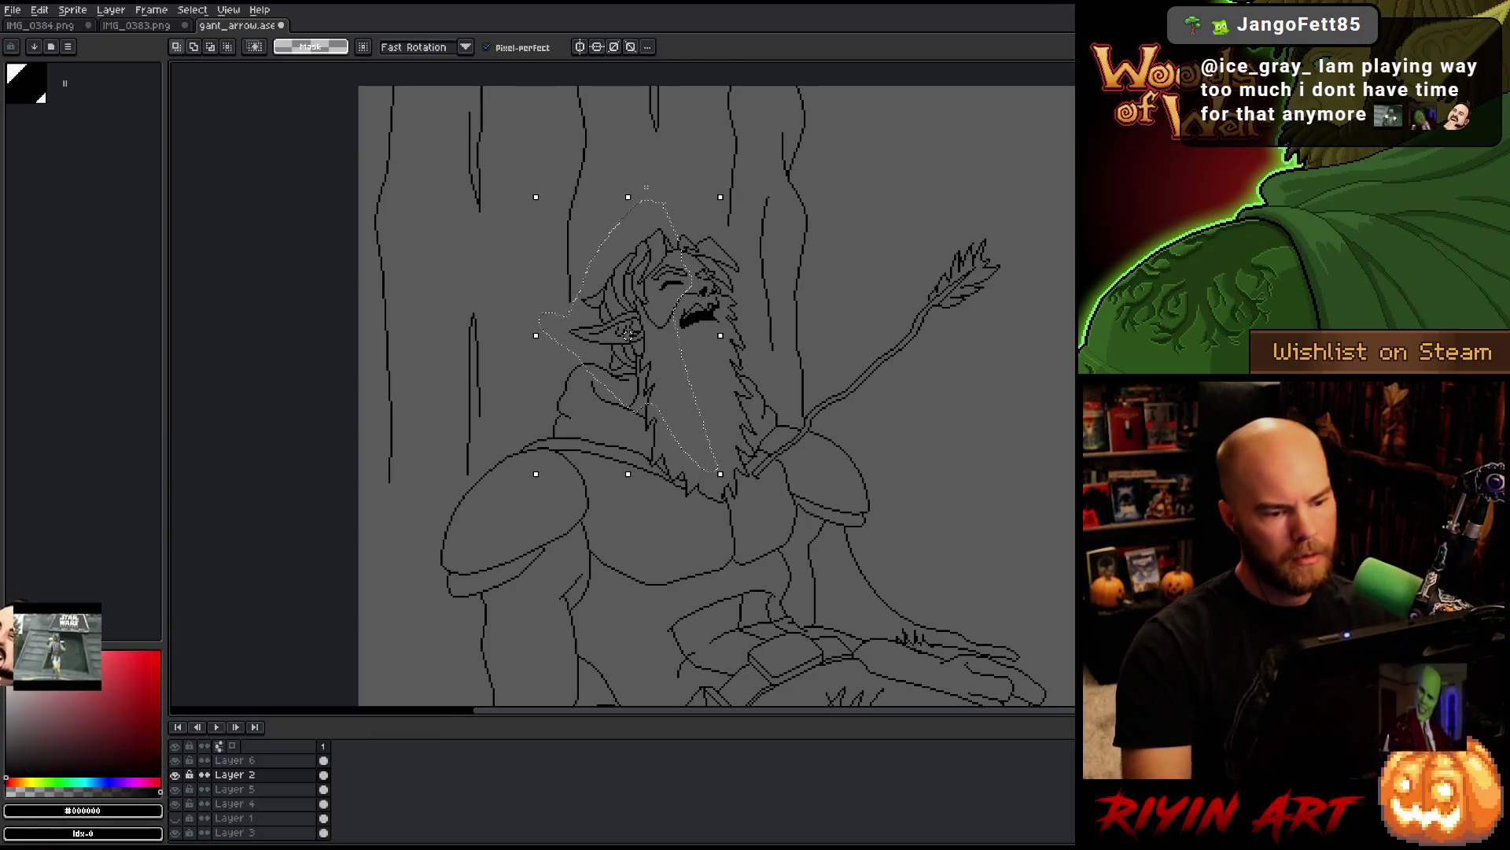
pyautogui.moveTo(629, 335); pyautogui.dragTo(620, 332)
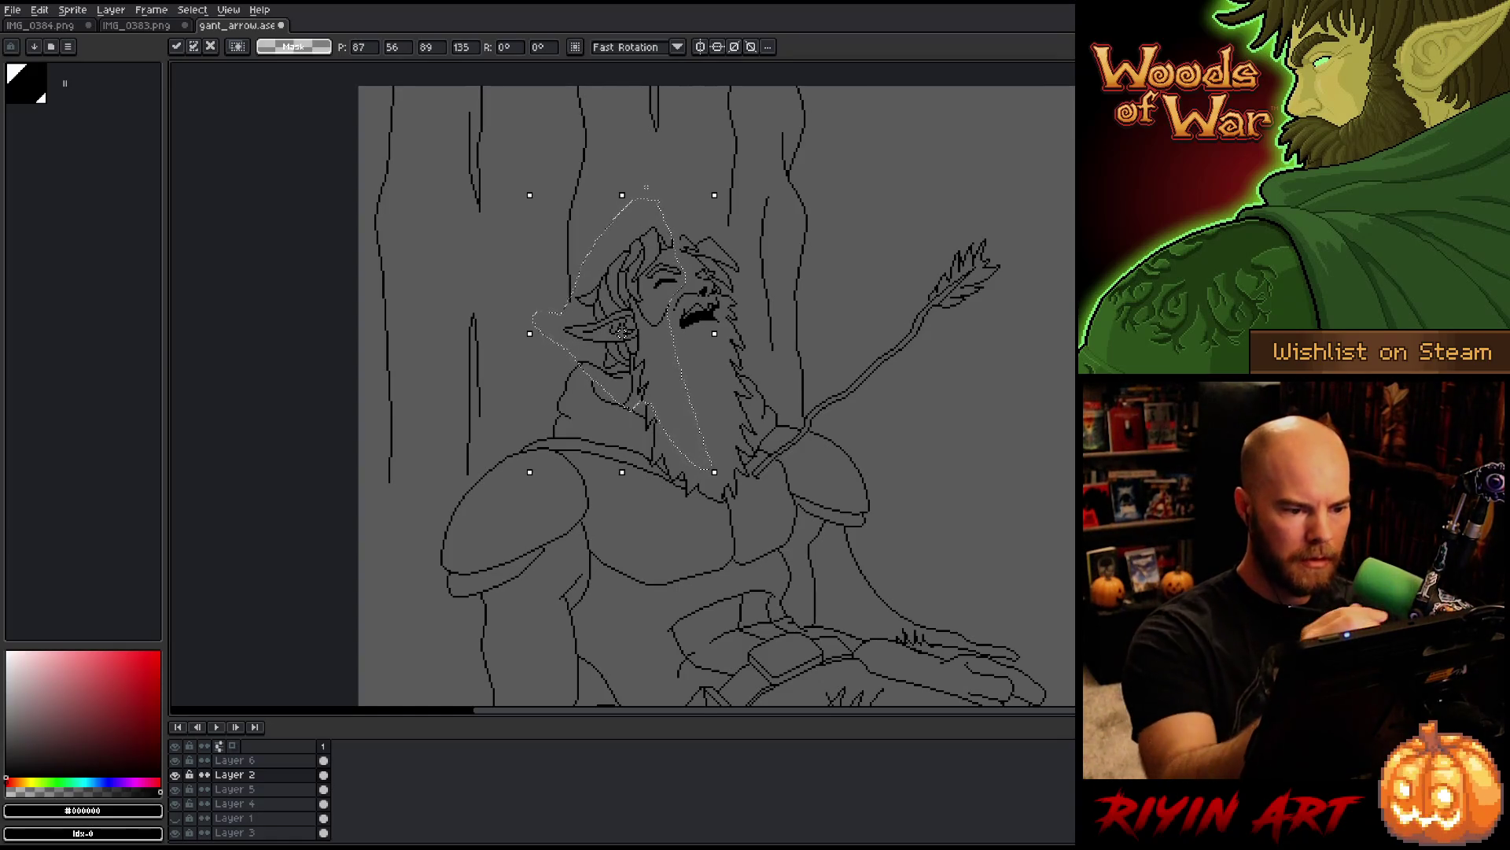
pyautogui.press('Return')
# Step: Extend the selection over the face and beard, nudge it one pixel left, and deselect
pyautogui.moveTo(673, 288); pyautogui.dragTo(691, 284)
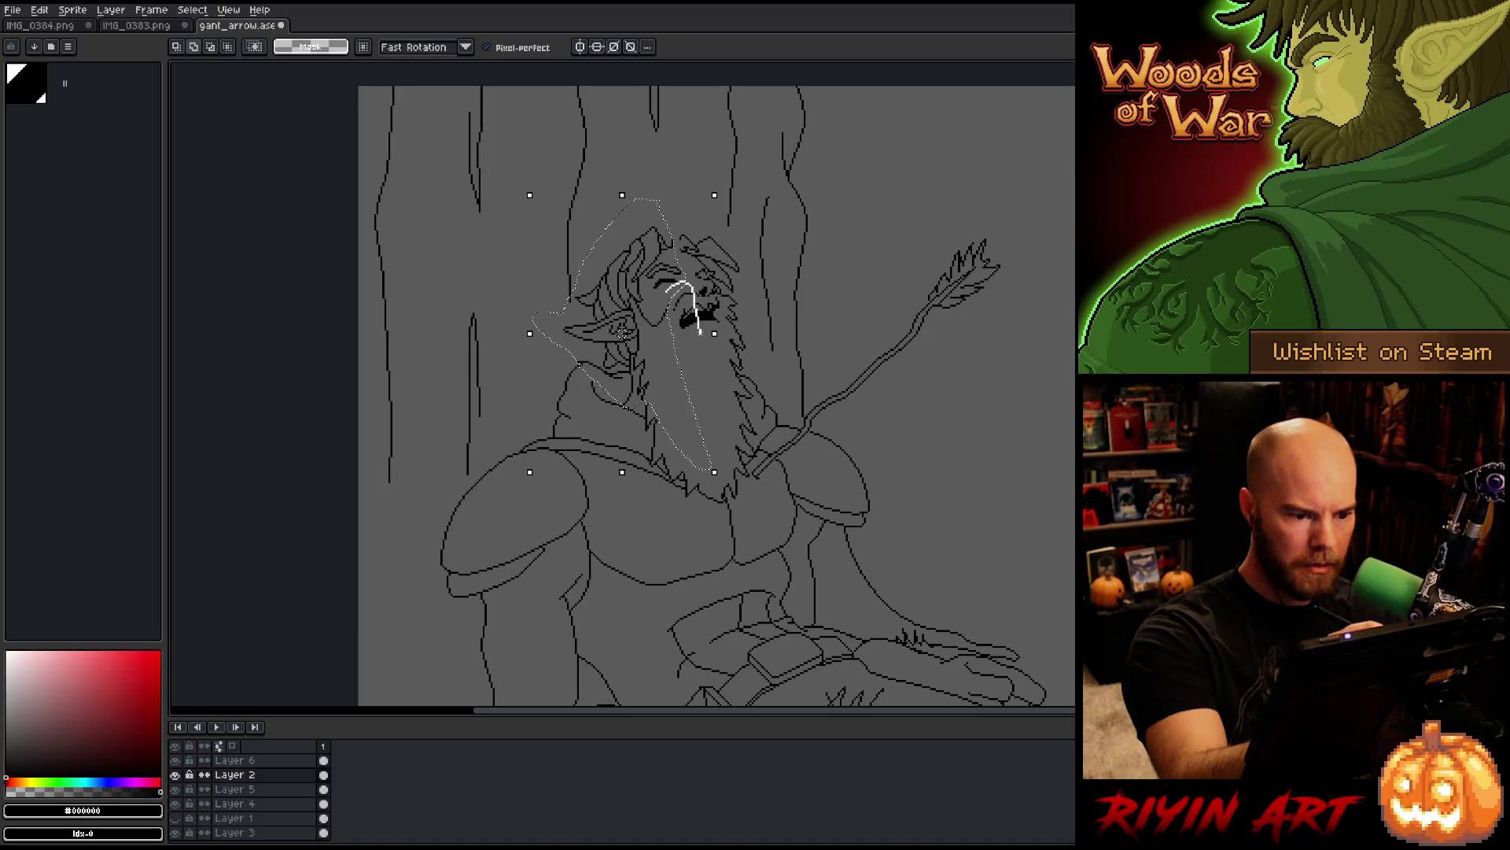
pyautogui.moveTo(696, 376); pyautogui.dragTo(698, 380)
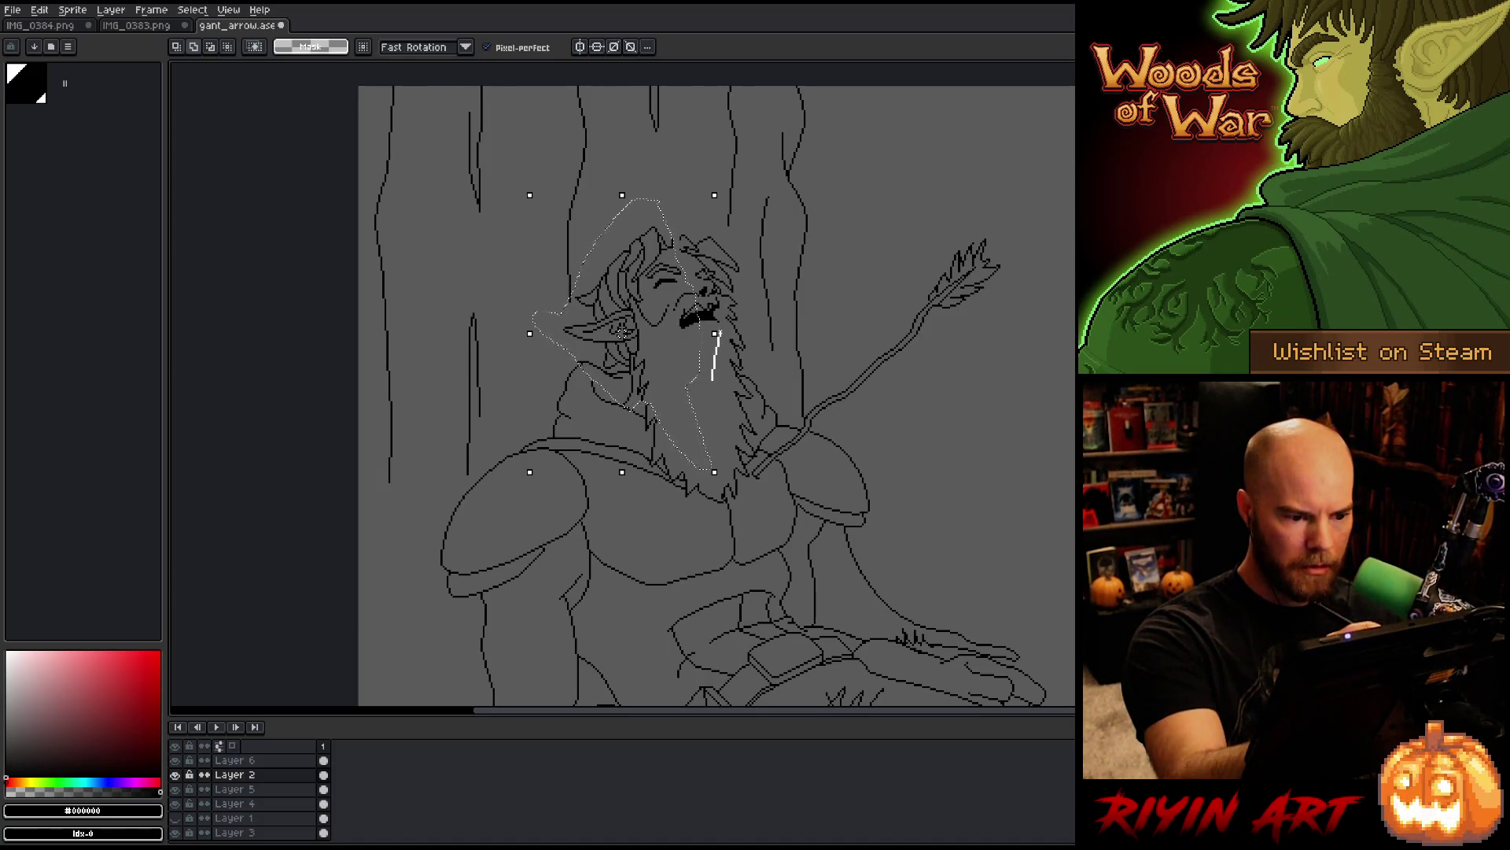
pyautogui.moveTo(712, 379)
pyautogui.mouseDown()
pyautogui.moveTo(731, 360)
pyautogui.moveTo(699, 313)
pyautogui.mouseUp()
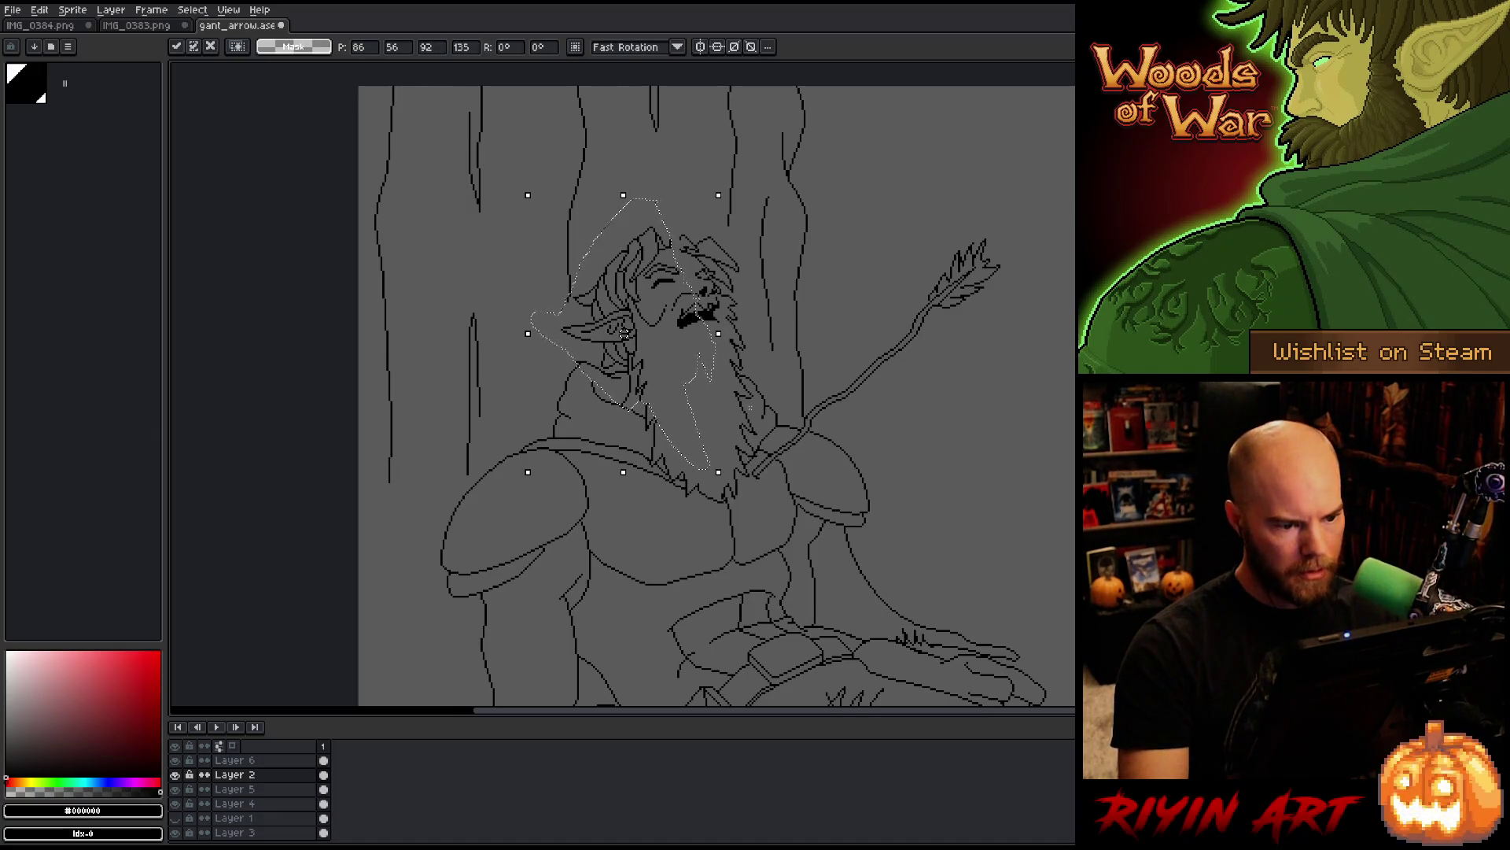
pyautogui.press('Left')
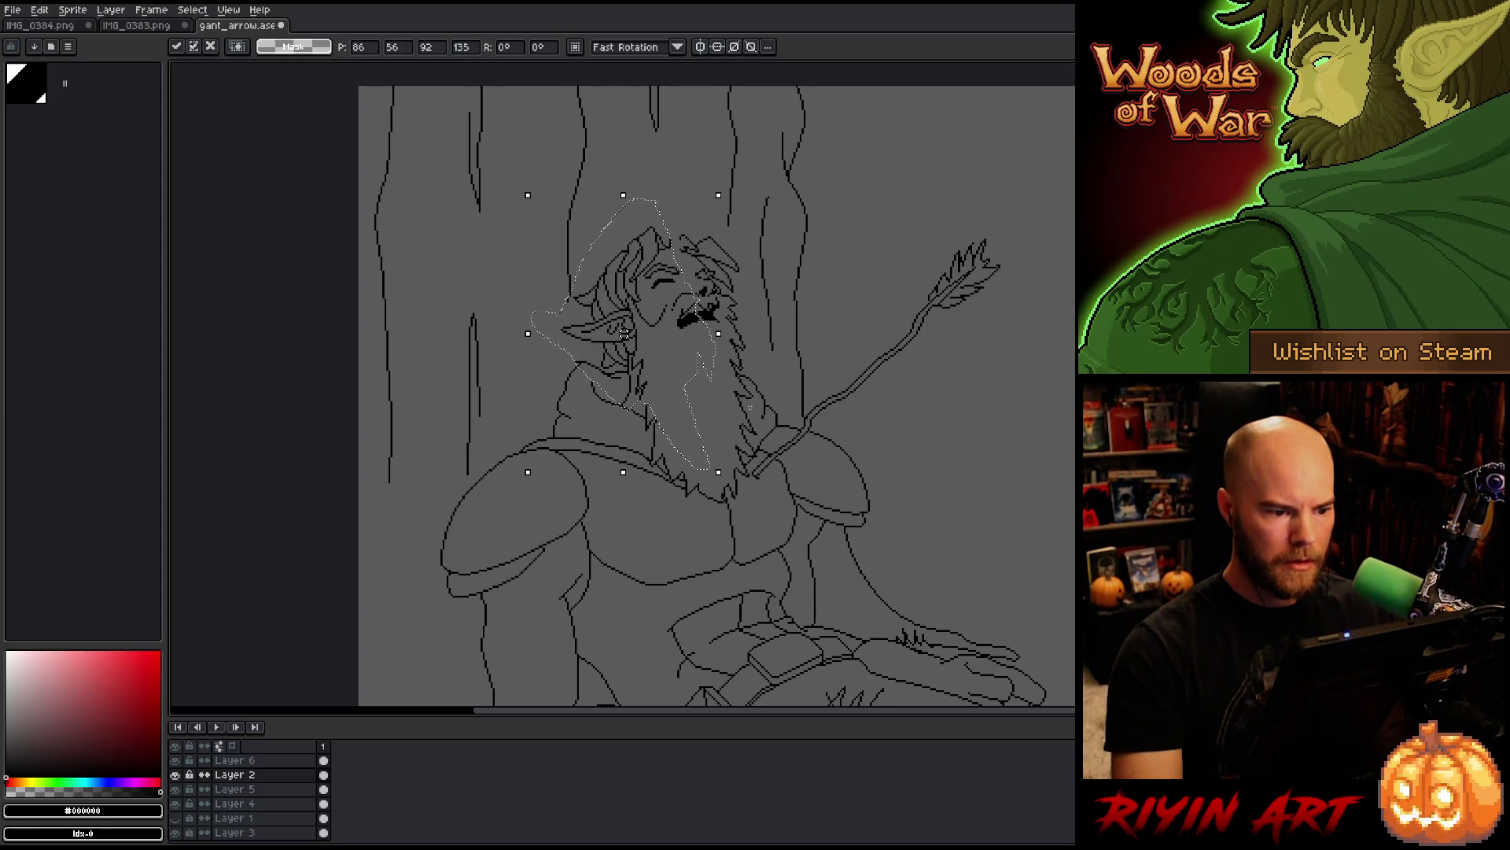
pyautogui.hotkey('ctrl', 'd')
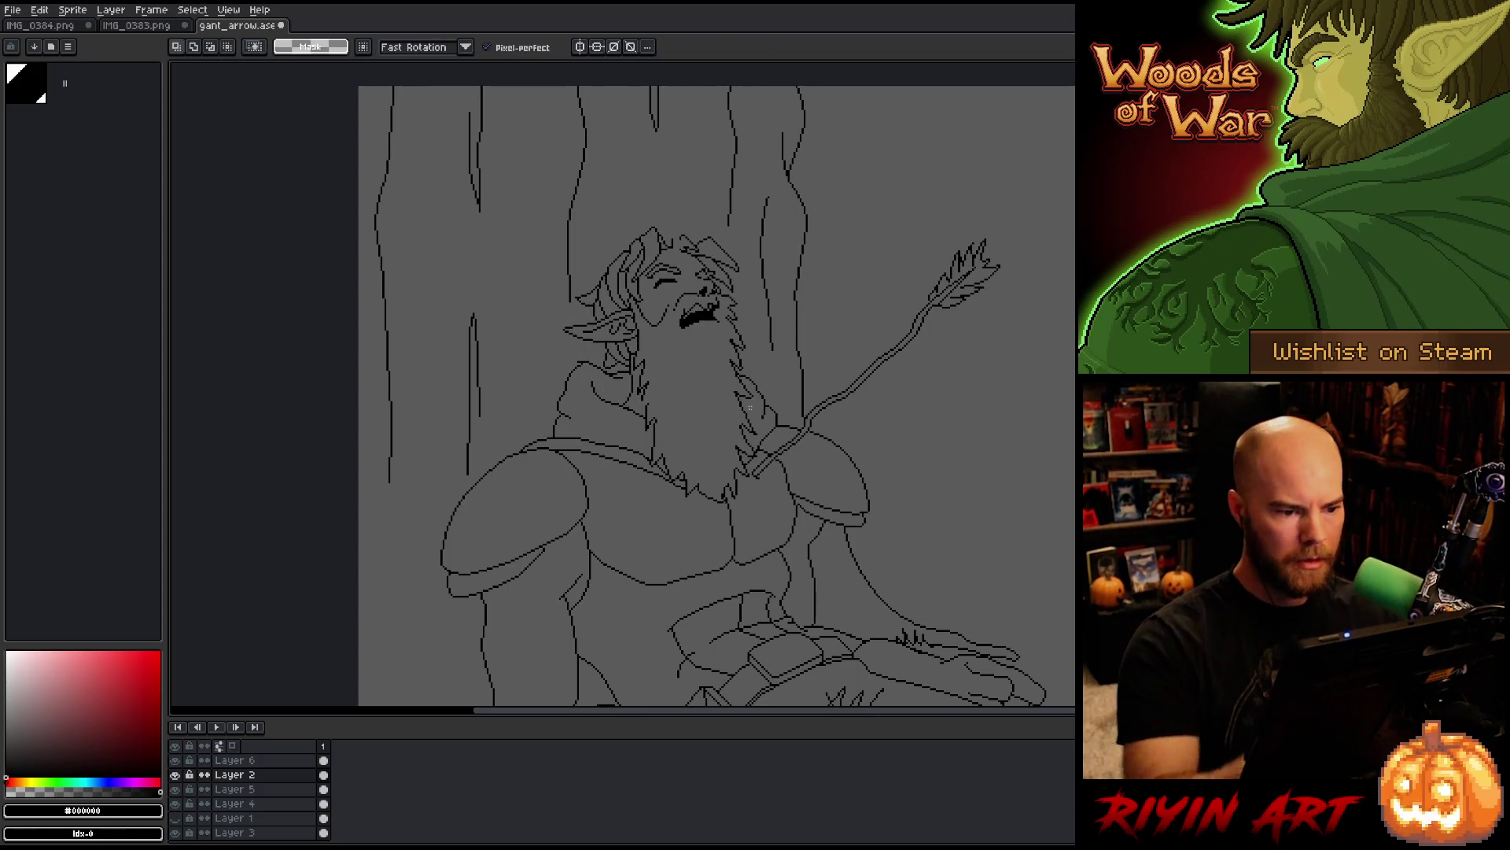
pyautogui.moveTo(686, 262)
pyautogui.mouseDown()
pyautogui.moveTo(669, 296)
pyautogui.moveTo(646, 277)
pyautogui.moveTo(681, 262)
pyautogui.mouseUp()
# Step: Commit the closed eye's new position and pan up over the figure
pyautogui.click(683, 293)
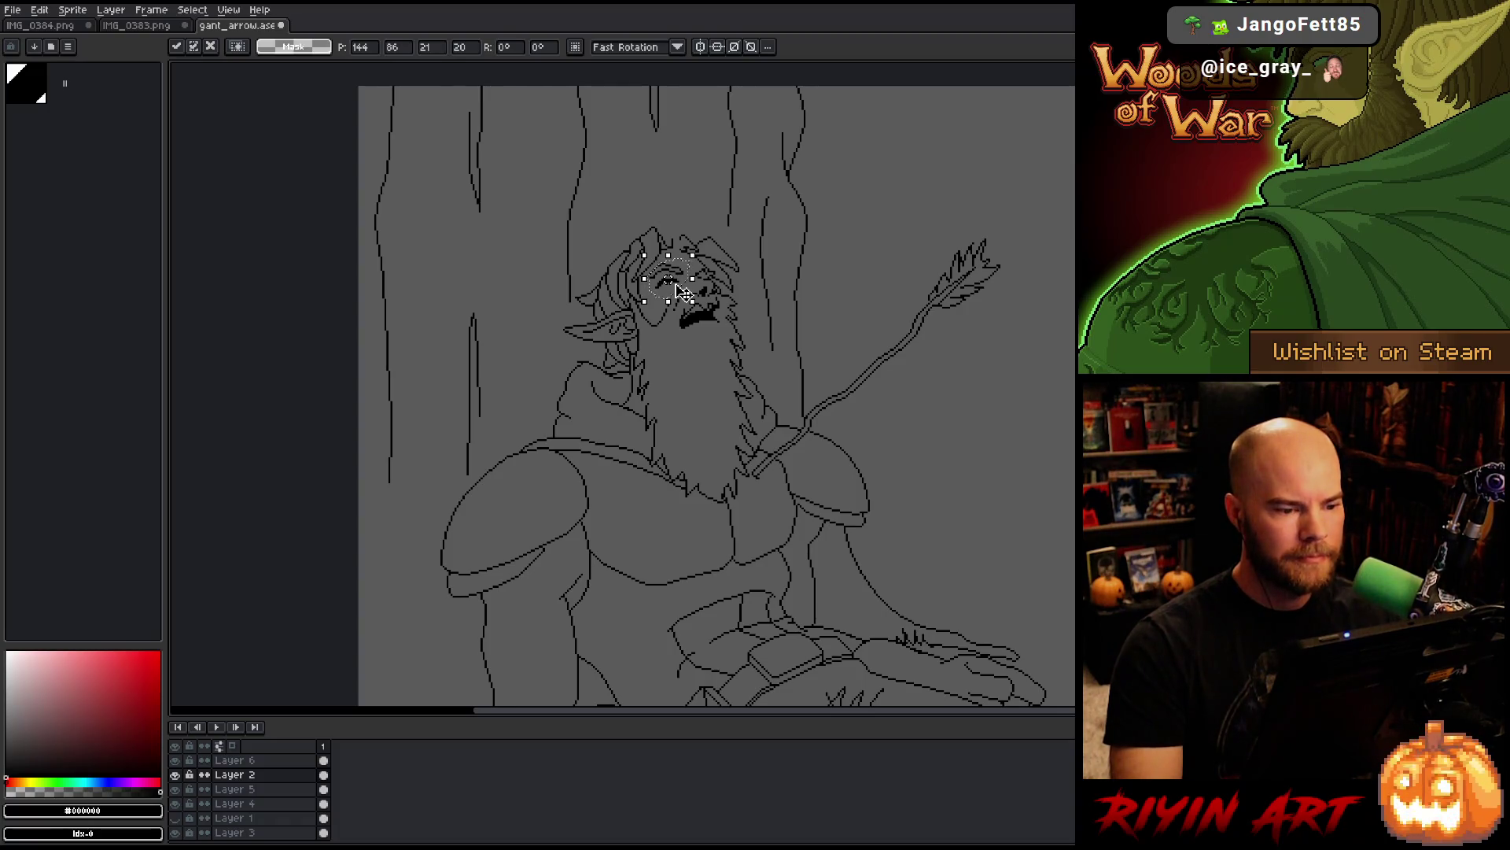
pyautogui.hotkey('ctrl', 'd')
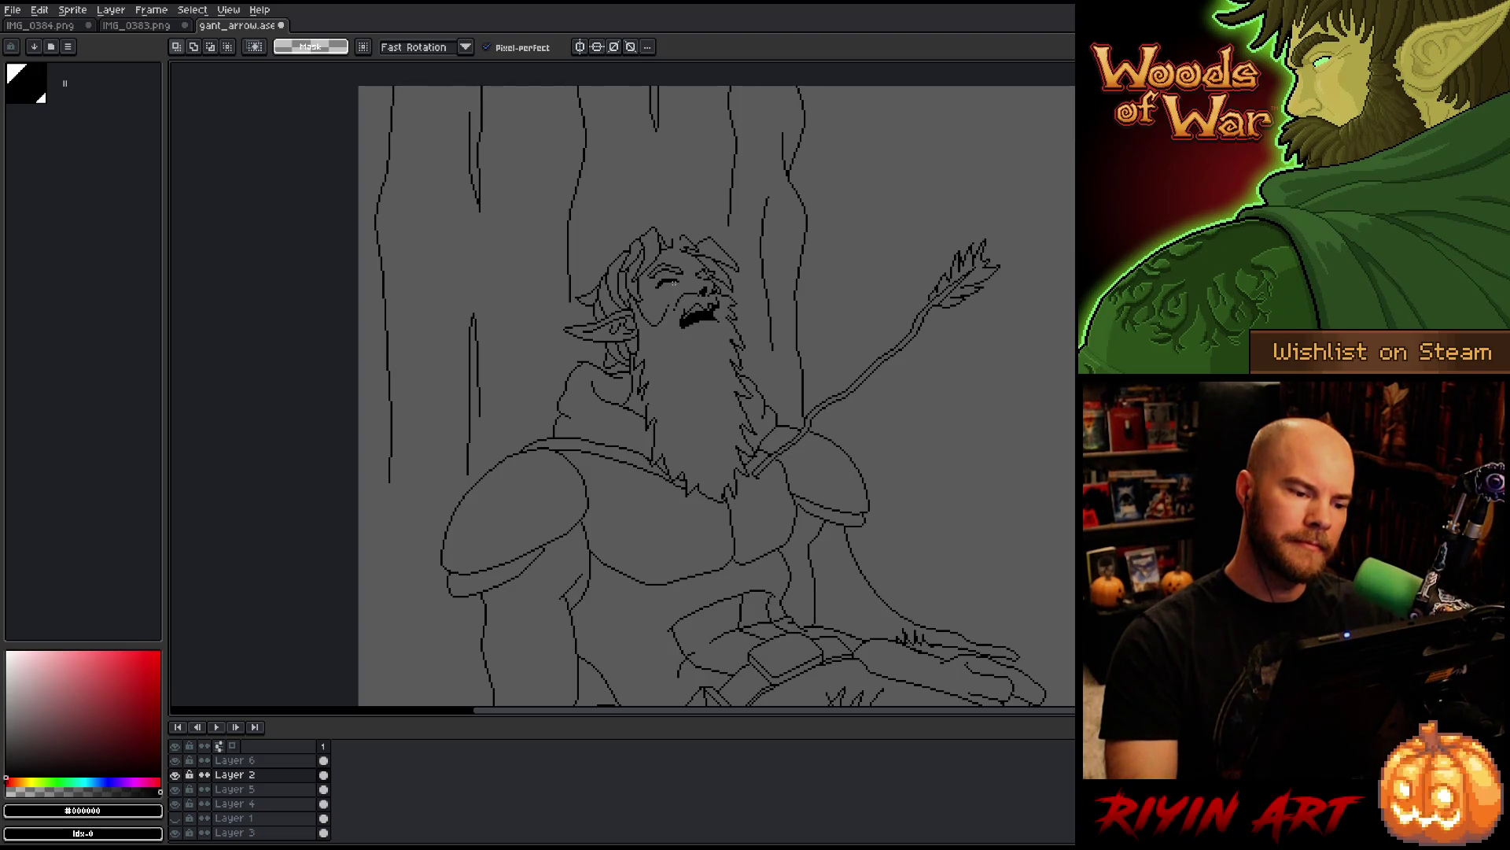
pyautogui.press('space')
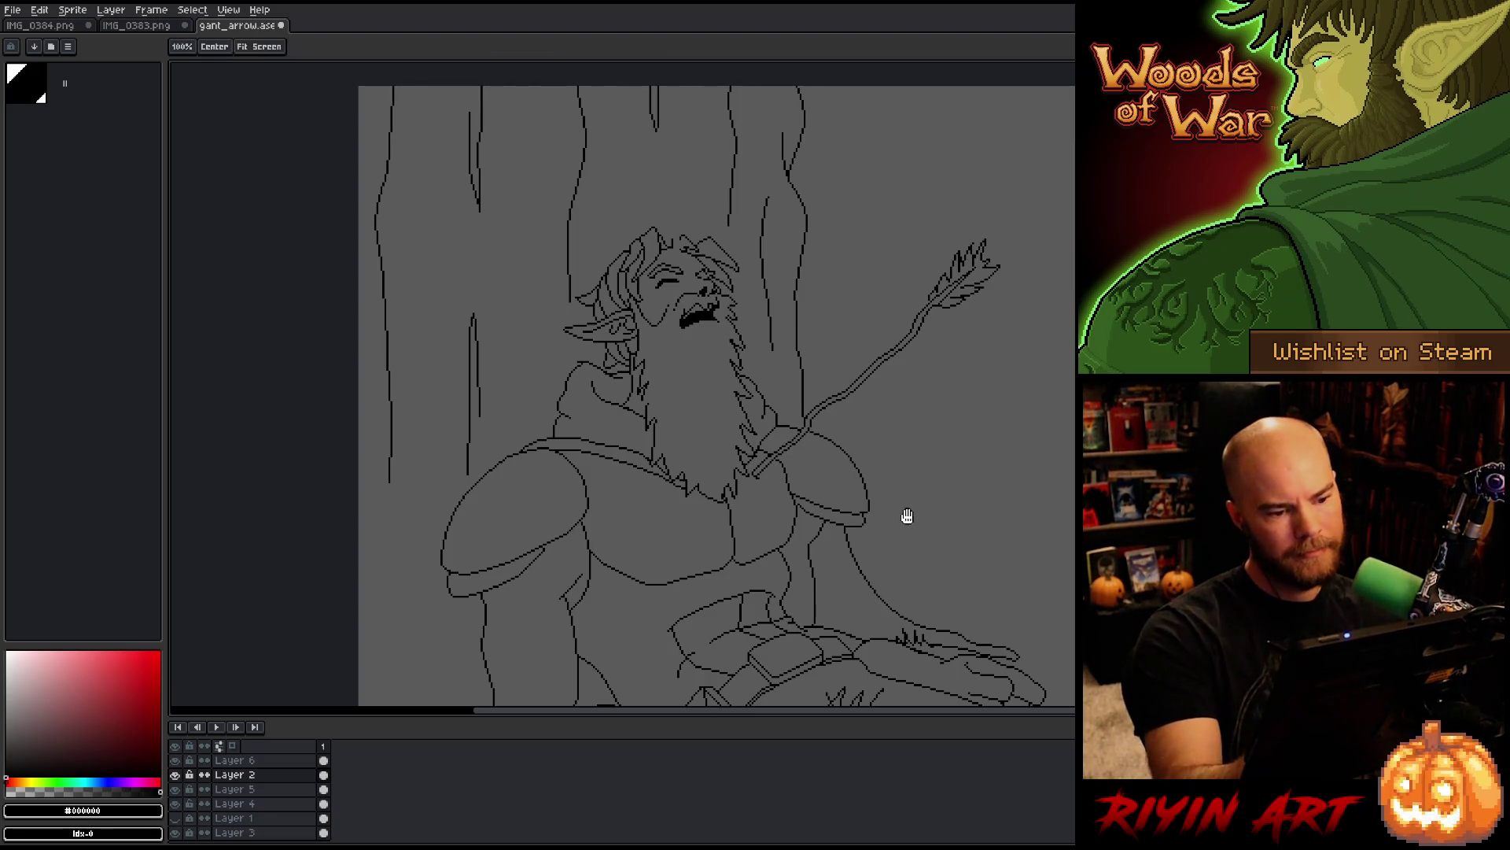
pyautogui.moveTo(903, 512)
pyautogui.mouseDown()
pyautogui.moveTo(906, 385)
pyautogui.moveTo(887, 435)
pyautogui.mouseUp()
# Step: Recentre the figure in view while switching among selection, Pencil and Eraser
pyautogui.press('m')
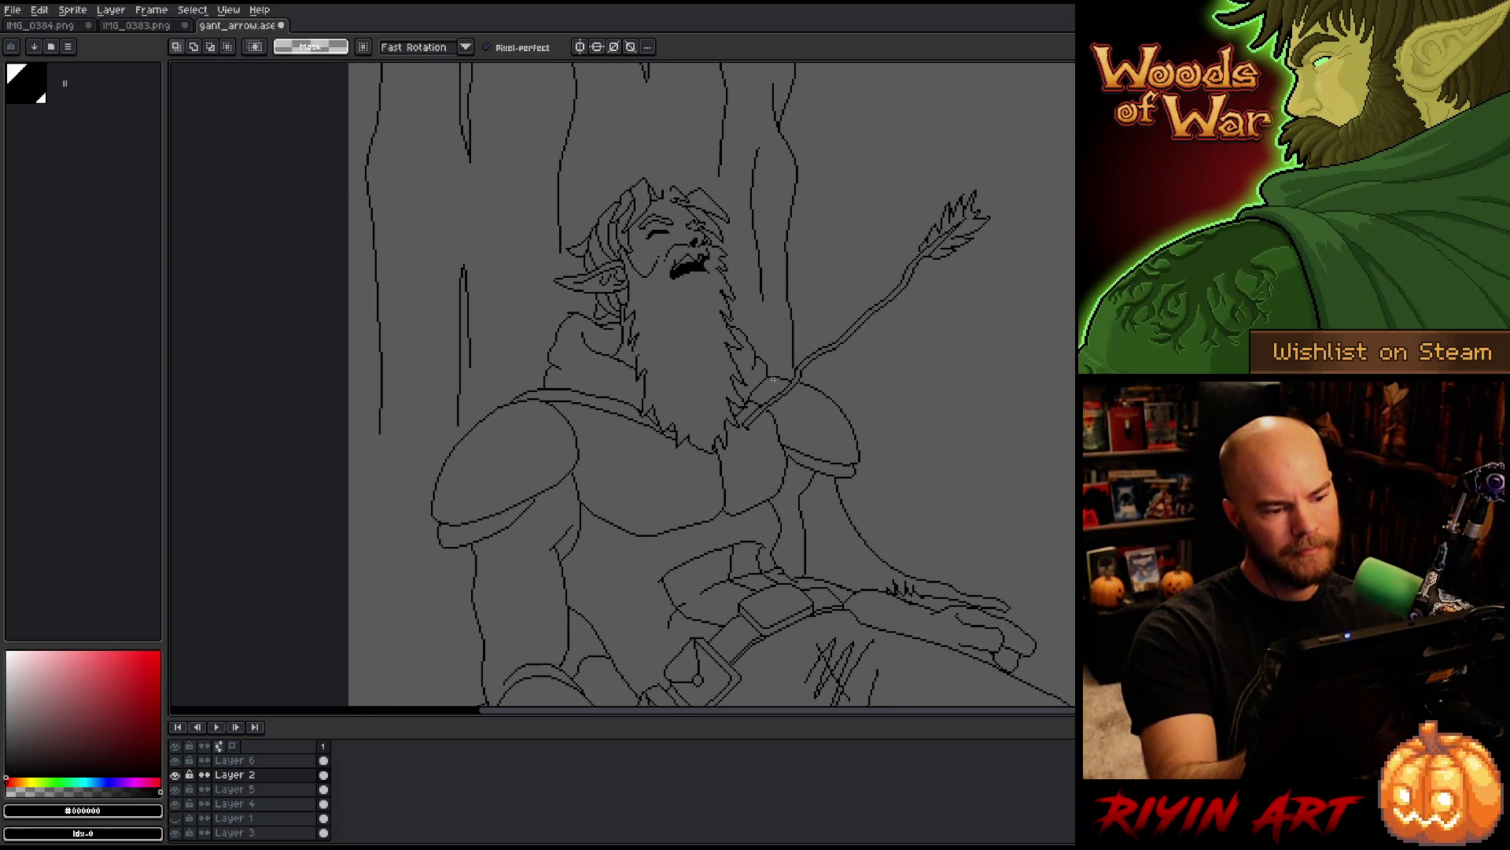
pyautogui.press('b')
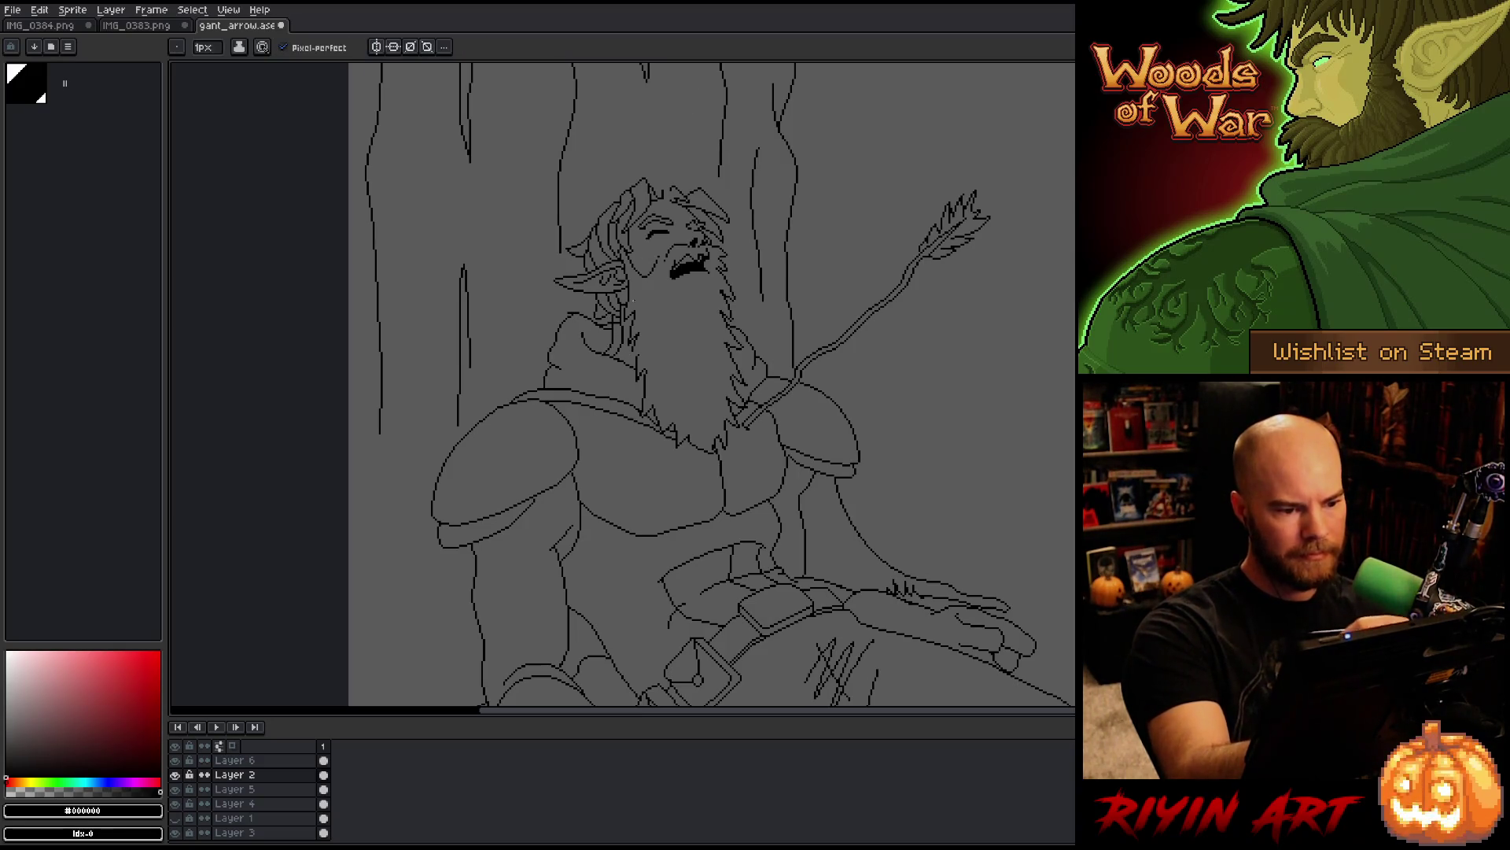
pyautogui.press('e')
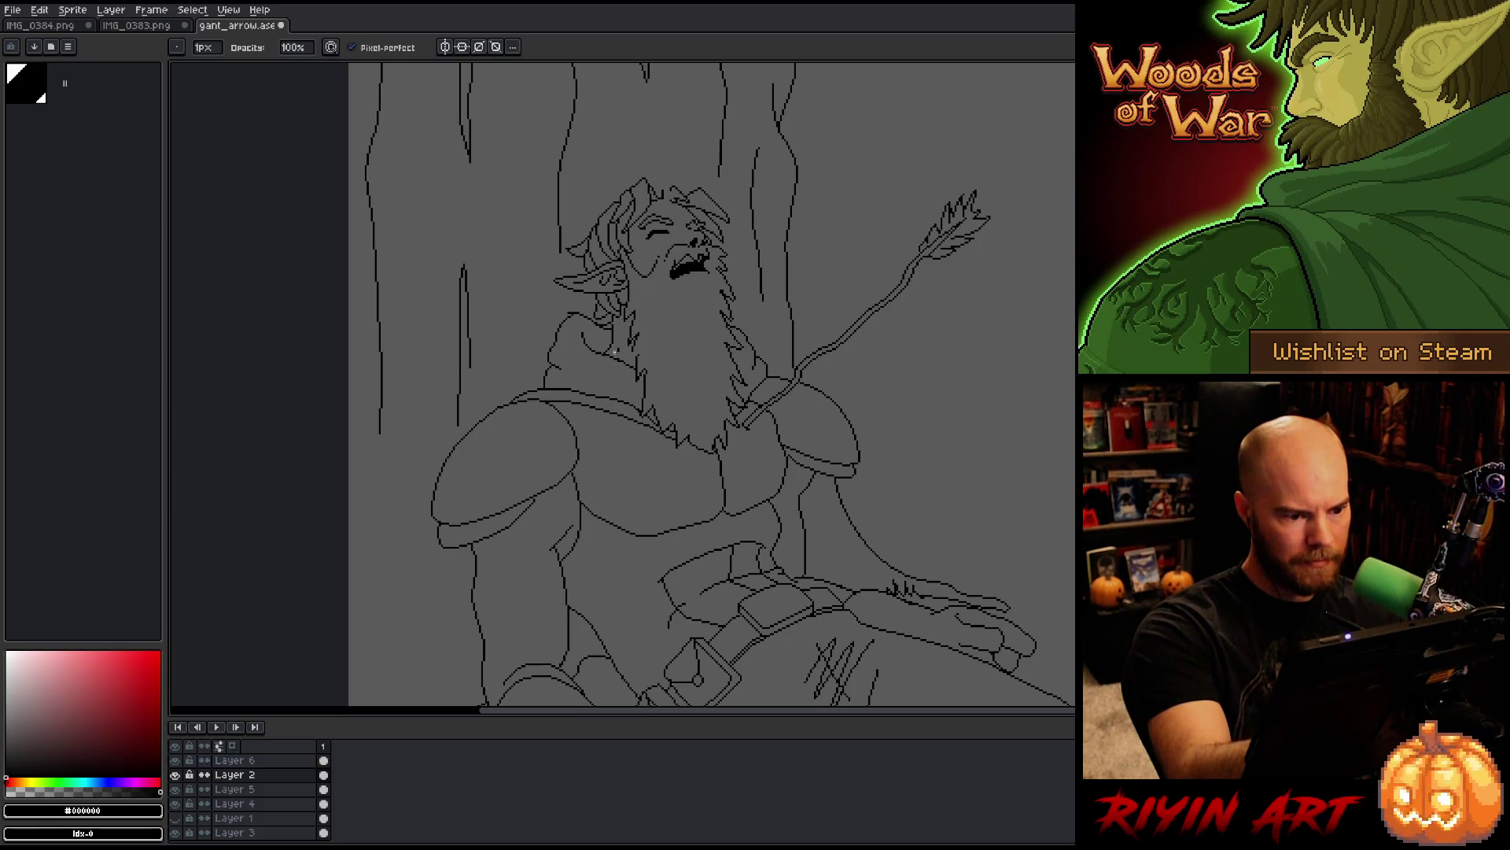
pyautogui.press('h')
pyautogui.moveTo(862, 429)
pyautogui.mouseDown()
pyautogui.moveTo(866, 323)
pyautogui.moveTo(876, 364)
pyautogui.mouseUp()
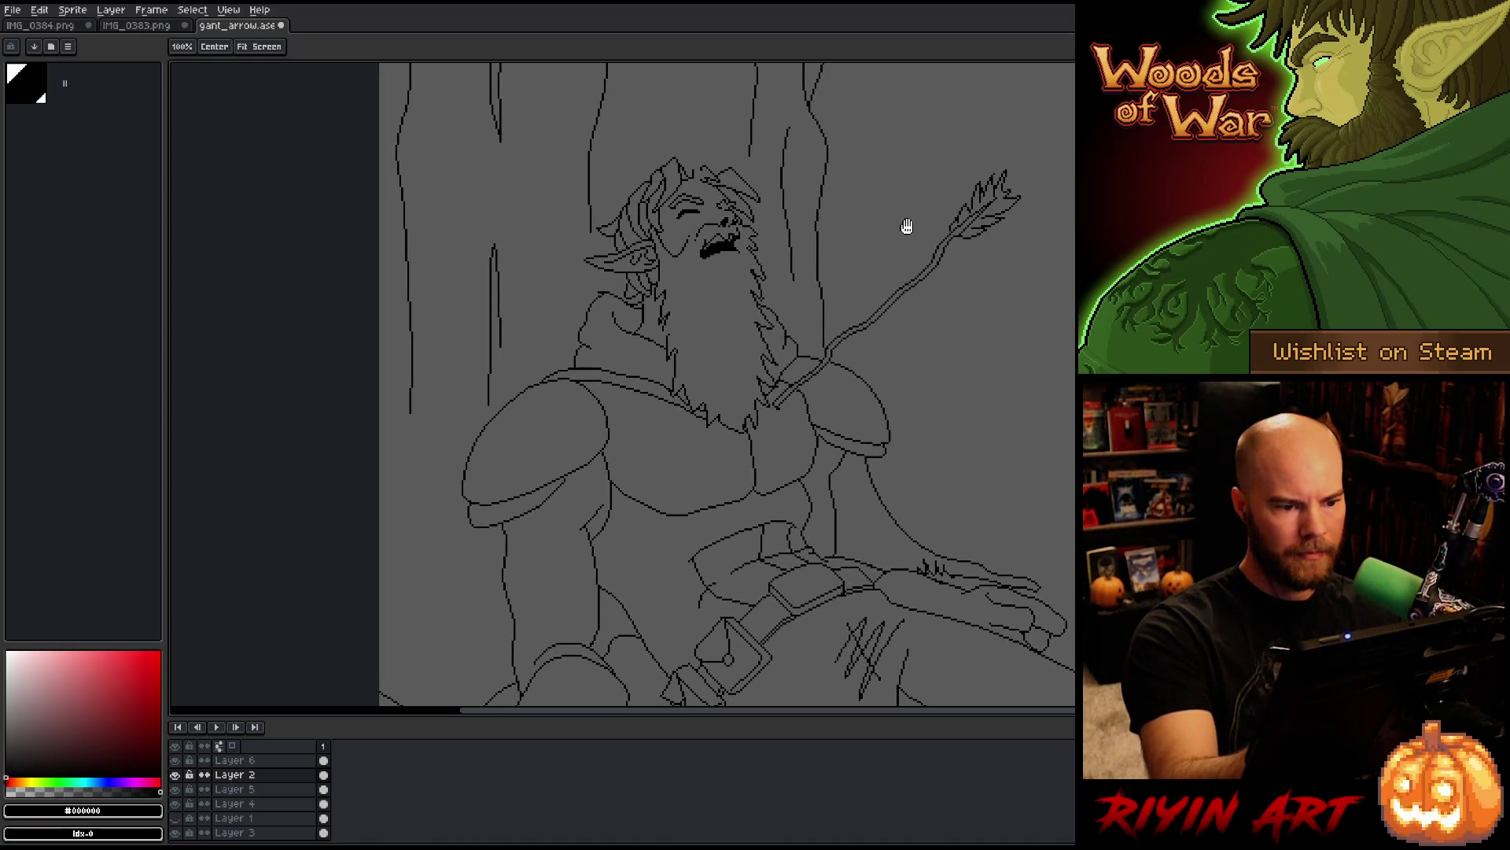
pyautogui.press('b')
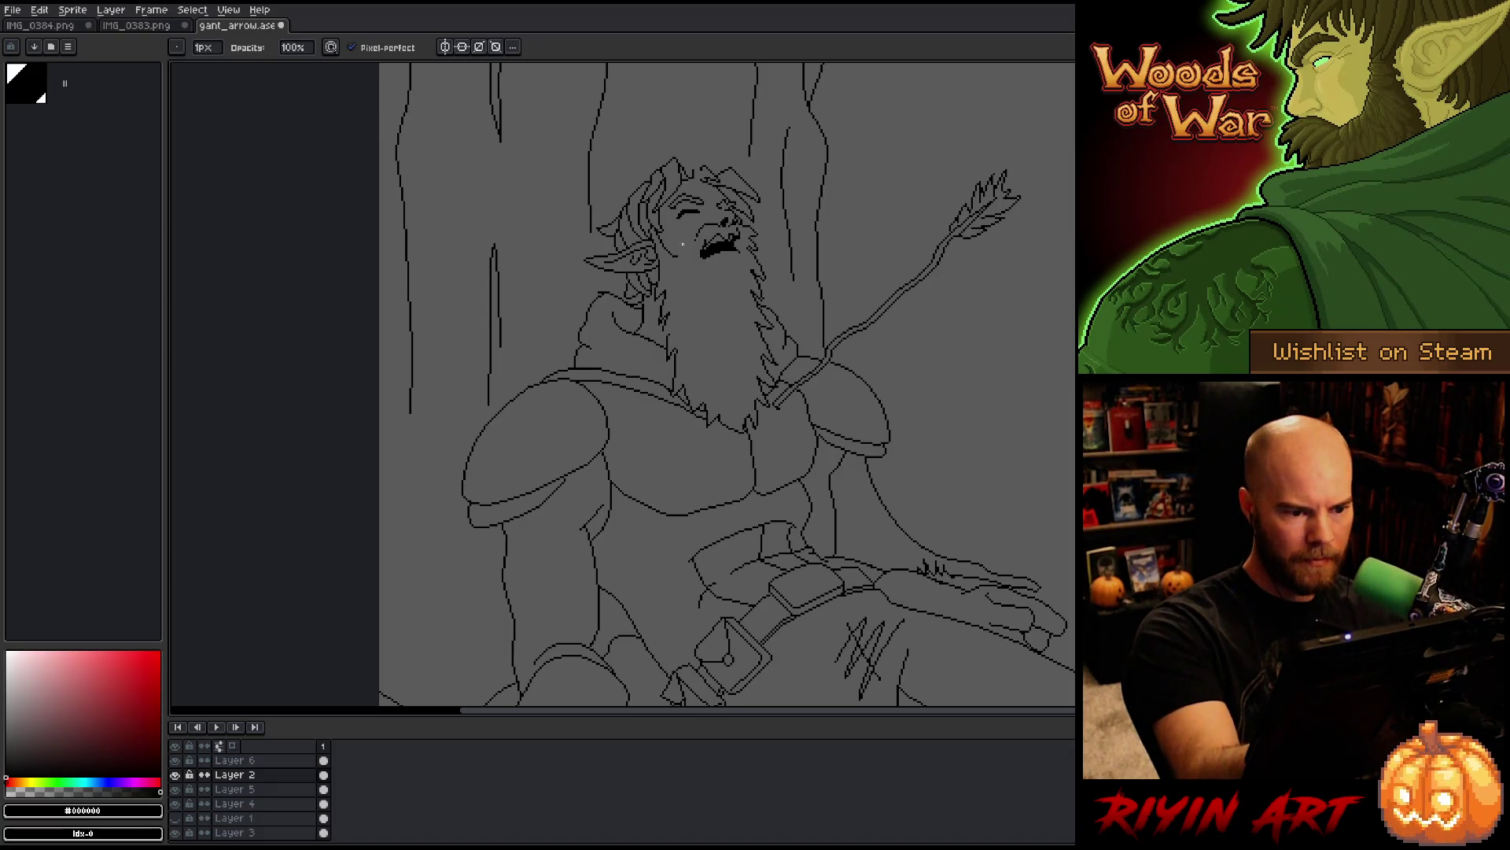
pyautogui.press('e')
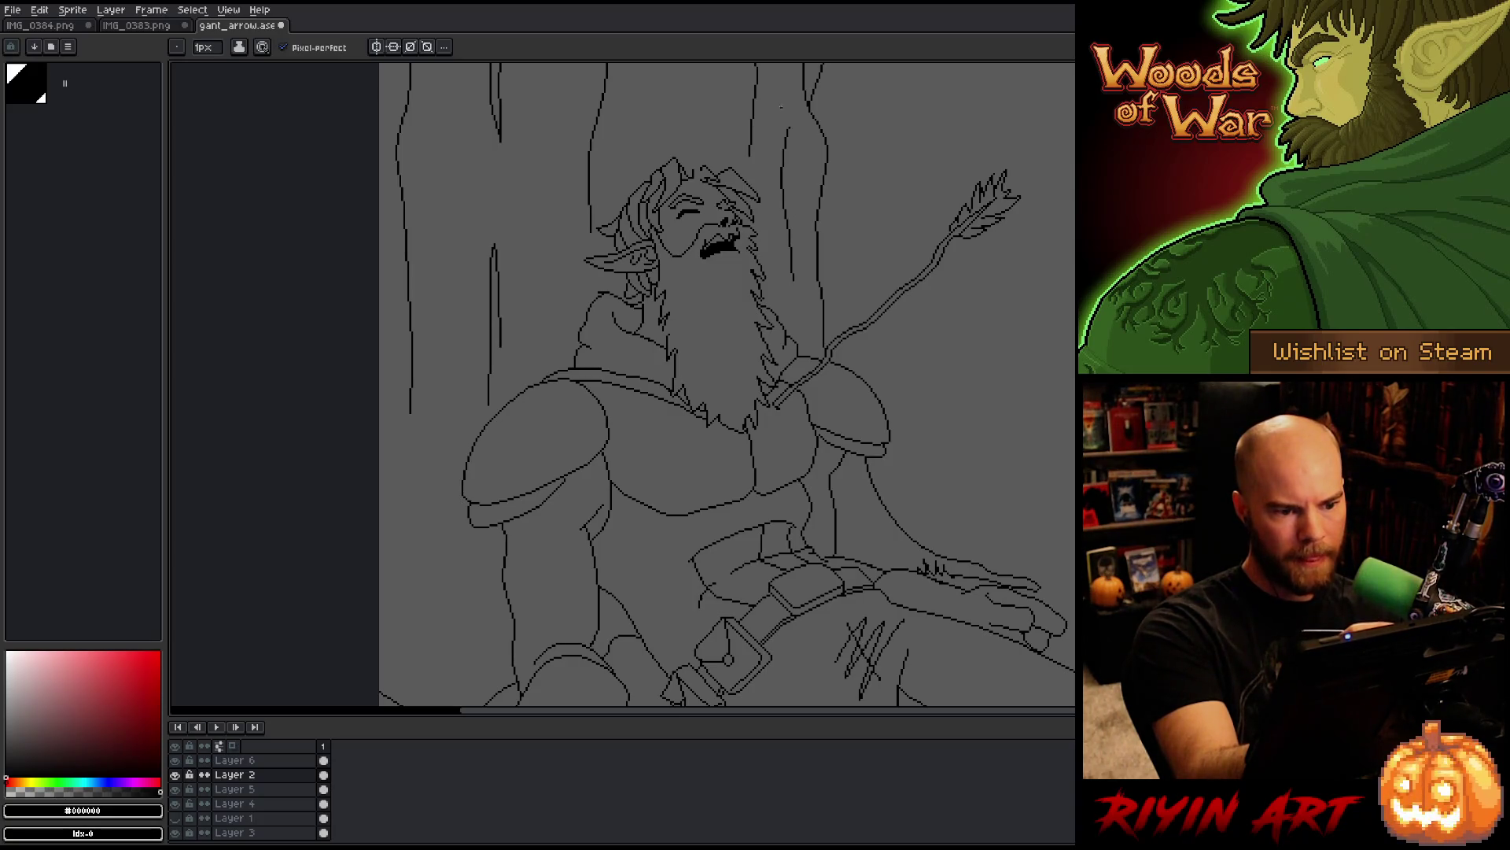
# Step: Fill more black into the open mouth and draw zigzag beard strands beneath it
pyautogui.scroll(2, 736, 240)
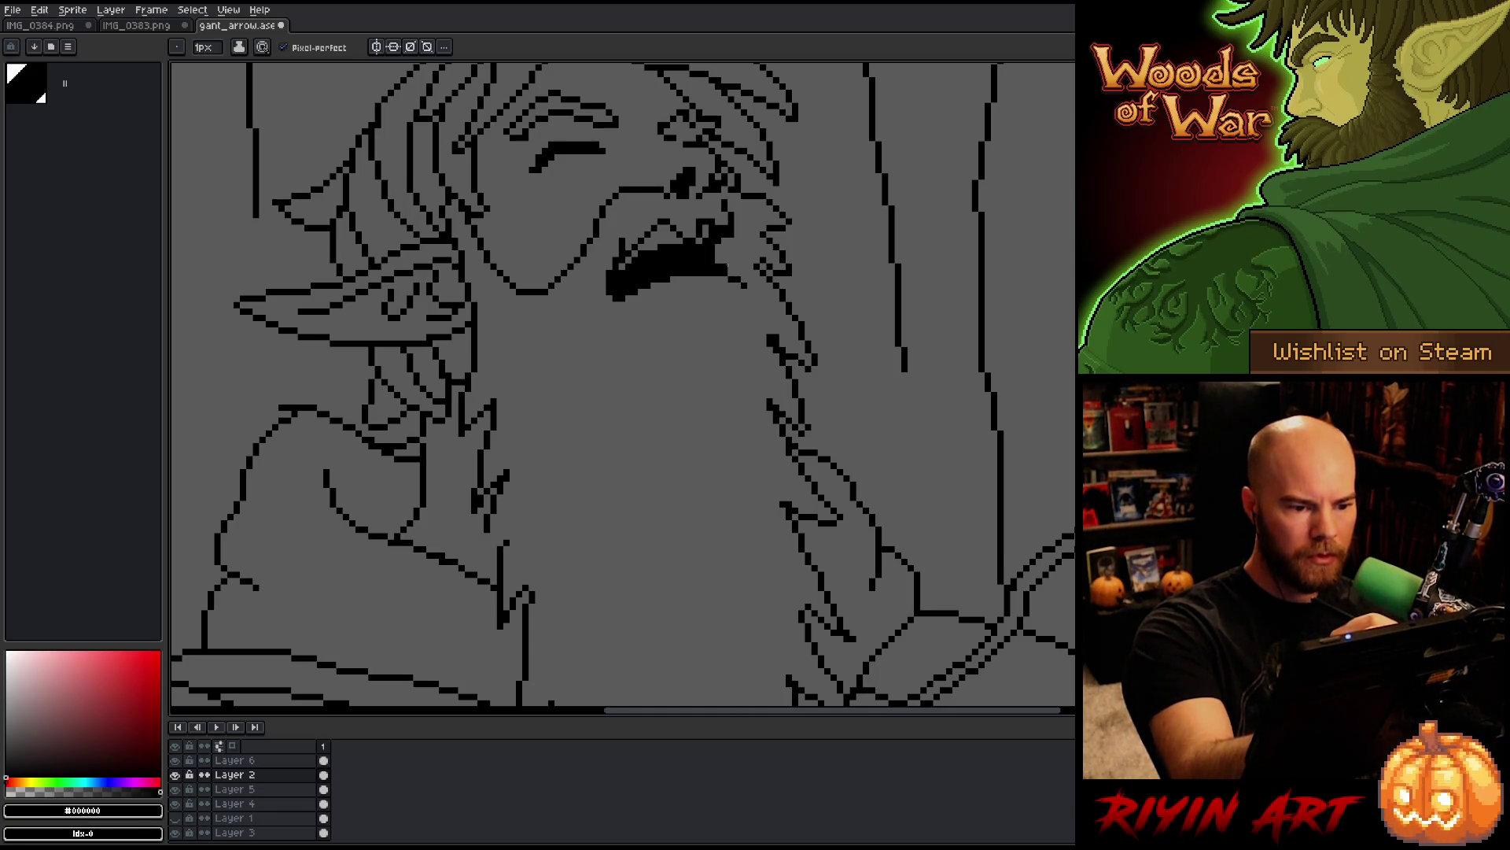
pyautogui.moveTo(737, 242); pyautogui.dragTo(715, 265)
pyautogui.press('b')
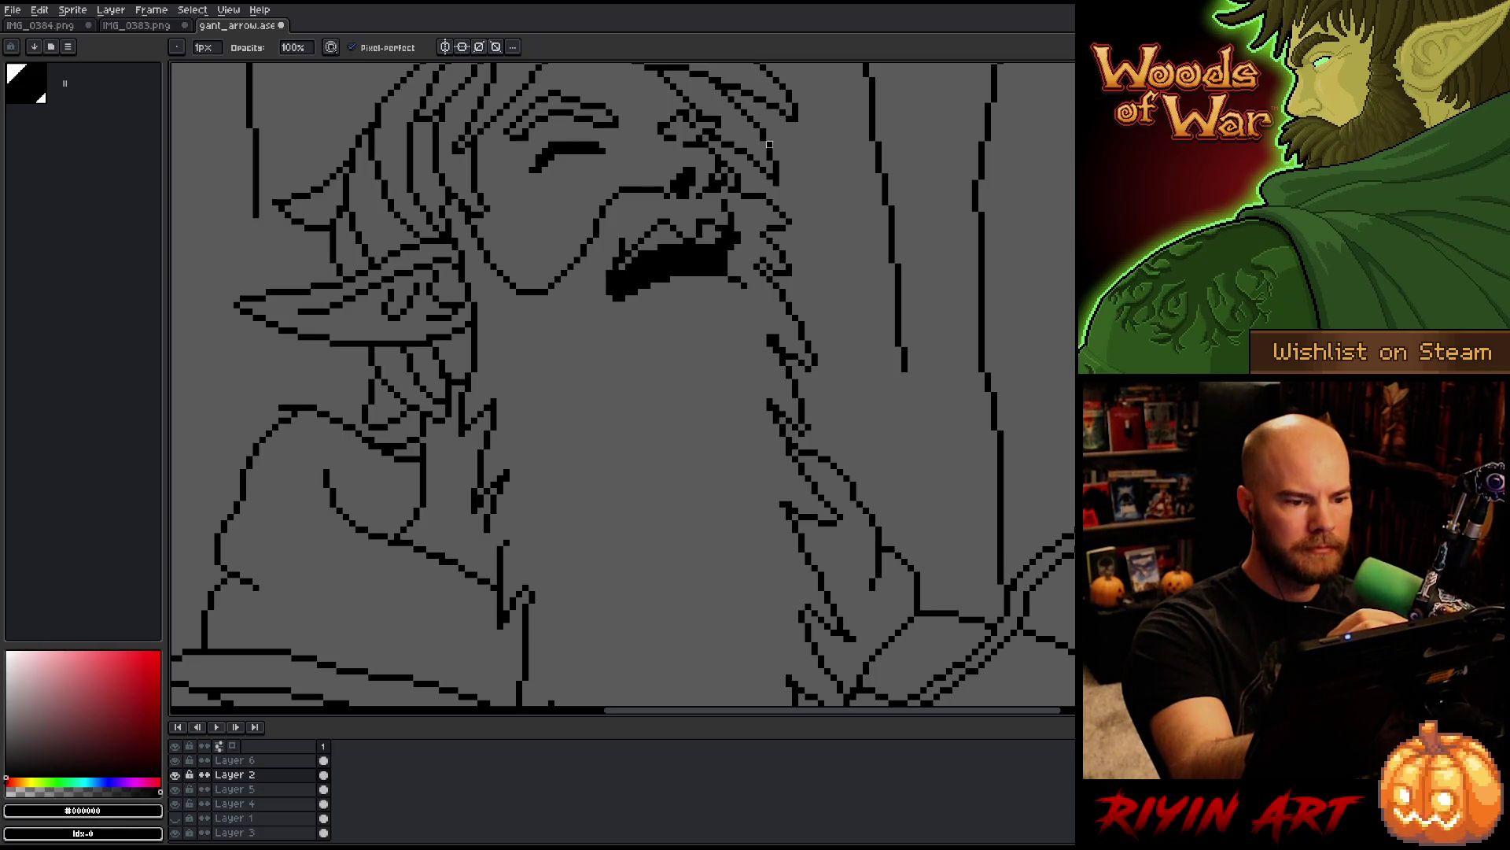
pyautogui.moveTo(769, 144); pyautogui.dragTo(791, 219)
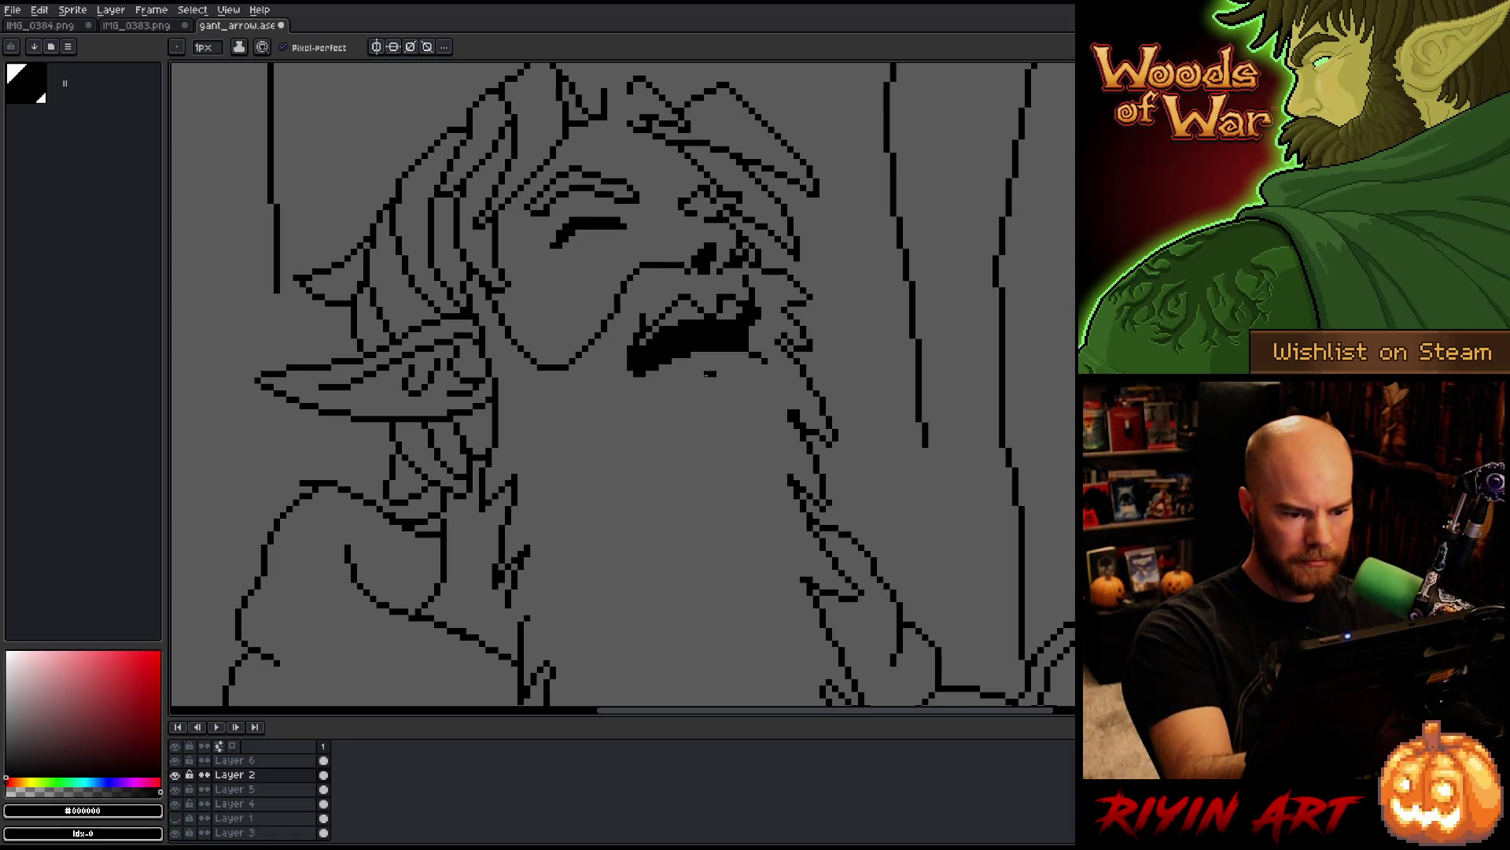
pyautogui.moveTo(712, 373)
pyautogui.mouseDown()
pyautogui.moveTo(629, 410)
pyautogui.moveTo(633, 391)
pyautogui.mouseUp()
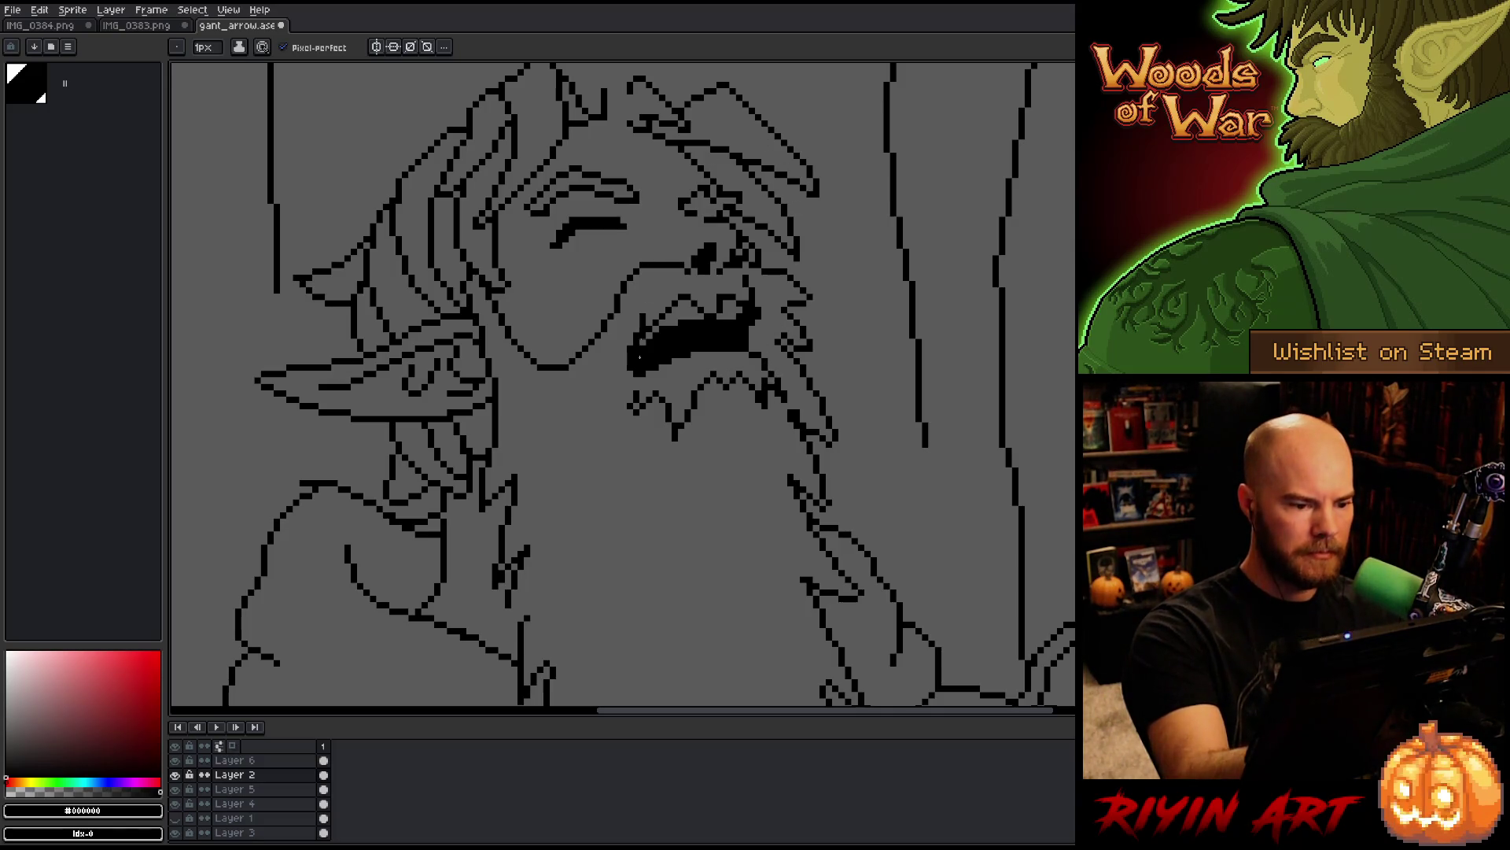
pyautogui.moveTo(634, 385); pyautogui.dragTo(611, 395)
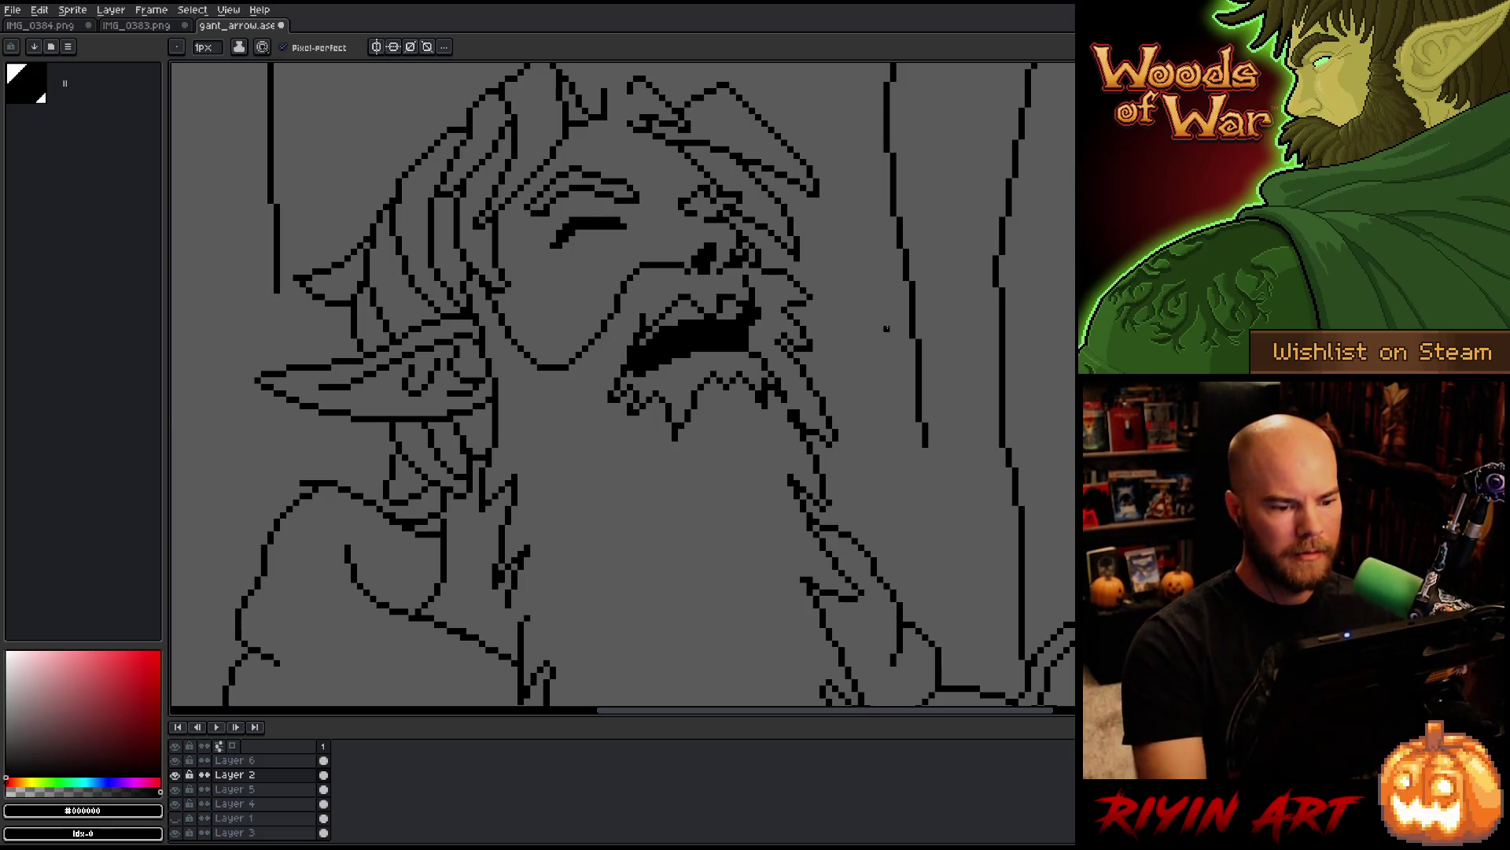
# Step: Recentre the drawing and redraw the lower edge of the mouth
pyautogui.scroll(-4, 753, 445)
pyautogui.moveTo(799, 489); pyautogui.dragTo(691, 394)
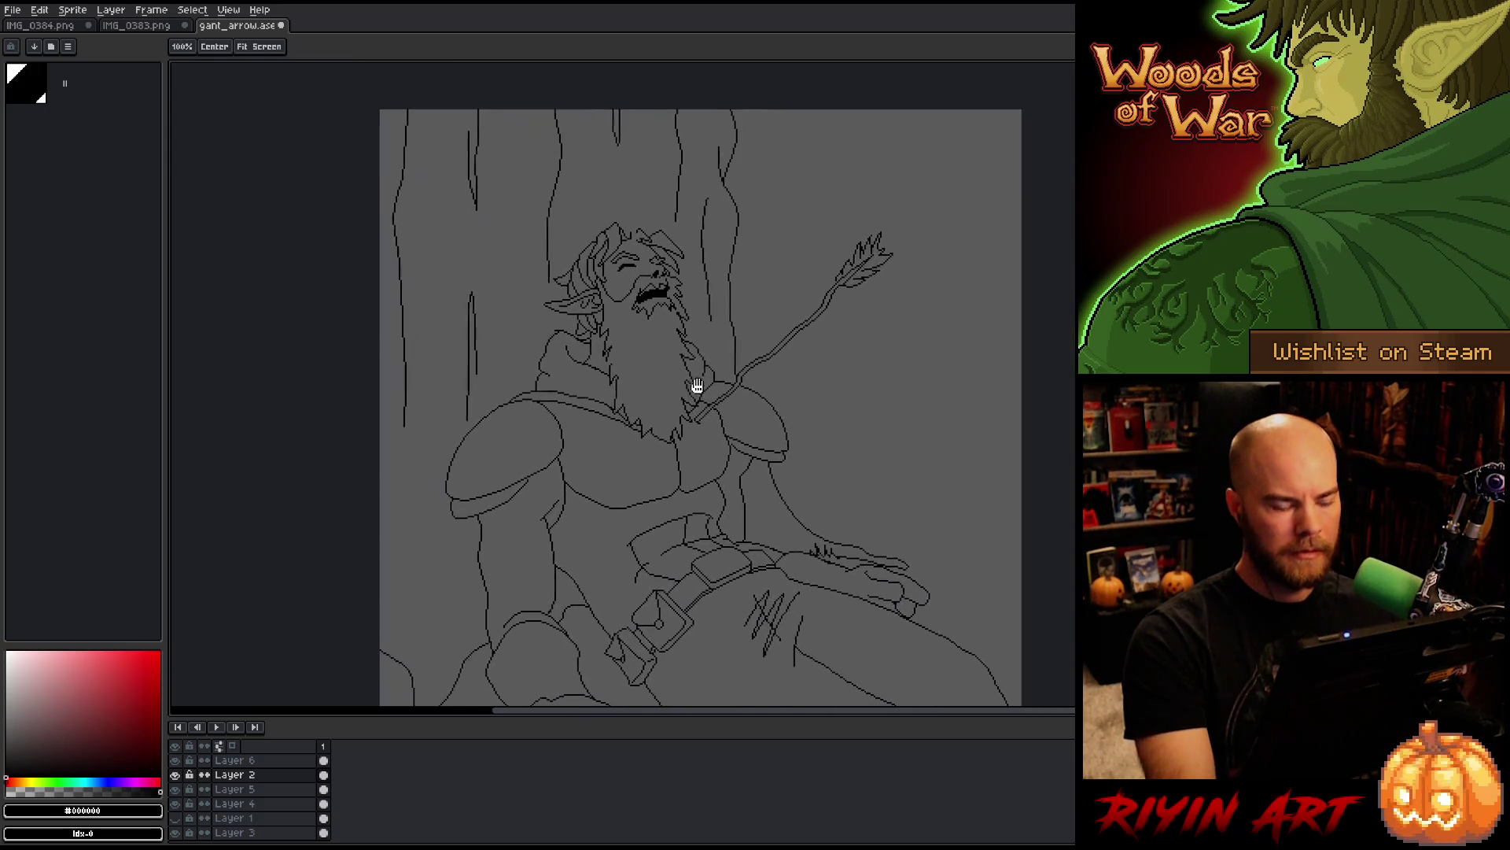
pyautogui.scroll(3, 665, 299)
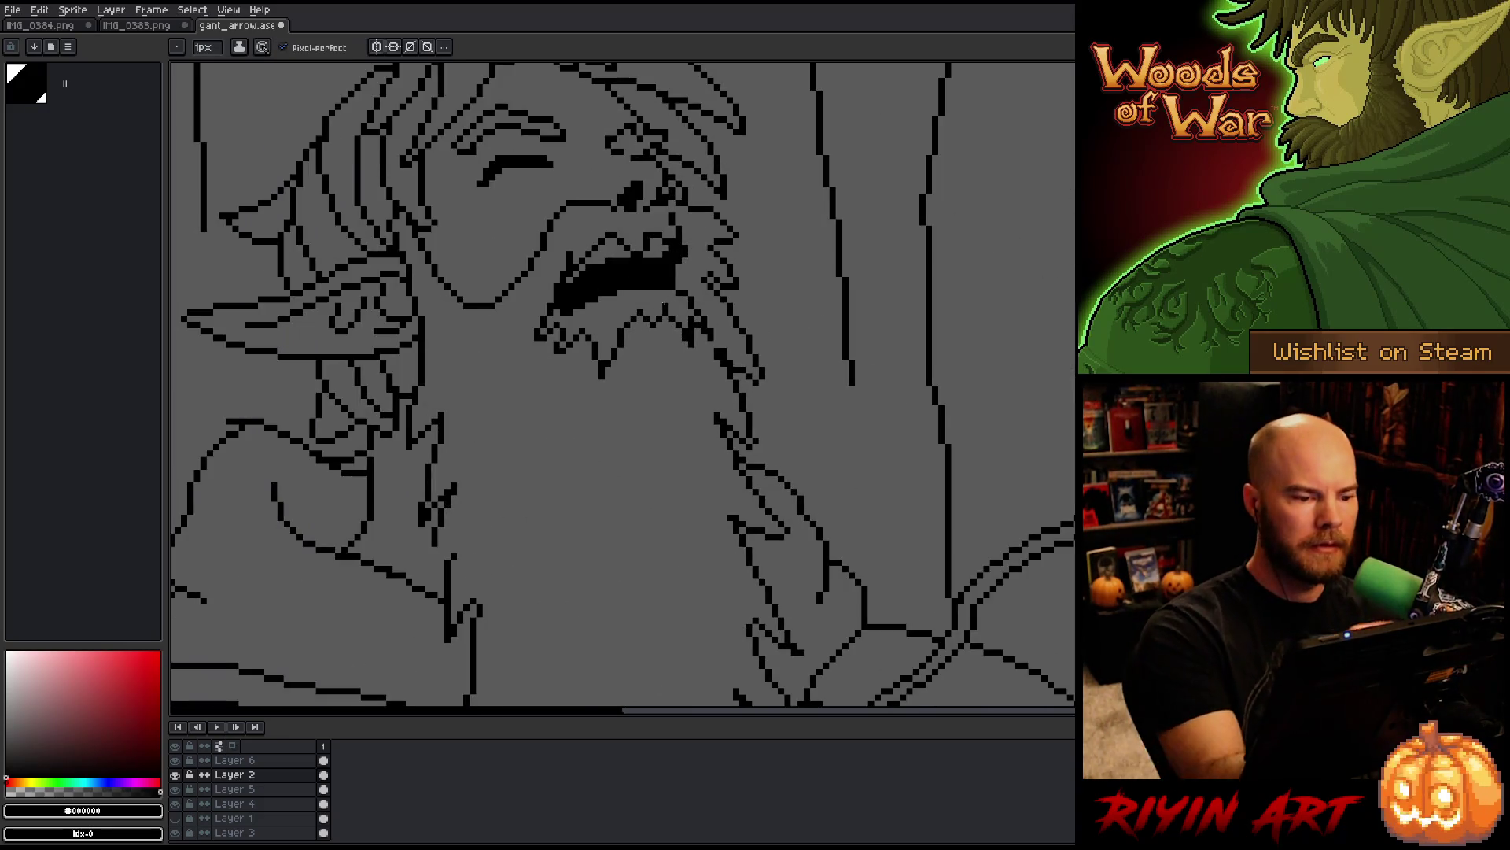
pyautogui.moveTo(603, 318); pyautogui.dragTo(639, 313)
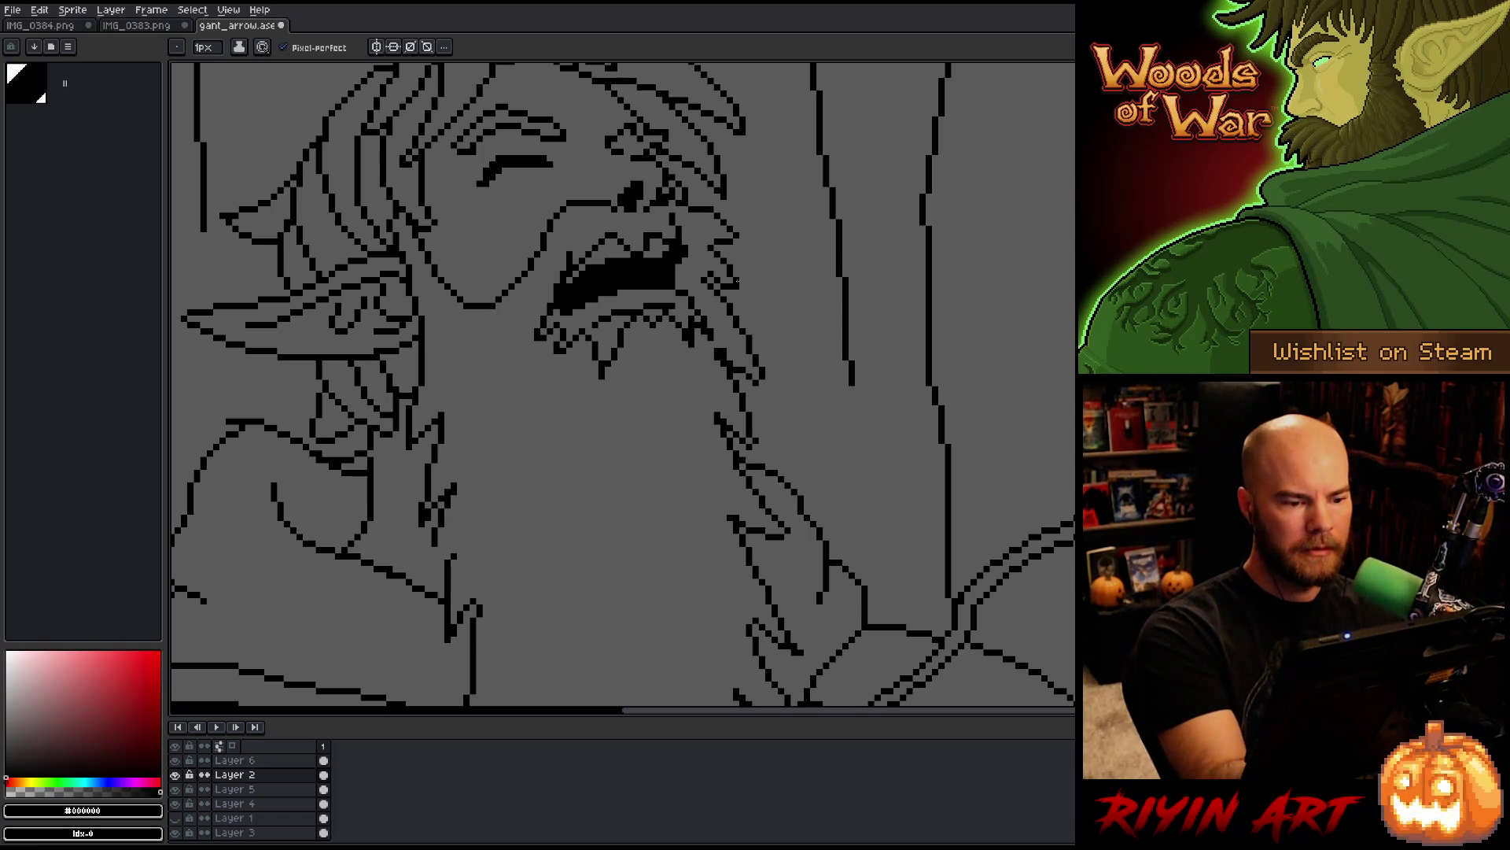
pyautogui.scroll(-3, 685, 401)
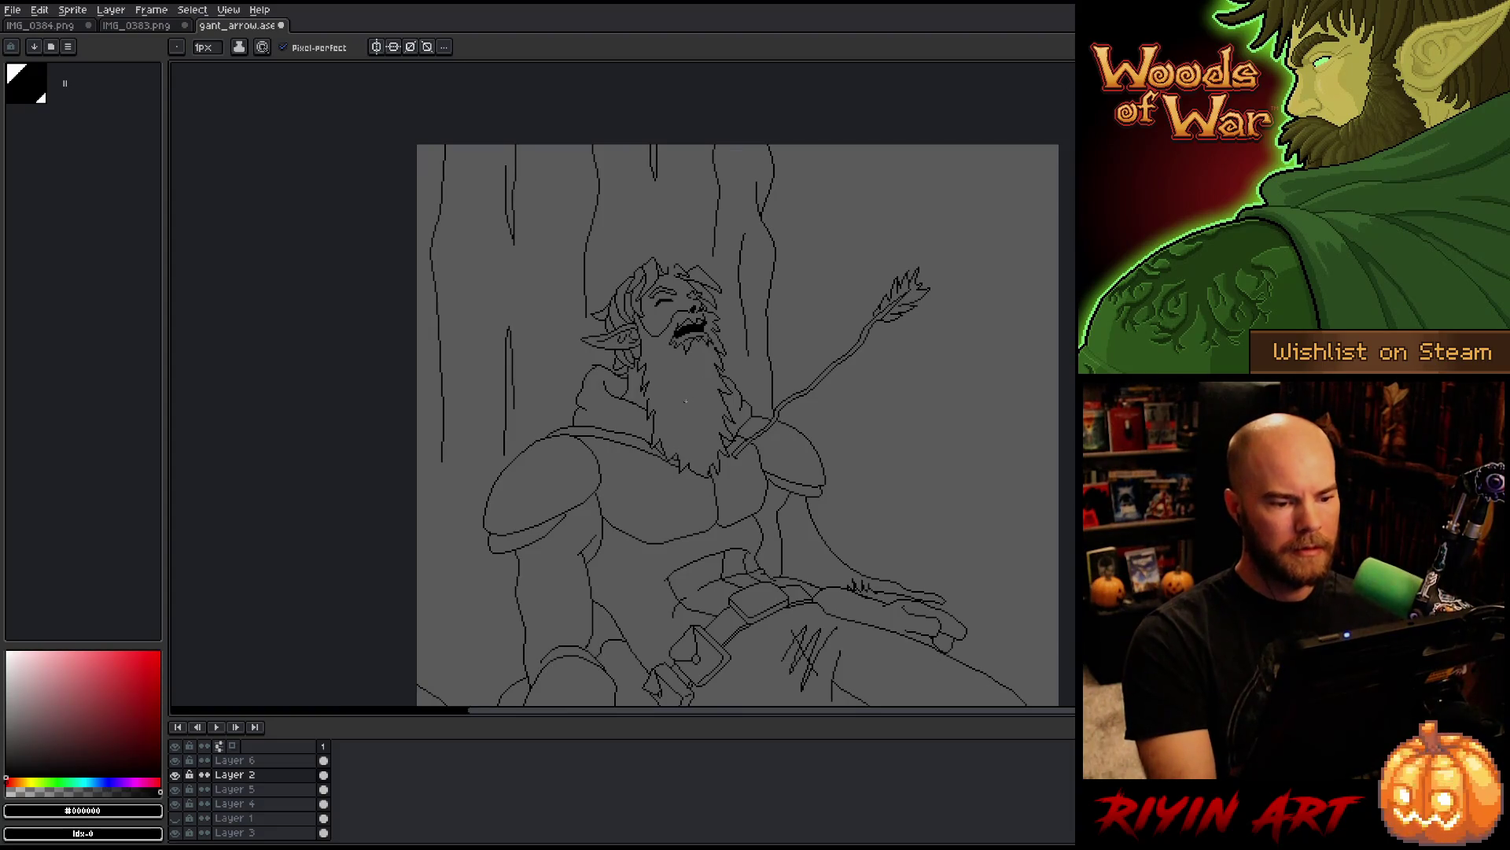
pyautogui.scroll(-5, 685, 402)
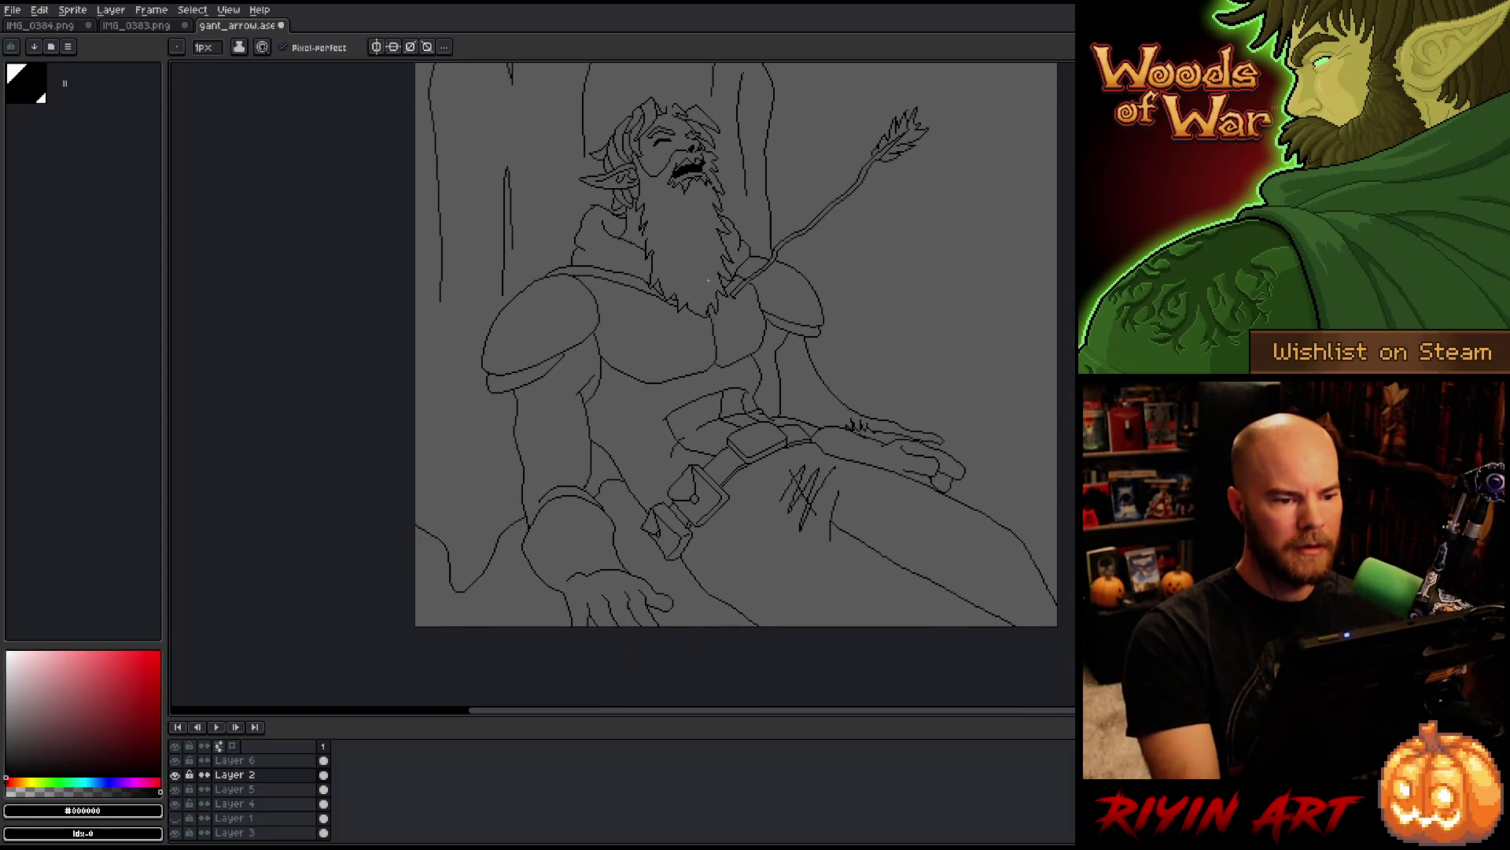
pyautogui.scroll(5, 676, 92)
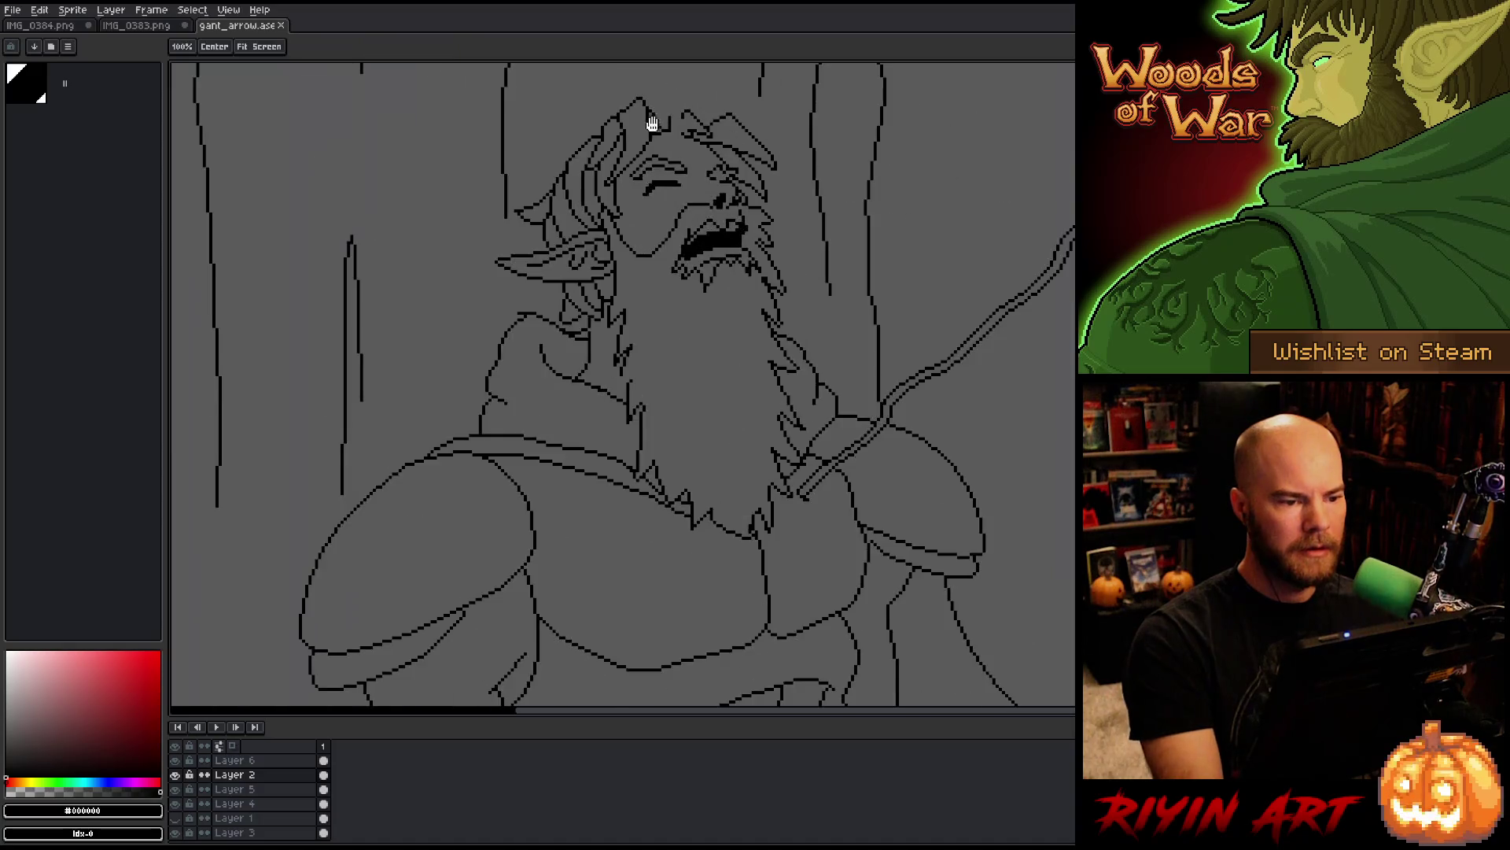
# Step: Lasso the top of the head and commit its adjustment
pyautogui.press('m')
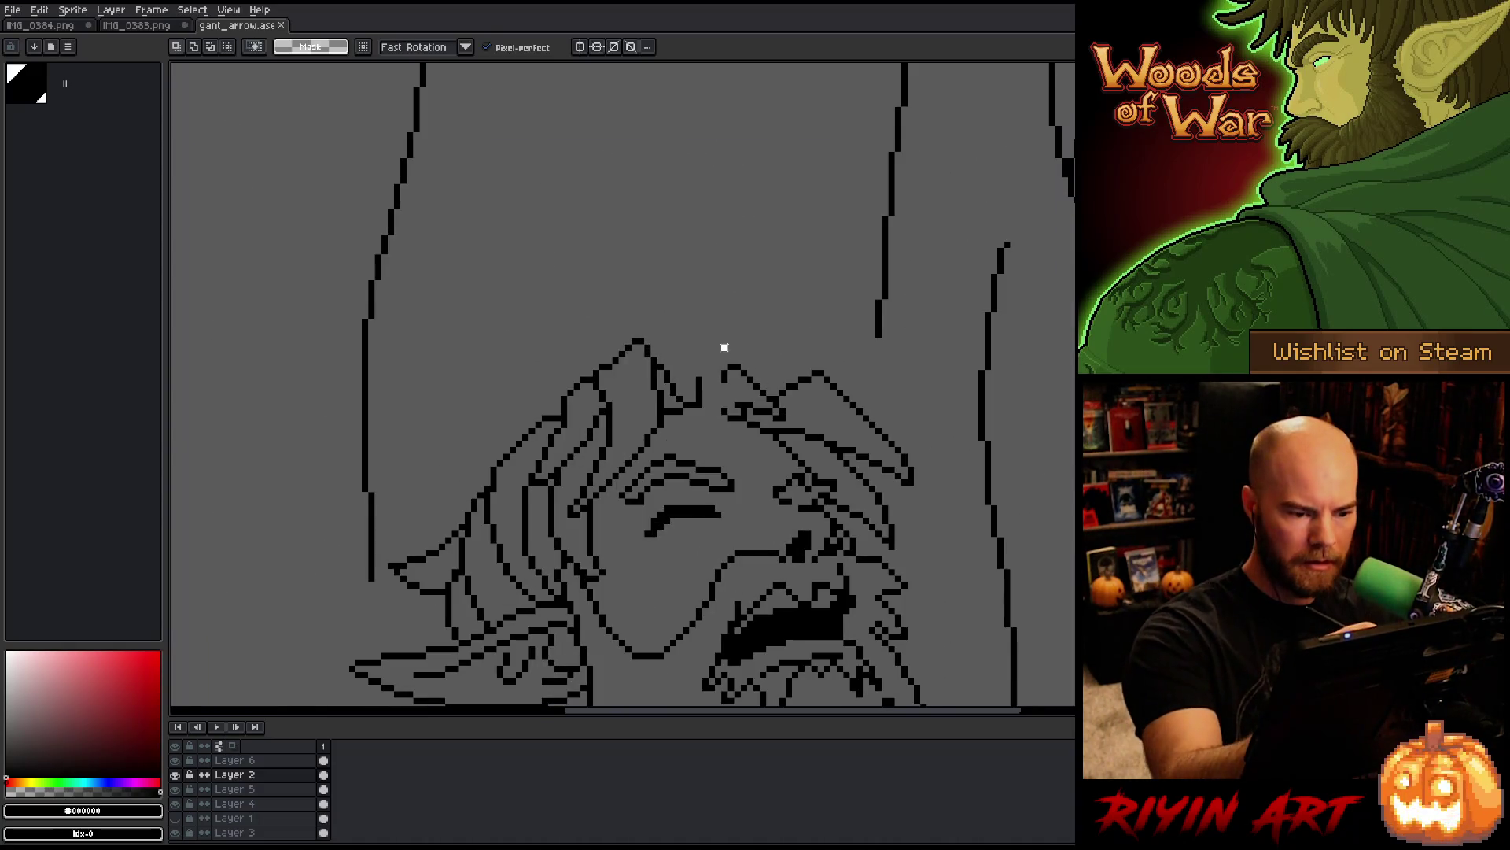
pyautogui.moveTo(746, 354)
pyautogui.mouseDown()
pyautogui.moveTo(783, 405)
pyautogui.moveTo(732, 409)
pyautogui.moveTo(743, 381)
pyautogui.moveTo(729, 315)
pyautogui.moveTo(740, 376)
pyautogui.mouseUp()
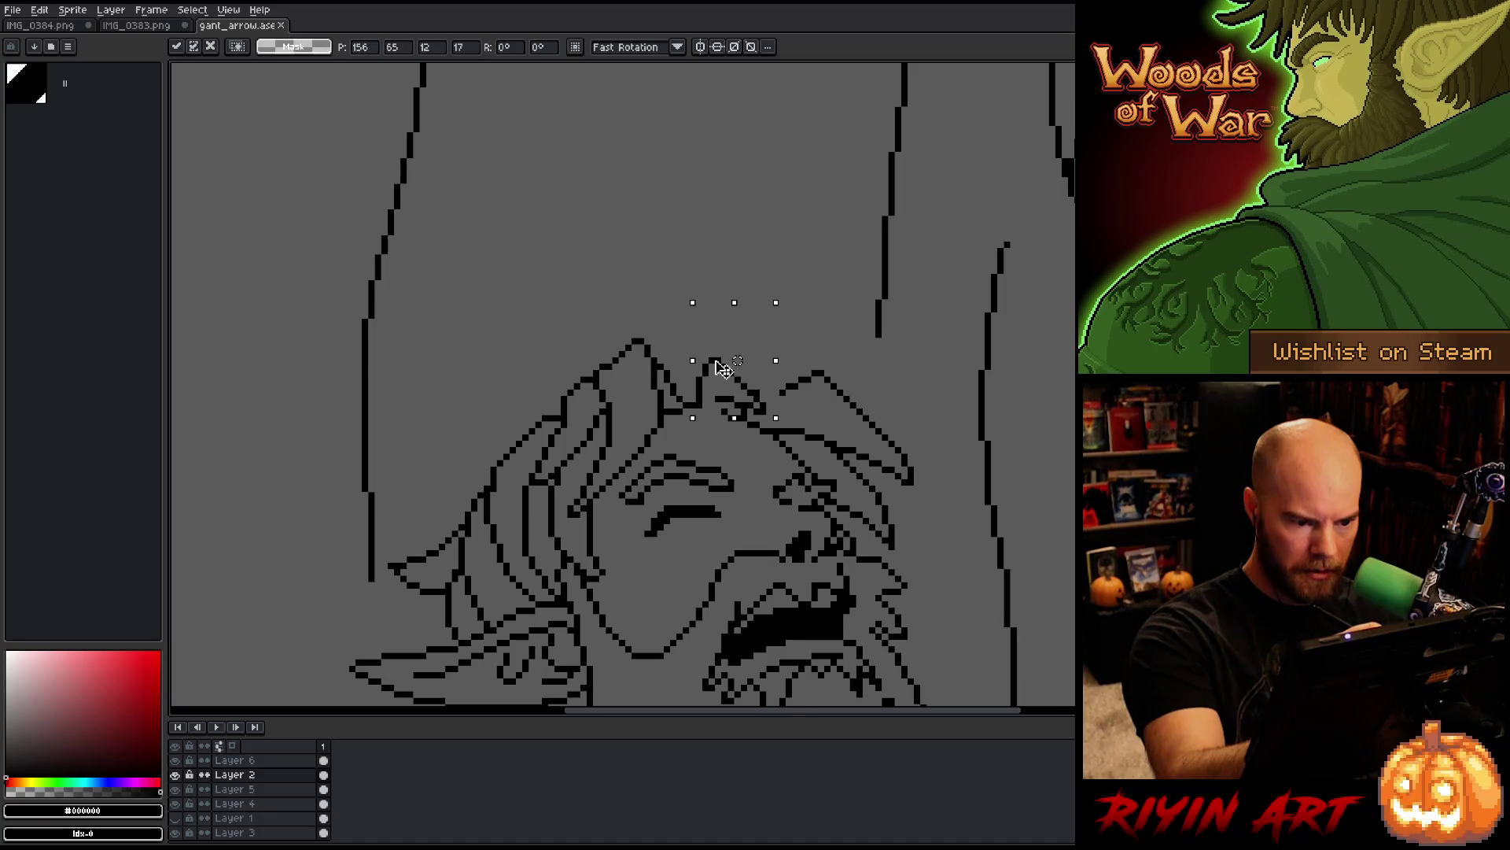
pyautogui.press('Return')
pyautogui.press('b')
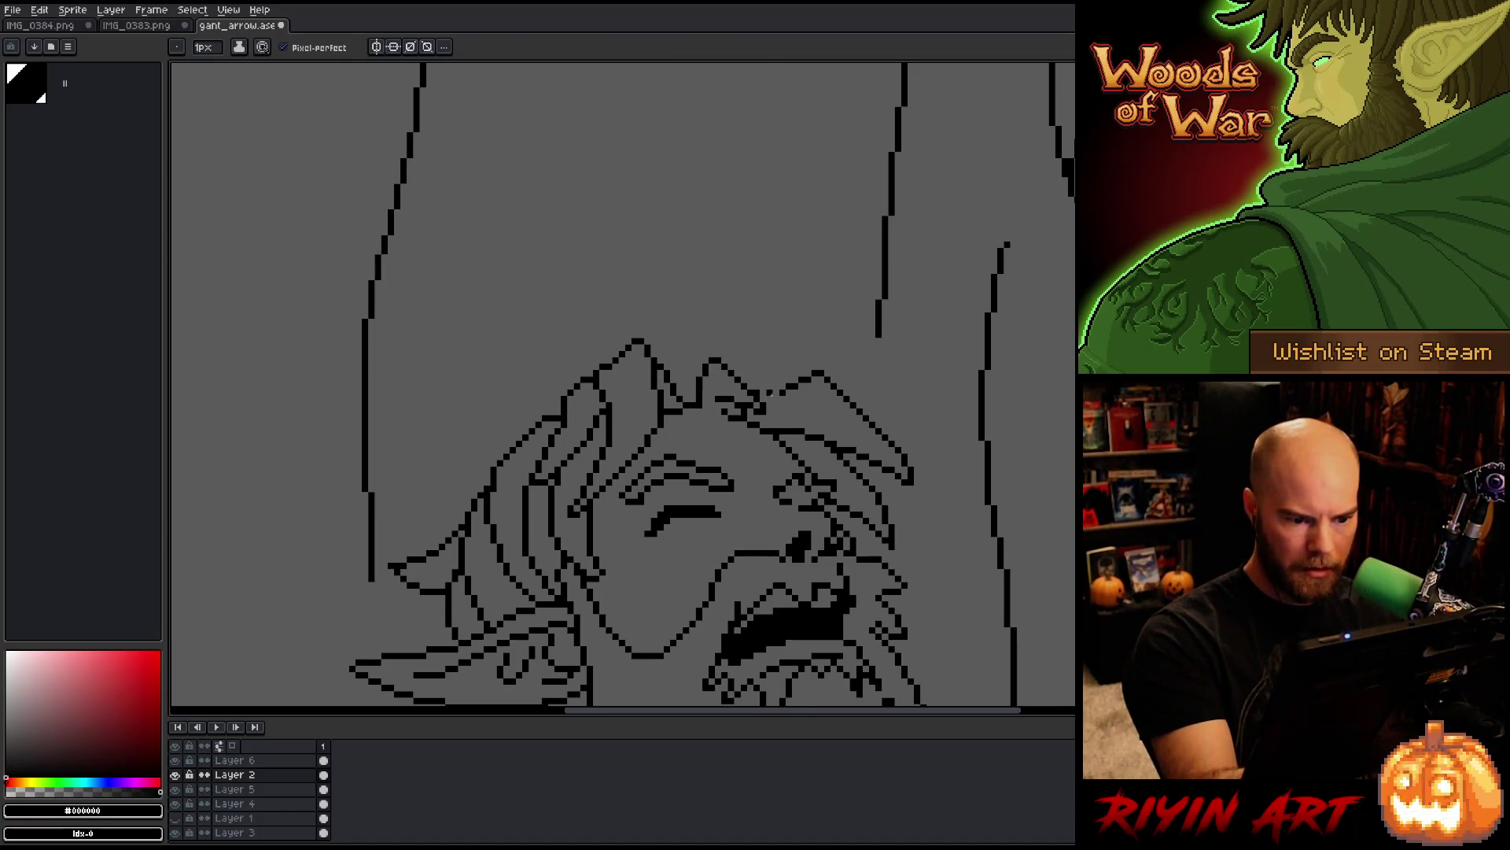
pyautogui.press('e')
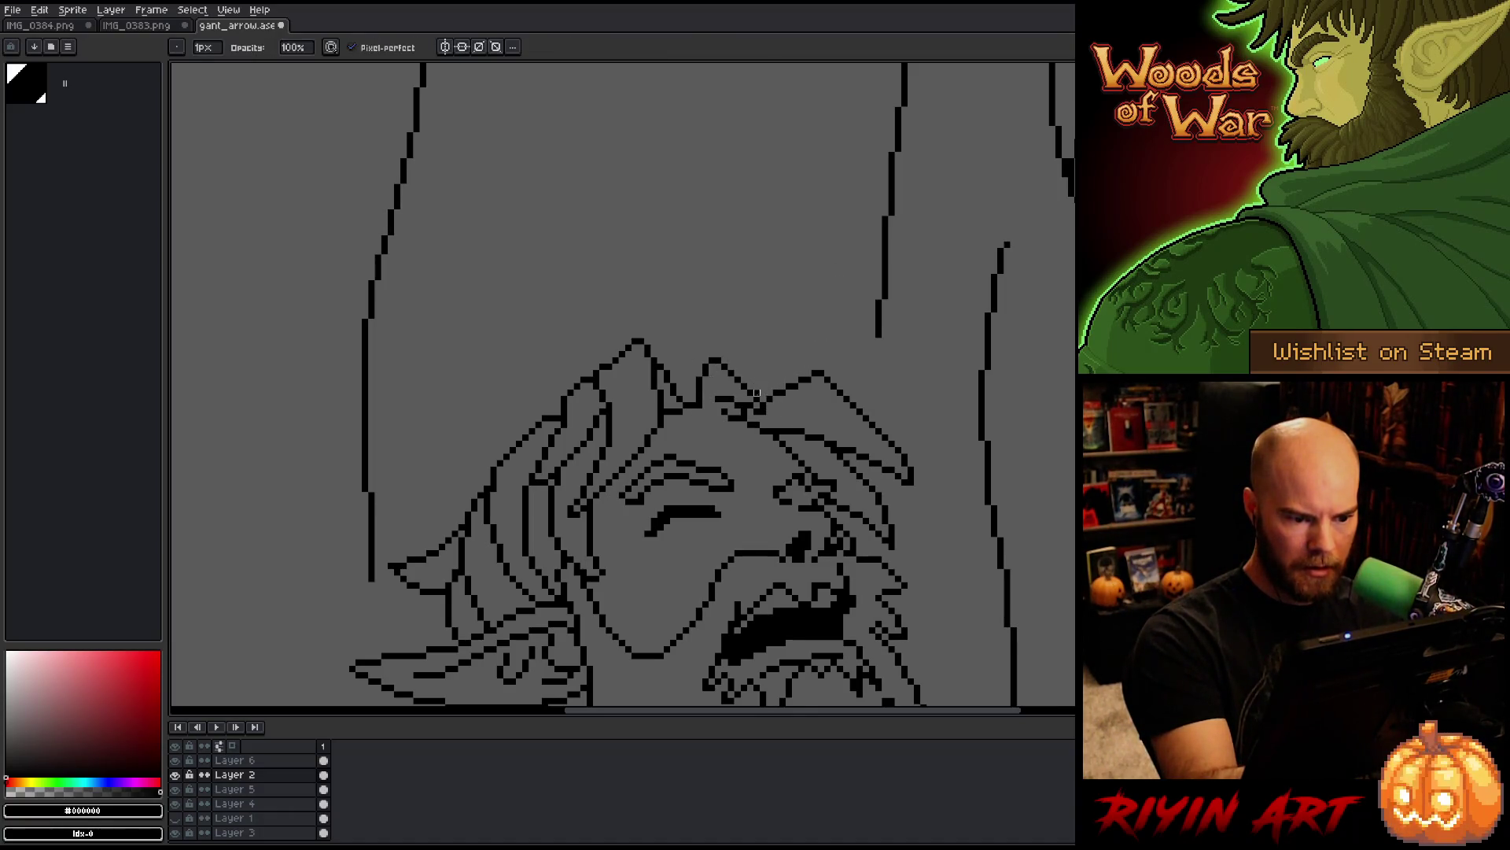
# Step: Close the gap in the top of the head outline with the Pencil
pyautogui.scroll(-4, 920, 370)
pyautogui.moveTo(888, 423)
pyautogui.mouseDown()
pyautogui.moveTo(659, 190)
pyautogui.moveTo(629, 409)
pyautogui.mouseUp()
pyautogui.scroll(5, 630, 409)
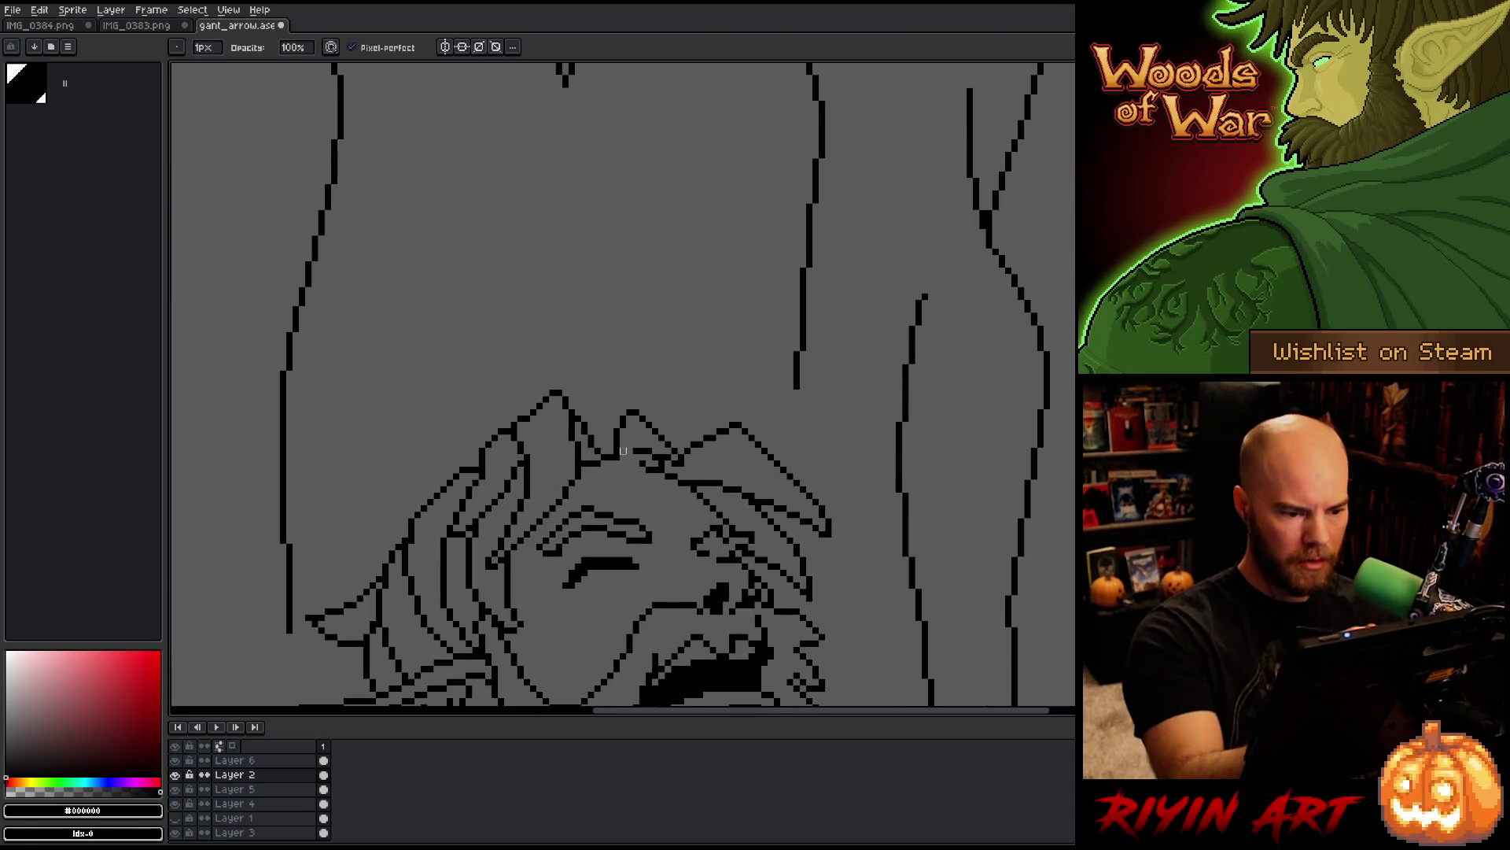
pyautogui.press('b')
pyautogui.moveTo(649, 452); pyautogui.dragTo(635, 464)
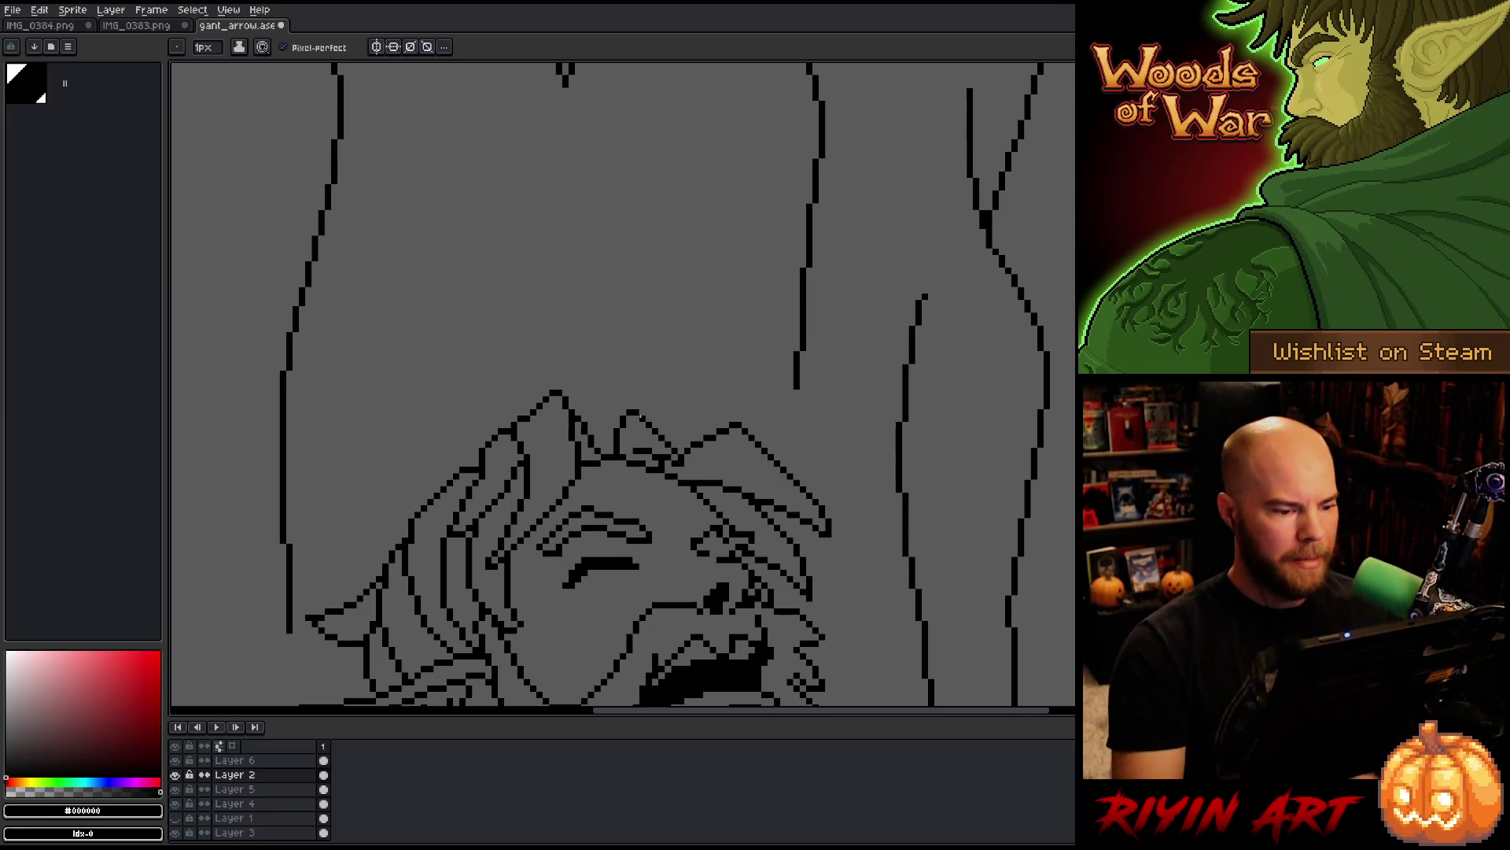
# Step: Pan and zoom out until the whole sprite, tree and body are visible
pyautogui.scroll(-4, 633, 460)
pyautogui.press('h')
pyautogui.moveTo(668, 475); pyautogui.dragTo(614, 332)
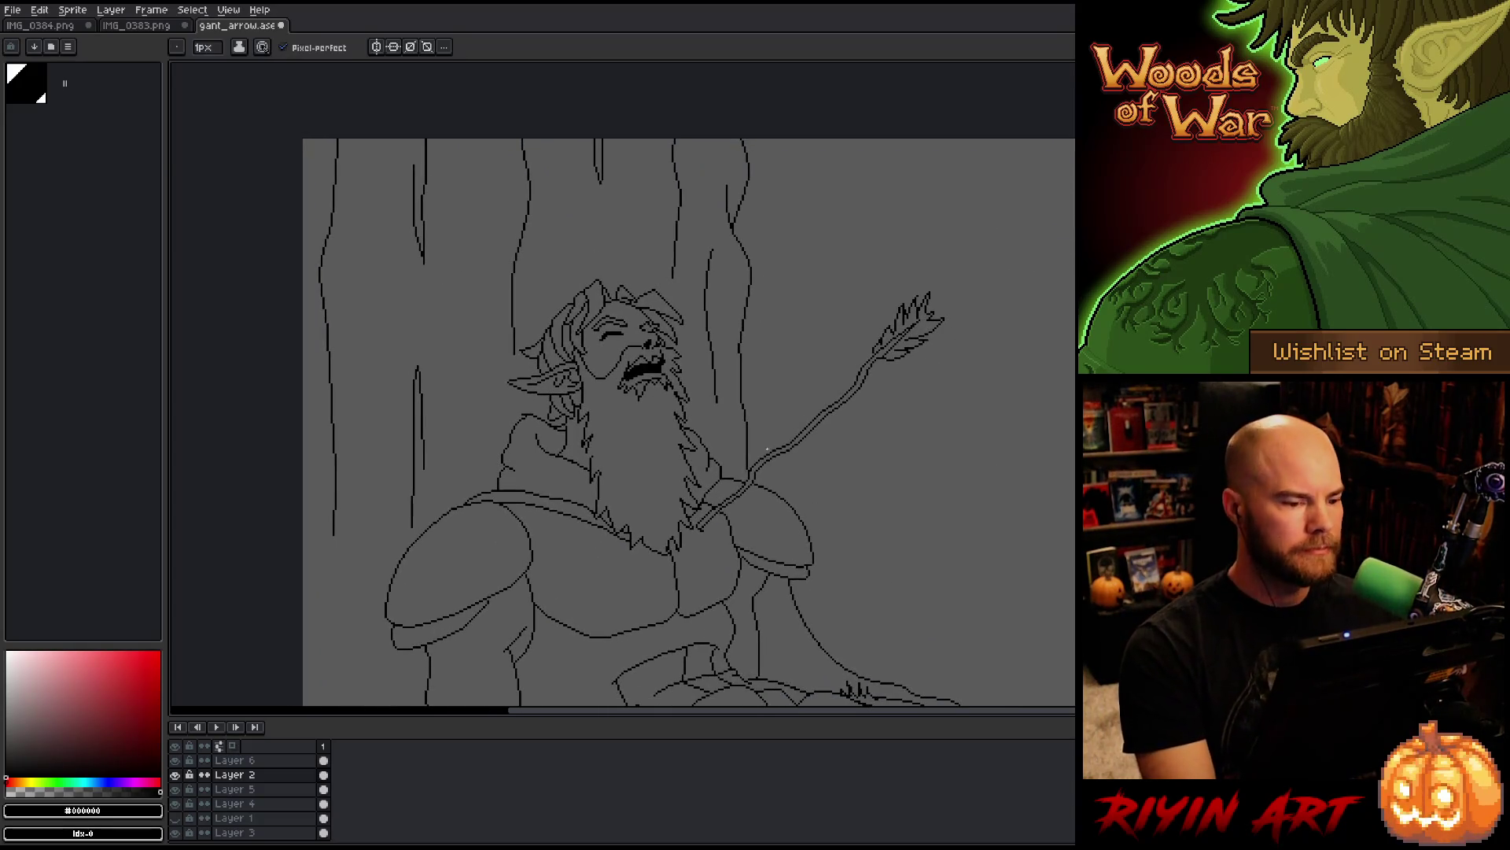
pyautogui.press('b')
pyautogui.scroll(-2, 786, 500)
pyautogui.moveTo(786, 501)
pyautogui.mouseDown()
pyautogui.moveTo(667, 417)
pyautogui.moveTo(629, 337)
pyautogui.mouseUp()
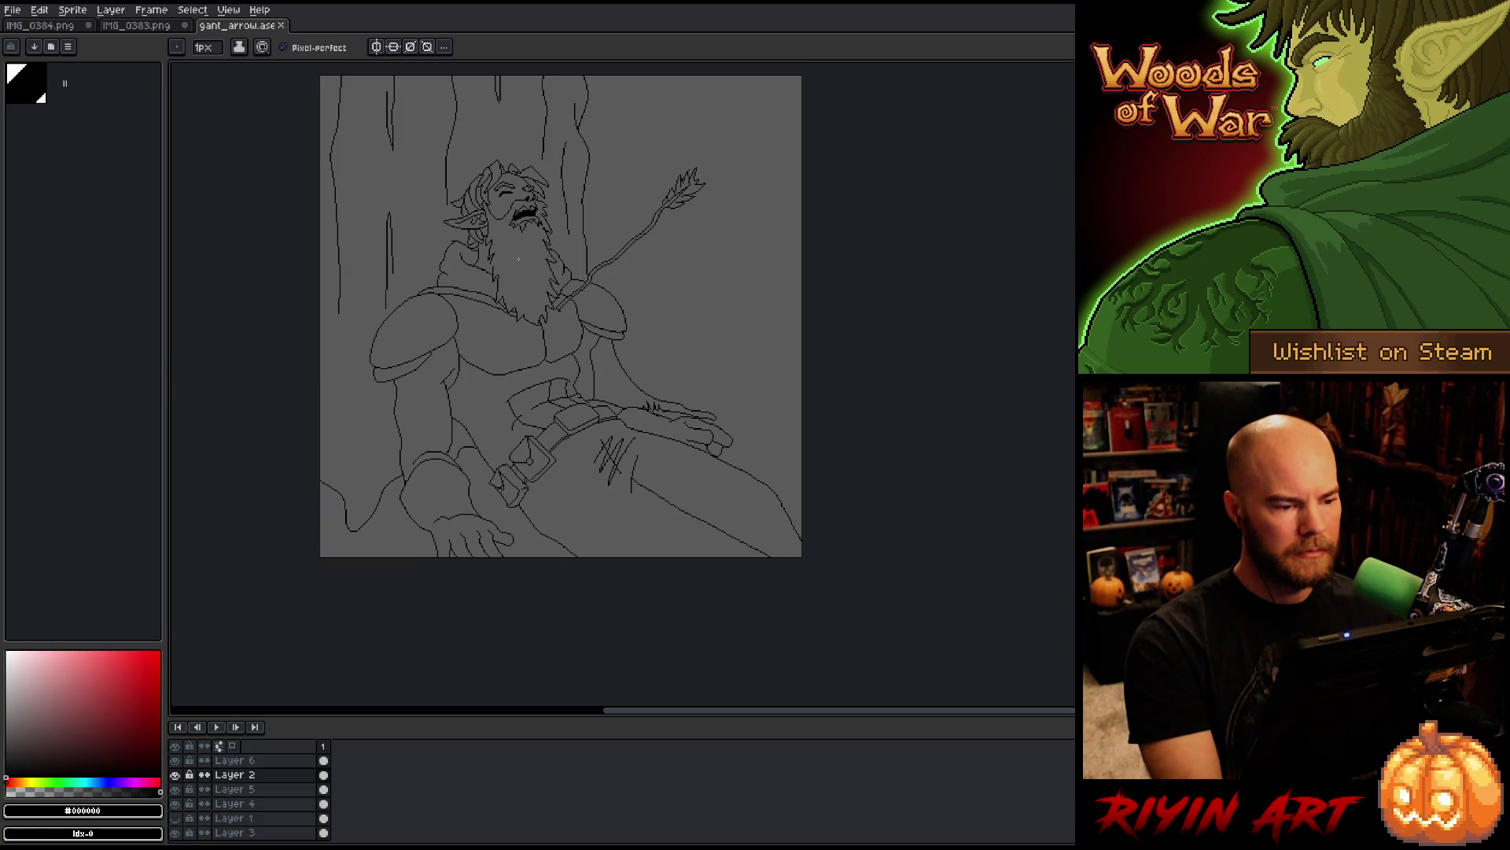
pyautogui.scroll(2, 513, 245)
# Step: Lasso around the elf's head, ear and hair
pyautogui.moveTo(522, 229); pyautogui.dragTo(597, 337)
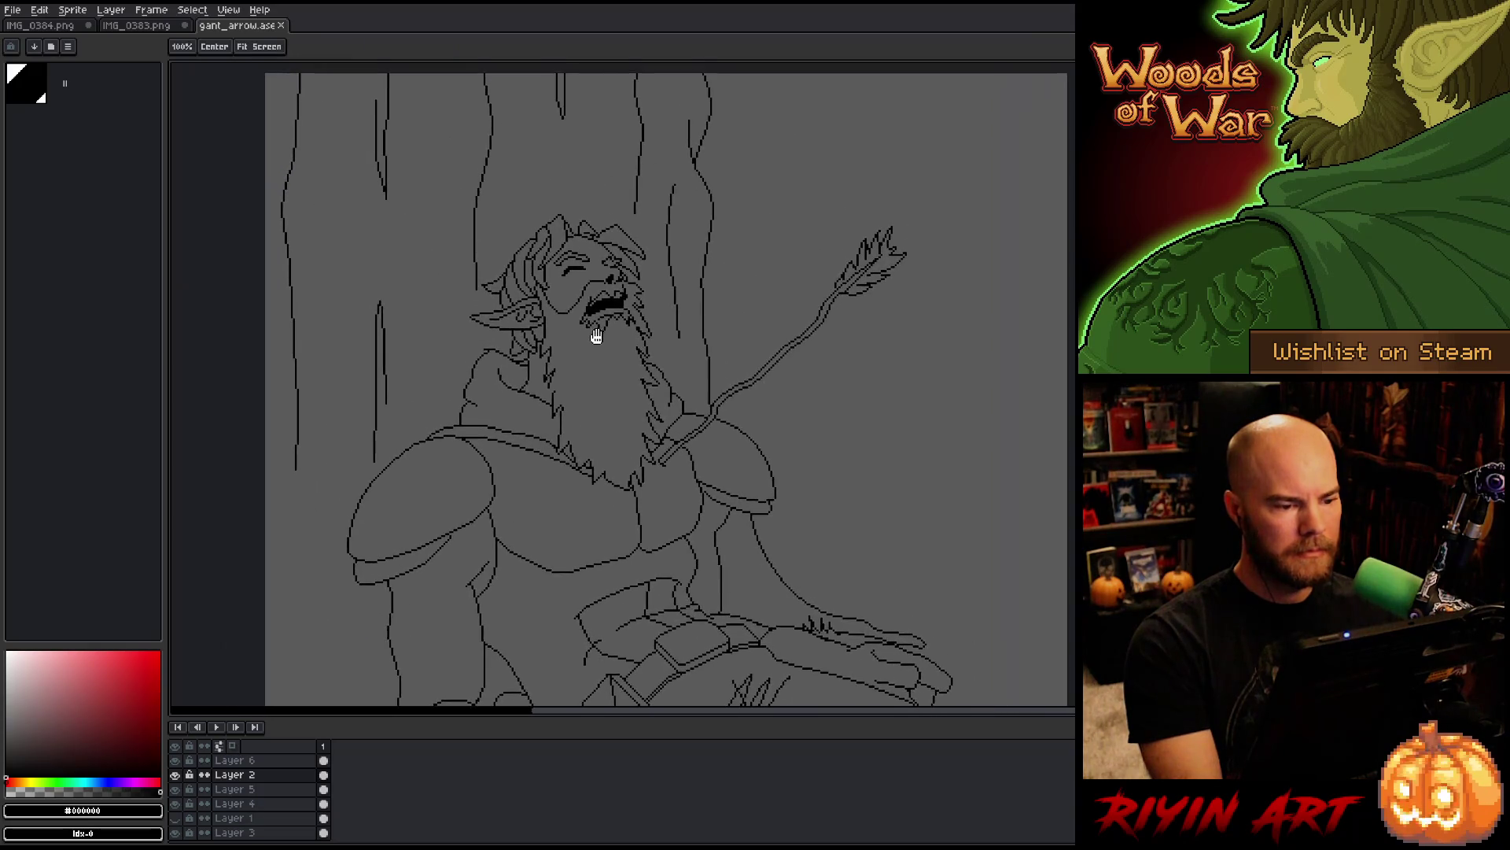
pyautogui.scroll(1, 595, 336)
pyautogui.press('q')
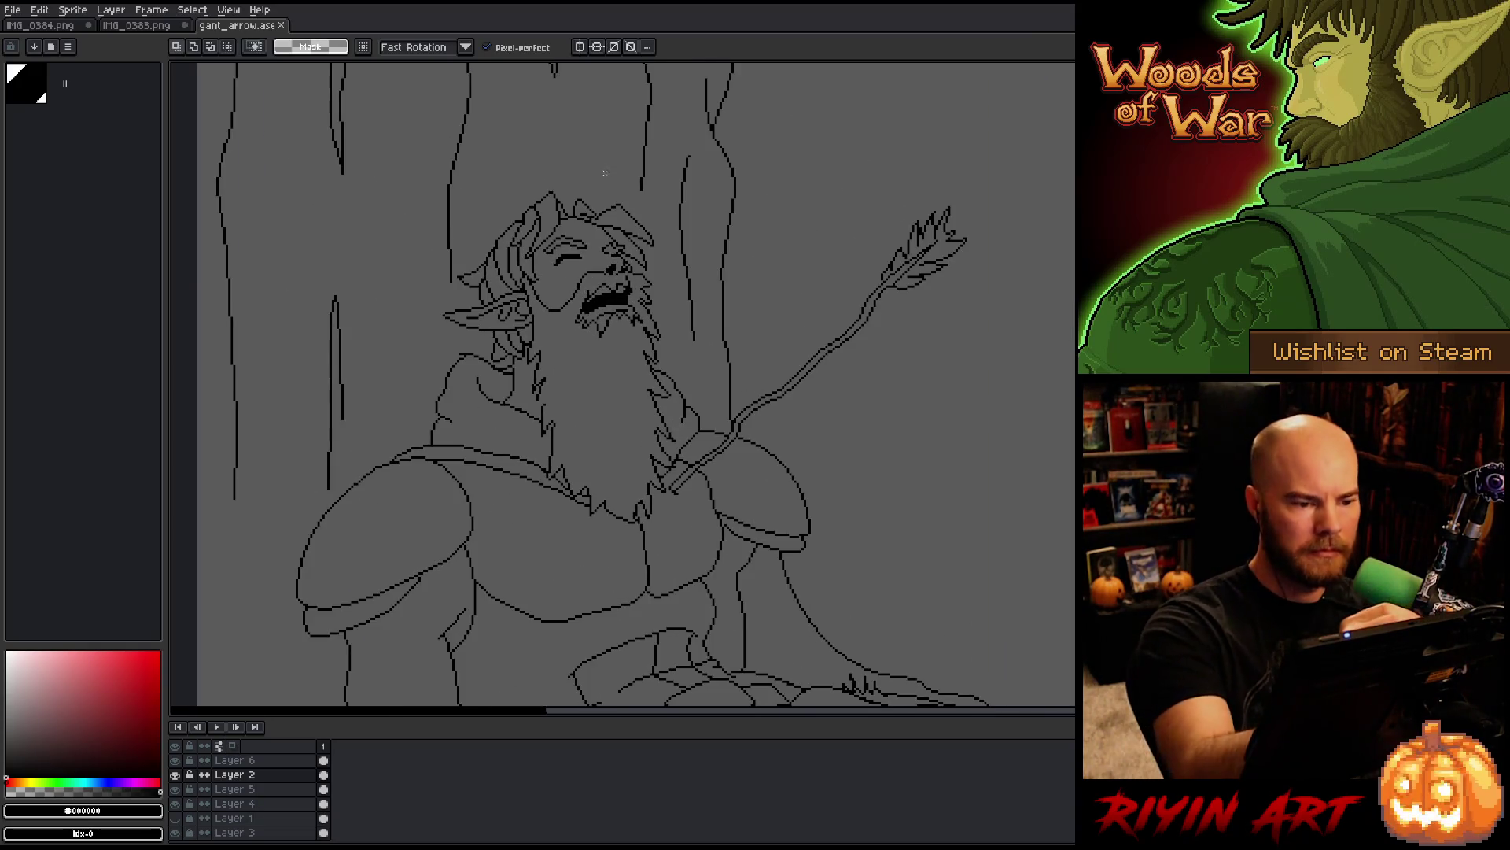
pyautogui.moveTo(599, 164)
pyautogui.mouseDown()
pyautogui.moveTo(665, 230)
pyautogui.moveTo(674, 455)
pyautogui.moveTo(649, 519)
pyautogui.moveTo(587, 518)
pyautogui.mouseUp()
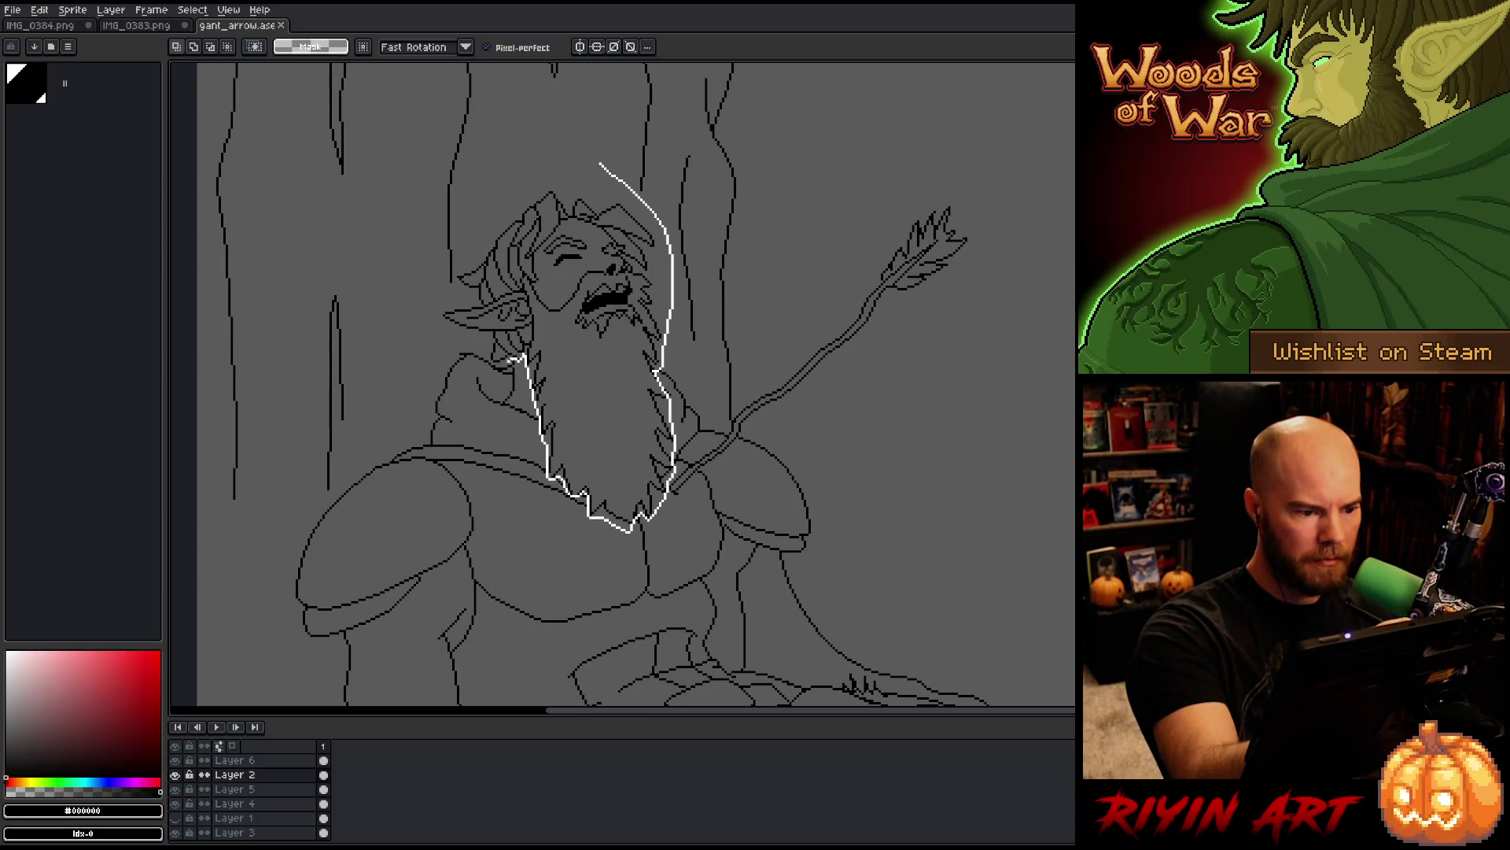
pyautogui.moveTo(487, 353)
pyautogui.mouseDown()
pyautogui.moveTo(425, 311)
pyautogui.moveTo(508, 177)
pyautogui.moveTo(586, 155)
pyautogui.mouseUp()
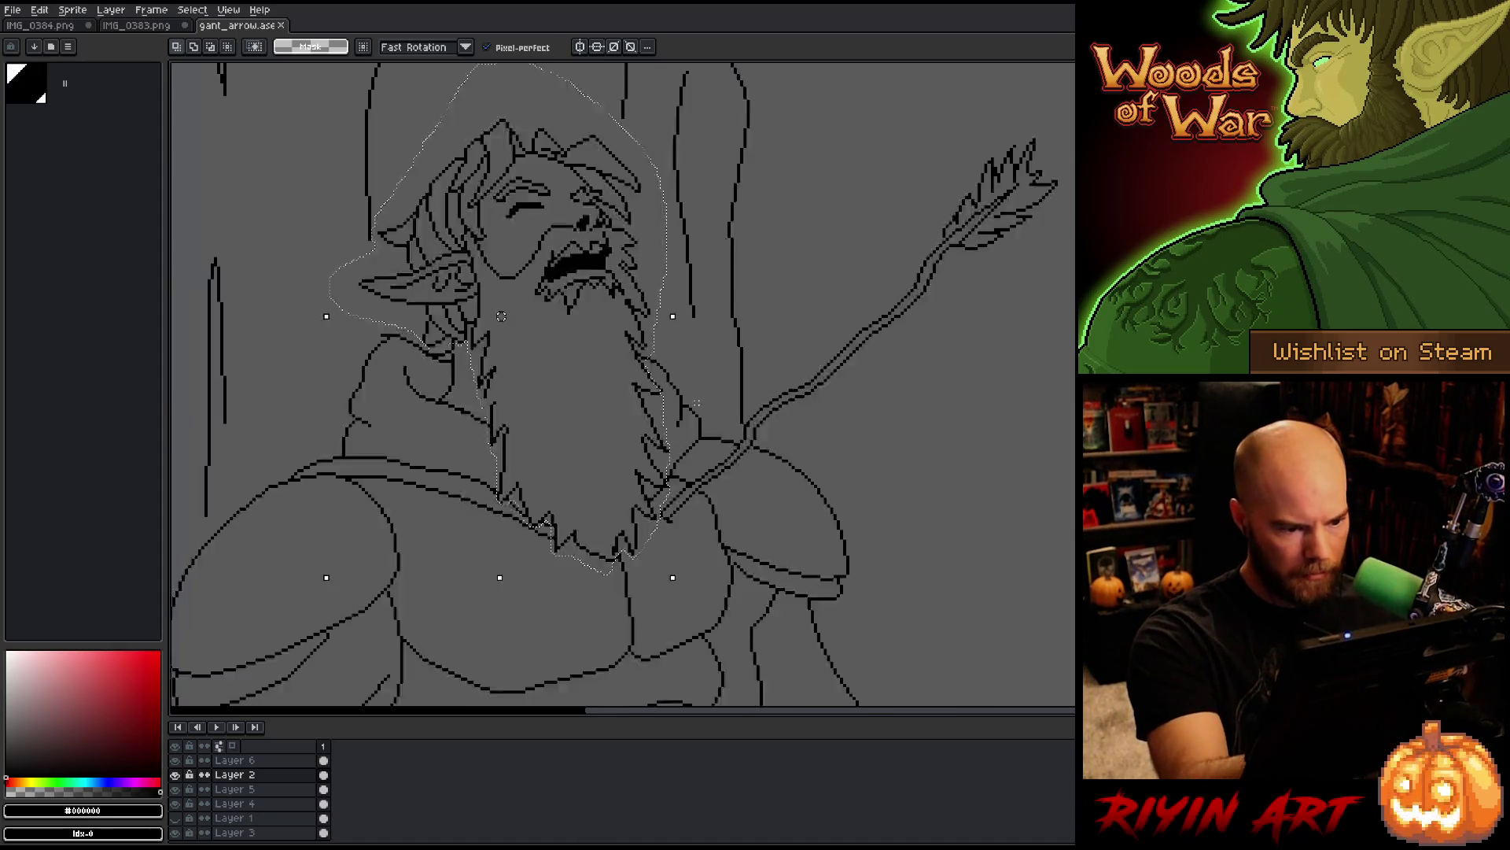
# Step: Extend the lasso along the beard, undo a stray stroke, and remove the selection
pyautogui.scroll(2, 622, 364)
pyautogui.moveTo(622, 363)
pyautogui.mouseDown()
pyautogui.moveTo(610, 354)
pyautogui.moveTo(661, 340)
pyautogui.moveTo(621, 343)
pyautogui.moveTo(636, 324)
pyautogui.mouseUp()
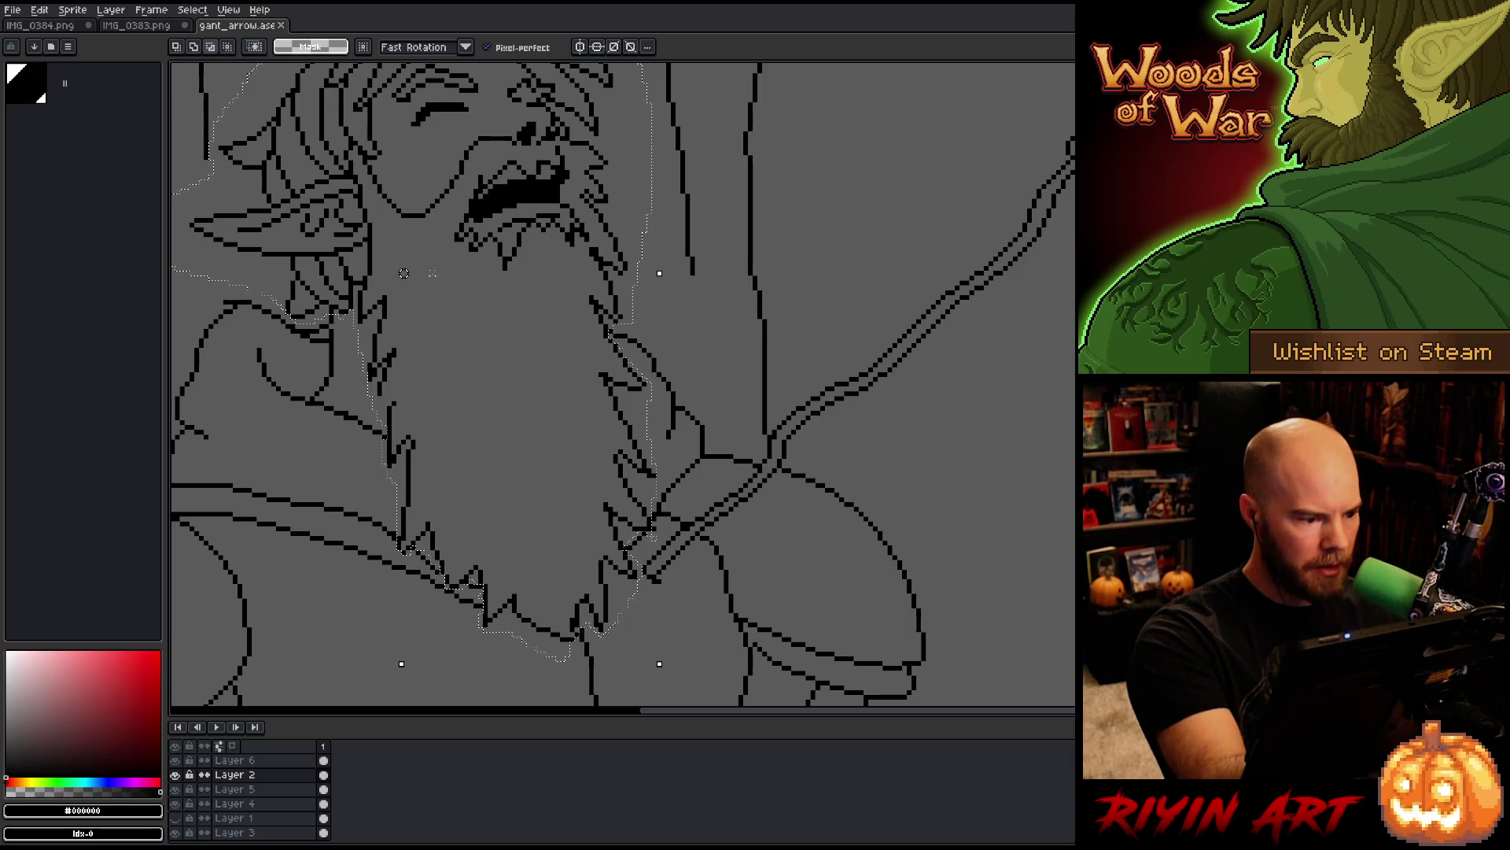
pyautogui.scroll(-1, 401, 363)
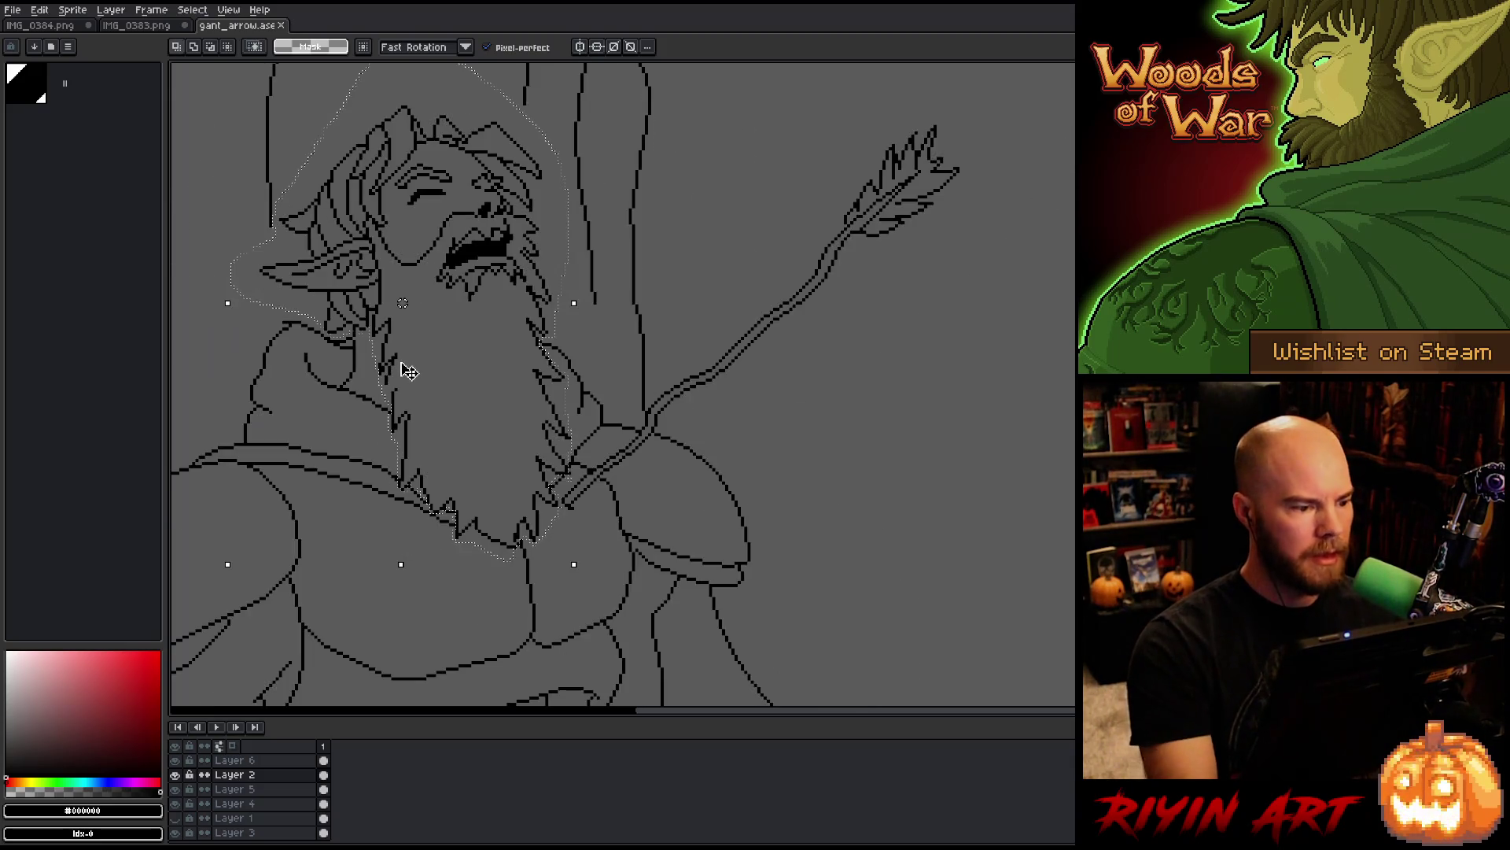
pyautogui.scroll(3, 406, 369)
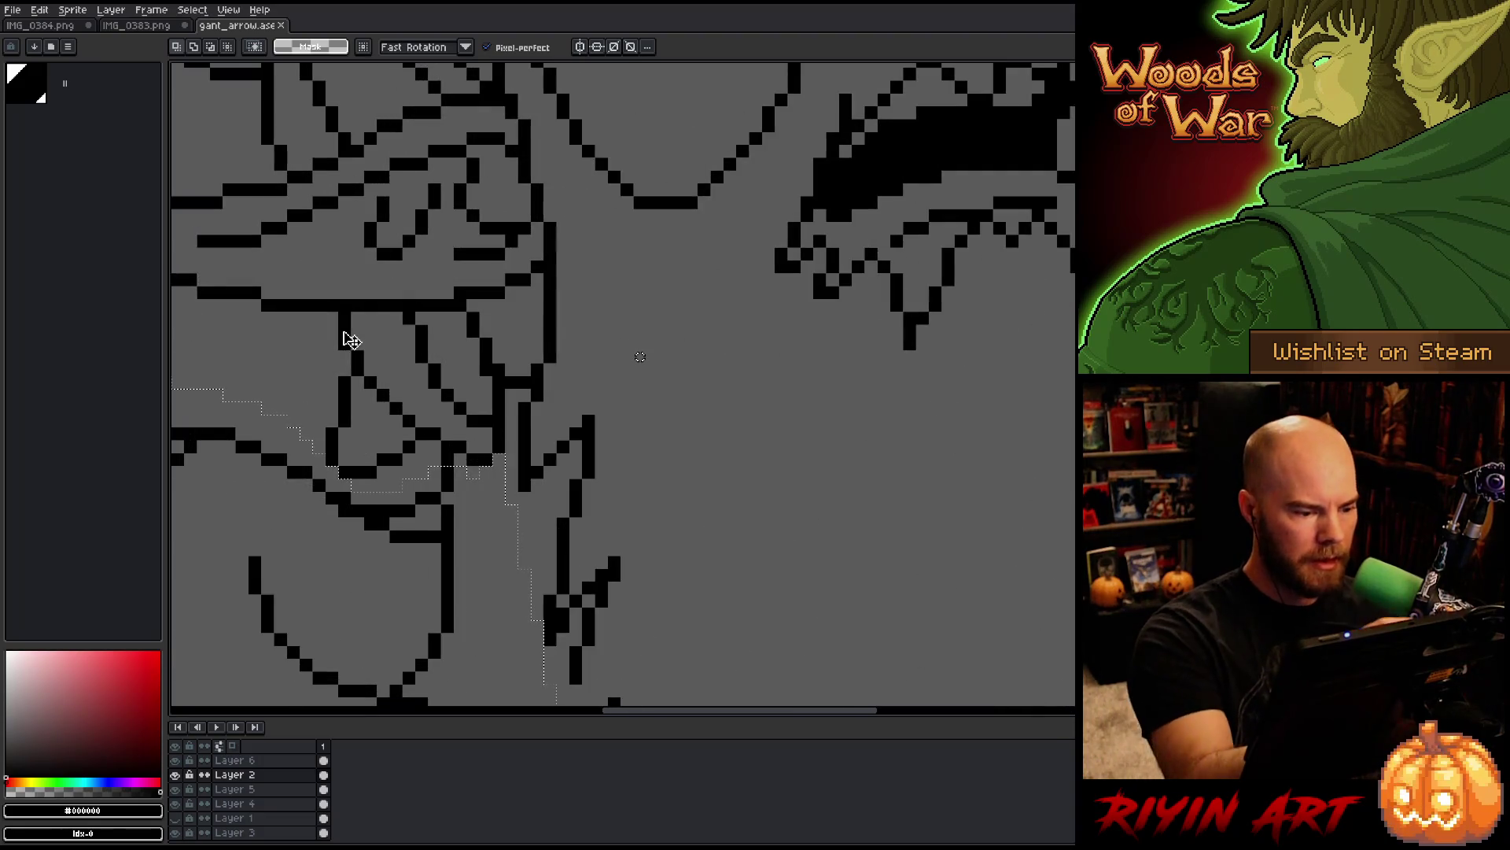
pyautogui.moveTo(473, 539); pyautogui.dragTo(447, 459)
pyautogui.hotkey('ctrl', 'z')
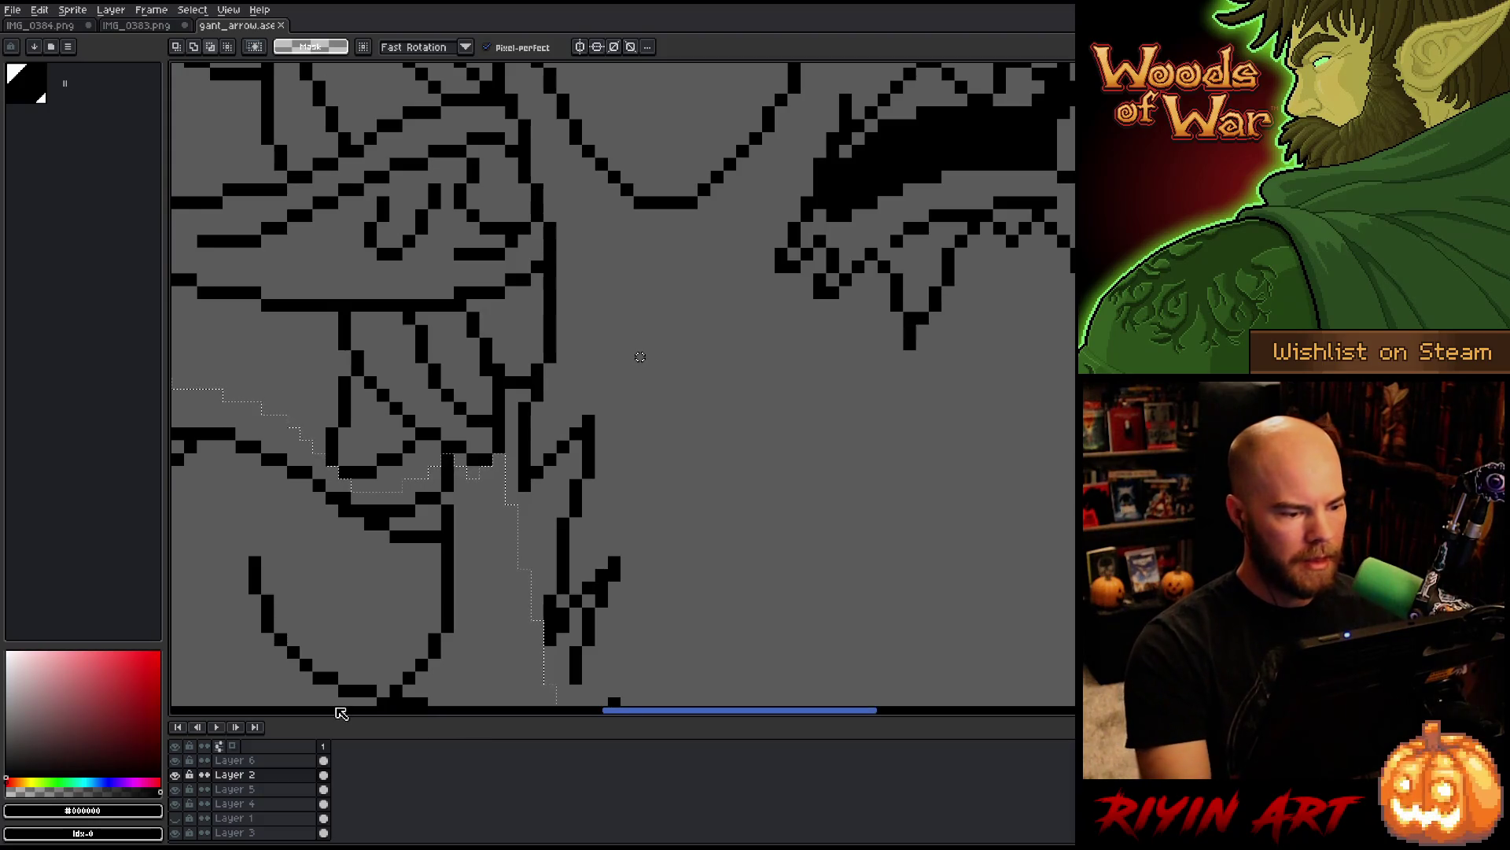
pyautogui.scroll(-3, 483, 521)
pyautogui.press('Delete')
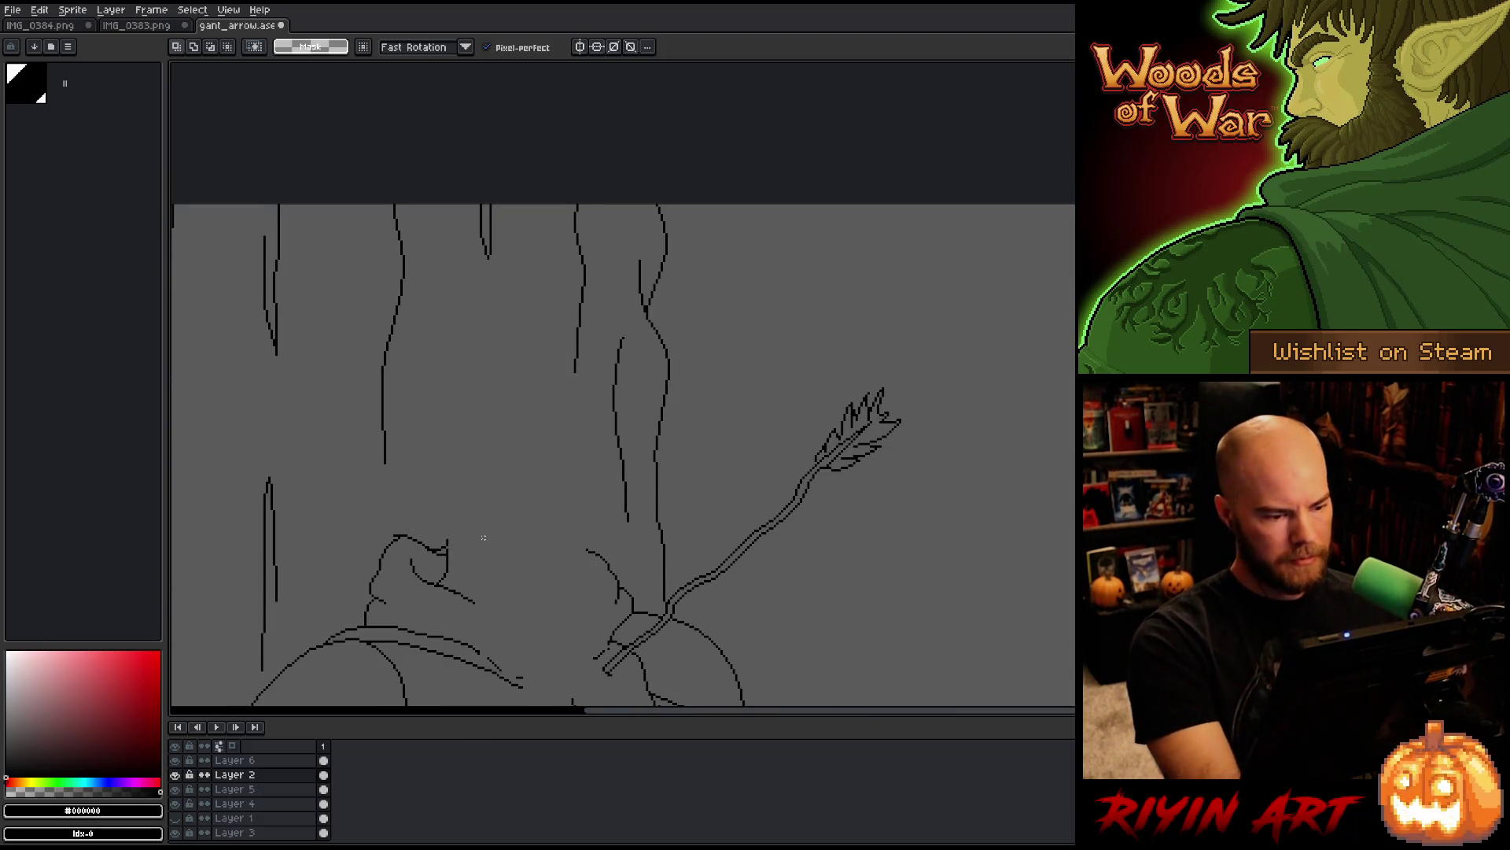
# Step: Paste the head onto a new layer named 'head' and rename the old layer 'body'
pyautogui.moveTo(506, 585); pyautogui.dragTo(497, 435)
pyautogui.scroll(-3, 497, 435)
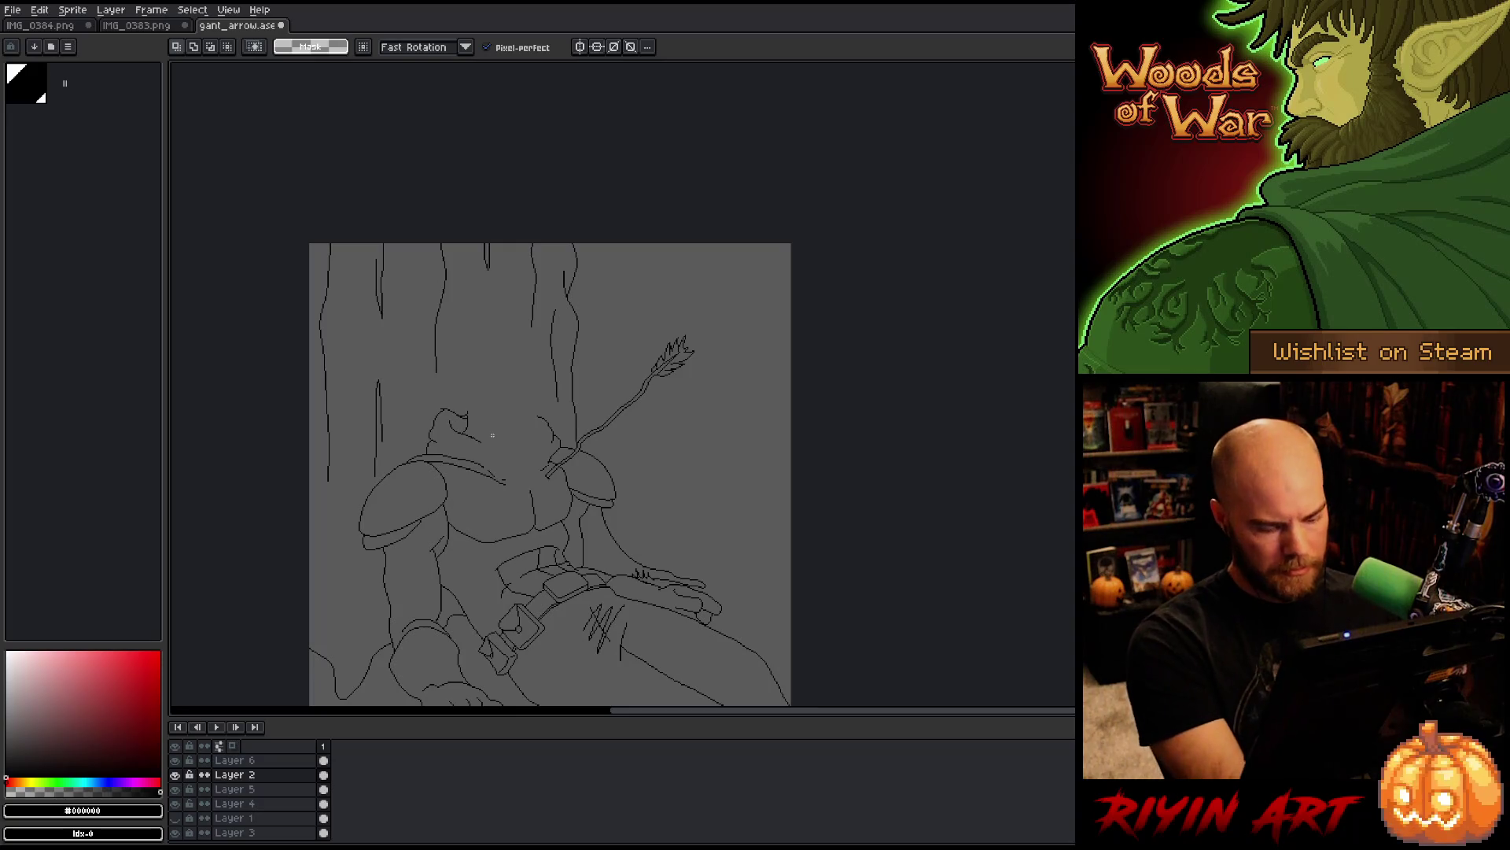
pyautogui.hotkey('ctrl', 'shift', 'n')
pyautogui.hotkey('ctrl', 'v')
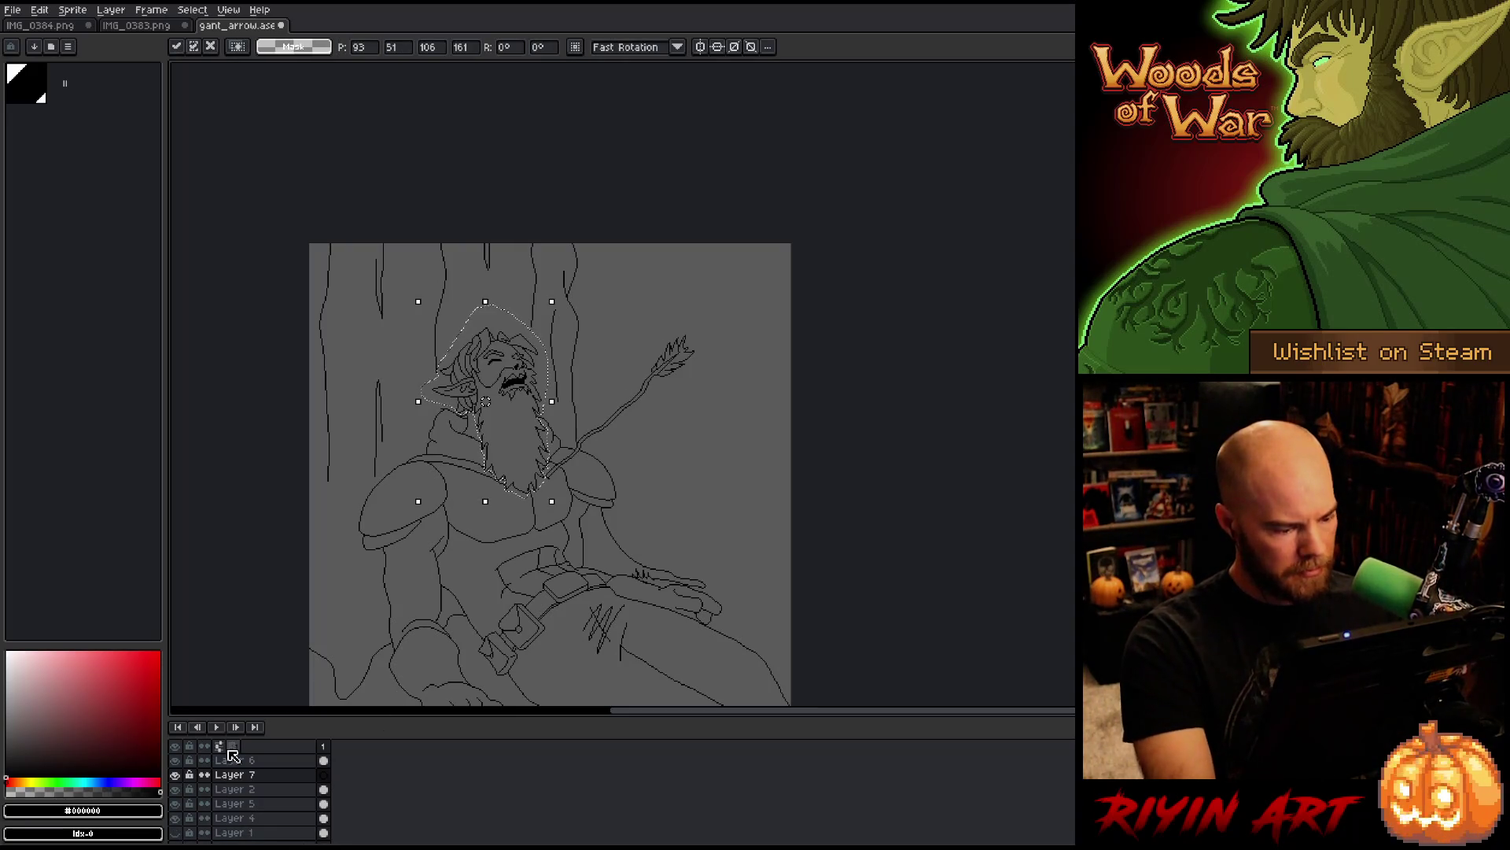
pyautogui.doubleClick(236, 775)
pyautogui.write('head')
pyautogui.press('Return')
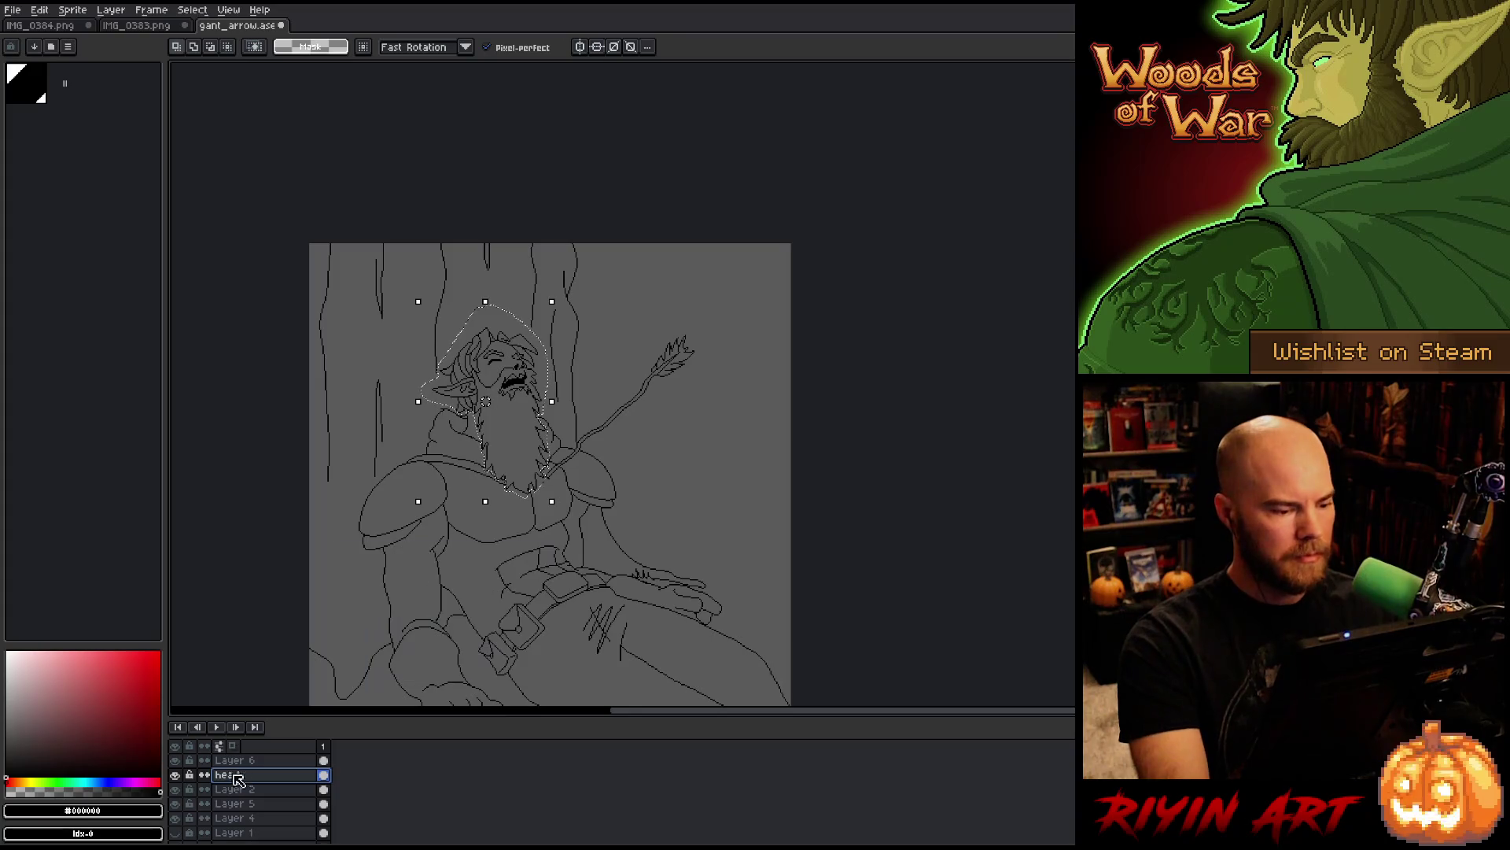
pyautogui.doubleClick(250, 790)
pyautogui.write('body')
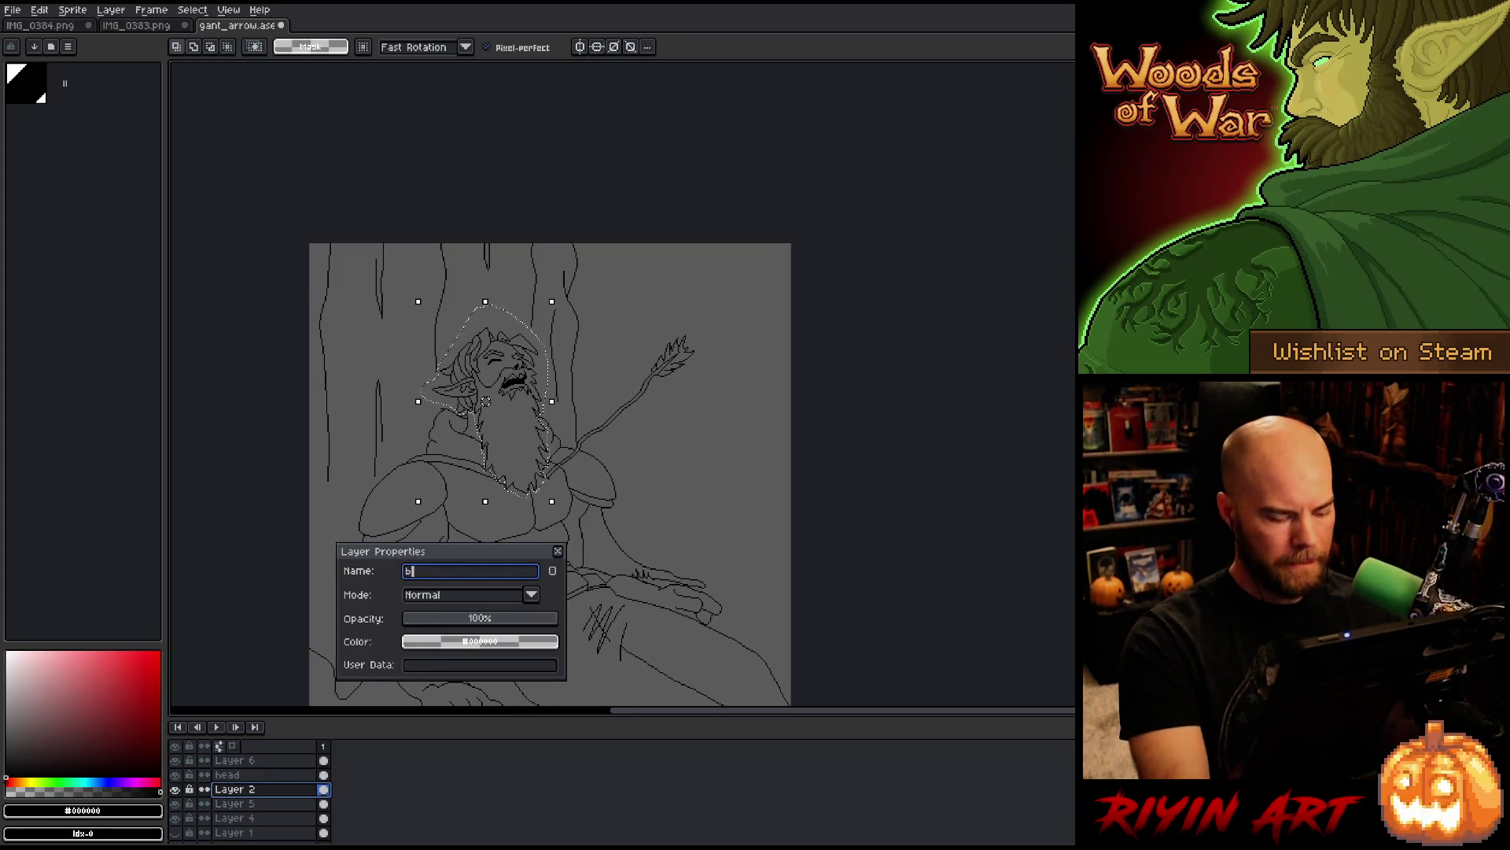
pyautogui.press('Return')
# Step: Duplicate the head layer, hide the original, deselect, and save
pyautogui.moveTo(562, 482); pyautogui.dragTo(620, 368)
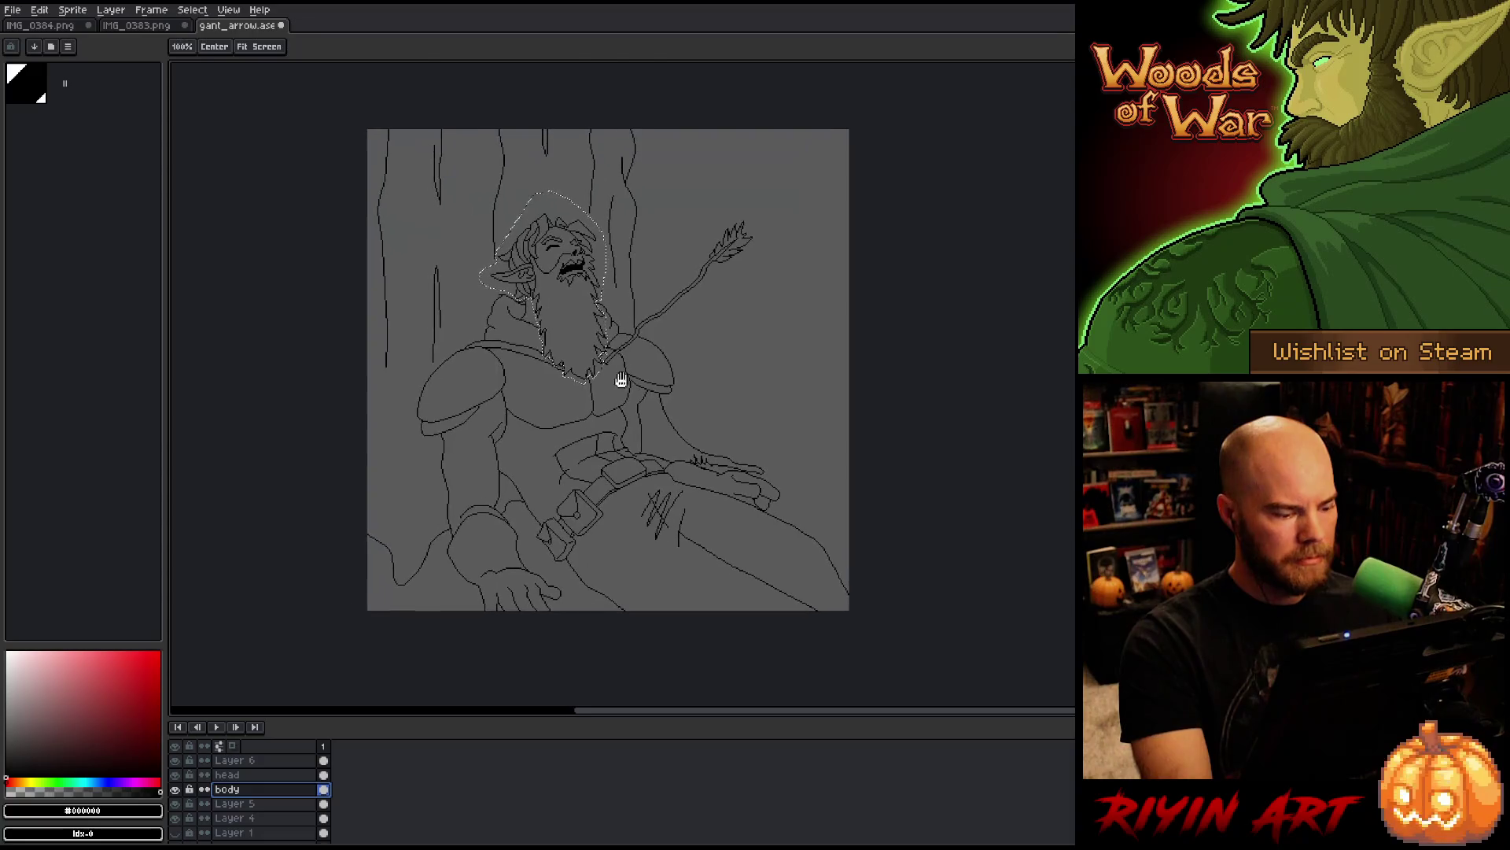
pyautogui.rightClick(266, 778)
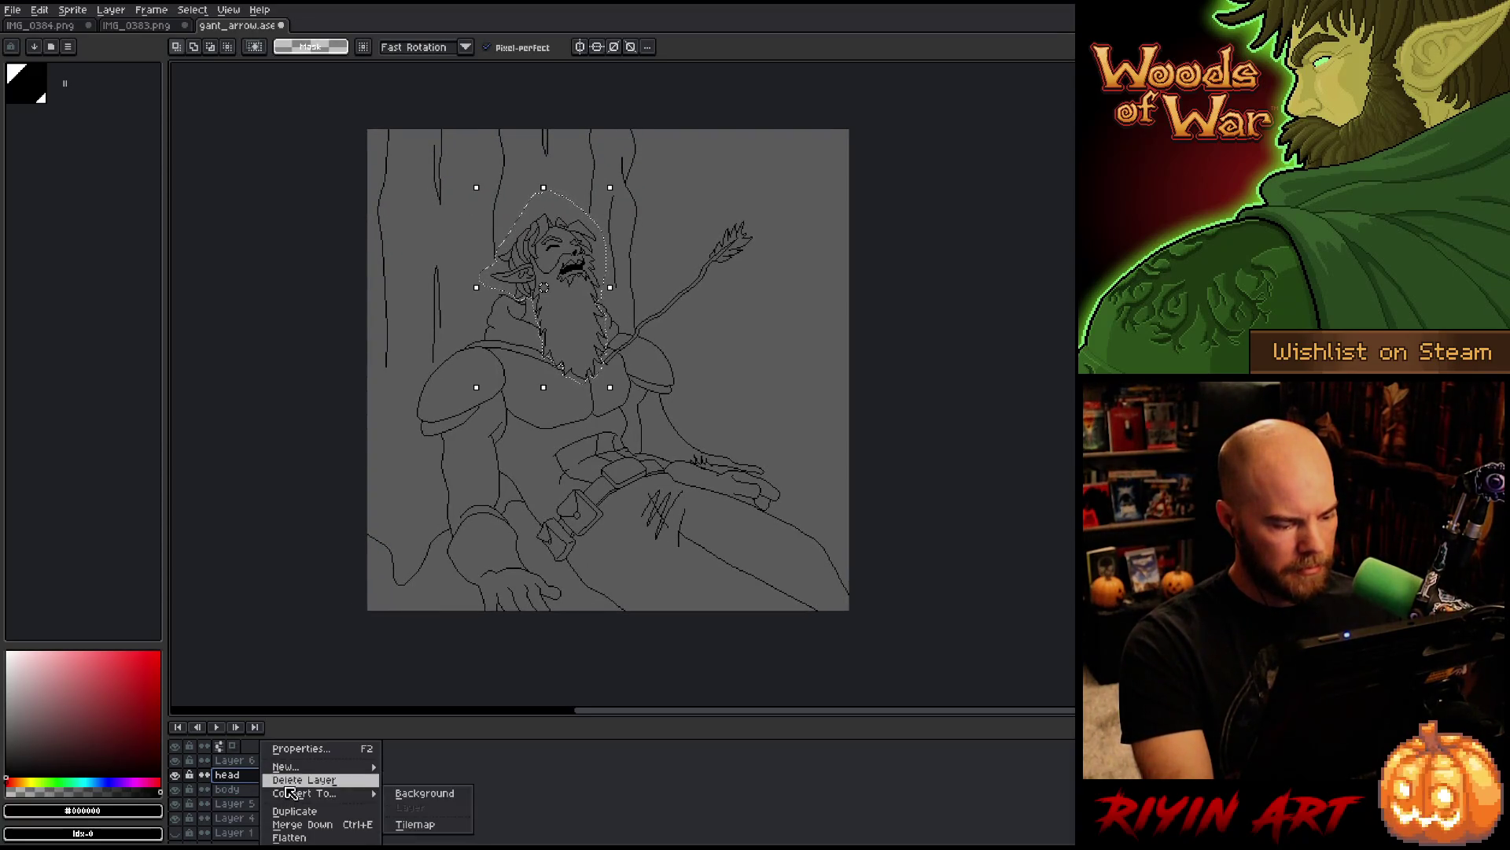
pyautogui.click(294, 810)
pyautogui.click(174, 789)
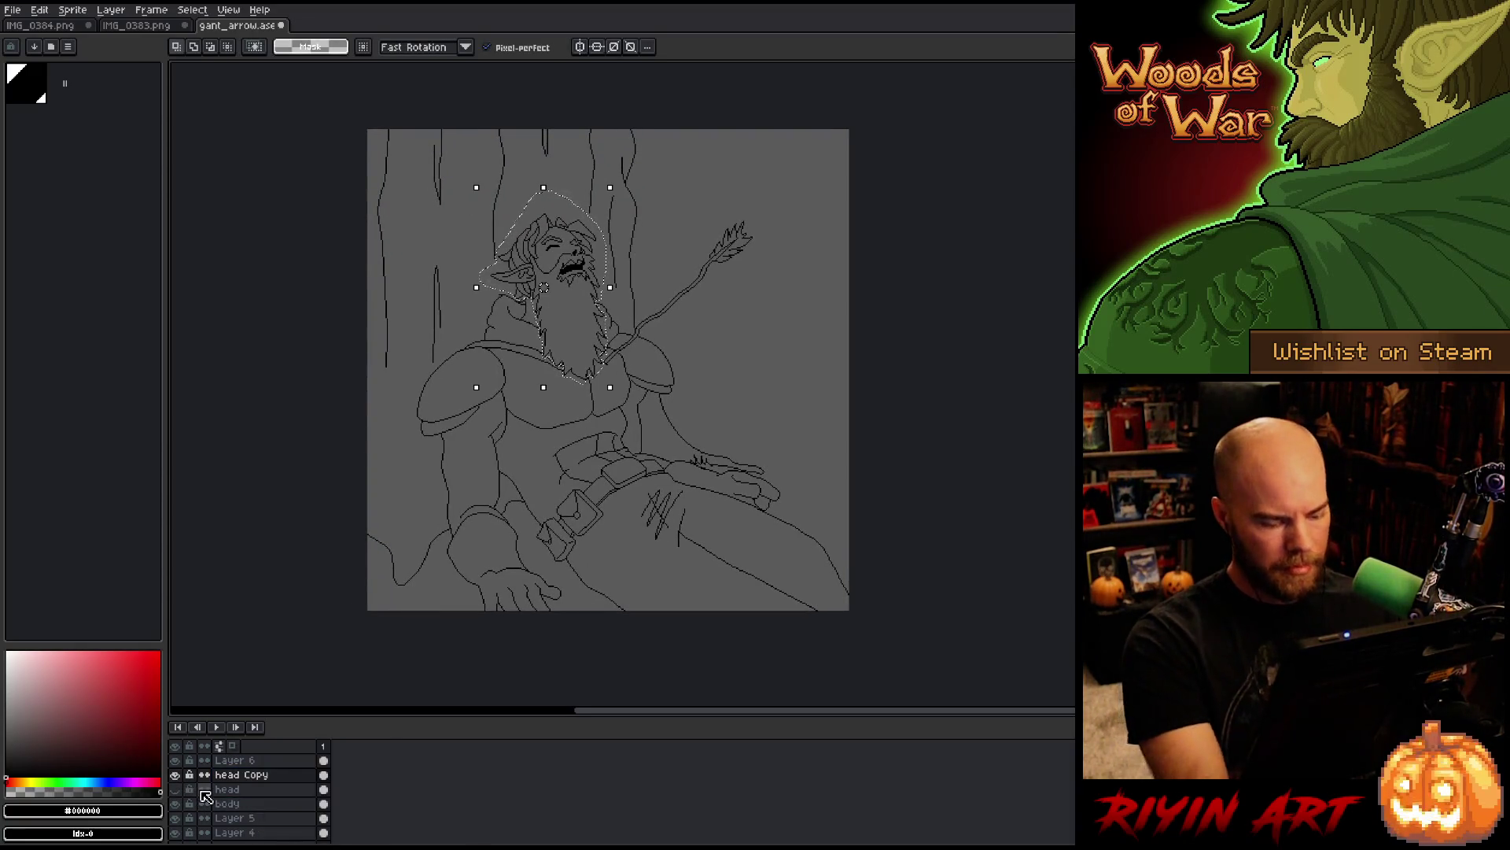
pyautogui.hotkey('ctrl', 'd')
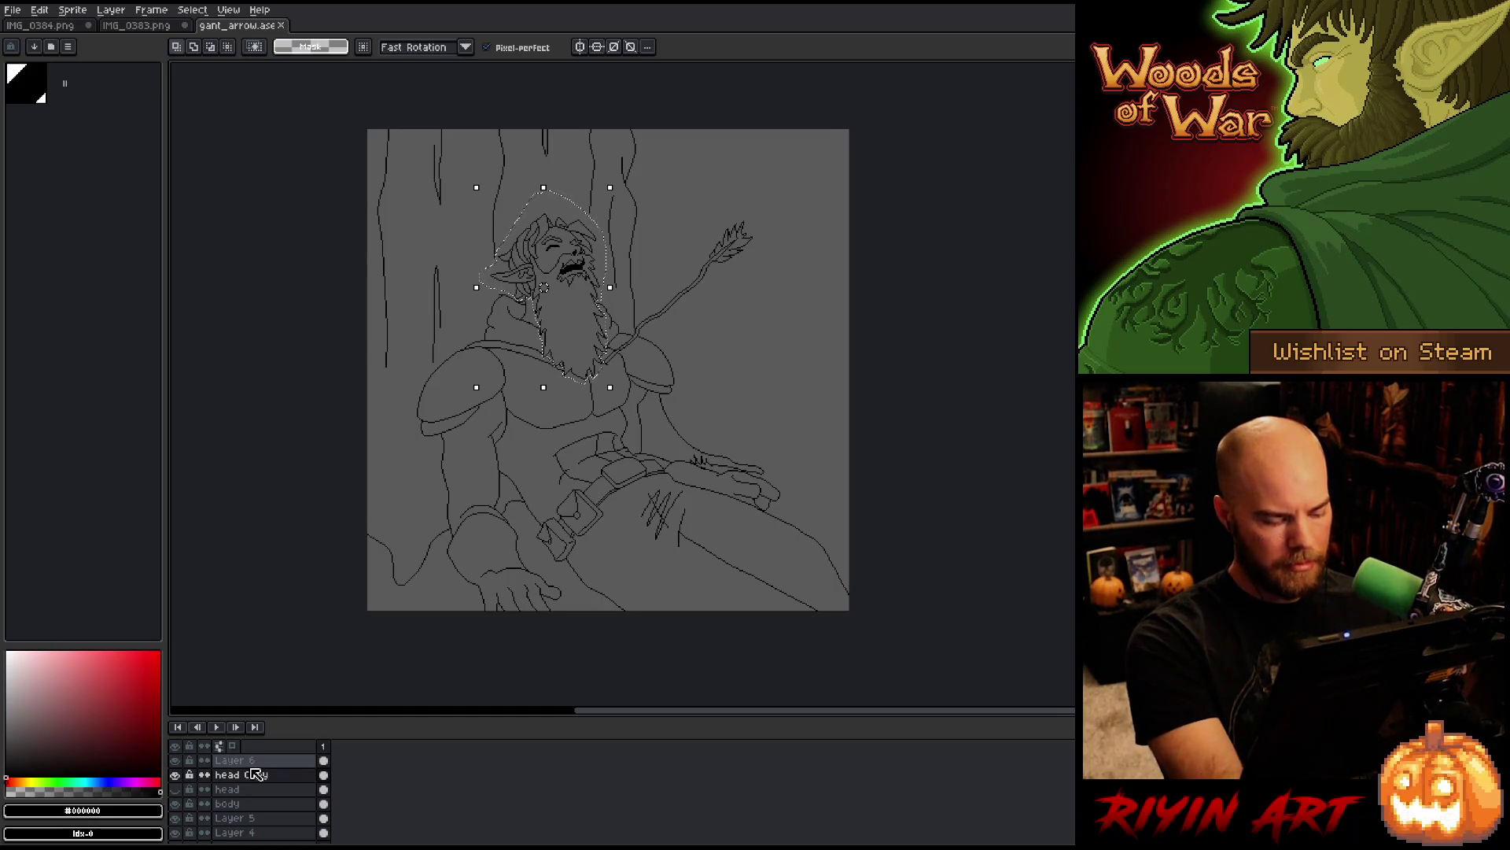
pyautogui.hotkey('ctrl', 's')
pyautogui.scroll(2, 496, 336)
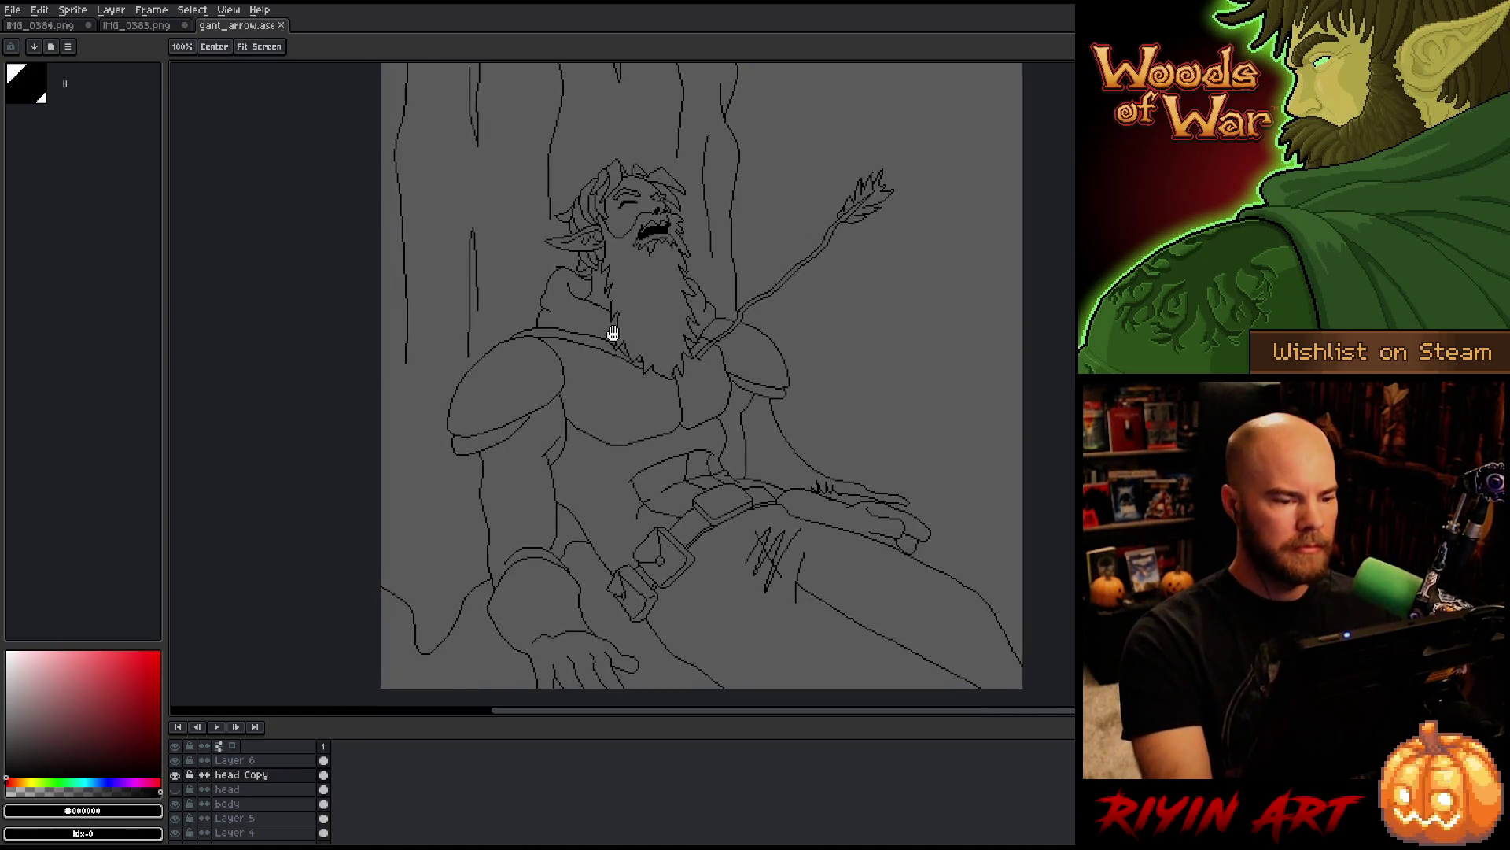
# Step: Enlarge the head on the head Copy layer, shrink it back slightly, and apply
pyautogui.hotkey('ctrl', 'shift', 'd')
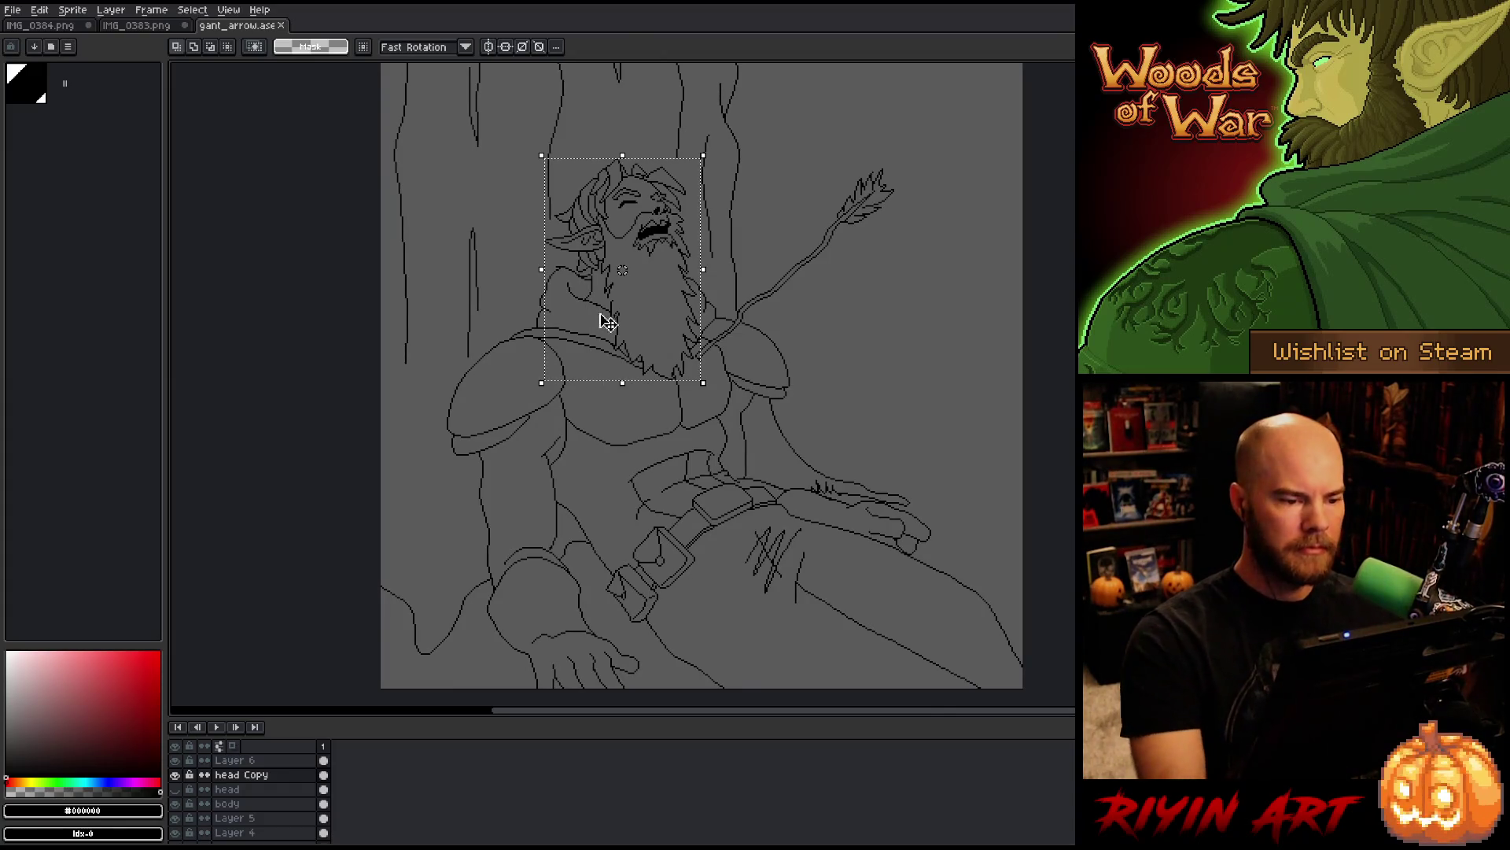
pyautogui.moveTo(702, 382)
pyautogui.mouseDown()
pyautogui.moveTo(724, 414)
pyautogui.moveTo(712, 286)
pyautogui.mouseUp()
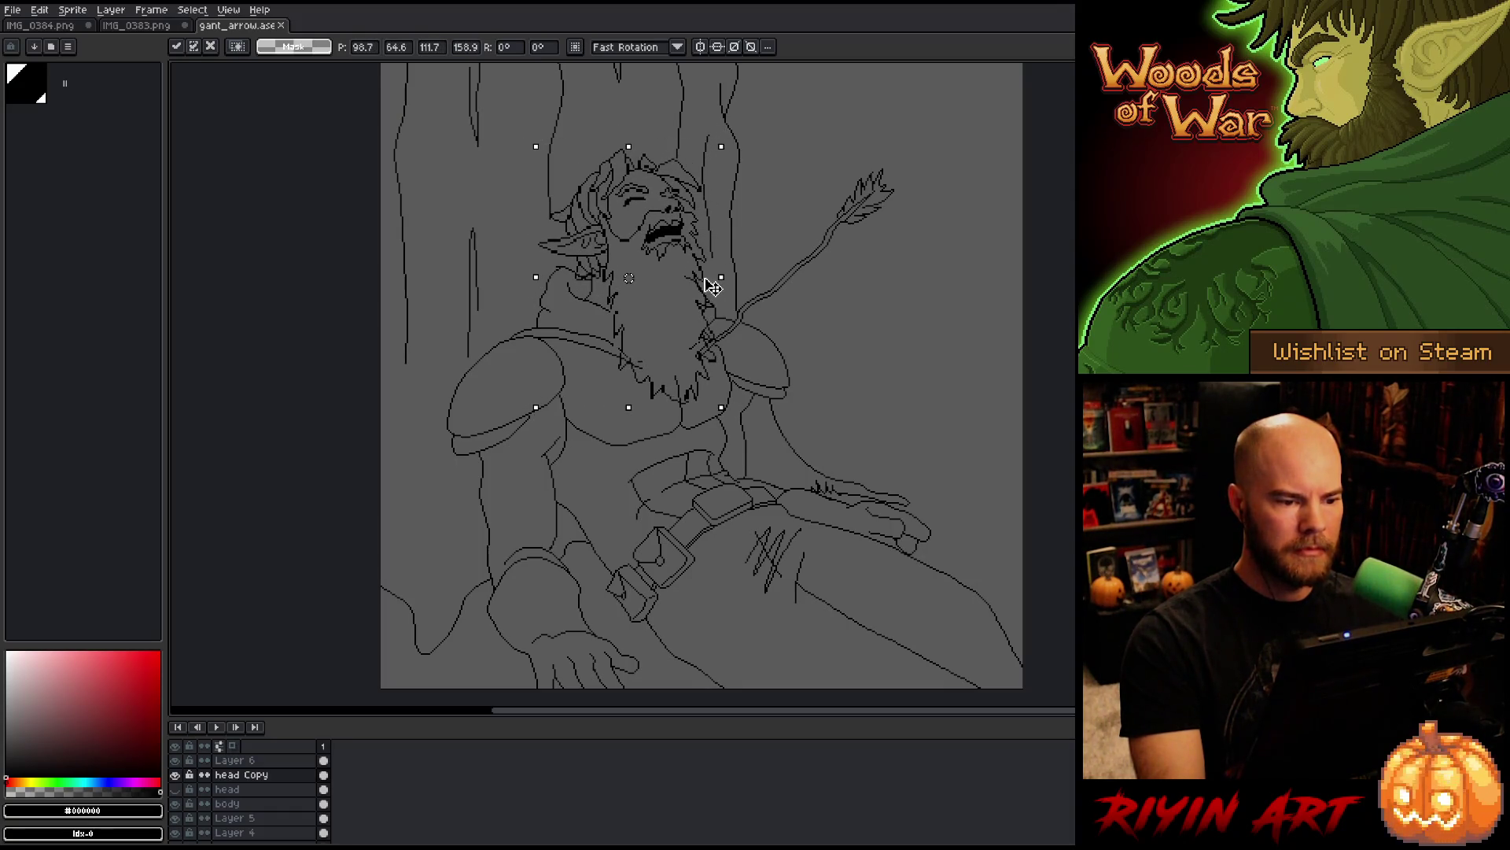
pyautogui.scroll(-2, 713, 287)
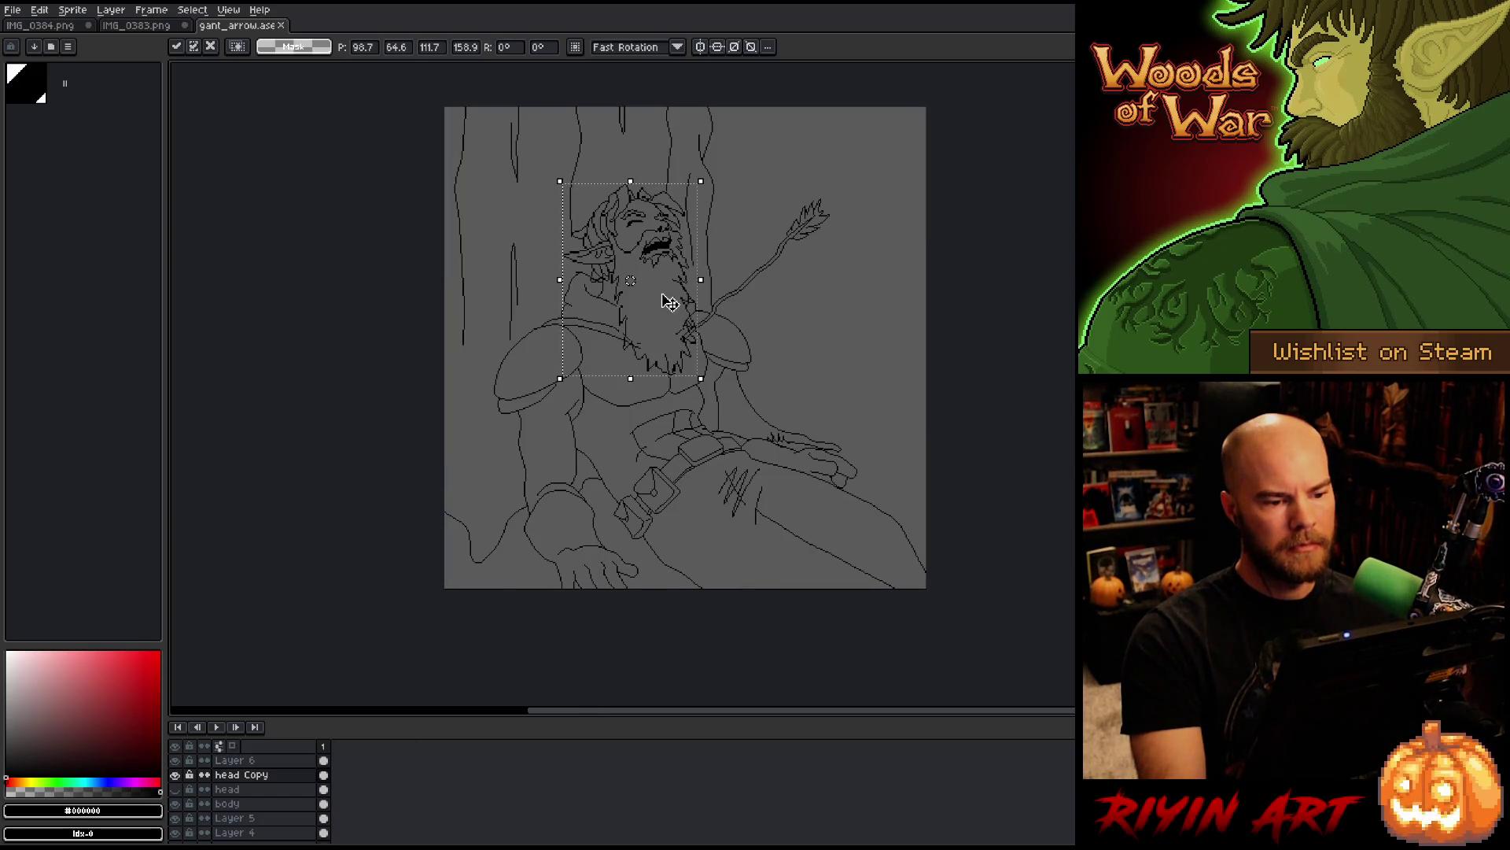
pyautogui.scroll(1, 680, 283)
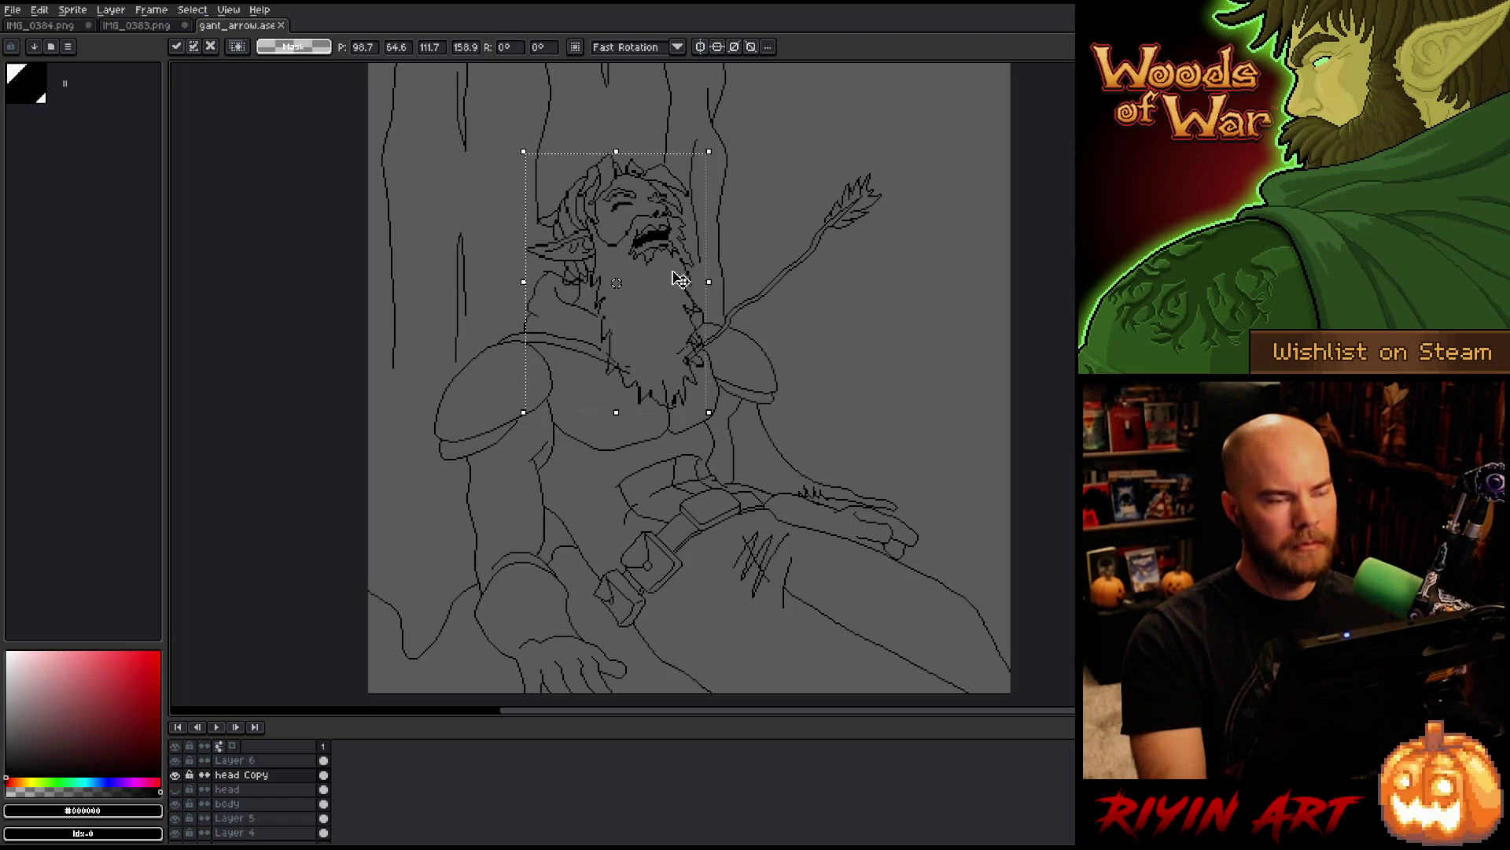
pyautogui.scroll(-1, 681, 281)
pyautogui.scroll(1, 700, 322)
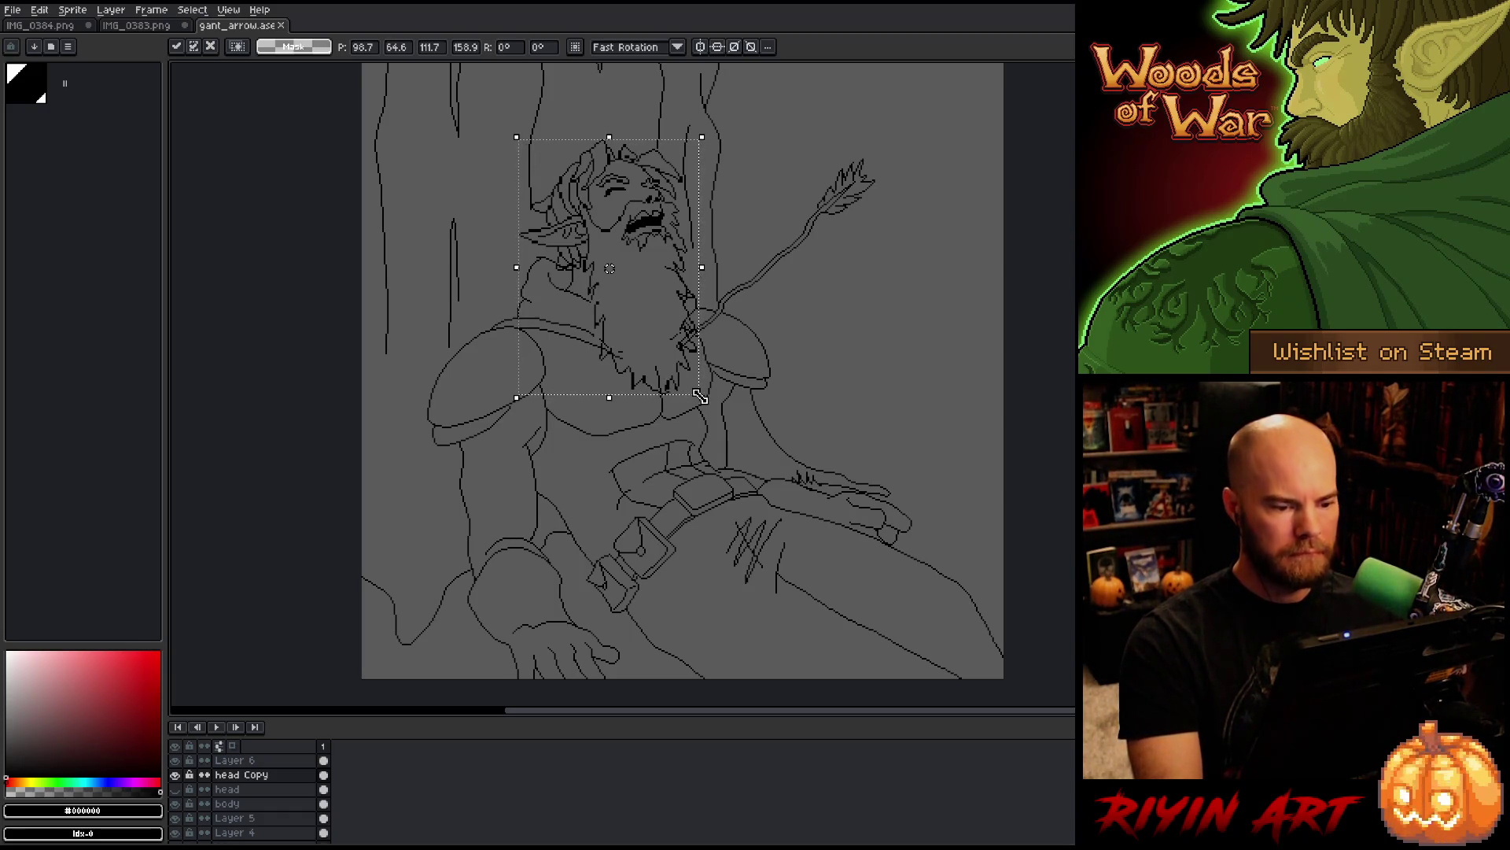
pyautogui.moveTo(703, 399); pyautogui.dragTo(699, 395)
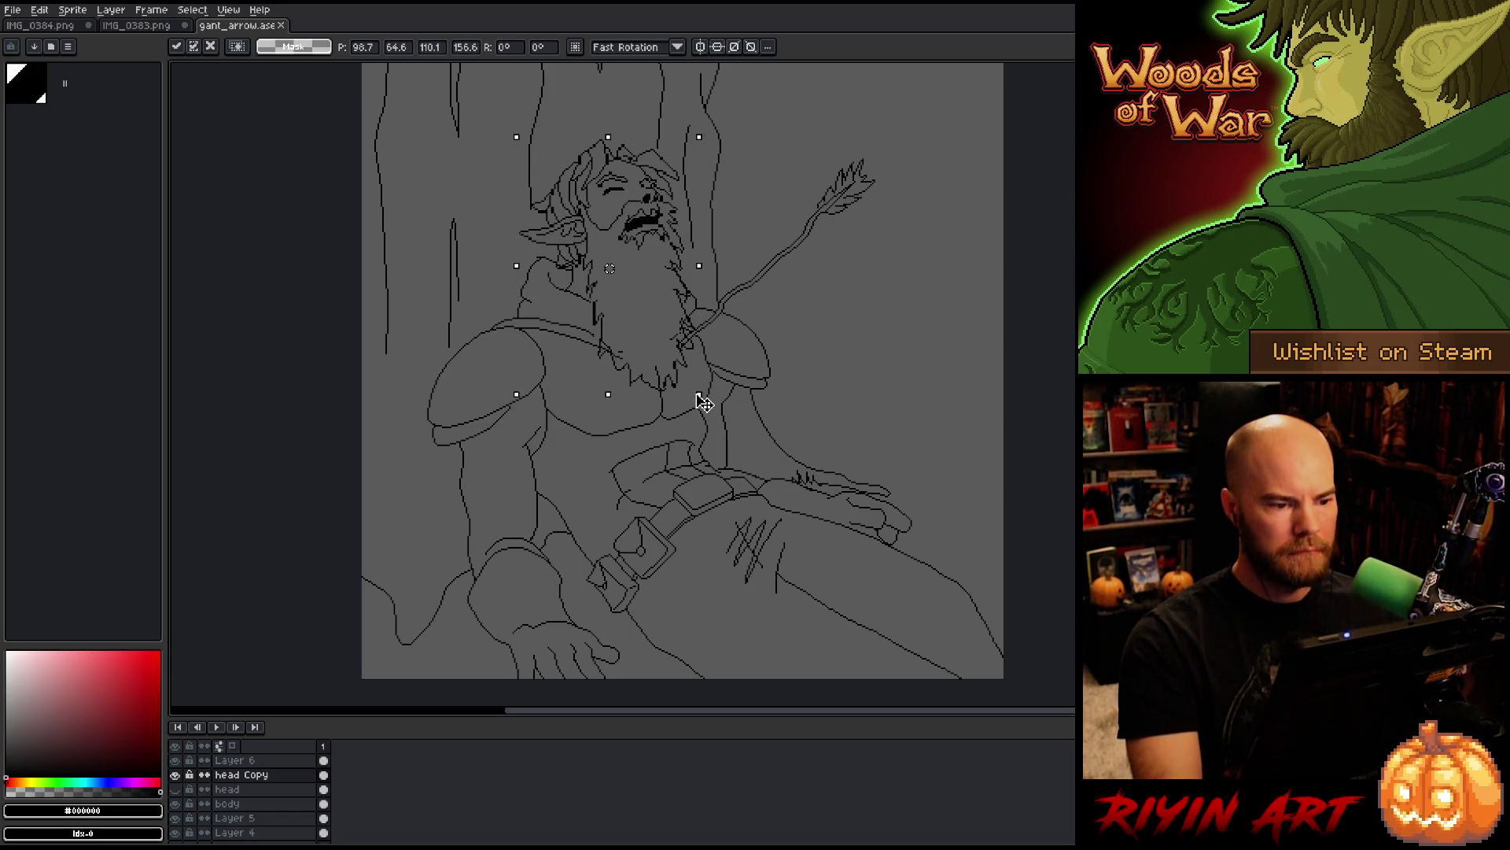
pyautogui.click(890, 386)
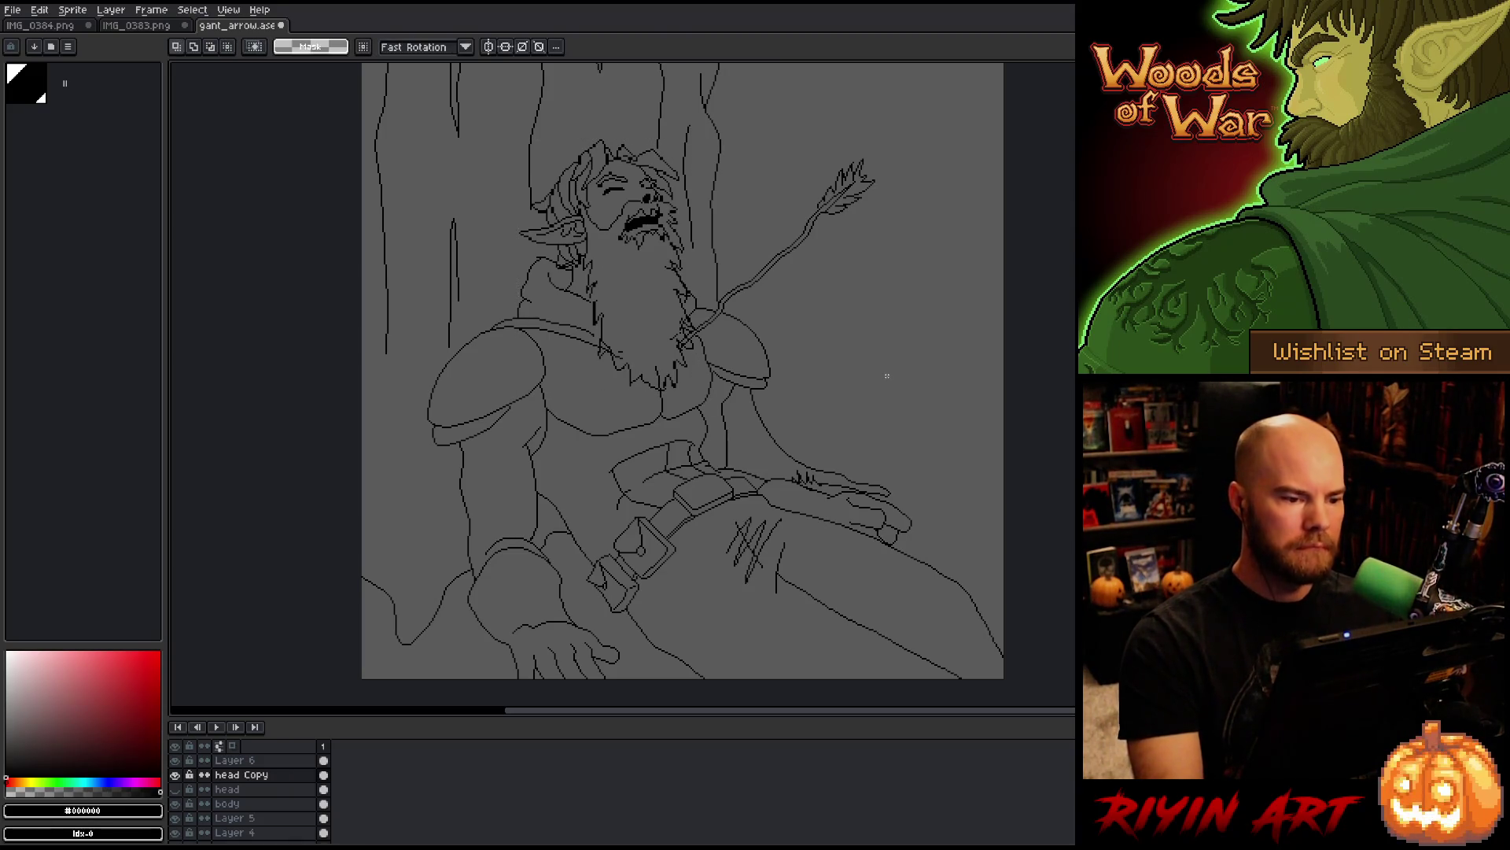
# Step: Compare the original head with the head Copy layer by toggling their visibility, leaving the copy visible
pyautogui.click(175, 789)
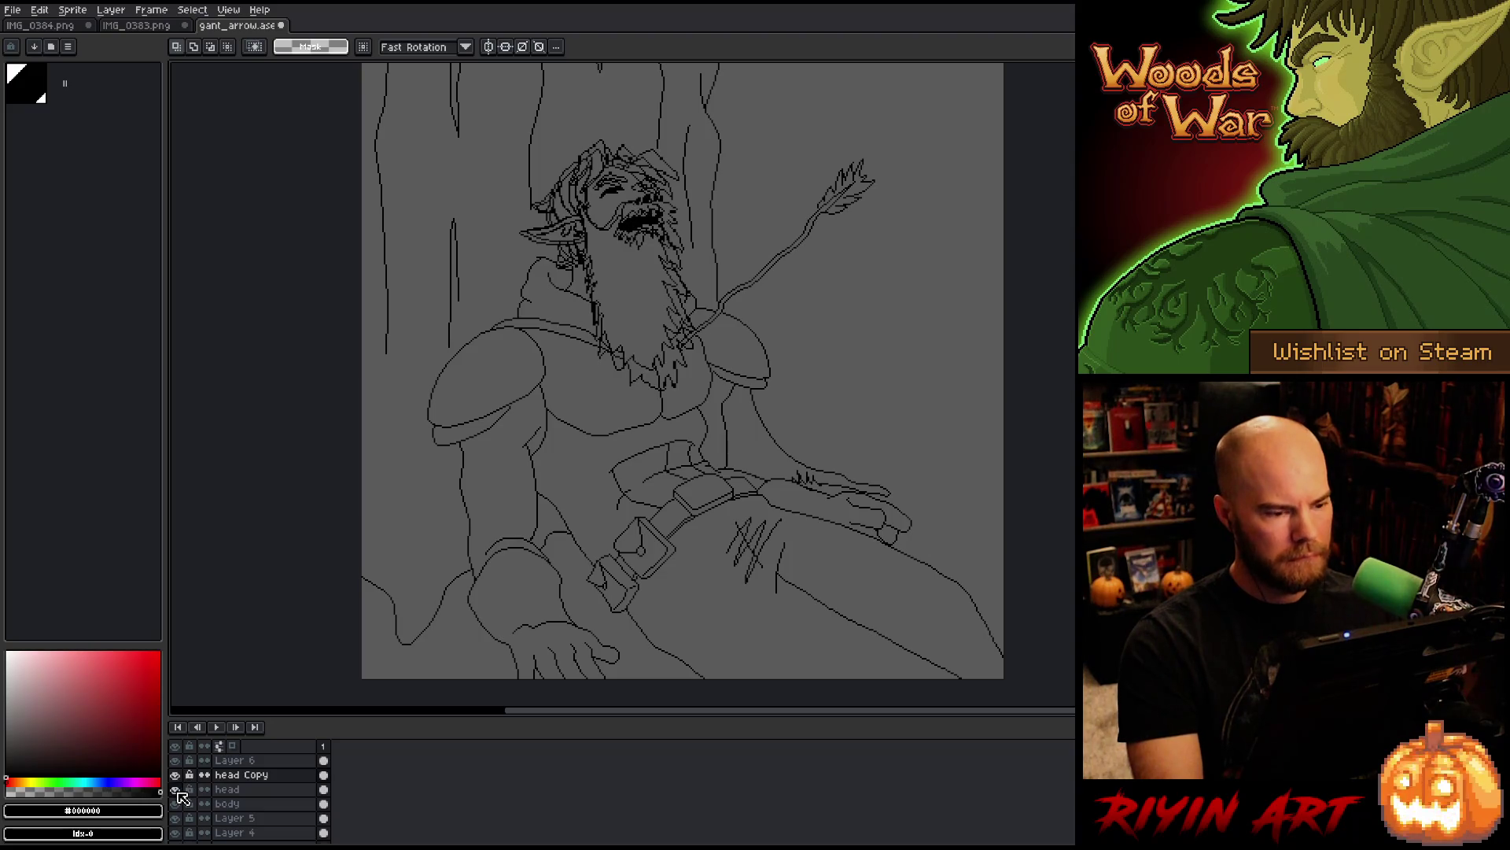
pyautogui.click(175, 775)
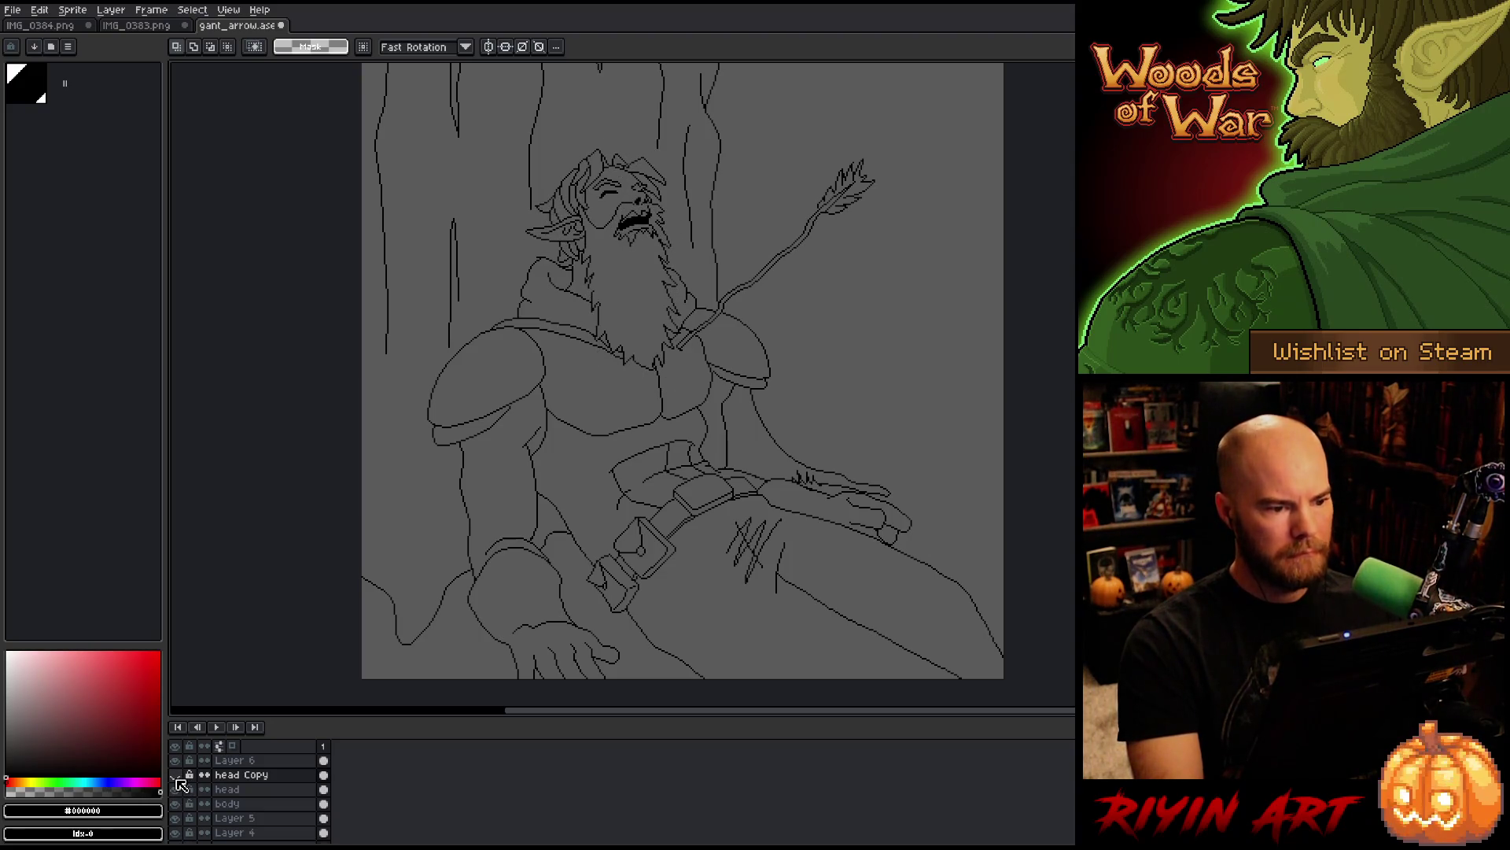
pyautogui.click(176, 775)
pyautogui.click(175, 789)
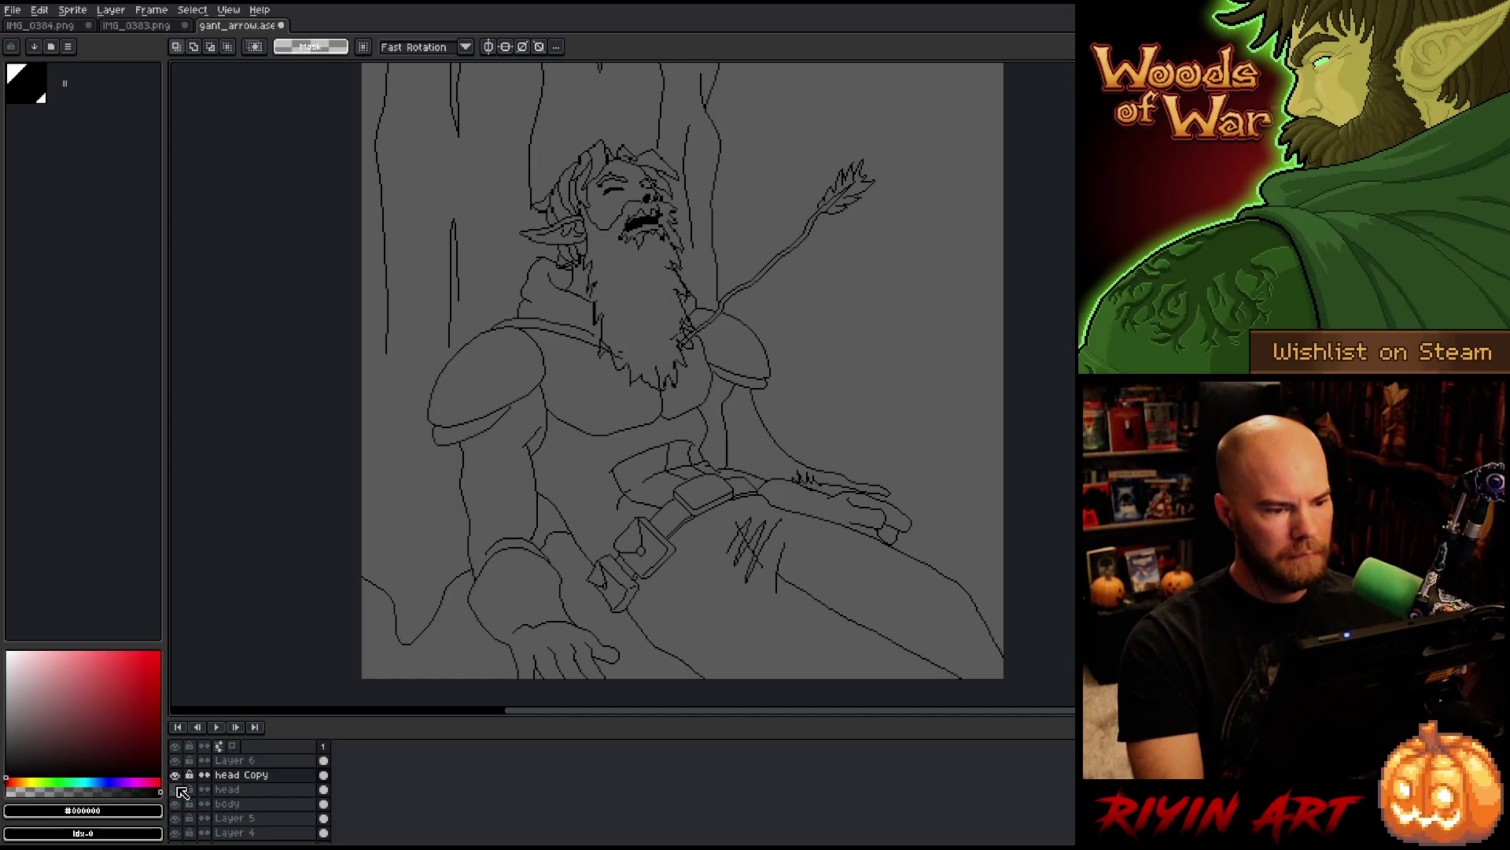
# Step: Set head Copy to about 34% opacity, lock it, and add a new layer above
pyautogui.doubleClick(262, 776)
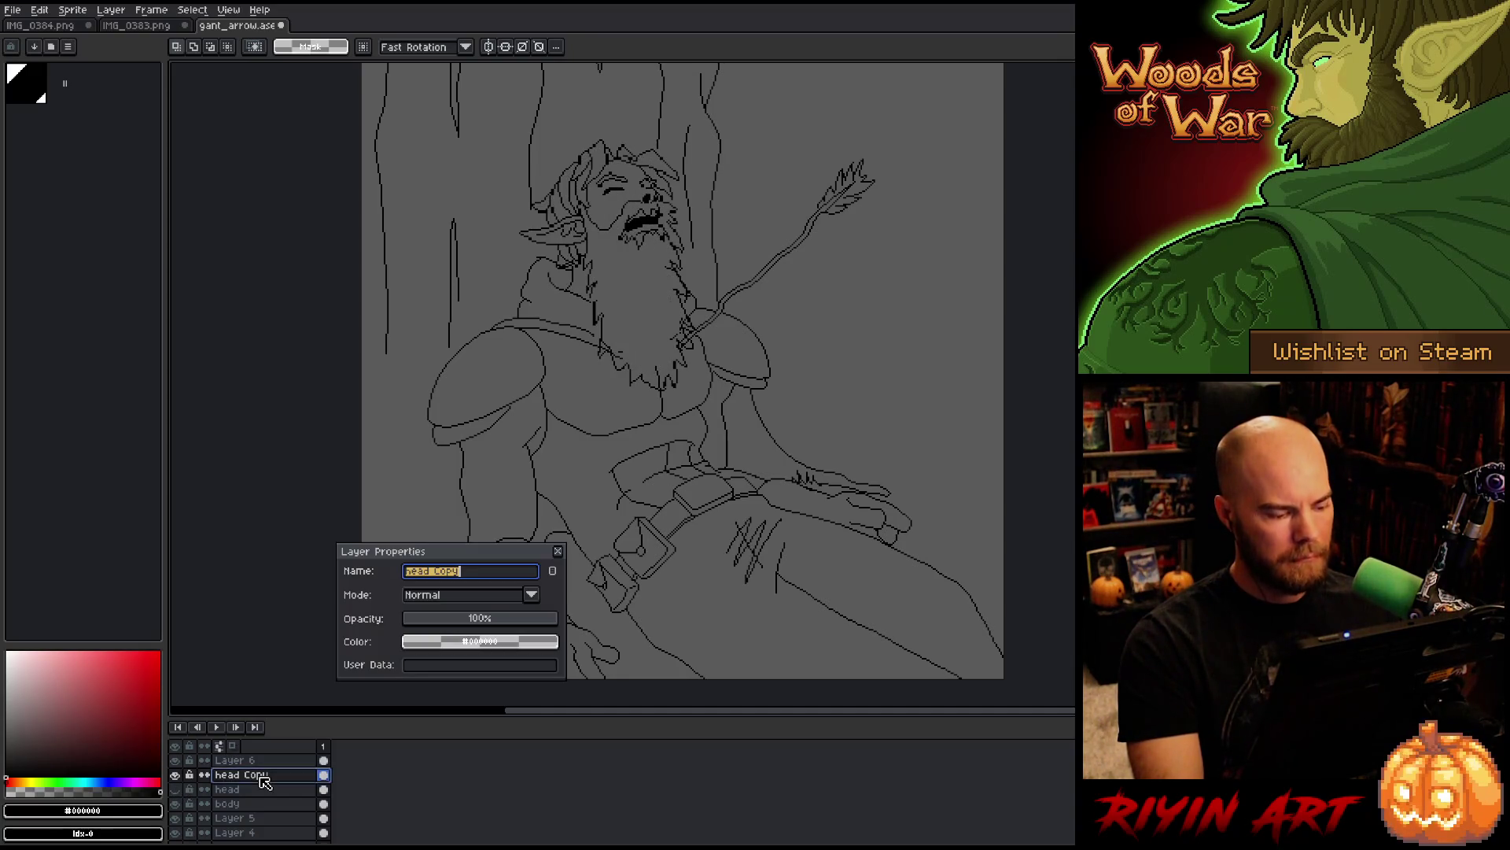
pyautogui.click(463, 627)
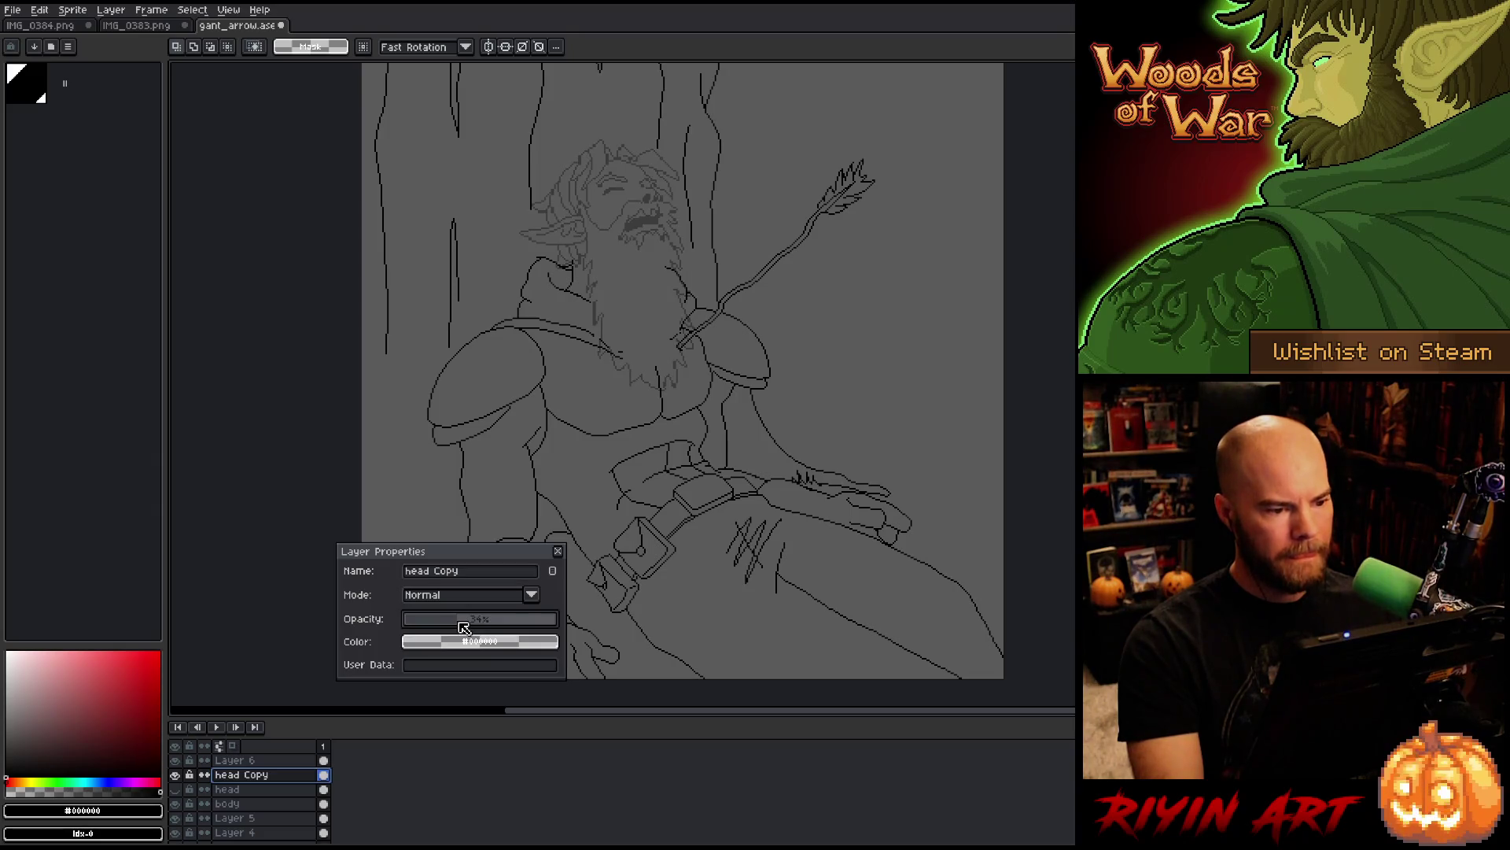
pyautogui.click(189, 774)
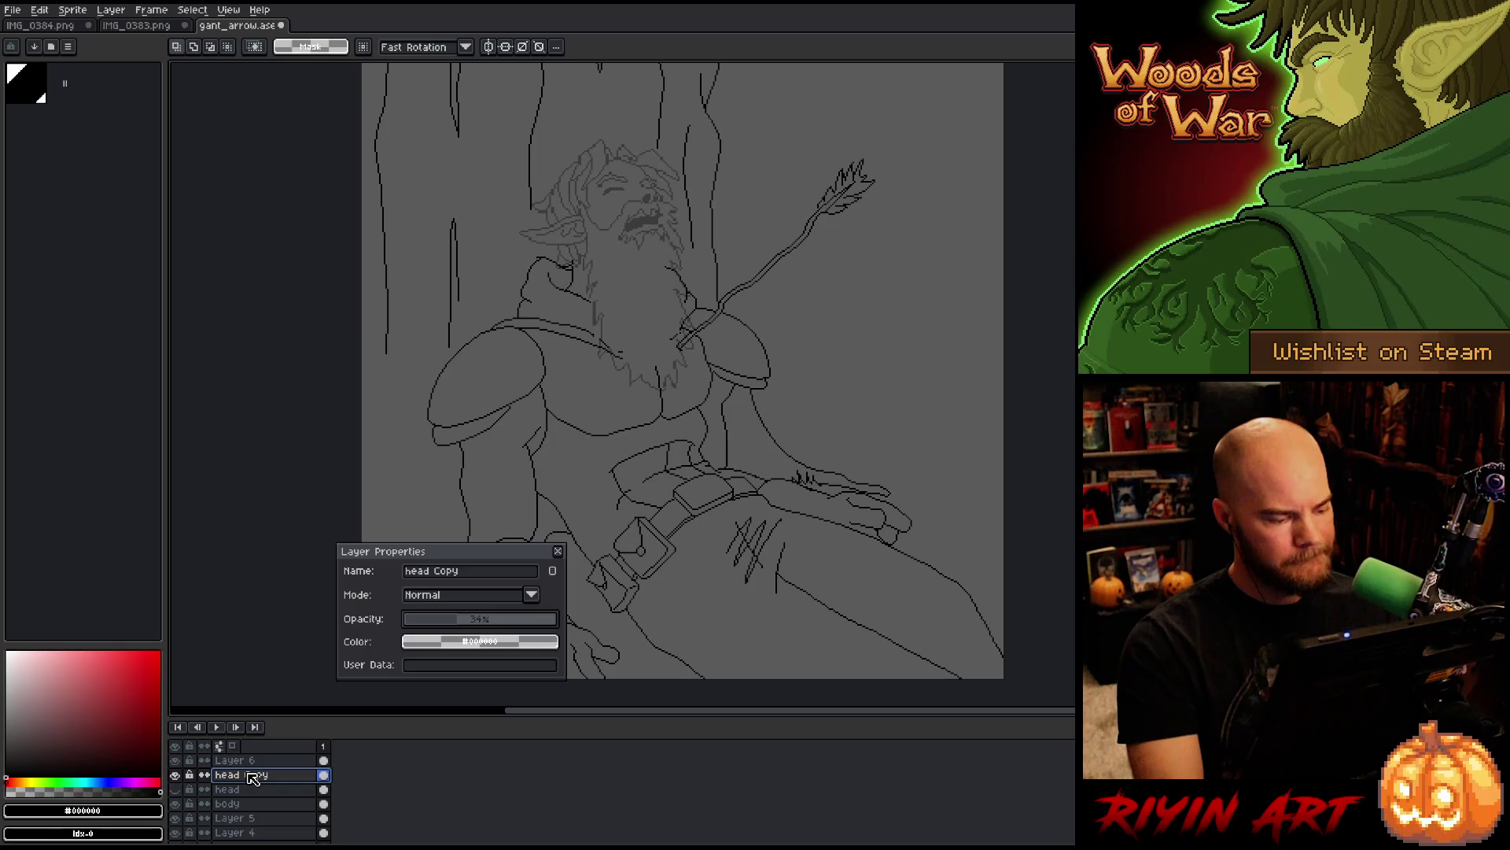
pyautogui.click(558, 550)
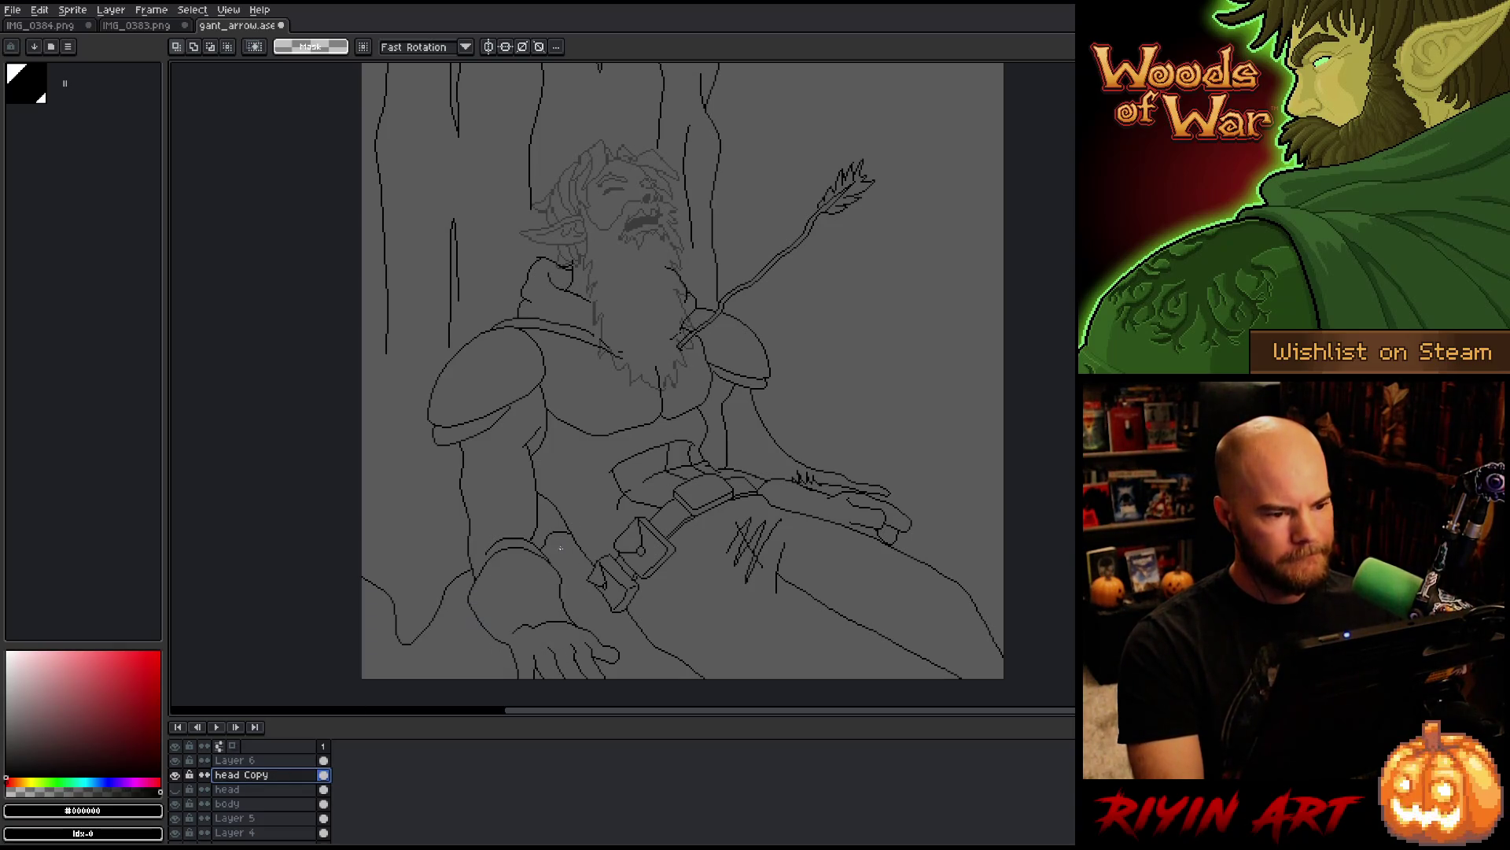
pyautogui.hotkey('shift', 'n')
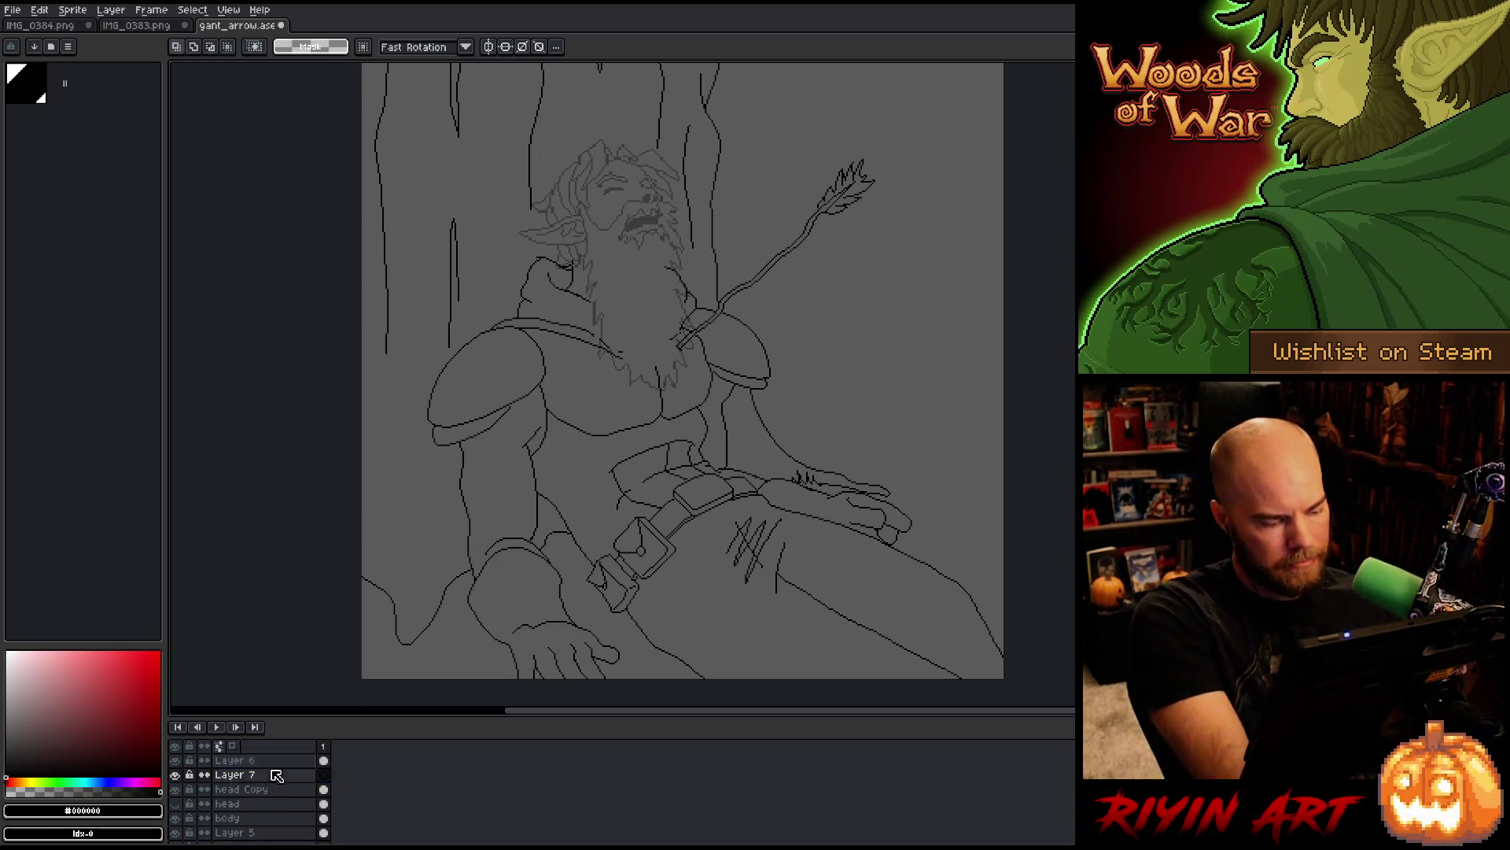
pyautogui.scroll(-1, 236, 800)
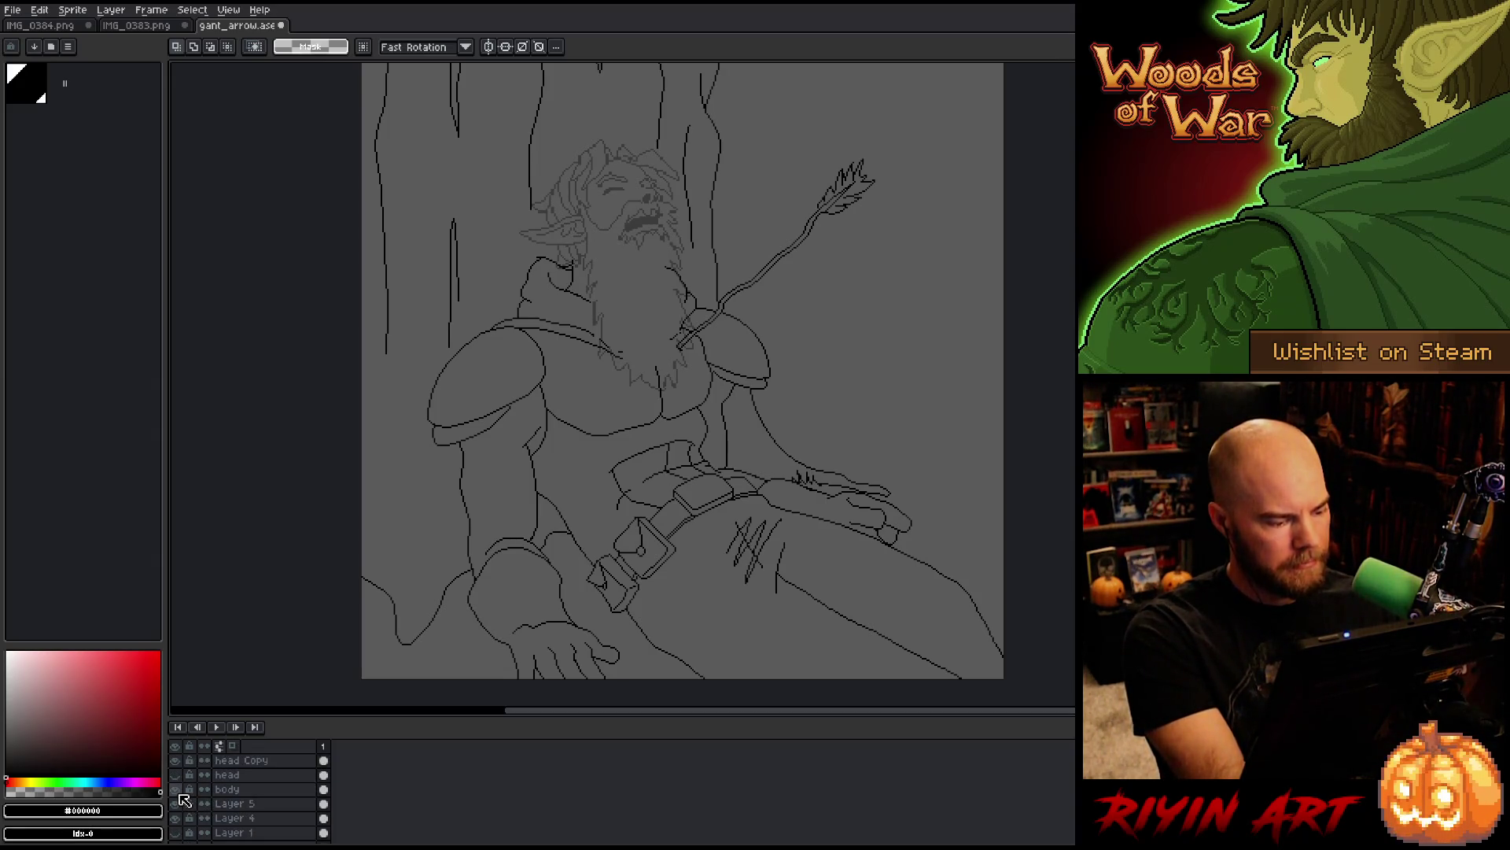
# Step: Hide the tree, body and arrow layers
pyautogui.moveTo(180, 802); pyautogui.dragTo(179, 821)
pyautogui.scroll(2, 637, 118)
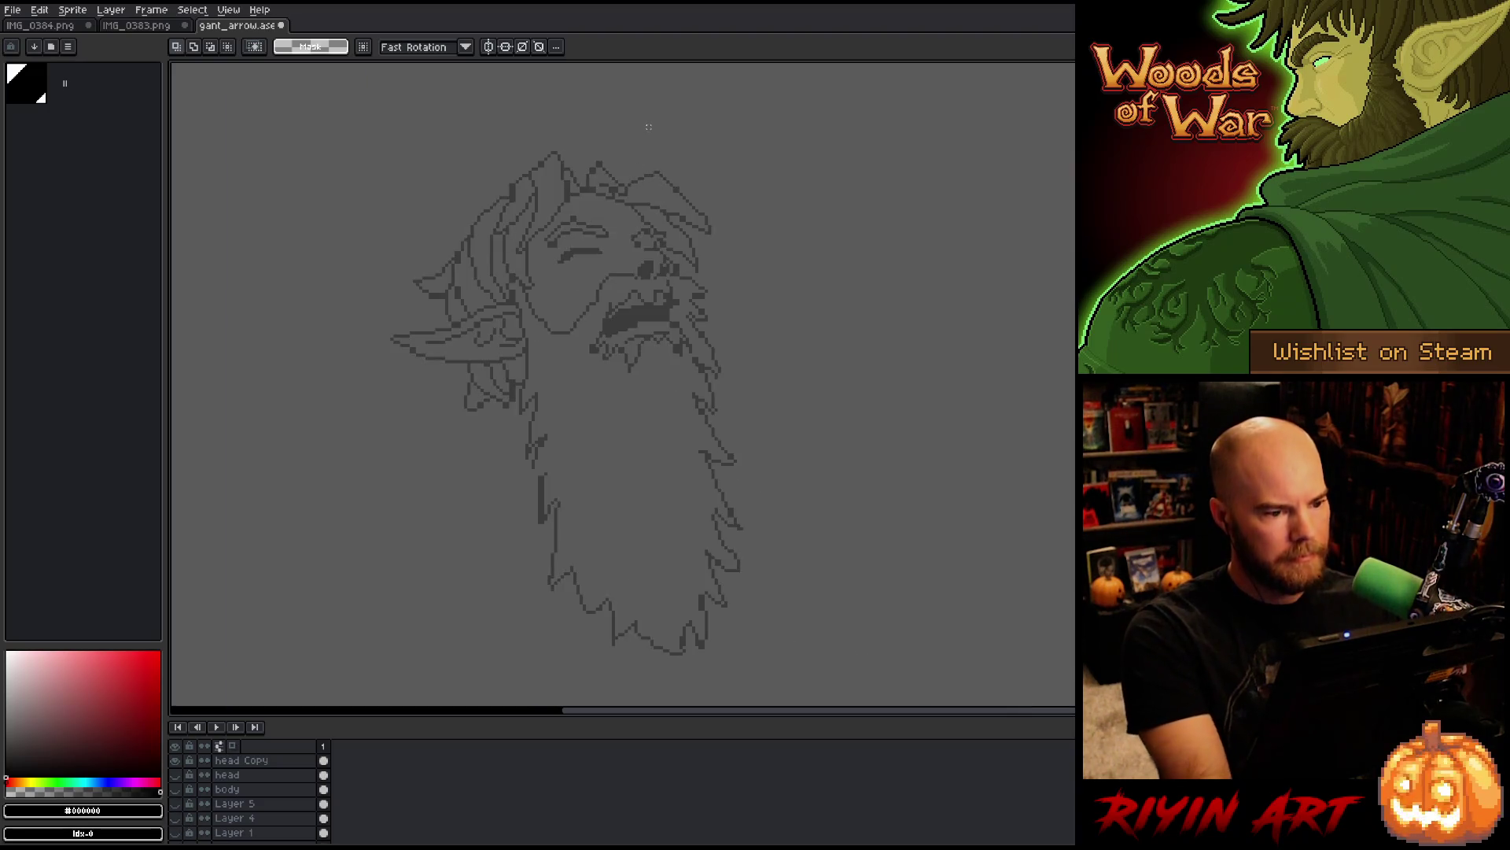
pyautogui.scroll(2, 238, 779)
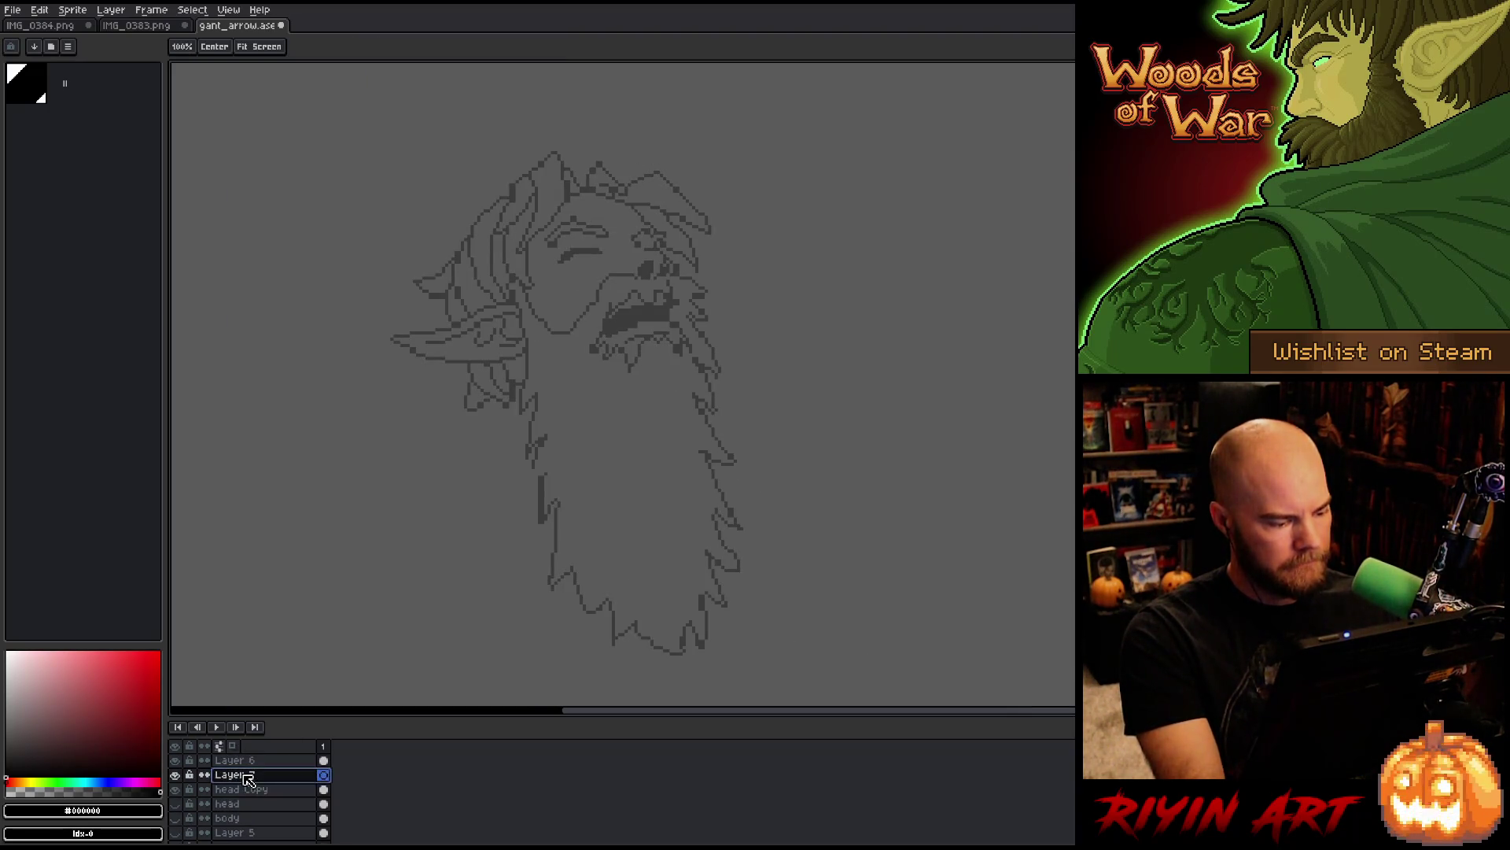
# Step: Rename Layer 7 to 'head big' and ink the beard's left outline beside the ear
pyautogui.doubleClick(236, 776)
pyautogui.write('head bg')
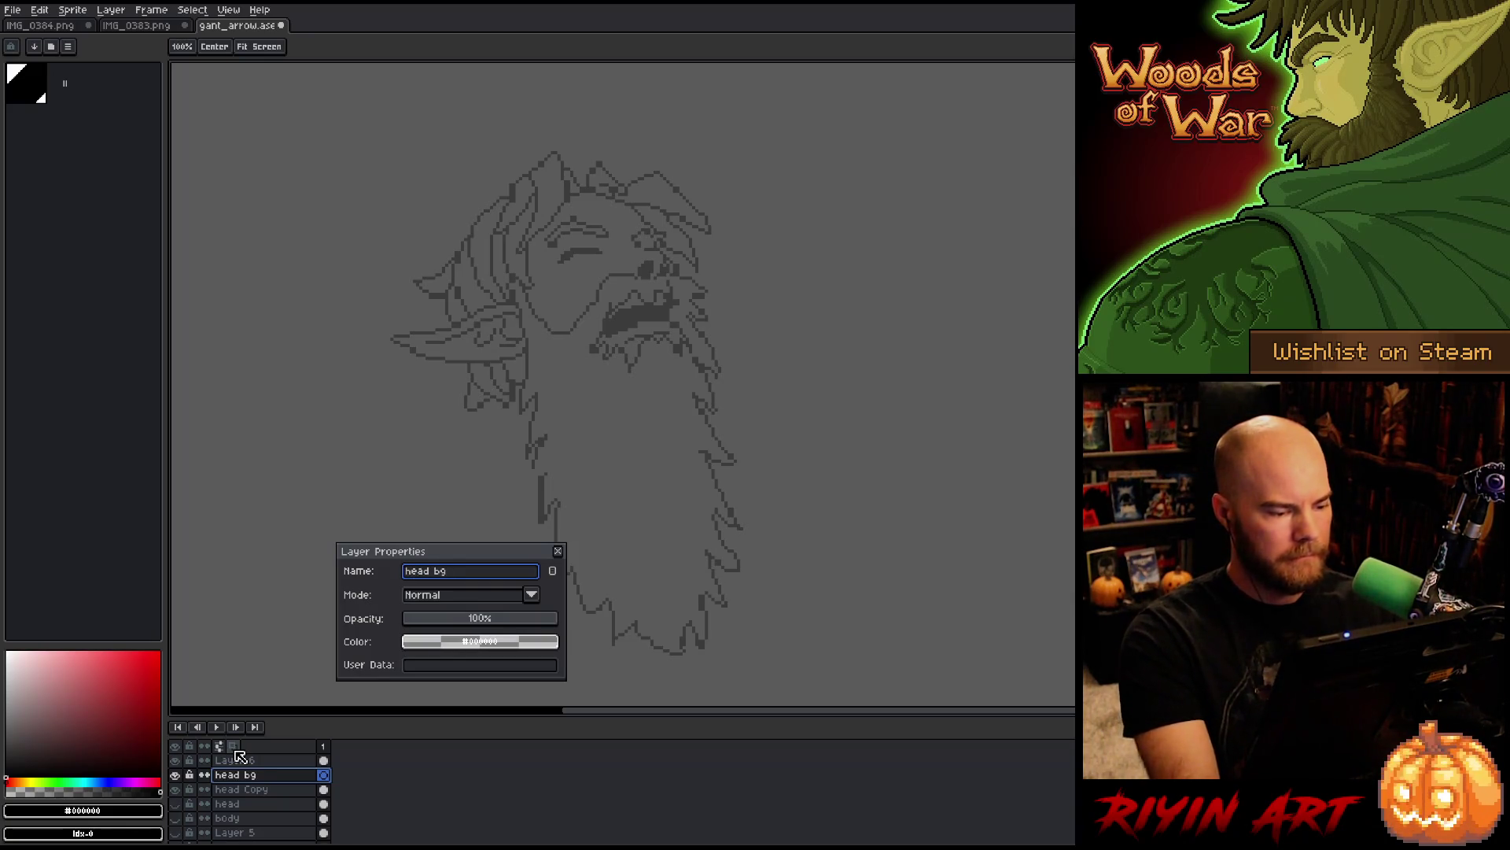
pyautogui.press('Return')
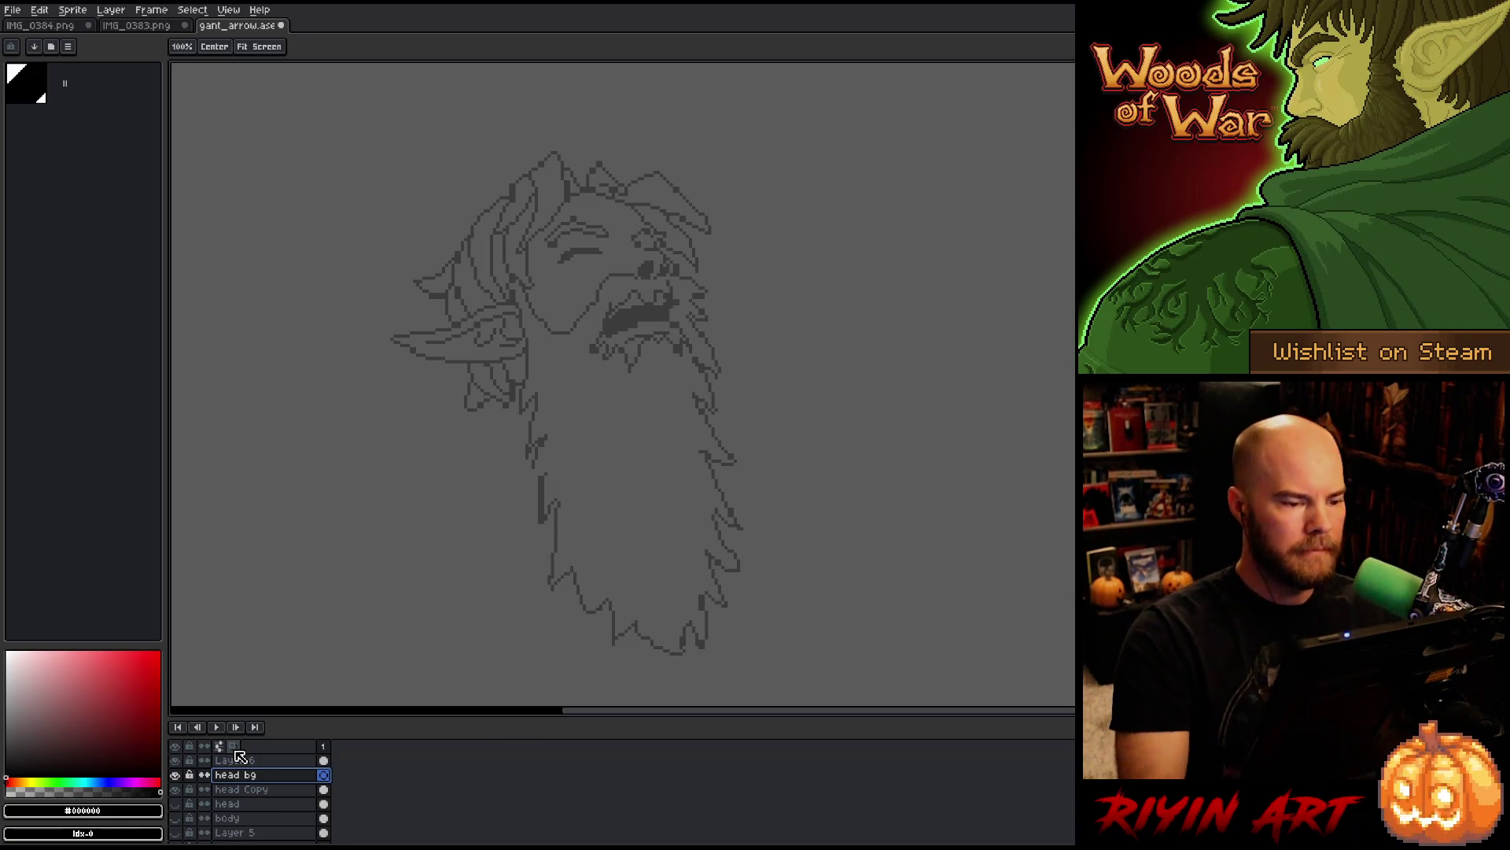
pyautogui.doubleClick(245, 778)
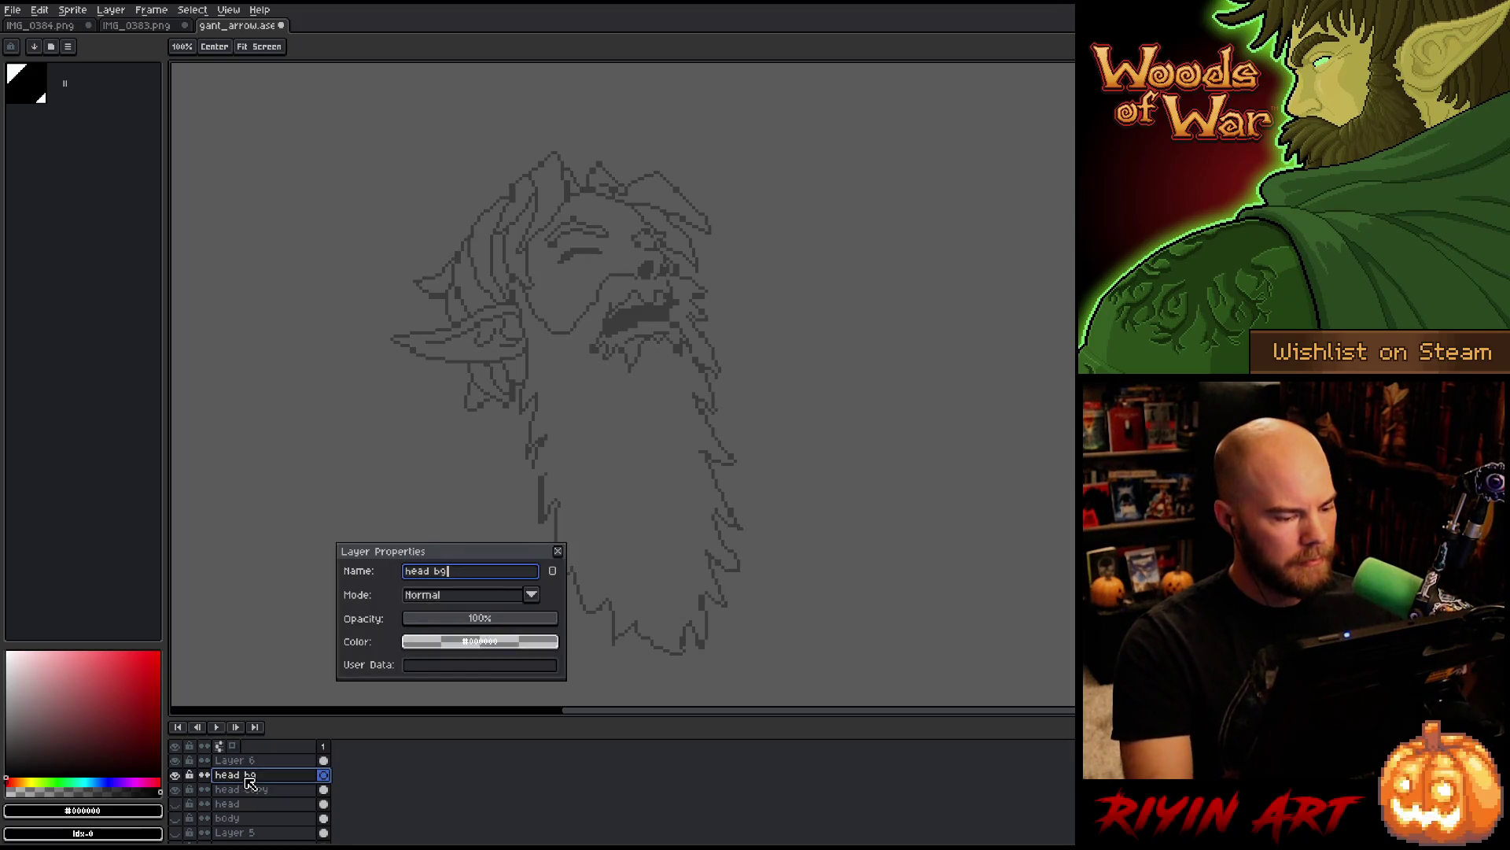
pyautogui.write('head big')
pyautogui.press('Return')
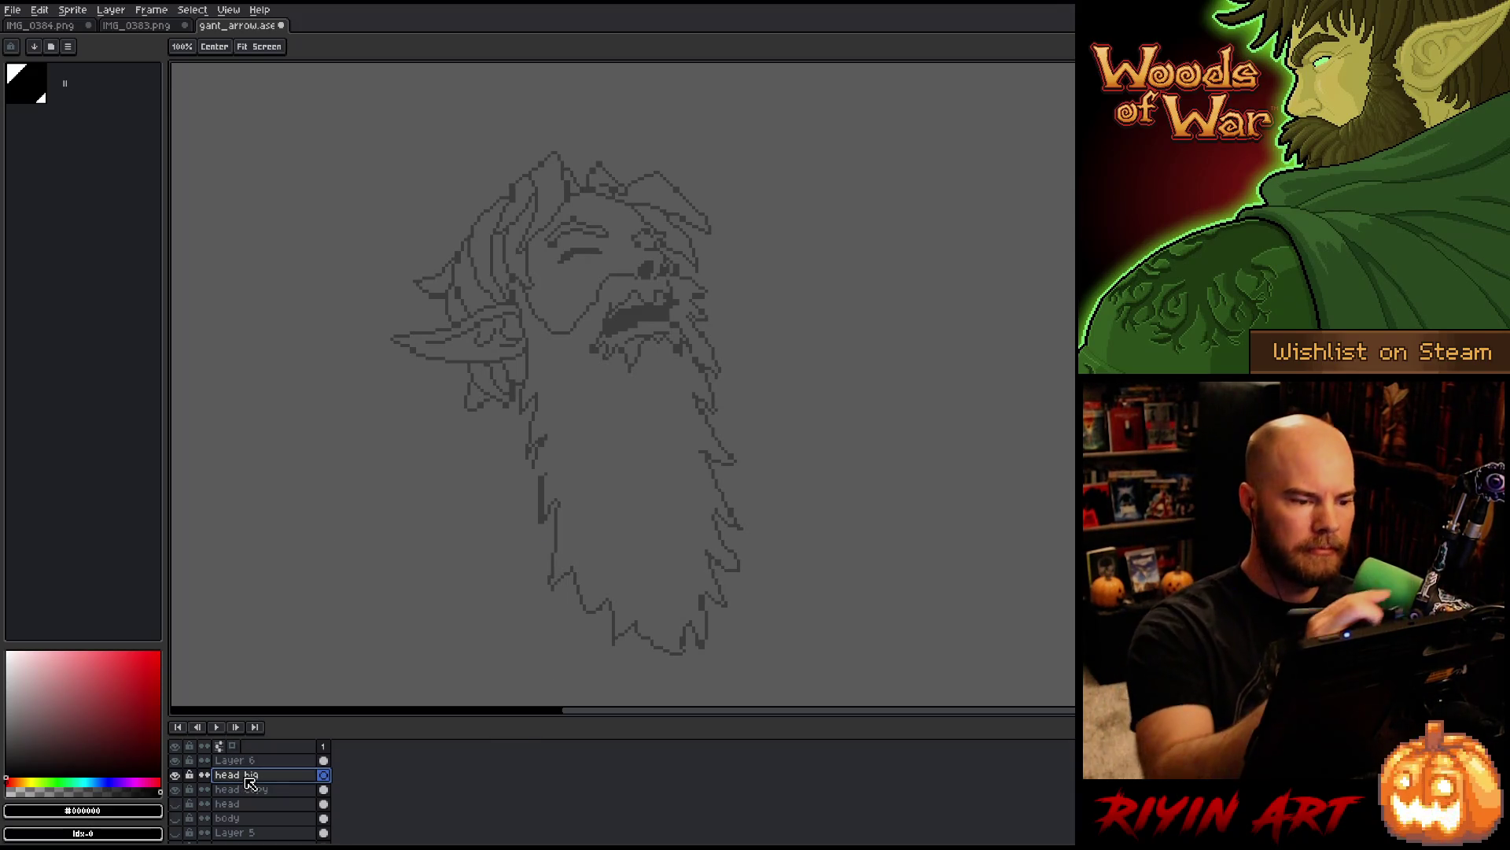
pyautogui.moveTo(513, 285)
pyautogui.mouseDown()
pyautogui.moveTo(538, 399)
pyautogui.moveTo(523, 467)
pyautogui.moveTo(547, 437)
pyautogui.moveTo(551, 591)
pyautogui.mouseUp()
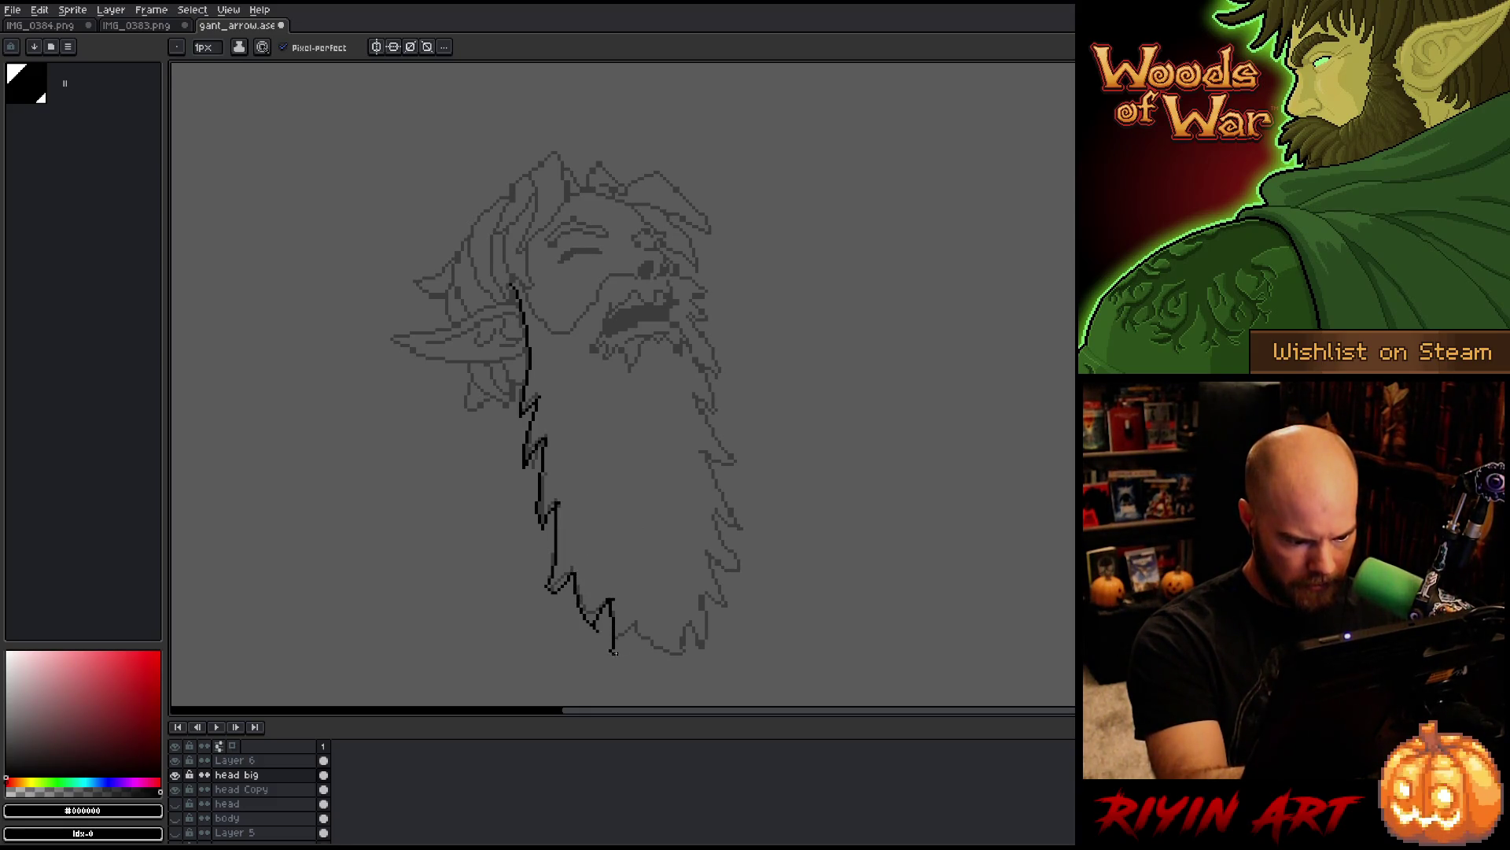
# Step: Ink the beard's bottom, right edge and zigzag upper-right tufts, plus a mouth-edge stroke
pyautogui.moveTo(640, 630); pyautogui.dragTo(695, 664)
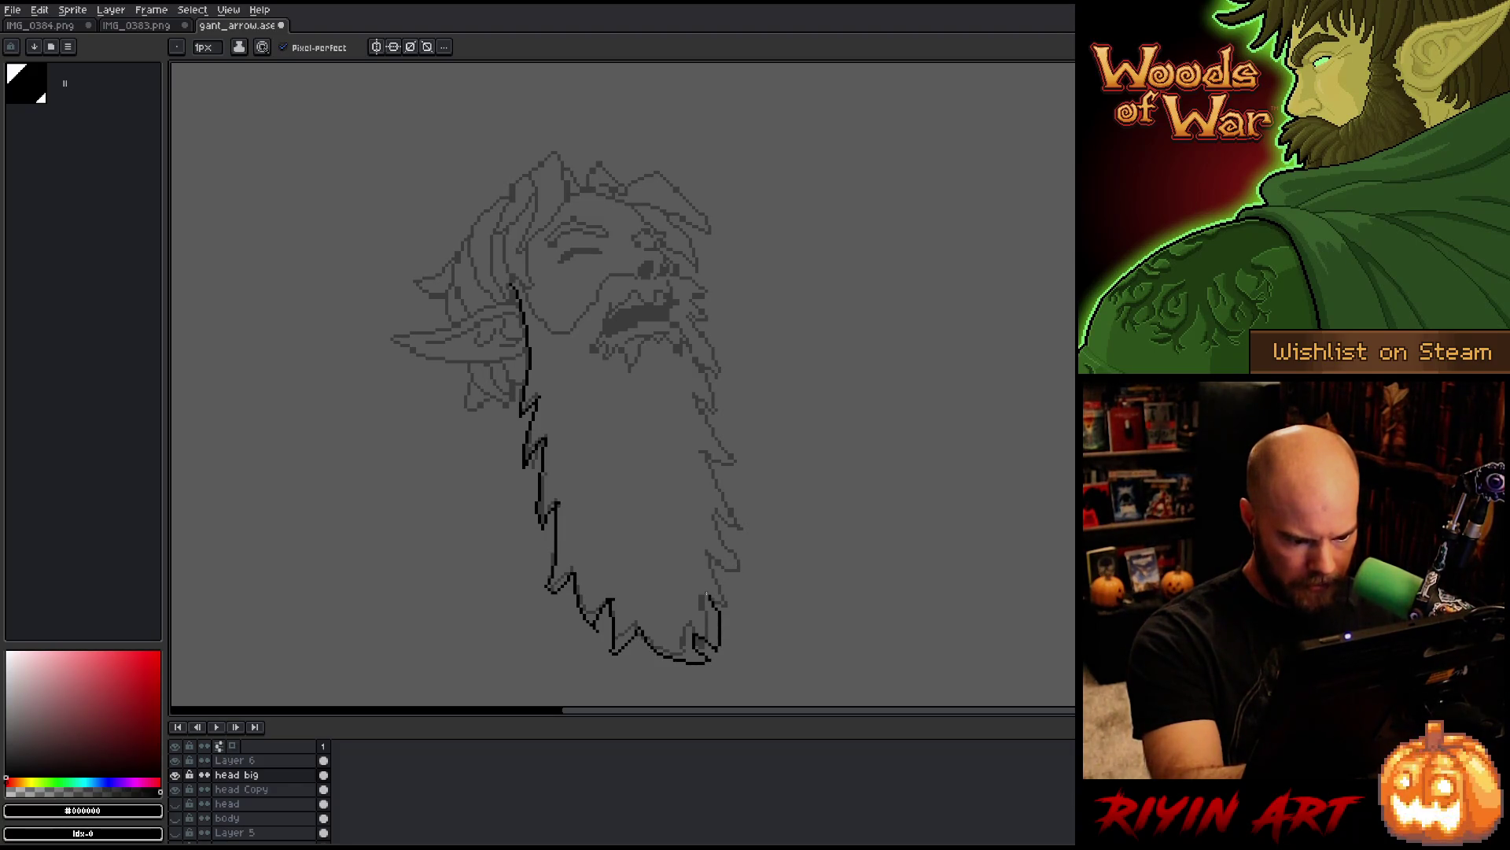
pyautogui.moveTo(728, 598); pyautogui.dragTo(717, 528)
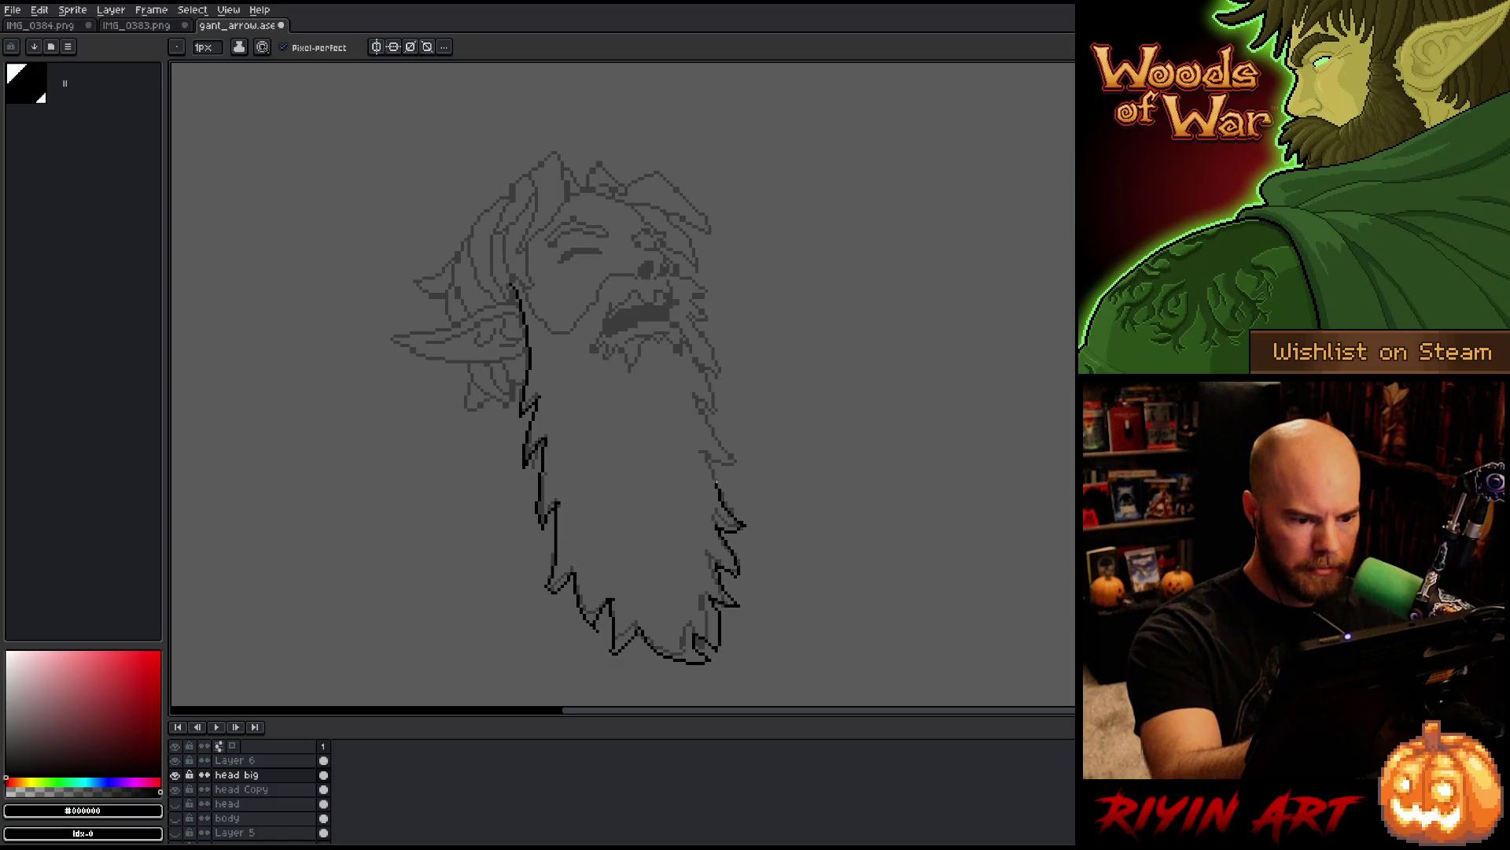
pyautogui.moveTo(717, 483)
pyautogui.mouseDown()
pyautogui.moveTo(708, 457)
pyautogui.moveTo(739, 462)
pyautogui.moveTo(705, 414)
pyautogui.moveTo(726, 419)
pyautogui.moveTo(698, 363)
pyautogui.moveTo(732, 367)
pyautogui.moveTo(693, 322)
pyautogui.moveTo(711, 331)
pyautogui.moveTo(691, 294)
pyautogui.moveTo(712, 299)
pyautogui.moveTo(710, 280)
pyautogui.mouseUp()
pyautogui.moveTo(701, 281); pyautogui.dragTo(689, 273)
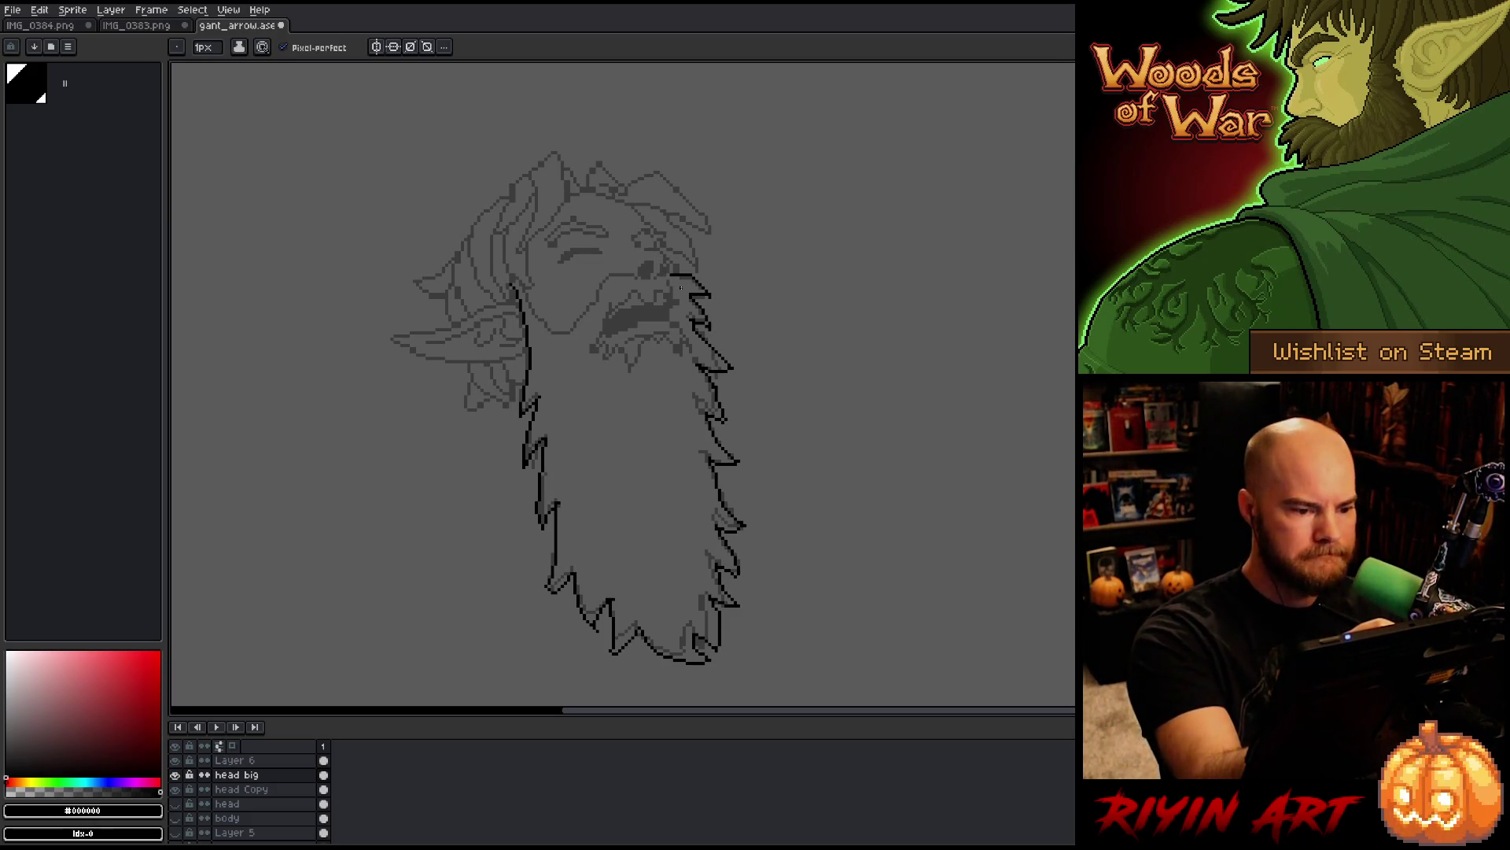
pyautogui.moveTo(680, 286)
pyautogui.mouseDown()
pyautogui.moveTo(681, 299)
pyautogui.moveTo(652, 300)
pyautogui.mouseUp()
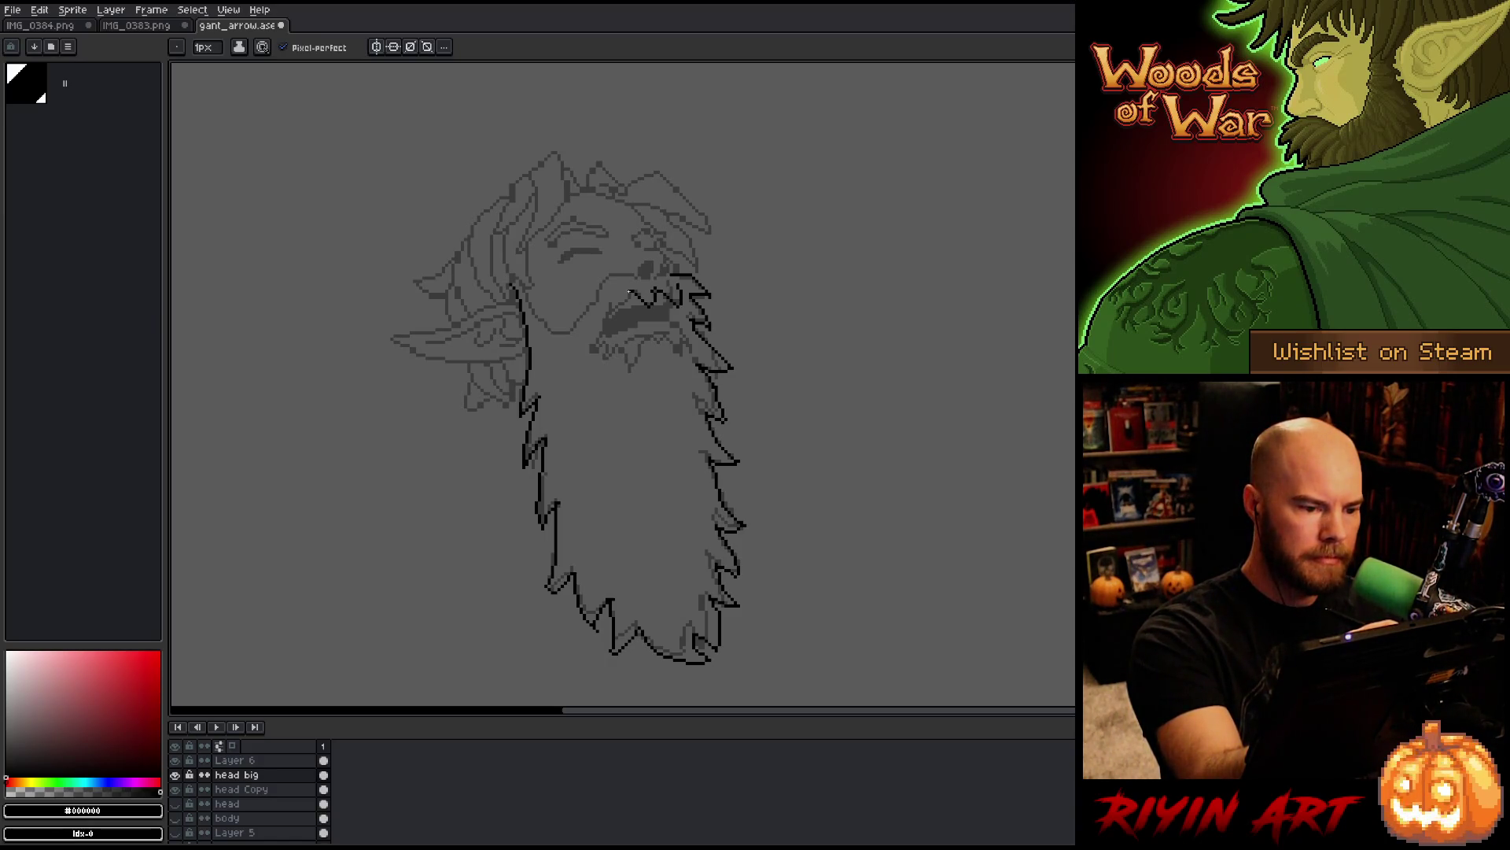
pyautogui.moveTo(608, 298); pyautogui.dragTo(606, 319)
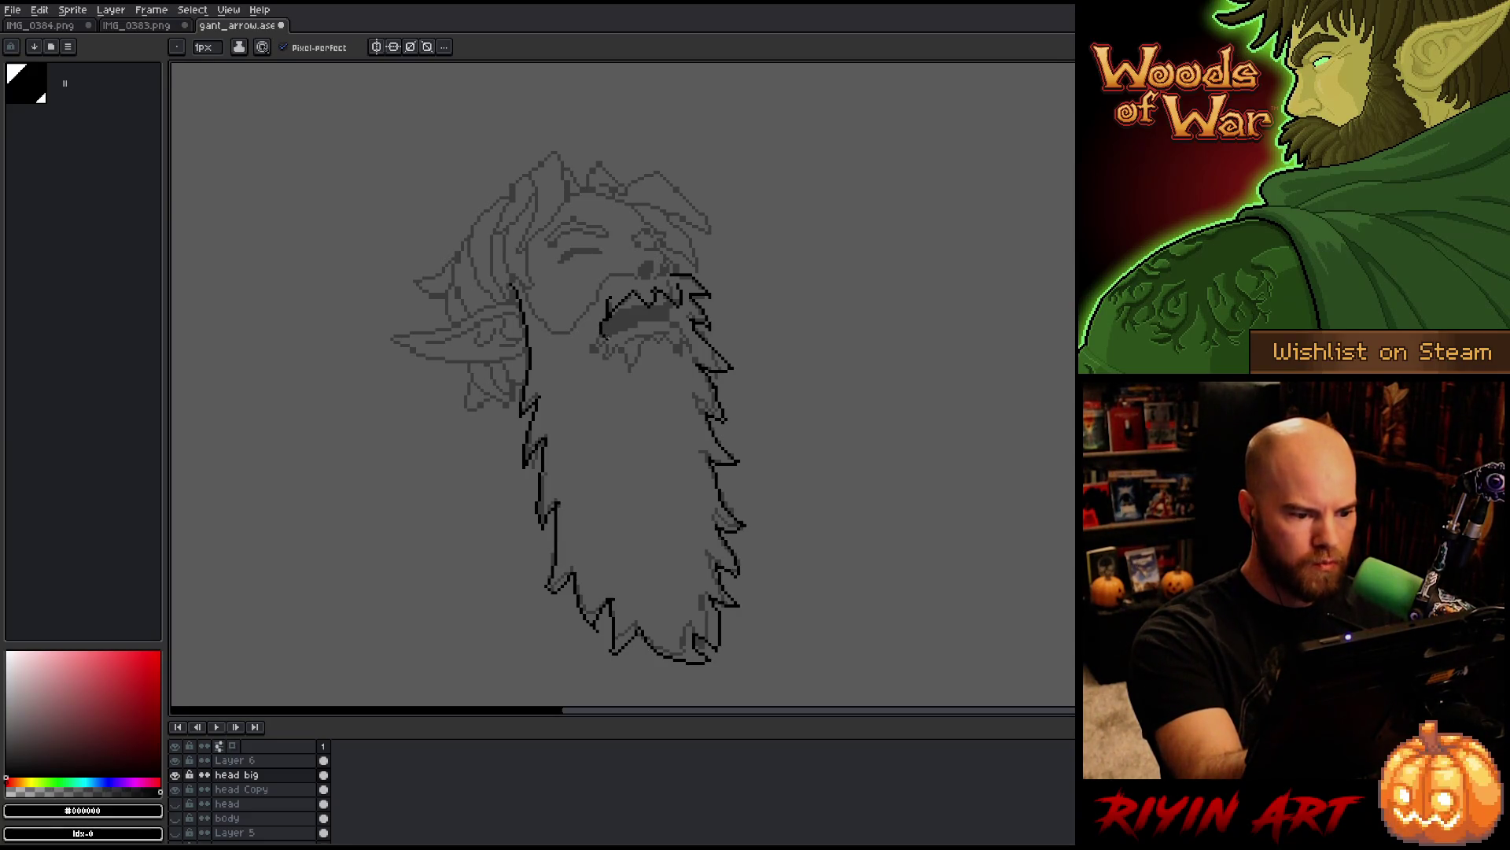
# Step: Redo the mouth outline and fill the open mouth solid black
pyautogui.hotkey('ctrl', 'z')
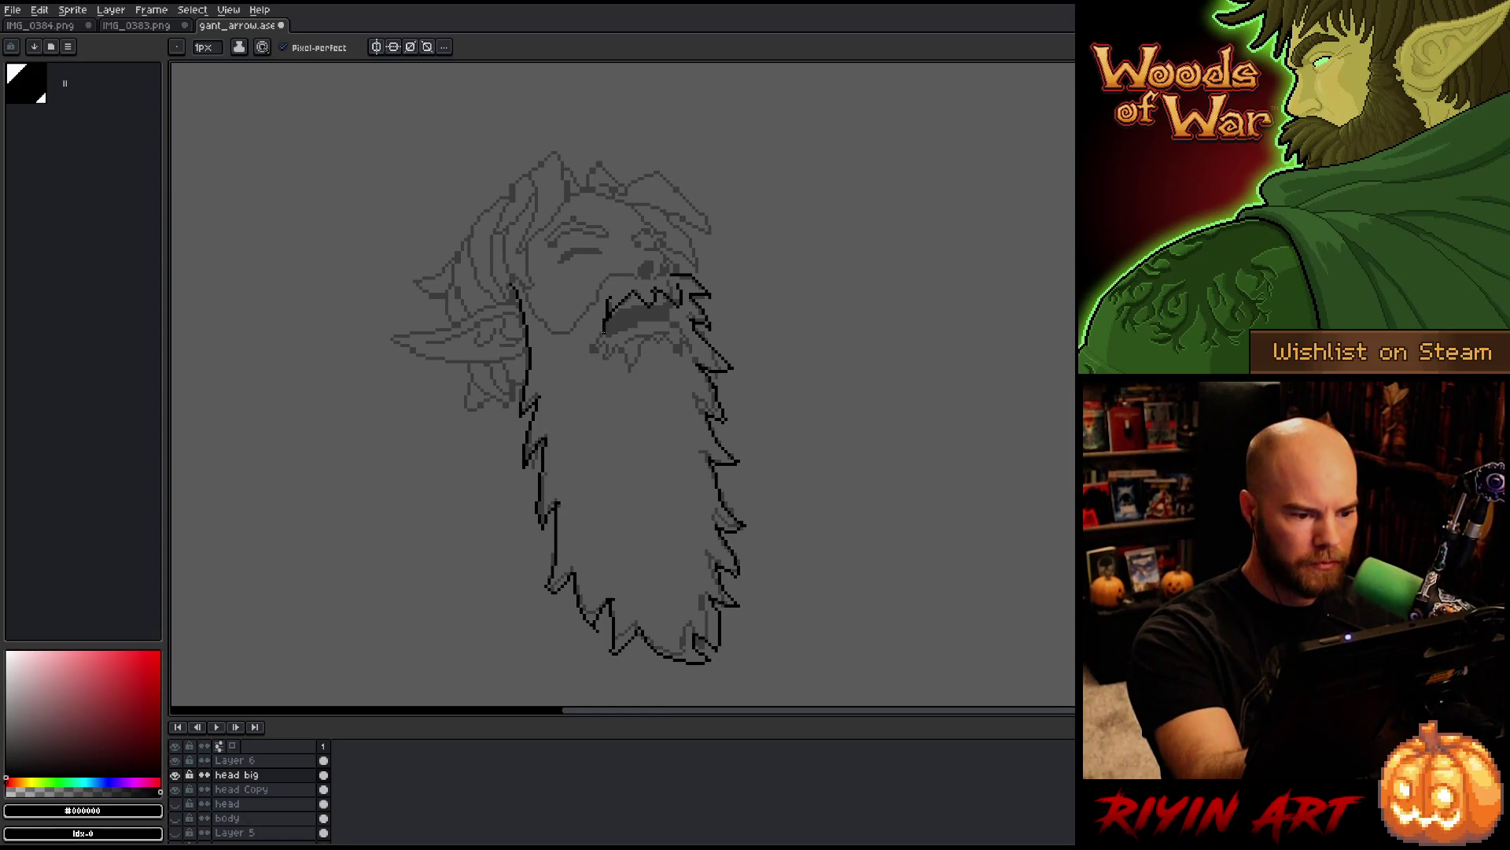
pyautogui.moveTo(606, 334); pyautogui.dragTo(661, 319)
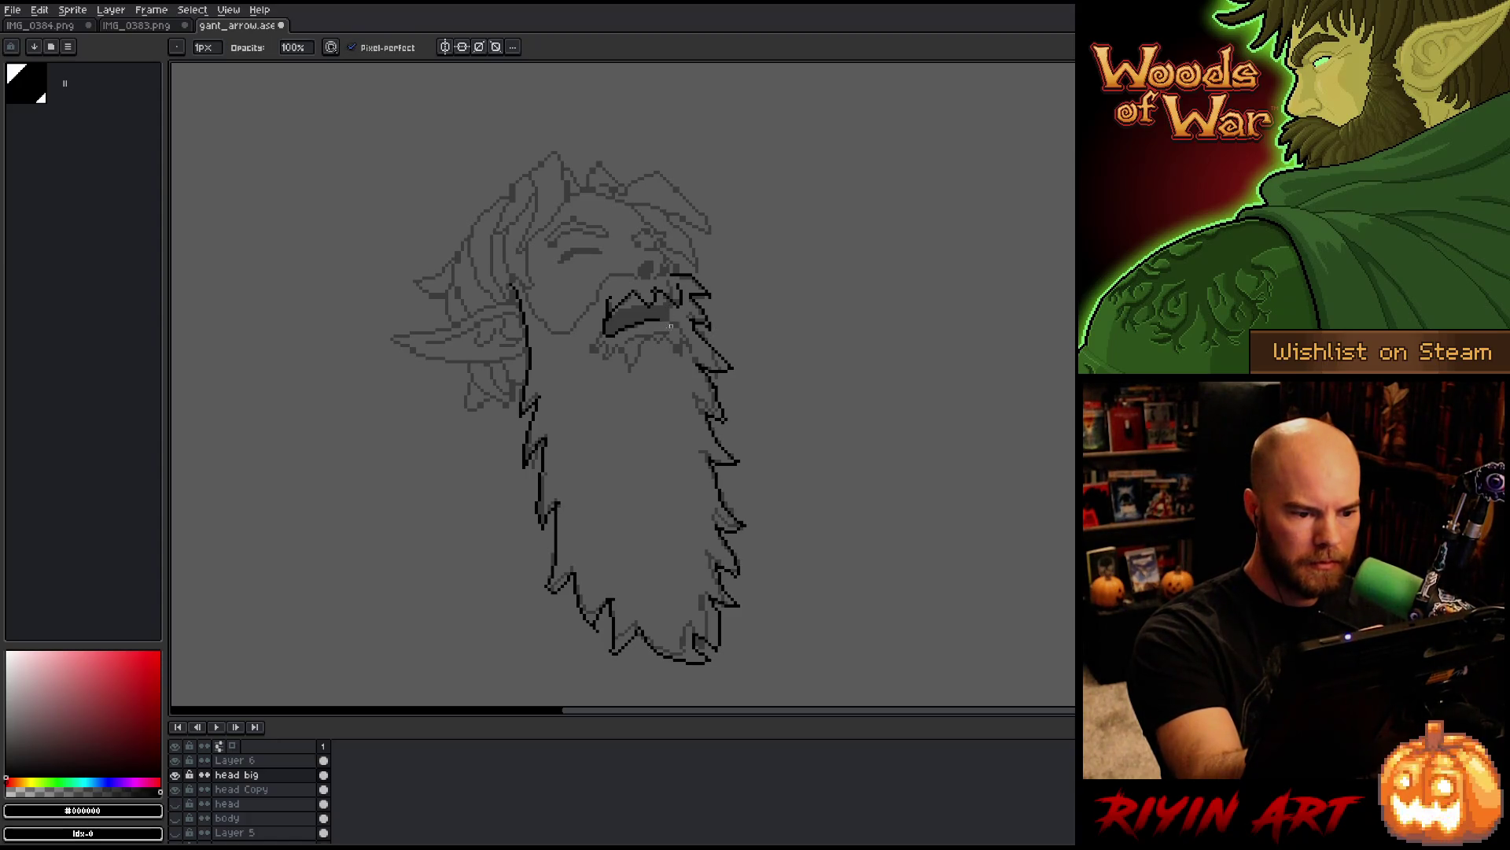
pyautogui.press('e')
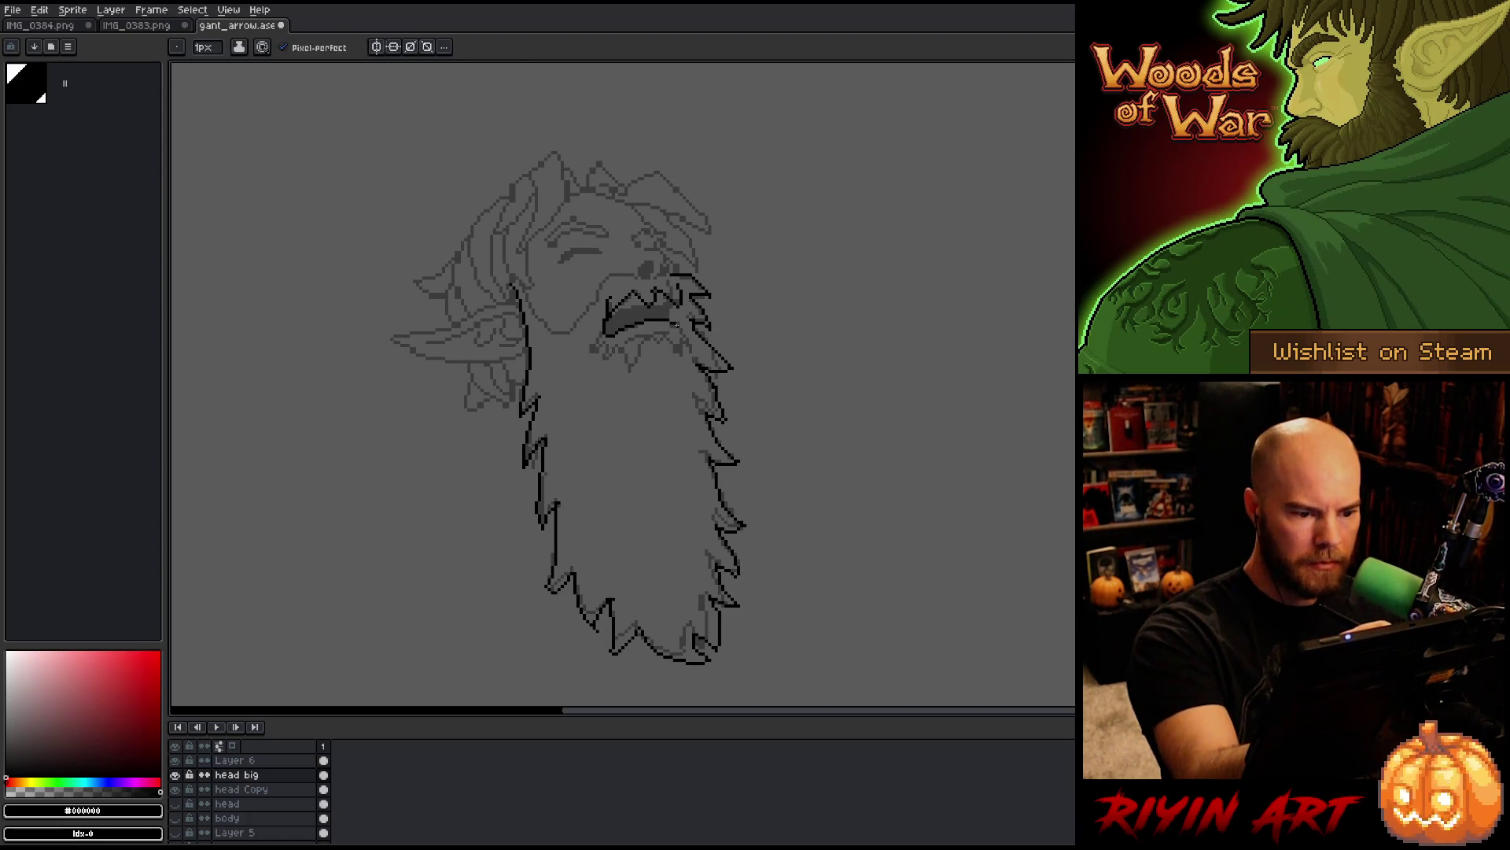
pyautogui.moveTo(668, 318); pyautogui.dragTo(673, 307)
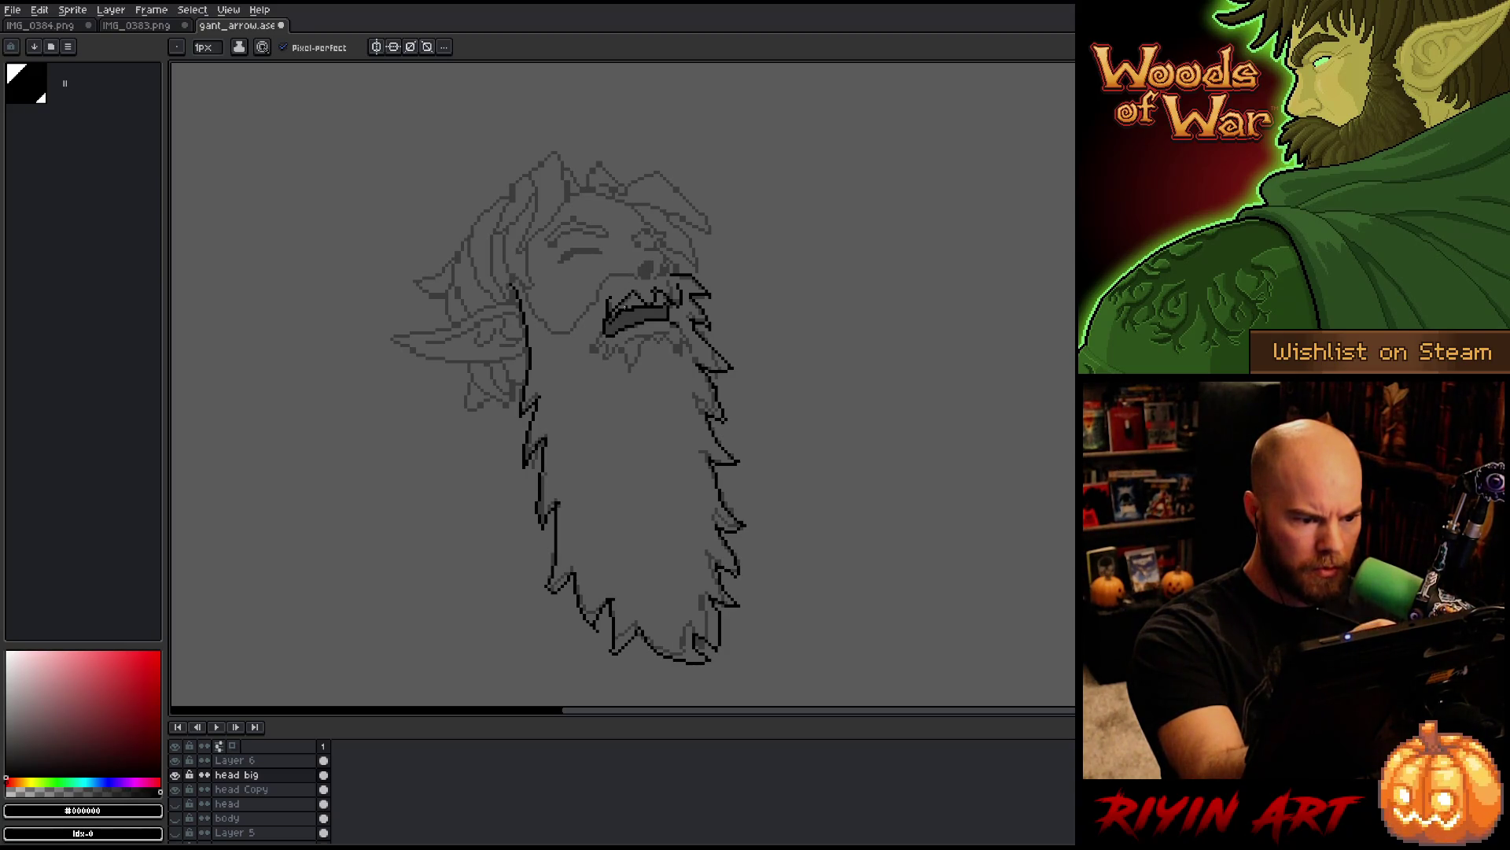
pyautogui.click(619, 325)
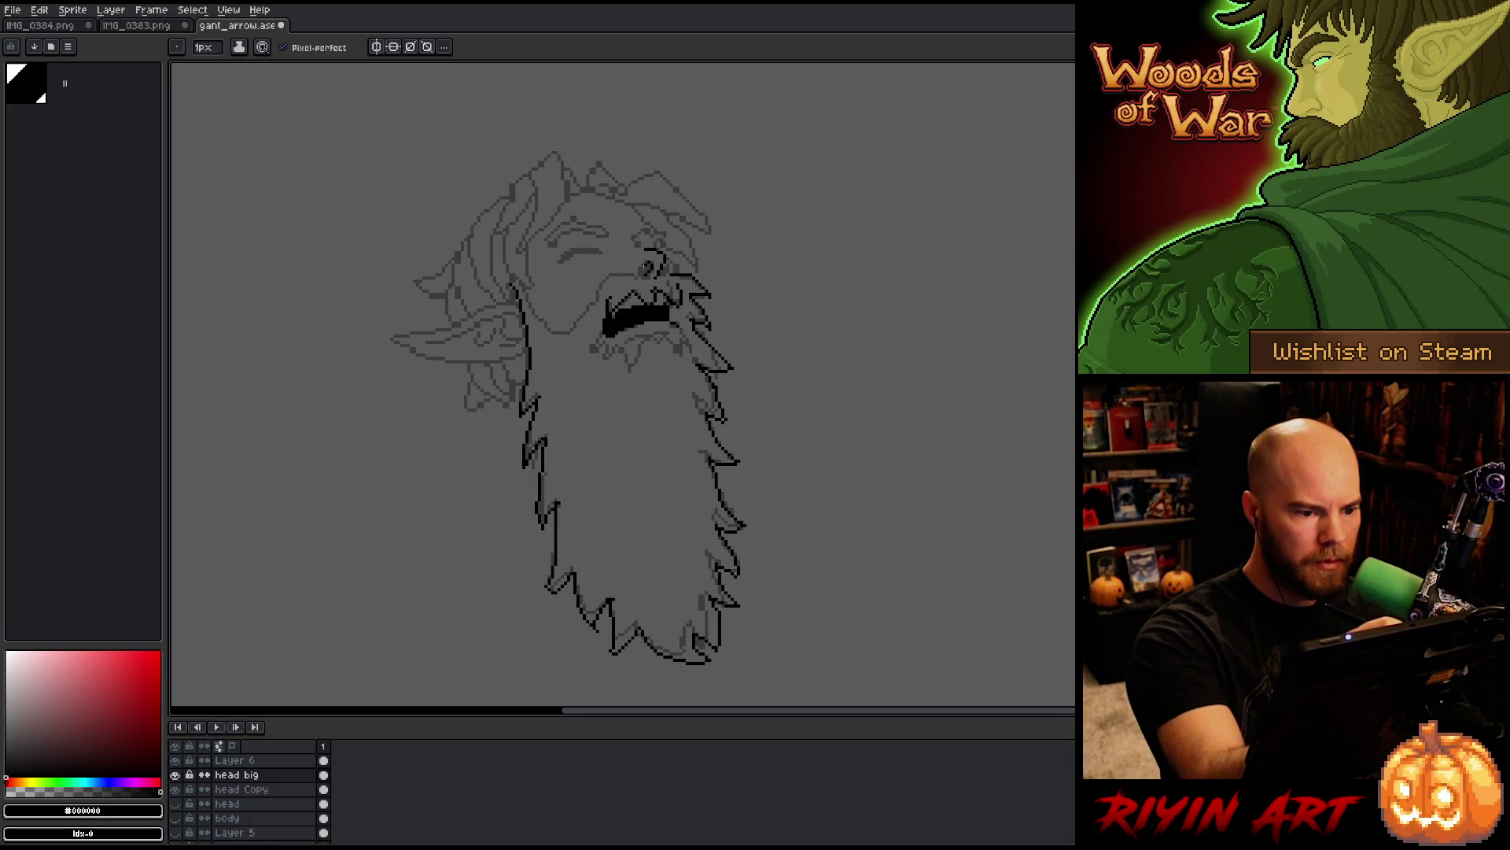
# Step: Fill the small eye in black, undo a stray peak above it, and return to the Pencil
pyautogui.moveTo(646, 266); pyautogui.dragTo(650, 272)
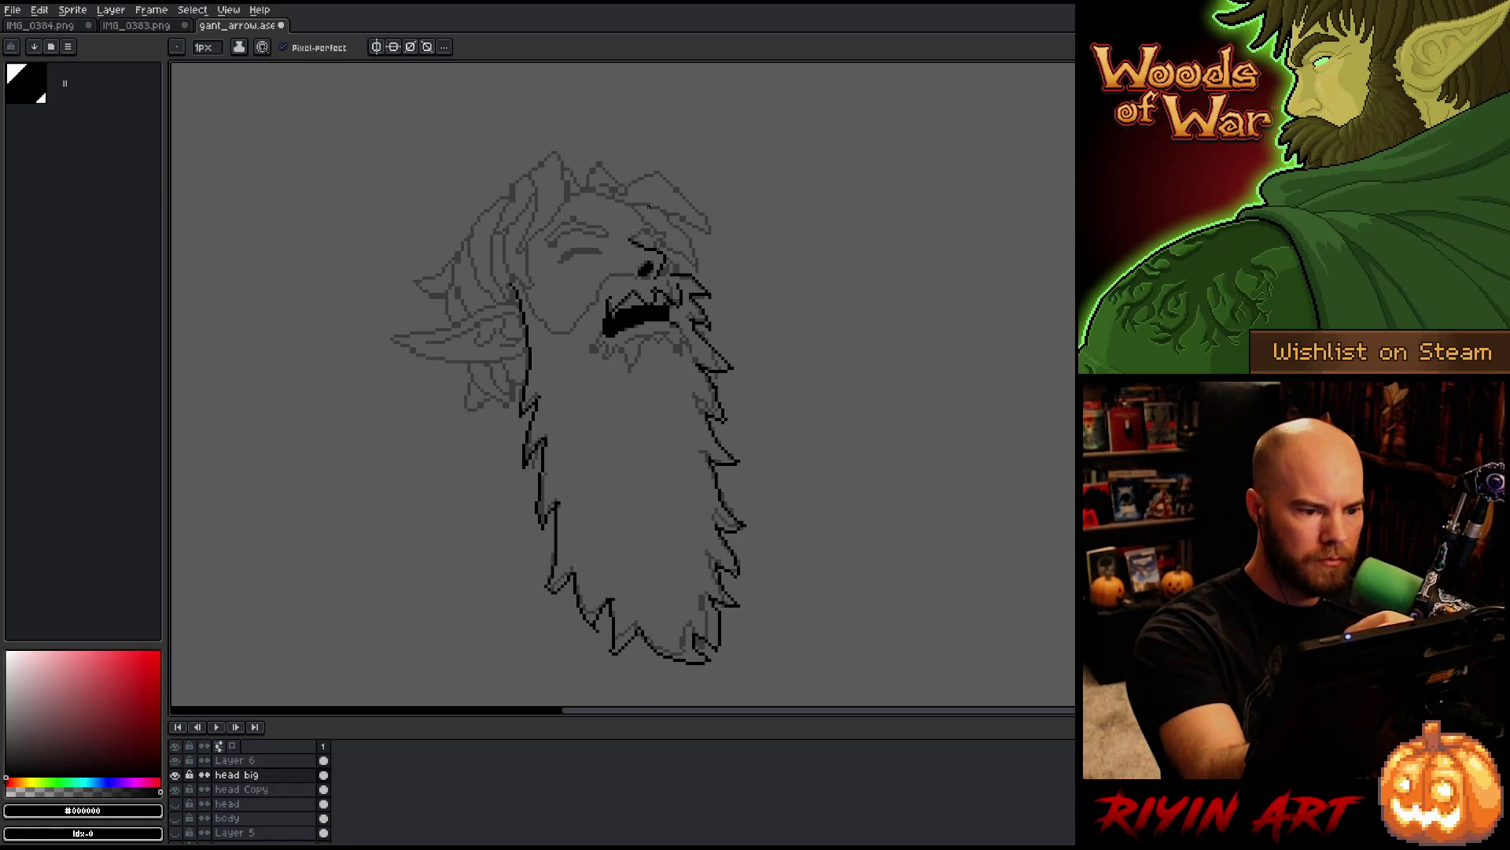
pyautogui.moveTo(632, 238); pyautogui.dragTo(658, 235)
pyautogui.hotkey('ctrl', 'z')
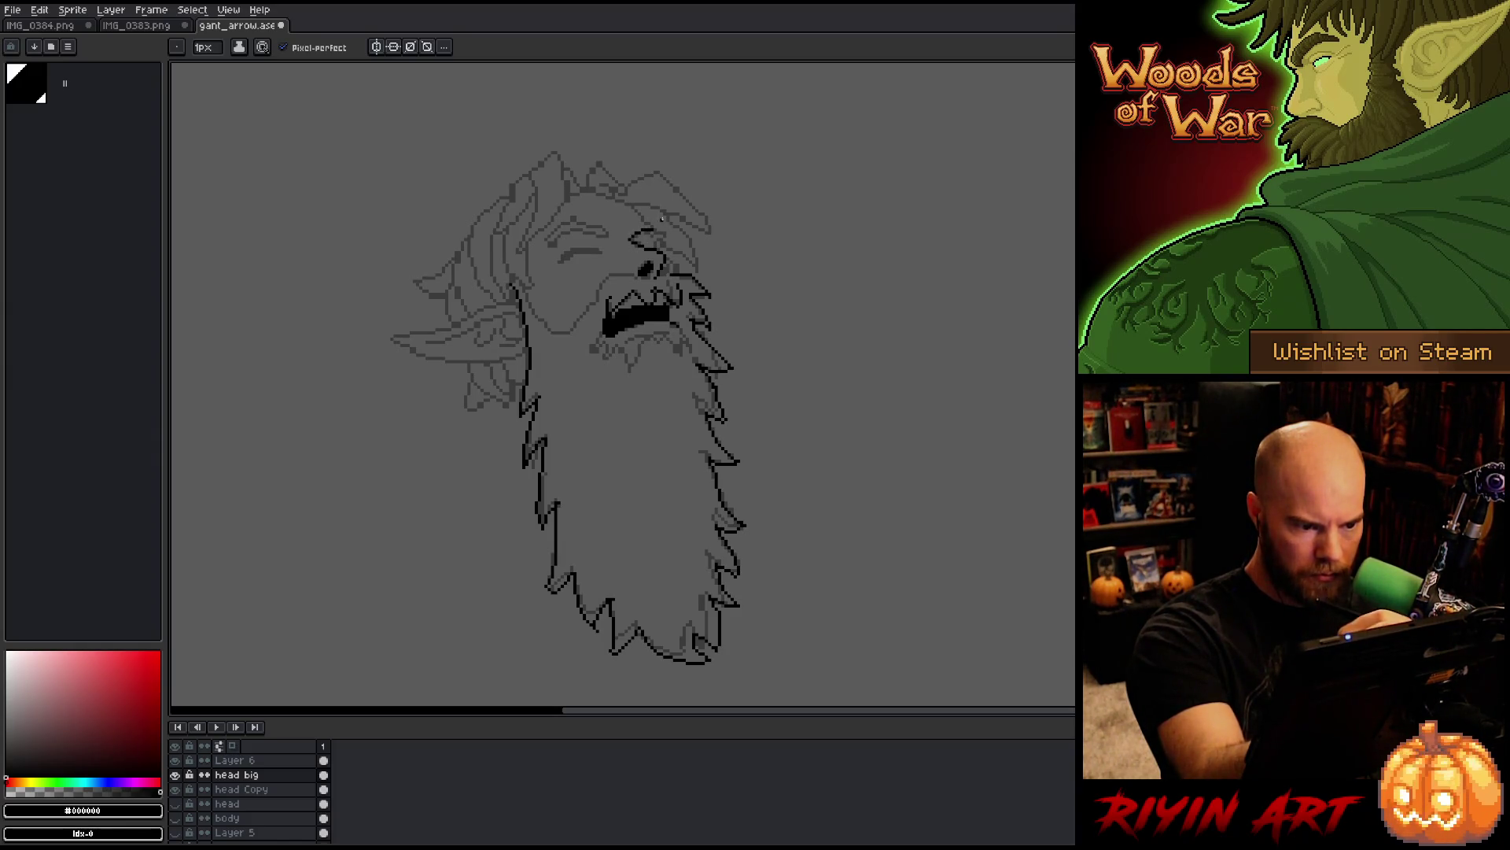
pyautogui.press('e')
pyautogui.press('b')
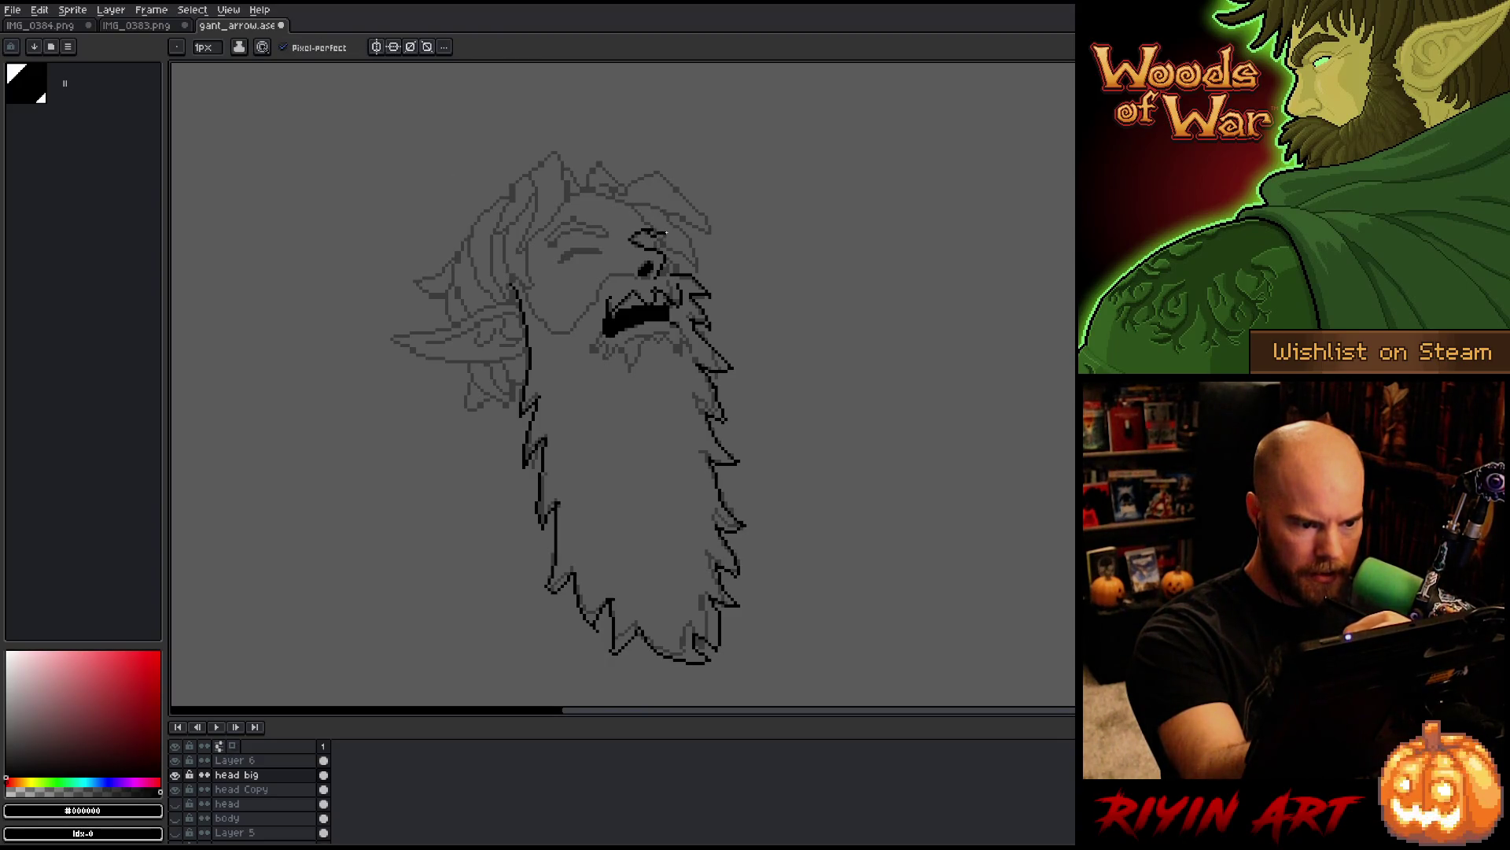
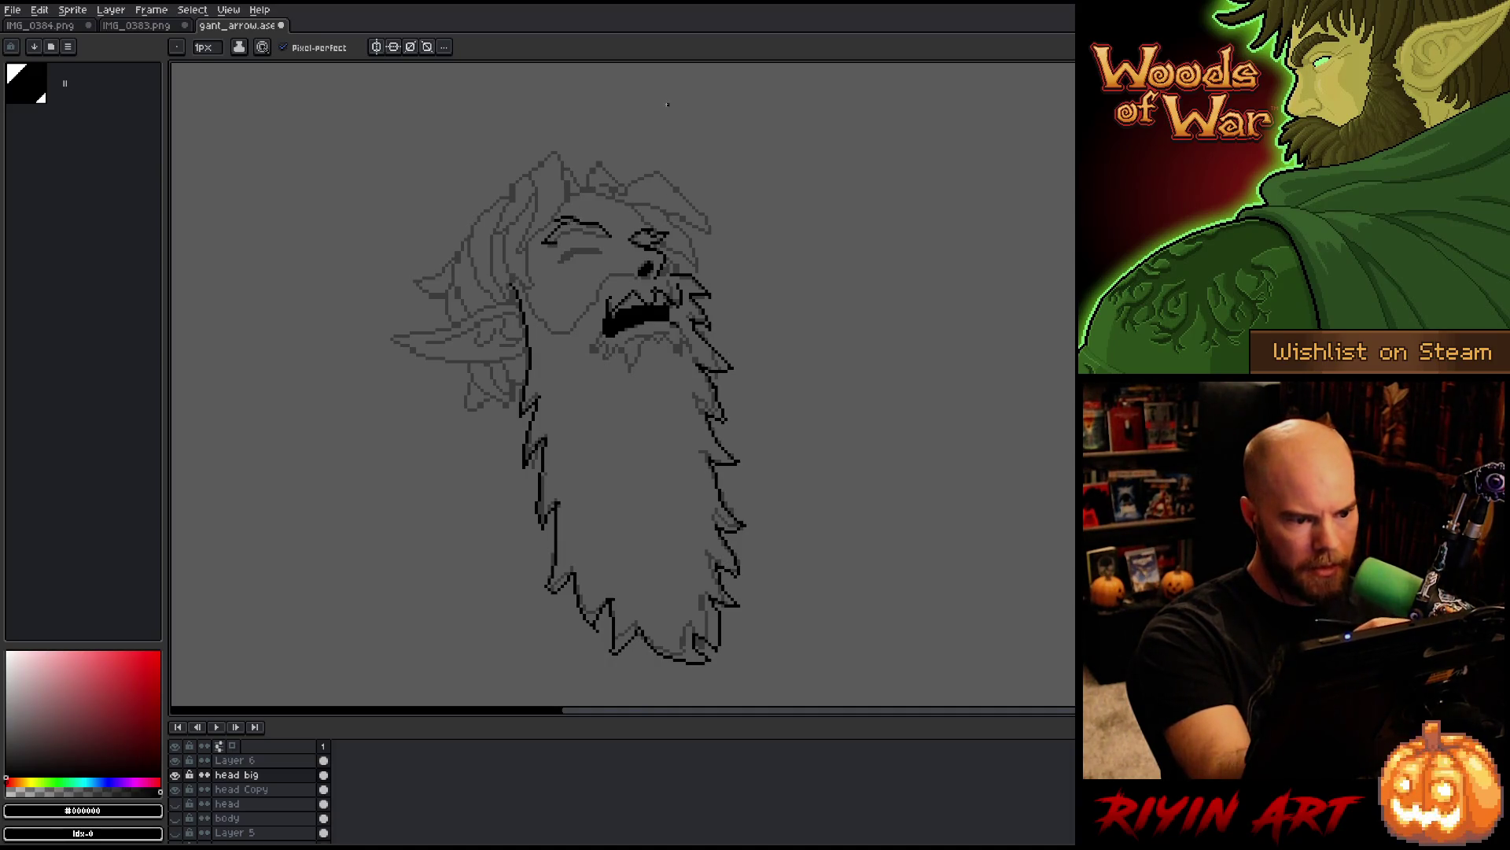
# Step: Ink the left eye's closed eyelid, beard strands below the mouth and a curling hair lock on top
pyautogui.moveTo(584, 233); pyautogui.dragTo(575, 231)
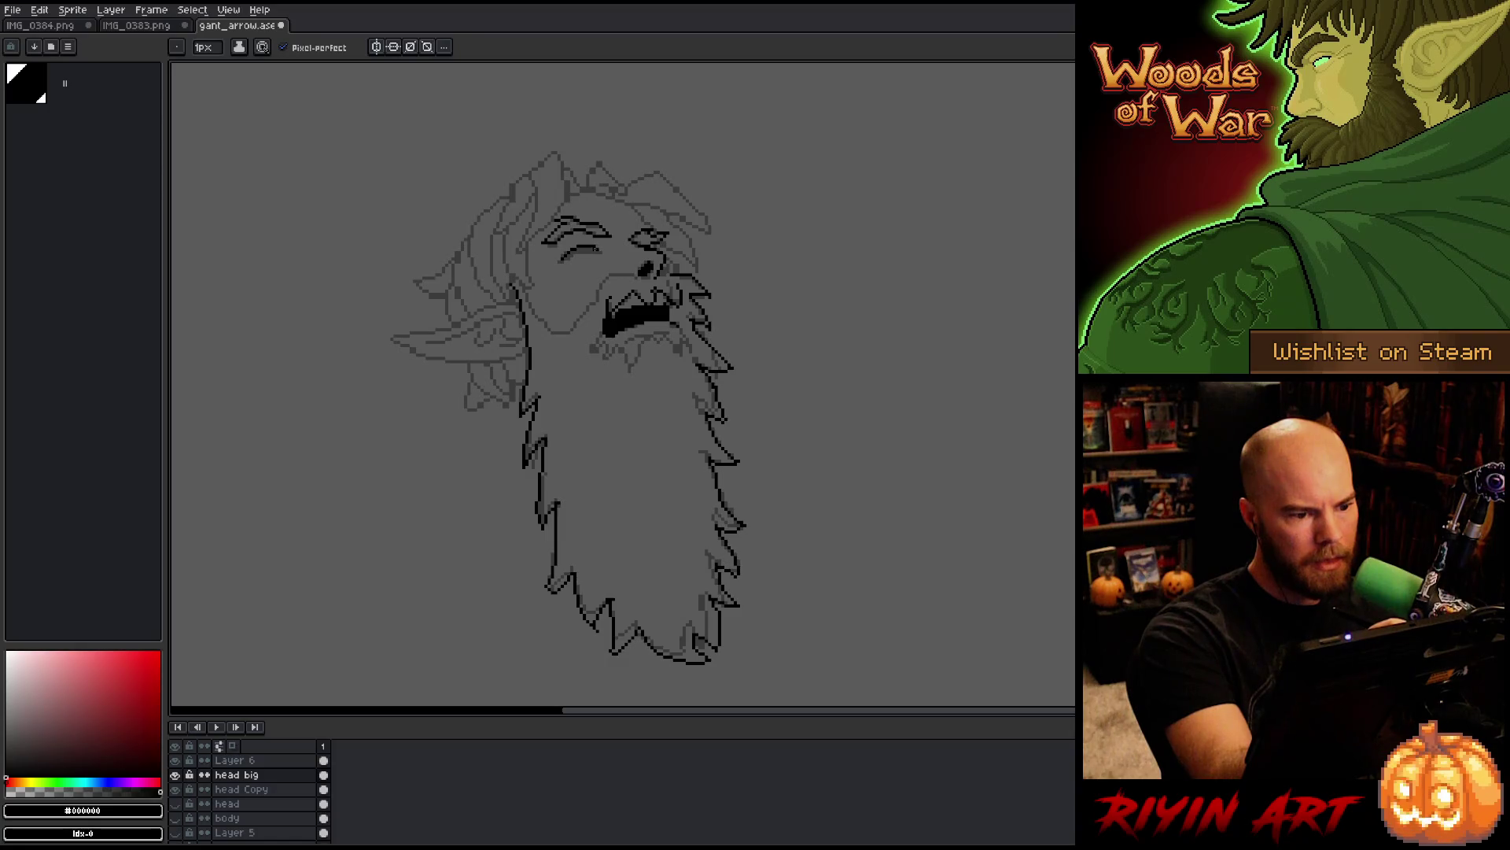
pyautogui.moveTo(574, 250)
pyautogui.mouseDown()
pyautogui.moveTo(560, 262)
pyautogui.moveTo(621, 272)
pyautogui.moveTo(599, 277)
pyautogui.moveTo(575, 329)
pyautogui.moveTo(535, 316)
pyautogui.moveTo(523, 285)
pyautogui.mouseUp()
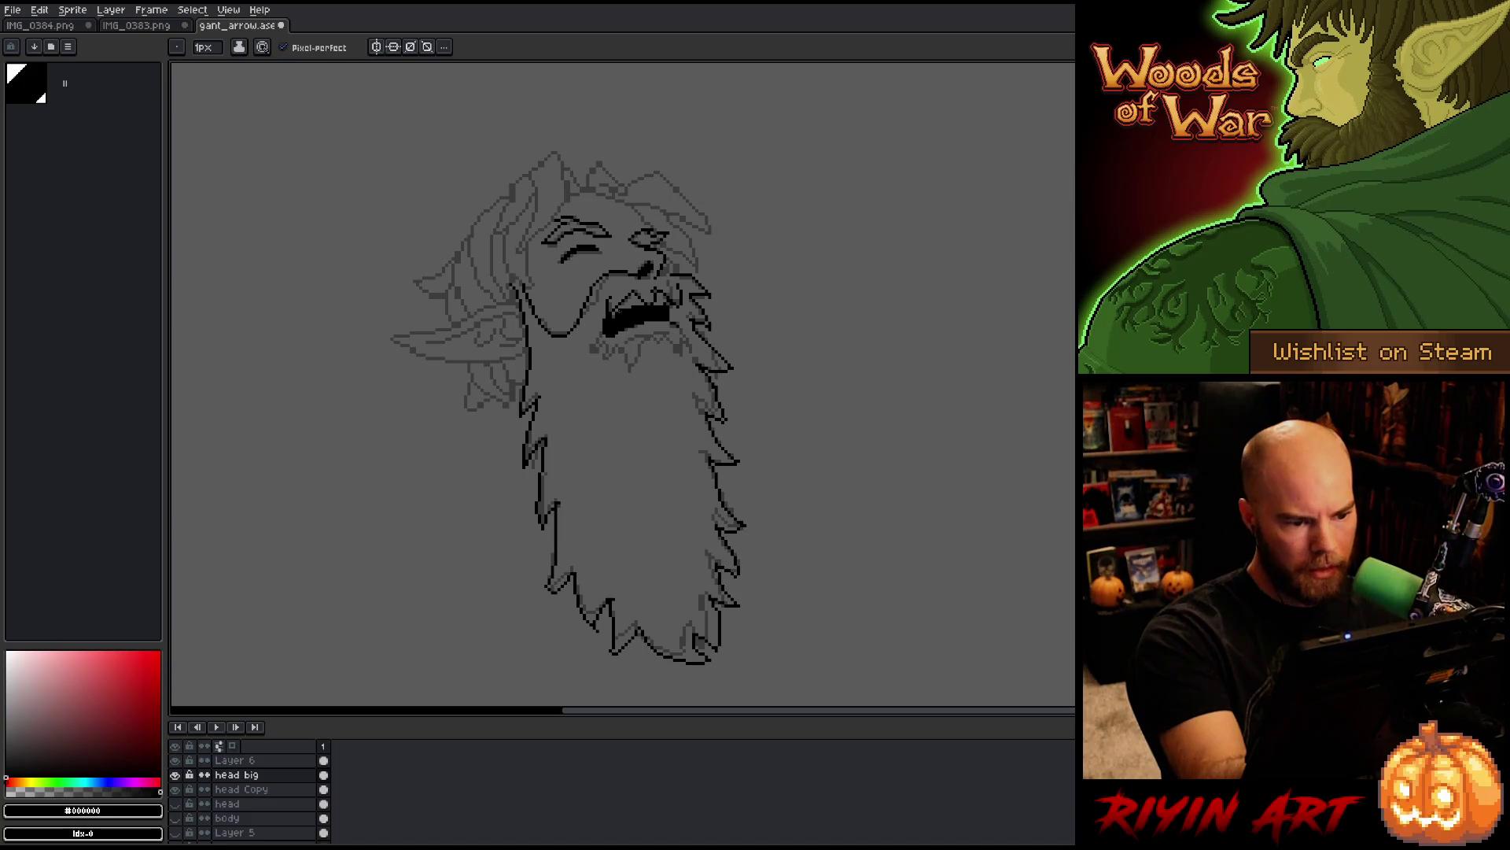
pyautogui.moveTo(596, 337)
pyautogui.mouseDown()
pyautogui.moveTo(593, 360)
pyautogui.moveTo(632, 381)
pyautogui.moveTo(649, 338)
pyautogui.moveTo(691, 353)
pyautogui.mouseUp()
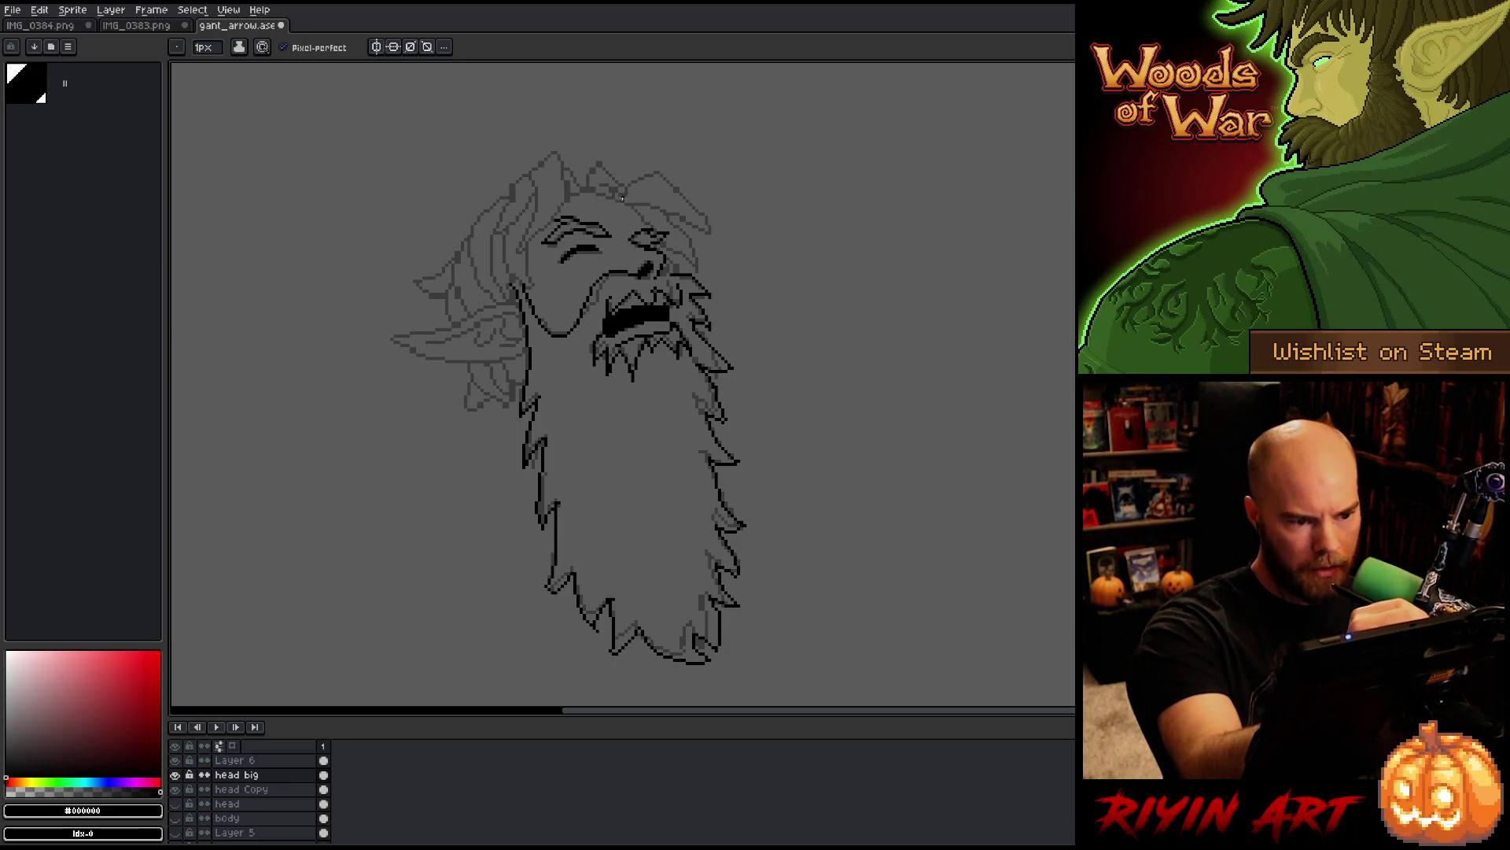
pyautogui.moveTo(622, 196)
pyautogui.mouseDown()
pyautogui.moveTo(665, 170)
pyautogui.moveTo(713, 224)
pyautogui.mouseUp()
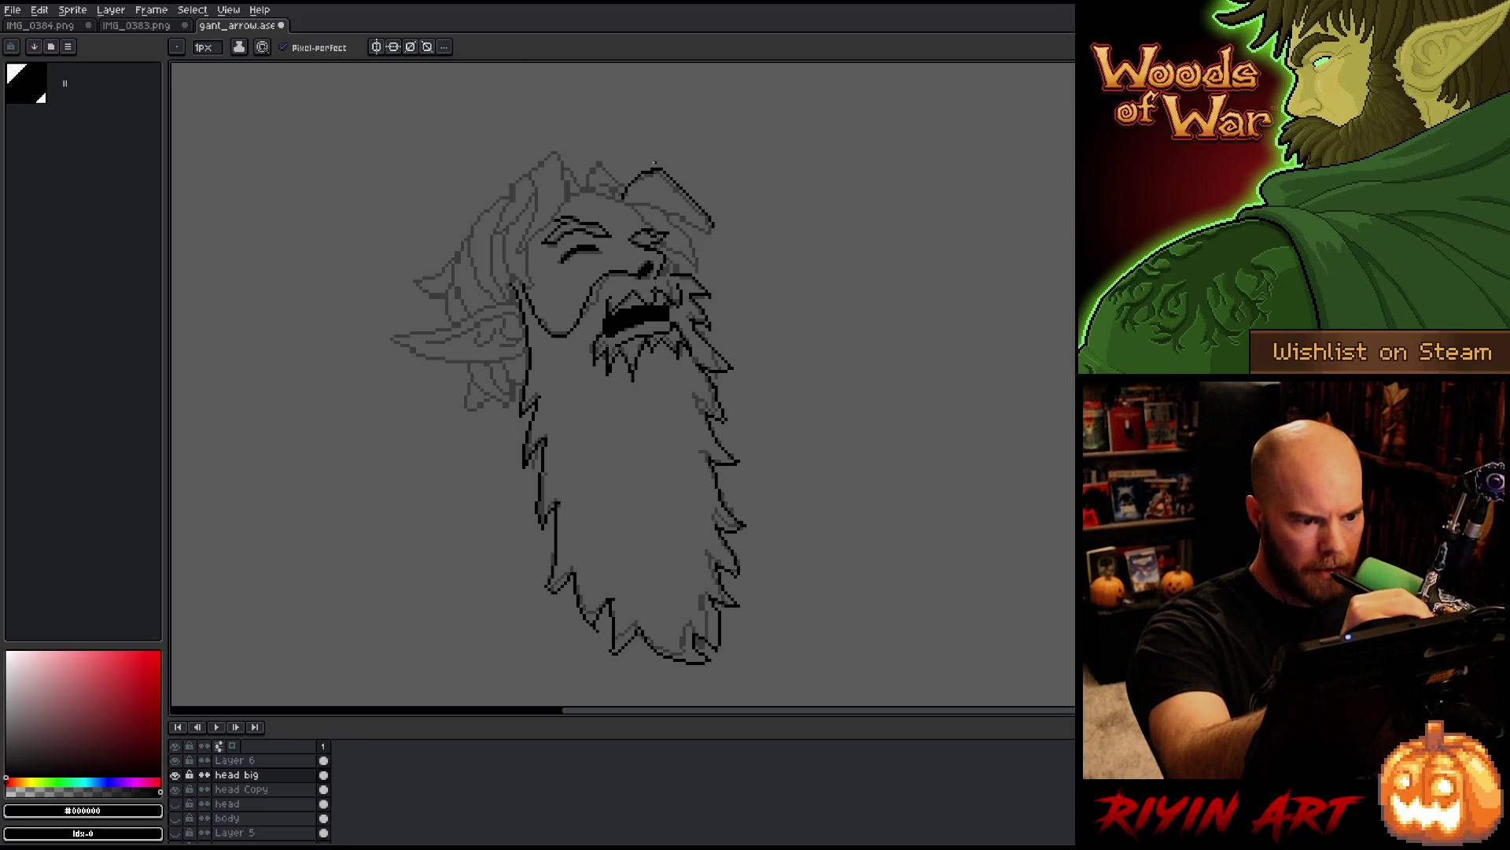
# Step: Ink two hair locks sweeping across and curving down the crown, erasing stray pixels
pyautogui.moveTo(635, 204); pyautogui.dragTo(711, 227)
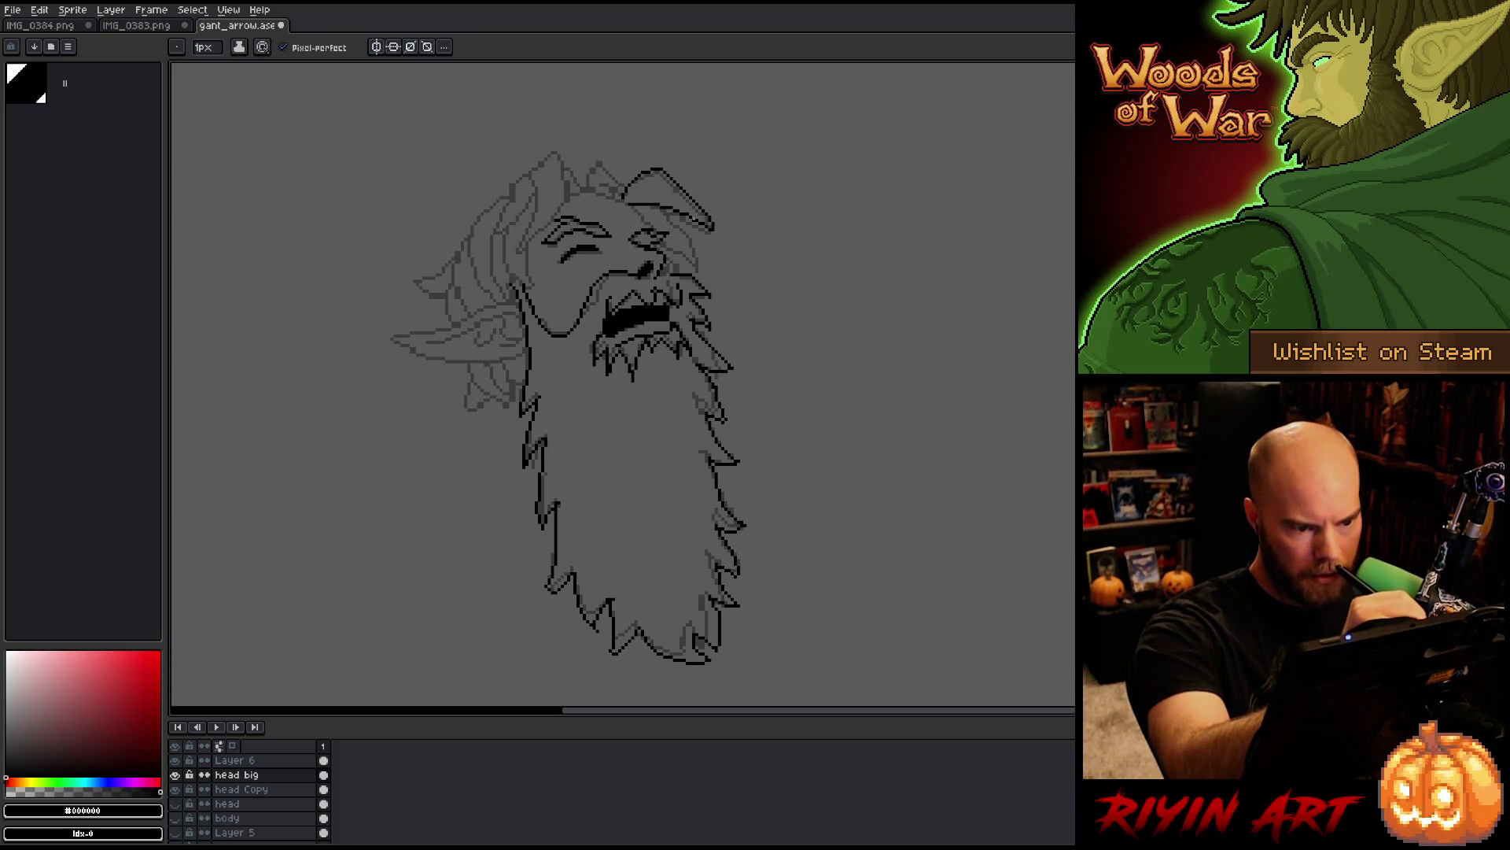
pyautogui.press('e')
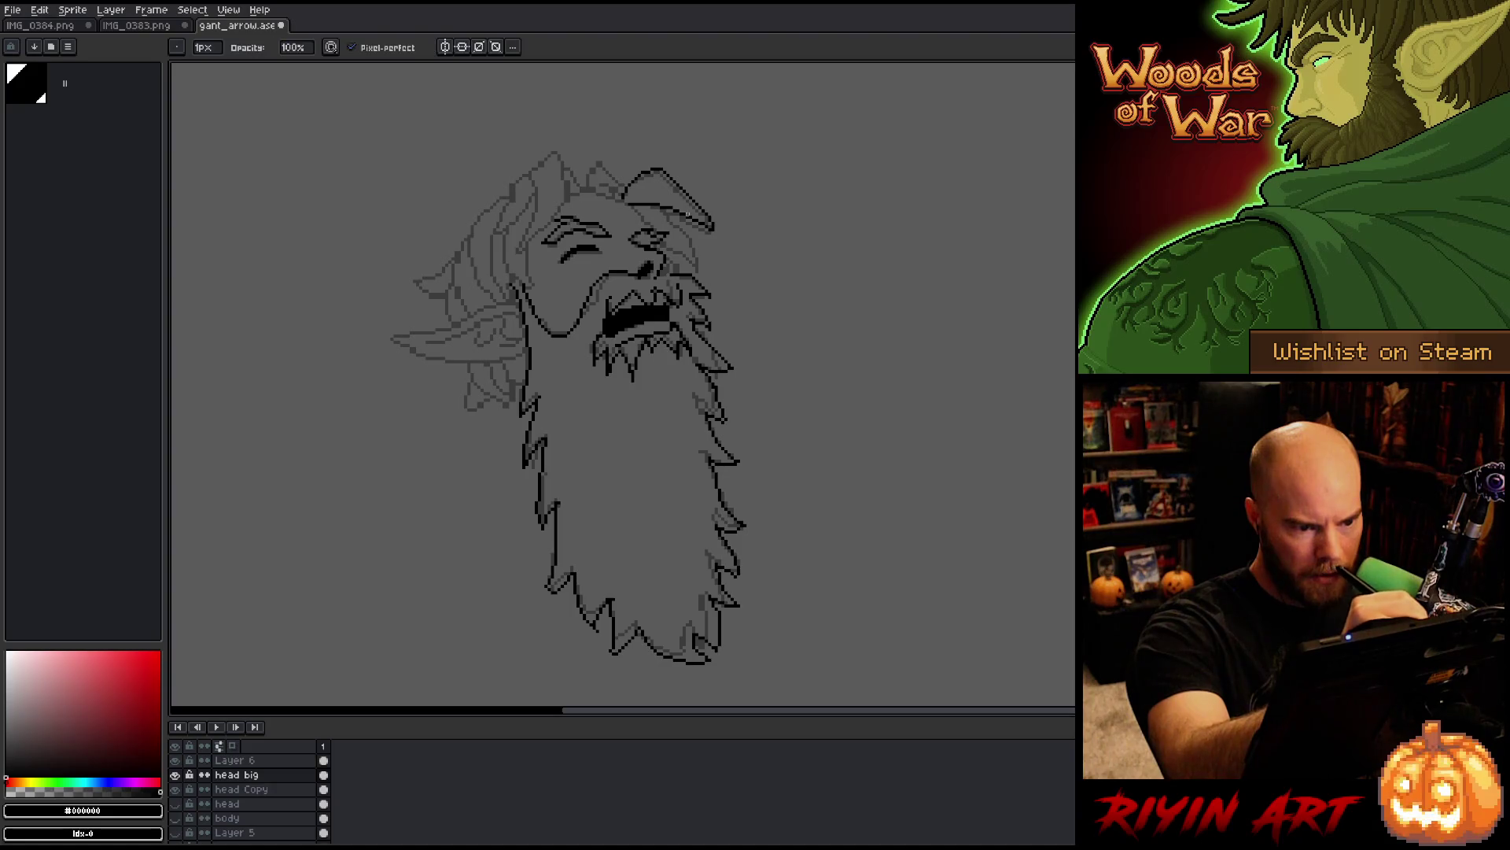
pyautogui.press('b')
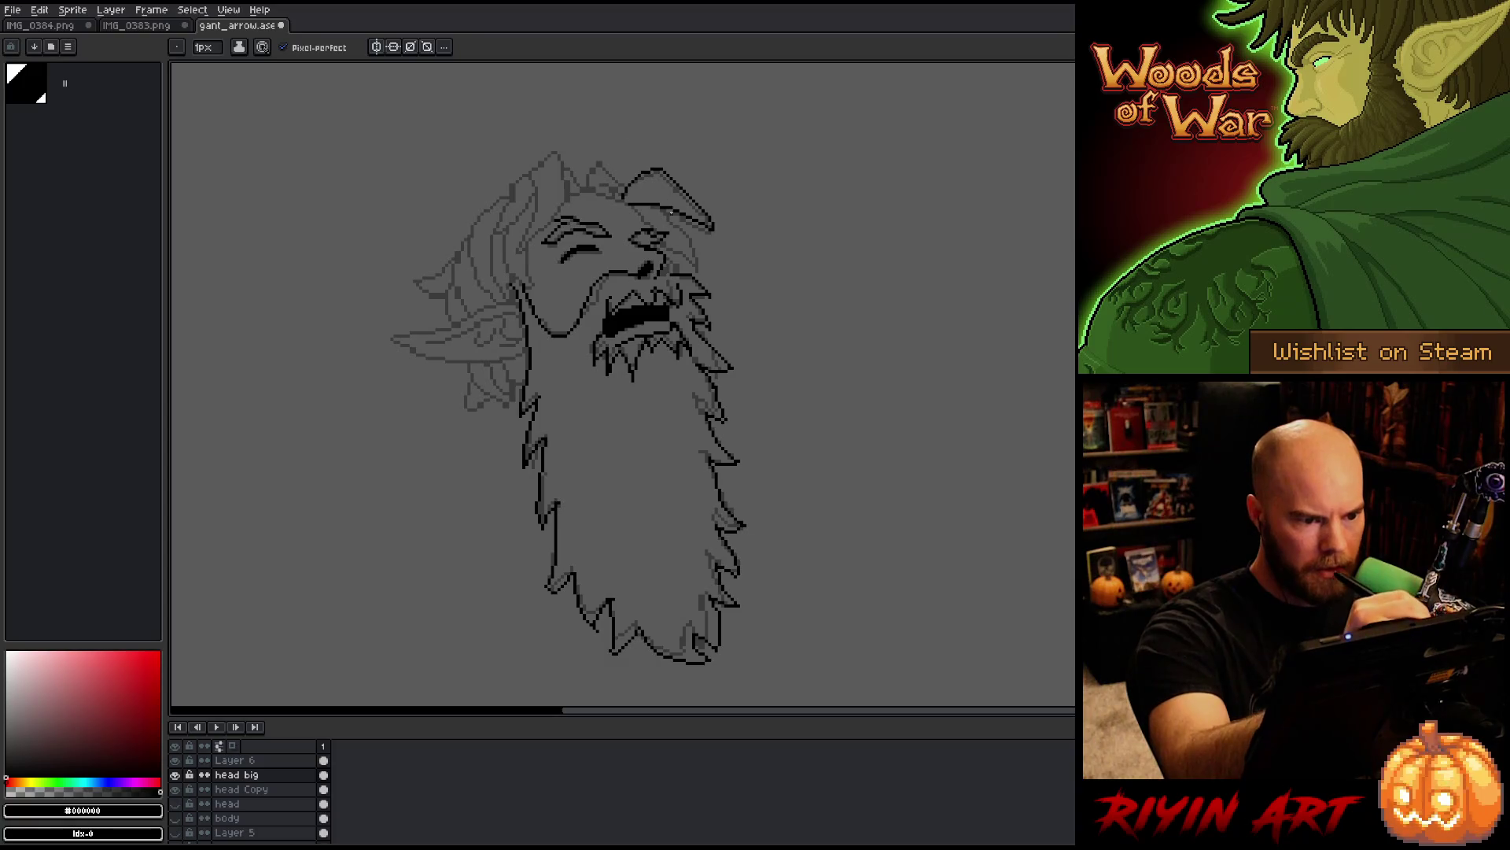
pyautogui.moveTo(661, 207); pyautogui.dragTo(697, 264)
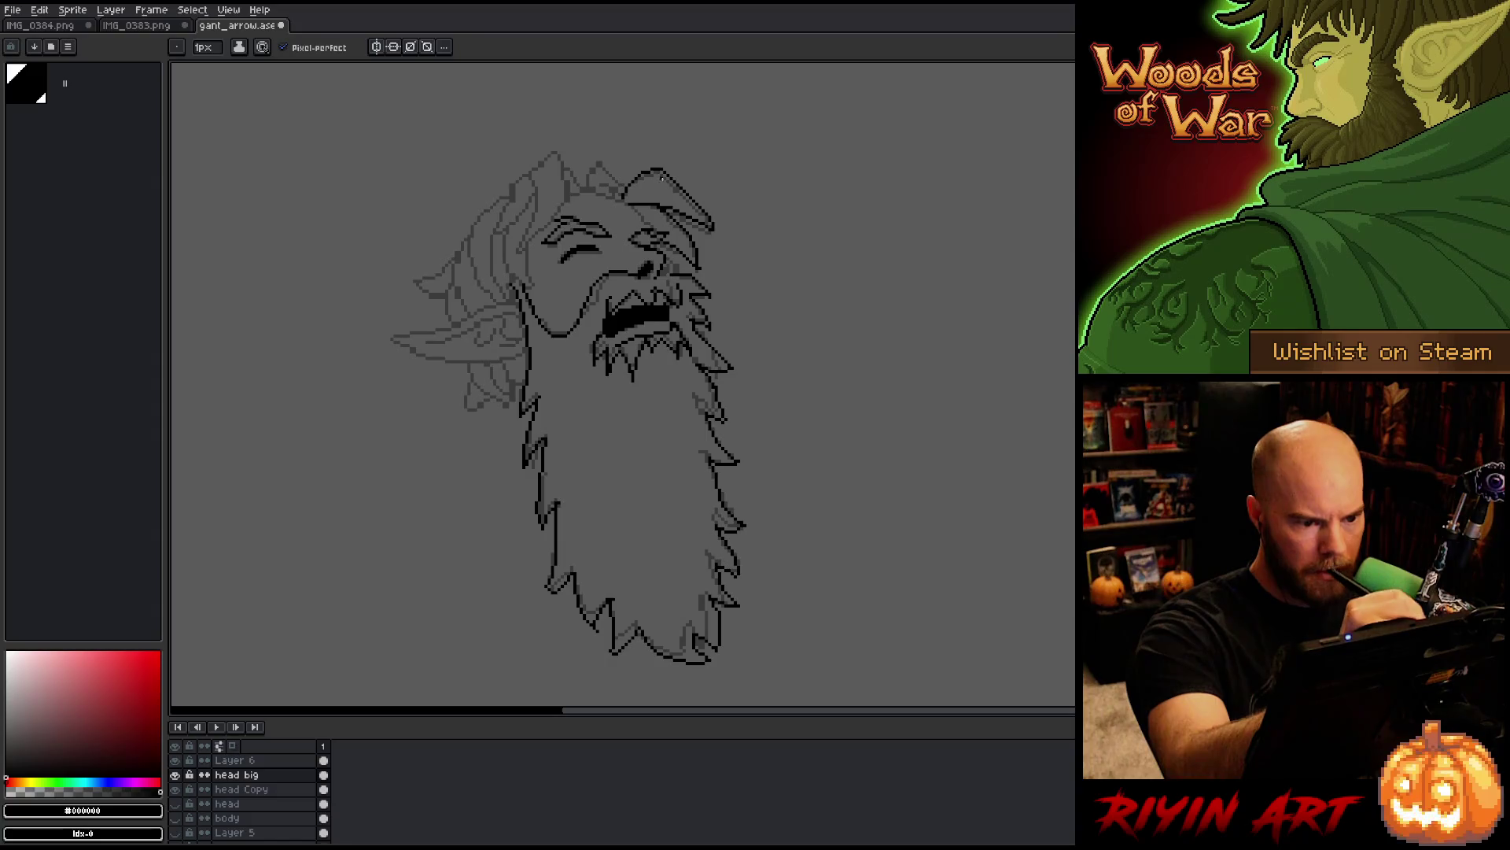
pyautogui.press('e')
pyautogui.press('b')
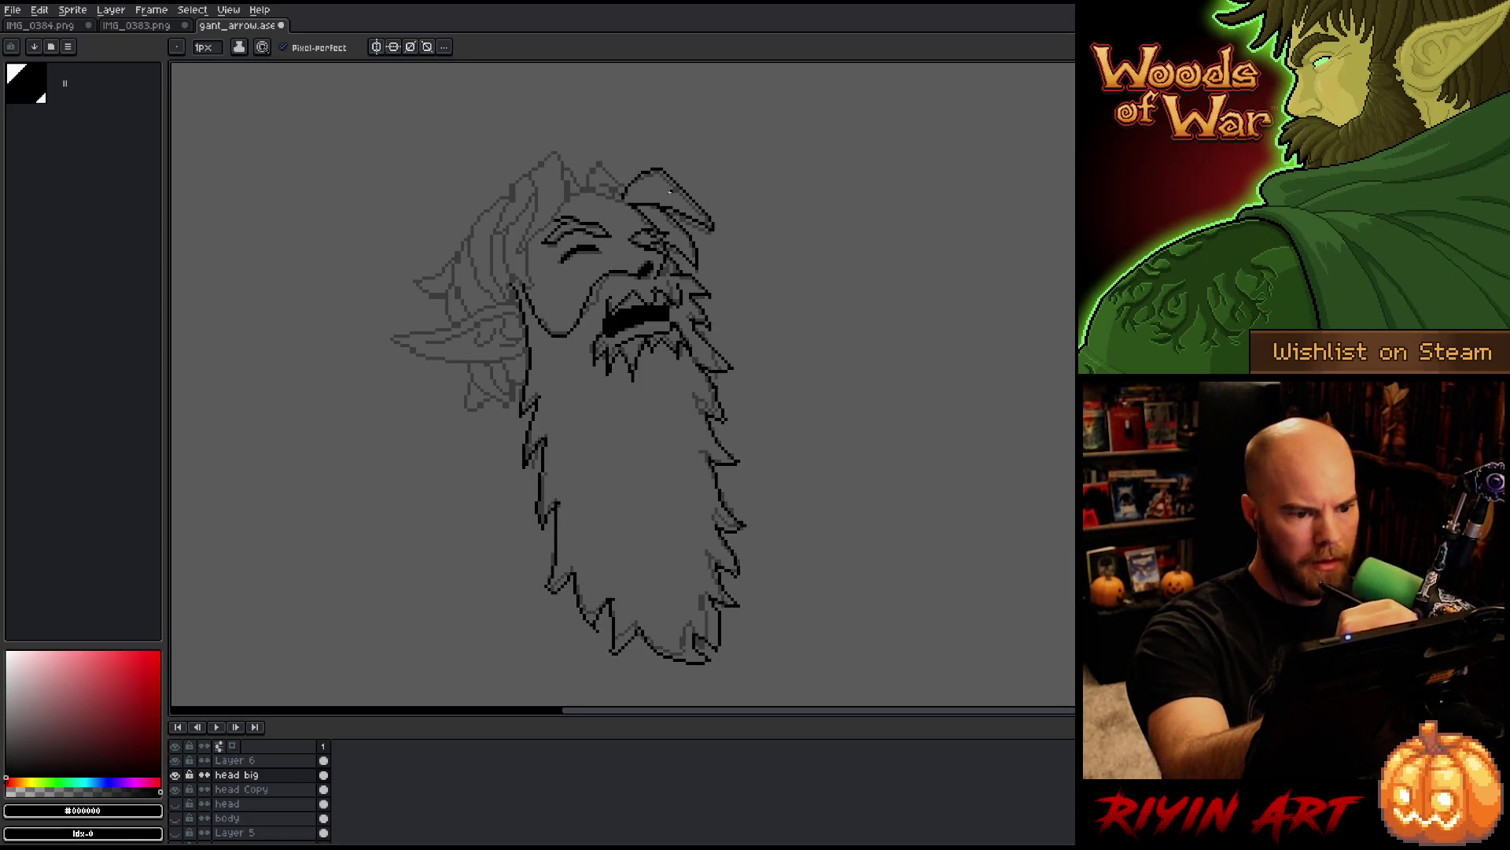
pyautogui.press('e')
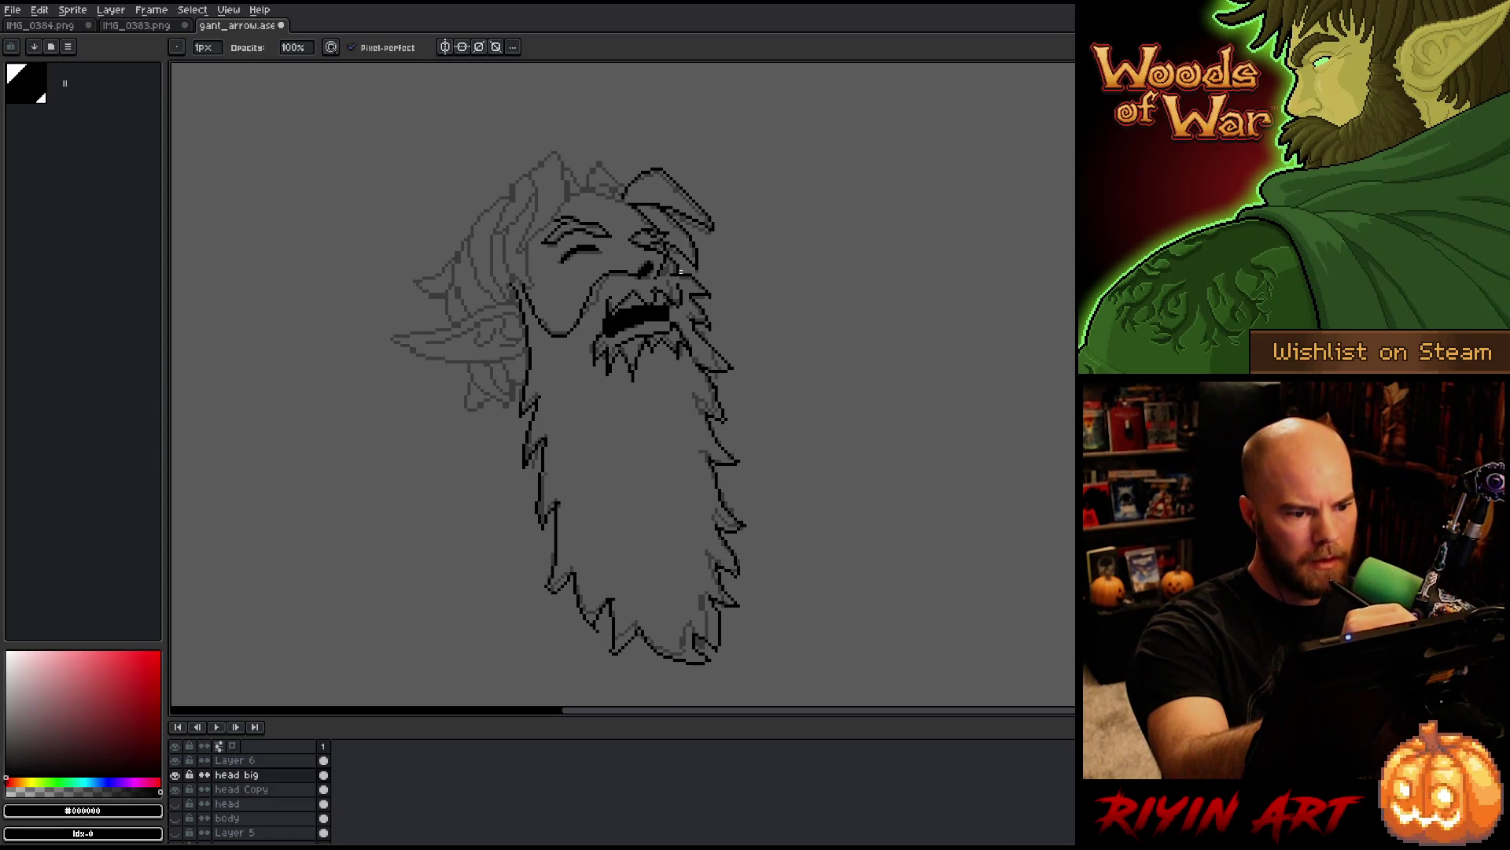
pyautogui.press('b')
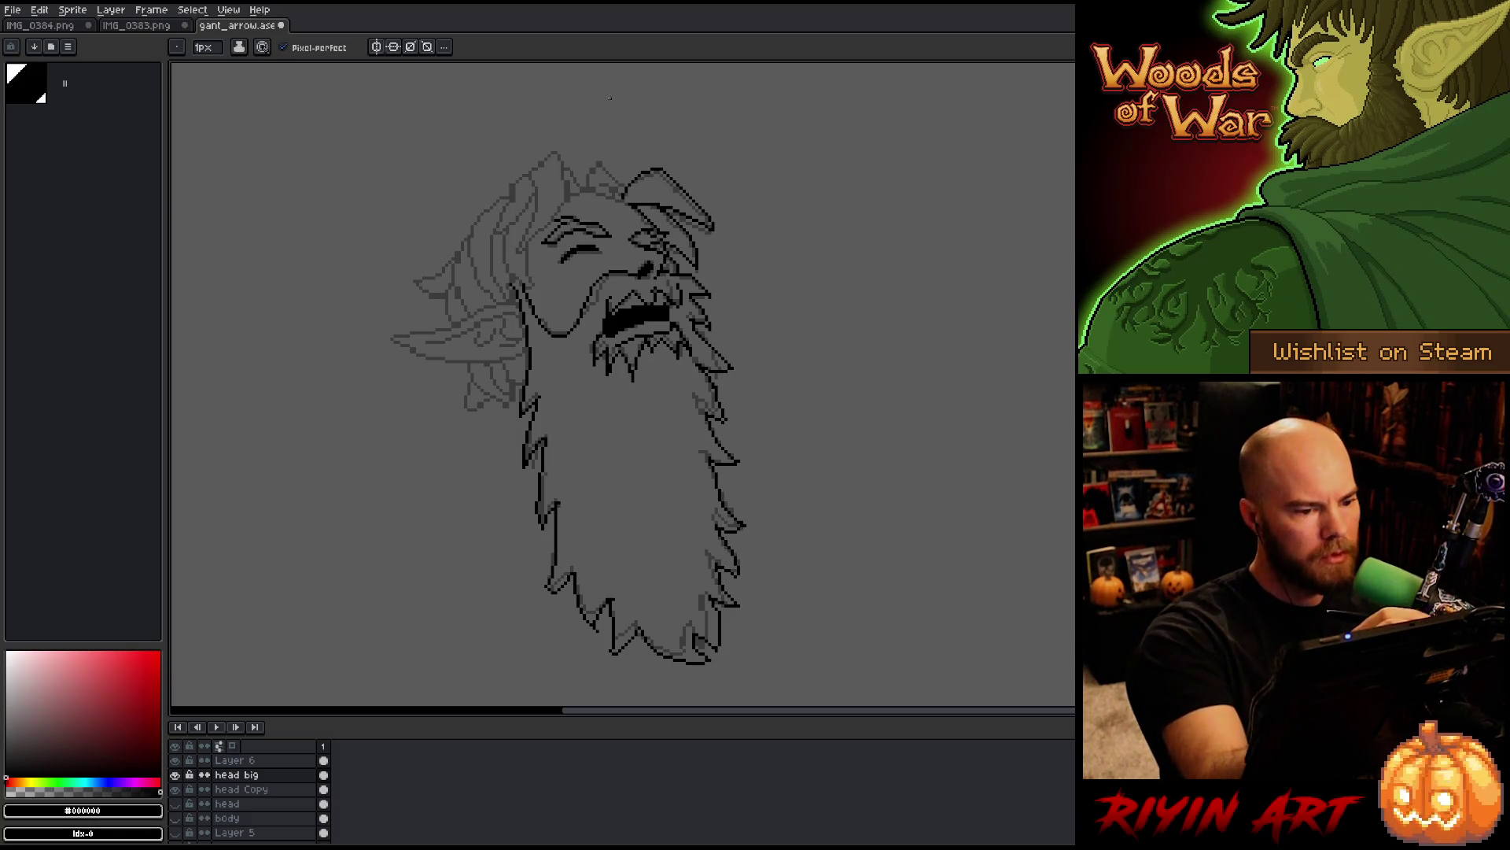
# Step: Ink the pointed top lock and short crown lines, then outline the hair's left side
pyautogui.moveTo(587, 184)
pyautogui.mouseDown()
pyautogui.moveTo(598, 162)
pyautogui.moveTo(626, 187)
pyautogui.moveTo(595, 180)
pyautogui.mouseUp()
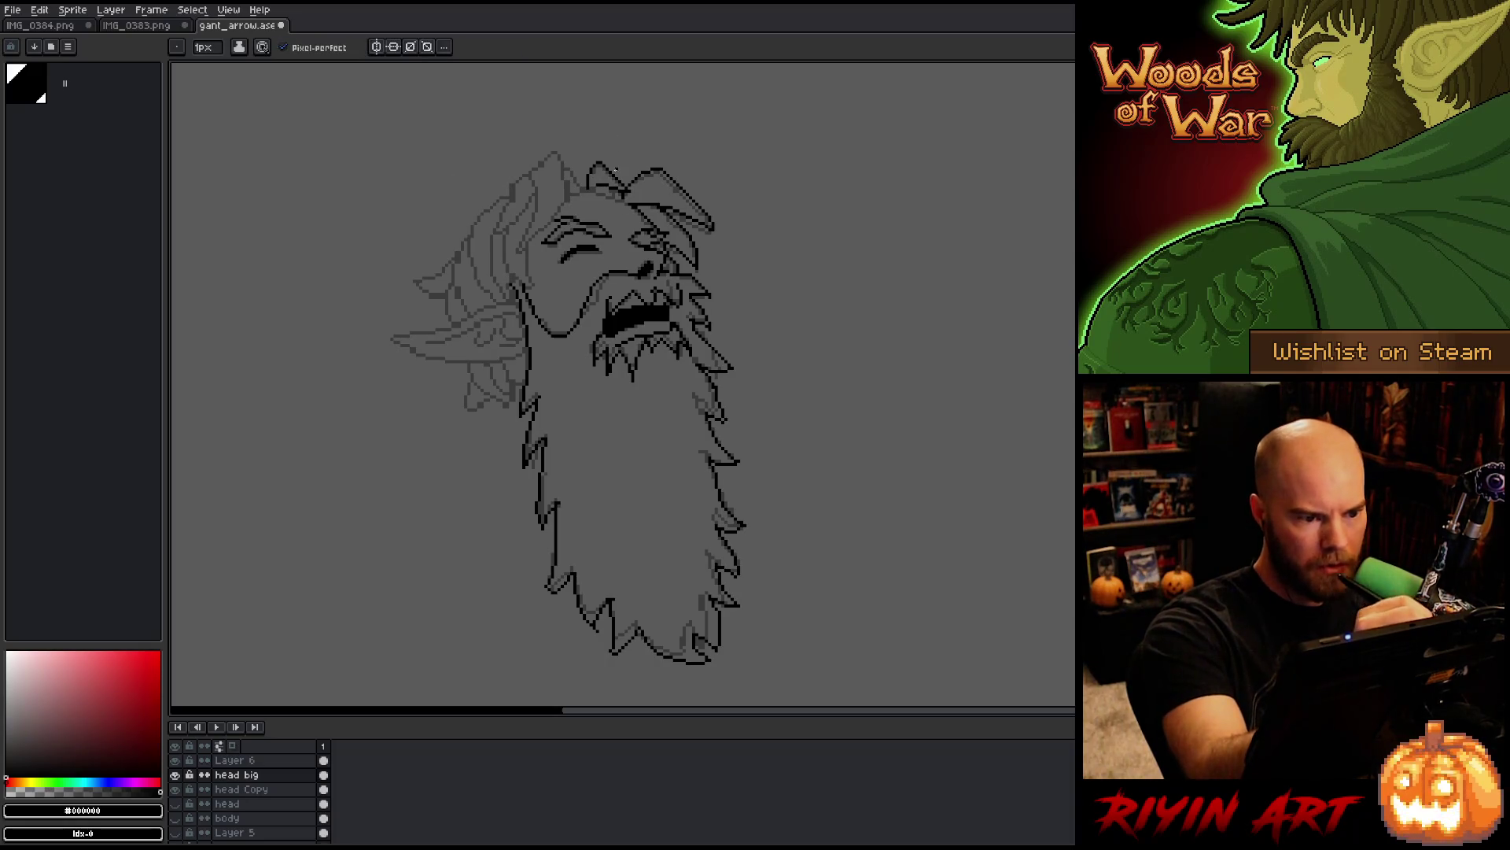
pyautogui.moveTo(622, 199); pyautogui.dragTo(587, 192)
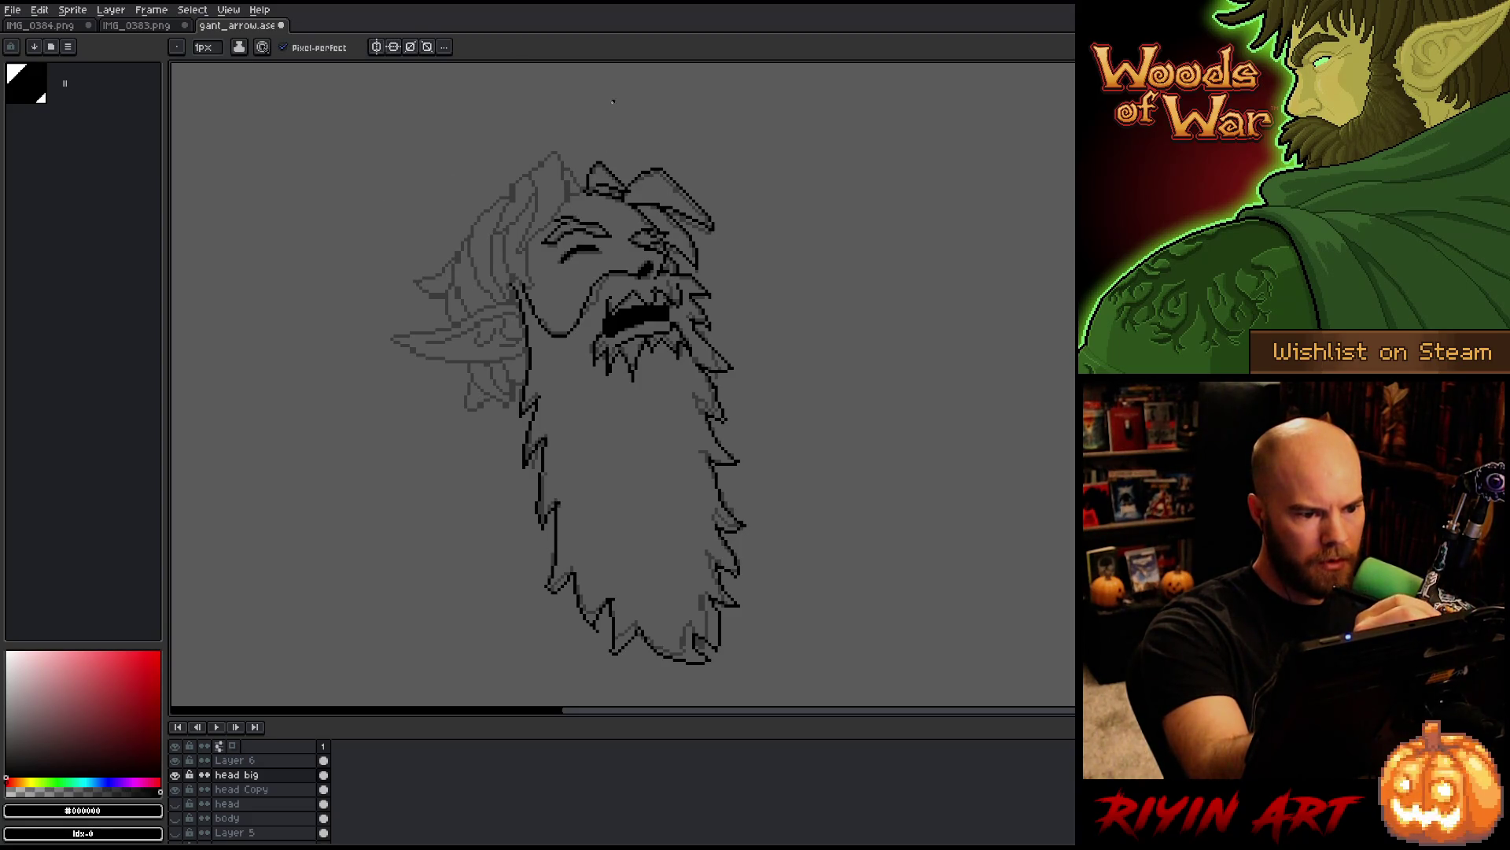
pyautogui.press('e')
pyautogui.press('b')
pyautogui.press('e')
pyautogui.press('b')
pyautogui.moveTo(583, 192)
pyautogui.mouseDown()
pyautogui.moveTo(563, 155)
pyautogui.moveTo(540, 165)
pyautogui.moveTo(521, 250)
pyautogui.moveTo(555, 216)
pyautogui.moveTo(563, 171)
pyautogui.mouseUp()
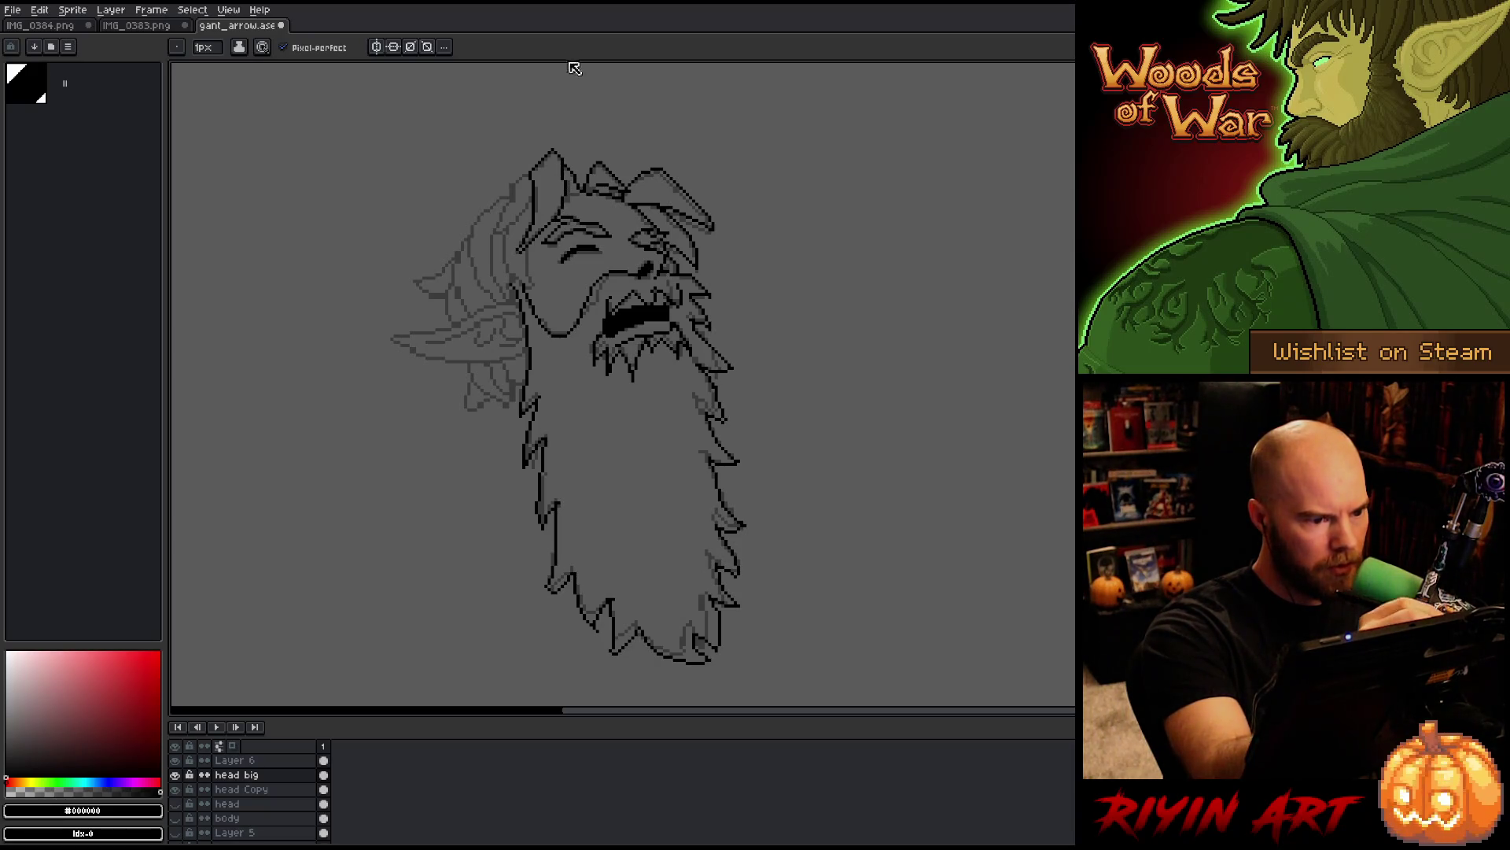
pyautogui.moveTo(493, 230); pyautogui.dragTo(507, 226)
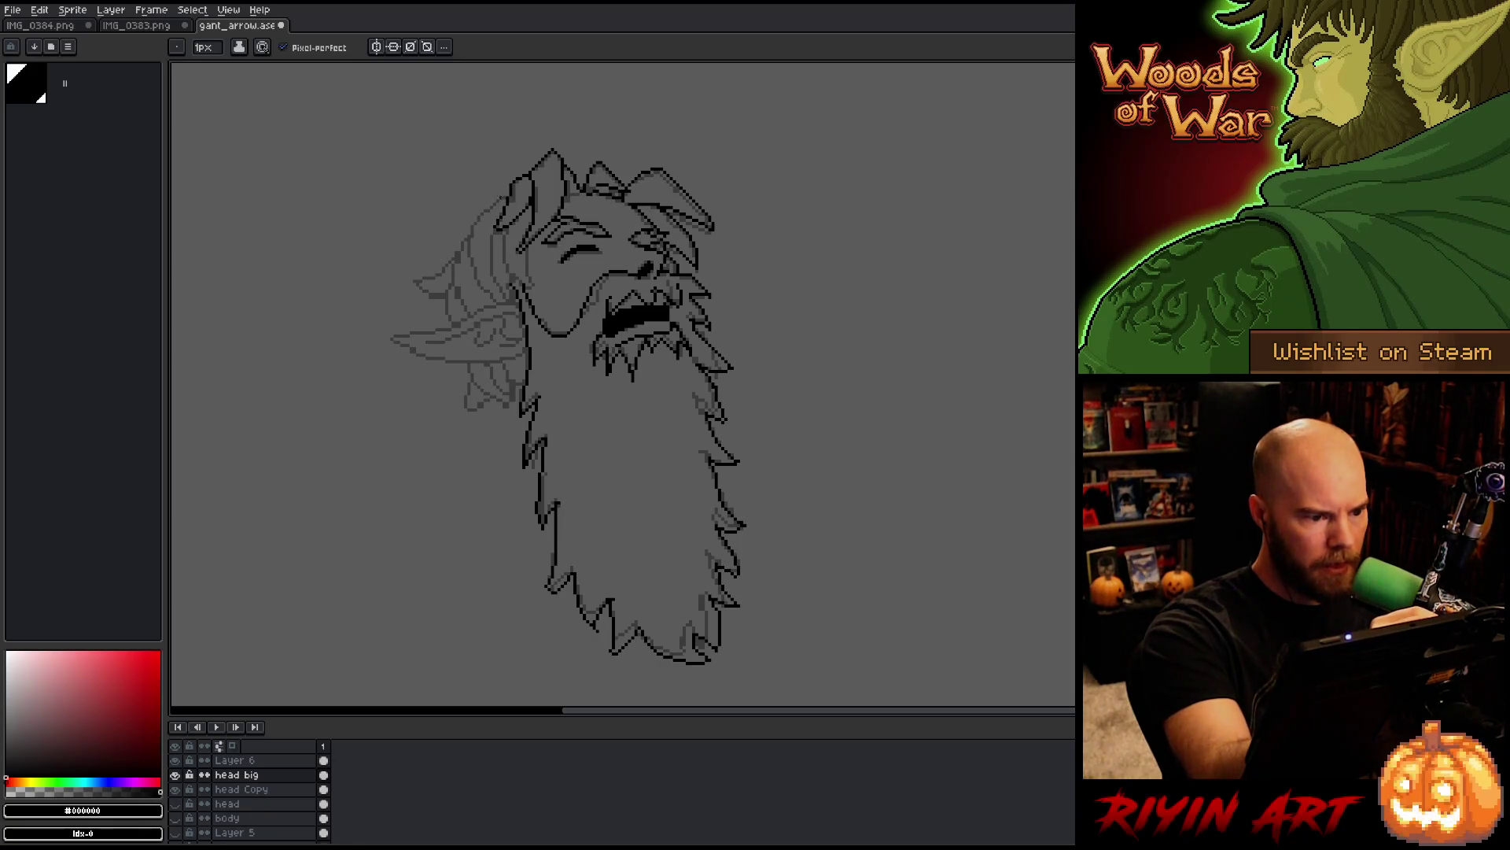
pyautogui.moveTo(501, 198)
pyautogui.mouseDown()
pyautogui.moveTo(475, 223)
pyautogui.moveTo(472, 270)
pyautogui.moveTo(505, 258)
pyautogui.moveTo(520, 278)
pyautogui.moveTo(525, 254)
pyautogui.mouseUp()
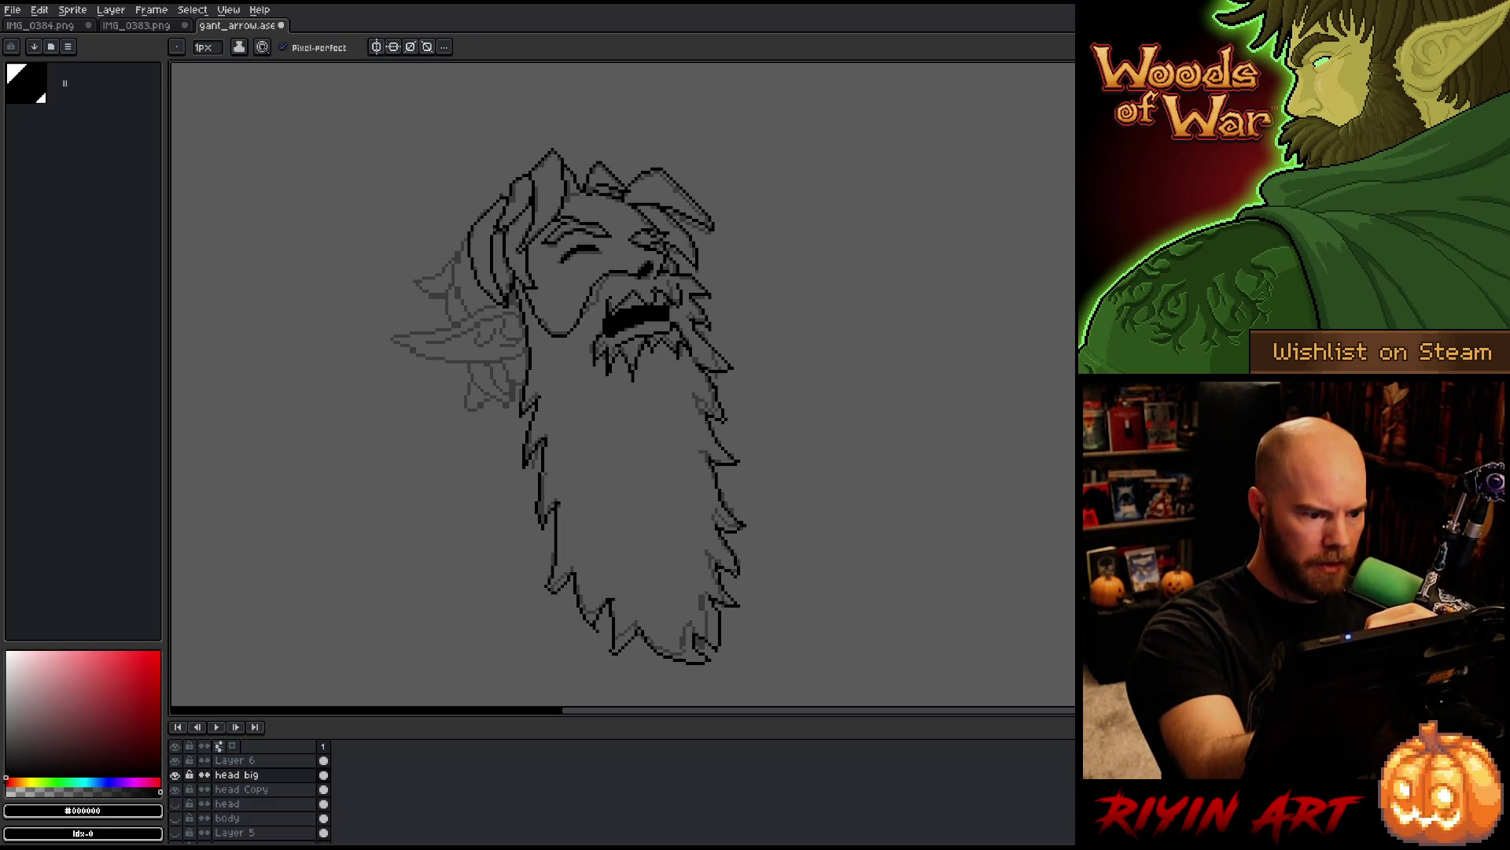
# Step: Ink the left hair edge, the pointed left ear with inner detail, and hair spikes beneath it
pyautogui.moveTo(467, 240)
pyautogui.mouseDown()
pyautogui.moveTo(452, 280)
pyautogui.moveTo(464, 313)
pyautogui.mouseUp()
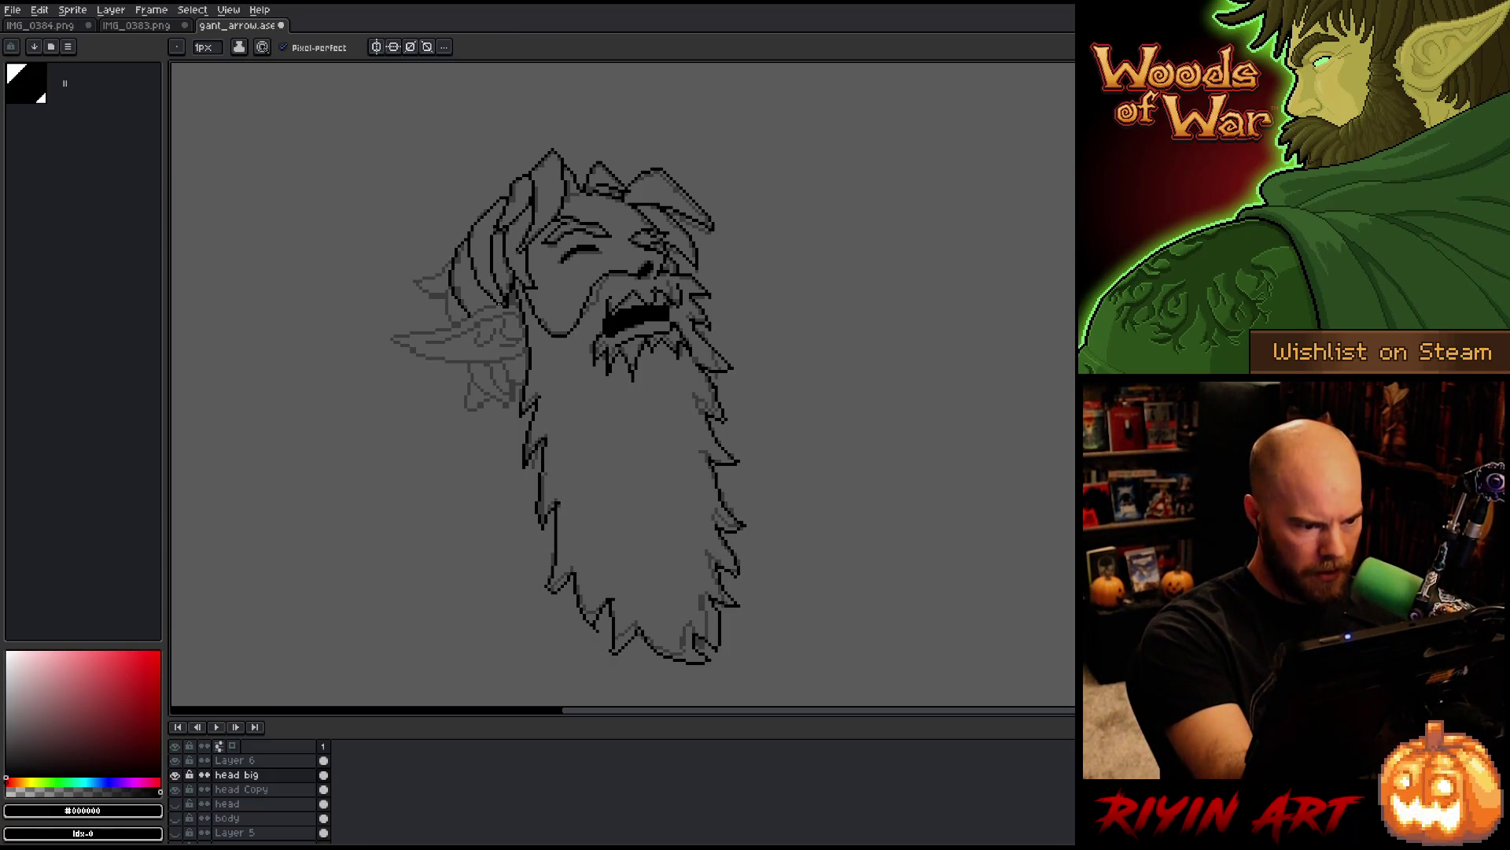
pyautogui.moveTo(460, 322); pyautogui.dragTo(411, 334)
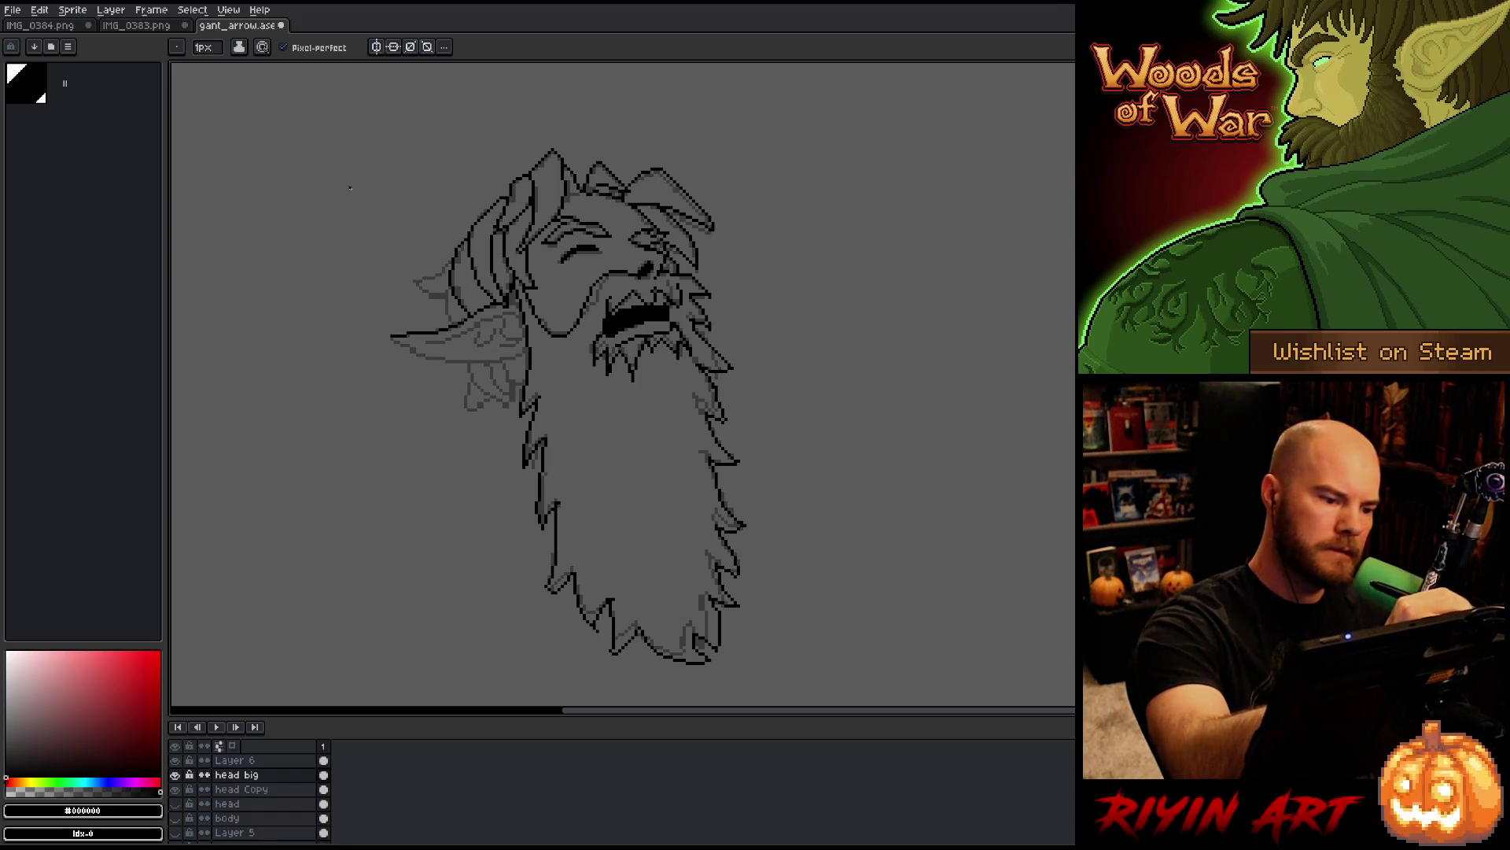
pyautogui.moveTo(394, 338)
pyautogui.mouseDown()
pyautogui.moveTo(437, 362)
pyautogui.moveTo(521, 352)
pyautogui.moveTo(488, 317)
pyautogui.mouseUp()
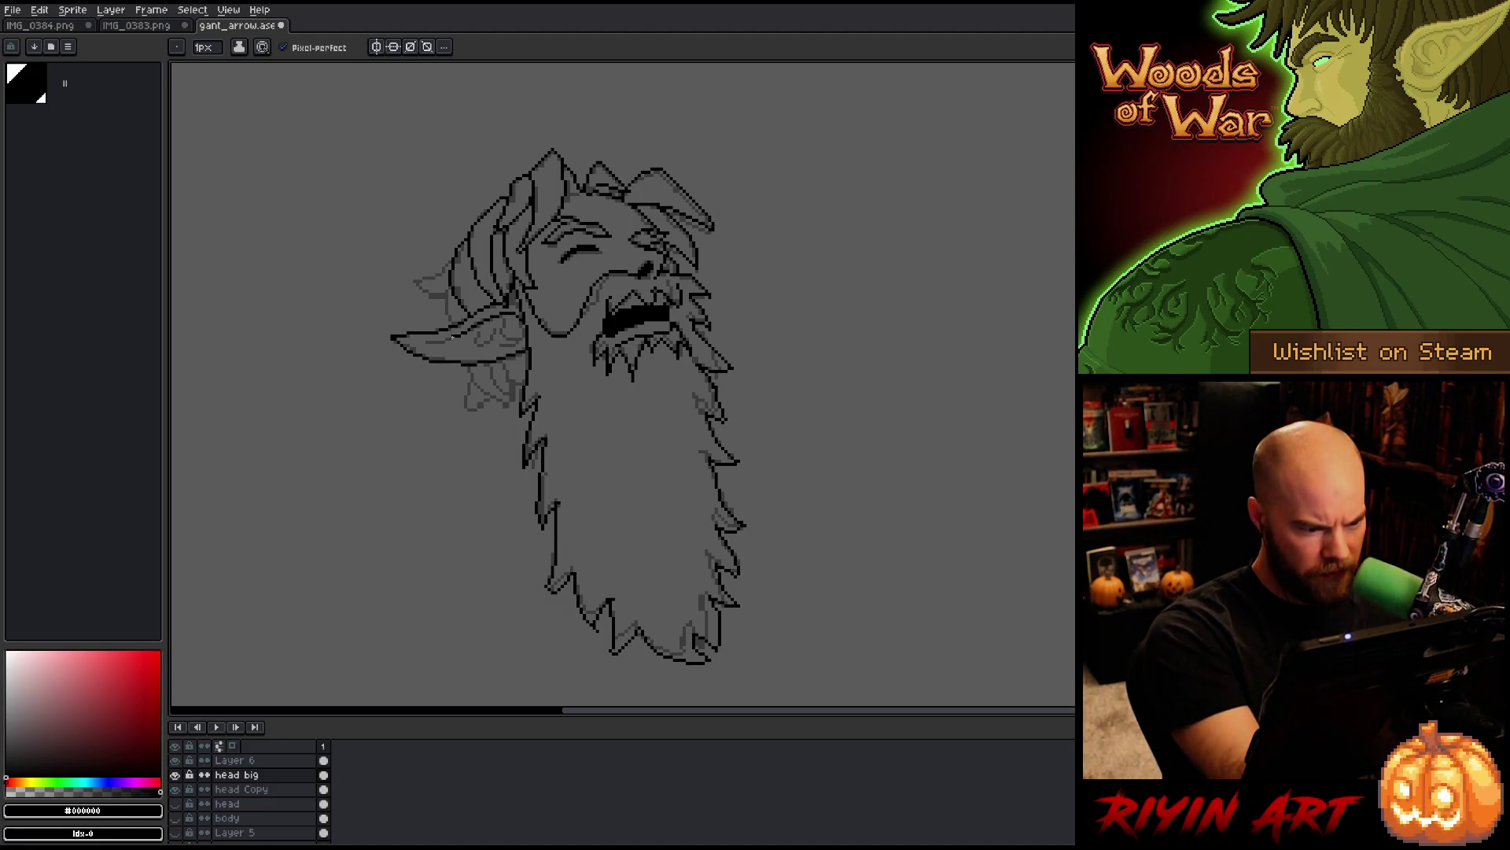
pyautogui.moveTo(500, 320); pyautogui.dragTo(513, 341)
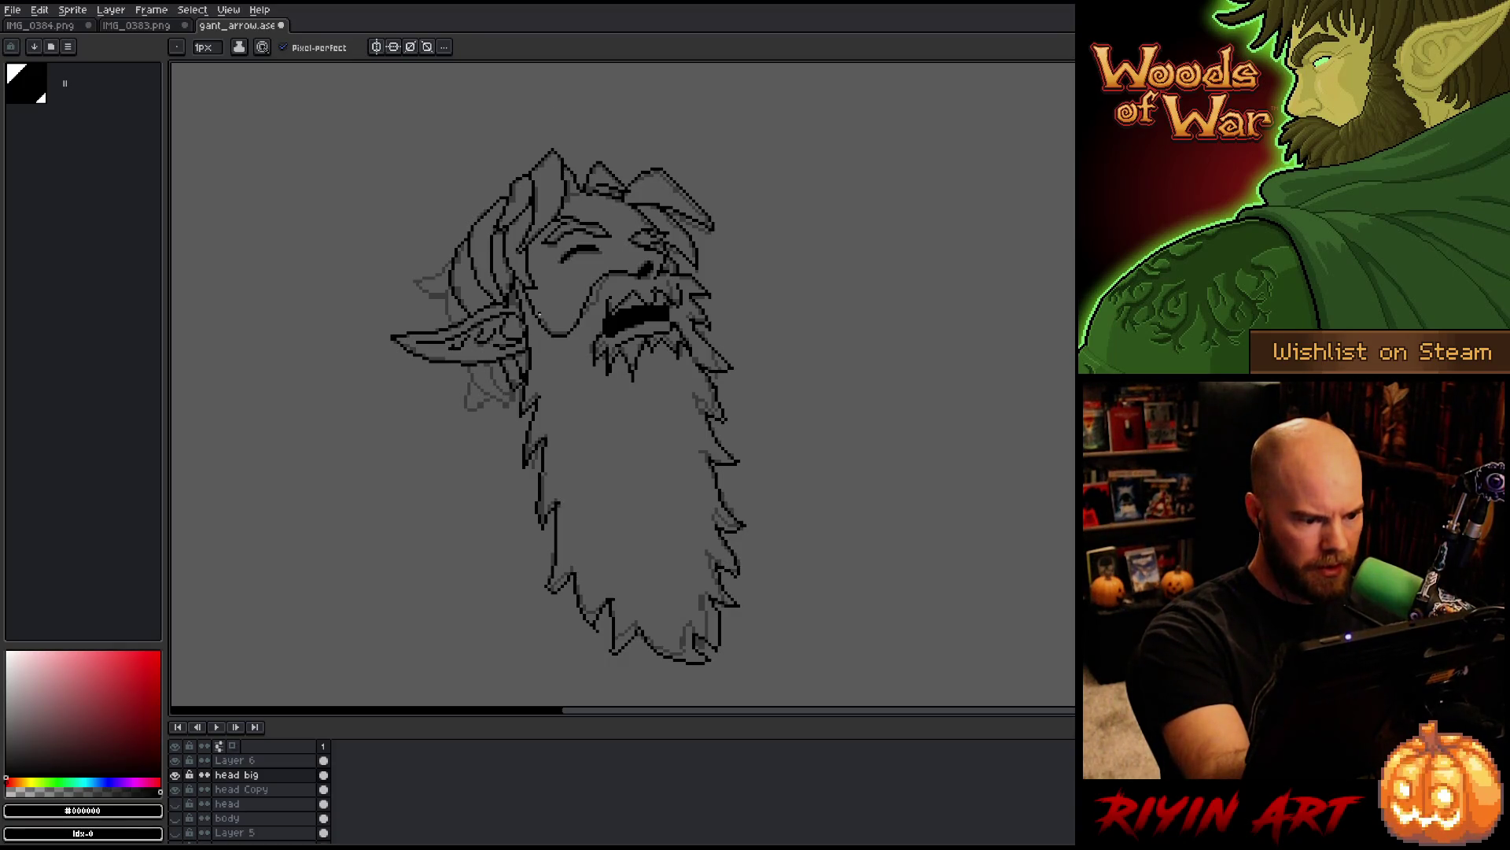
pyautogui.moveTo(487, 362); pyautogui.dragTo(478, 393)
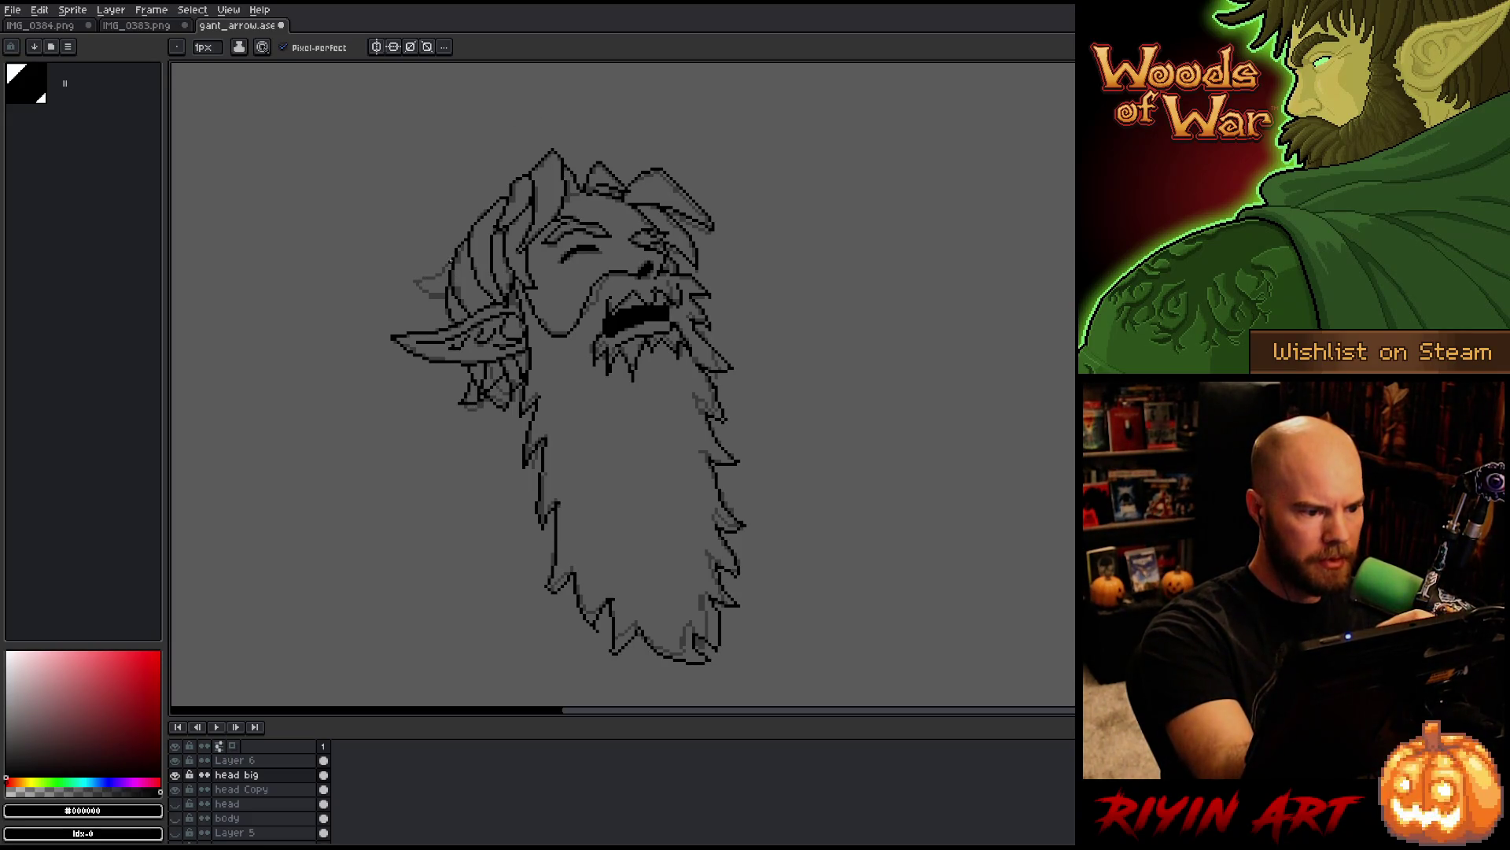
pyautogui.moveTo(429, 277)
pyautogui.mouseDown()
pyautogui.moveTo(416, 288)
pyautogui.moveTo(439, 297)
pyautogui.mouseUp()
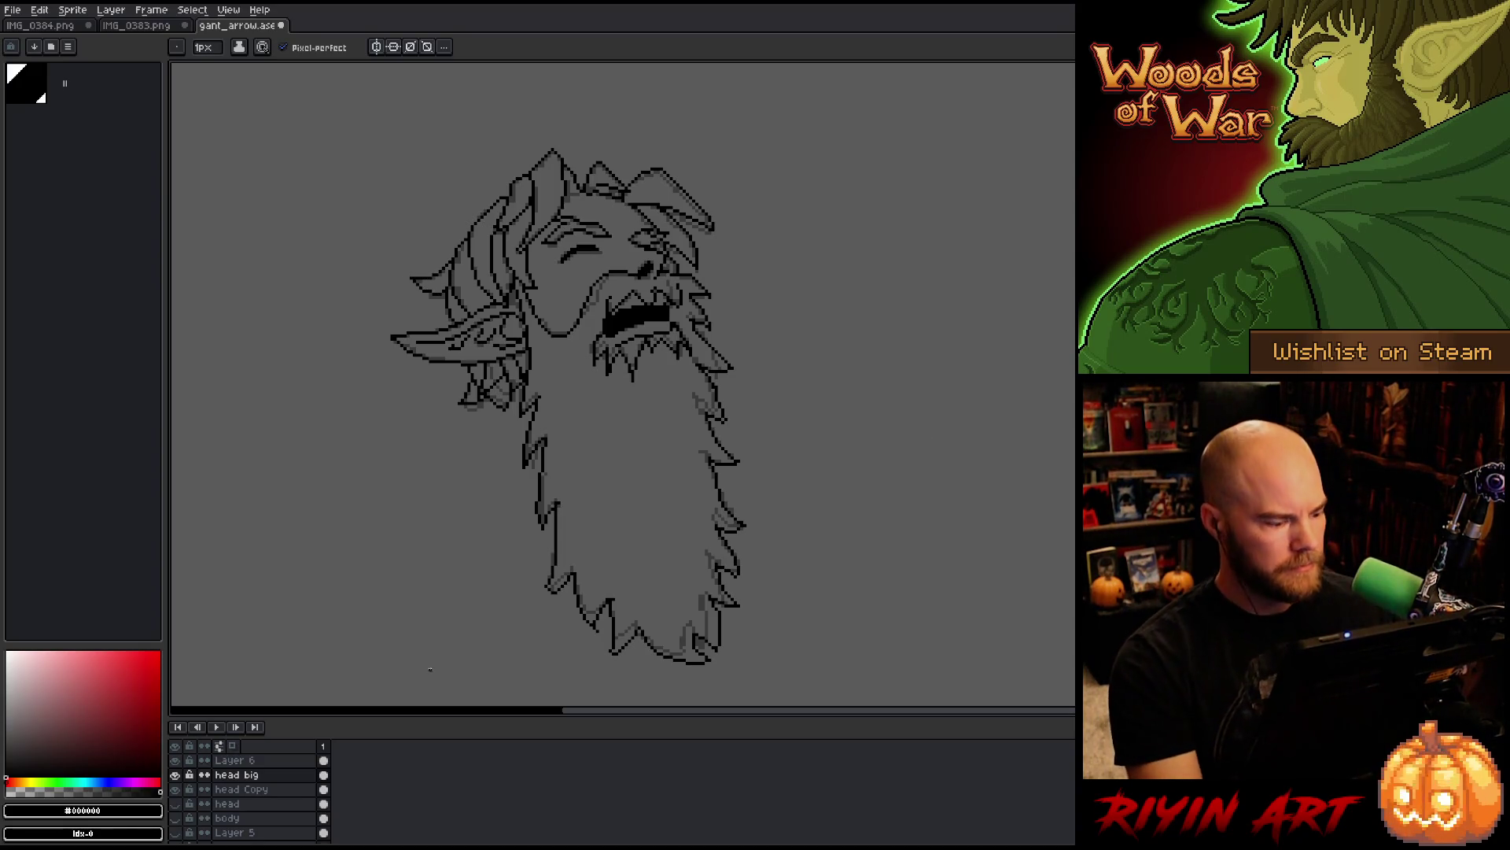
# Step: Hide the head sketch, show the body, arrow and tree line art, and erase a stray beard stroke
pyautogui.click(176, 789)
pyautogui.scroll(-3, 184, 801)
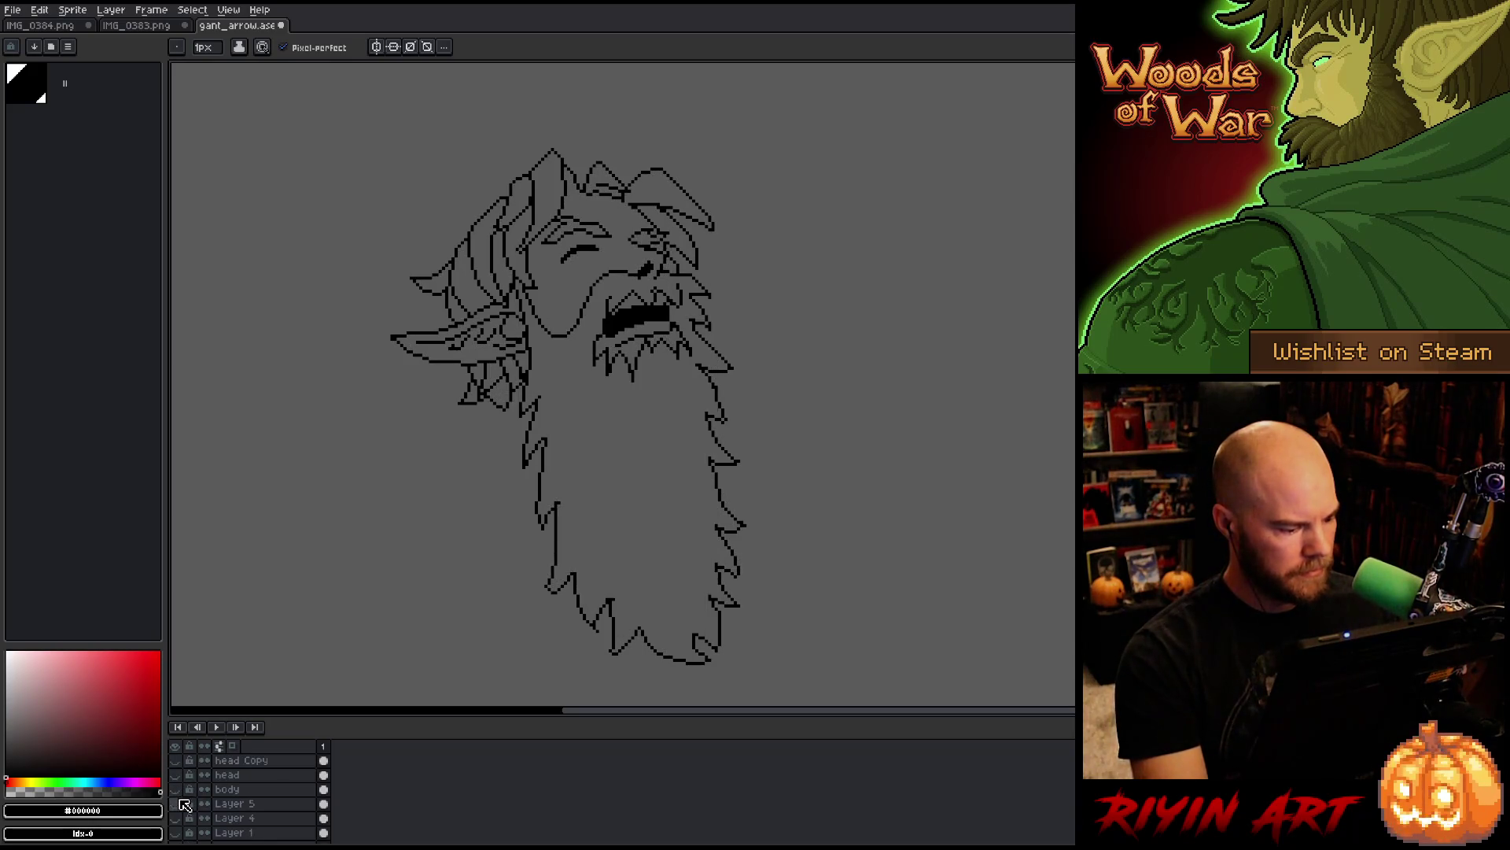
pyautogui.click(180, 799)
pyautogui.click(226, 790)
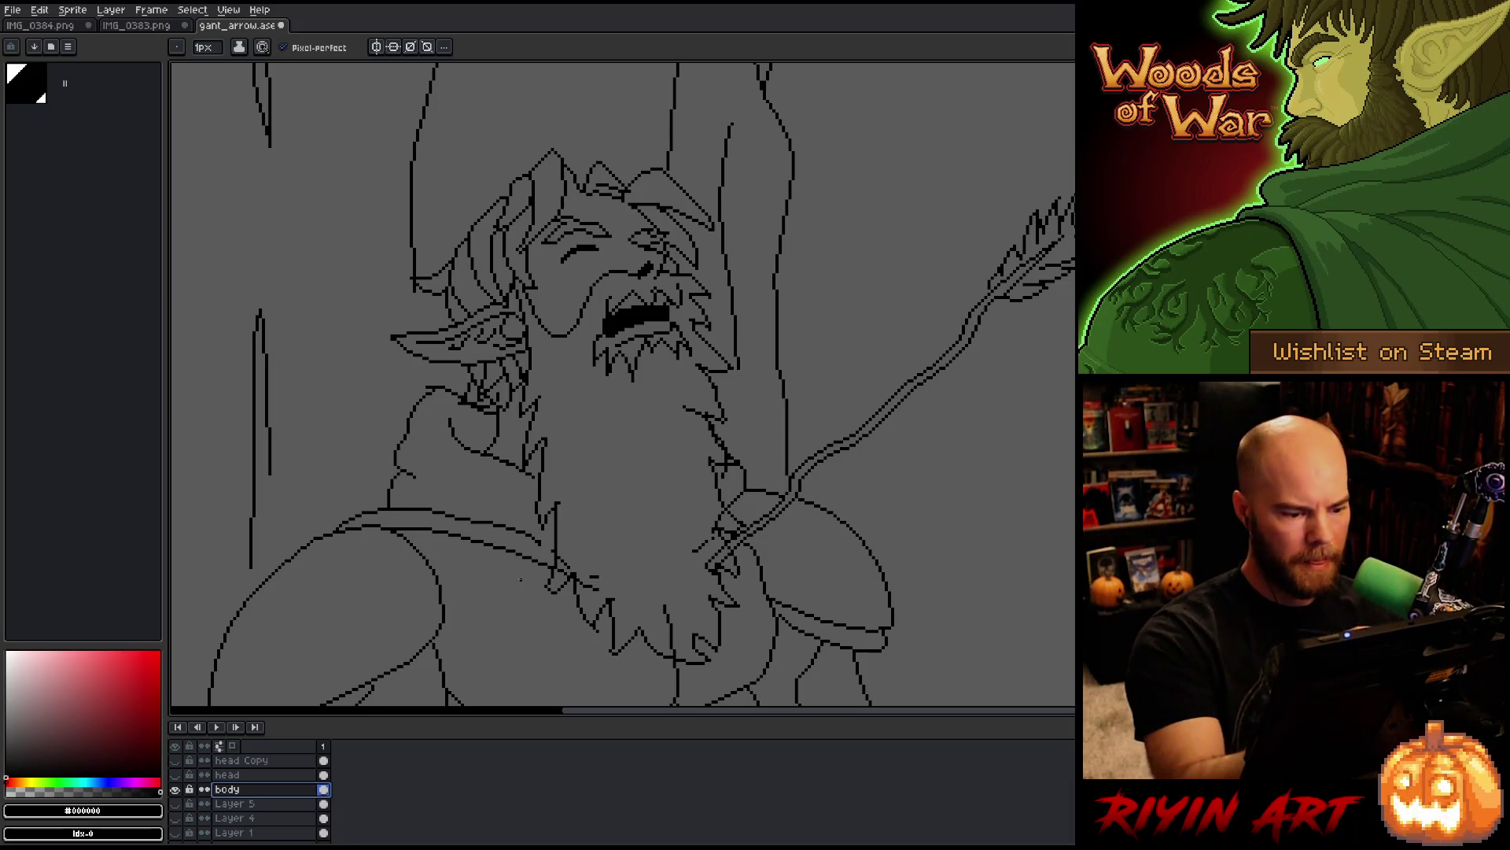
pyautogui.press('b')
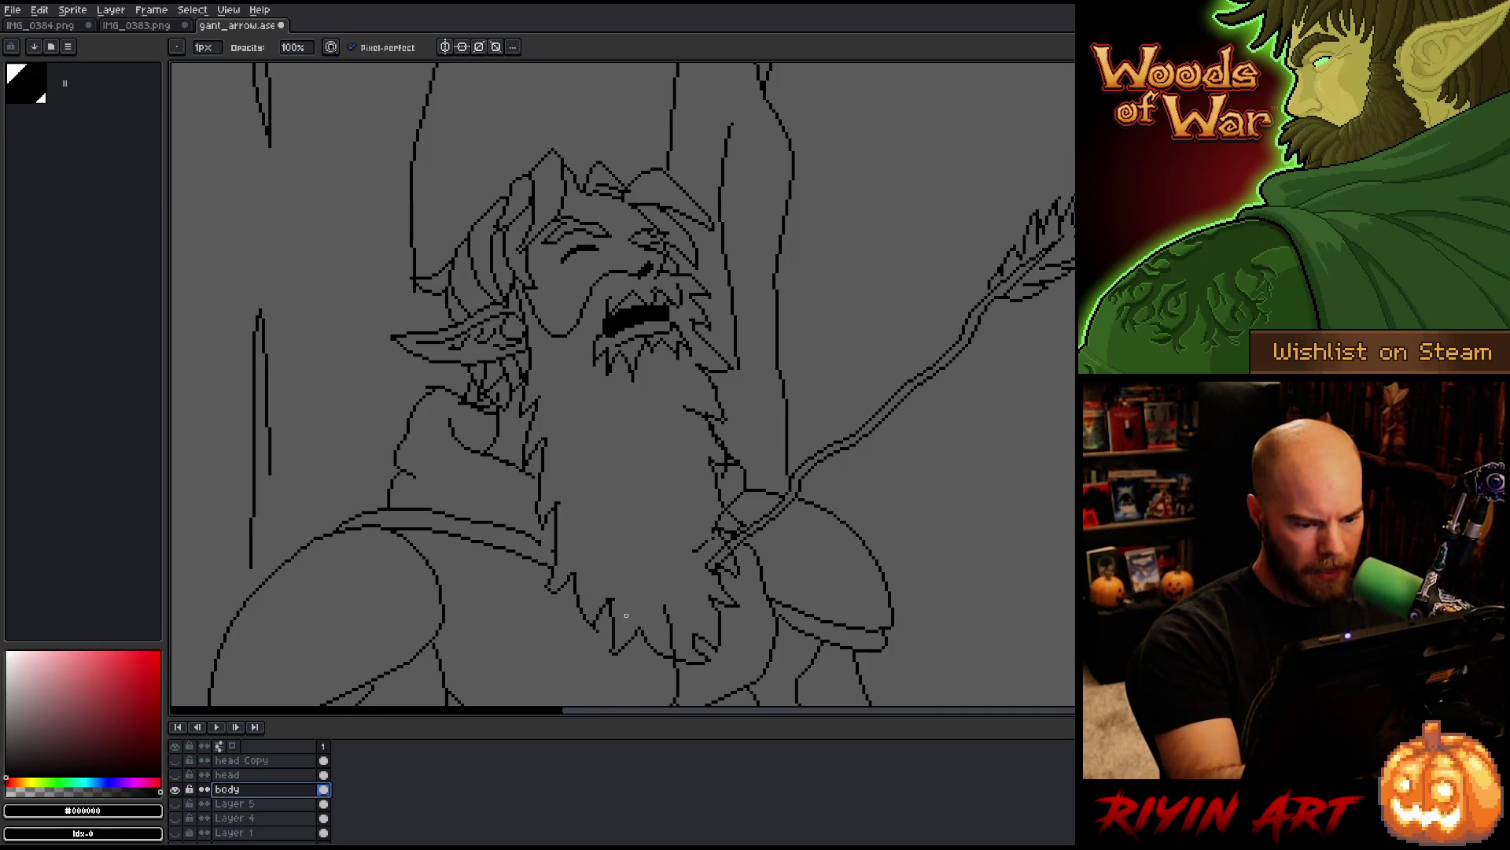
pyautogui.moveTo(675, 658); pyautogui.dragTo(661, 602)
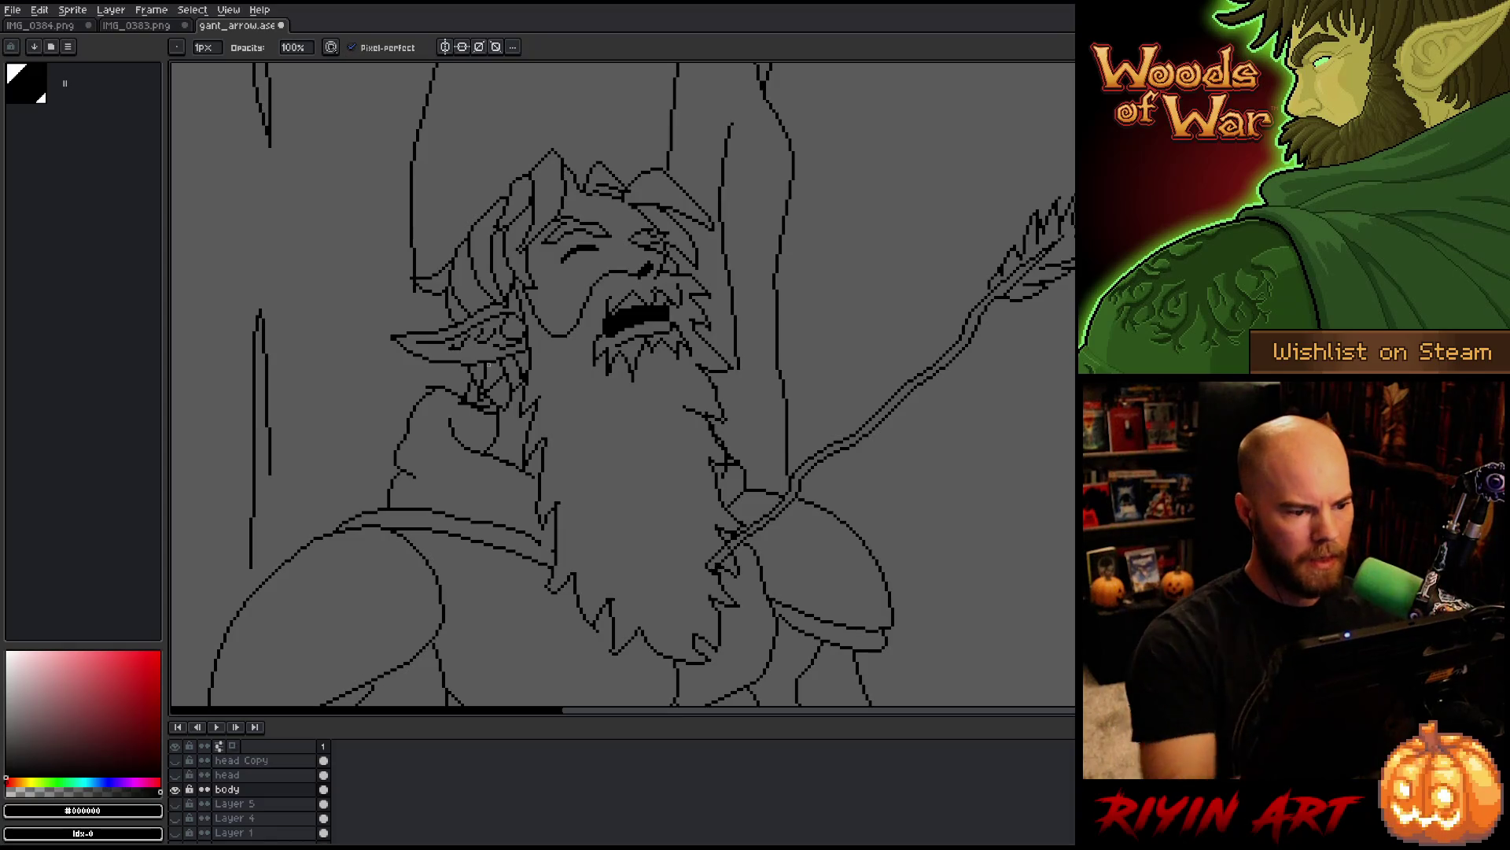
# Step: Select all of the body layer's line pixels and pick a dark red colour
pyautogui.scroll(-2, 487, 374)
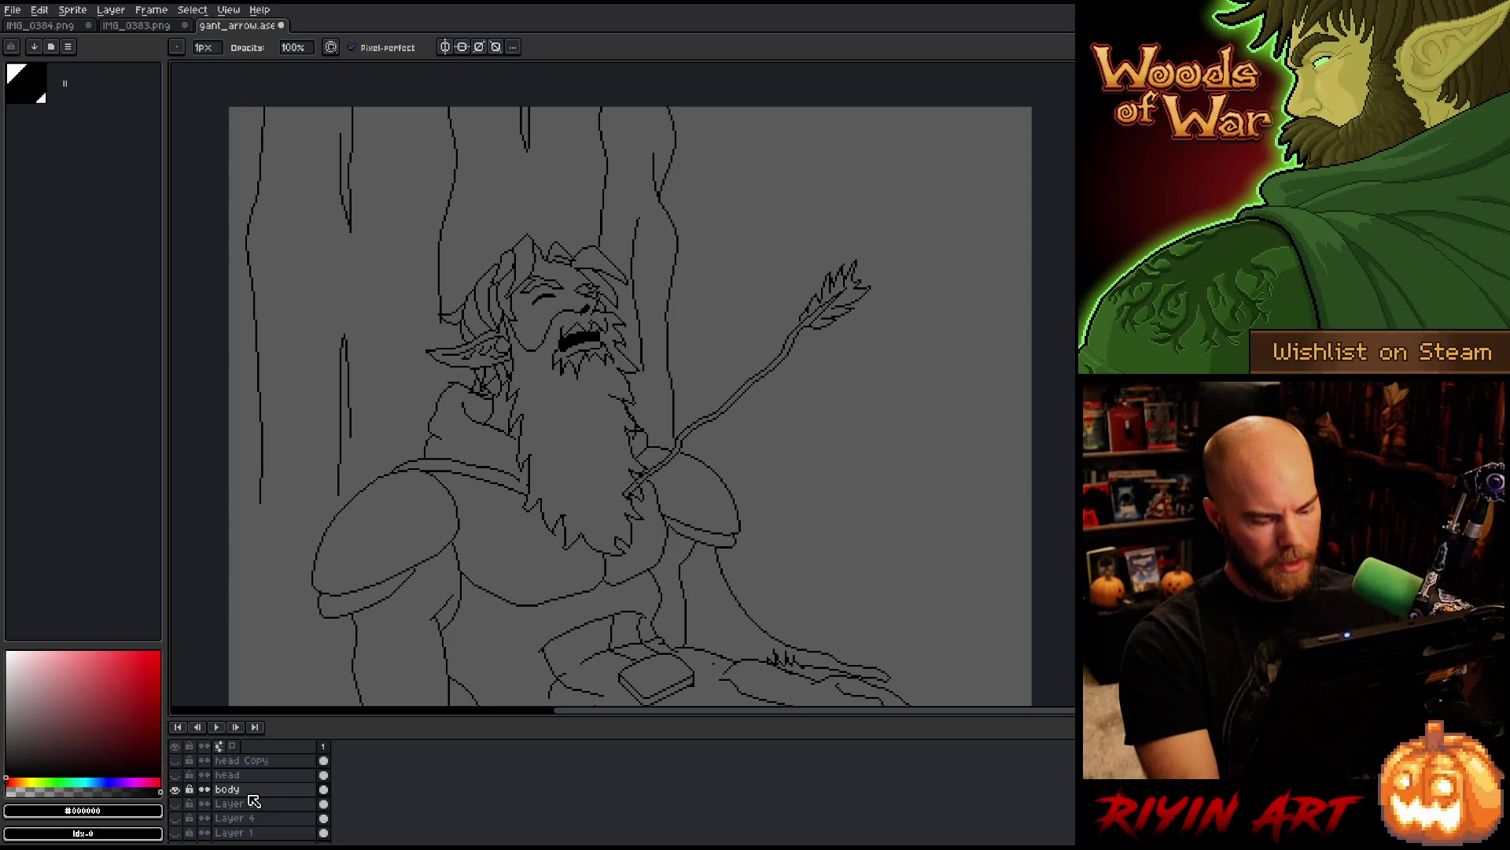
pyautogui.click(323, 803)
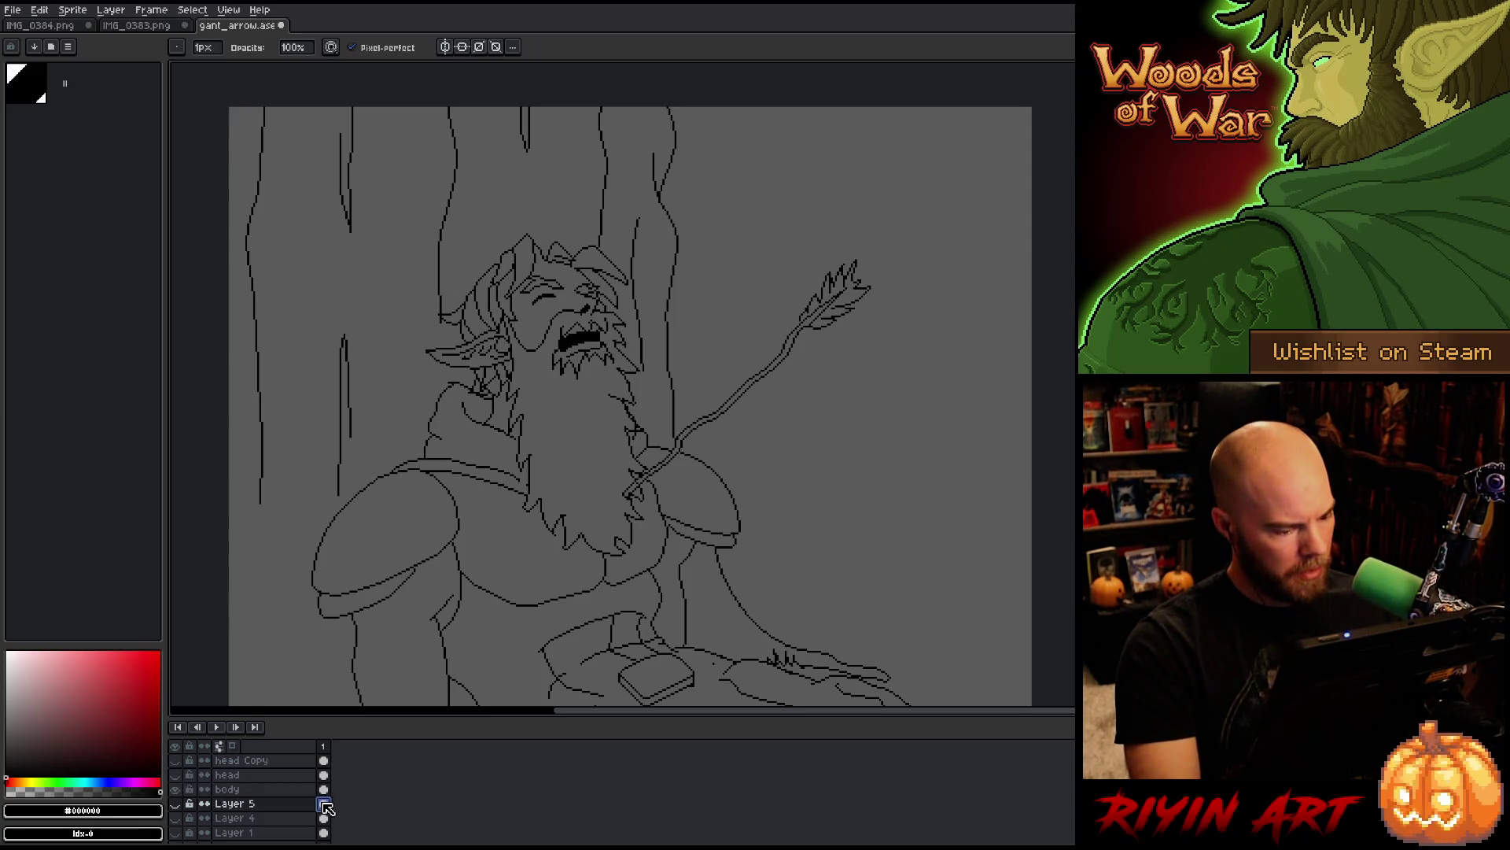
pyautogui.keyDown('ctrl'); pyautogui.click(324, 789); pyautogui.keyUp('ctrl')
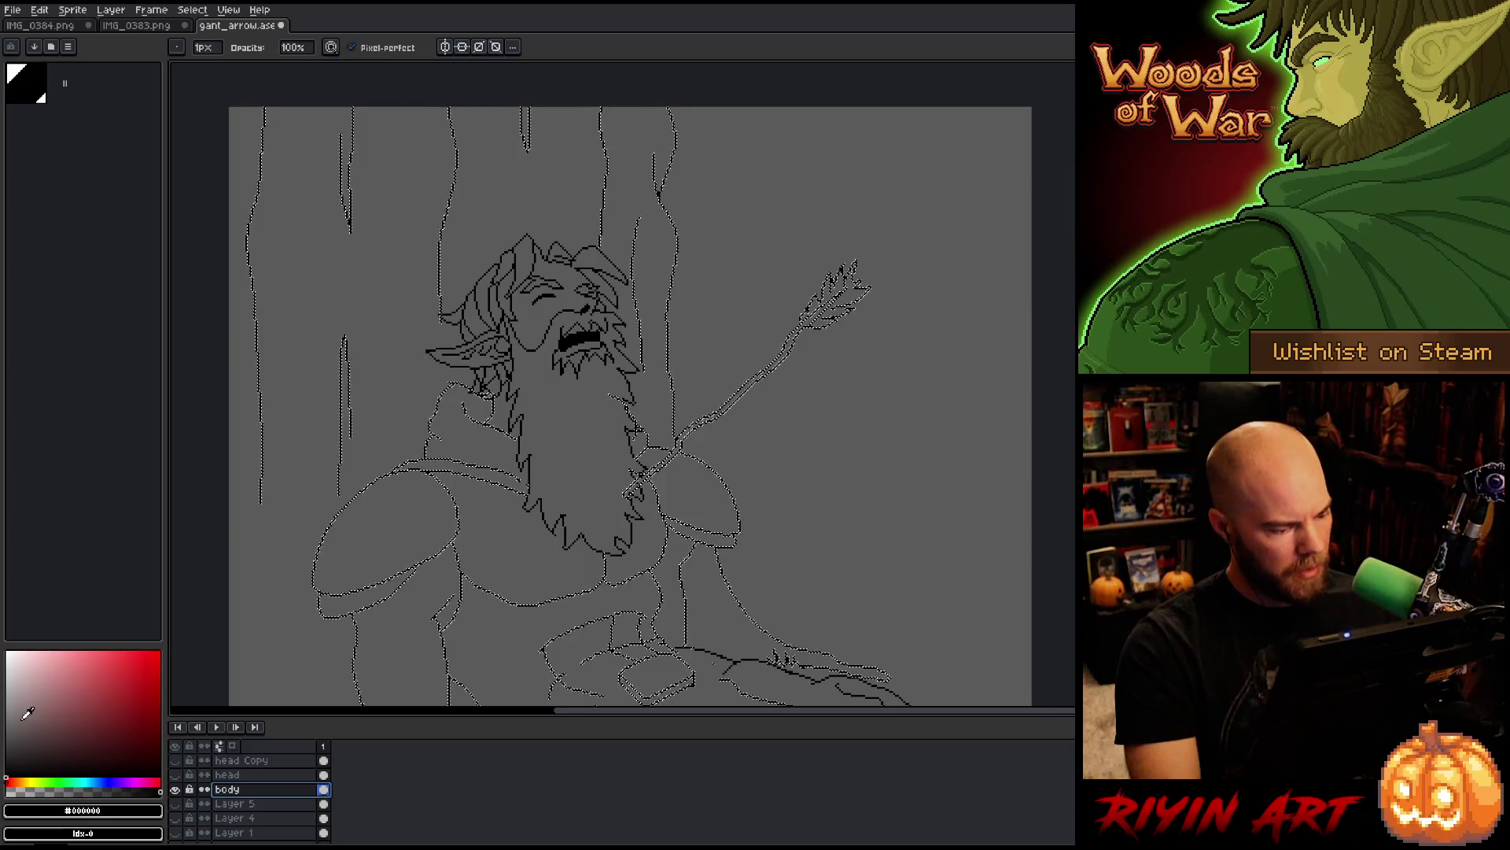
pyautogui.click(65, 731)
# Step: Fill the selected body lines with a stronger dark red and clear the selection
pyautogui.click(103, 739)
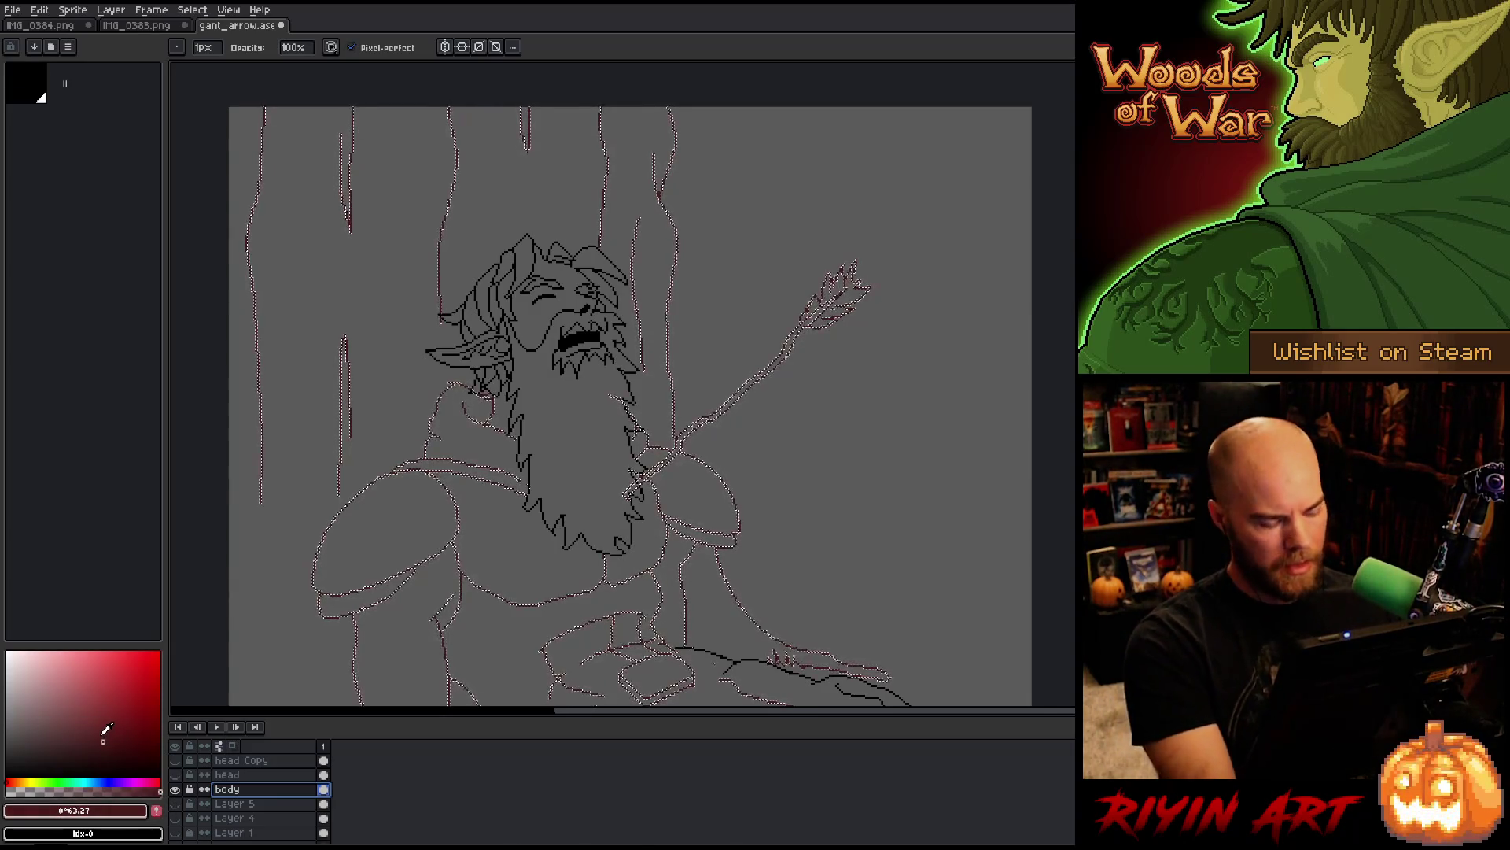
pyautogui.press('f')
pyautogui.hotkey('ctrl', 'd')
pyautogui.scroll(4, 616, 418)
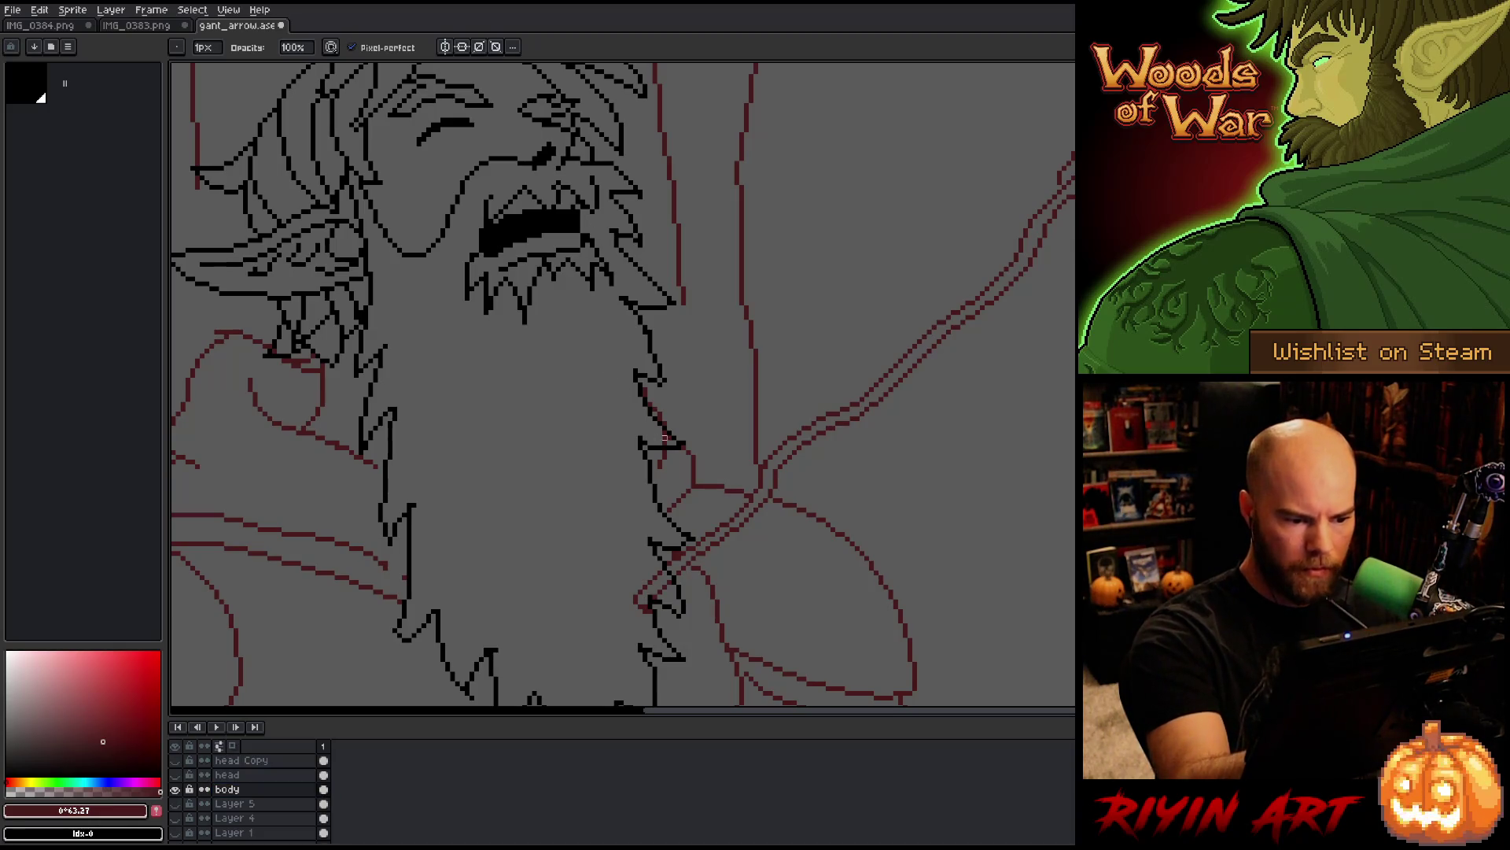
# Step: Pan around the face, ear and beard, then make 'head big' the working layer
pyautogui.press('space')
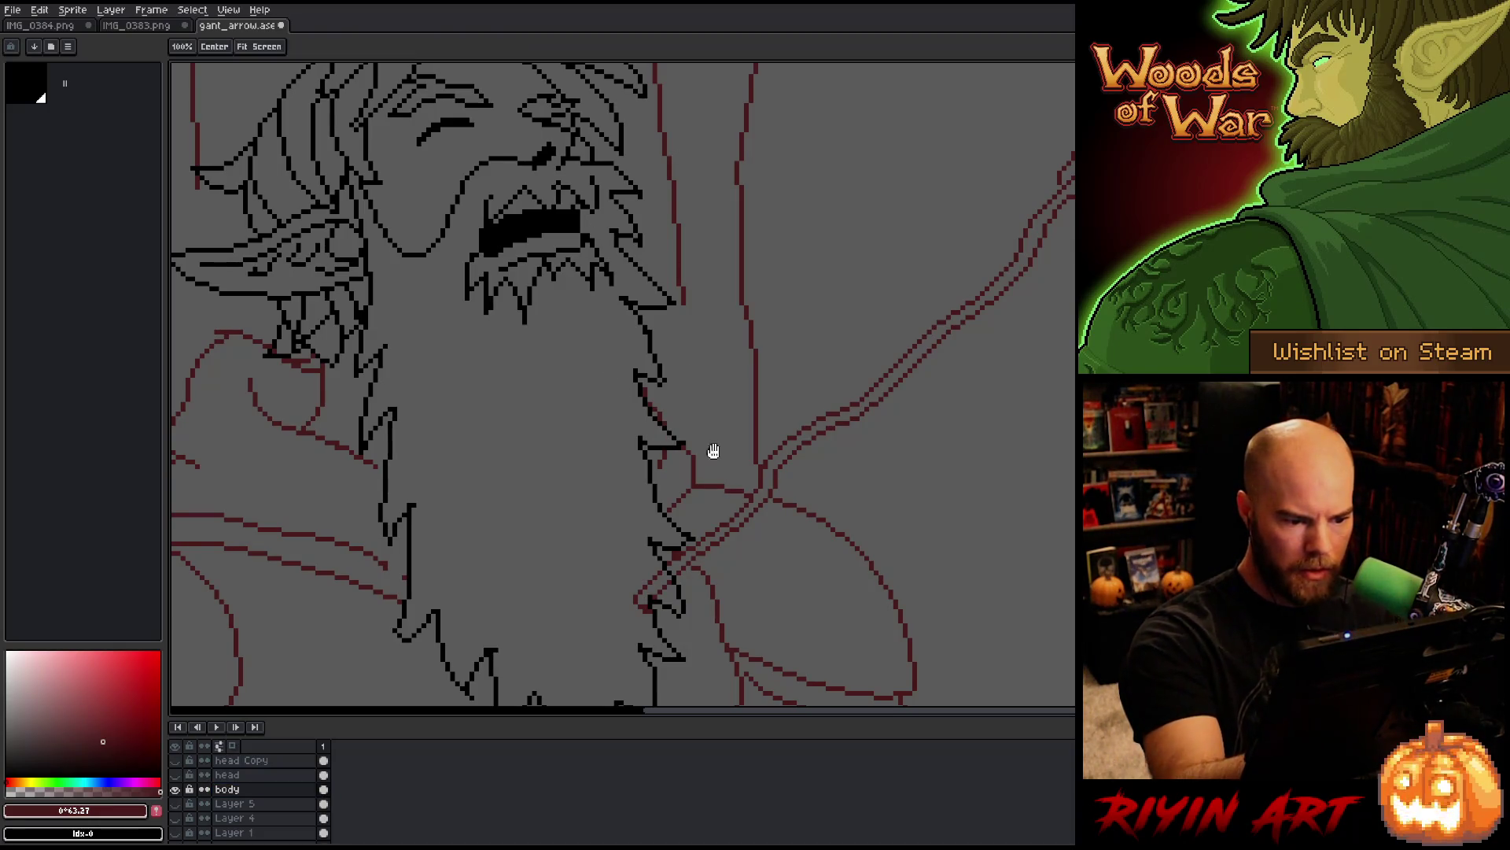
pyautogui.moveTo(708, 438); pyautogui.dragTo(866, 263)
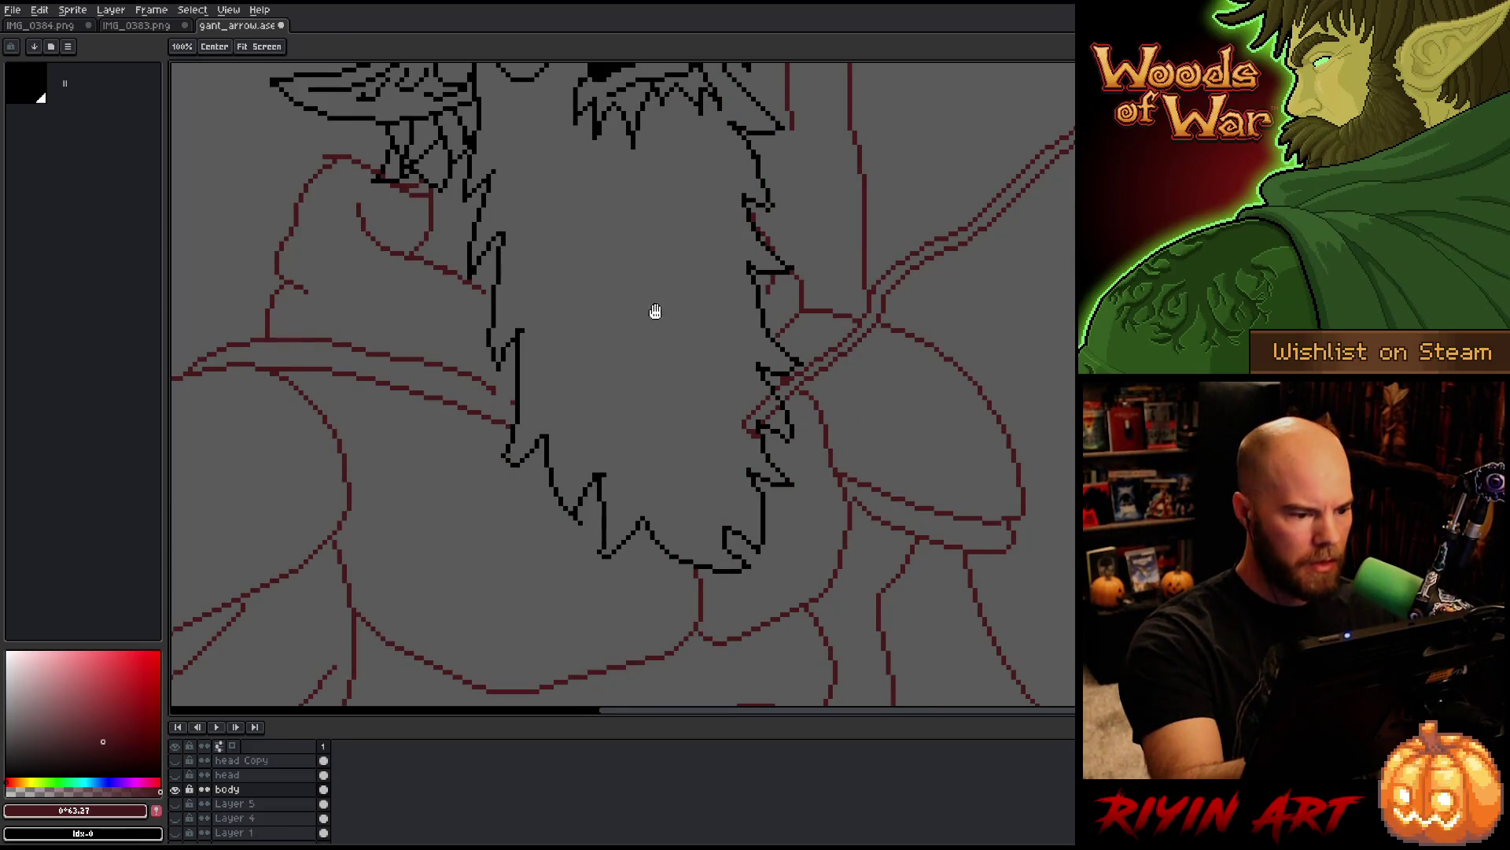
pyautogui.moveTo(633, 345); pyautogui.dragTo(698, 489)
pyautogui.moveTo(651, 371); pyautogui.dragTo(671, 422)
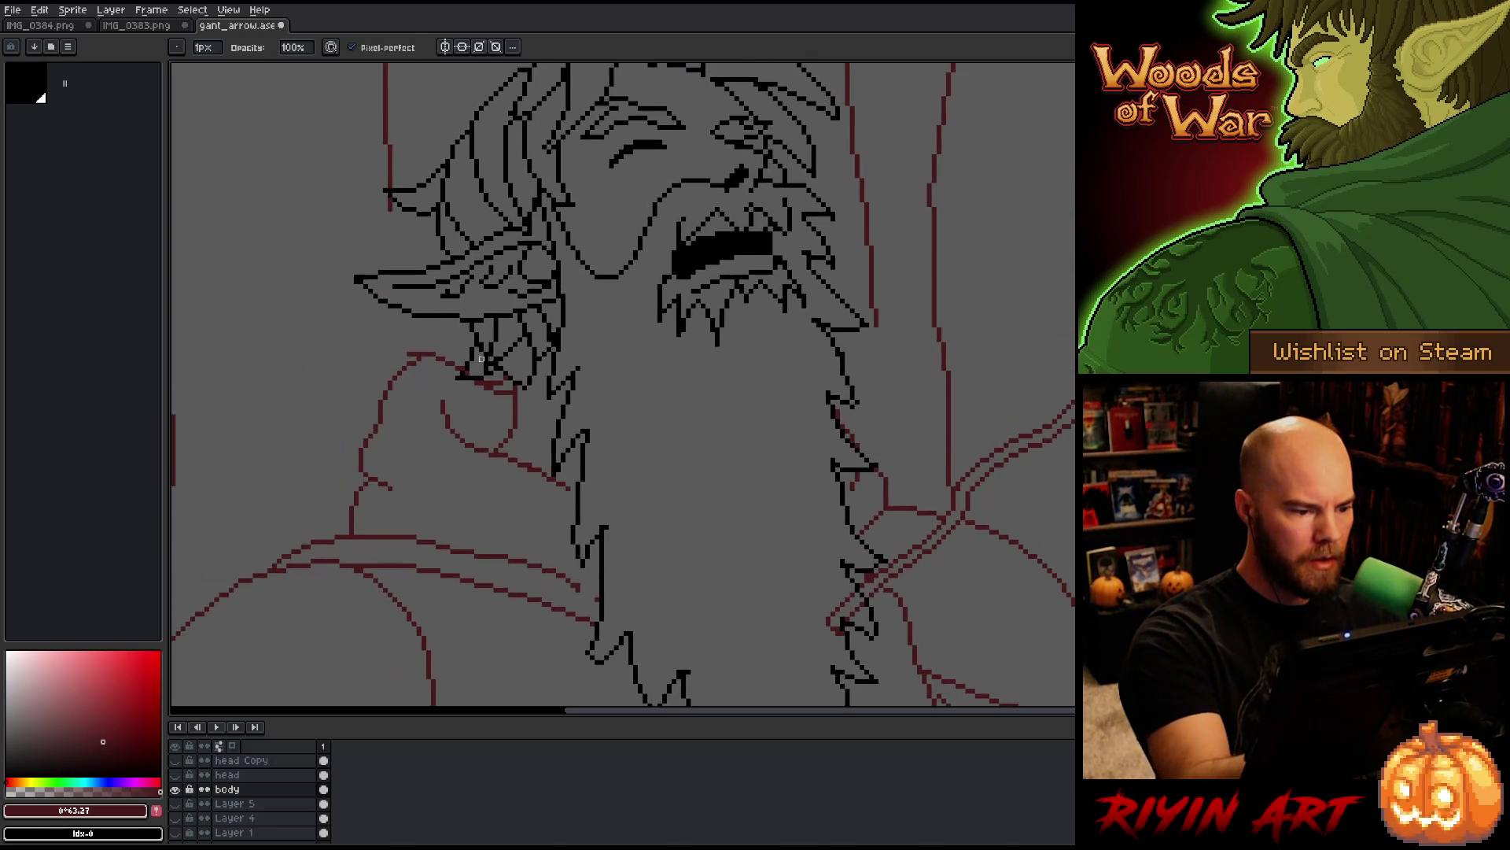
pyautogui.press('space')
pyautogui.moveTo(587, 341); pyautogui.dragTo(661, 502)
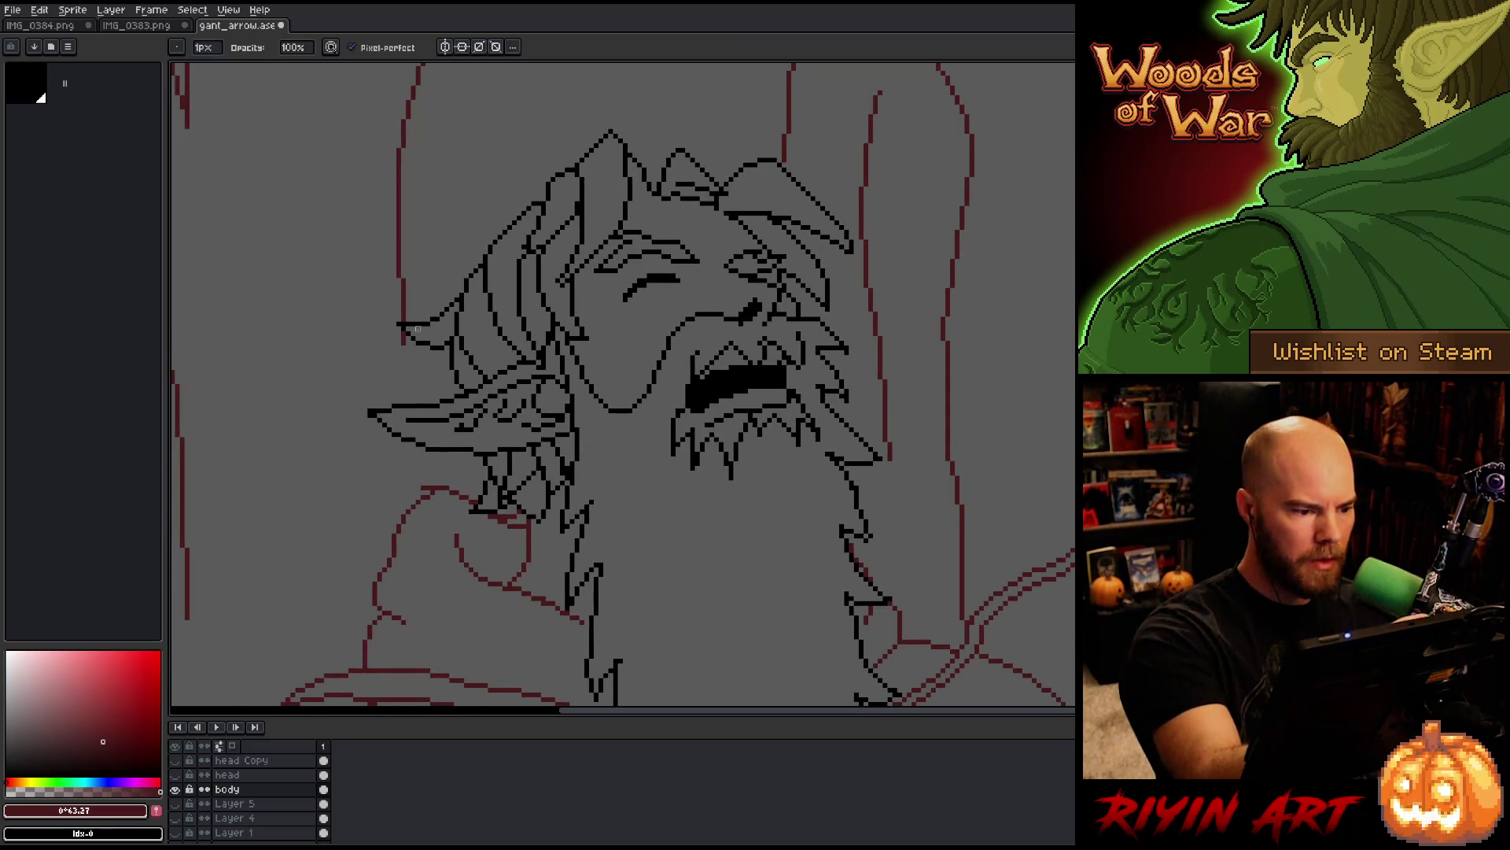
pyautogui.scroll(-4, 432, 333)
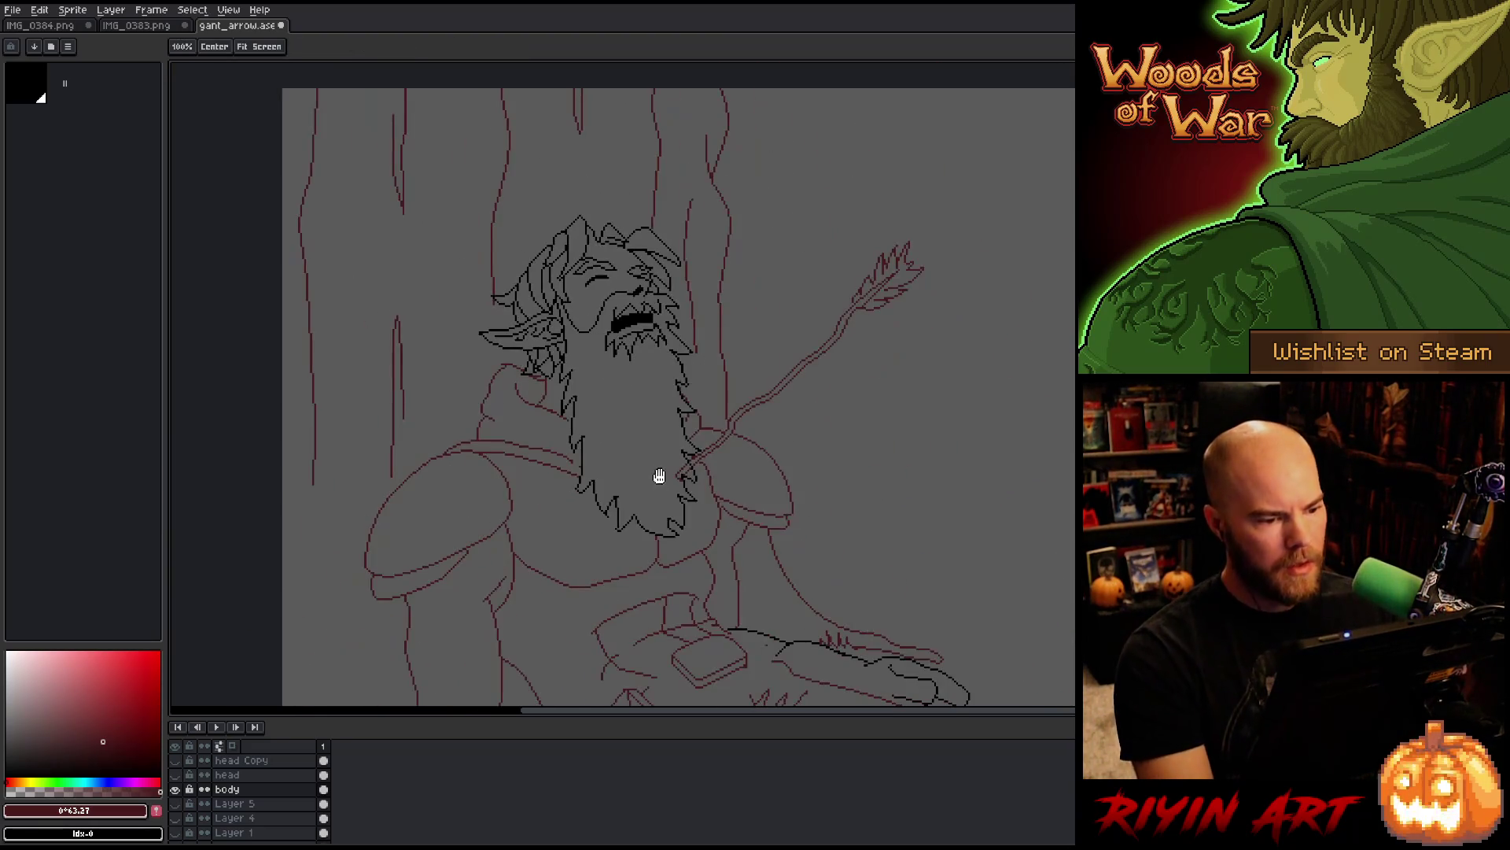
pyautogui.moveTo(658, 472); pyautogui.dragTo(545, 435)
pyautogui.scroll(2, 248, 784)
pyautogui.click(240, 775)
pyautogui.scroll(-2, 648, 455)
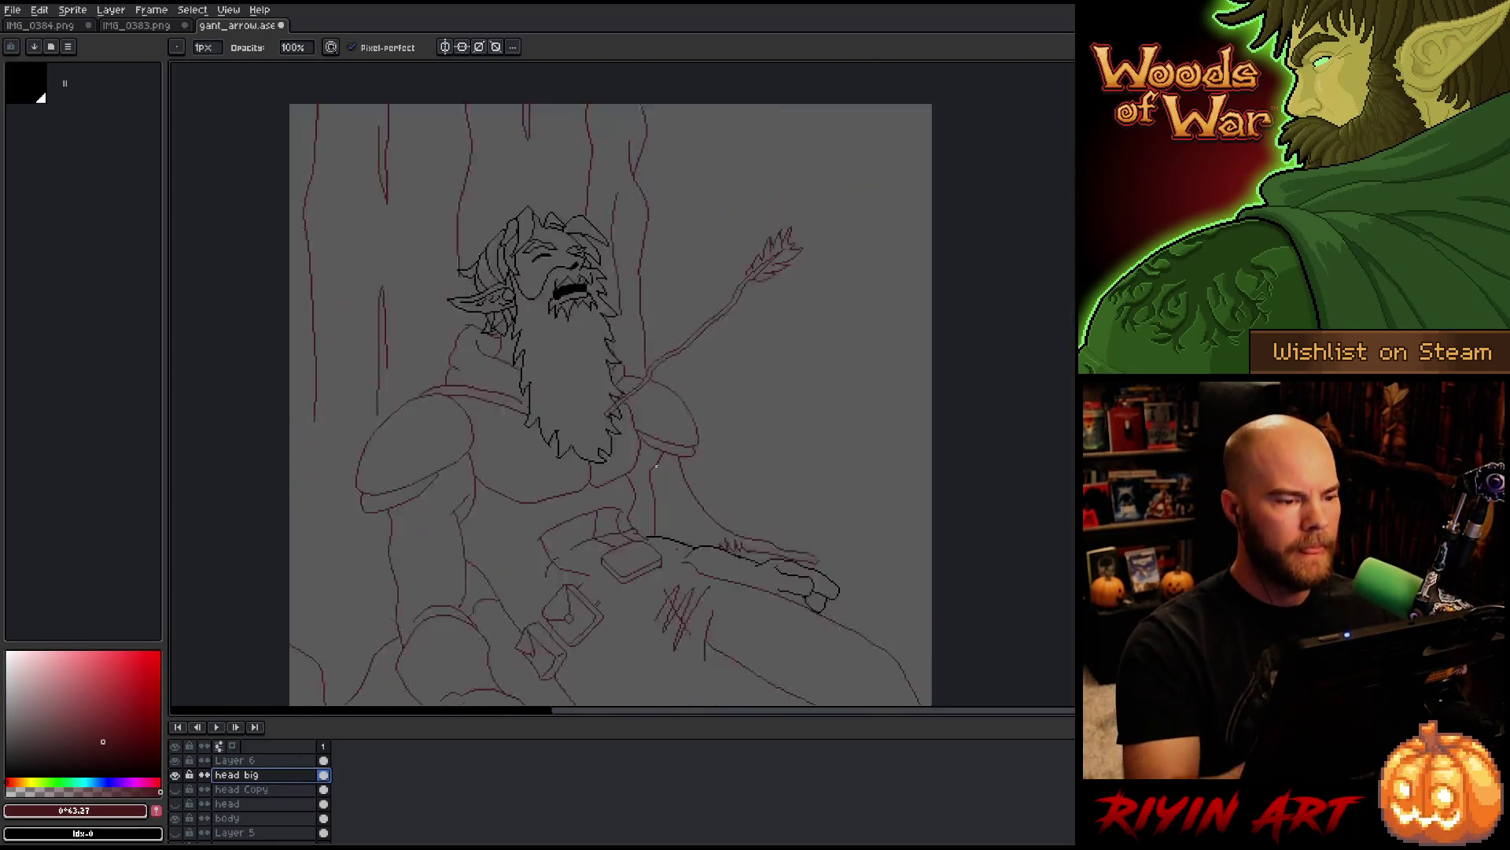
# Step: Lasso-select and transform the beard's right-edge section near the arrow
pyautogui.scroll(3, 647, 455)
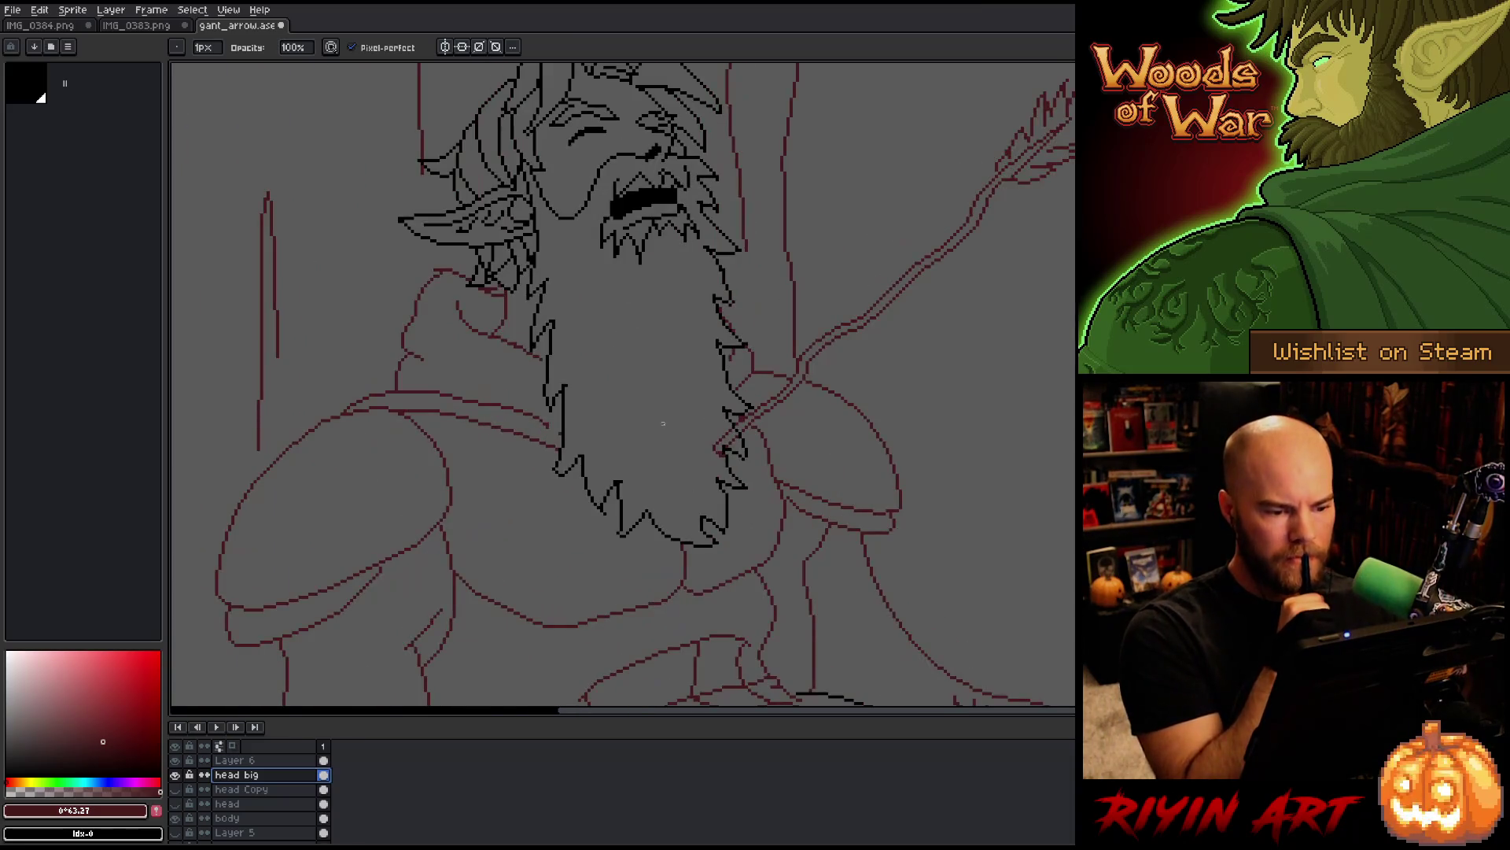
pyautogui.press('m')
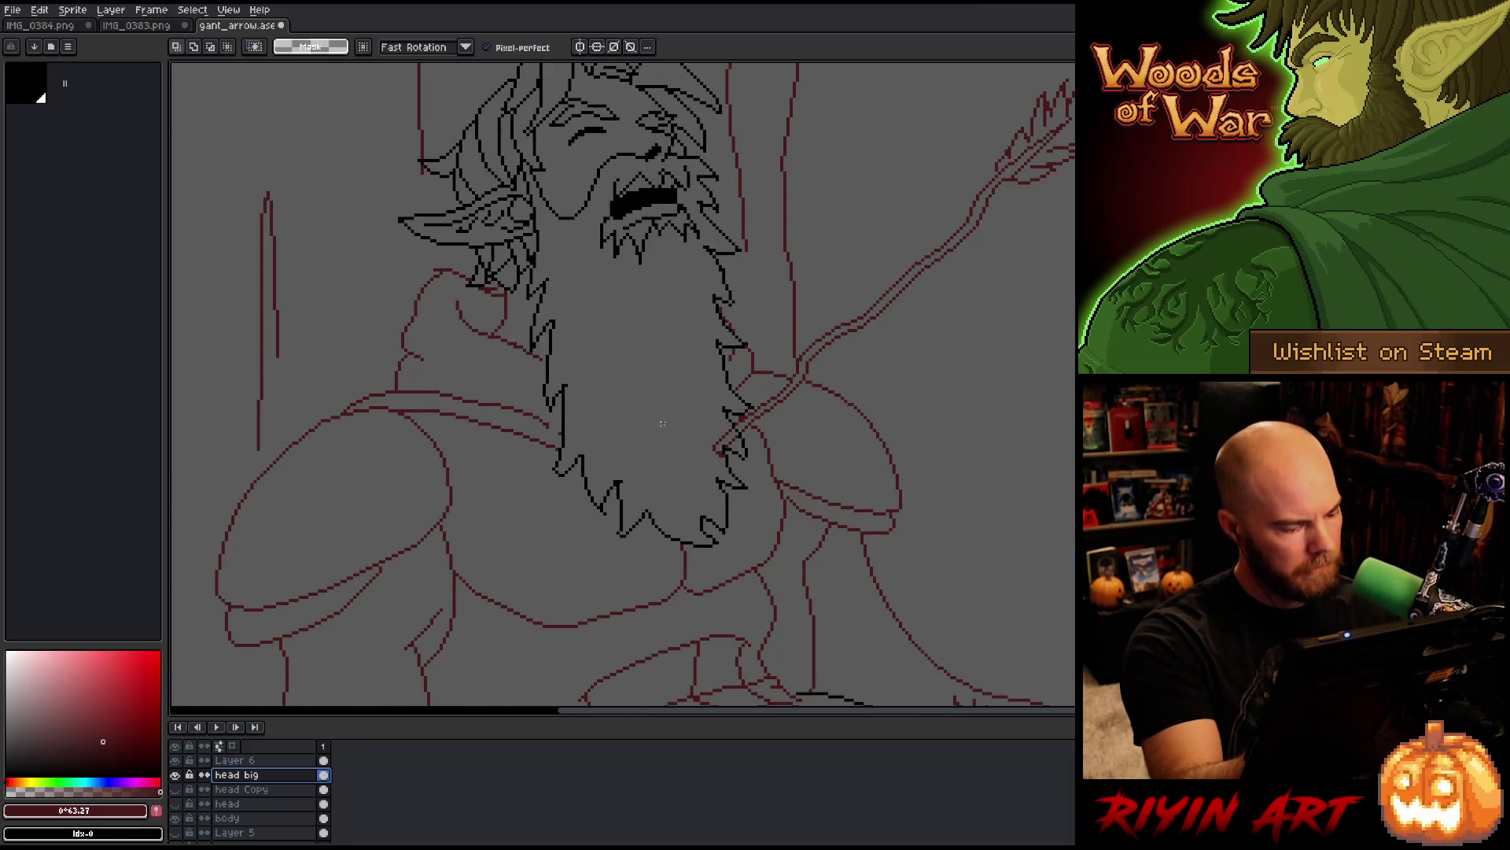
pyautogui.moveTo(771, 470)
pyautogui.mouseDown()
pyautogui.moveTo(754, 382)
pyautogui.moveTo(720, 349)
pyautogui.moveTo(700, 391)
pyautogui.moveTo(704, 472)
pyautogui.moveTo(782, 560)
pyautogui.moveTo(752, 586)
pyautogui.moveTo(705, 565)
pyautogui.moveTo(678, 470)
pyautogui.moveTo(720, 354)
pyautogui.mouseUp()
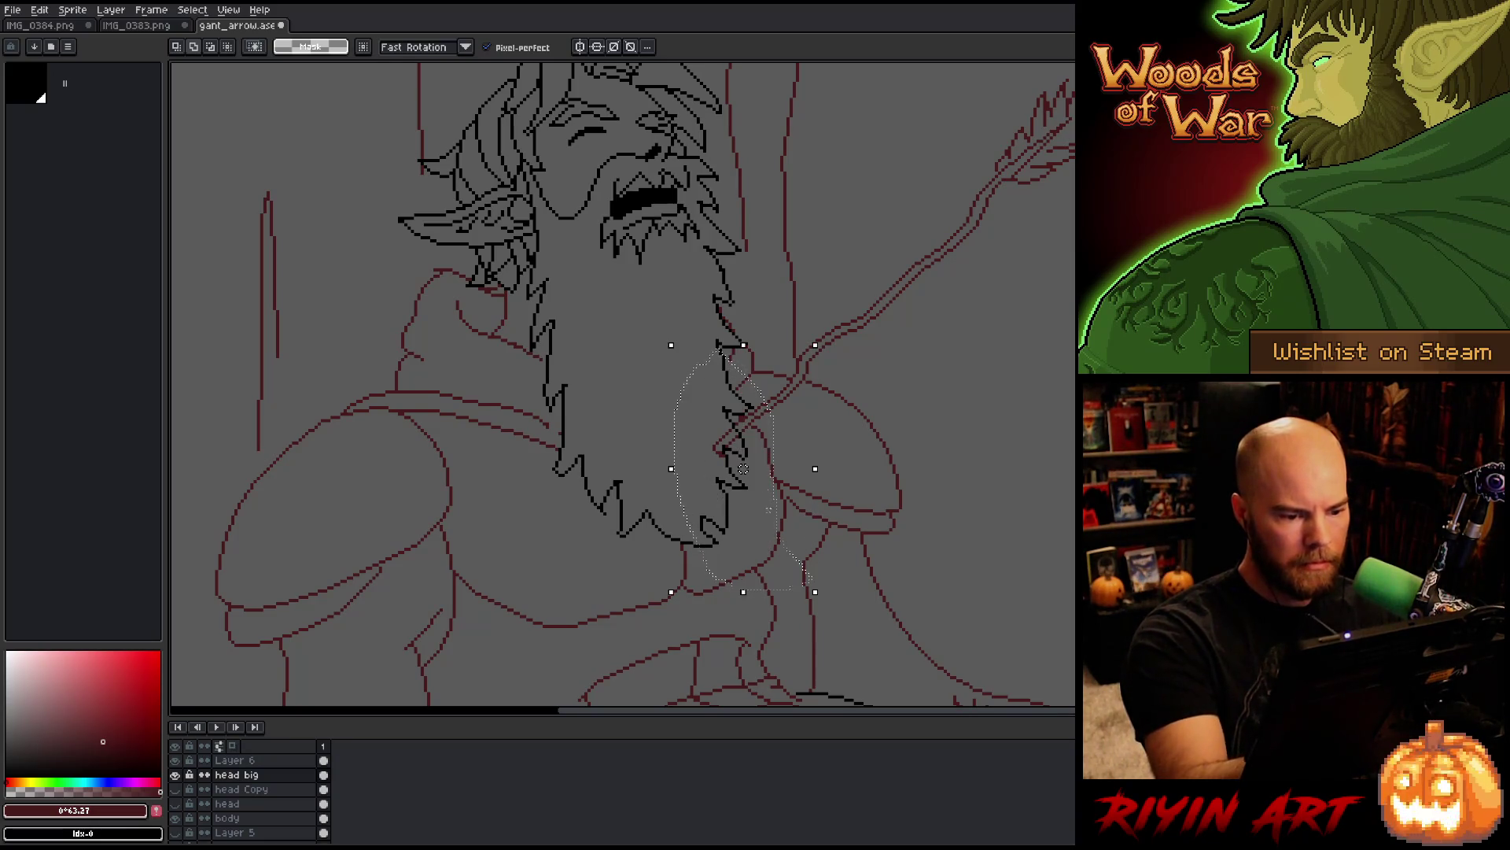
pyautogui.hotkey('ctrl', 't')
pyautogui.click(836, 439)
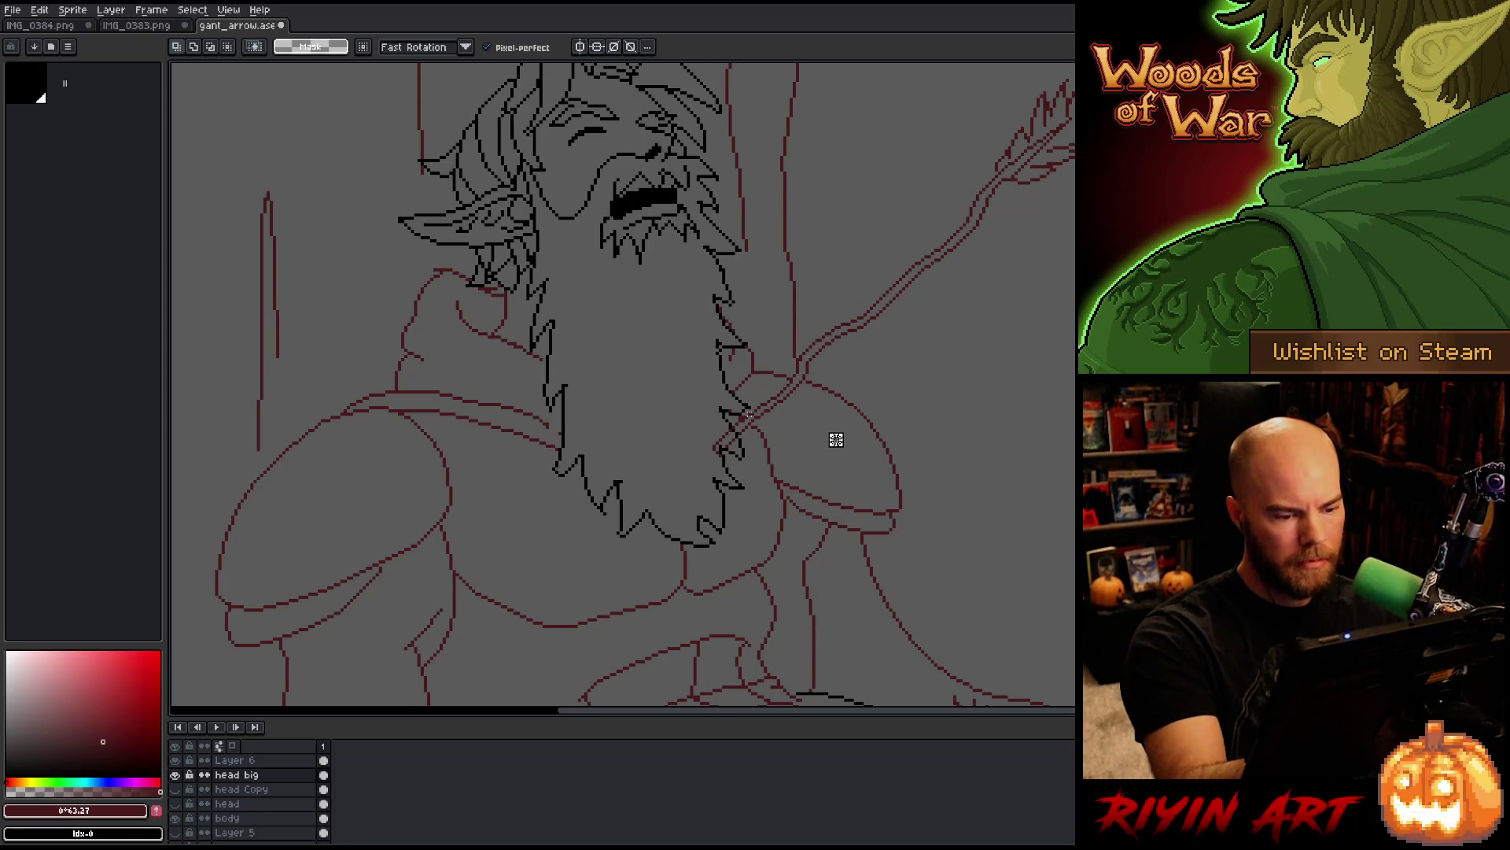
pyautogui.moveTo(805, 450); pyautogui.dragTo(747, 382)
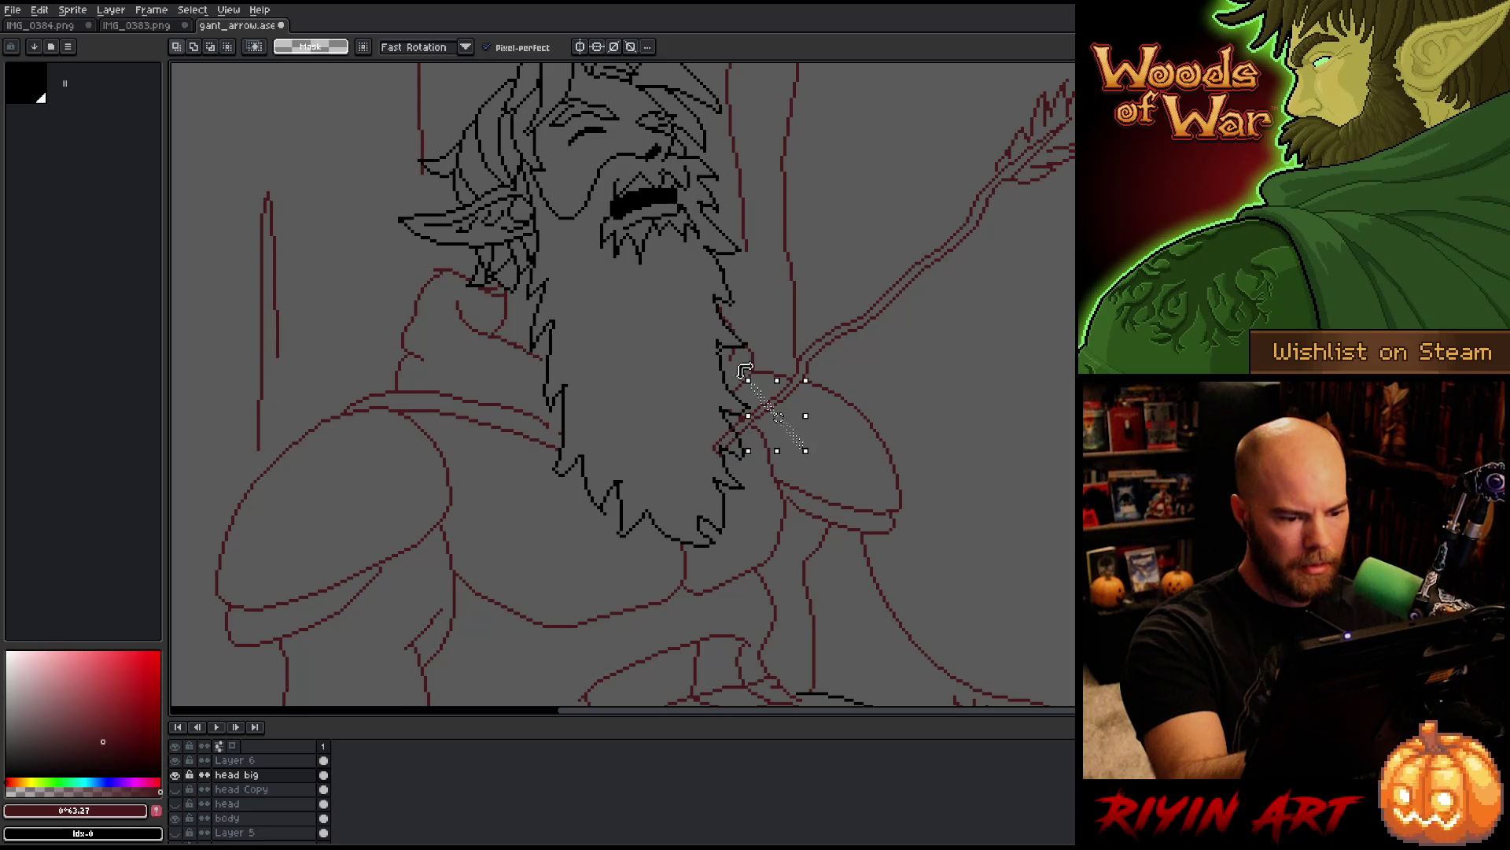
pyautogui.hotkey('ctrl', 'd')
# Step: Delete the old right beard strokes and redraw the right beard edge in black down to the arrow
pyautogui.press('b')
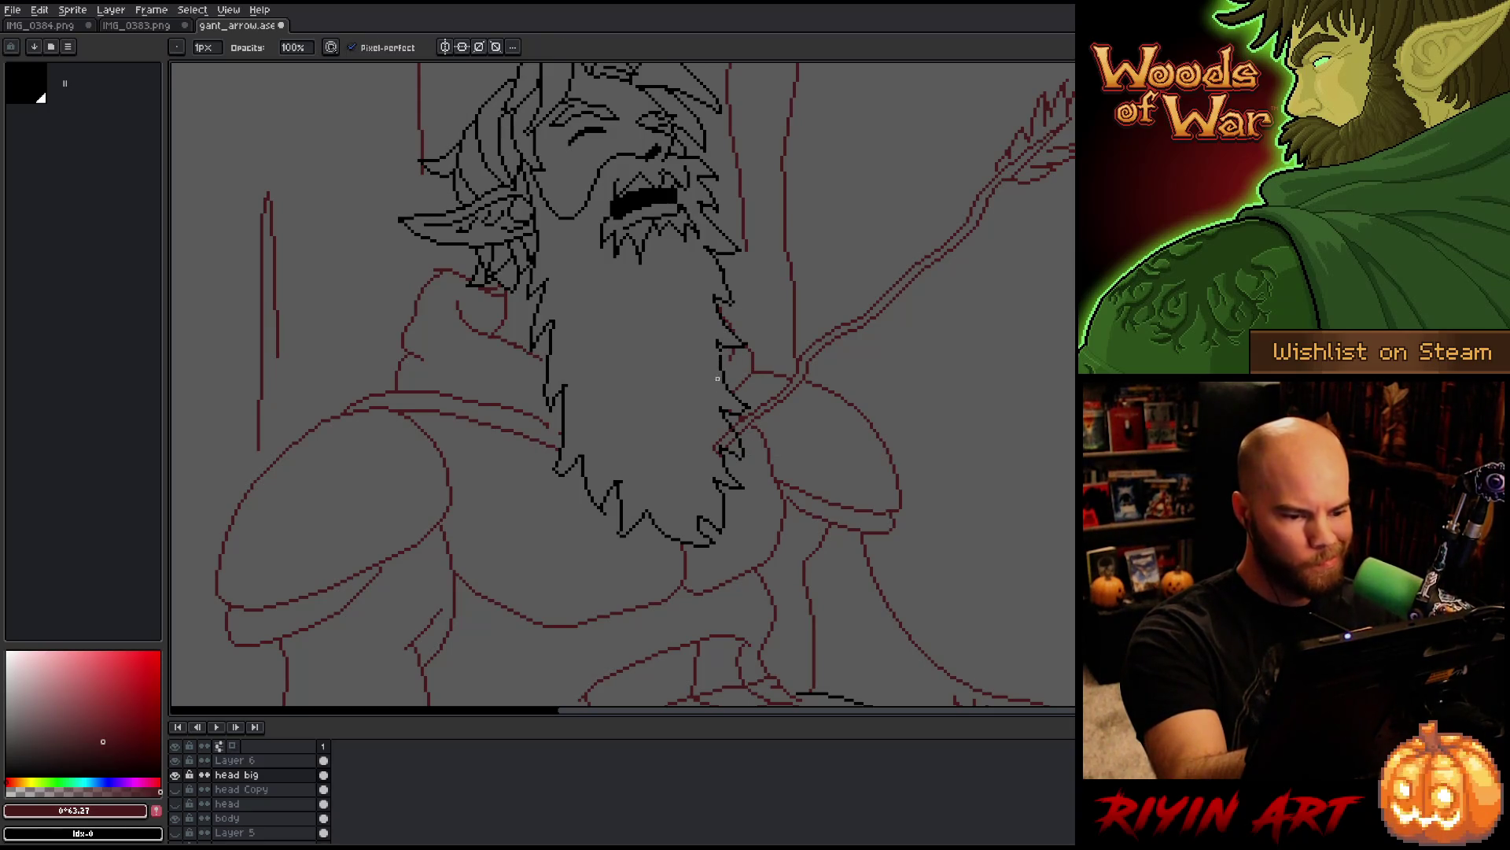
pyautogui.keyDown('alt'); pyautogui.click(728, 355); pyautogui.keyUp('alt')
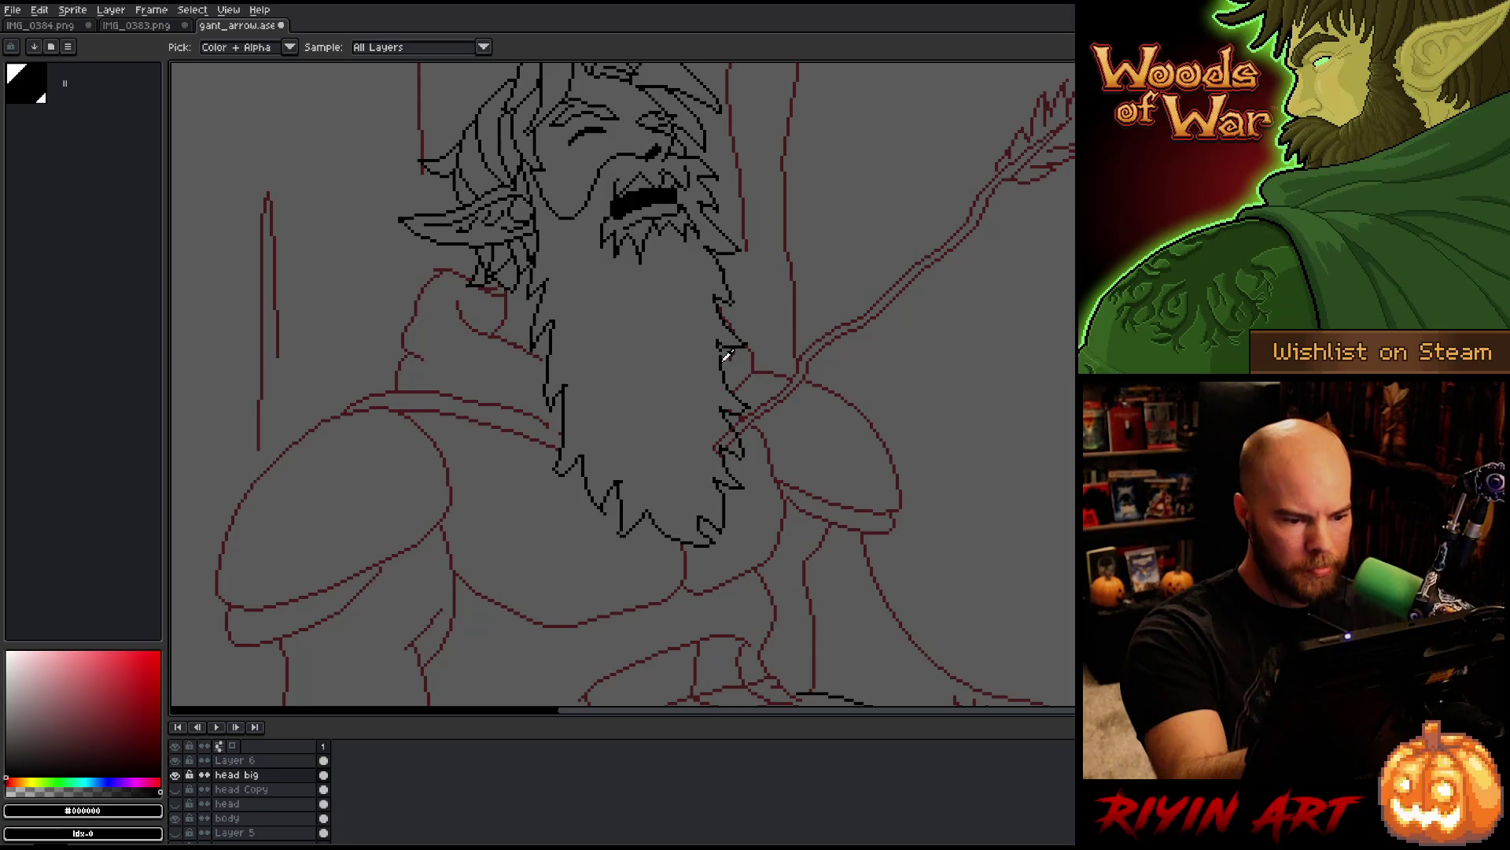
pyautogui.press('q')
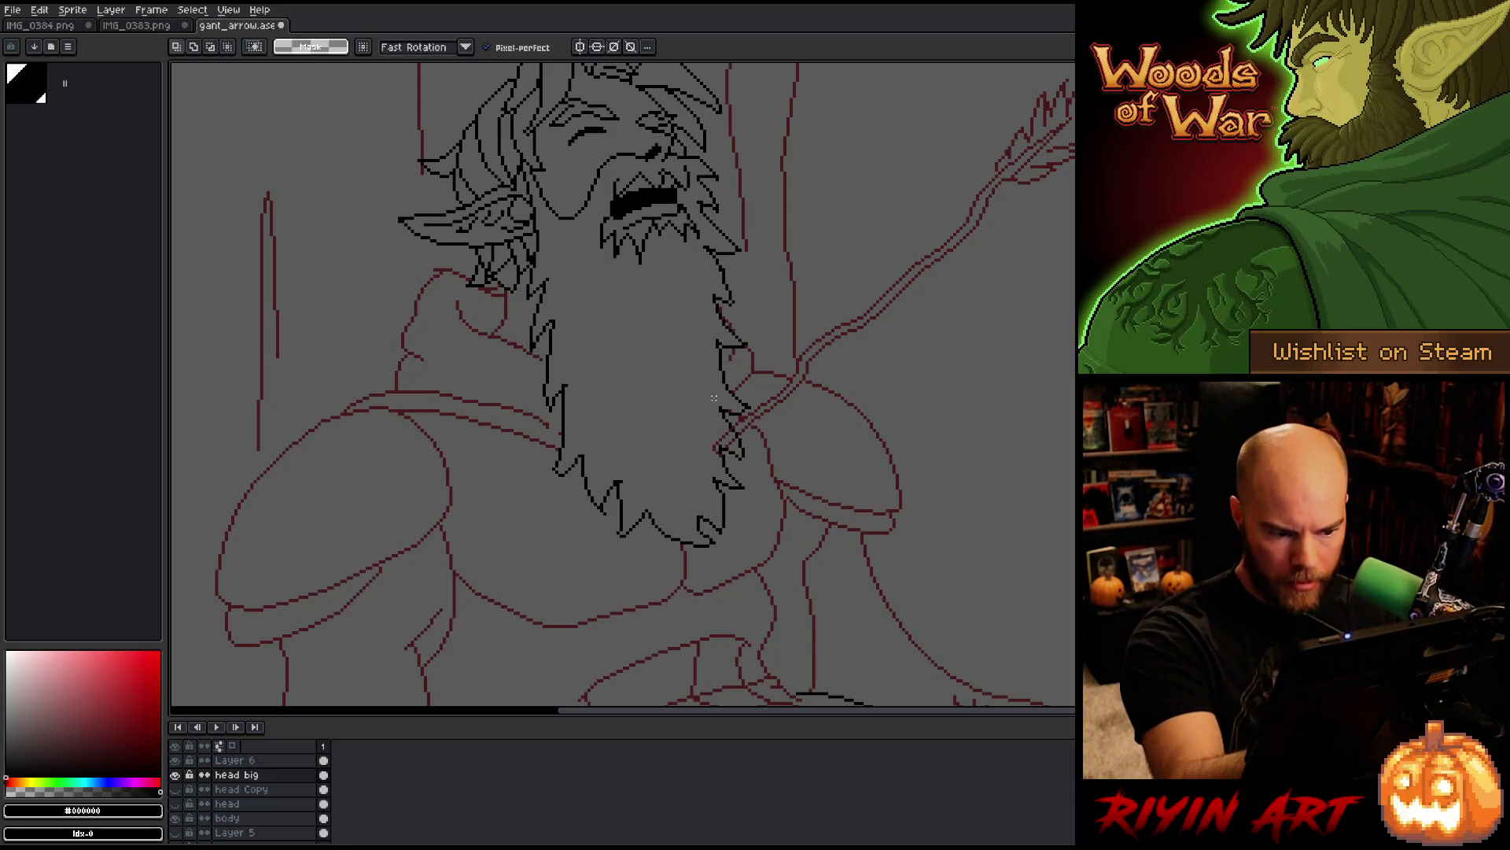
pyautogui.moveTo(710, 407)
pyautogui.mouseDown()
pyautogui.moveTo(759, 461)
pyautogui.moveTo(769, 500)
pyautogui.moveTo(752, 521)
pyautogui.moveTo(712, 492)
pyautogui.moveTo(698, 415)
pyautogui.mouseUp()
pyautogui.press('Delete')
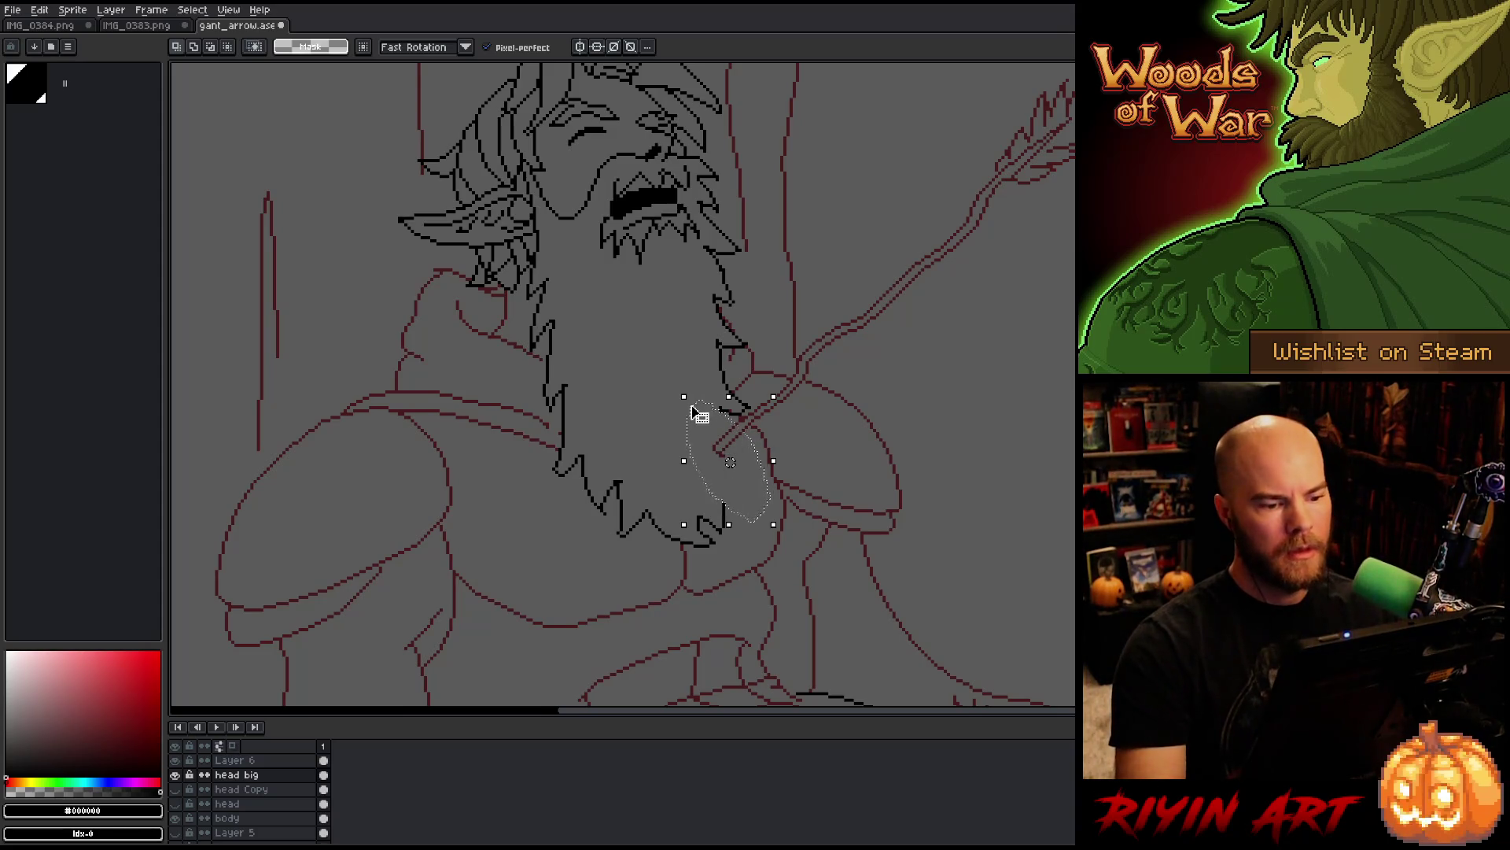
pyautogui.press('b')
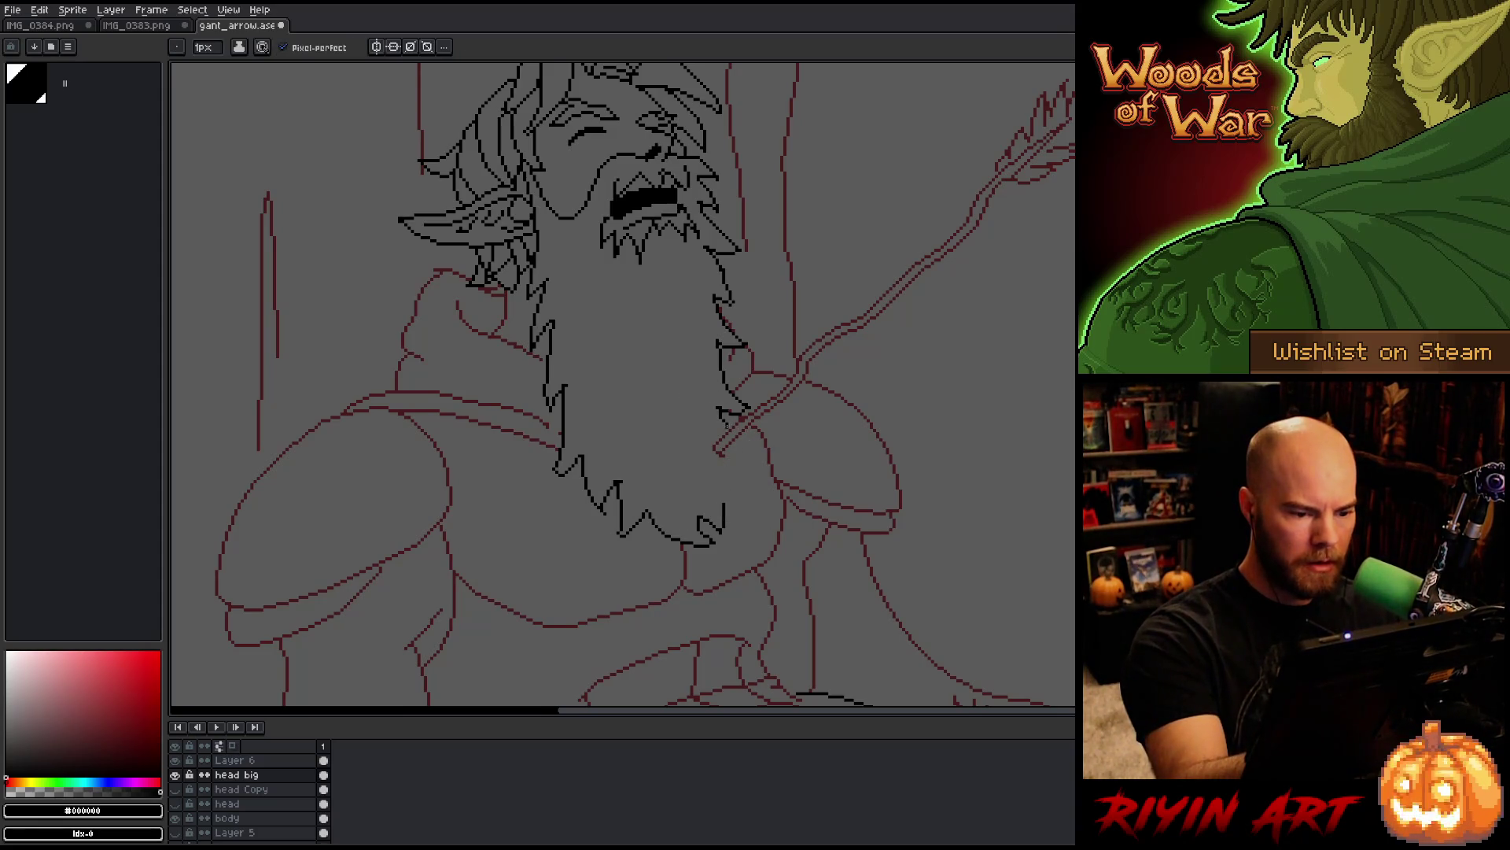
pyautogui.moveTo(725, 434)
pyautogui.mouseDown()
pyautogui.moveTo(701, 424)
pyautogui.moveTo(708, 478)
pyautogui.mouseUp()
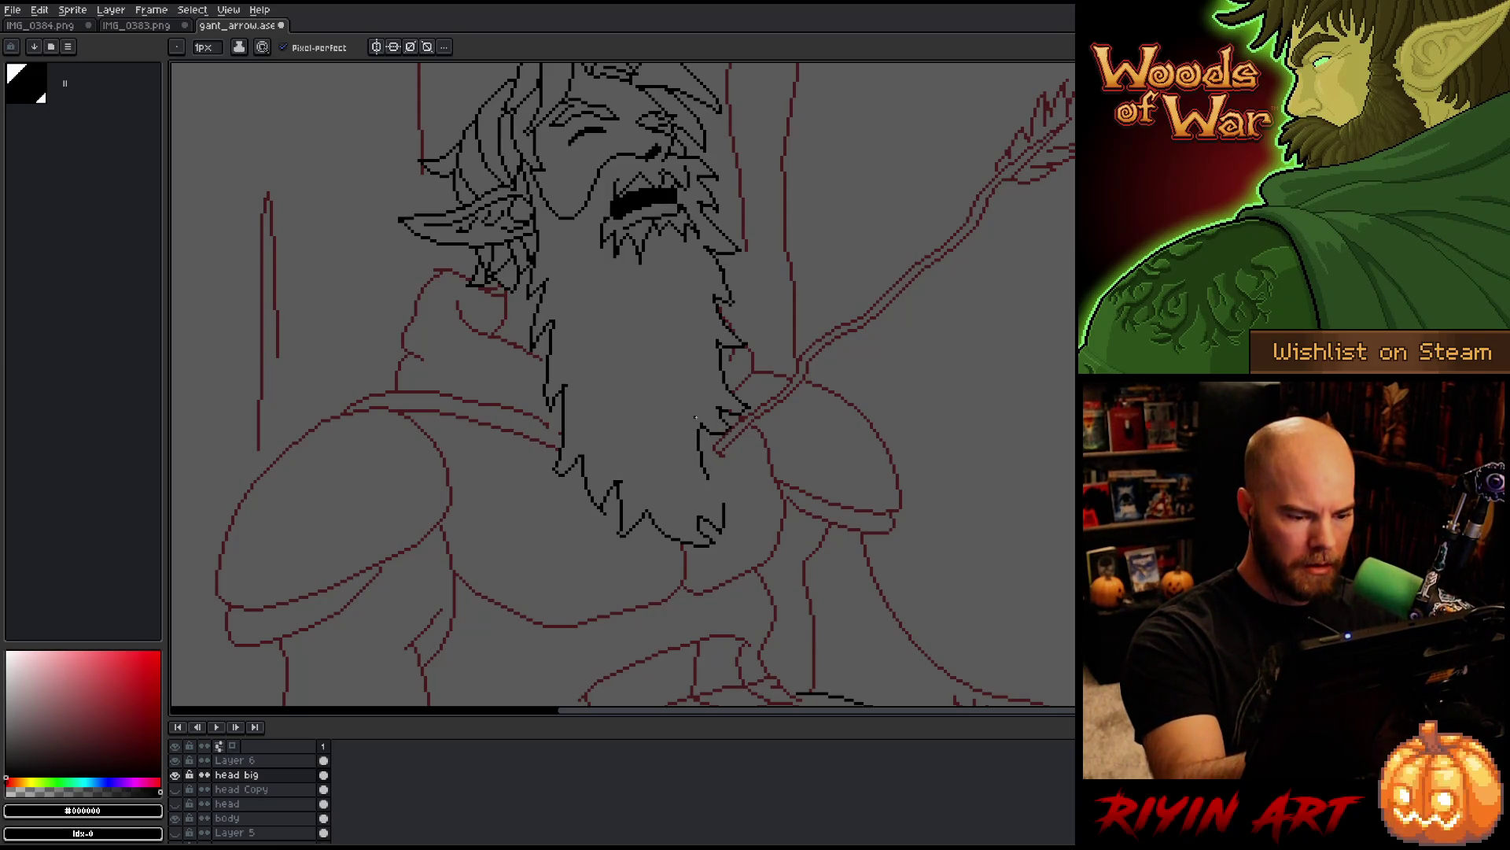
pyautogui.hotkey('ctrl', 'z')
pyautogui.moveTo(707, 432)
pyautogui.mouseDown()
pyautogui.moveTo(694, 470)
pyautogui.moveTo(745, 475)
pyautogui.moveTo(707, 488)
pyautogui.mouseUp()
pyautogui.hotkey('ctrl', 'z')
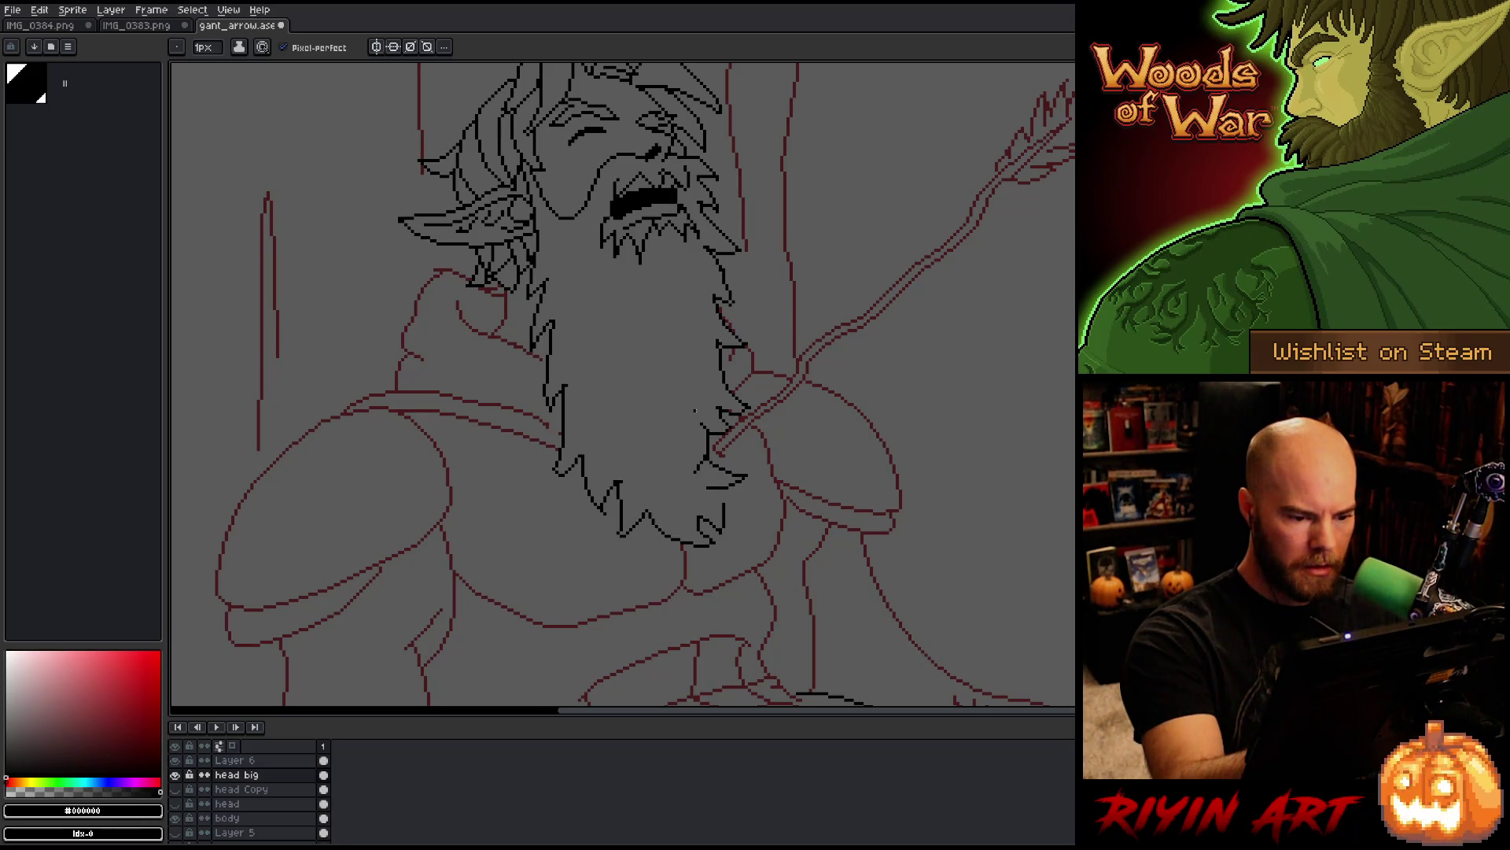
pyautogui.hotkey('ctrl', 'z')
pyautogui.hotkey('ctrl', 'z')
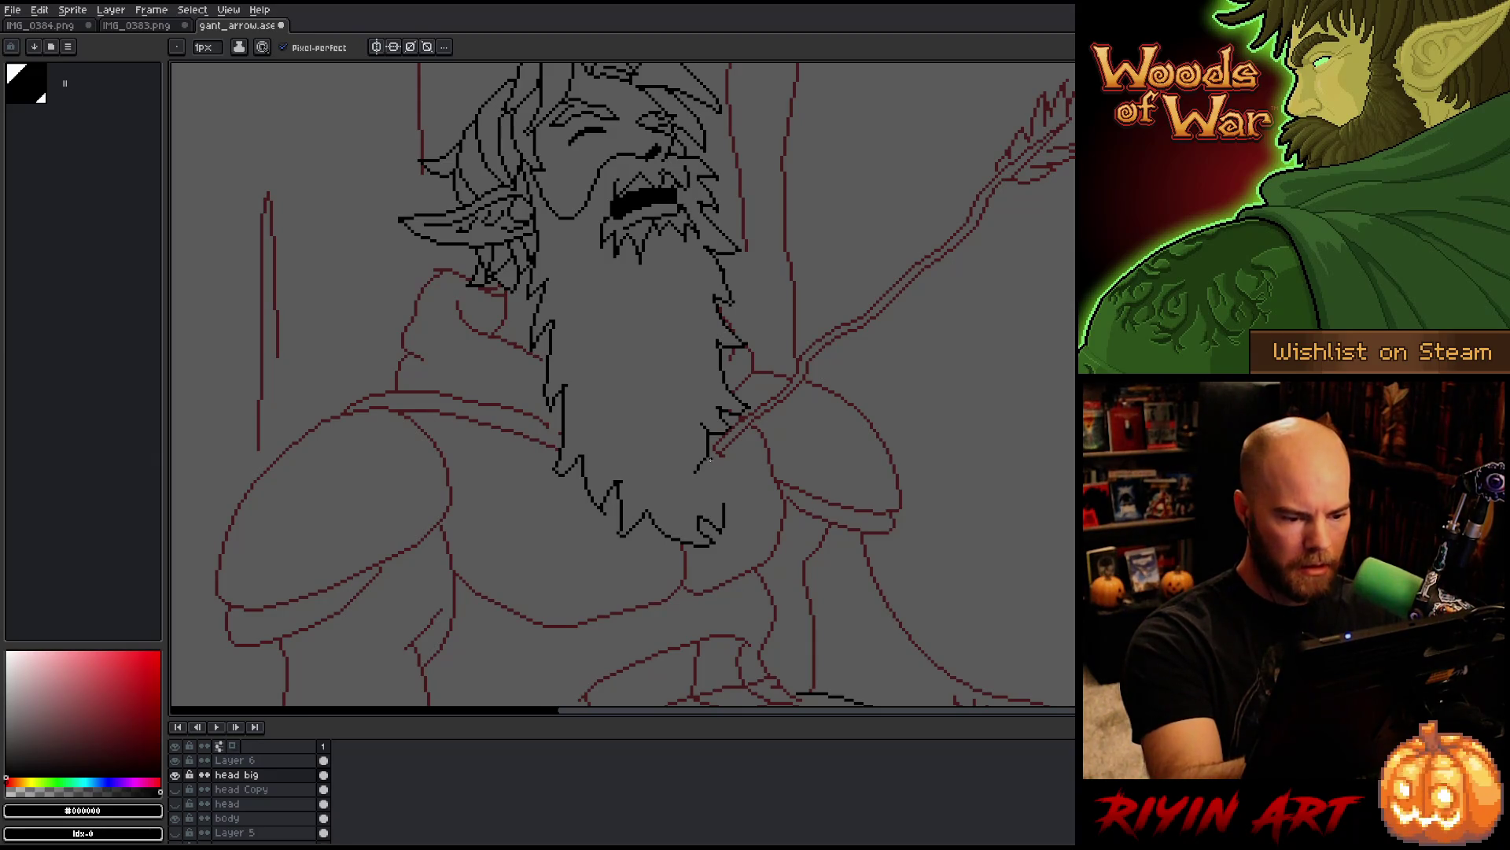
pyautogui.moveTo(713, 458); pyautogui.dragTo(725, 503)
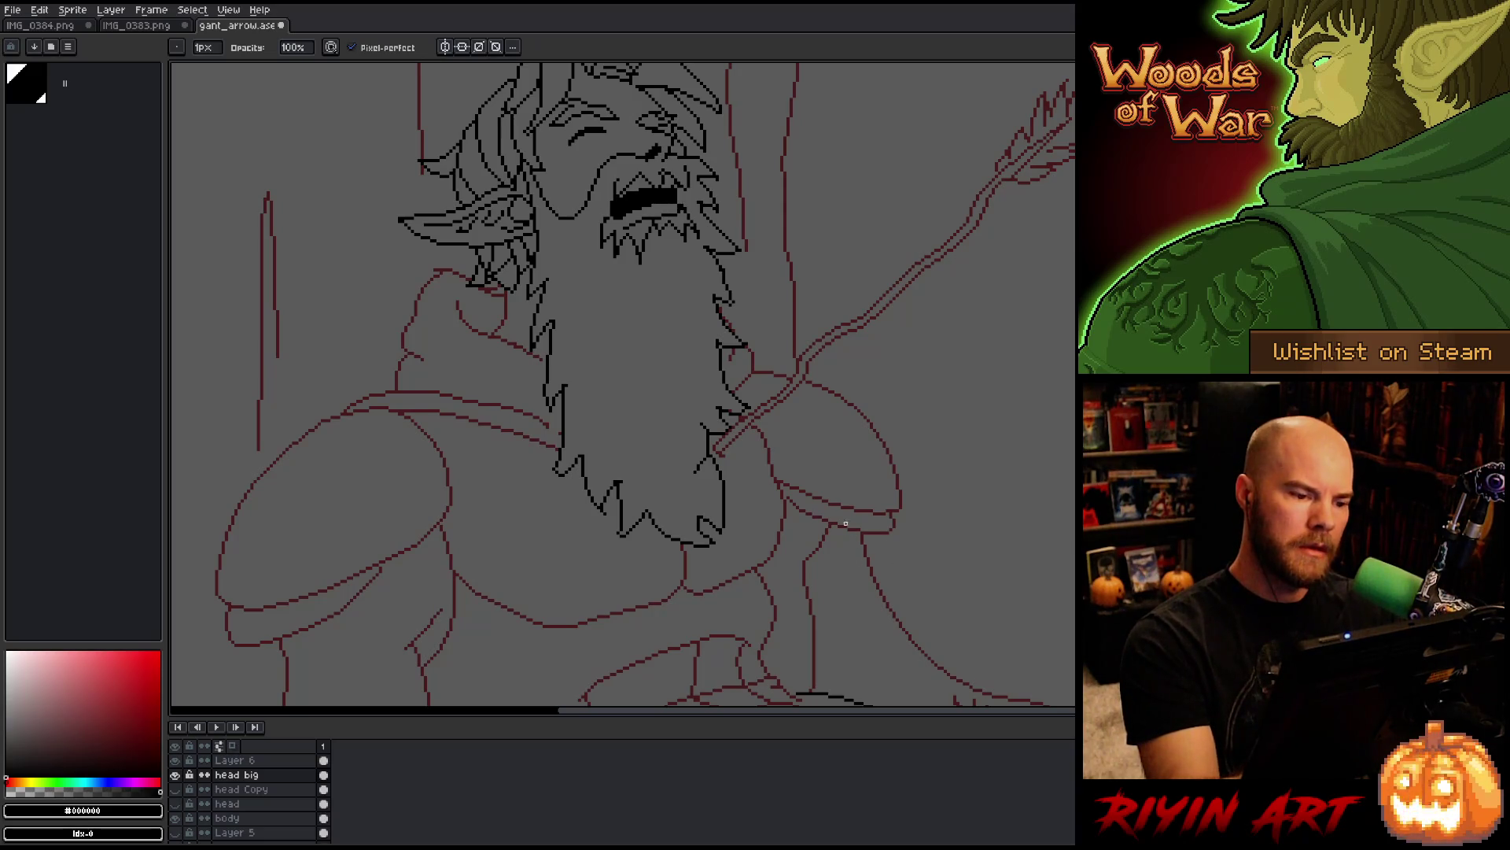
# Step: Delete the lower beard lines and redraw the beard's bottom contour dipping then rising
pyautogui.press('m')
pyautogui.moveTo(652, 579)
pyautogui.mouseDown()
pyautogui.moveTo(664, 513)
pyautogui.moveTo(584, 411)
pyautogui.moveTo(501, 562)
pyautogui.mouseUp()
pyautogui.press('Delete')
pyautogui.hotkey('ctrl', 'd')
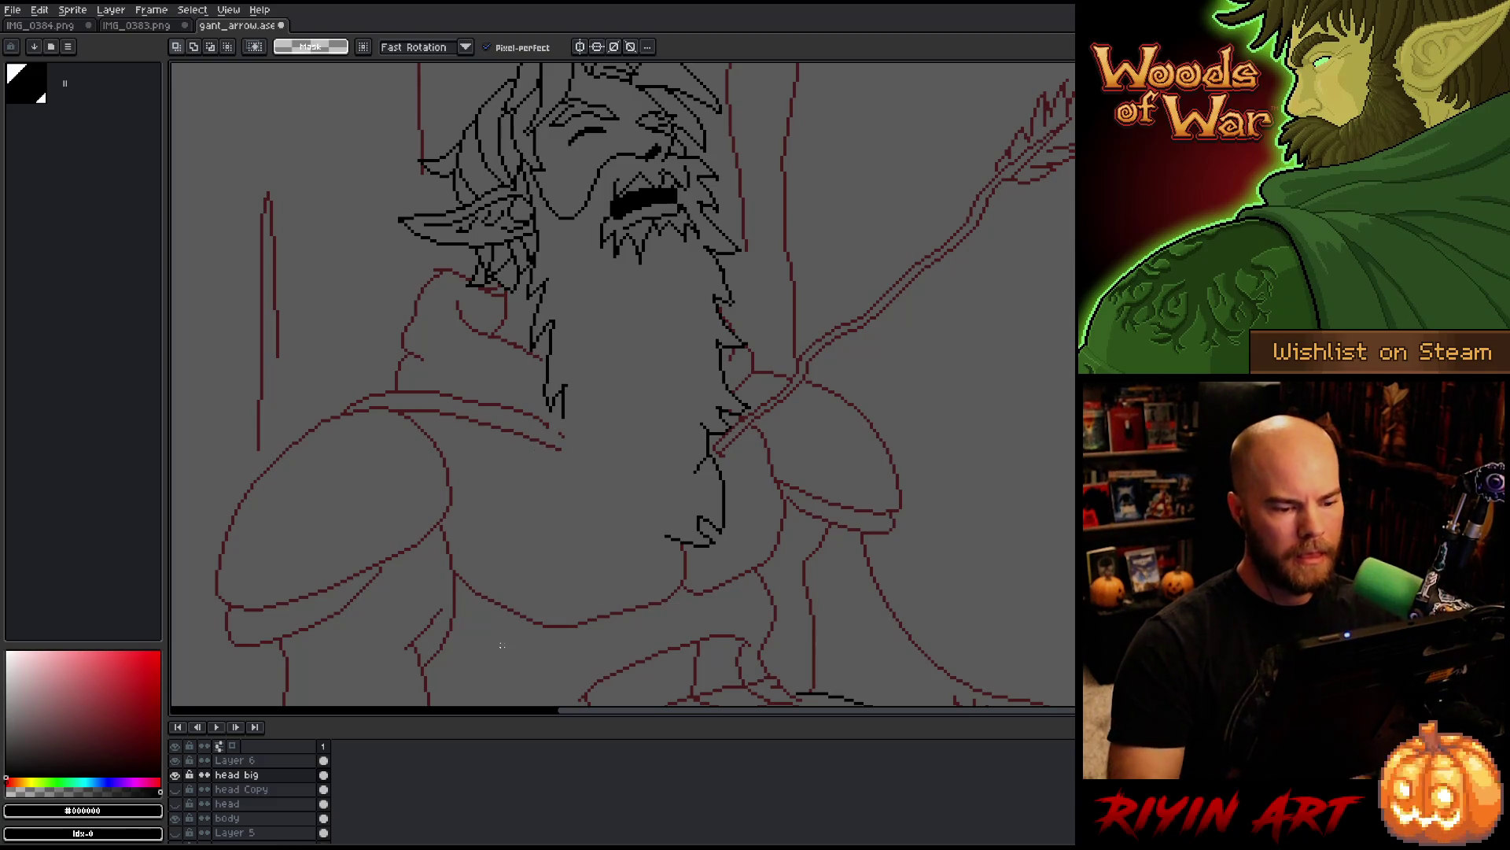
pyautogui.press('b')
pyautogui.moveTo(563, 412)
pyautogui.mouseDown()
pyautogui.moveTo(548, 441)
pyautogui.moveTo(586, 517)
pyautogui.moveTo(600, 481)
pyautogui.moveTo(565, 520)
pyautogui.moveTo(602, 494)
pyautogui.moveTo(596, 517)
pyautogui.moveTo(658, 521)
pyautogui.mouseUp()
pyautogui.hotkey('ctrl', 'z')
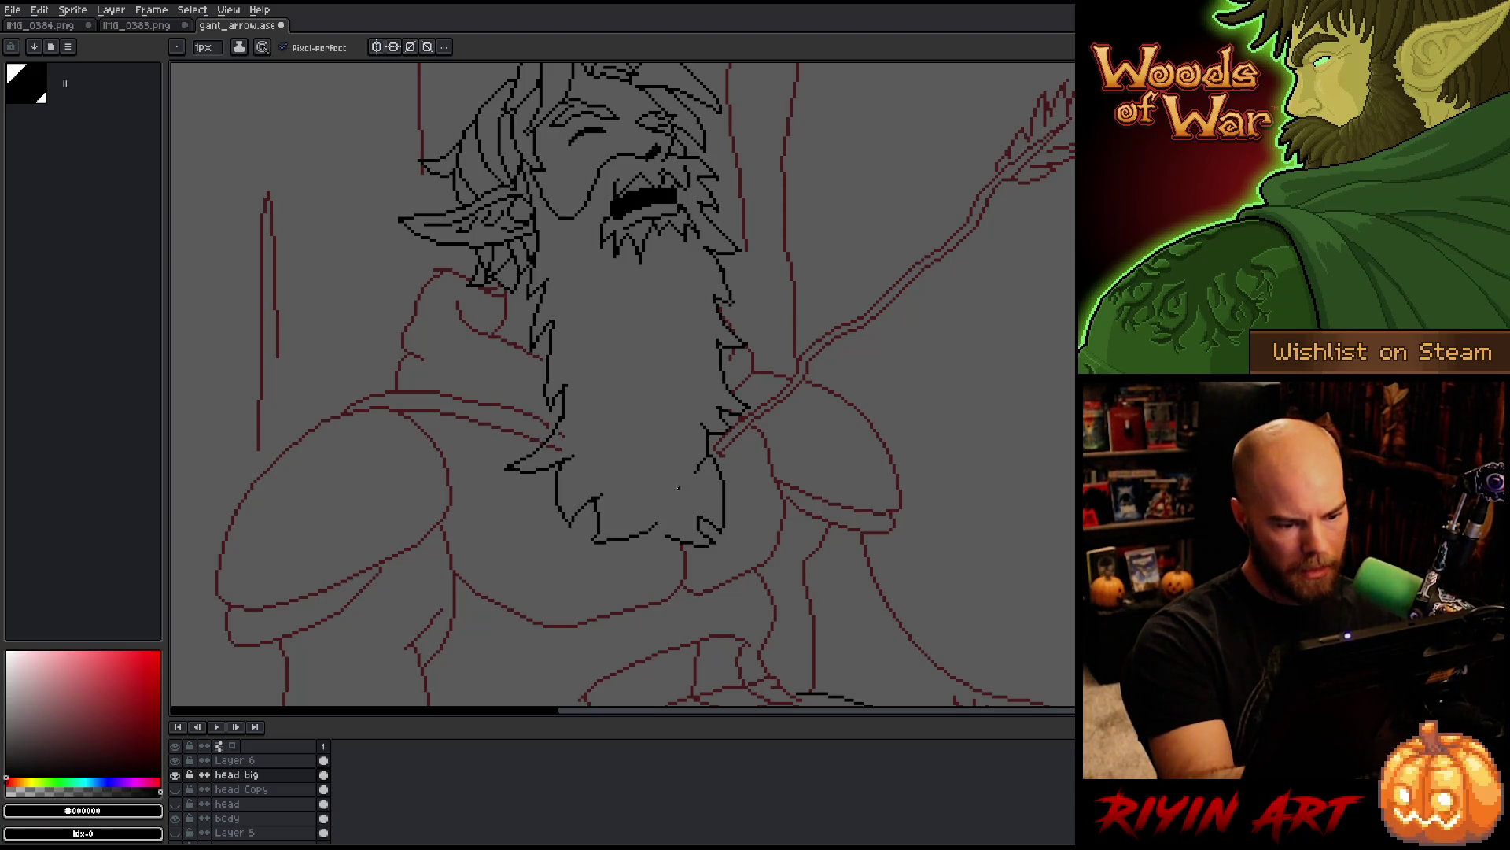
pyautogui.hotkey('ctrl', 'z')
pyautogui.moveTo(636, 536)
pyautogui.mouseDown()
pyautogui.moveTo(667, 560)
pyautogui.moveTo(677, 519)
pyautogui.mouseUp()
pyautogui.press('b')
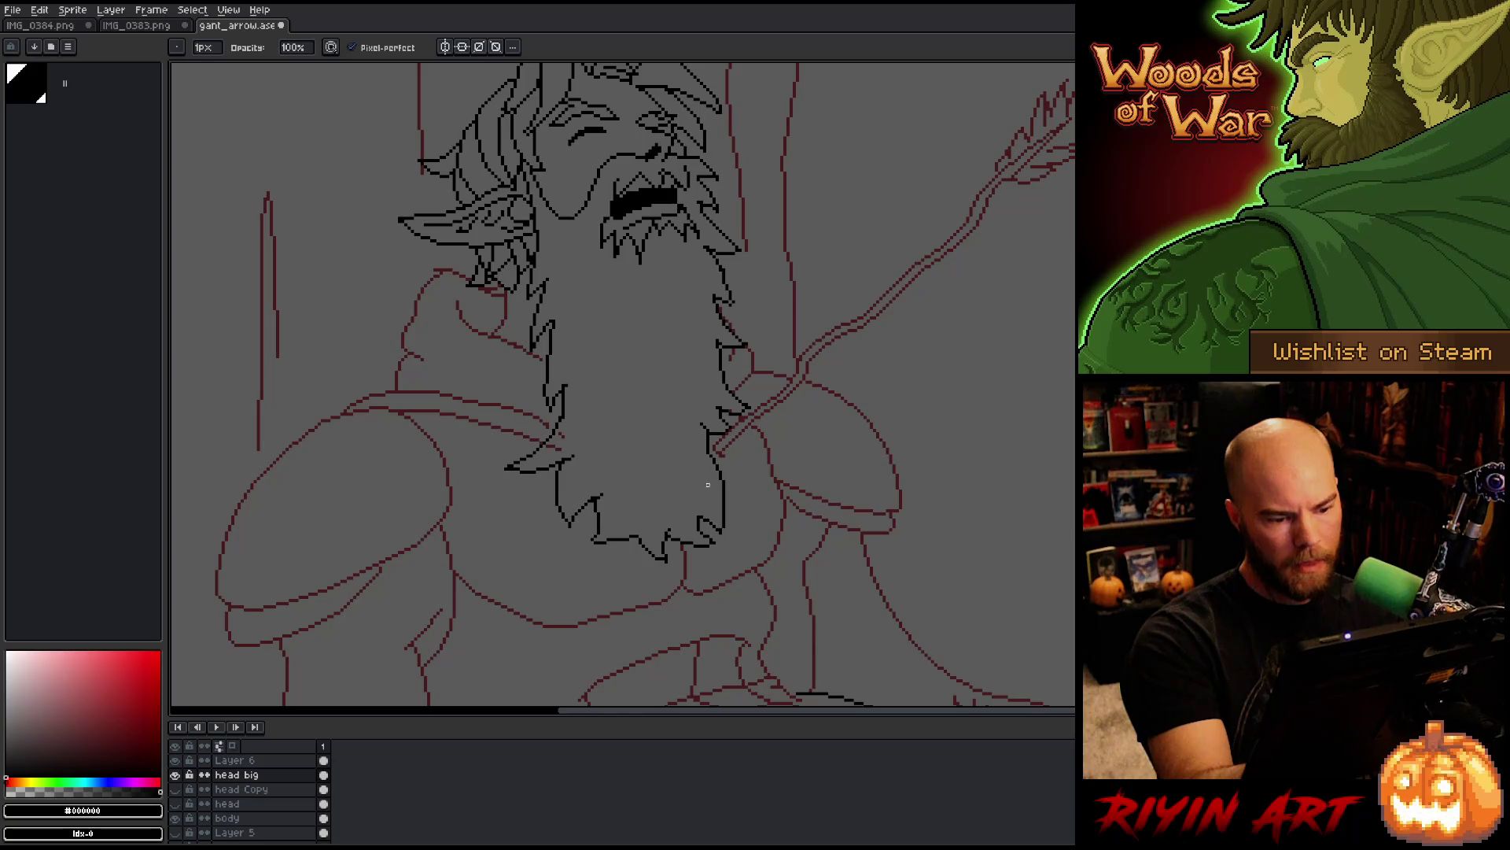
# Step: Save the sprite and switch to the body layer
pyautogui.press('e')
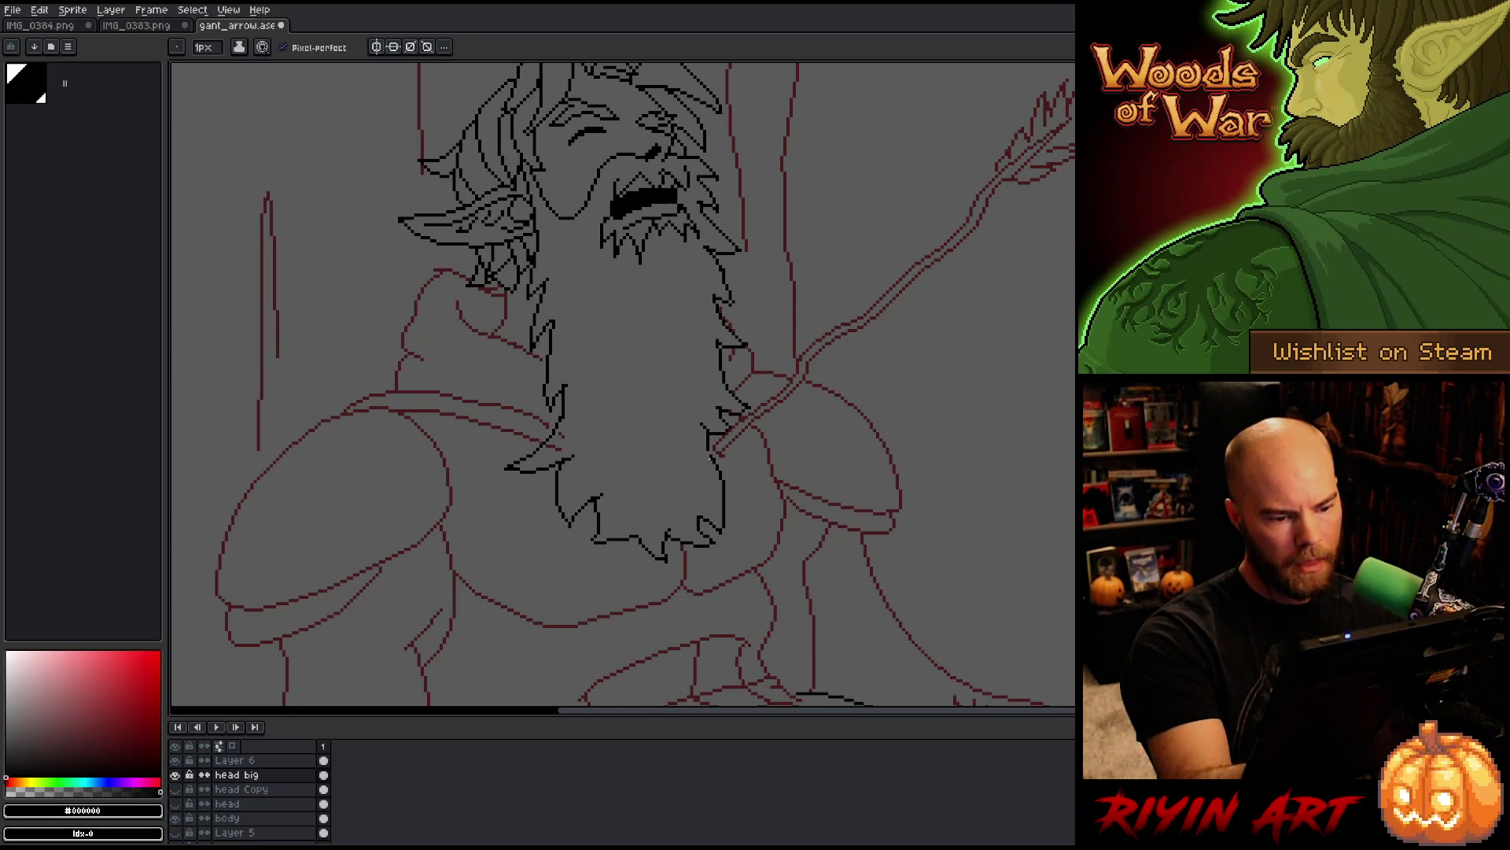
pyautogui.hotkey('ctrl', 's')
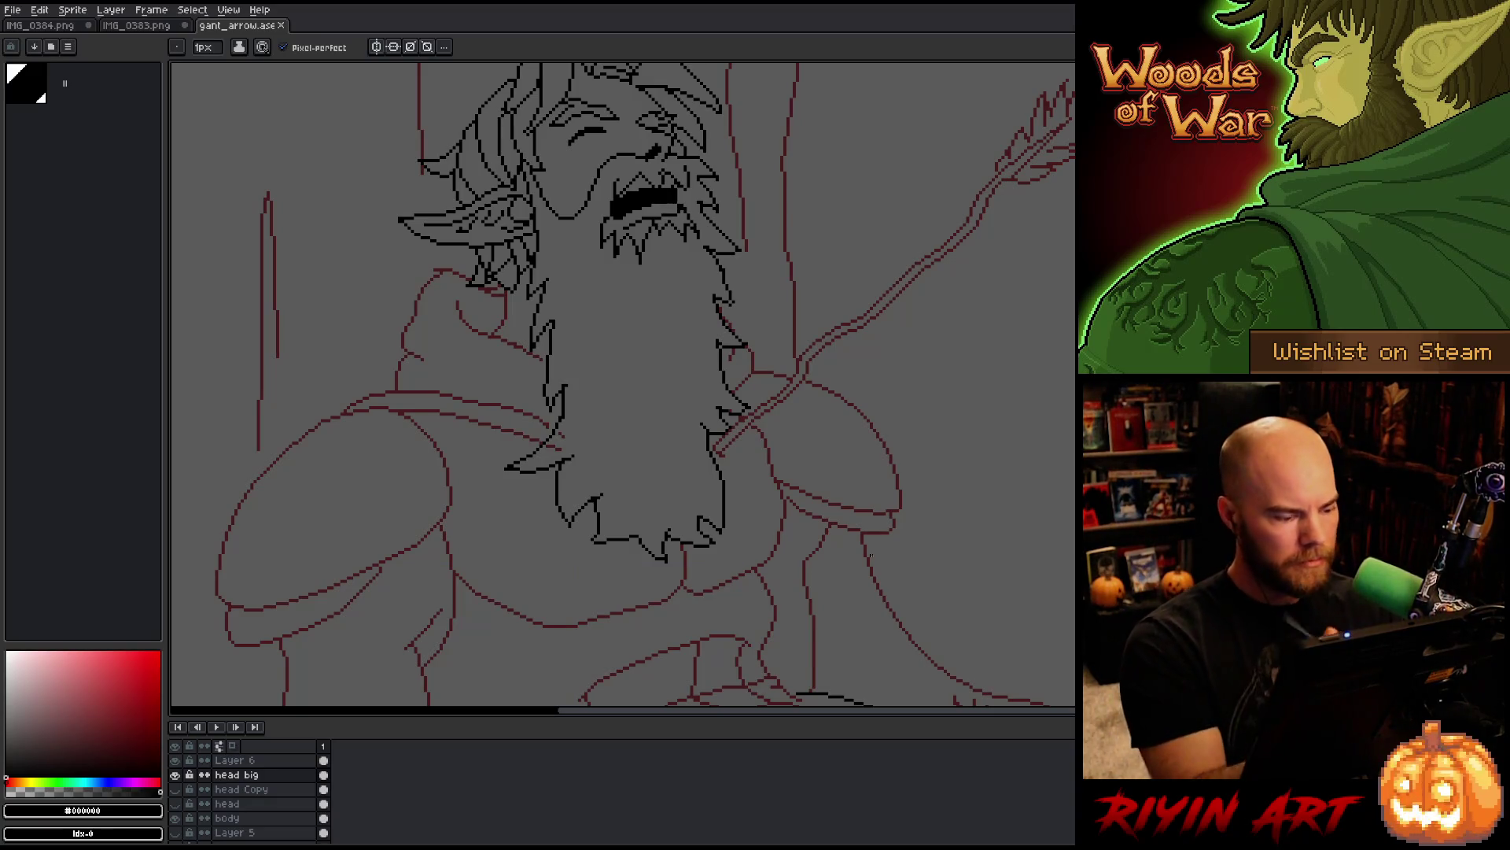
pyautogui.click(252, 818)
# Step: Add small dark red pencil marks on the body layer, touching up with the eraser
pyautogui.press('b')
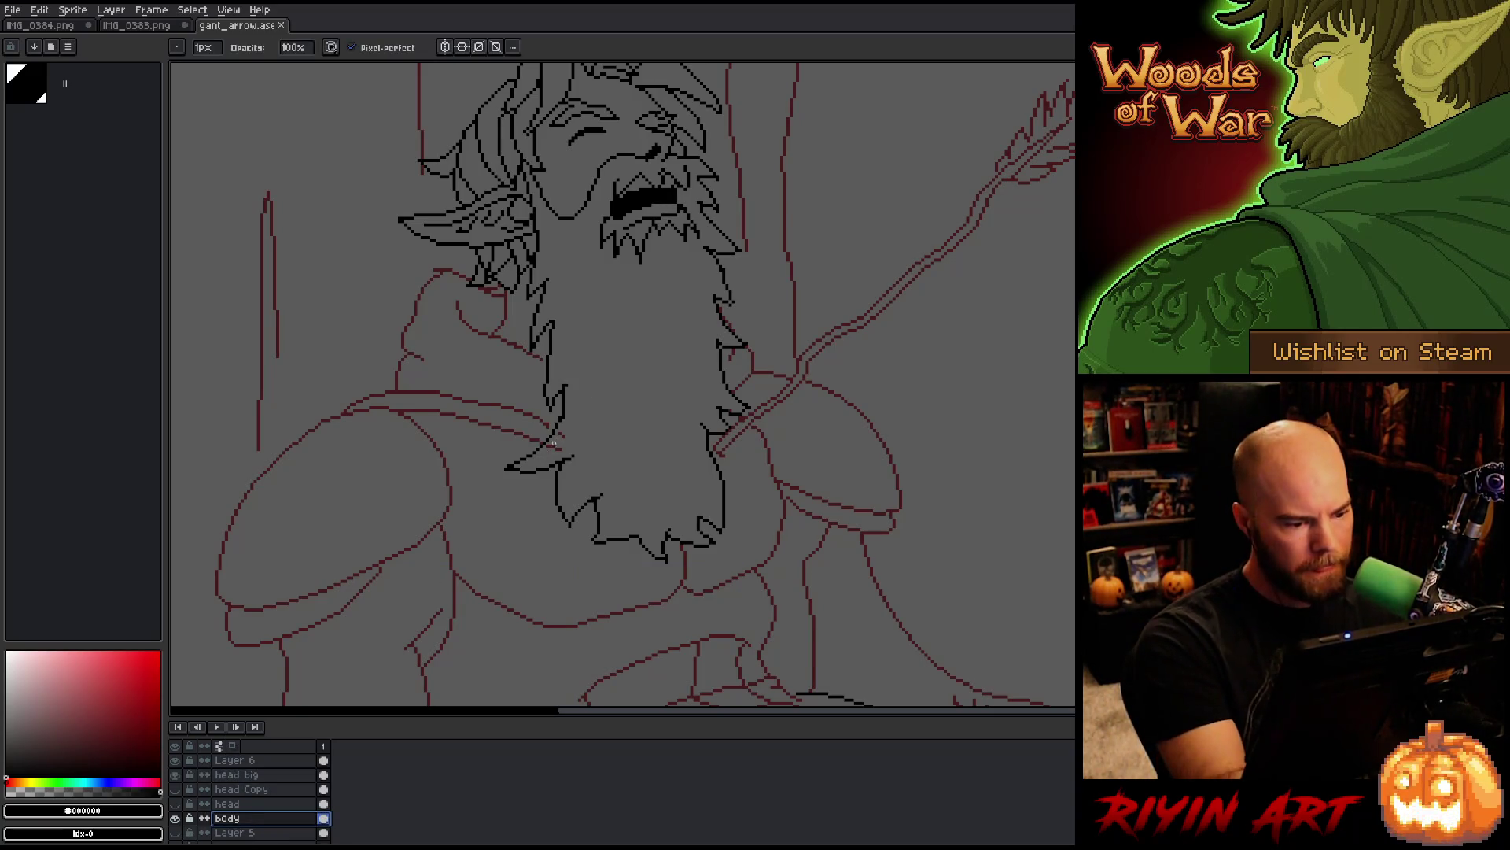
pyautogui.moveTo(566, 440); pyautogui.dragTo(554, 443)
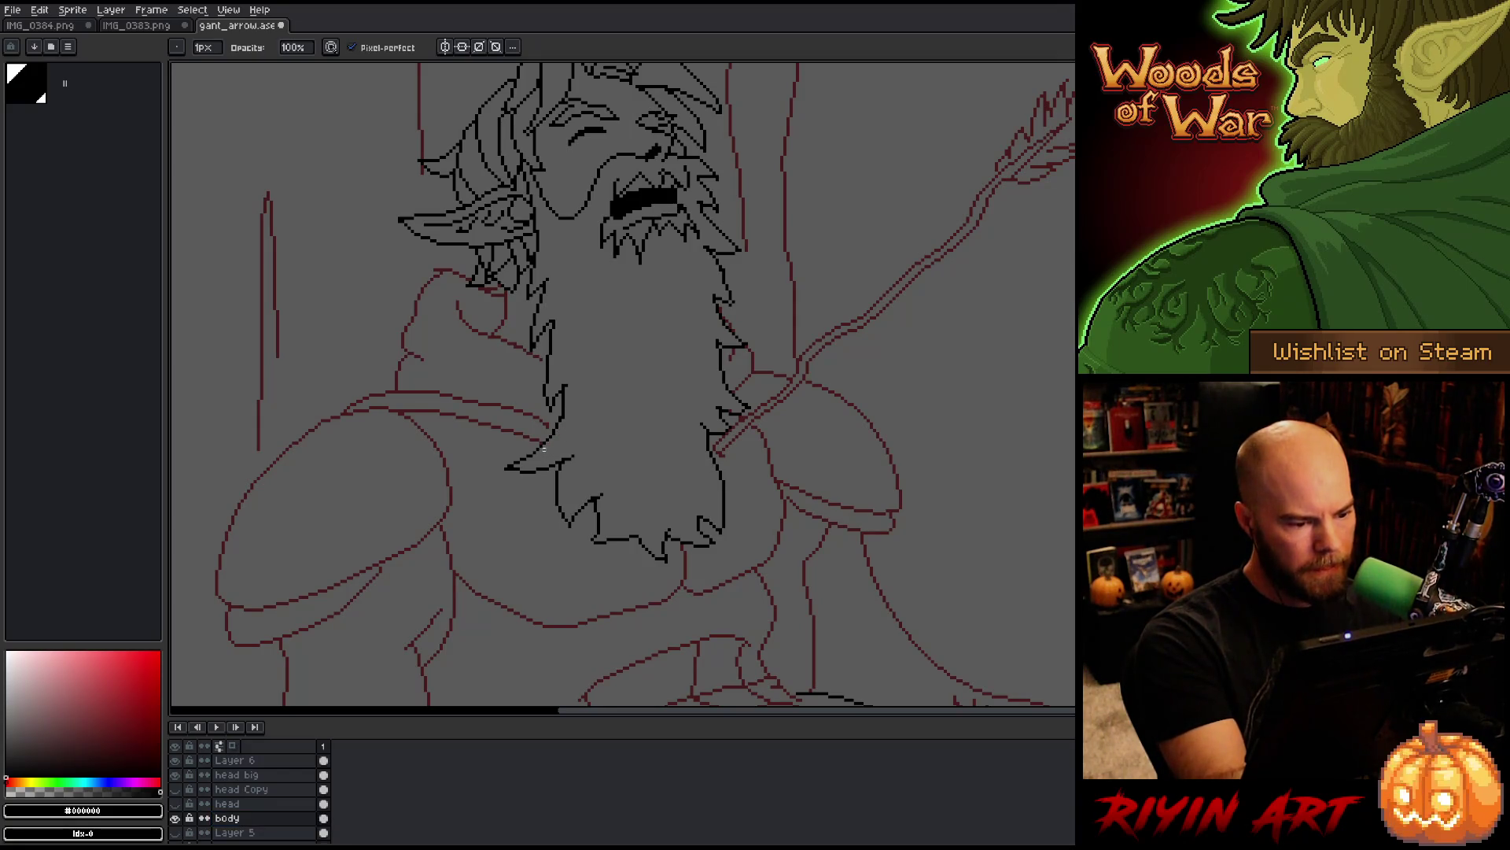
pyautogui.press('e')
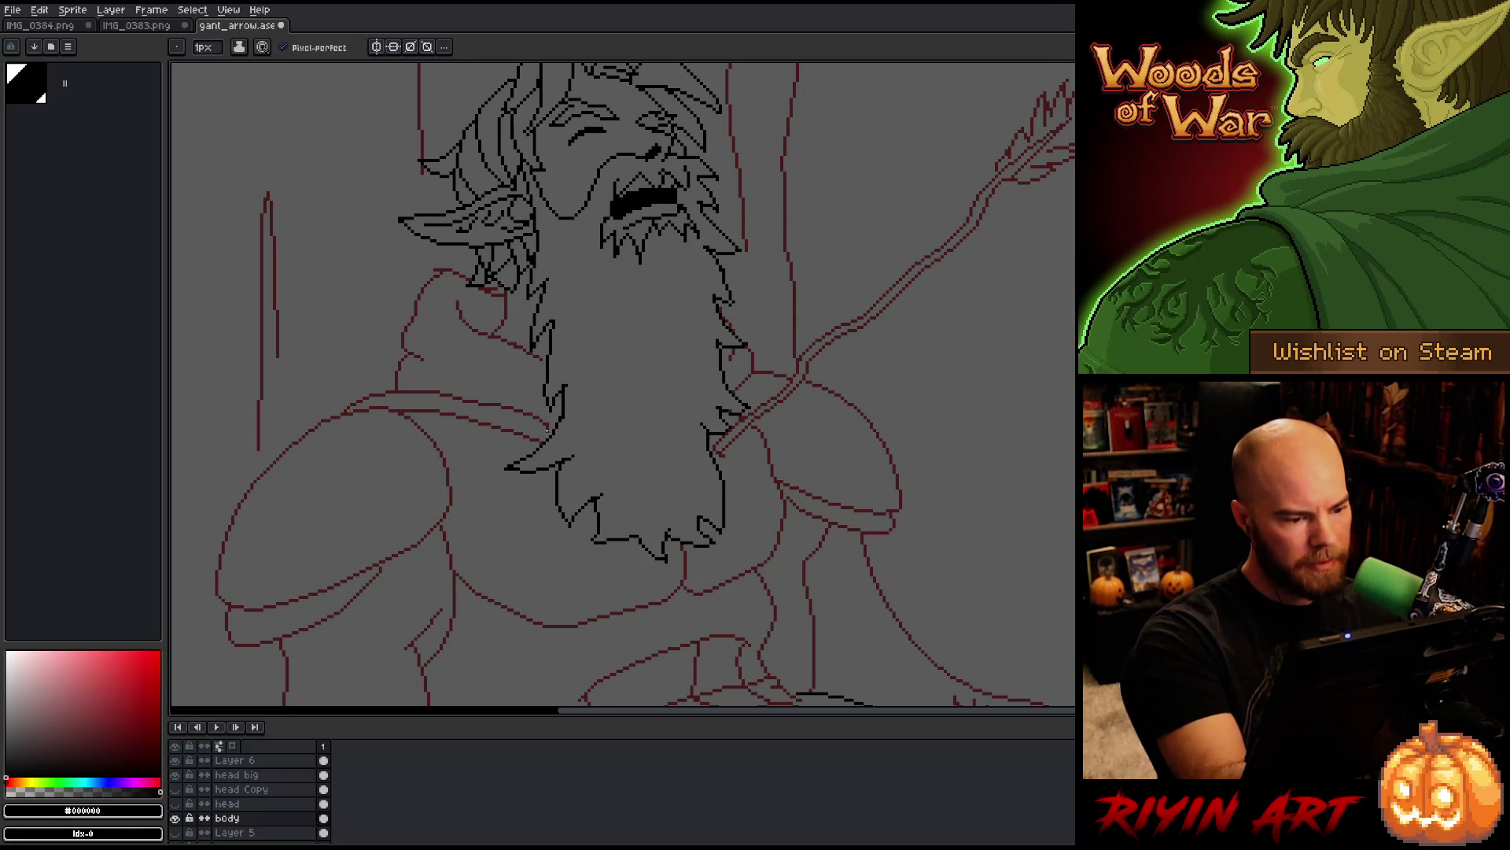
pyautogui.keyDown('alt'); pyautogui.click(548, 425); pyautogui.keyUp('alt')
pyautogui.press('e')
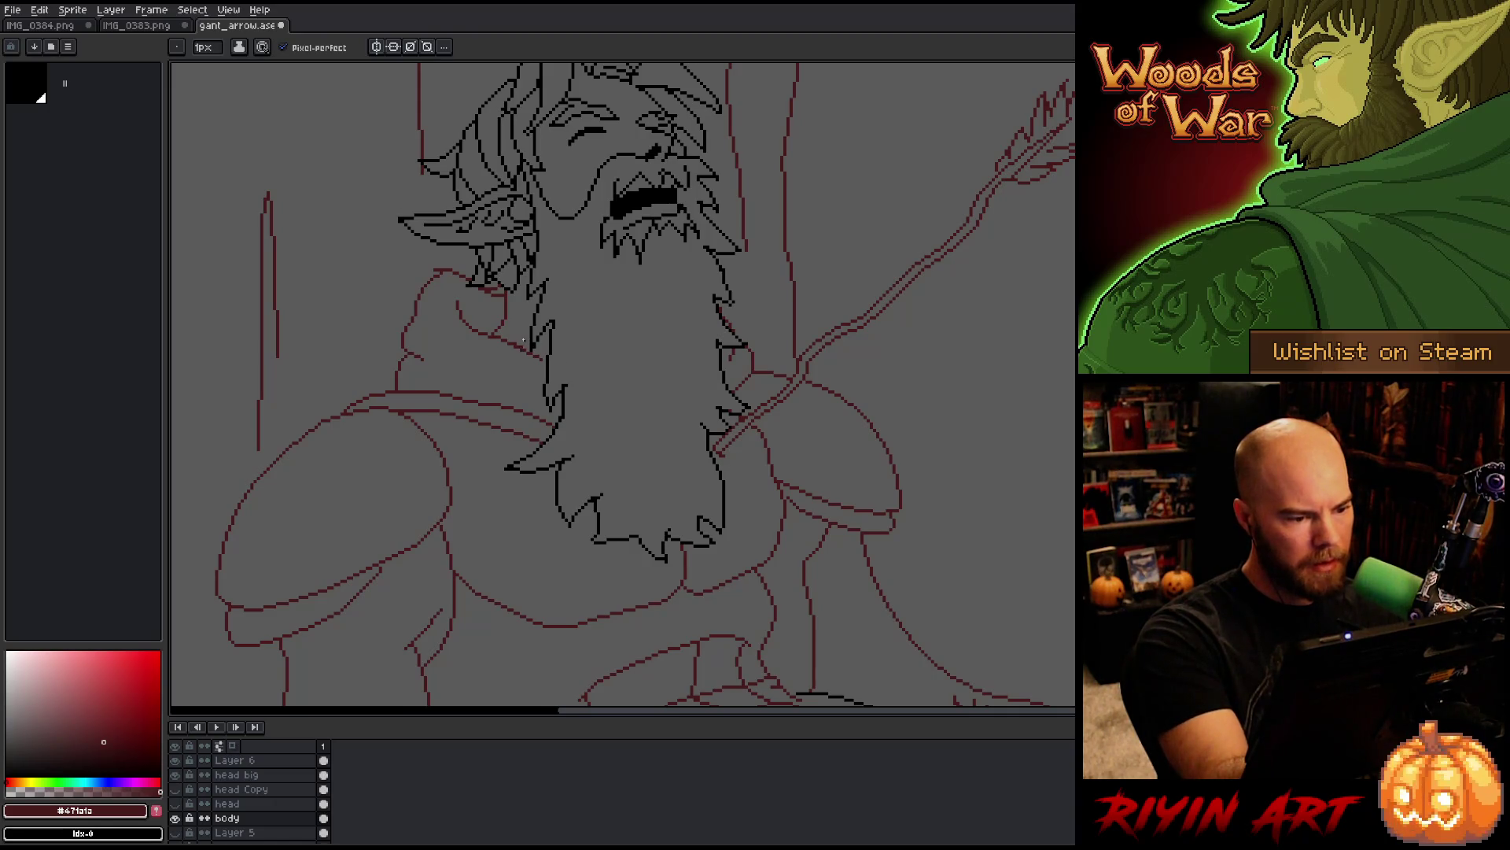
pyautogui.press('b')
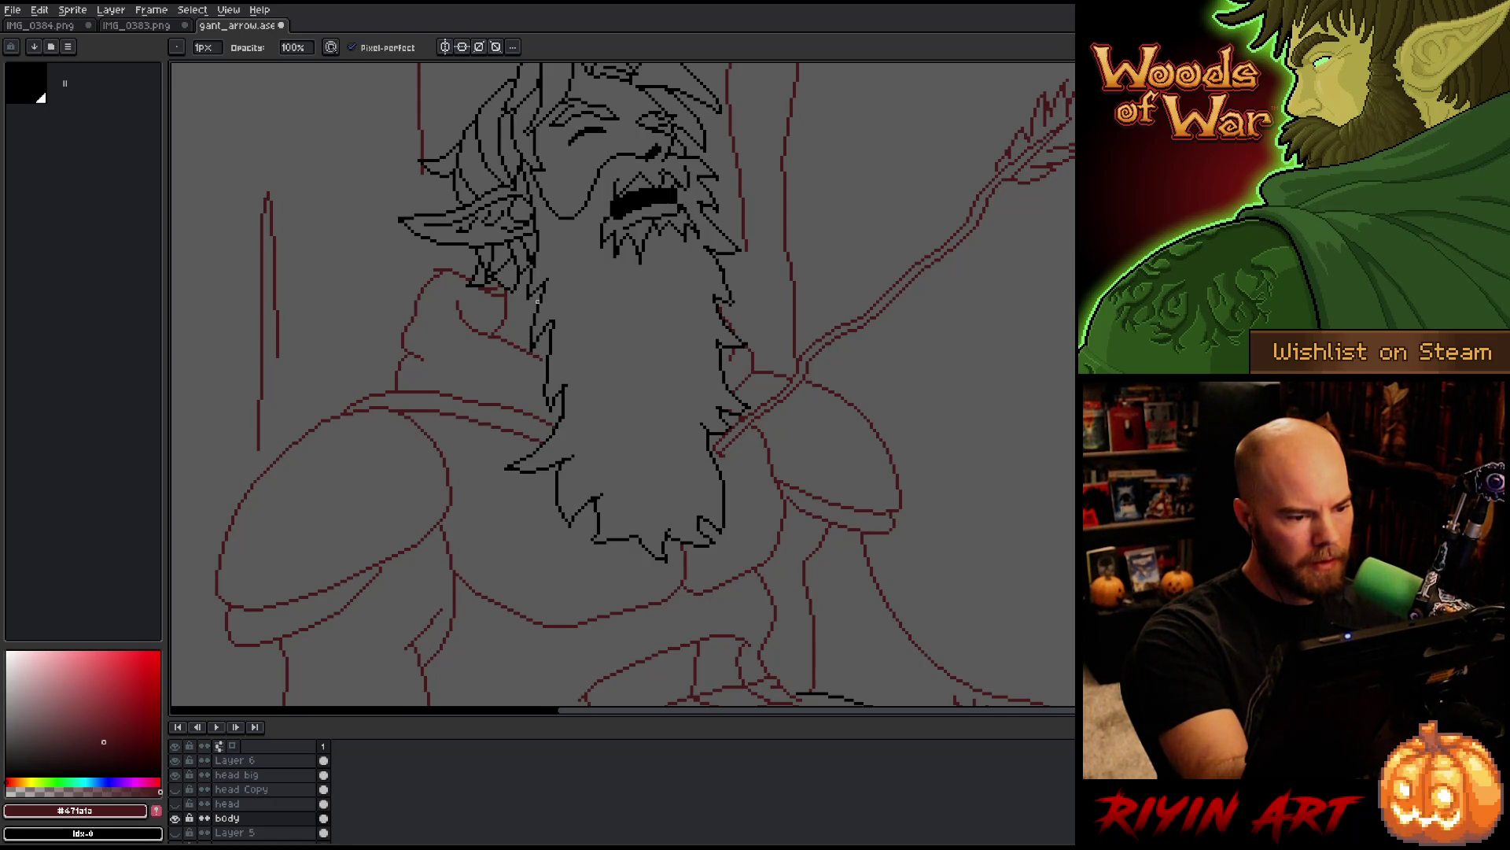
pyautogui.press('e')
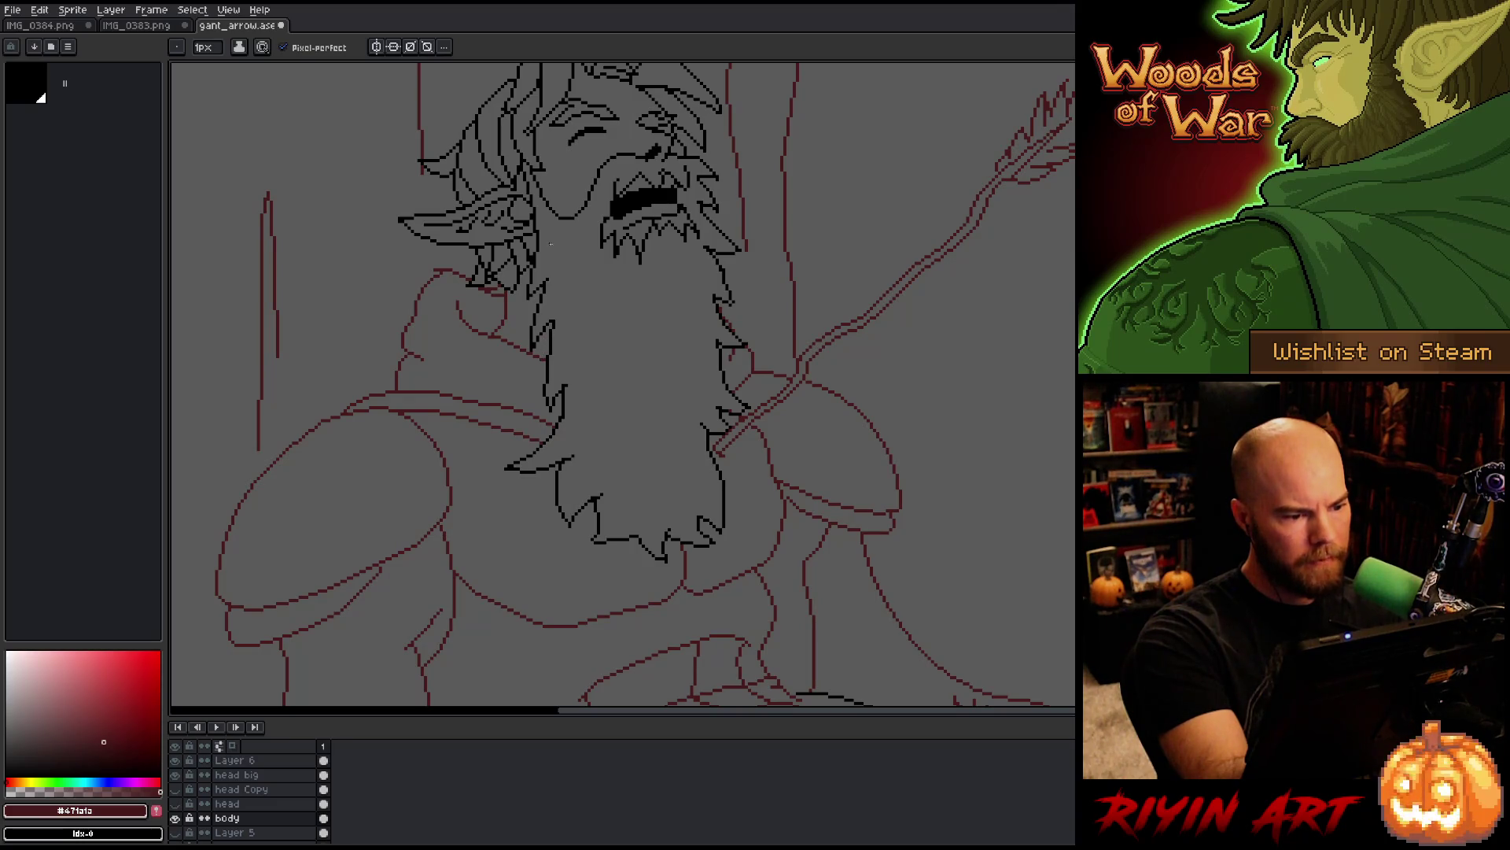
pyautogui.press('b')
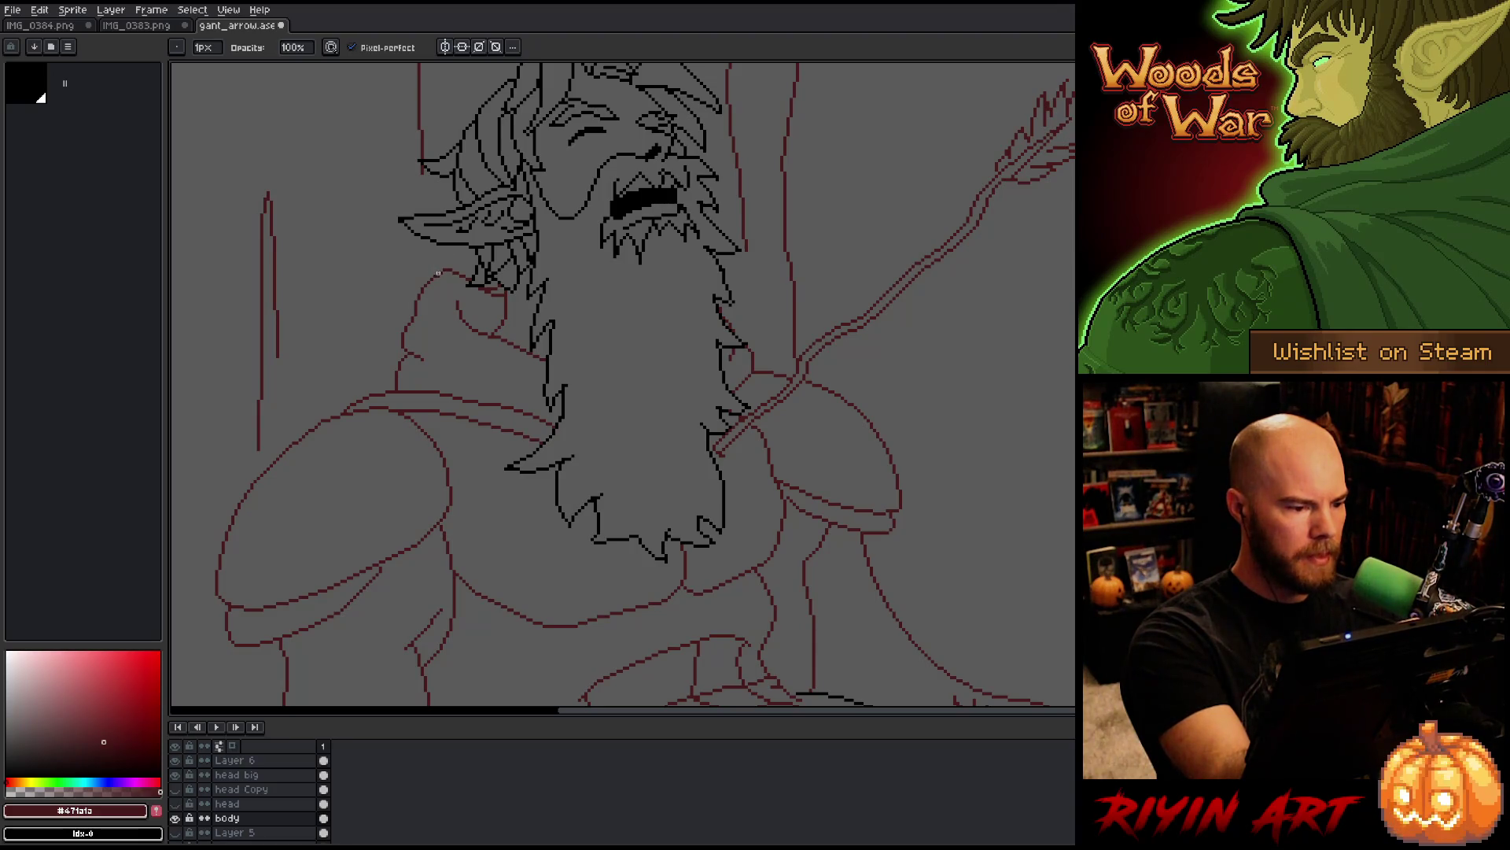
# Step: Bring the chest into view and save the sprite
pyautogui.press('space')
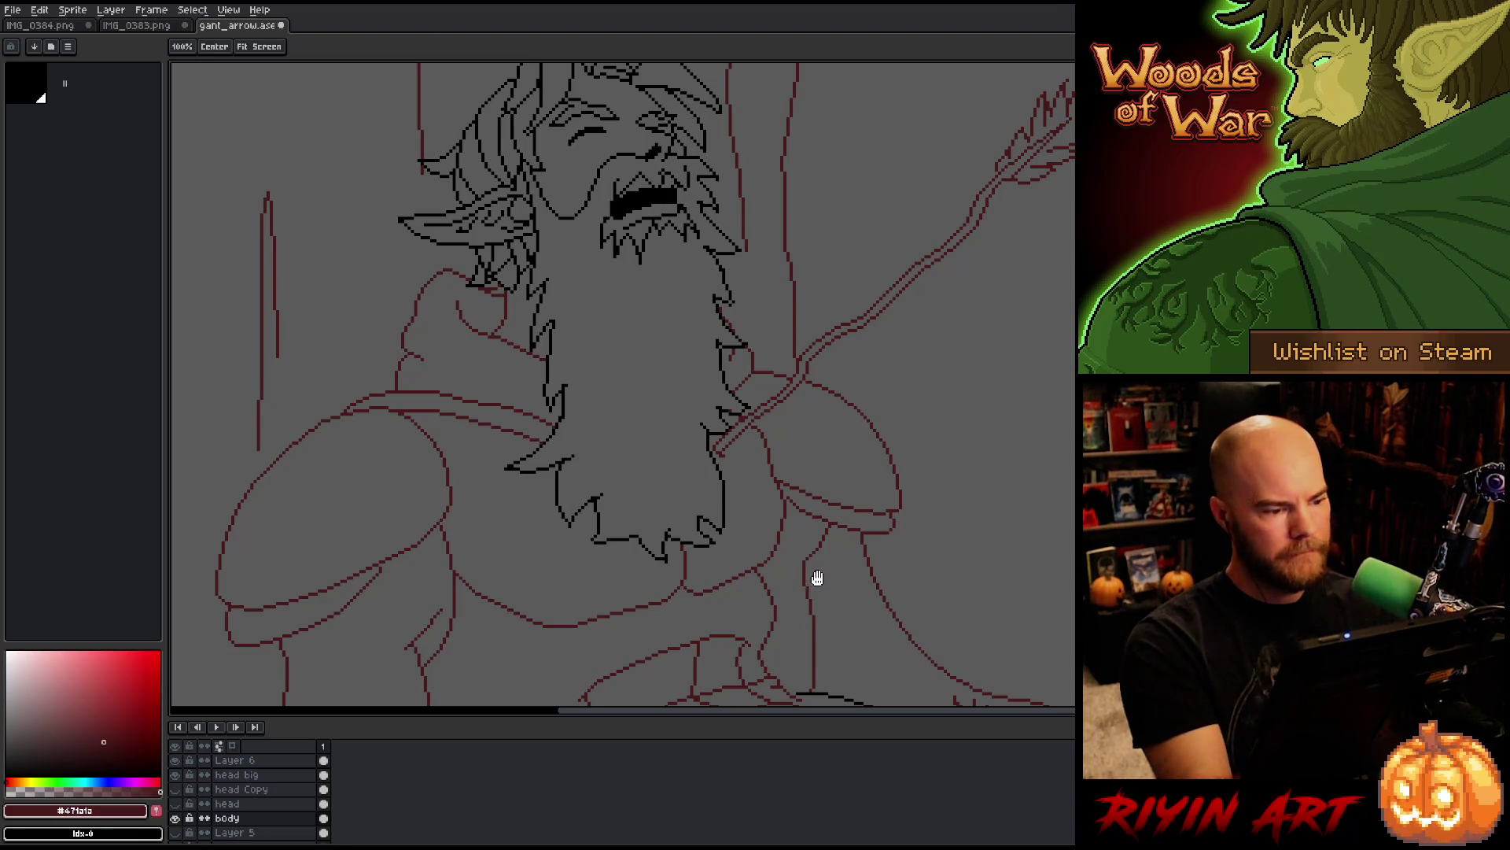
pyautogui.moveTo(817, 579); pyautogui.dragTo(777, 528)
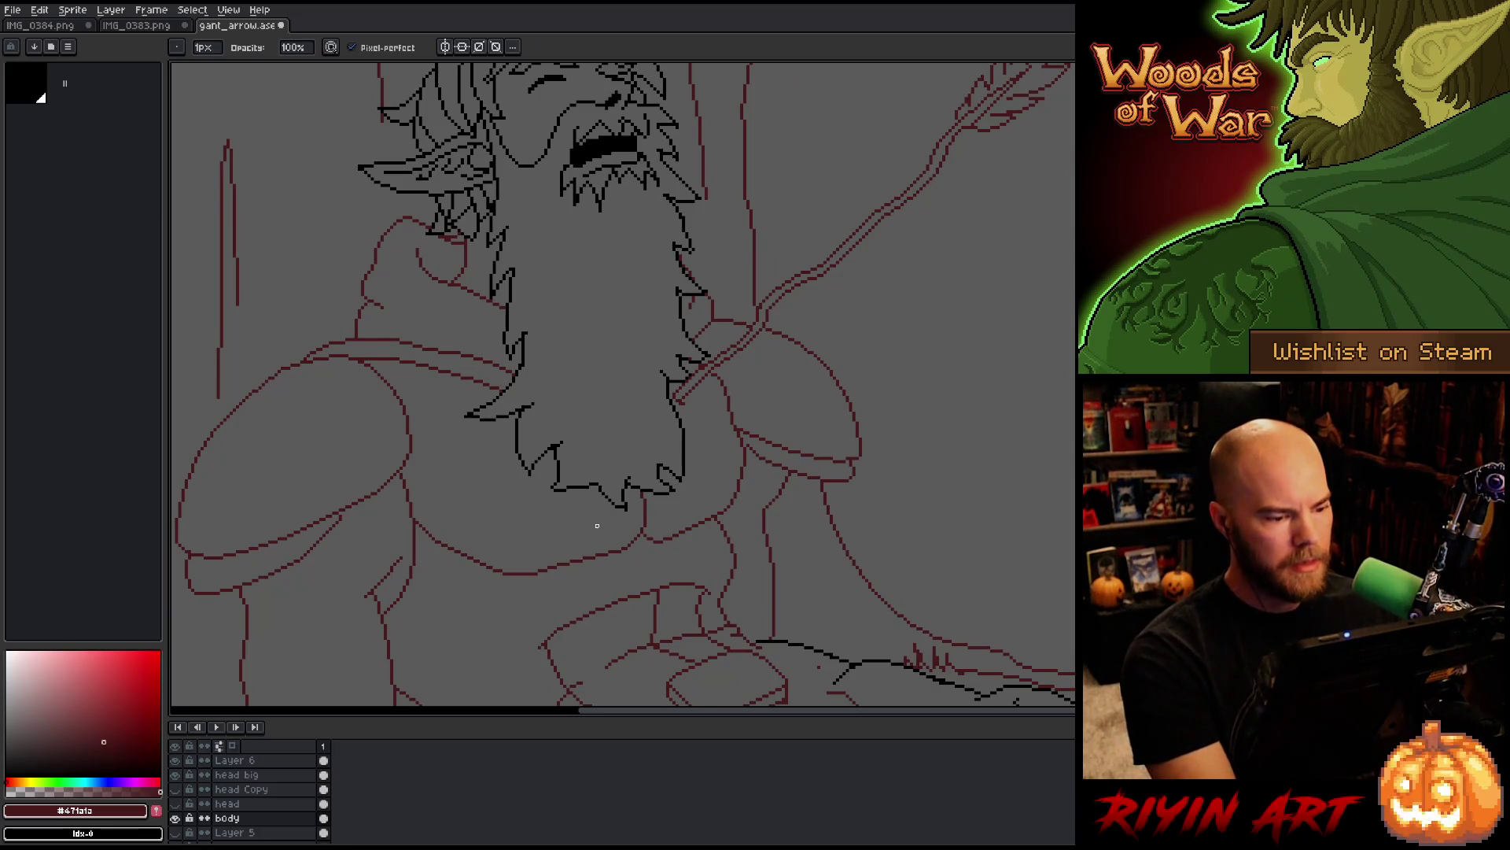
pyautogui.scroll(-3, 597, 526)
pyautogui.hotkey('ctrl', 's')
pyautogui.scroll(-3, 636, 501)
pyautogui.scroll(4, 633, 495)
pyautogui.press('space')
pyautogui.moveTo(648, 506)
pyautogui.mouseDown()
pyautogui.moveTo(658, 398)
pyautogui.moveTo(633, 422)
pyautogui.mouseUp()
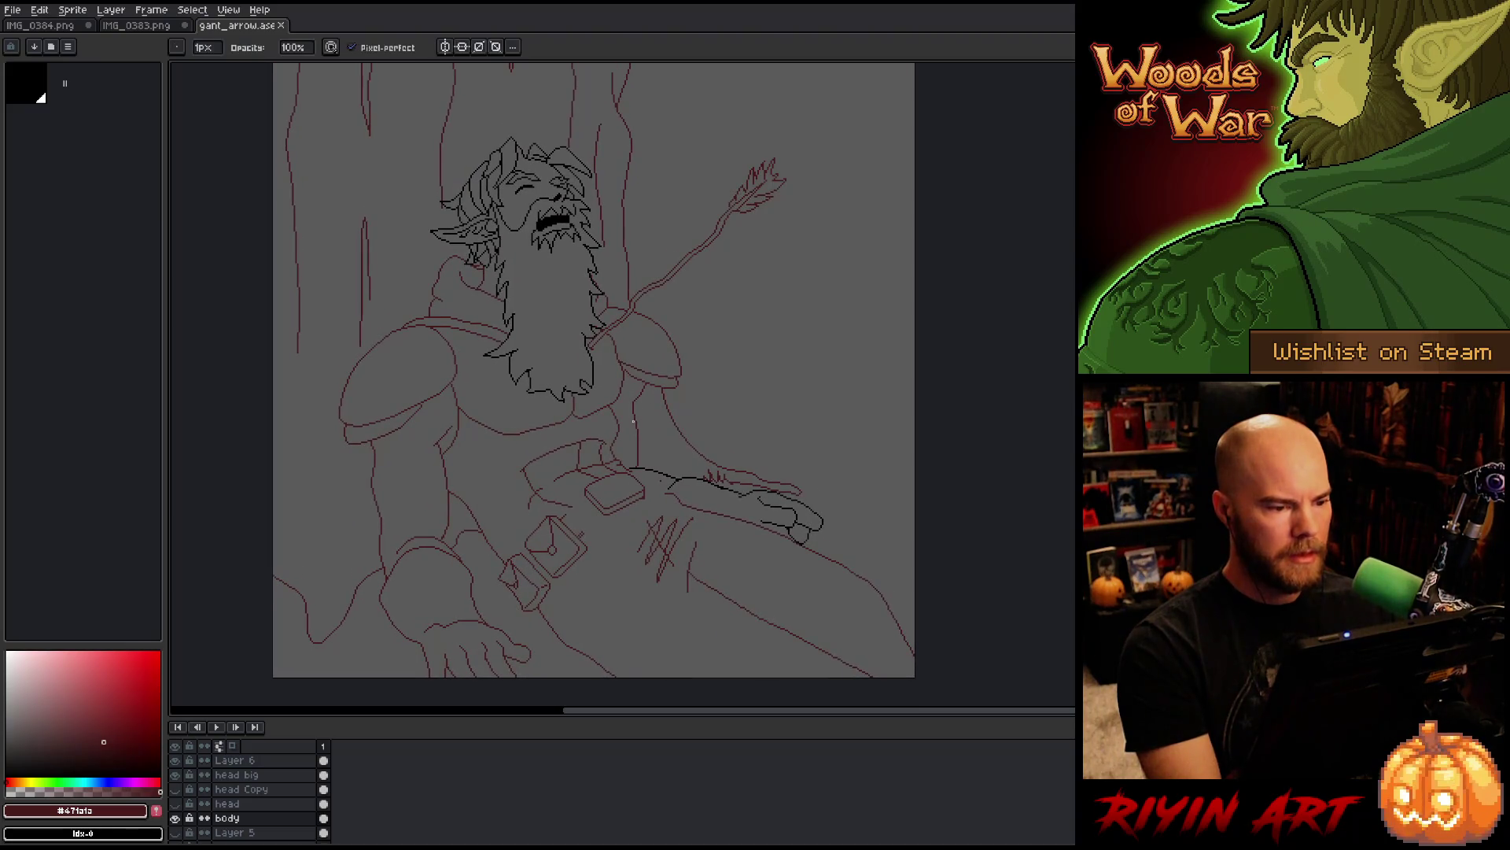
pyautogui.scroll(-1, 634, 421)
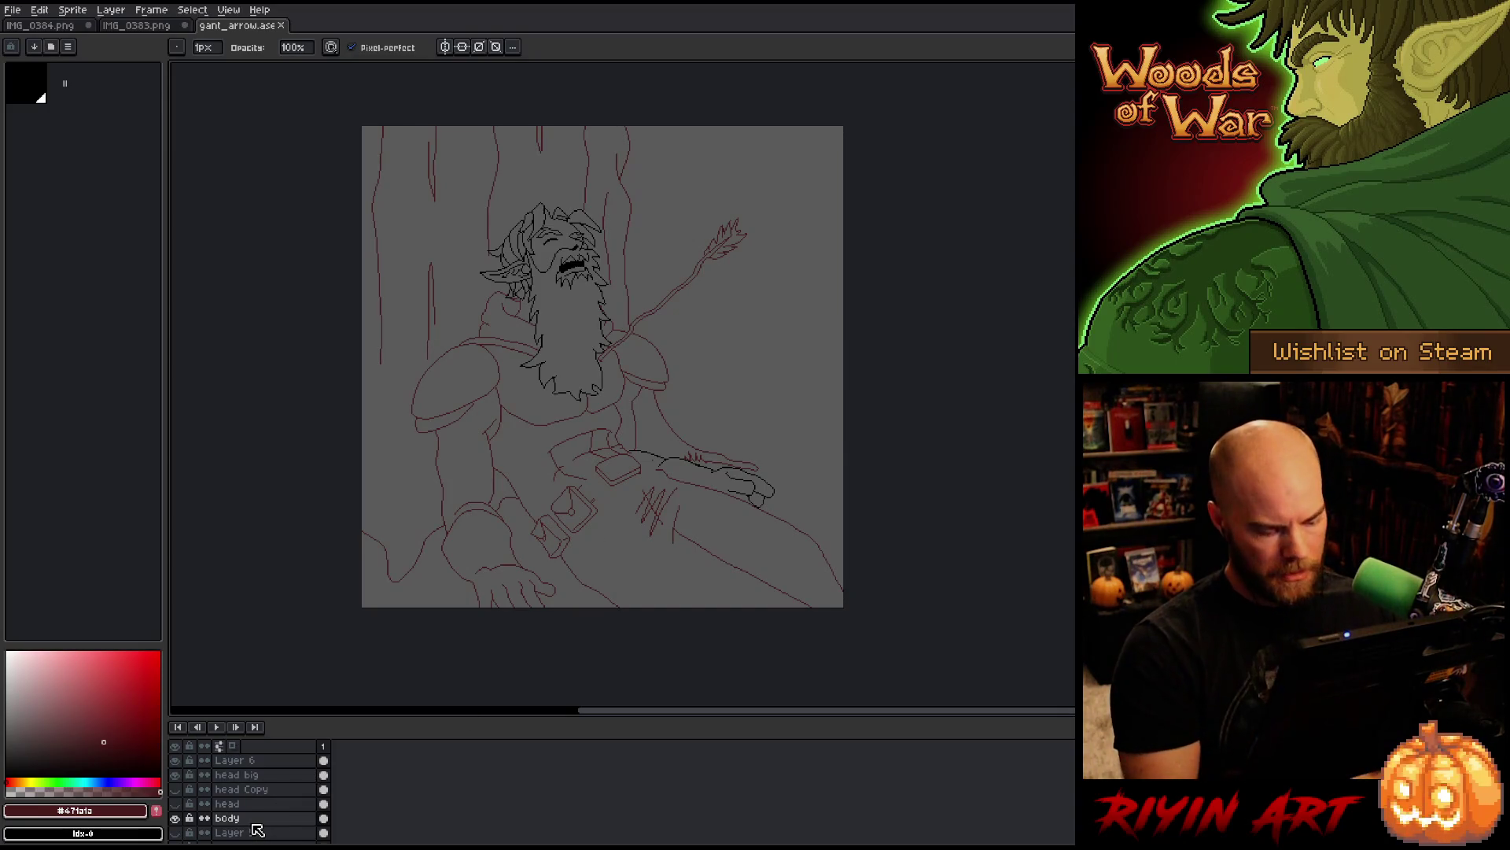
# Step: Replace the dark red #471a1a sketch lines with black
pyautogui.hotkey('shift', 'r')
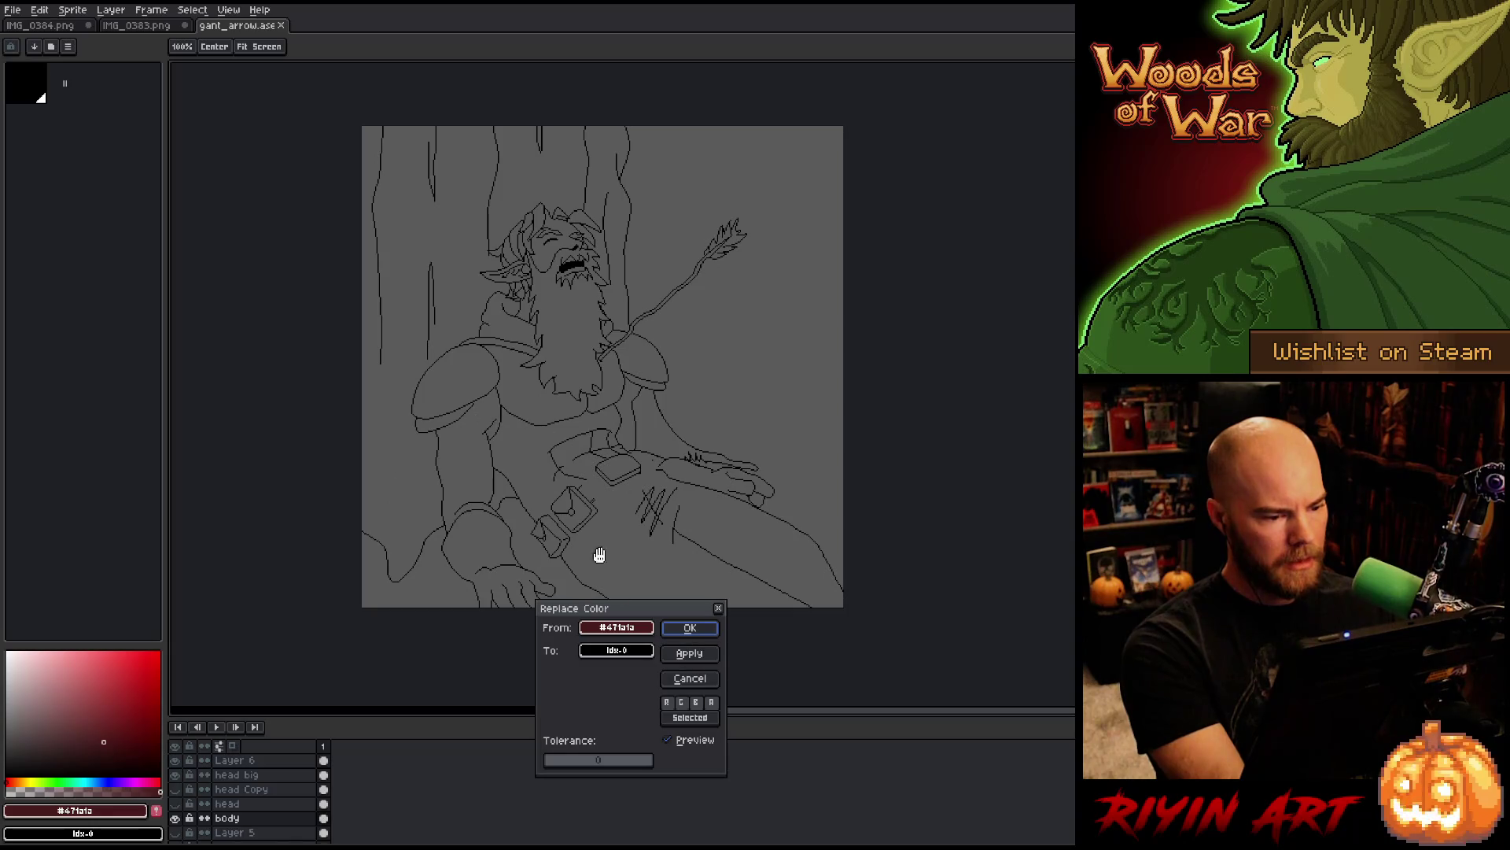
pyautogui.click(690, 627)
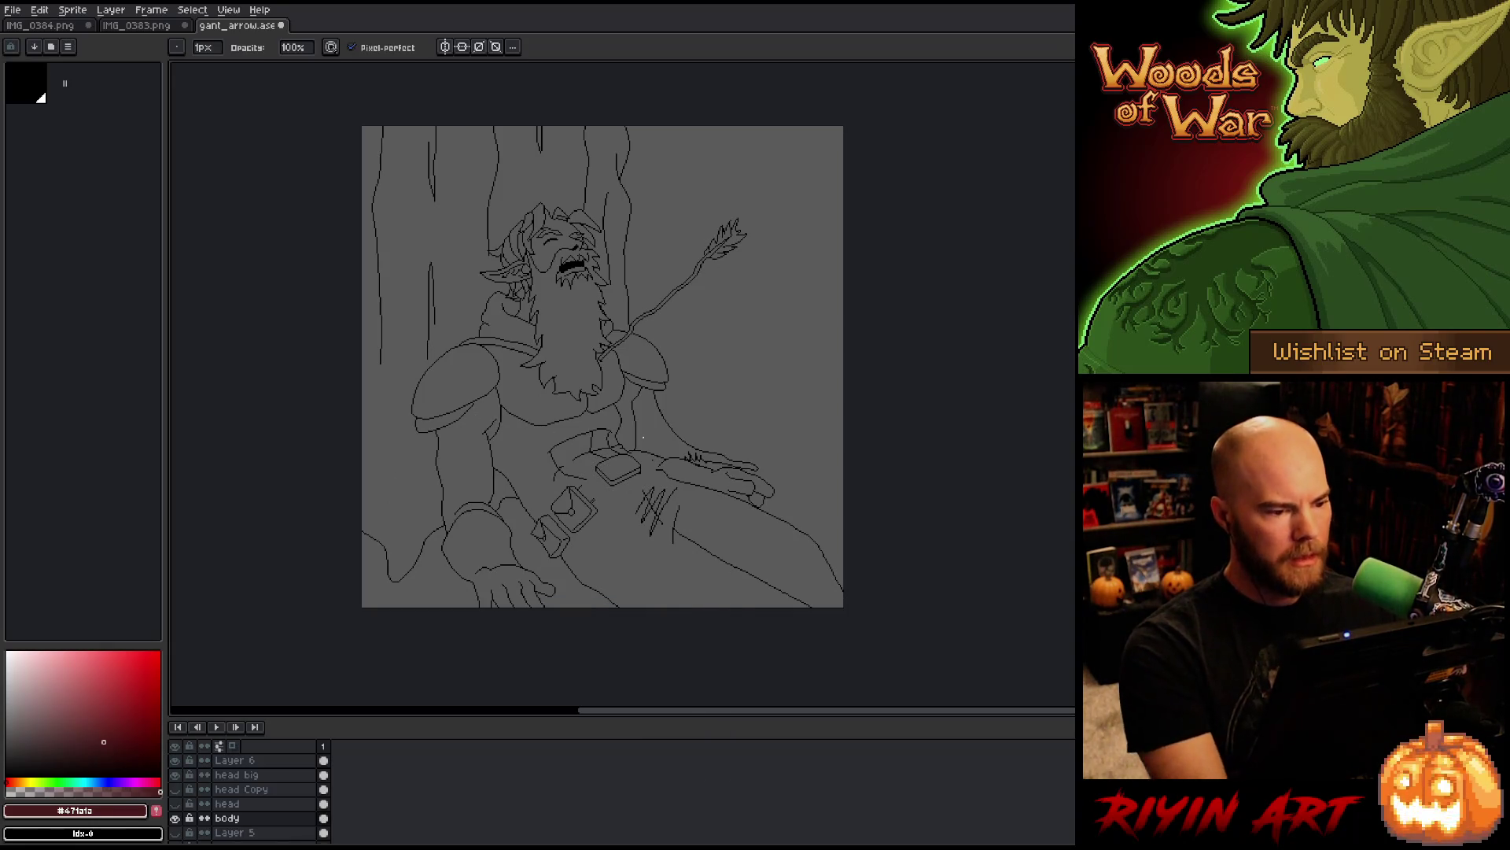
pyautogui.scroll(1, 629, 472)
pyautogui.moveTo(627, 479)
pyautogui.mouseDown()
pyautogui.moveTo(628, 442)
pyautogui.moveTo(635, 459)
pyautogui.mouseUp()
pyautogui.press('space')
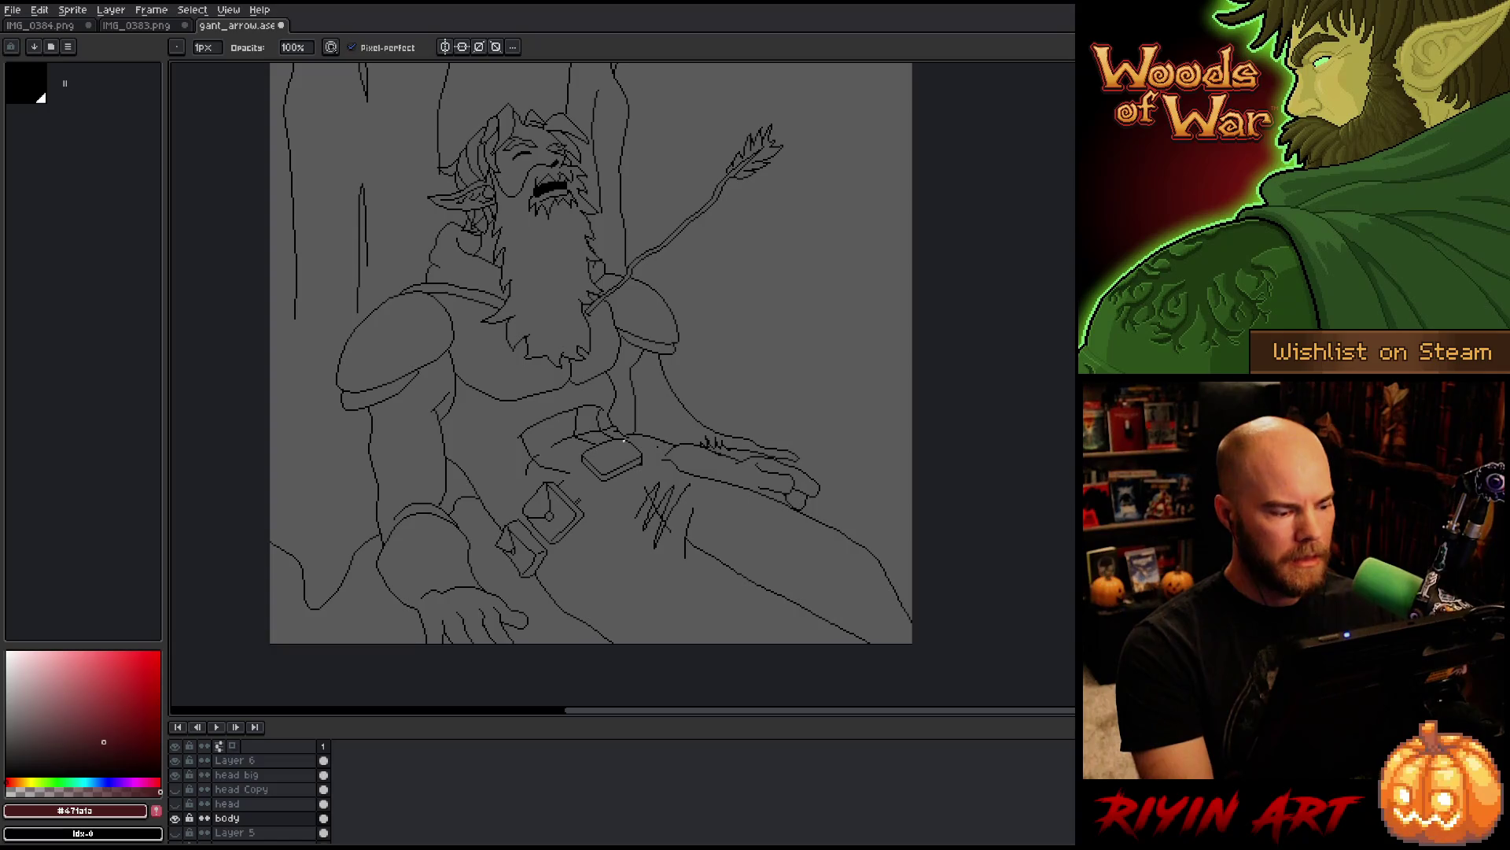
pyautogui.moveTo(116, 727); pyautogui.dragTo(117, 713)
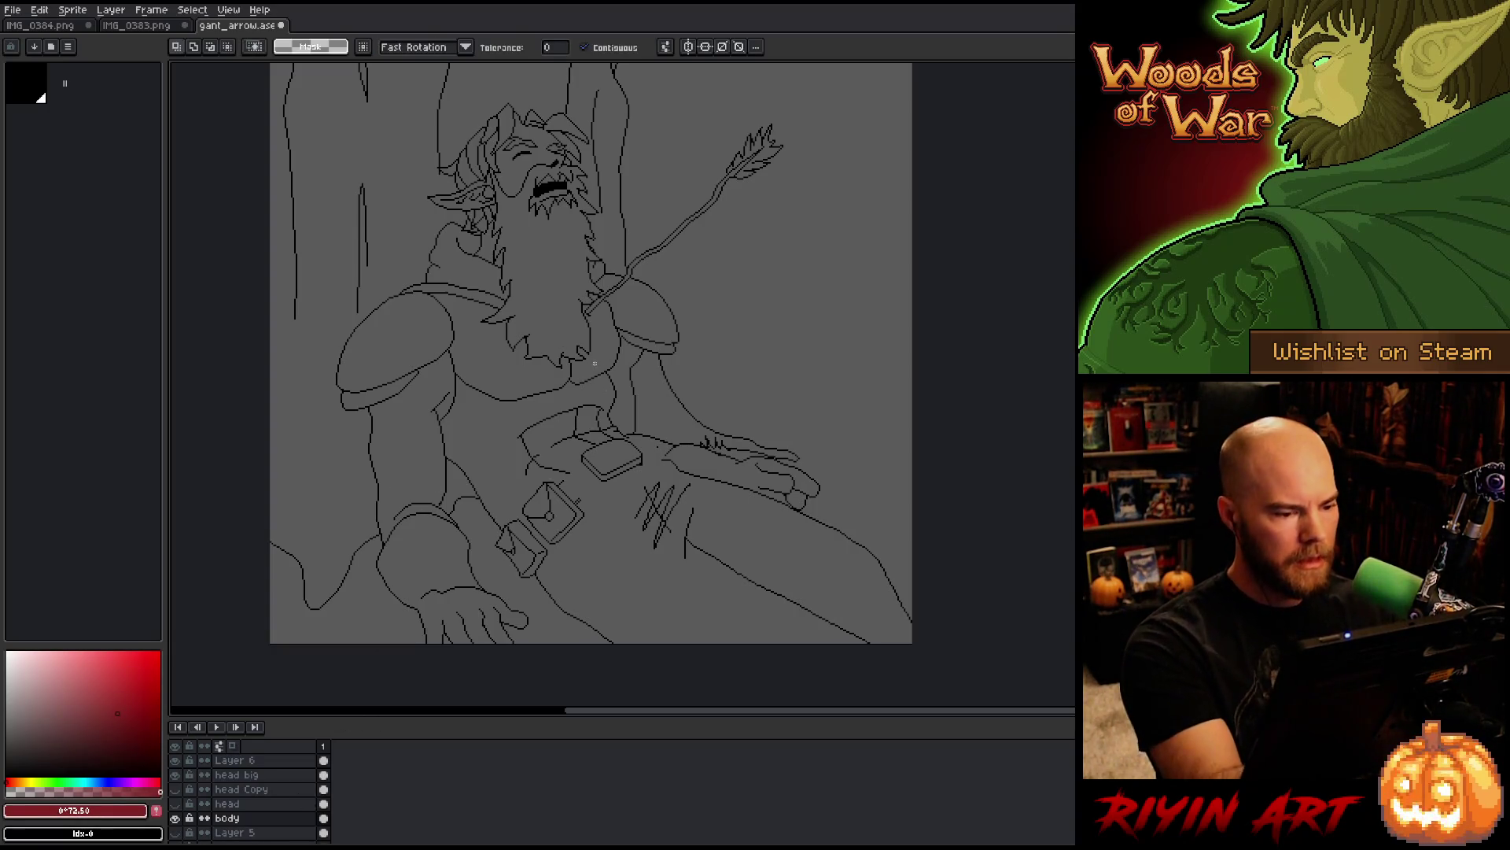
pyautogui.keyDown('ctrl'); pyautogui.click(320, 786); pyautogui.keyUp('ctrl')
pyautogui.press('b')
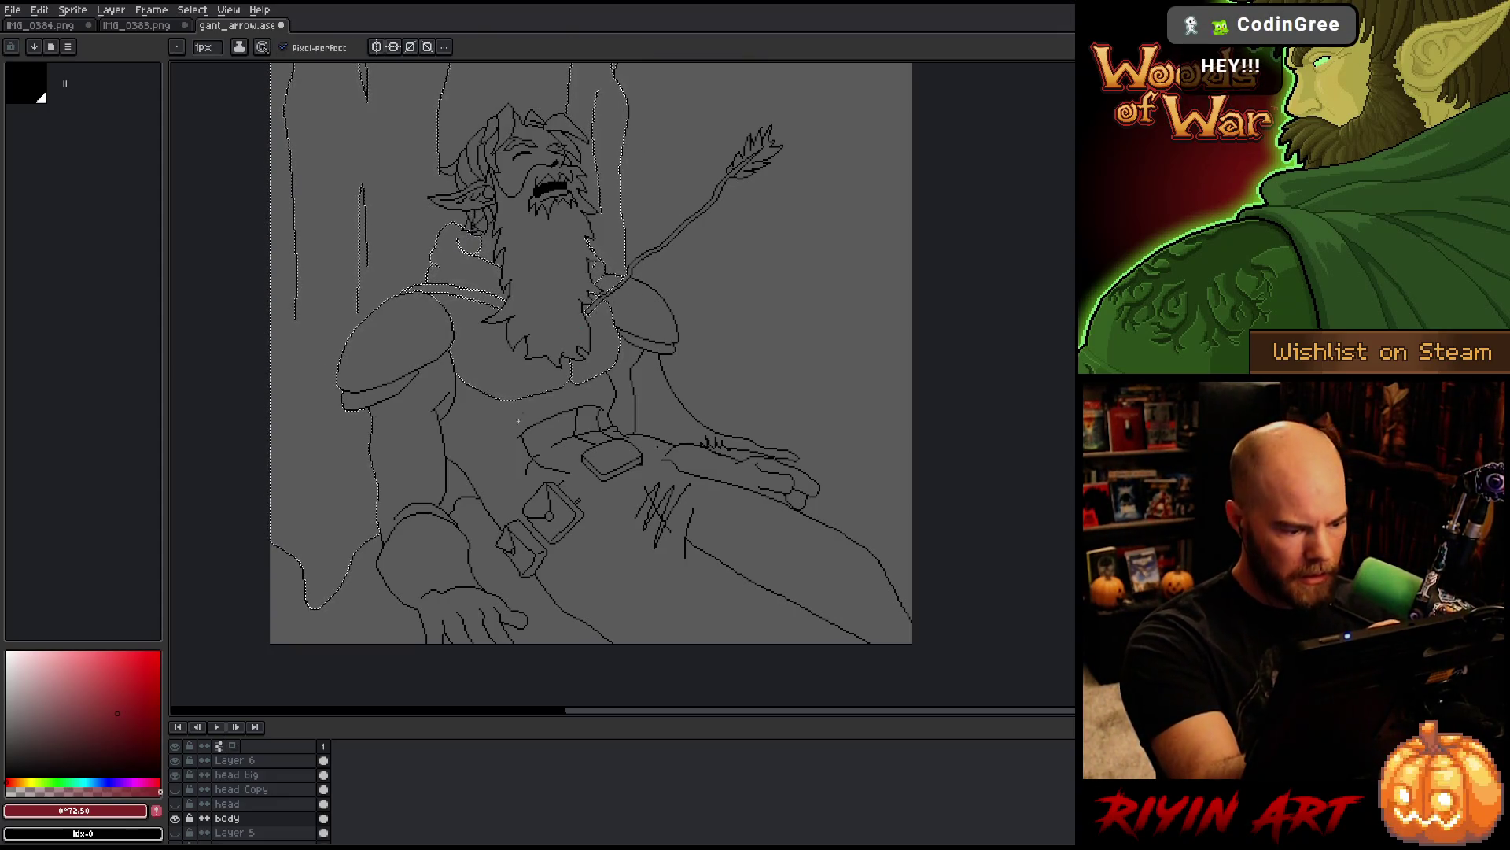
# Step: Move 'head big' above body, keep a hidden 'body Copy' below it, and merge 'head big' into body
pyautogui.click(252, 775)
pyautogui.moveTo(268, 803); pyautogui.dragTo(270, 812)
pyautogui.click(273, 822)
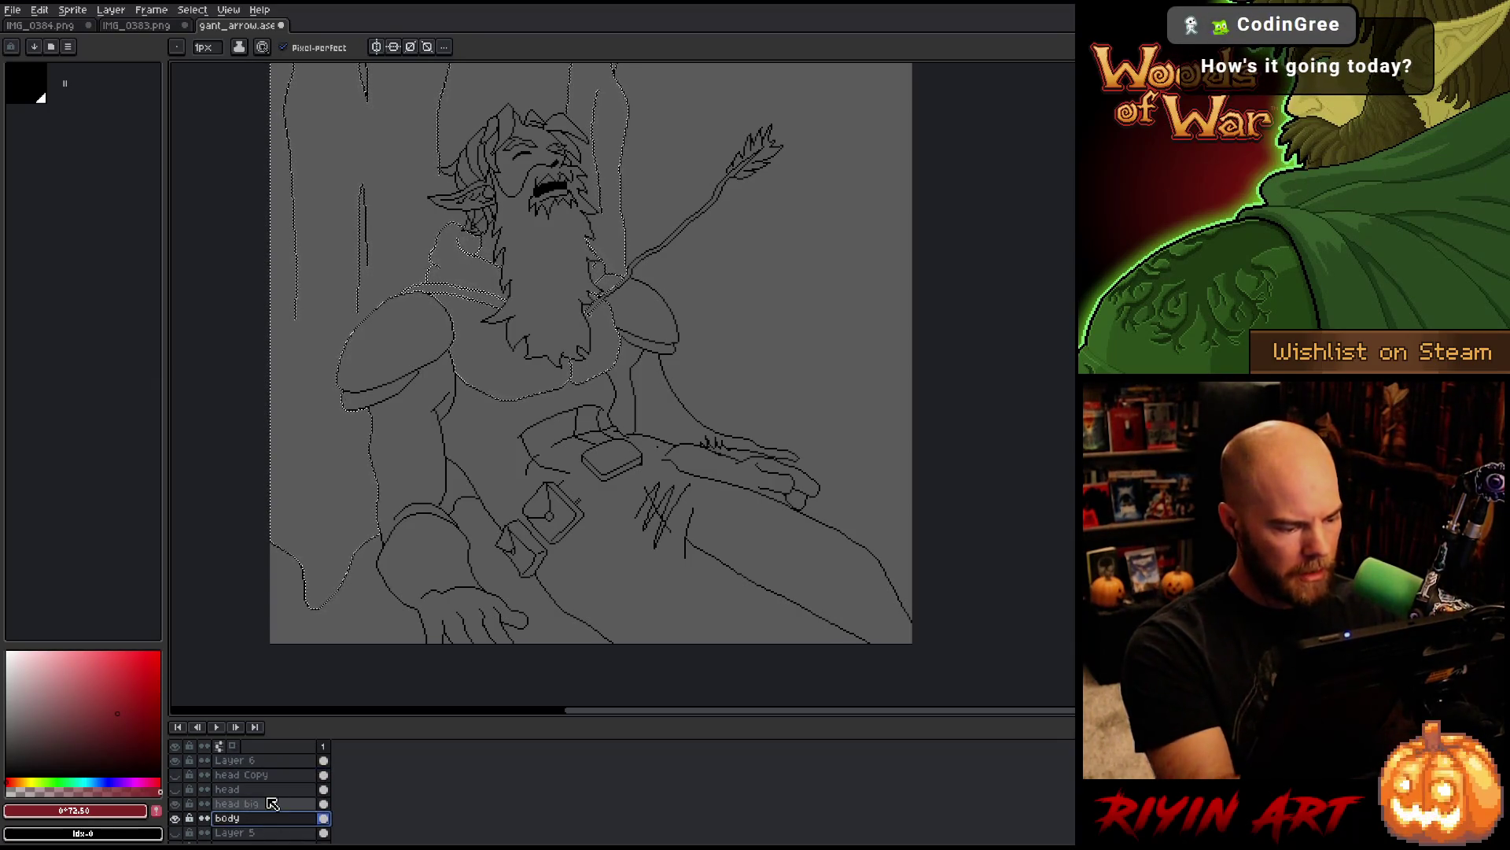
pyautogui.rightClick(256, 821)
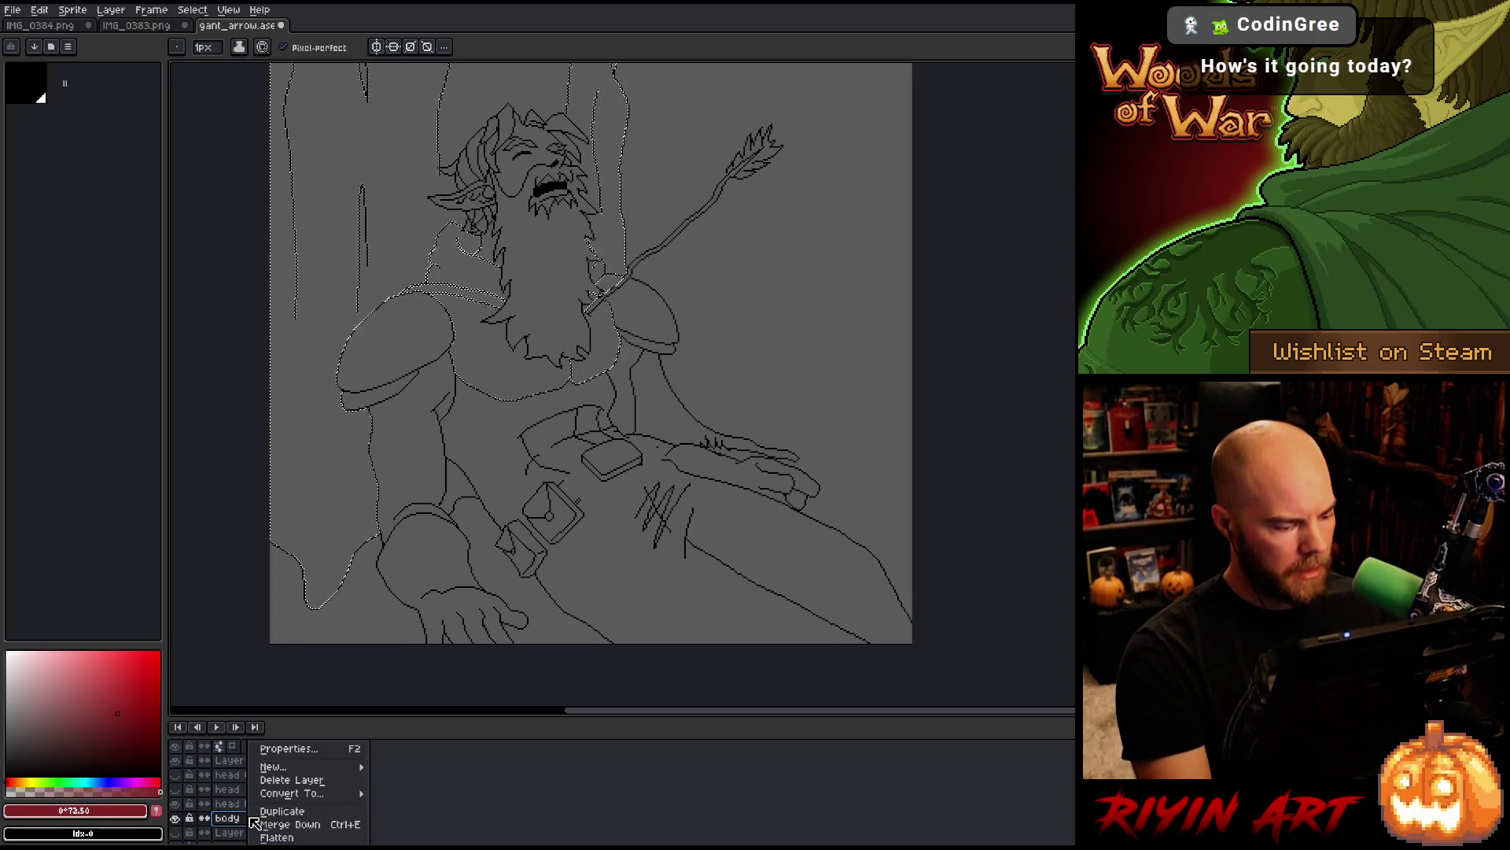
pyautogui.click(260, 818)
pyautogui.moveTo(254, 825); pyautogui.dragTo(260, 841)
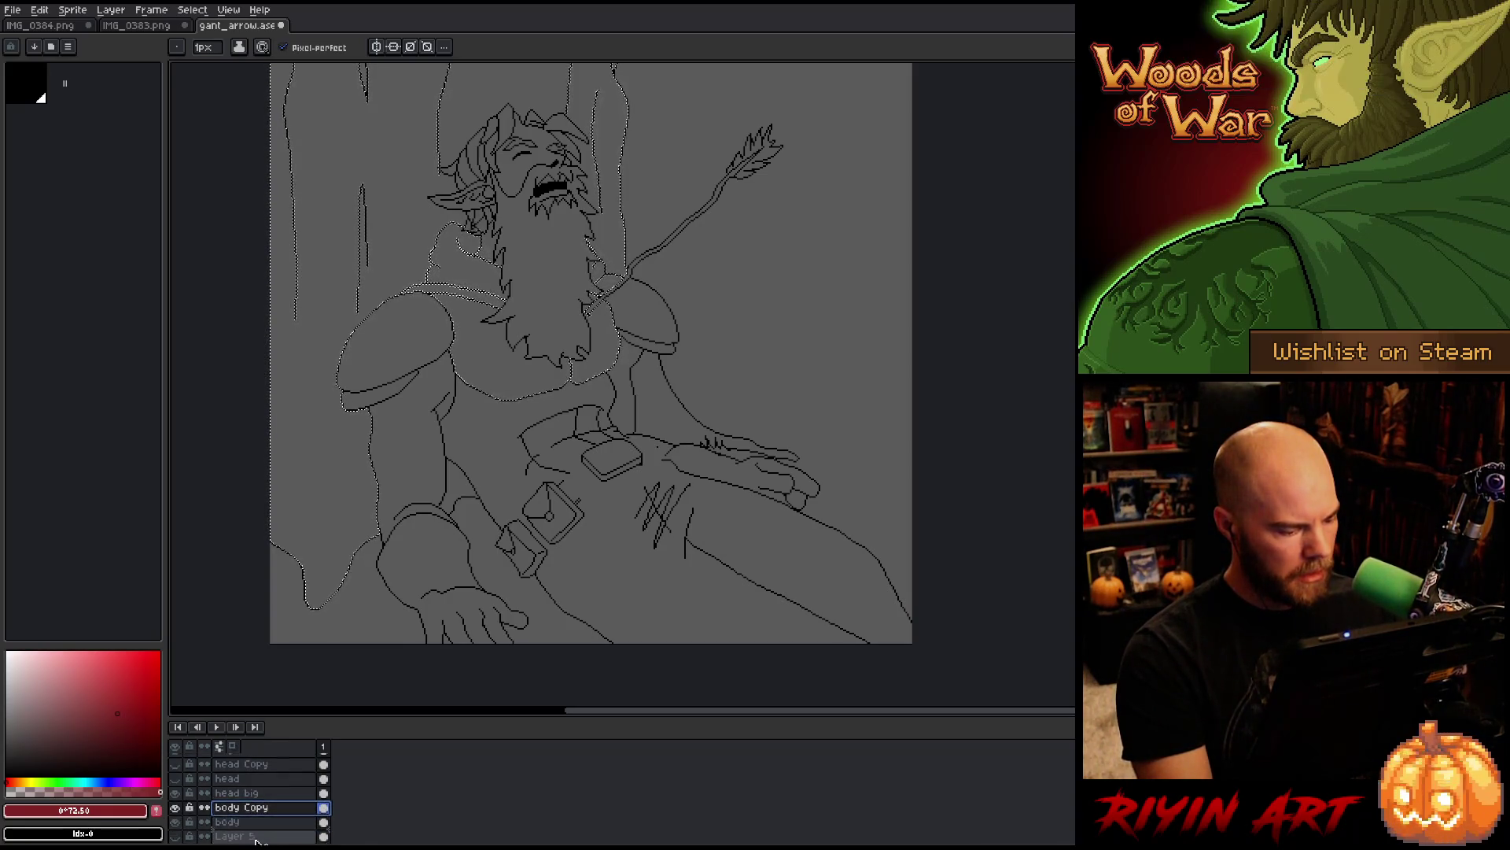
pyautogui.click(175, 822)
pyautogui.click(236, 793)
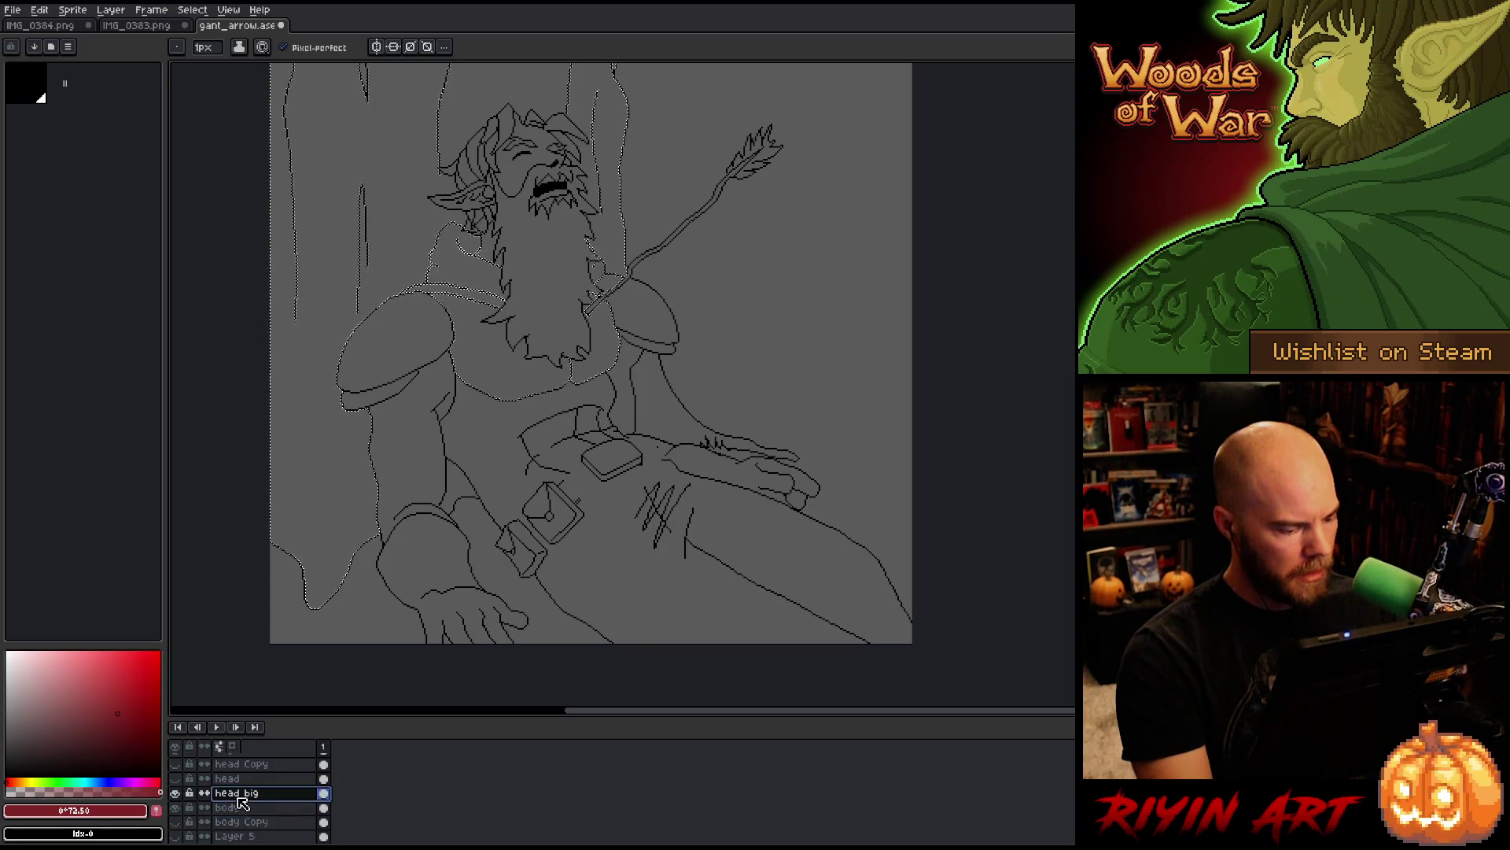
pyautogui.hotkey('ctrl', 'e')
pyautogui.hotkey('ctrl', 'd')
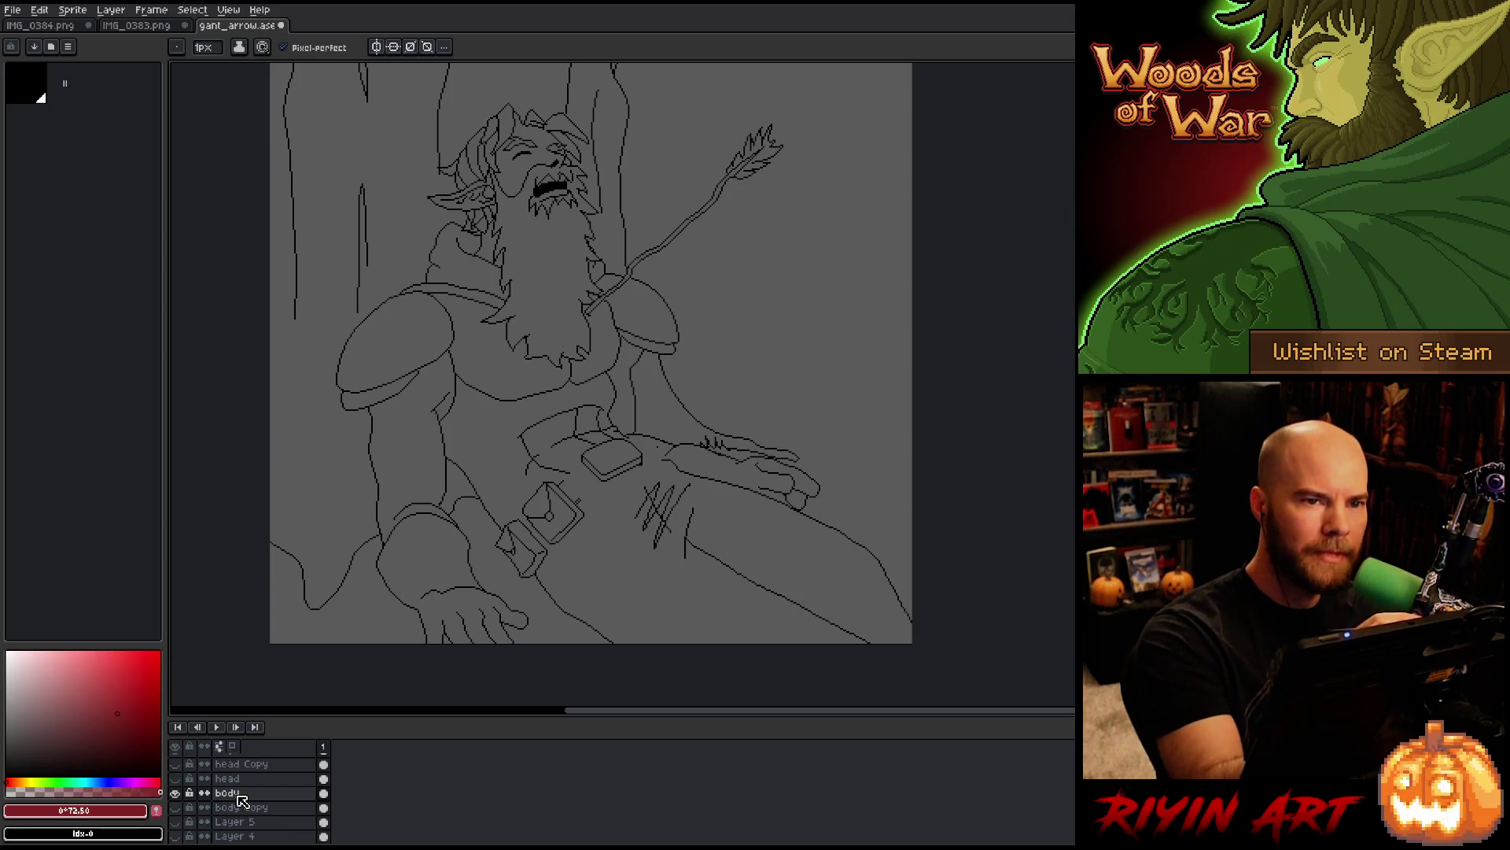
# Step: Magic-wand select the chest area beside the beard and choose a darker blood red
pyautogui.press('w')
pyautogui.click(603, 345)
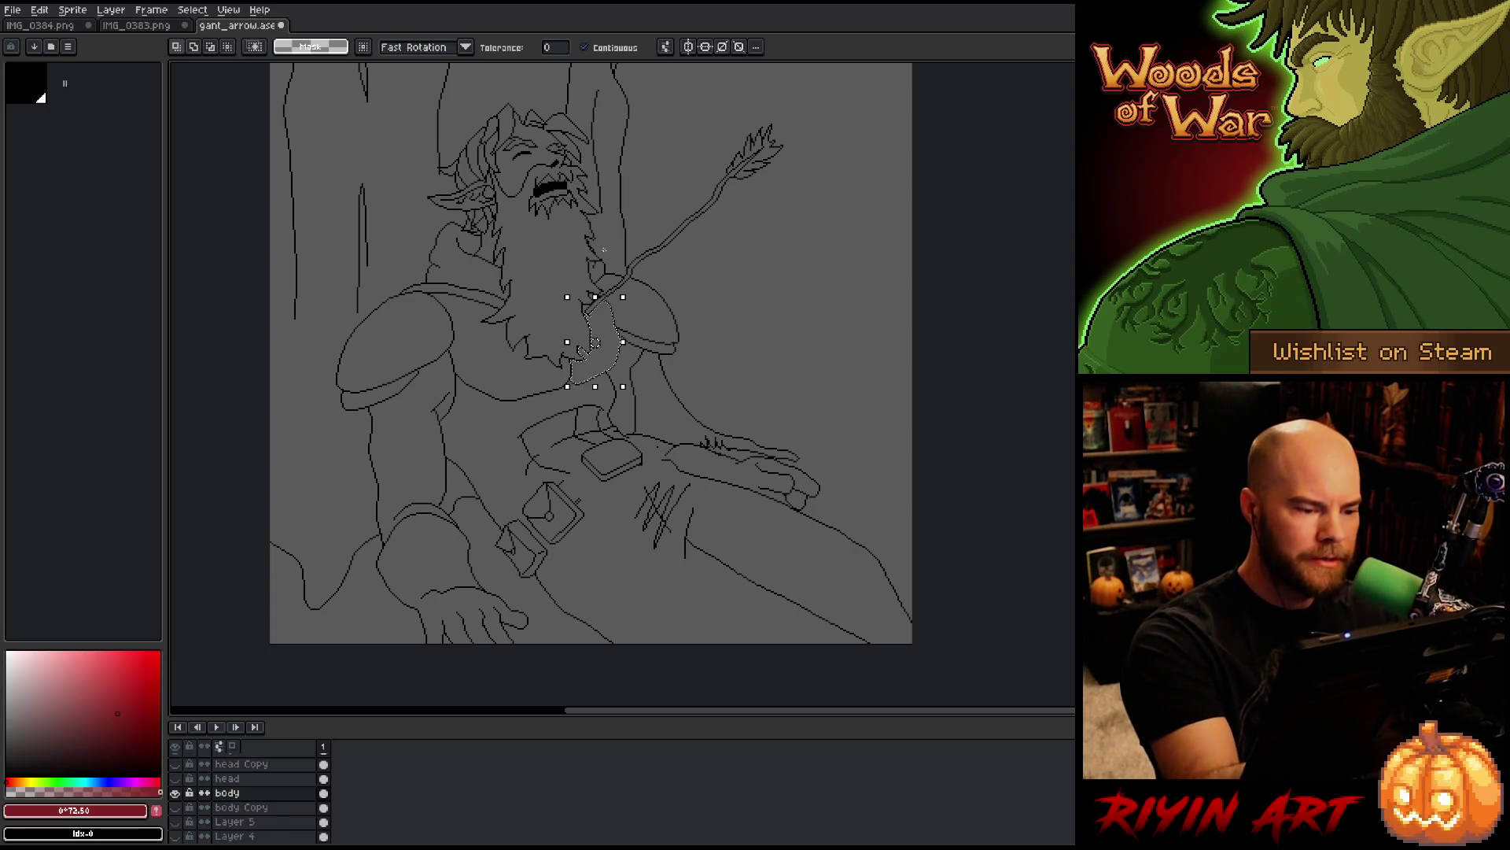
pyautogui.scroll(3, 588, 298)
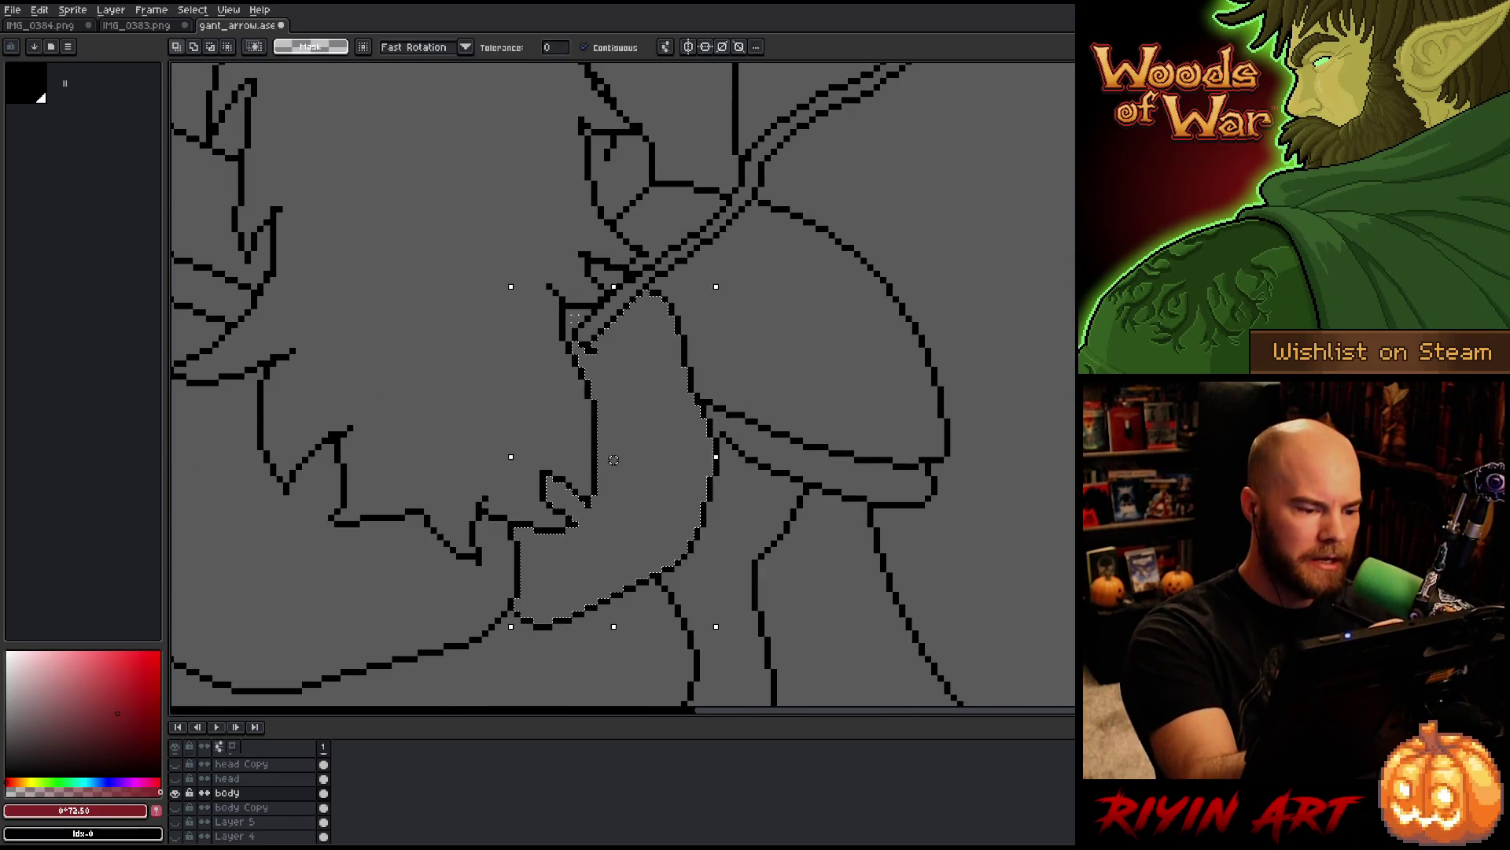
pyautogui.press('b')
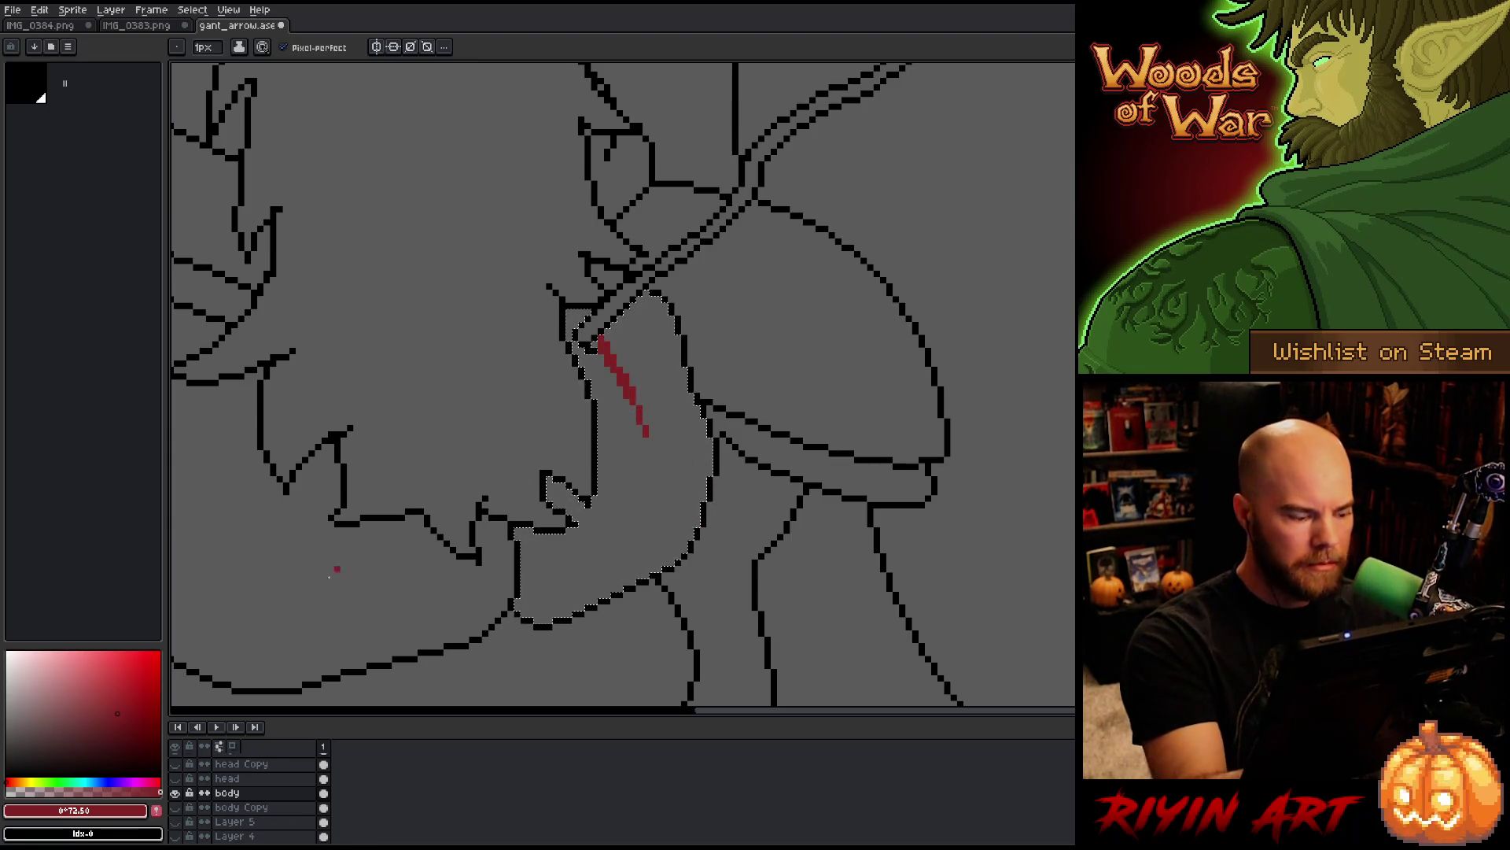
pyautogui.click(126, 721)
pyautogui.press('g')
pyautogui.press('b')
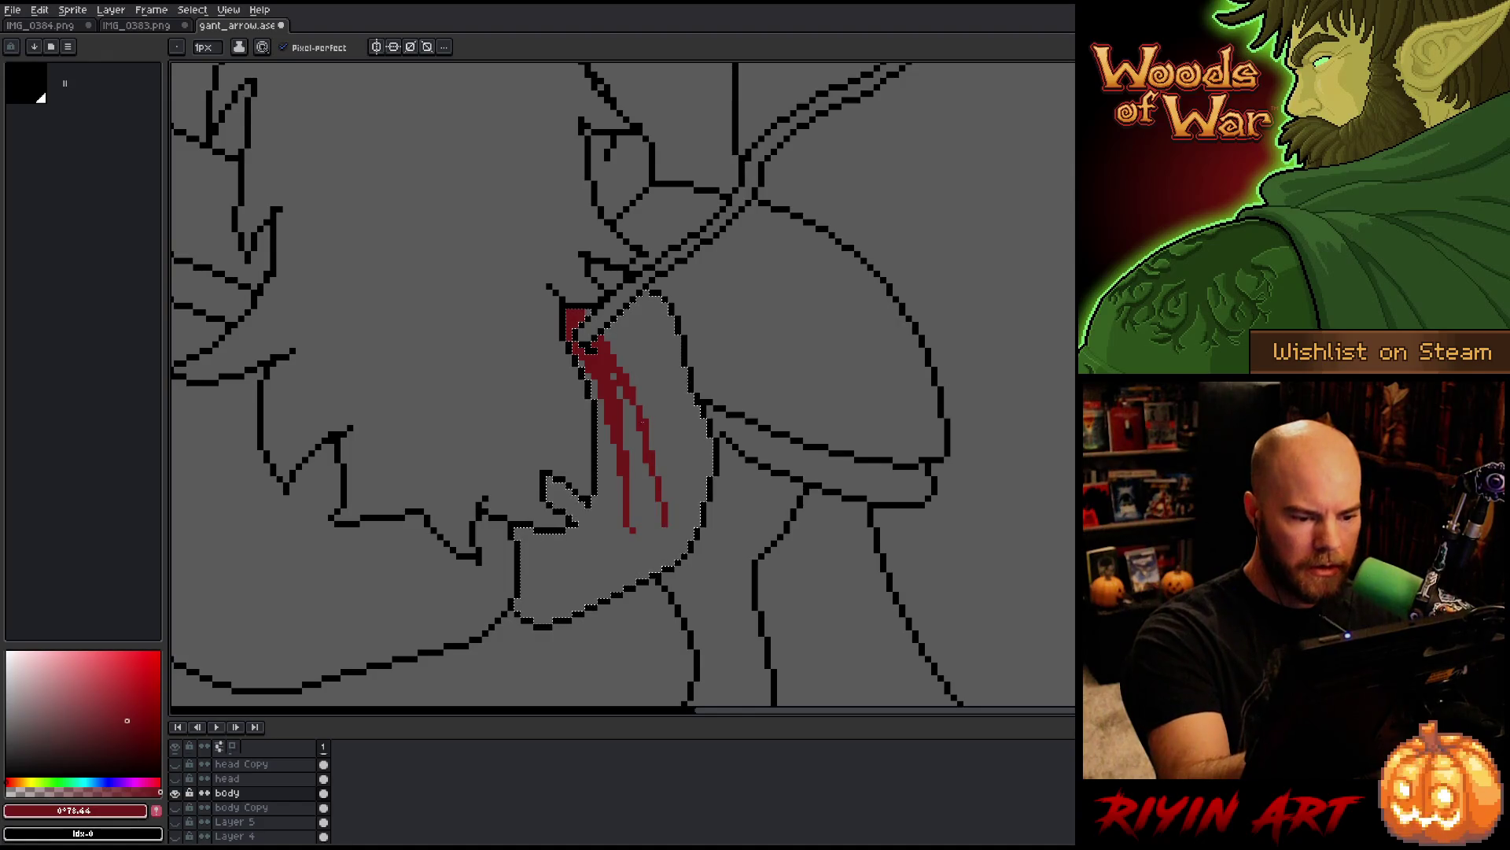
# Step: Draw dark red blood streaks running down the chest below the arrow
pyautogui.moveTo(629, 532); pyautogui.dragTo(626, 586)
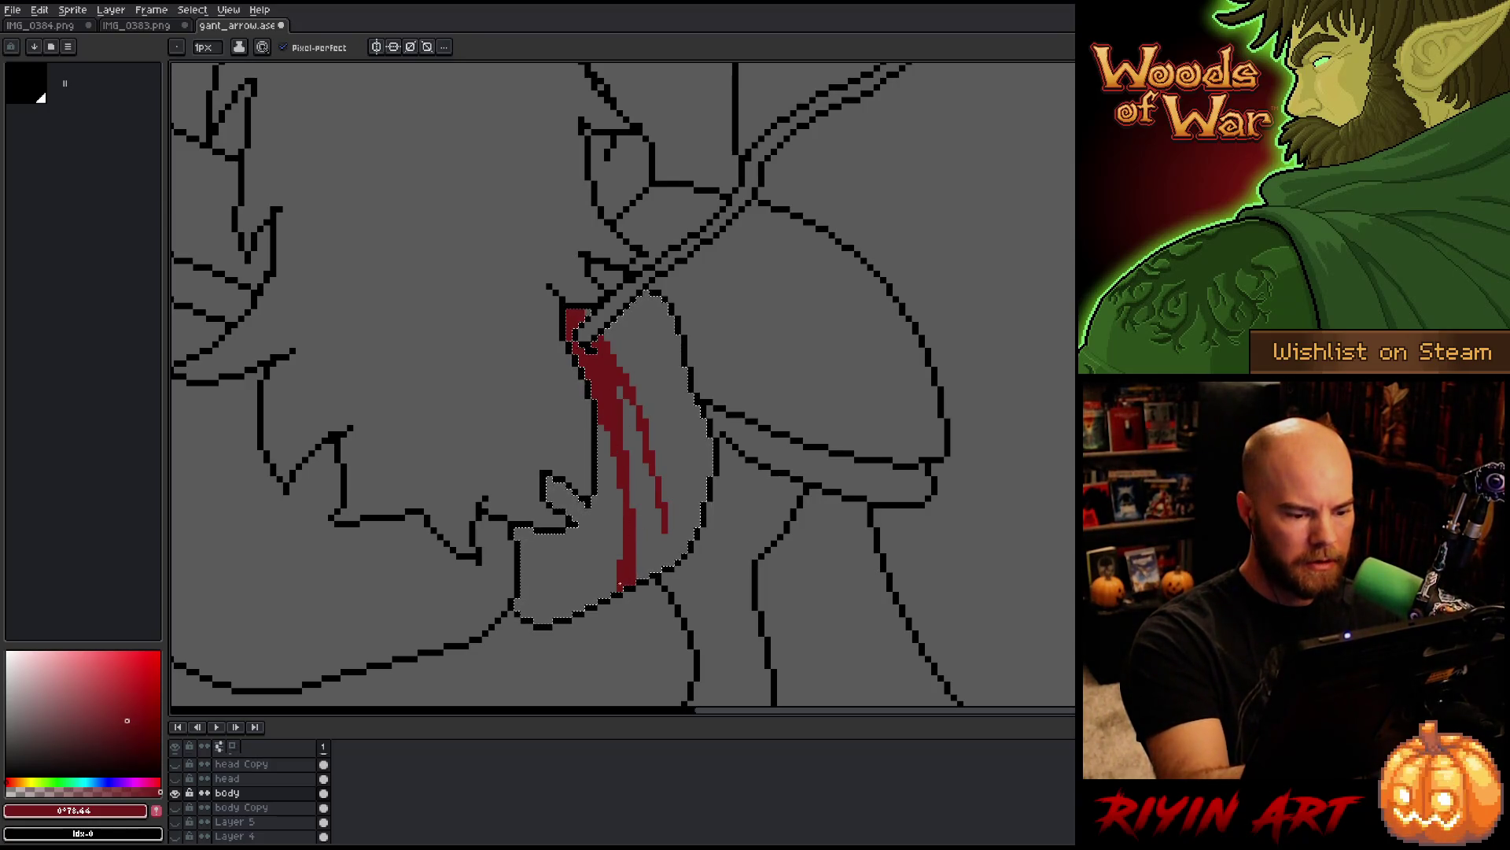
pyautogui.press('b')
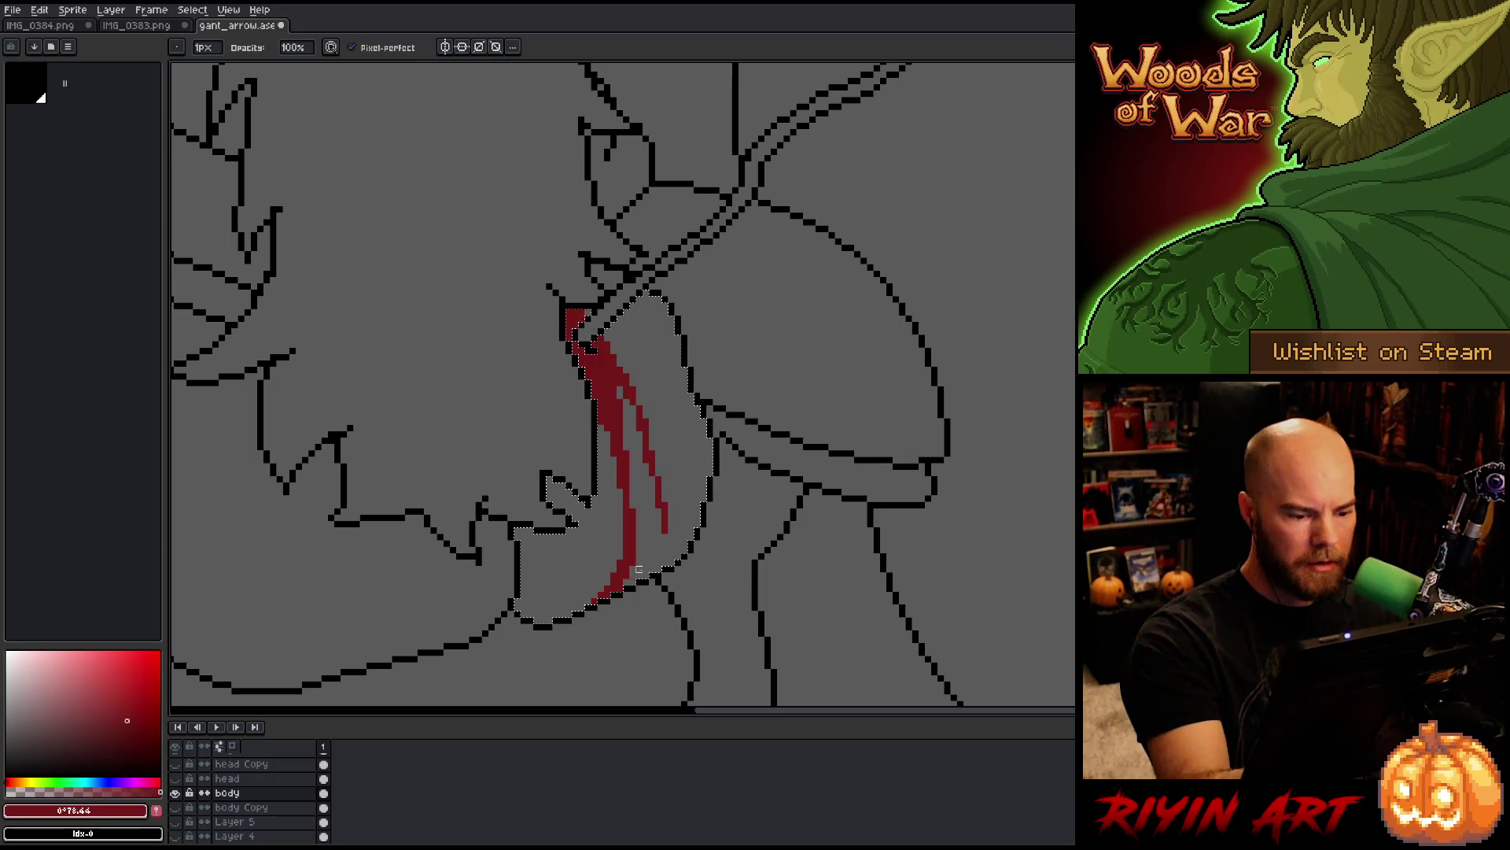
pyautogui.press('e')
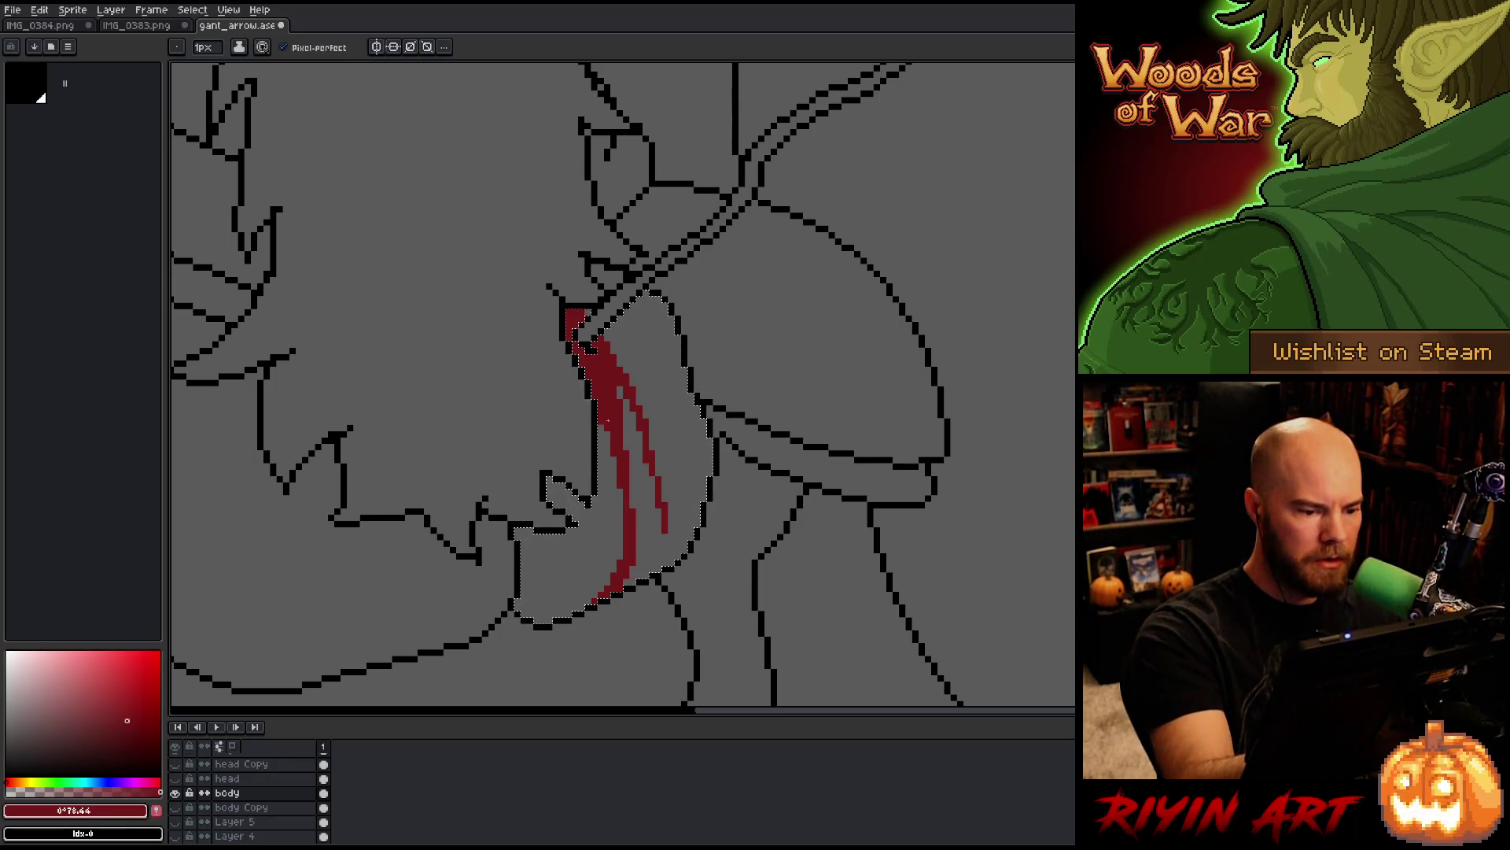
pyautogui.scroll(-3, 626, 273)
pyautogui.moveTo(615, 427); pyautogui.dragTo(625, 496)
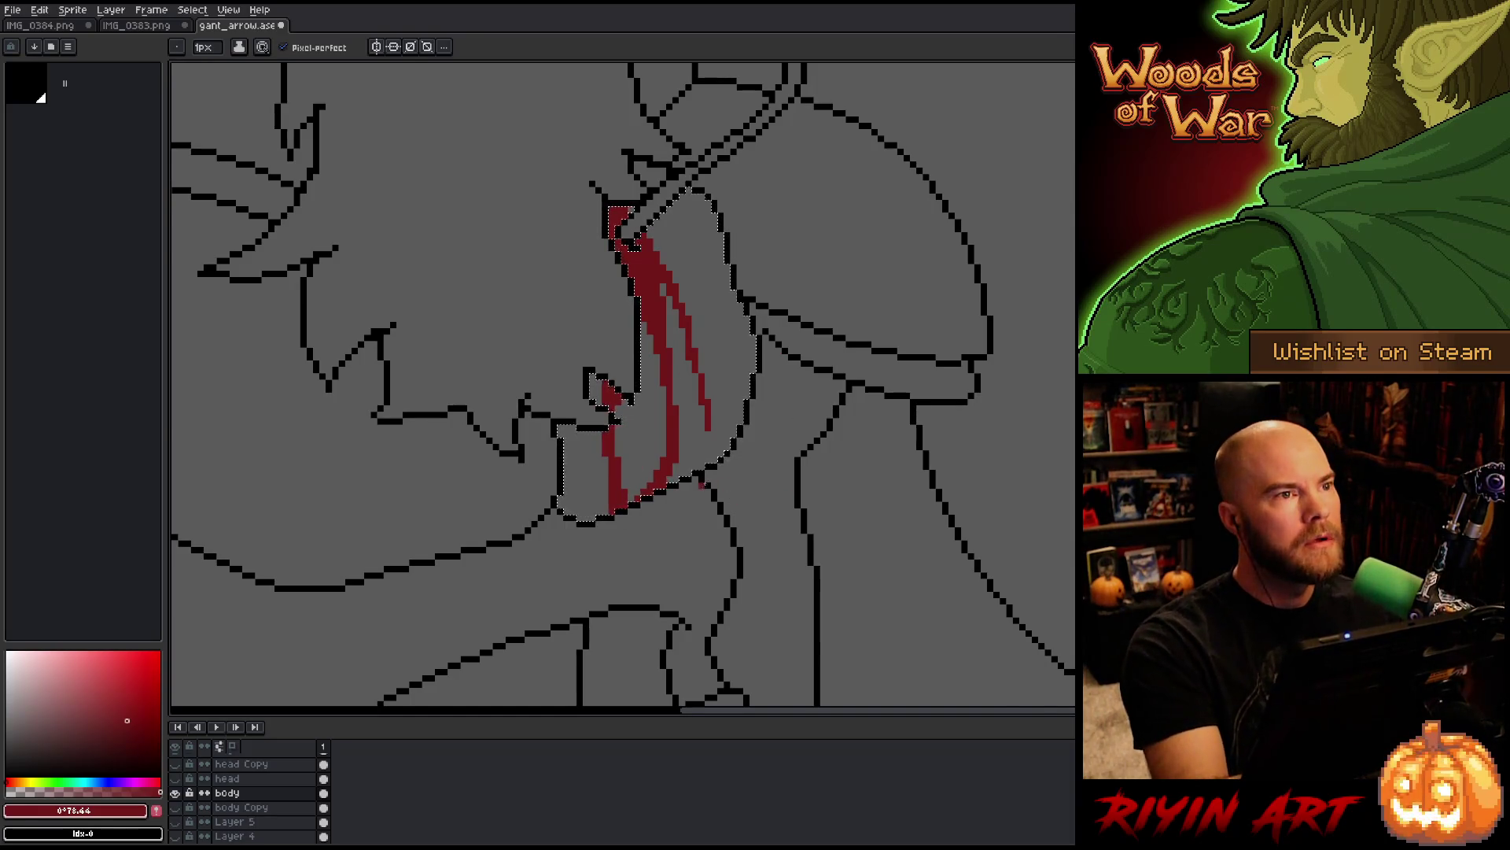
pyautogui.scroll(-5, 692, 500)
pyautogui.scroll(3, 693, 500)
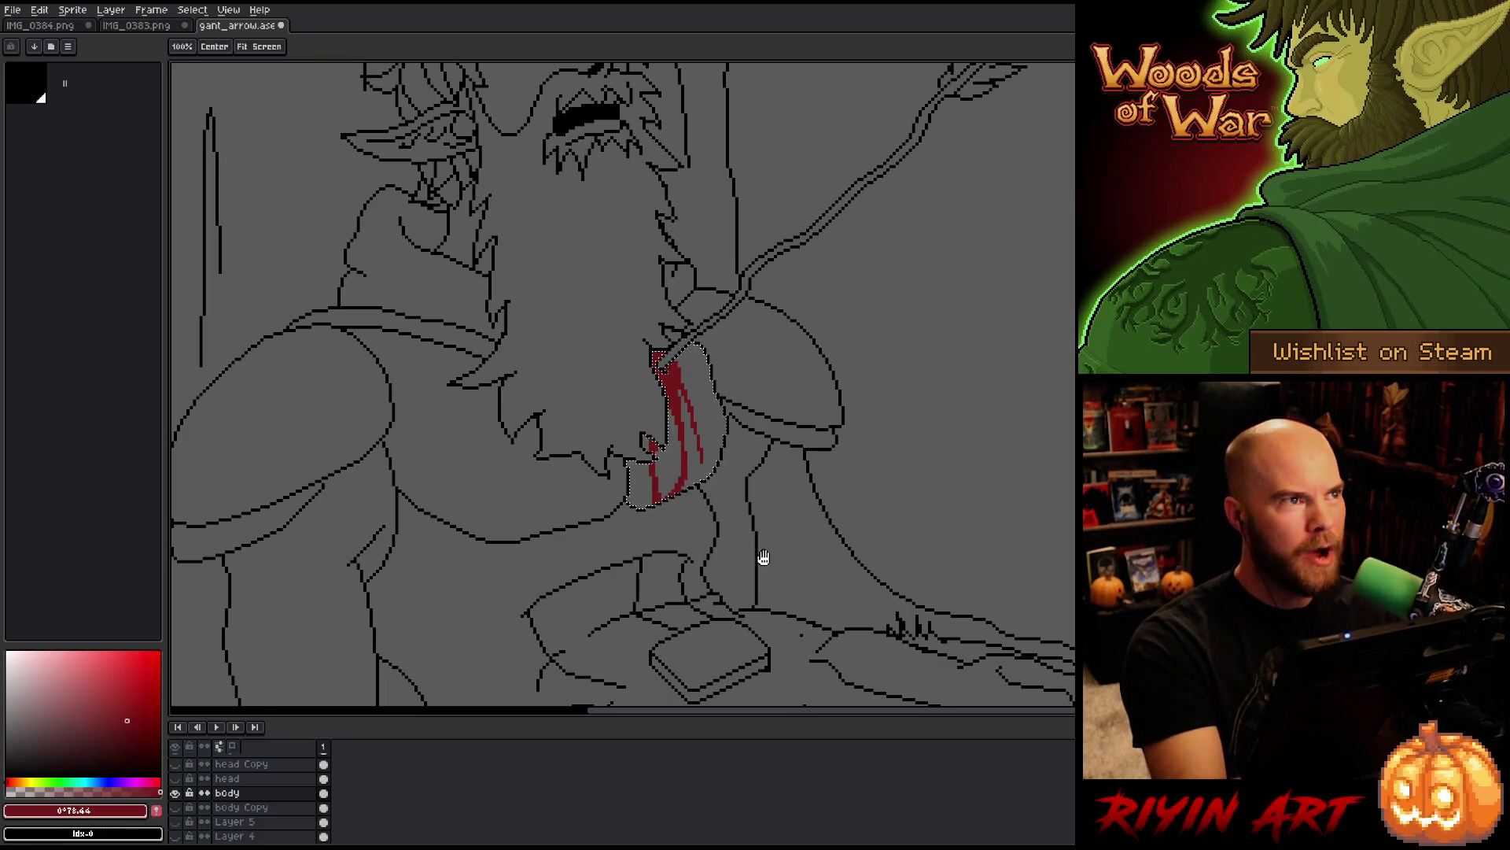
pyautogui.hscroll(3, 762, 556)
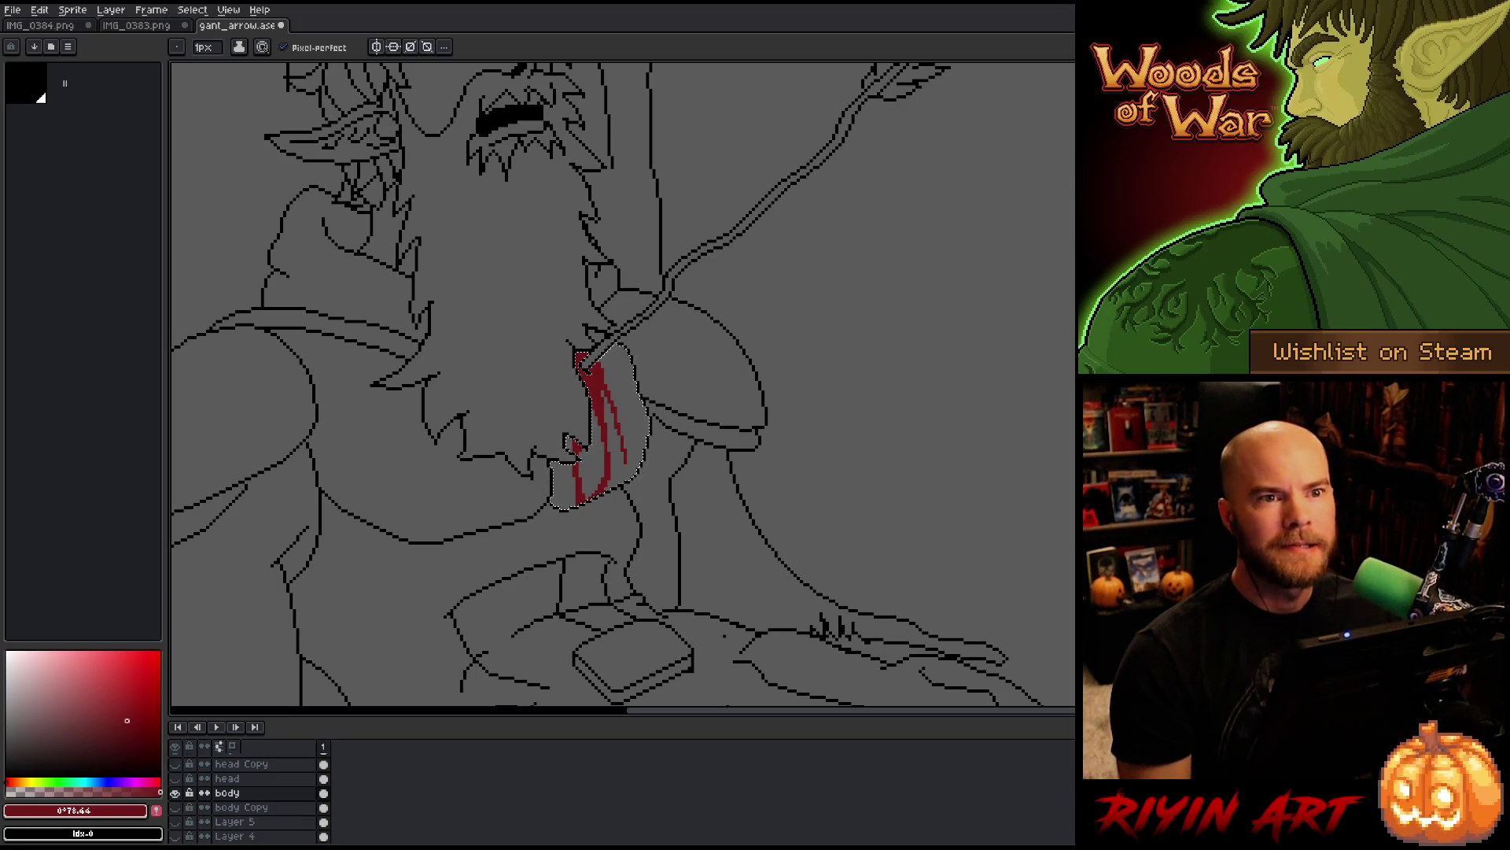
pyautogui.scroll(-3, 604, 448)
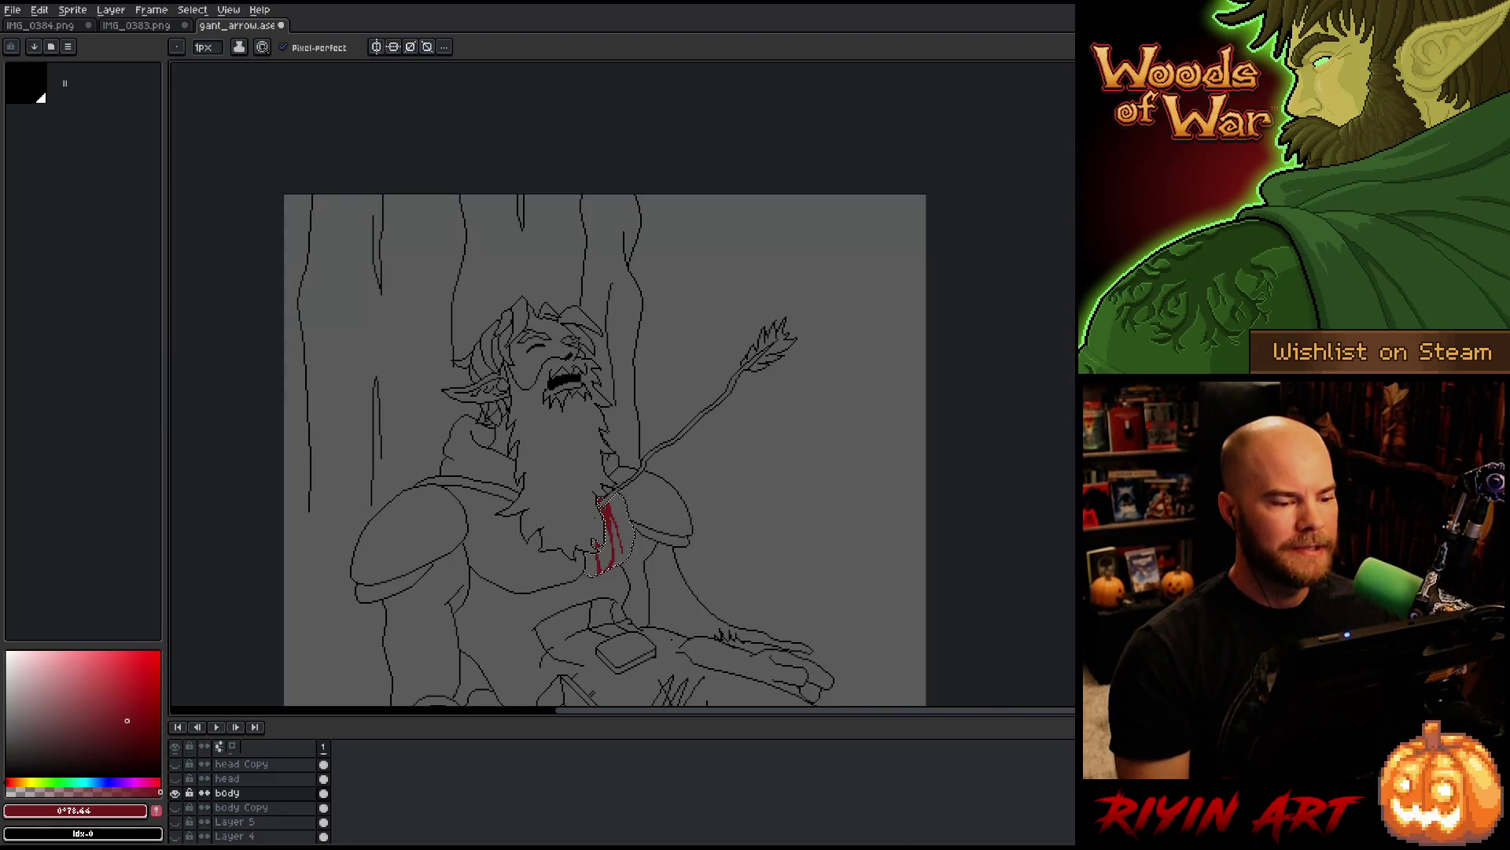
# Step: Magic-wand the wound area and pencil the red blood streak further down the chest, then deselect
pyautogui.press('w')
pyautogui.click(674, 199)
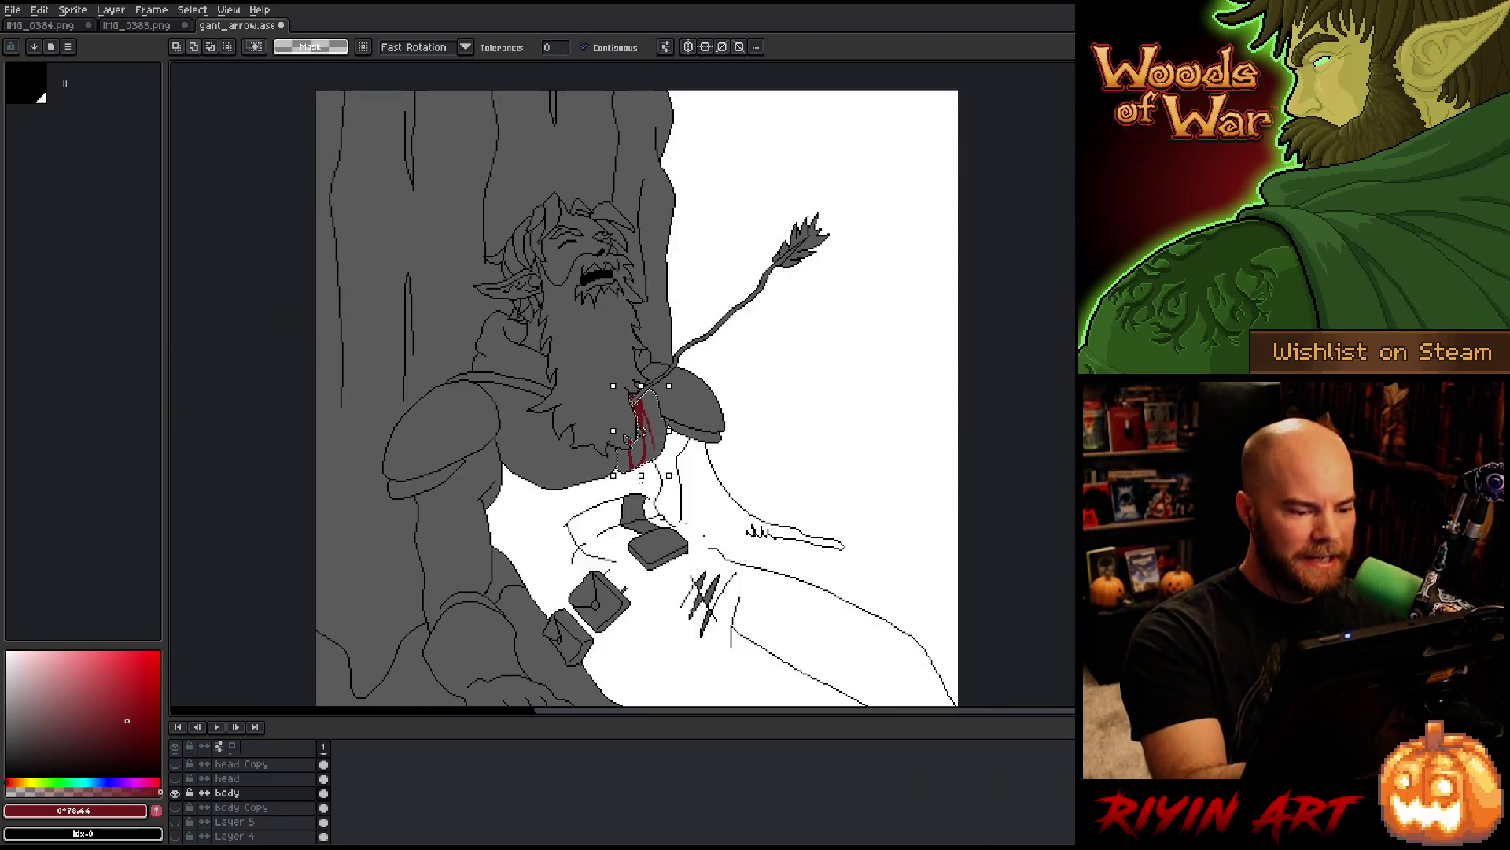
pyautogui.press('b')
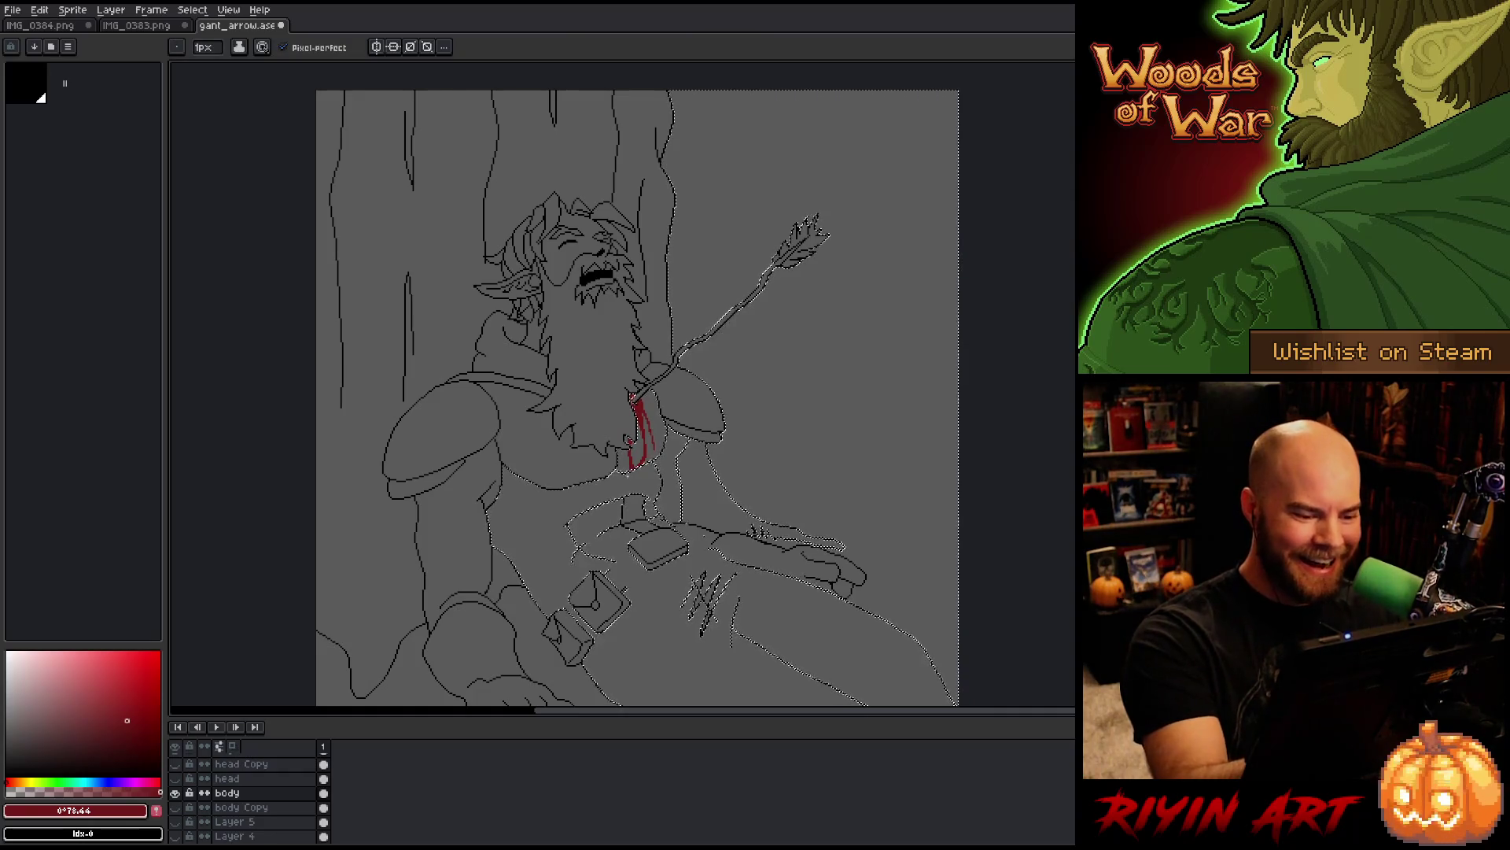
pyautogui.moveTo(633, 466); pyautogui.dragTo(629, 491)
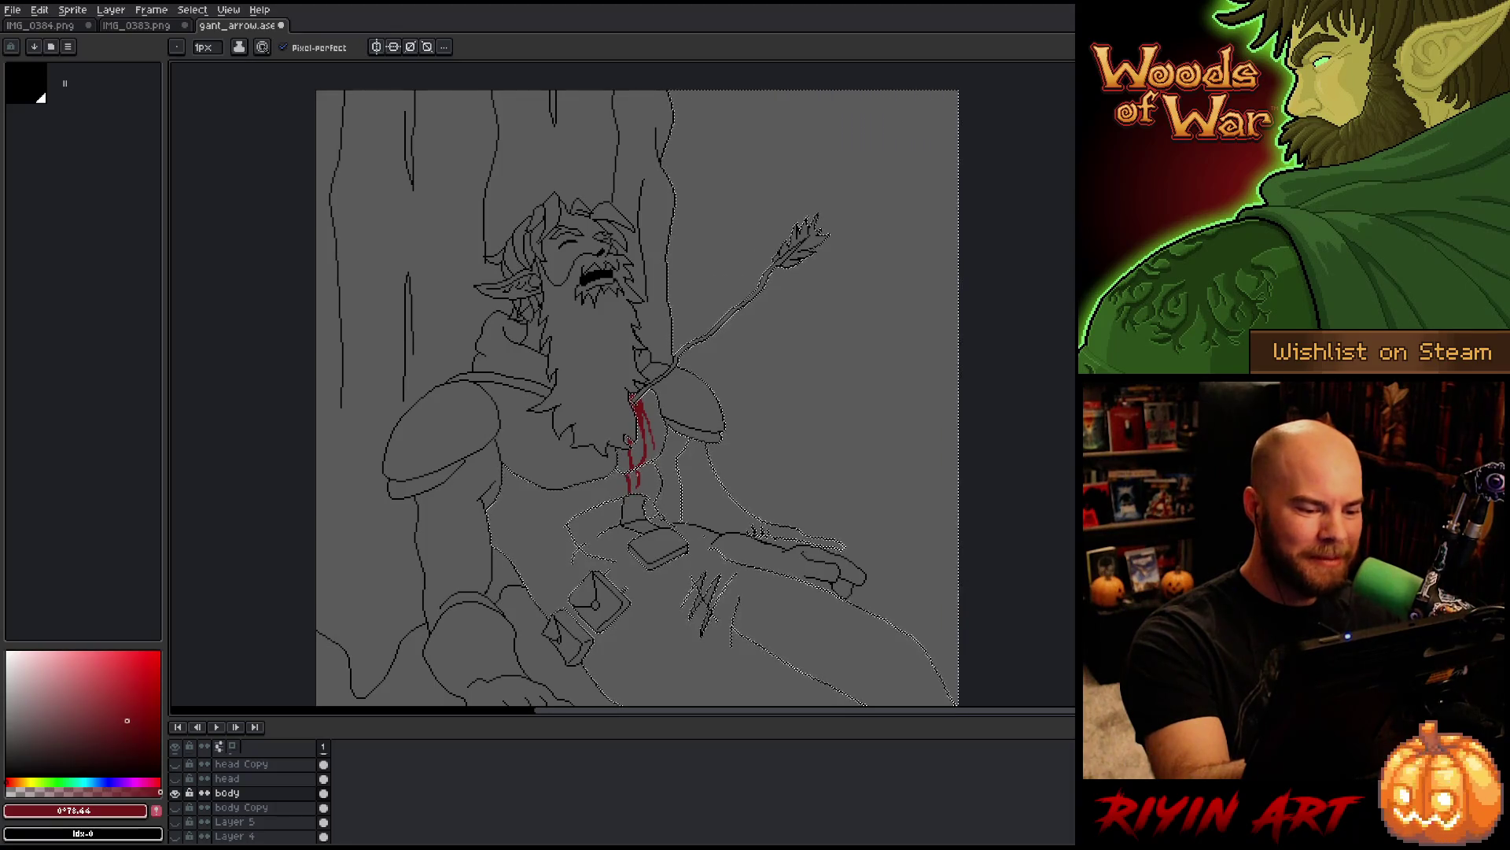
pyautogui.press('w')
pyautogui.hotkey('ctrl', 'd')
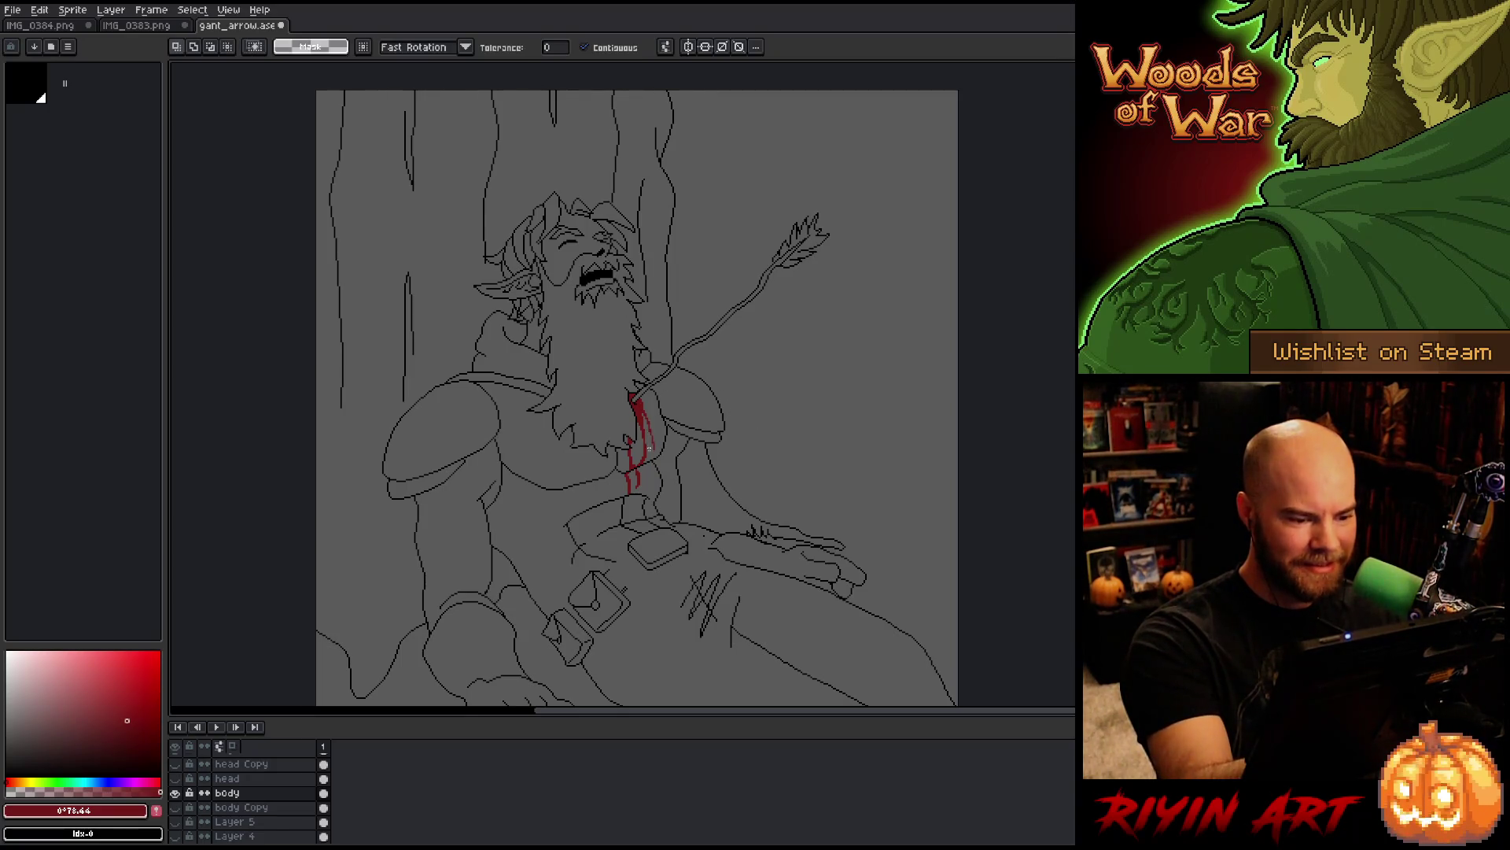
pyautogui.click(636, 430)
pyautogui.press('b')
pyautogui.hotkey('ctrl', 'd')
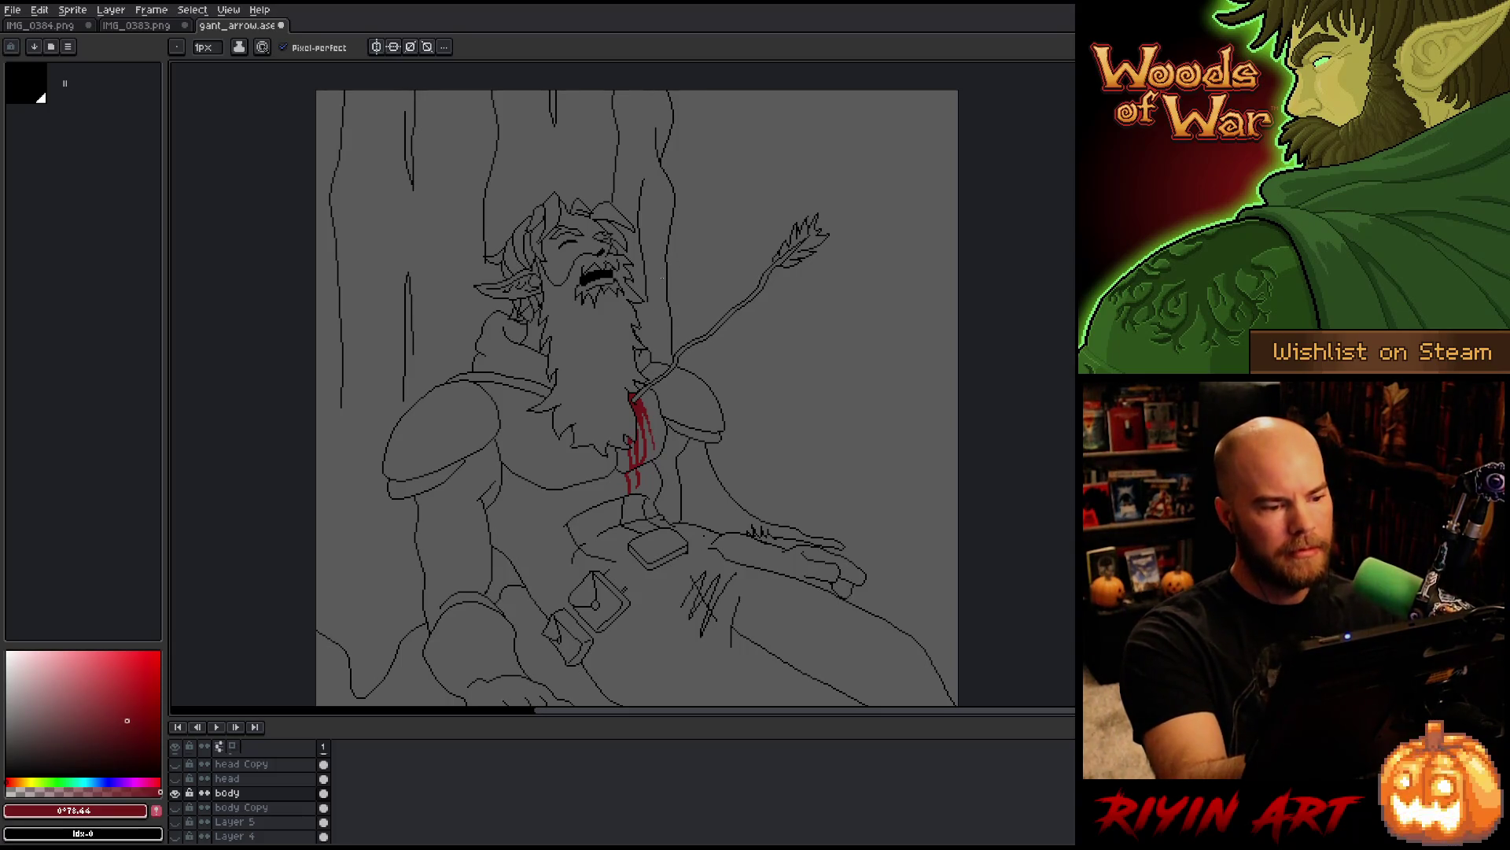
# Step: Magic-wand select the red blood streak on the chest, then clear the selection
pyautogui.press('g')
pyautogui.press('b')
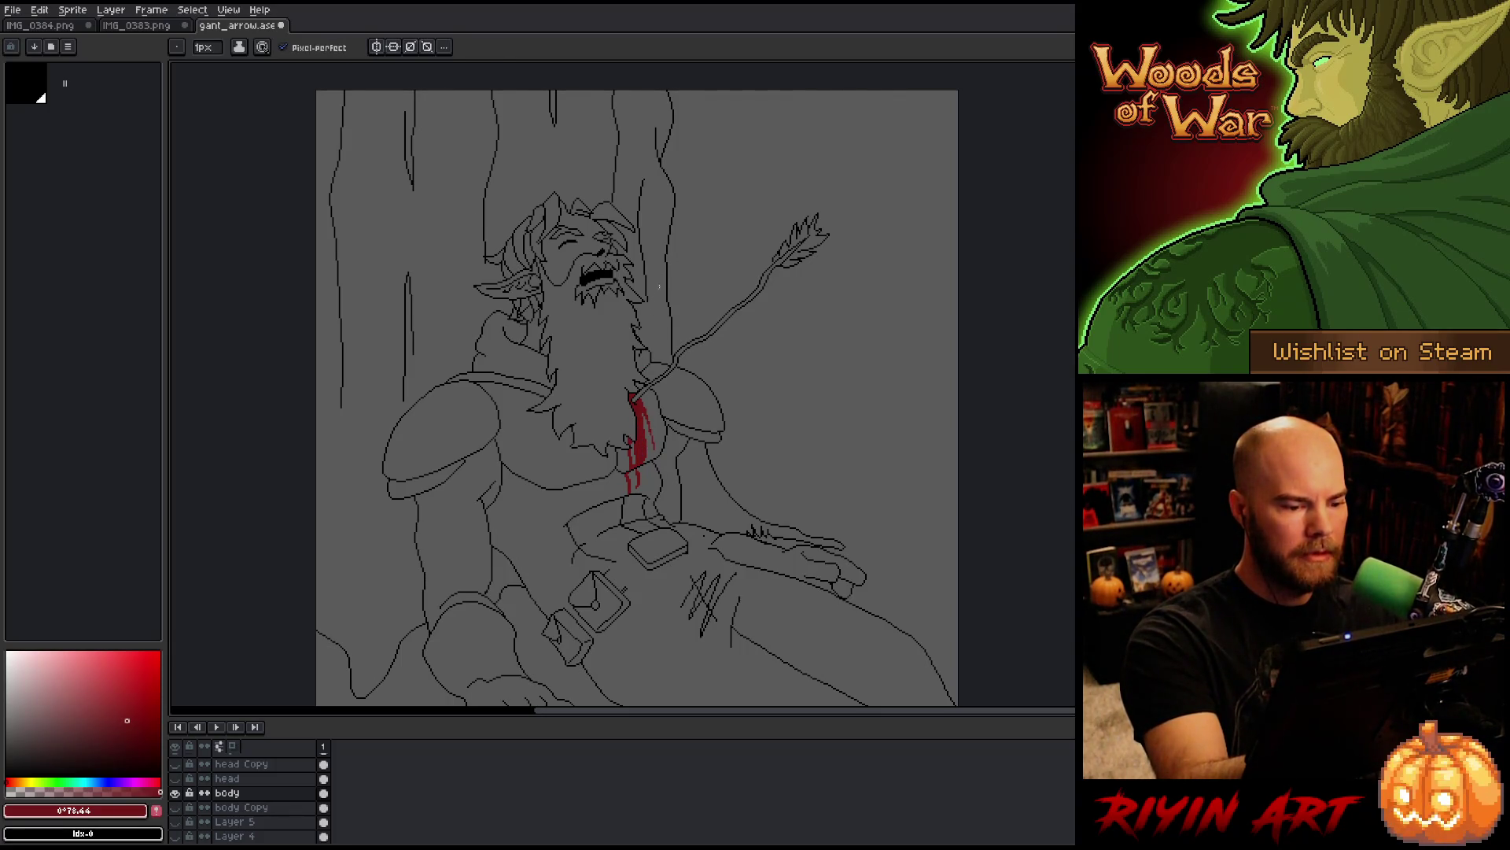
pyautogui.press('w')
pyautogui.click(639, 472)
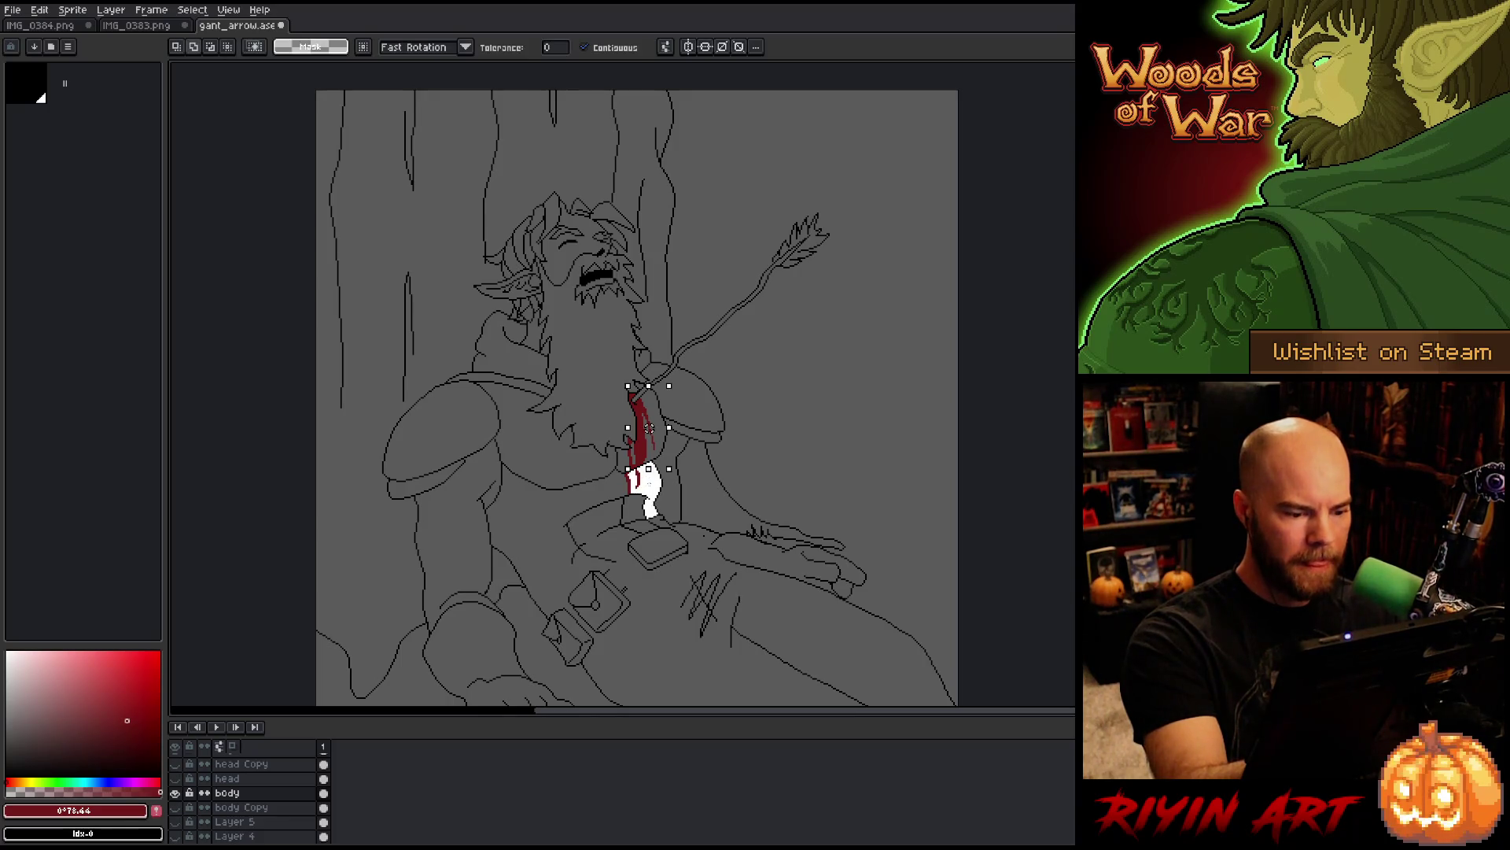
pyautogui.hotkey('ctrl', 'd')
pyautogui.press('b')
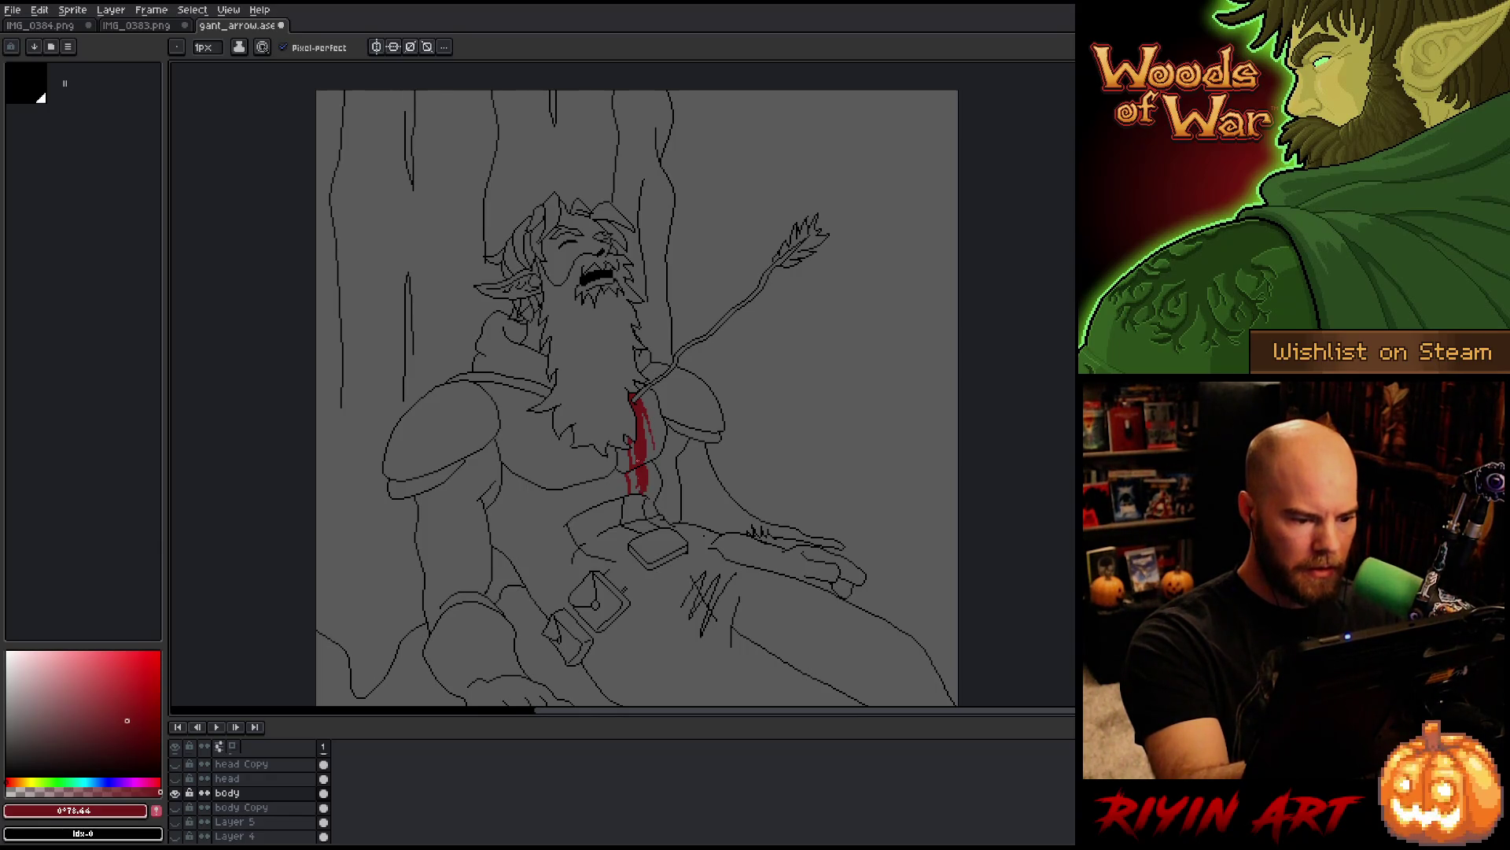
# Step: Select the red blood pixels and add thicker drips running down toward the belt
pyautogui.hotkey('ctrl', 'shift', 'c')
pyautogui.press('Return')
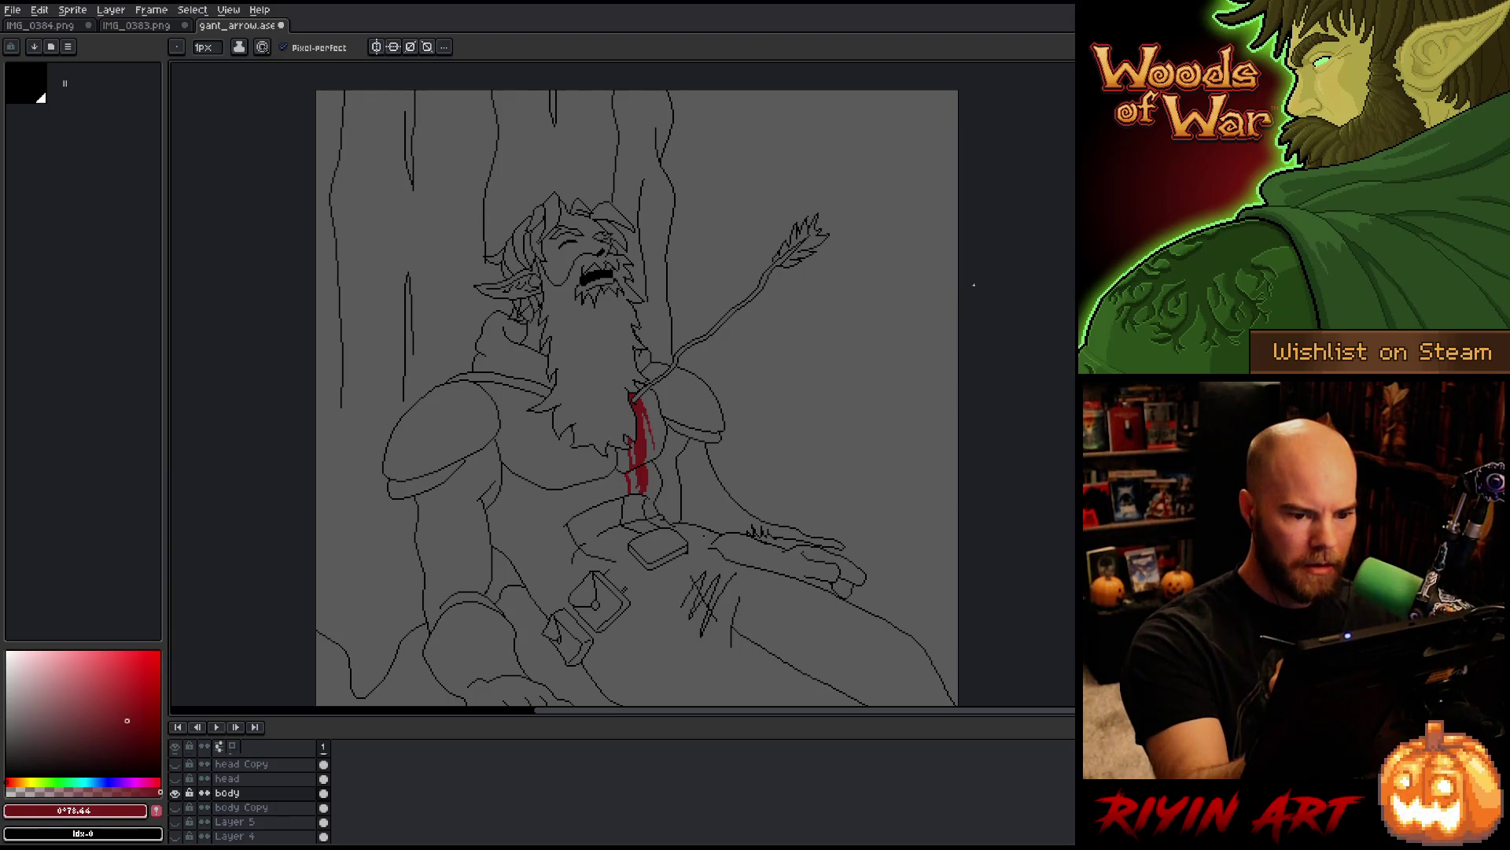
pyautogui.press('w')
pyautogui.keyDown('shift'); pyautogui.click(639, 508); pyautogui.keyUp('shift')
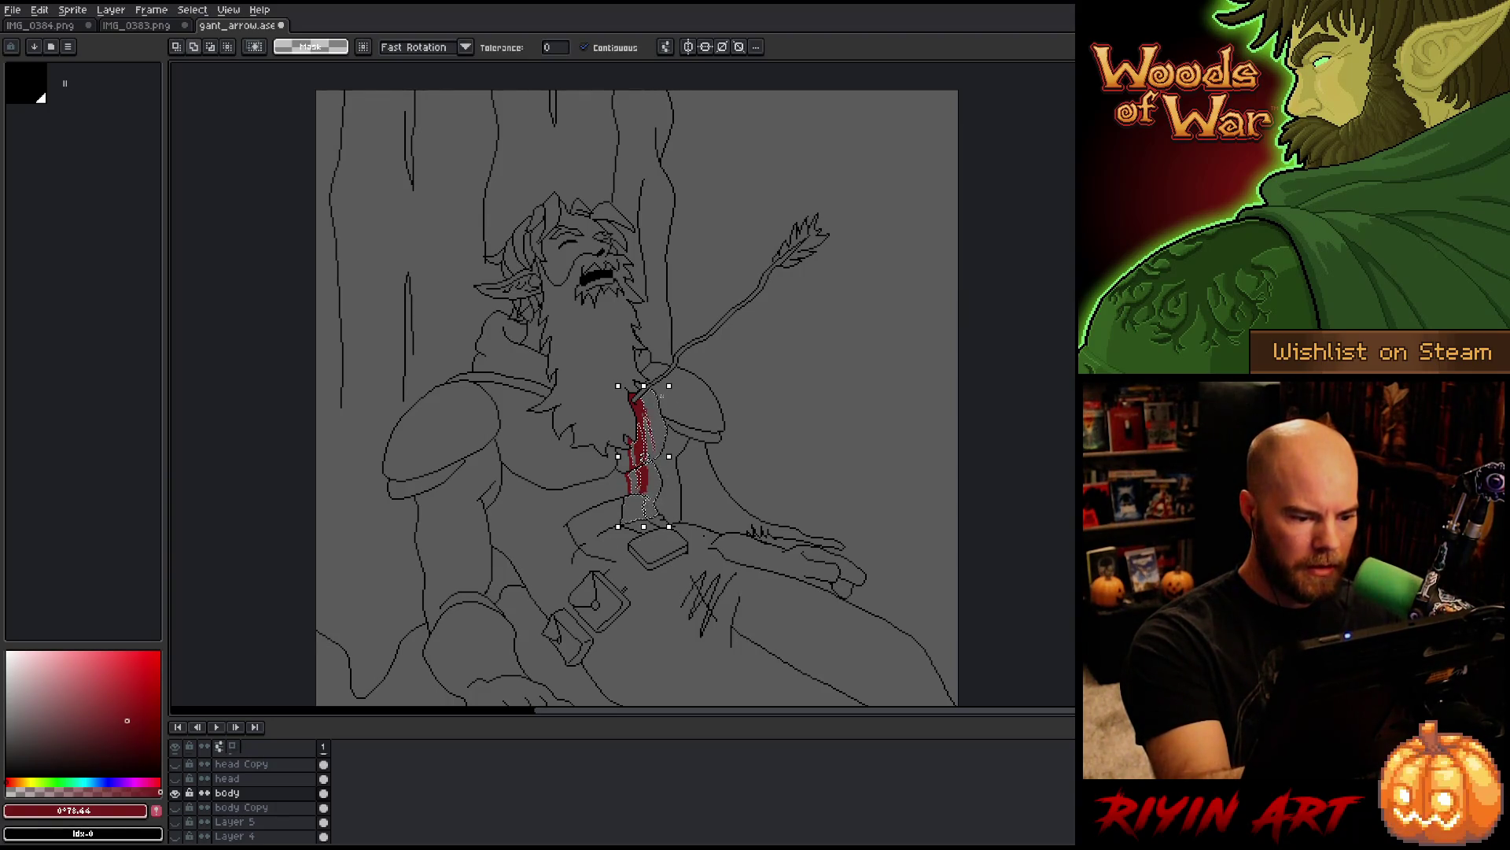
pyautogui.hotkey('ctrl', 'd')
pyautogui.press('b')
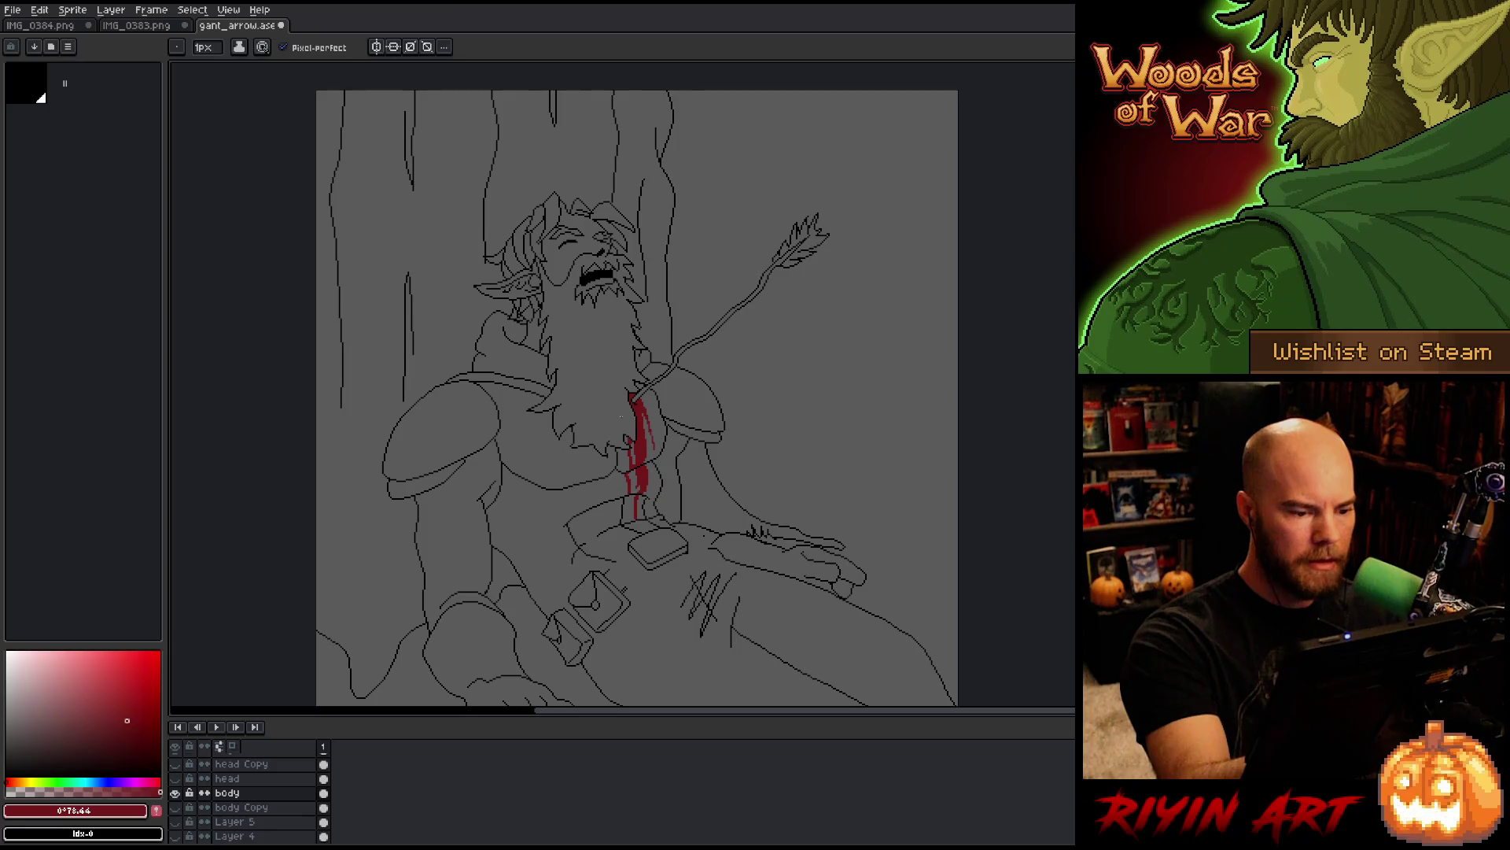
pyautogui.press('w')
pyautogui.click(639, 425)
pyautogui.press('b')
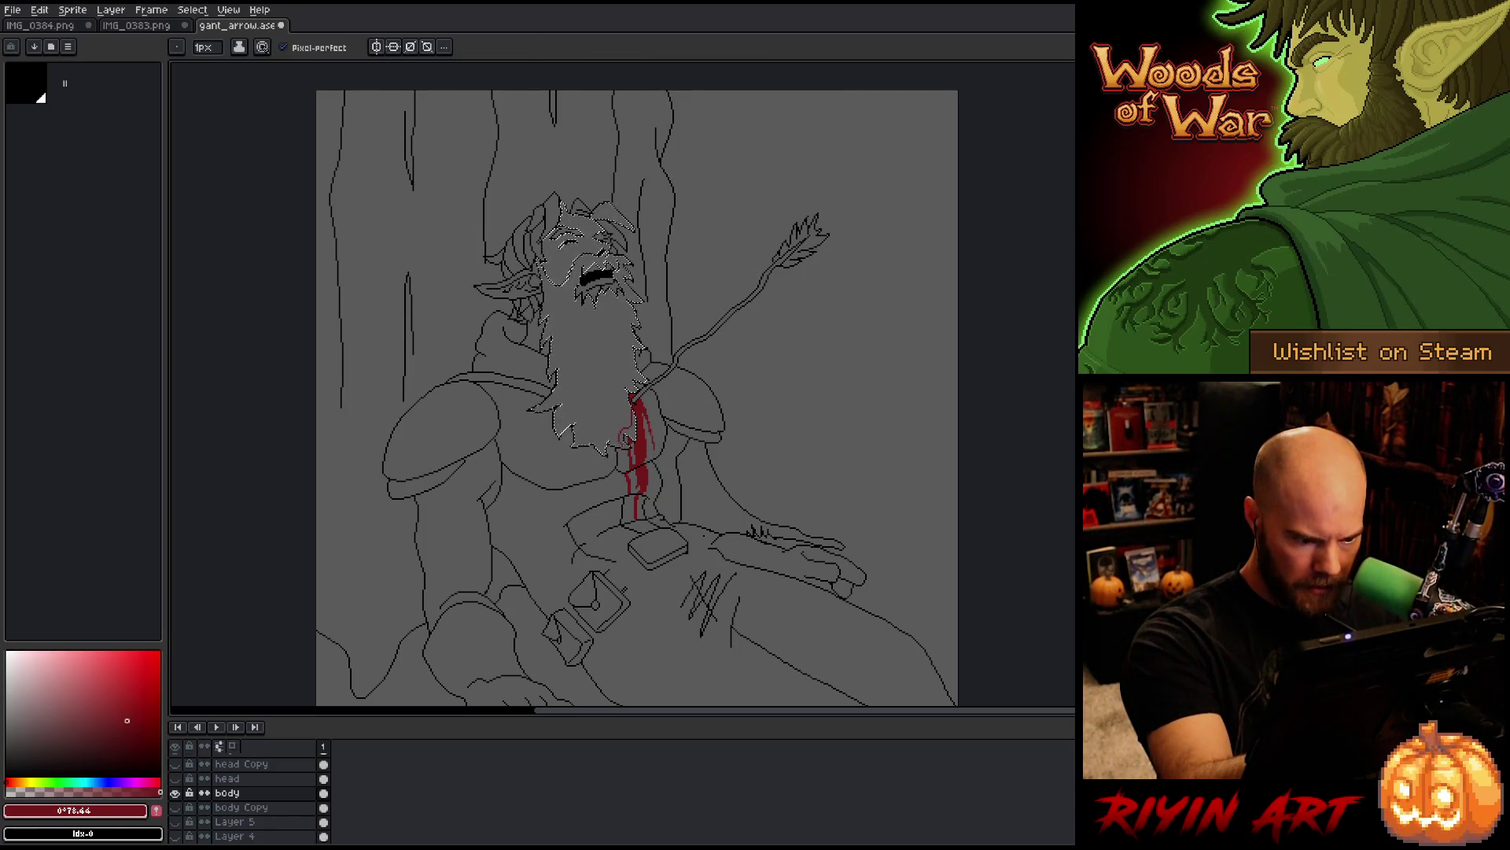
pyautogui.press('g')
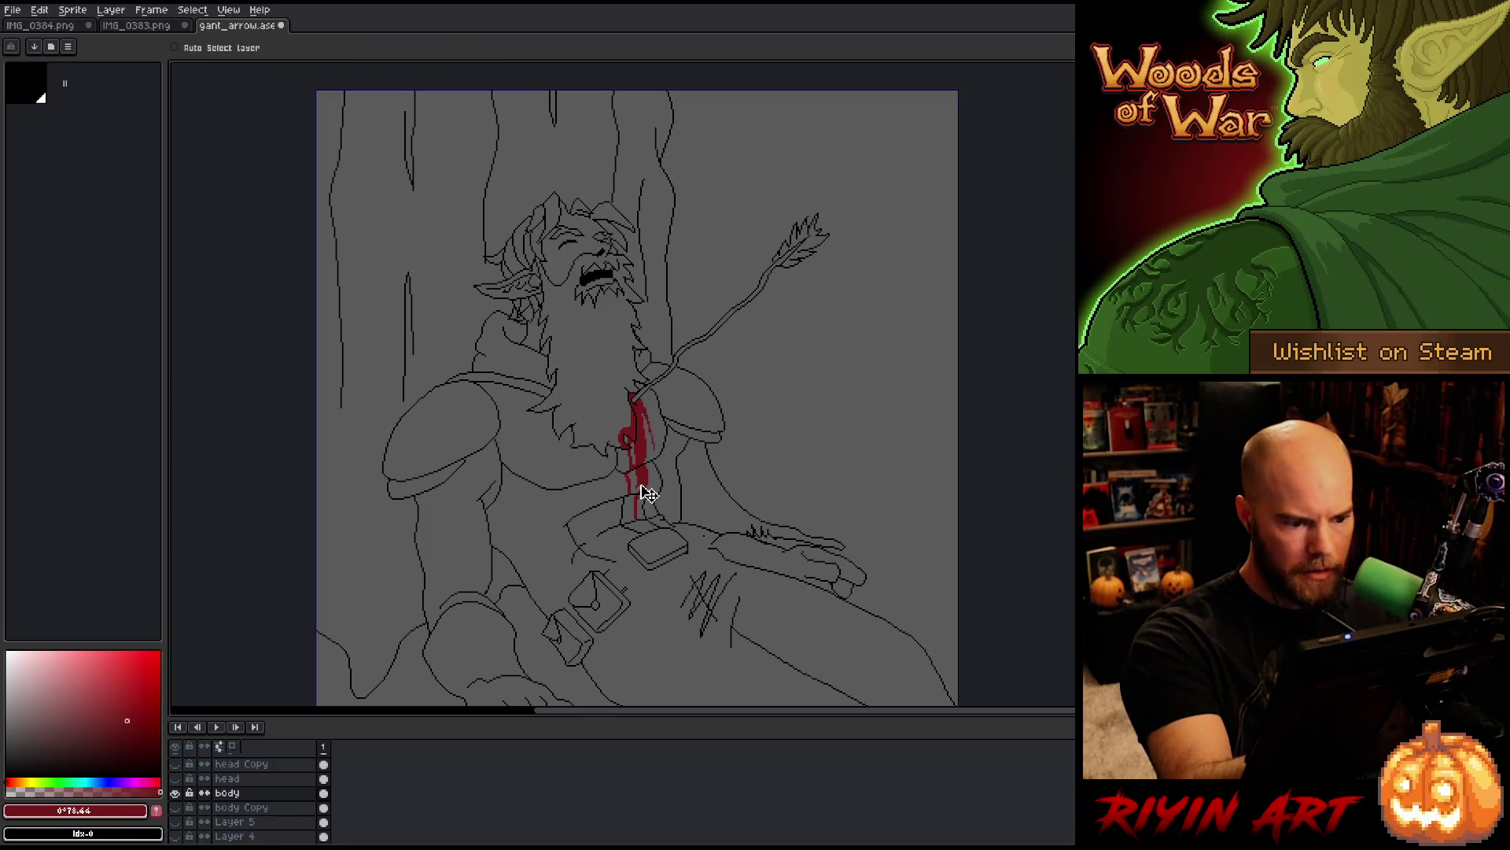
# Step: Zoom in on the chest wound to inspect the blood drip
pyautogui.press('b')
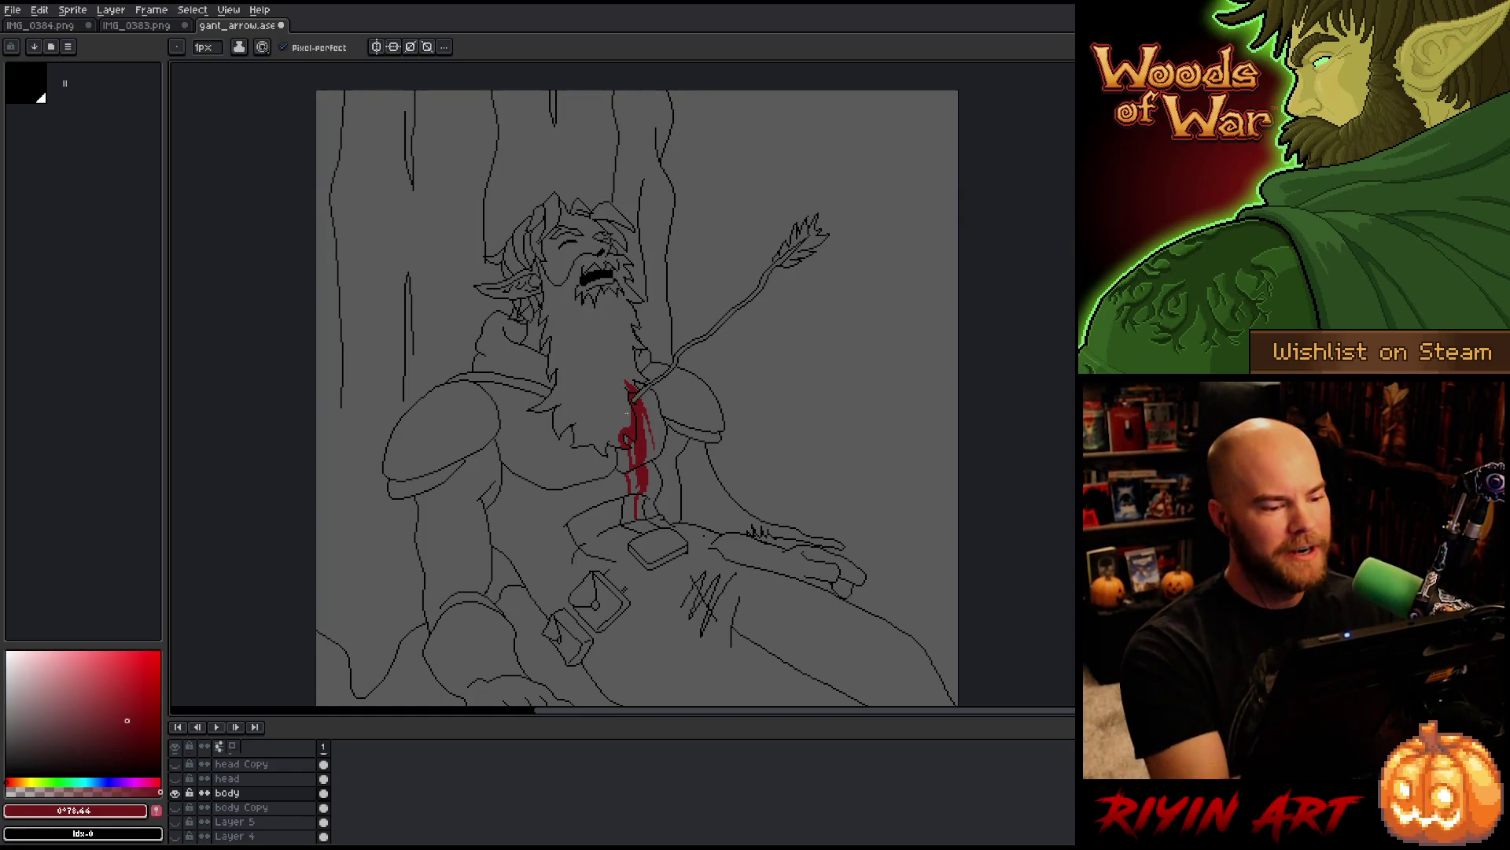
pyautogui.scroll(1, 630, 477)
pyautogui.scroll(1, 630, 477)
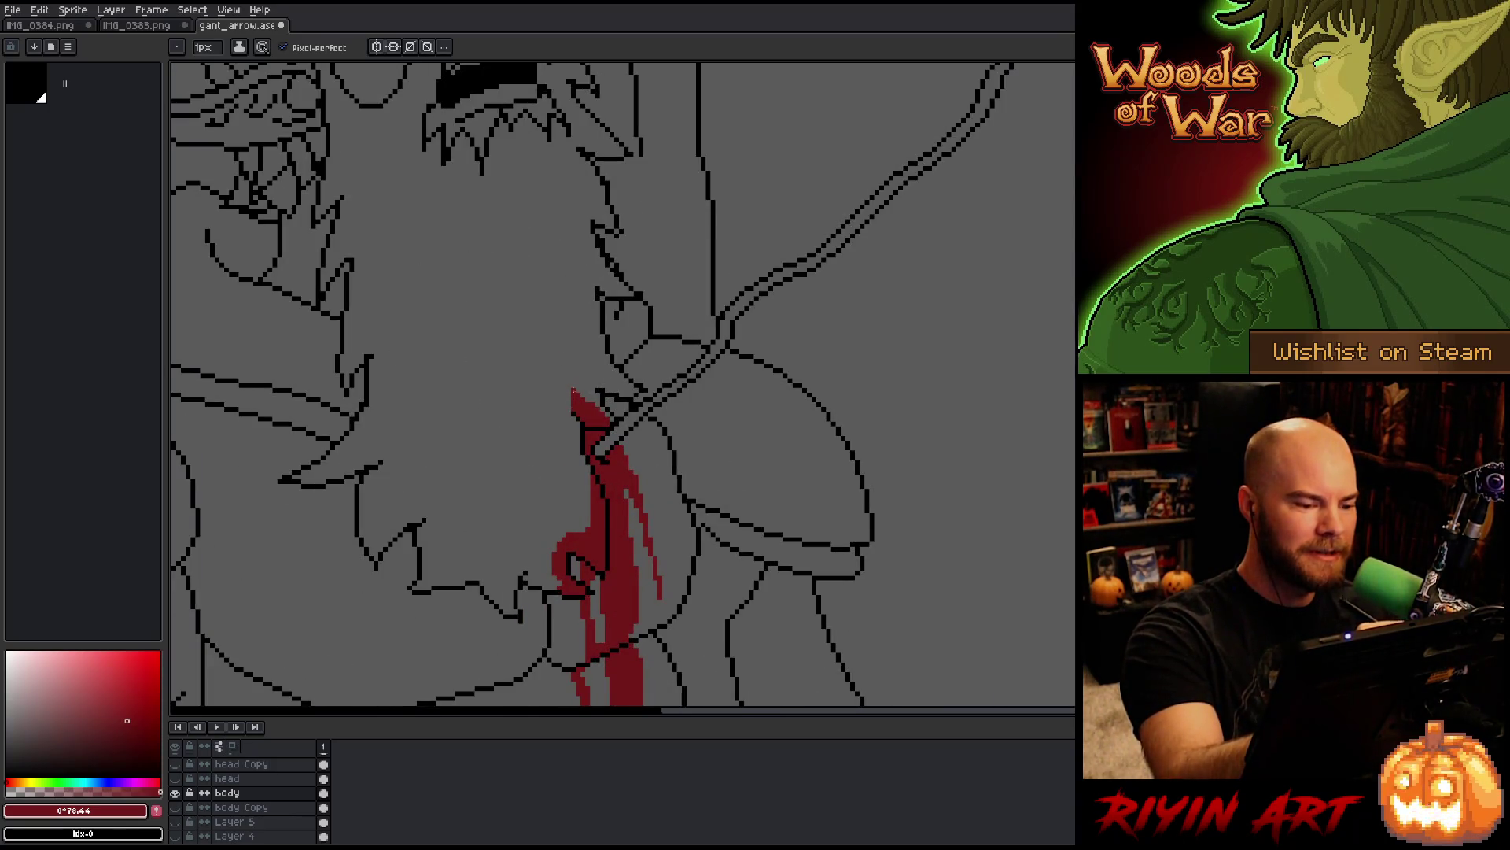
pyautogui.scroll(-3, 583, 380)
pyautogui.scroll(2, 548, 376)
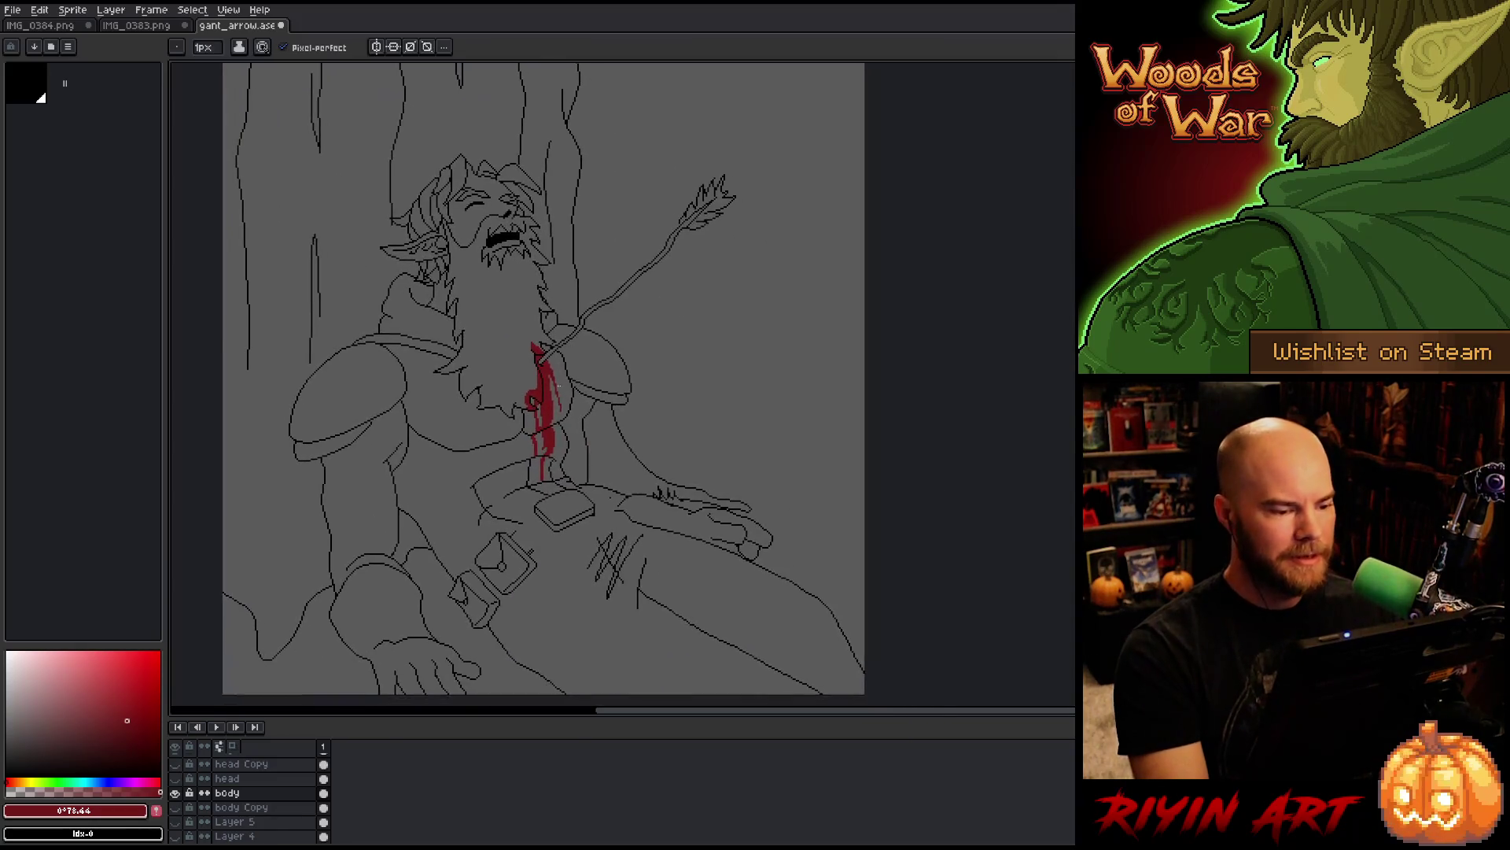
pyautogui.scroll(2, 530, 447)
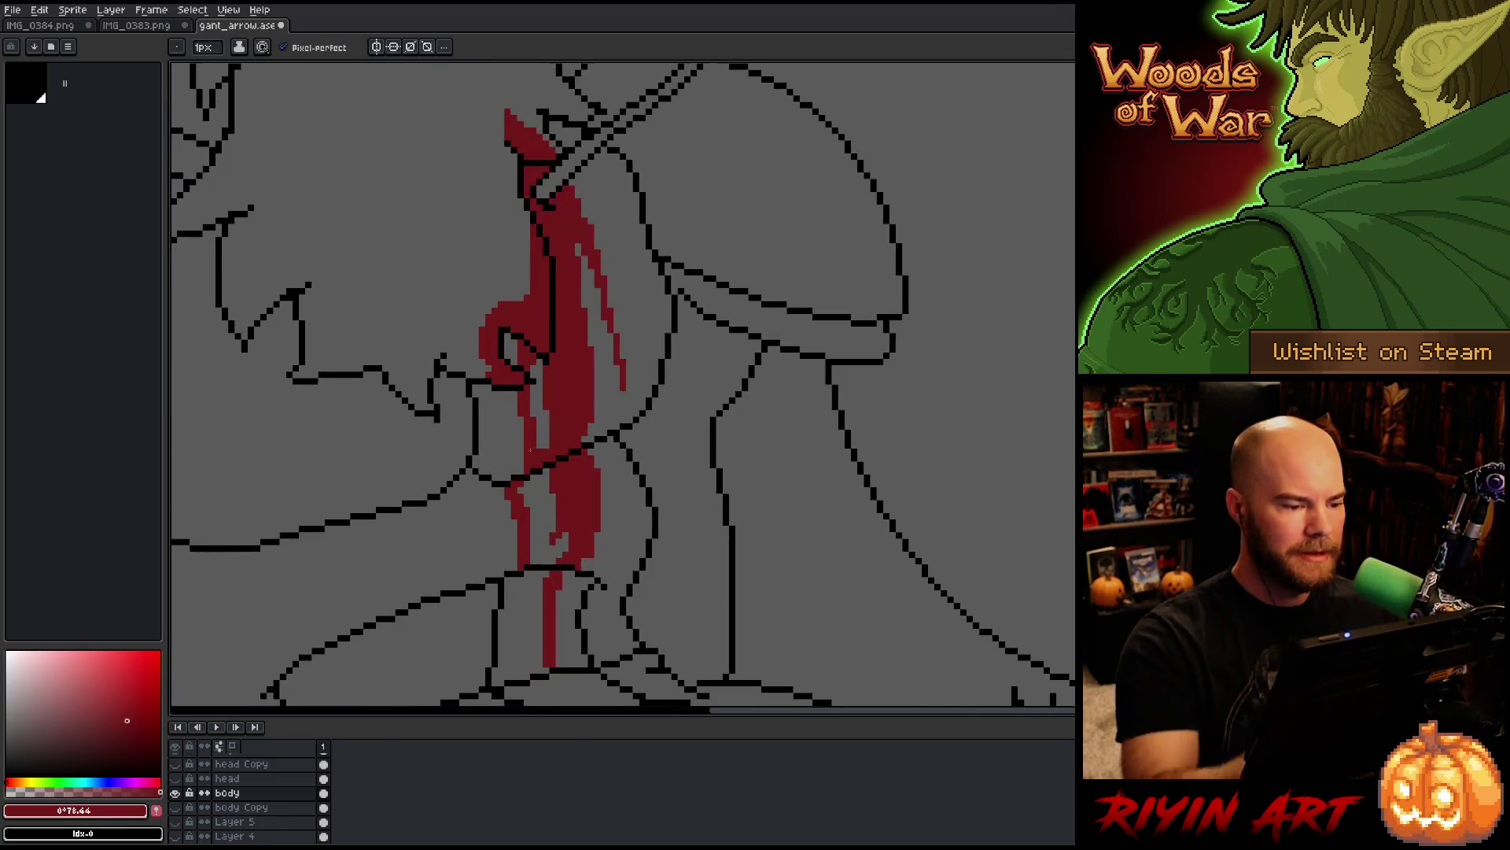
# Step: Recentre the figure in the view and save gant_arrow.ase with Ctrl+S
pyautogui.press('g')
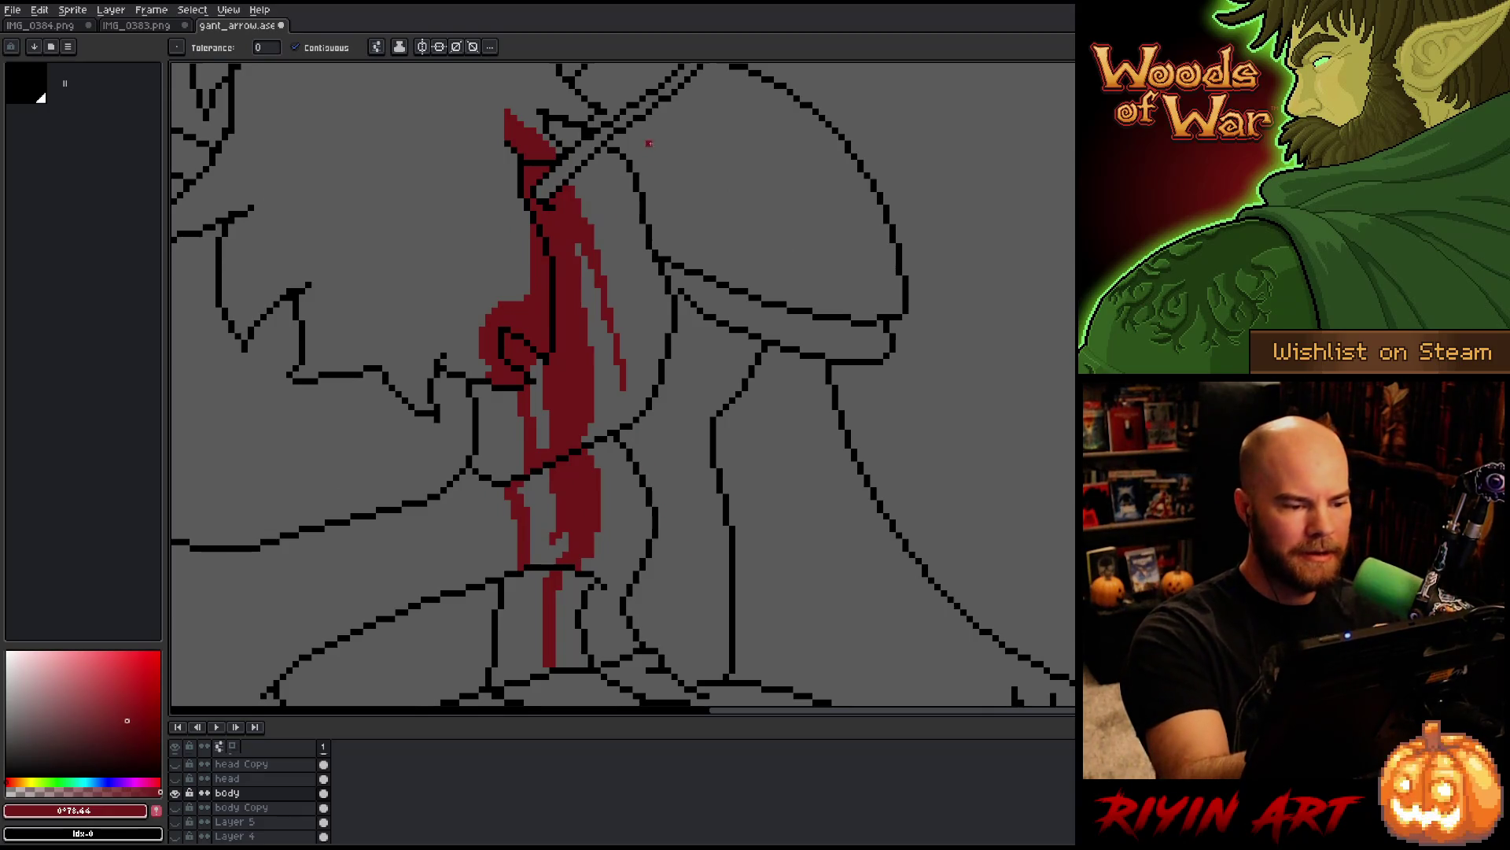
pyautogui.scroll(-4, 661, 357)
pyautogui.press('h')
pyautogui.moveTo(705, 435)
pyautogui.mouseDown()
pyautogui.moveTo(689, 460)
pyautogui.moveTo(650, 432)
pyautogui.mouseUp()
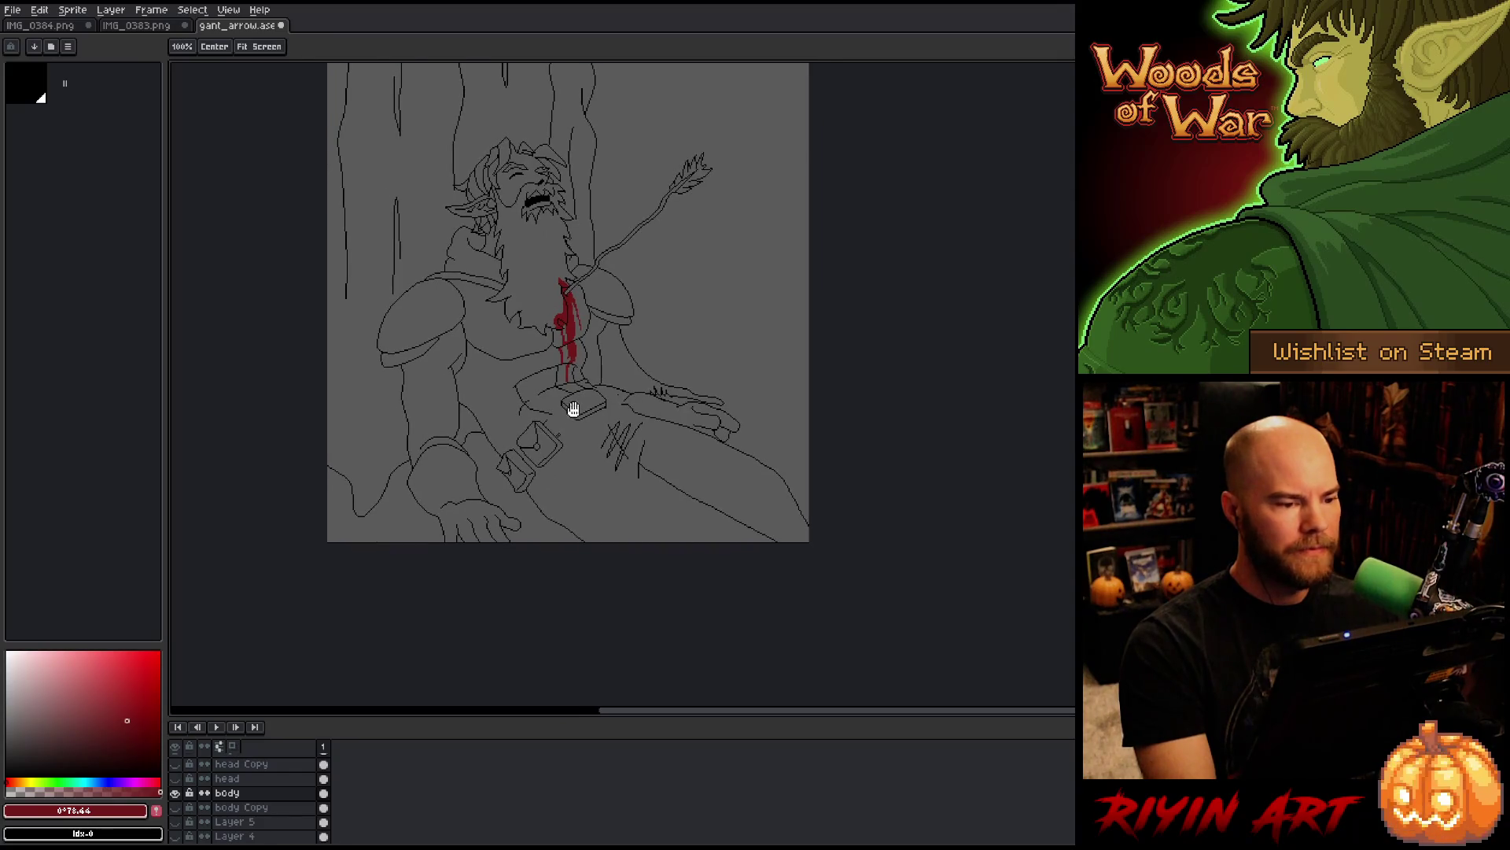
pyautogui.press('g')
pyautogui.scroll(-2, 583, 417)
pyautogui.scroll(3, 606, 307)
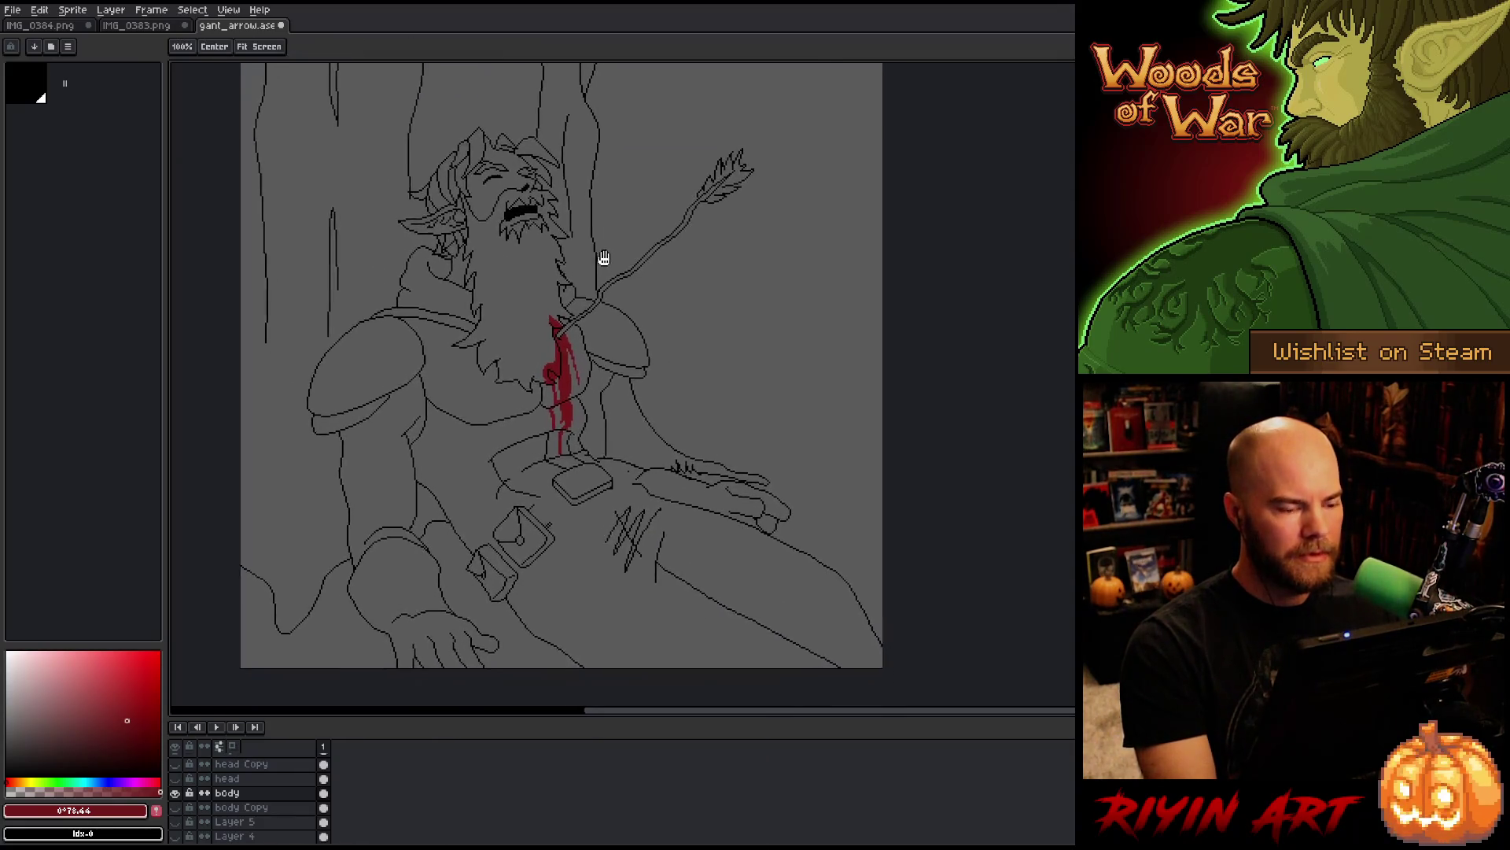
pyautogui.scroll(-1, 596, 273)
pyautogui.hotkey('ctrl', 's')
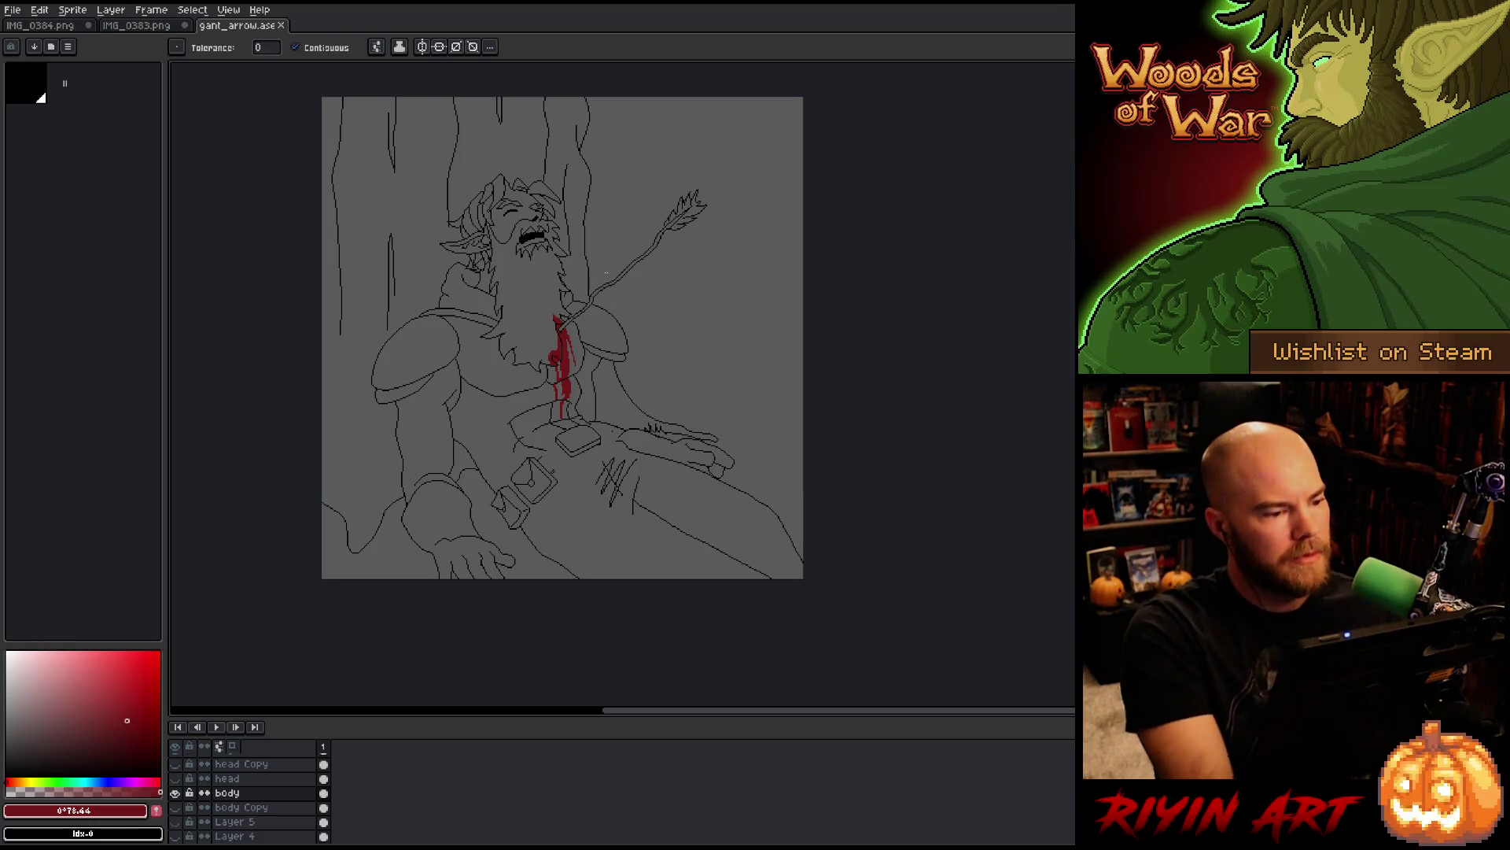
# Step: Look at the IMG_0383.png paper sketch, then return to gant_arrow.ase
pyautogui.click(136, 26)
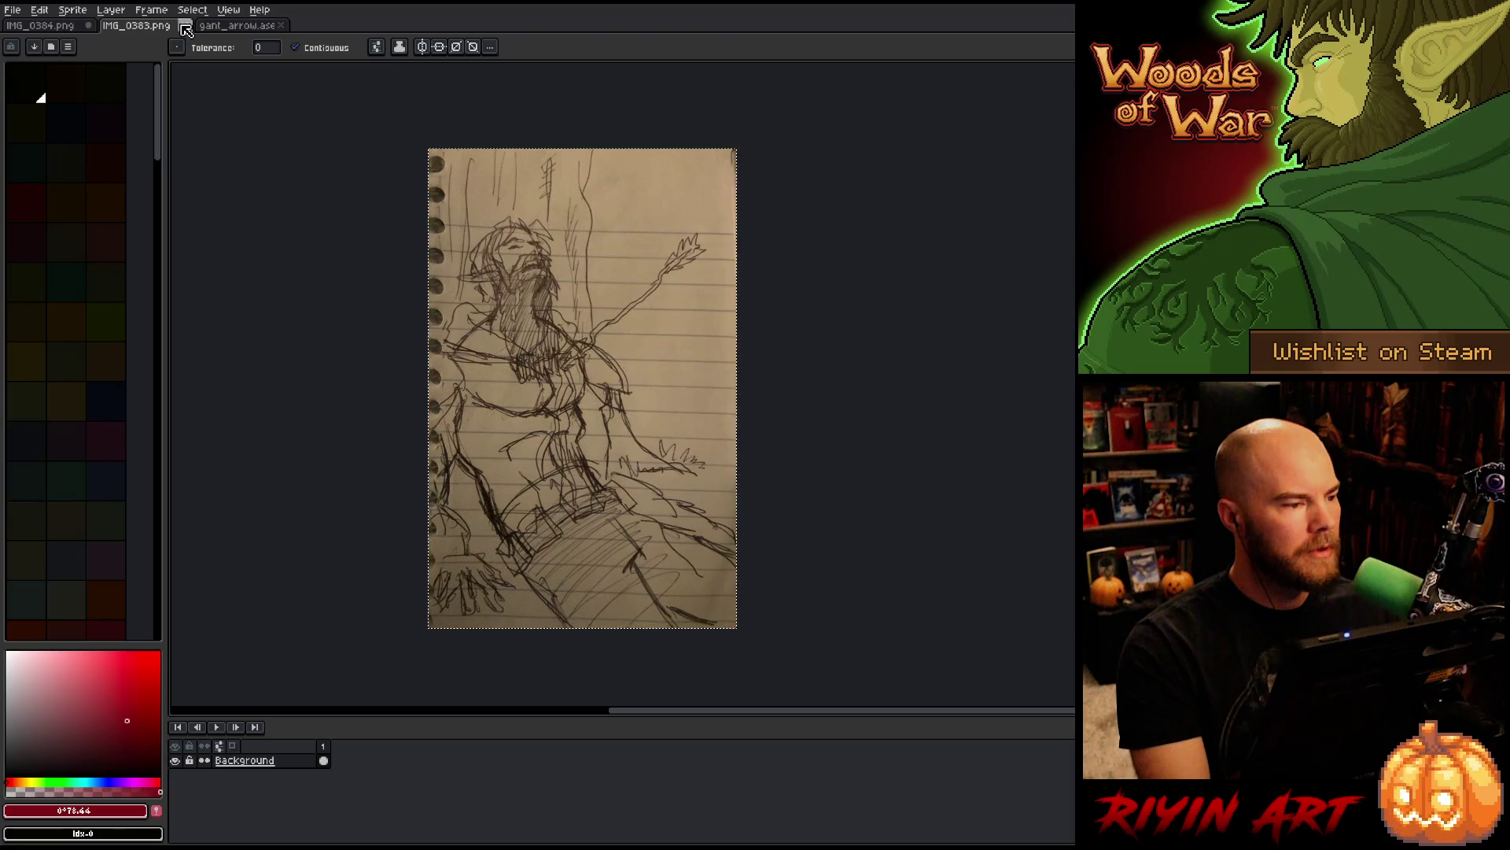
pyautogui.click(248, 28)
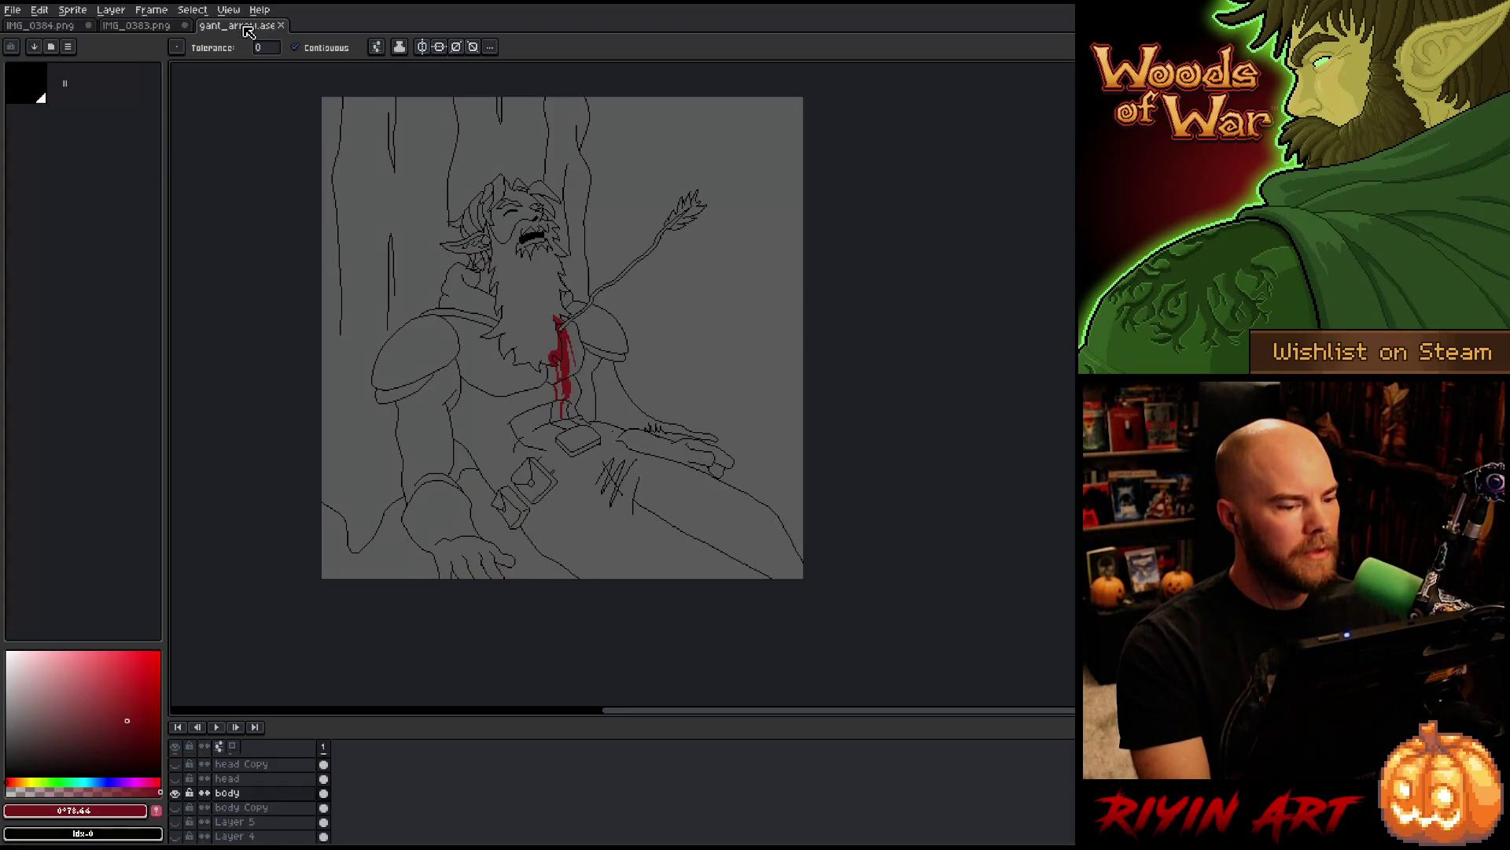
pyautogui.scroll(-2, 198, 797)
# Step: Toggle the body layers' visibility to hide the rough sketch and show the clean line art
pyautogui.click(174, 793)
pyautogui.click(174, 807)
pyautogui.click(175, 822)
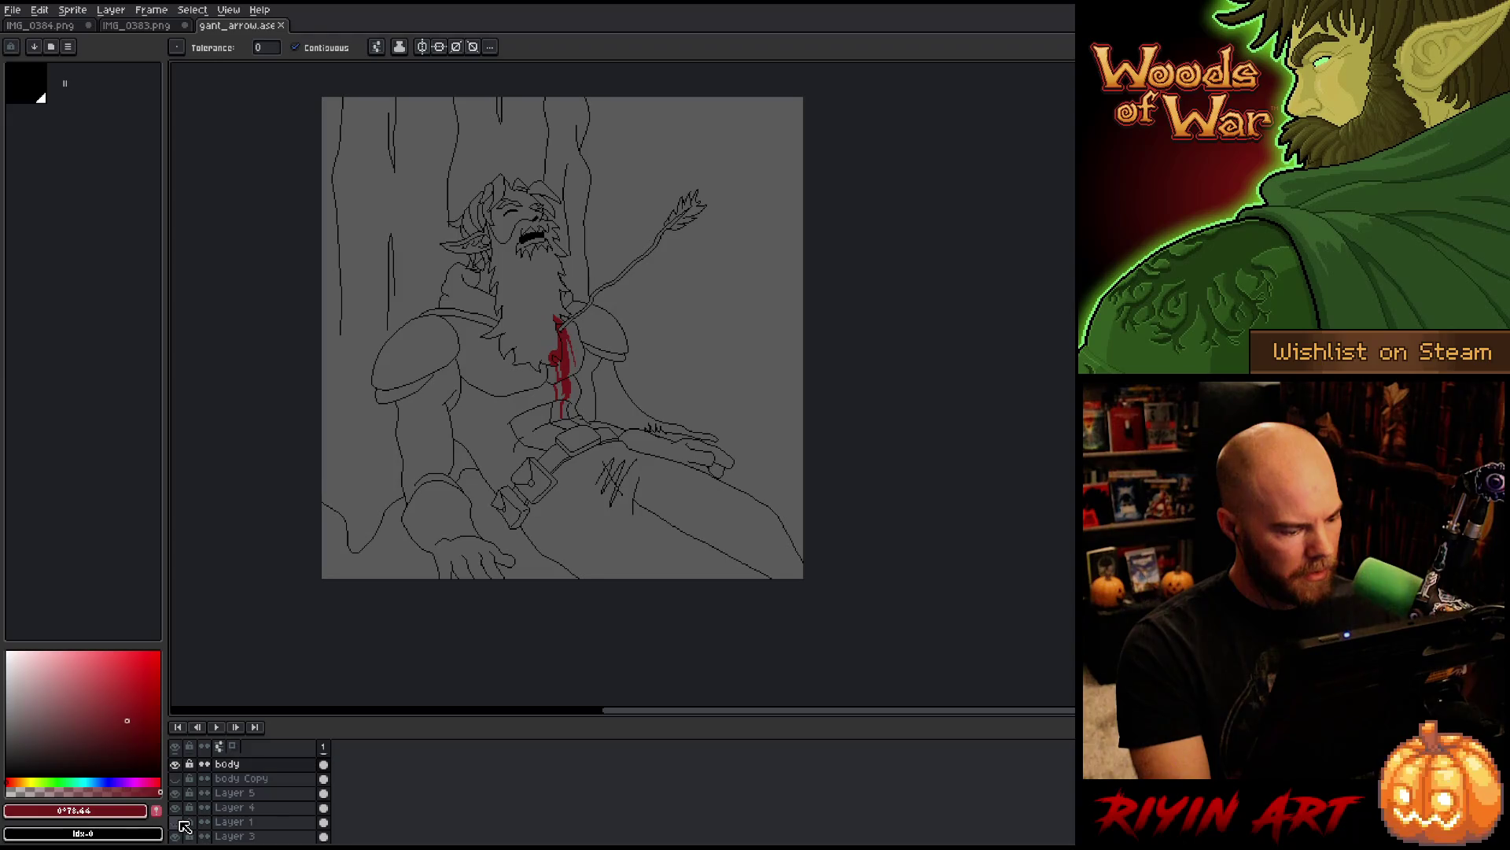
pyautogui.scroll(-1, 186, 826)
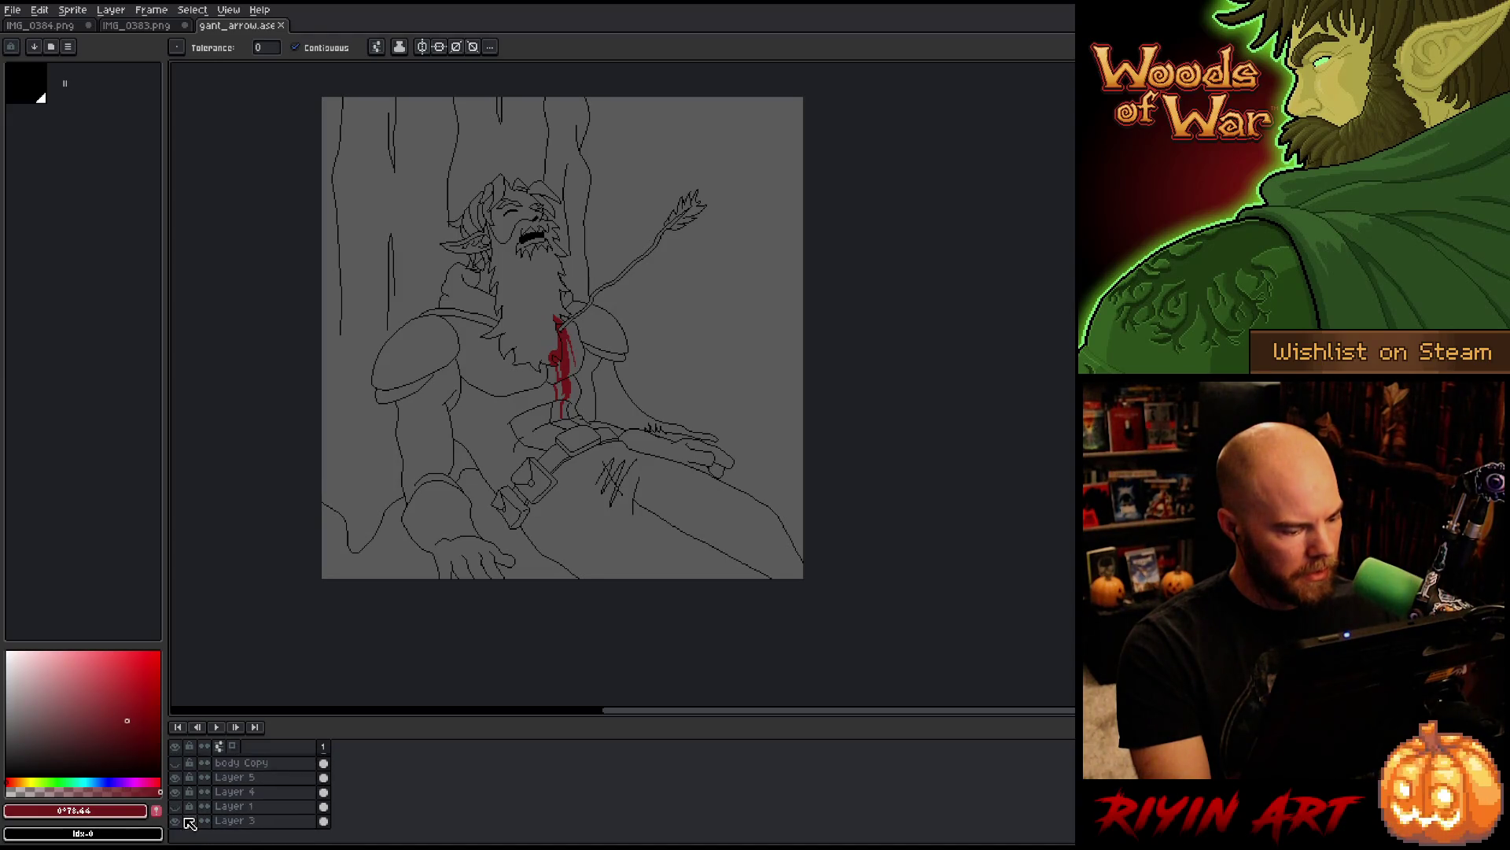
pyautogui.scroll(4, 182, 810)
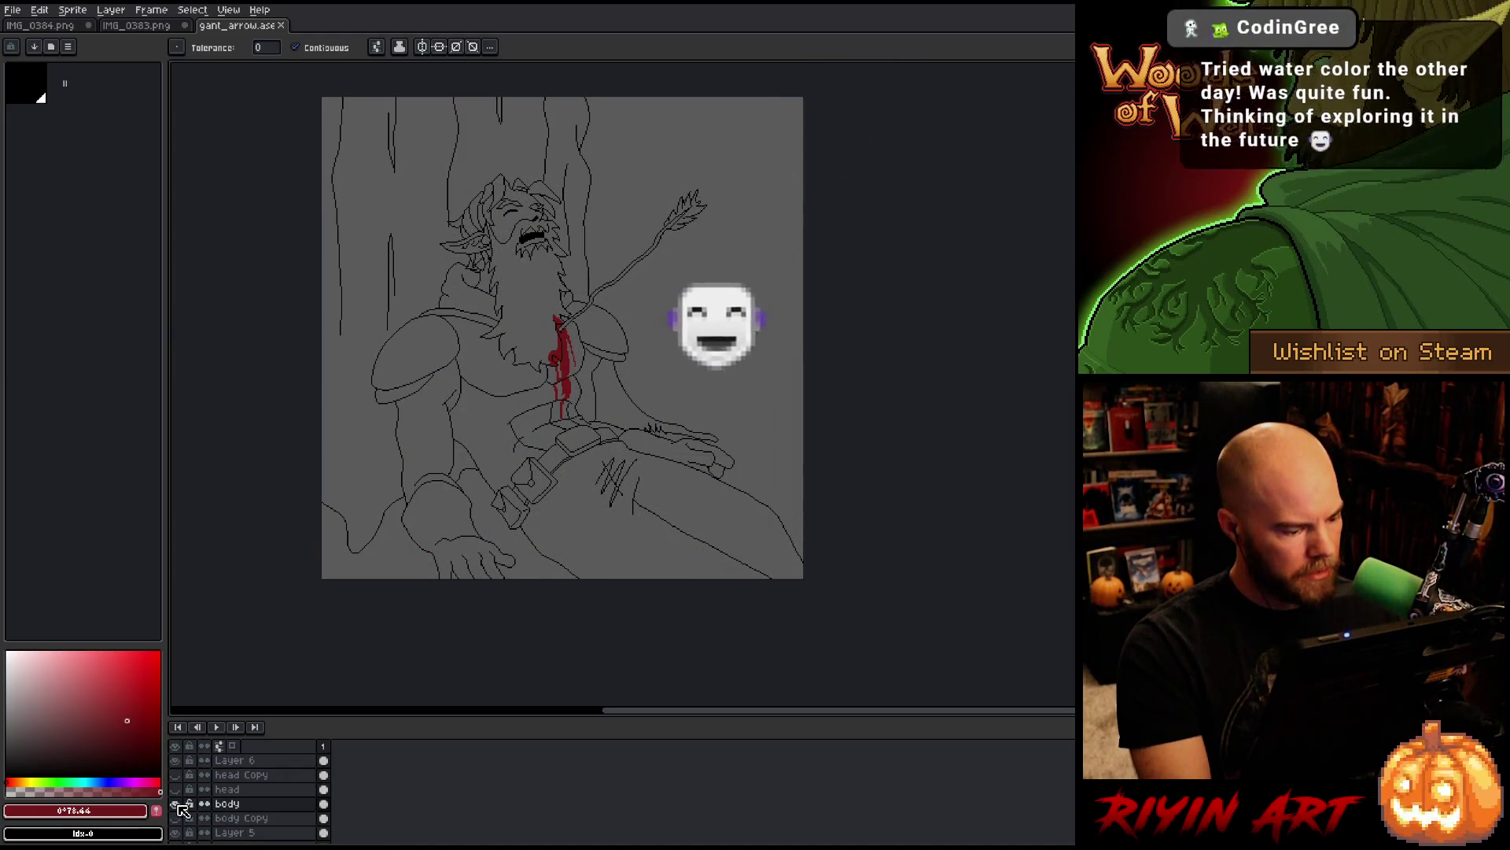
pyautogui.click(177, 803)
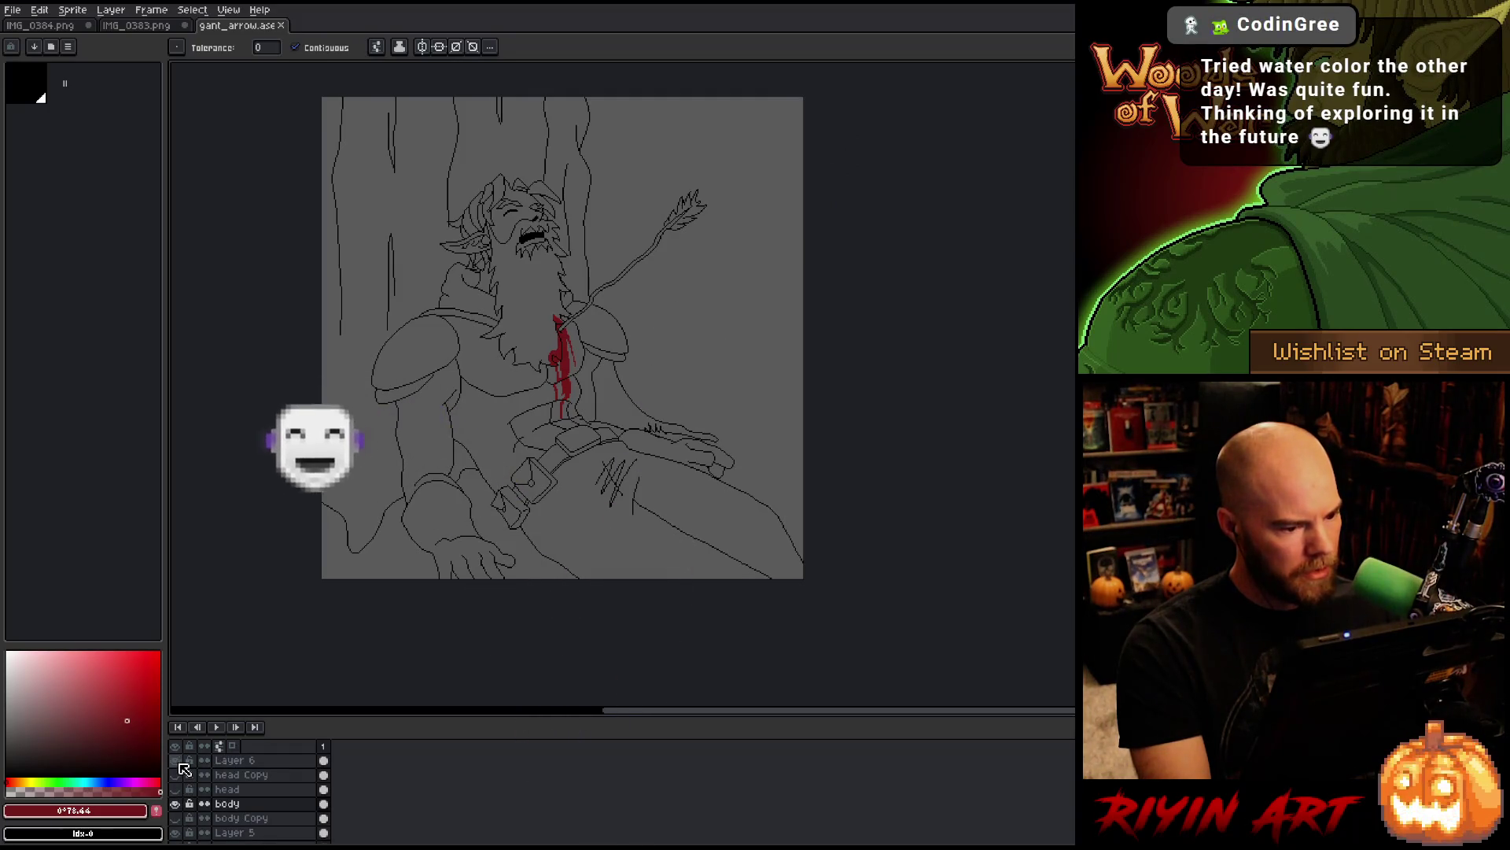
pyautogui.scroll(1, 431, 421)
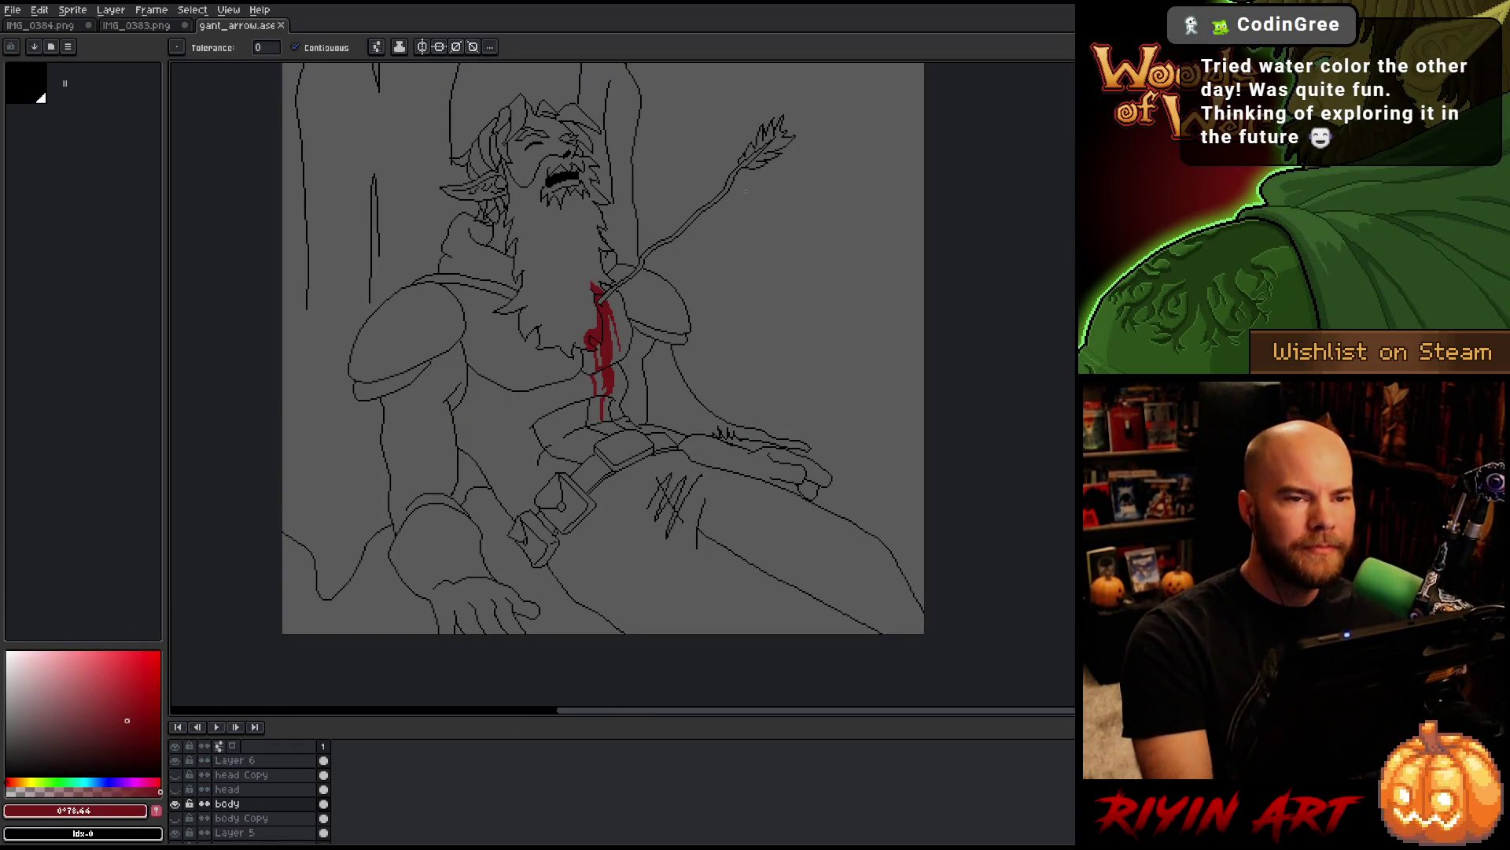
pyautogui.scroll(-1, 776, 186)
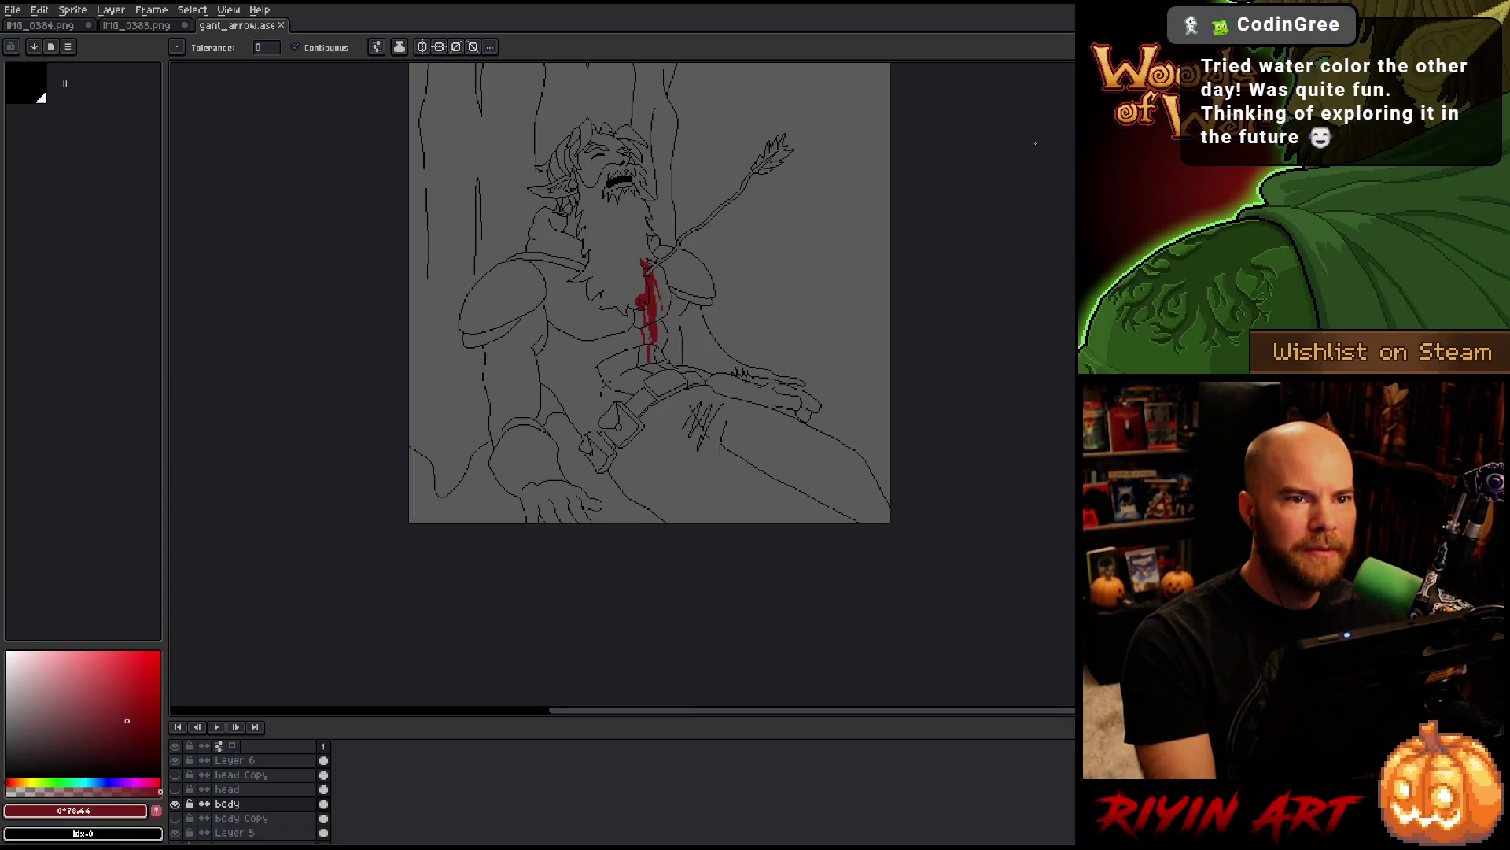
pyautogui.moveTo(736, 467)
pyautogui.mouseDown()
pyautogui.moveTo(610, 506)
pyautogui.moveTo(640, 577)
pyautogui.moveTo(660, 525)
pyautogui.mouseUp()
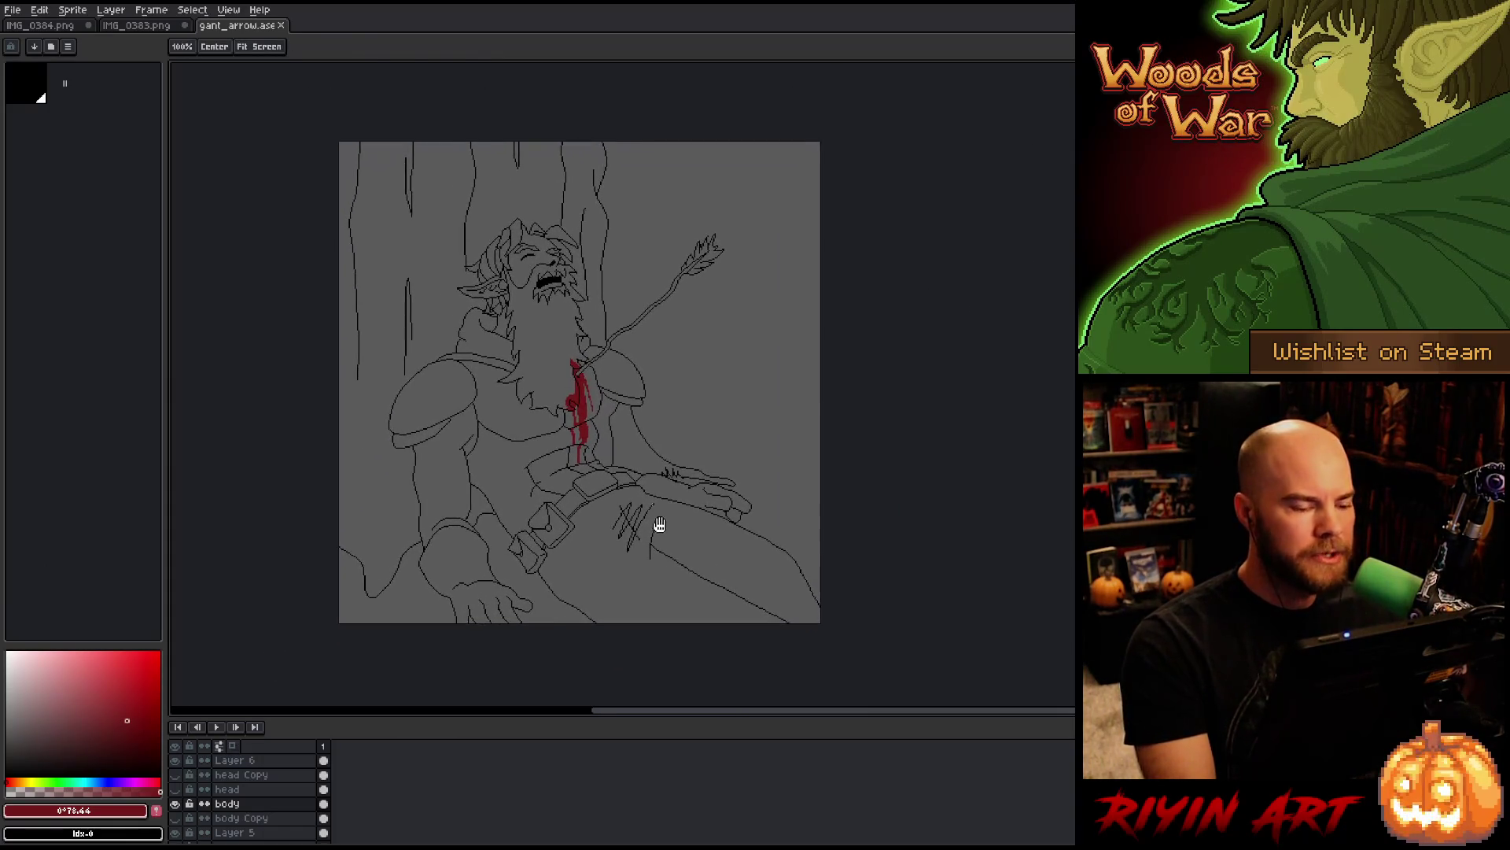
pyautogui.scroll(1, 603, 460)
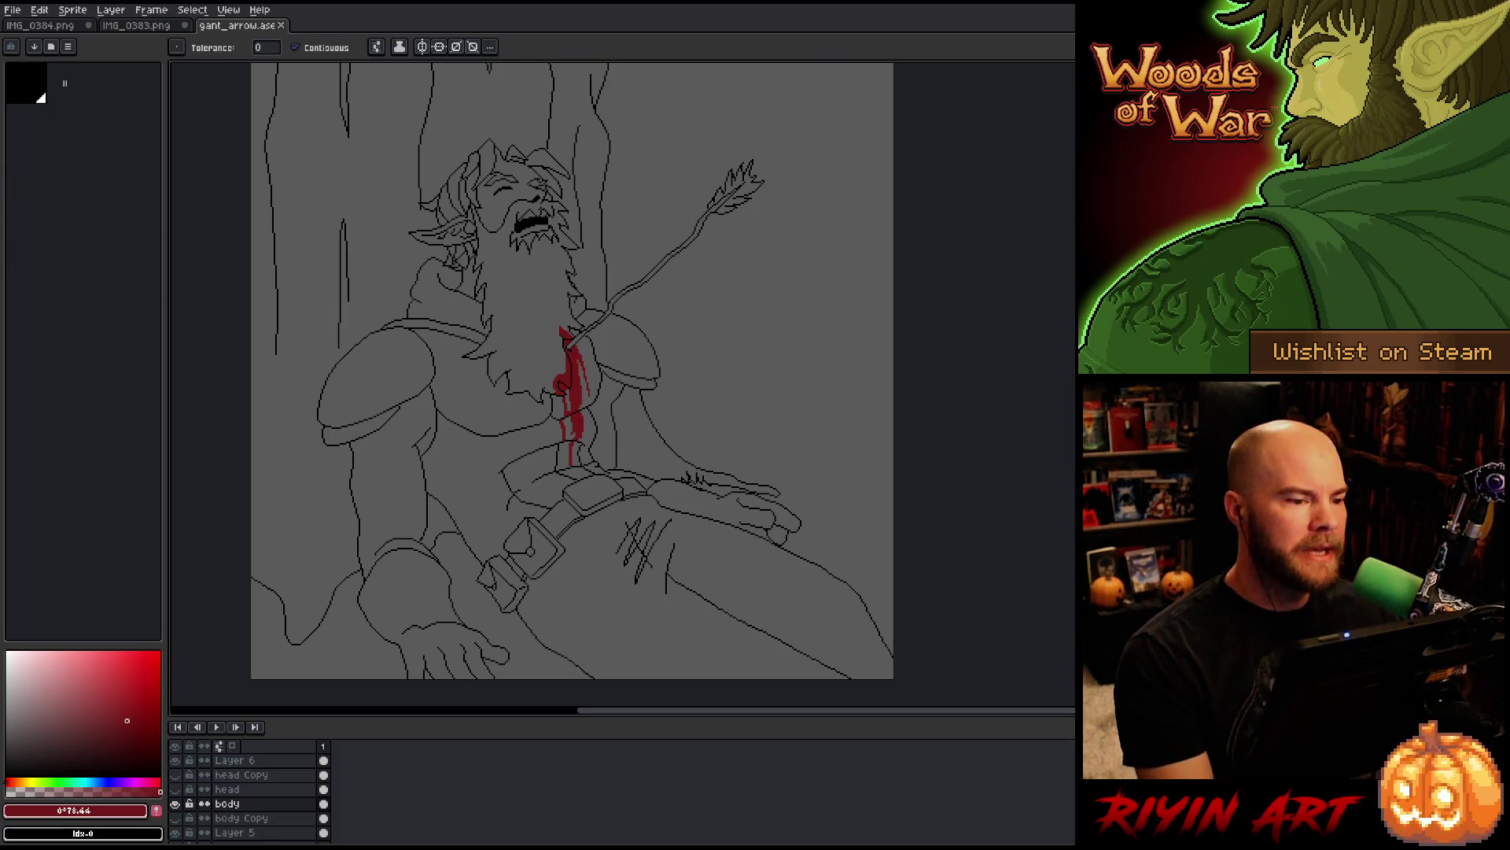
pyautogui.scroll(-2, 518, 313)
pyautogui.scroll(2, 468, 320)
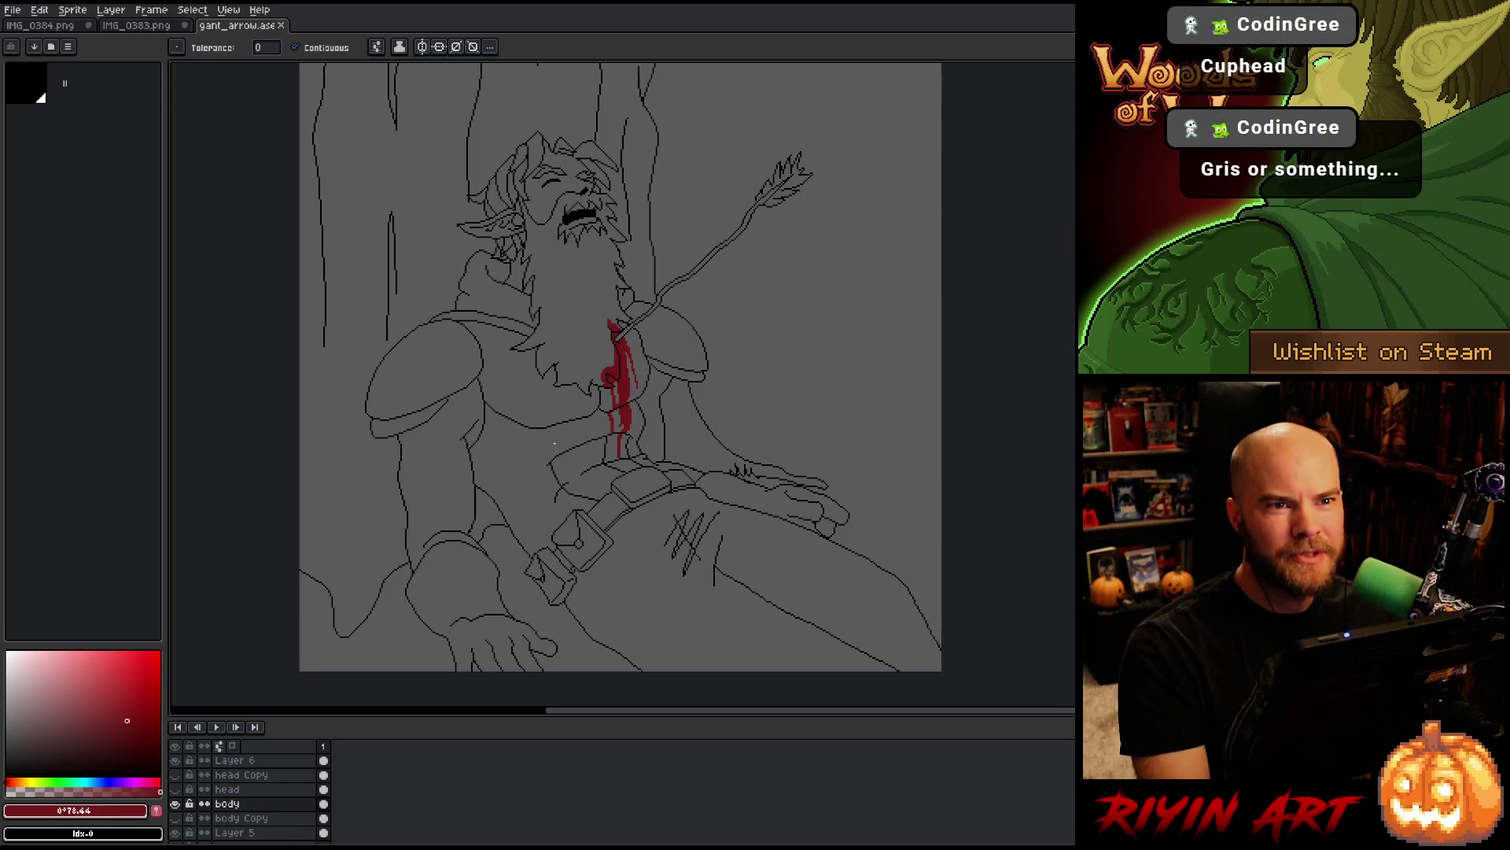
pyautogui.scroll(1, 555, 443)
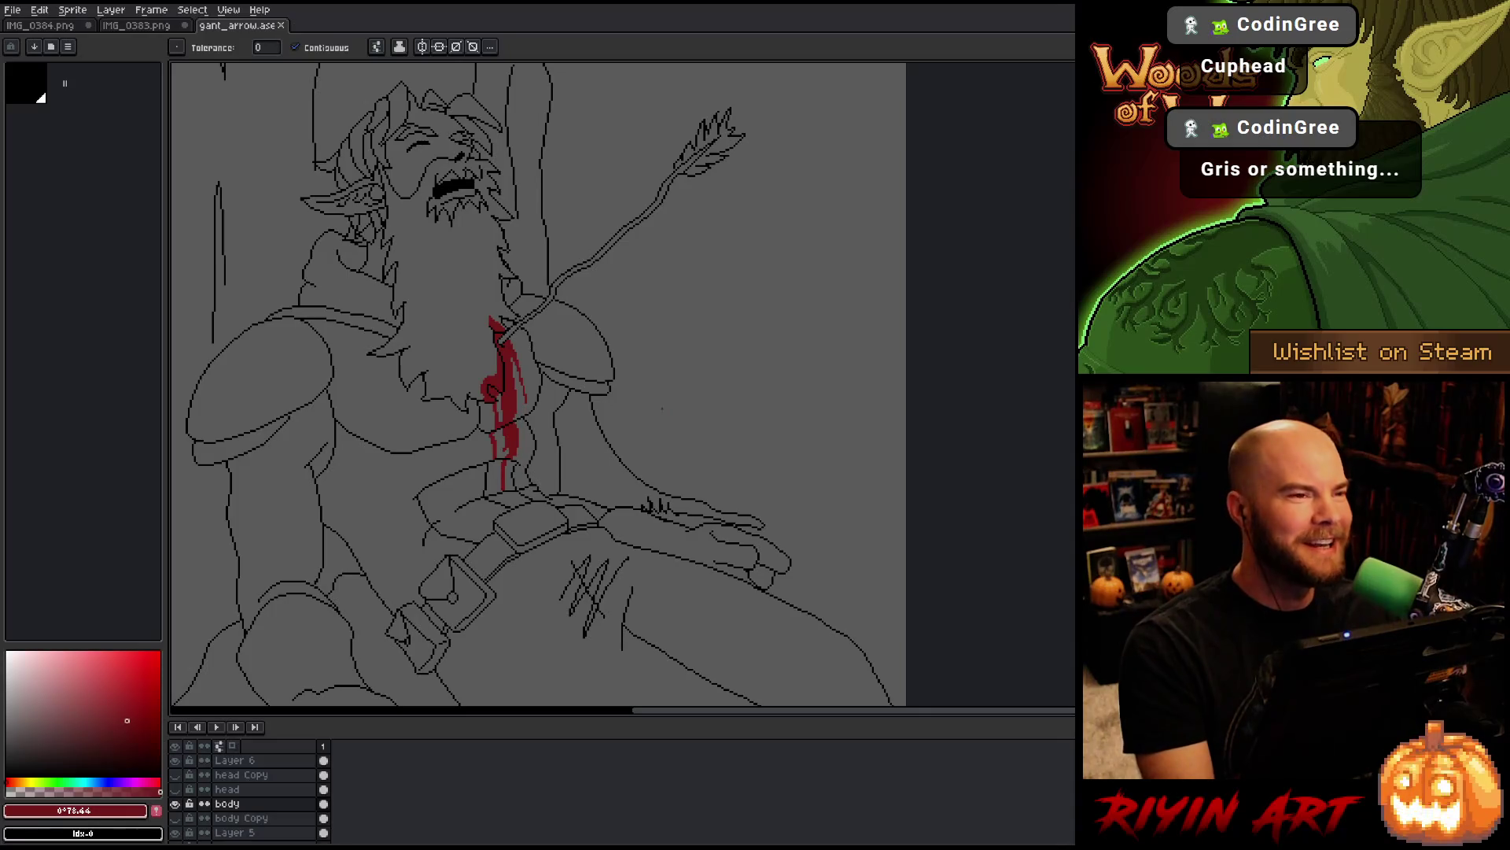
pyautogui.moveTo(537, 432); pyautogui.dragTo(596, 415)
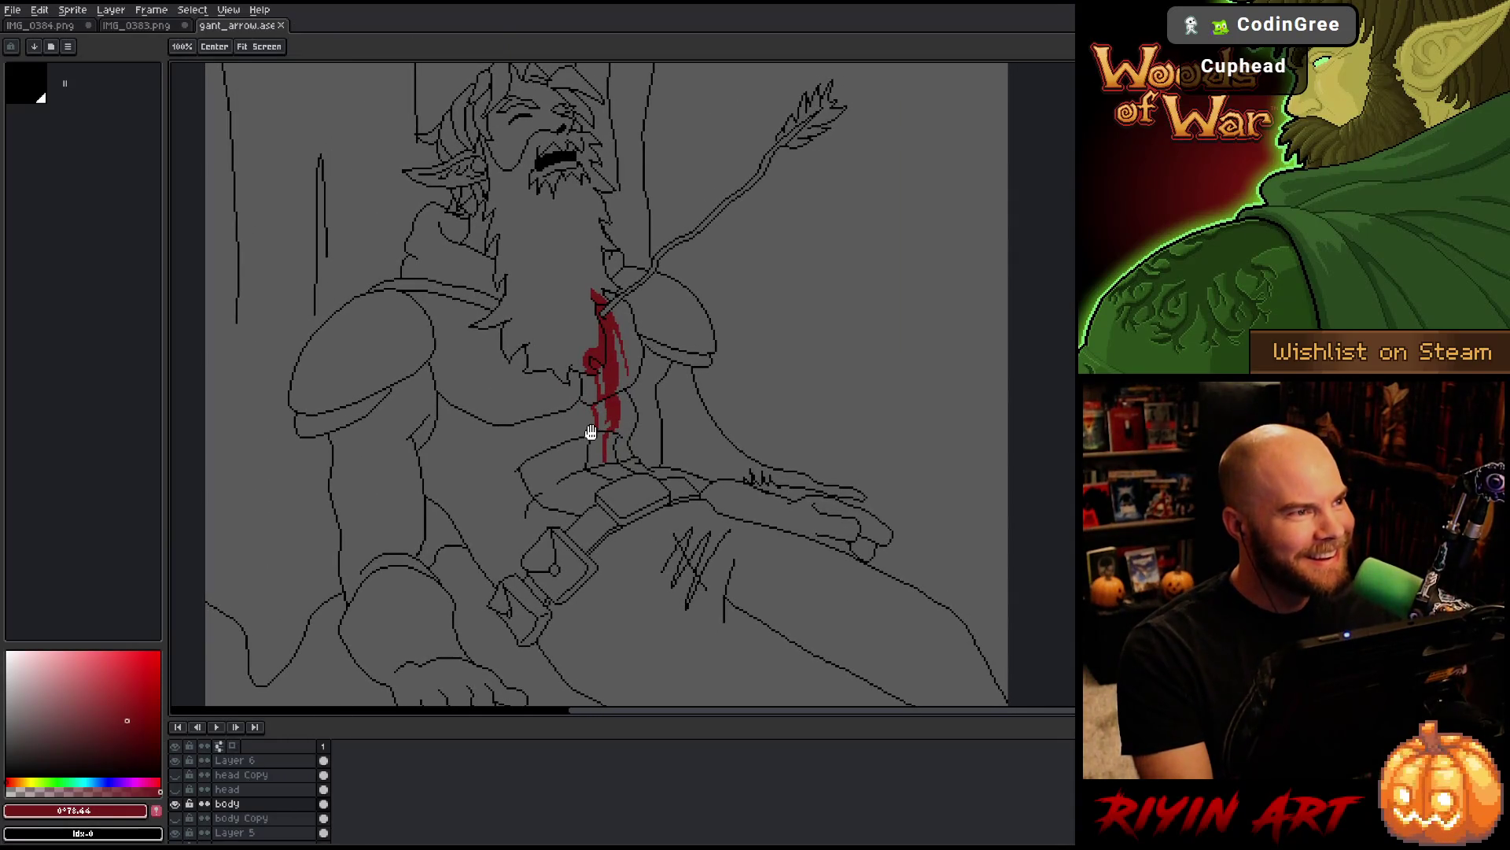
pyautogui.press('space')
pyautogui.scroll(-1, 607, 425)
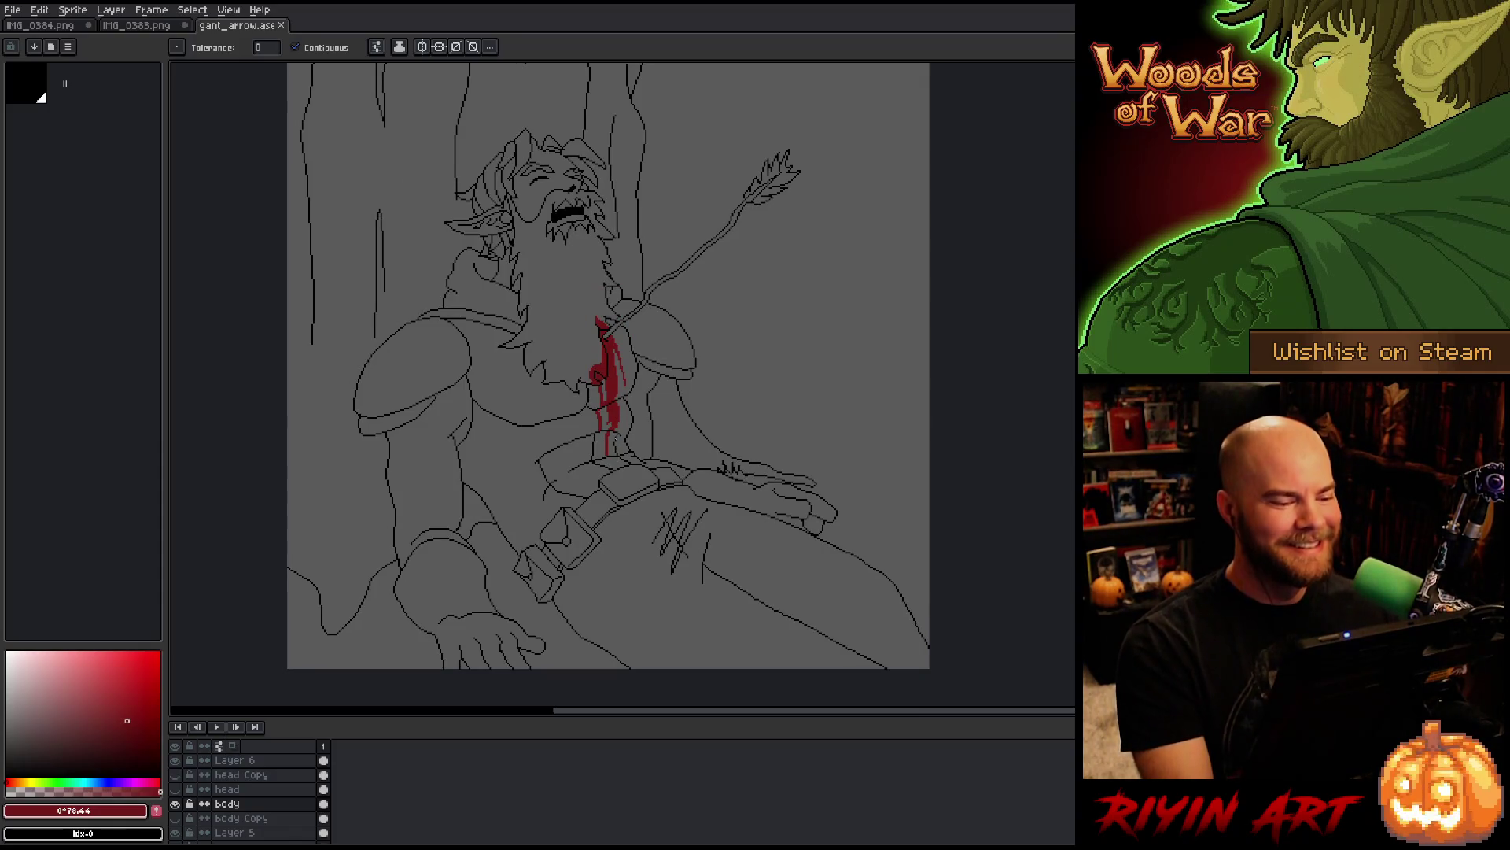
pyautogui.scroll(-1, 616, 388)
pyautogui.scroll(1, 616, 388)
pyautogui.press('space')
pyautogui.moveTo(613, 492)
pyautogui.mouseDown()
pyautogui.moveTo(594, 427)
pyautogui.moveTo(574, 475)
pyautogui.mouseUp()
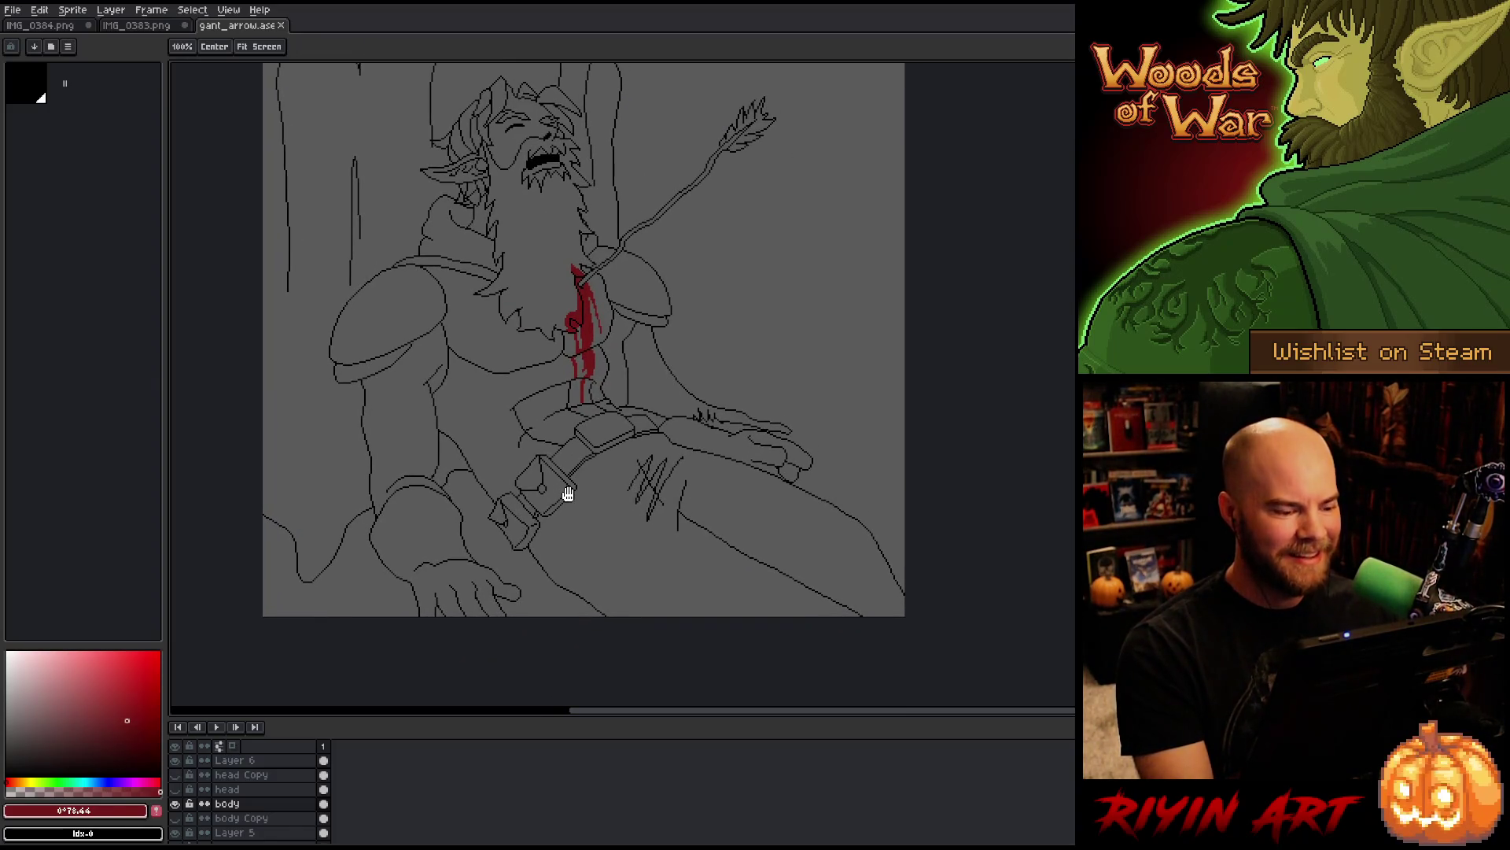
pyautogui.scroll(-1, 609, 407)
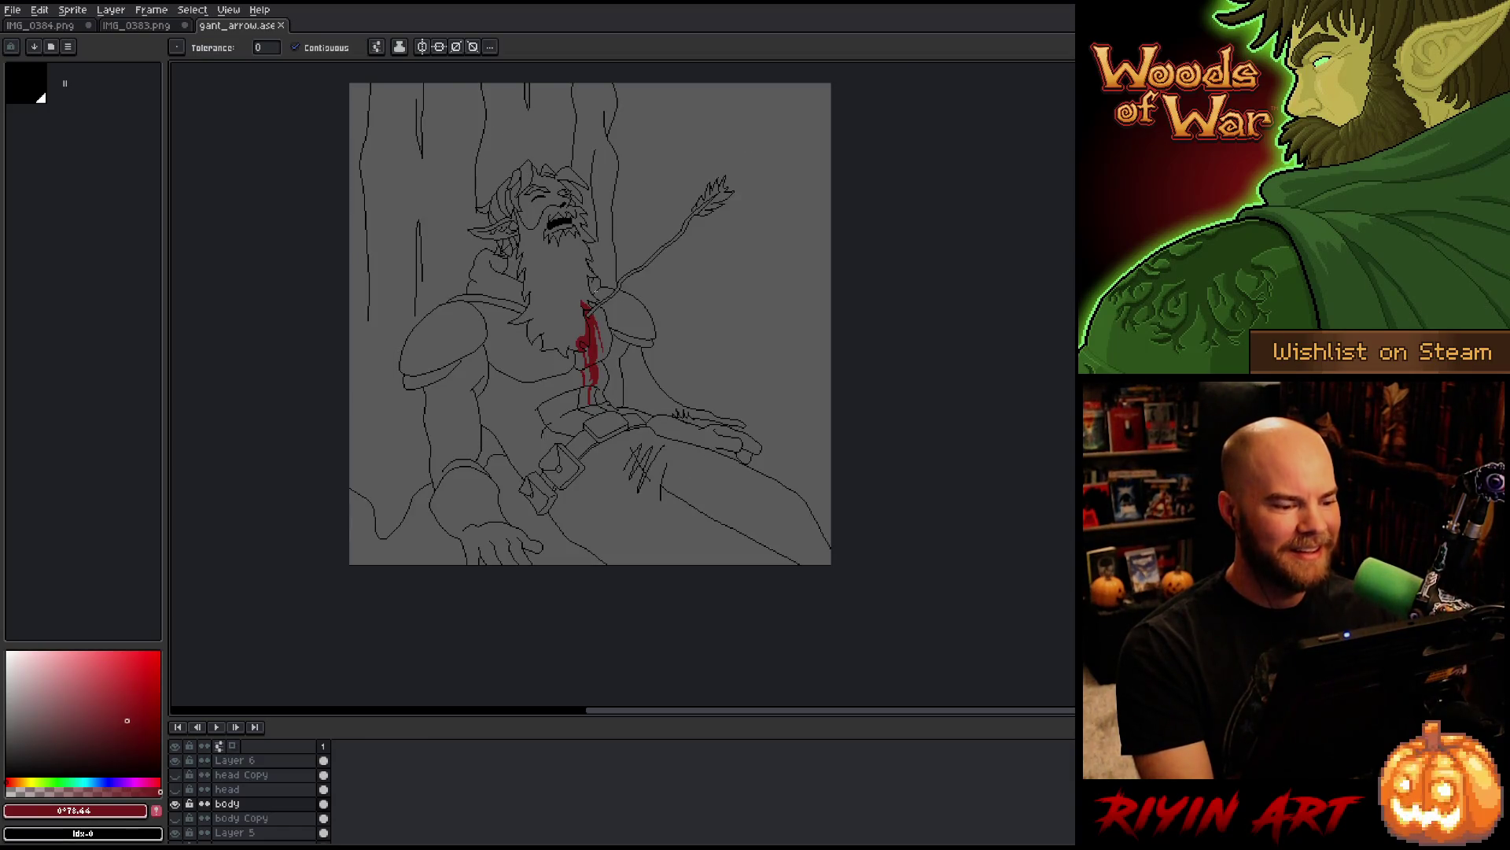
pyautogui.moveTo(633, 312); pyautogui.dragTo(634, 354)
pyautogui.scroll(1, 627, 354)
# Step: Bring up the Open dialog and go to the pinned images folder
pyautogui.scroll(-1, 607, 346)
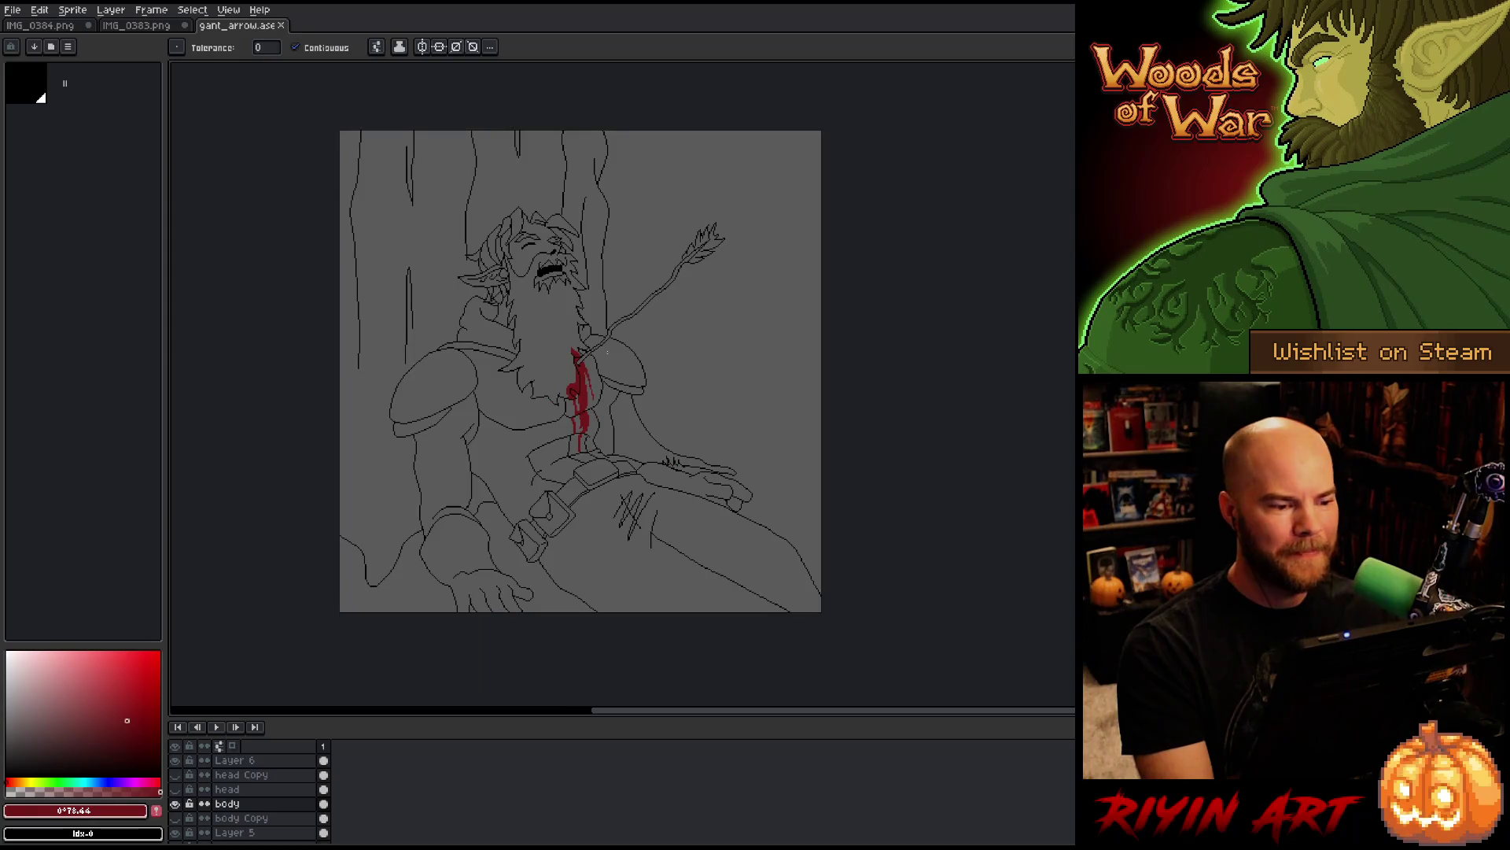
pyautogui.click(13, 9)
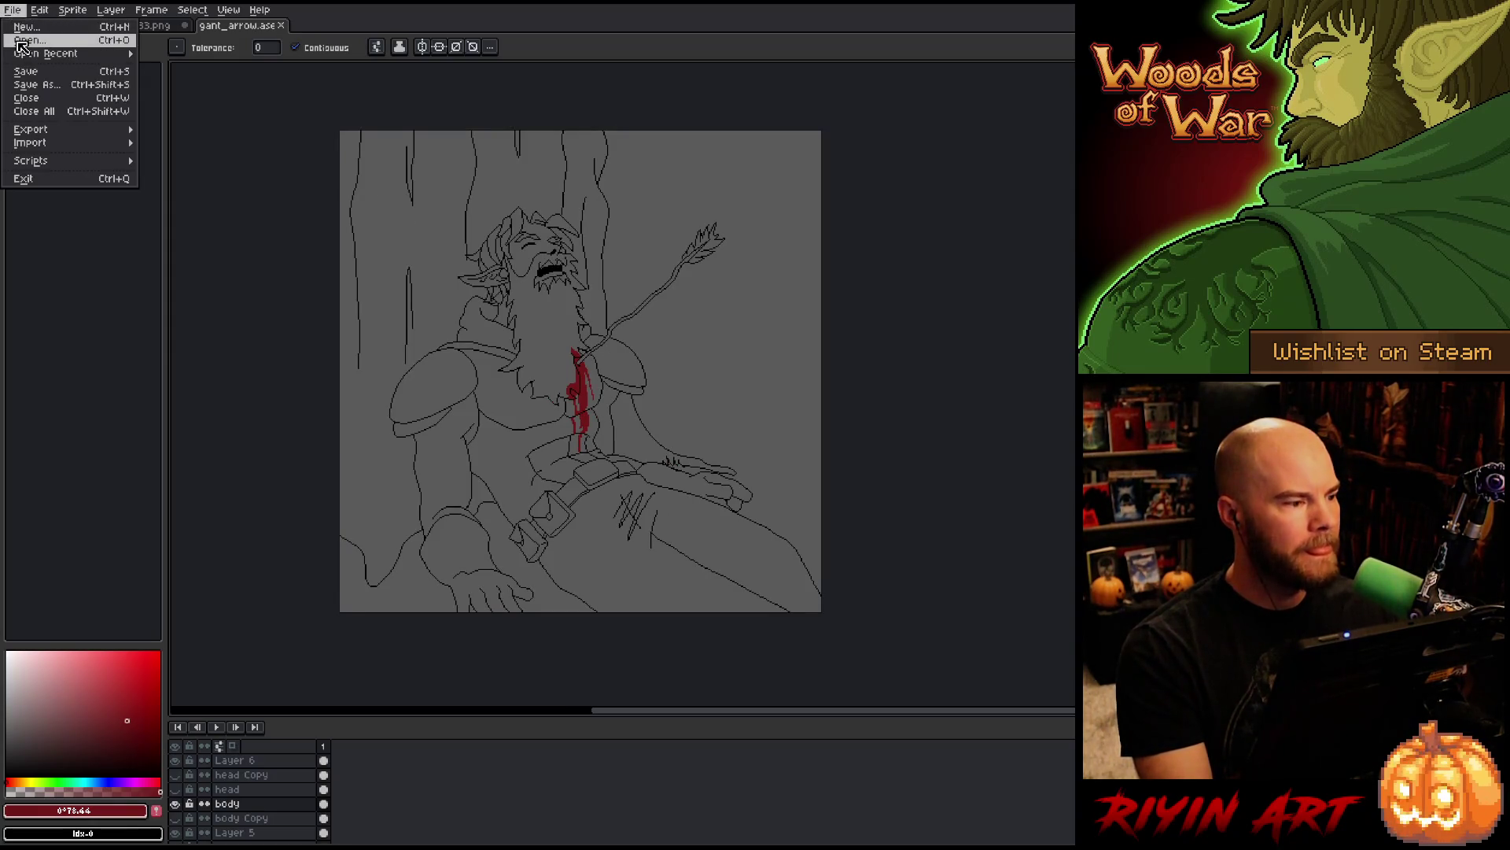
pyautogui.click(19, 45)
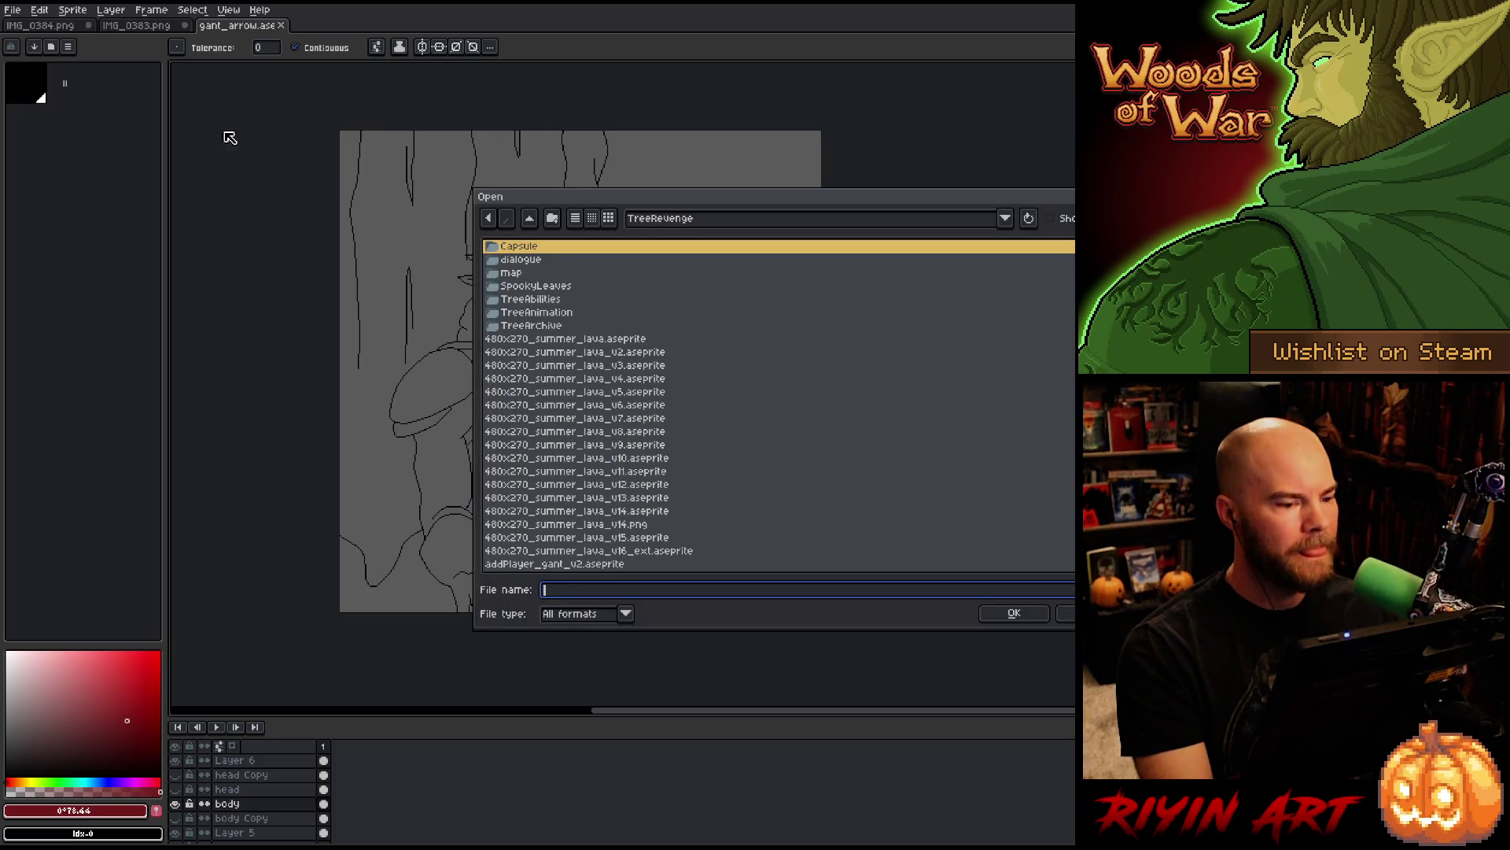
pyautogui.click(692, 226)
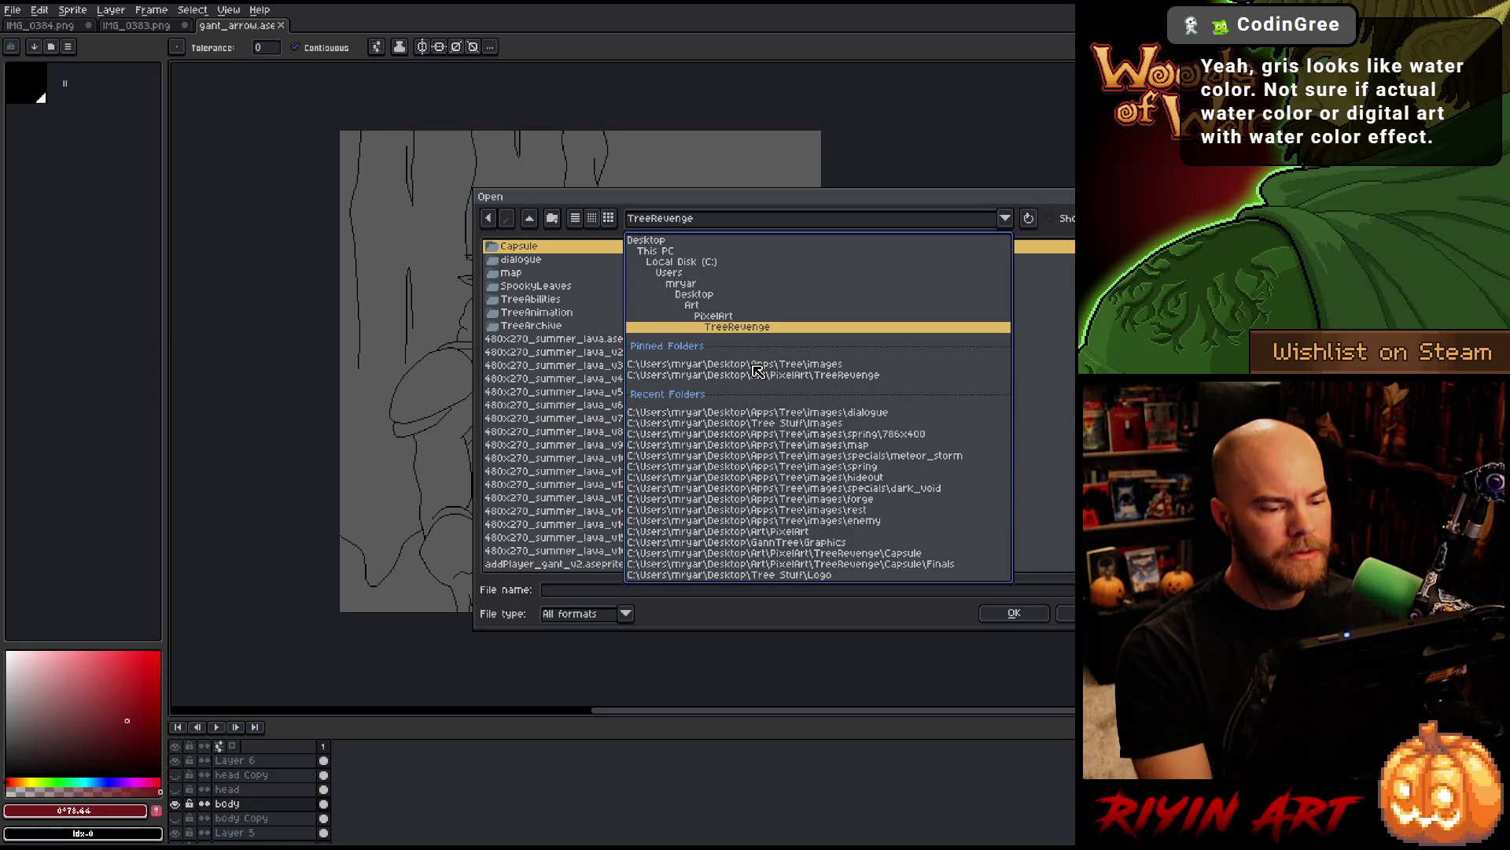
pyautogui.click(752, 366)
# Step: Browse the images folder files, from new_player_background.png through overlook_trunk.png to purple_solid.png
pyautogui.scroll(-5, 653, 452)
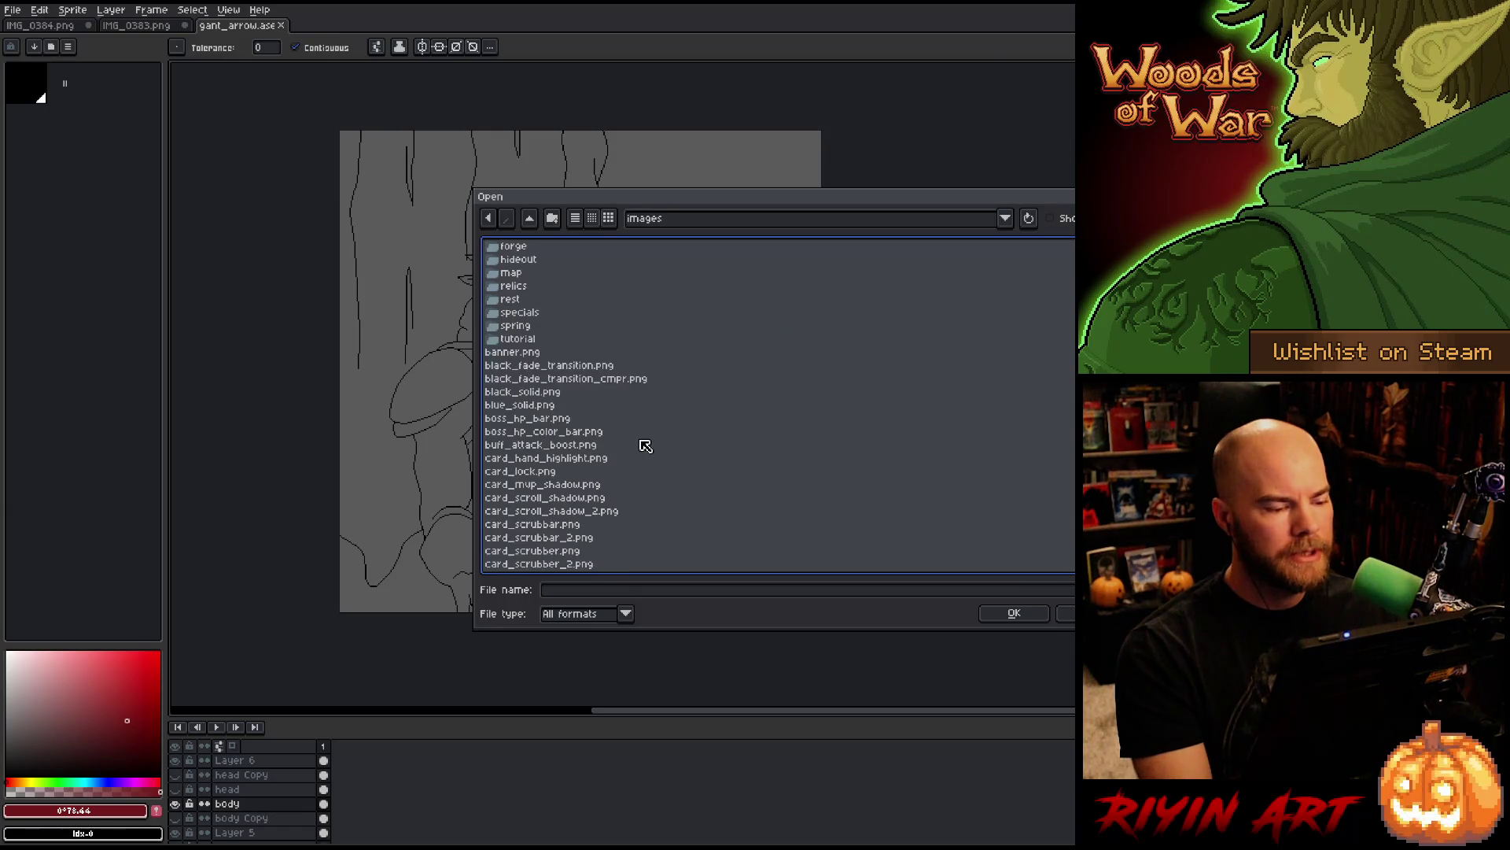
pyautogui.scroll(-5, 663, 467)
pyautogui.scroll(-3, 624, 479)
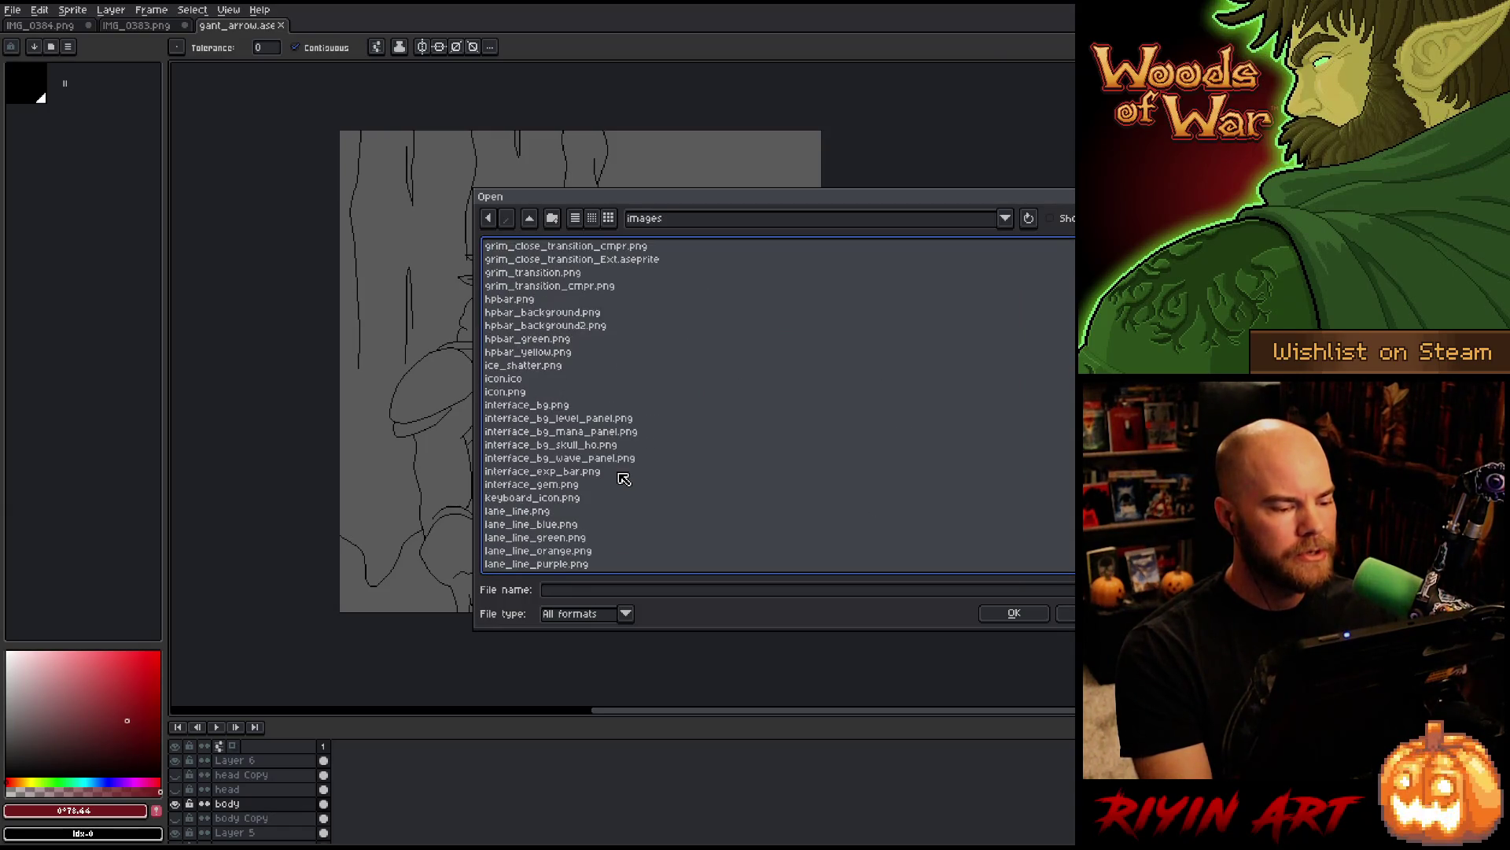
pyautogui.scroll(-2, 627, 482)
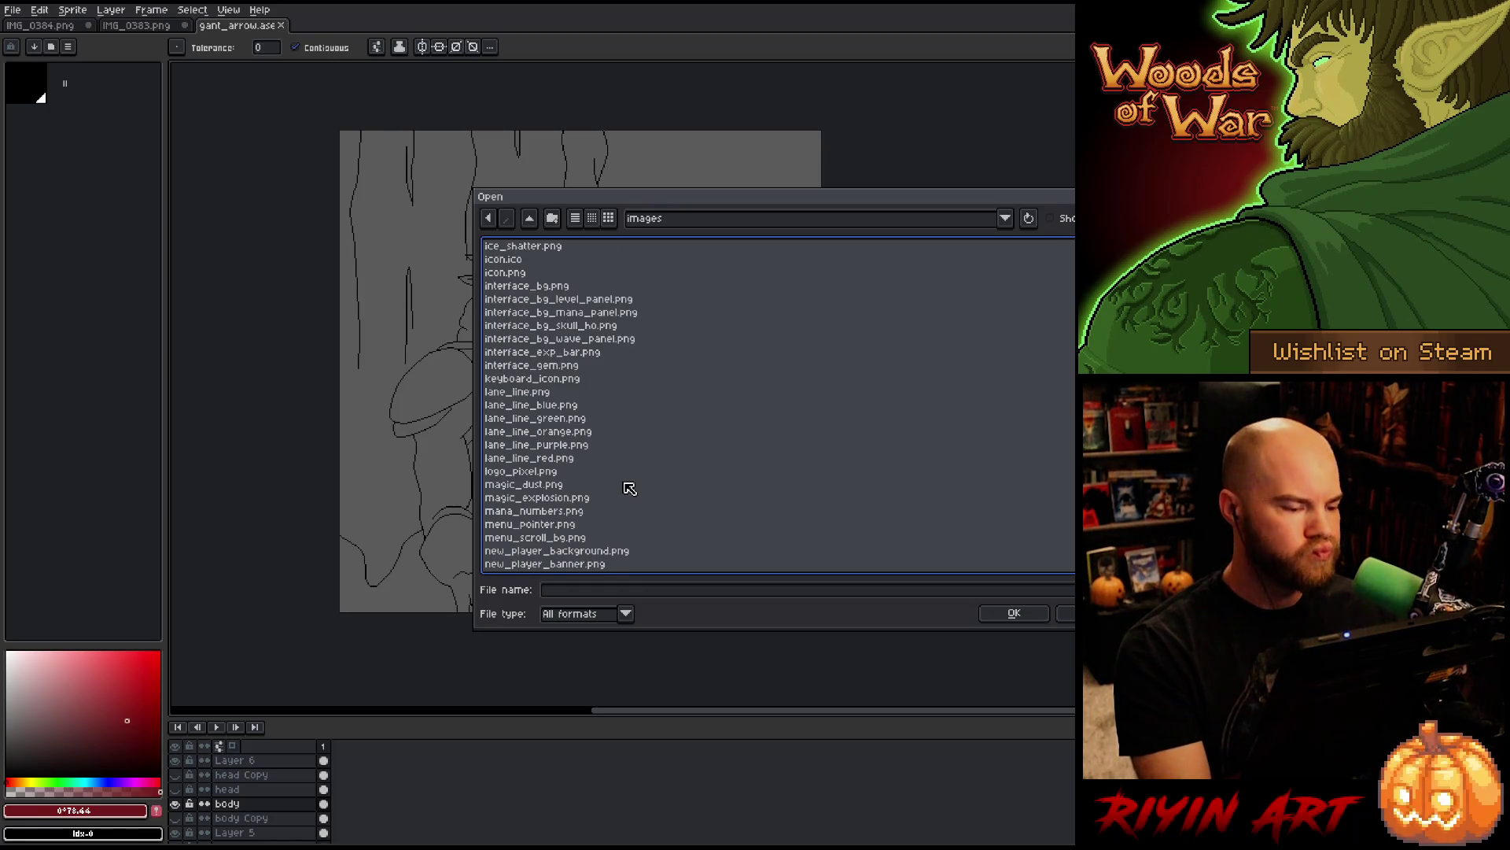
pyautogui.scroll(-2, 629, 488)
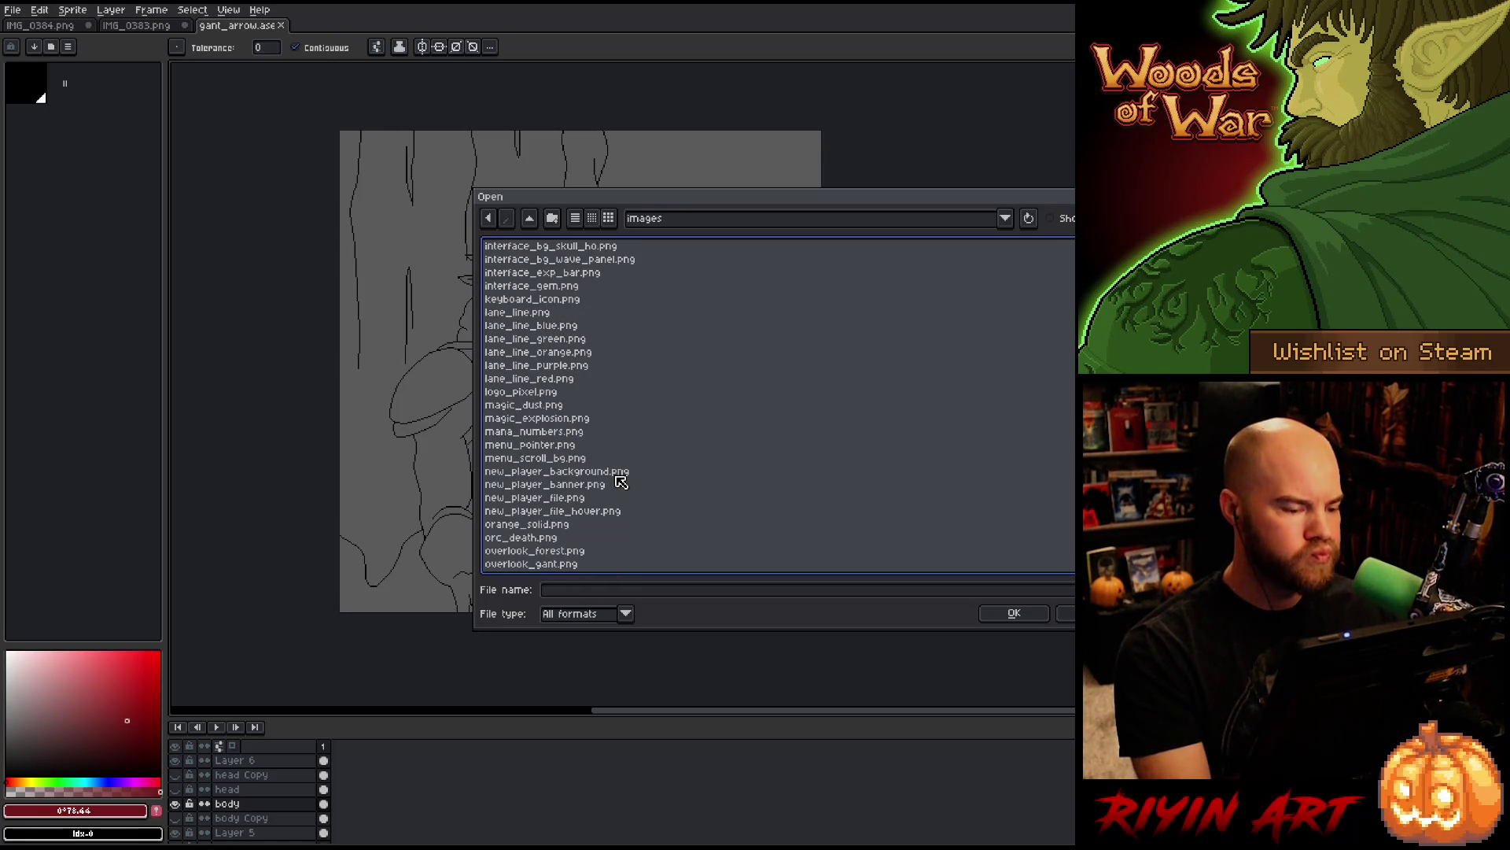
pyautogui.click(575, 473)
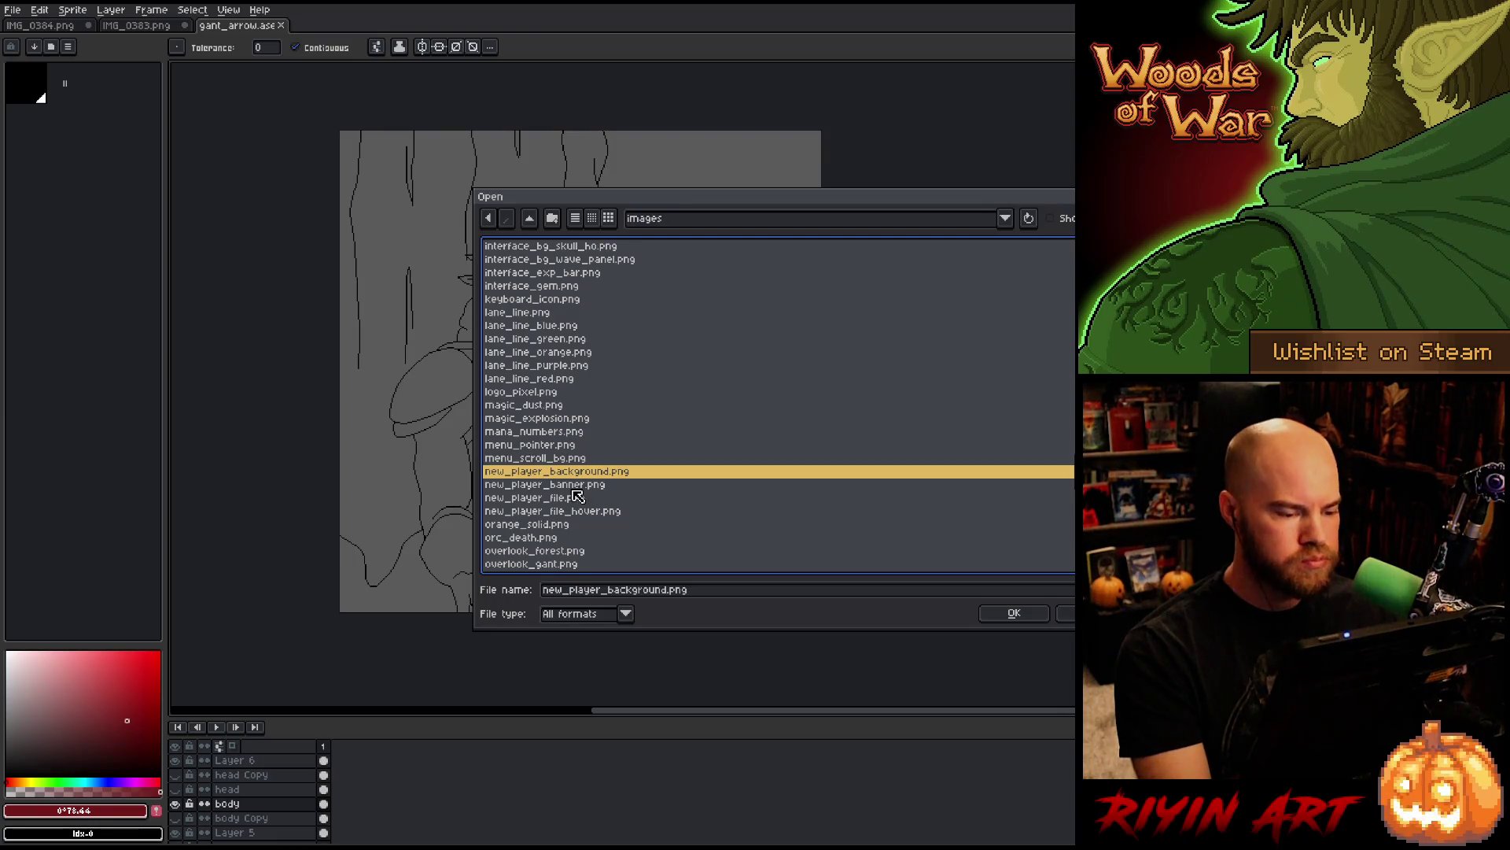
pyautogui.press('Down')
pyautogui.press('Down')
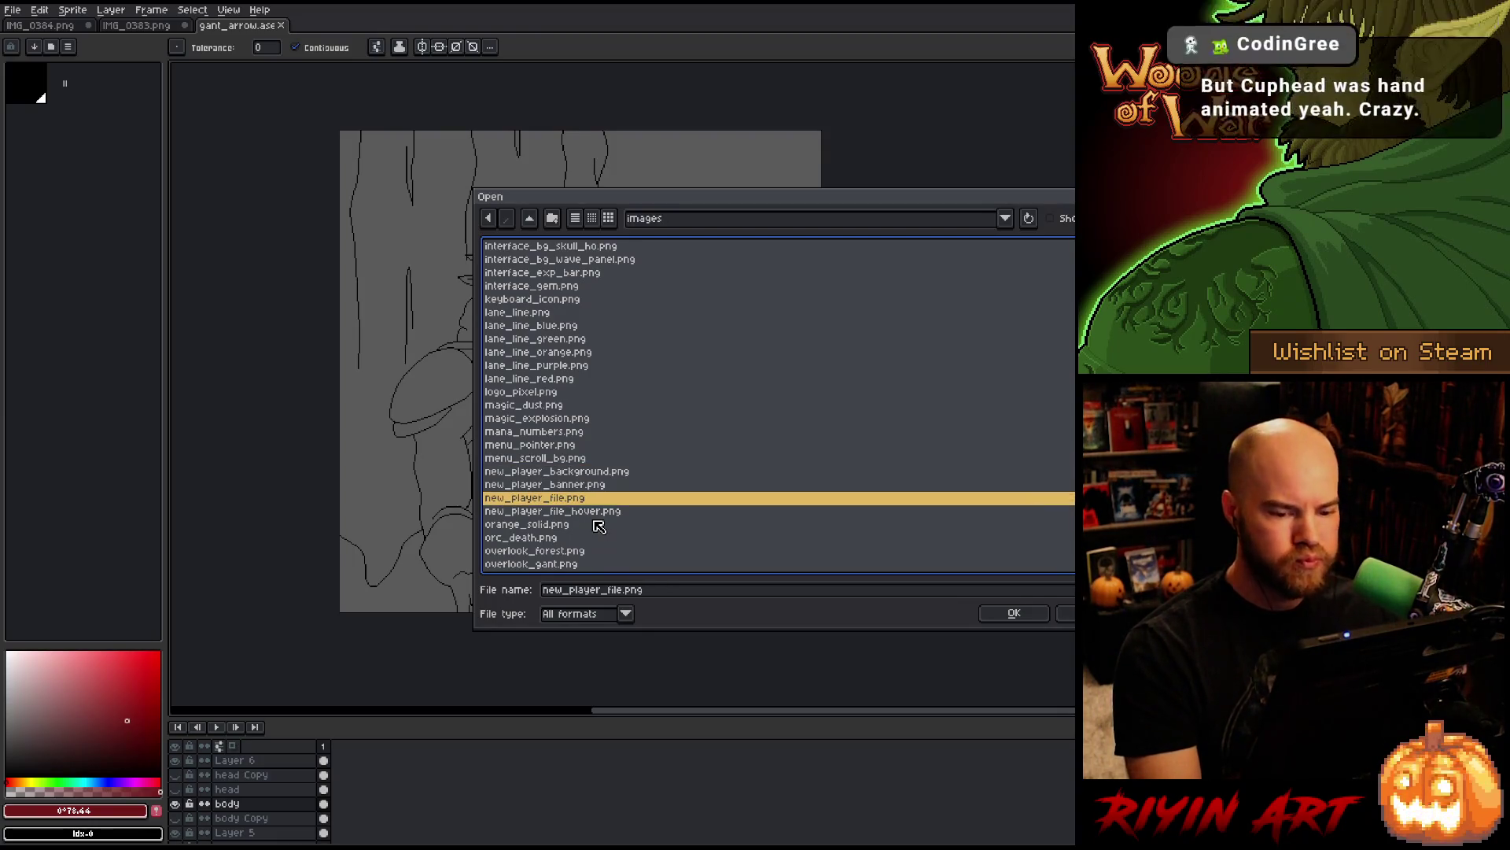
pyautogui.press('Down')
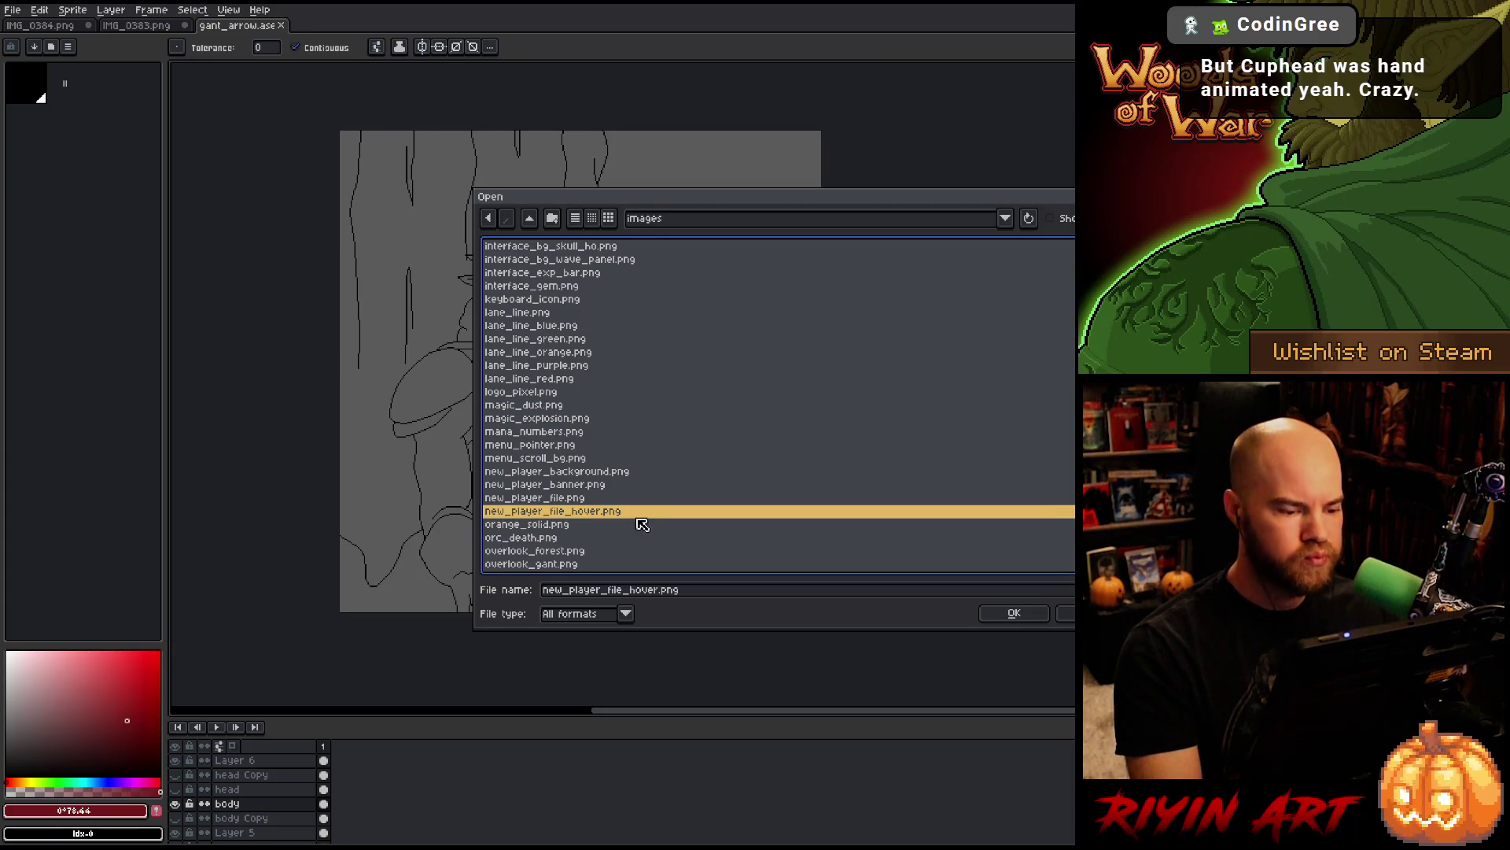
pyautogui.click(642, 522)
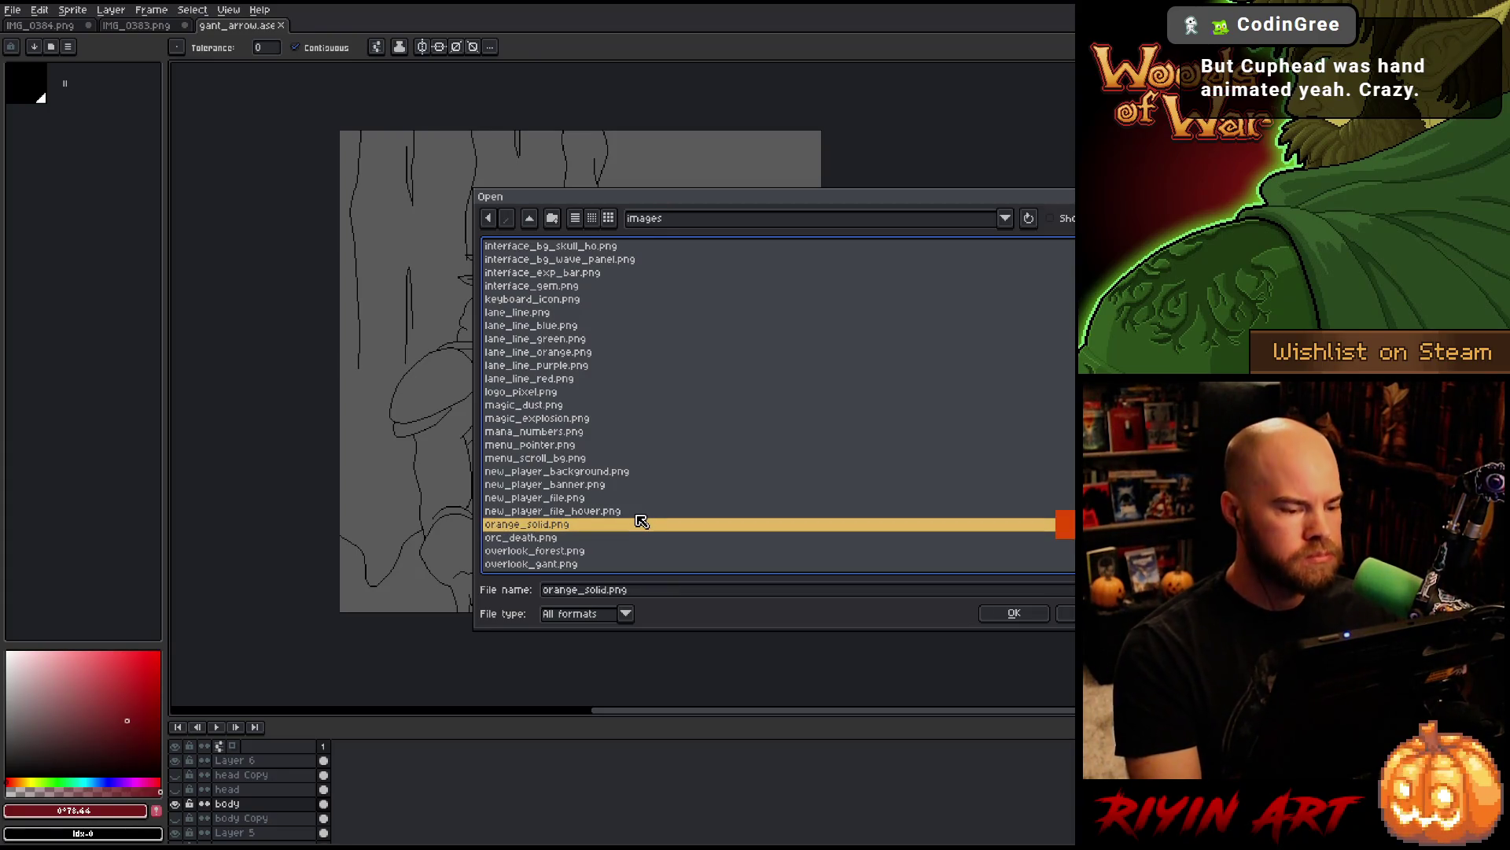
pyautogui.press('Up')
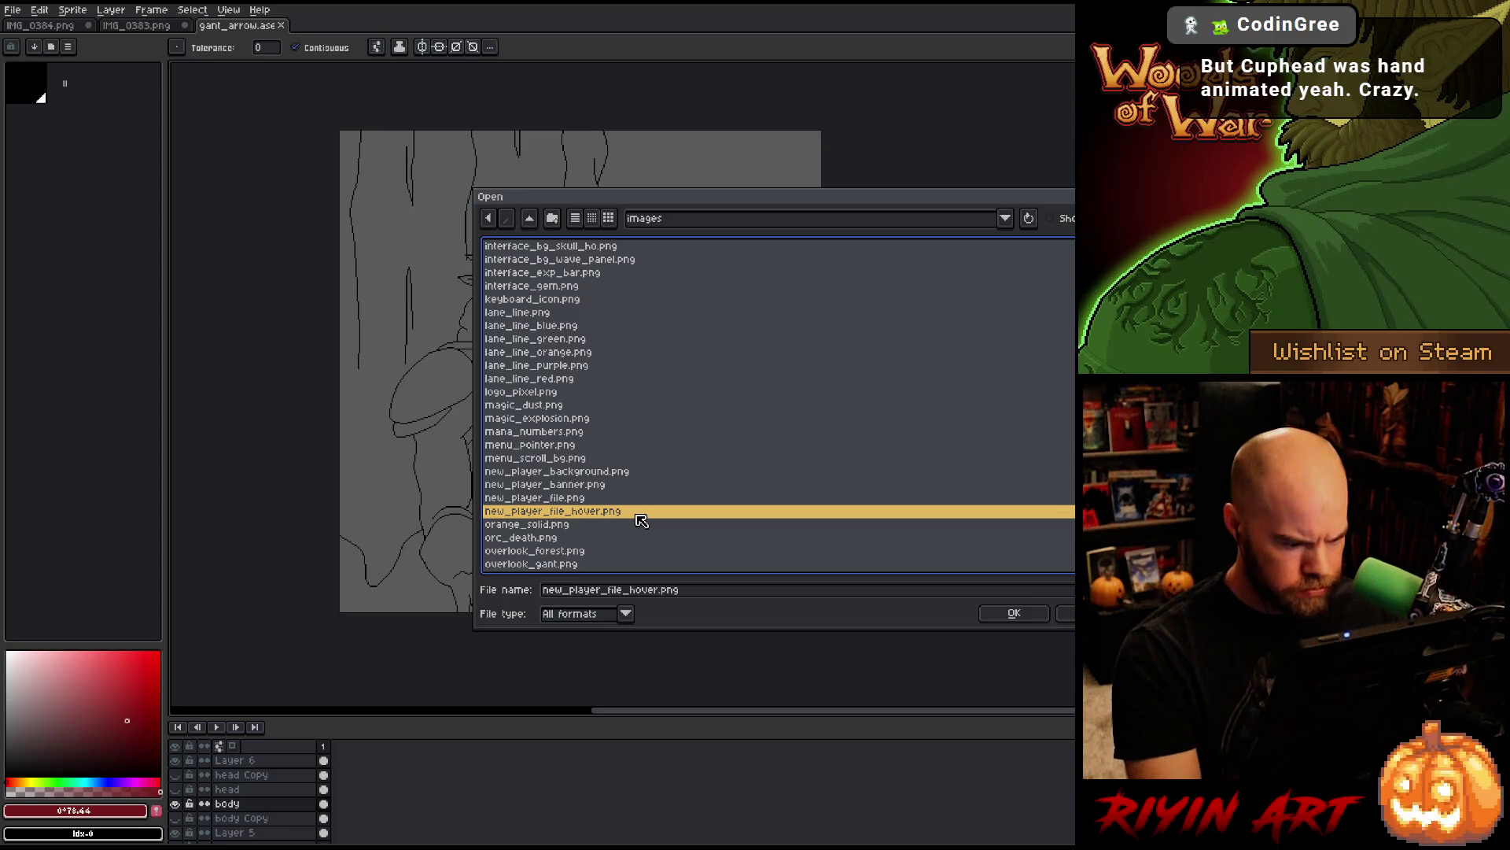
pyautogui.press('Up')
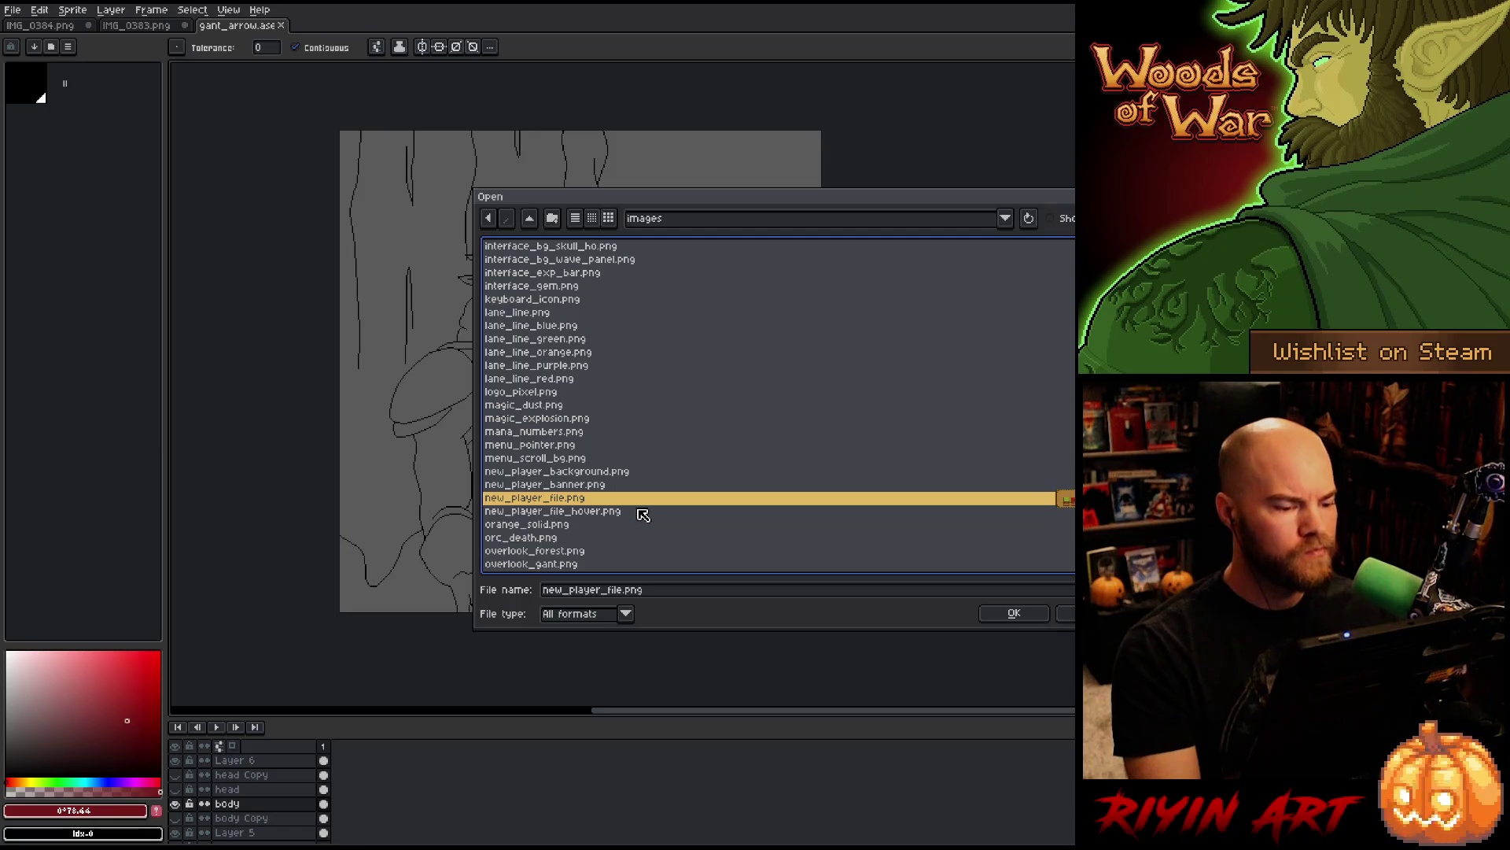
pyautogui.press('Down')
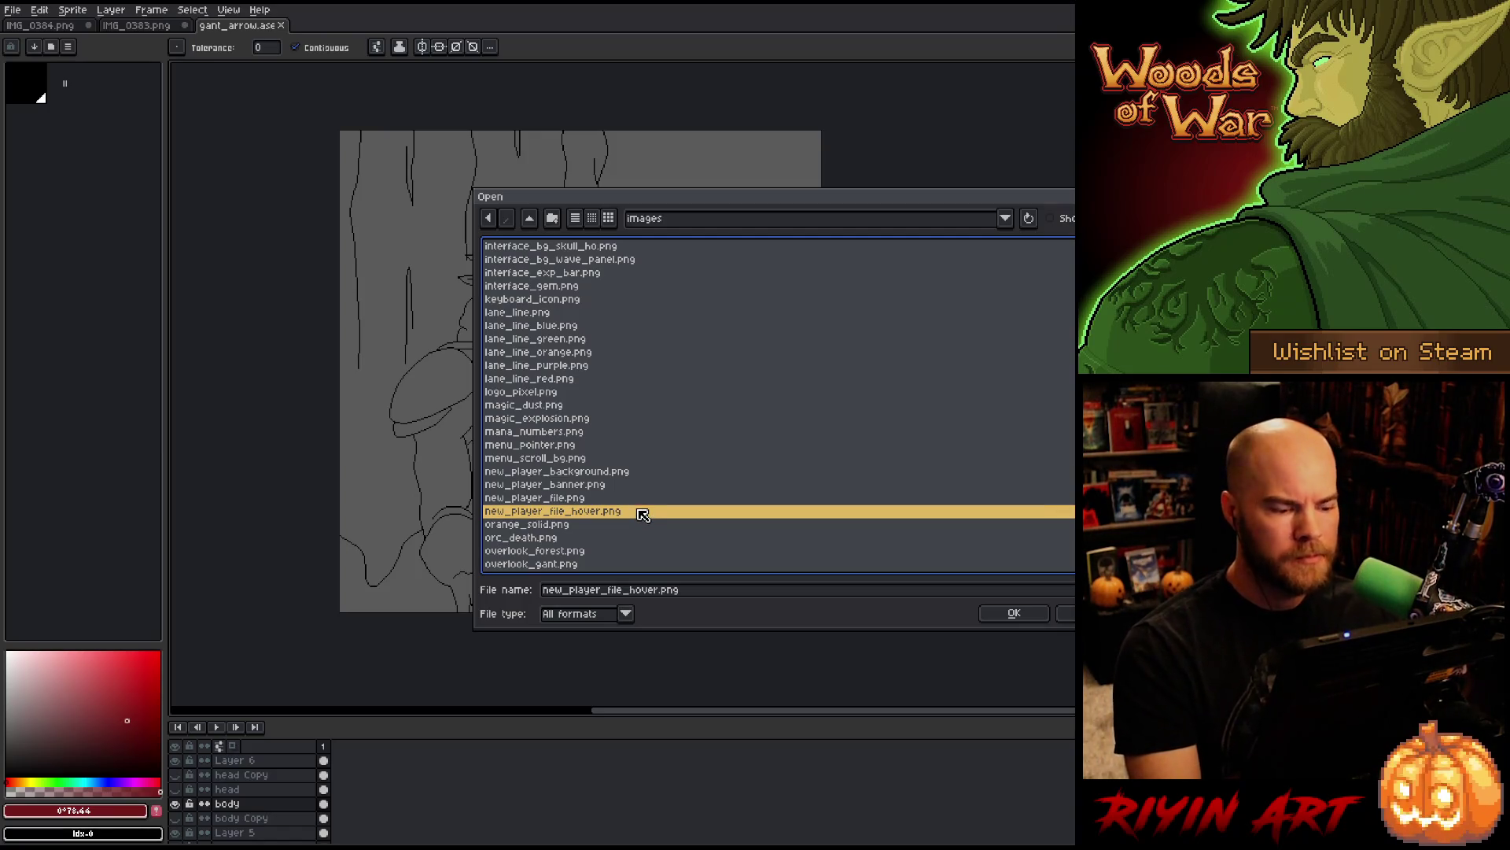
pyautogui.press('Down')
pyautogui.press('Down')
pyautogui.press('Down')
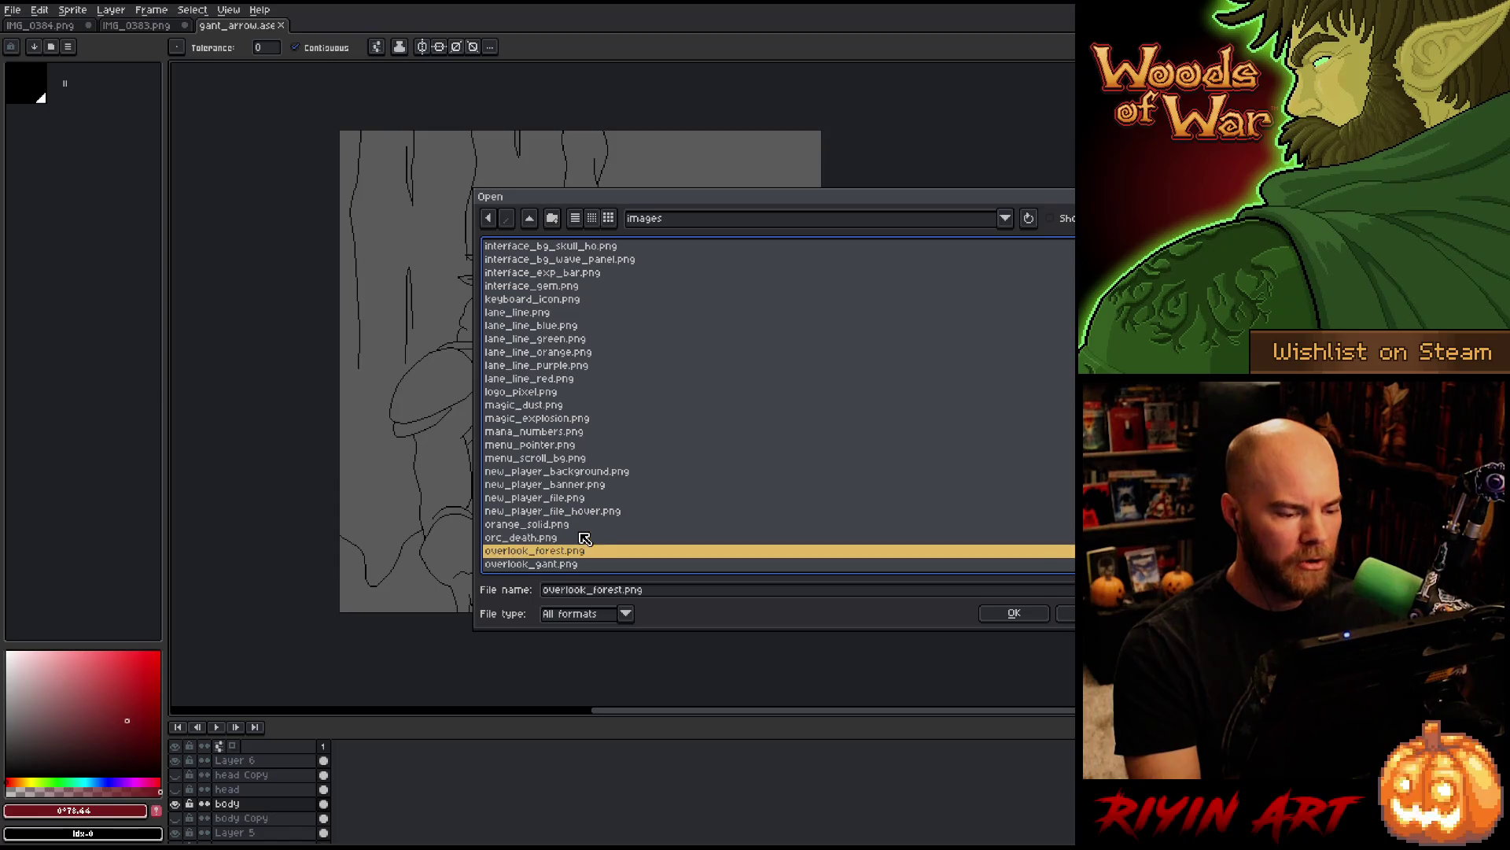
pyautogui.press('Down')
pyautogui.press('Down')
pyautogui.press('Down')
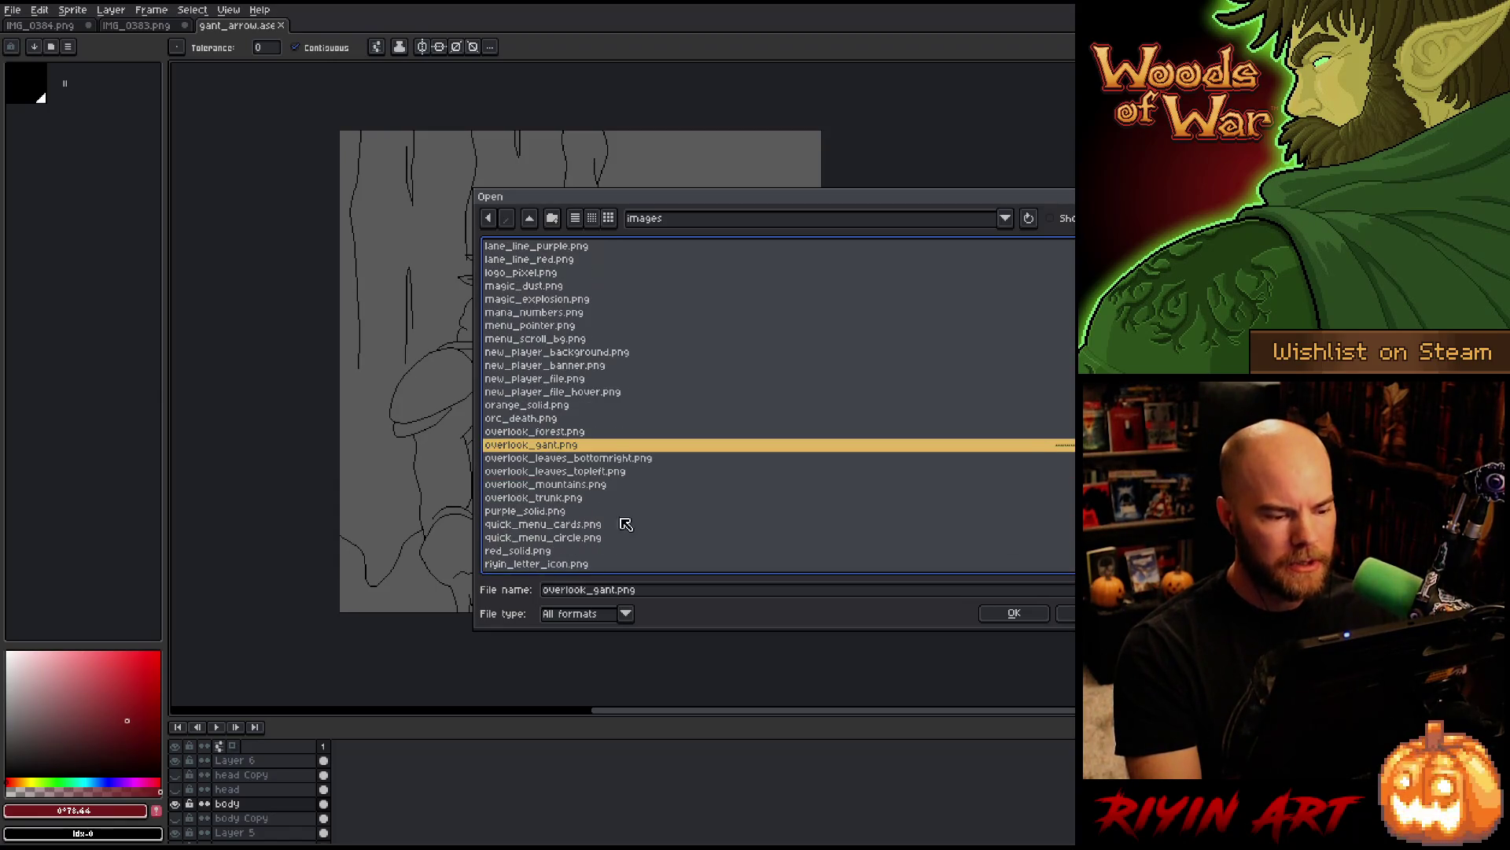
pyautogui.press('Down')
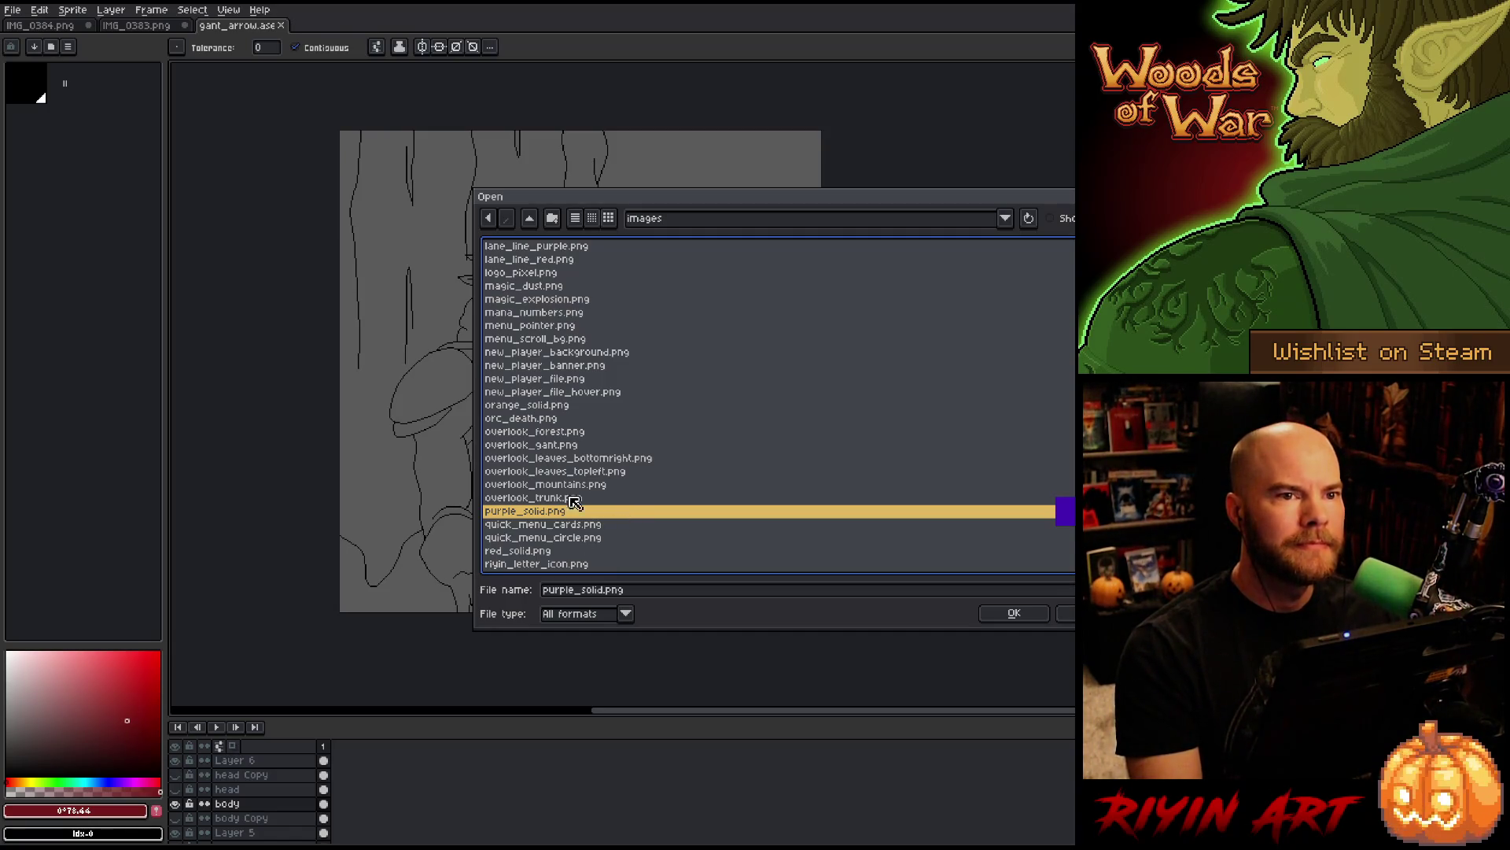
# Step: Step through the quick menu and studio intro images, then open new_player_background.png
pyautogui.scroll(-2, 574, 499)
pyautogui.press('Down')
pyautogui.press('Down')
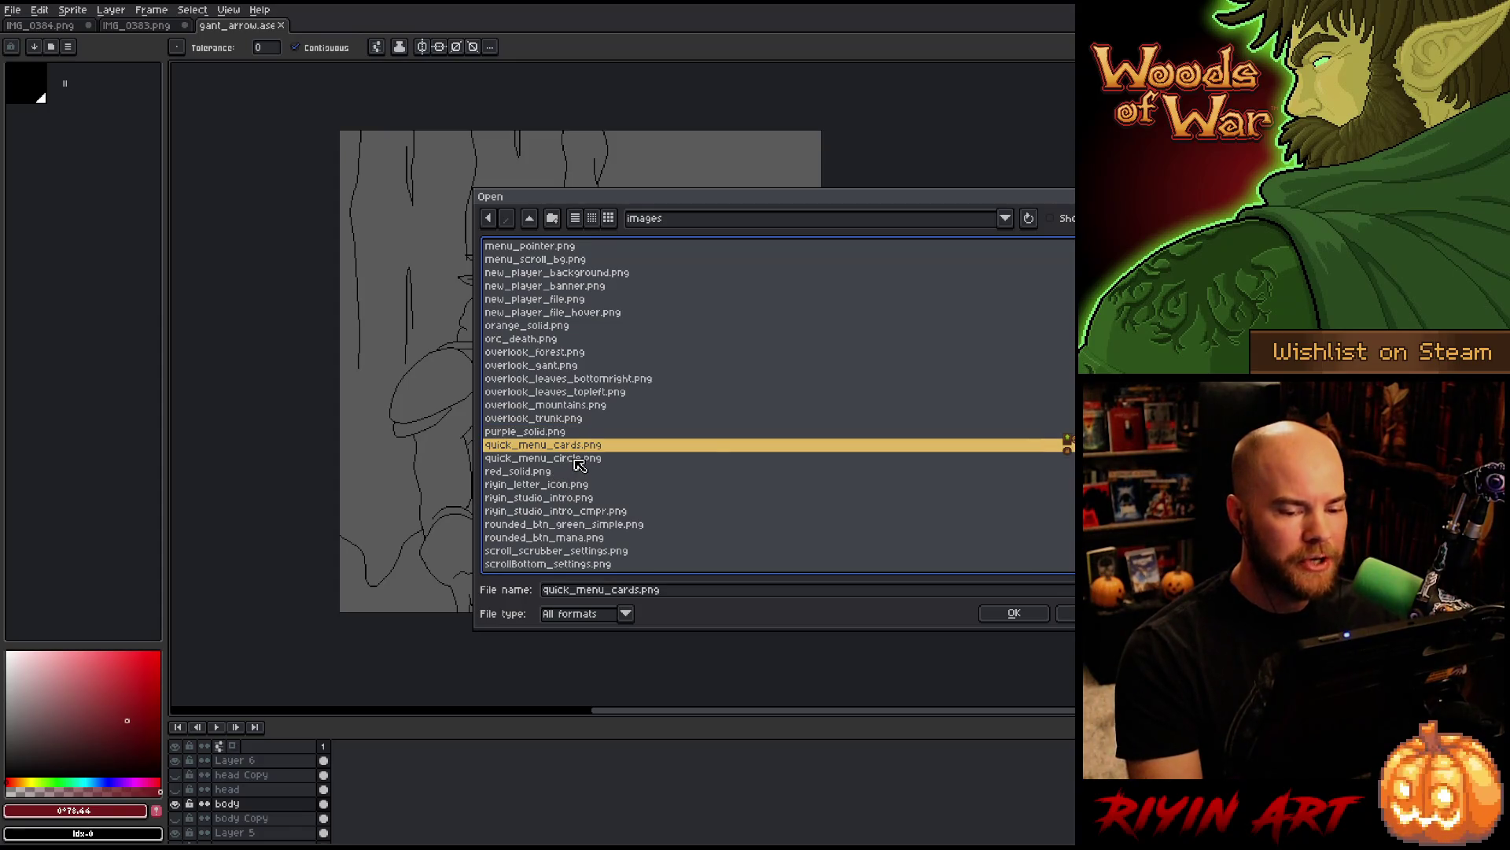
pyautogui.press('Down')
pyautogui.press('Down')
pyautogui.press('Down')
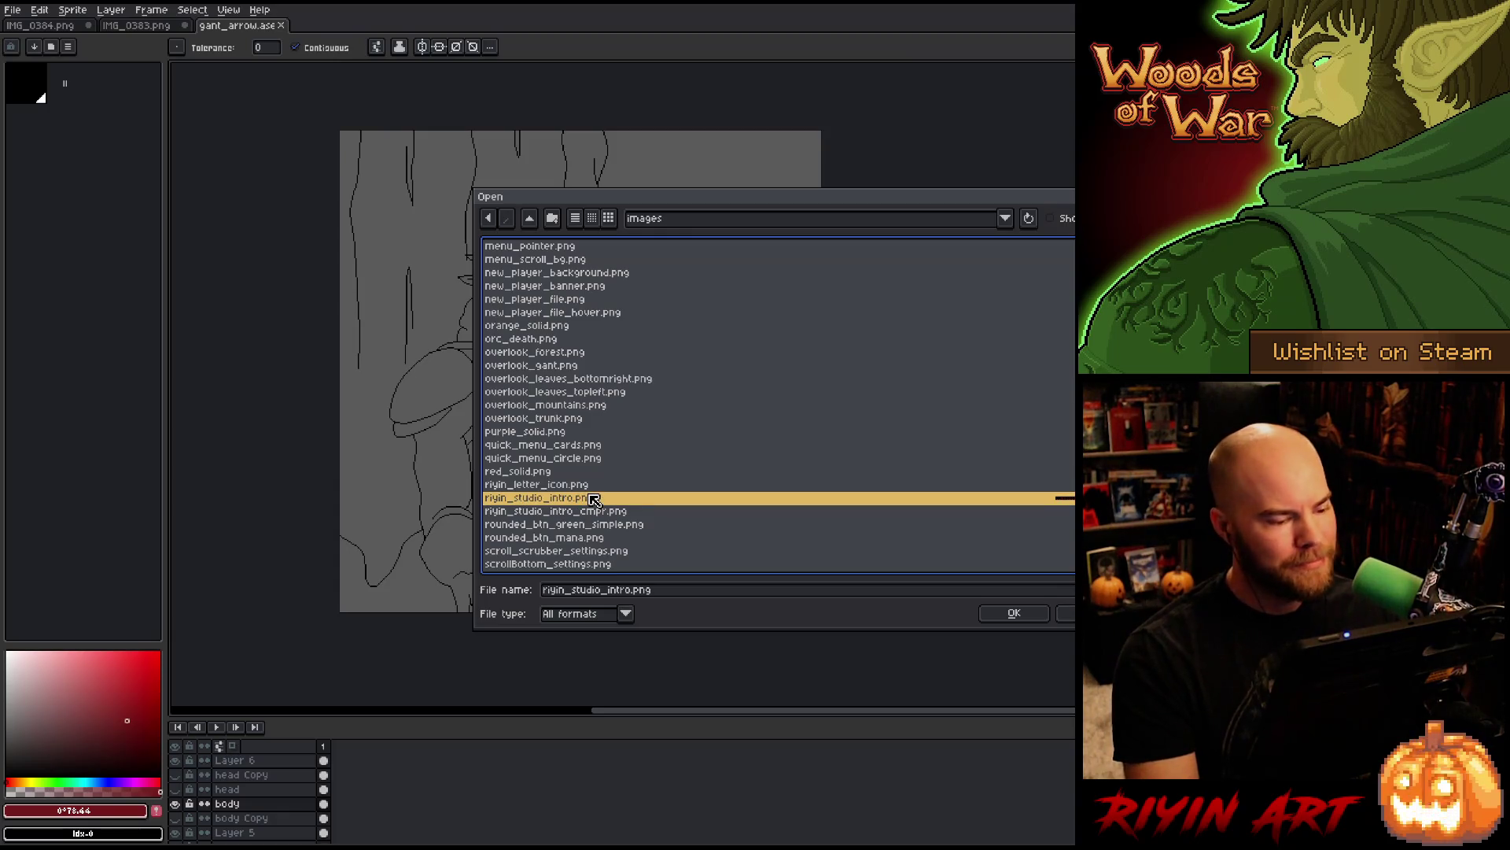
pyautogui.scroll(-1, 591, 502)
pyautogui.press('Down')
pyautogui.scroll(6, 661, 494)
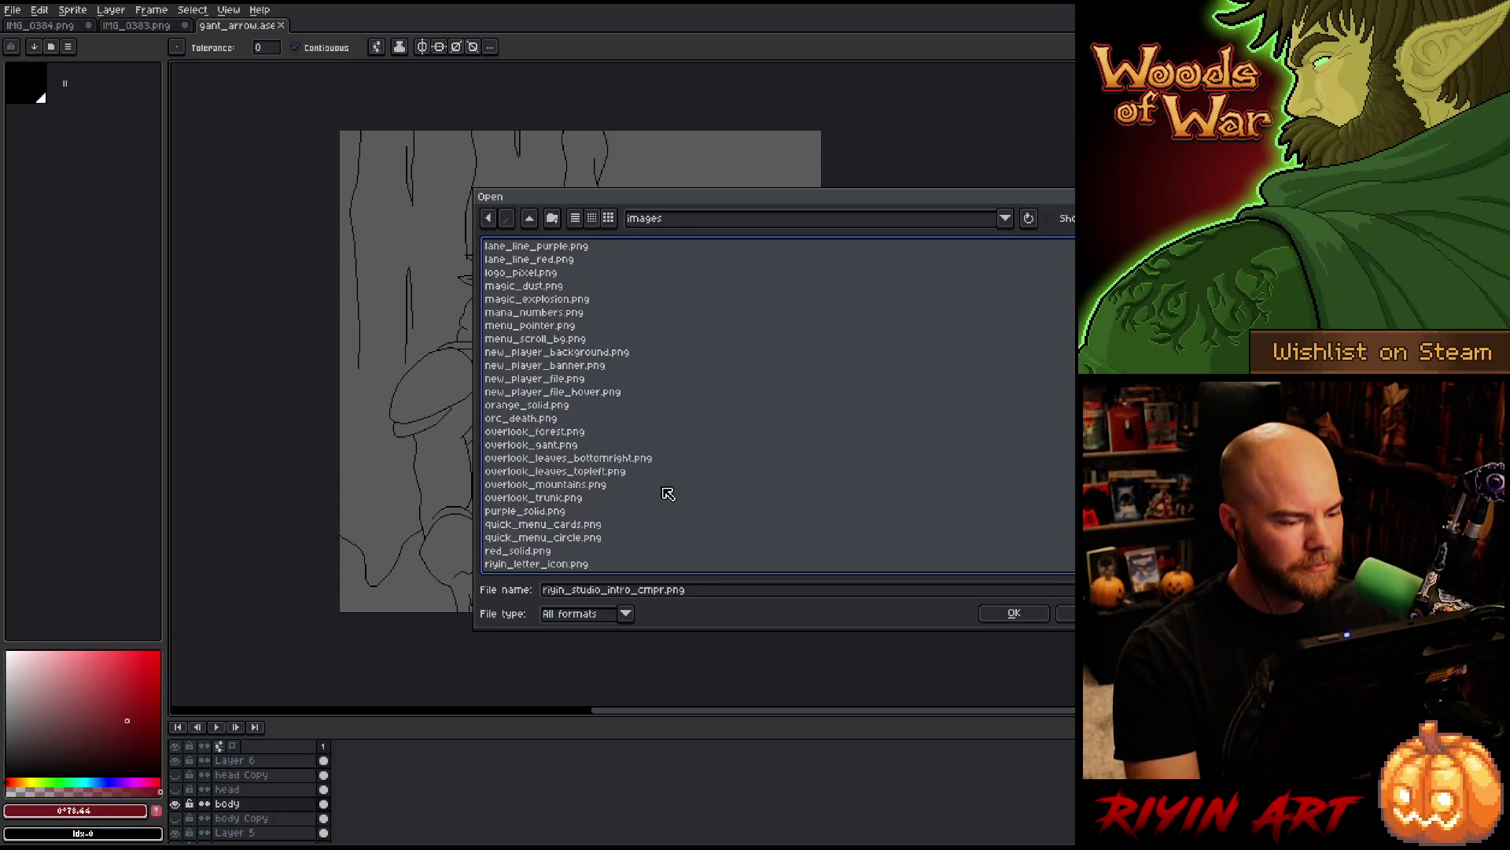
pyautogui.scroll(1, 594, 503)
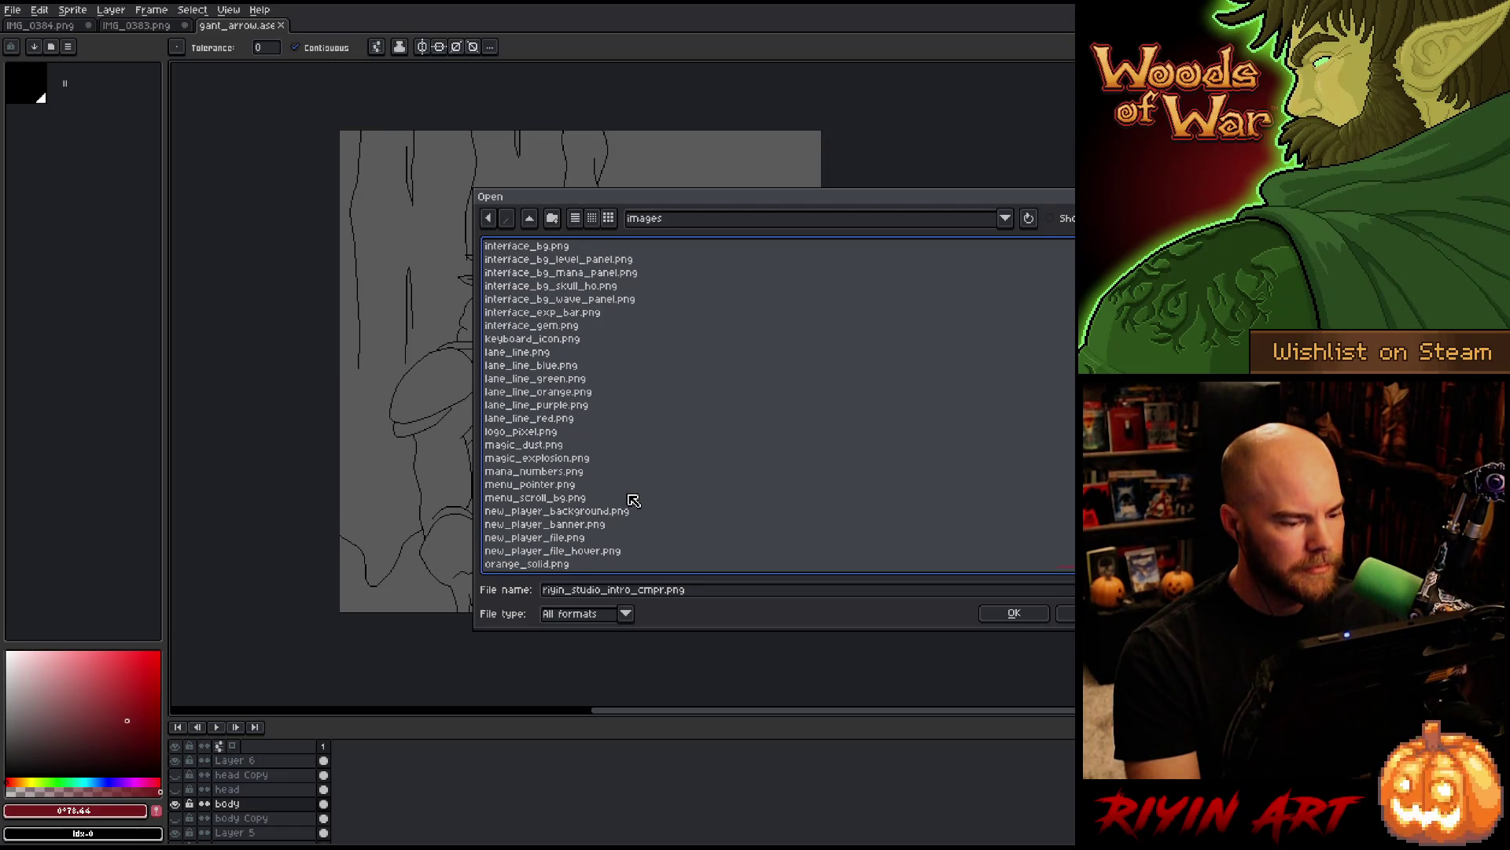
pyautogui.click(600, 515)
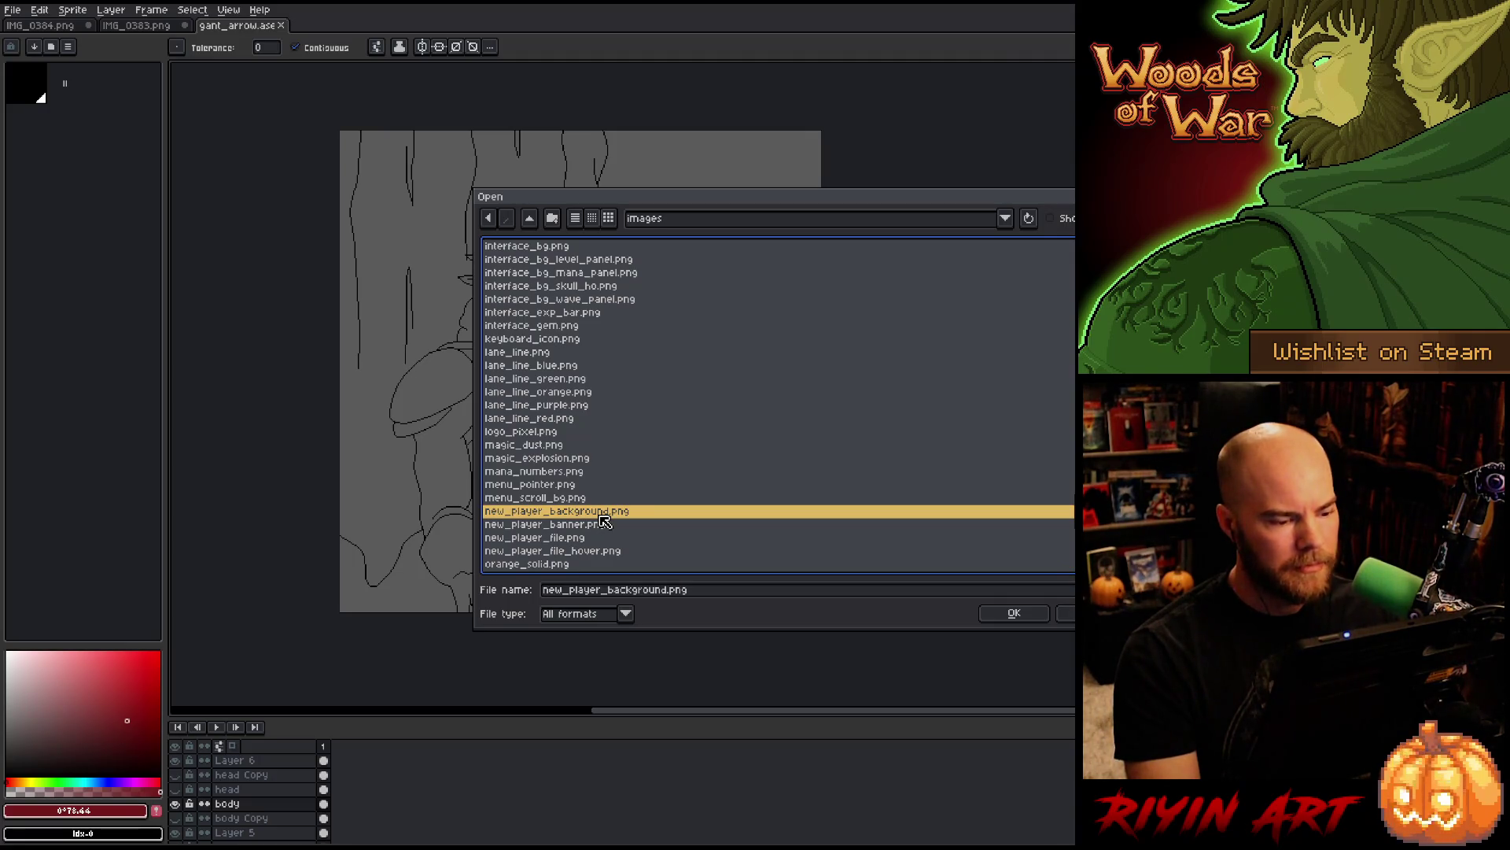
pyautogui.doubleClick(600, 515)
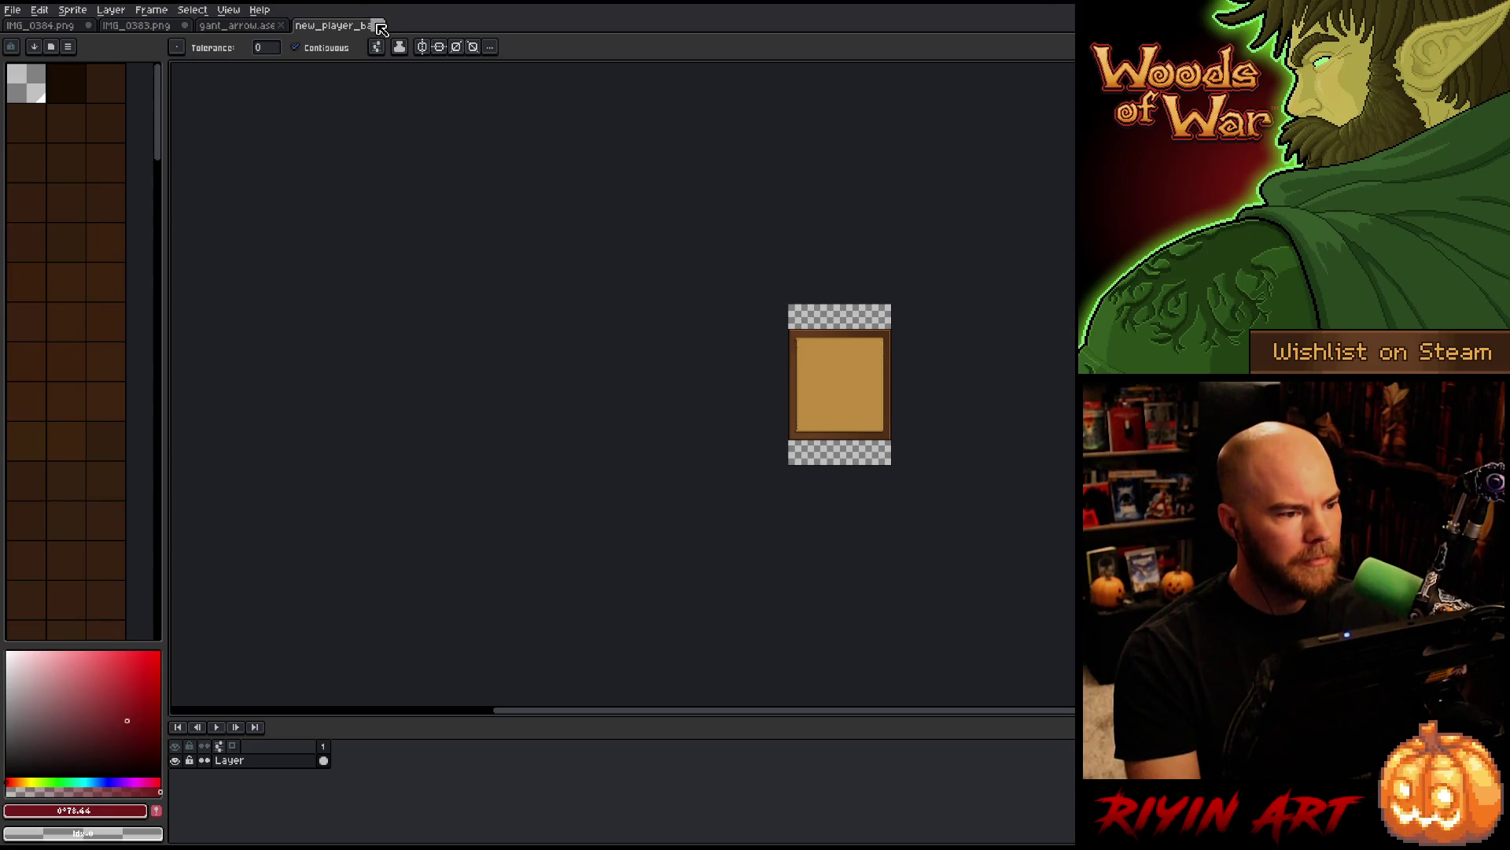
# Step: Close new_player_background and open gant_new_player.png instead
pyautogui.click(382, 29)
pyautogui.hotkey('ctrl', 'o')
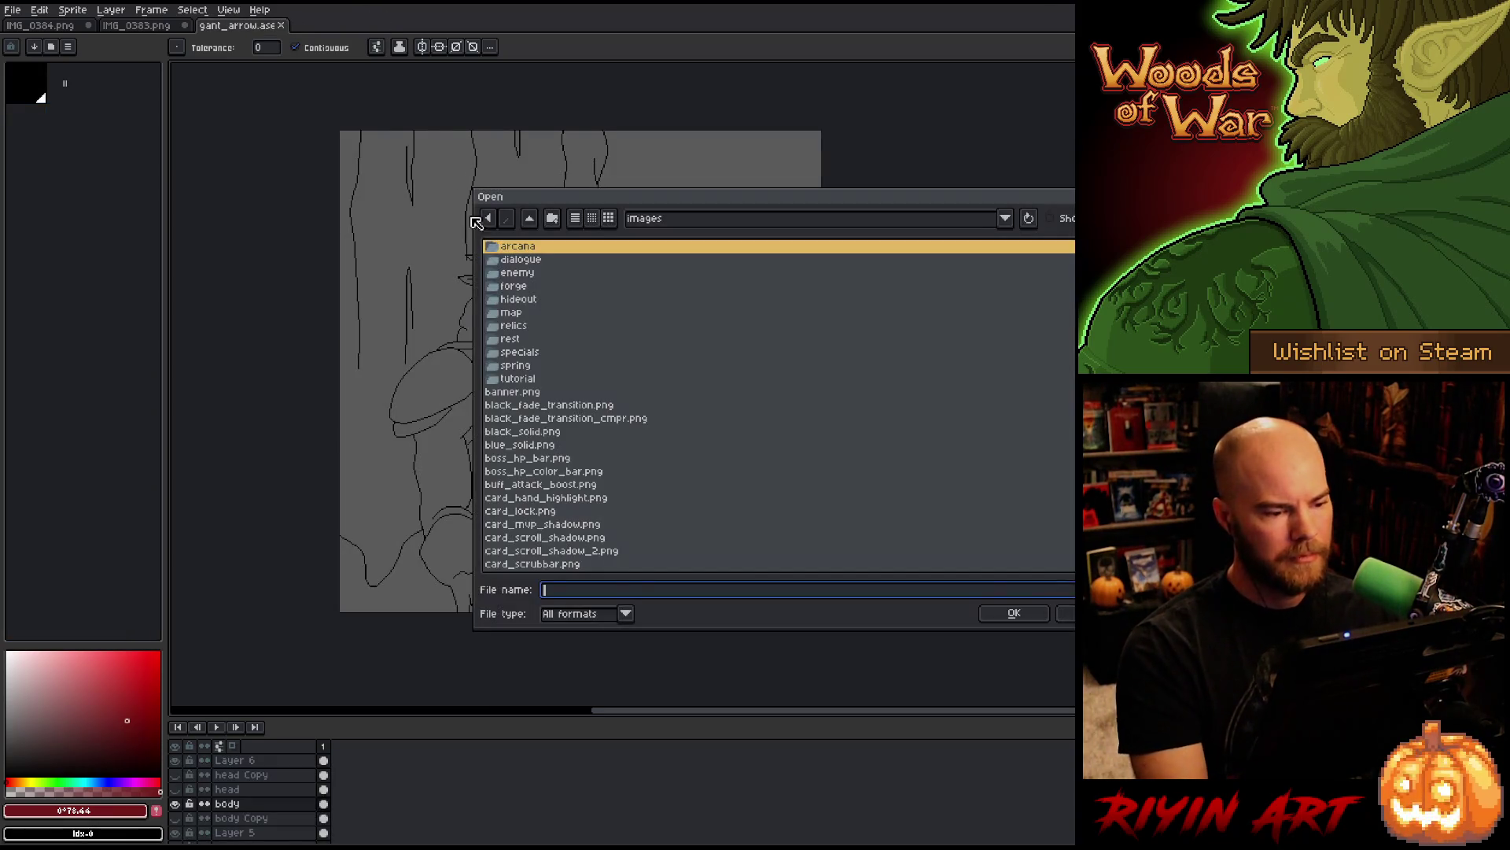
pyautogui.scroll(-4, 577, 437)
pyautogui.scroll(-15, 578, 433)
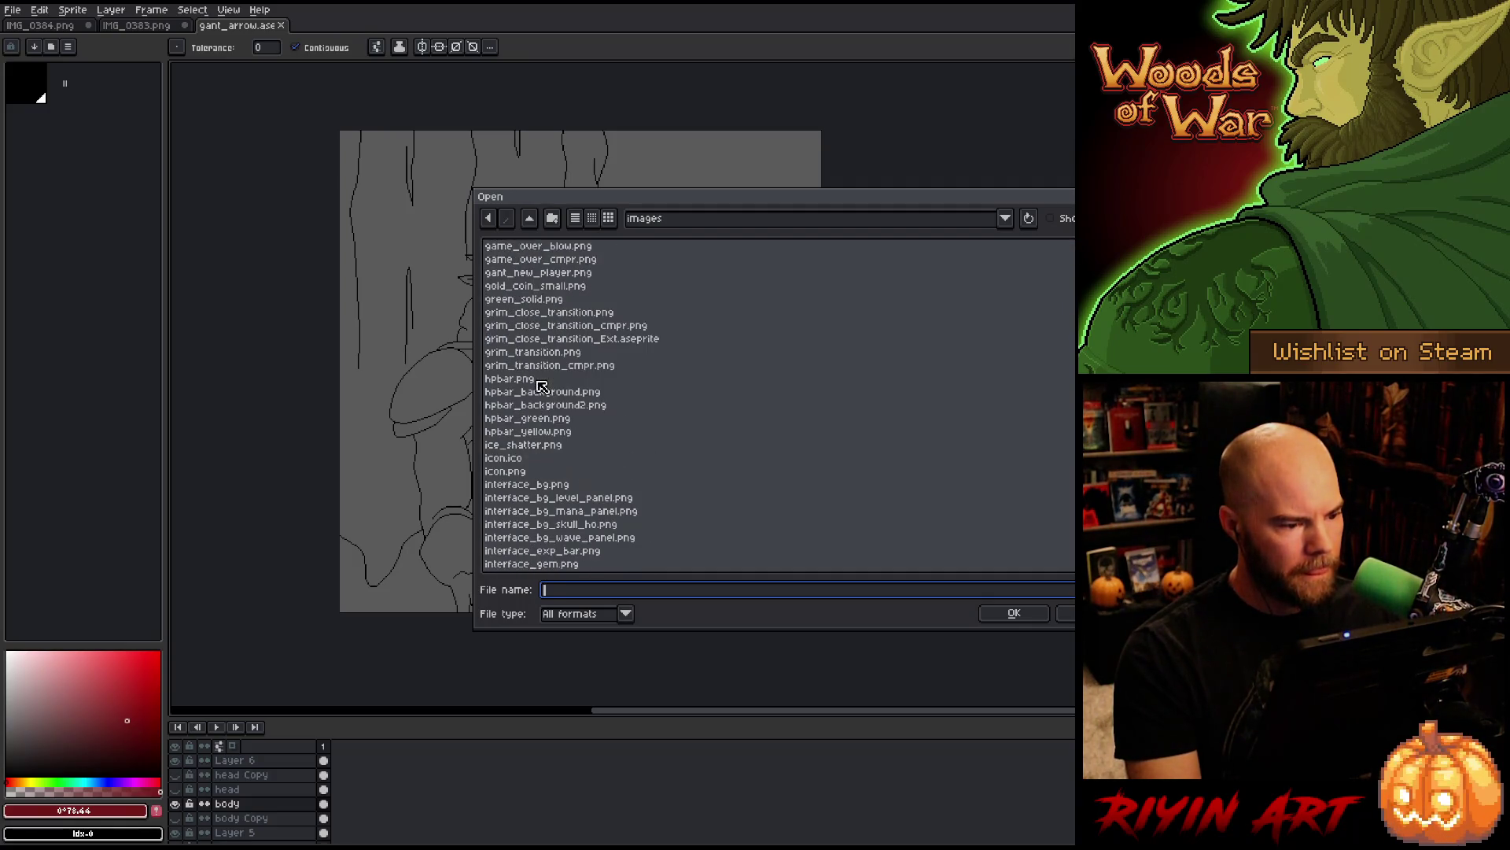
pyautogui.scroll(1, 560, 413)
pyautogui.click(544, 316)
pyautogui.doubleClick(545, 312)
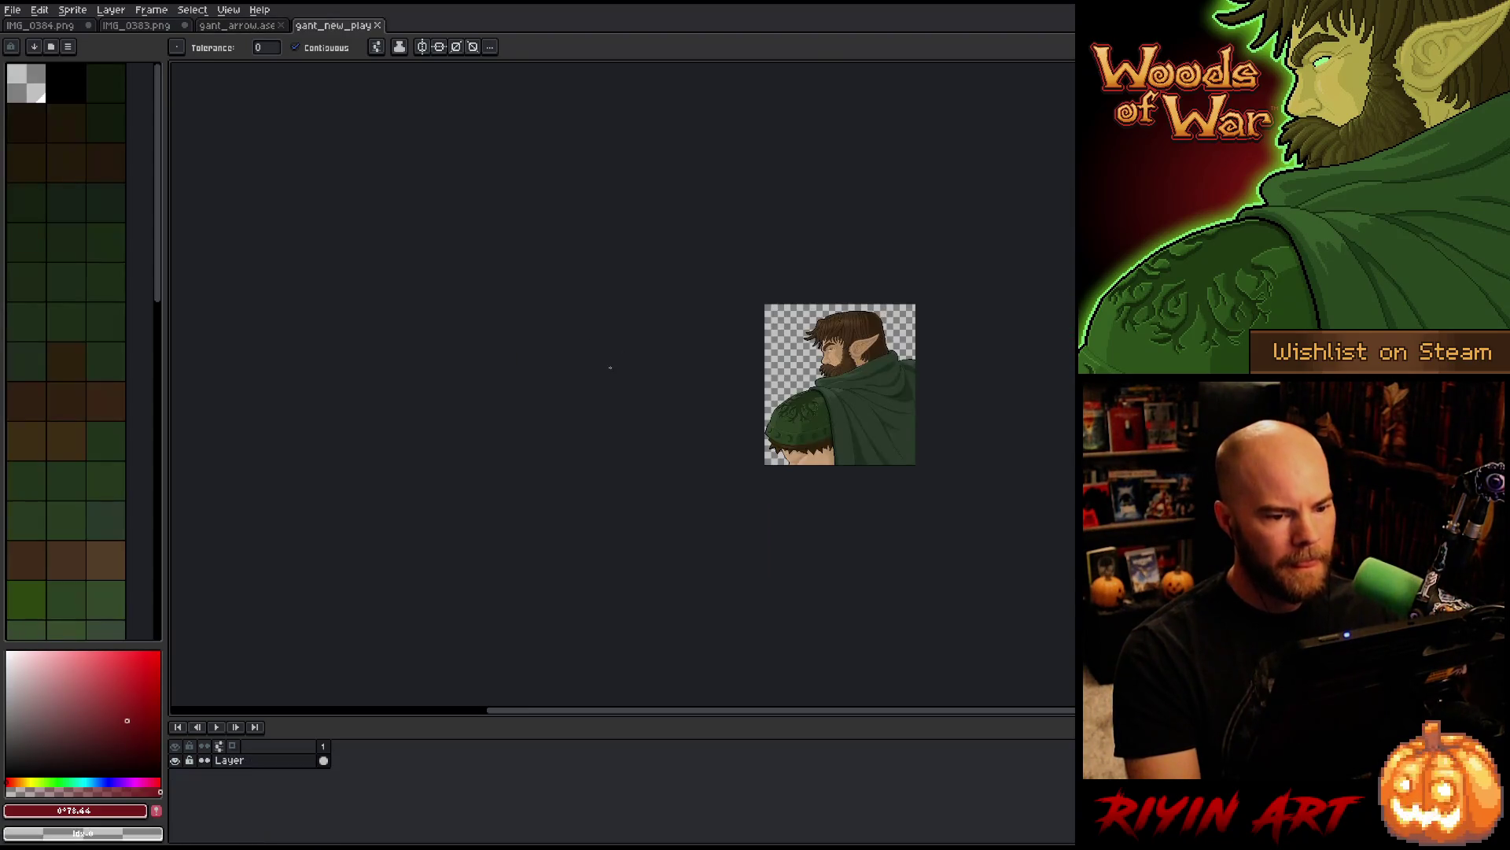
# Step: Dock the gant_new_player reference beside the line art and zoom in on its head
pyautogui.moveTo(326, 26)
pyautogui.mouseDown()
pyautogui.moveTo(311, 71)
pyautogui.moveTo(224, 115)
pyautogui.moveTo(170, 166)
pyautogui.moveTo(189, 168)
pyautogui.mouseUp()
pyautogui.moveTo(914, 308)
pyautogui.mouseDown()
pyautogui.moveTo(241, 272)
pyautogui.moveTo(161, 232)
pyautogui.moveTo(207, 233)
pyautogui.mouseUp()
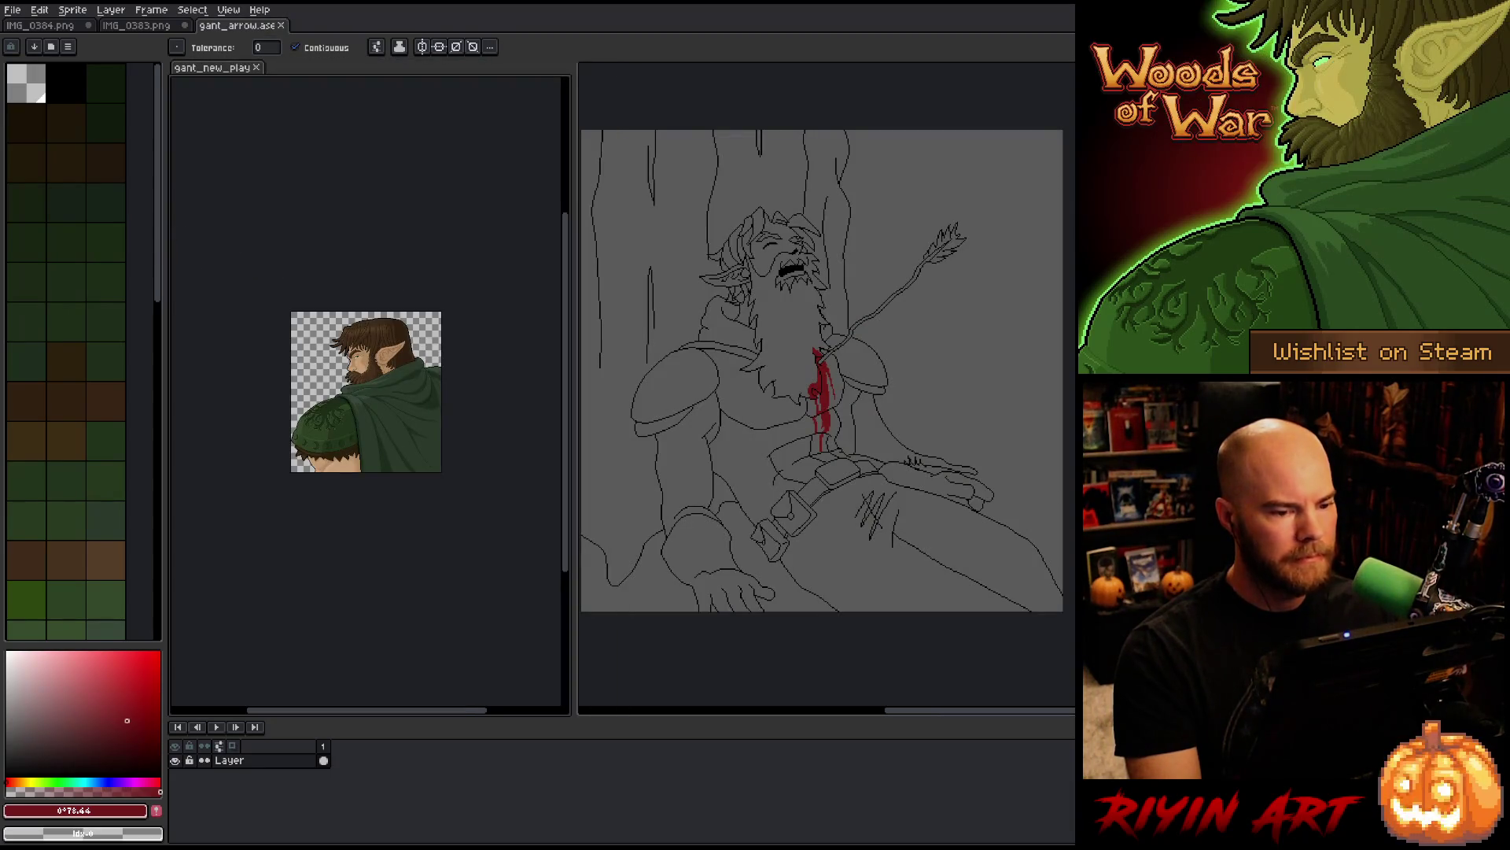
pyautogui.scroll(6, 442, 335)
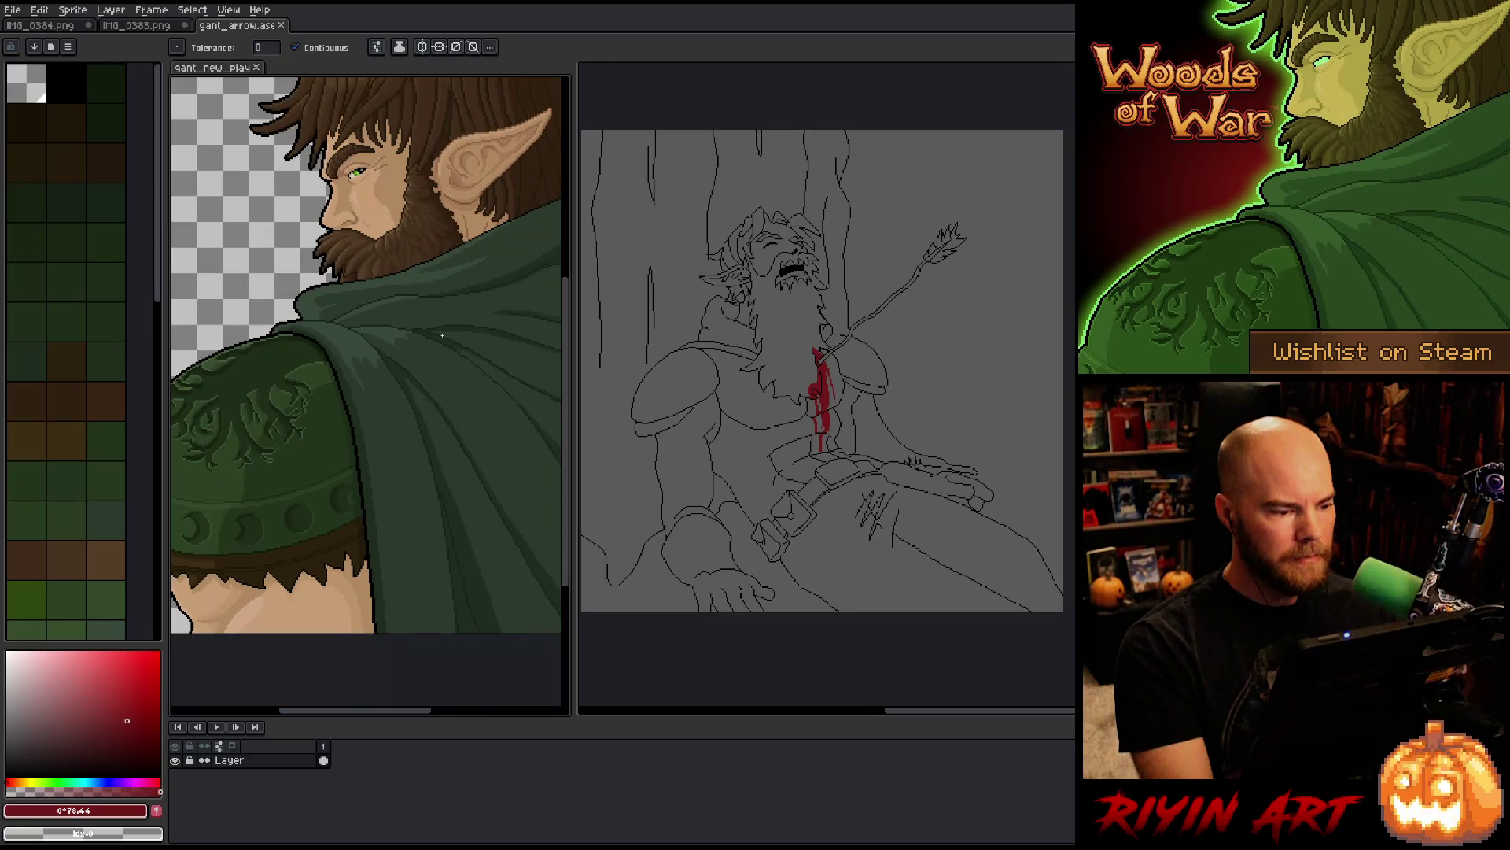
pyautogui.moveTo(442, 335)
pyautogui.mouseDown()
pyautogui.moveTo(421, 346)
pyautogui.moveTo(403, 327)
pyautogui.mouseUp()
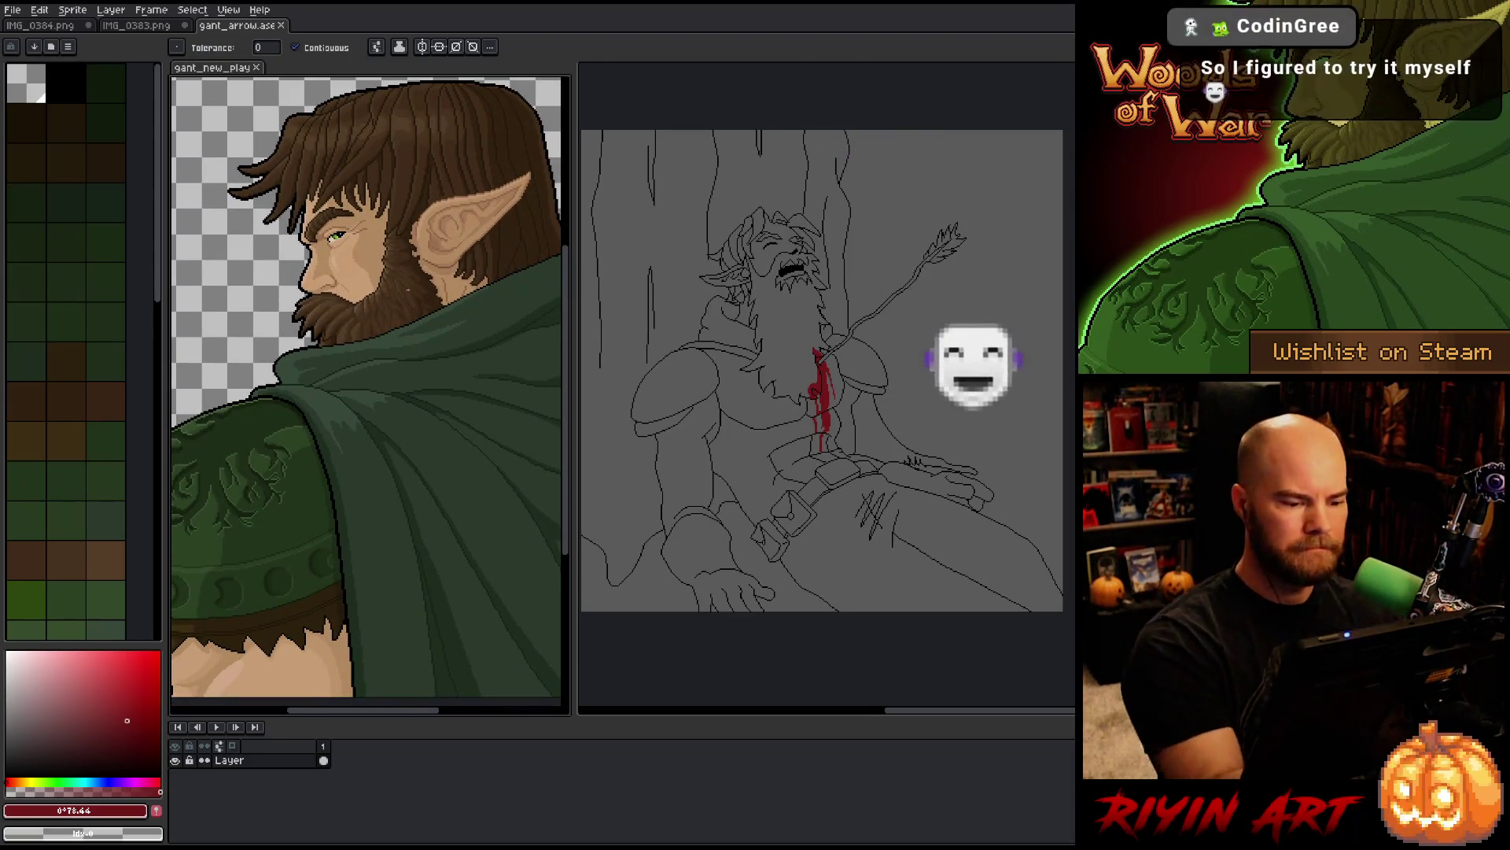
# Step: Fill the elf's chest with the reference's dark green #2d4124, undoing a fill that spilled
pyautogui.press('b')
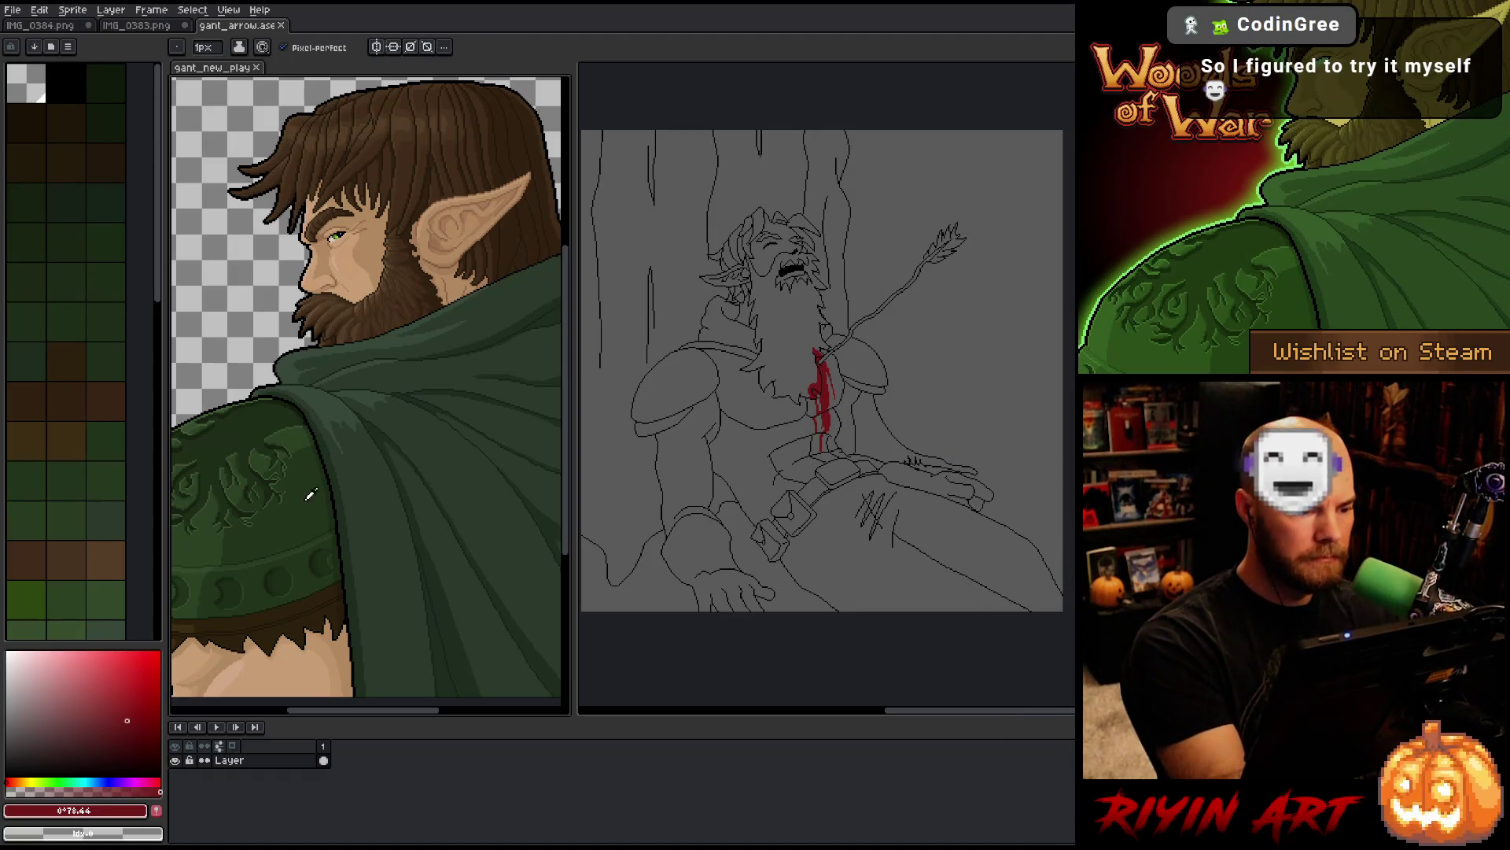
pyautogui.click(48, 586)
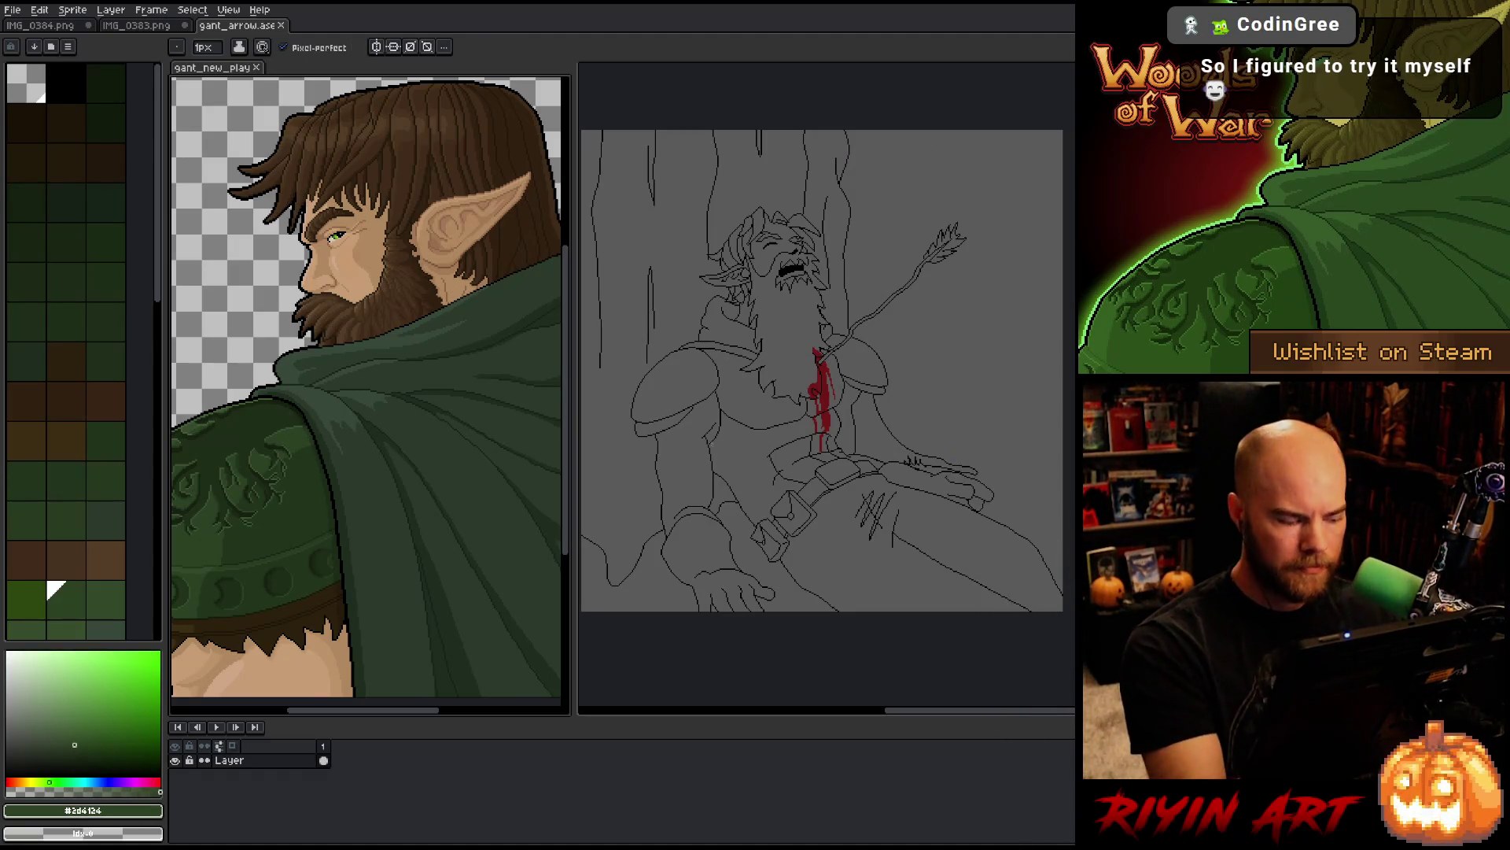
pyautogui.click(212, 67)
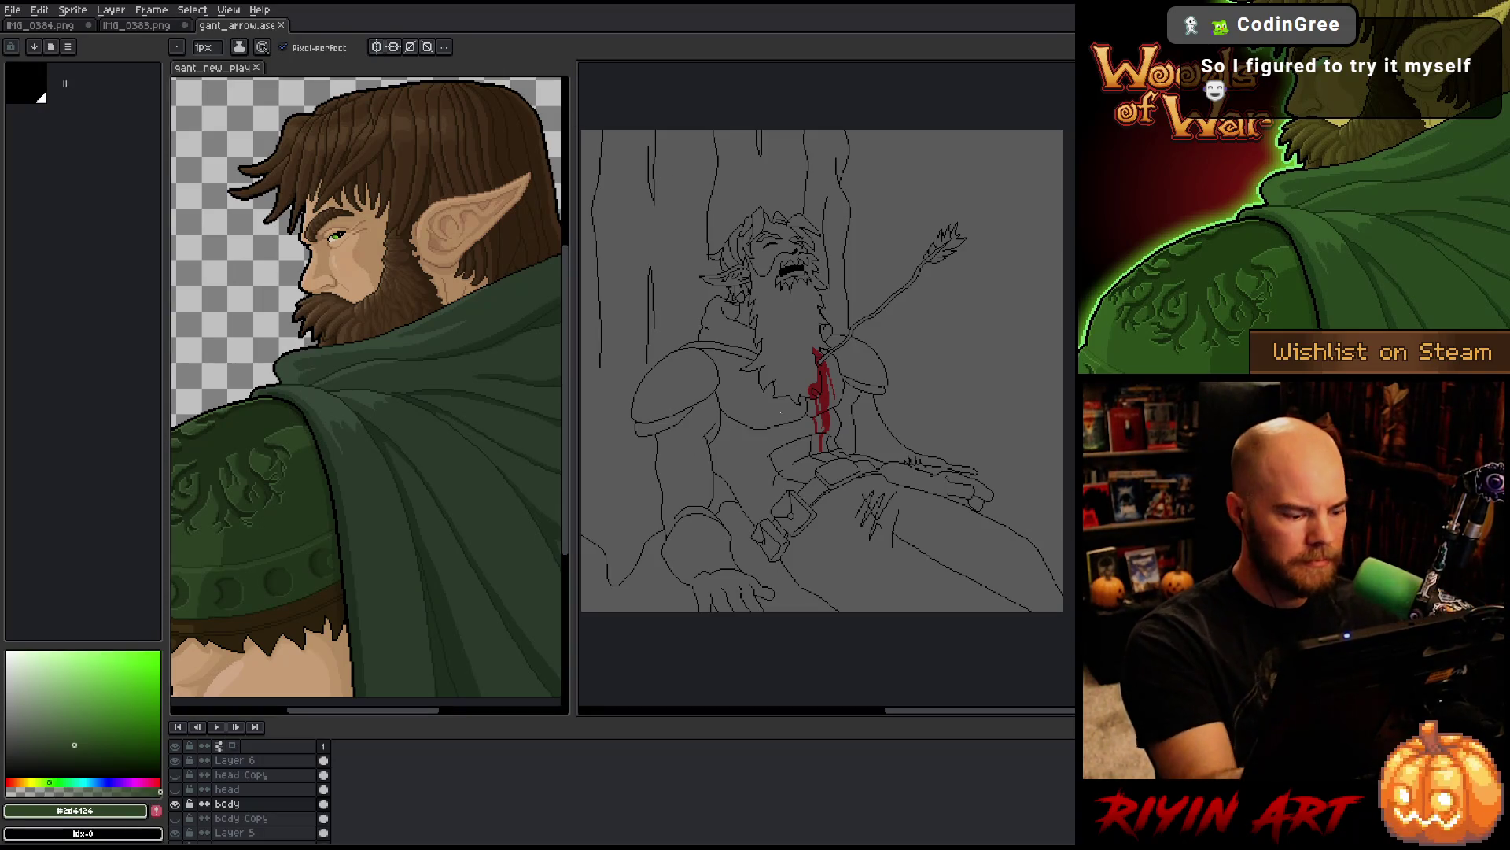
pyautogui.press('g')
pyautogui.click(740, 386)
pyautogui.click(755, 482)
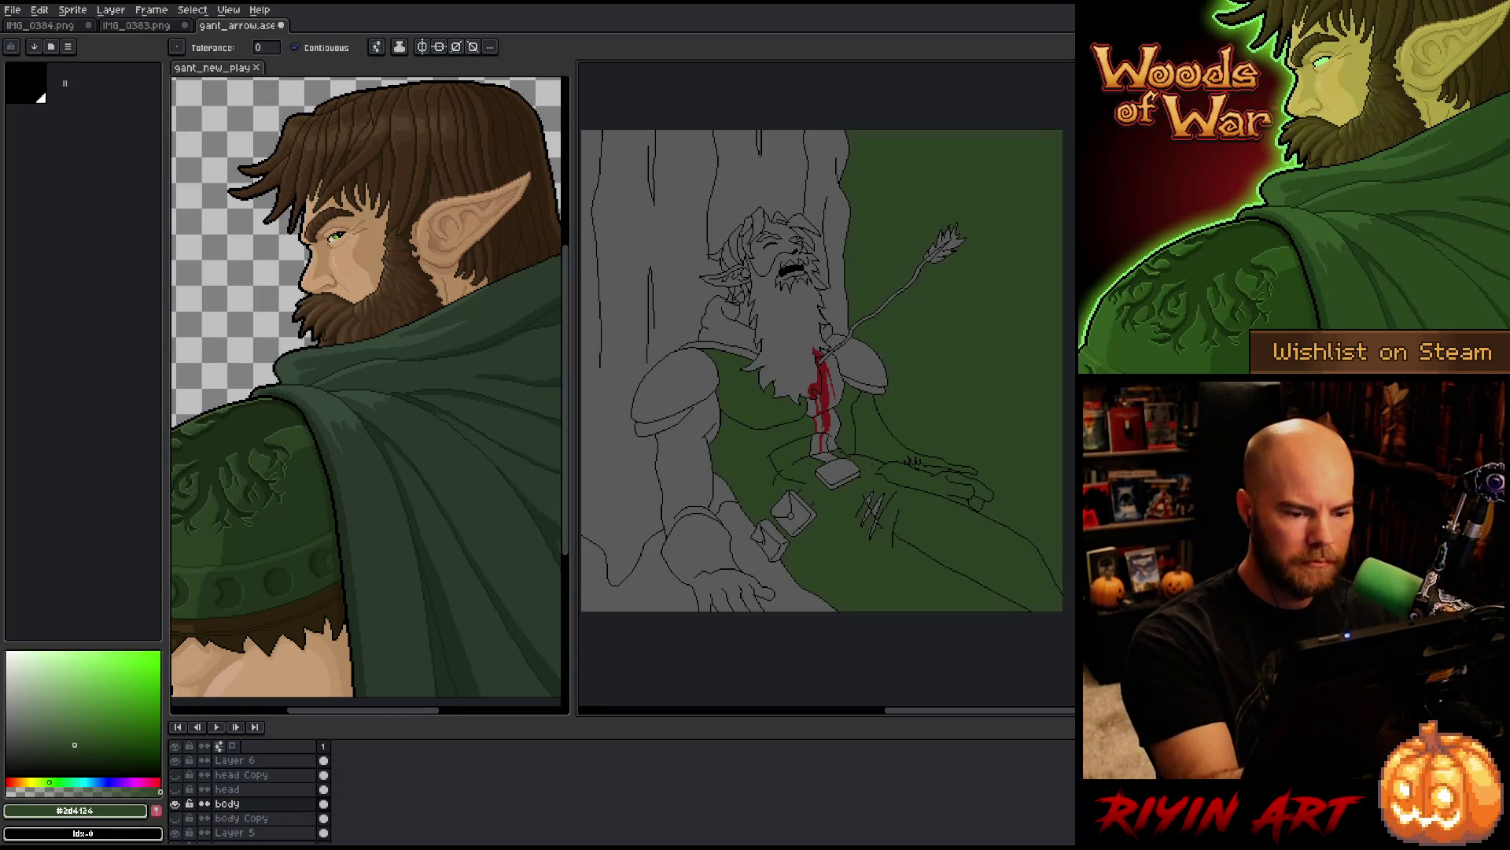
pyautogui.hotkey('ctrl', 'z')
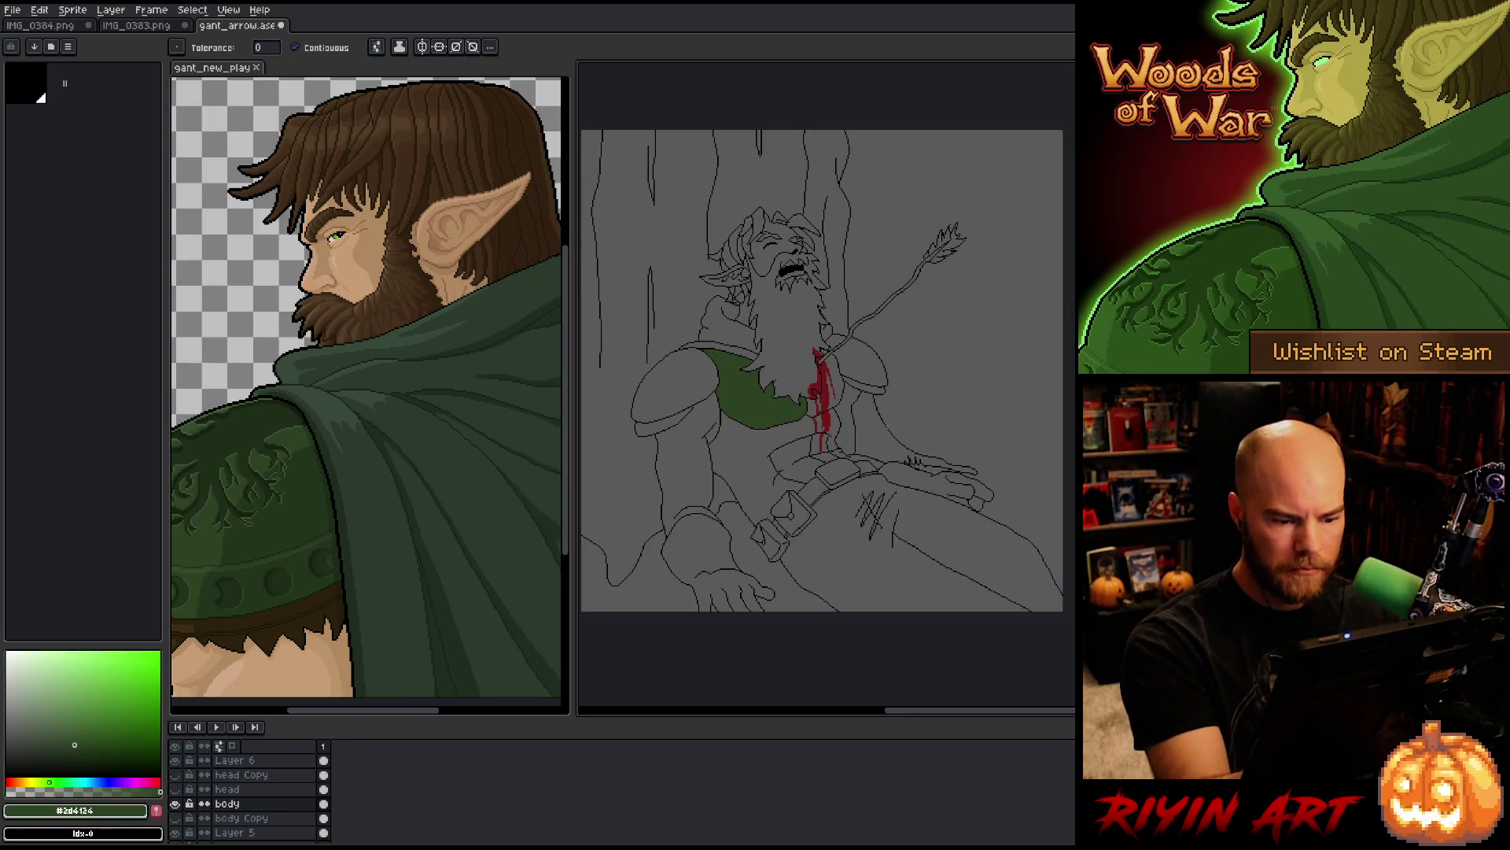
# Step: Select Layer 5 and move body Copy below it, then back above it
pyautogui.click(252, 832)
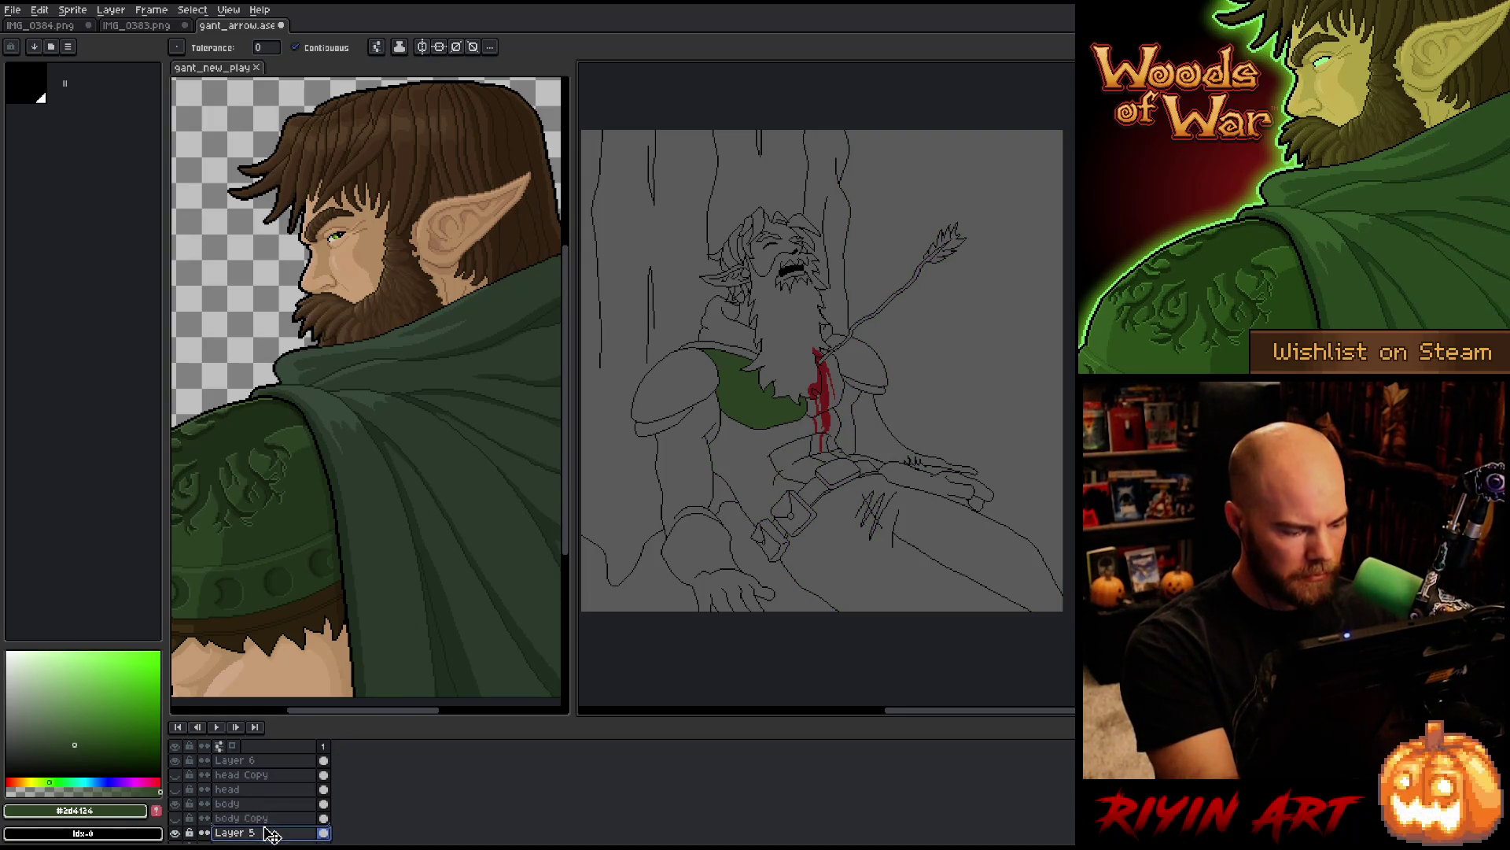
pyautogui.moveTo(266, 820); pyautogui.dragTo(267, 833)
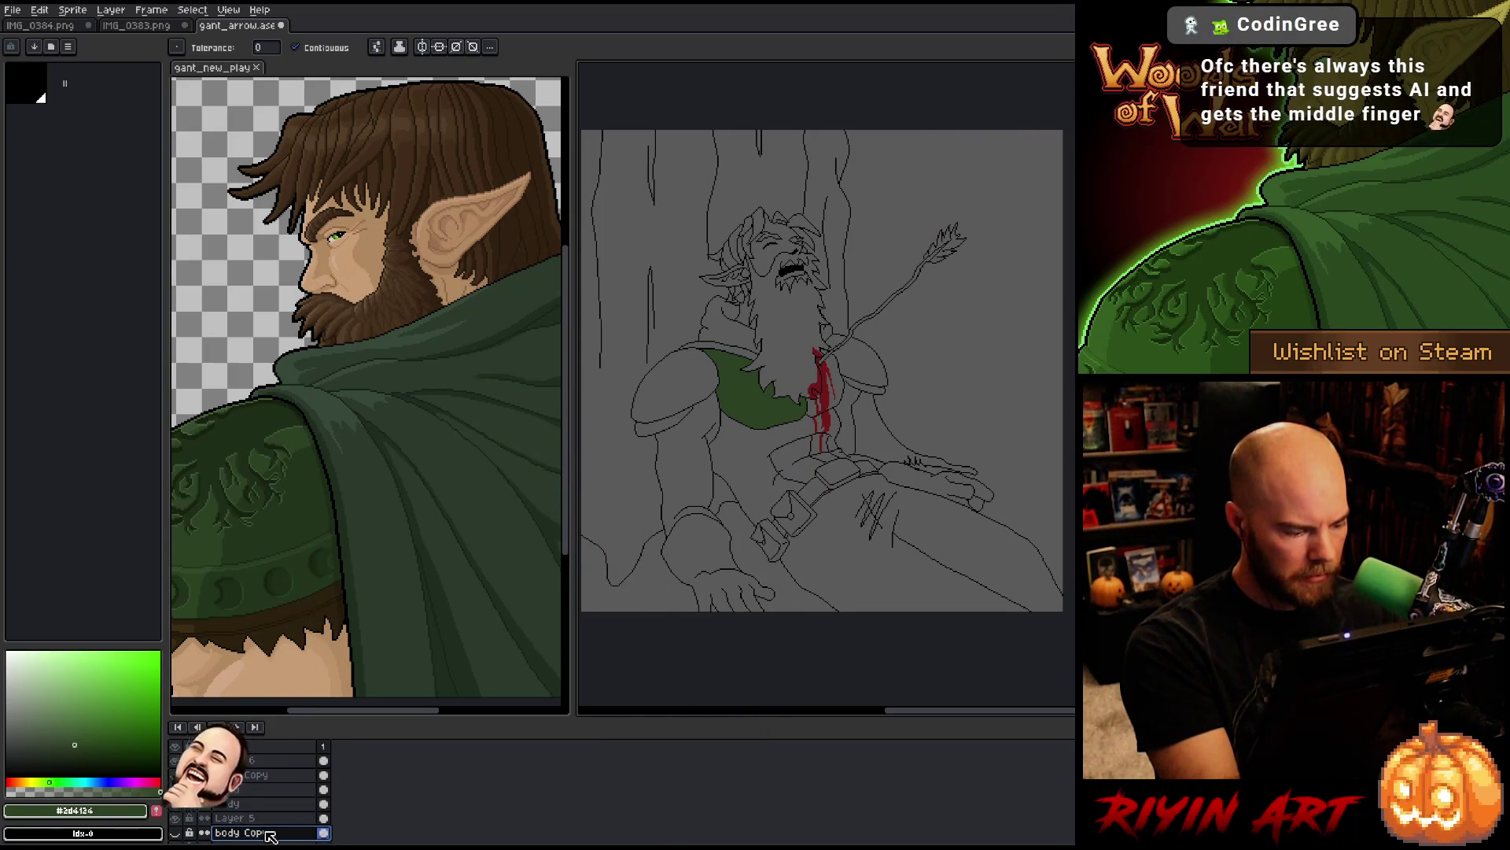
pyautogui.moveTo(282, 835); pyautogui.dragTo(280, 820)
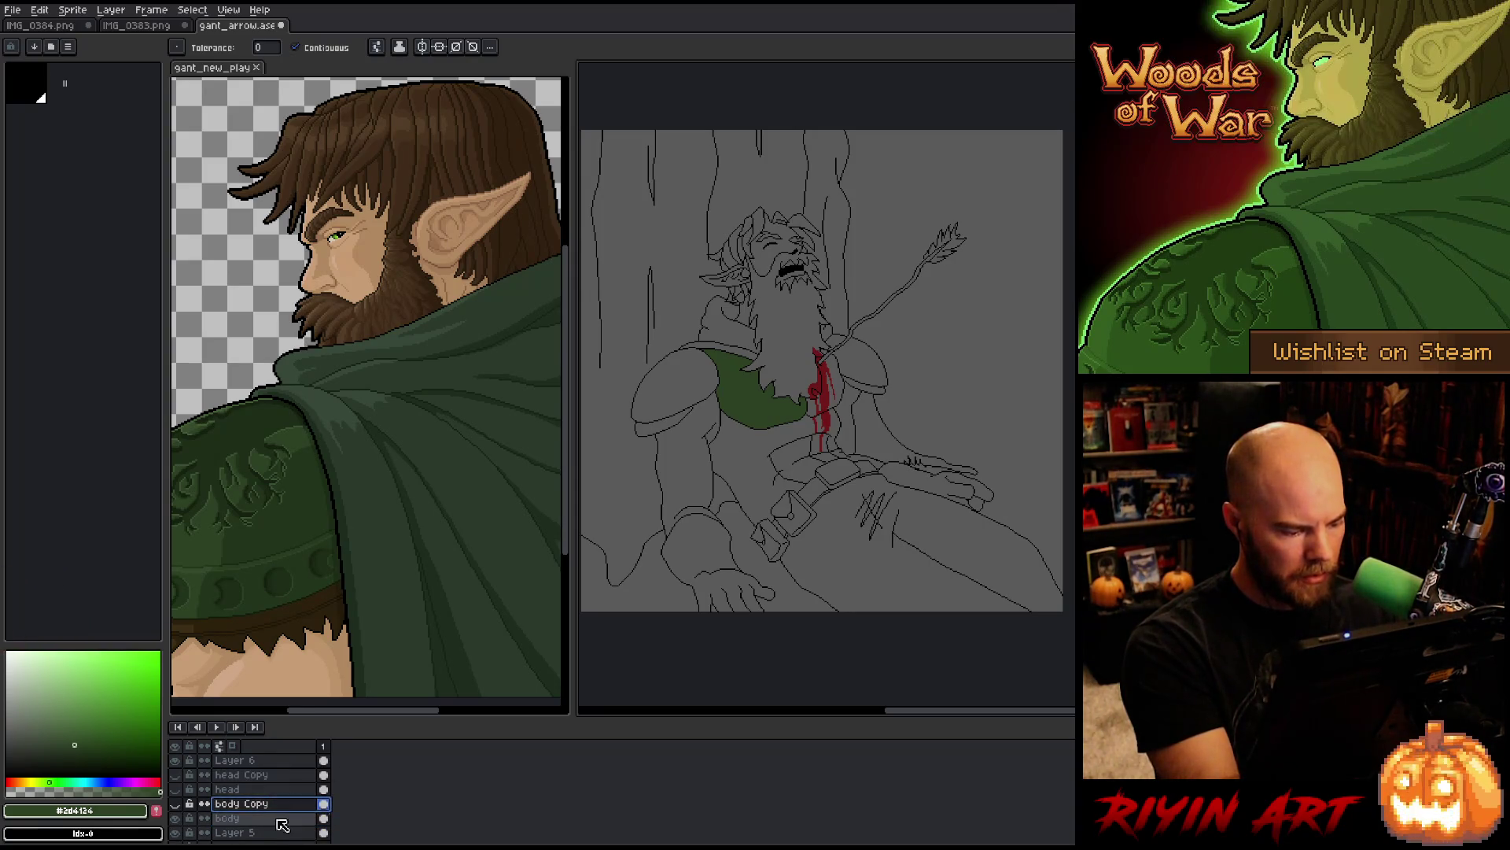
# Step: Merge body, Layer 5 and Layer 4 down into Layer 3 with Ctrl+E, checking each result
pyautogui.press('v')
pyautogui.hotkey('ctrl', 'e')
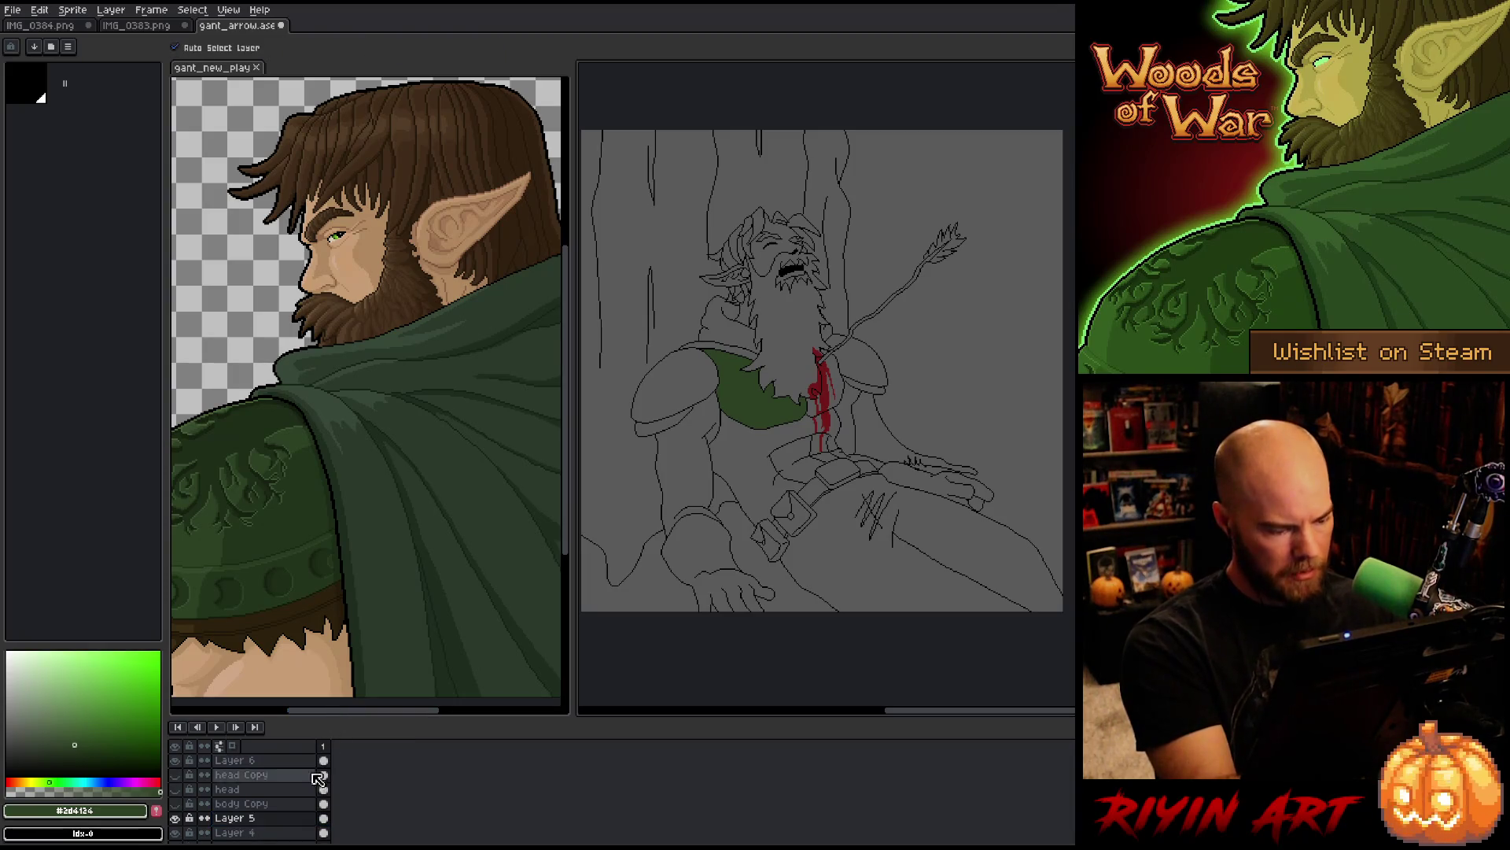
pyautogui.hotkey('ctrl', 'e')
pyautogui.scroll(-2, 299, 818)
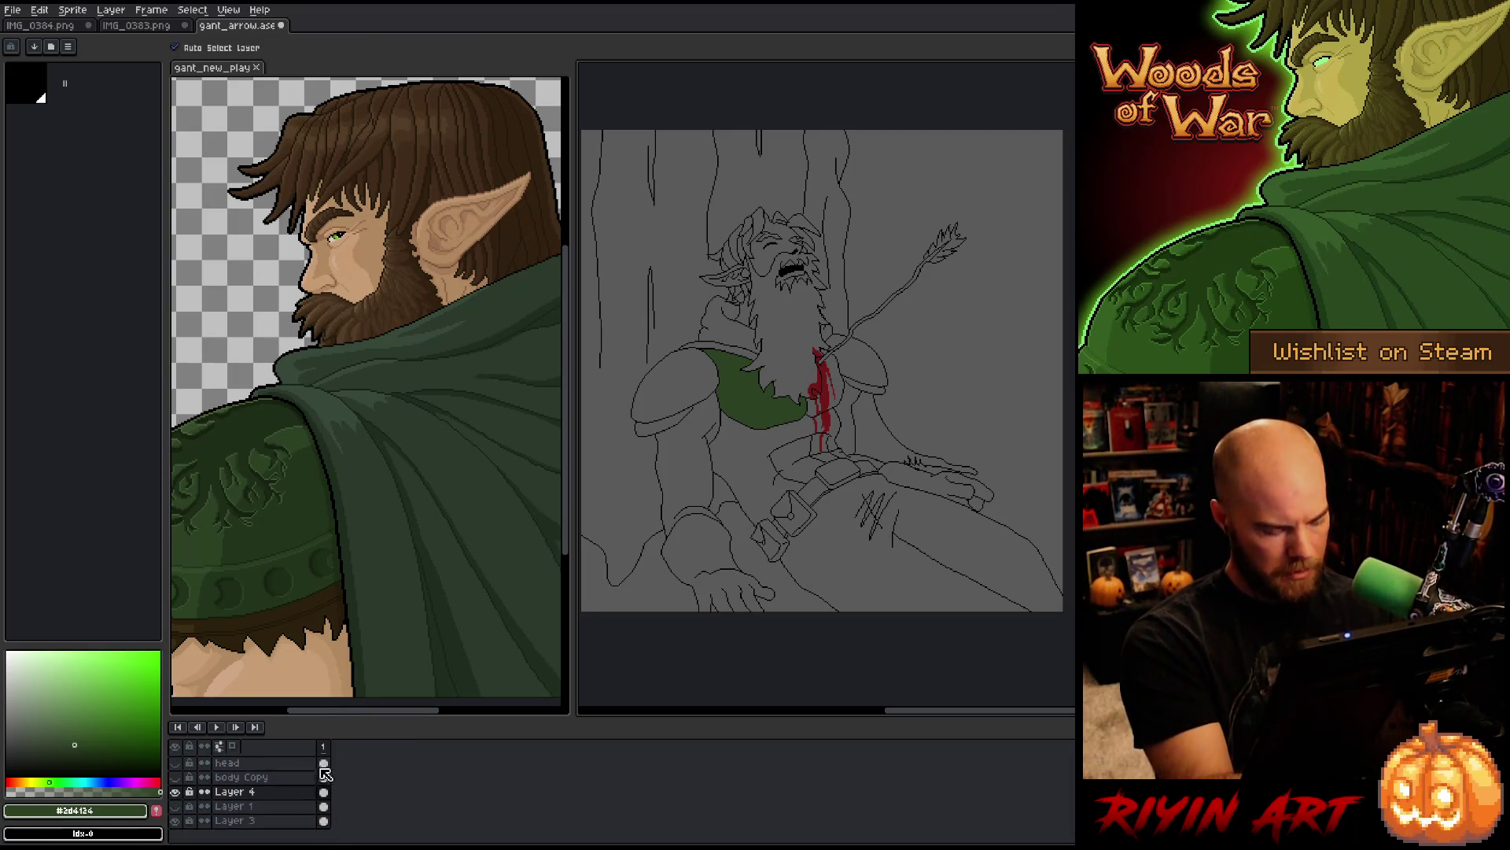
pyautogui.click(176, 792)
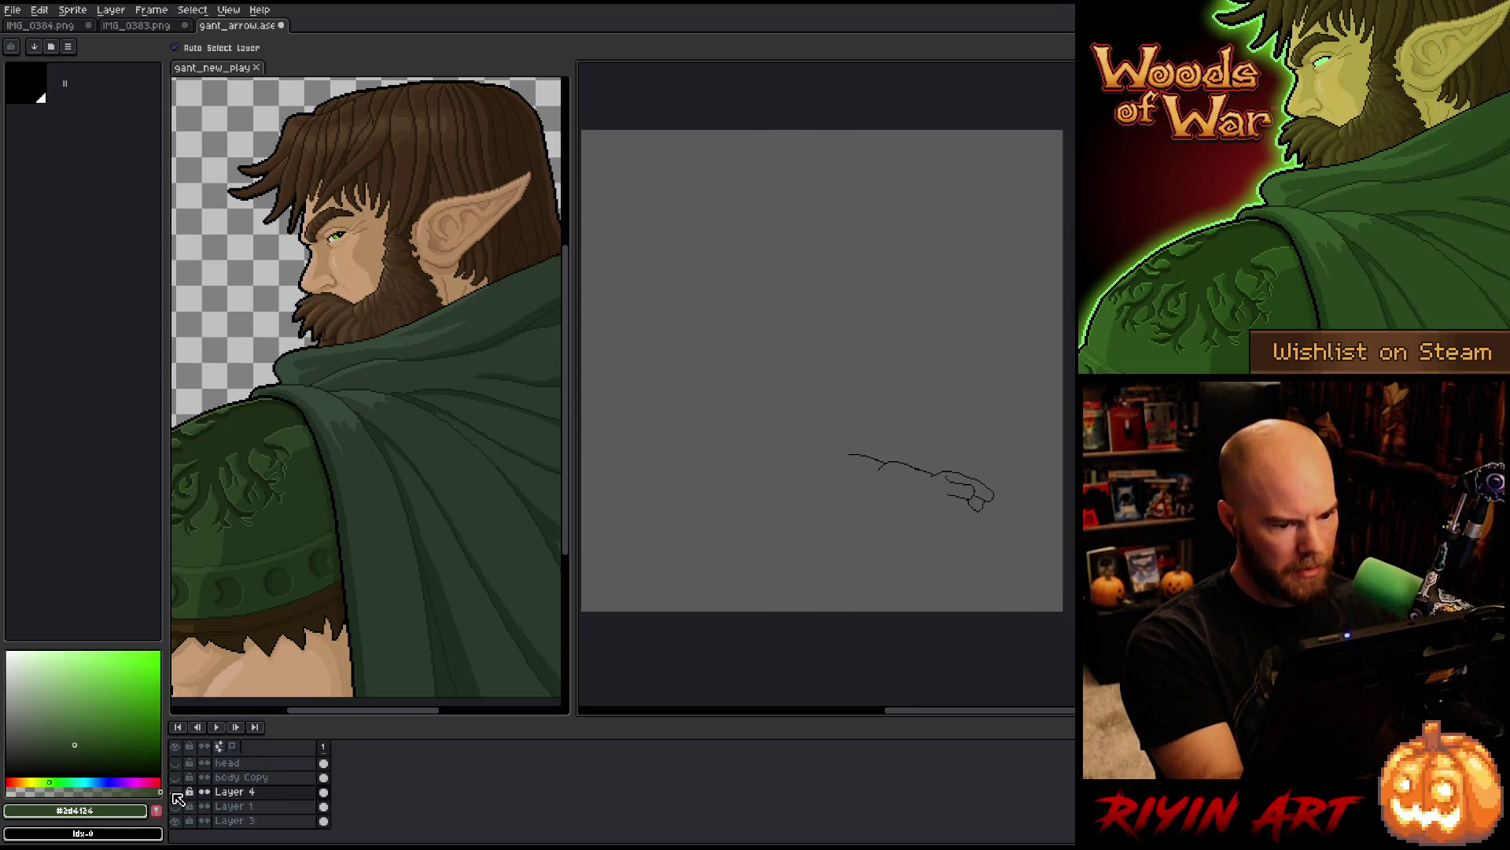
pyautogui.click(175, 792)
pyautogui.click(260, 793)
pyautogui.hotkey('ctrl', 'e')
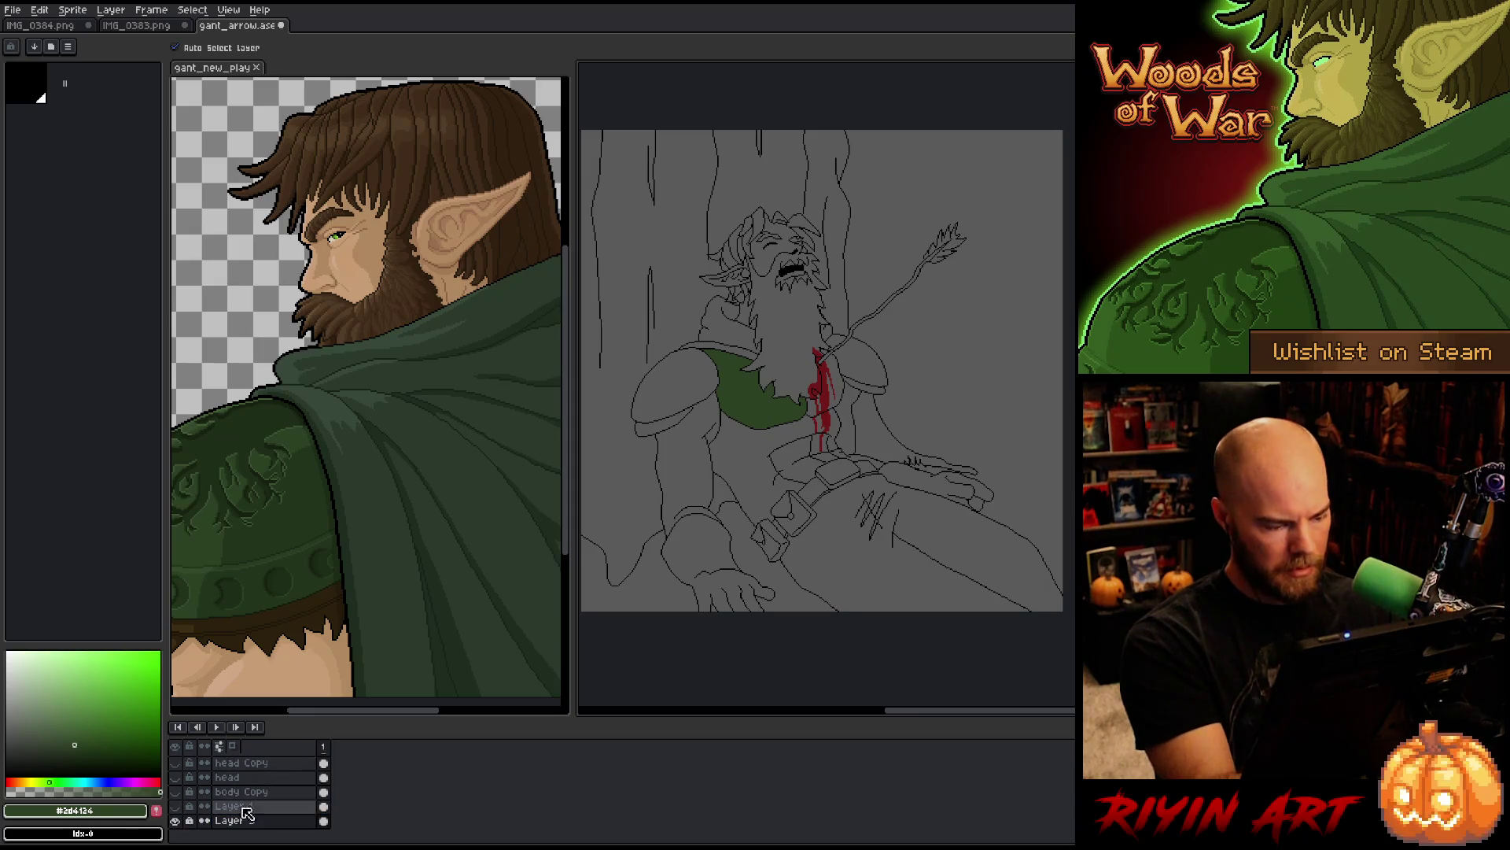
pyautogui.click(174, 821)
pyautogui.click(175, 821)
# Step: Add and merge away a new Layer 6, then rename Layer 3 to "gant"
pyautogui.click(174, 821)
pyautogui.click(175, 820)
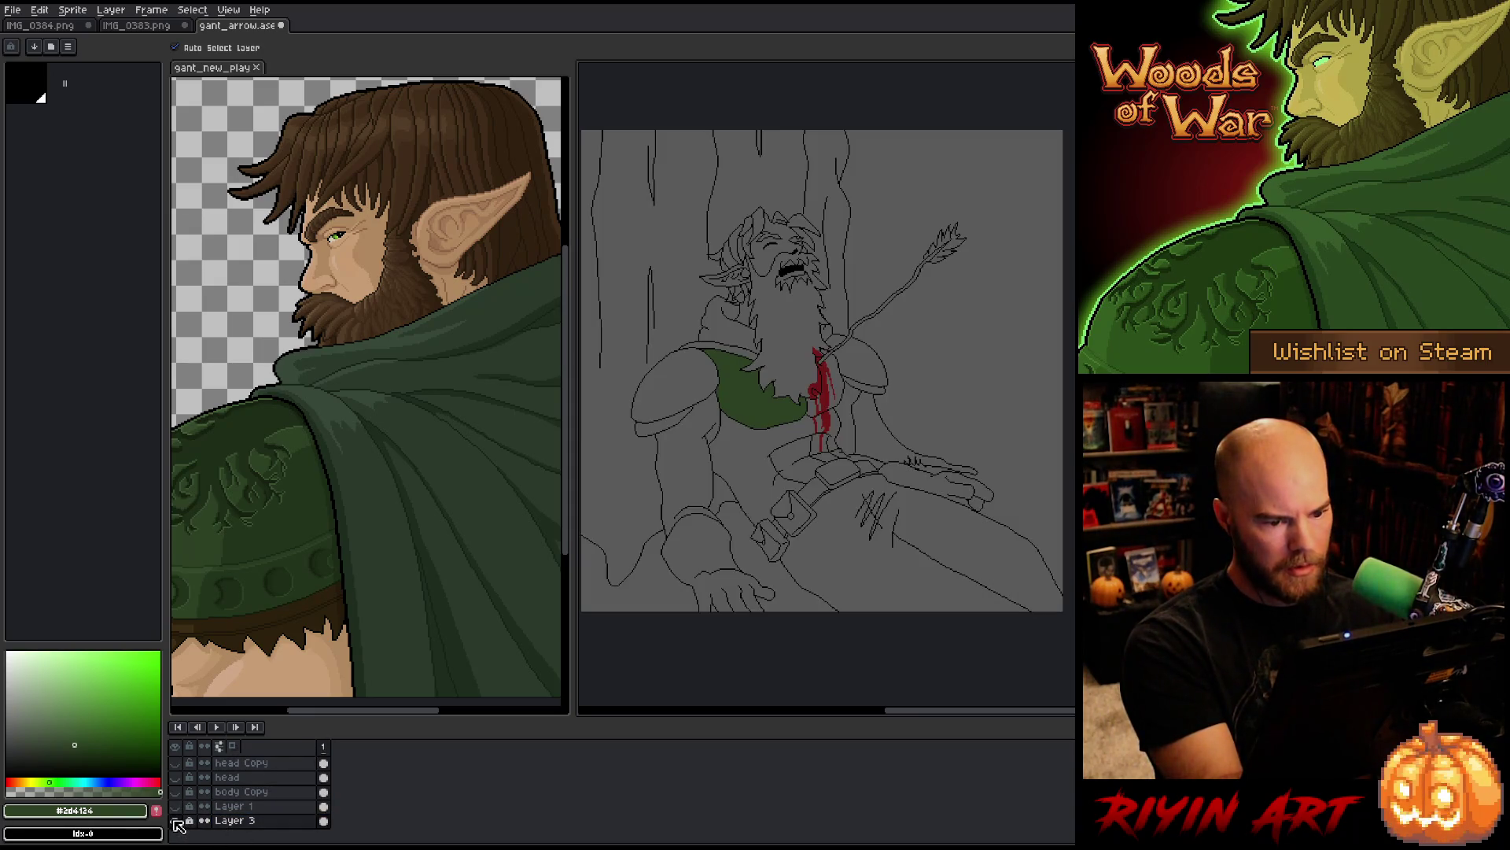
pyautogui.hotkey('shift', 'n')
pyautogui.moveTo(268, 778); pyautogui.dragTo(263, 825)
pyautogui.hotkey('ctrl', 'e')
pyautogui.doubleClick(259, 817)
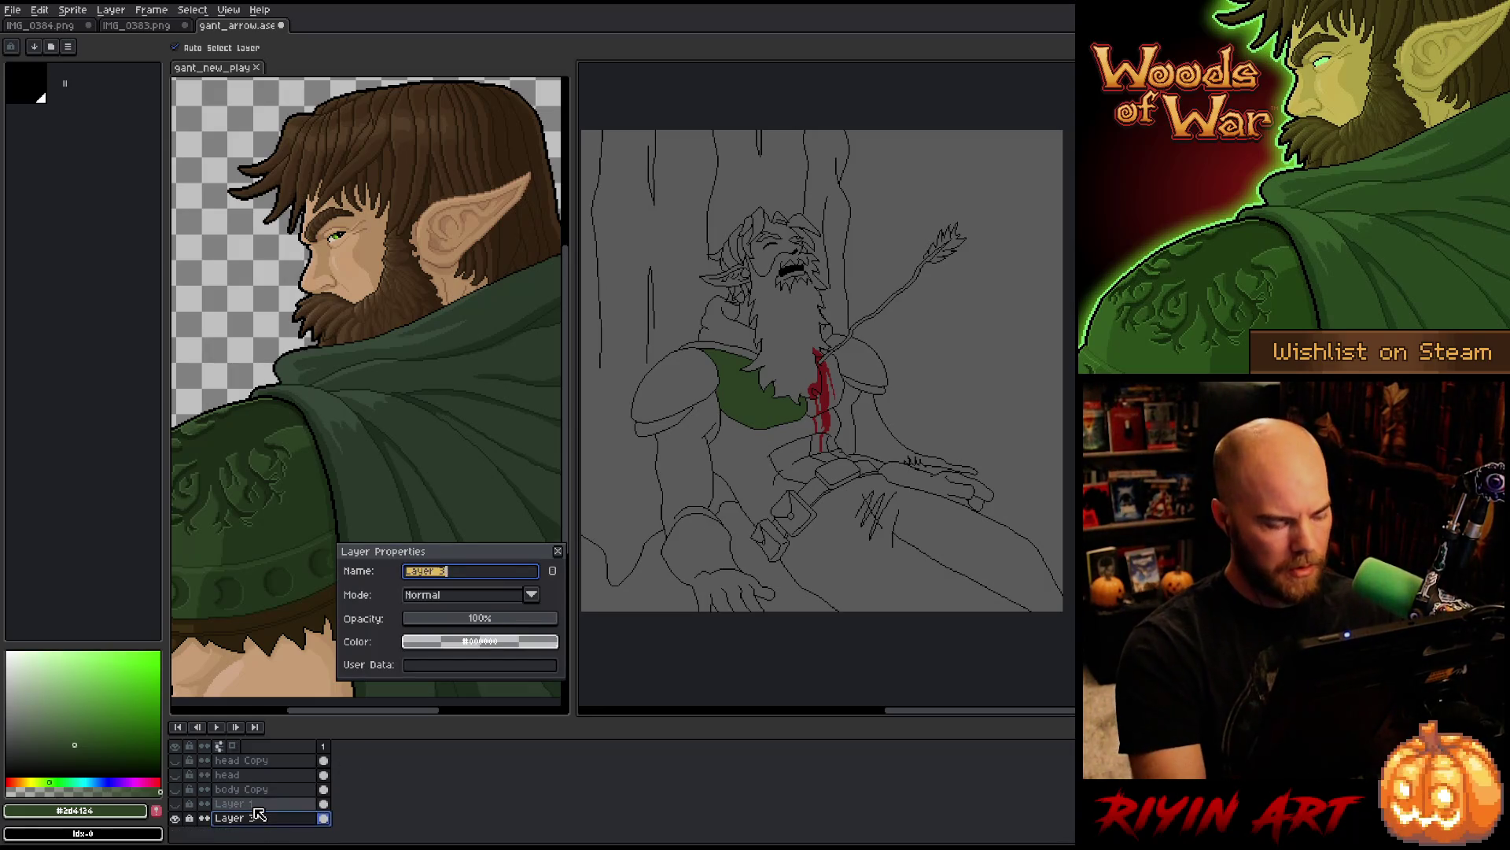
pyautogui.write('gant')
pyautogui.press('Return')
# Step: Try moving the gant layer and Layer 6 to the top, undoing the stray layer changes
pyautogui.press('w')
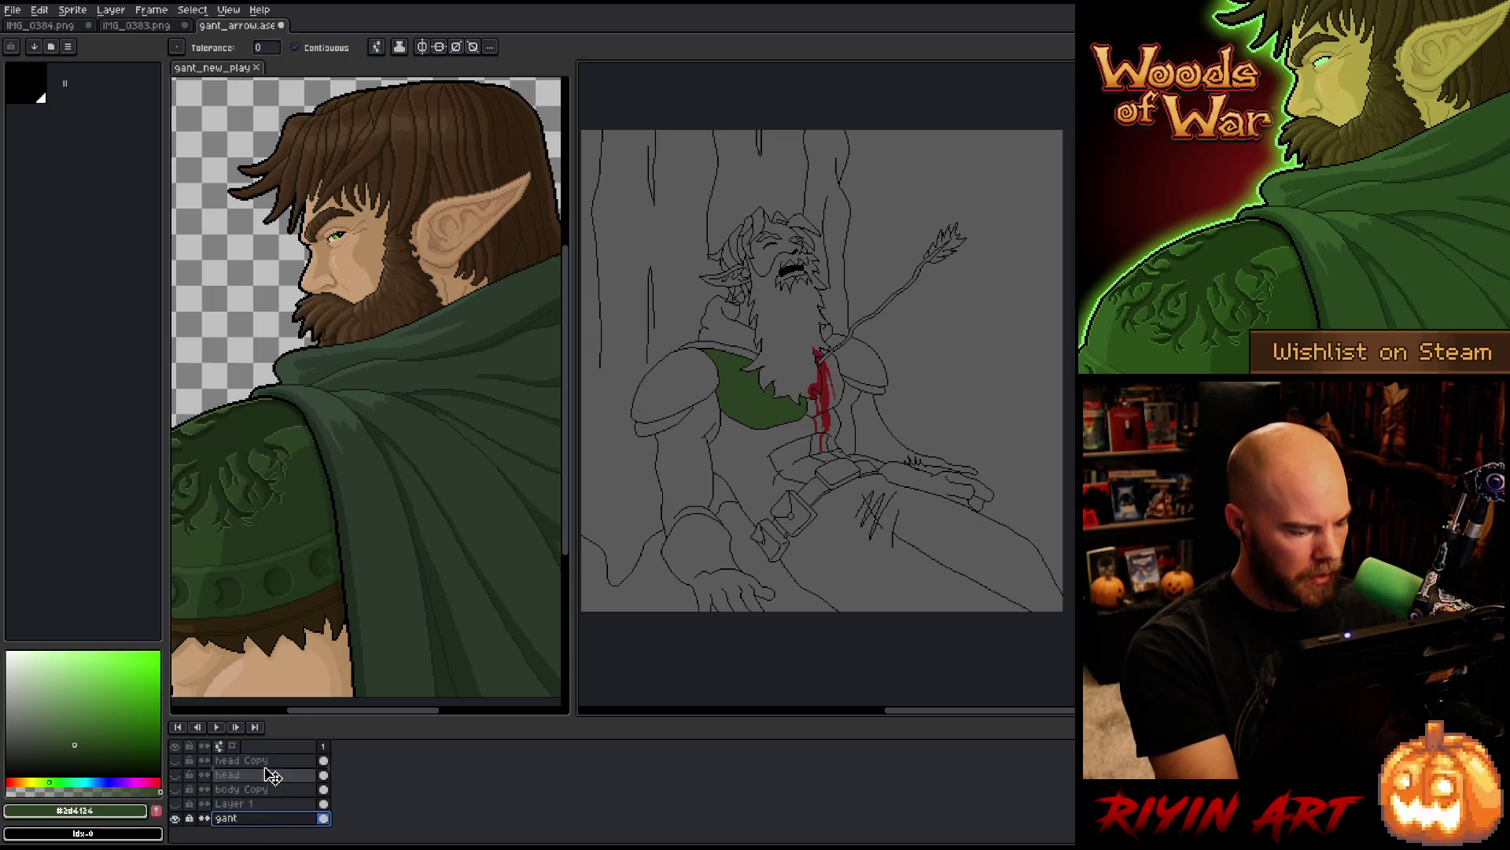
pyautogui.moveTo(267, 761); pyautogui.dragTo(281, 720)
pyautogui.hotkey('ctrl', 'z')
pyautogui.hotkey('ctrl', 'z')
pyautogui.hotkey('ctrl', 'z')
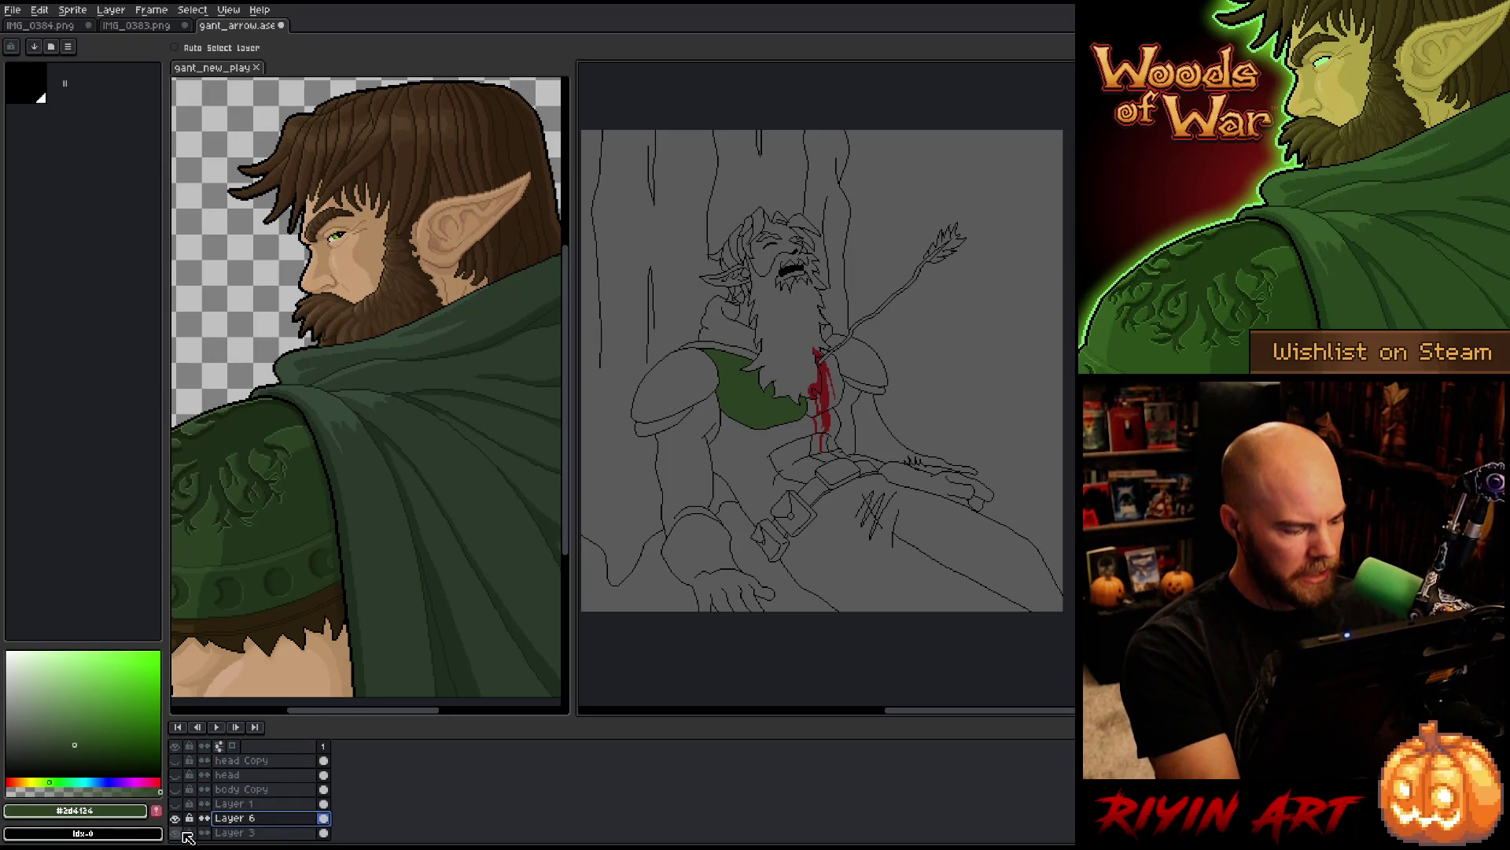
pyautogui.click(176, 832)
pyautogui.click(176, 833)
pyautogui.moveTo(236, 815); pyautogui.dragTo(381, 766)
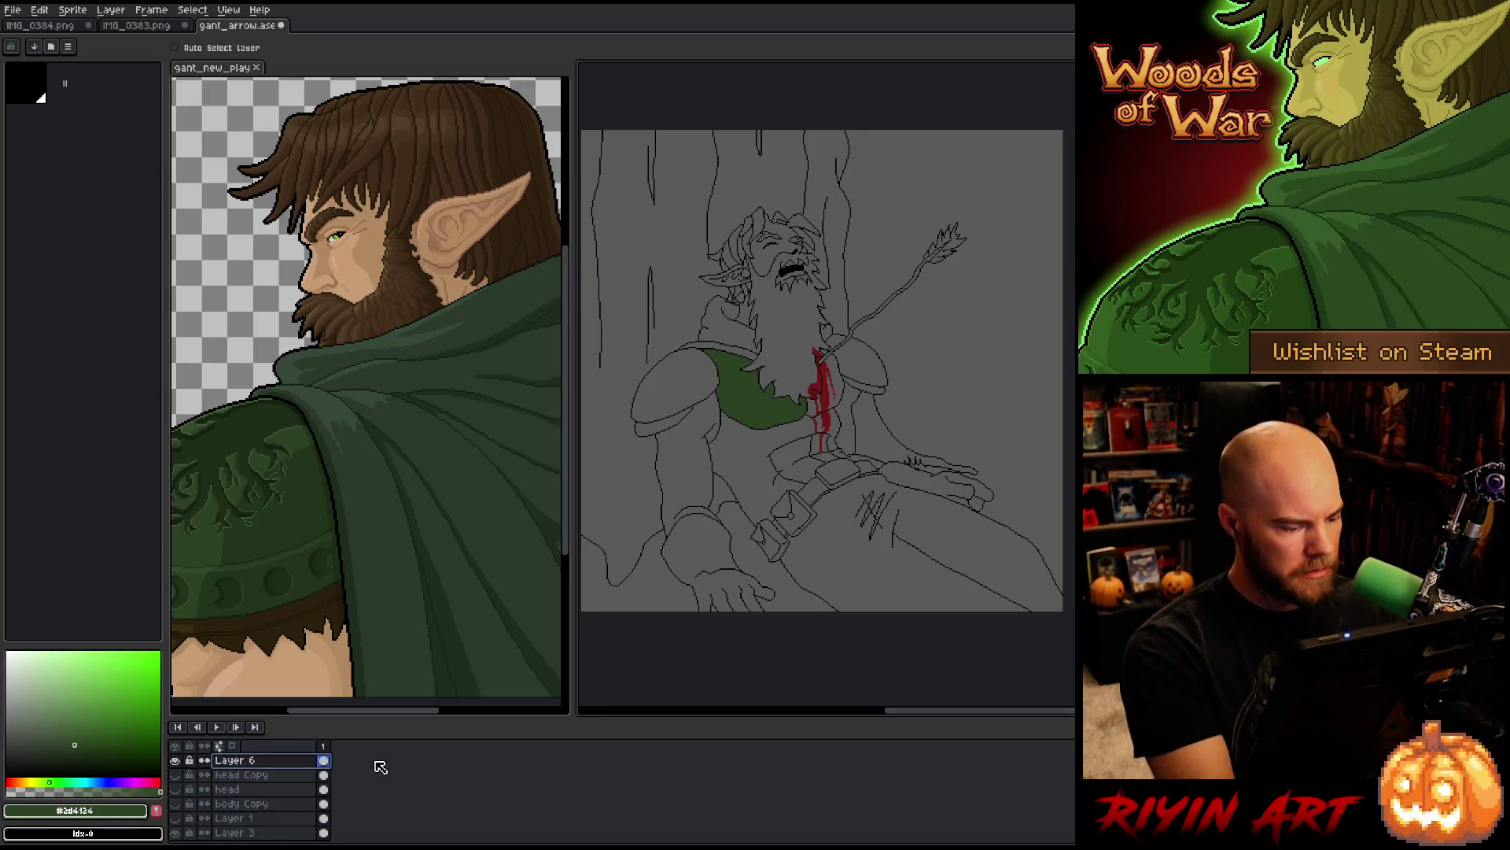
pyautogui.hotkey('ctrl', 'z')
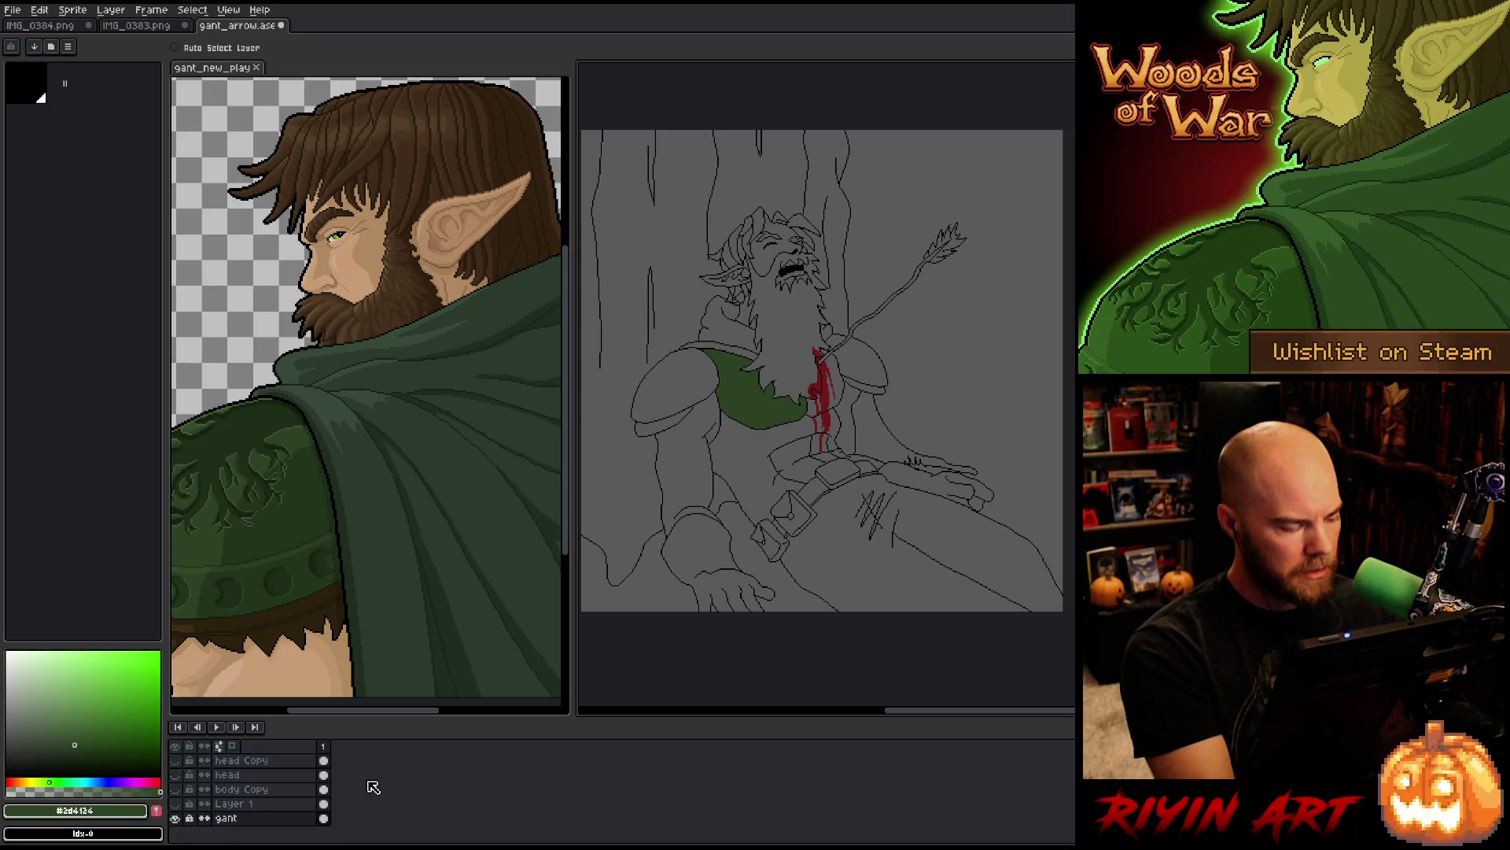
# Step: Select all grey background pixels by colour range and sample that grey as the drawing colour
pyautogui.press('w')
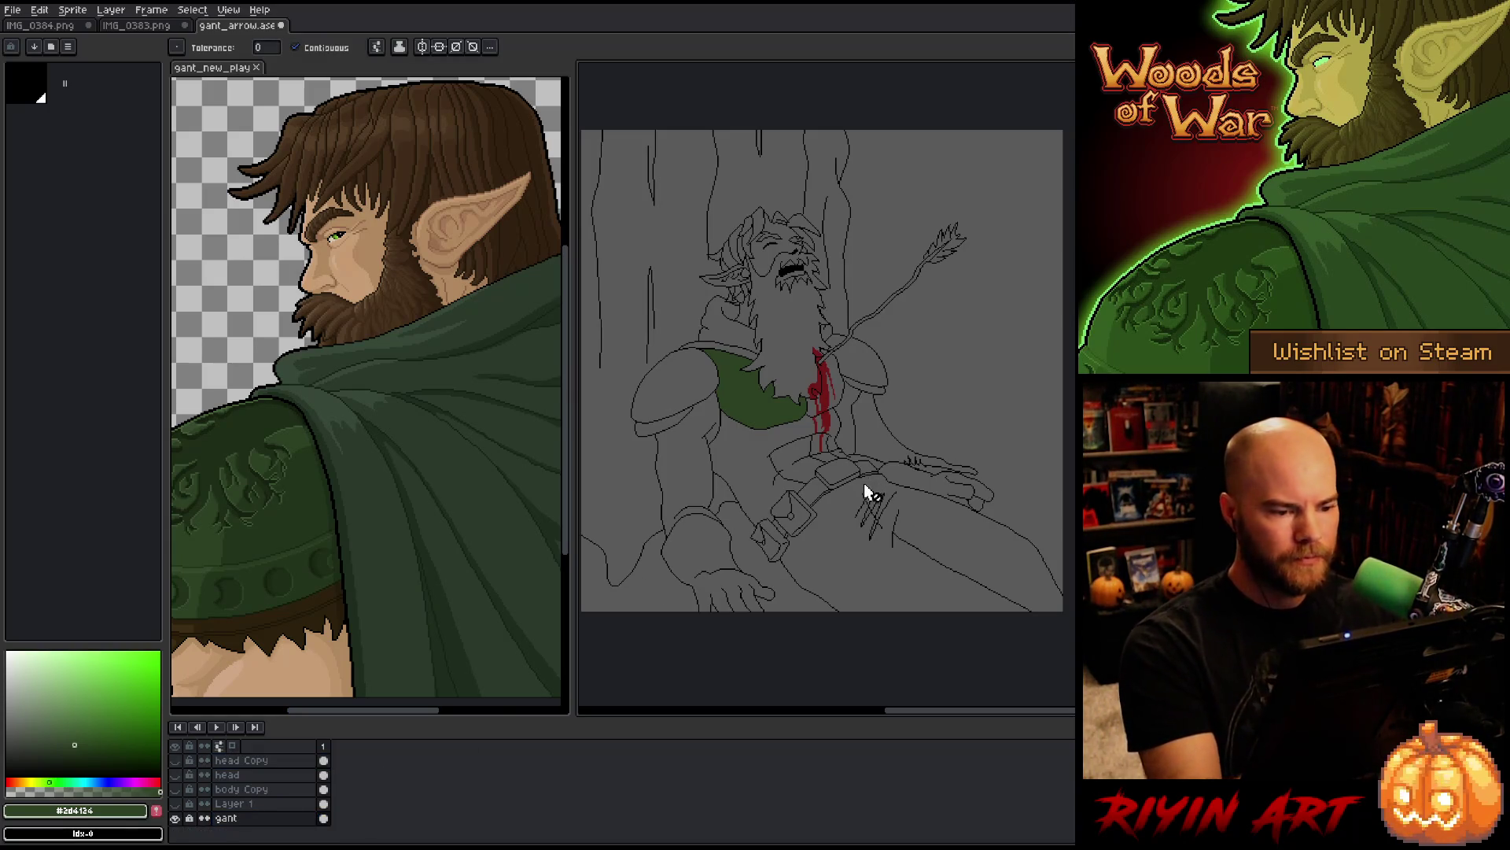
pyautogui.hotkey('ctrl', 'shift', 'c')
pyautogui.click(956, 333)
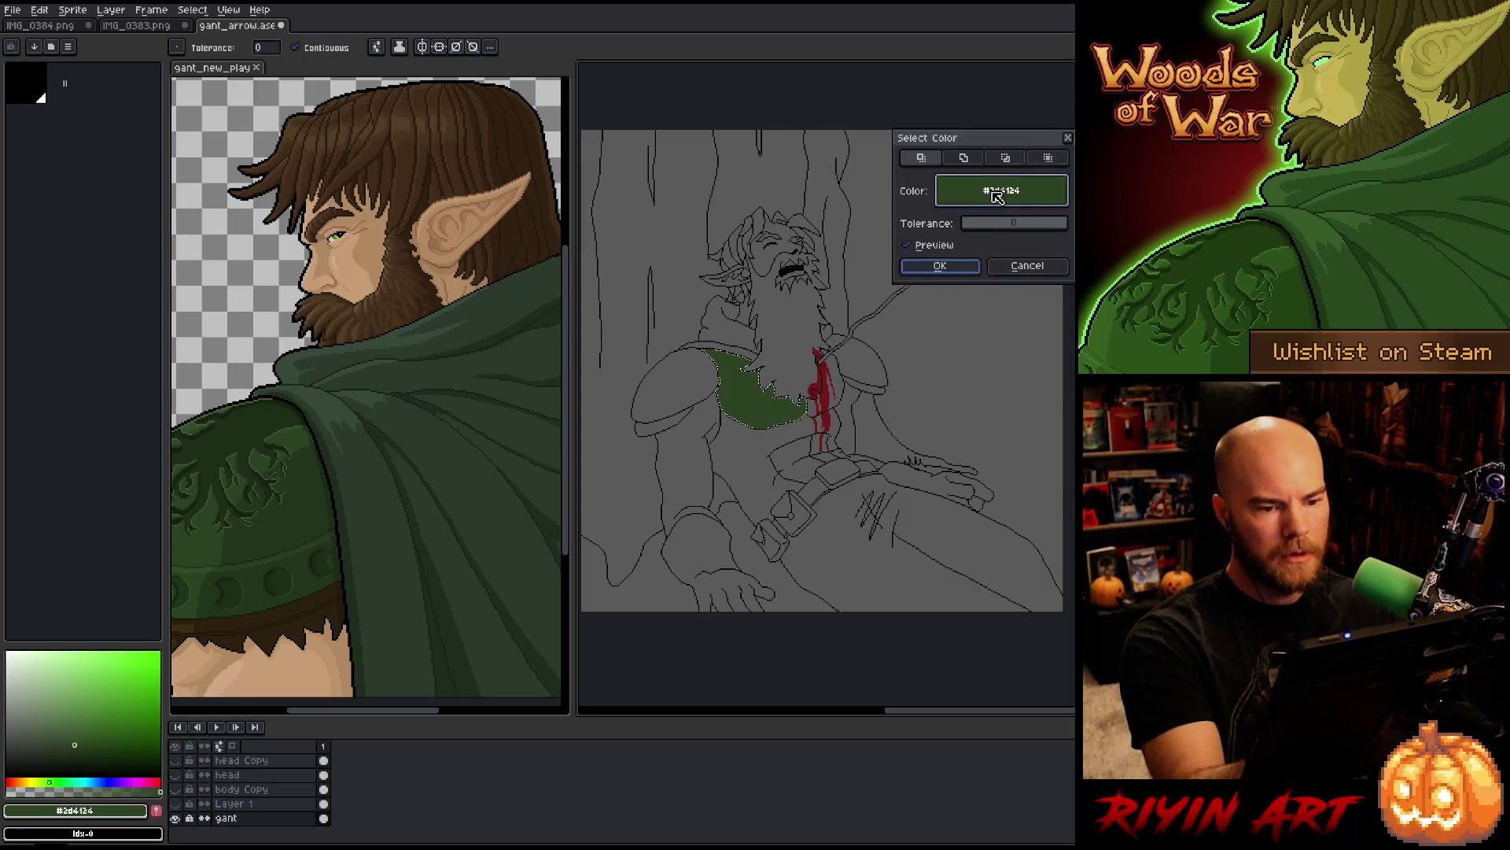
pyautogui.click(940, 266)
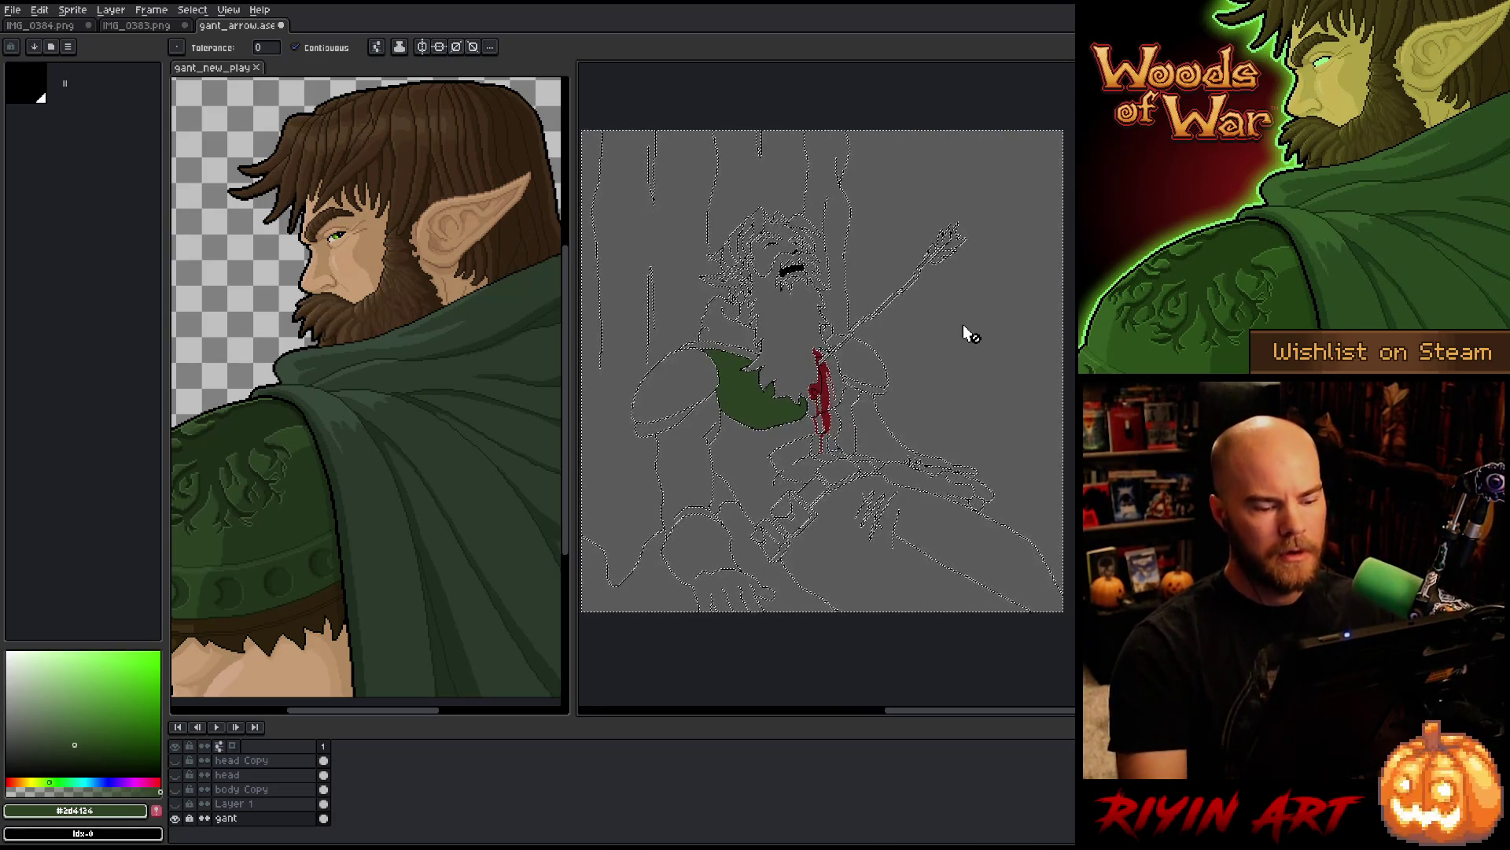
pyautogui.press('i')
pyautogui.click(963, 338)
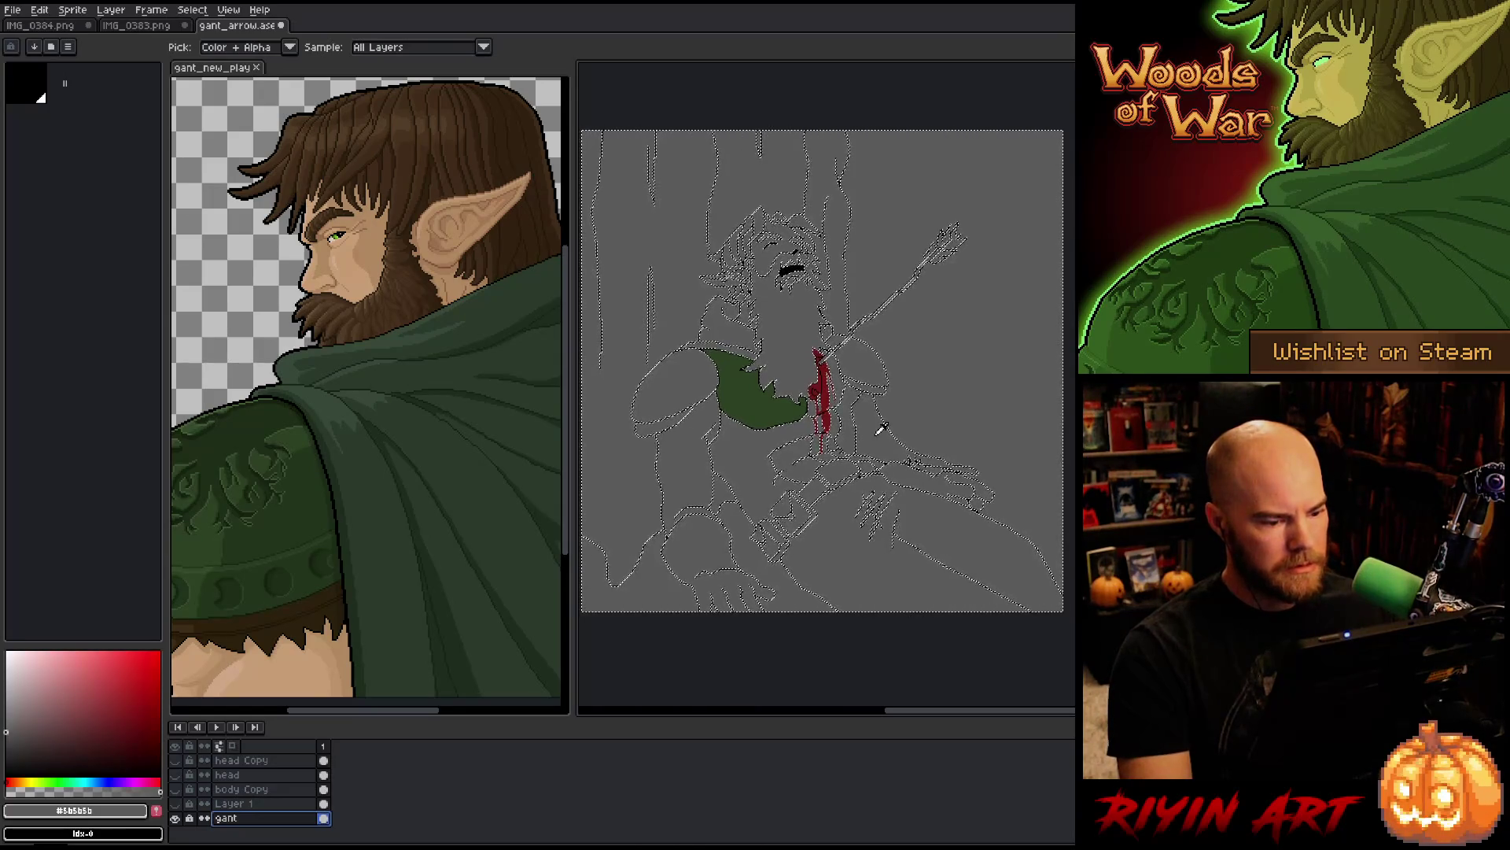
pyautogui.scroll(1, 881, 429)
pyautogui.scroll(1, 881, 429)
pyautogui.scroll(-3, 866, 476)
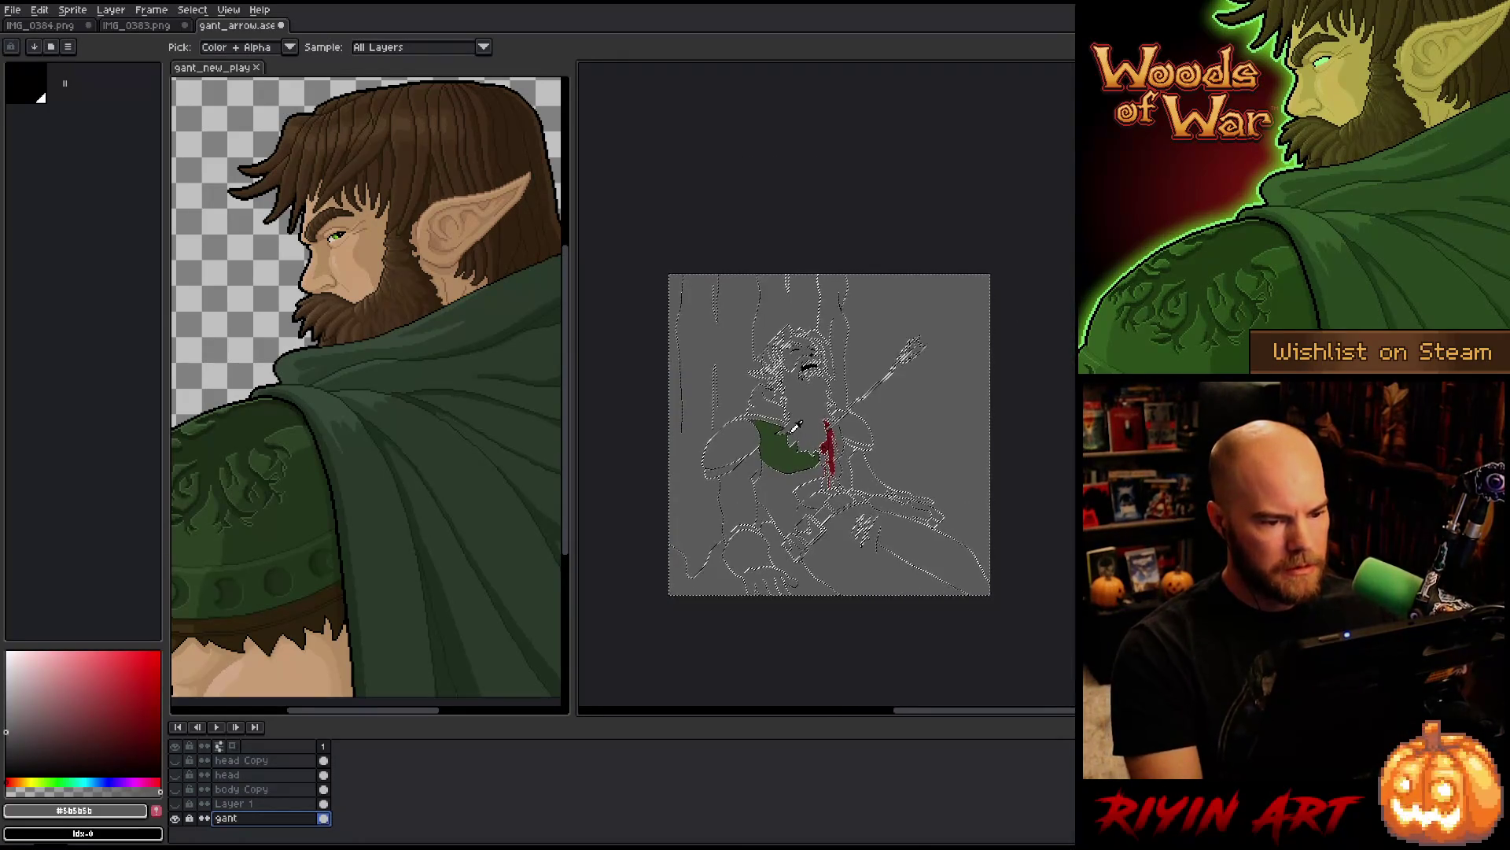
pyautogui.scroll(1, 796, 426)
pyautogui.hotkey('ctrl', 'd')
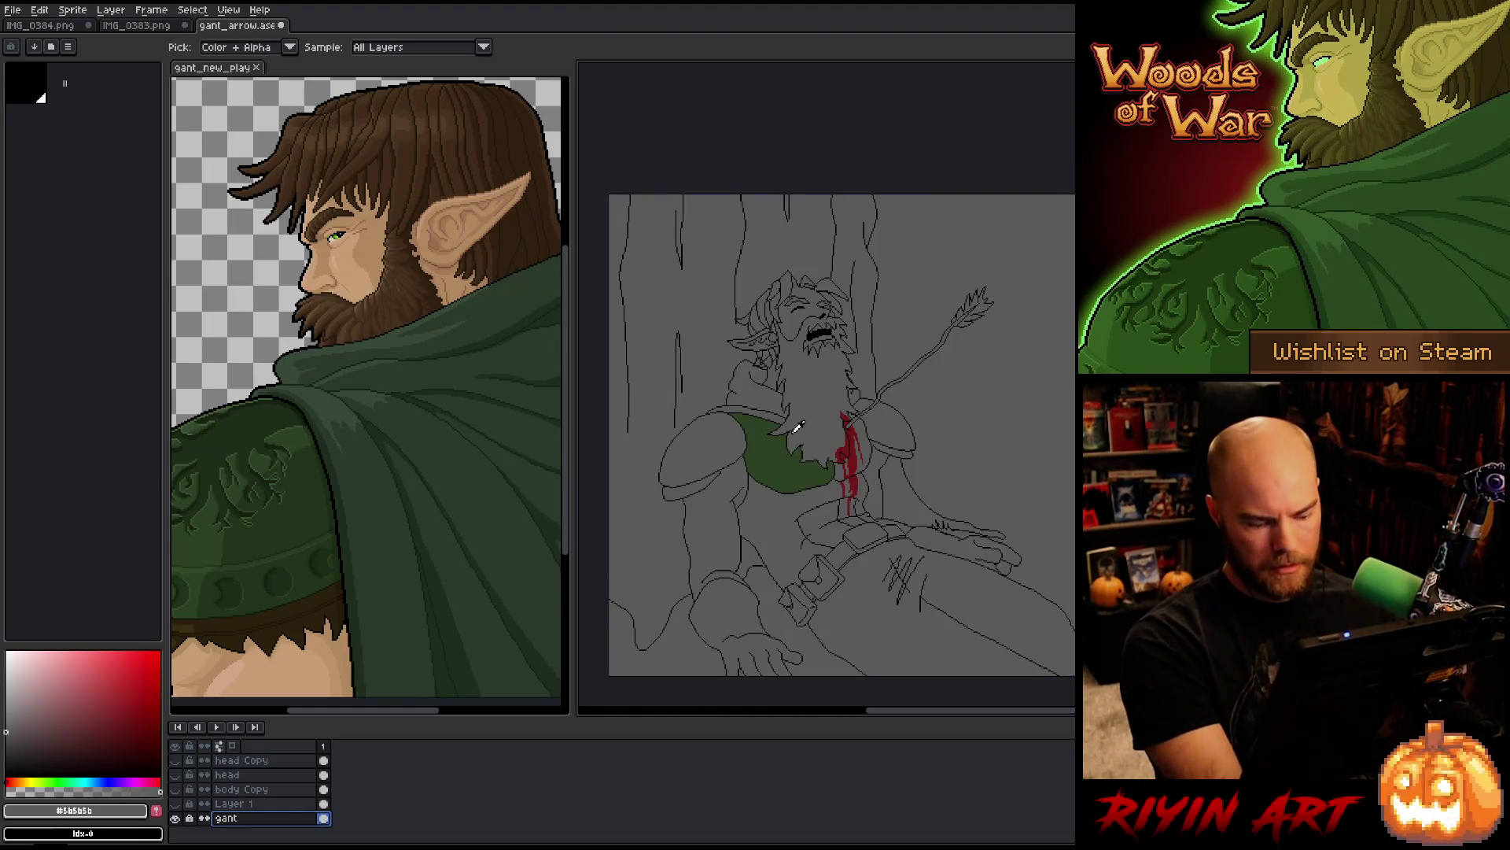
# Step: Replace the grey background colour on the gant layer with fully transparent alpha 0
pyautogui.hotkey('shift', 'r')
pyautogui.click(621, 651)
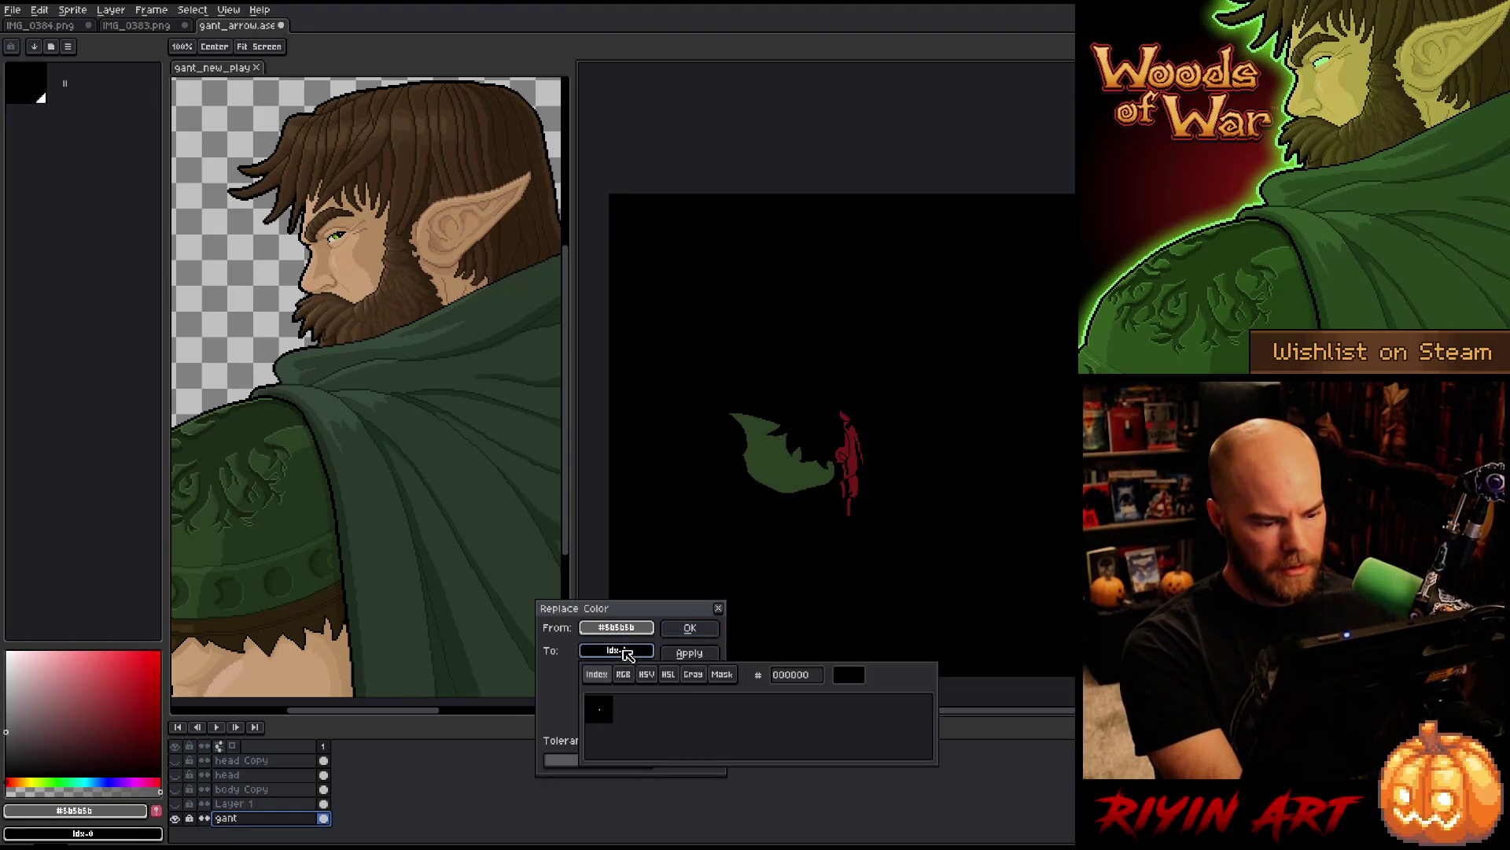
pyautogui.click(647, 675)
pyautogui.moveTo(678, 754); pyautogui.dragTo(438, 768)
pyautogui.click(444, 769)
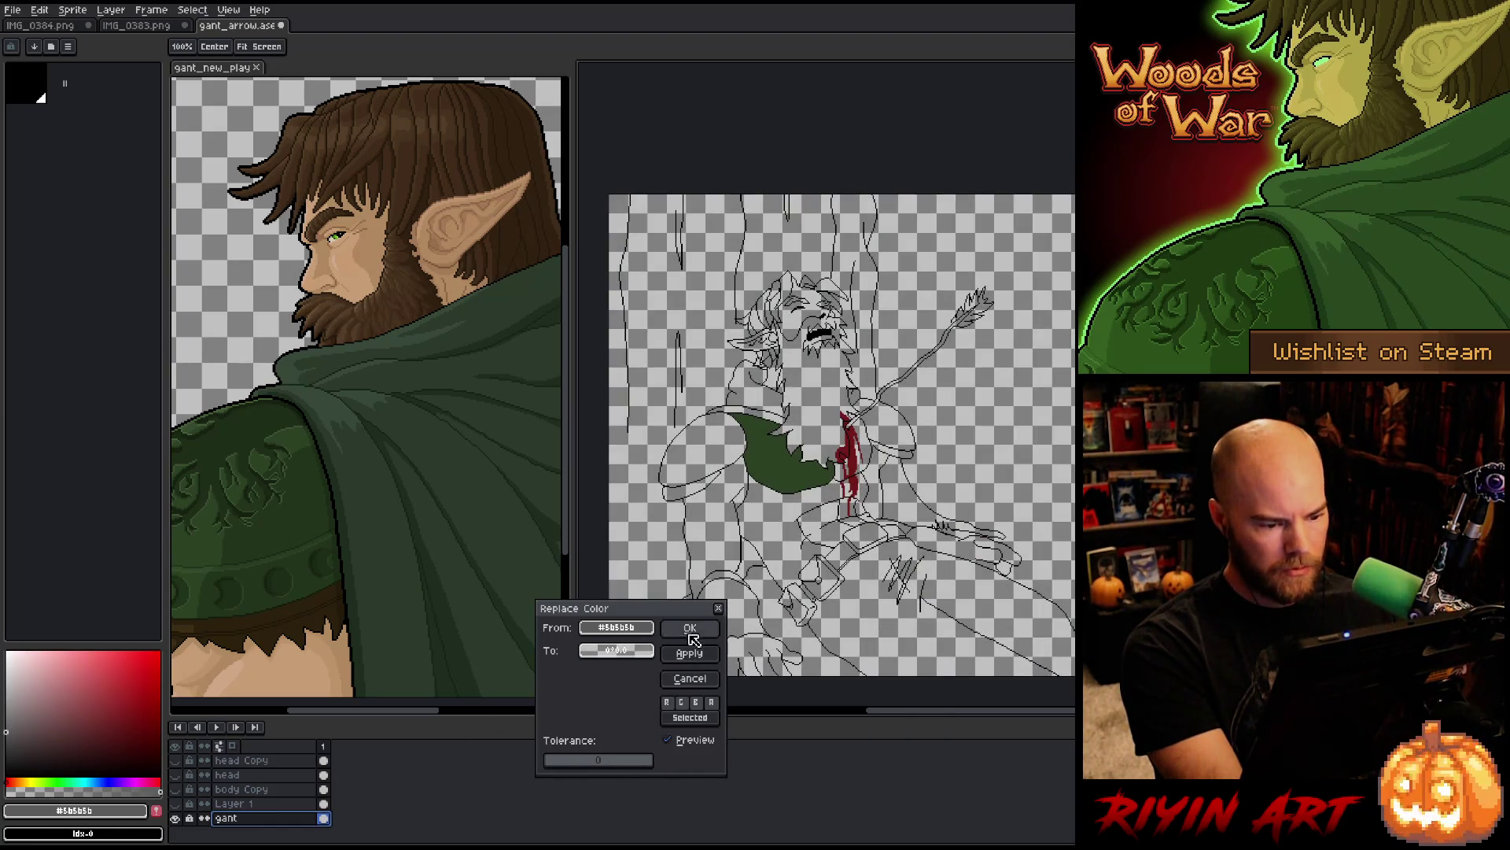
pyautogui.click(690, 629)
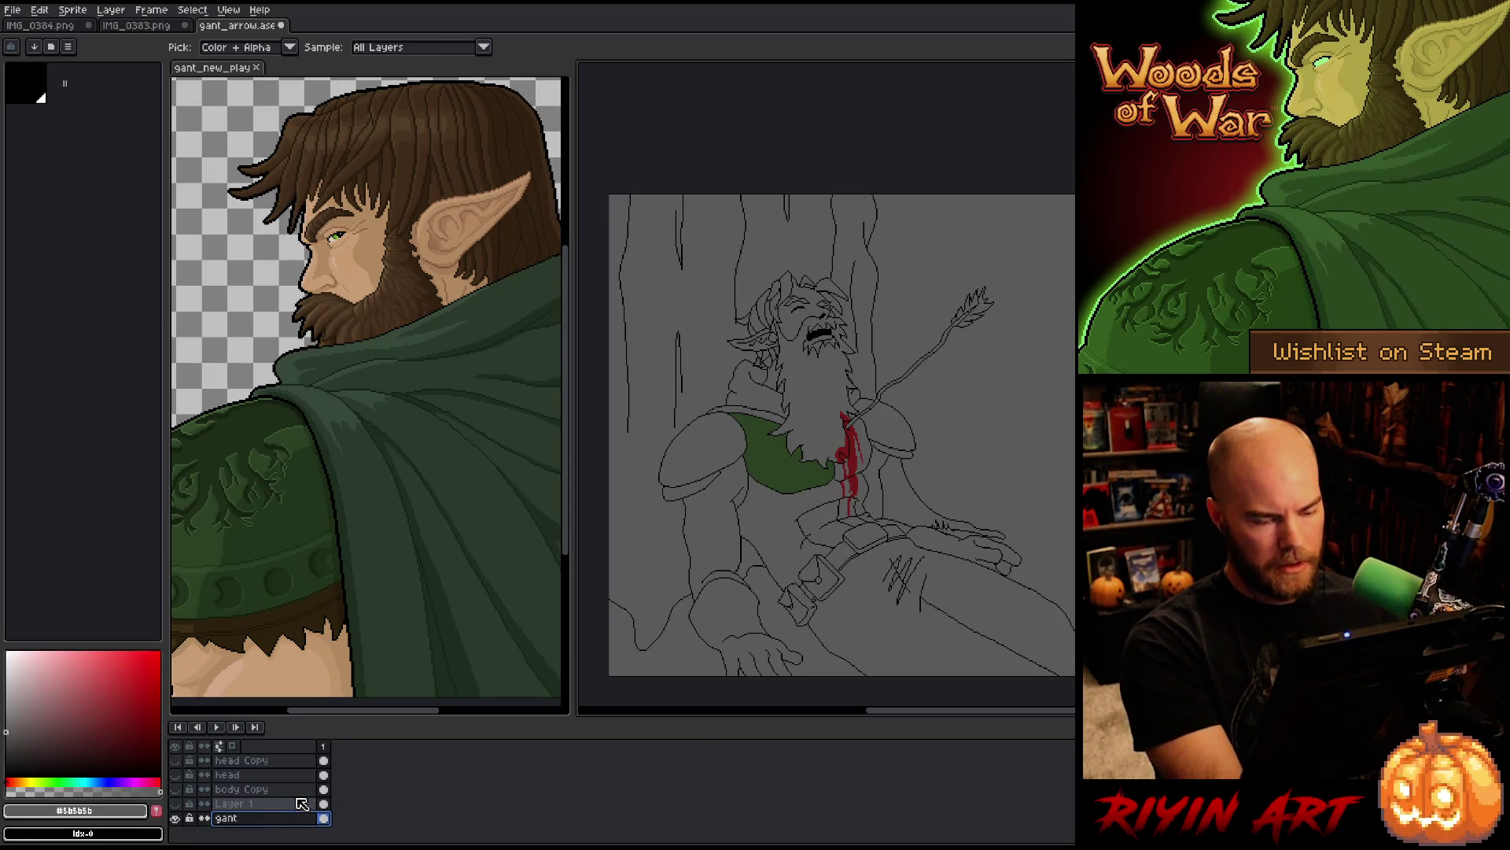
pyautogui.hotkey('shift', 'r')
pyautogui.click(616, 649)
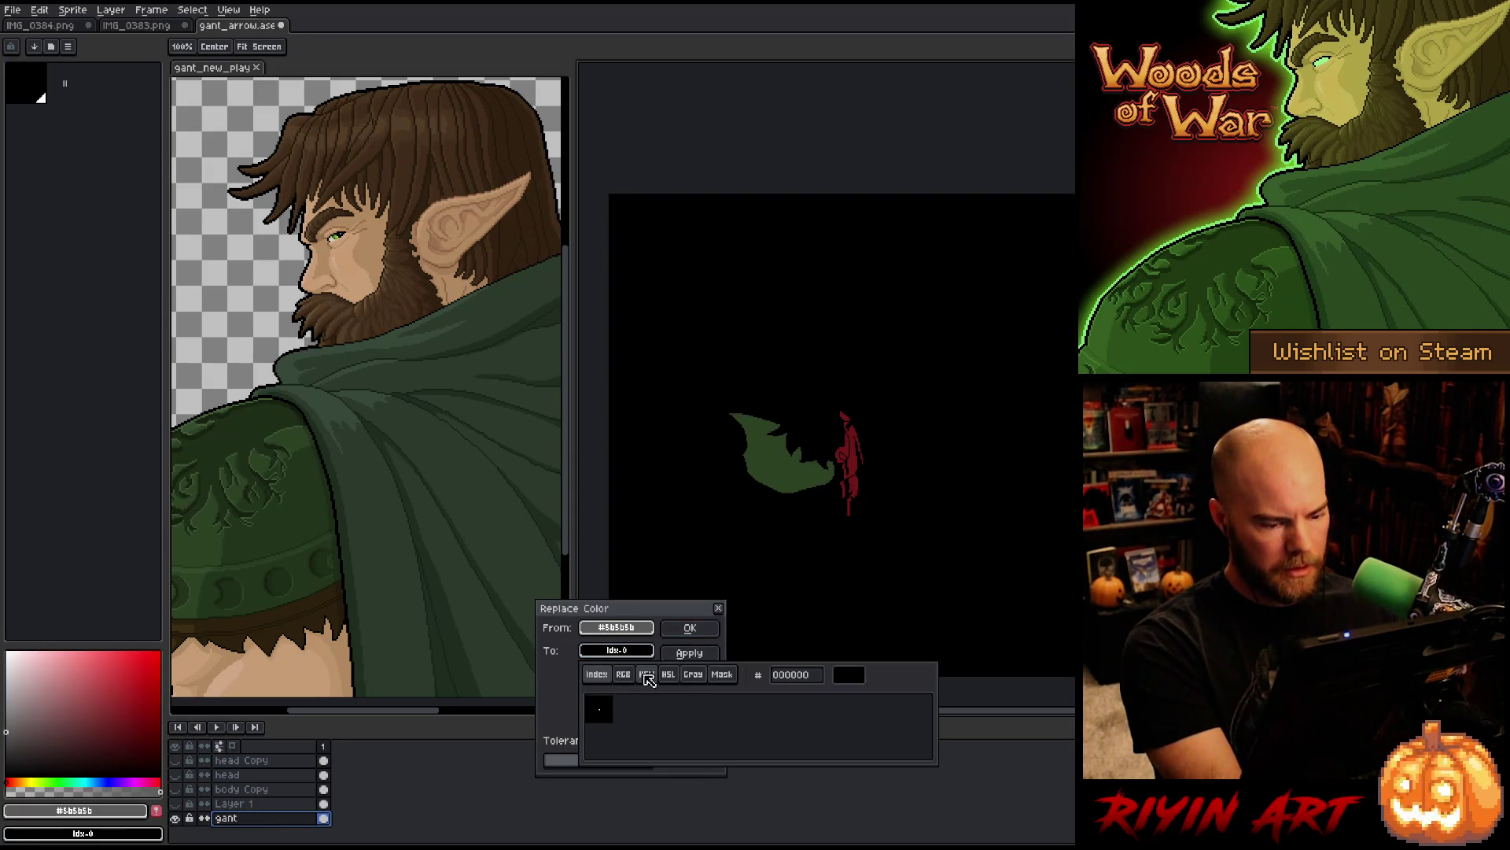
pyautogui.click(668, 674)
pyautogui.moveTo(640, 764); pyautogui.dragTo(586, 764)
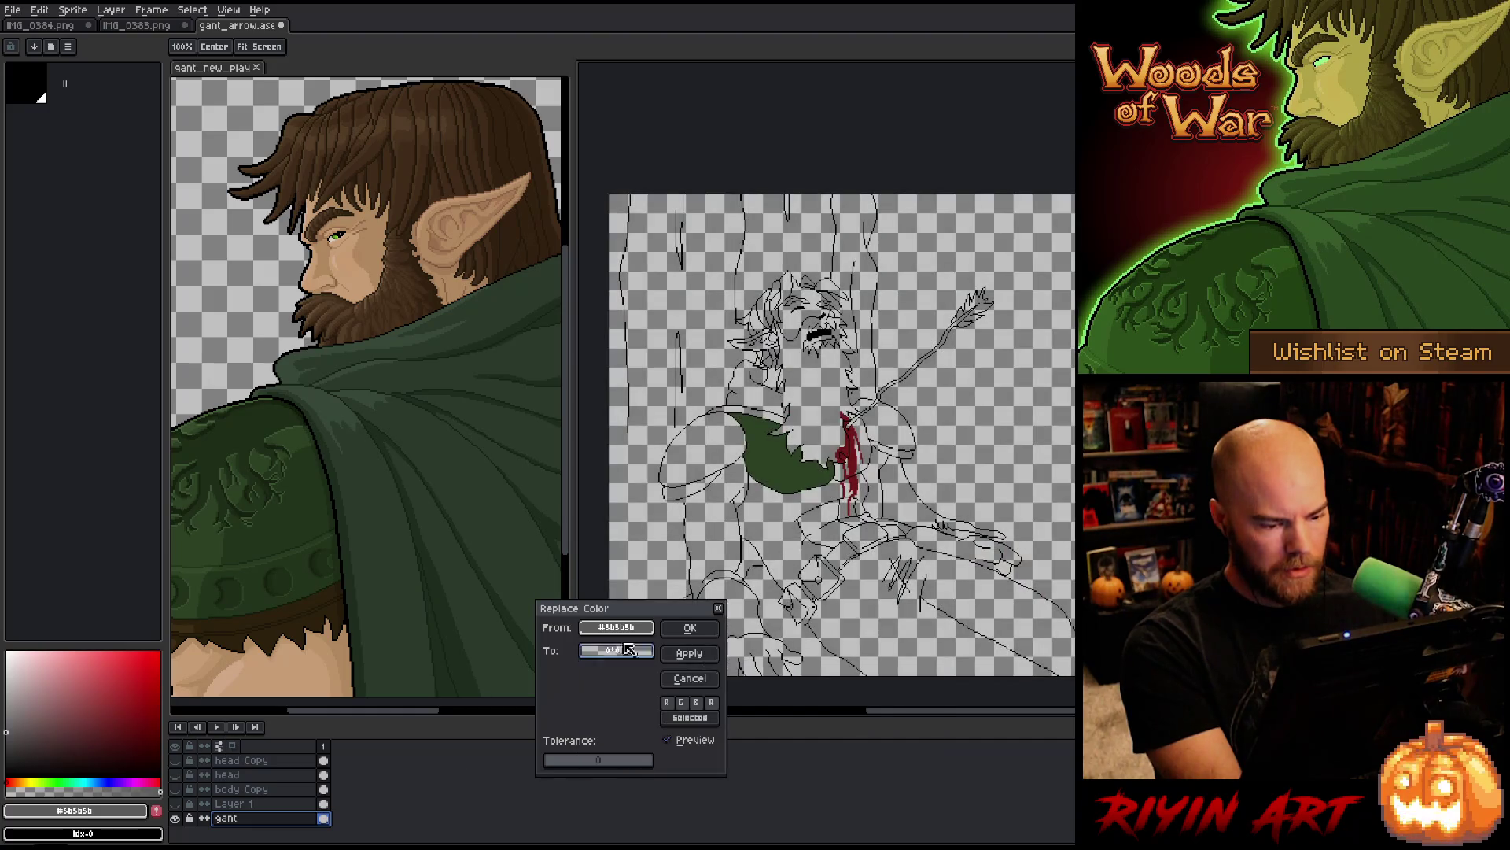
pyautogui.click(690, 629)
# Step: Add Layer 2 beneath the gant layer, bucket-fill it with the grey, and save
pyautogui.hotkey('shift', 'n')
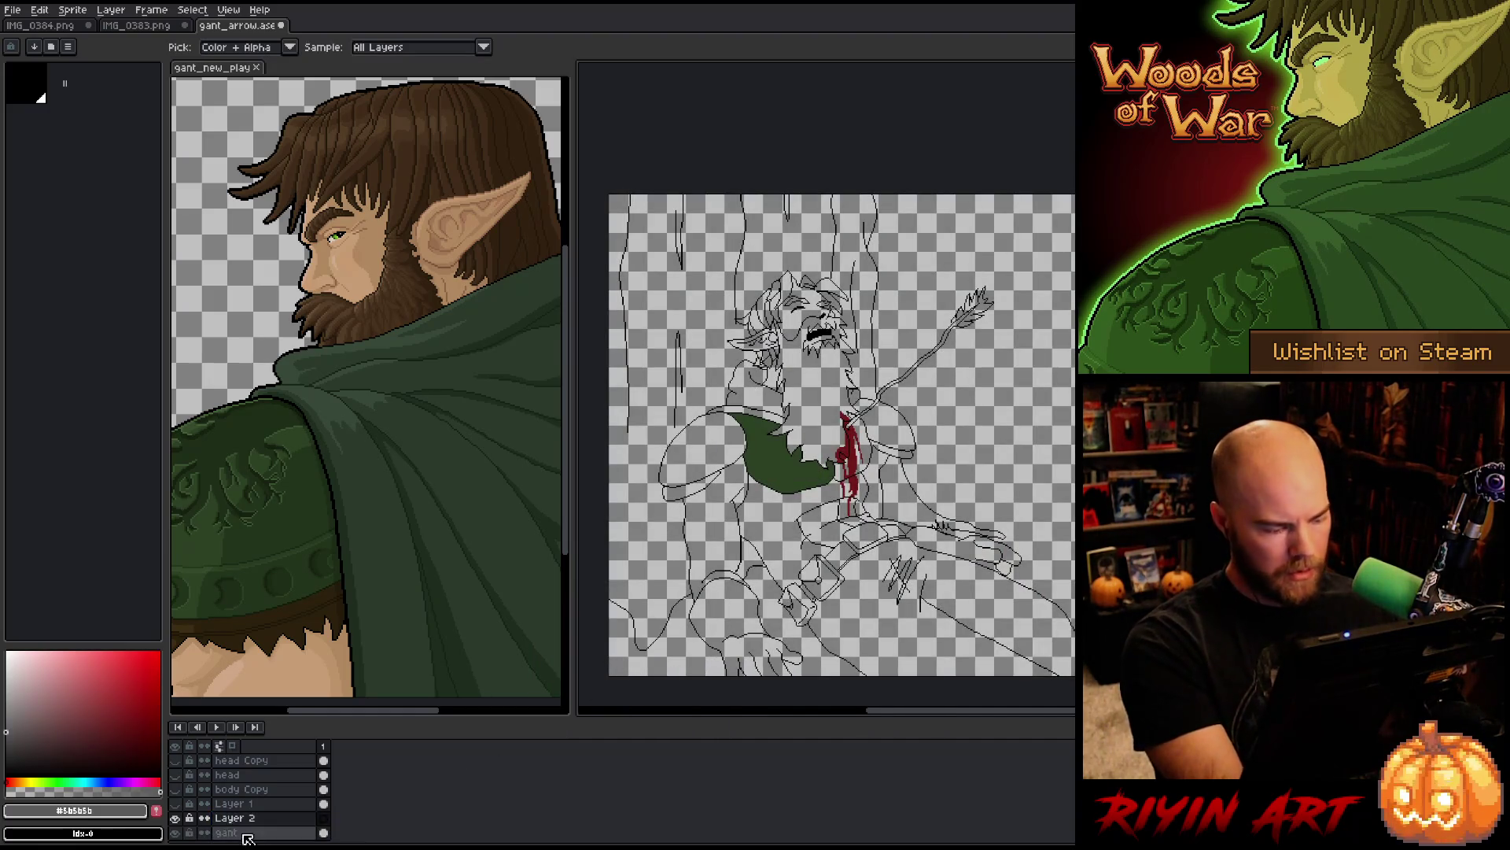
pyautogui.scroll(-1, 248, 819)
pyautogui.moveTo(246, 817); pyautogui.dragTo(250, 830)
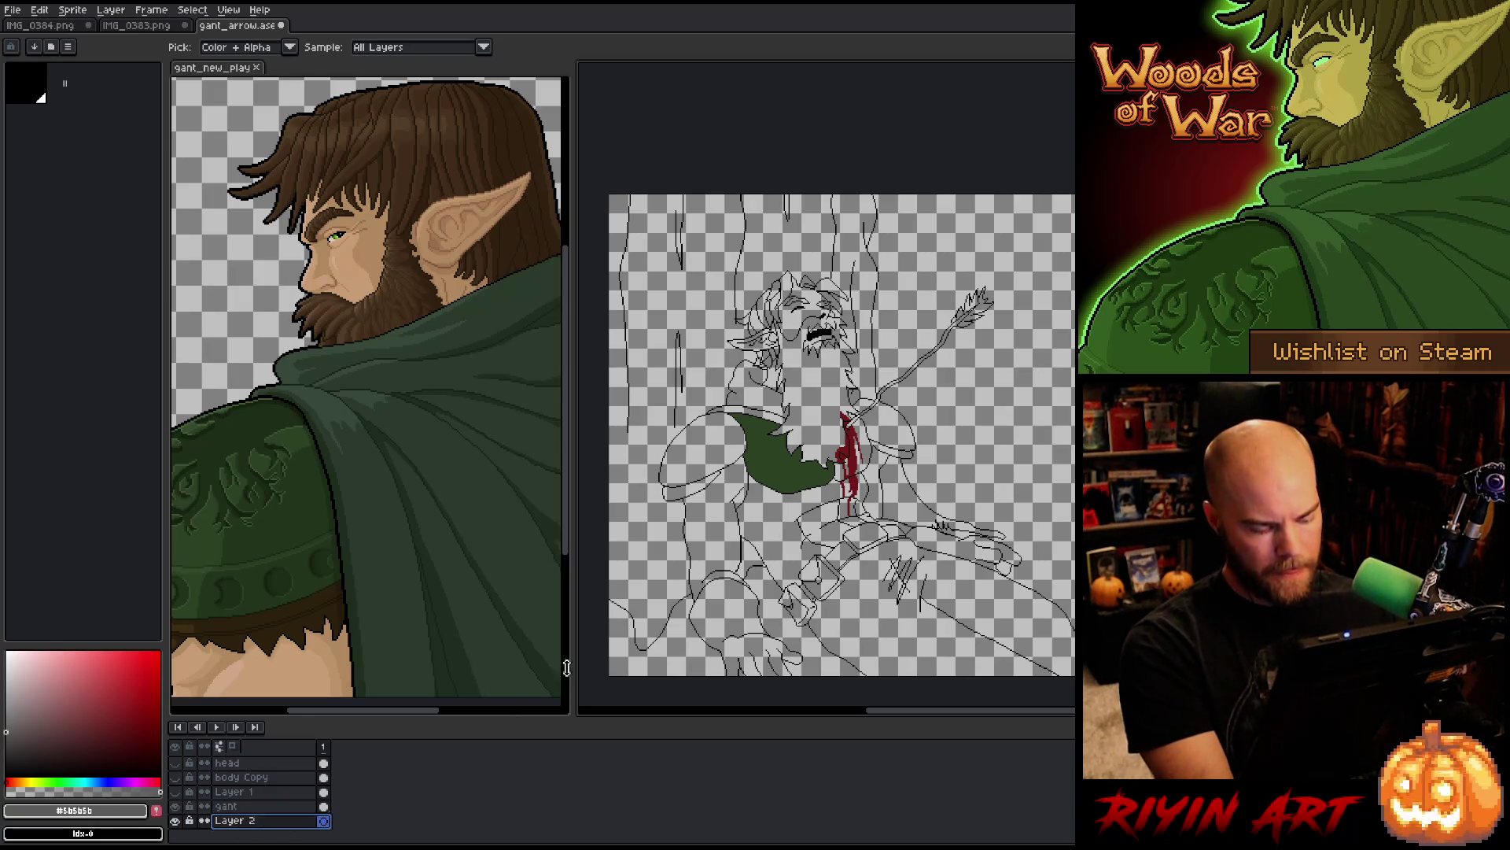
pyautogui.press('g')
pyautogui.click(842, 236)
pyautogui.click(236, 806)
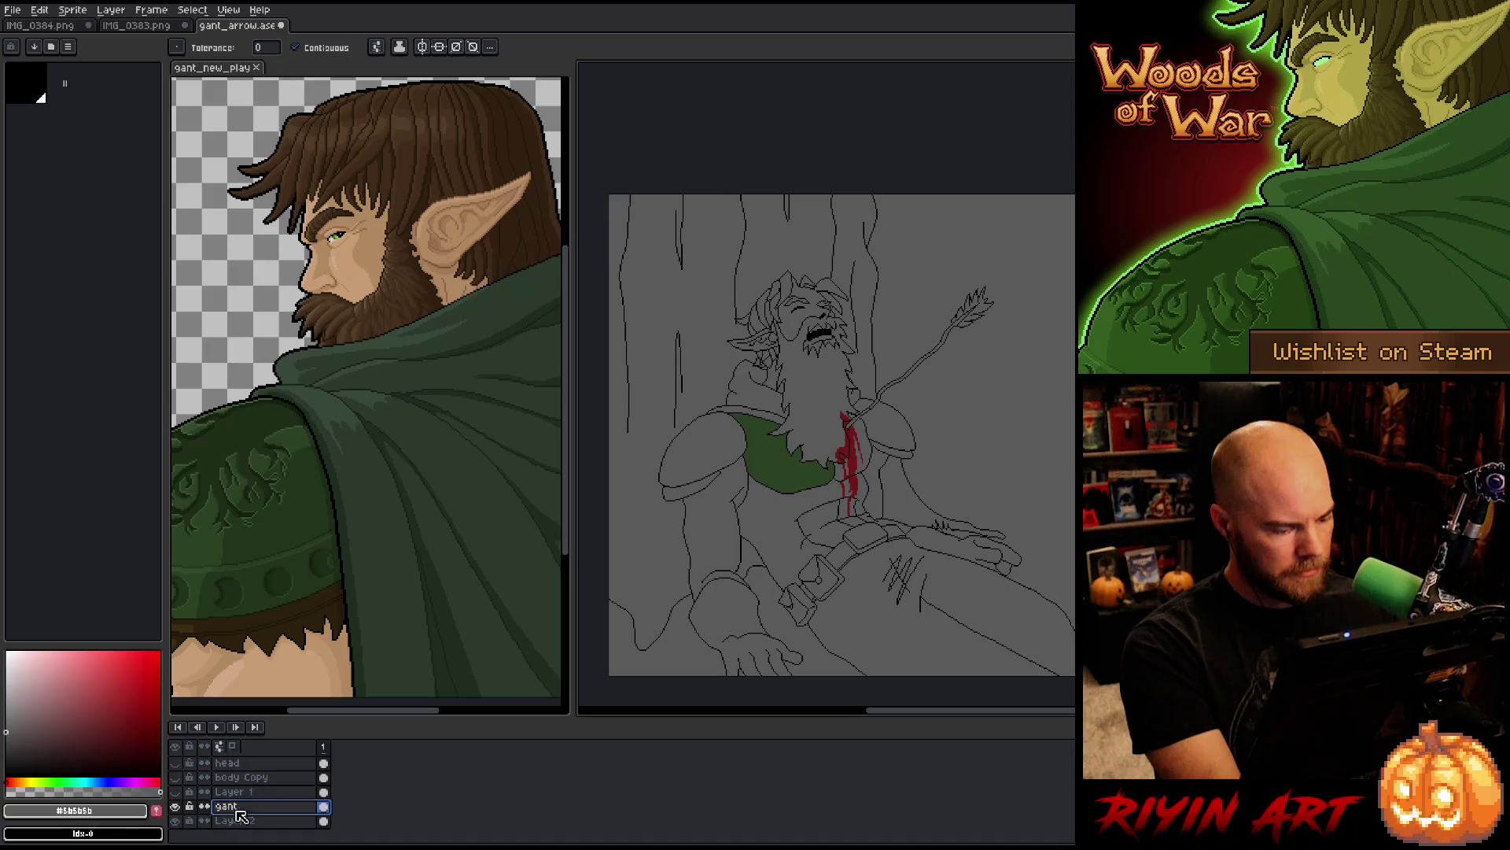
pyautogui.hotkey('ctrl', 's')
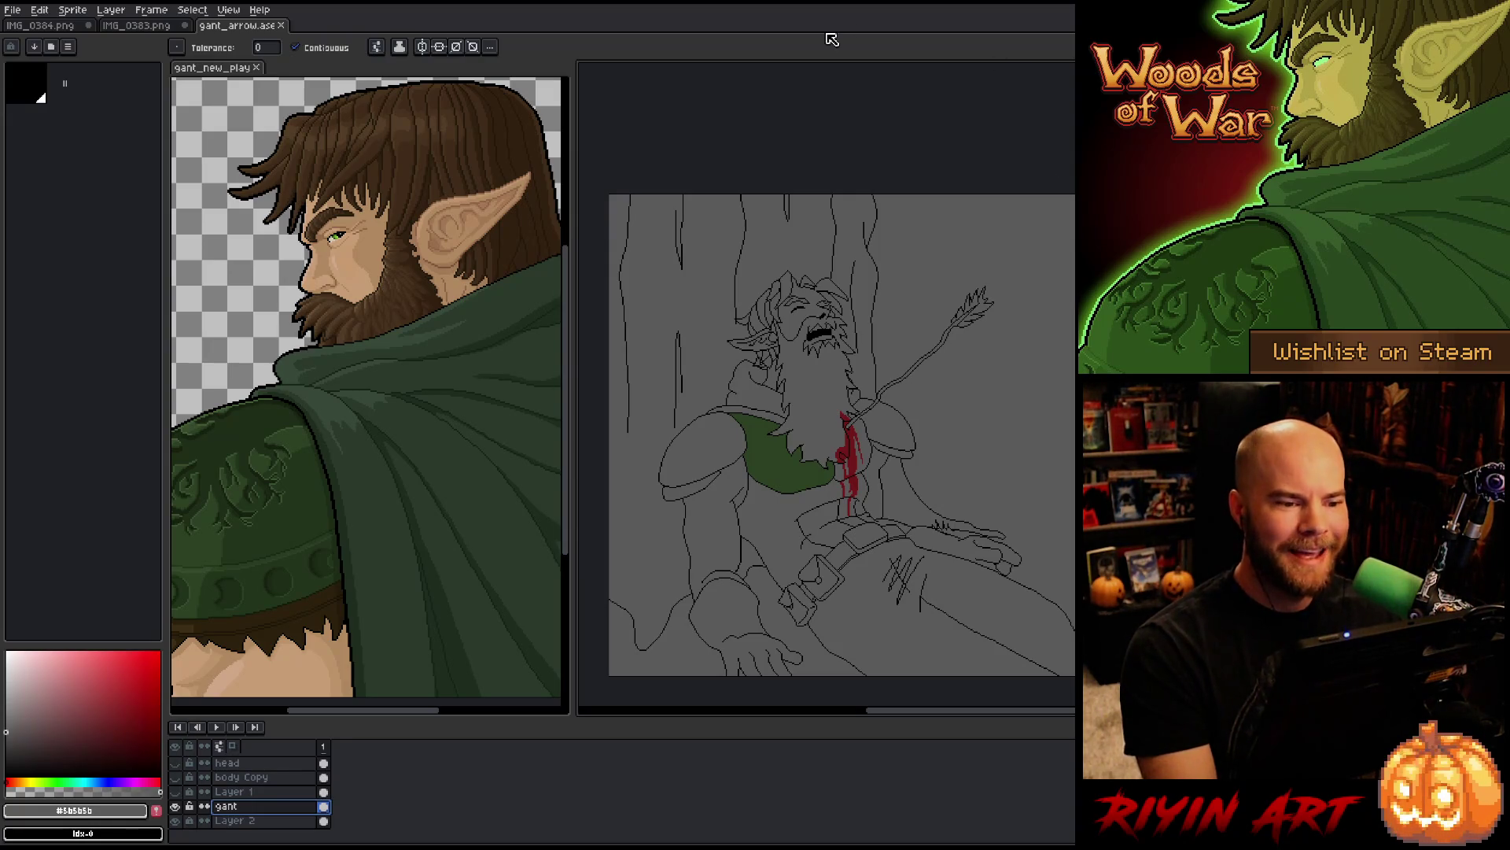
# Step: Sample the tunic's dark green and fill the lower torso, including the area right of the blood streak
pyautogui.scroll(2, 841, 435)
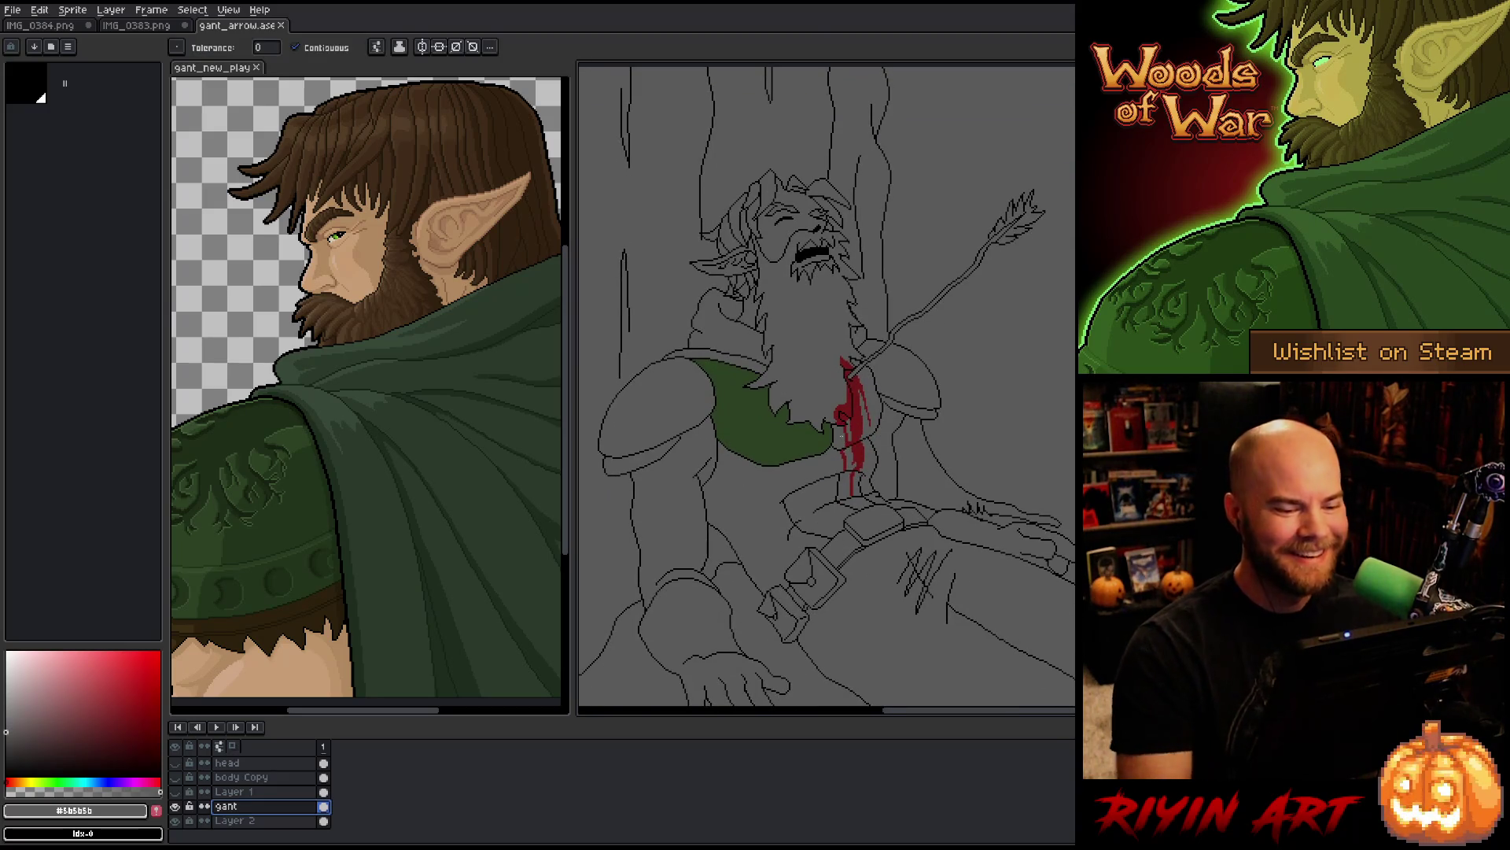
pyautogui.click(841, 435)
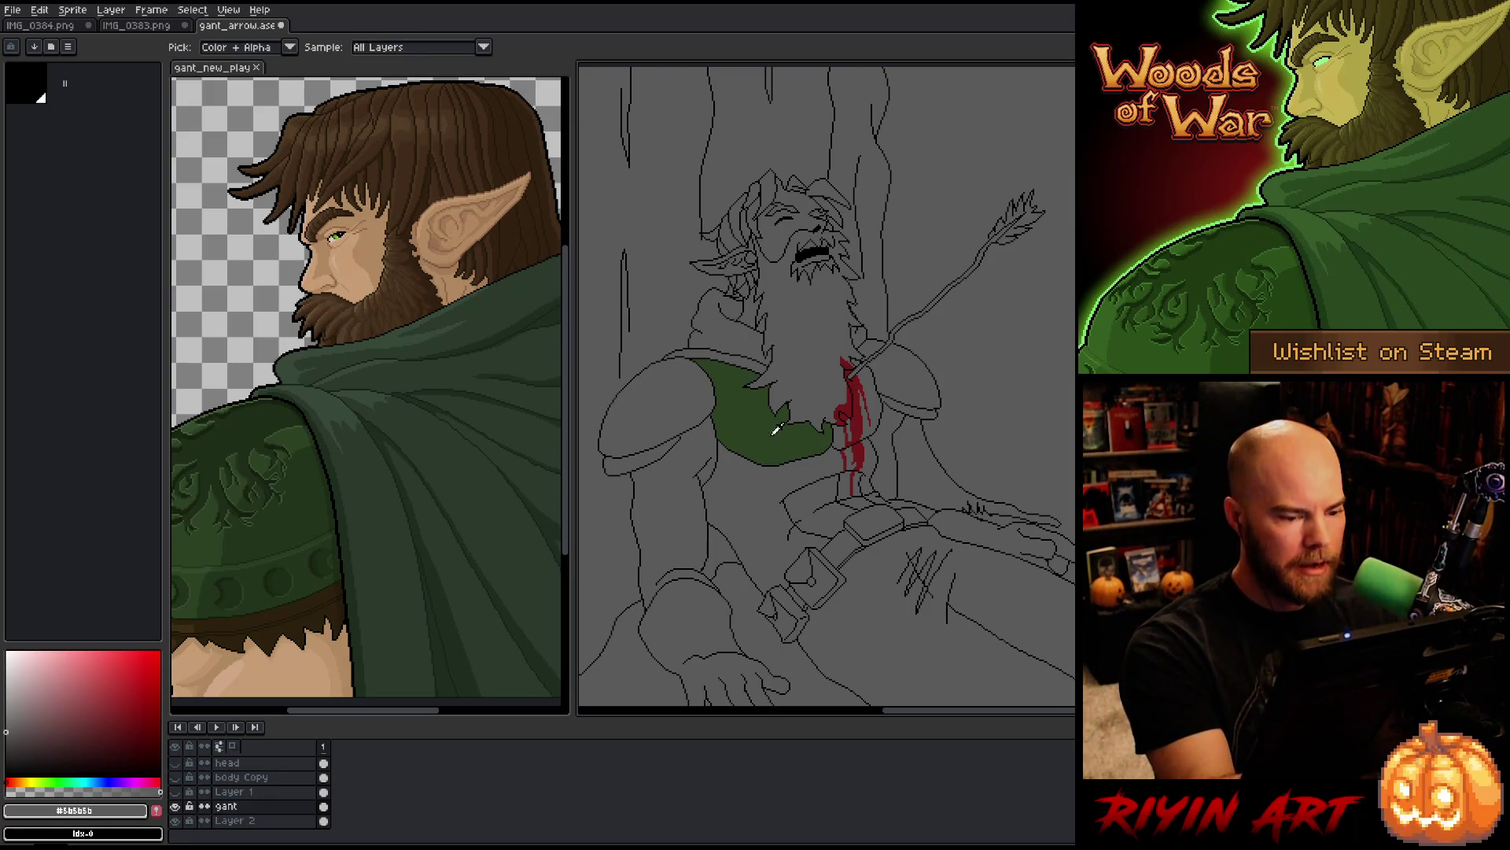
pyautogui.keyDown('alt'); pyautogui.click(763, 417); pyautogui.keyUp('alt')
pyautogui.click(755, 519)
pyautogui.click(830, 505)
pyautogui.click(869, 484)
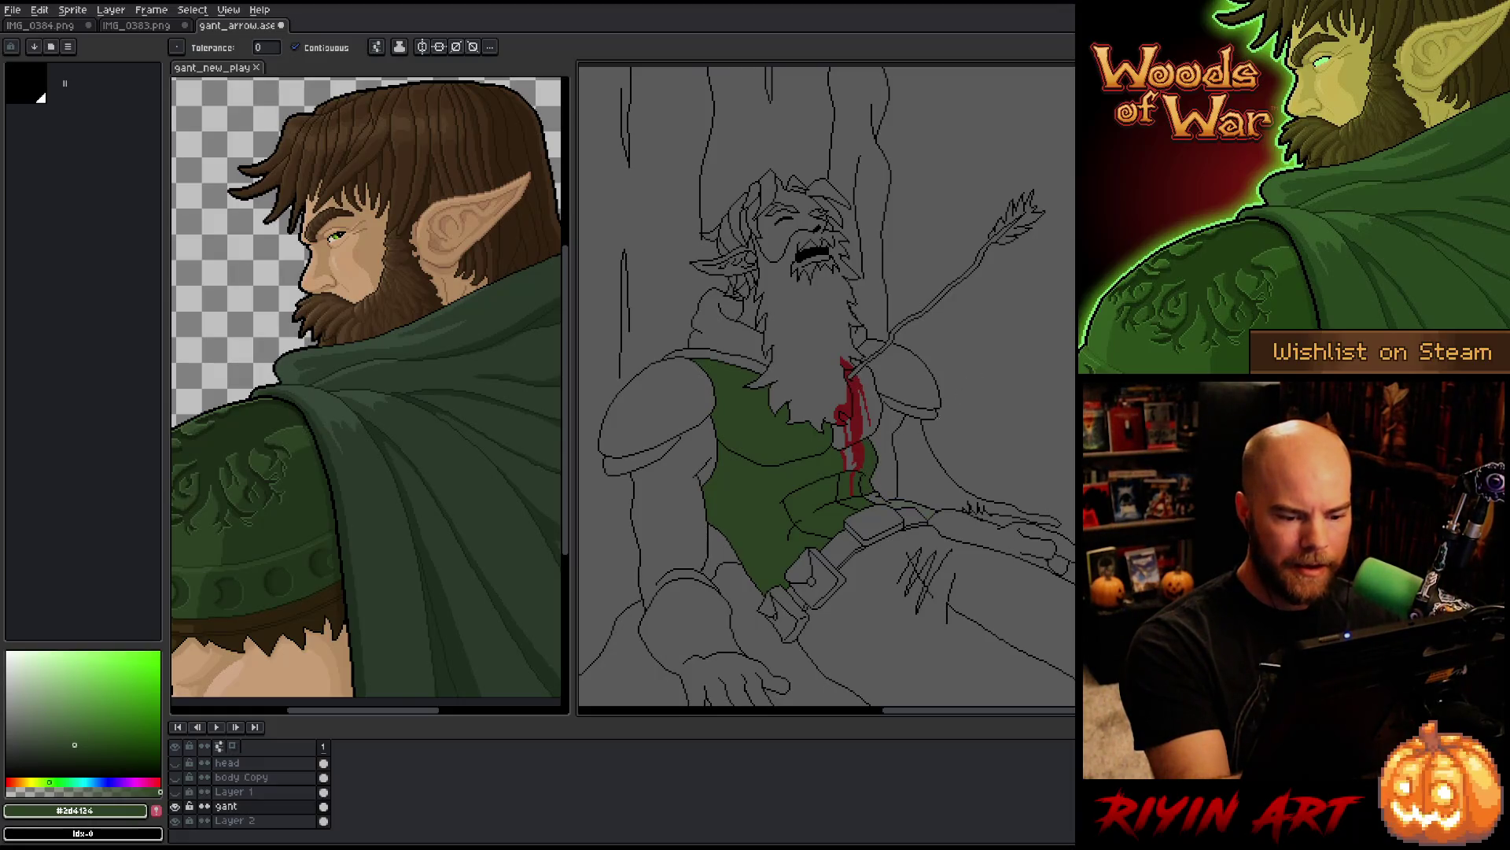
pyautogui.scroll(4, 834, 472)
# Step: Fill the belt strip, the gap near the arrow, the left shoulder and the area beside the blood with tunic green
pyautogui.keyDown('alt'); pyautogui.click(826, 464); pyautogui.keyUp('alt')
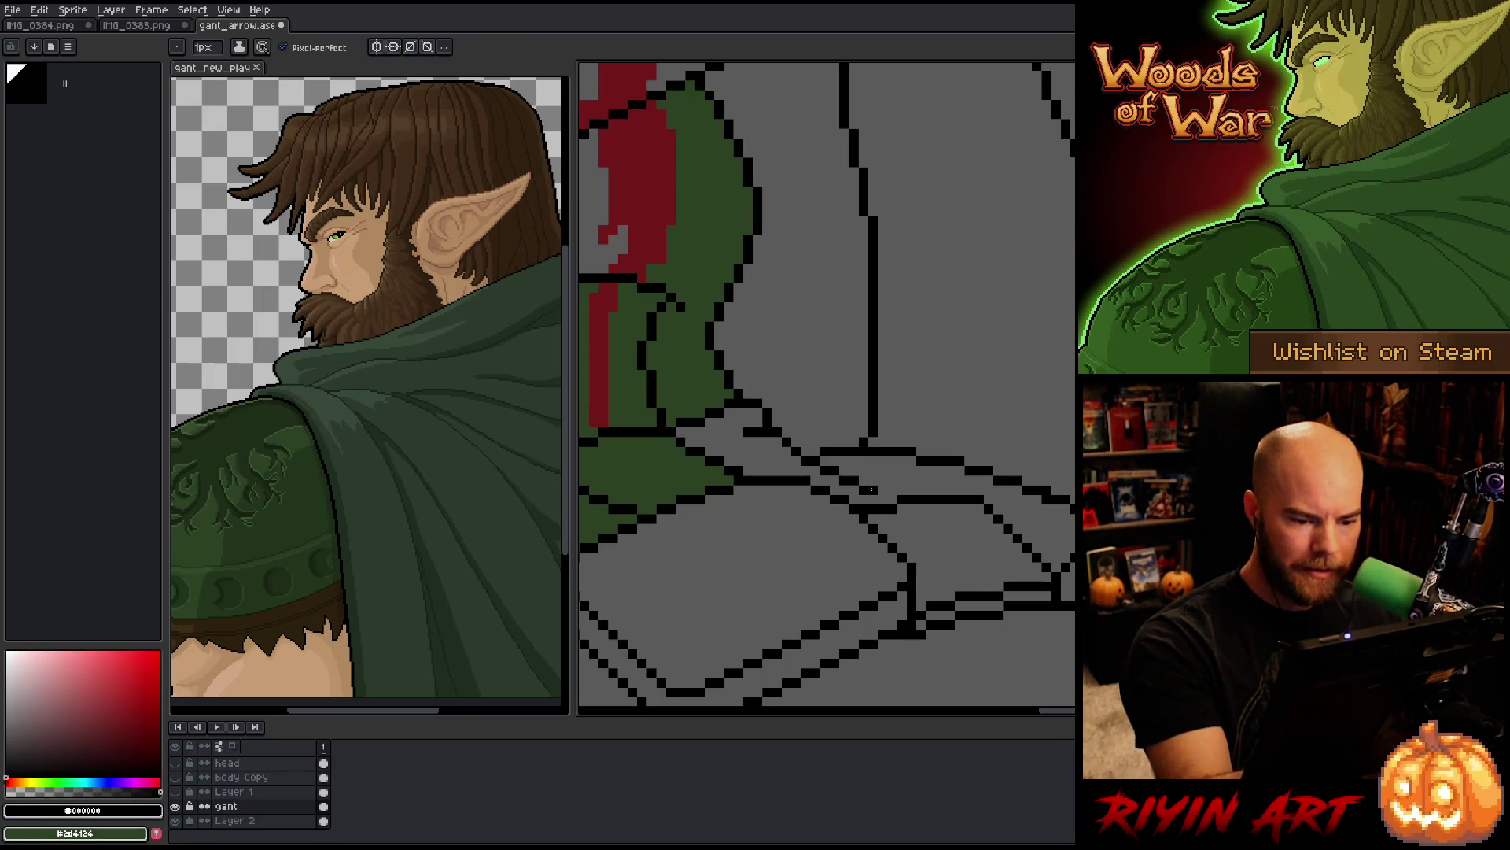
pyautogui.keyDown('alt'); pyautogui.click(712, 455); pyautogui.keyUp('alt')
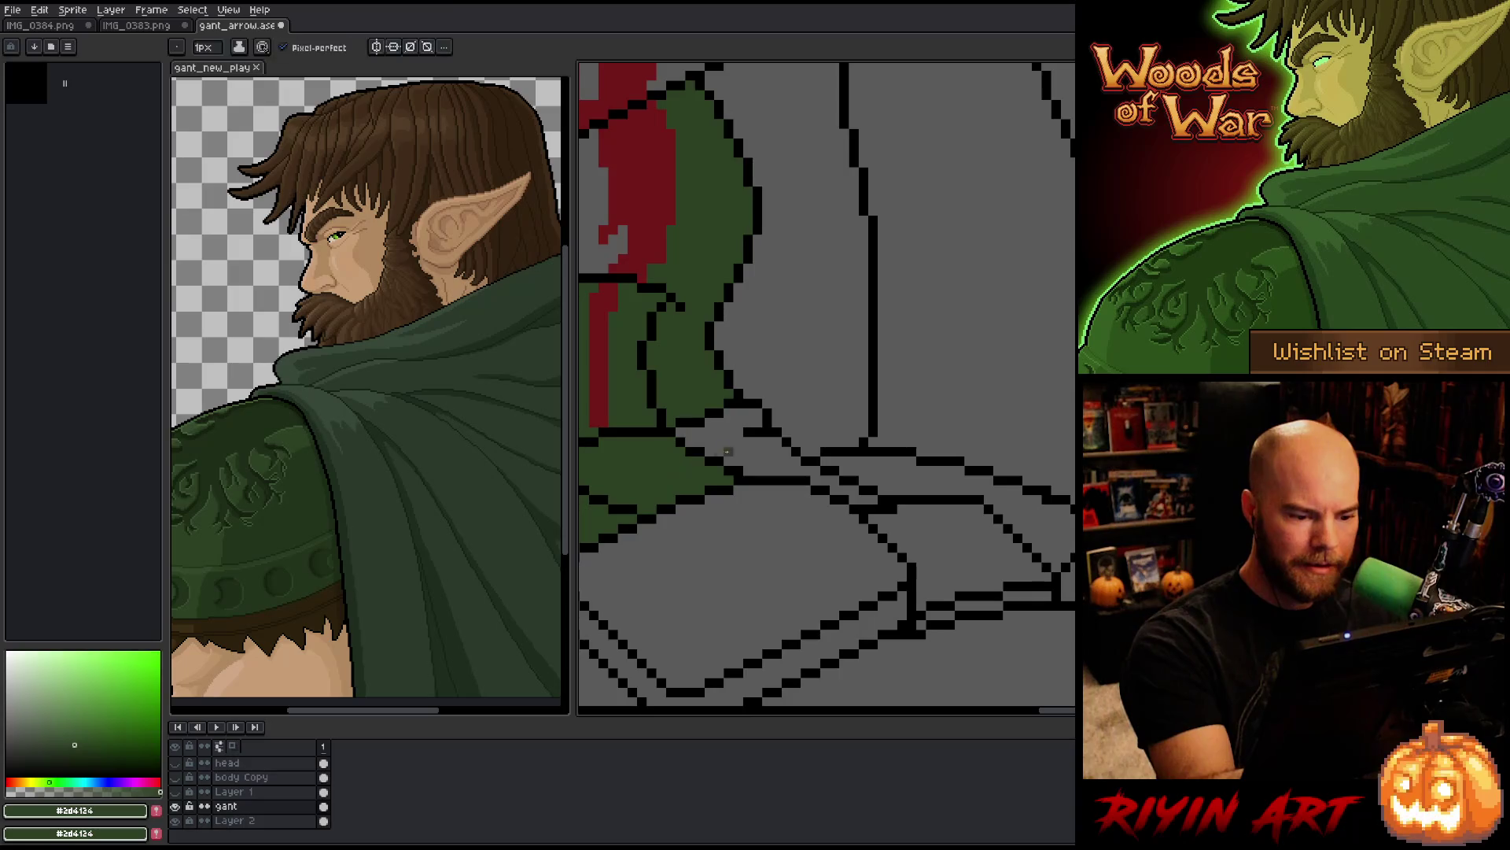
pyautogui.click(716, 453)
pyautogui.scroll(-4, 734, 418)
pyautogui.moveTo(734, 417); pyautogui.dragTo(984, 506)
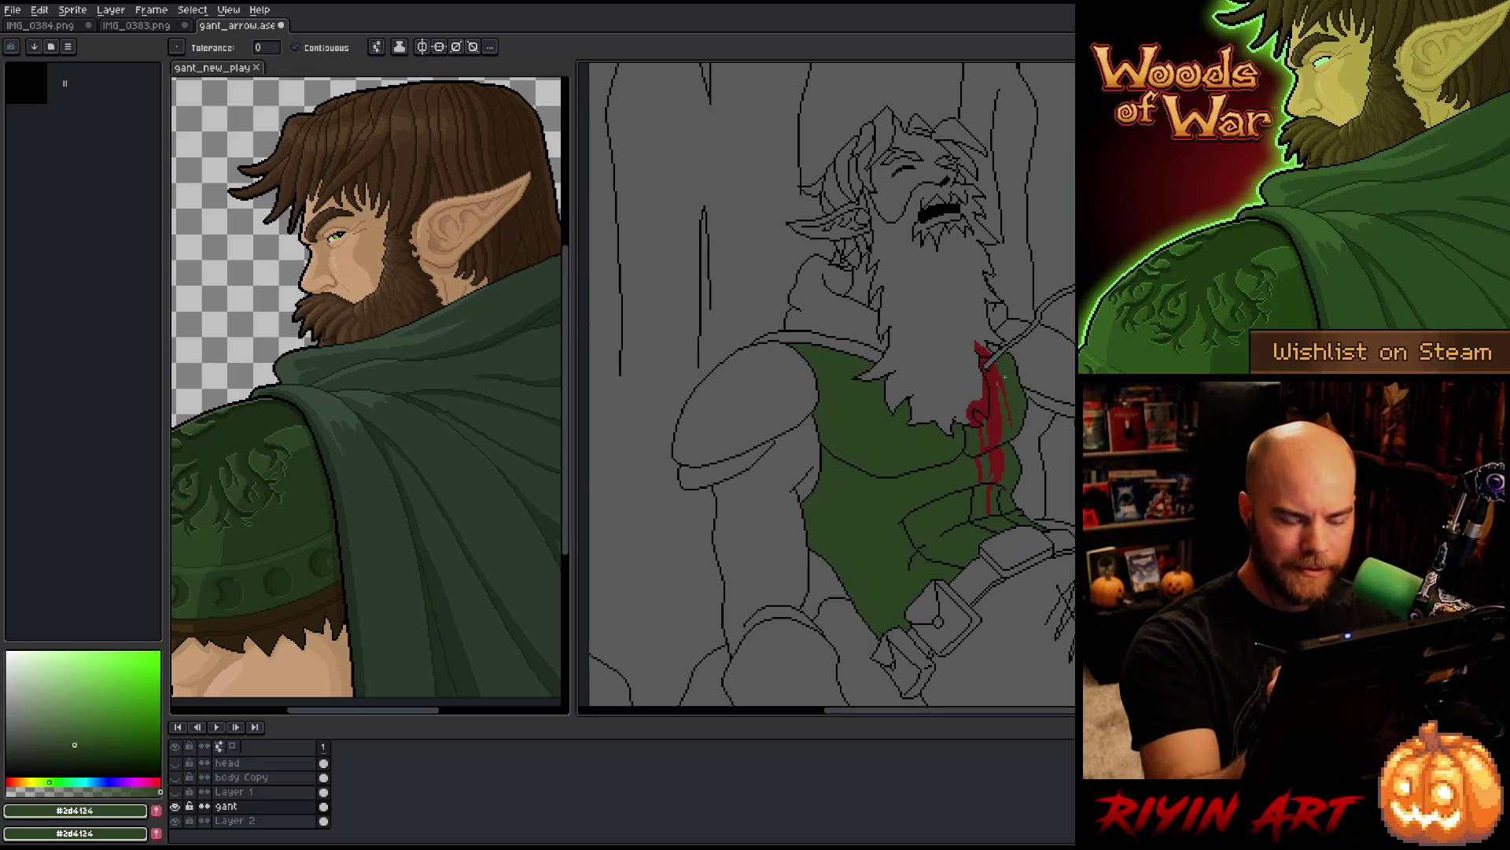
pyautogui.scroll(4, 1003, 378)
pyautogui.click(933, 326)
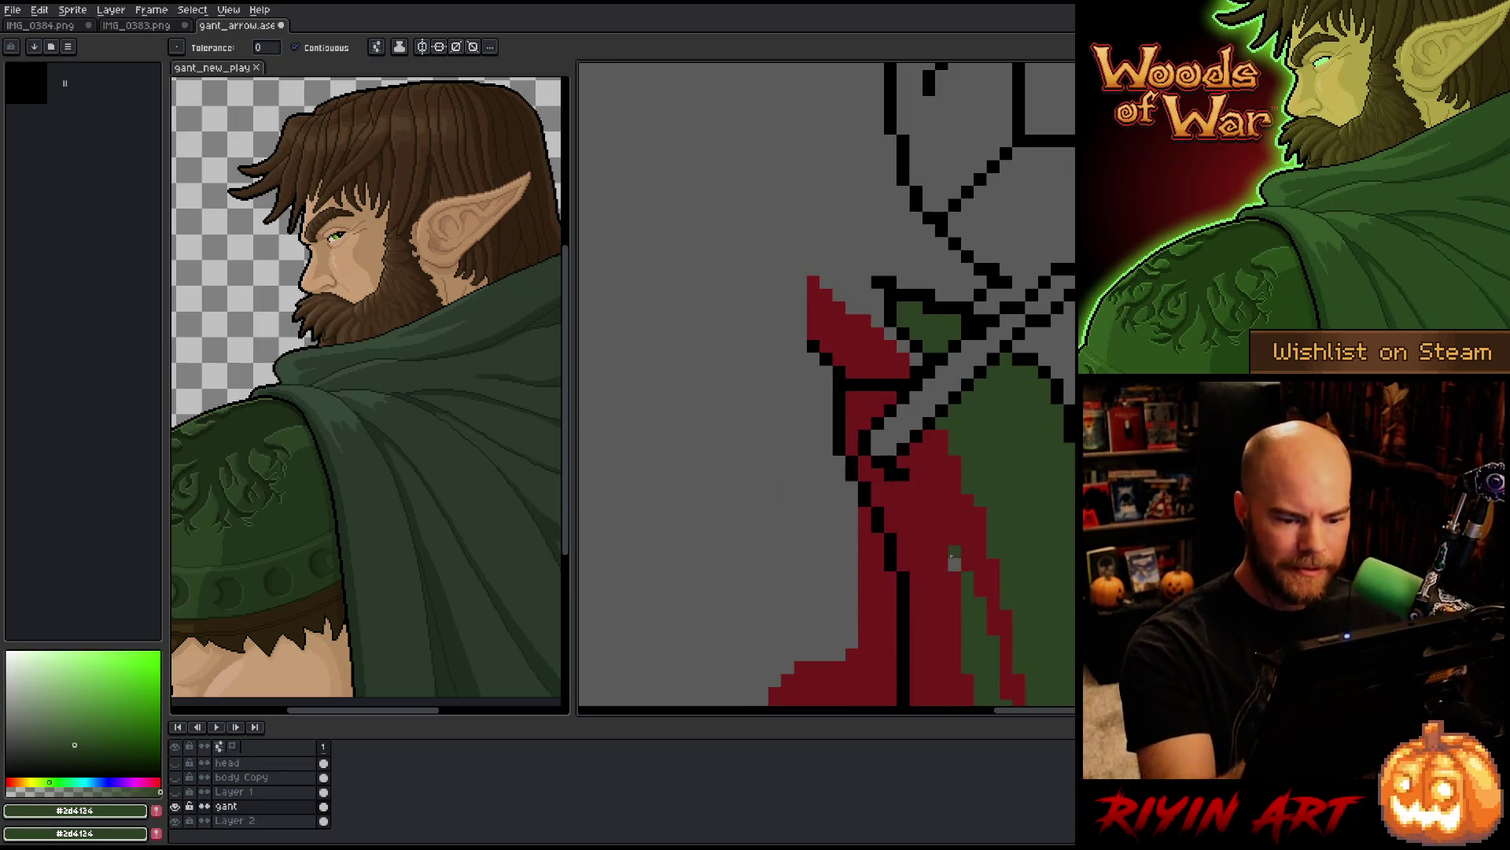
pyautogui.scroll(-4, 1022, 366)
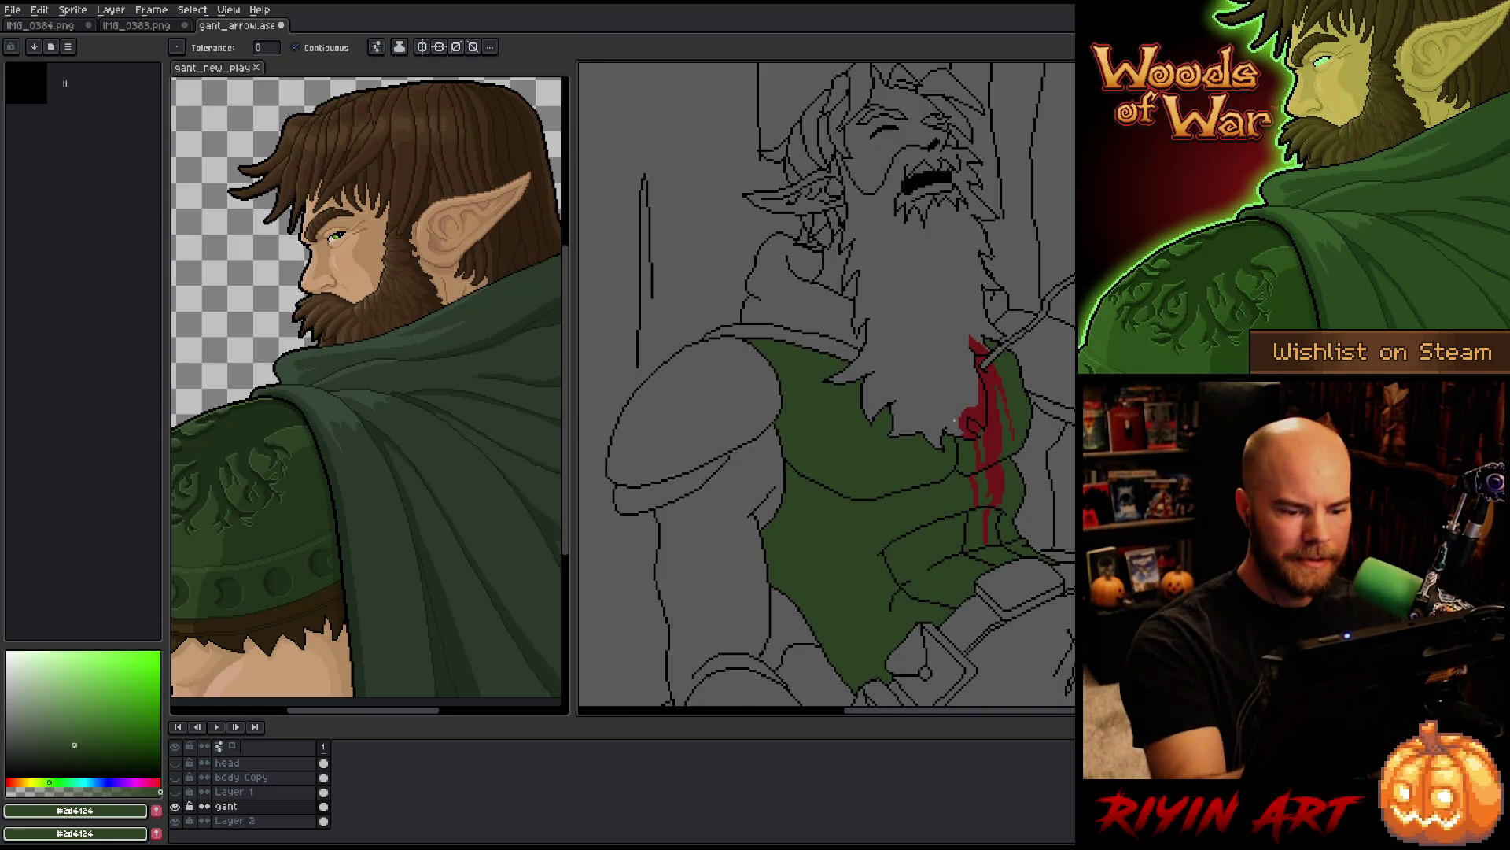
pyautogui.click(692, 410)
pyautogui.click(1058, 366)
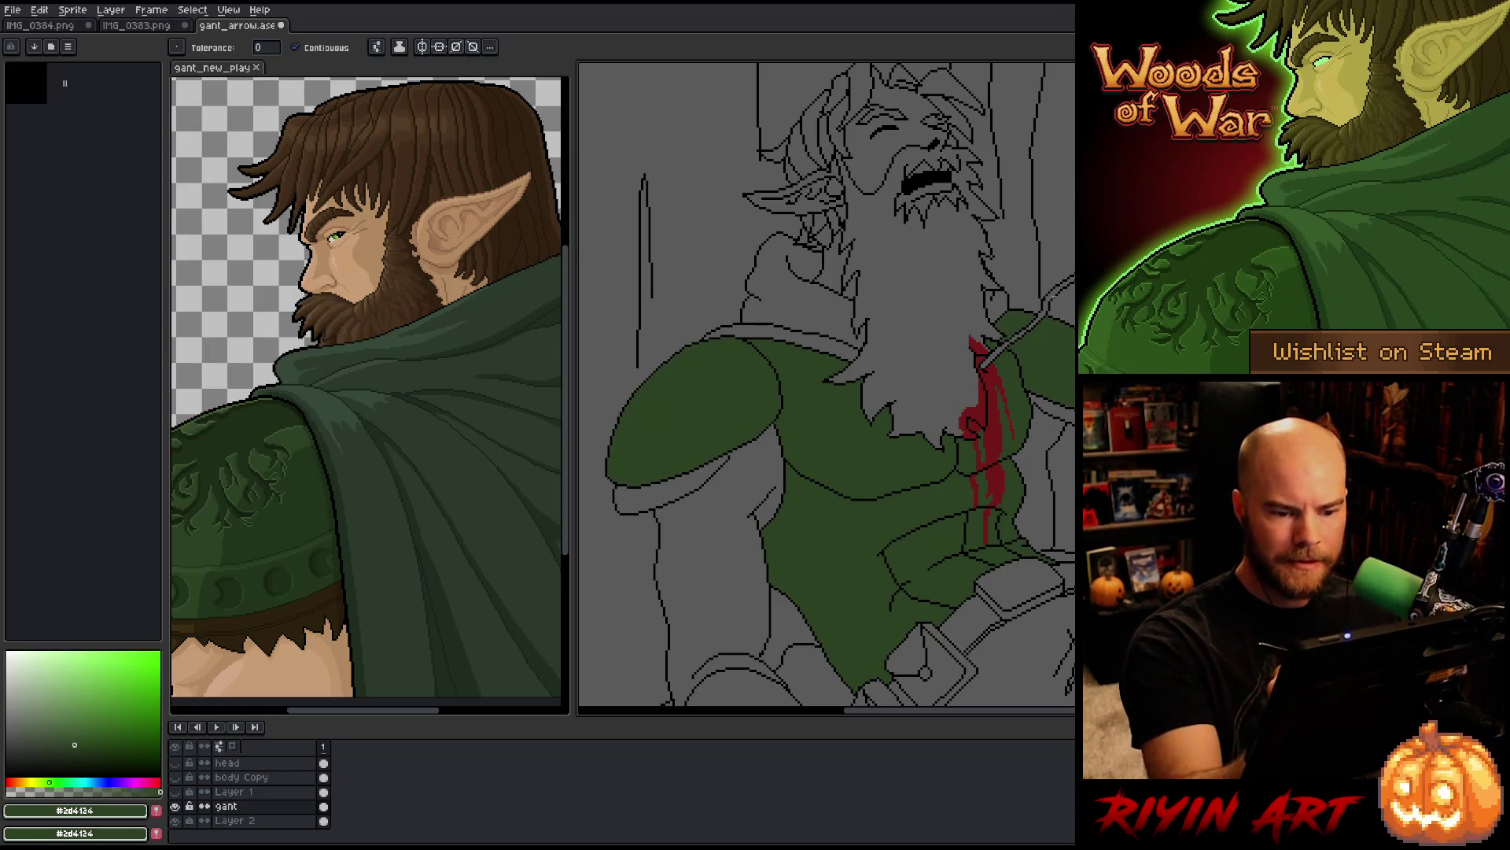
pyautogui.scroll(-1, 1058, 415)
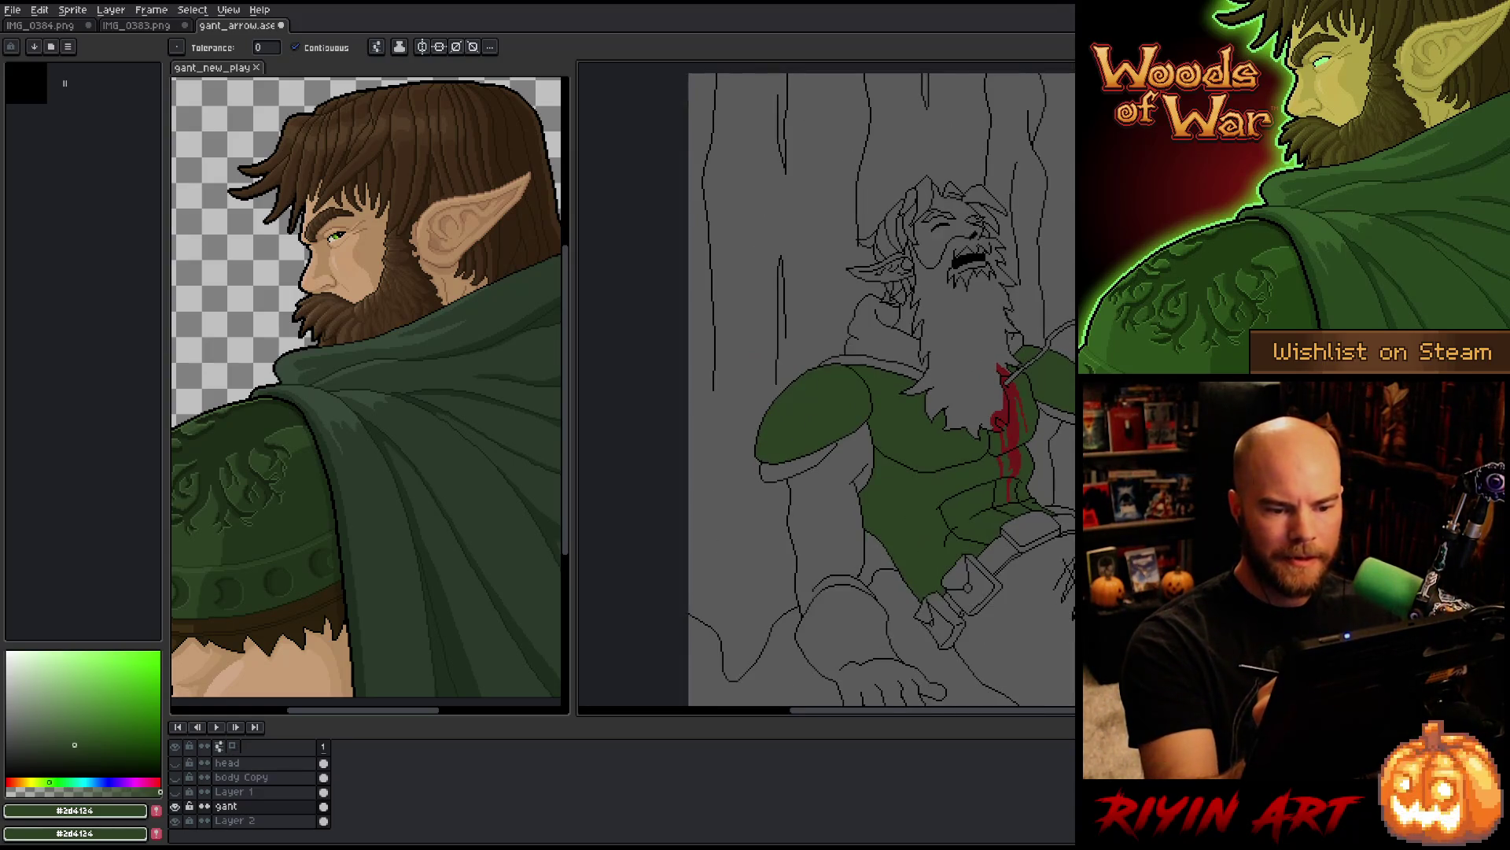
pyautogui.moveTo(1058, 415); pyautogui.dragTo(947, 314)
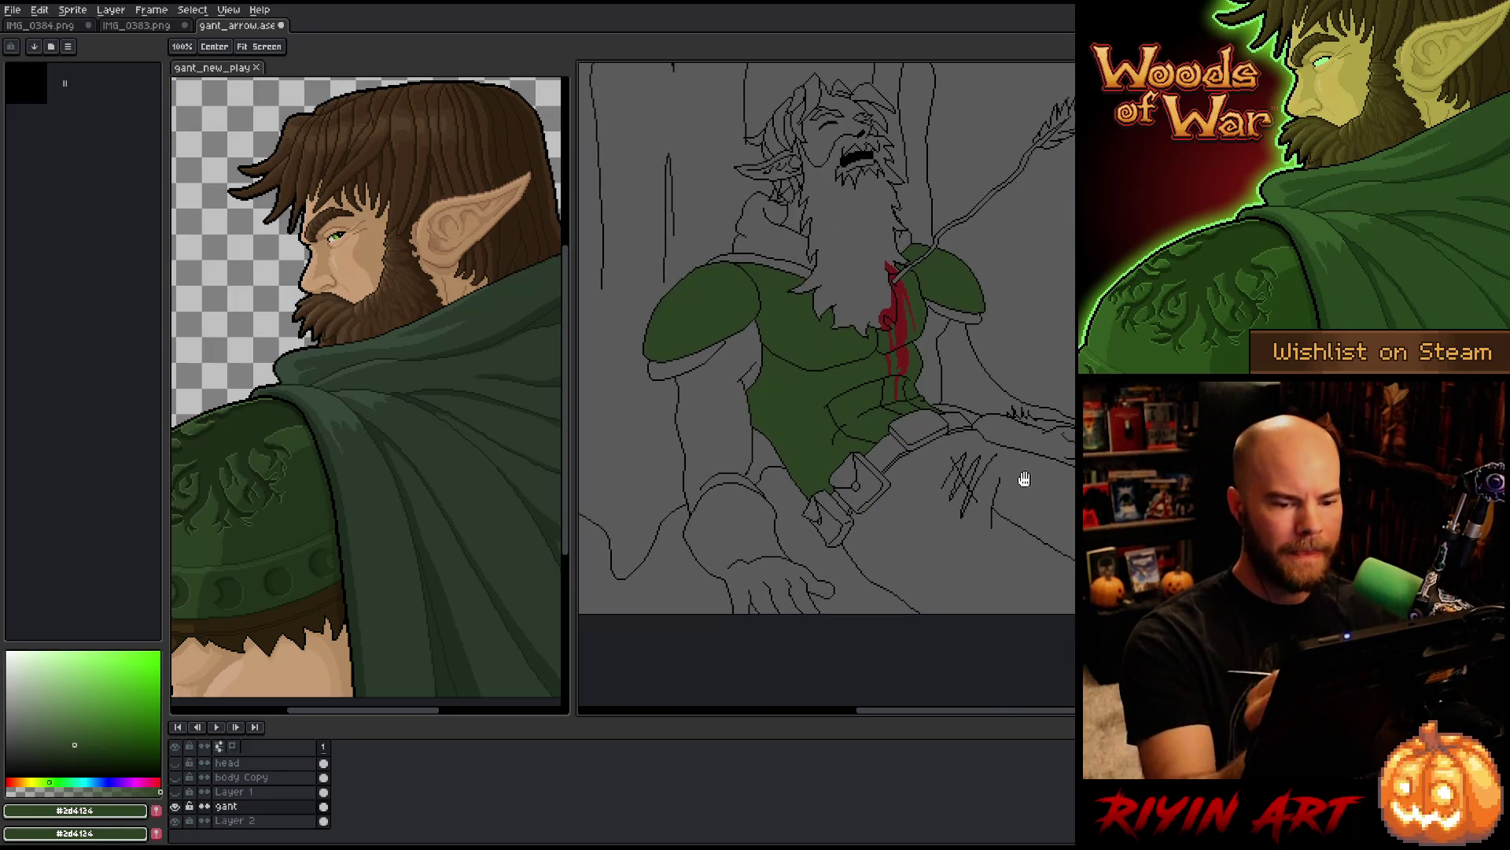
# Step: Sample dark brown from the reference sprite and fill the outlined band beneath the shoulder pad
pyautogui.press('b')
pyautogui.press('i')
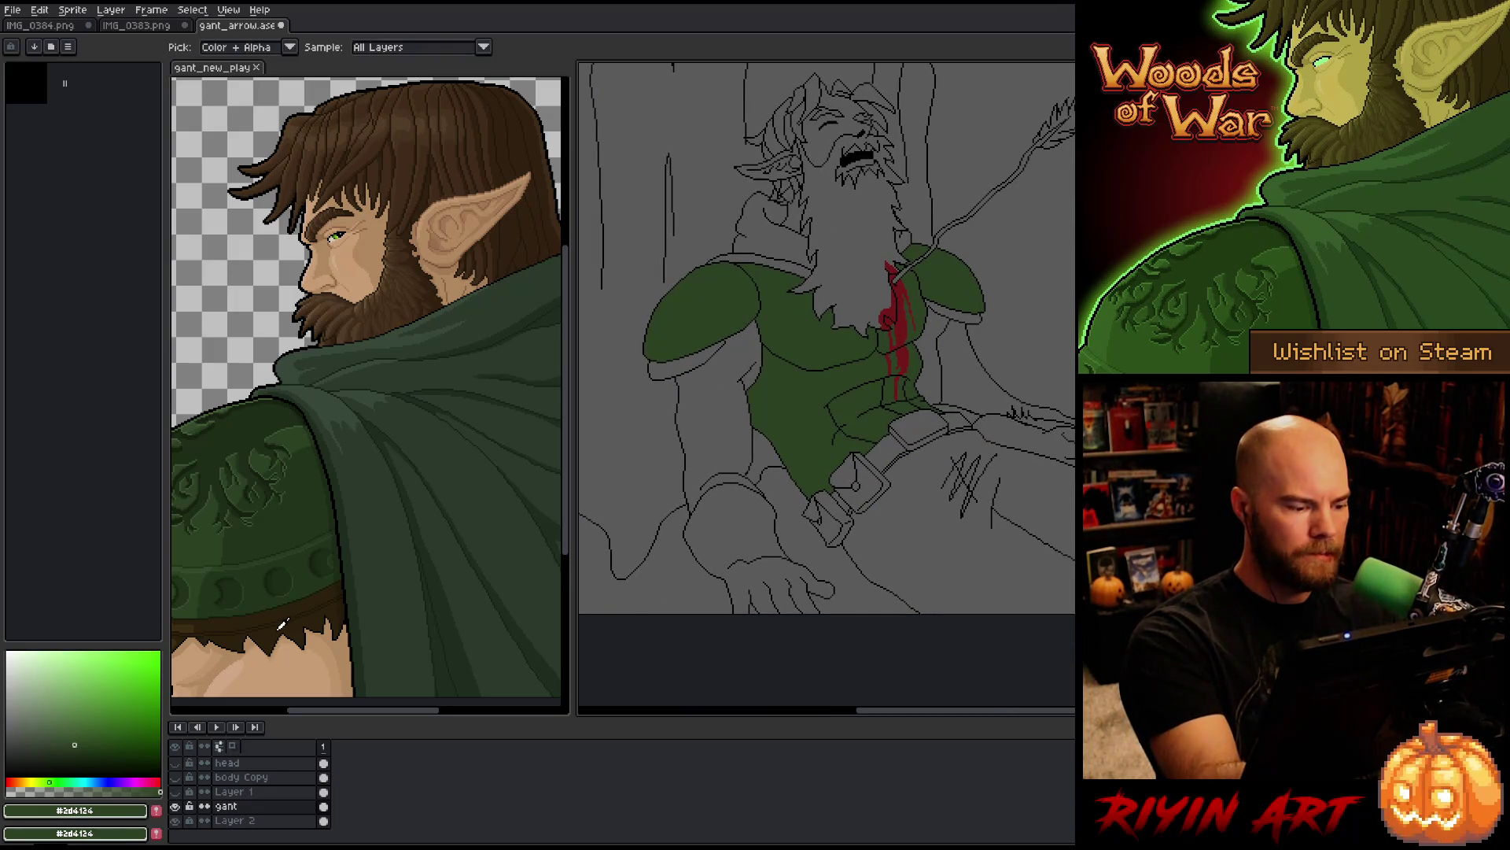
pyautogui.click(191, 619)
pyautogui.press('g')
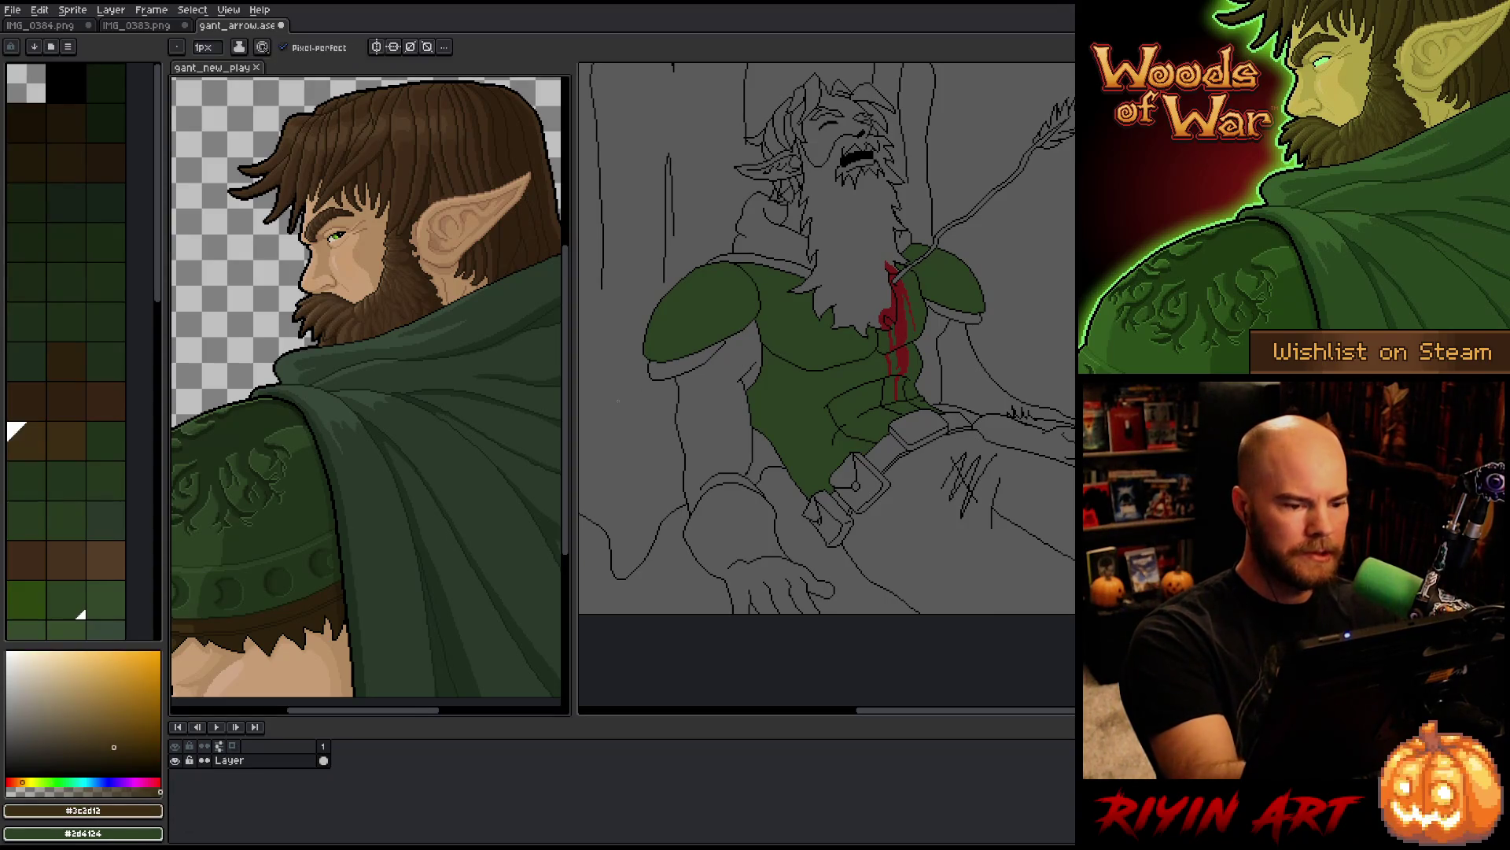
pyautogui.scroll(5, 748, 237)
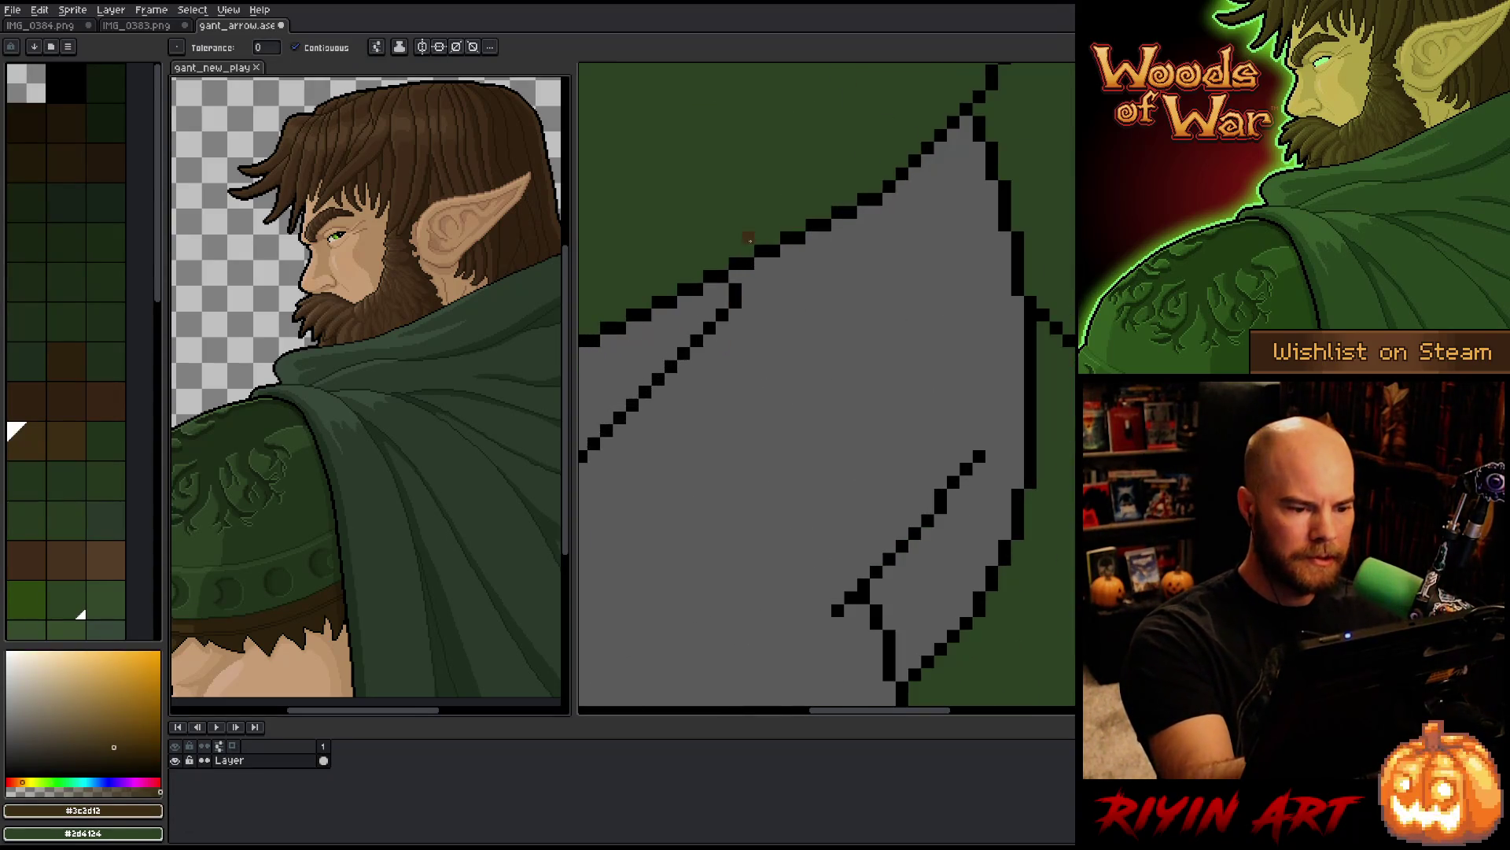
pyautogui.click(671, 340)
pyautogui.scroll(-5, 839, 358)
# Step: Tidy the band's pointed tip with single brown and black outline pixels
pyautogui.press('b')
pyautogui.scroll(5, 813, 331)
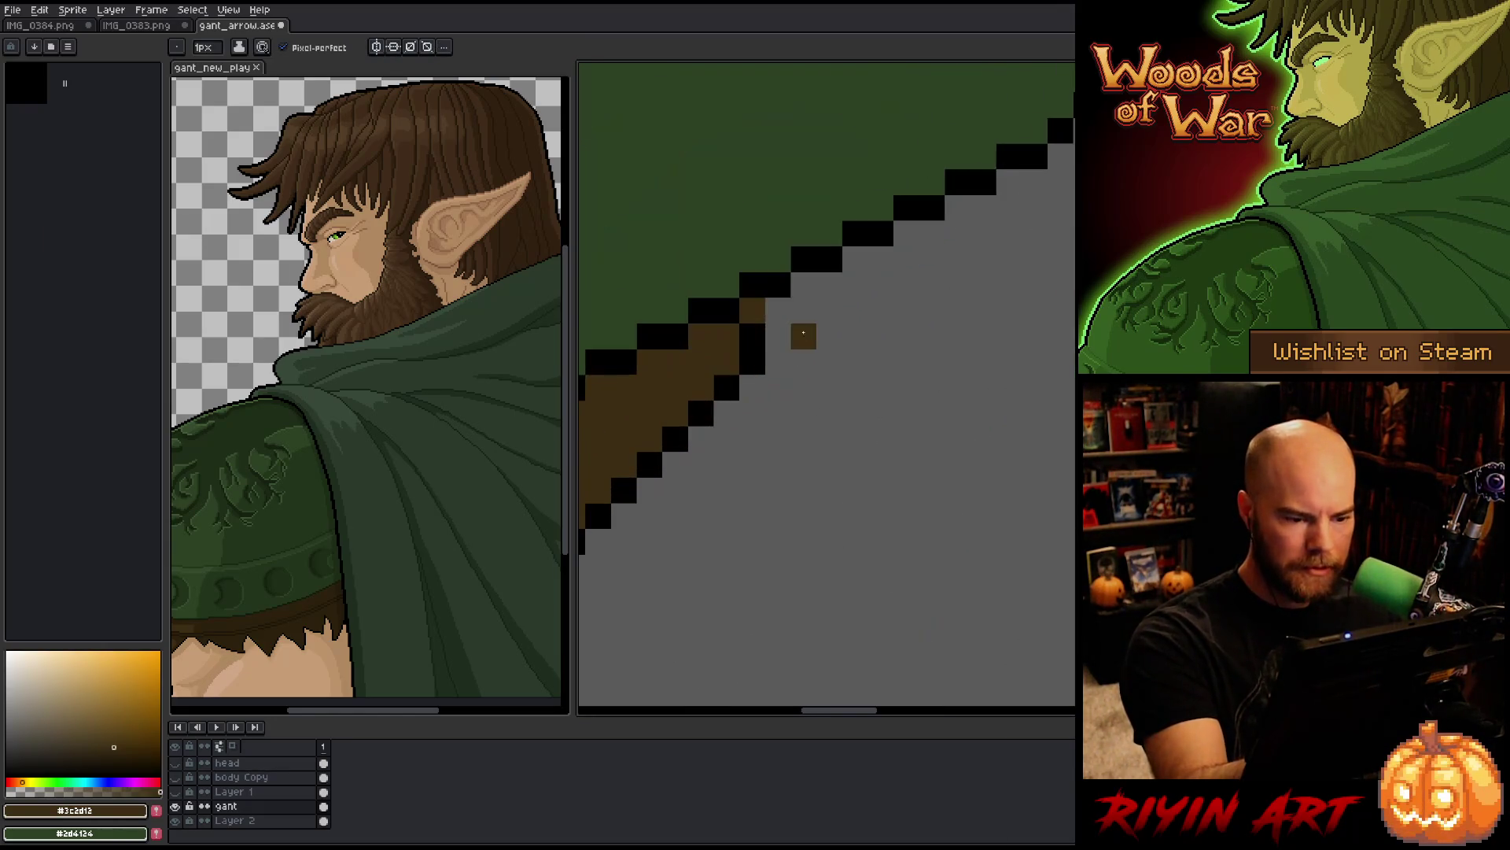
pyautogui.click(752, 310)
pyautogui.keyDown('alt'); pyautogui.click(819, 272); pyautogui.keyUp('alt')
pyautogui.click(806, 281)
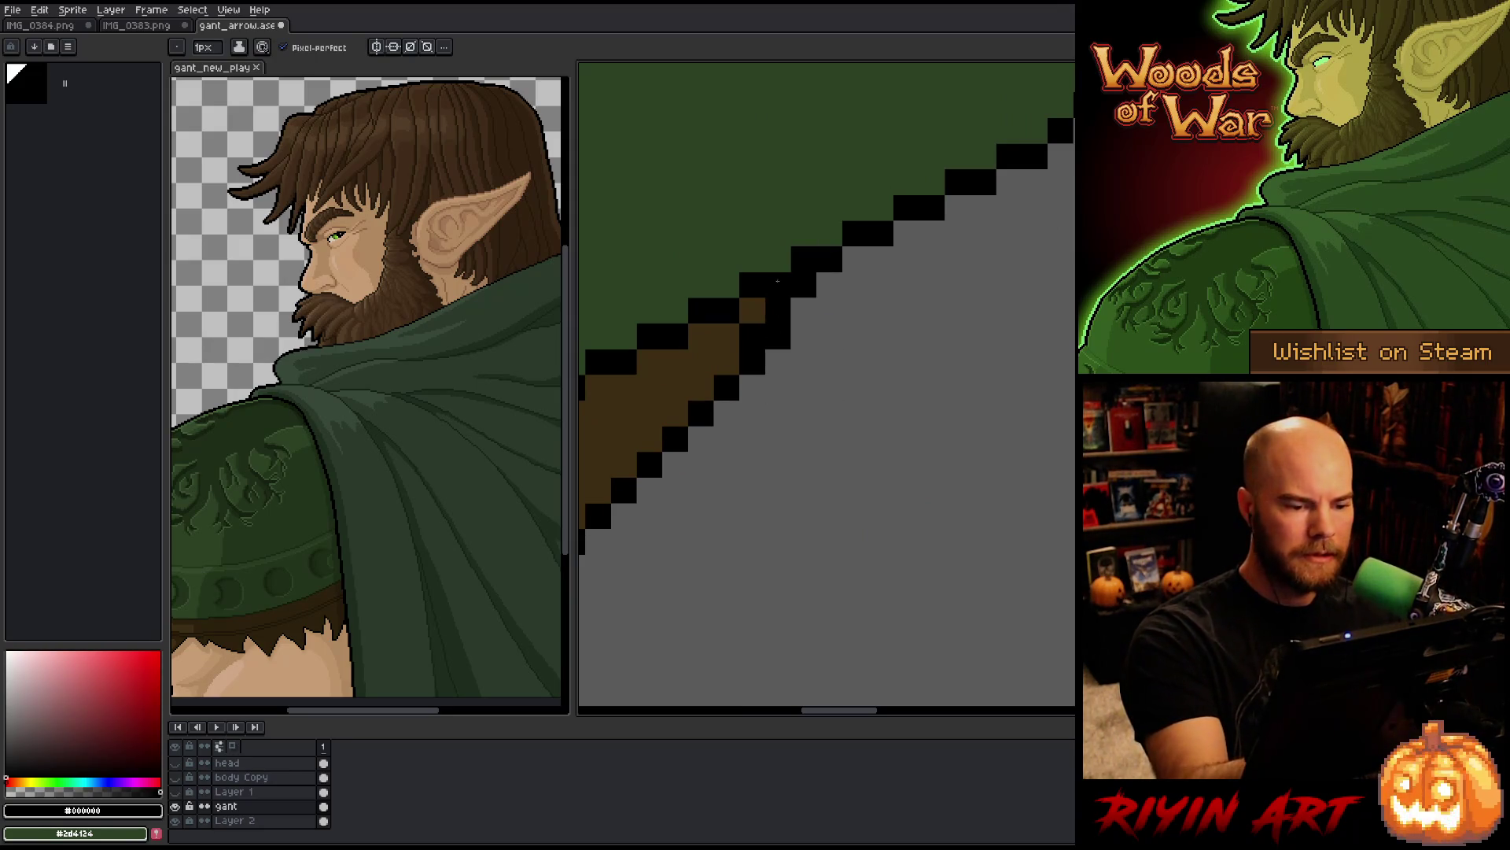
pyautogui.keyDown('alt'); pyautogui.click(755, 310); pyautogui.keyUp('alt')
pyautogui.click(752, 336)
pyautogui.click(746, 382)
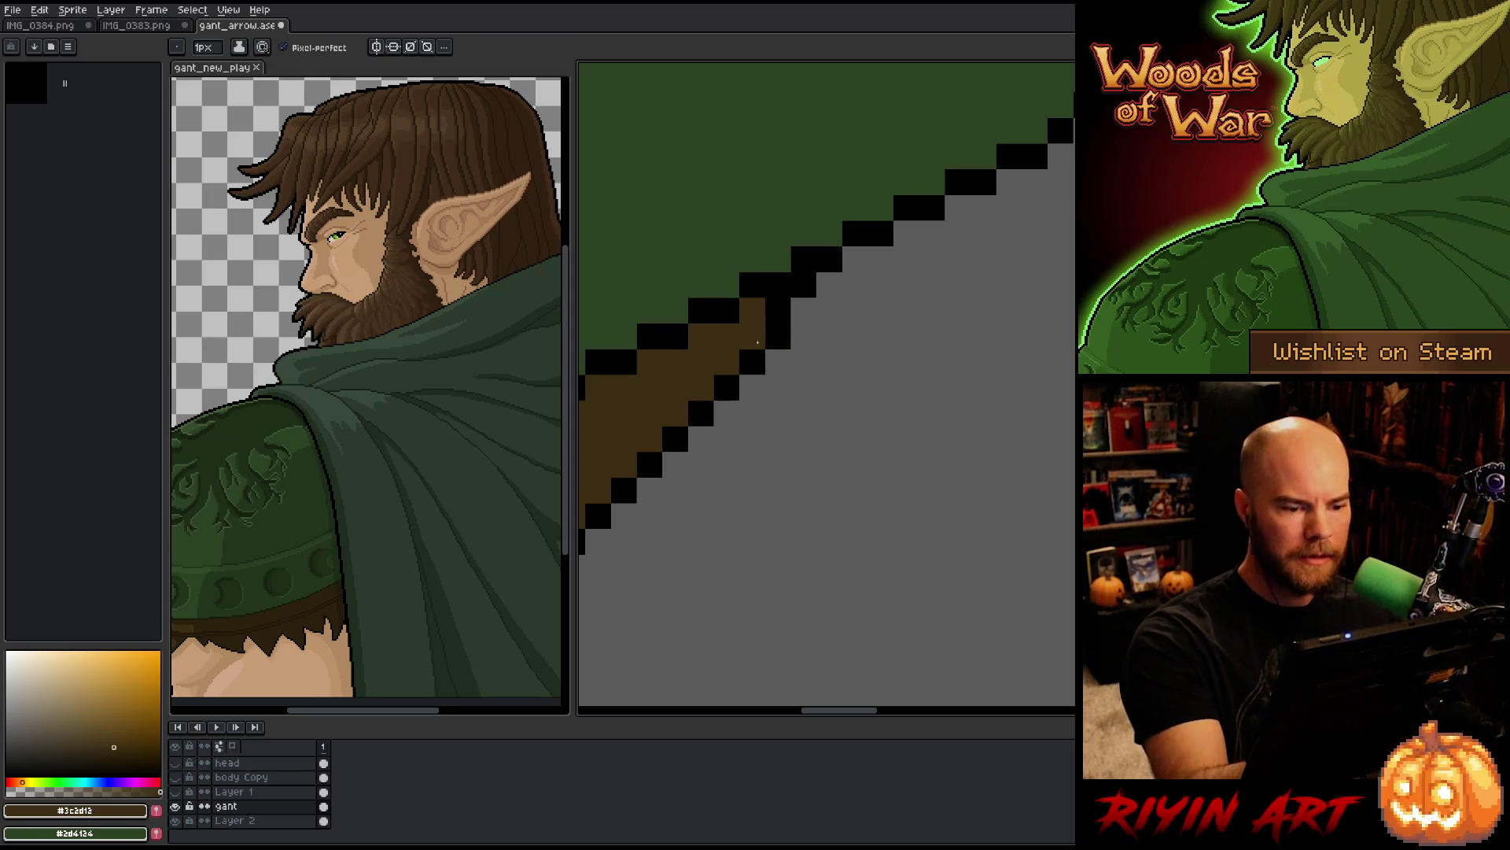
pyautogui.keyDown('alt'); pyautogui.click(782, 320); pyautogui.keyUp('alt')
pyautogui.click(778, 284)
pyautogui.click(803, 310)
pyautogui.keyDown('alt'); pyautogui.click(748, 310); pyautogui.keyUp('alt')
pyautogui.click(778, 310)
pyautogui.scroll(-4, 804, 427)
pyautogui.press('g')
pyautogui.scroll(-8, 1012, 489)
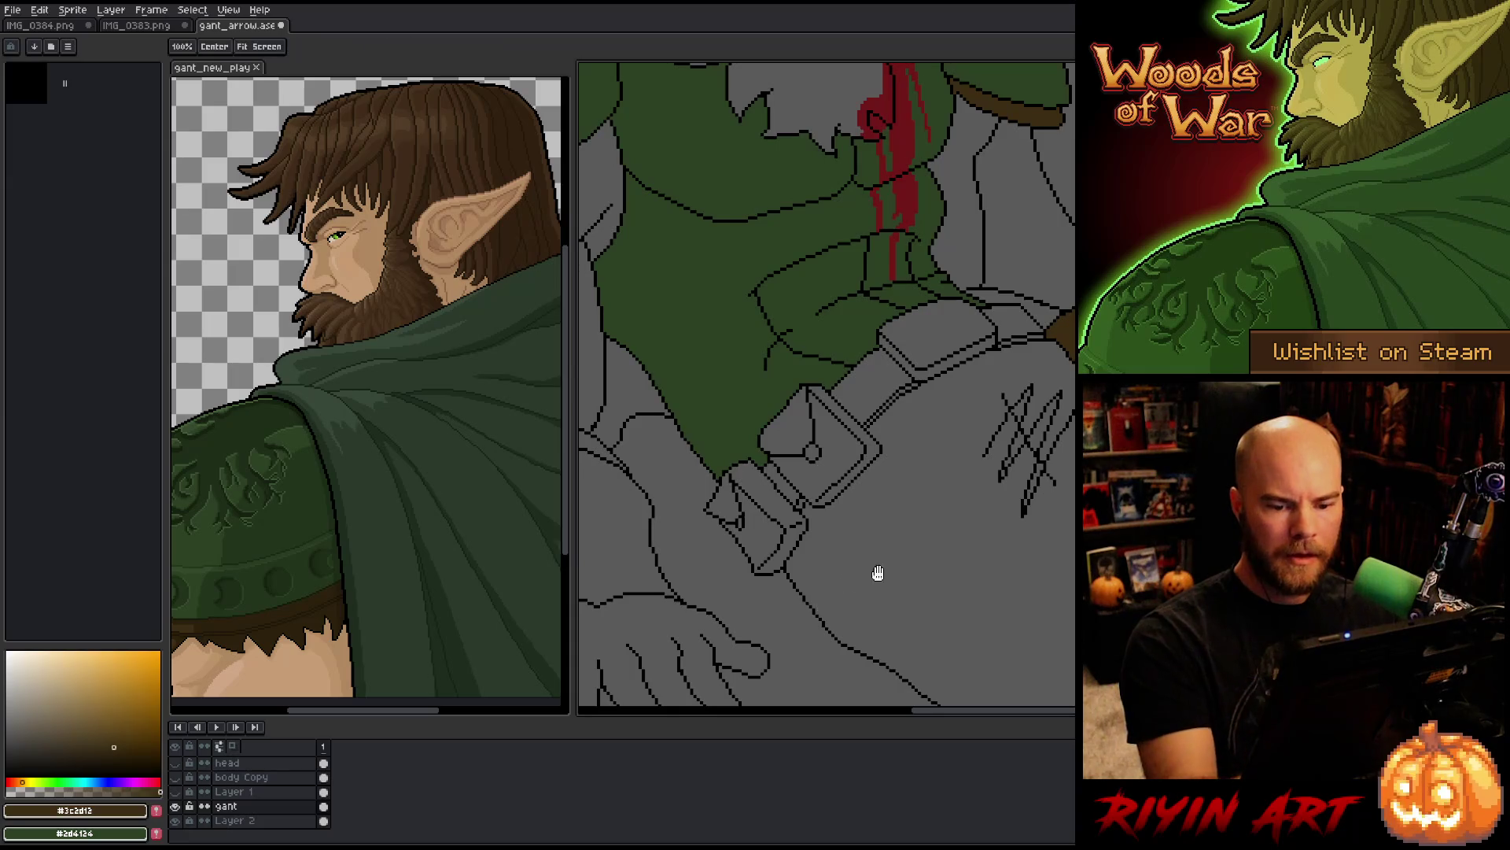
# Step: Fill the first gloved hand with dark brown, then sample the glove brown on the other arm
pyautogui.moveTo(870, 580); pyautogui.dragTo(988, 481)
pyautogui.click(692, 440)
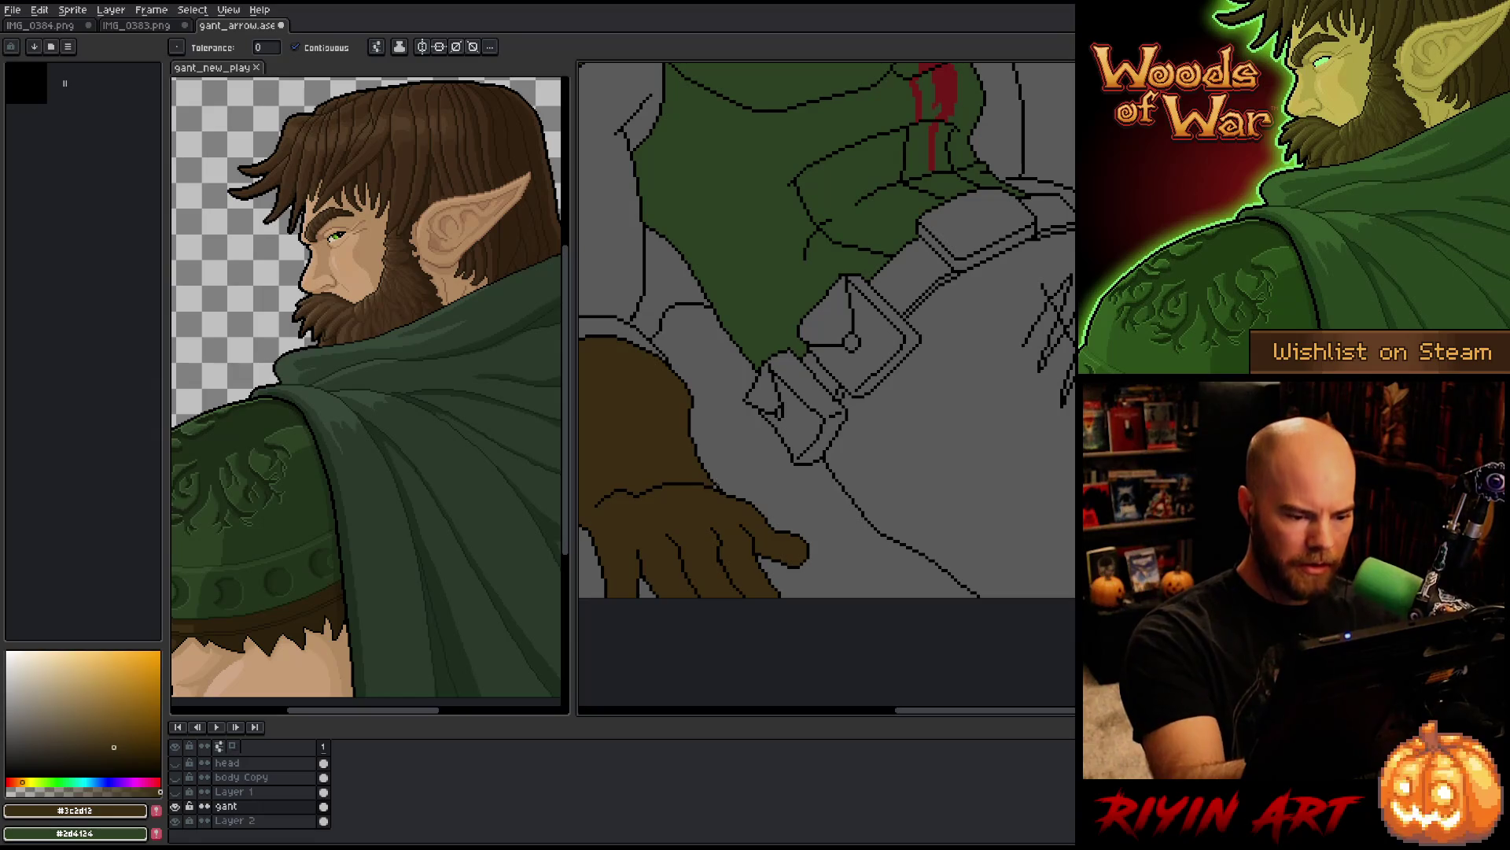
pyautogui.press('b')
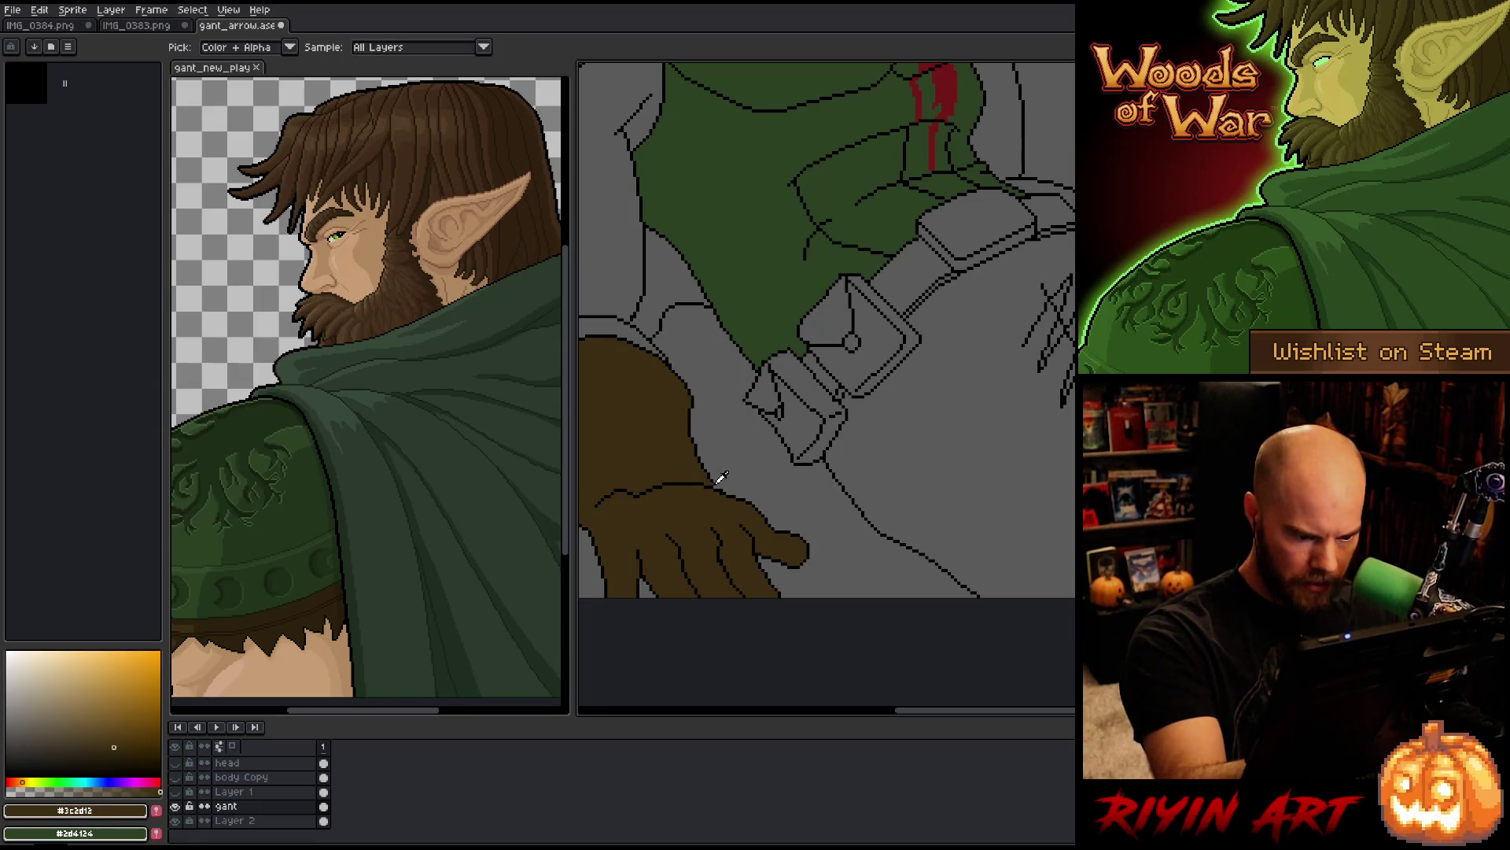
pyautogui.keyDown('alt'); pyautogui.click(715, 482); pyautogui.keyUp('alt')
pyautogui.moveTo(854, 474)
pyautogui.mouseDown()
pyautogui.moveTo(804, 445)
pyautogui.moveTo(992, 425)
pyautogui.moveTo(960, 357)
pyautogui.mouseUp()
pyautogui.keyDown('alt'); pyautogui.click(901, 385); pyautogui.keyUp('alt')
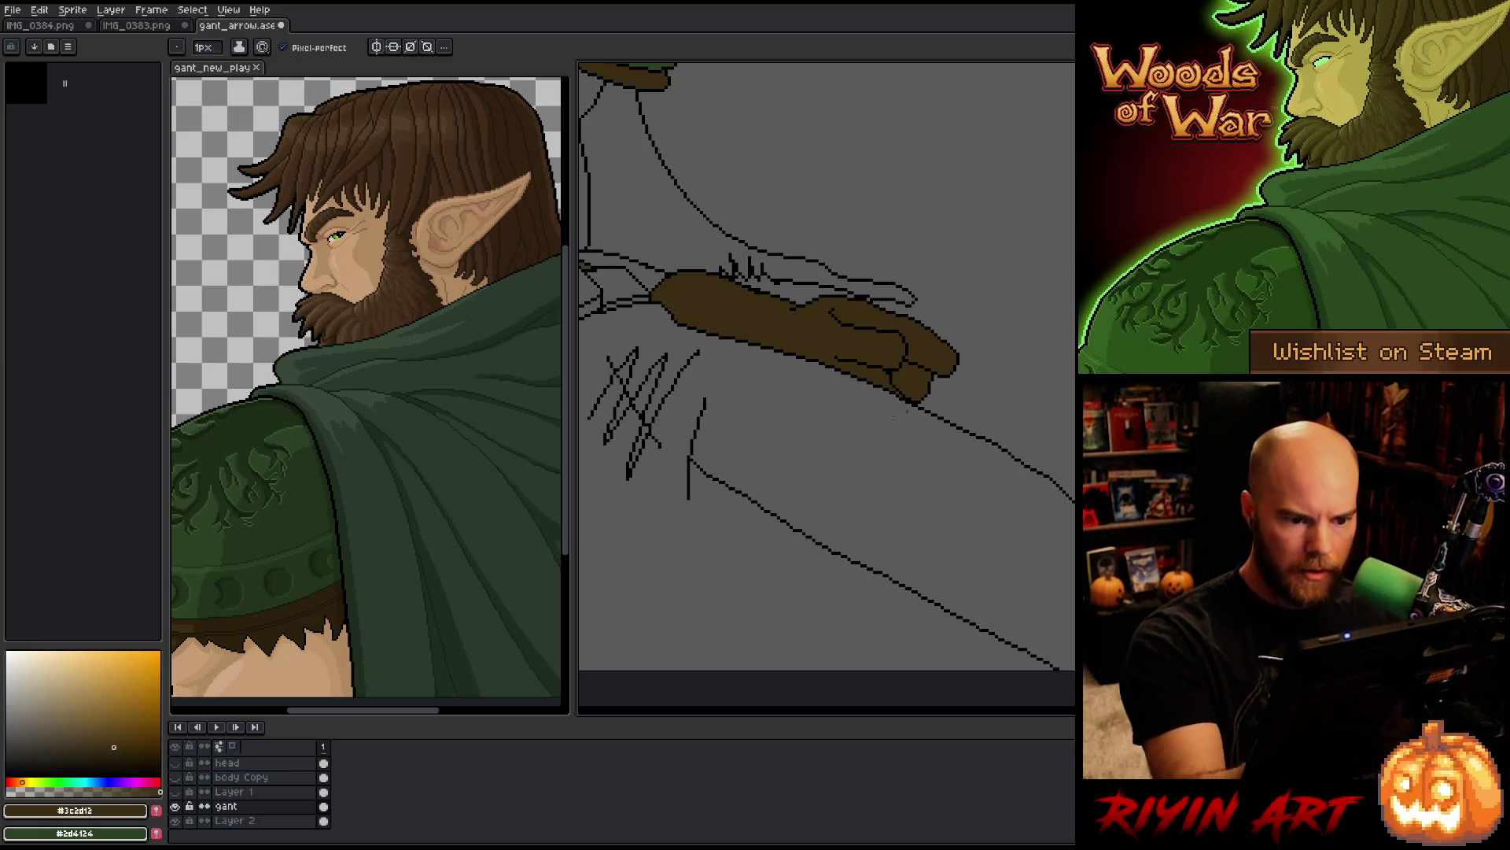
pyautogui.scroll(-2, 905, 411)
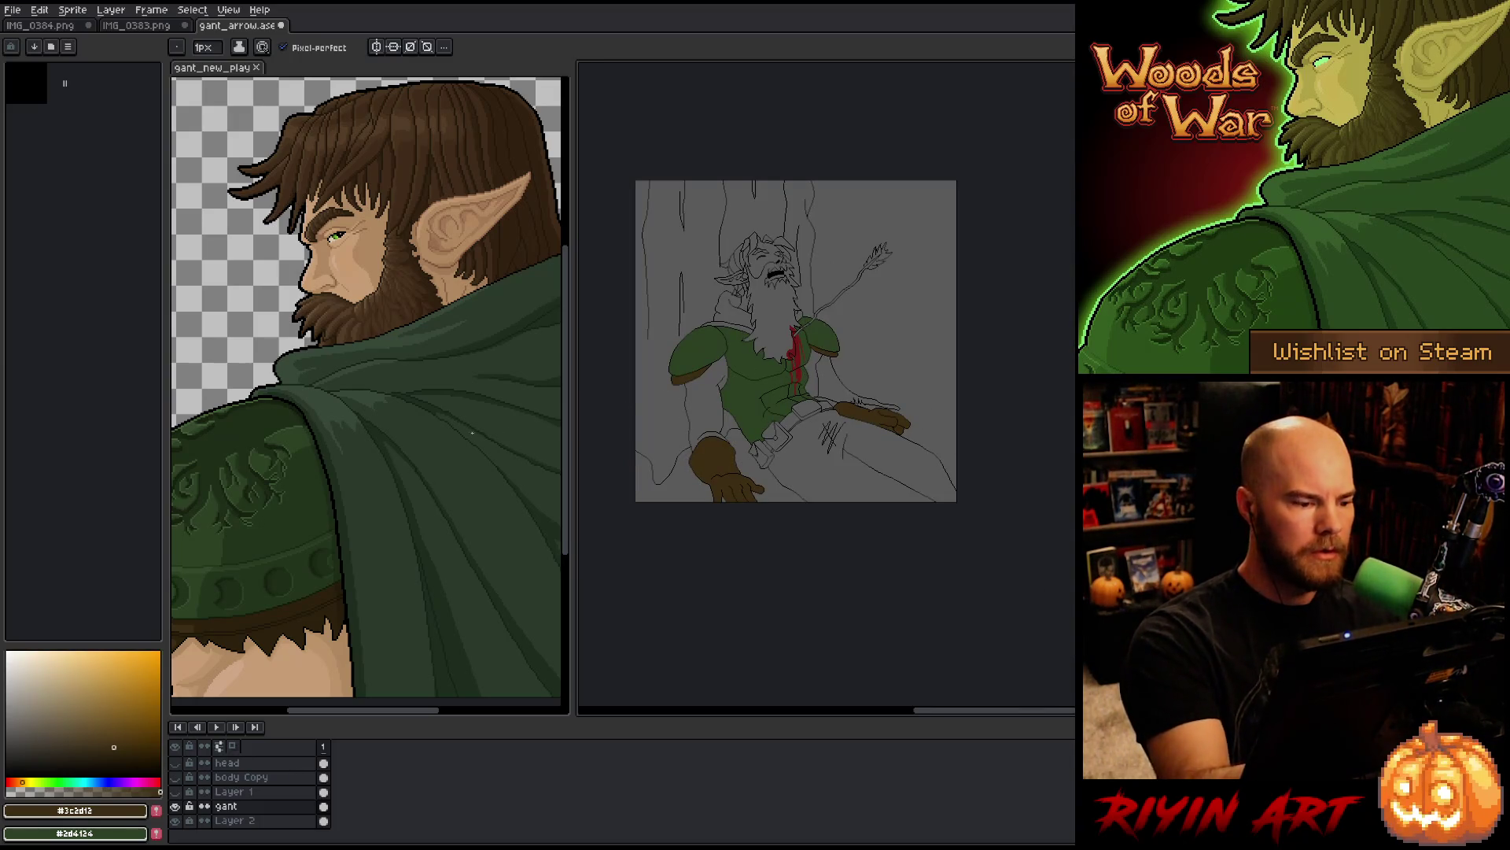
# Step: Take the beige skin tone from the reference sprite and fill the bare arm, undoing an accidental beard fill
pyautogui.press('g')
pyautogui.click(91, 607)
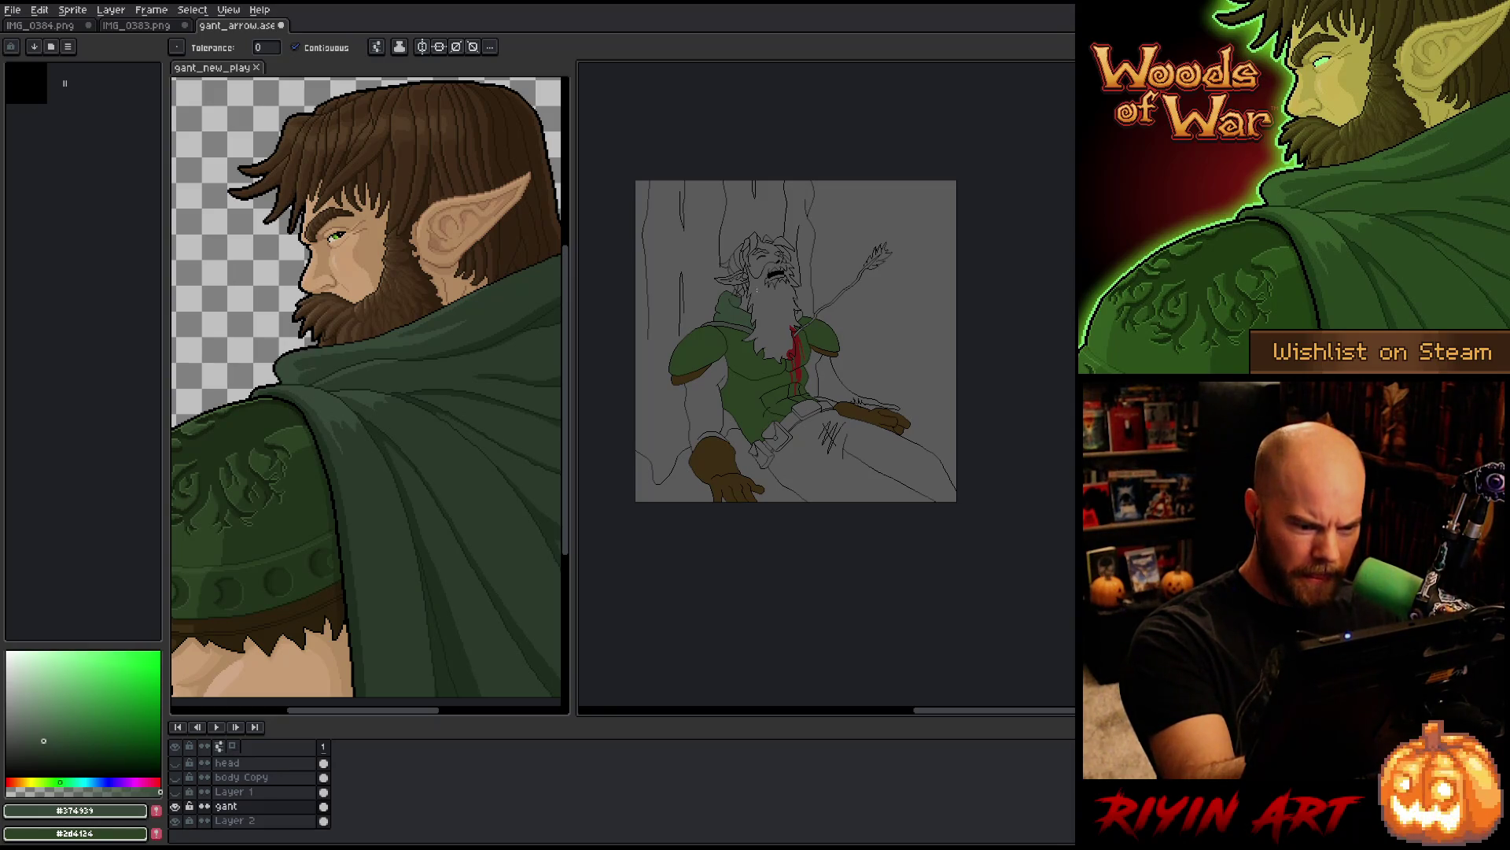
pyautogui.keyDown('alt'); pyautogui.click(283, 665); pyautogui.keyUp('alt')
pyautogui.click(699, 397)
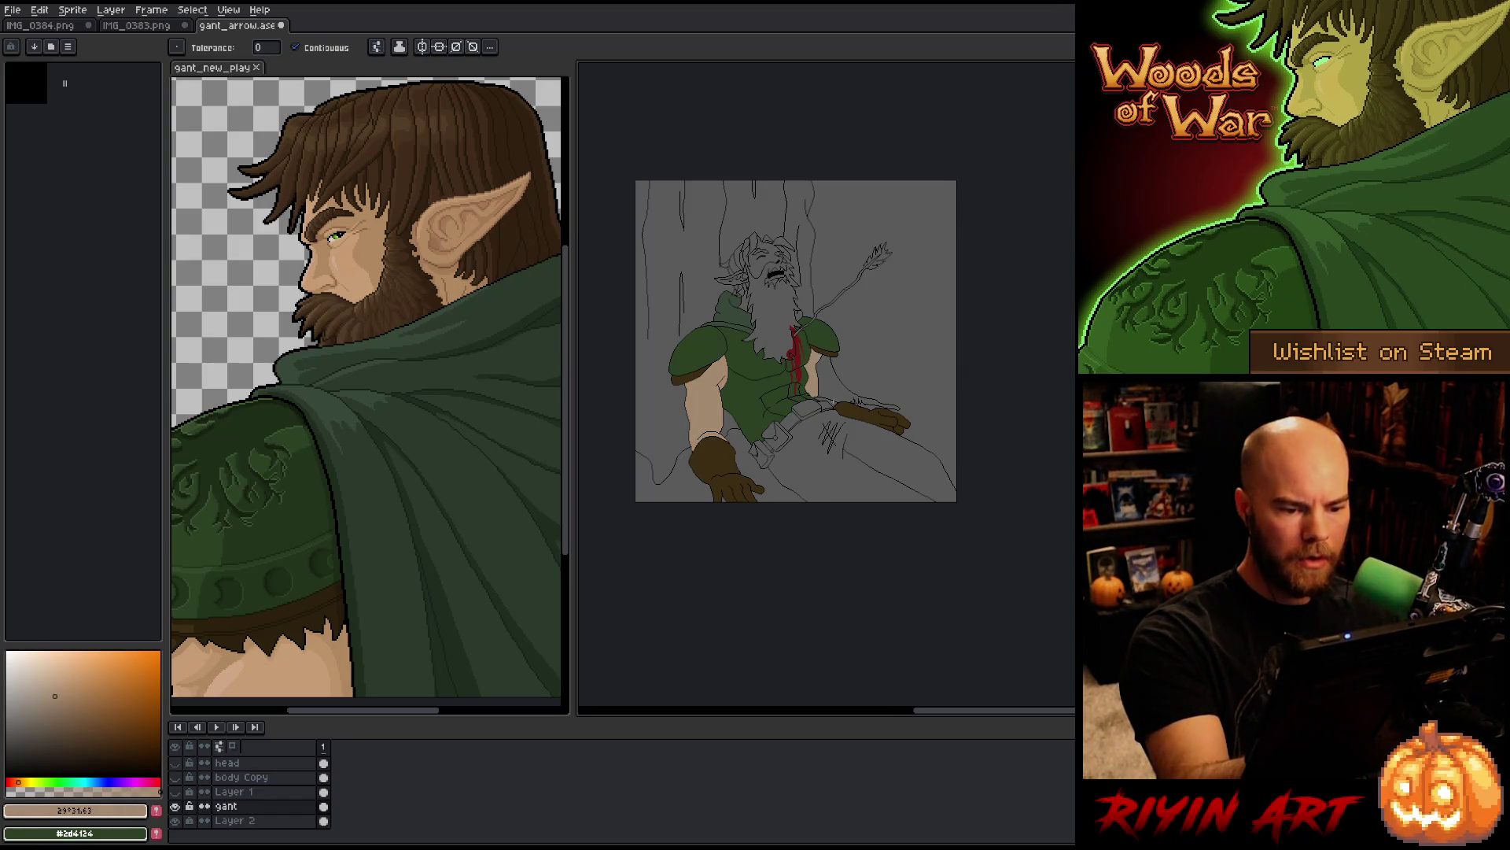
pyautogui.click(773, 314)
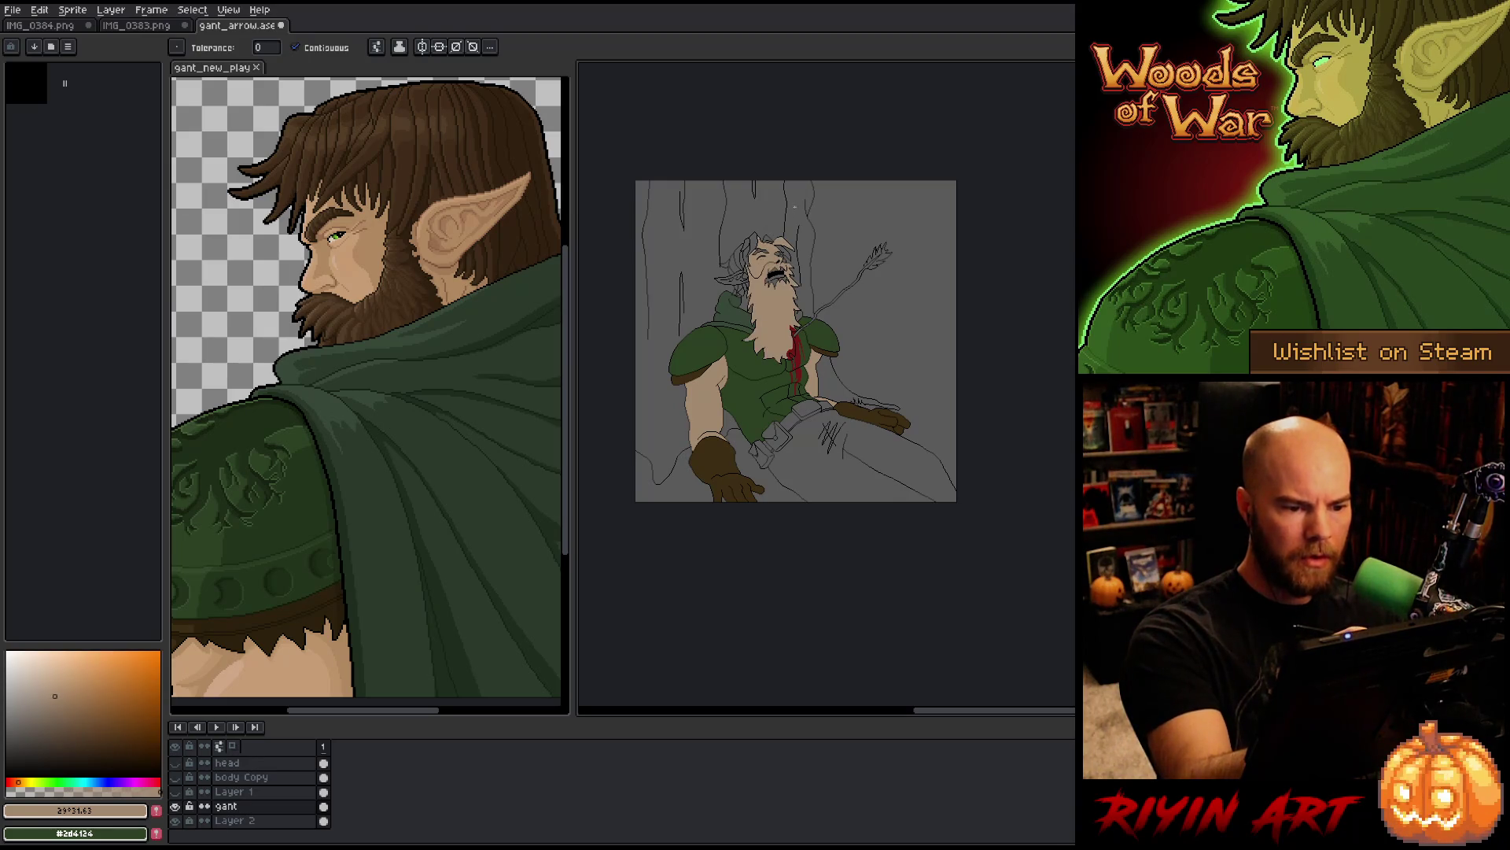
pyautogui.hotkey('ctrl', 'z')
pyautogui.scroll(5, 795, 206)
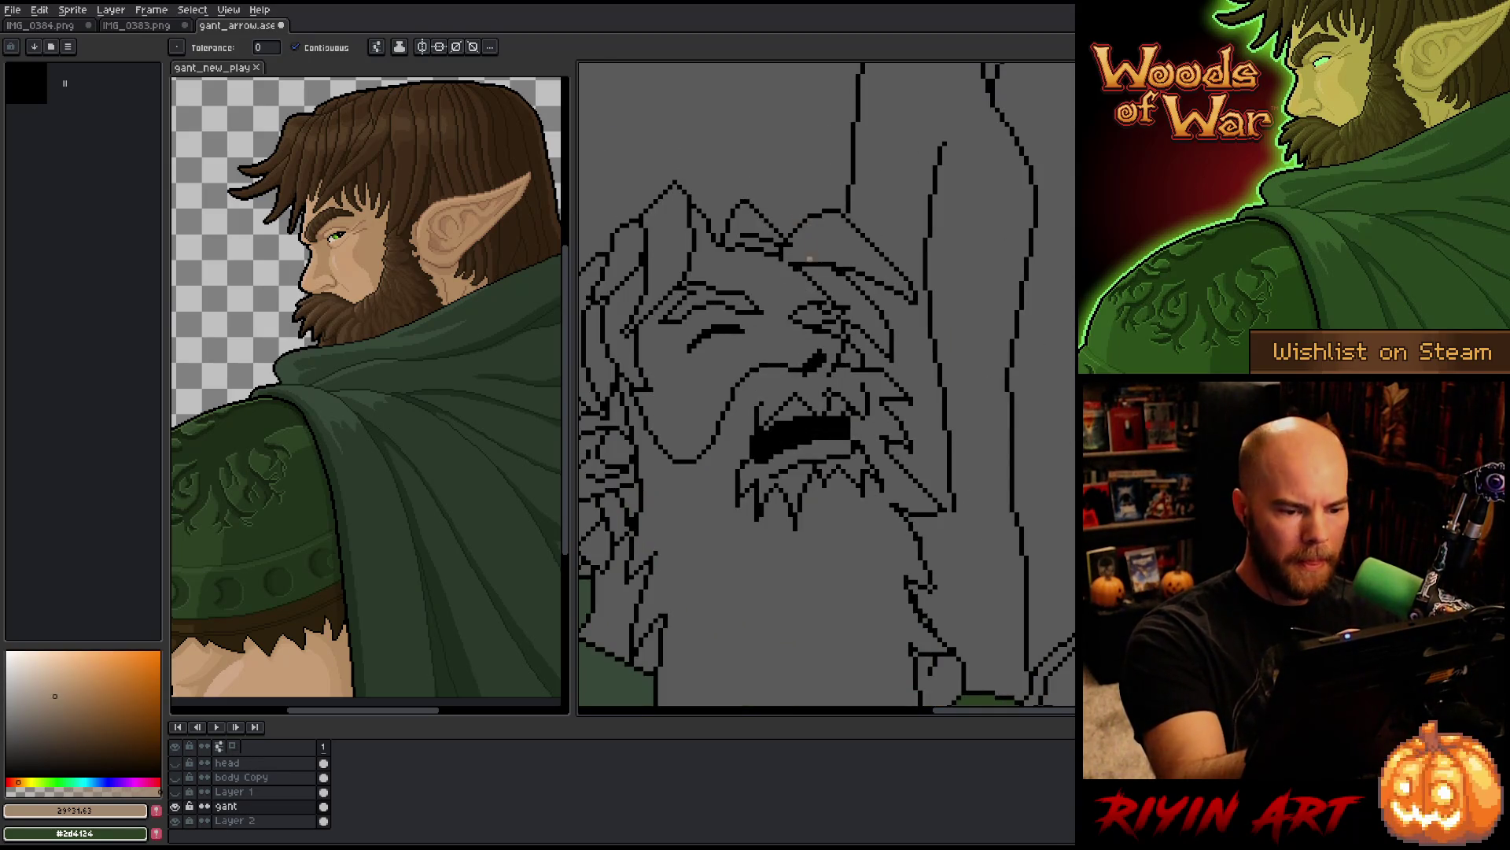
# Step: Close the gaps in the face outline and fill the face with the beige skin tone
pyautogui.moveTo(810, 250); pyautogui.dragTo(872, 252)
pyautogui.press('b')
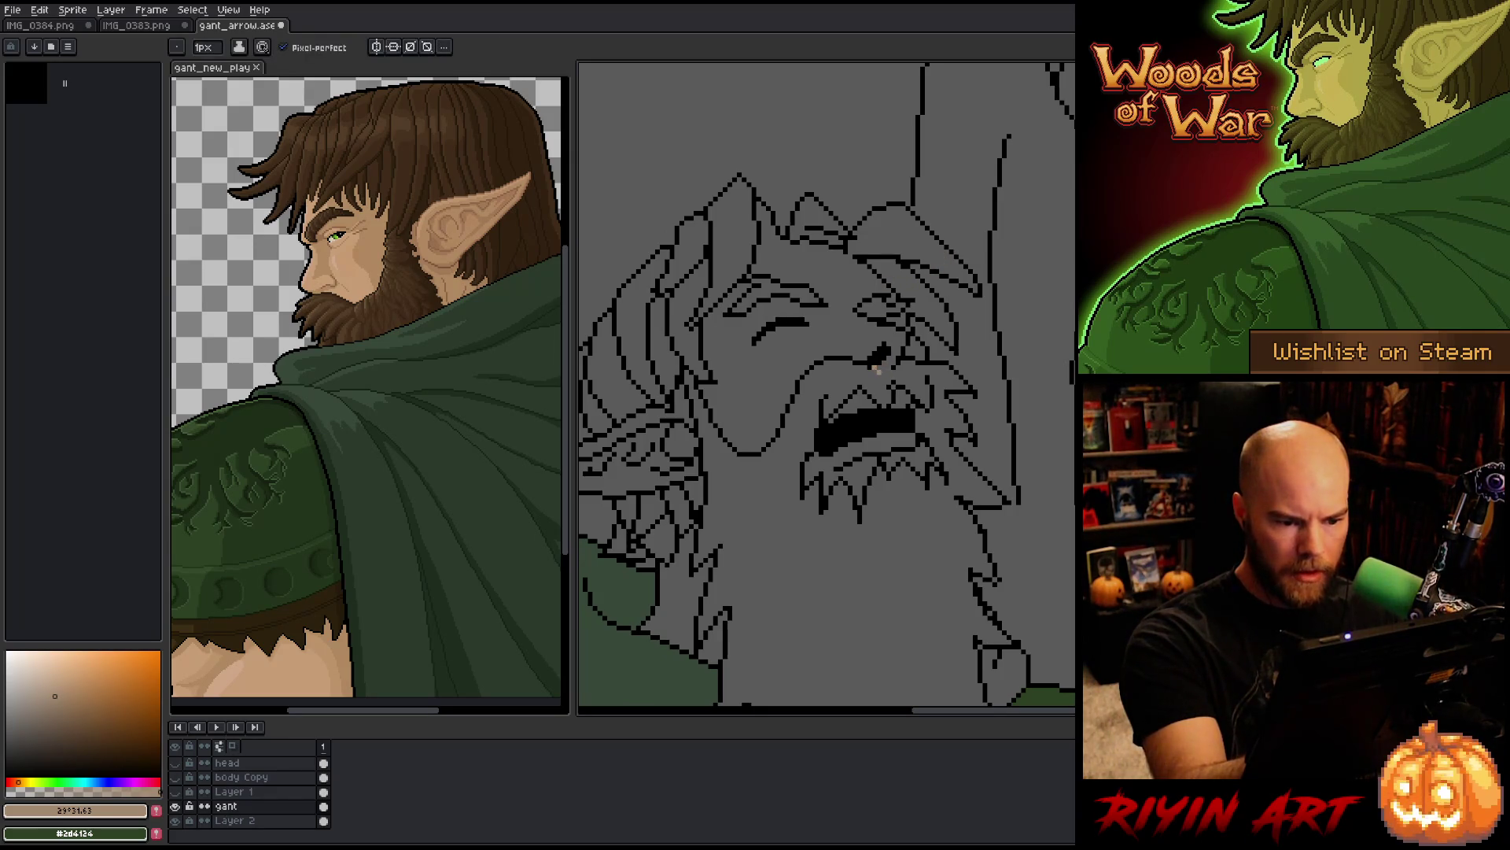
pyautogui.press('g')
pyautogui.click(881, 364)
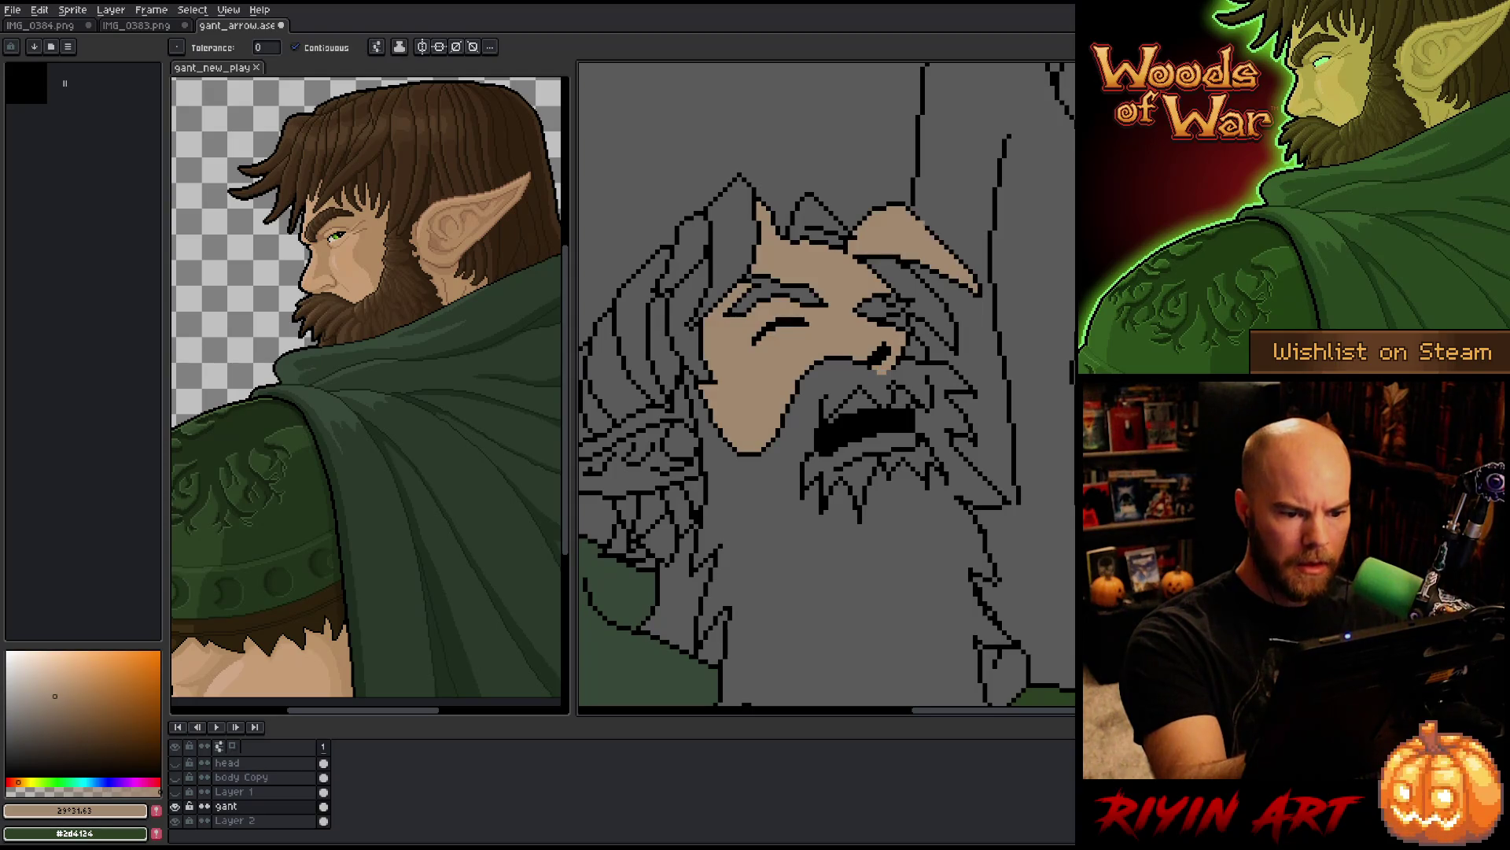
pyautogui.hotkey('ctrl', 'z')
pyautogui.press('b')
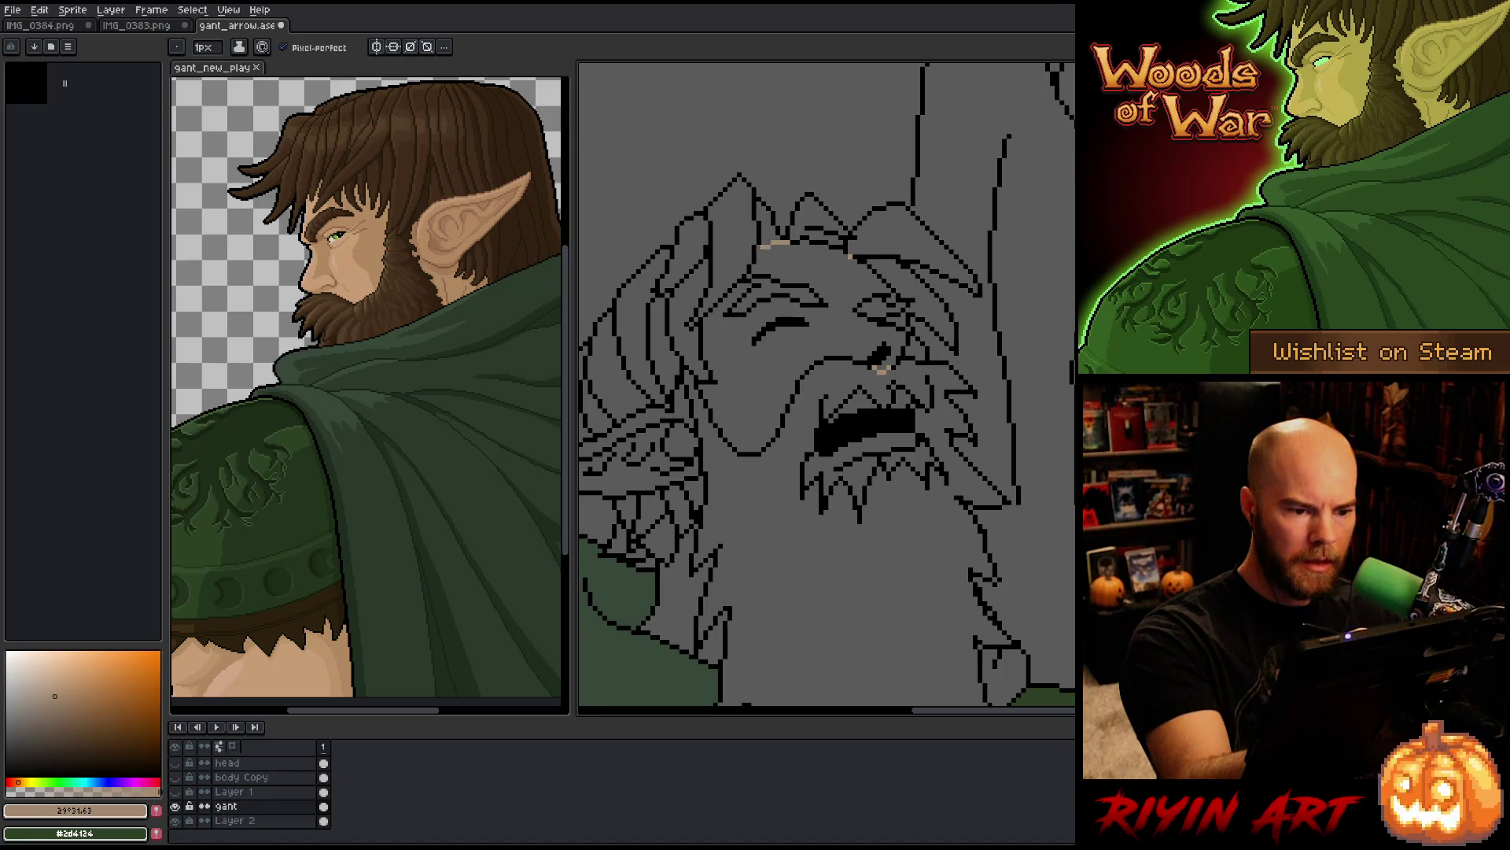
pyautogui.press('g')
pyautogui.click(786, 377)
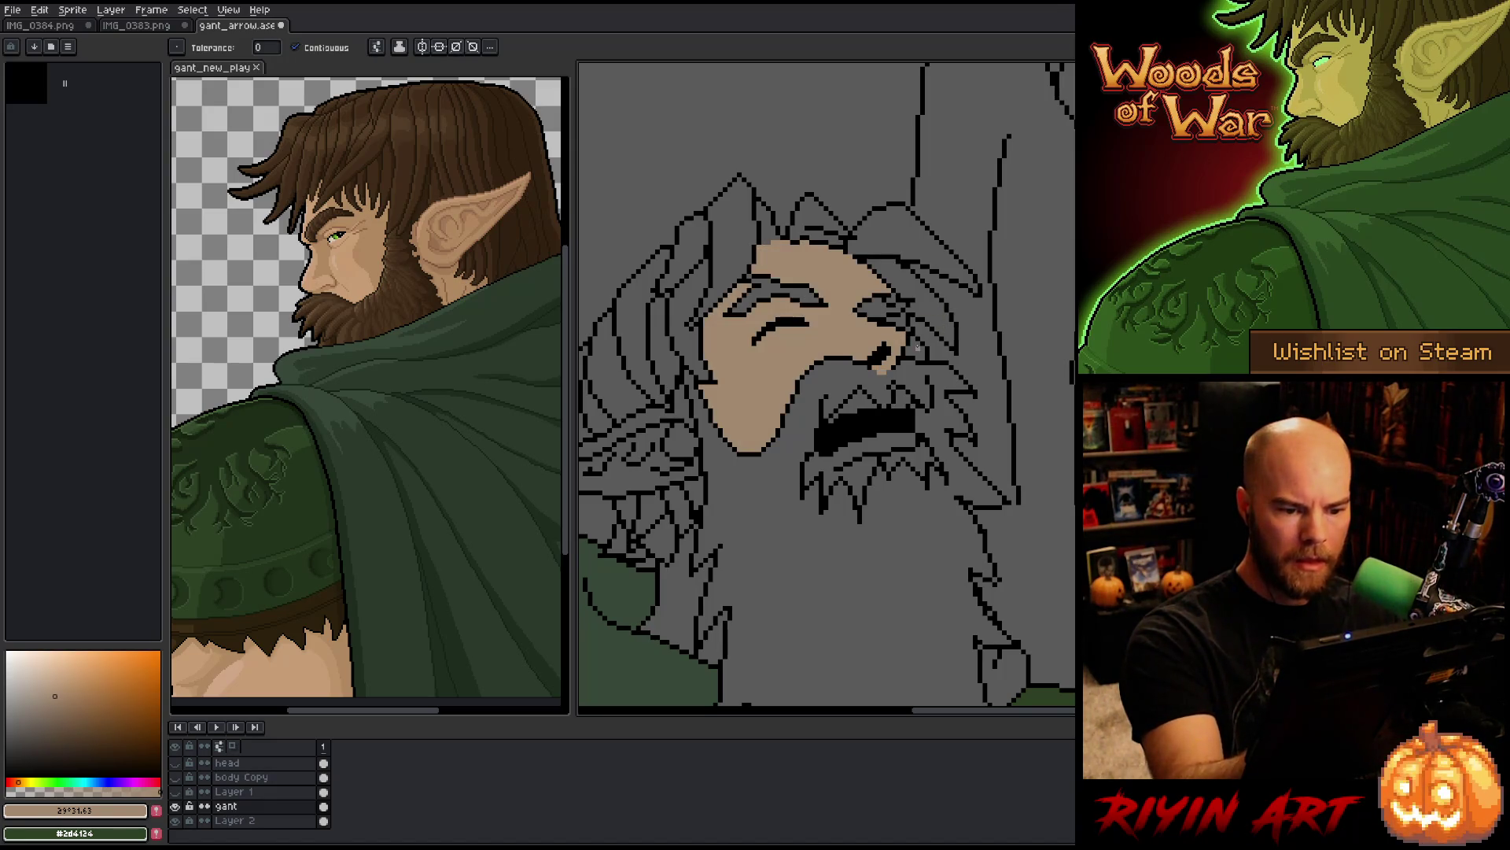
pyautogui.press('b')
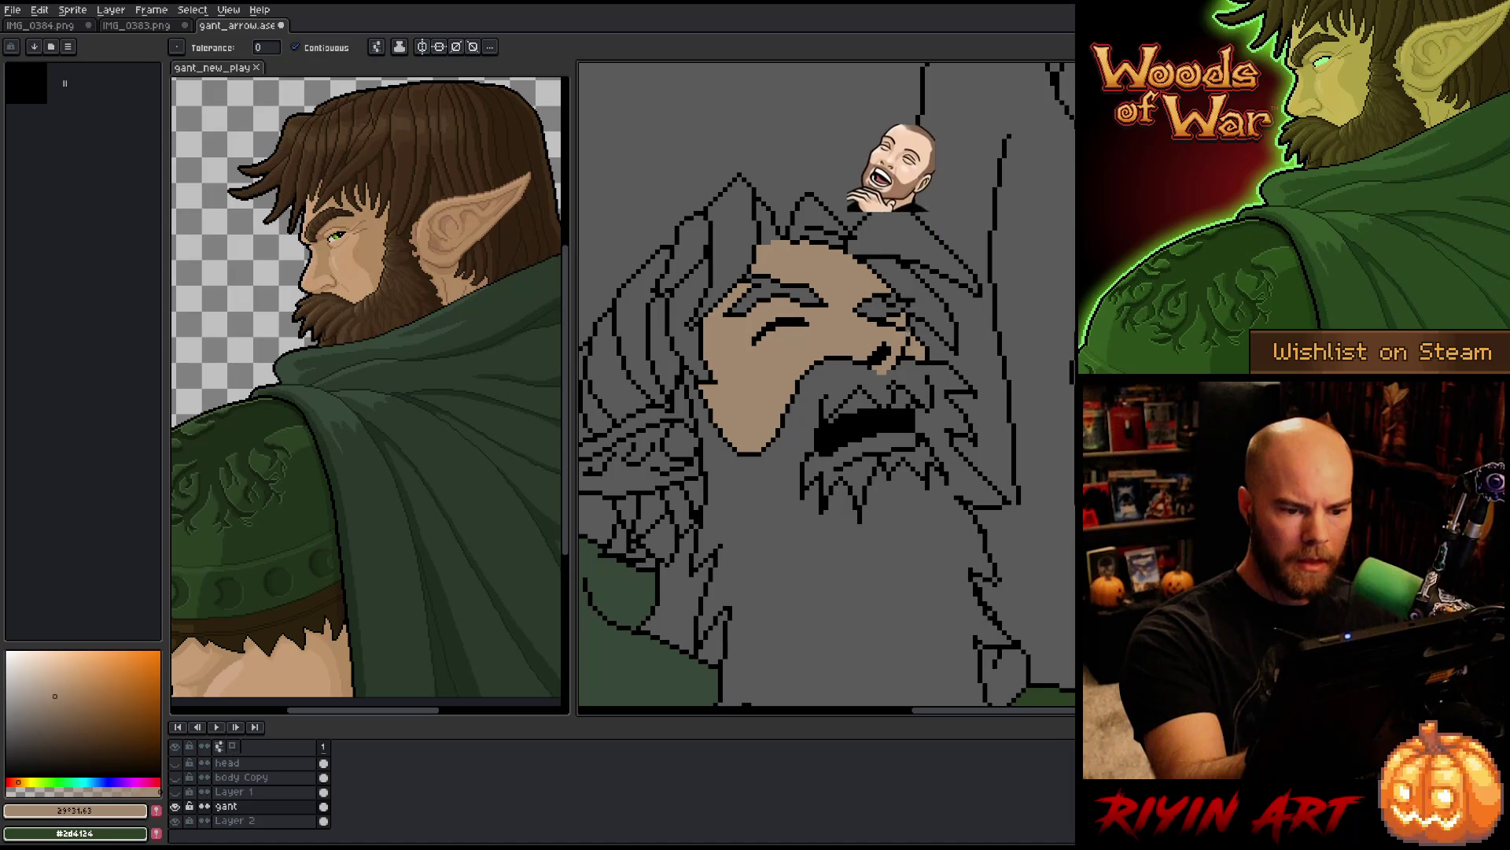
# Step: Fill the small skin patches under the mouth with beige
pyautogui.scroll(-2, 787, 393)
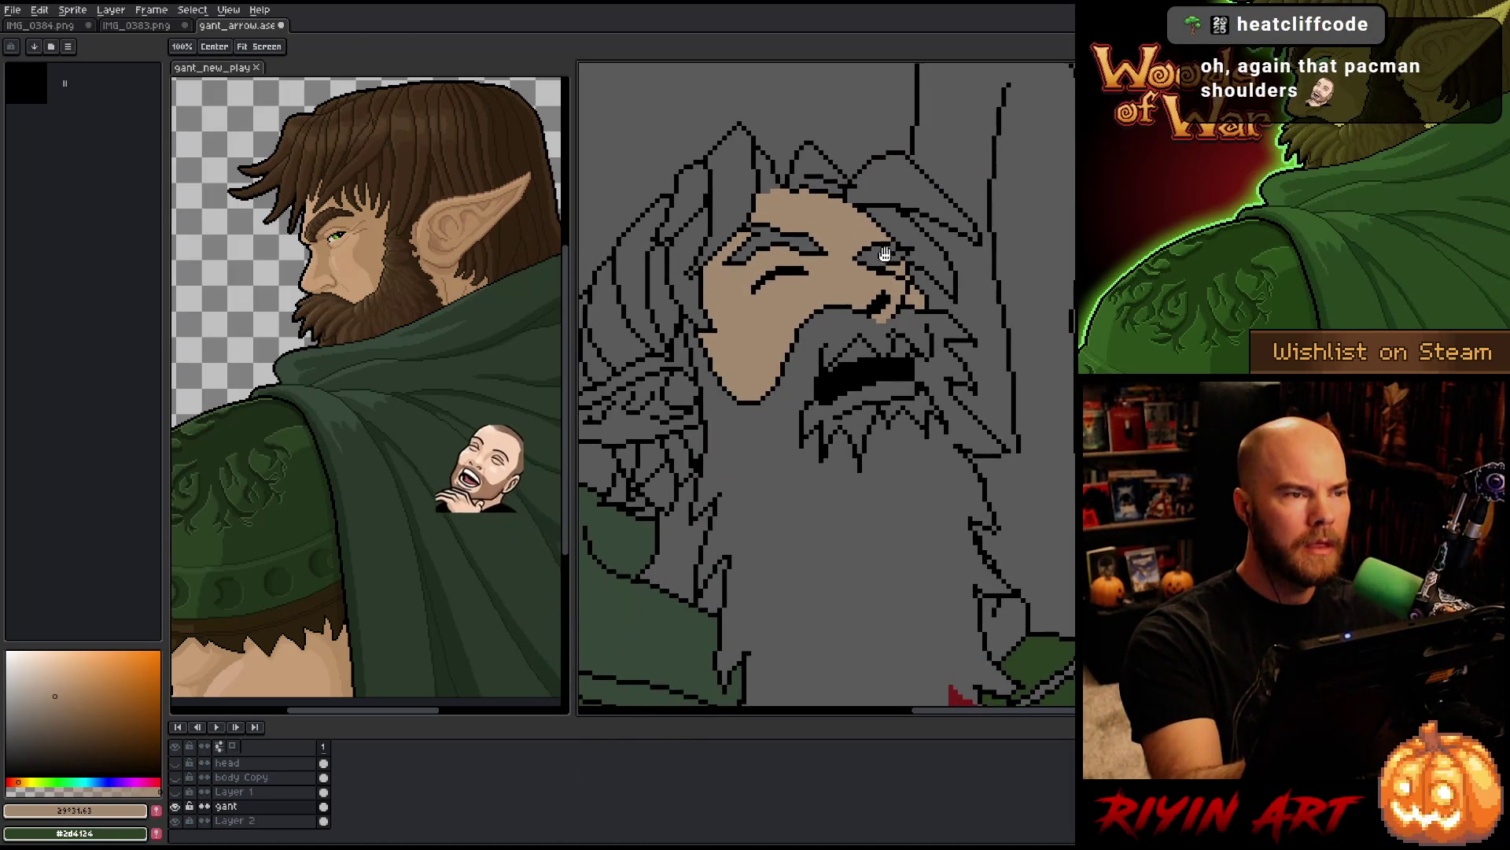
pyautogui.press('g')
pyautogui.click(913, 403)
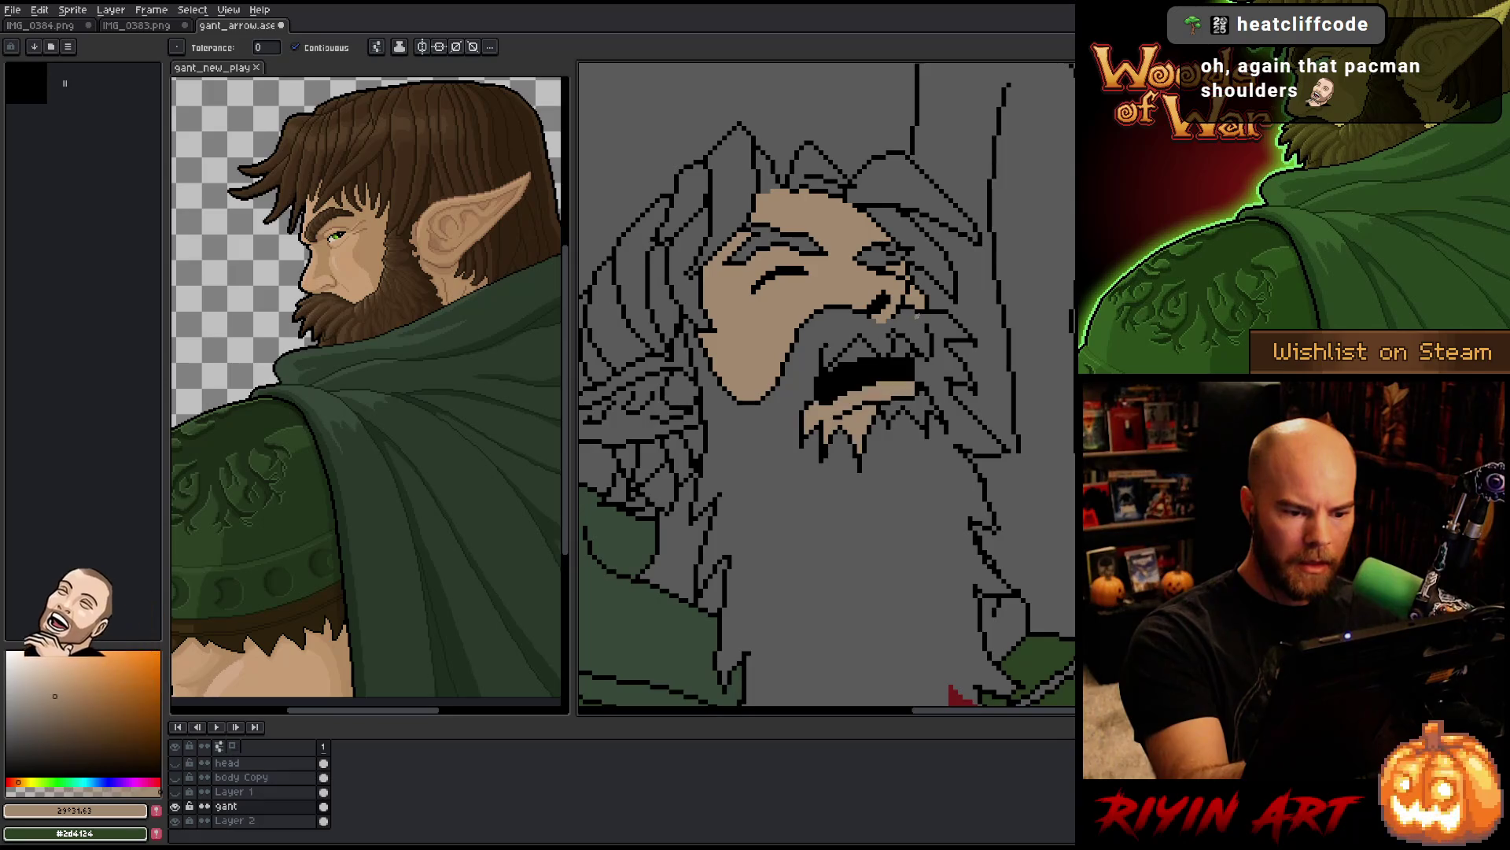
pyautogui.click(917, 403)
pyautogui.press('b')
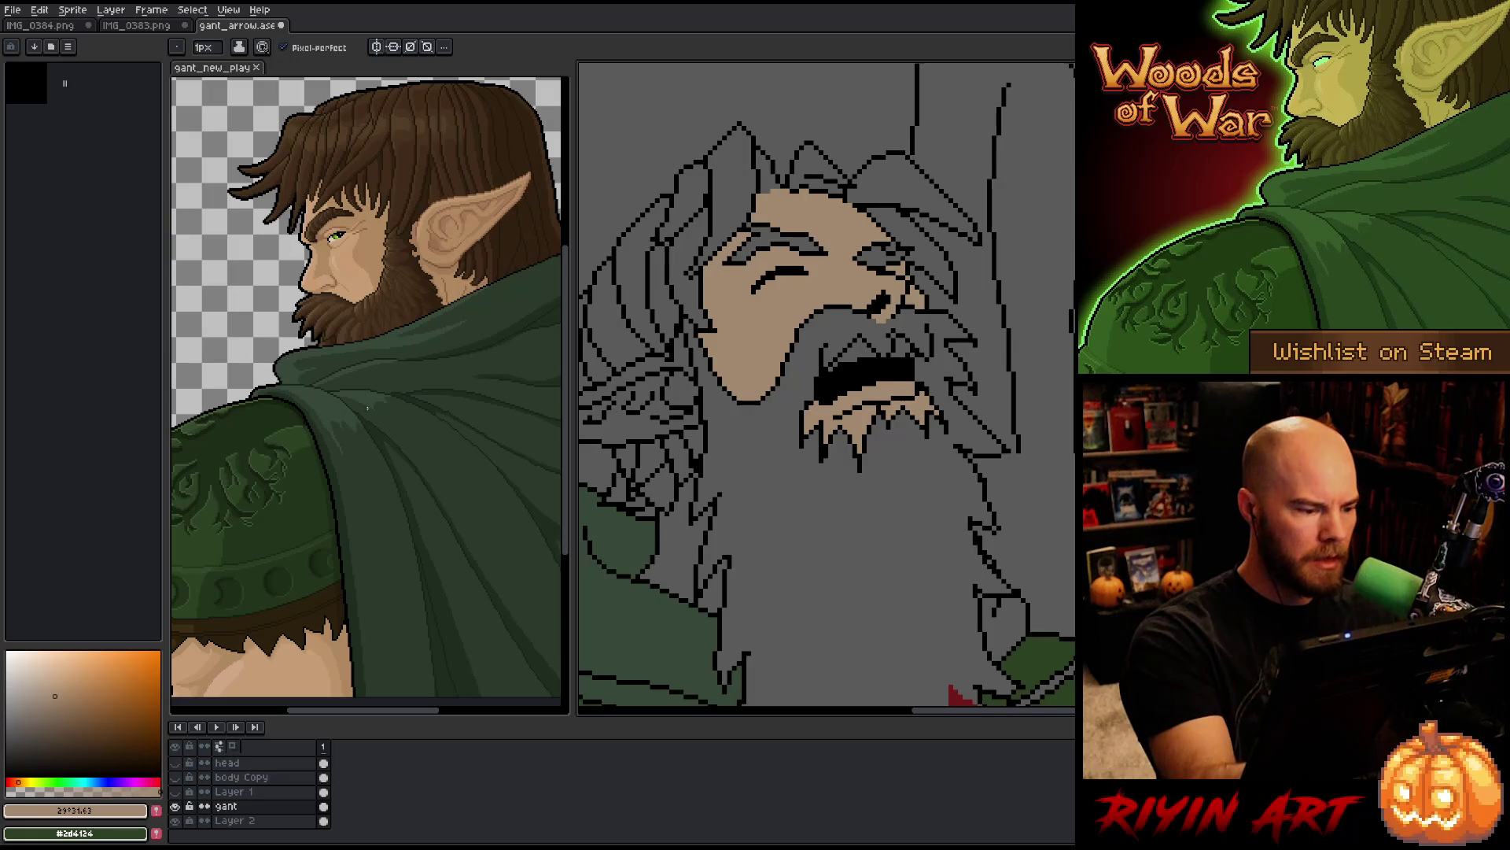
# Step: Sample brown from the reference sprite and fill the grey beard with it
pyautogui.press('i')
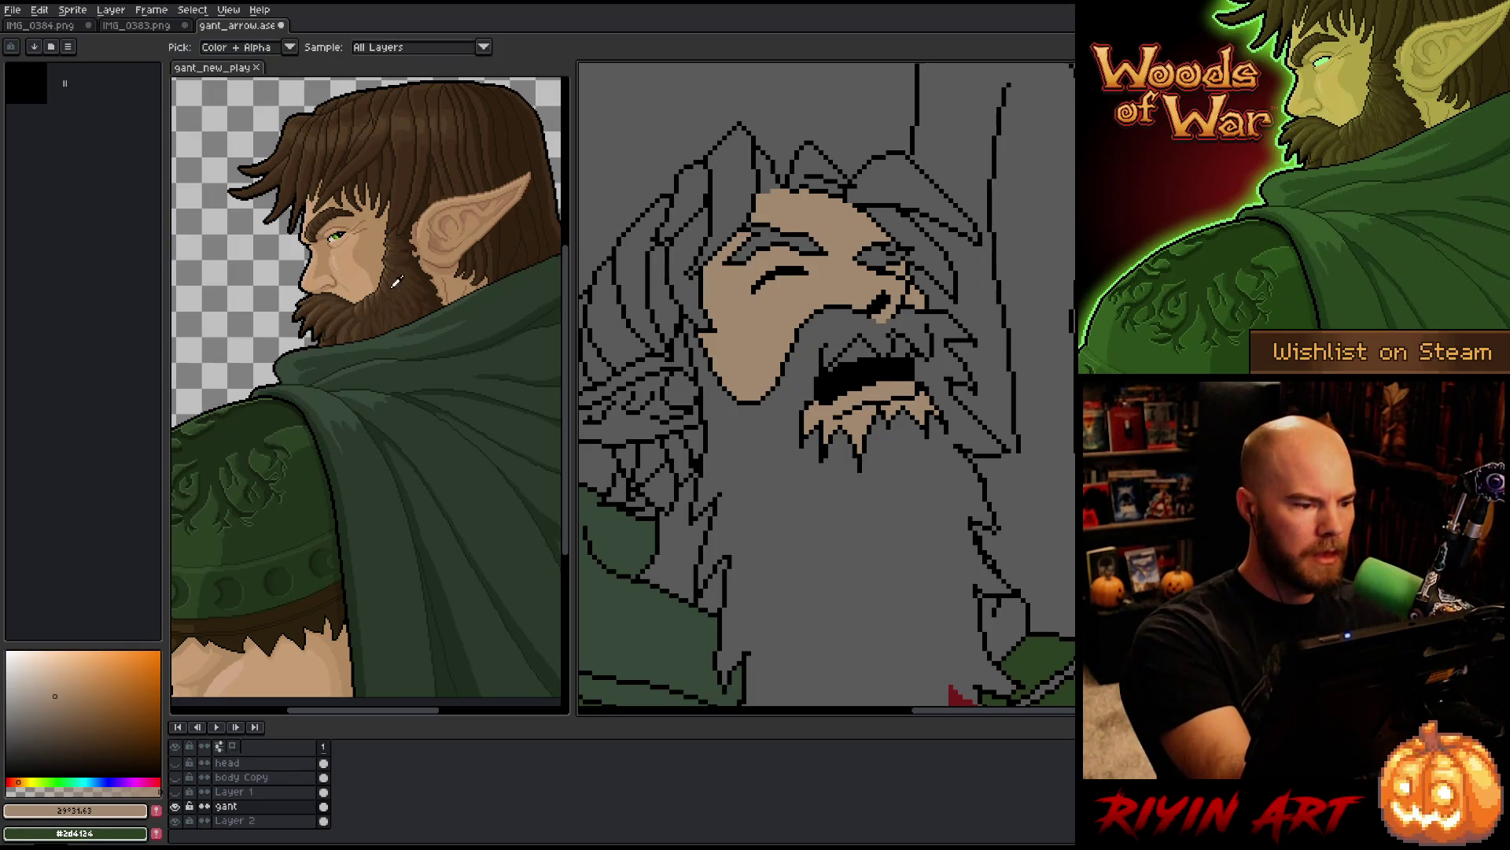
pyautogui.click(346, 310)
pyautogui.press('b')
pyautogui.click(865, 511)
pyautogui.moveTo(944, 299); pyautogui.dragTo(952, 249)
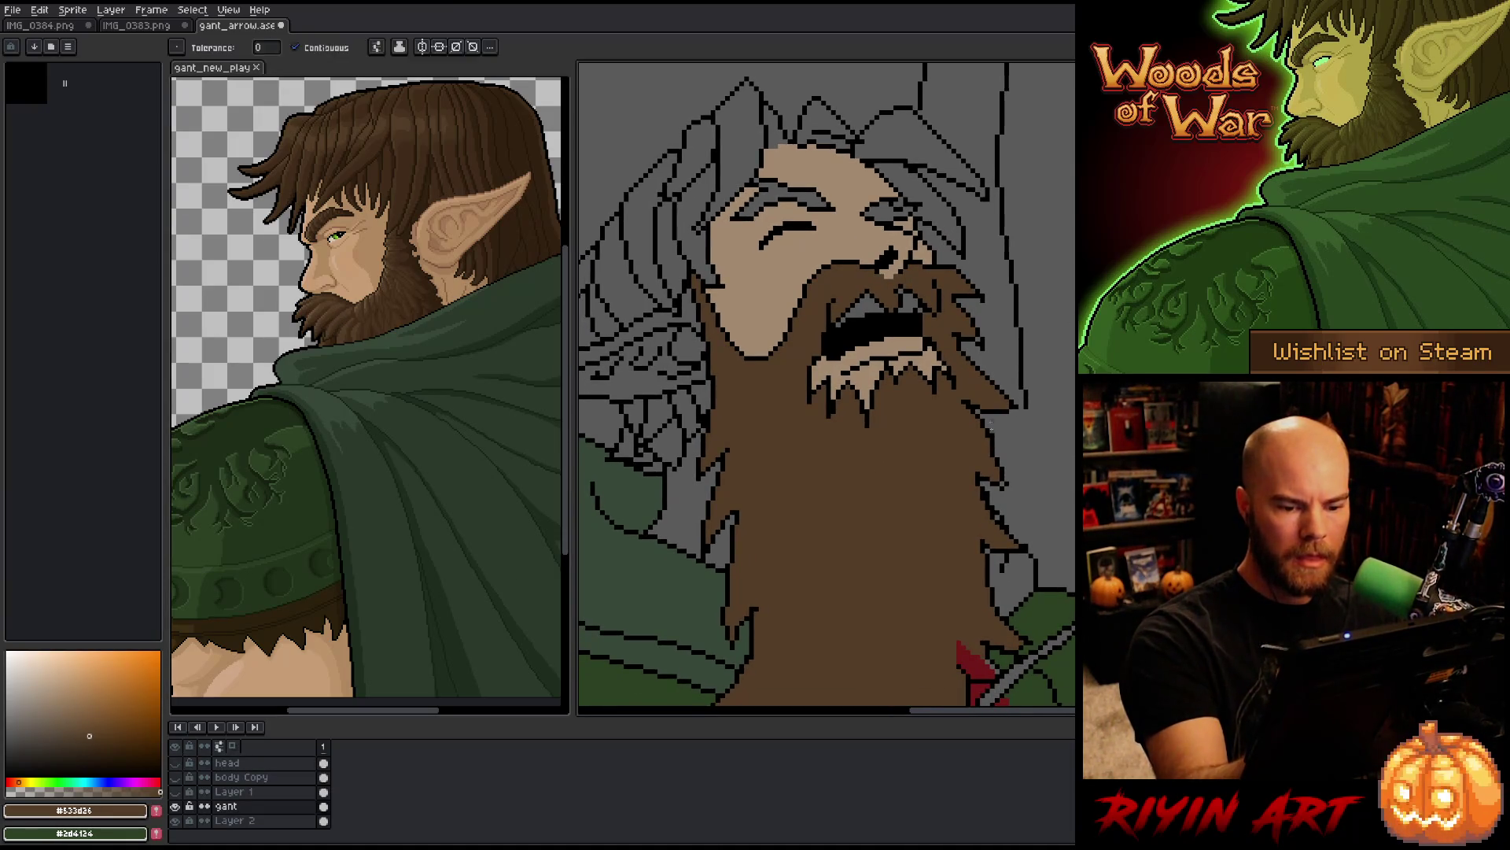
pyautogui.moveTo(743, 144)
pyautogui.mouseDown()
pyautogui.moveTo(850, 260)
pyautogui.moveTo(870, 252)
pyautogui.mouseUp()
# Step: Fill the top and left-side grey hair strands with brown
pyautogui.press('g')
pyautogui.click(869, 252)
pyautogui.click(822, 259)
pyautogui.click(825, 330)
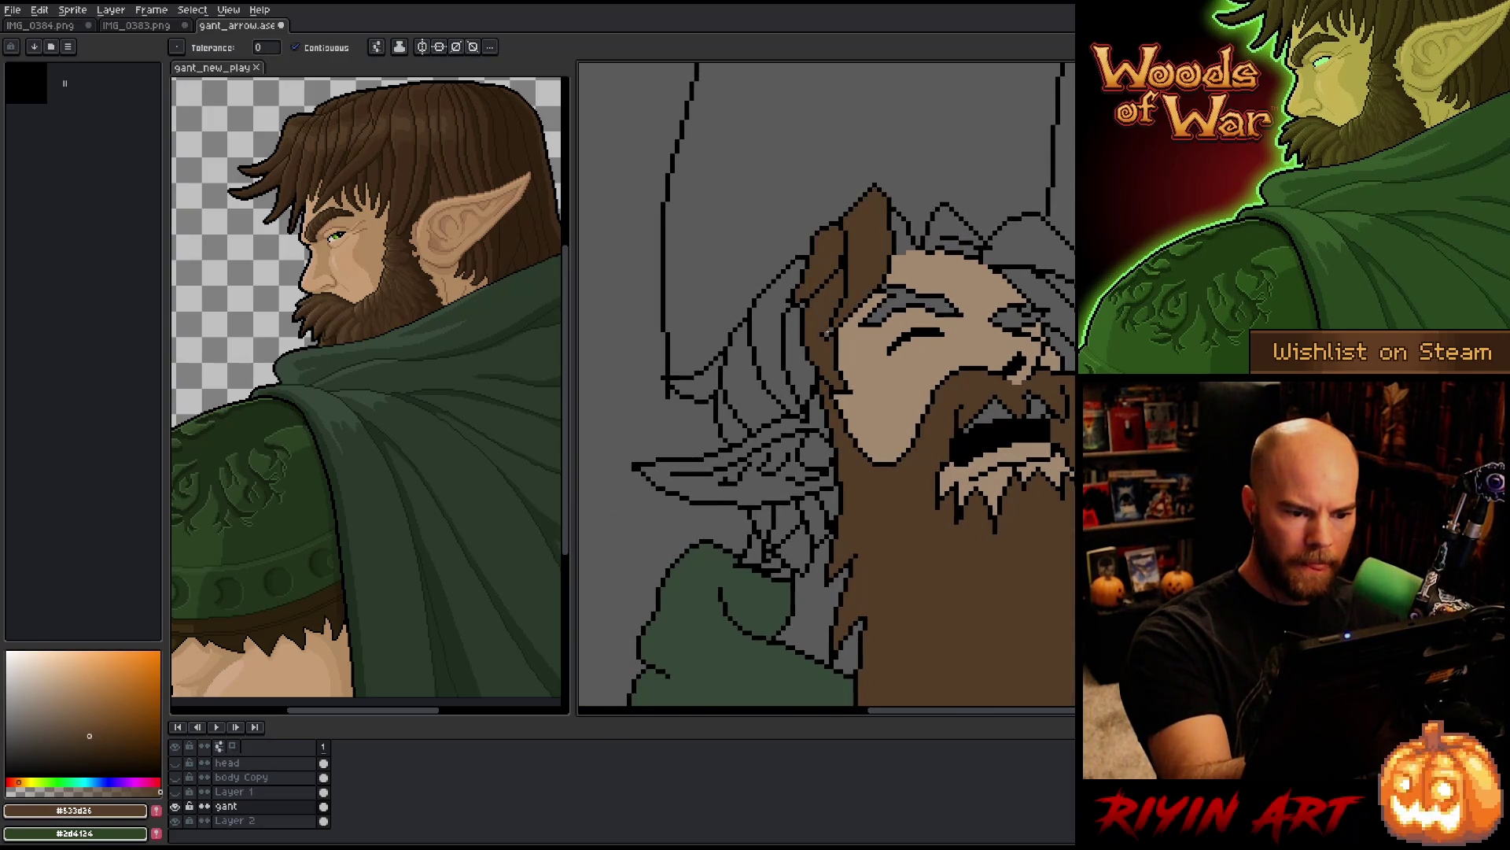
pyautogui.click(798, 338)
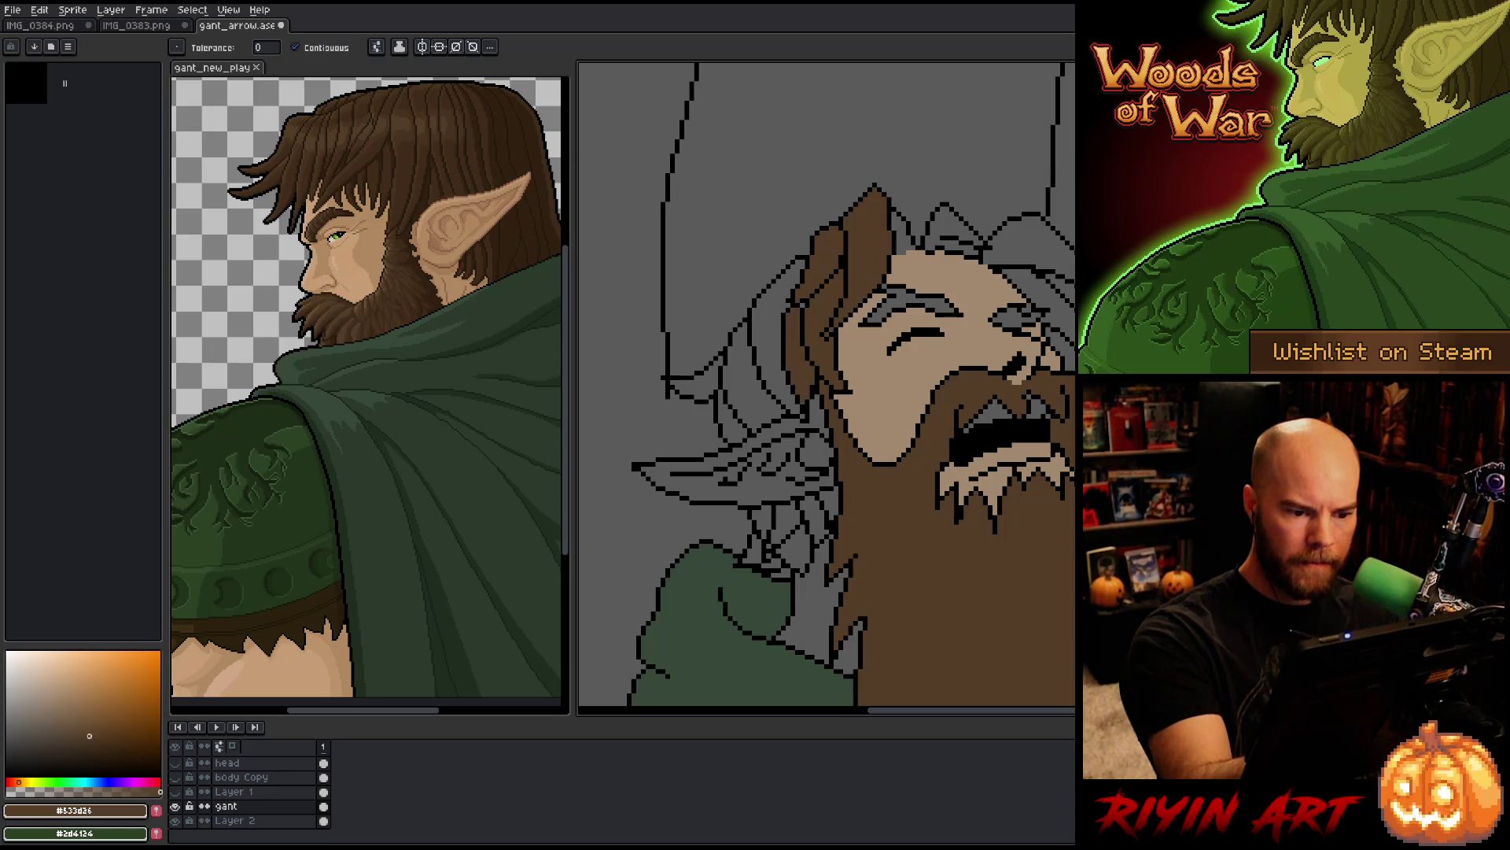
pyautogui.click(779, 334)
pyautogui.click(753, 377)
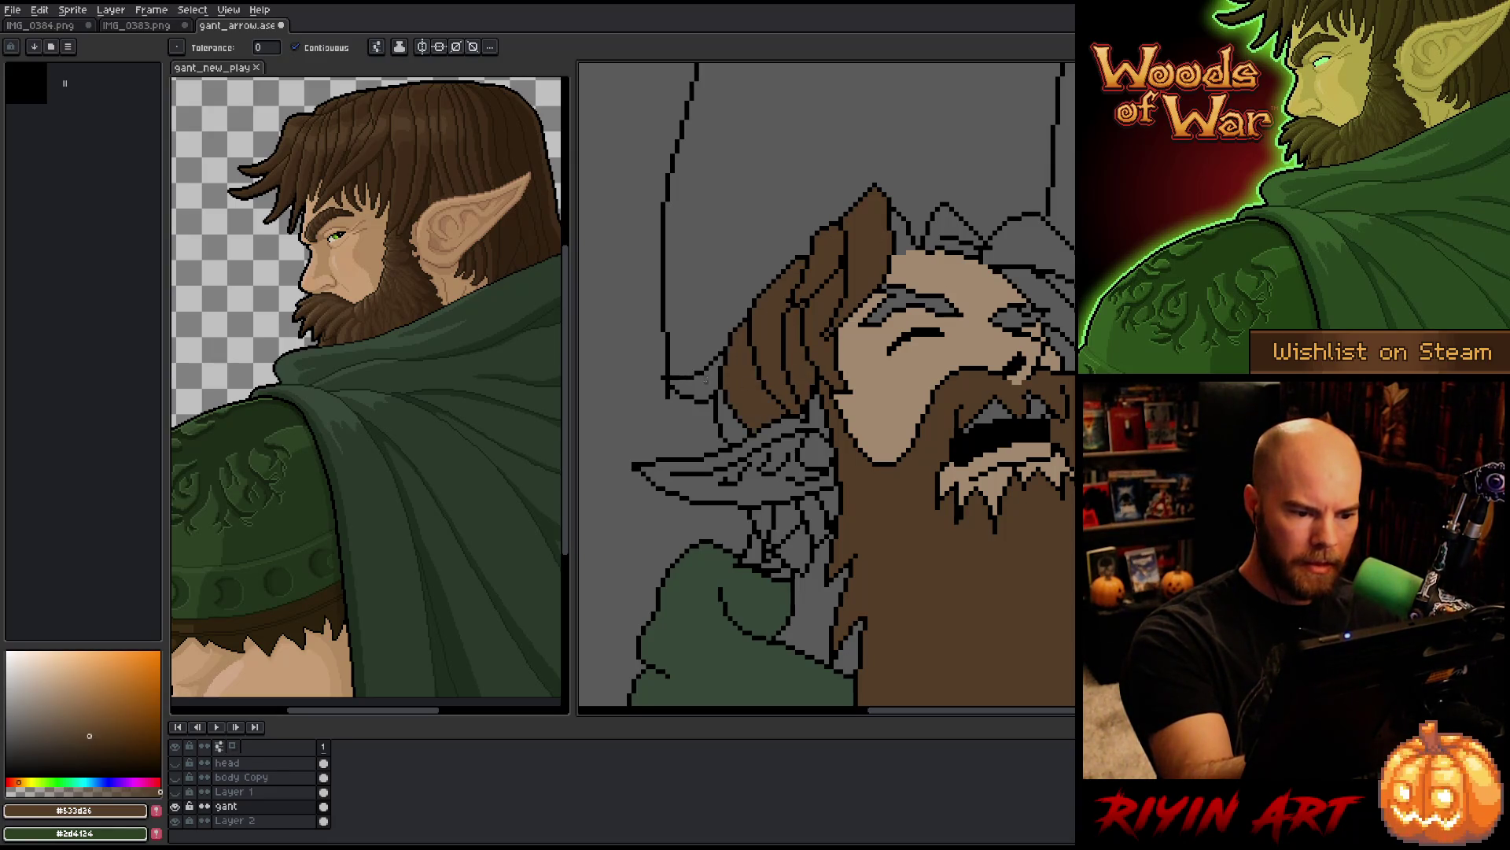
pyautogui.click(696, 376)
pyautogui.click(732, 419)
# Step: Fill the small grey gaps near the ear and beard with brown
pyautogui.press('b')
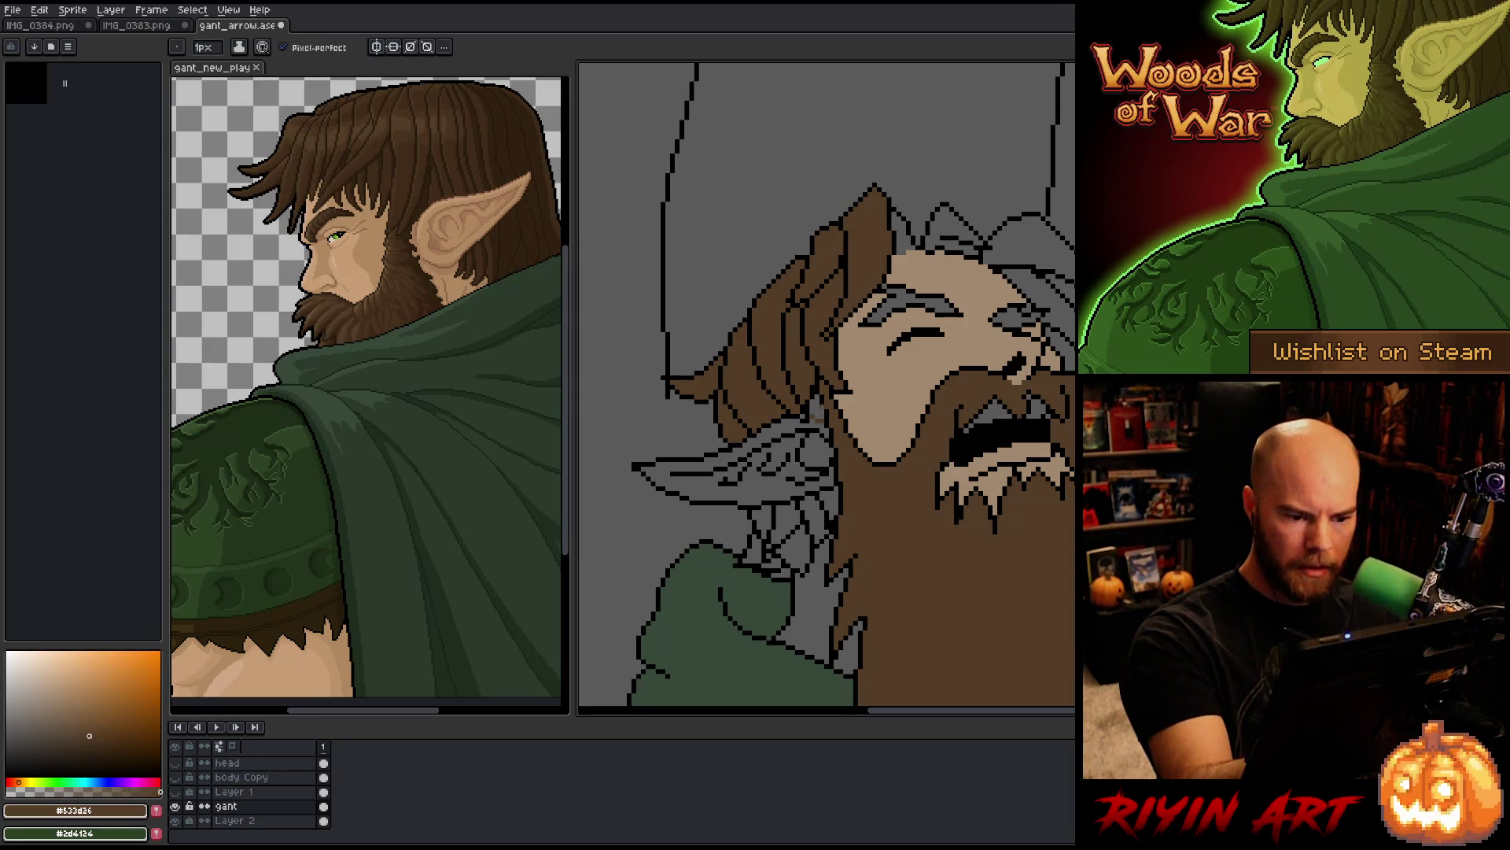
pyautogui.press('g')
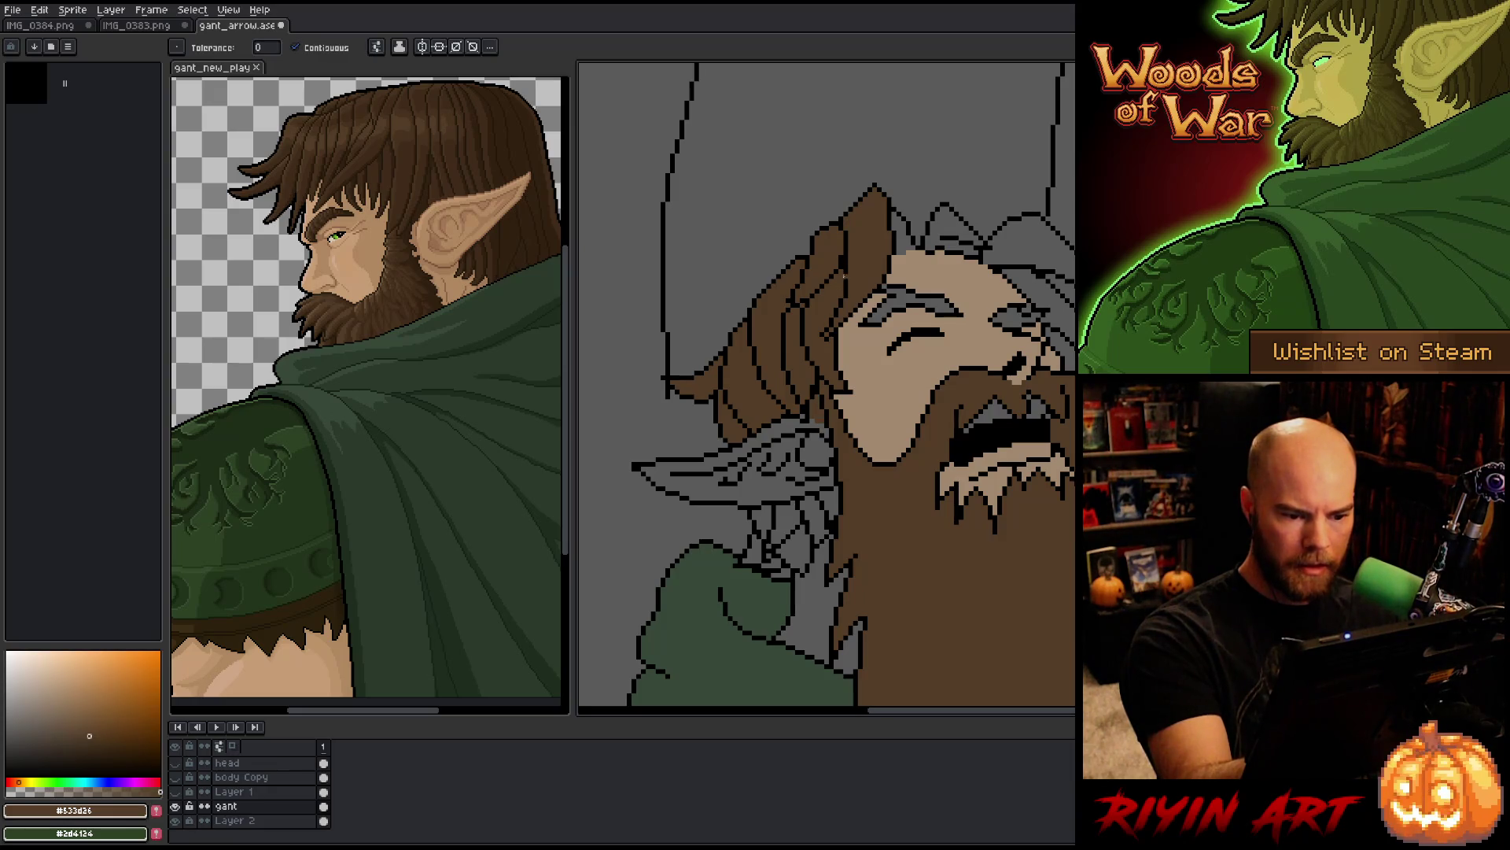
pyautogui.press('b')
pyautogui.press('g')
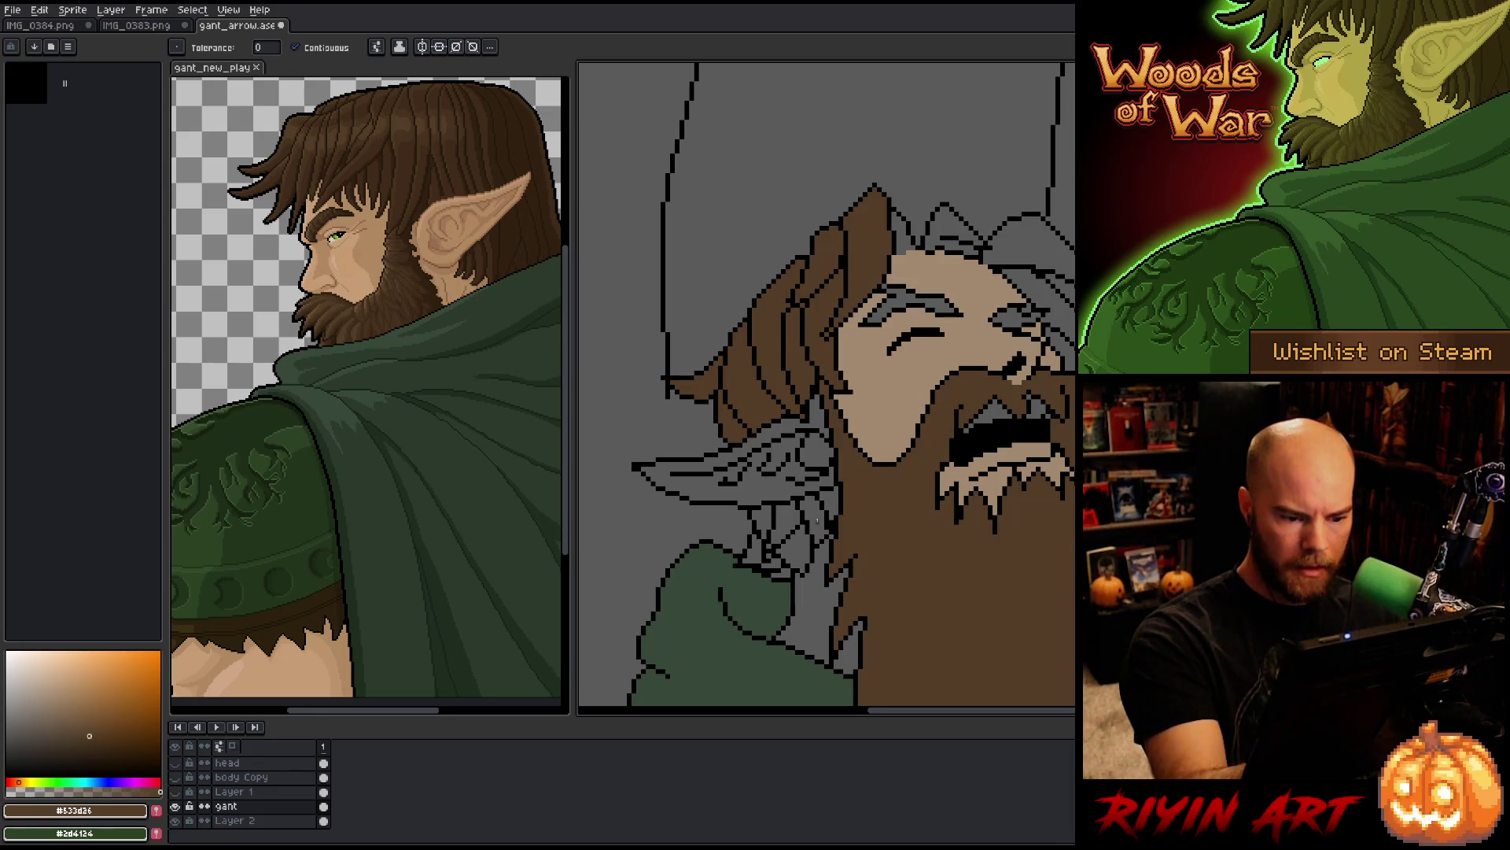
pyautogui.click(794, 550)
pyautogui.click(785, 522)
pyautogui.click(762, 522)
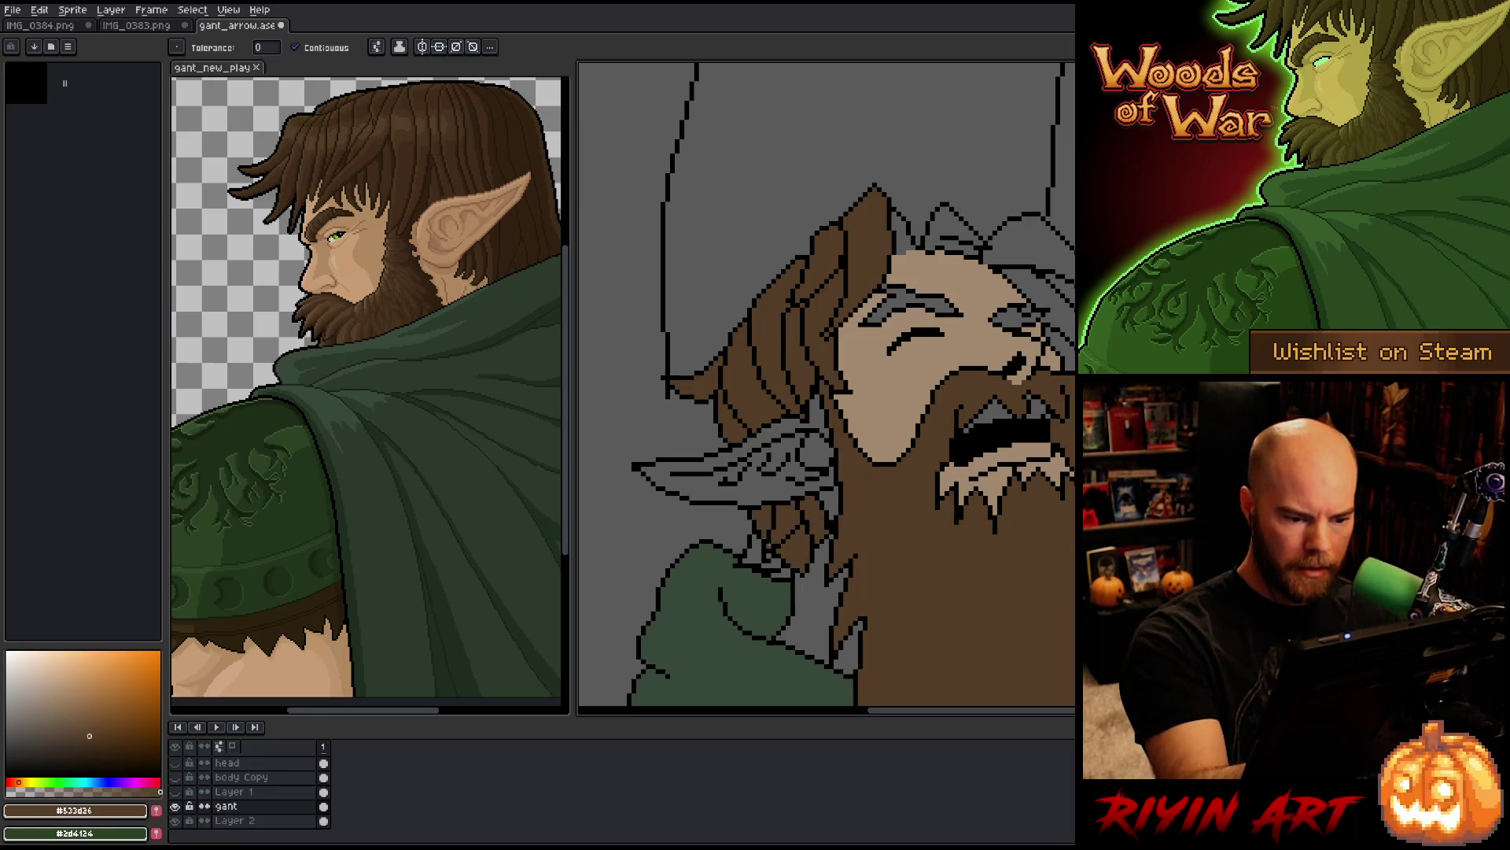
pyautogui.click(771, 560)
pyautogui.click(753, 549)
# Step: Fill the right-side grey hair regions and the eyebrow with brown
pyautogui.moveTo(753, 548); pyautogui.dragTo(654, 520)
pyautogui.press('g')
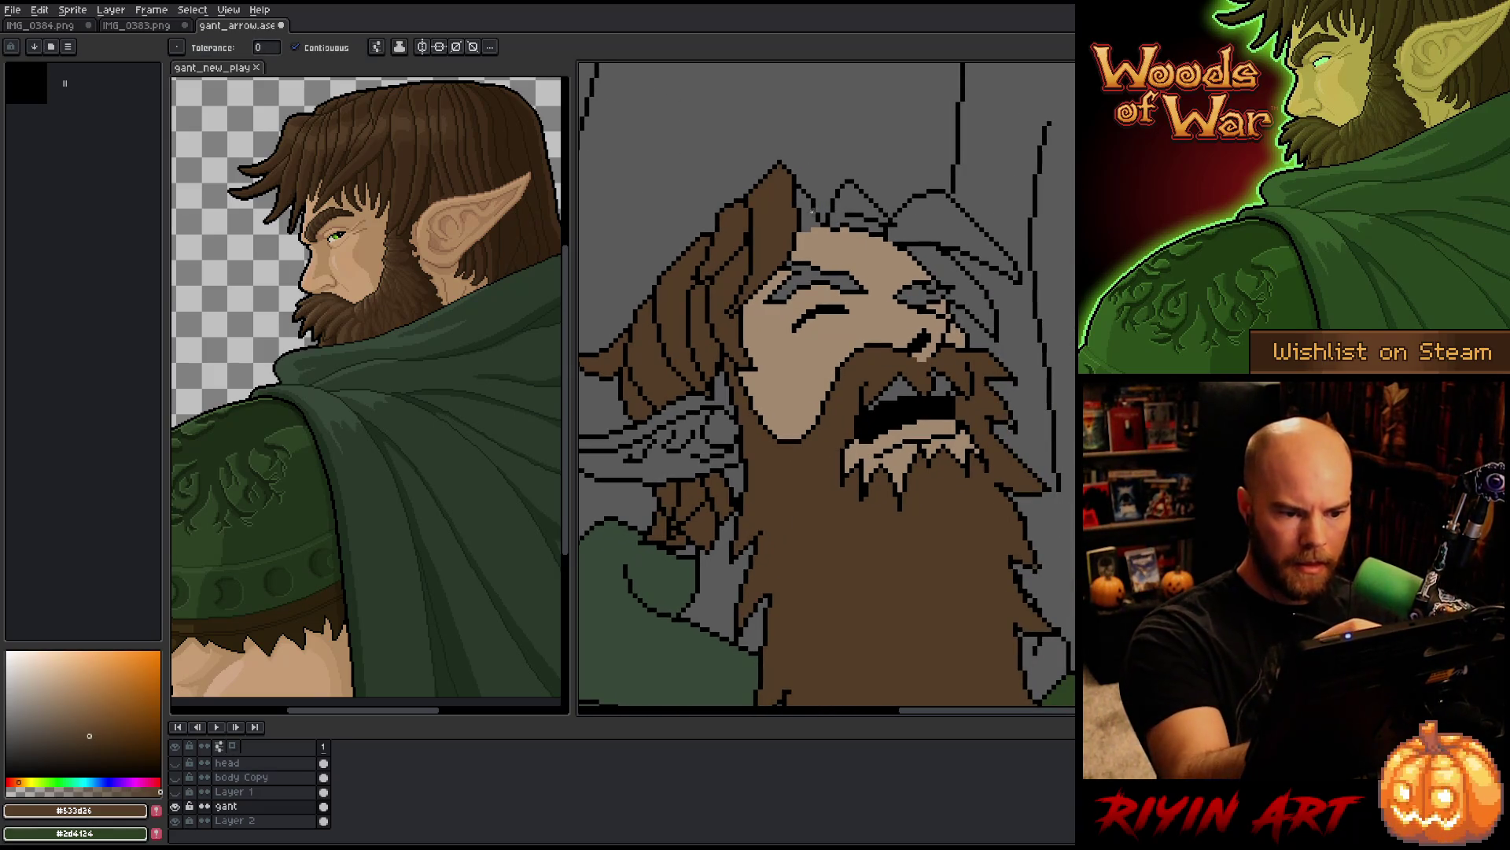
pyautogui.click(852, 200)
pyautogui.click(952, 228)
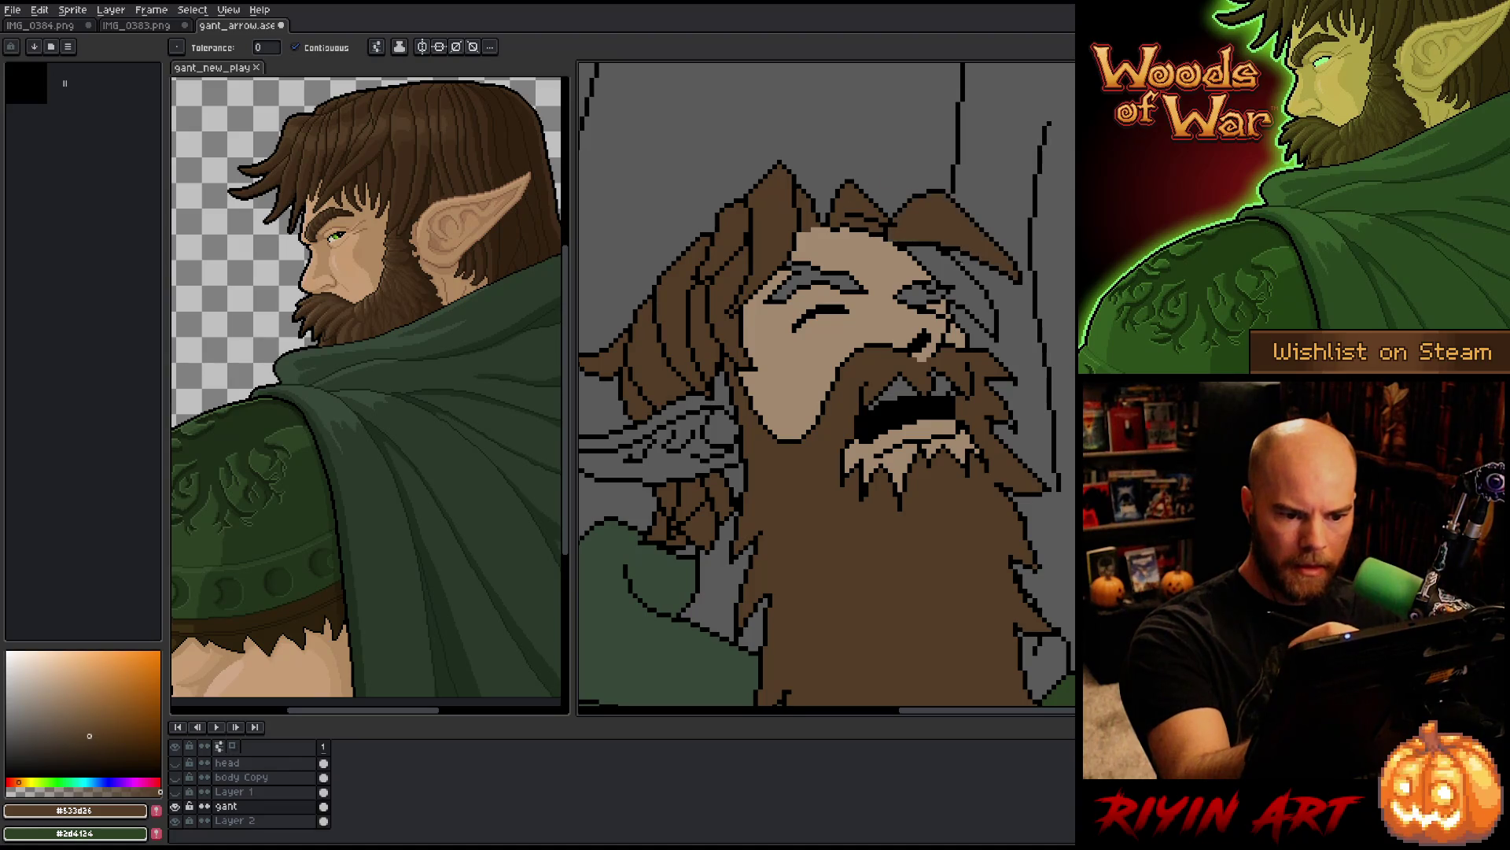
pyautogui.click(967, 299)
pyautogui.click(920, 295)
pyautogui.click(818, 282)
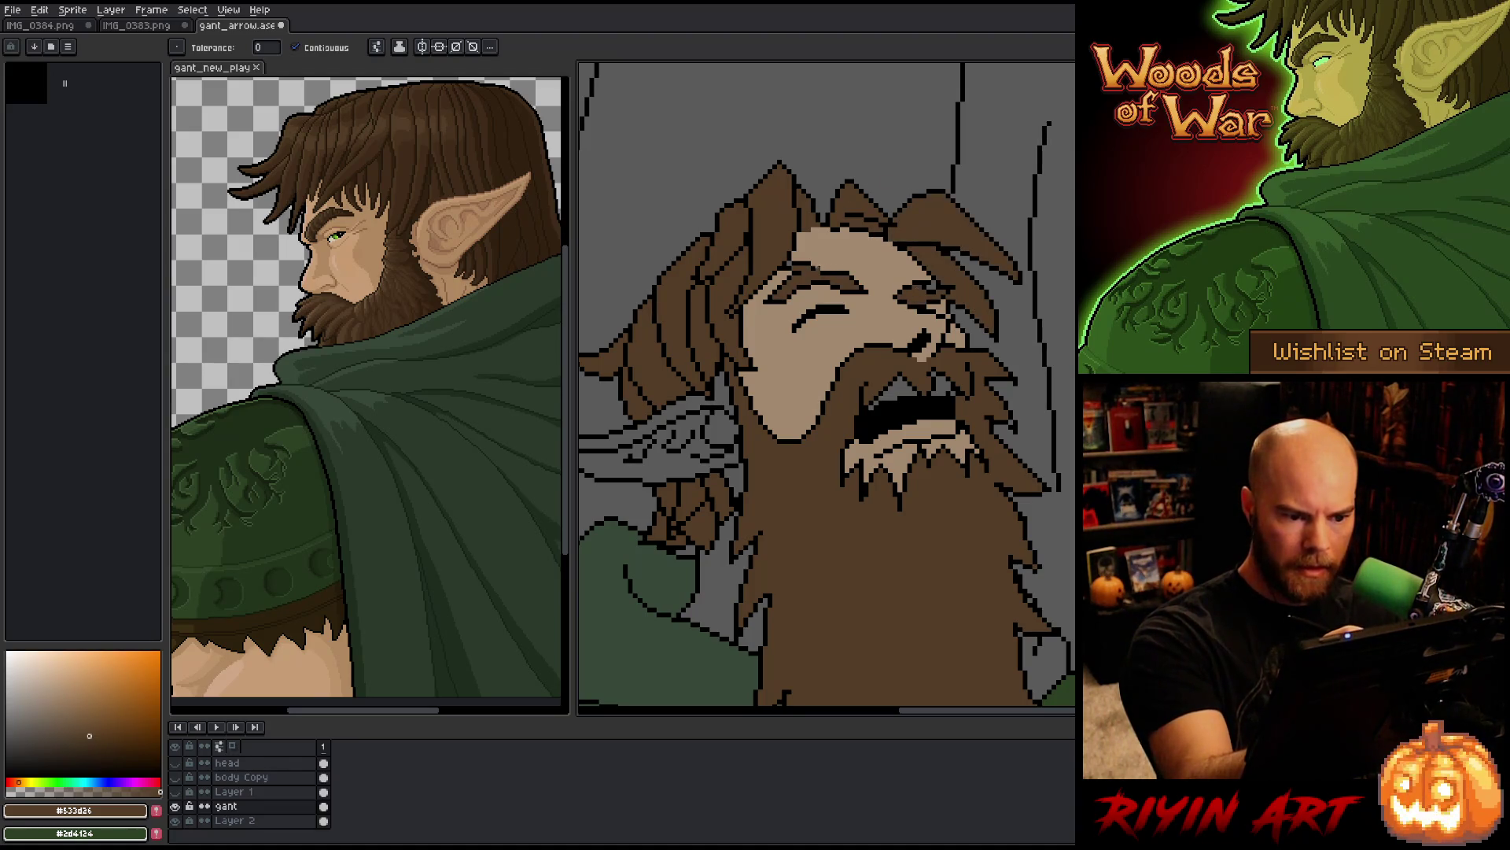
pyautogui.keyDown('alt'); pyautogui.click(824, 248); pyautogui.keyUp('alt')
pyautogui.press('b')
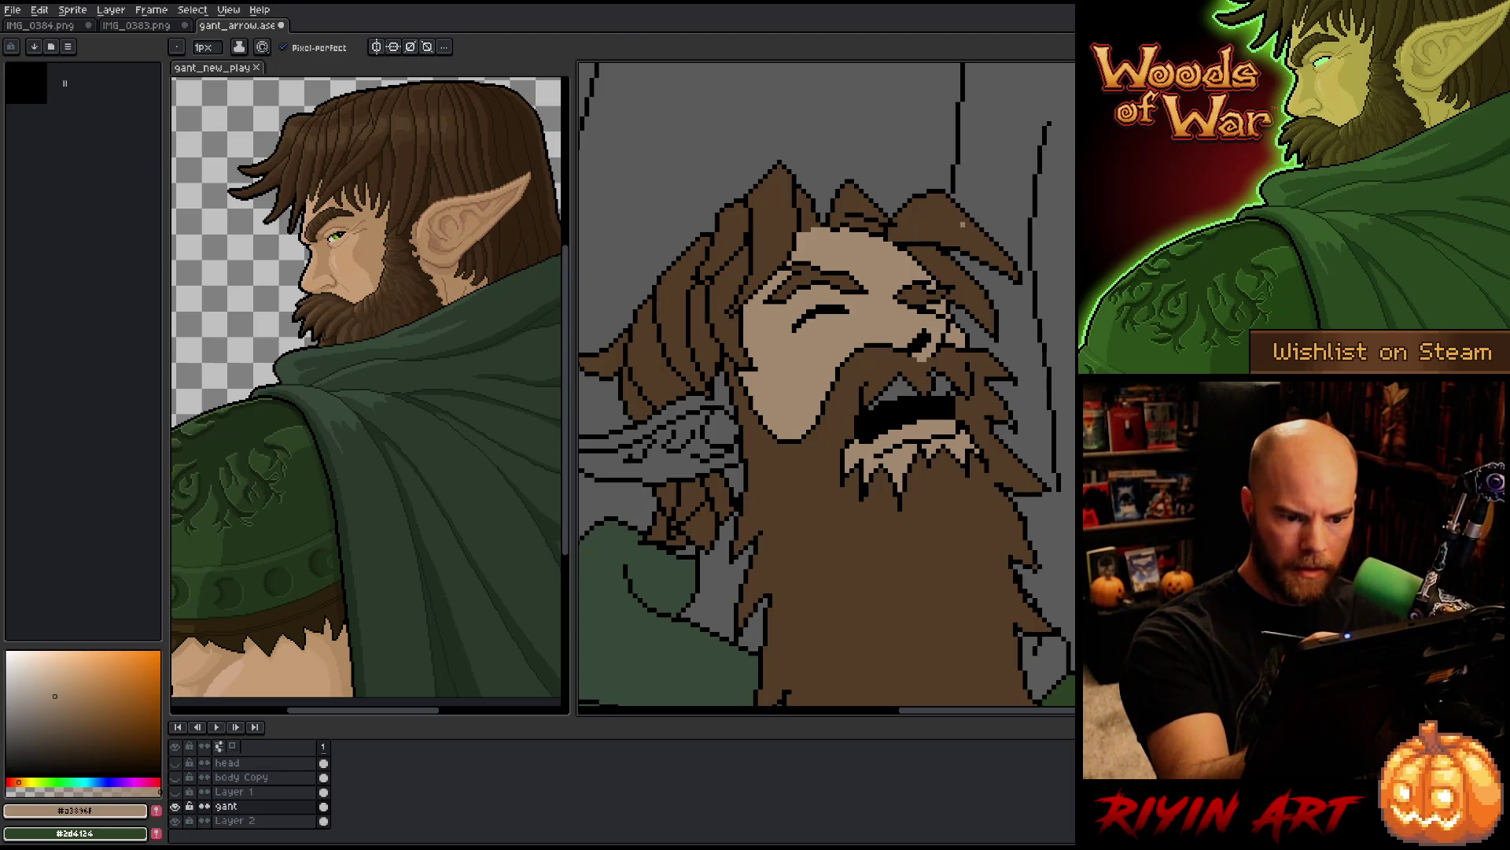
# Step: Bucket-fill the elf's grey ear and both gaps beside his beard with skin tan
pyautogui.press('g')
pyautogui.click(669, 440)
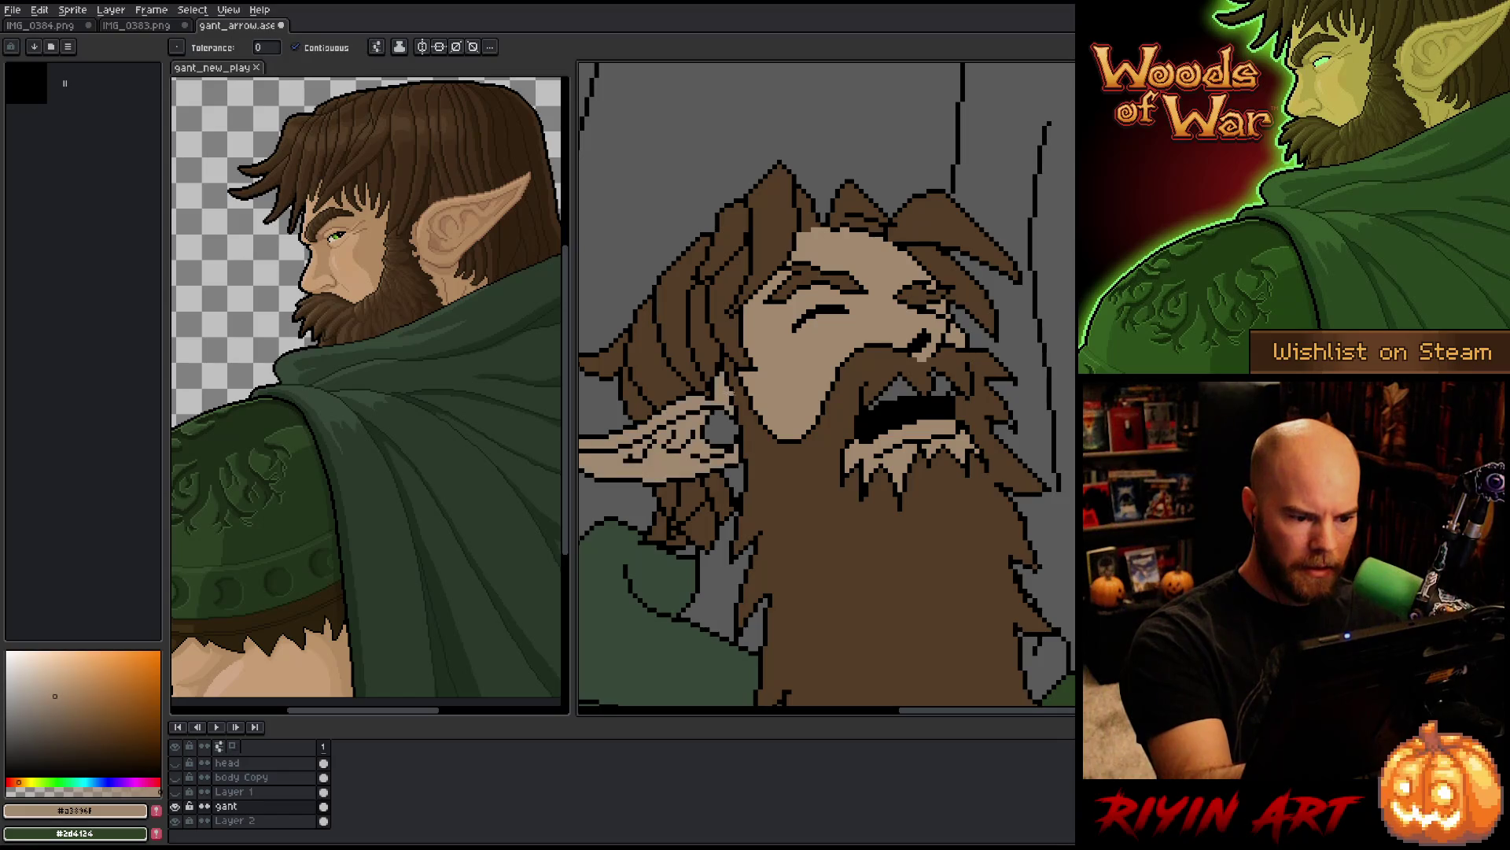
pyautogui.click(720, 425)
pyautogui.click(735, 480)
pyautogui.click(719, 584)
# Step: Pan down to the tunic and back to the face, sampling the tunic green and dark brown
pyautogui.press('b')
pyautogui.press('h')
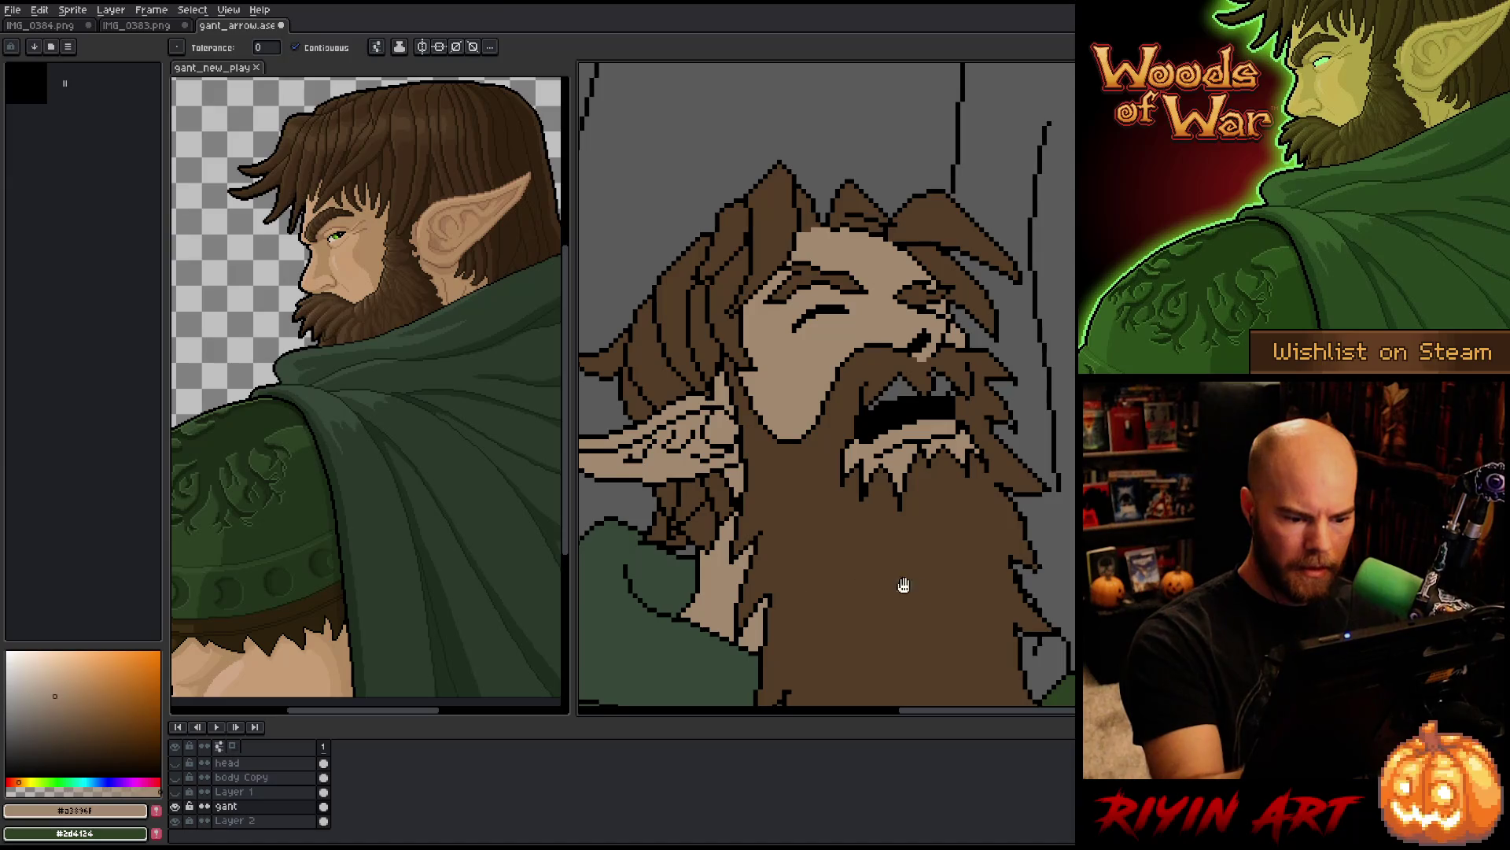
pyautogui.moveTo(905, 586); pyautogui.dragTo(932, 373)
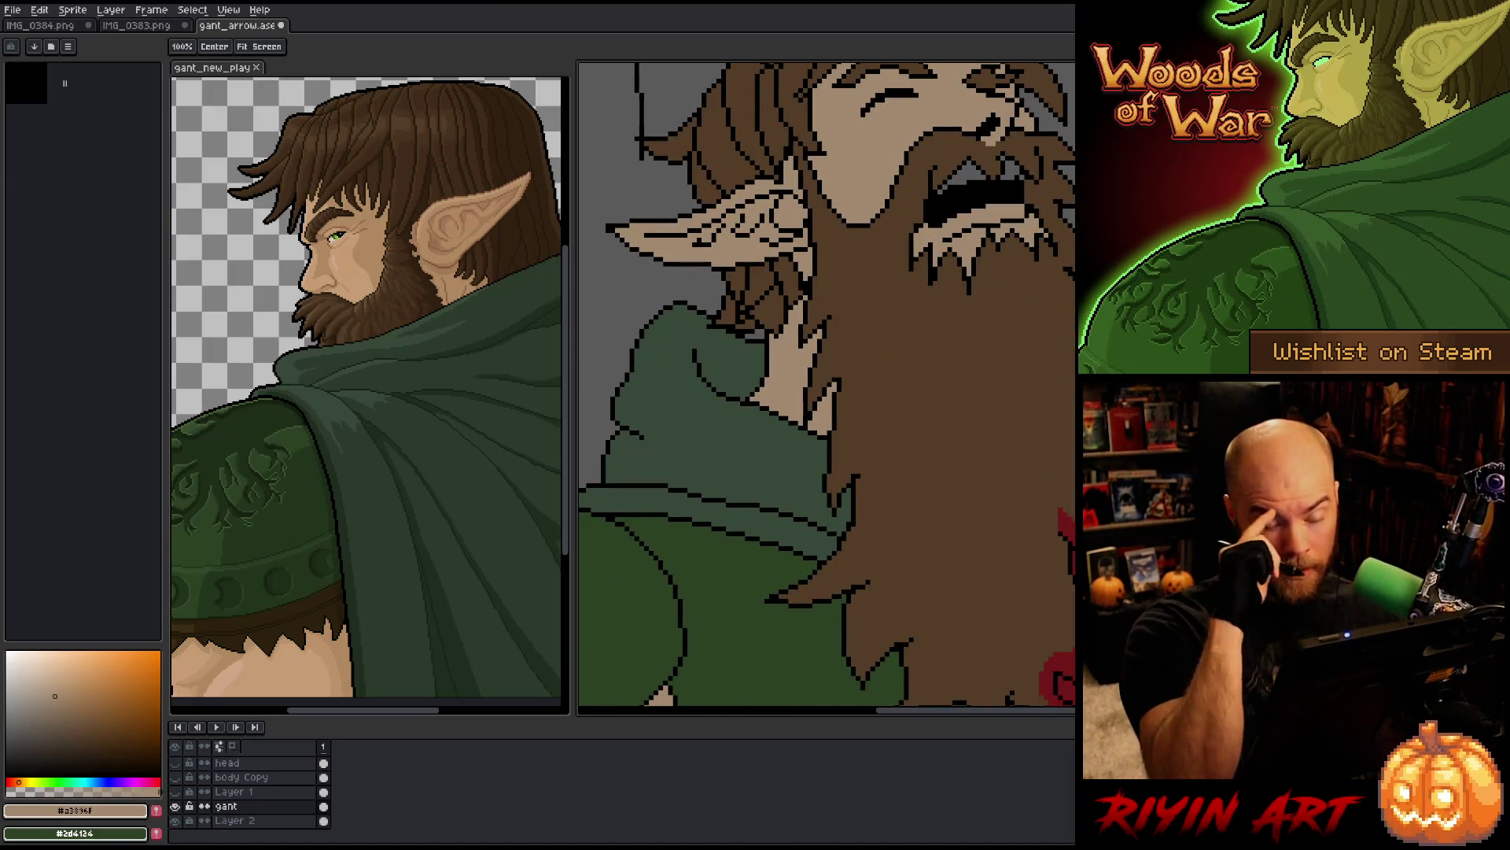
pyautogui.press('g')
pyautogui.keyDown('alt'); pyautogui.click(768, 441); pyautogui.keyUp('alt')
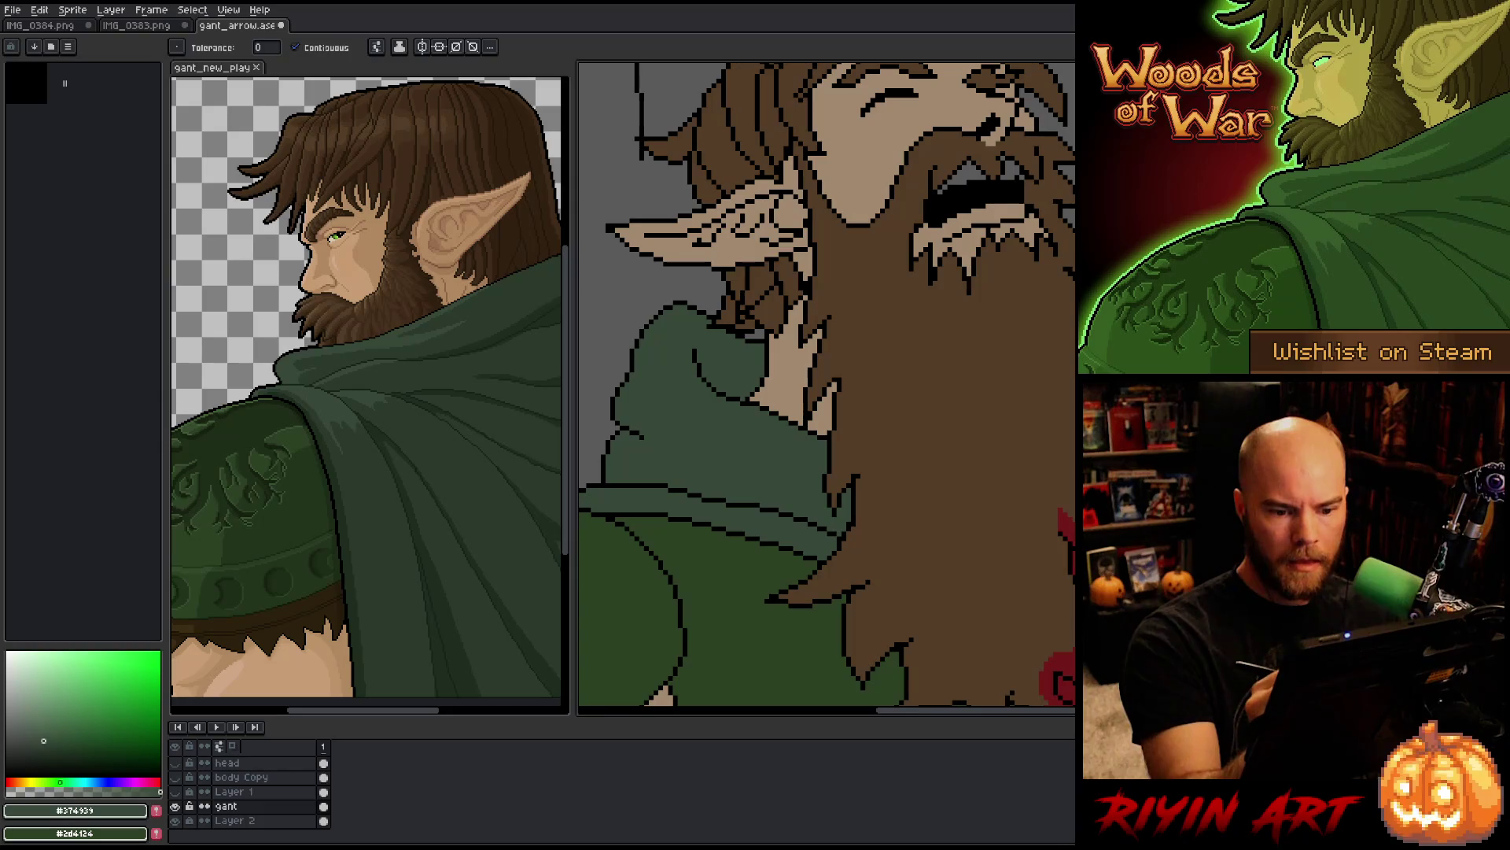
pyautogui.press('b')
pyautogui.moveTo(826, 314); pyautogui.dragTo(740, 496)
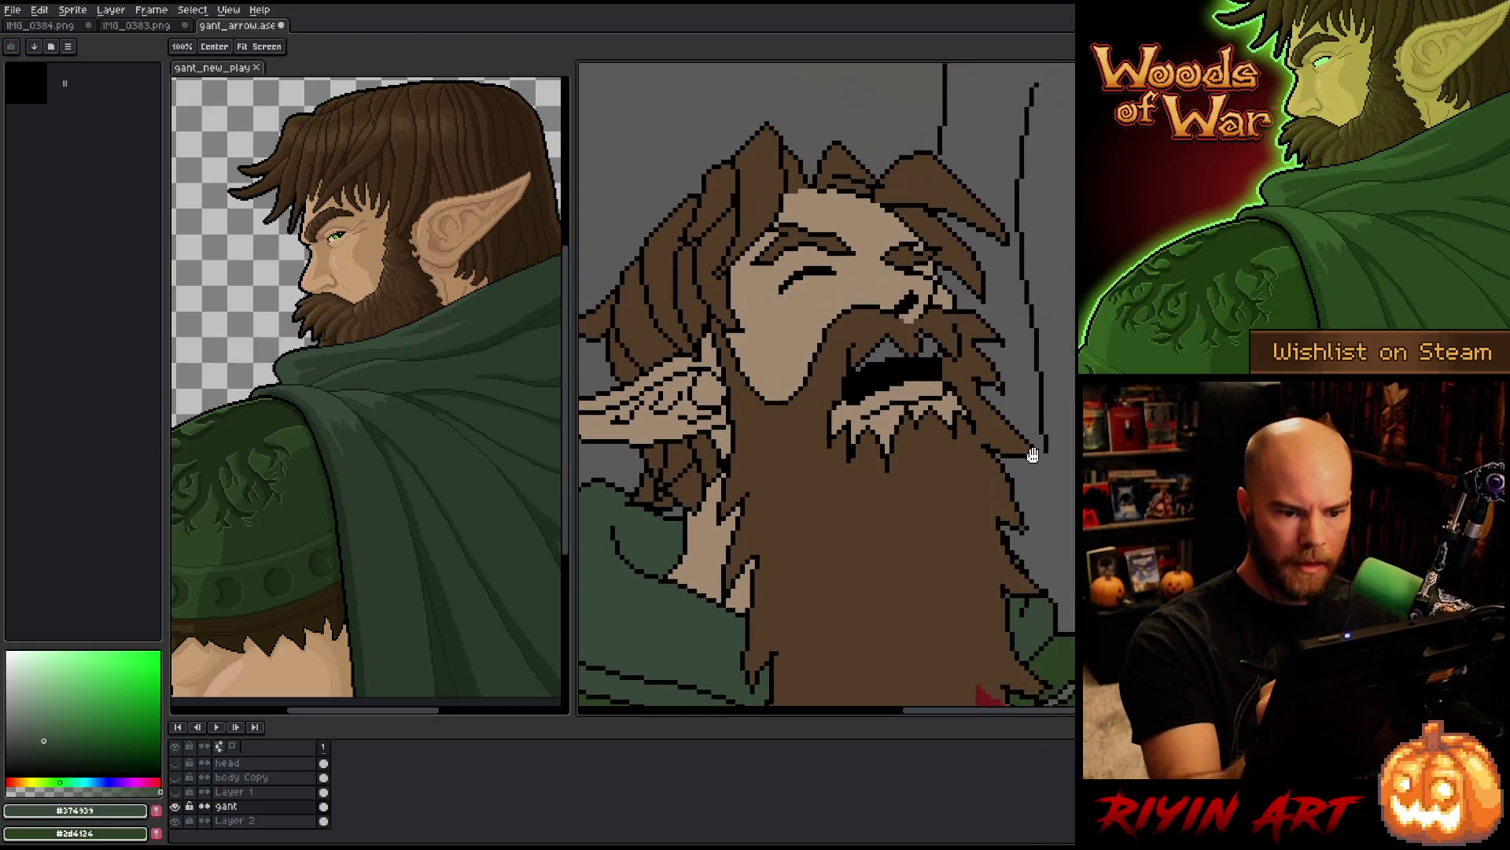
pyautogui.keyDown('alt'); pyautogui.click(866, 551); pyautogui.keyUp('alt')
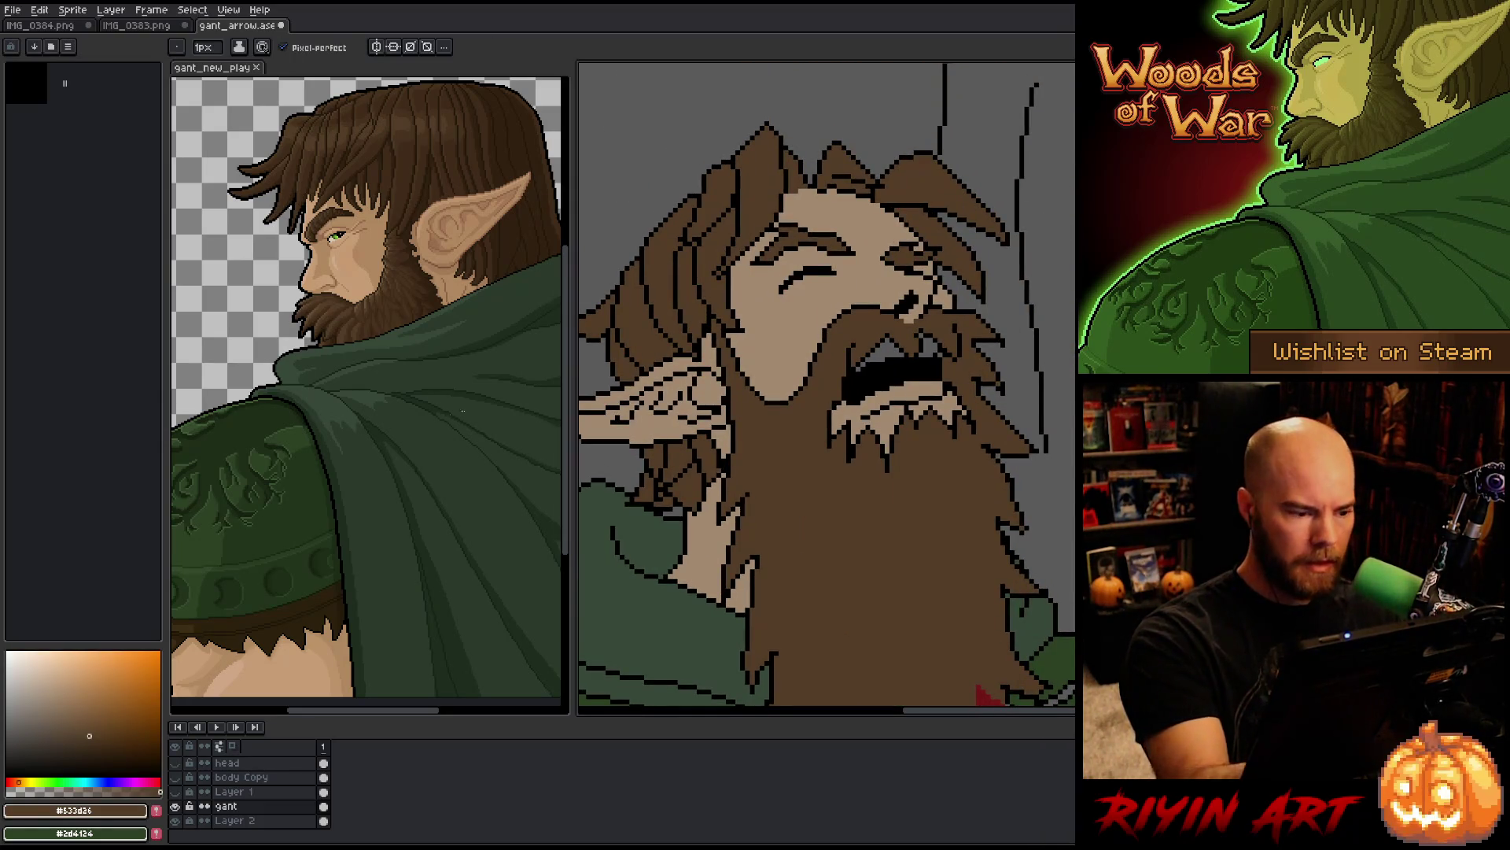
# Step: Fill the teeth light beige, with one small tooth area in a slightly lighter beige
pyautogui.keyDown('alt'); pyautogui.click(683, 560); pyautogui.keyUp('alt')
pyautogui.press('g')
pyautogui.click(885, 350)
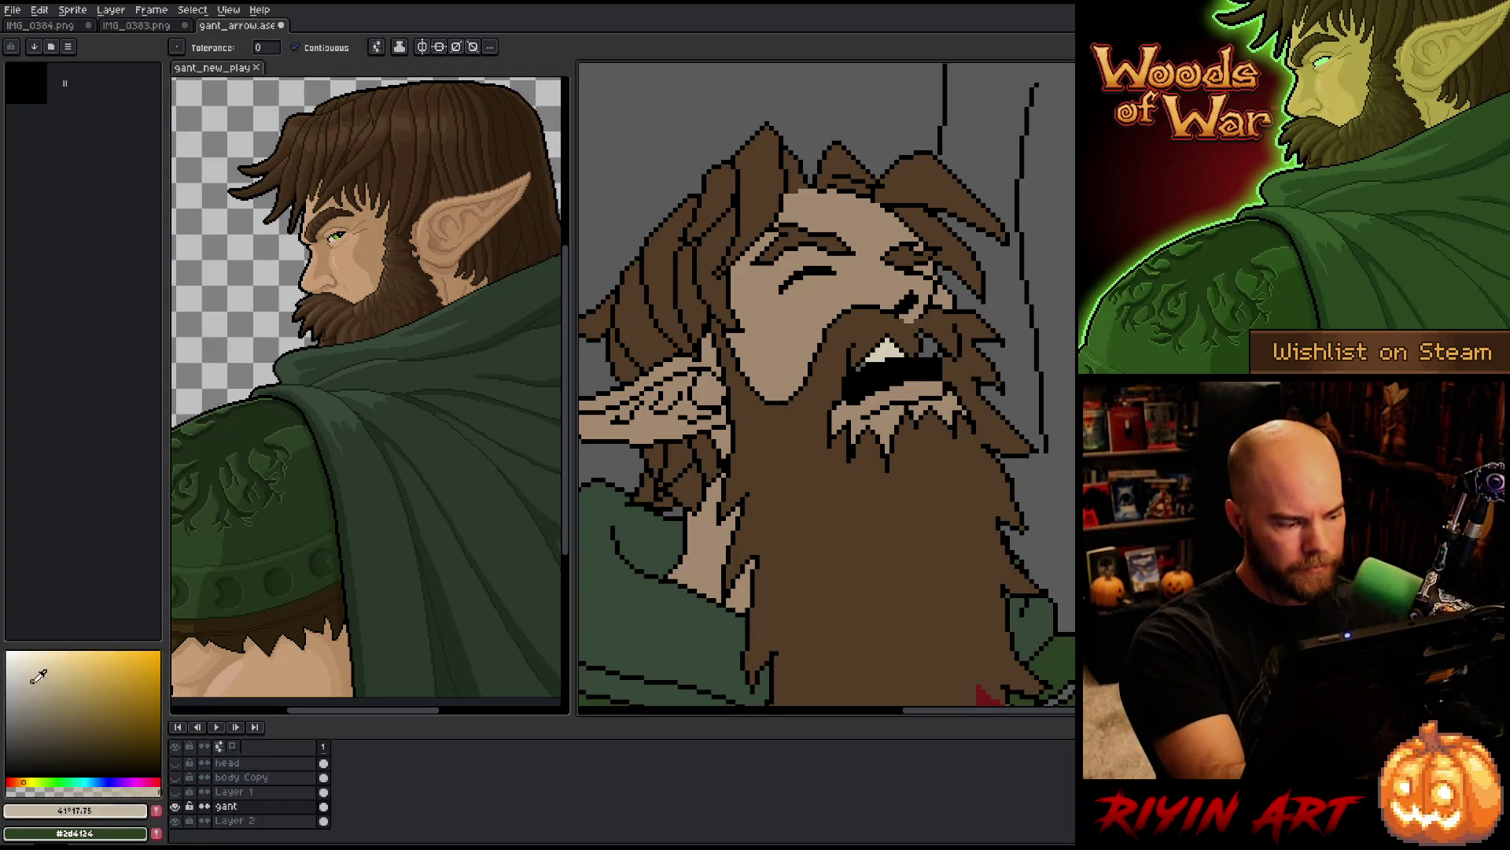
pyautogui.click(36, 694)
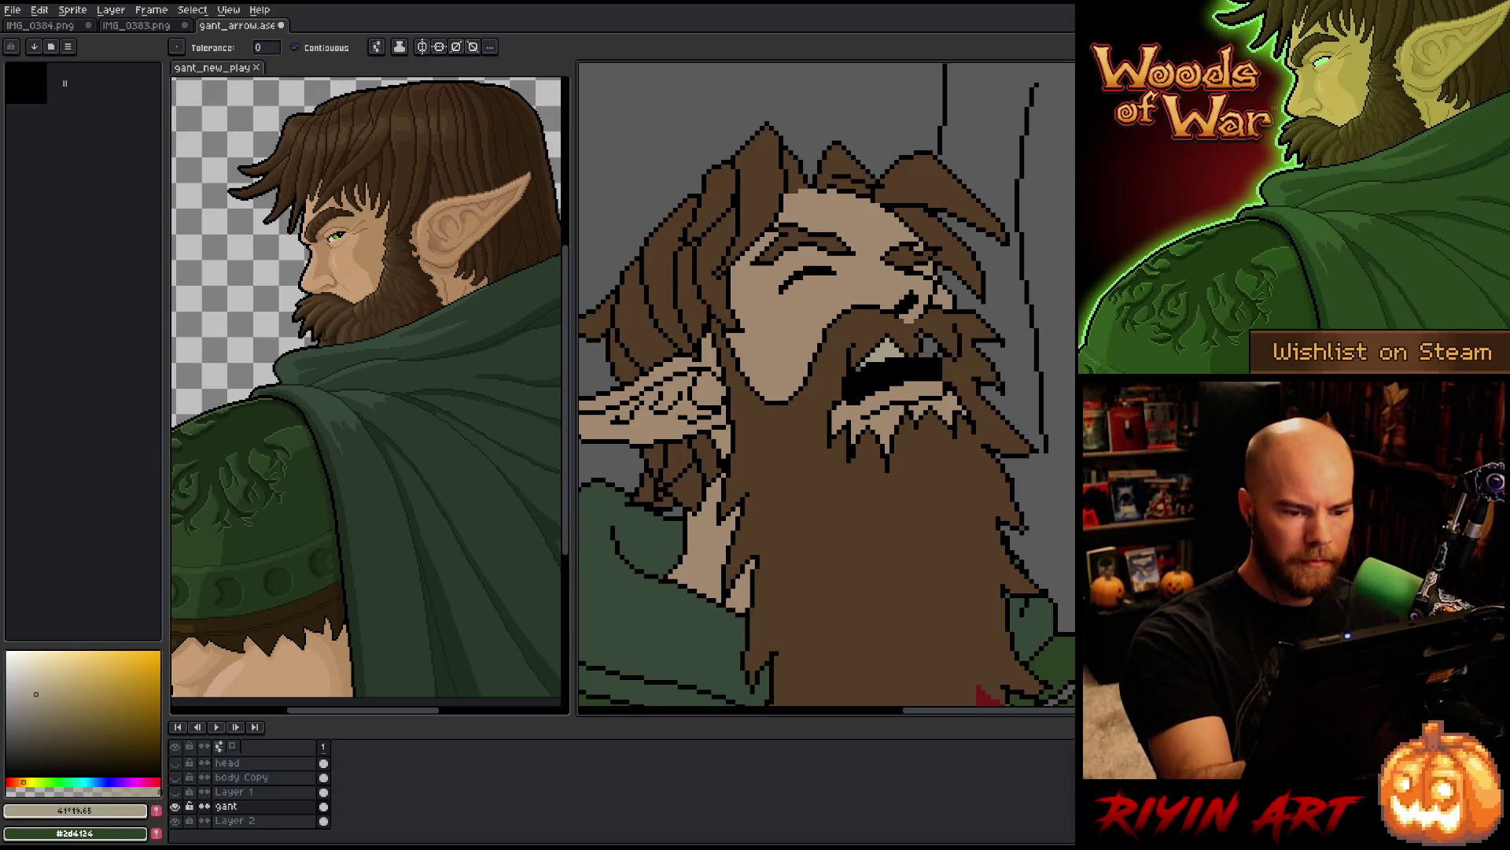
pyautogui.click(932, 343)
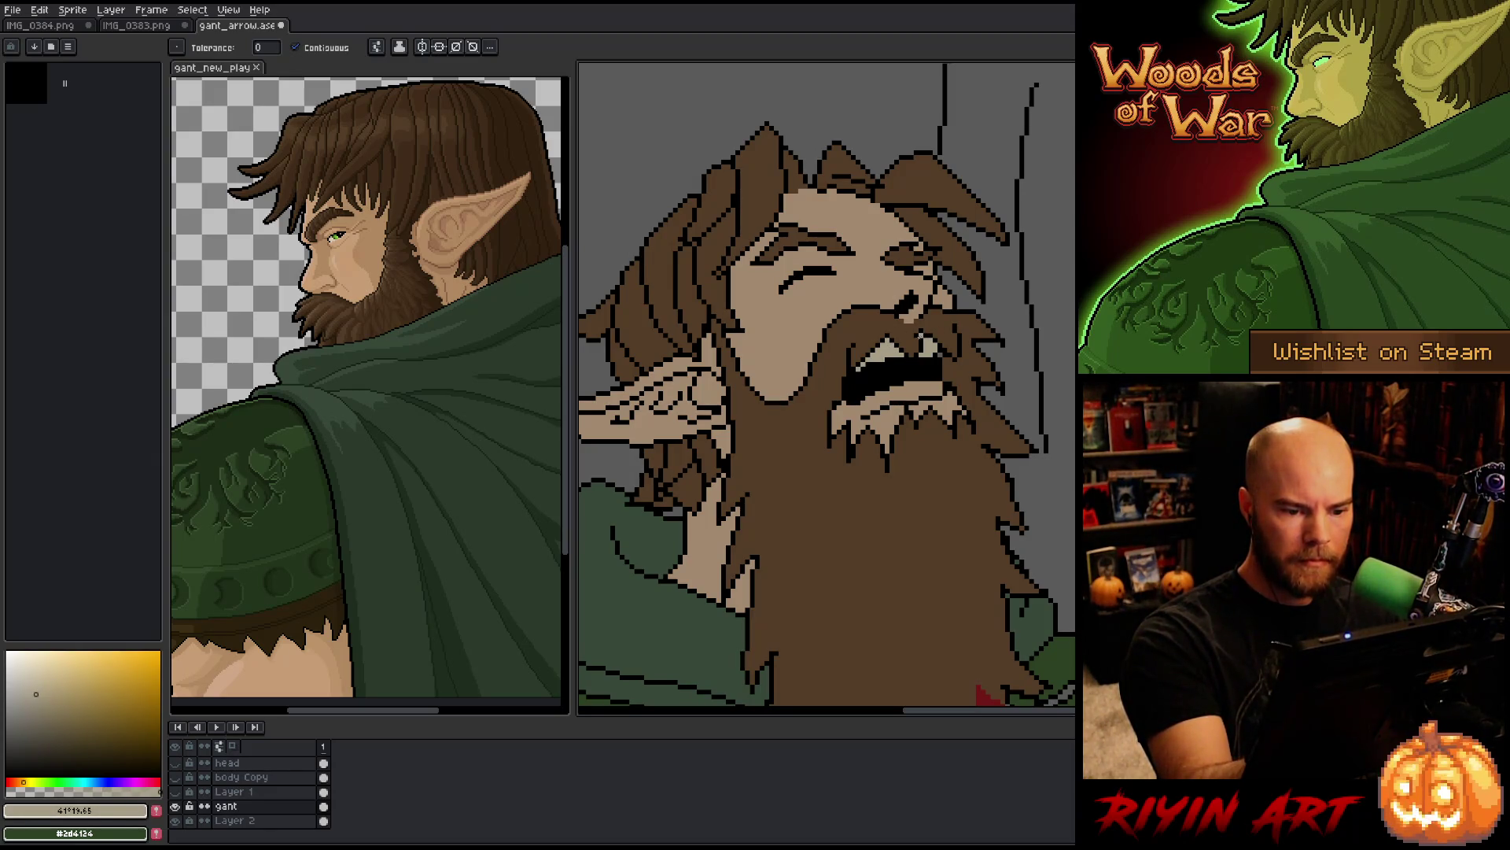
# Step: Return to the pencil with black sampled from the outline, and adjust the zoom
pyautogui.press('b')
pyautogui.keyDown('alt'); pyautogui.click(1031, 277); pyautogui.keyUp('alt')
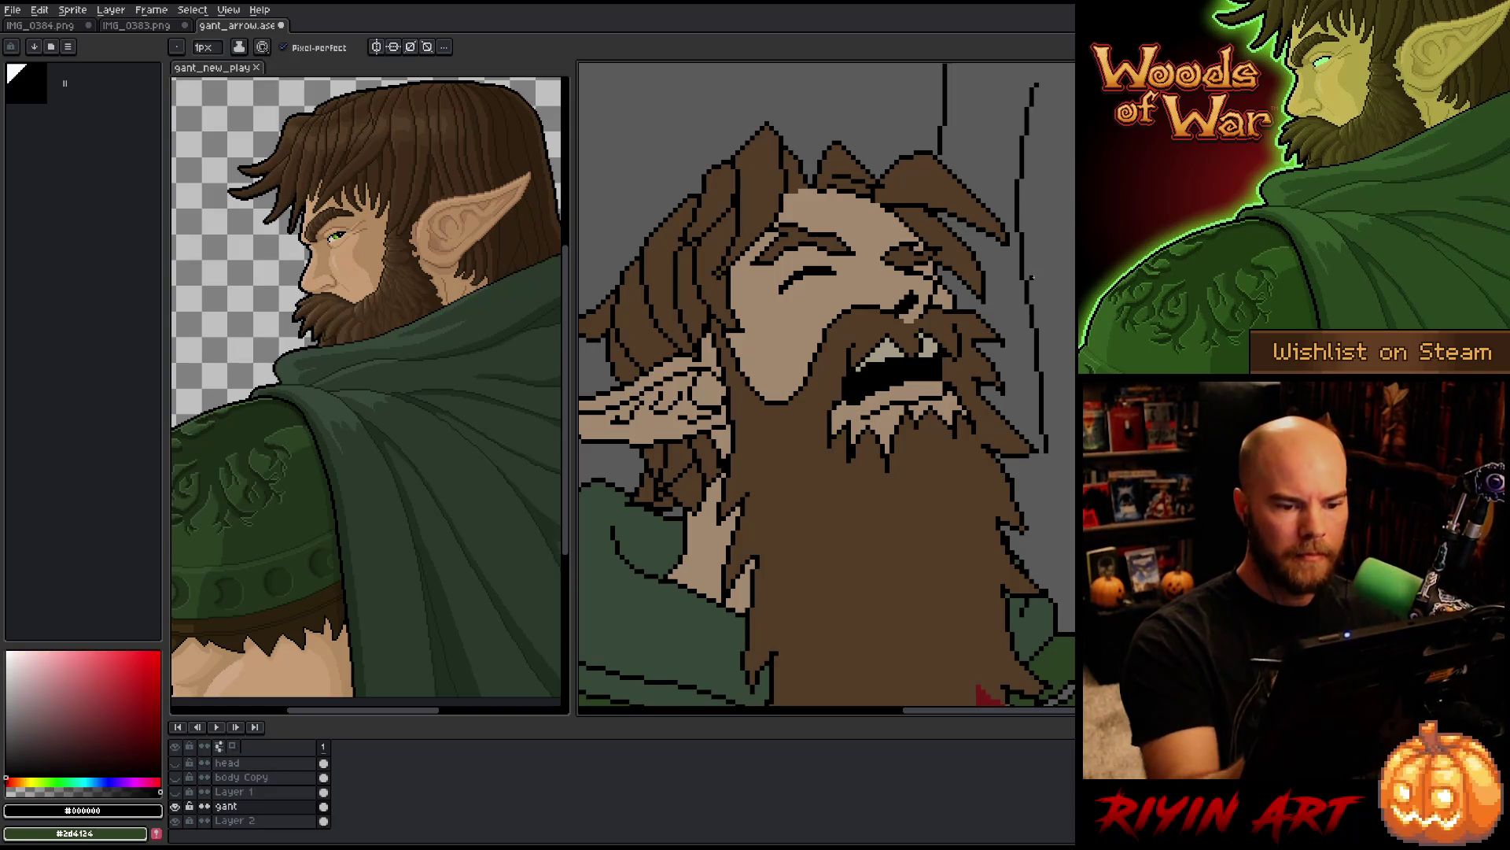
pyautogui.scroll(-4, 1032, 277)
# Step: Zoom out and pan until the full flat-coloured elf and the arrow in his chest are centred
pyautogui.scroll(1, 1032, 277)
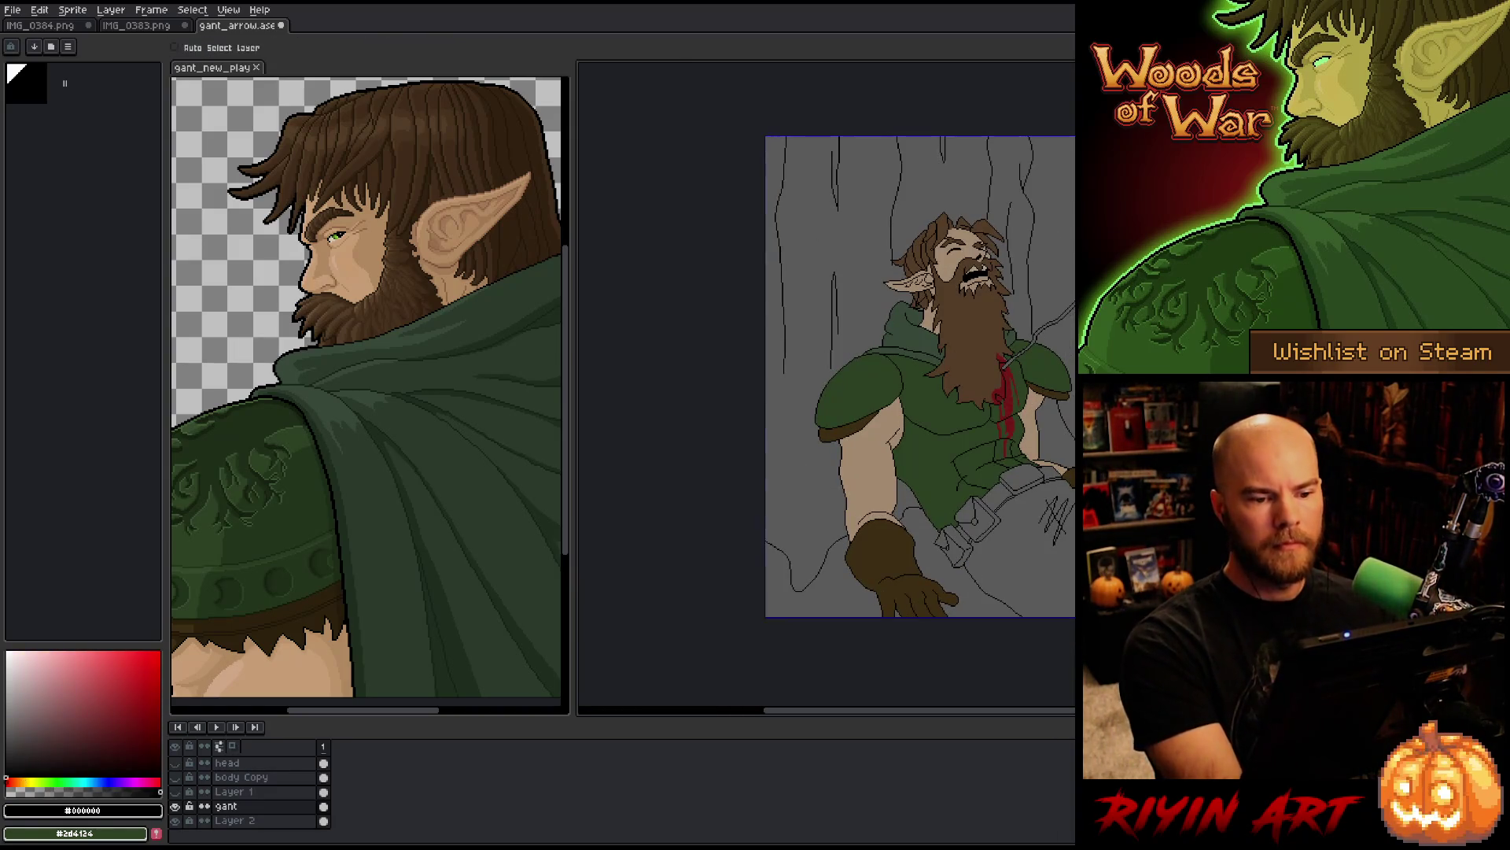
pyautogui.moveTo(1074, 393)
pyautogui.mouseDown()
pyautogui.moveTo(871, 402)
pyautogui.moveTo(882, 437)
pyautogui.mouseUp()
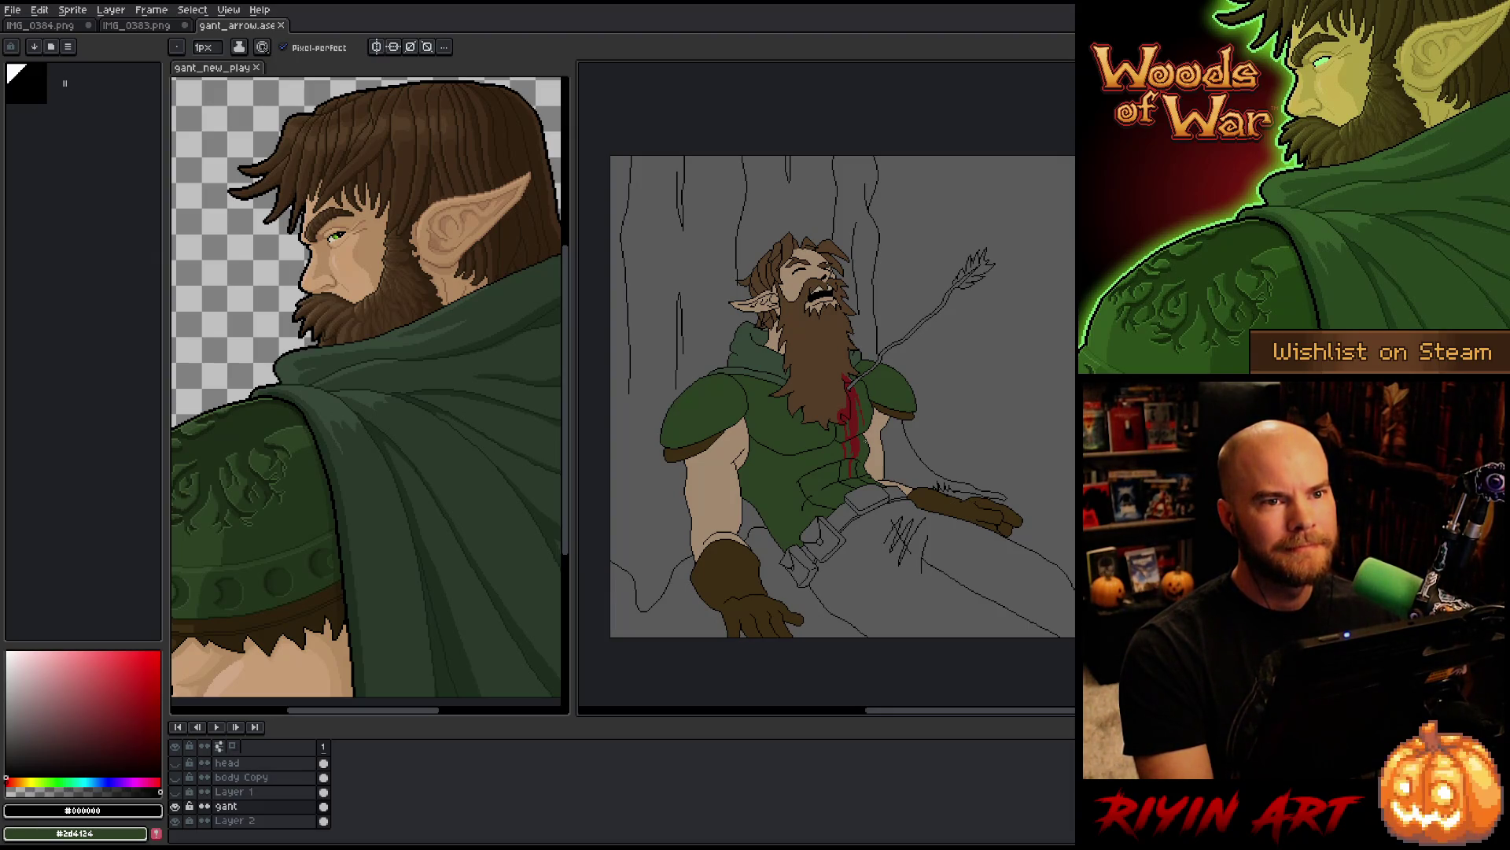
pyautogui.moveTo(817, 466)
pyautogui.mouseDown()
pyautogui.moveTo(859, 438)
pyautogui.moveTo(837, 453)
pyautogui.mouseUp()
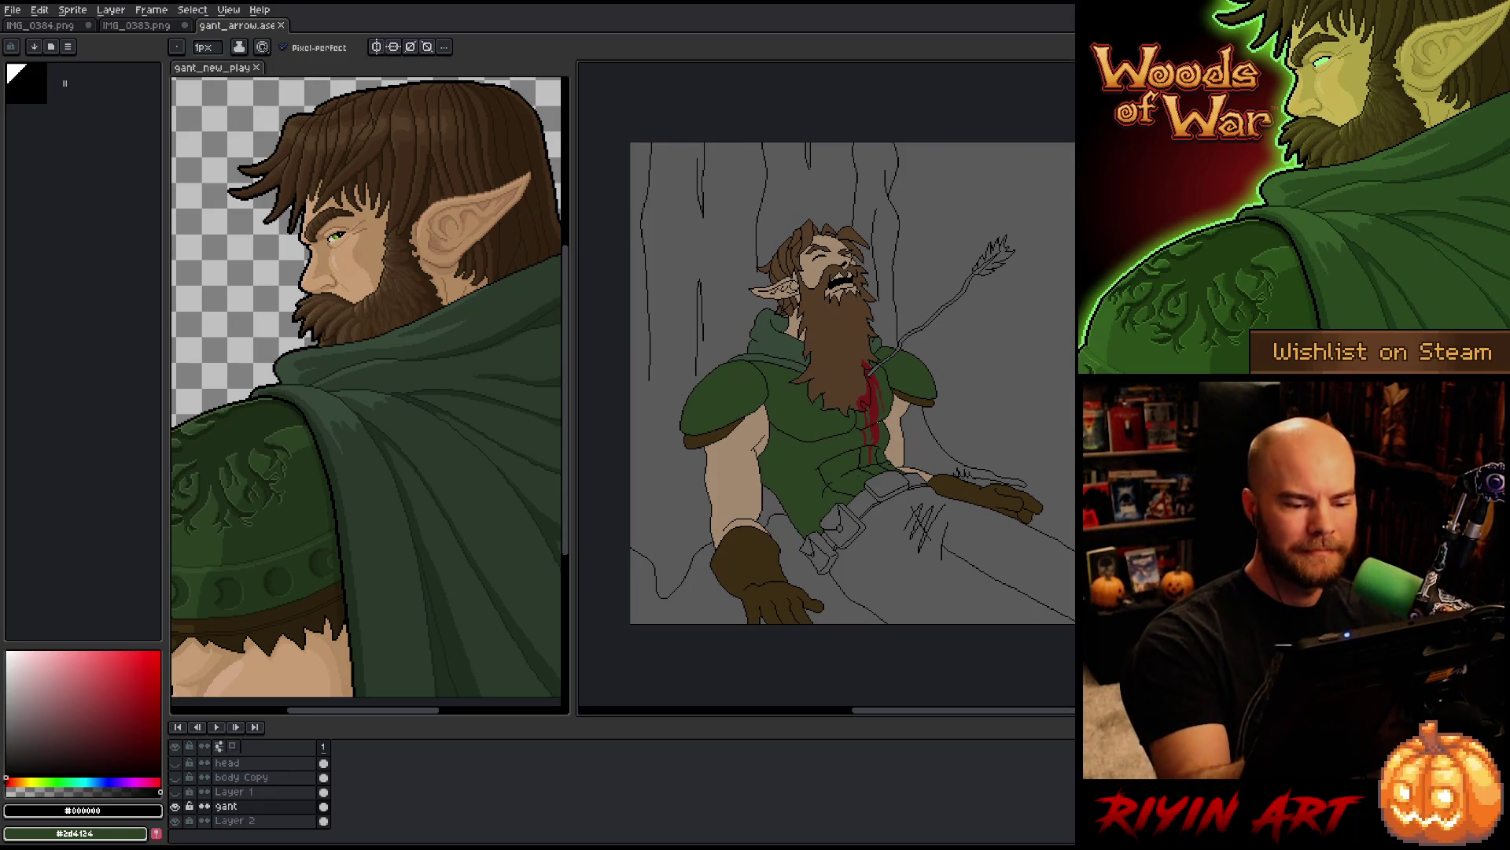
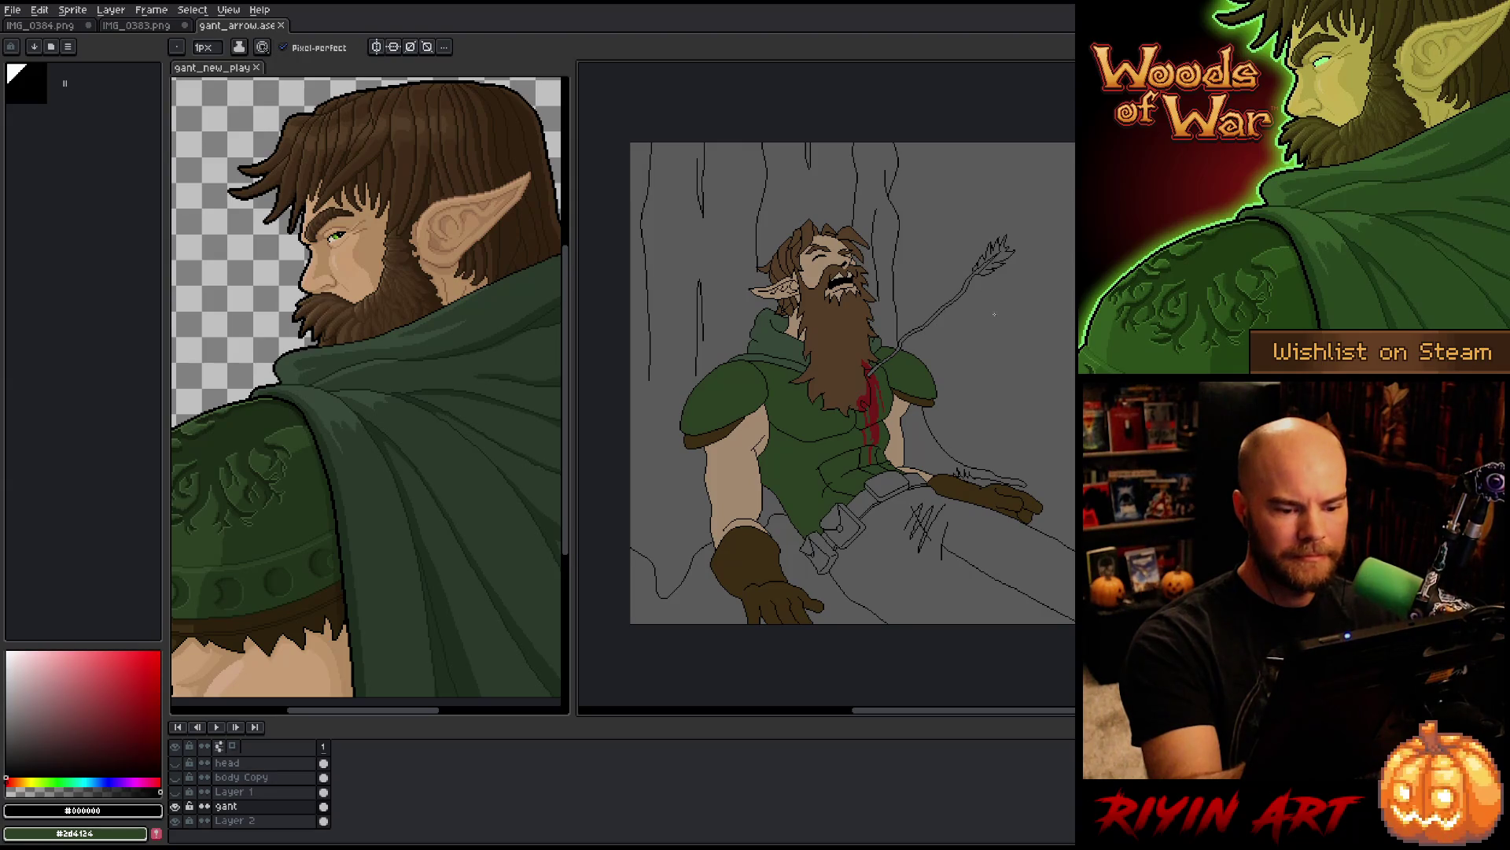
# Step: Sample the glove brown and bucket-fill the grey pants with it
pyautogui.keyDown('alt'); pyautogui.click(981, 501); pyautogui.keyUp('alt')
pyautogui.press('g')
pyautogui.click(968, 543)
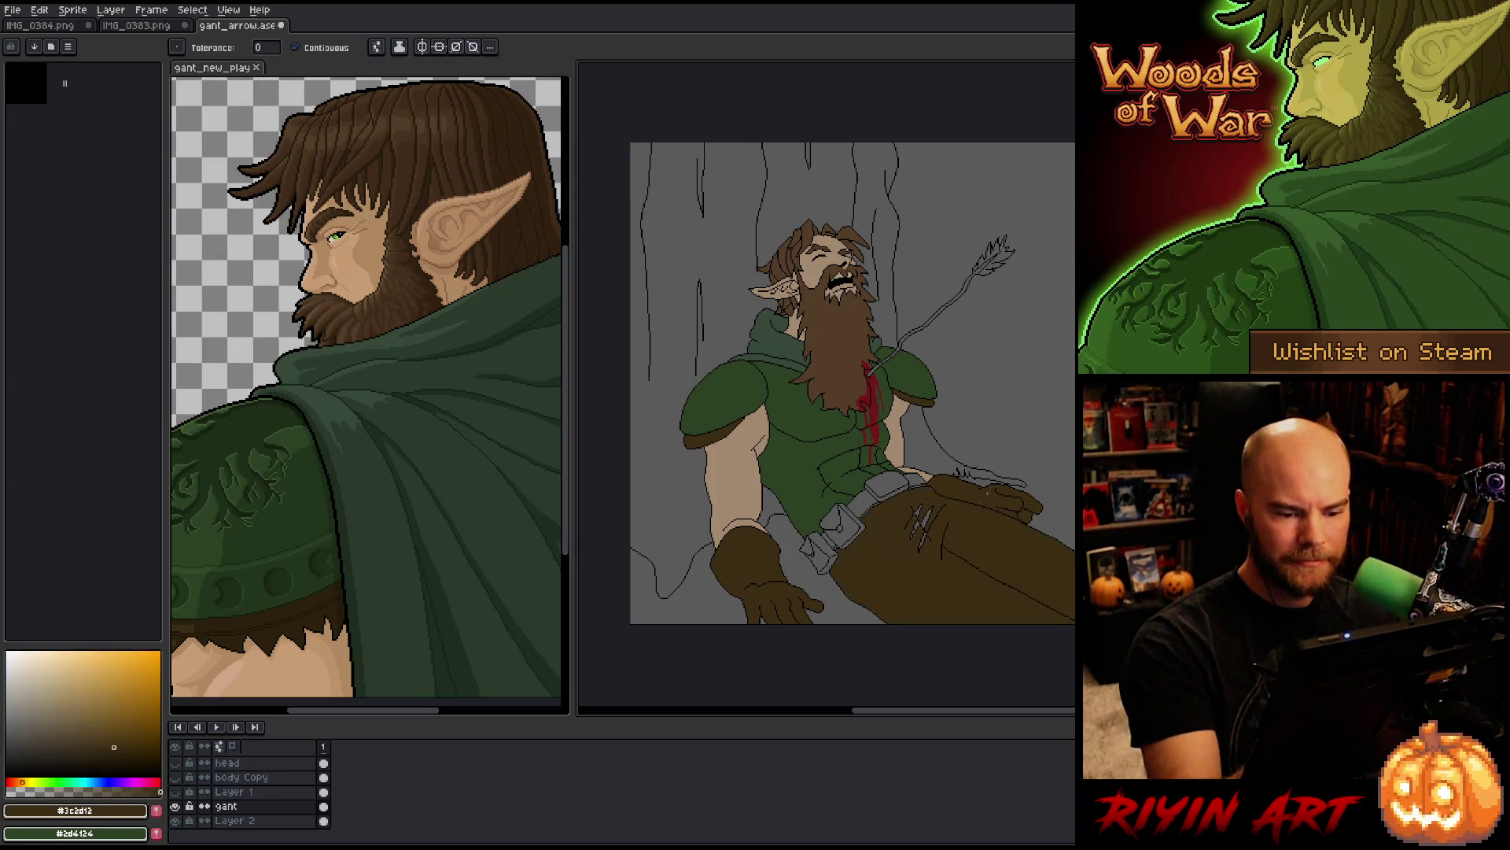
pyautogui.press('b')
pyautogui.press('g')
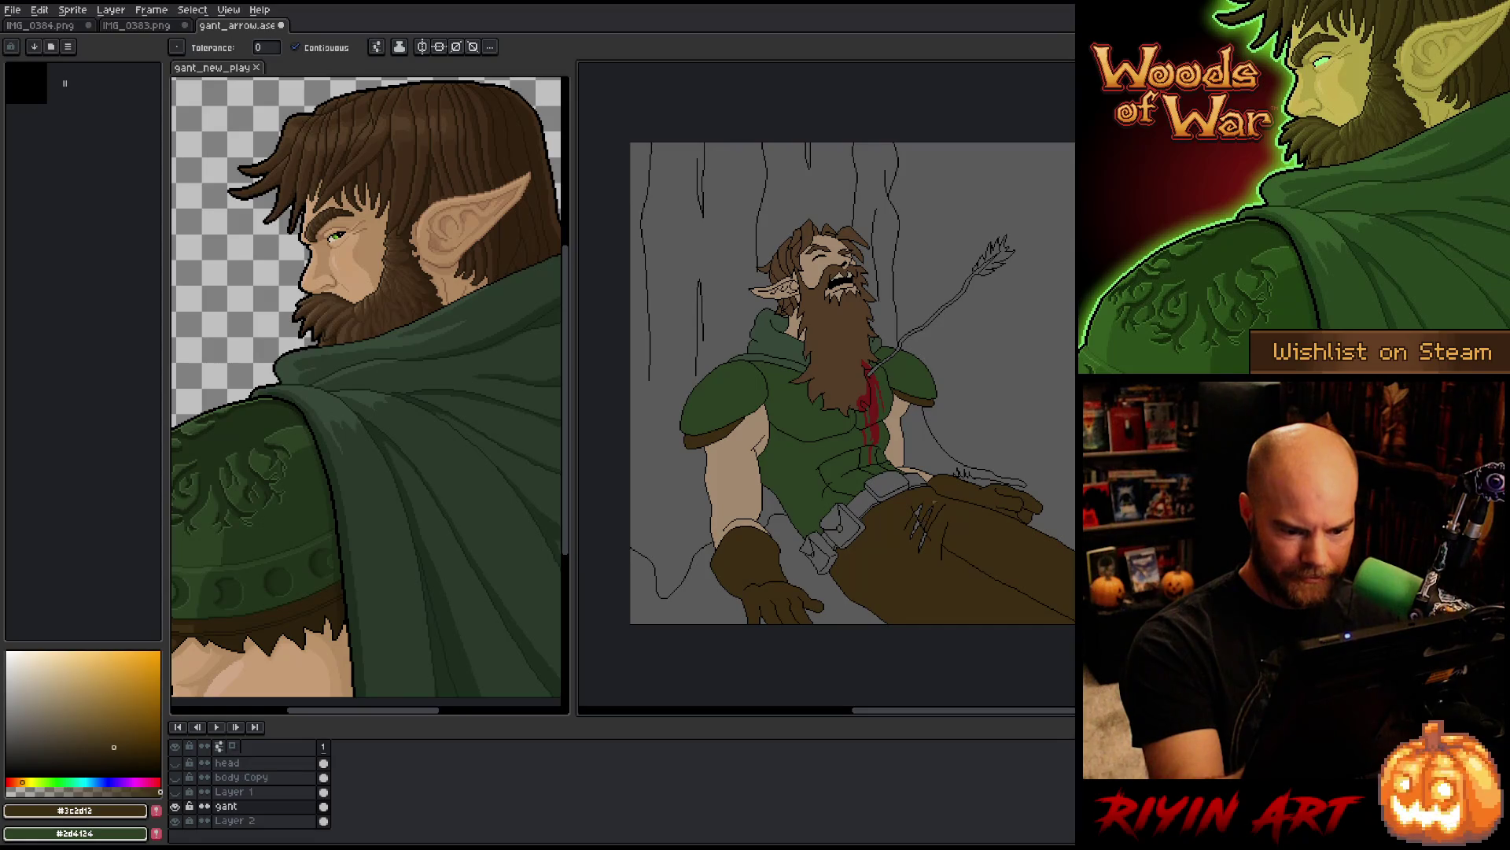
# Step: Fill the three grey gaps inside the scratch marks with the same brown
pyautogui.scroll(4, 934, 501)
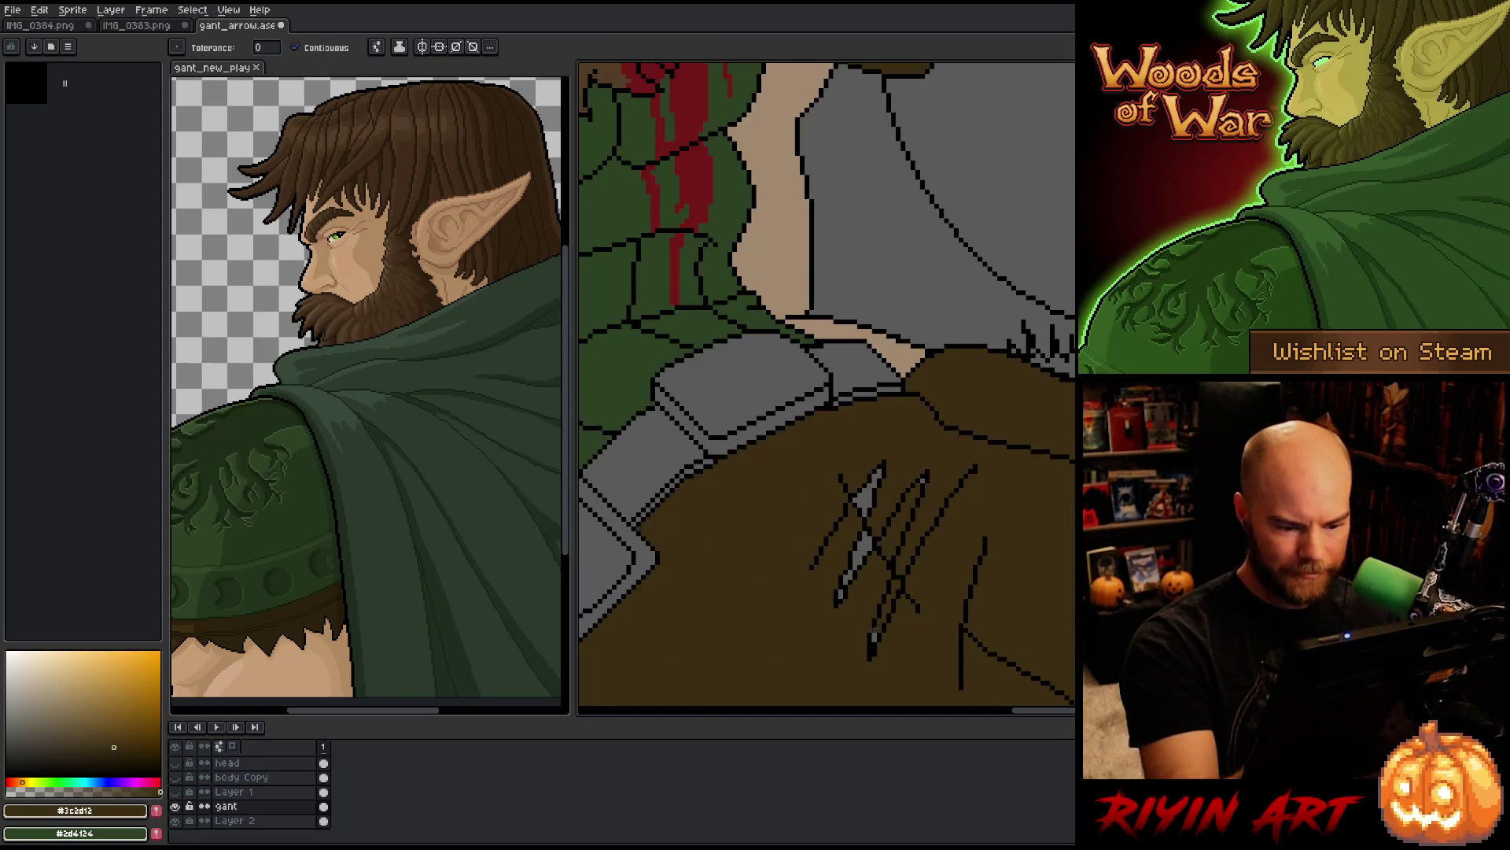
pyautogui.click(863, 551)
pyautogui.click(848, 577)
pyautogui.click(865, 495)
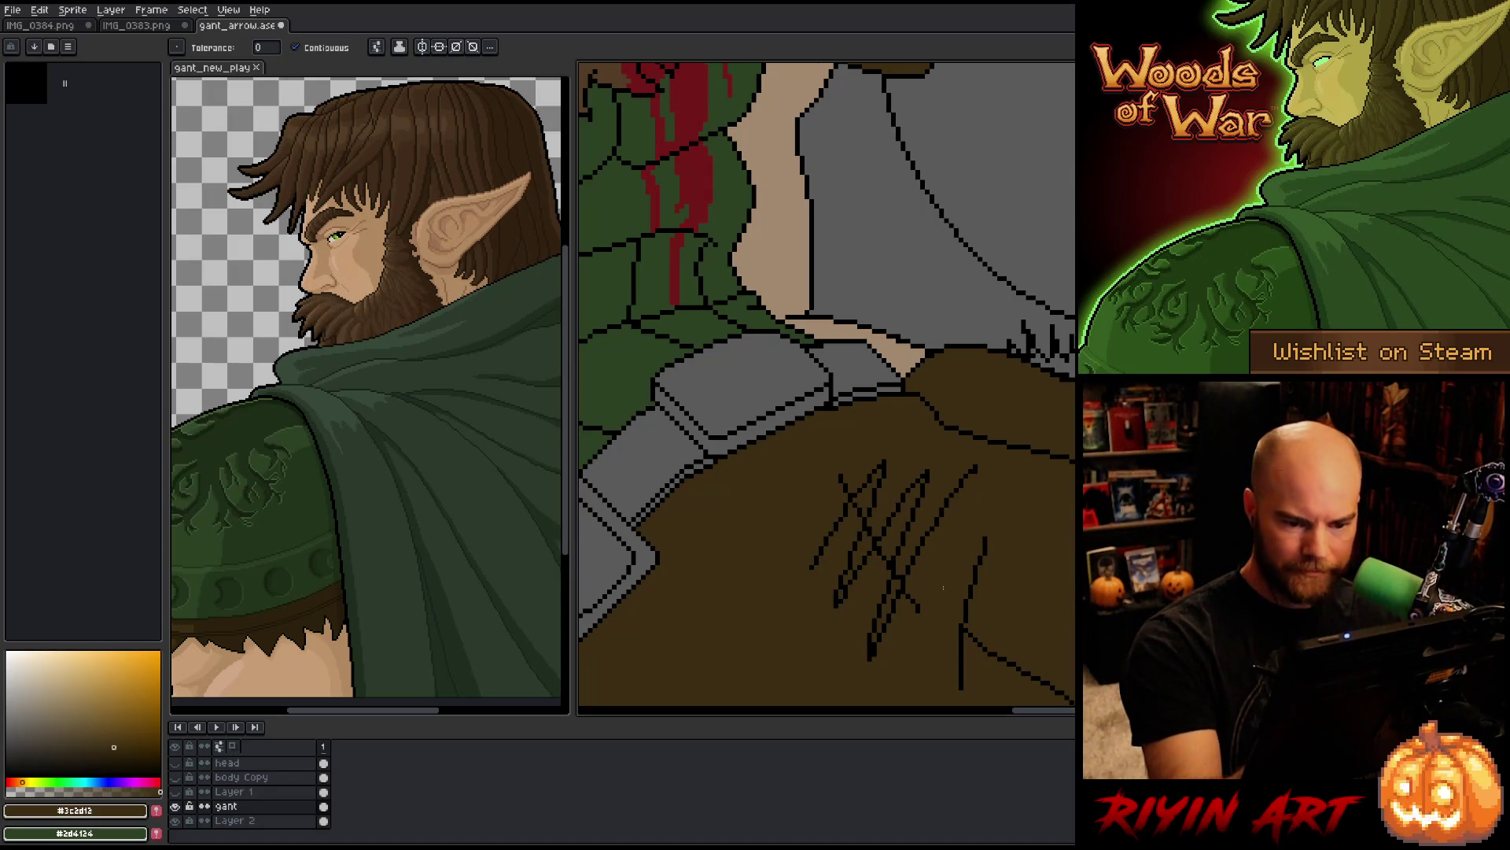
# Step: Pan over to the belt buckle and arm area and sample the skin tone
pyautogui.press('space')
pyautogui.moveTo(718, 583); pyautogui.dragTo(1075, 421)
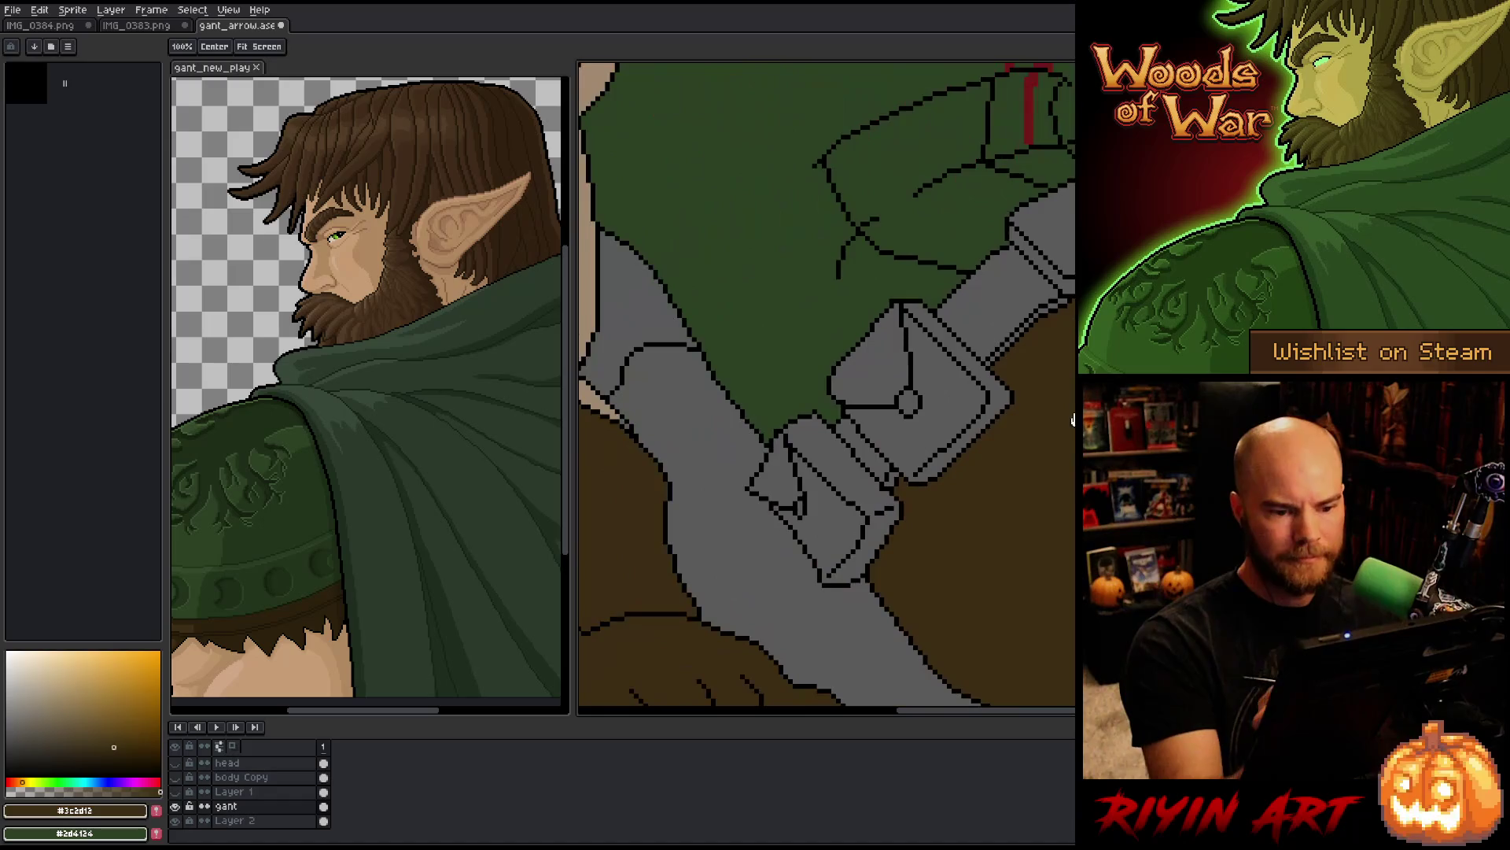
pyautogui.press('b')
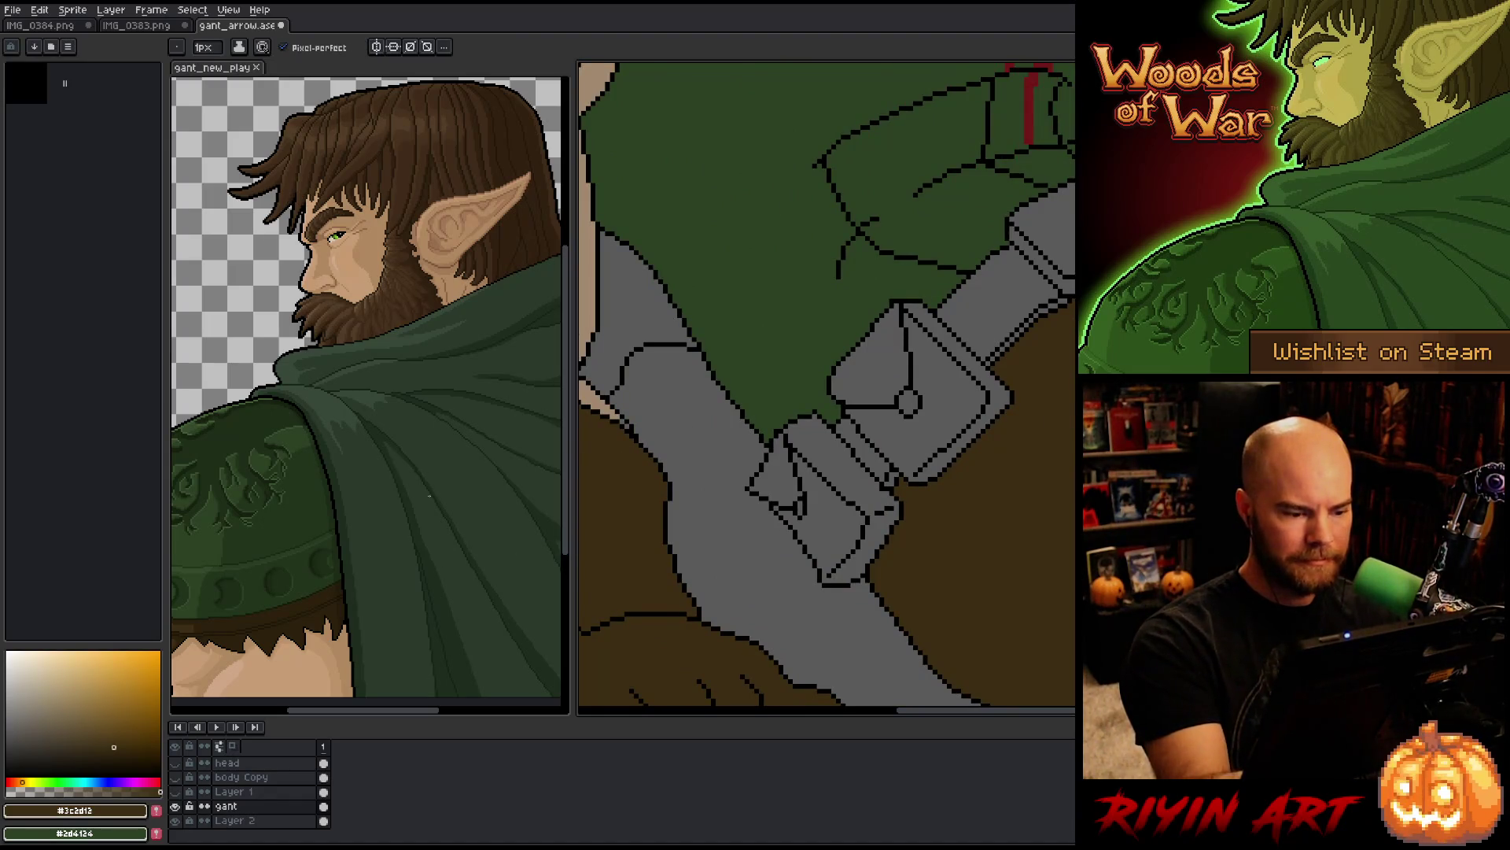
pyautogui.press('space')
pyautogui.moveTo(674, 405); pyautogui.dragTo(863, 450)
pyautogui.keyDown('alt'); pyautogui.click(692, 275); pyautogui.keyUp('alt')
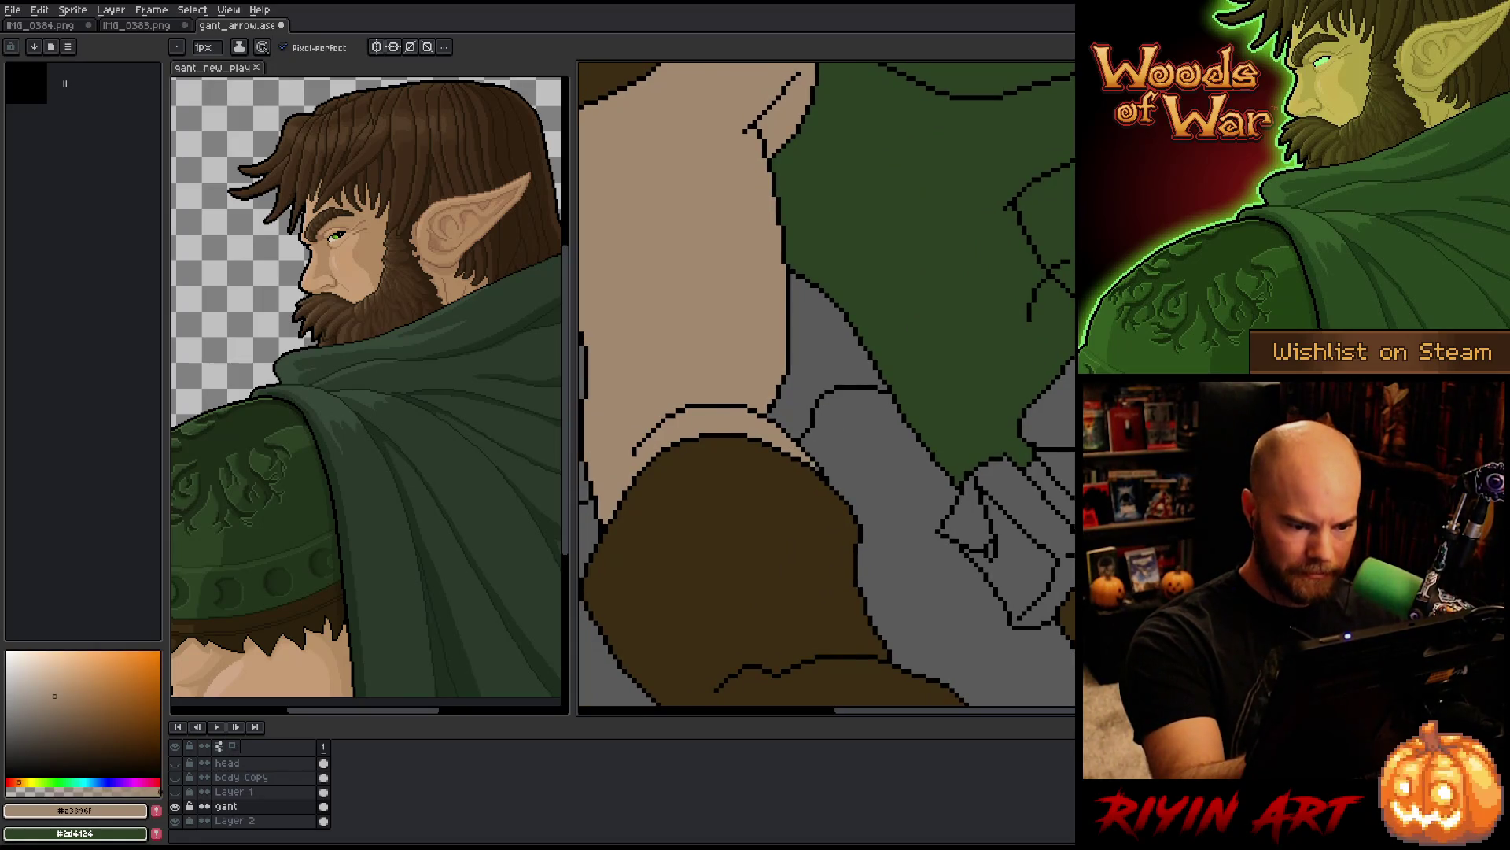
pyautogui.press('e')
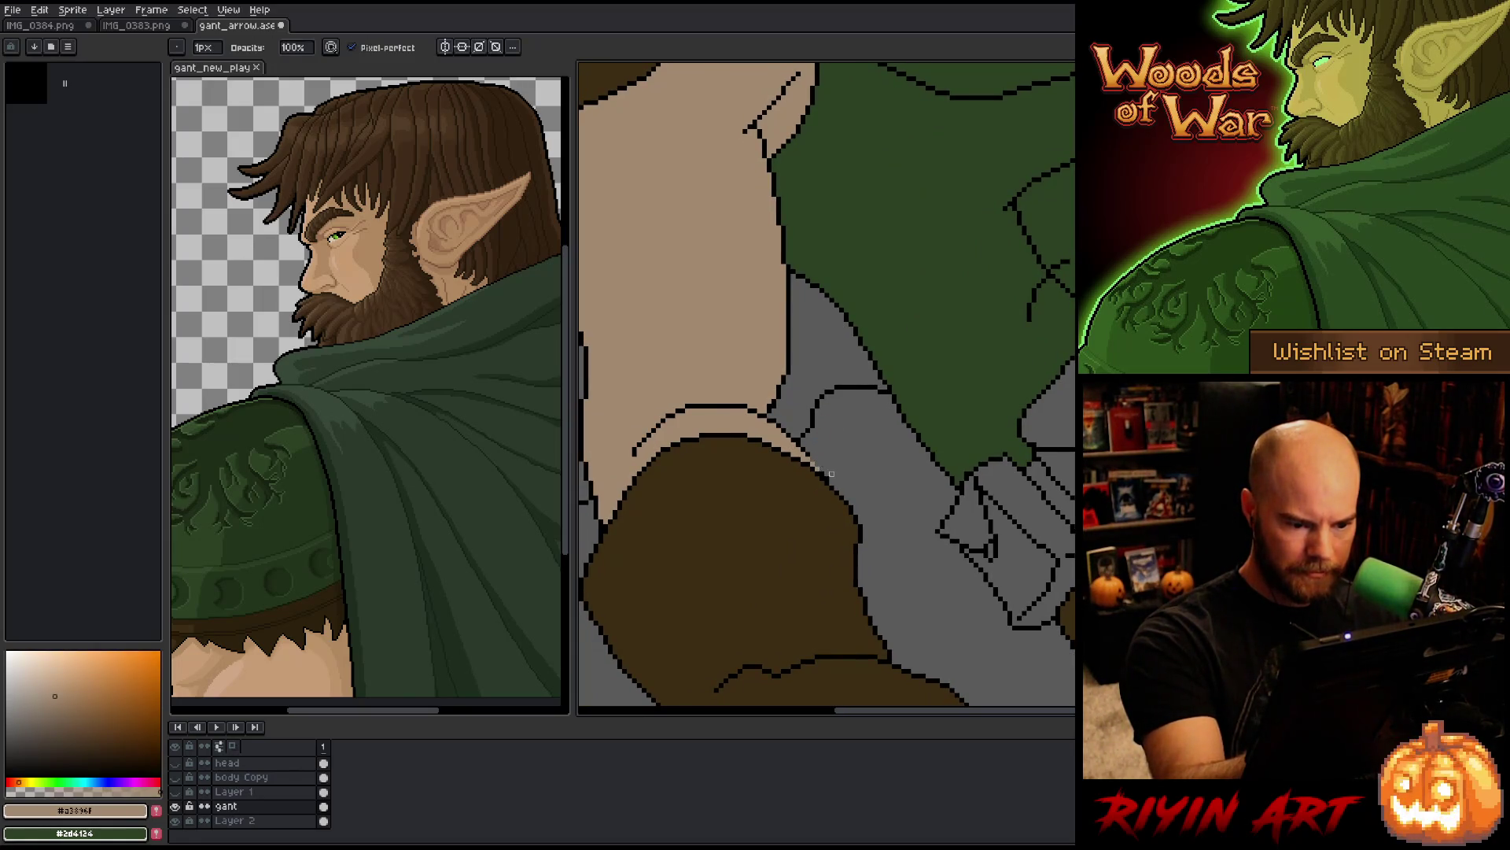
pyautogui.press('b')
# Step: Move the view up to the tunic and belt, then pick a darker brown for the belt
pyautogui.keyDown('alt'); pyautogui.click(812, 454); pyautogui.keyUp('alt')
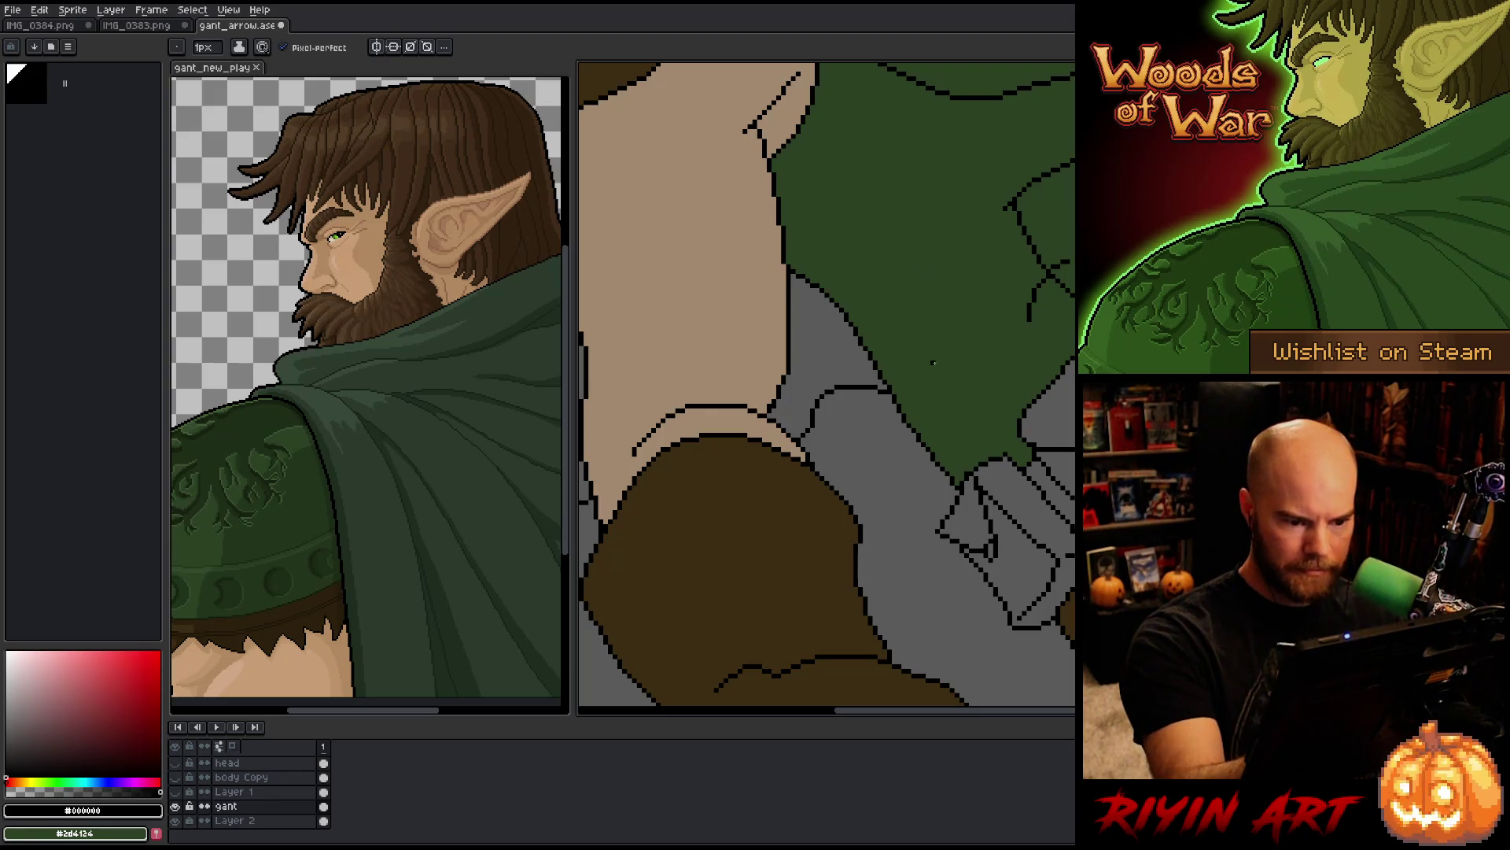
pyautogui.moveTo(914, 540); pyautogui.dragTo(999, 428)
pyautogui.press('b')
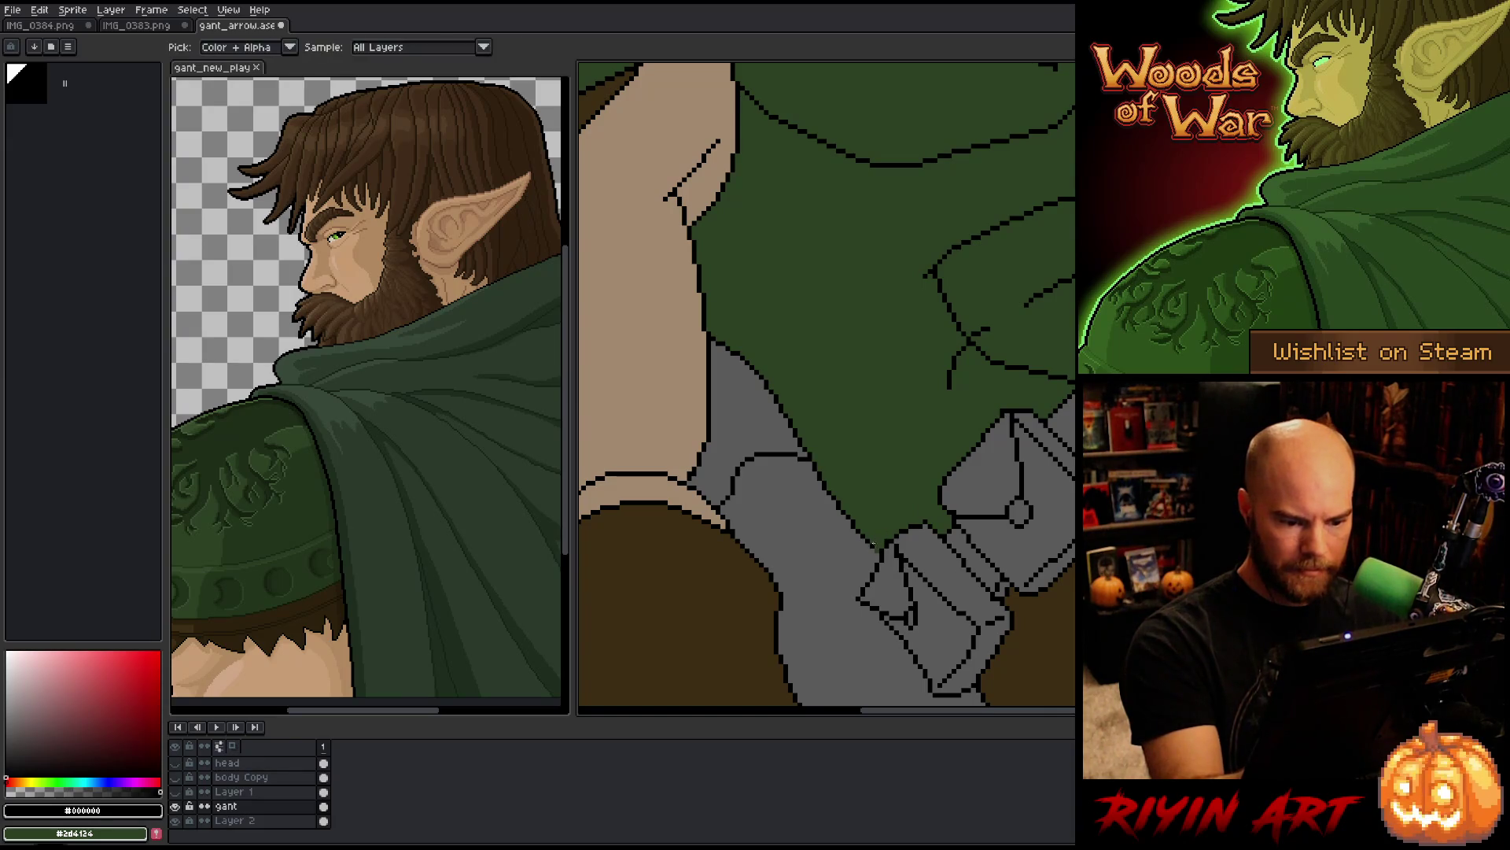
pyautogui.moveTo(971, 574); pyautogui.dragTo(928, 541)
pyautogui.press('b')
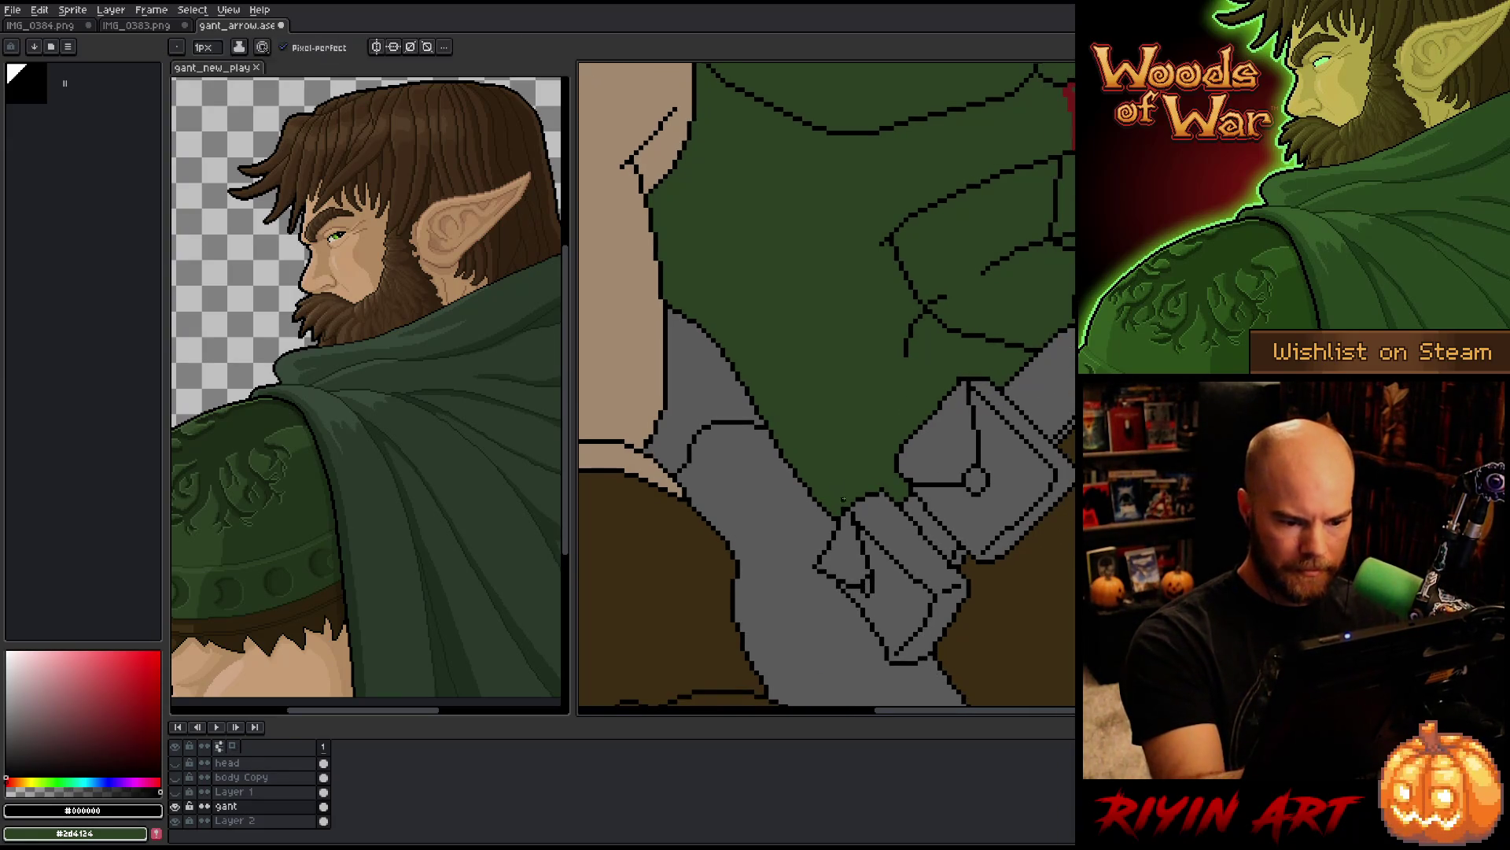
pyautogui.keyDown('alt'); pyautogui.click(845, 500); pyautogui.keyUp('alt')
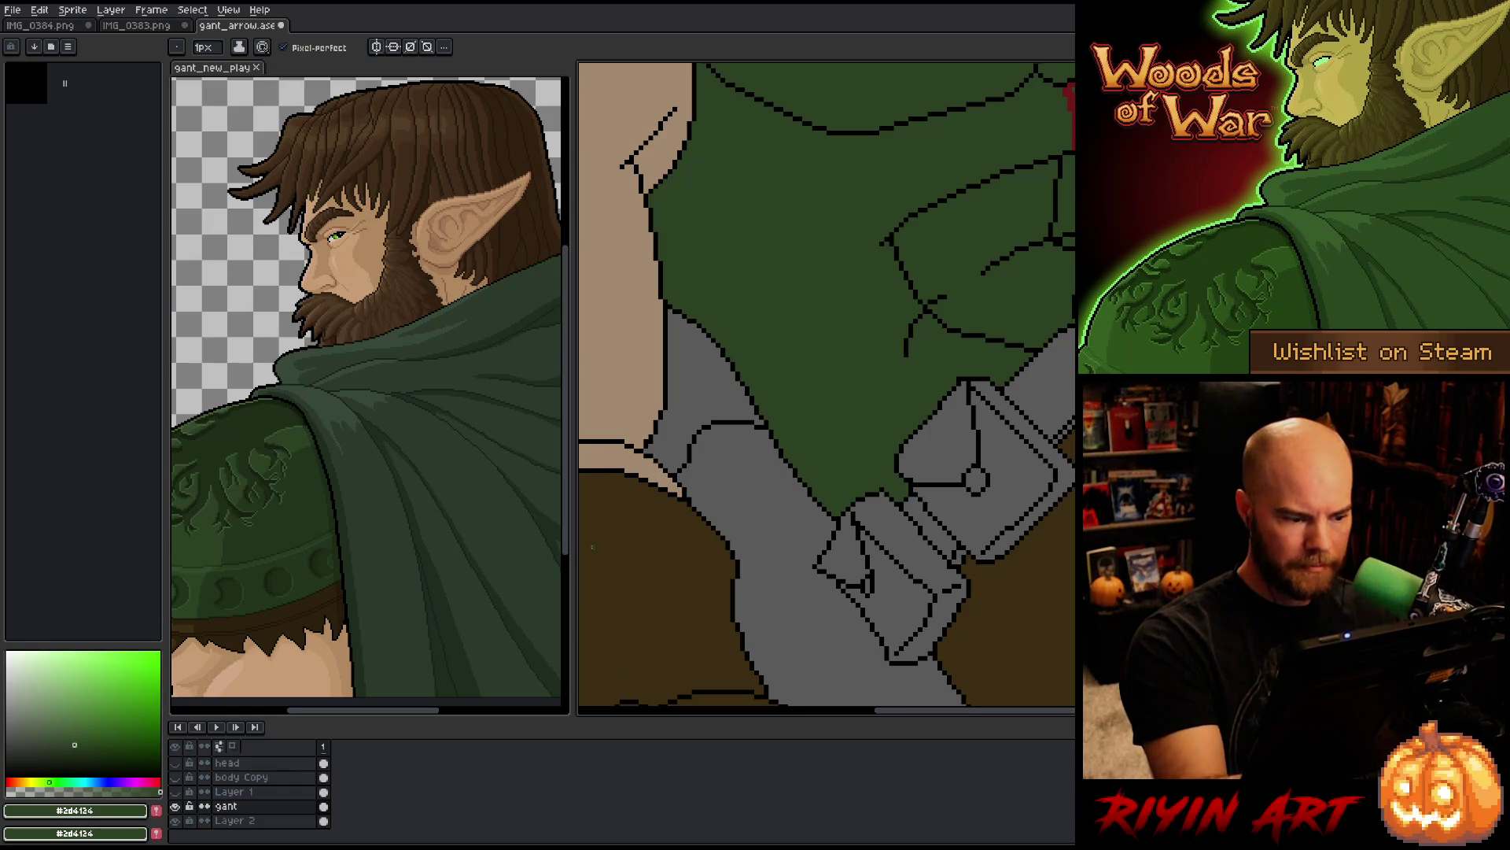
pyautogui.keyDown('alt'); pyautogui.click(601, 545); pyautogui.keyUp('alt')
# Step: Bucket-fill the belt strap, the grey triangle beside it and both pouch parts dark brown
pyautogui.press('g')
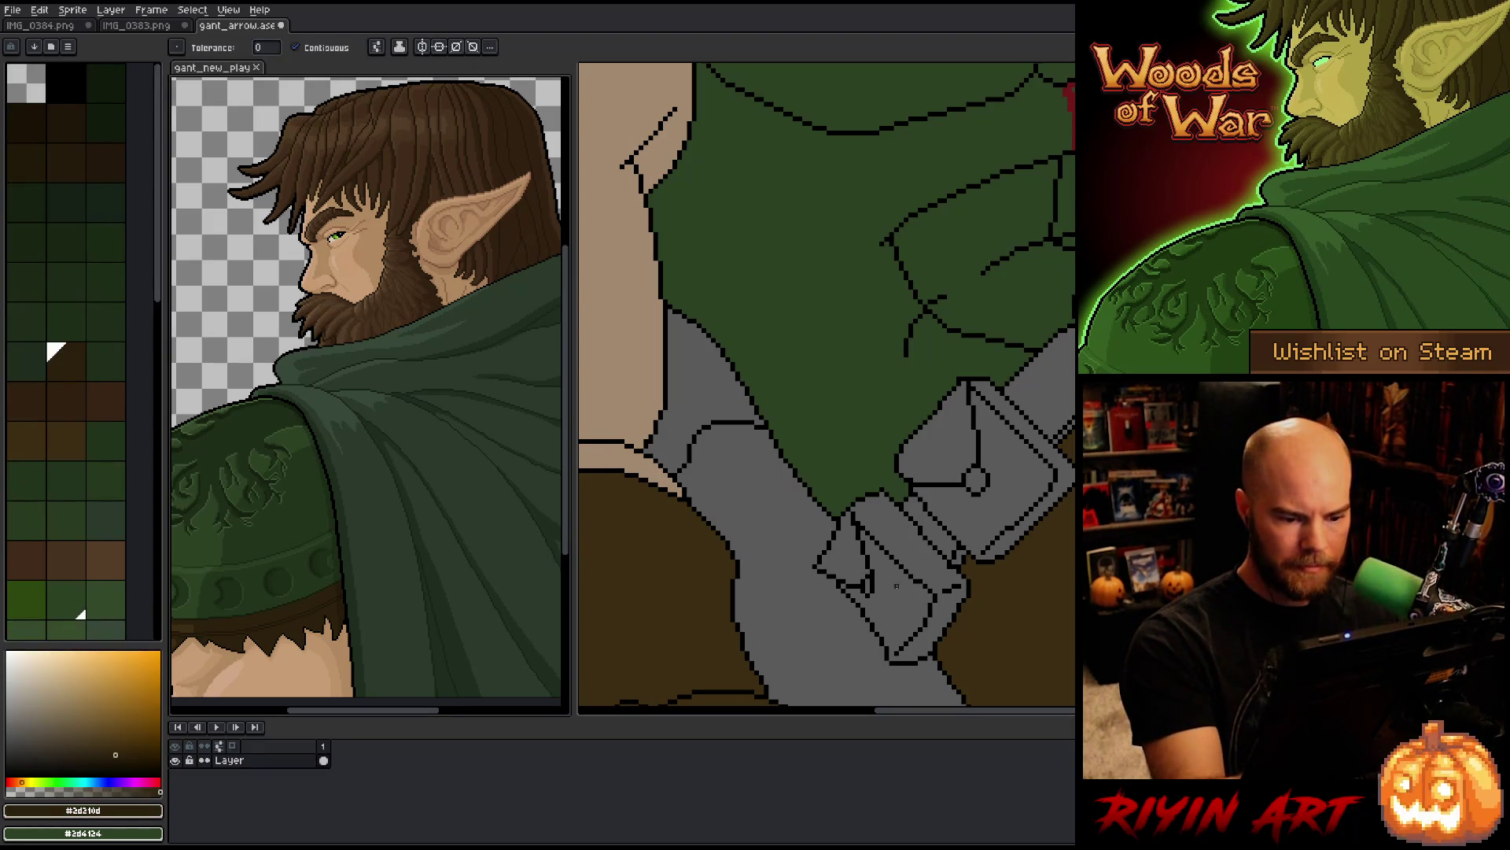
pyautogui.click(906, 558)
pyautogui.click(850, 581)
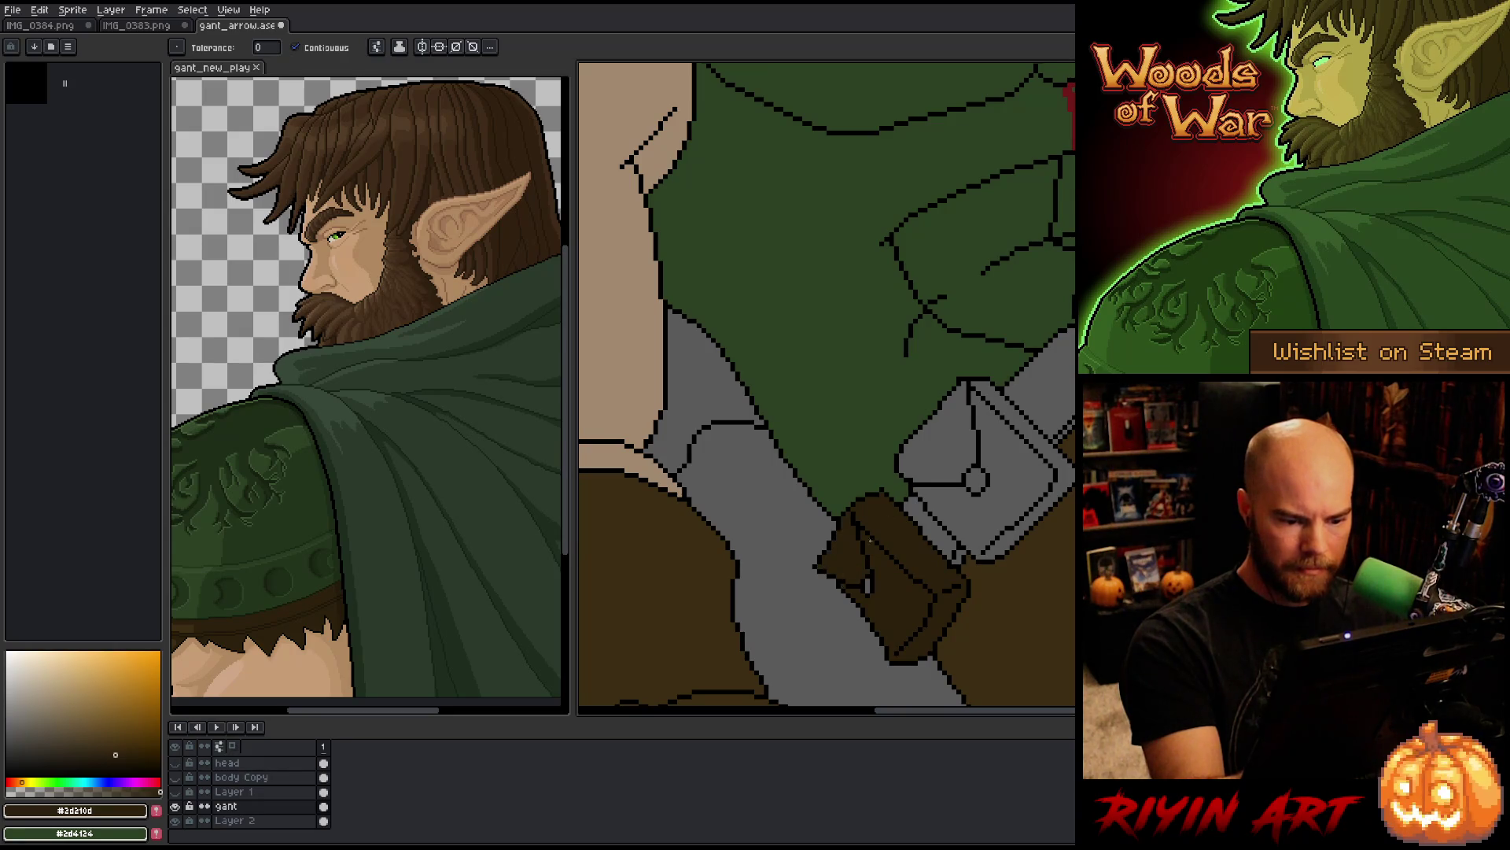
pyautogui.click(940, 445)
pyautogui.click(998, 470)
pyautogui.click(944, 528)
pyautogui.click(959, 556)
pyautogui.click(1067, 382)
pyautogui.press('b')
pyautogui.press('g')
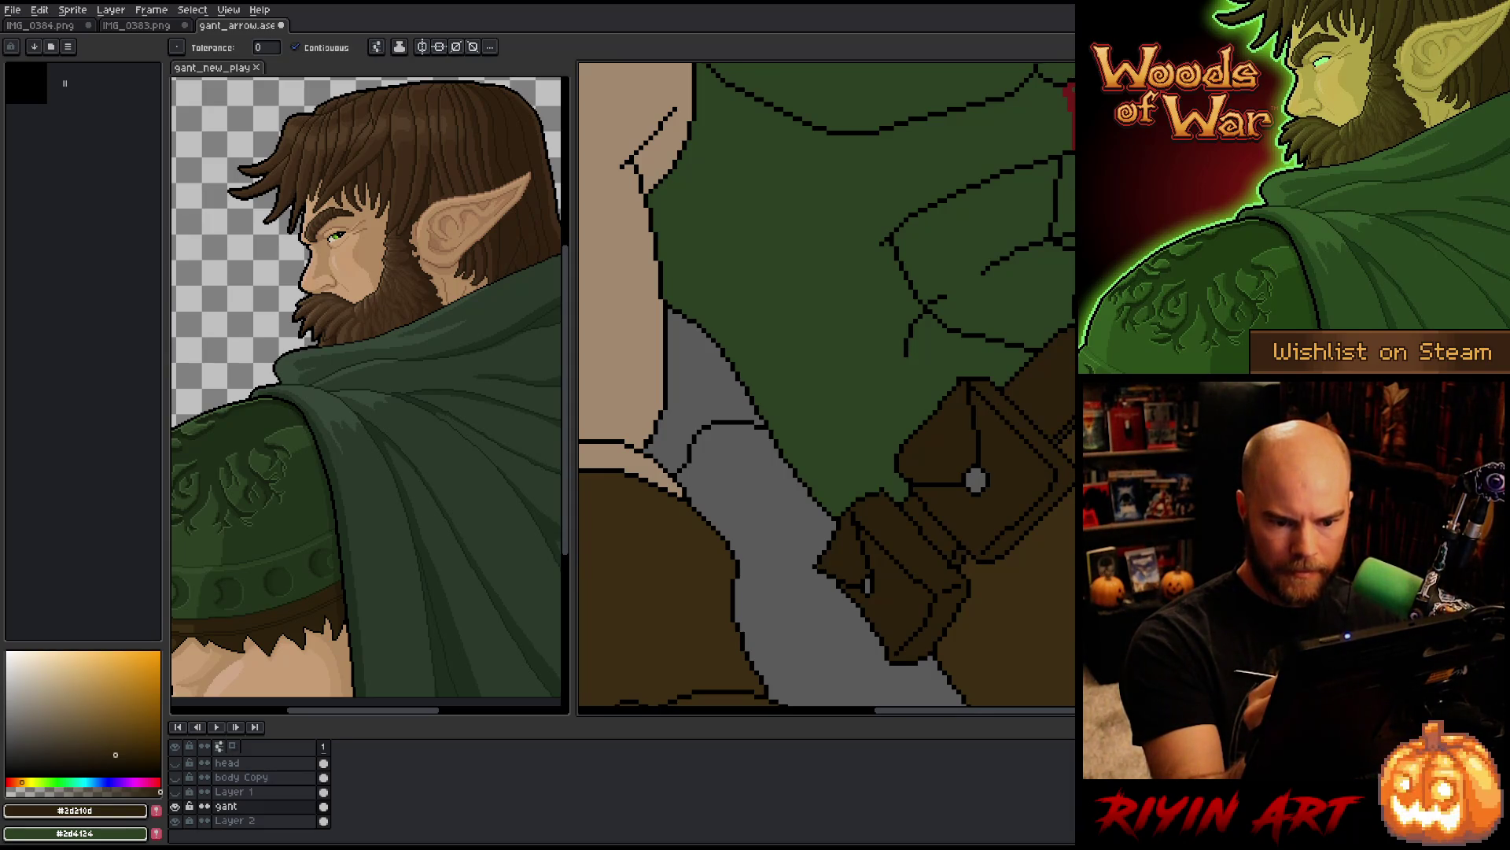
# Step: Zoom out and pan to check the whole figure
pyautogui.moveTo(944, 299)
pyautogui.mouseDown()
pyautogui.moveTo(984, 244)
pyautogui.moveTo(641, 402)
pyautogui.mouseUp()
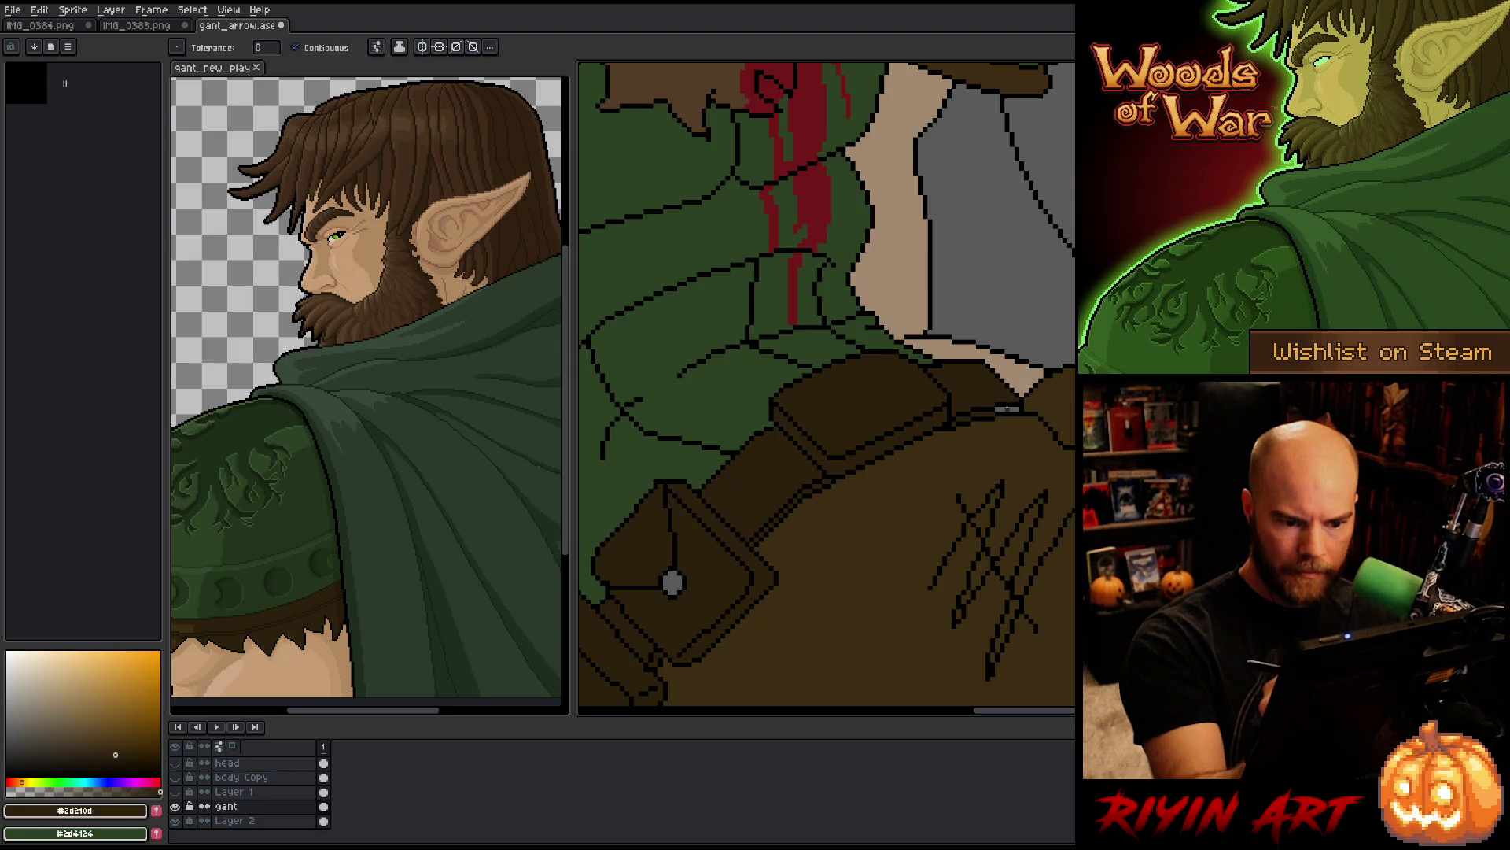
pyautogui.scroll(-3, 1067, 546)
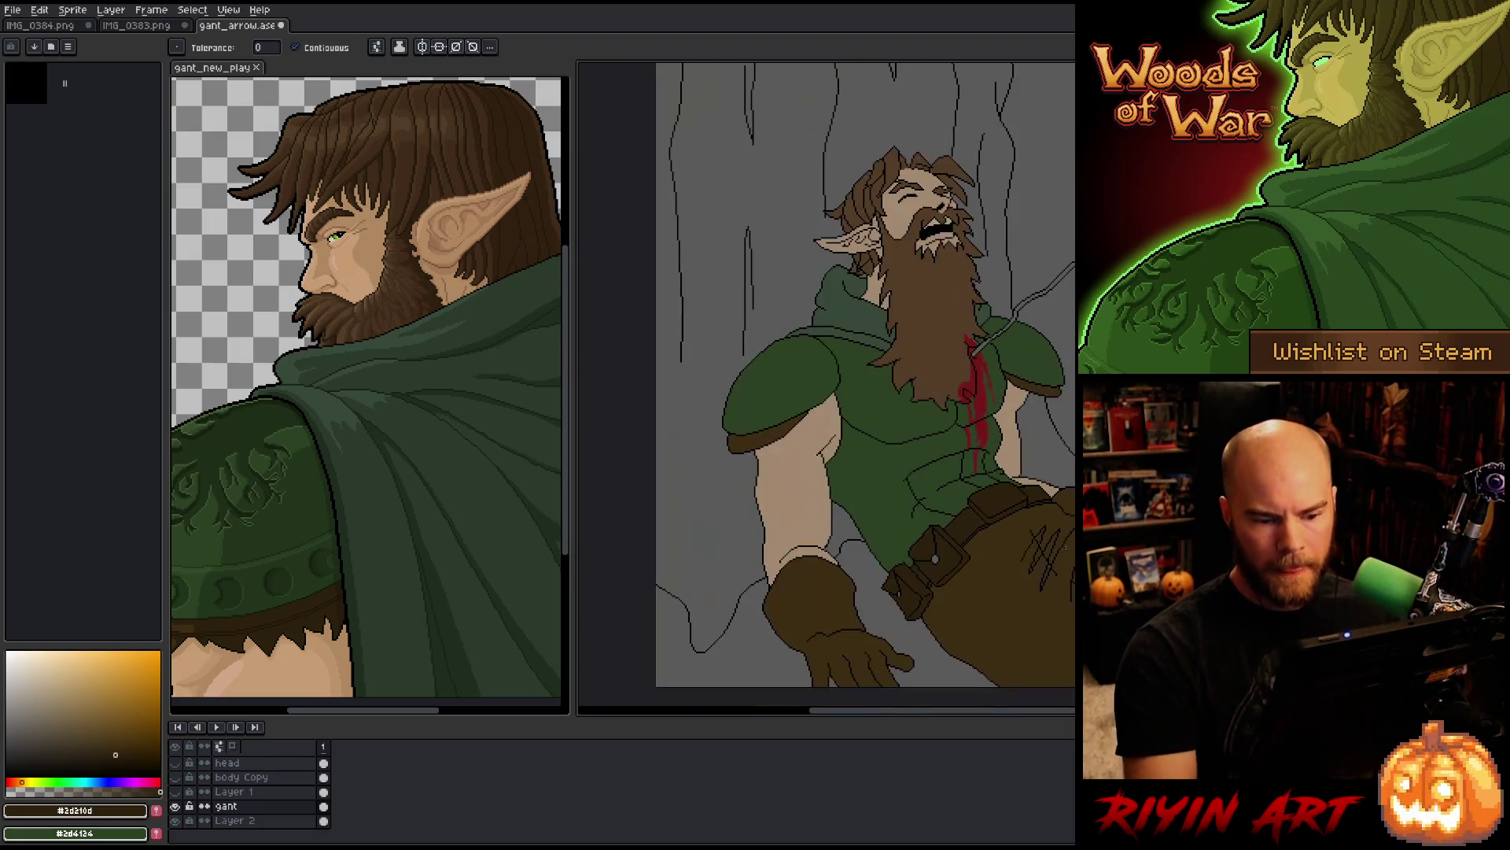
pyautogui.moveTo(1056, 550); pyautogui.dragTo(913, 409)
pyautogui.scroll(-1, 911, 462)
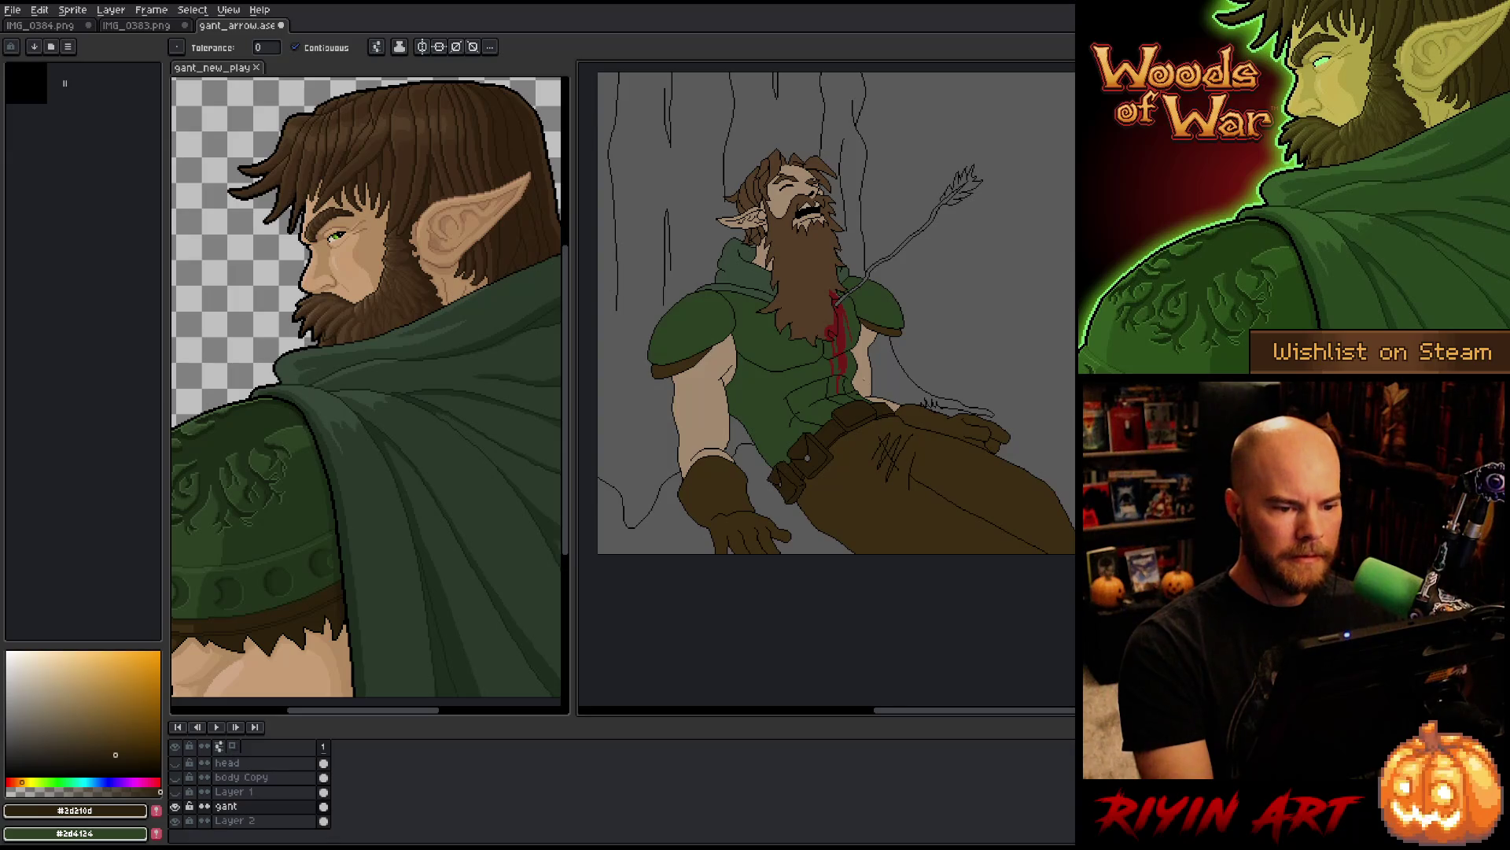
pyautogui.scroll(1, 859, 382)
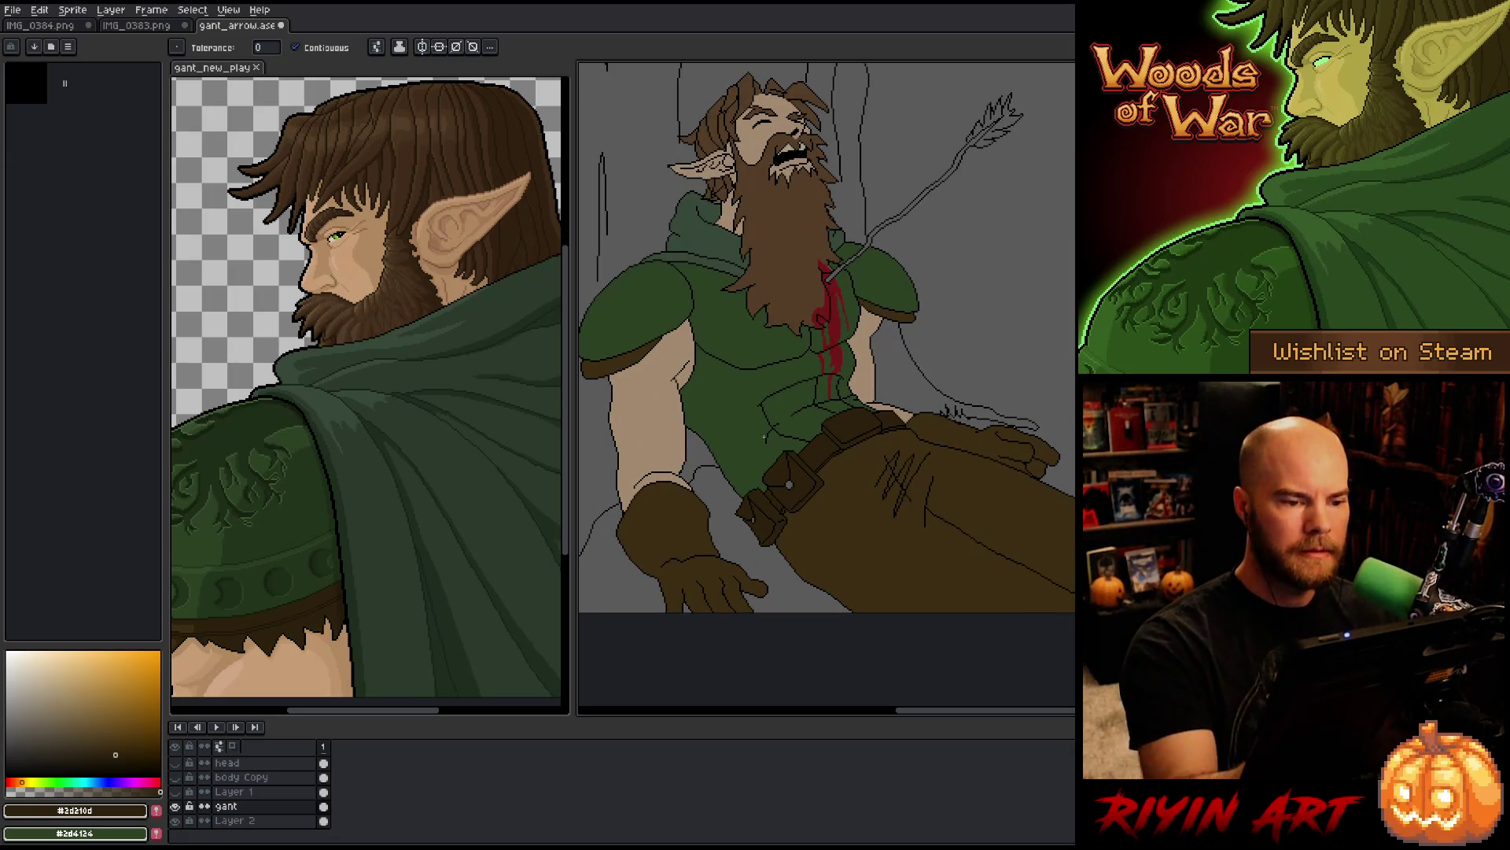
pyautogui.moveTo(818, 480); pyautogui.dragTo(847, 512)
pyautogui.press('space')
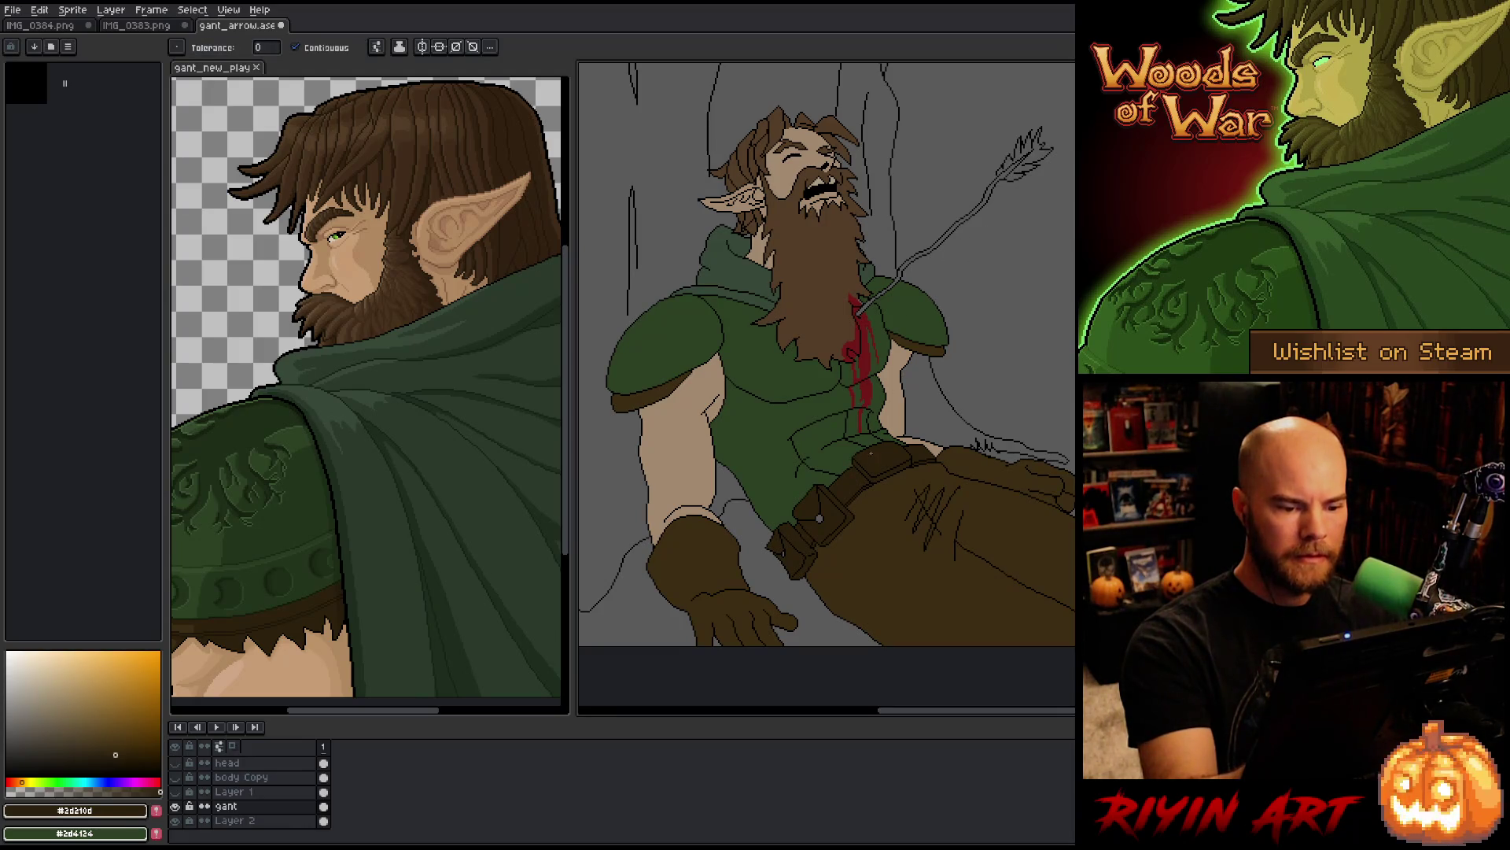
pyautogui.scroll(4, 893, 291)
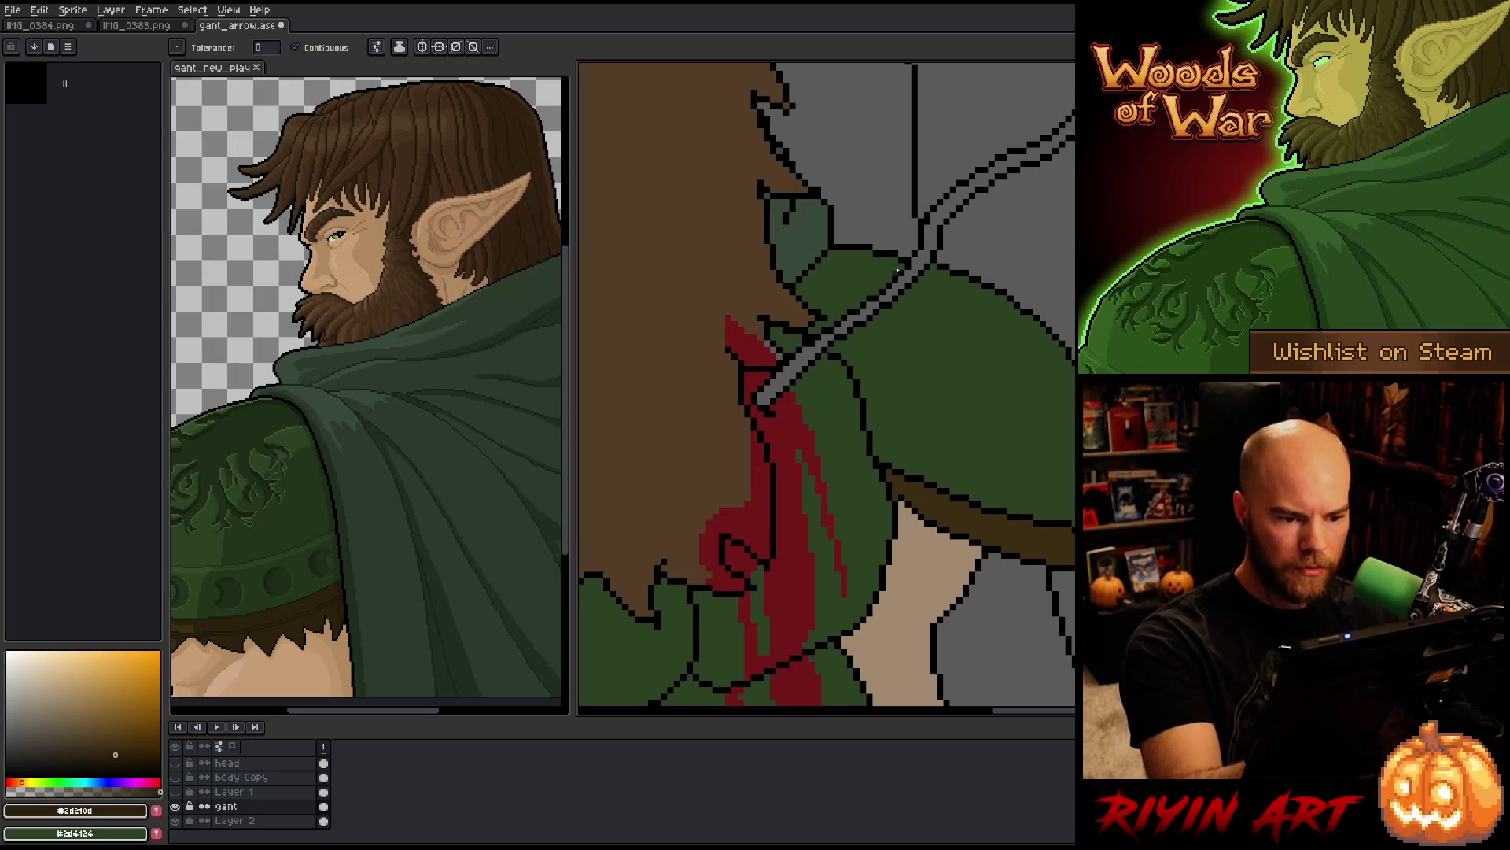
# Step: Sample the tunic's dark green and the beard's brown while viewing the figure
pyautogui.keyDown('alt'); pyautogui.click(820, 323); pyautogui.keyUp('alt')
pyautogui.press('b')
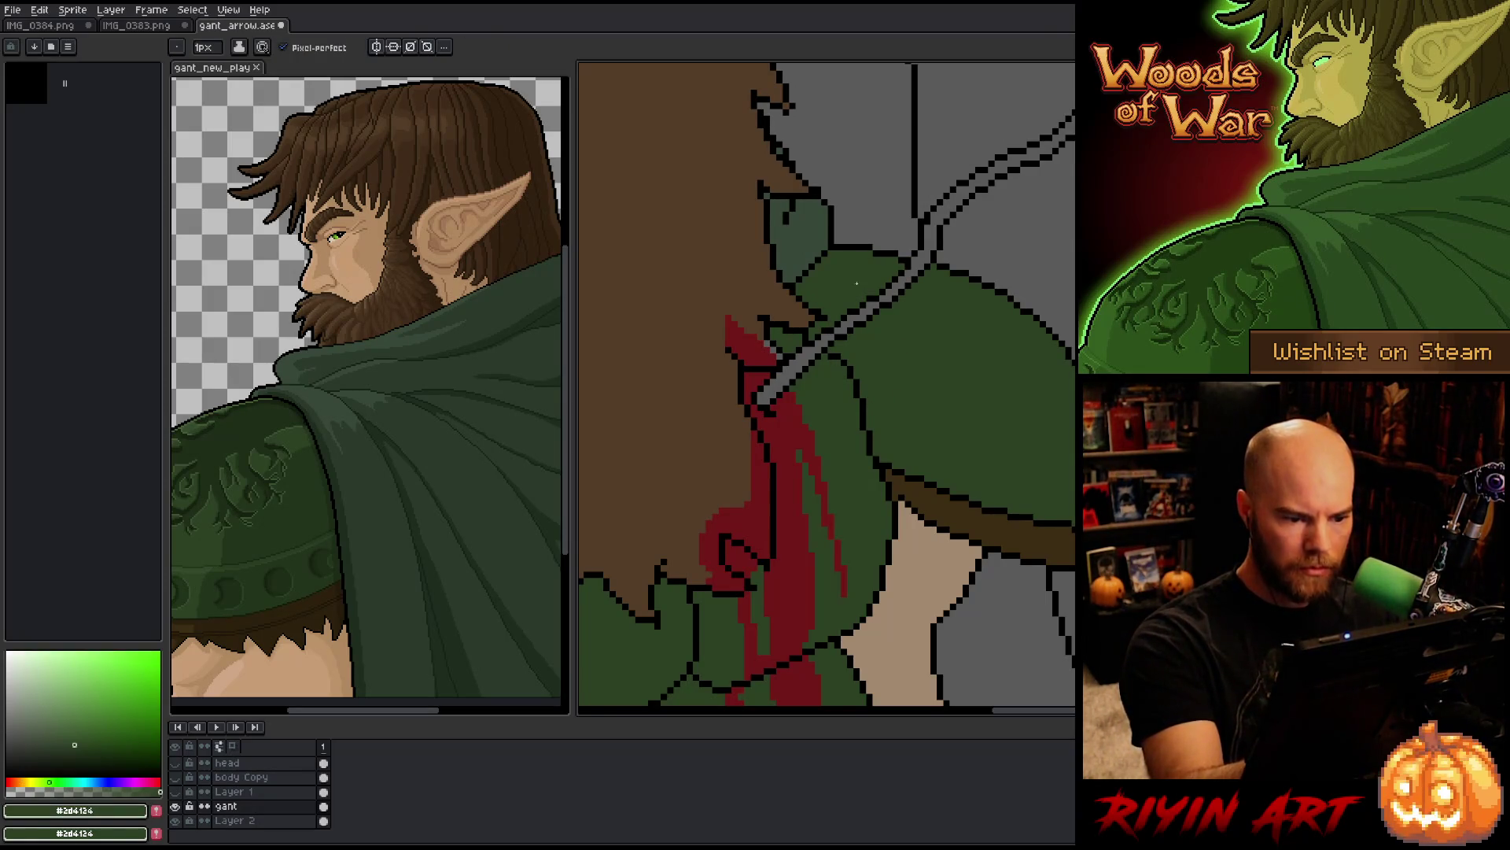
pyautogui.keyDown('alt'); pyautogui.click(767, 344); pyautogui.keyUp('alt')
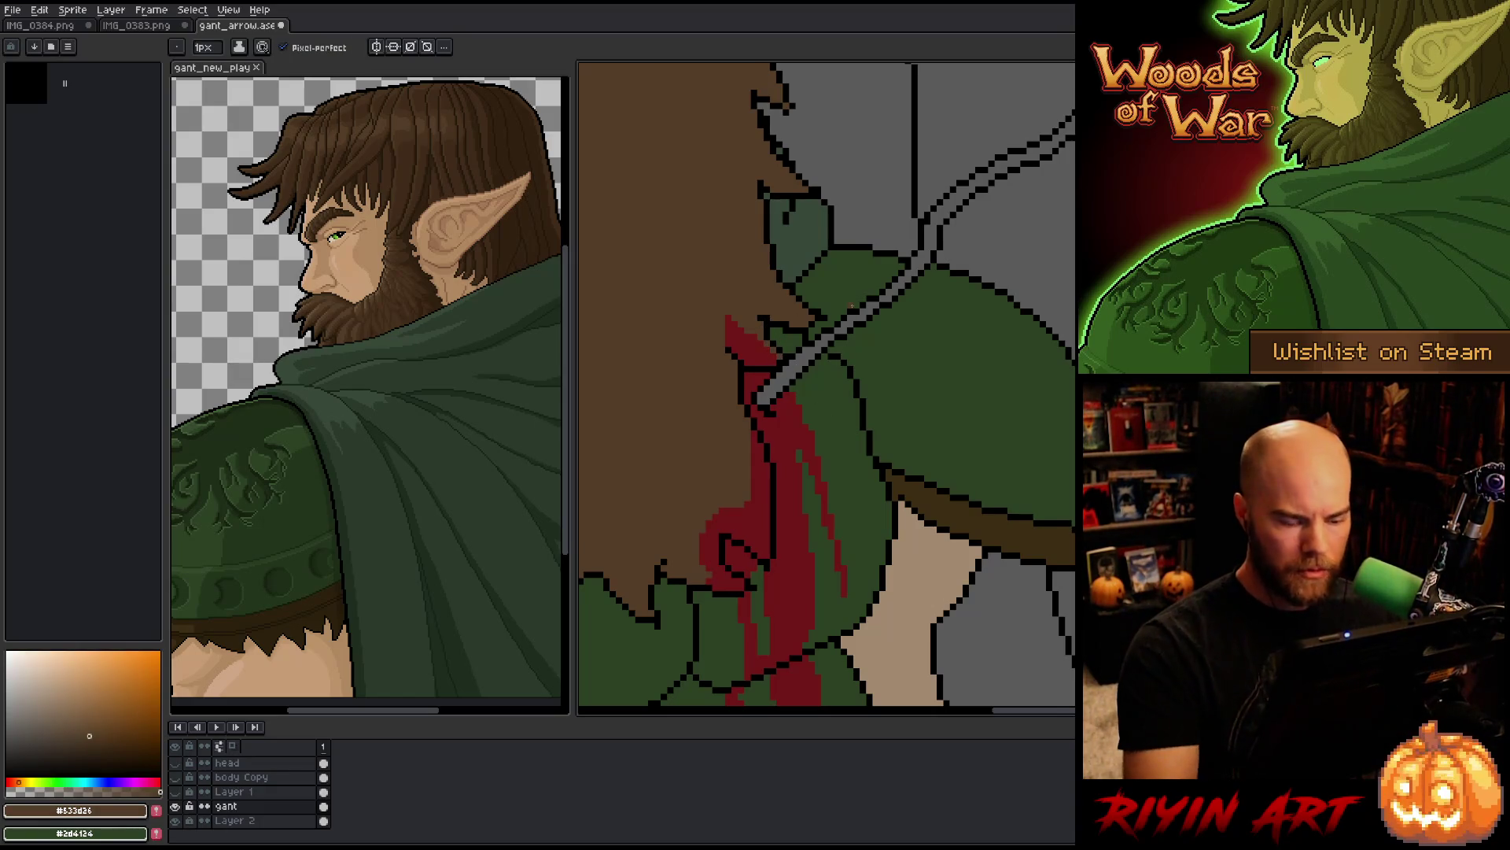
pyautogui.scroll(-5, 810, 378)
pyautogui.moveTo(809, 448)
pyautogui.mouseDown()
pyautogui.moveTo(807, 380)
pyautogui.moveTo(811, 401)
pyautogui.mouseUp()
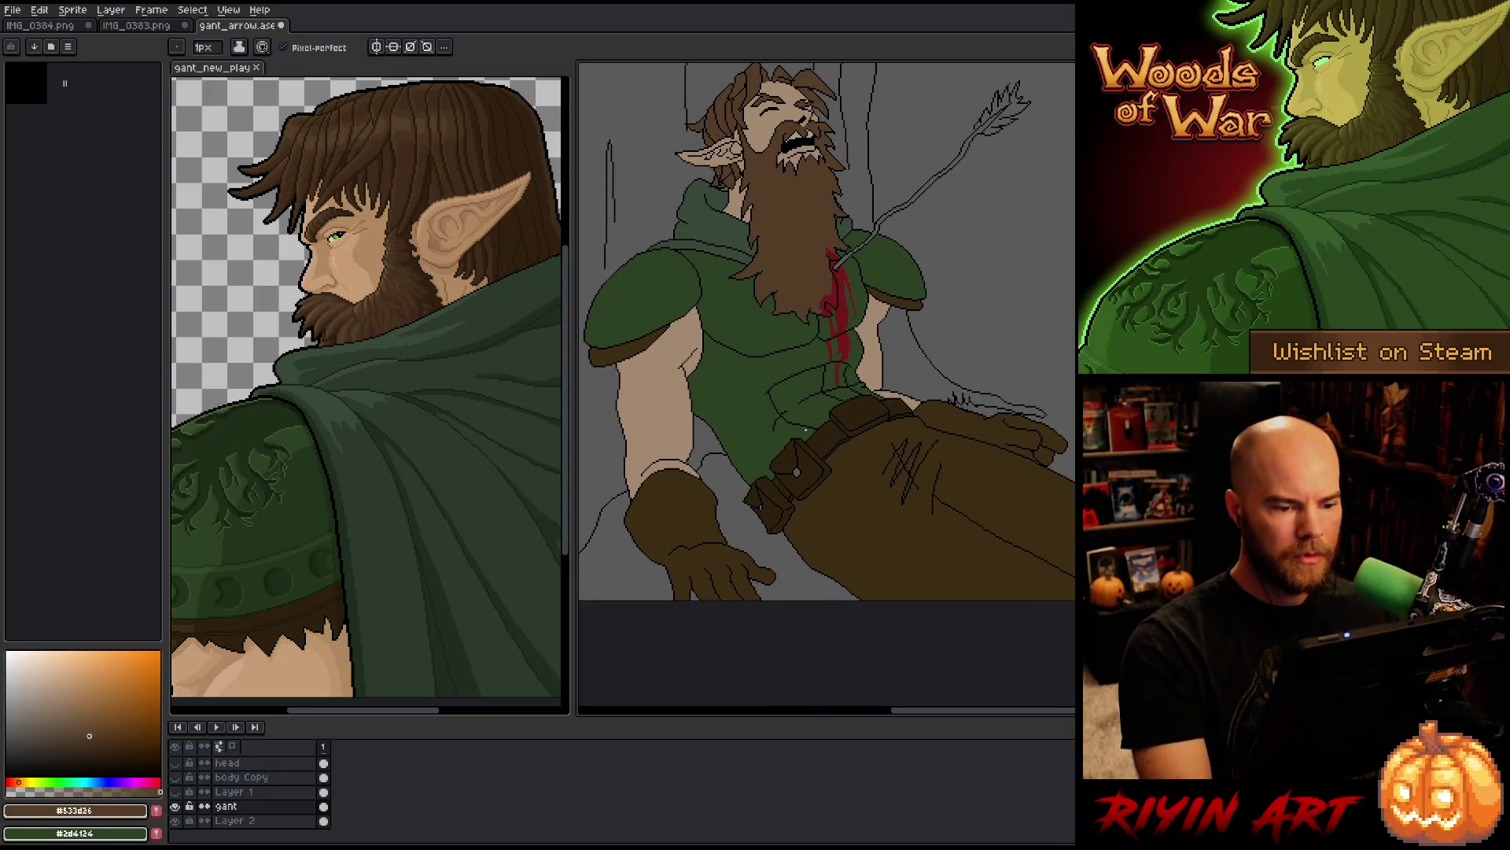
pyautogui.scroll(-2, 811, 401)
pyautogui.scroll(1, 812, 401)
# Step: Pick black, draw a diagonal line down from the chest, and add Layer 3 above gant
pyautogui.press('b')
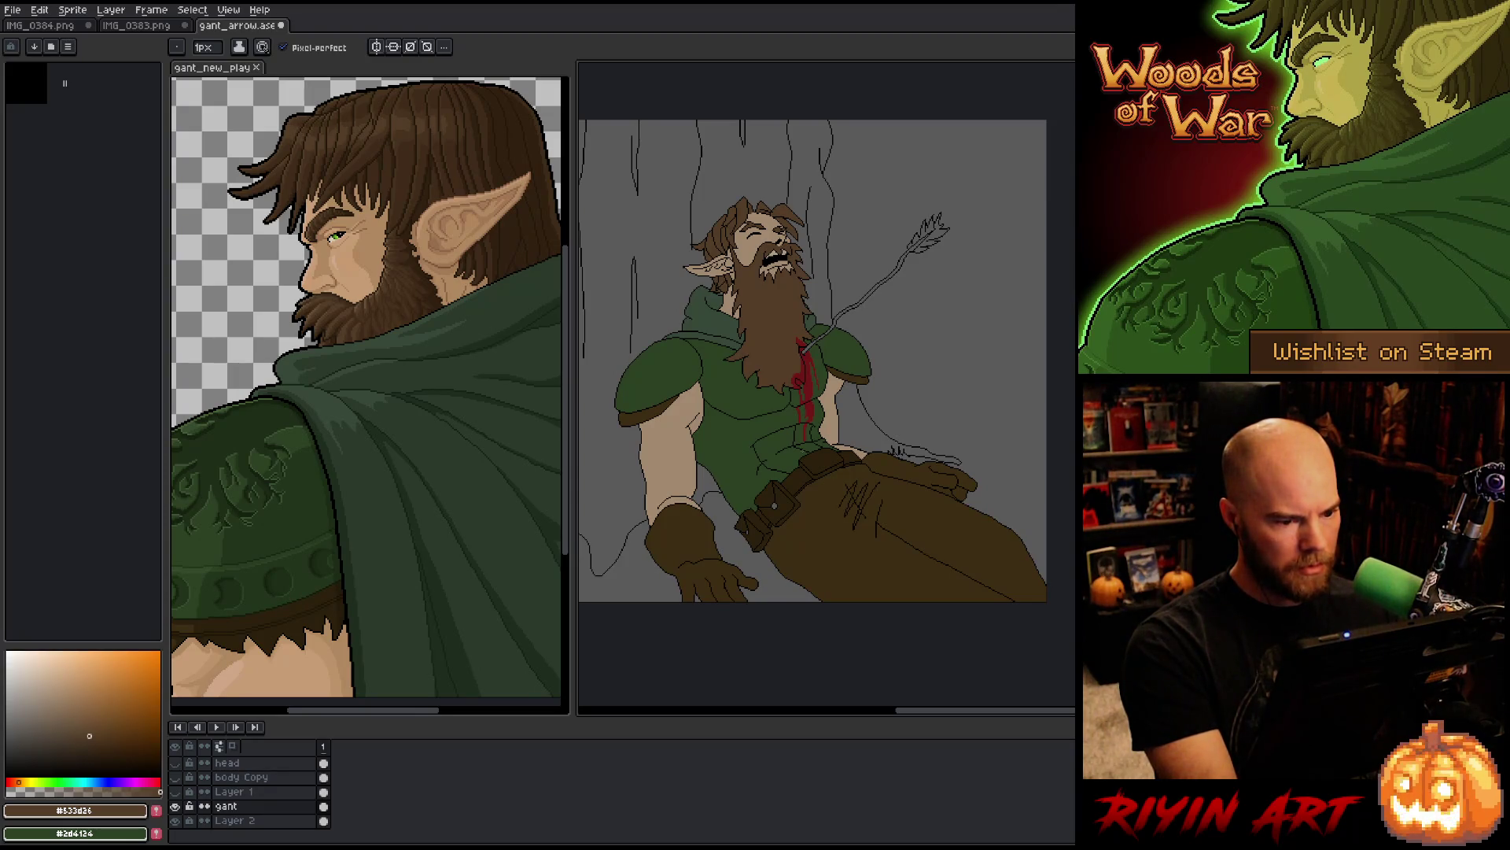
pyautogui.scroll(3, 810, 370)
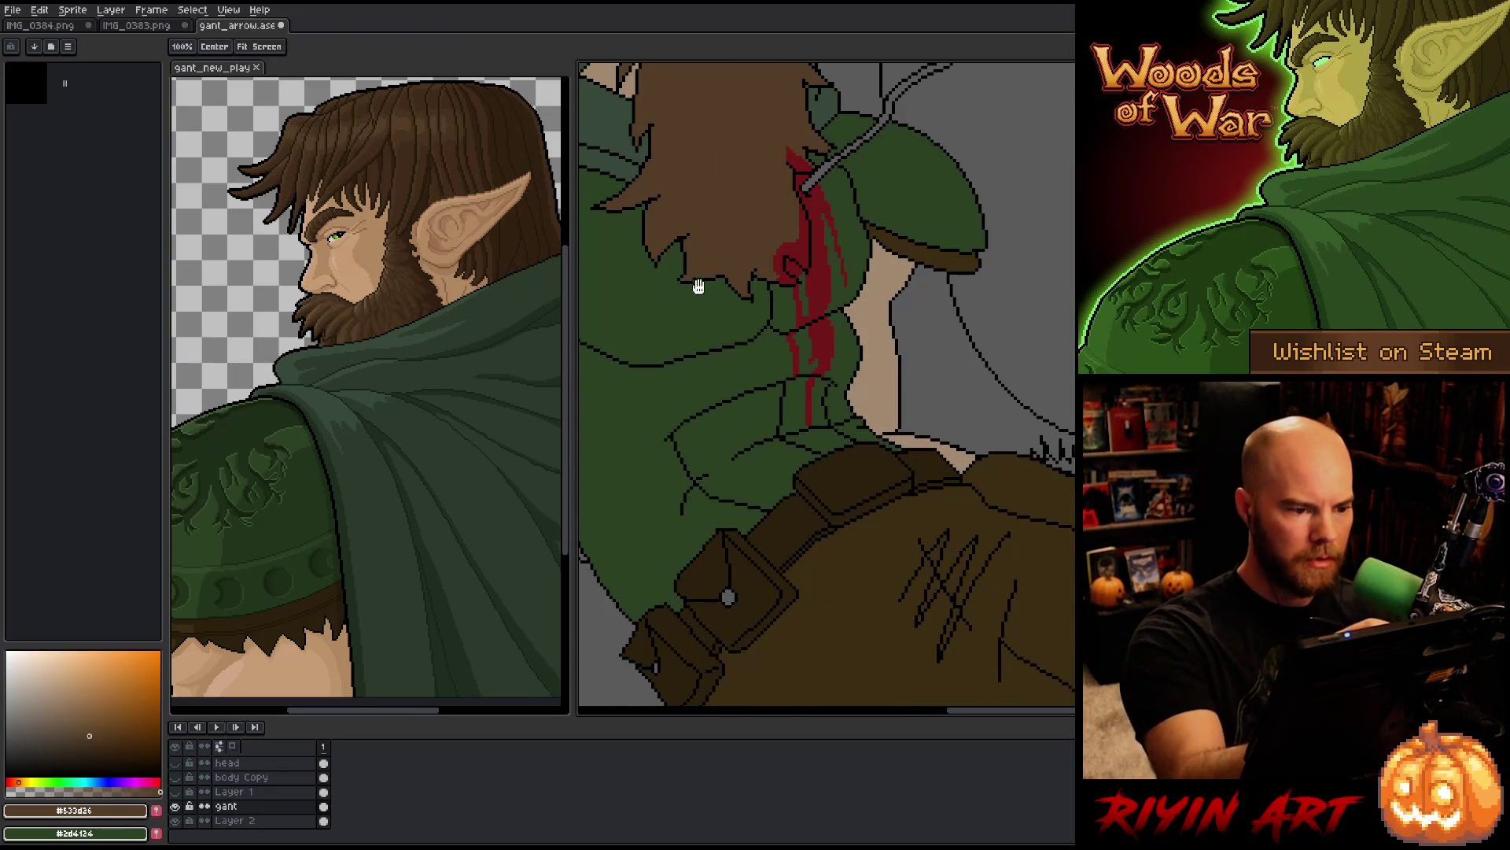
pyautogui.keyDown('alt'); pyautogui.click(783, 321); pyautogui.keyUp('alt')
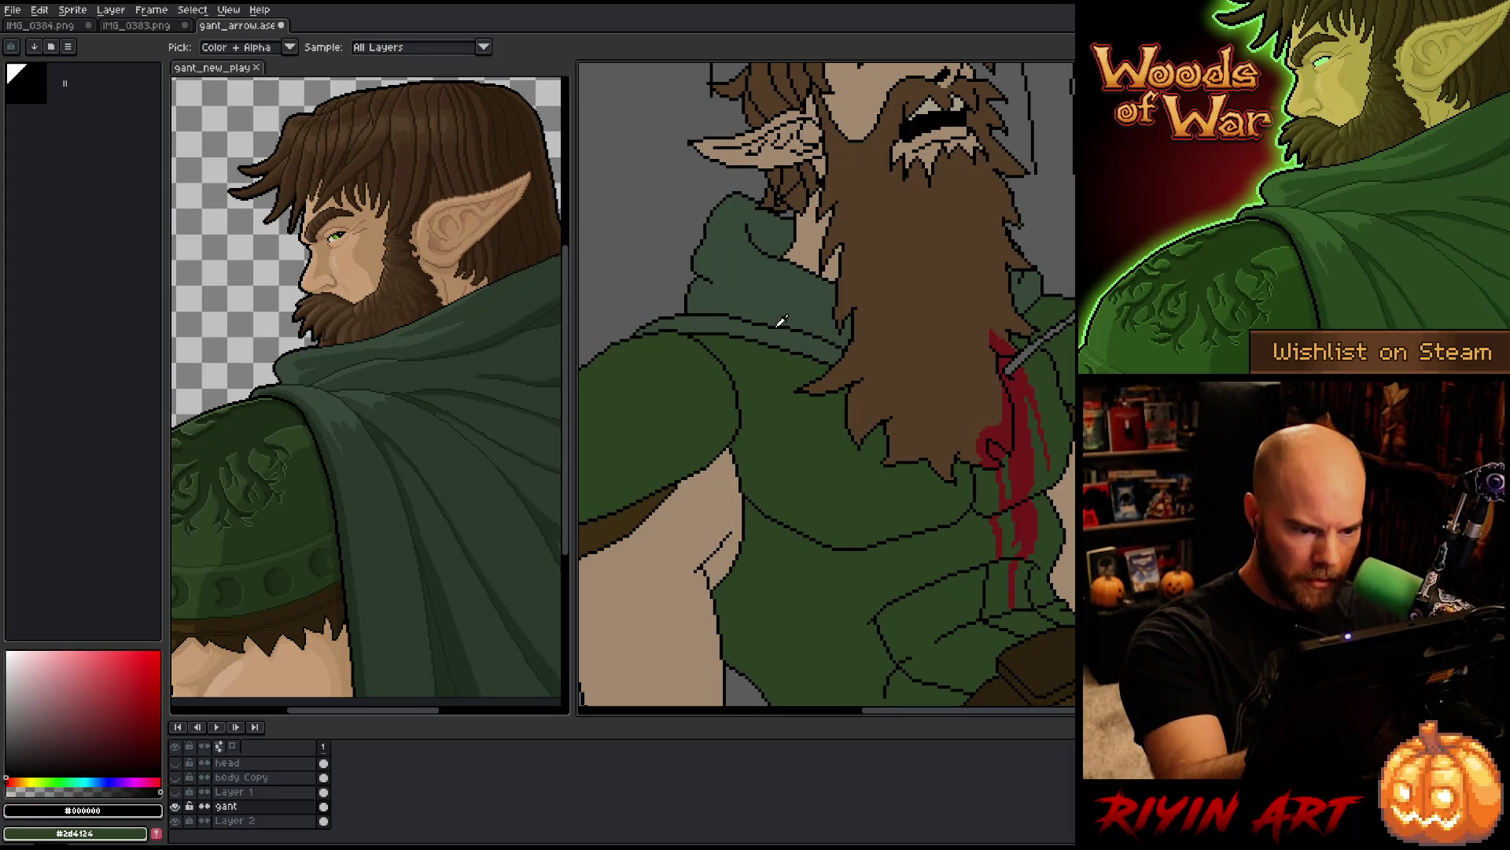
pyautogui.scroll(-3, 779, 330)
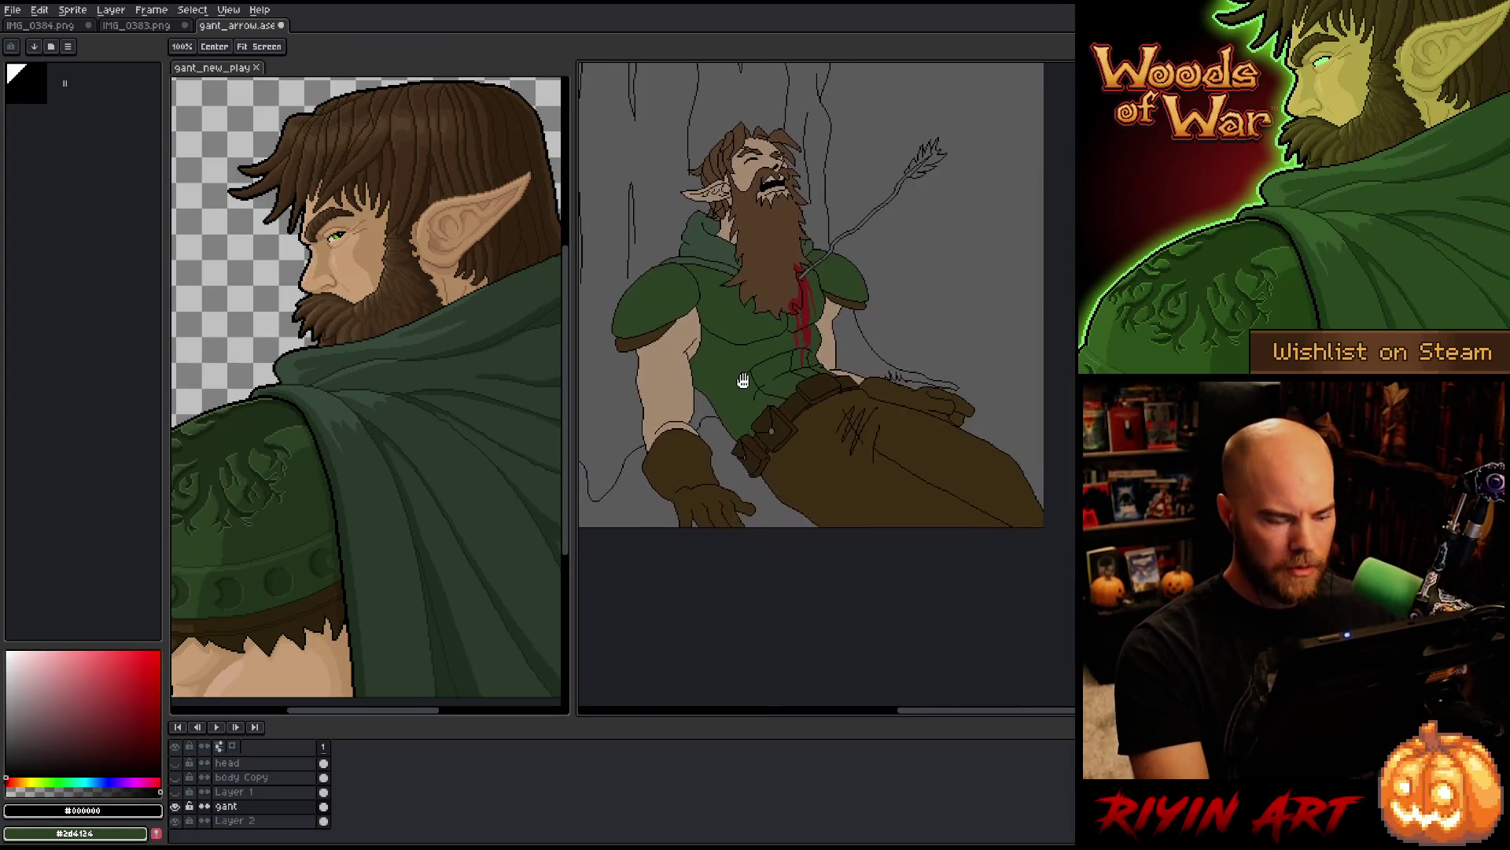
pyautogui.moveTo(756, 388); pyautogui.dragTo(763, 397)
pyautogui.press('b')
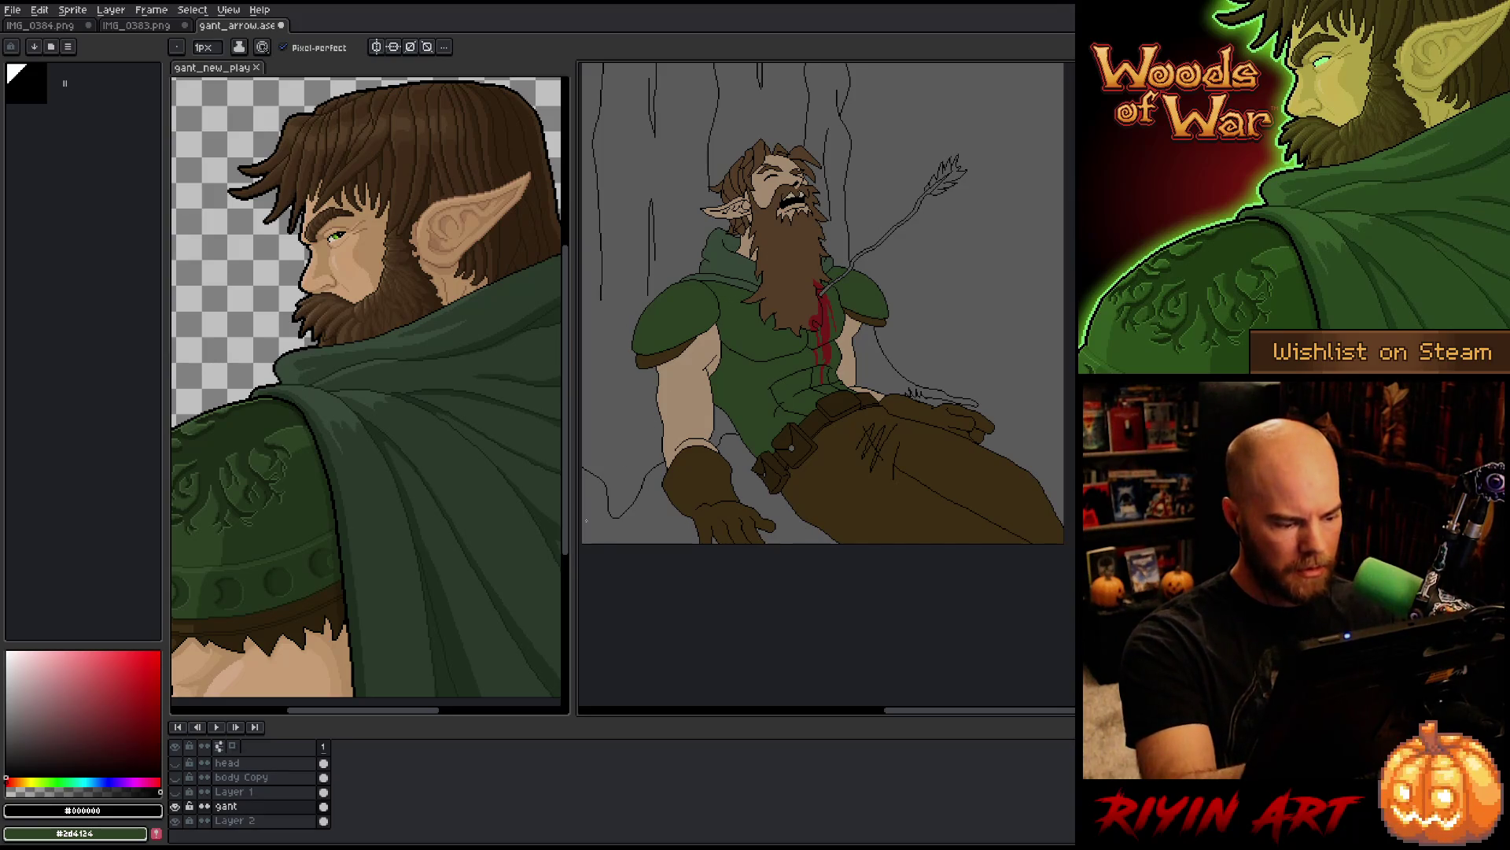
pyautogui.keyDown('shift'); pyautogui.click(614, 543); pyautogui.keyUp('shift')
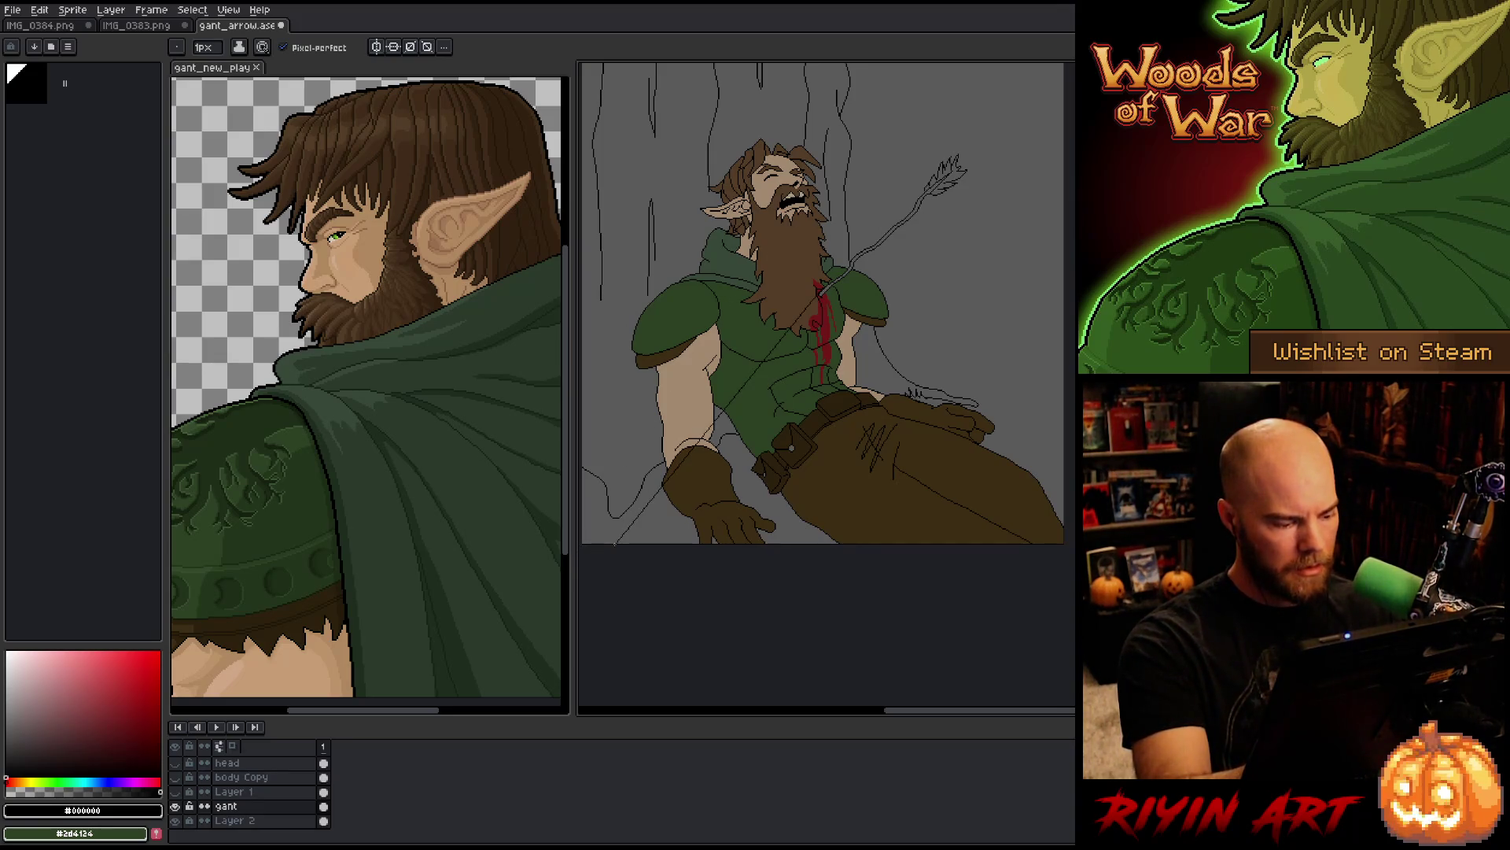
pyautogui.hotkey('shift', 'n')
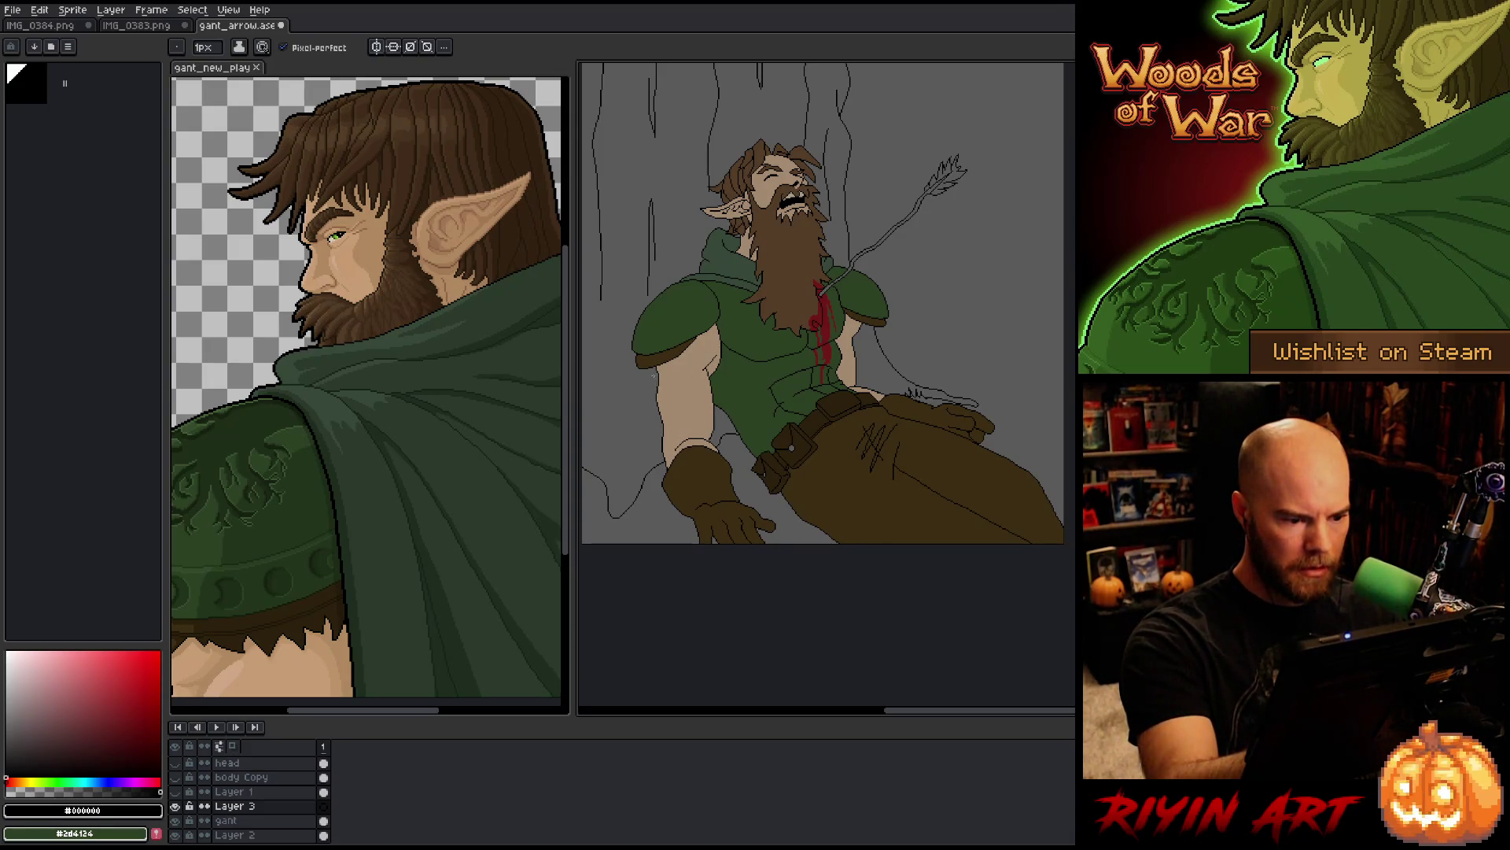
# Step: Outline the arm's left edge and sample a darker green from the reference portrait
pyautogui.moveTo(653, 376); pyautogui.dragTo(657, 463)
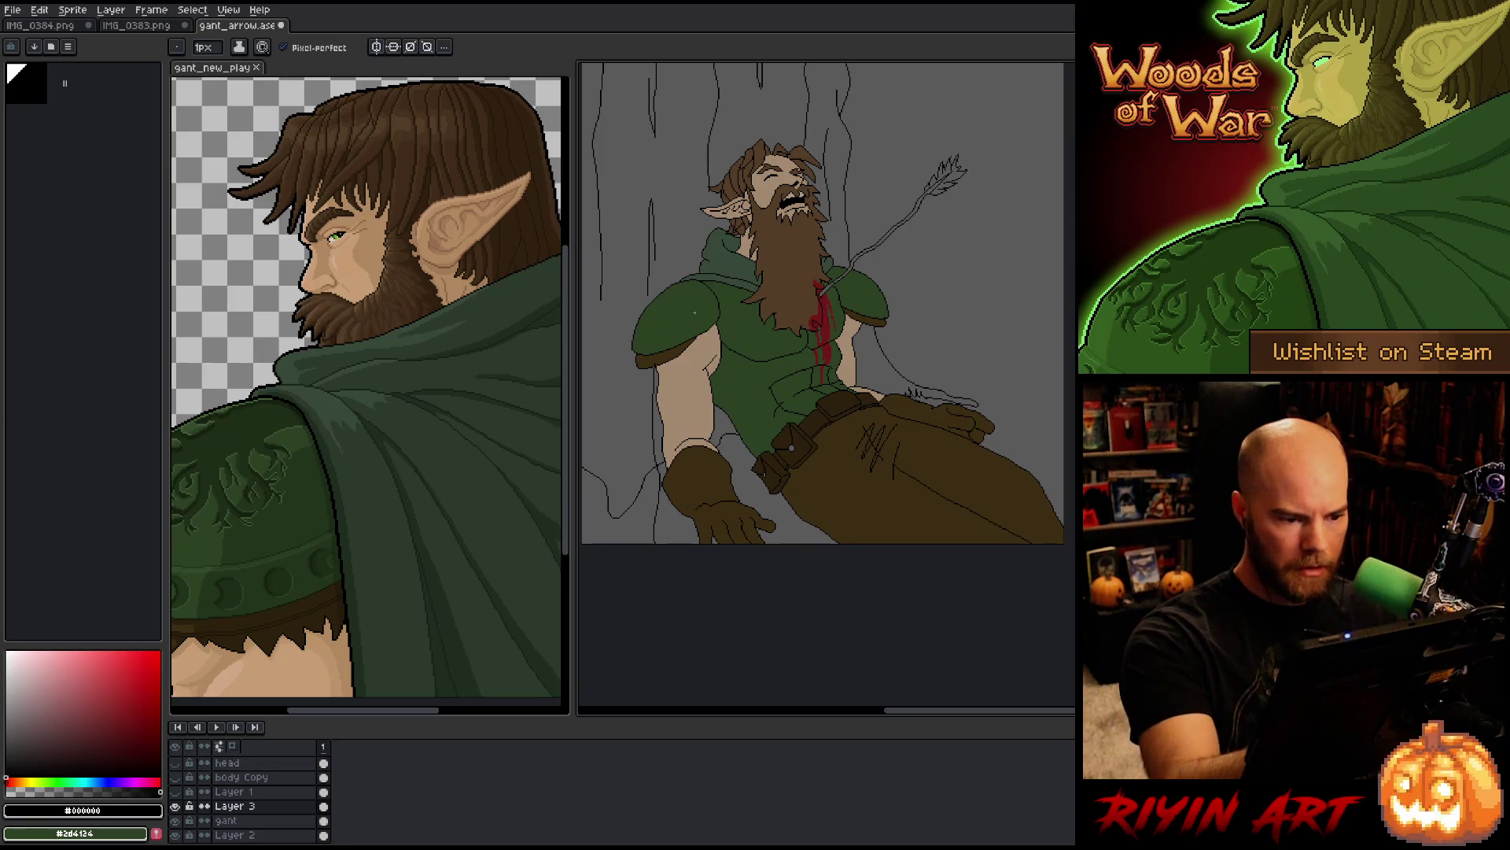
pyautogui.keyDown('alt'); pyautogui.click(448, 622); pyautogui.keyUp('alt')
pyautogui.keyDown('alt'); pyautogui.click(449, 622); pyautogui.keyUp('alt')
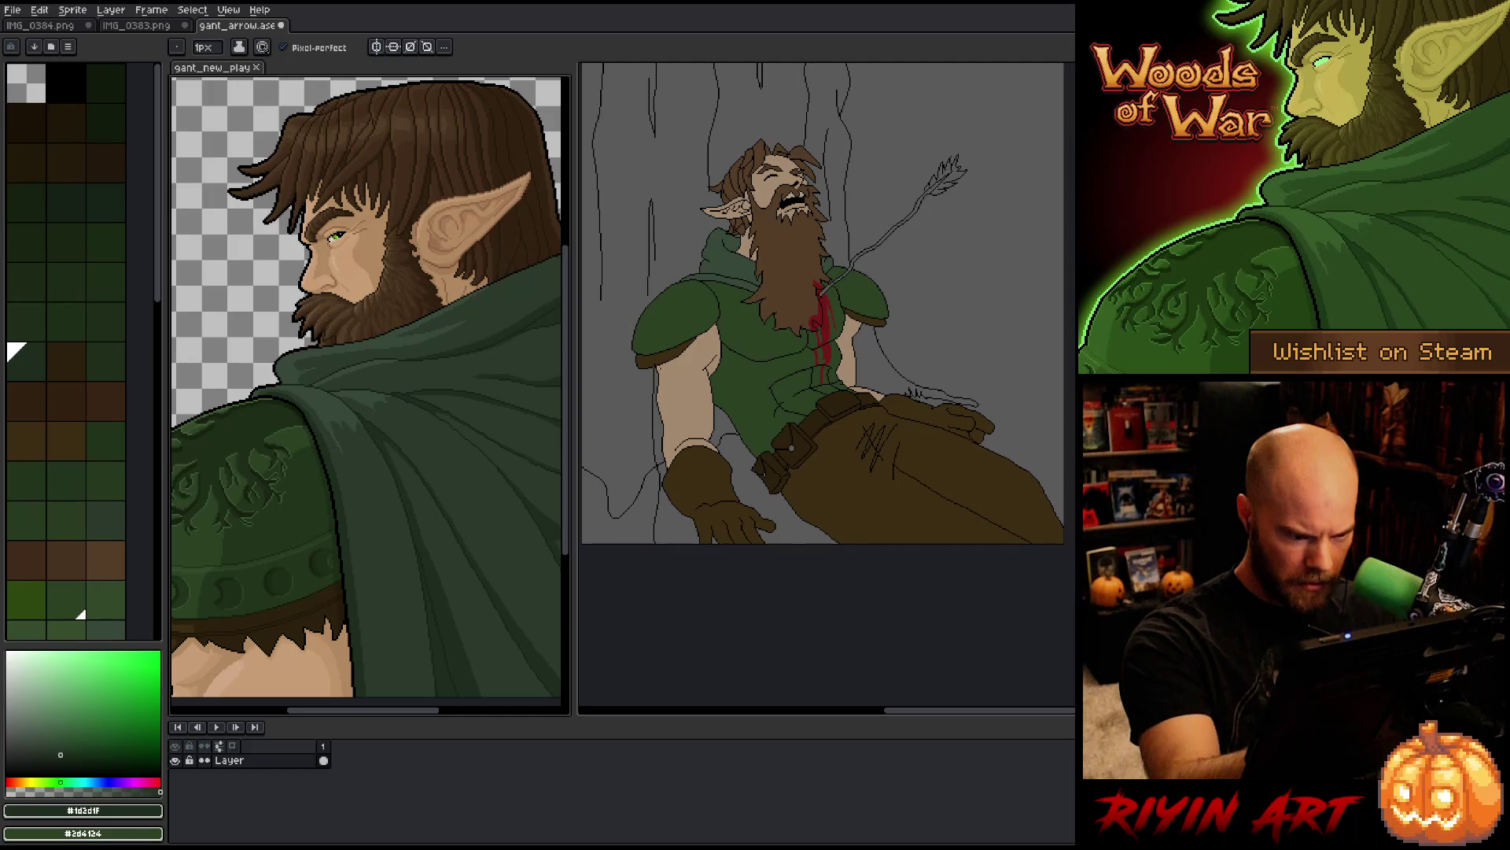
pyautogui.scroll(5, 658, 351)
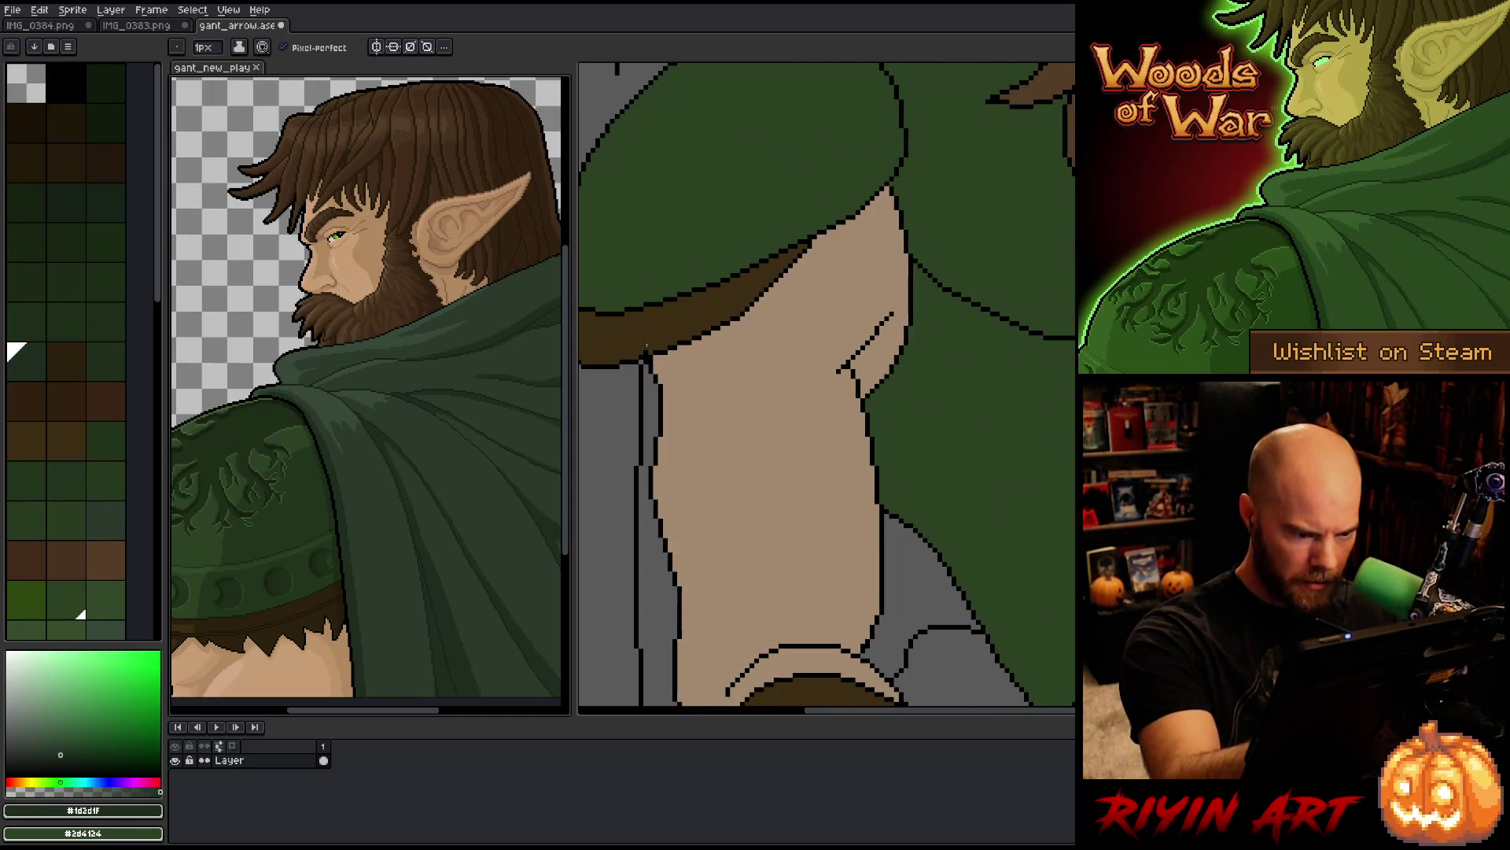
pyautogui.click(650, 336)
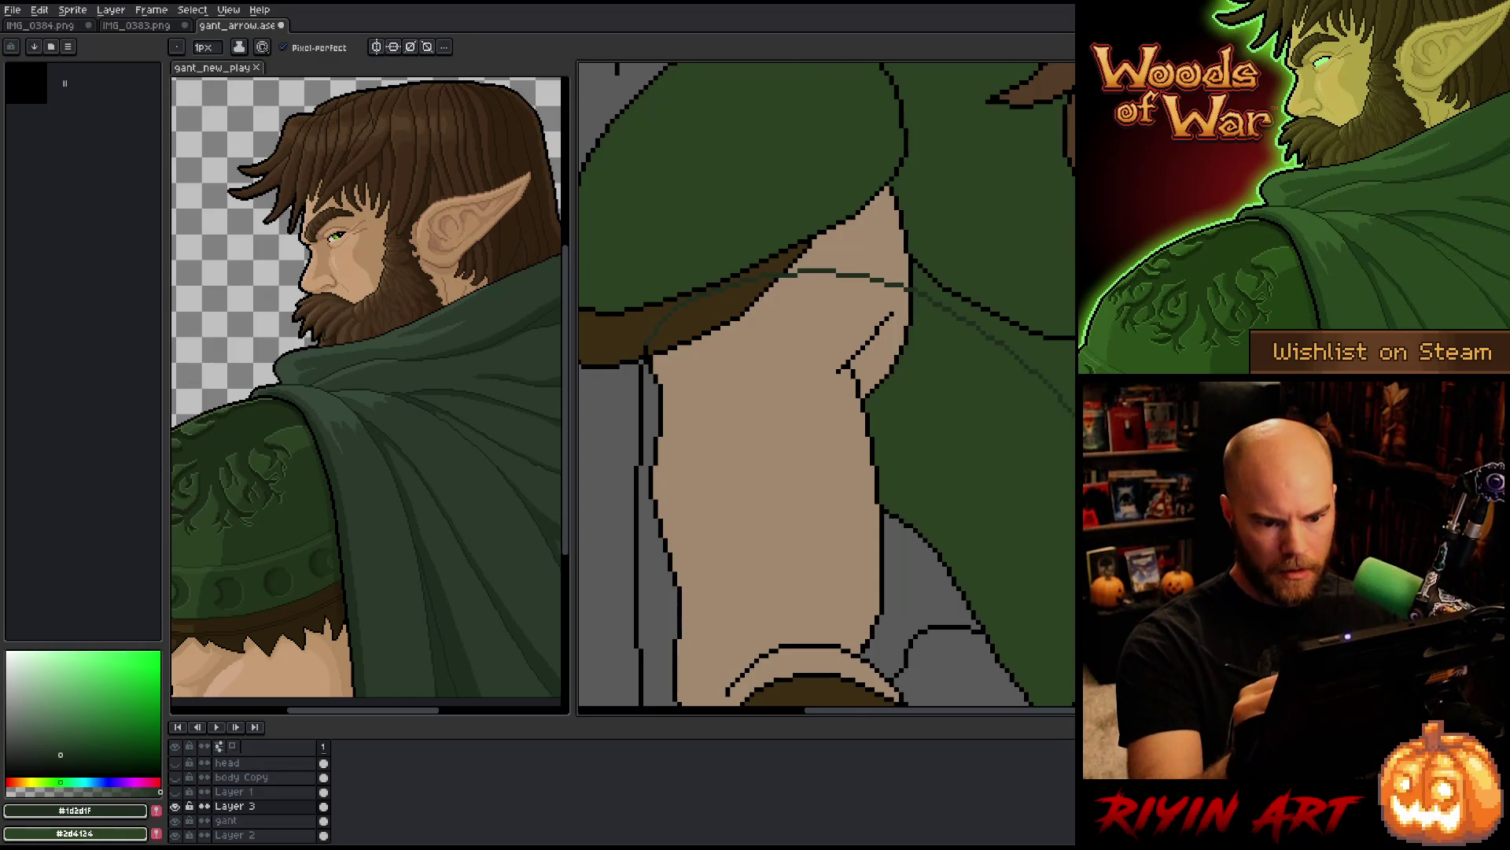
pyautogui.scroll(-5, 866, 460)
pyautogui.scroll(3, 866, 460)
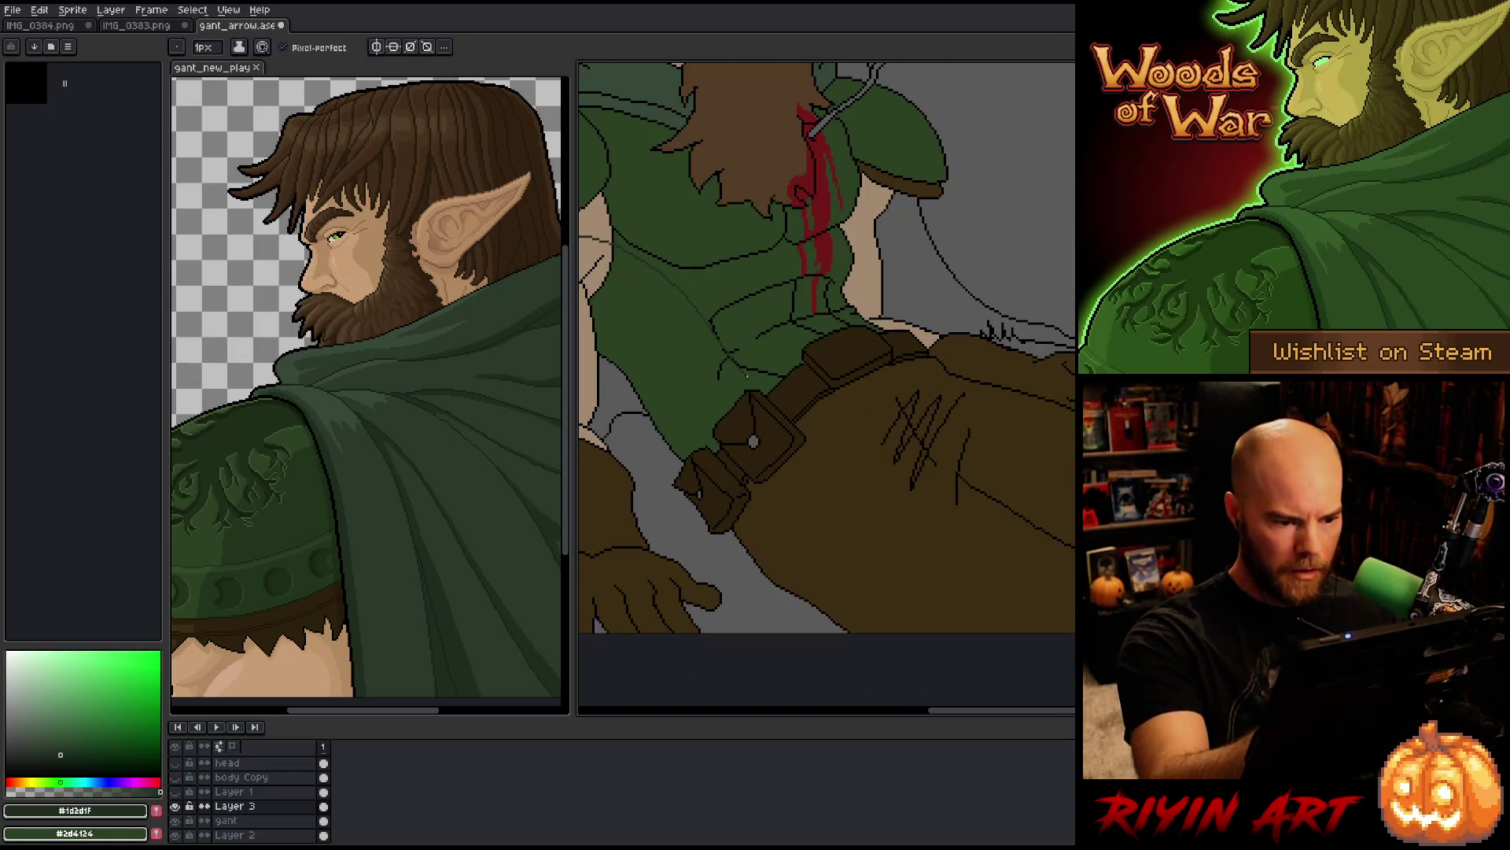
# Step: Fill the lower-left cloak dark green on Layer 3 and move Layer 3 below gant
pyautogui.press('g')
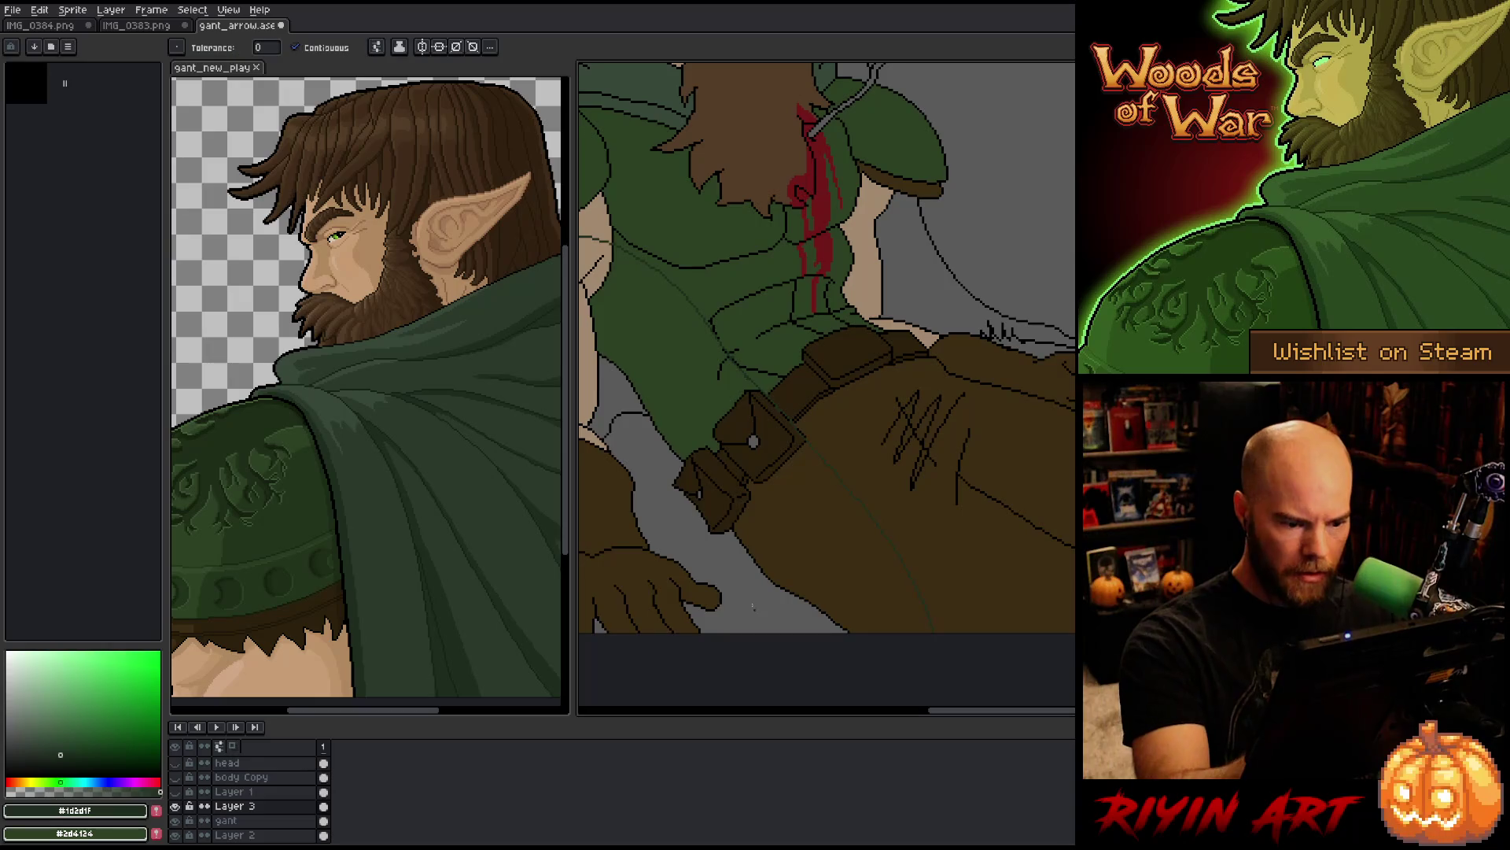
pyautogui.click(758, 583)
pyautogui.scroll(-4, 759, 583)
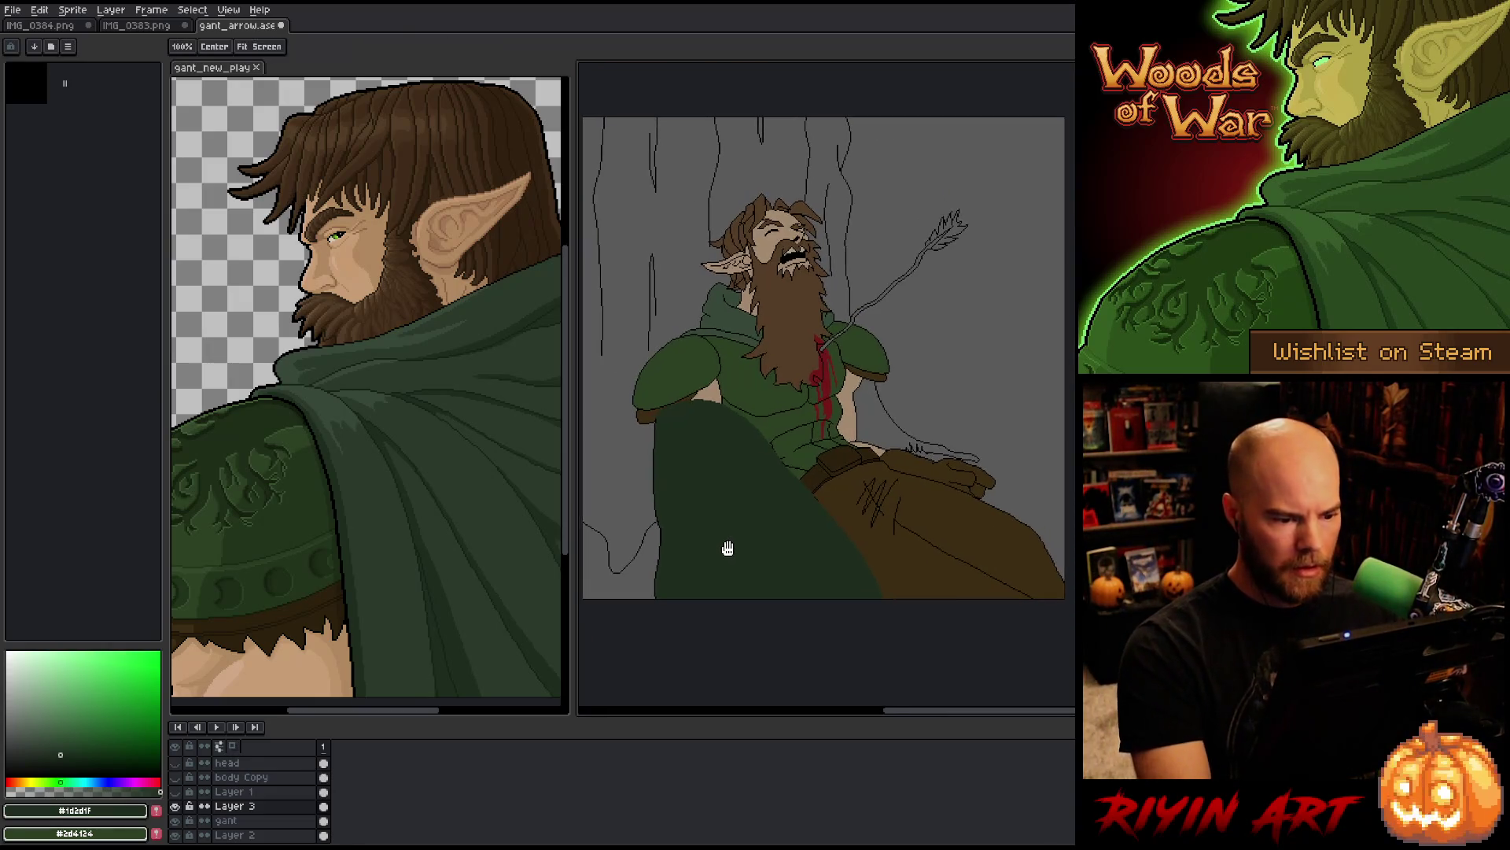
pyautogui.click(270, 812)
pyautogui.moveTo(269, 811); pyautogui.dragTo(268, 834)
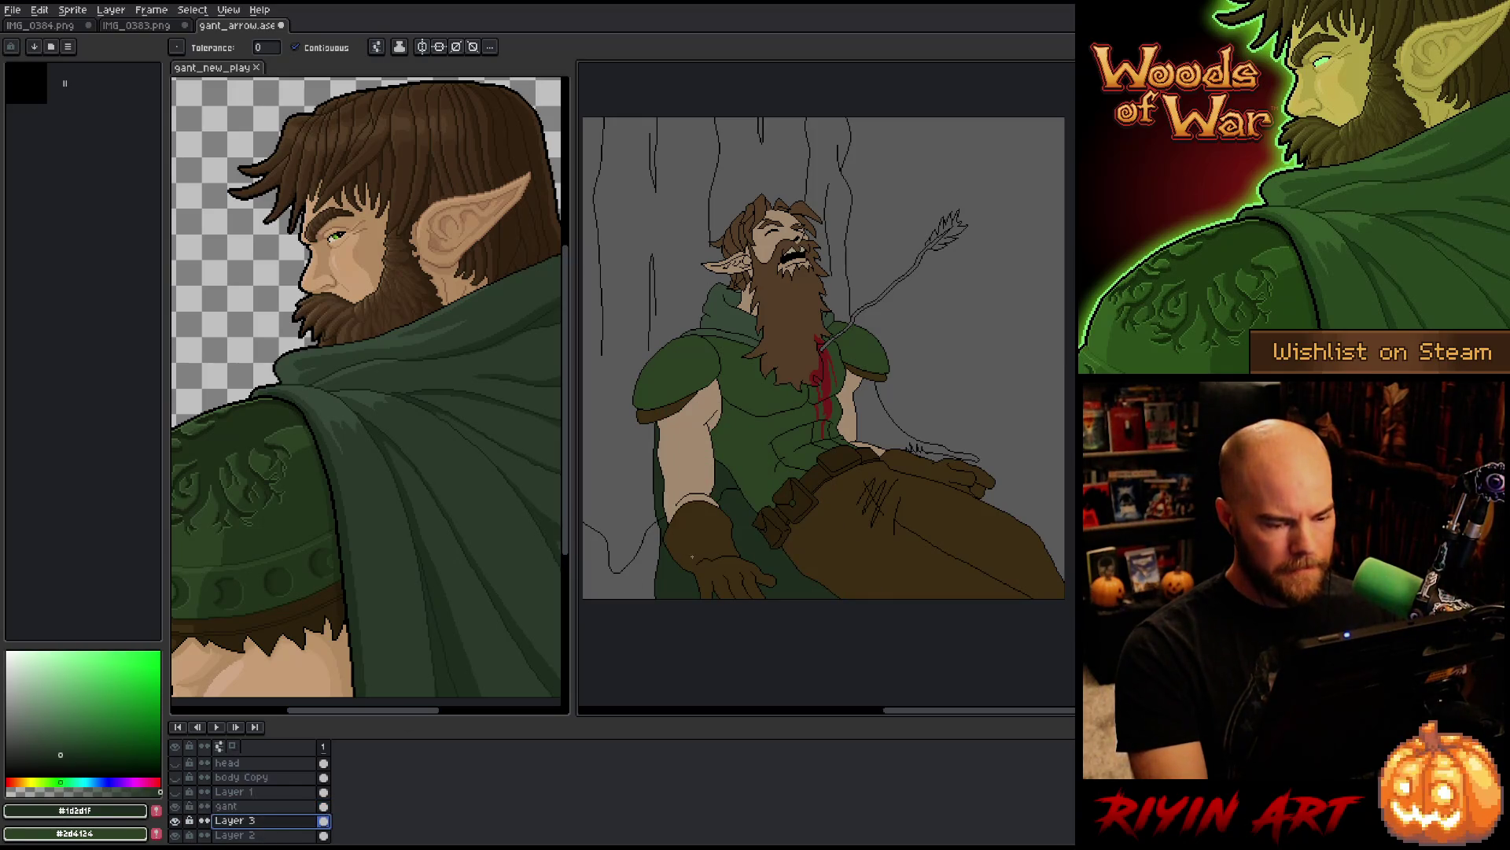
pyautogui.click(236, 806)
pyautogui.scroll(4, 677, 504)
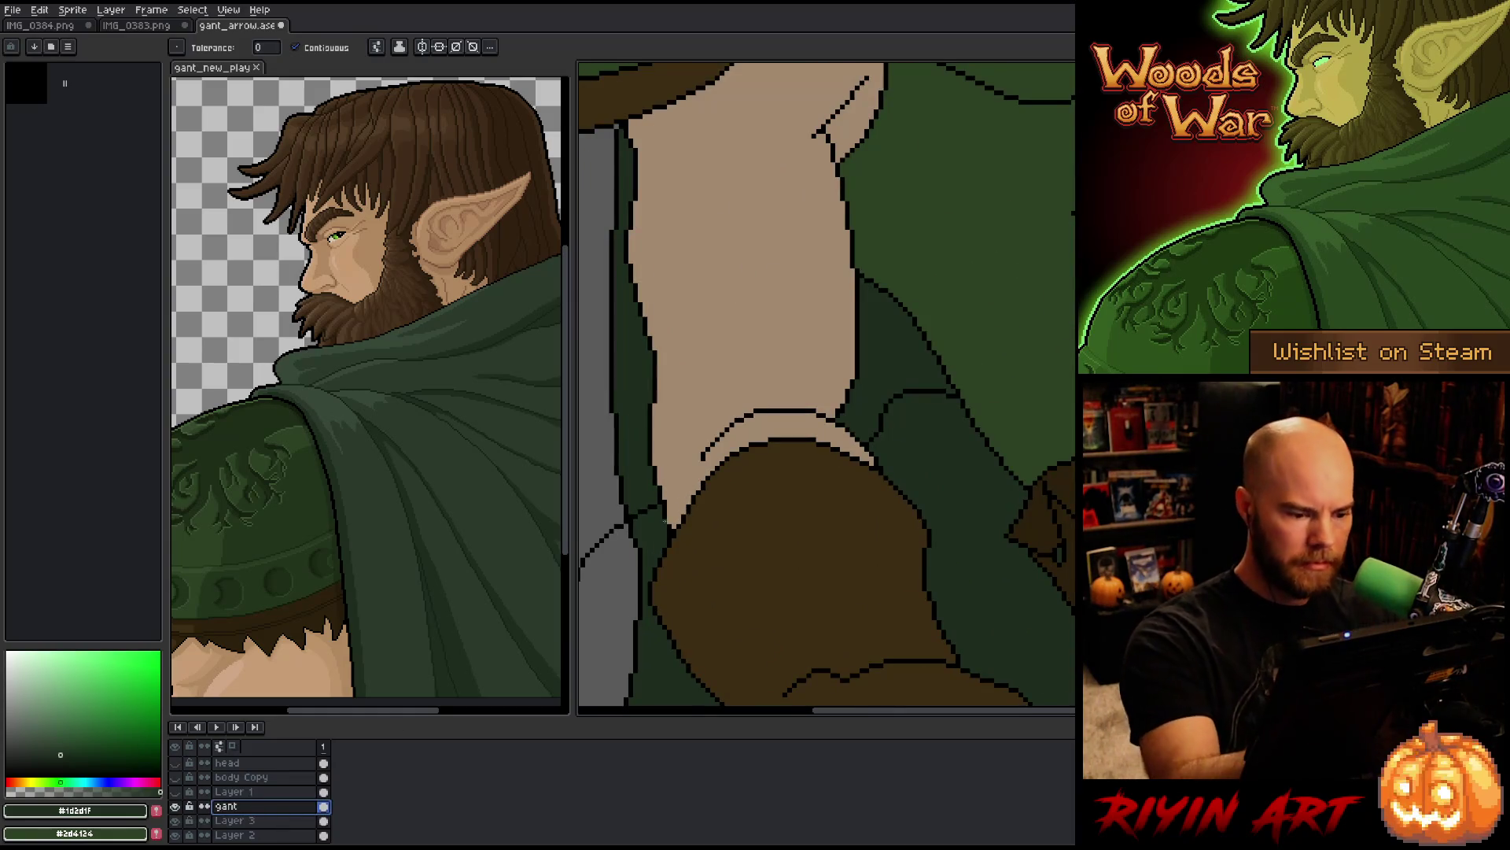
# Step: Redraw the short outline segment beside the arm, then bring the whole figure into view
pyautogui.press('b')
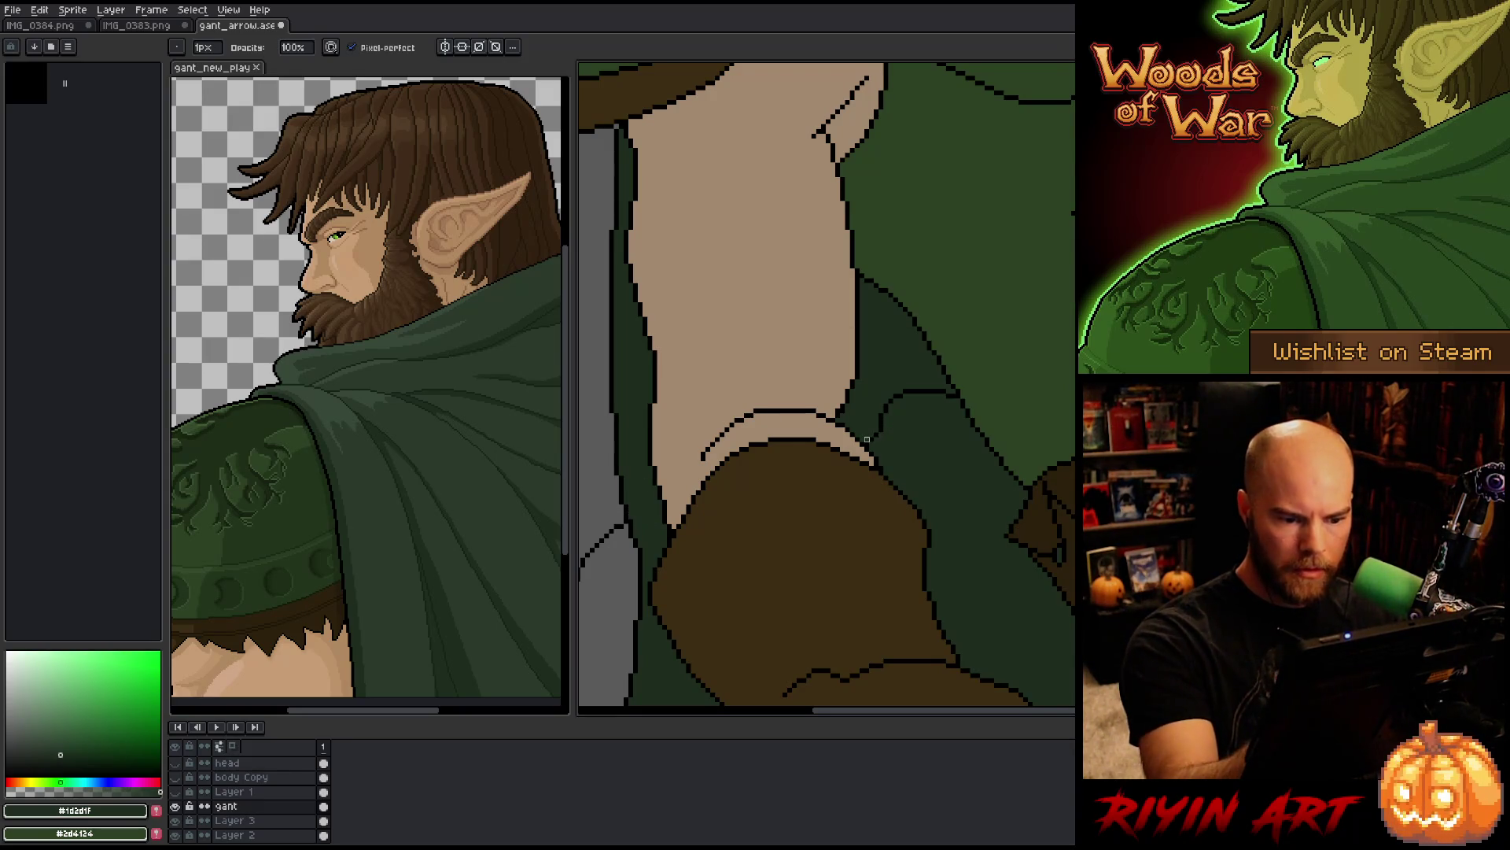
pyautogui.hotkey('ctrl', 'z')
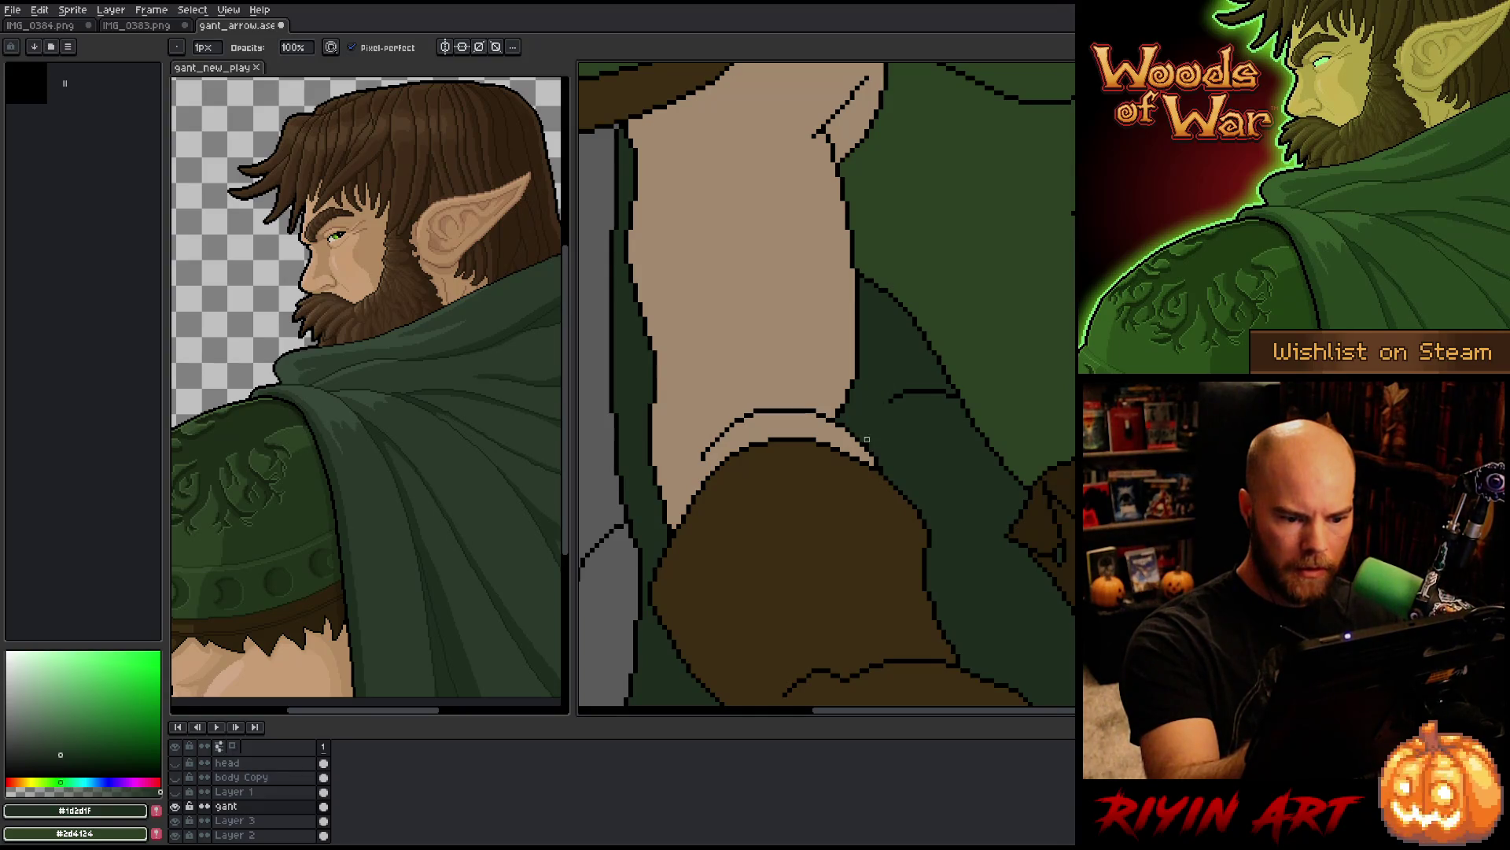
pyautogui.moveTo(894, 392); pyautogui.dragTo(956, 392)
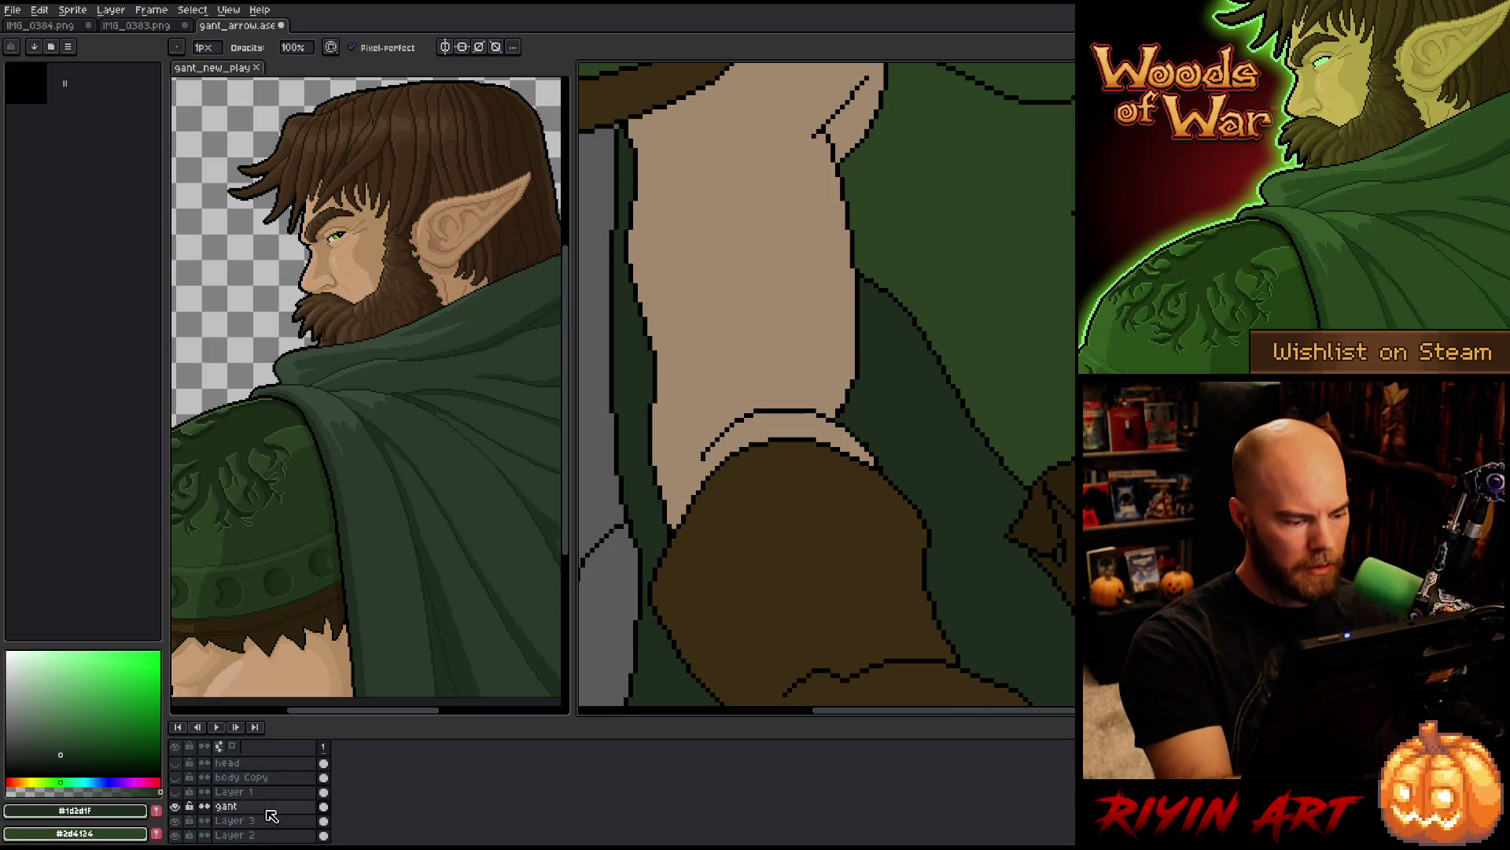
pyautogui.keyDown('alt'); pyautogui.click(838, 410); pyautogui.keyUp('alt')
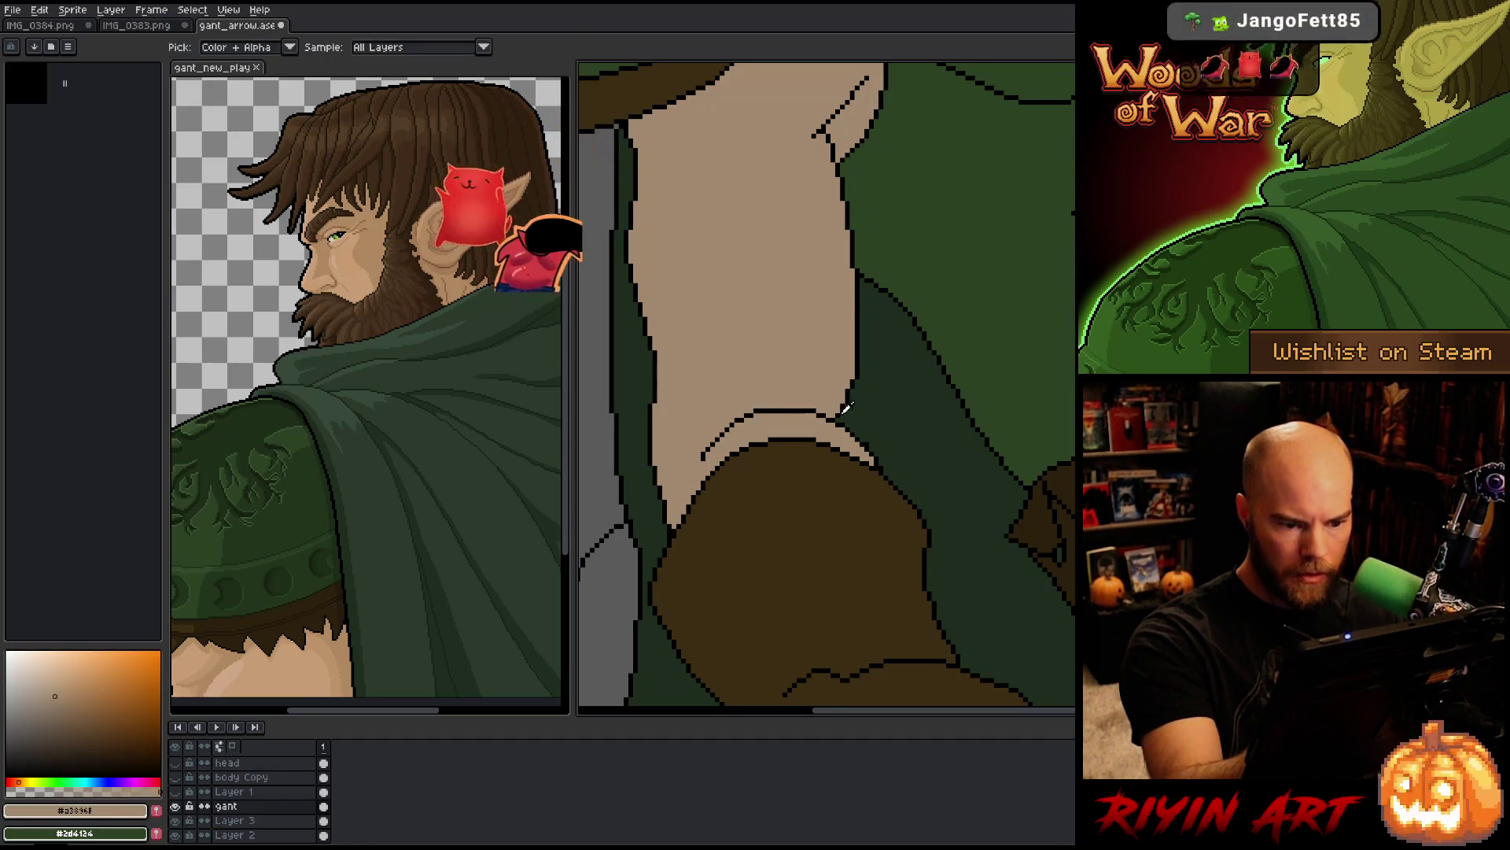
pyautogui.keyDown('alt'); pyautogui.click(857, 346); pyautogui.keyUp('alt')
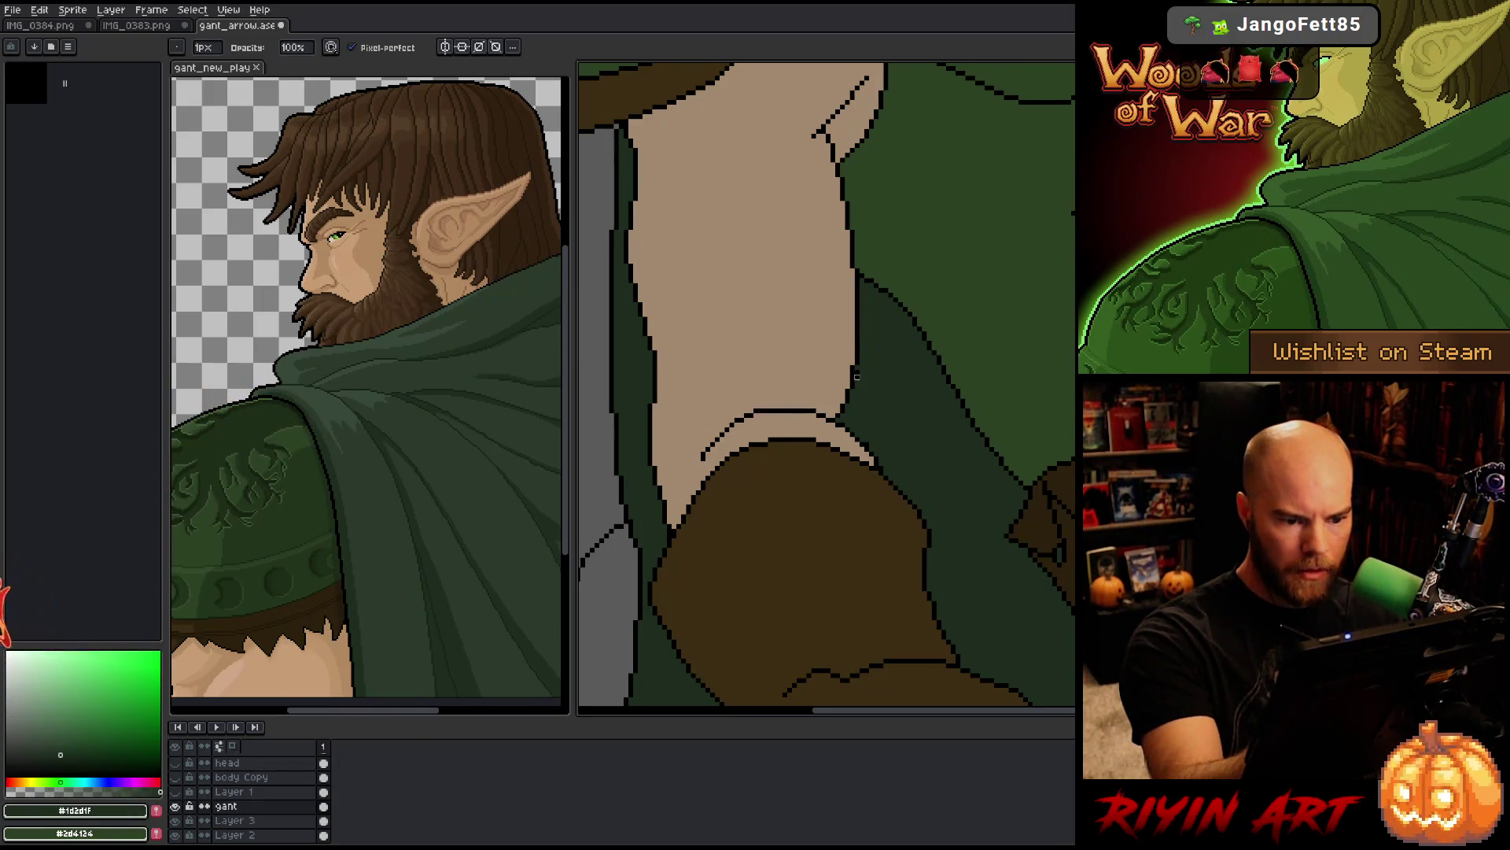
pyautogui.moveTo(944, 362); pyautogui.dragTo(890, 604)
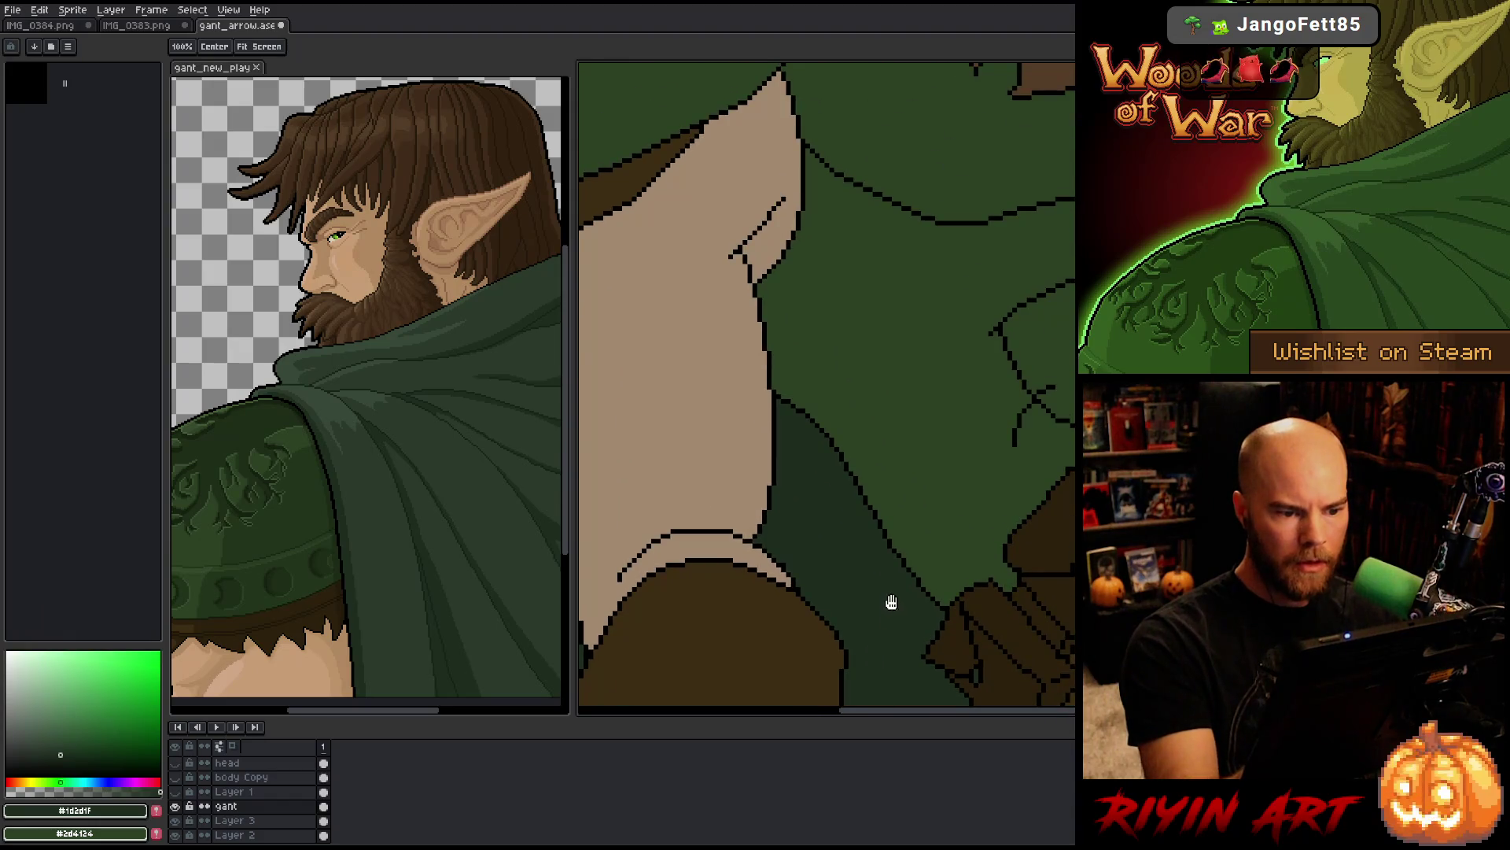
pyautogui.scroll(-3, 918, 536)
pyautogui.moveTo(955, 538); pyautogui.dragTo(895, 521)
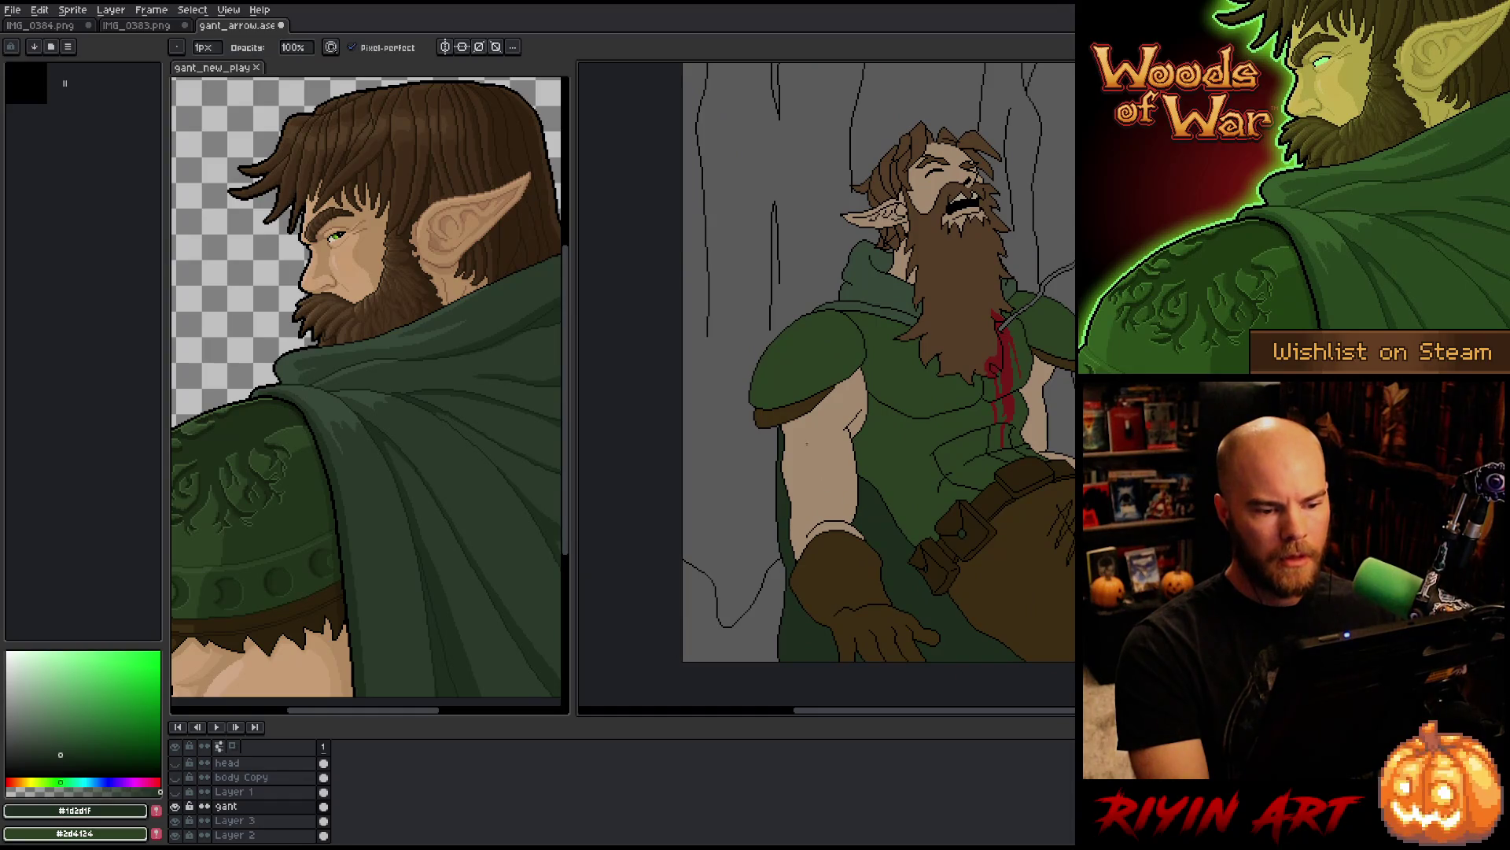
# Step: Draw a black diagonal outline across the upper arm, discarding two brown repaint attempts
pyautogui.scroll(4, 816, 378)
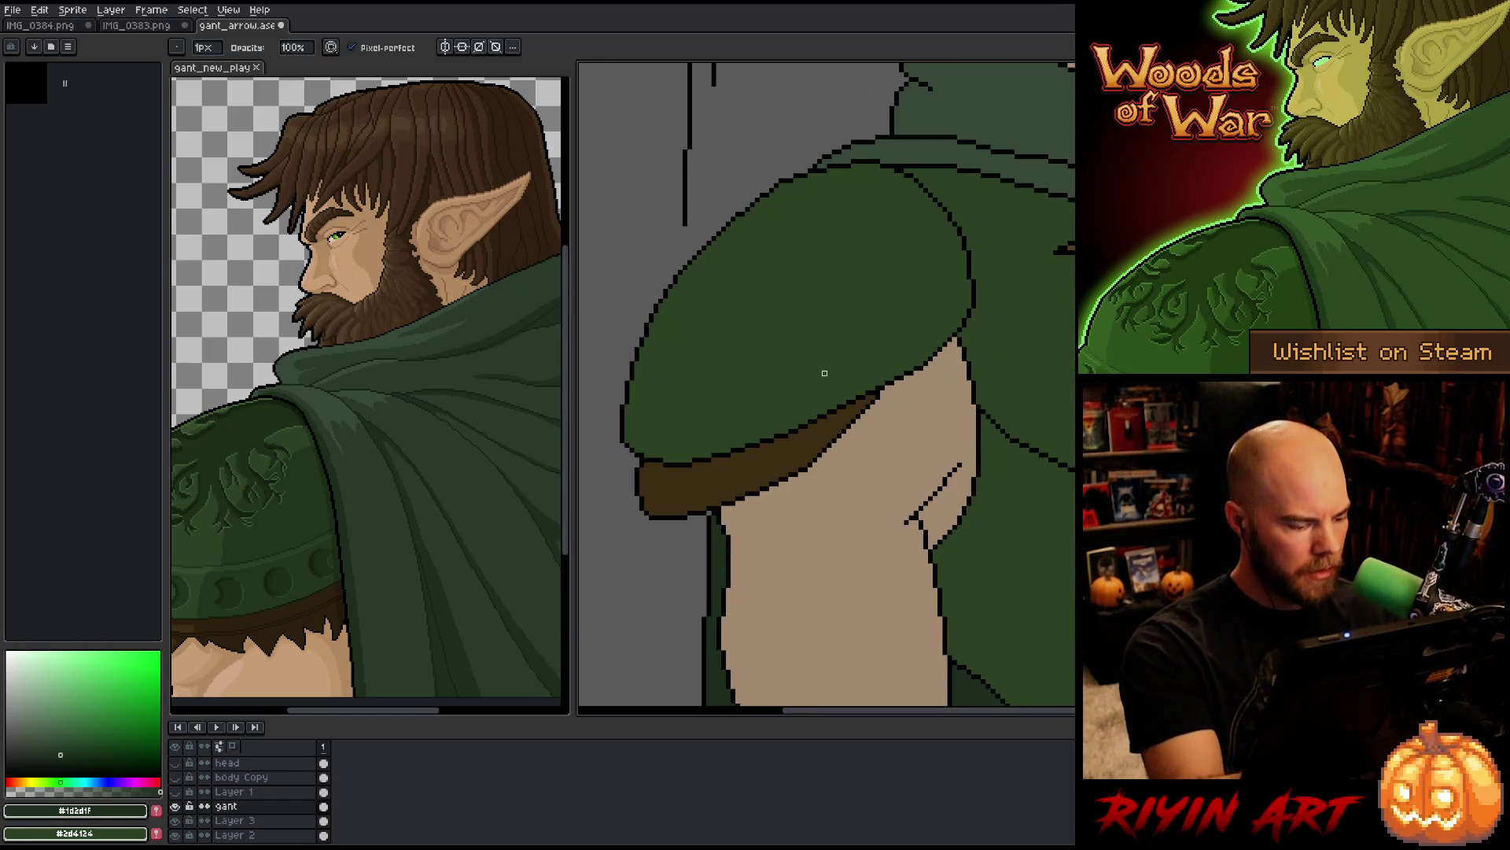
pyautogui.press('i')
pyautogui.click(808, 466)
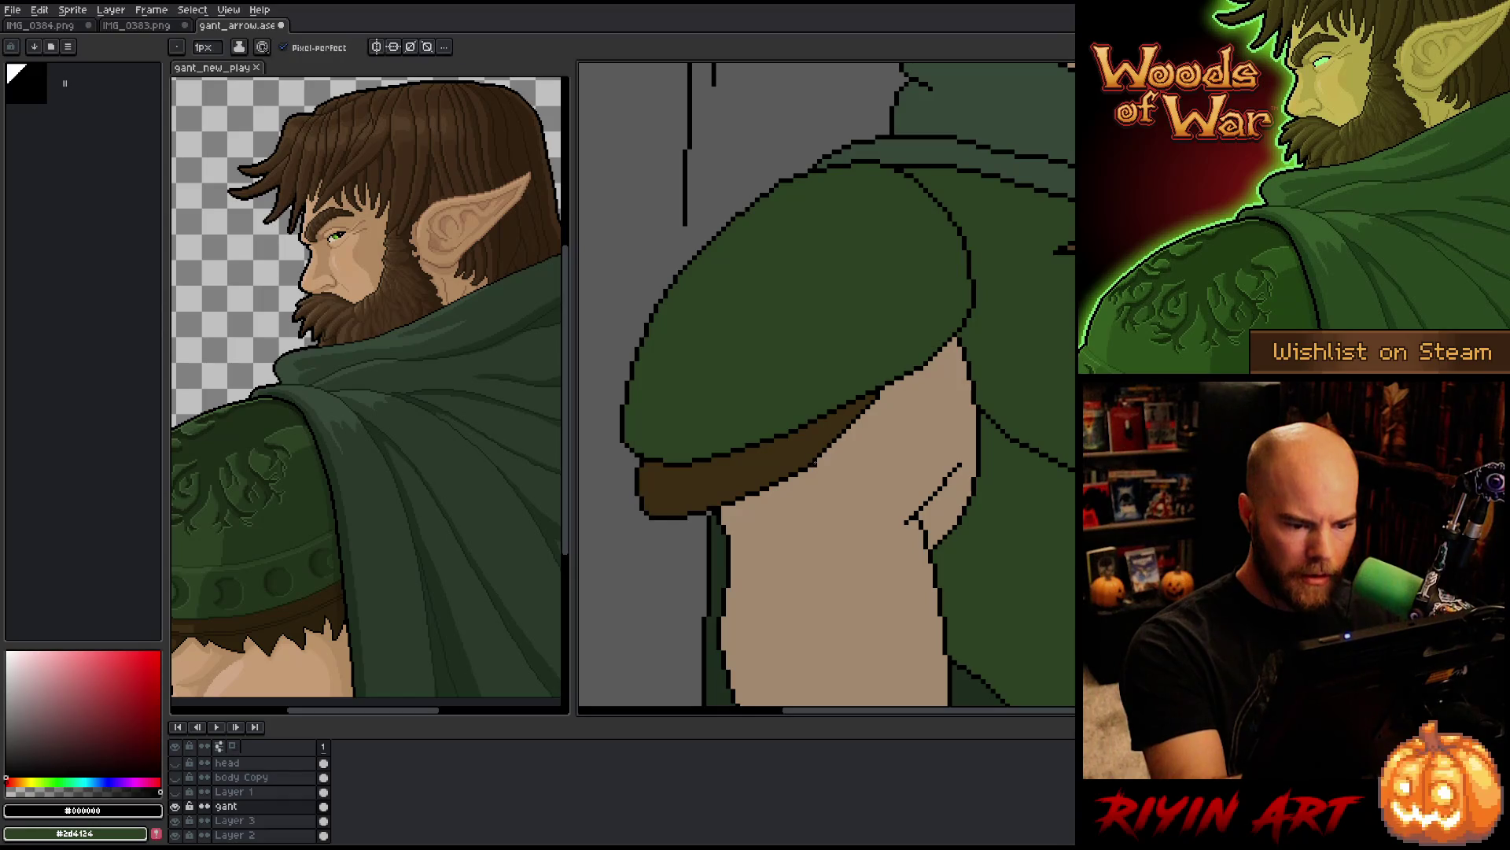
pyautogui.moveTo(820, 461); pyautogui.dragTo(958, 348)
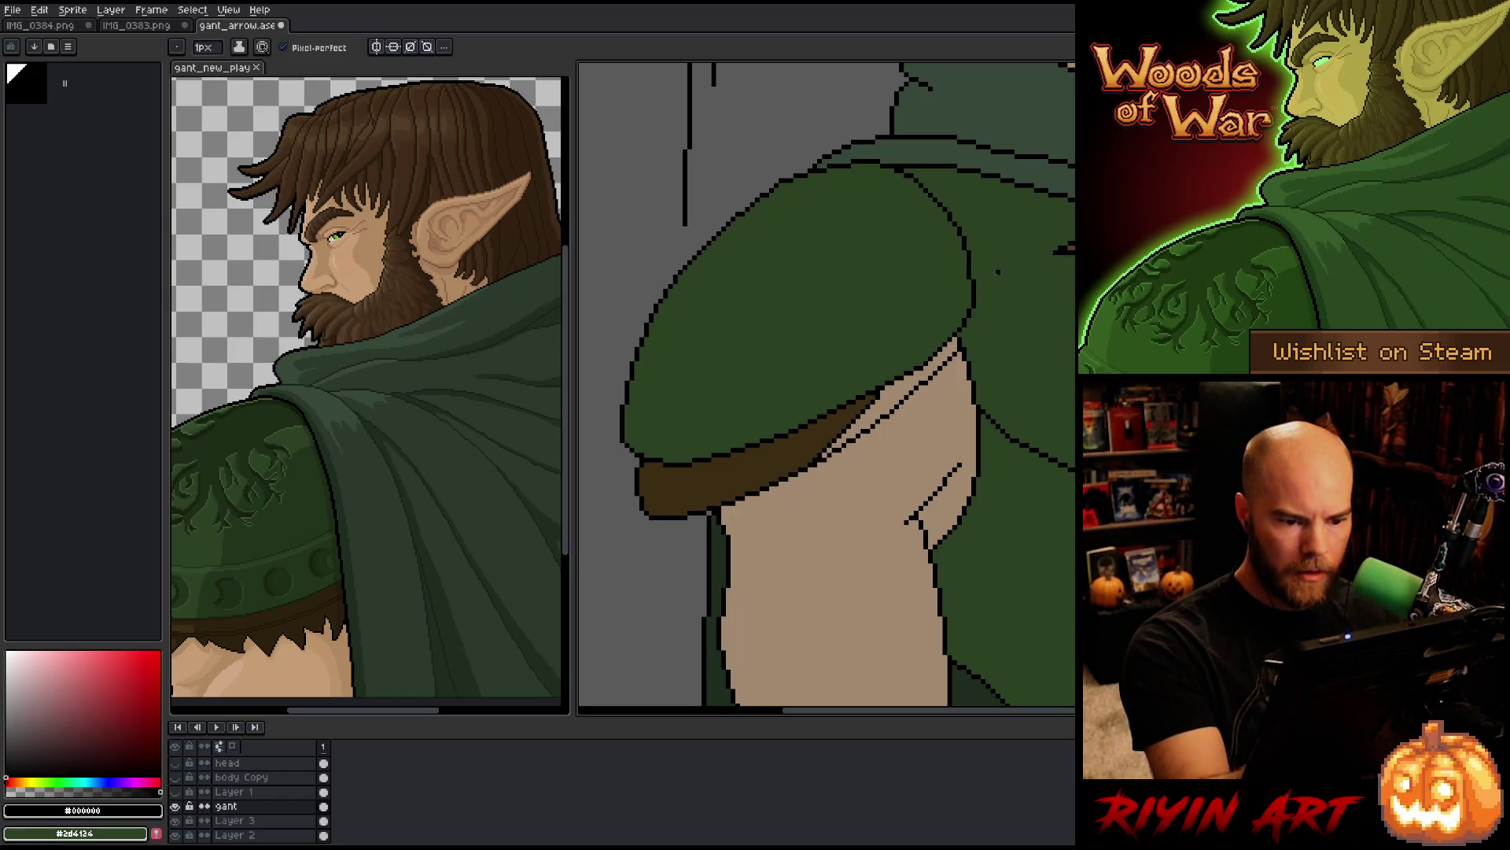
pyautogui.keyDown('alt'); pyautogui.click(708, 484); pyautogui.keyUp('alt')
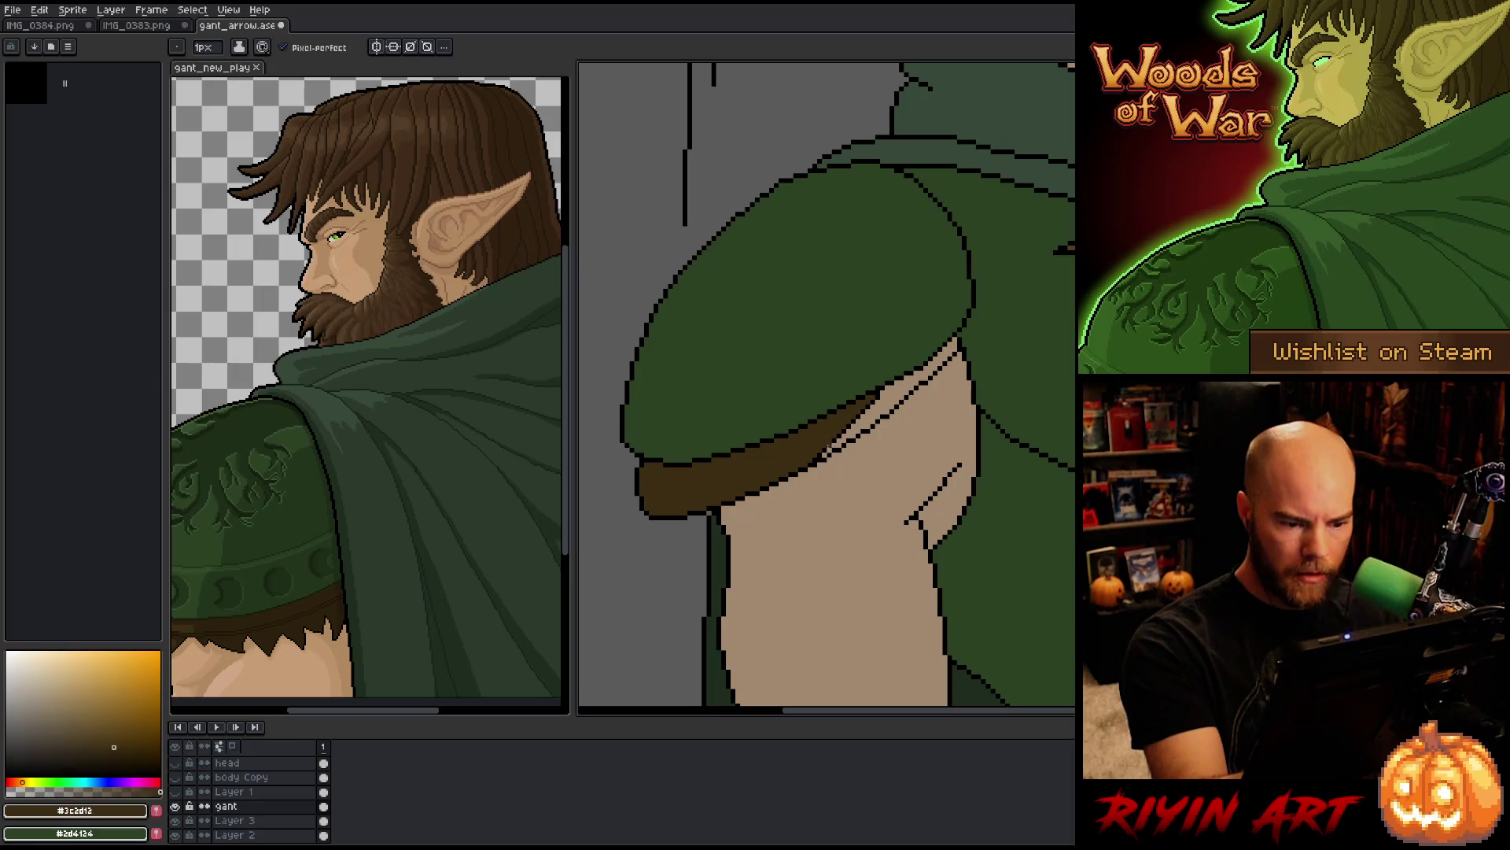
pyautogui.moveTo(864, 410); pyautogui.dragTo(828, 447)
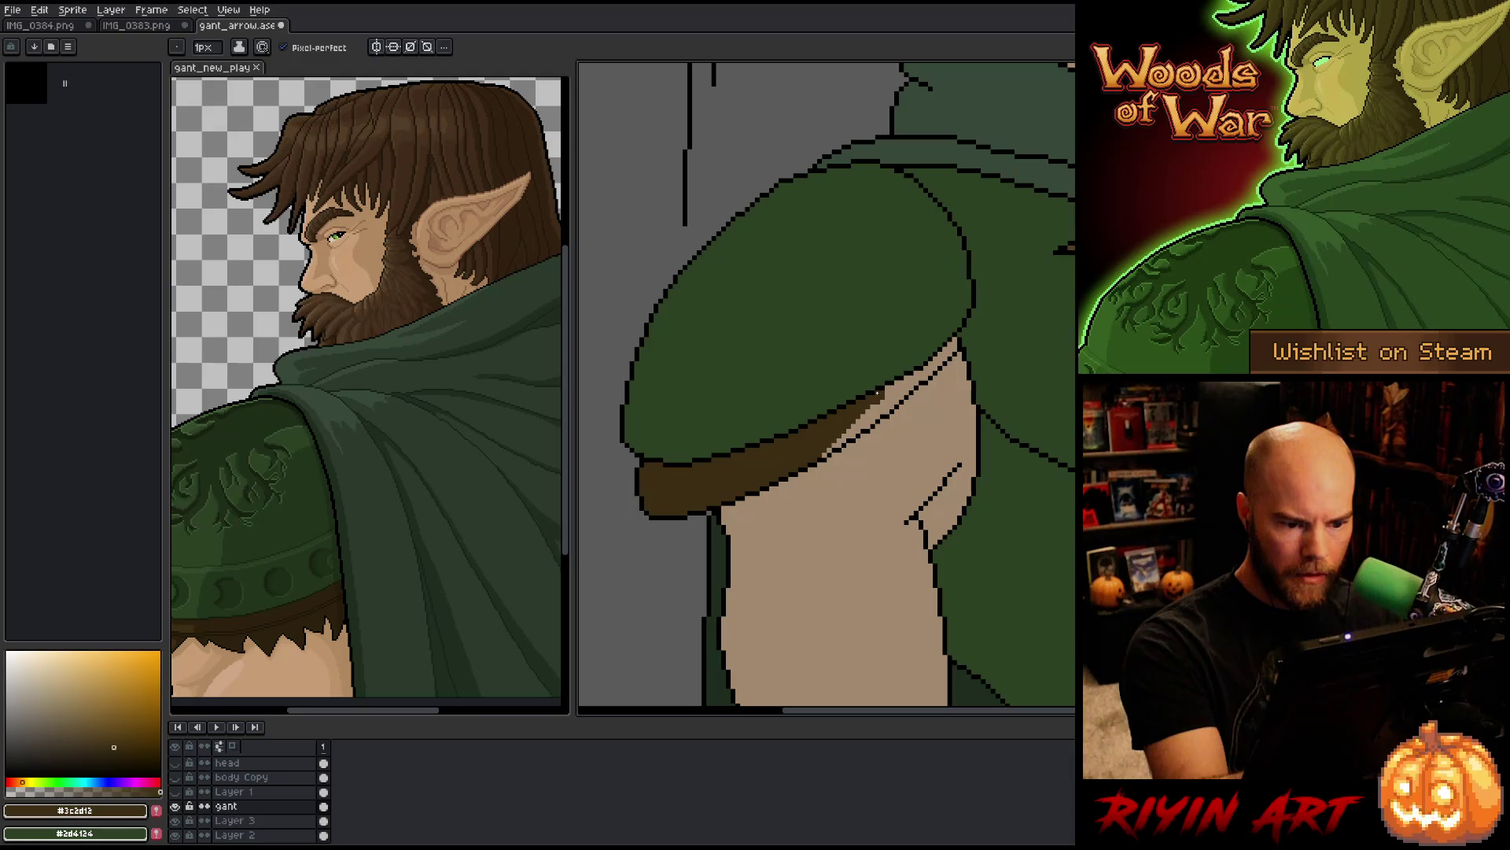
pyautogui.hotkey('ctrl', 'z')
pyautogui.moveTo(876, 400); pyautogui.dragTo(840, 434)
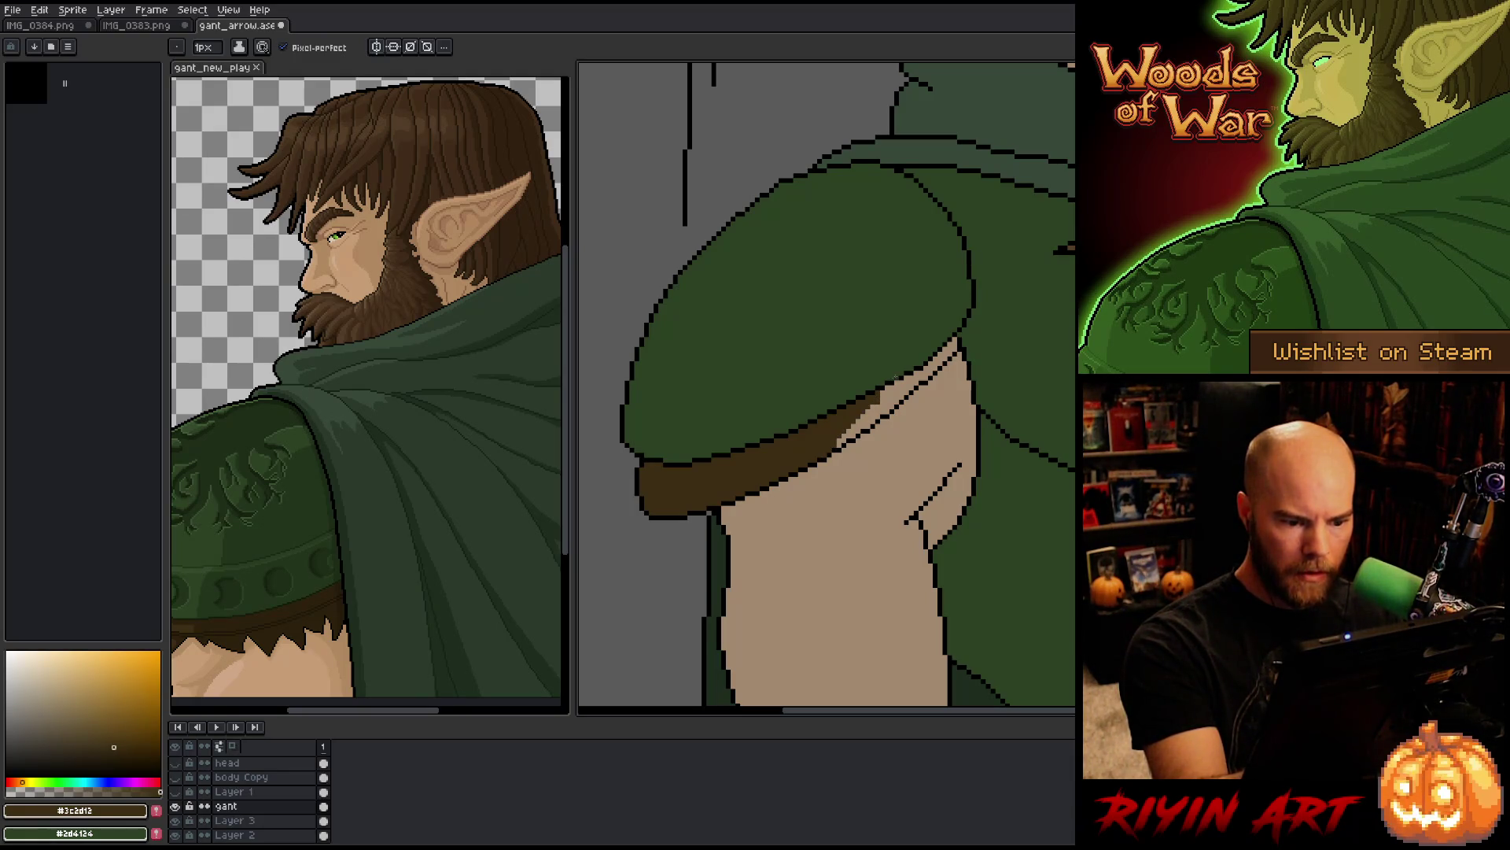
pyautogui.hotkey('ctrl', 'z')
# Step: Review the whole figure and save the drawing
pyautogui.moveTo(981, 502); pyautogui.dragTo(715, 547)
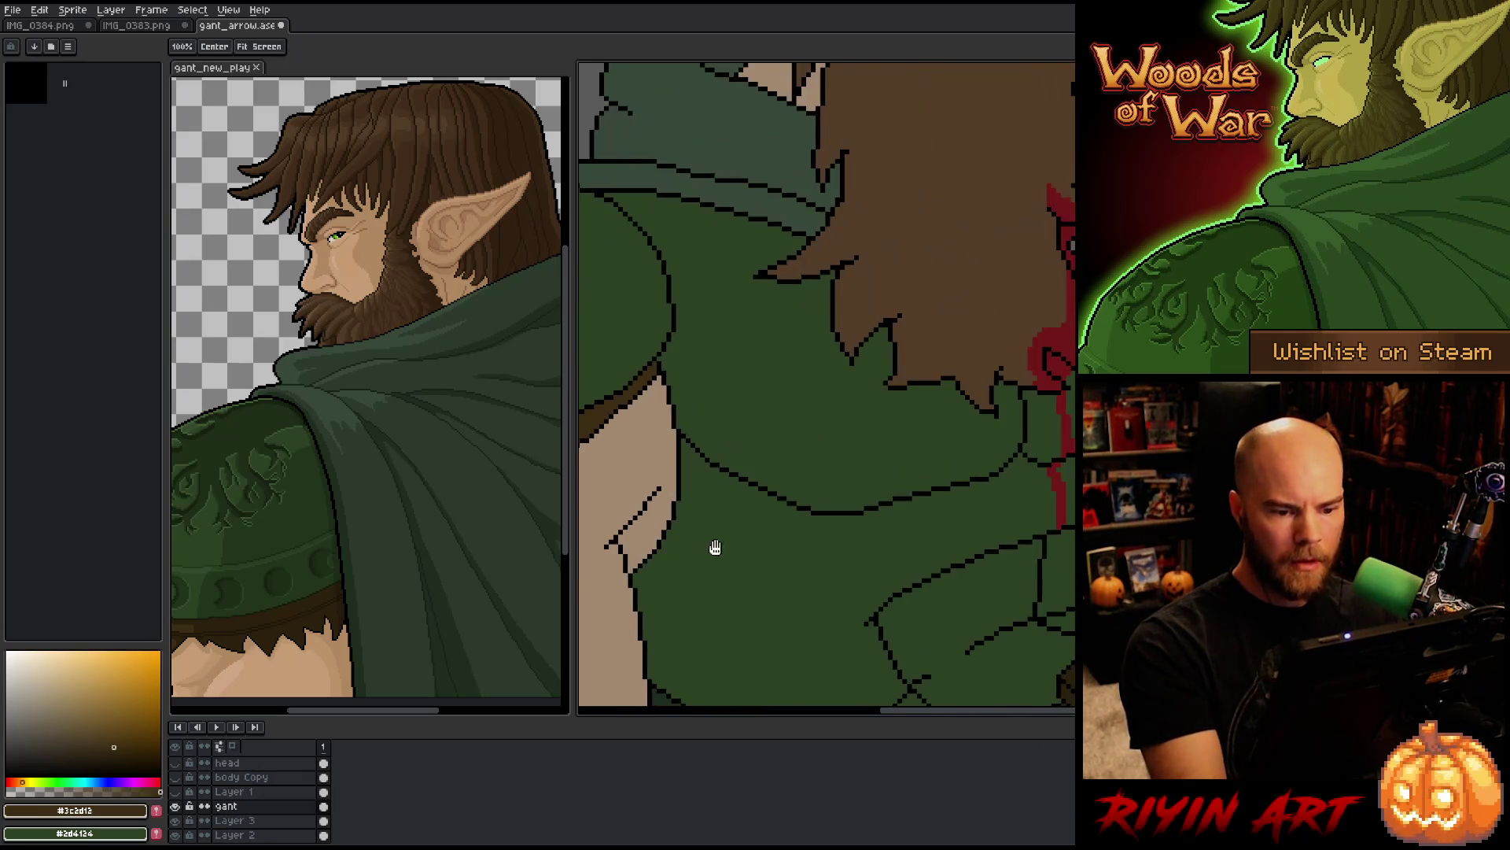
pyautogui.press('w')
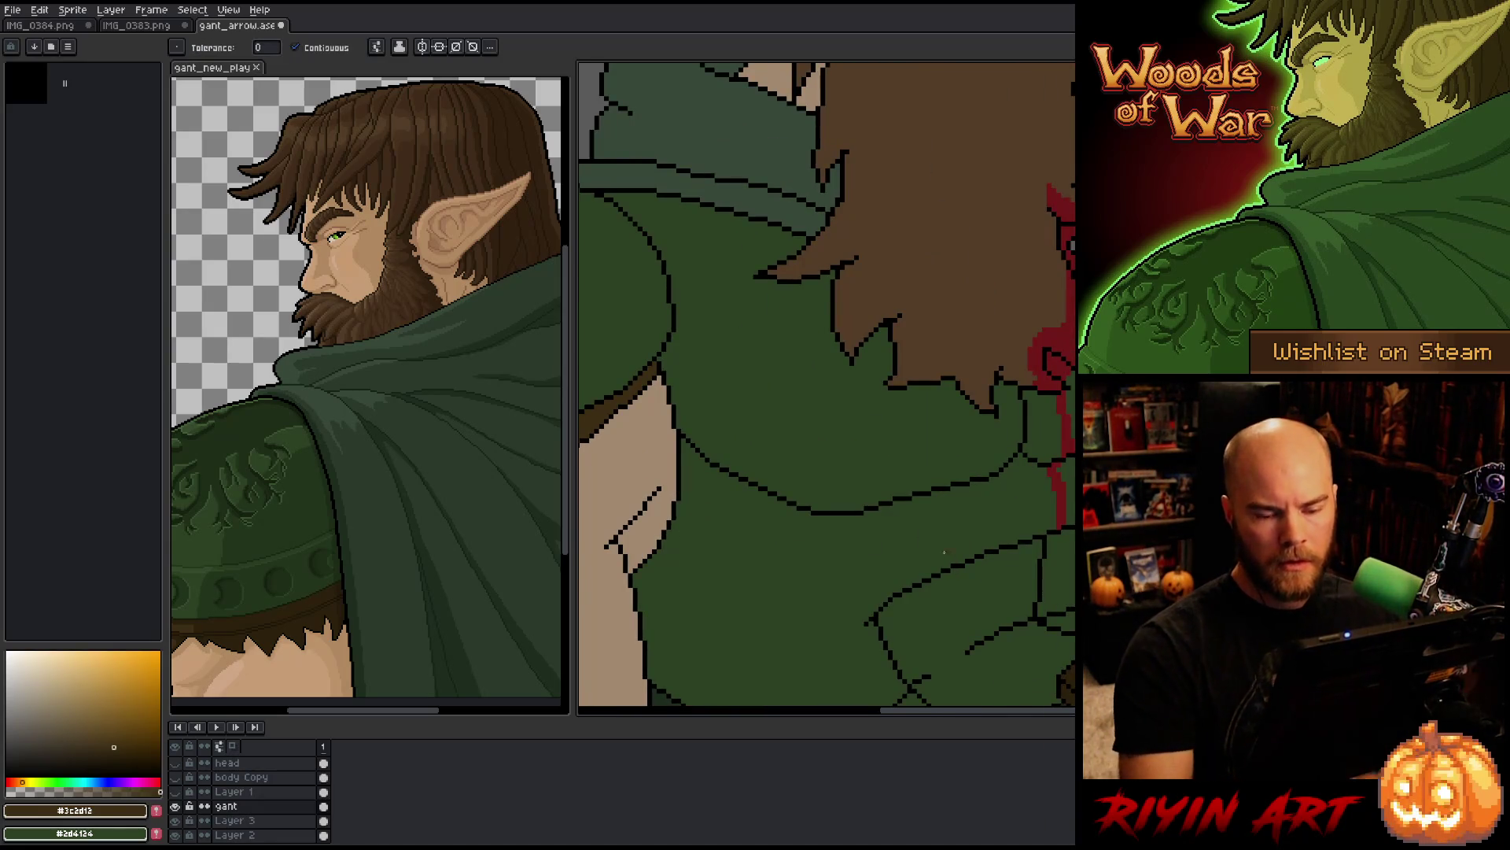
pyautogui.scroll(-5, 949, 556)
pyautogui.moveTo(846, 584); pyautogui.dragTo(806, 482)
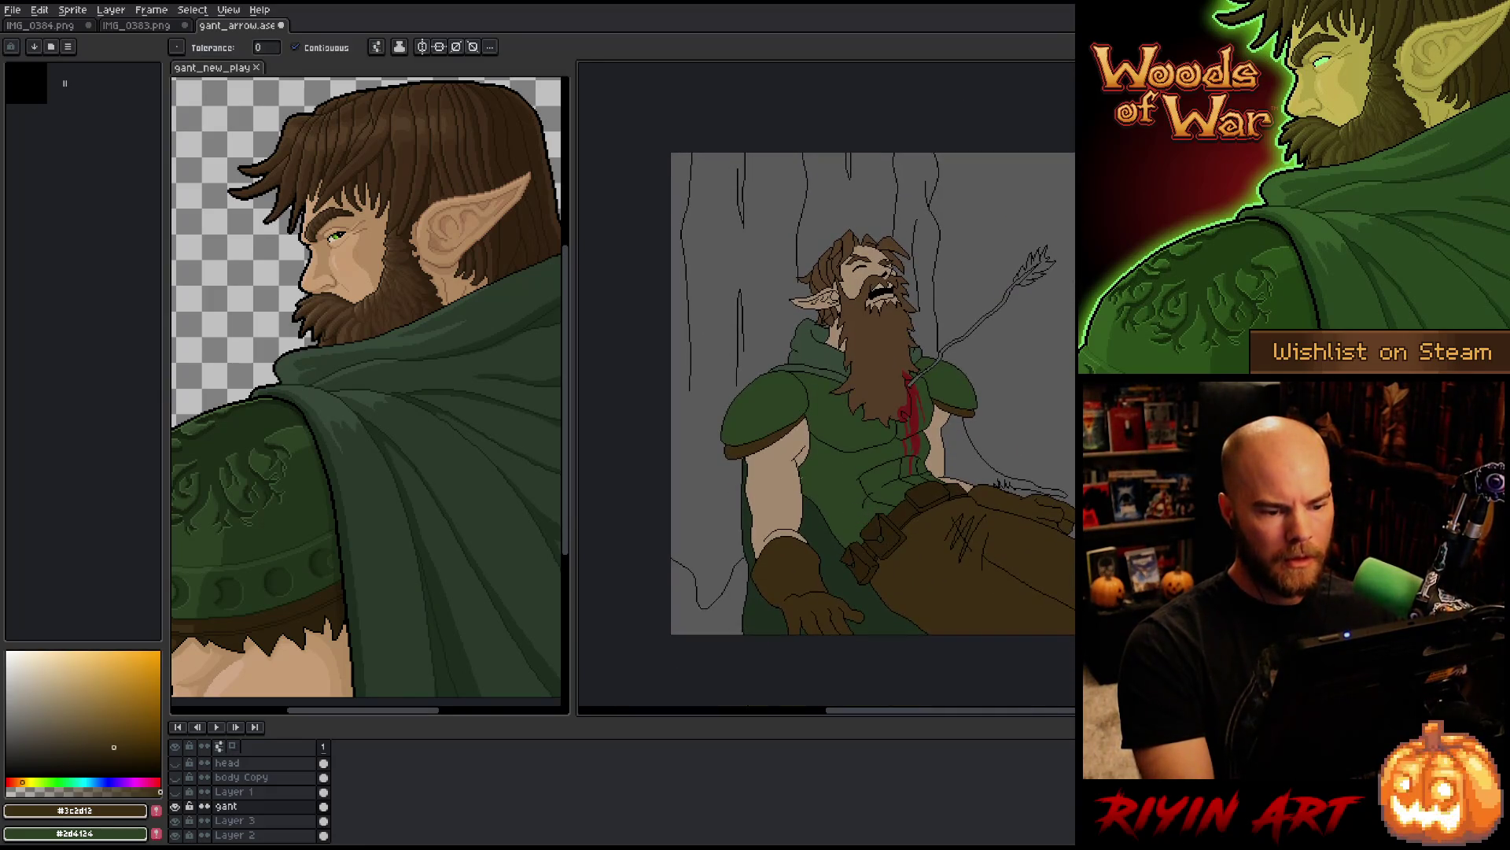
pyautogui.scroll(4, 728, 455)
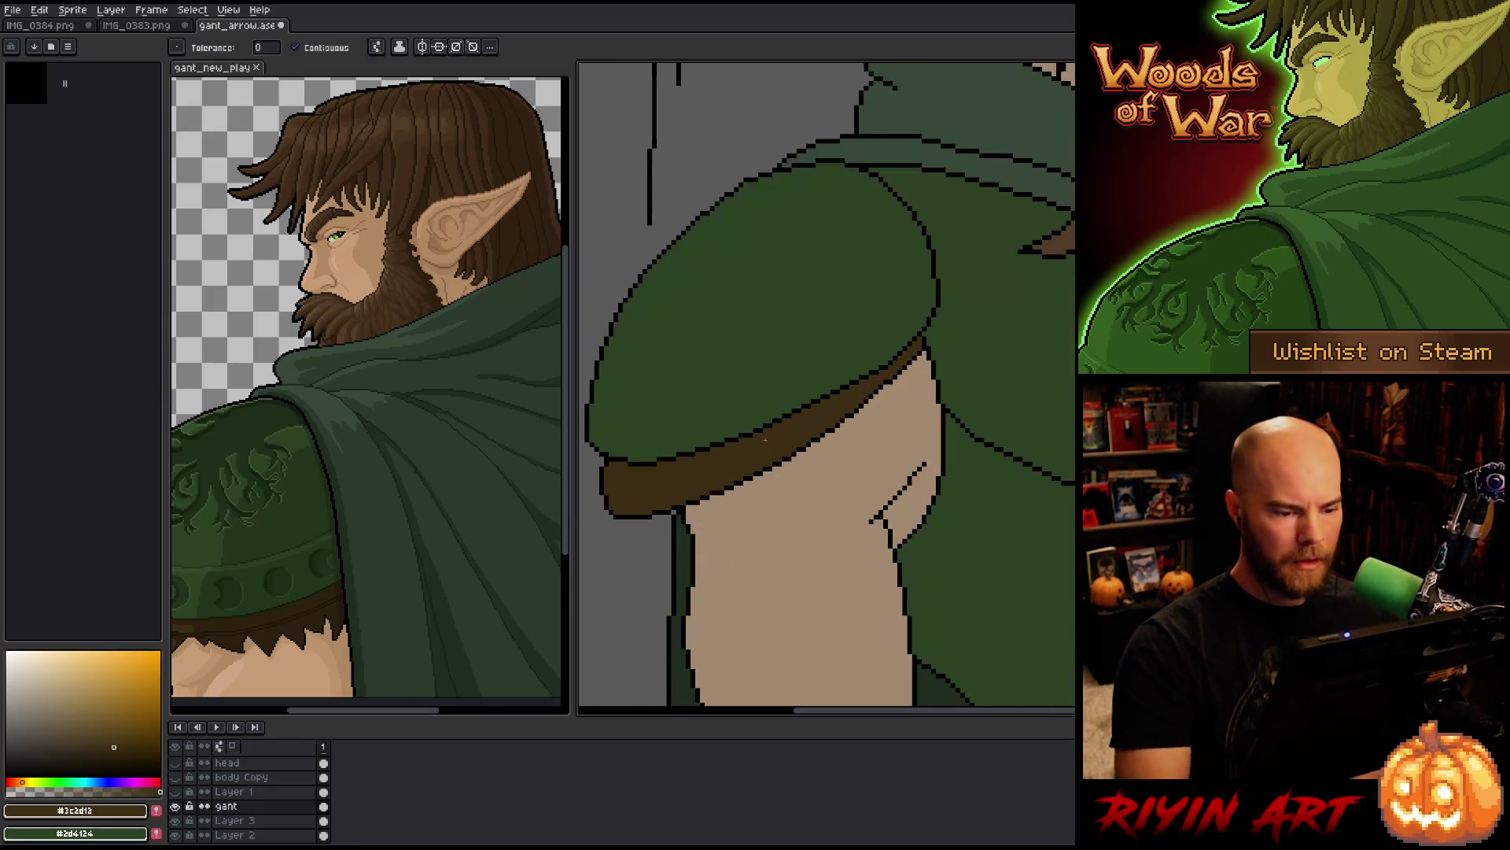
pyautogui.press('i')
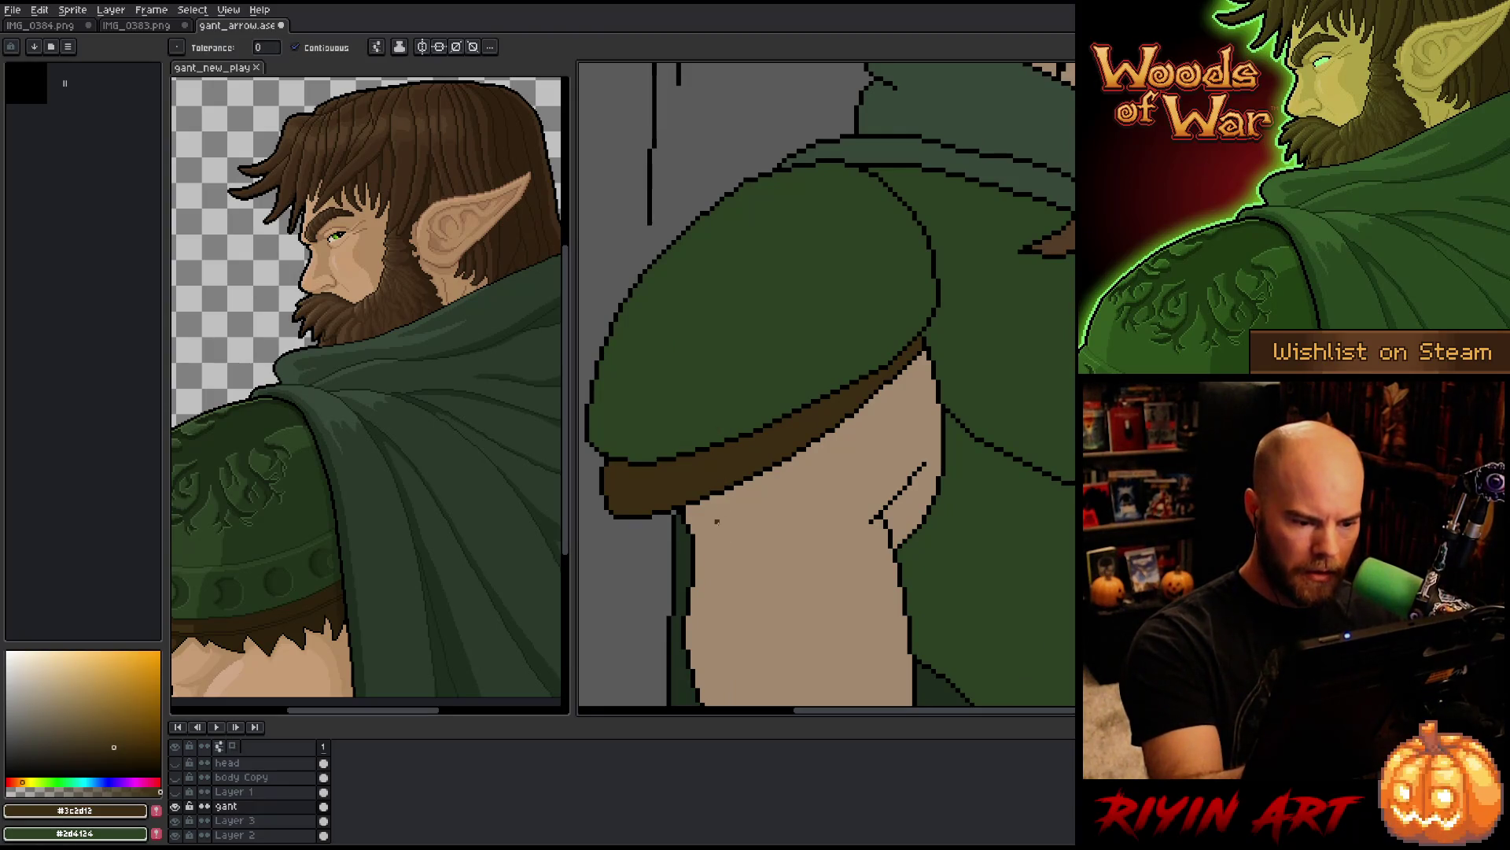
pyautogui.press('b')
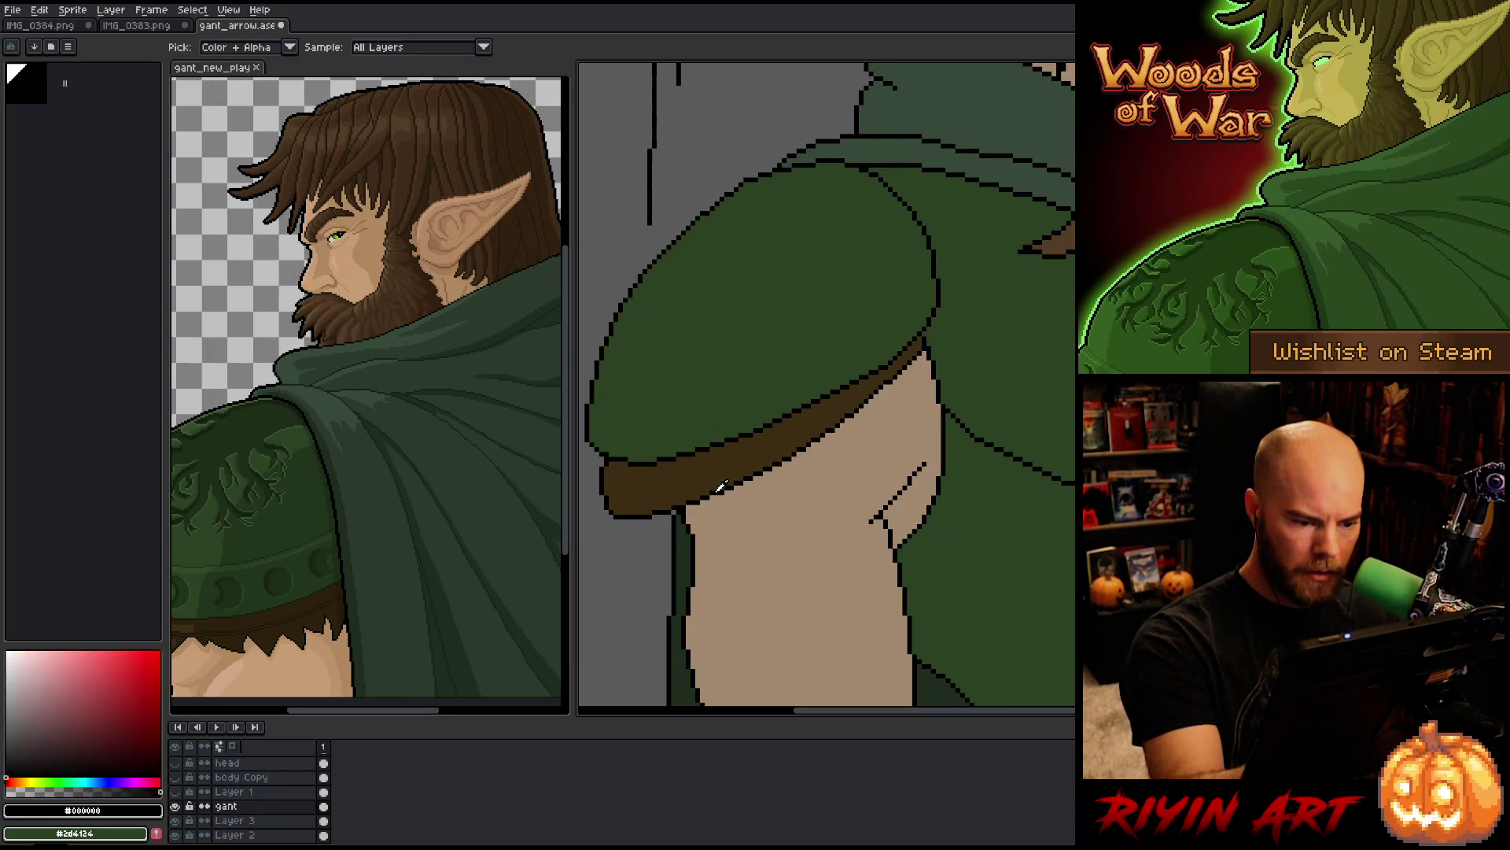
pyautogui.hotkey('ctrl', 's')
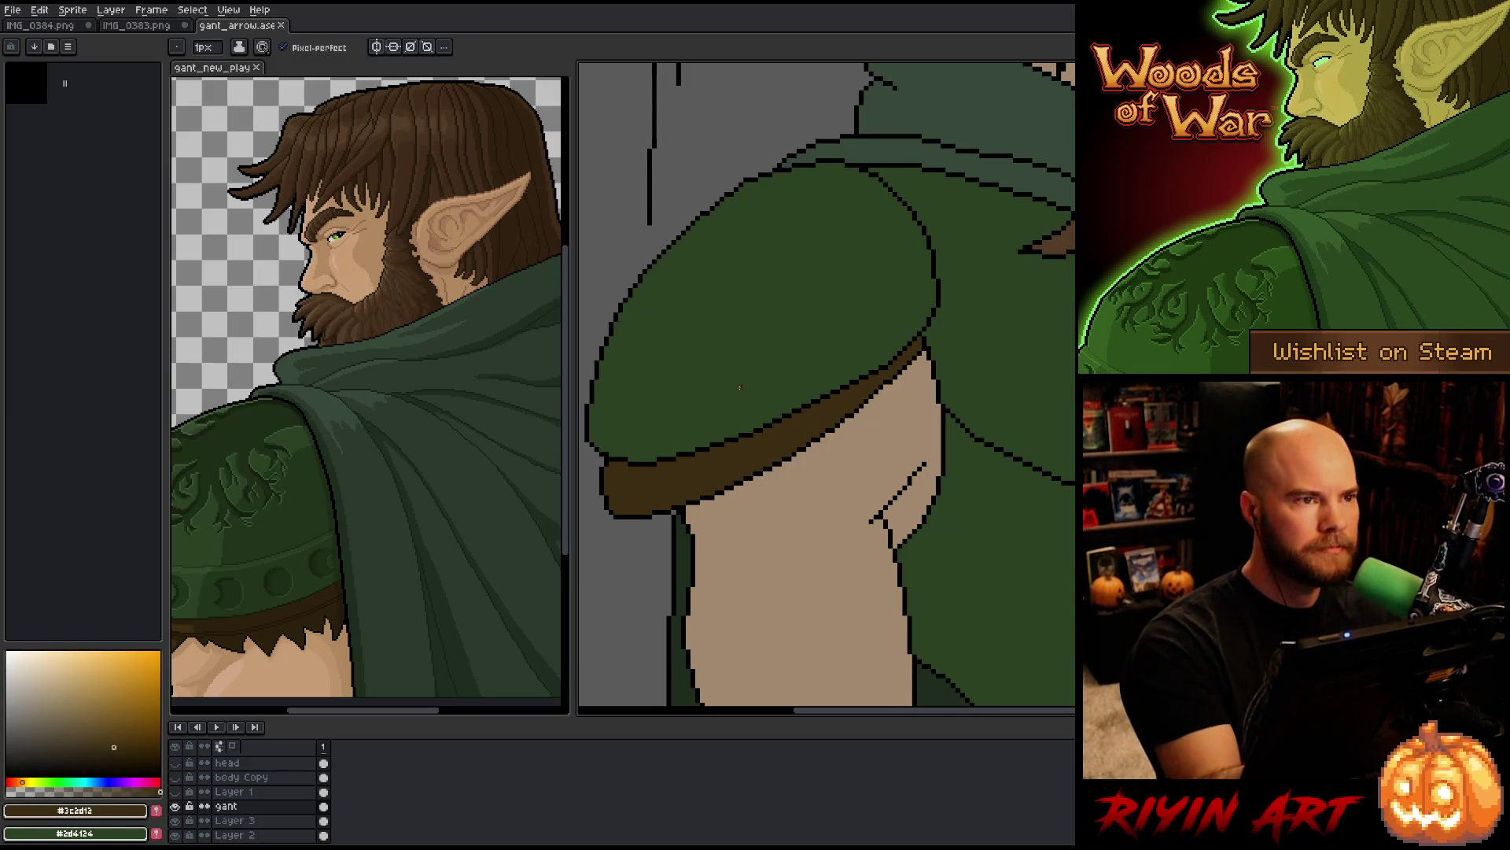
pyautogui.keyDown('alt'); pyautogui.click(730, 486); pyautogui.keyUp('alt')
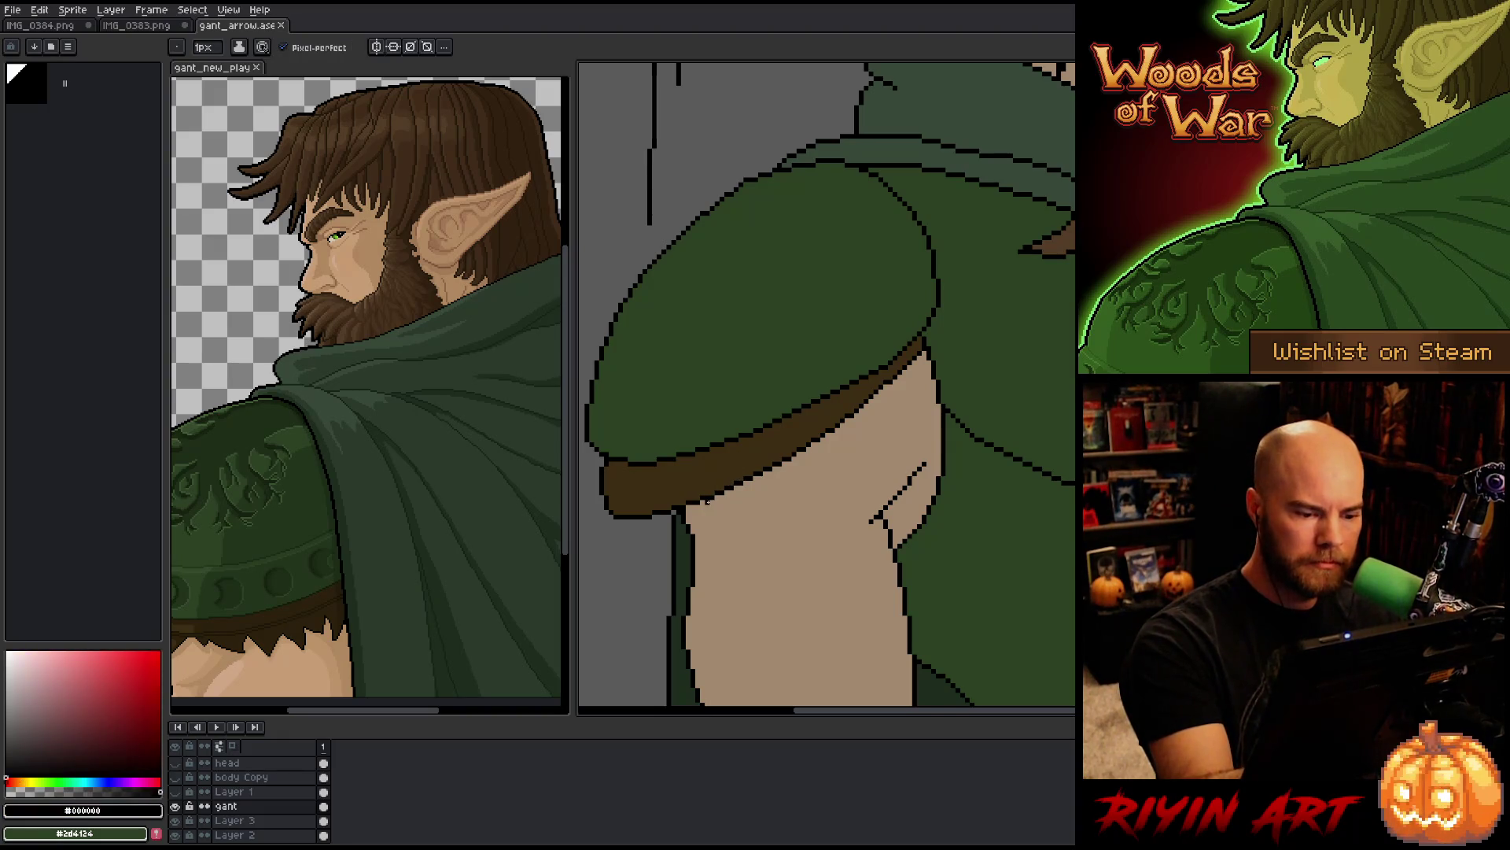
# Step: Add small black strokes on the upper arm and bucket-fill the hem's tan gaps dark brown
pyautogui.moveTo(663, 524)
pyautogui.mouseDown()
pyautogui.moveTo(659, 541)
pyautogui.moveTo(714, 519)
pyautogui.moveTo(736, 547)
pyautogui.moveTo(778, 521)
pyautogui.moveTo(788, 480)
pyautogui.moveTo(844, 453)
pyautogui.moveTo(865, 414)
pyautogui.moveTo(894, 417)
pyautogui.moveTo(902, 379)
pyautogui.moveTo(926, 389)
pyautogui.moveTo(933, 364)
pyautogui.mouseUp()
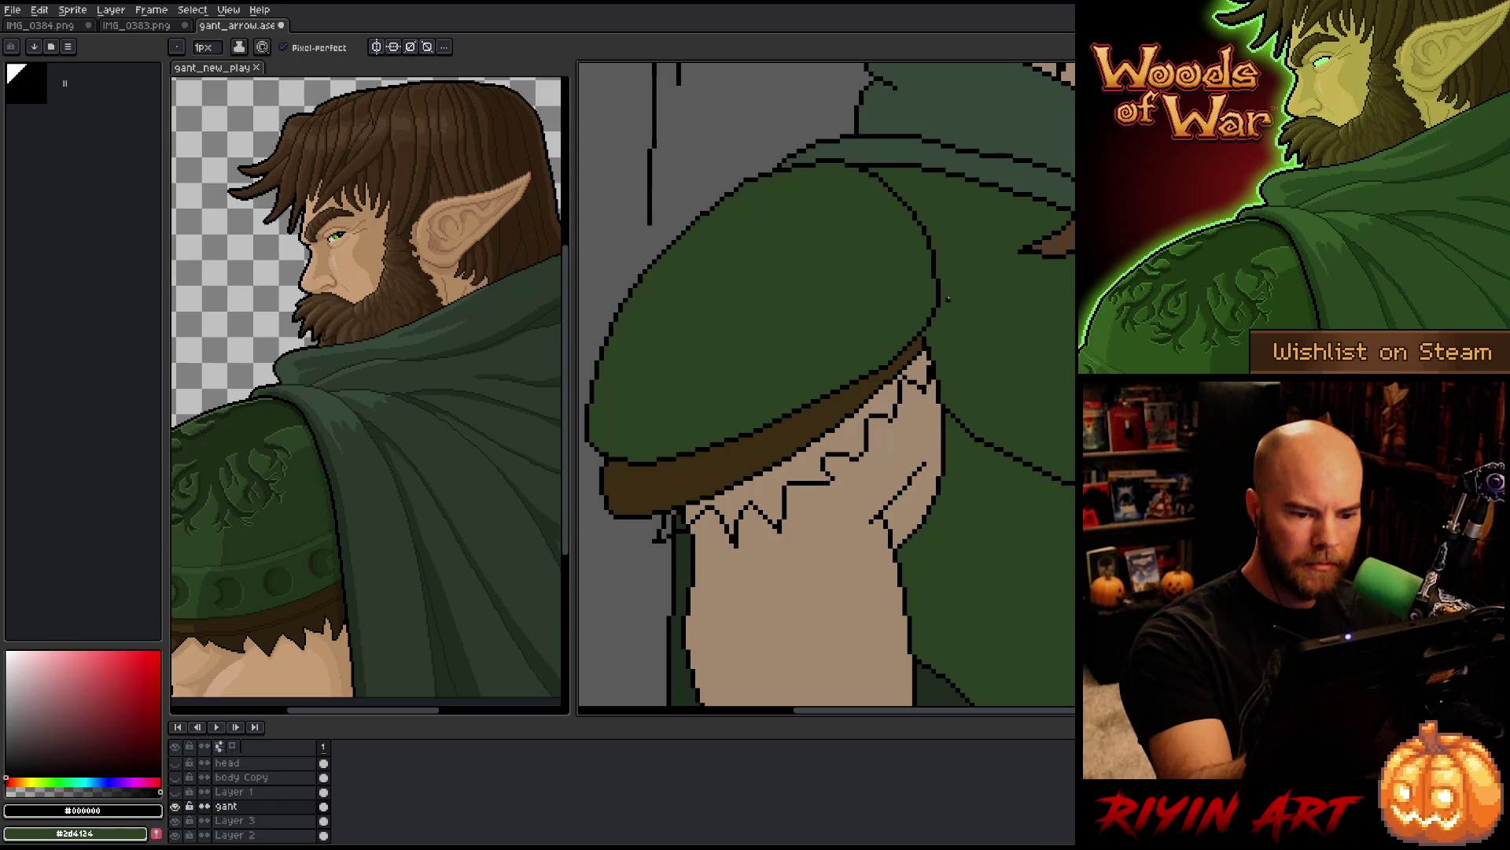
pyautogui.keyDown('alt'); pyautogui.click(742, 438); pyautogui.keyUp('alt')
pyautogui.press('g')
pyautogui.click(708, 485)
pyautogui.press('b')
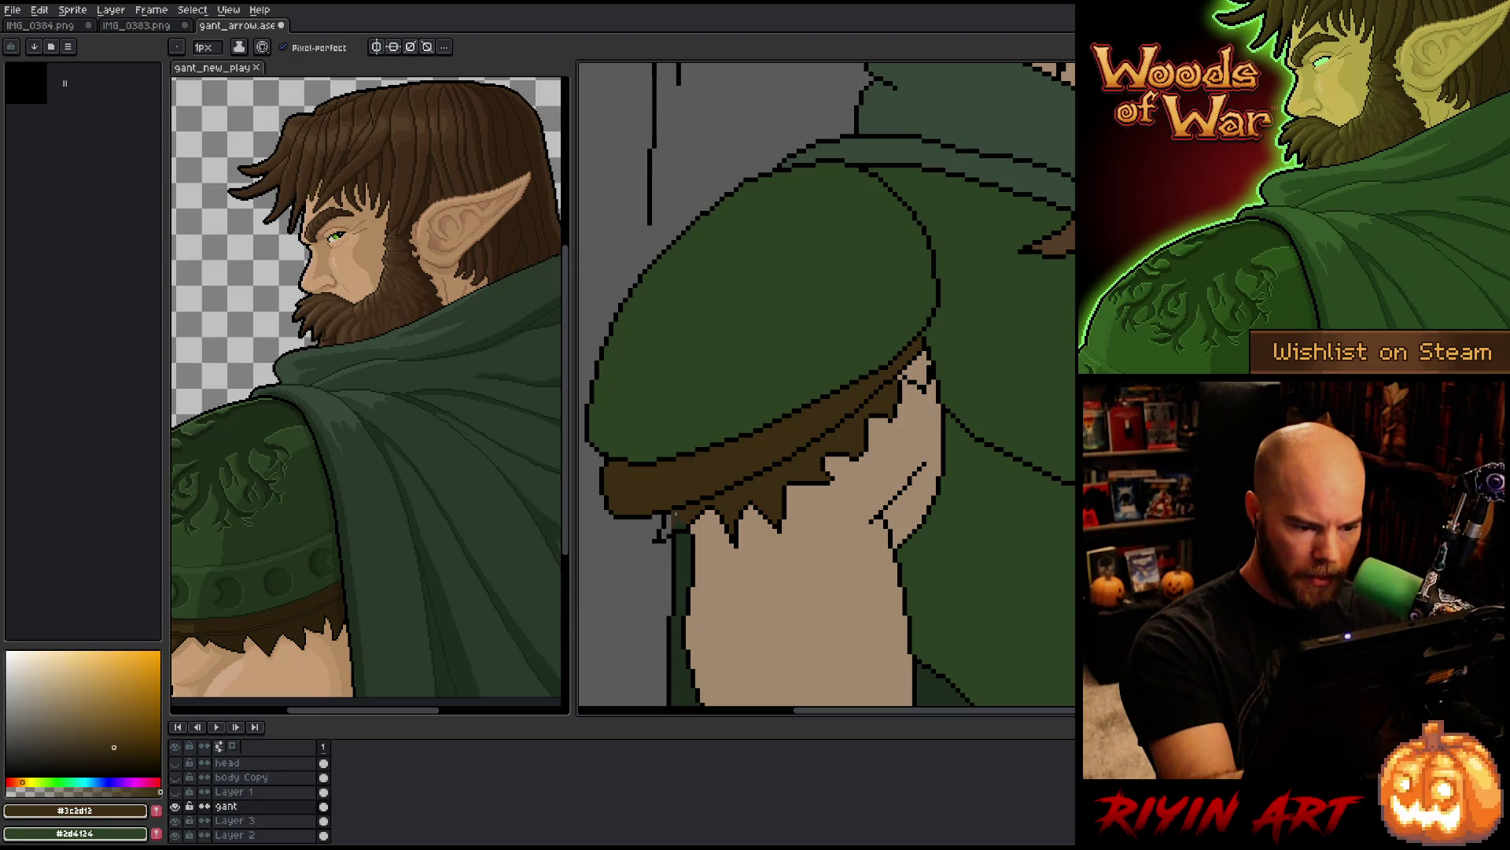
pyautogui.press('g')
pyautogui.click(669, 525)
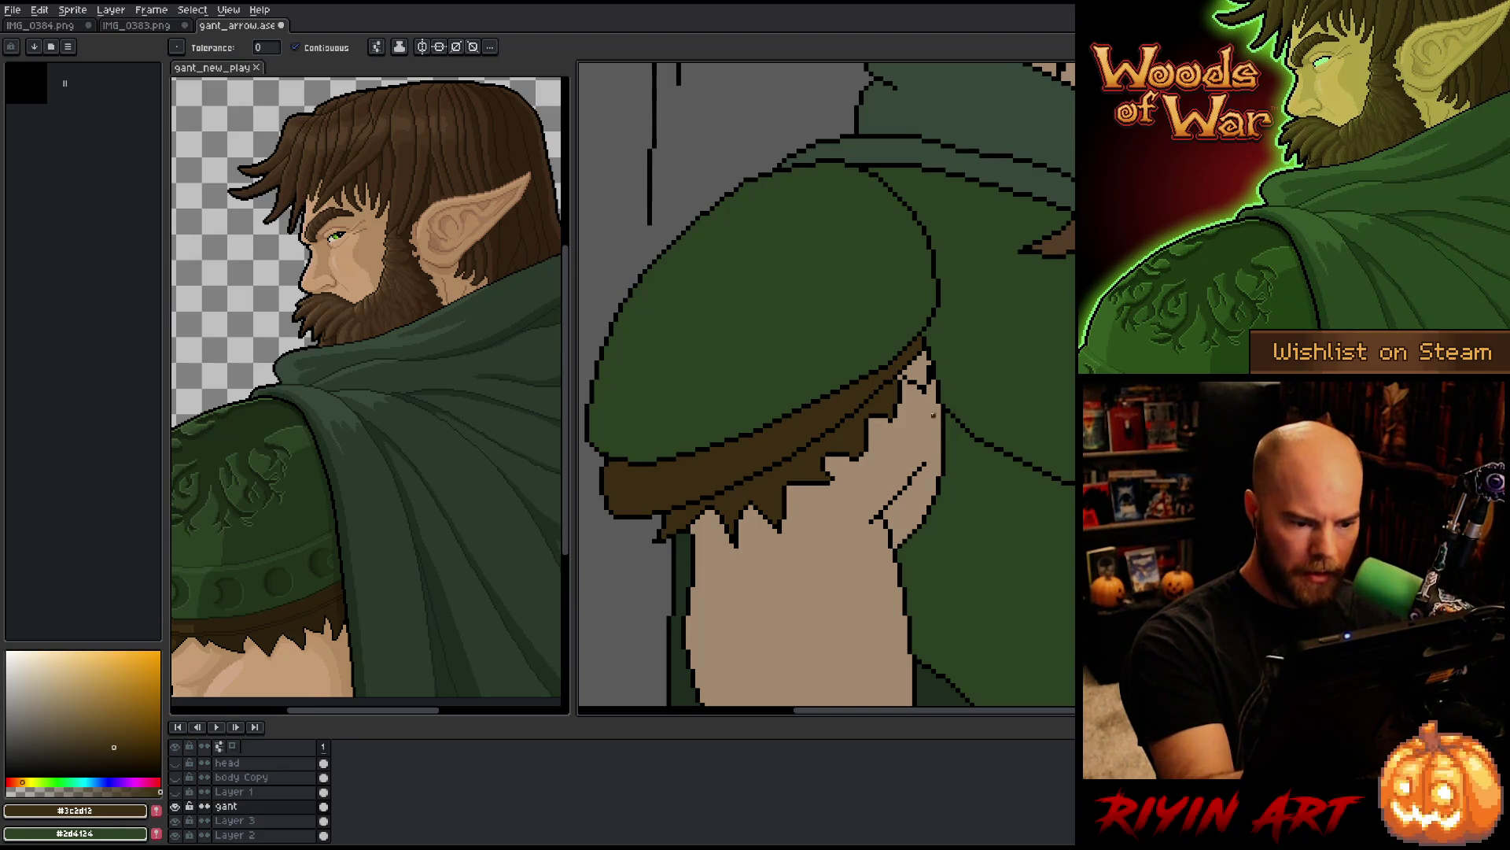
pyautogui.click(919, 371)
pyautogui.press('b')
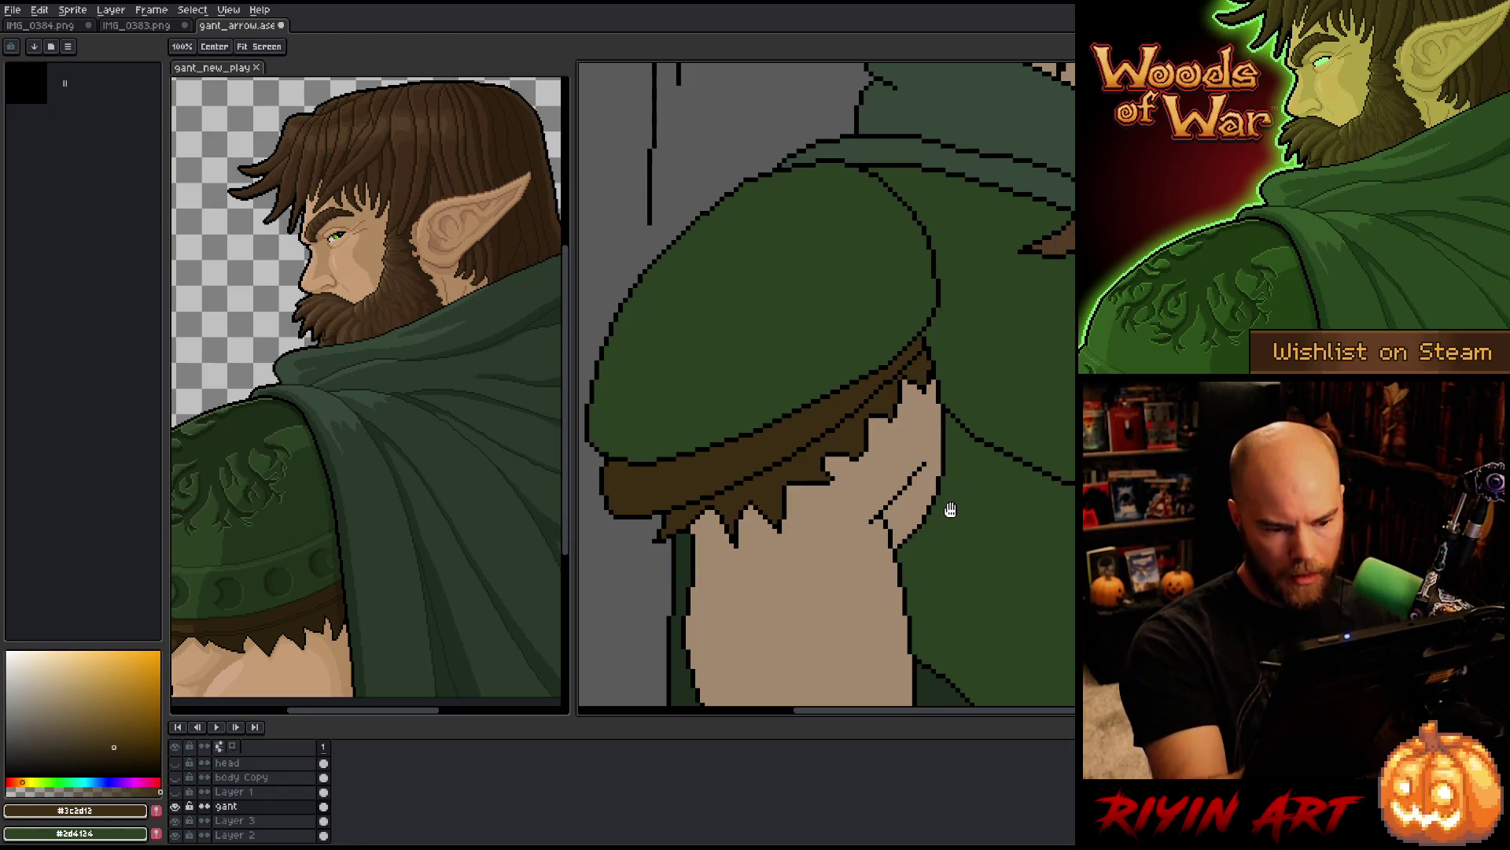
# Step: Add dark outline pixels along the hem's jagged edge against the skin
pyautogui.moveTo(947, 506); pyautogui.dragTo(864, 521)
pyautogui.press('b')
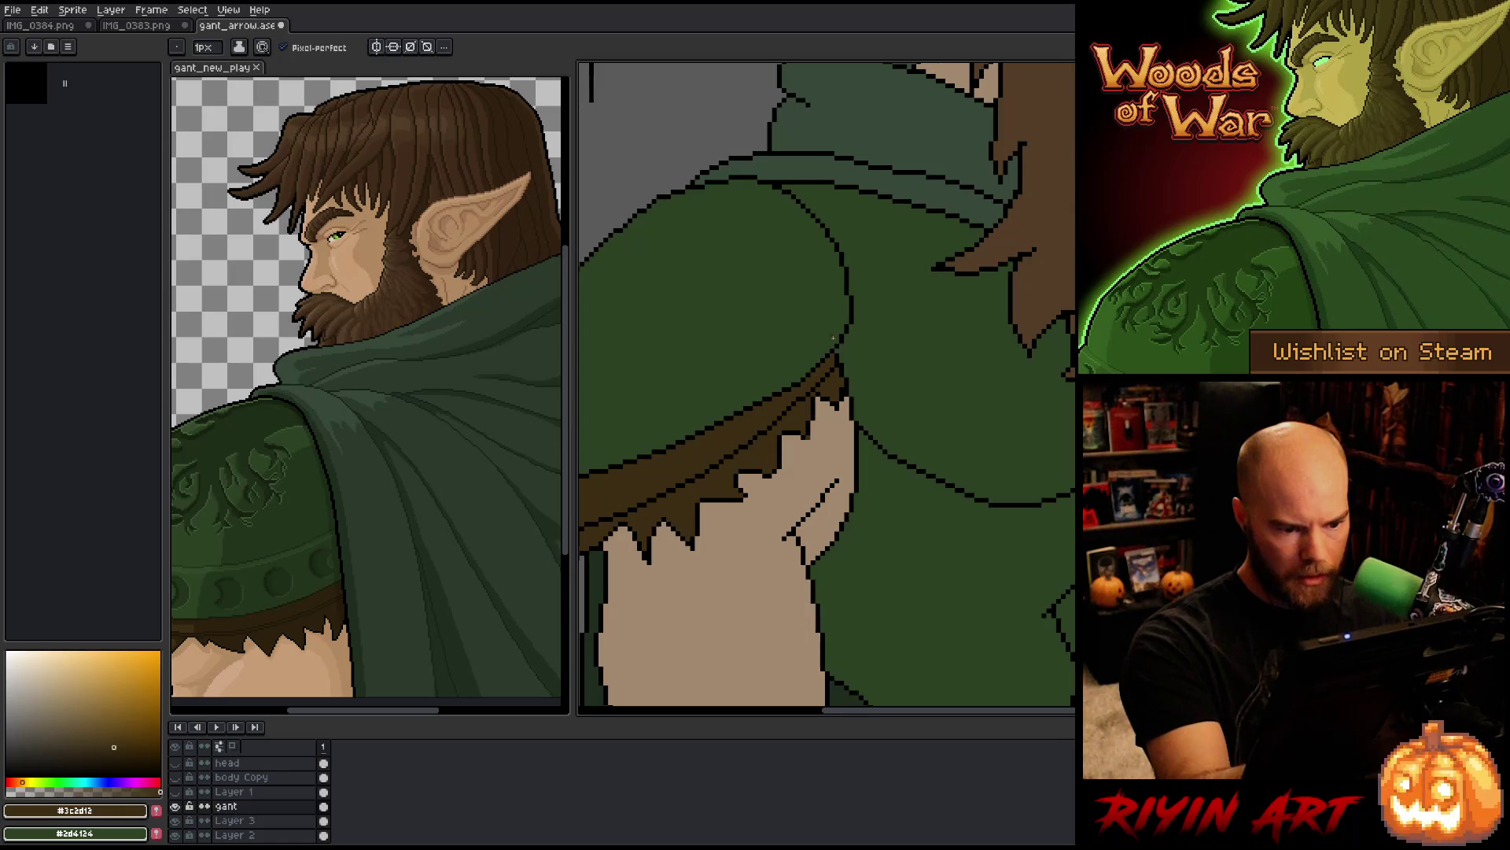
pyautogui.keyDown('alt'); pyautogui.click(809, 413); pyautogui.keyUp('alt')
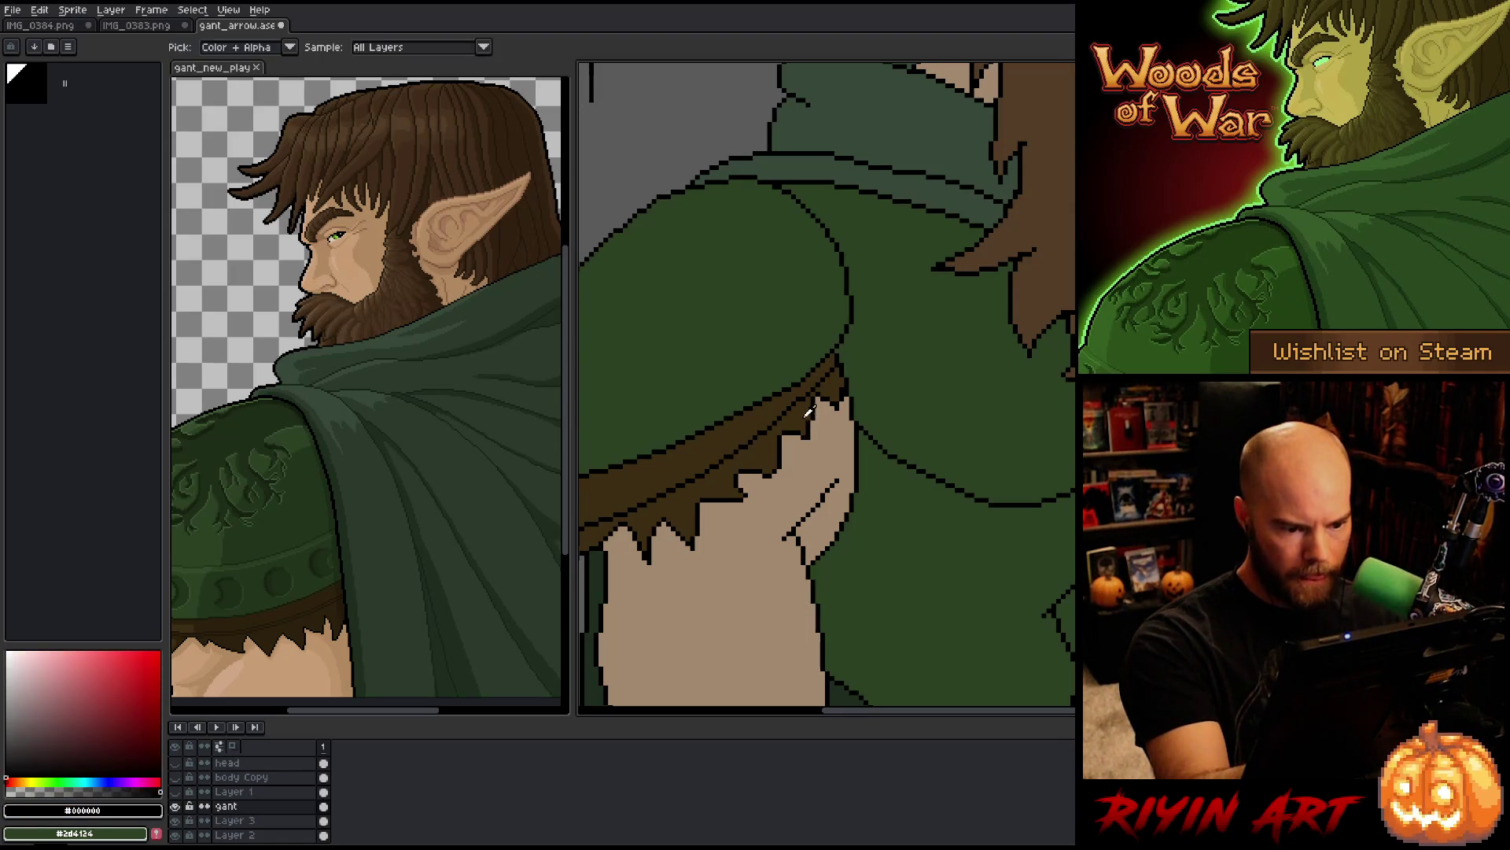
pyautogui.keyDown('alt'); pyautogui.click(813, 398); pyautogui.keyUp('alt')
pyautogui.keyDown('alt'); pyautogui.click(783, 453); pyautogui.keyUp('alt')
pyautogui.moveTo(781, 469); pyautogui.dragTo(775, 479)
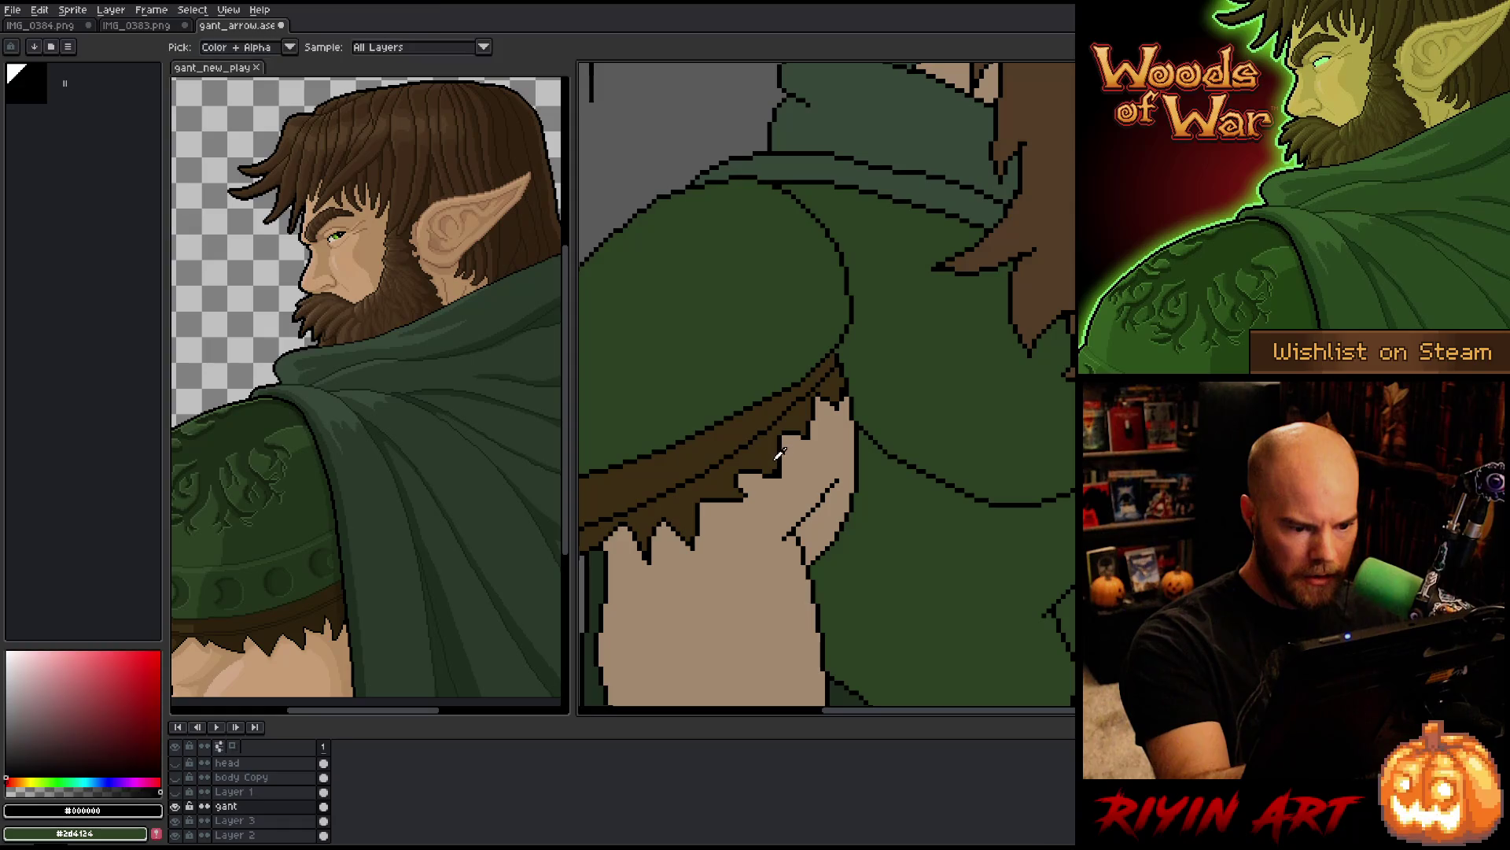
pyautogui.keyDown('alt'); pyautogui.click(781, 434); pyautogui.keyUp('alt')
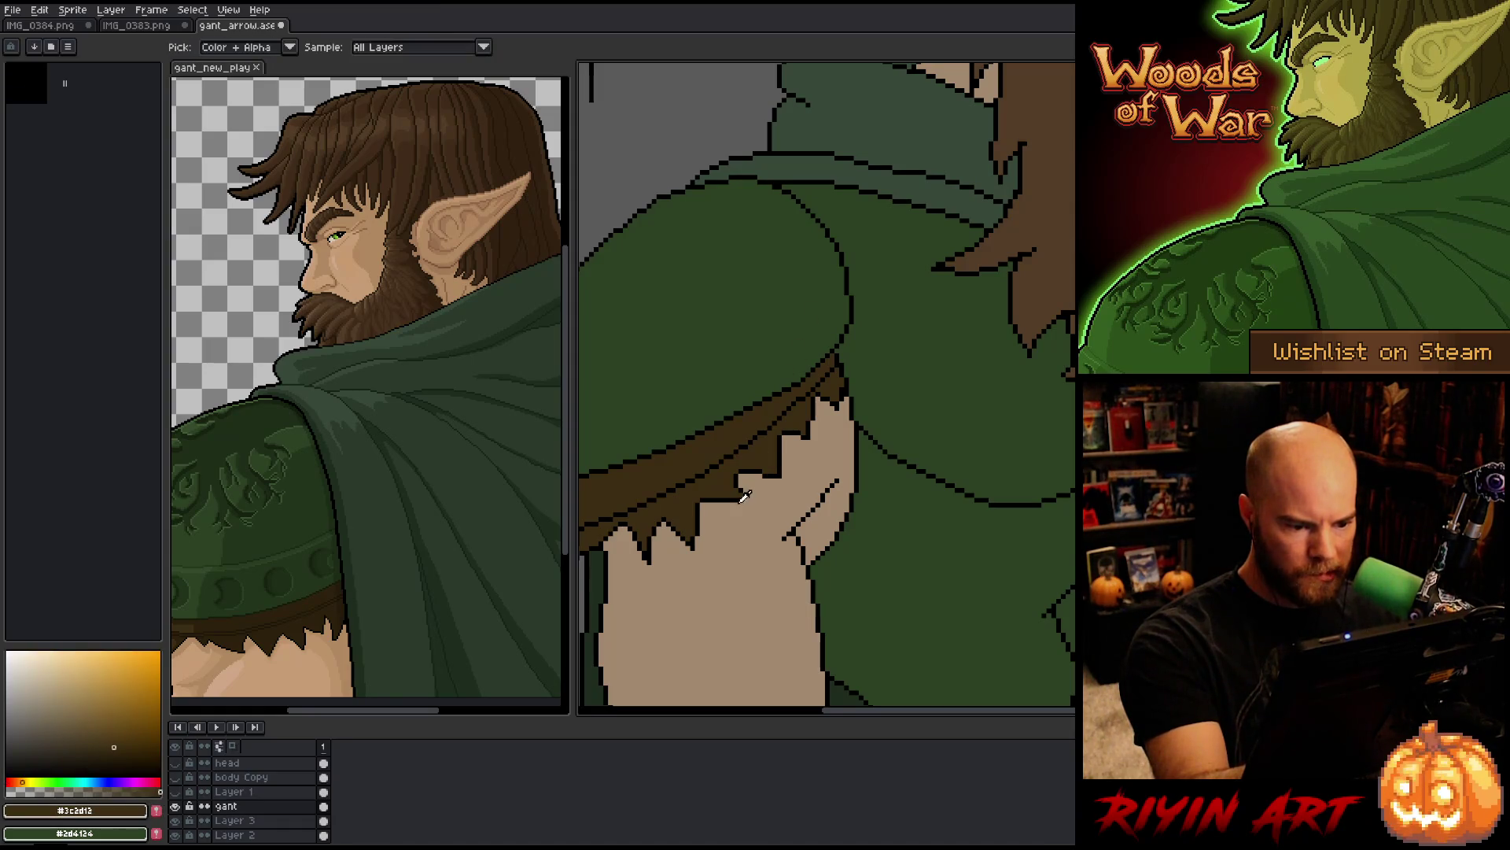
pyautogui.keyDown('alt'); pyautogui.click(795, 472); pyautogui.keyUp('alt')
pyautogui.keyDown('alt'); pyautogui.click(775, 438); pyautogui.keyUp('alt')
pyautogui.keyDown('alt'); pyautogui.click(783, 442); pyautogui.keyUp('alt')
pyautogui.press('space')
pyautogui.moveTo(912, 516); pyautogui.dragTo(785, 543)
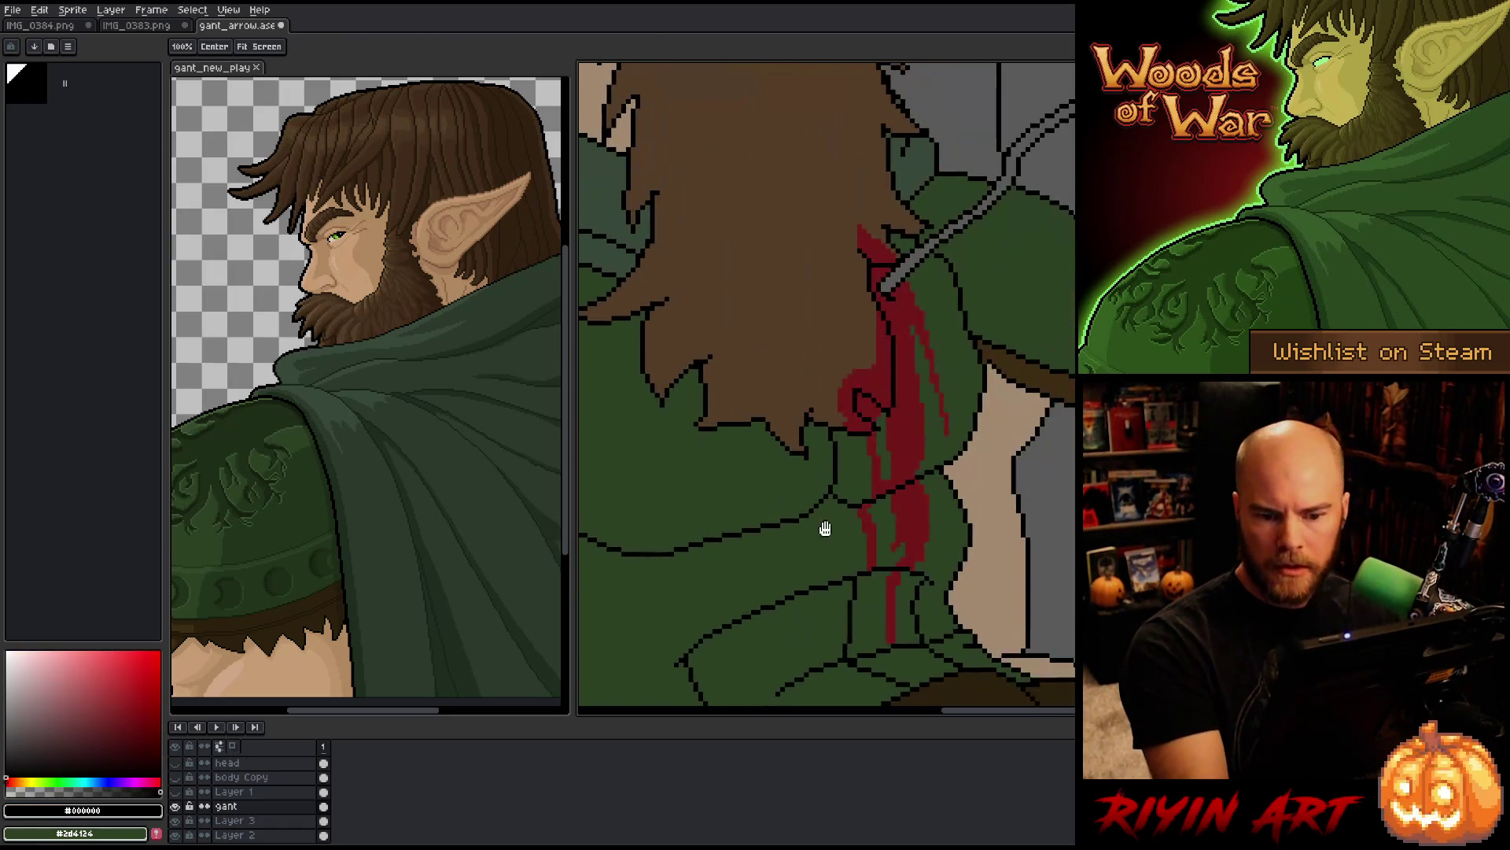
# Step: Sketch short dark strokes on the skin beside the bloodied chest and save
pyautogui.moveTo(988, 384)
pyautogui.mouseDown()
pyautogui.moveTo(1025, 425)
pyautogui.moveTo(1039, 404)
pyautogui.moveTo(1067, 448)
pyautogui.mouseUp()
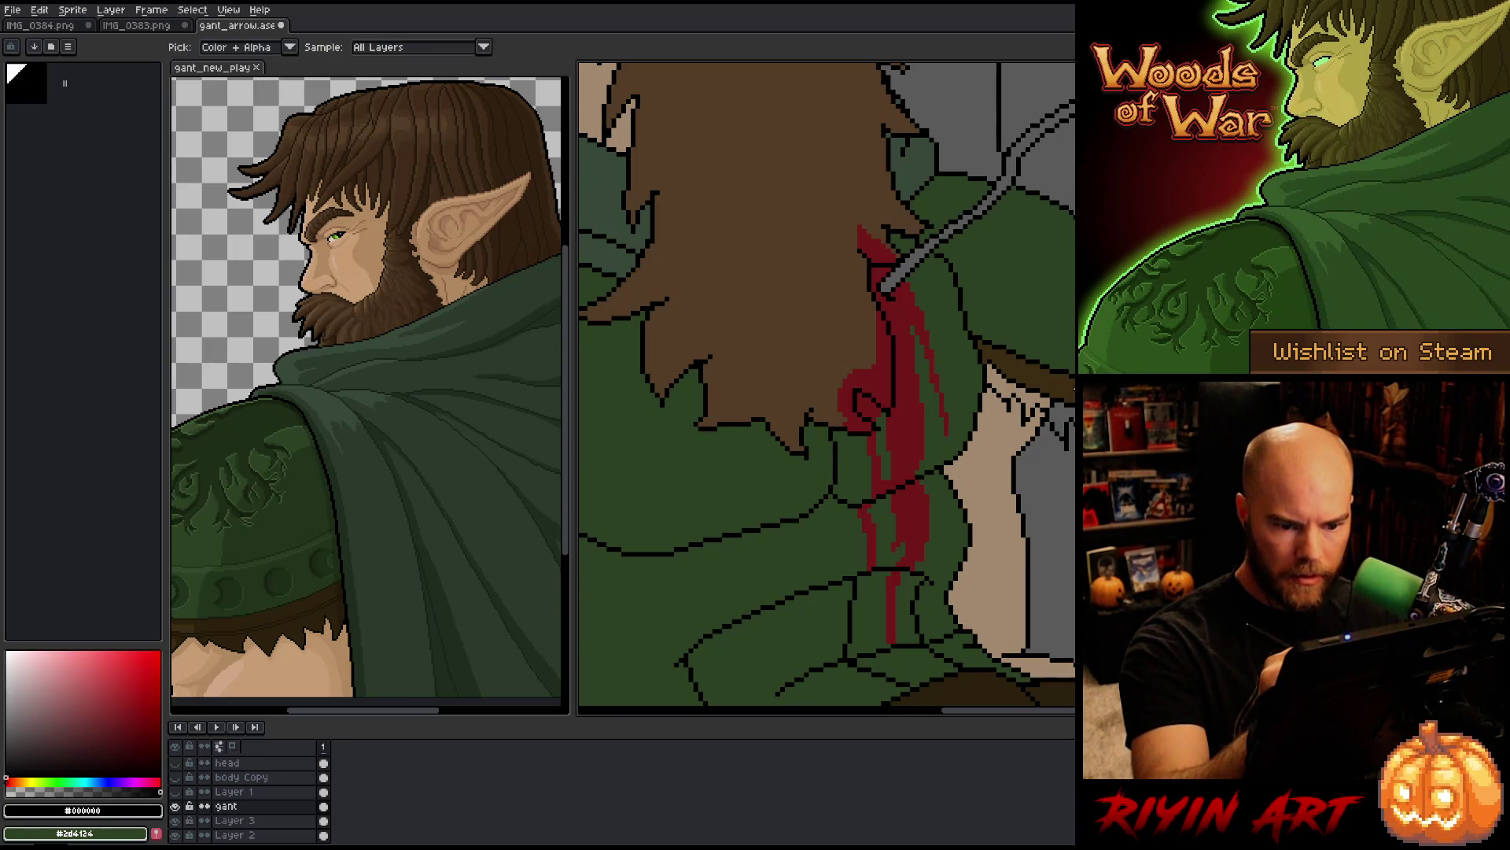
pyautogui.keyDown('alt'); pyautogui.click(1022, 370); pyautogui.keyUp('alt')
pyautogui.press('g')
pyautogui.press('b')
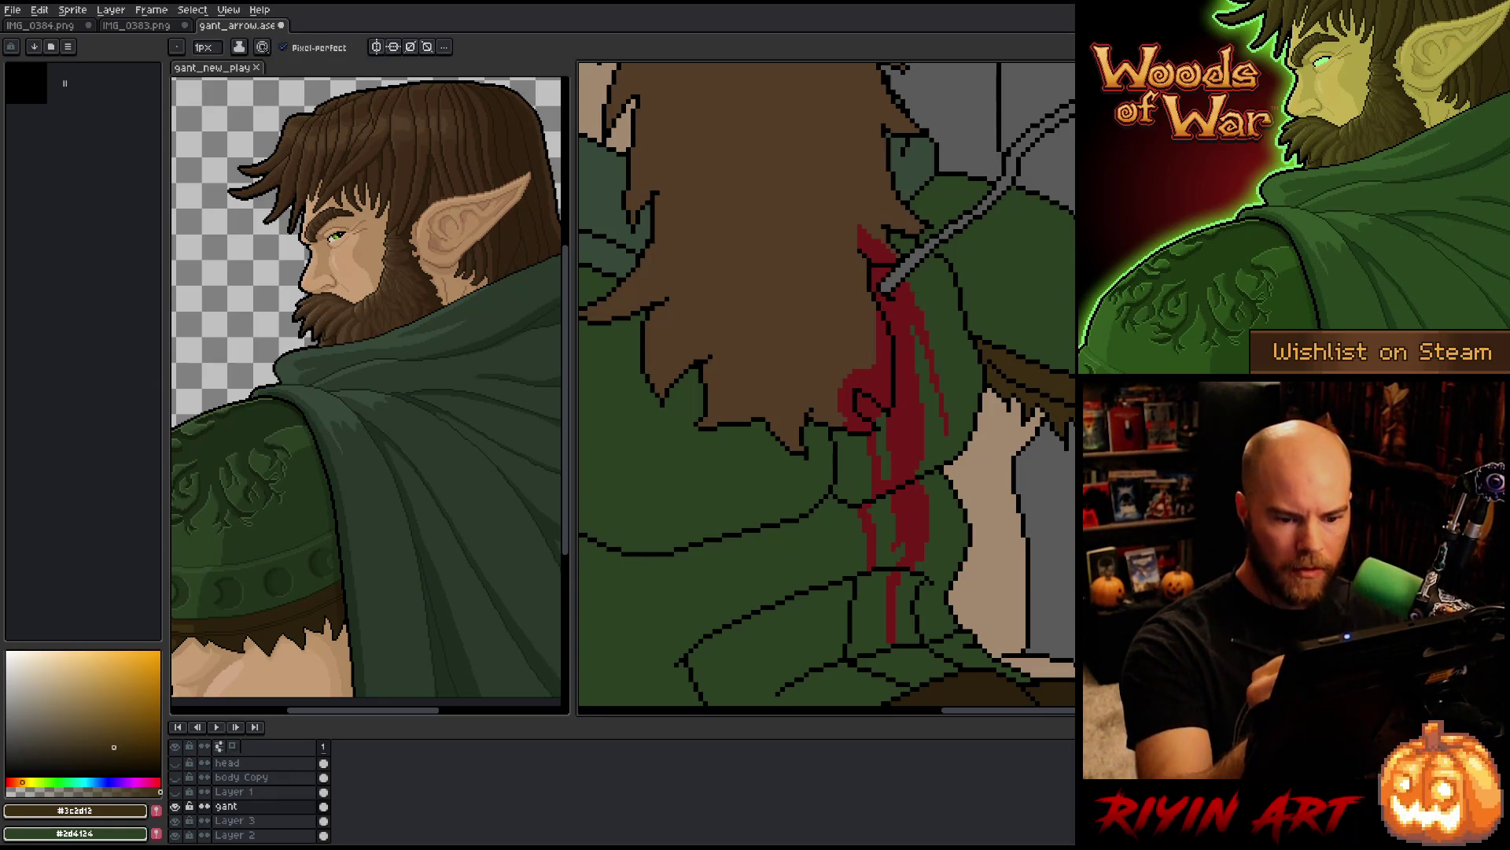
pyautogui.press('e')
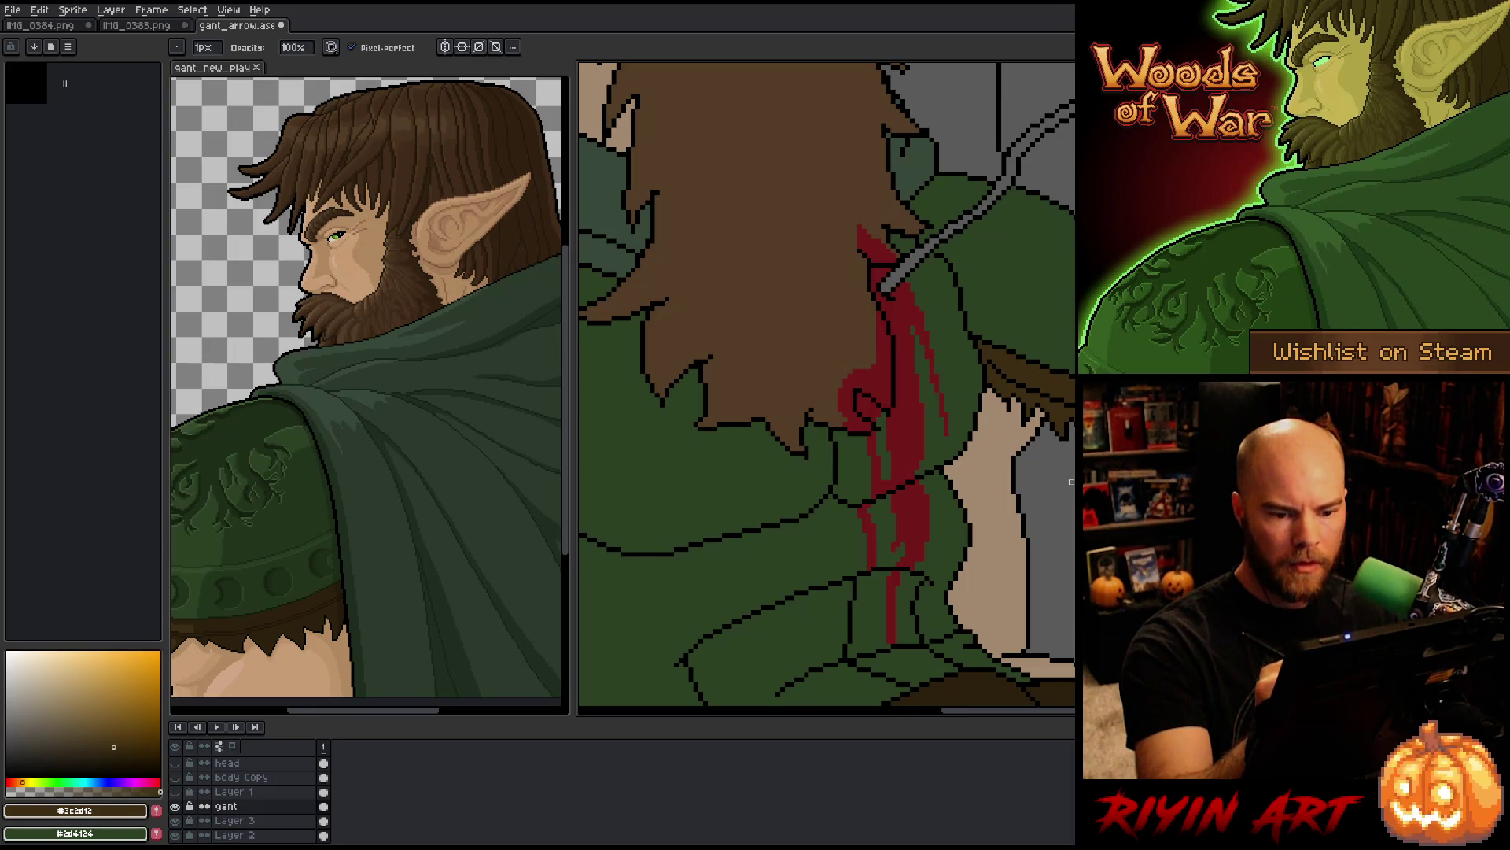
pyautogui.press('b')
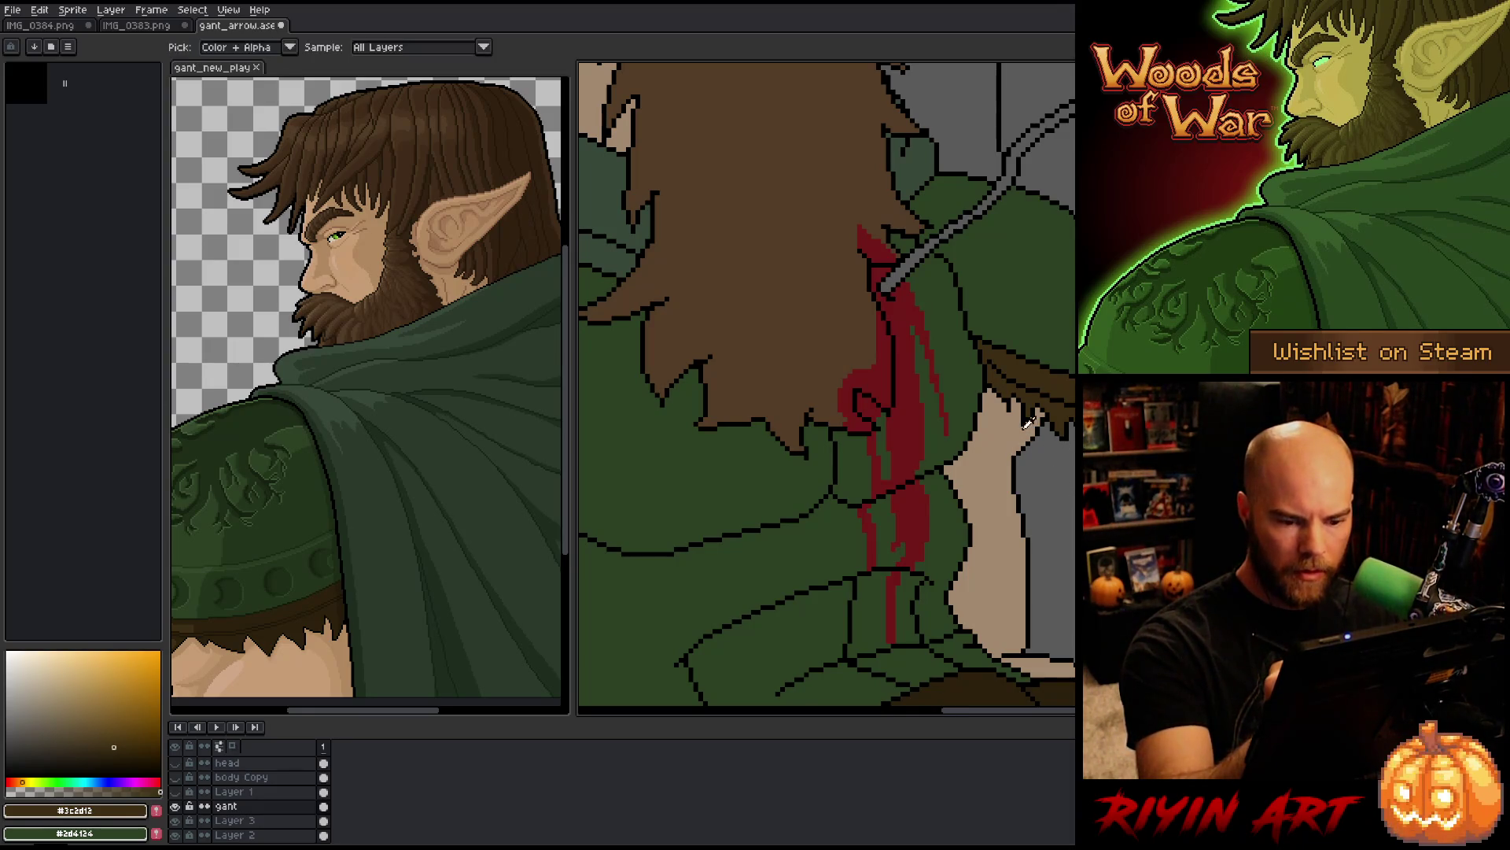
pyautogui.keyDown('alt'); pyautogui.click(1025, 435); pyautogui.keyUp('alt')
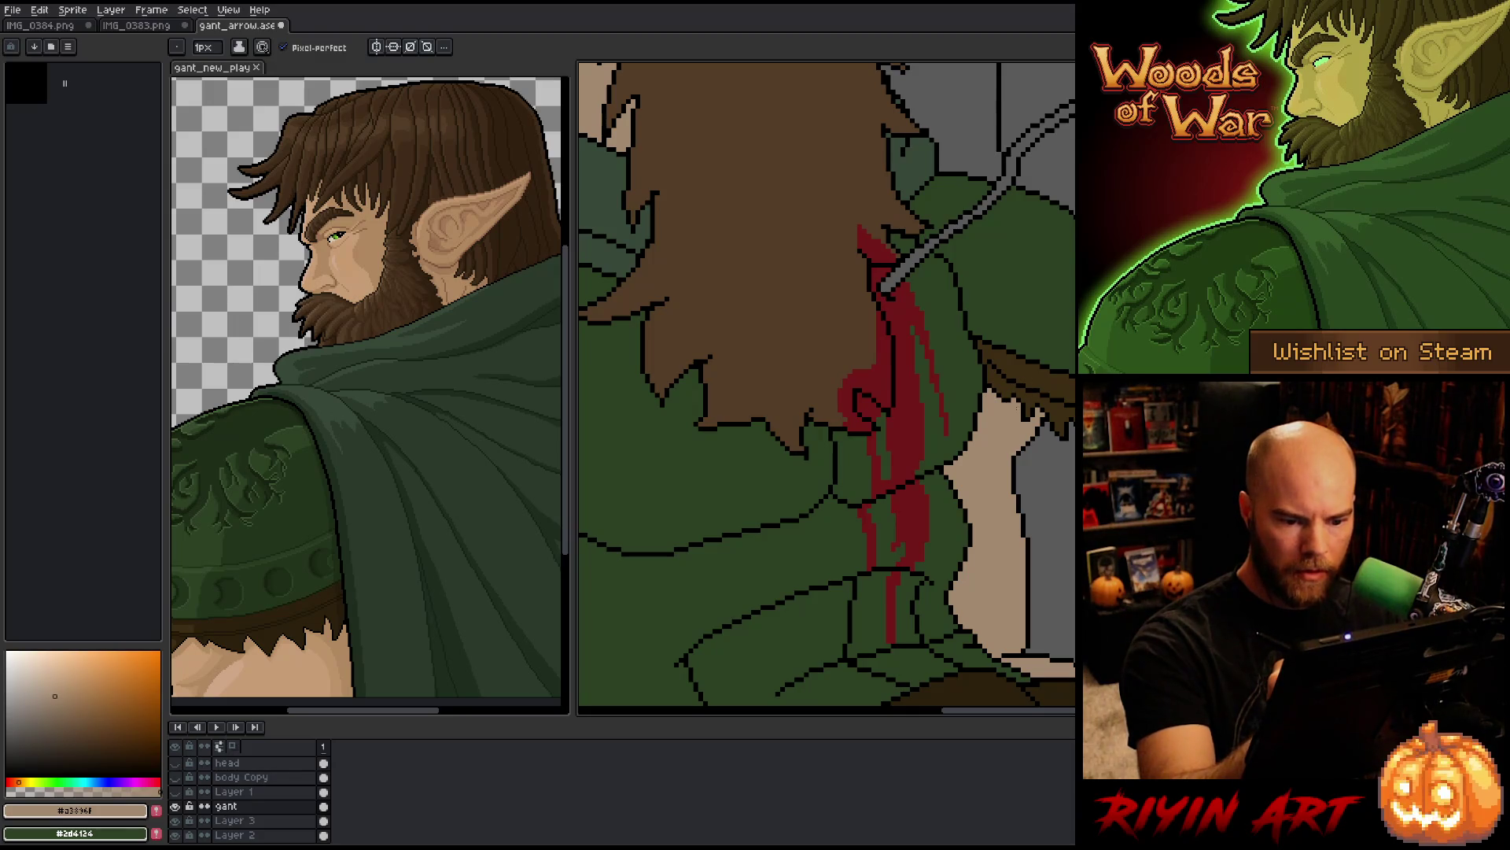
pyautogui.hotkey('ctrl', 's')
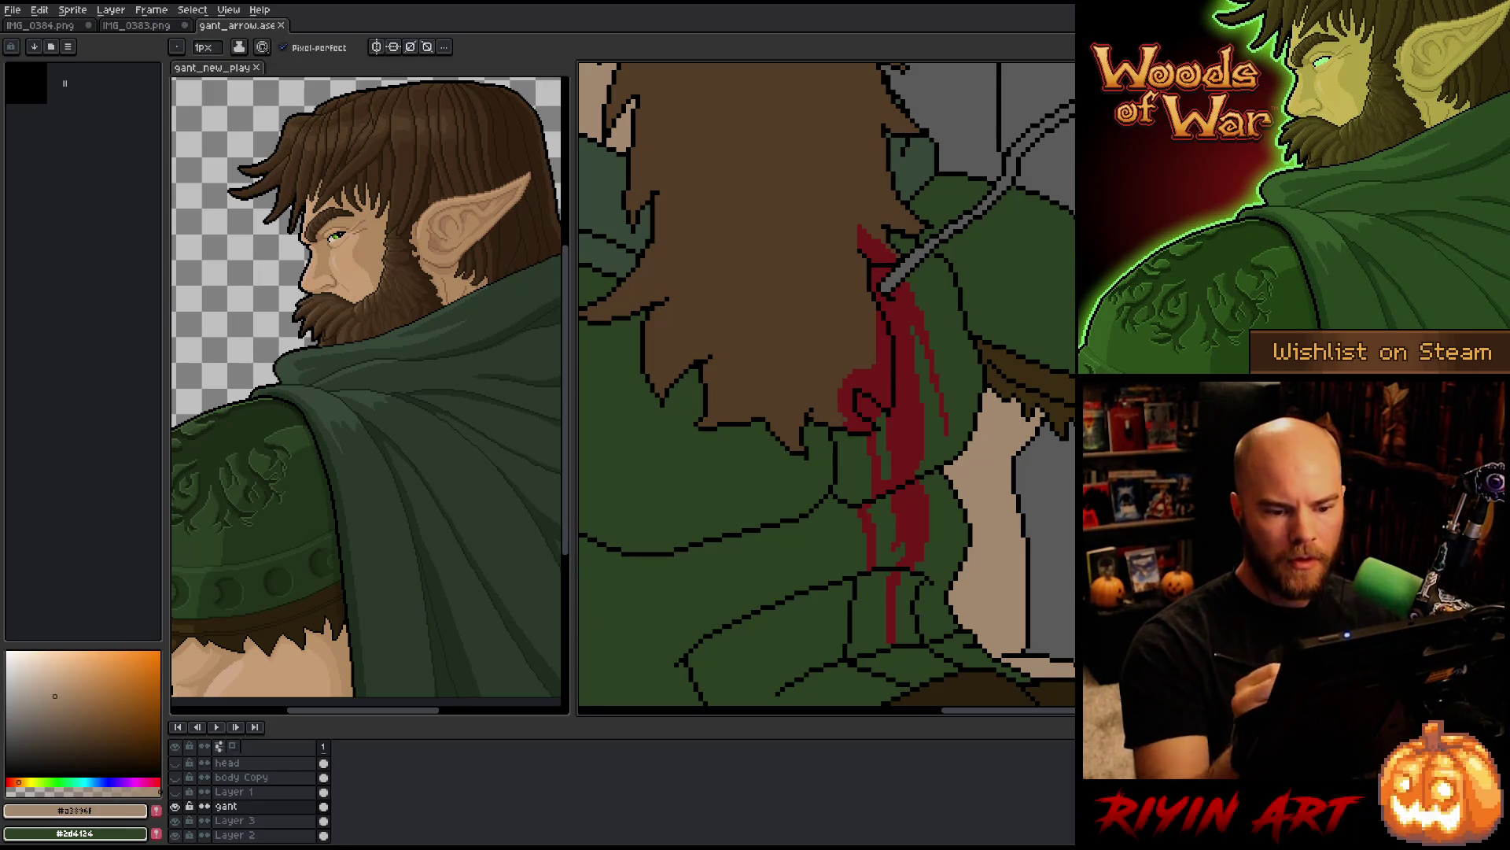
# Step: Sample black and the strip's dark brown, save gant_arrow.ase again, and recenter on the figure
pyautogui.keyDown('alt'); pyautogui.click(1002, 375); pyautogui.keyUp('alt')
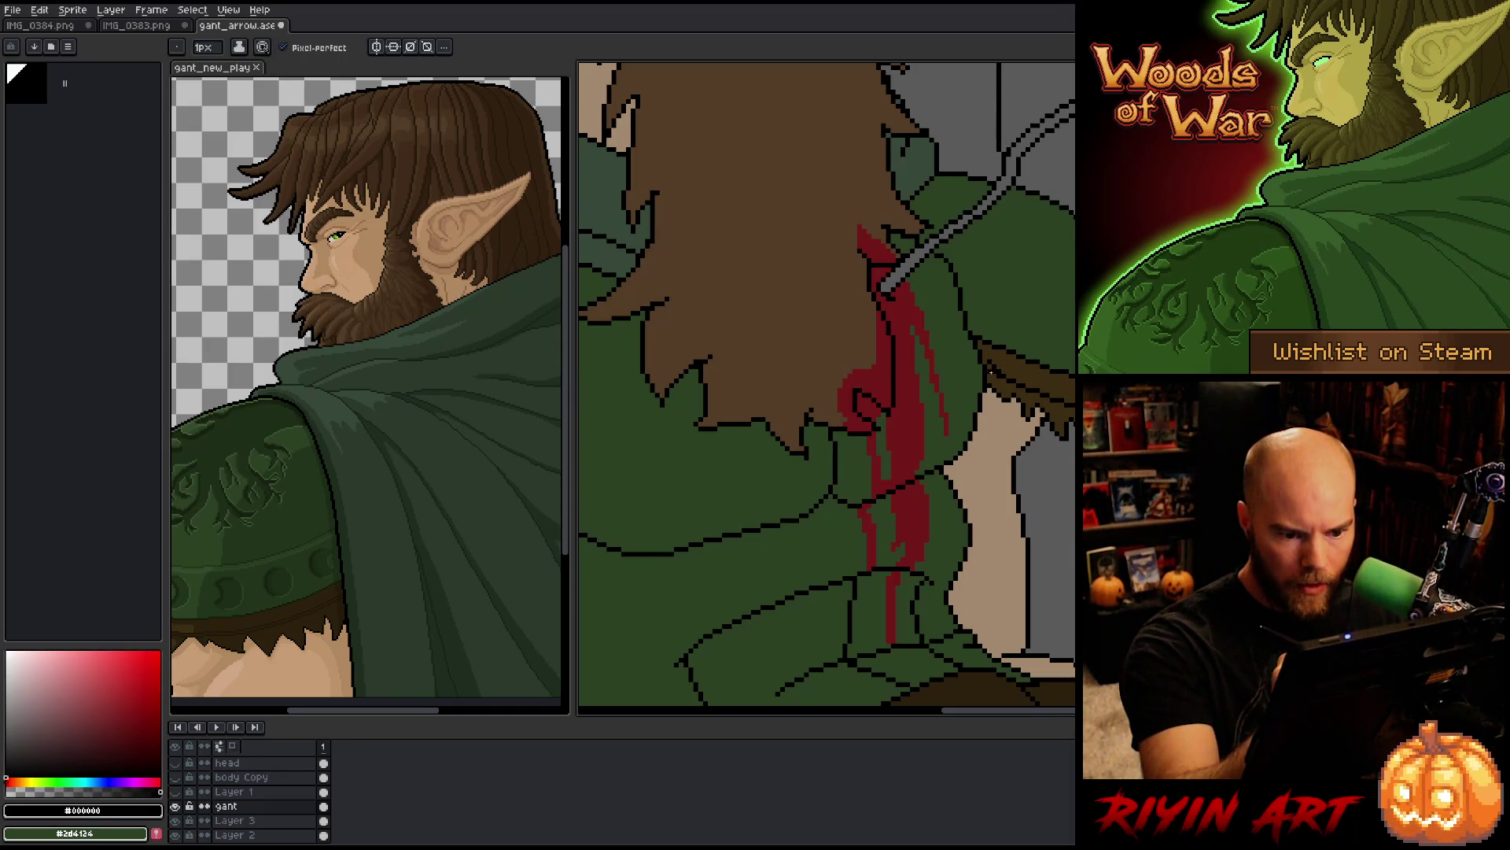
pyautogui.keyDown('alt'); pyautogui.click(995, 370); pyautogui.keyUp('alt')
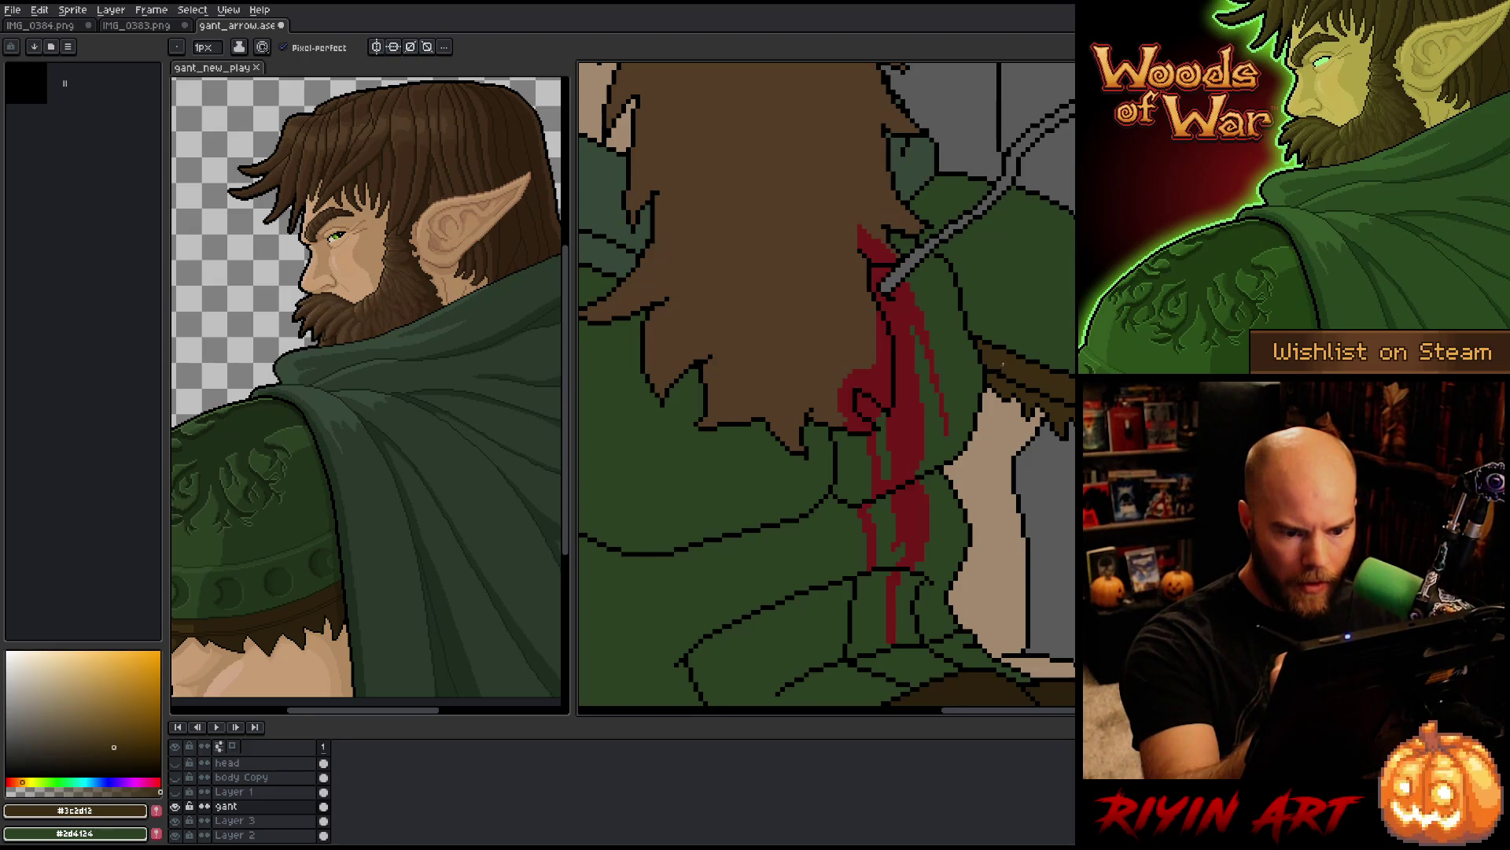
pyautogui.hotkey('ctrl', 's')
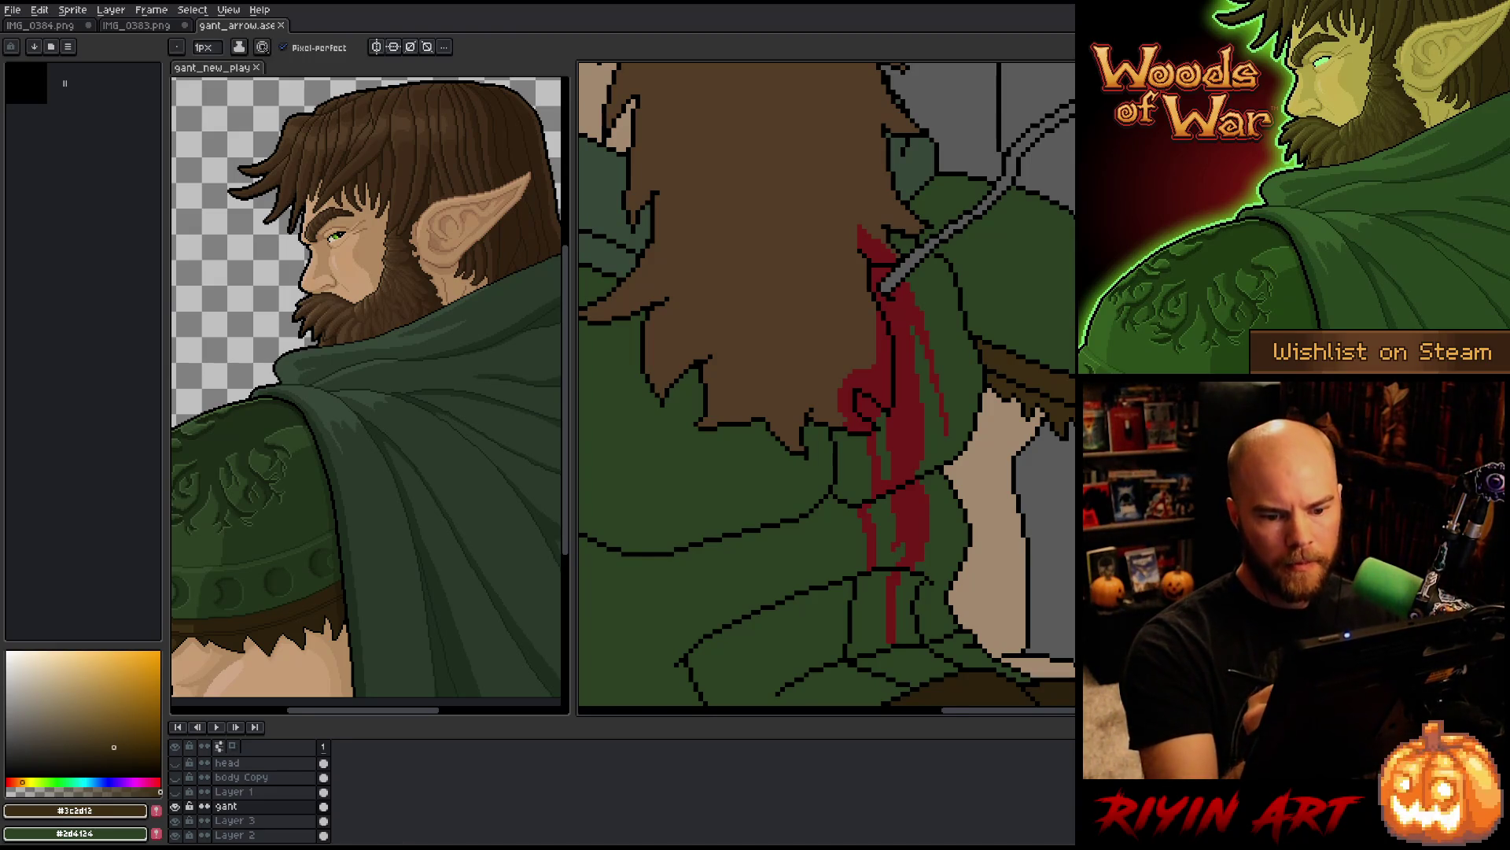
pyautogui.scroll(-5, 826, 386)
pyautogui.moveTo(1021, 585); pyautogui.dragTo(879, 478)
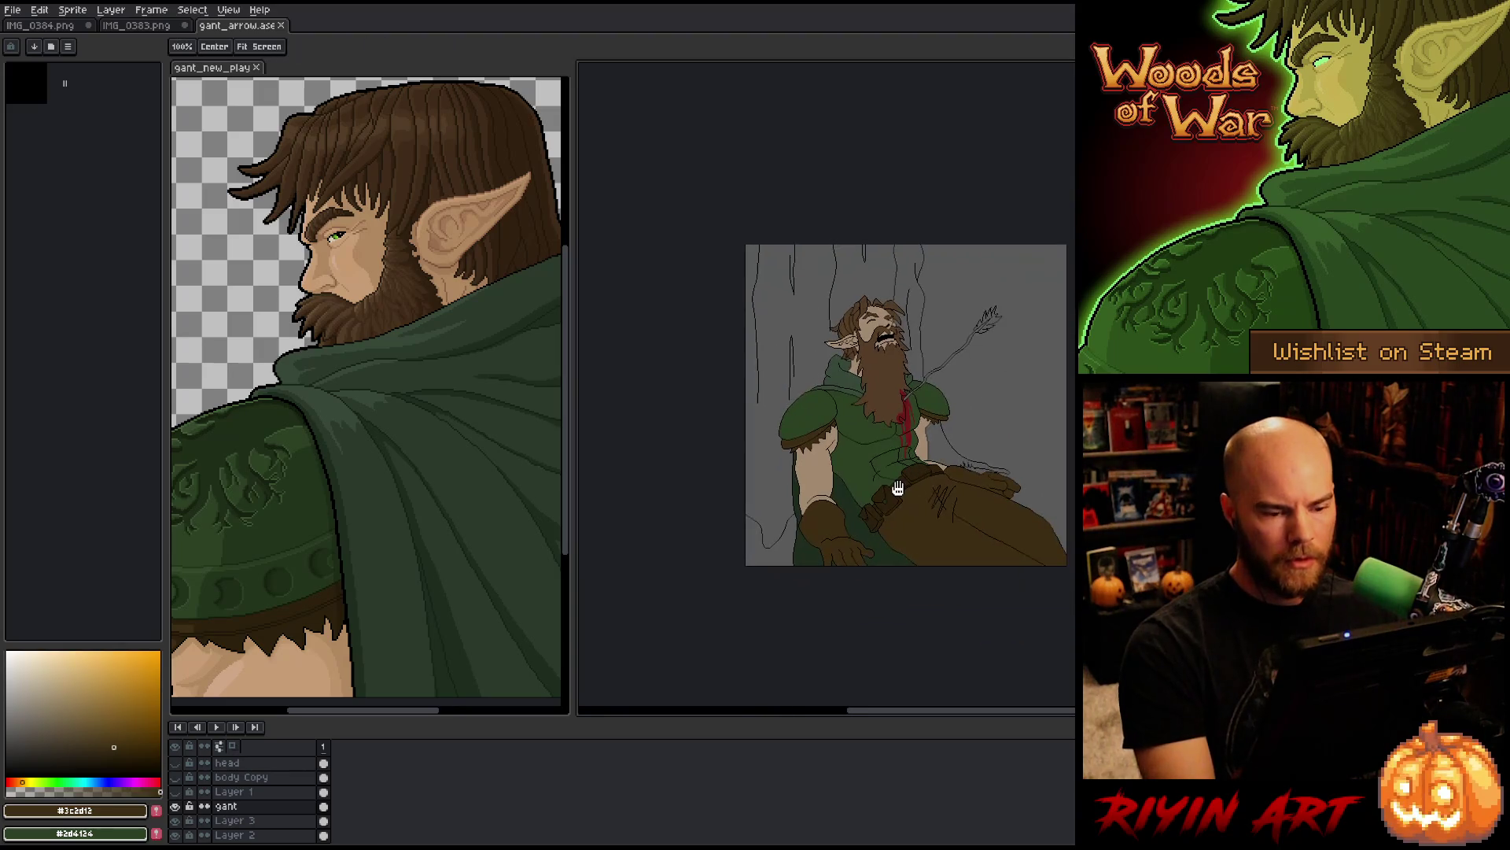
pyautogui.scroll(2, 879, 479)
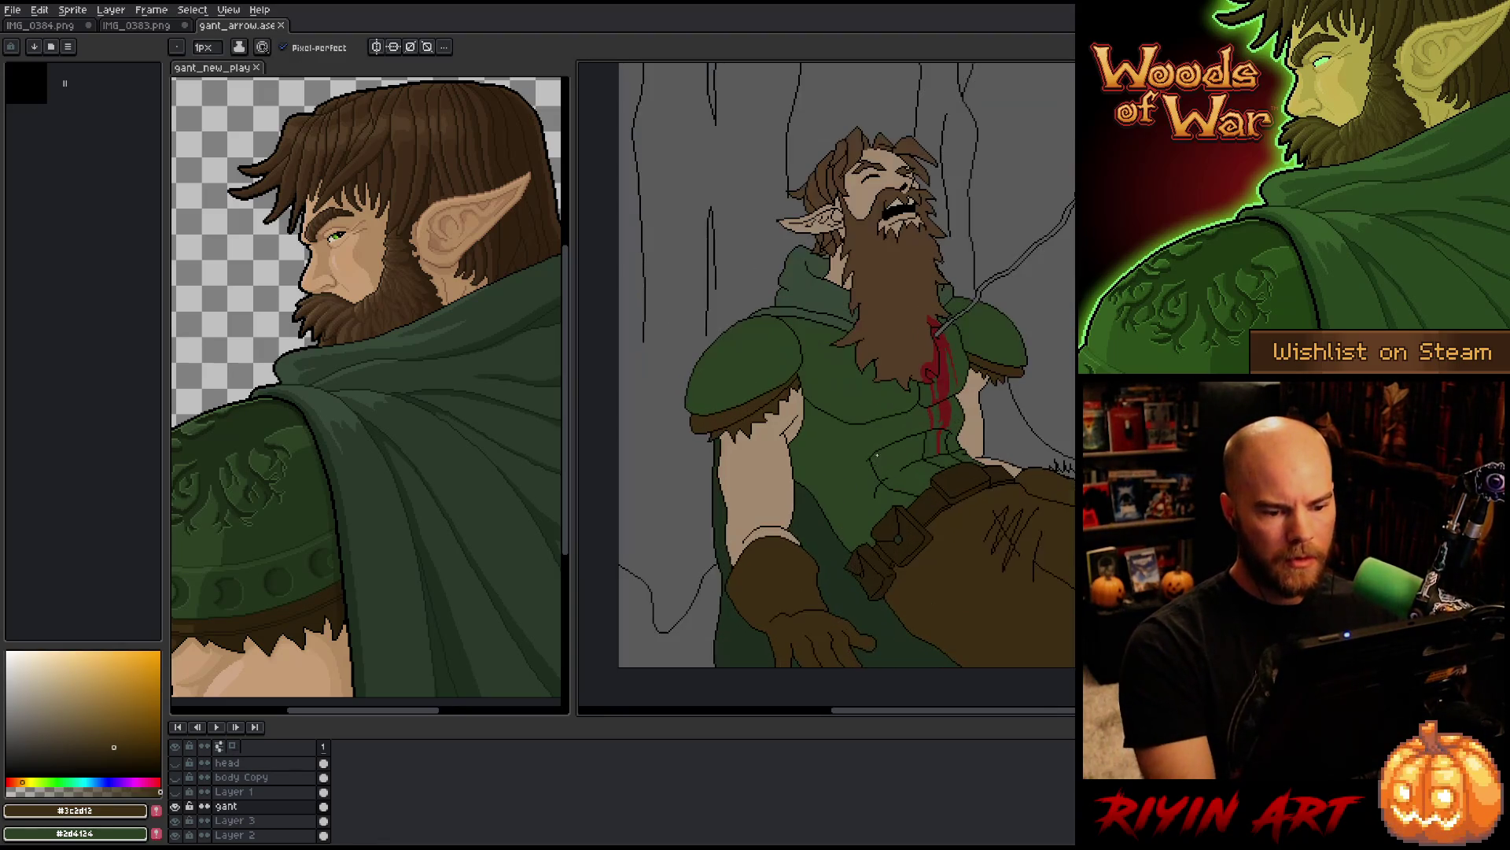
pyautogui.moveTo(844, 437); pyautogui.dragTo(835, 433)
# Step: Pick the cloak's green, make Layer 3 active and select all its pixels
pyautogui.press('b')
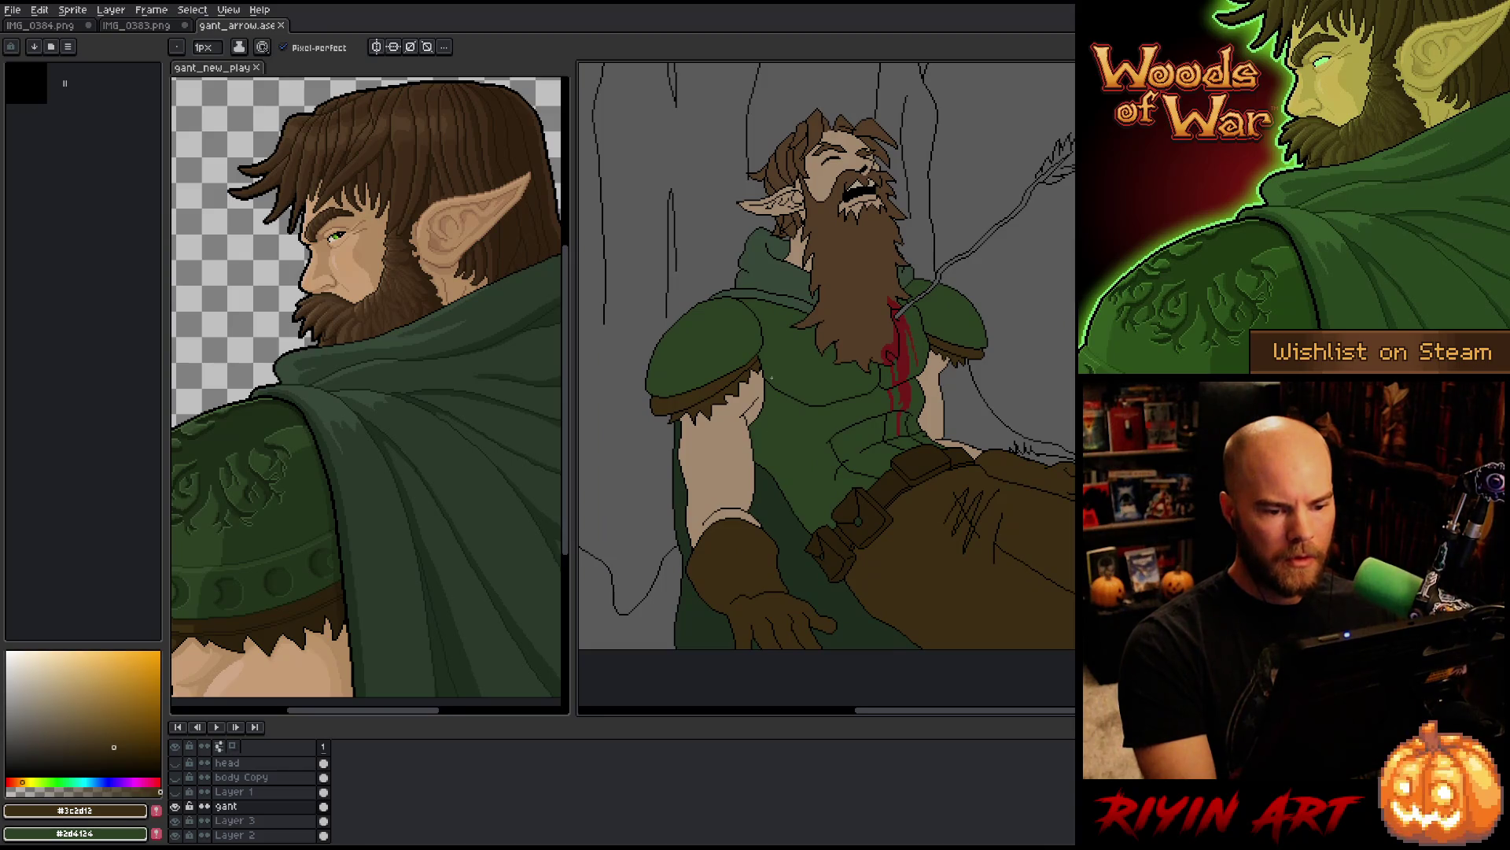
pyautogui.scroll(-2, 772, 379)
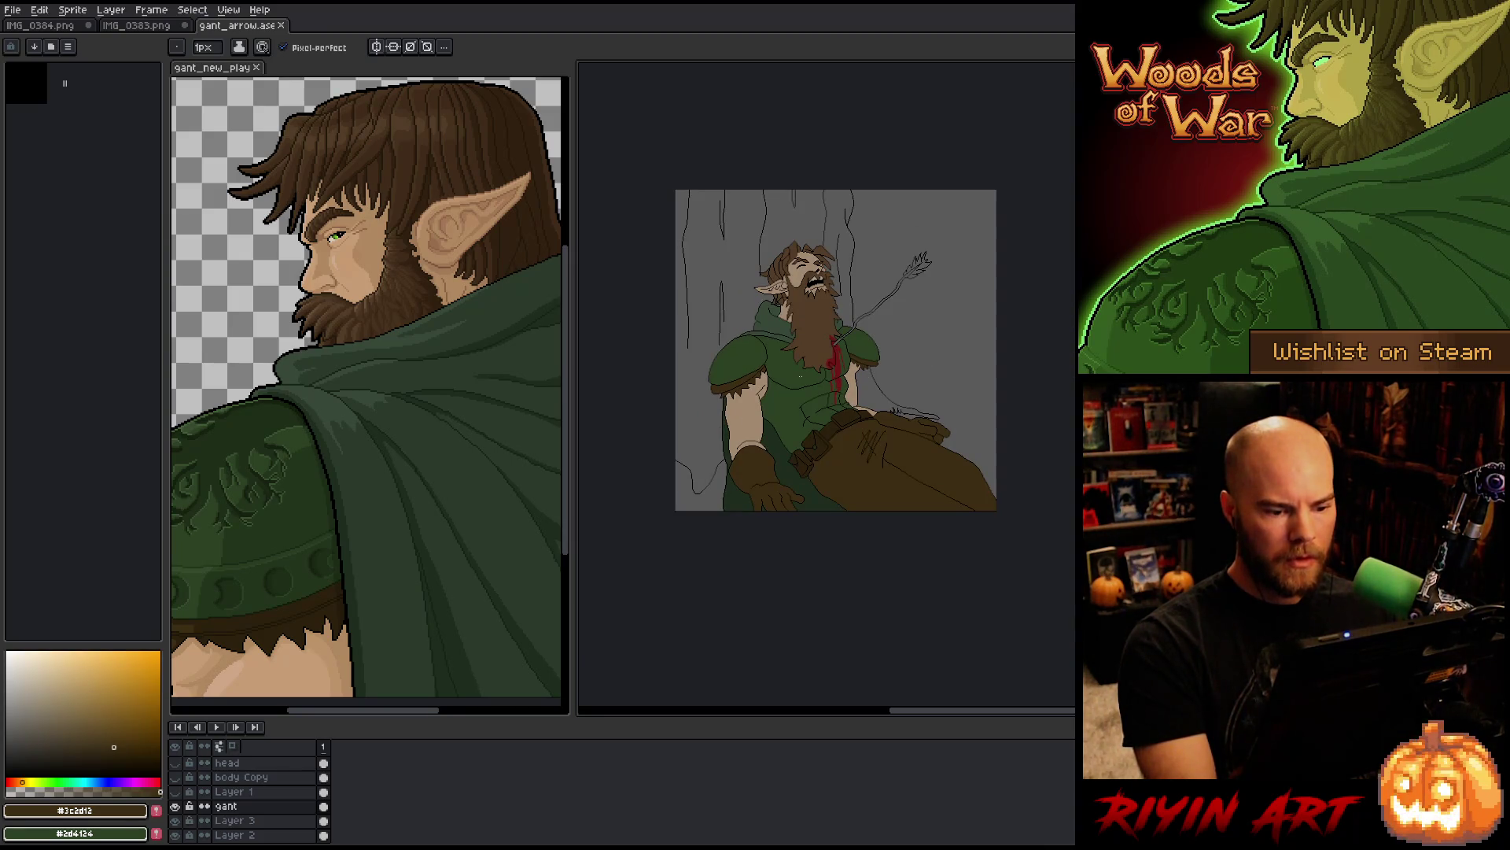
pyautogui.scroll(1, 794, 418)
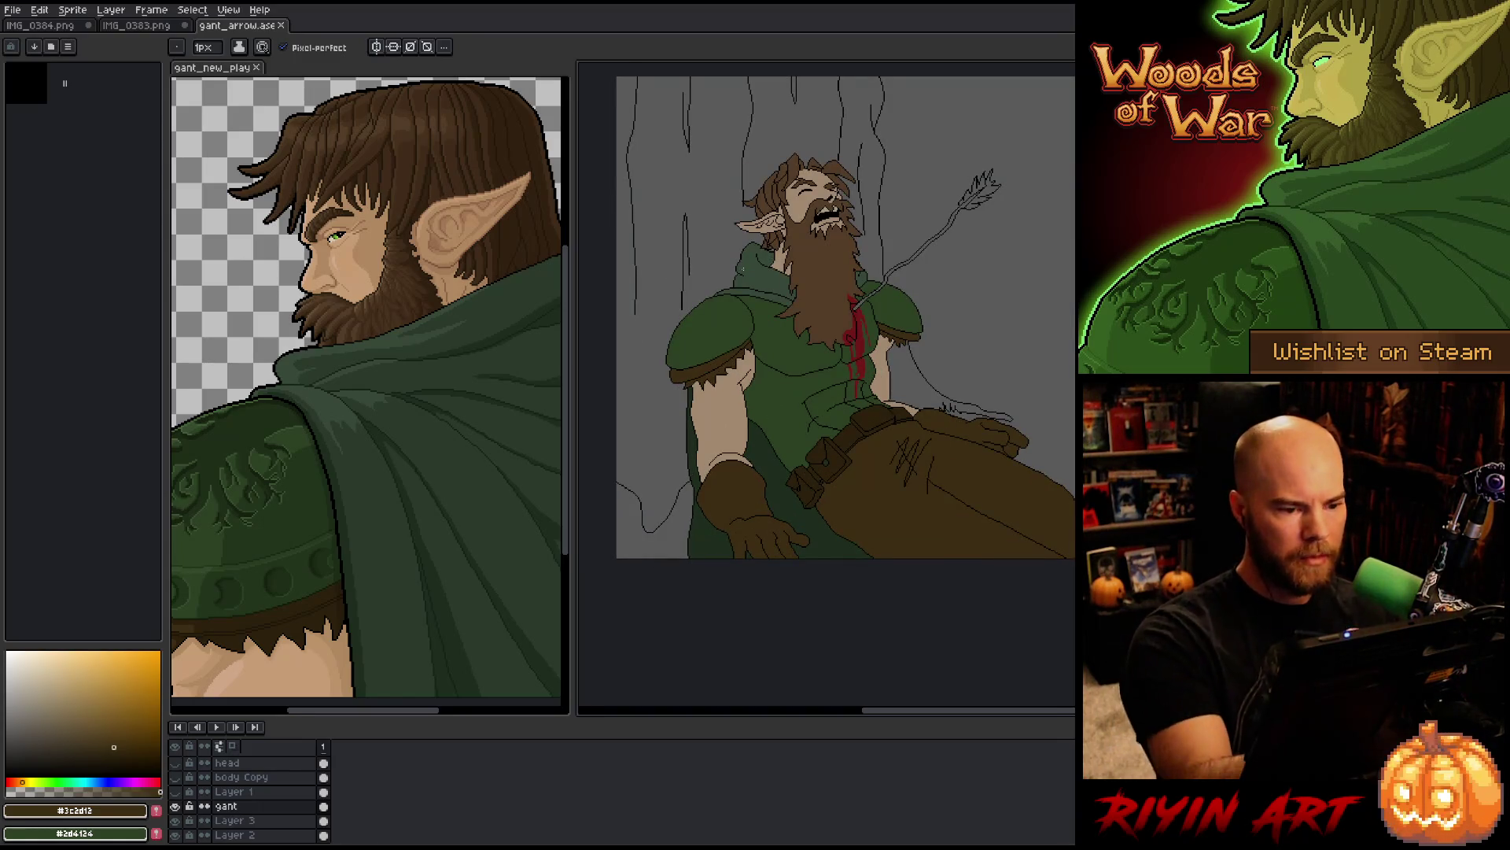
pyautogui.keyDown('alt'); pyautogui.click(766, 277); pyautogui.keyUp('alt')
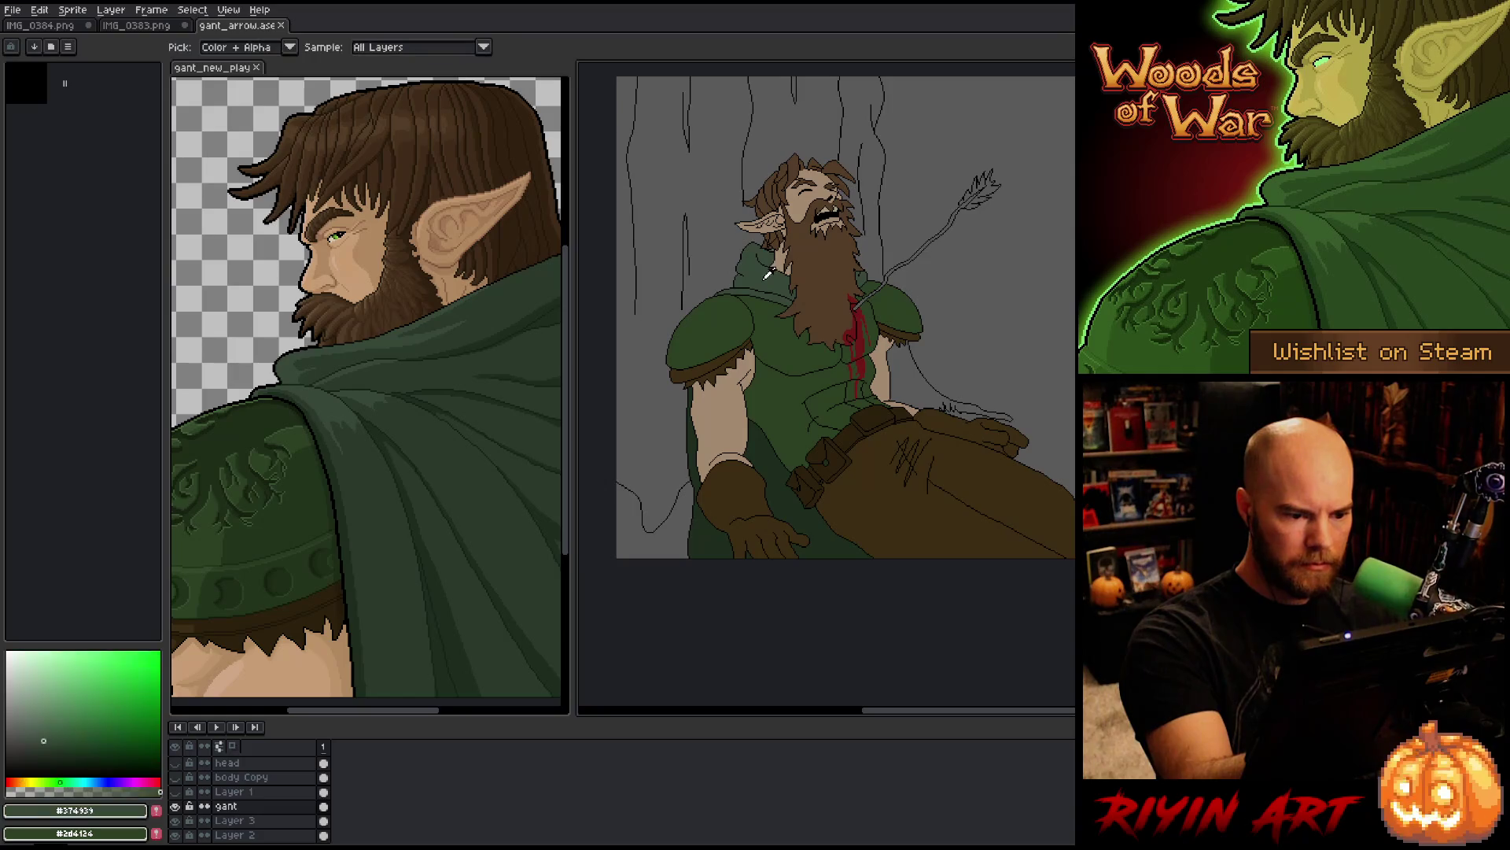
pyautogui.click(263, 829)
pyautogui.keyDown('ctrl'); pyautogui.click(236, 821); pyautogui.keyUp('ctrl')
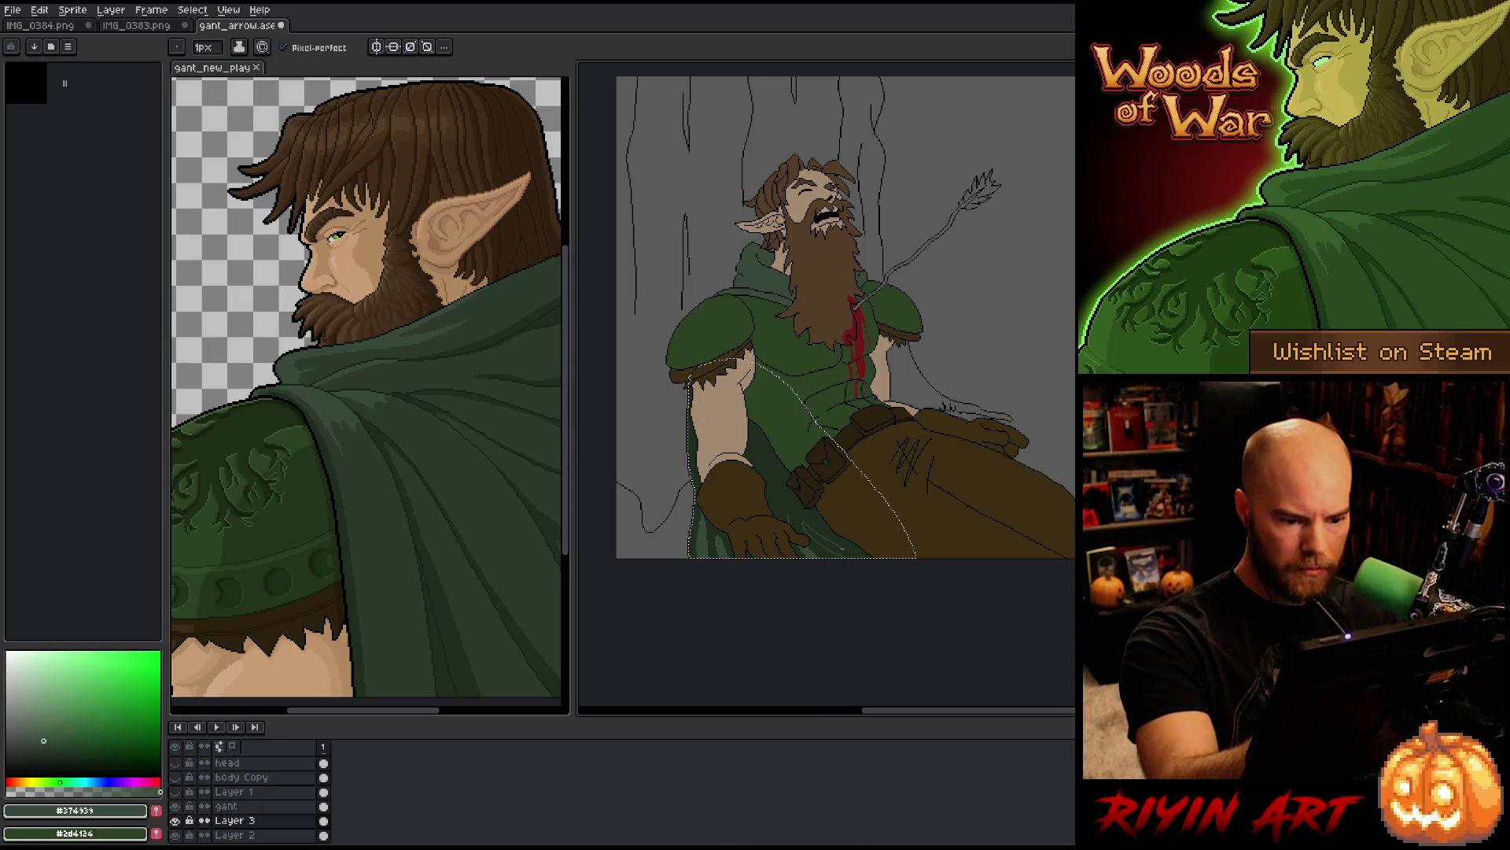
# Step: Sample the lighter grey-green #374939 from the cloak and zoom out to show the whole sprite
pyautogui.press('g')
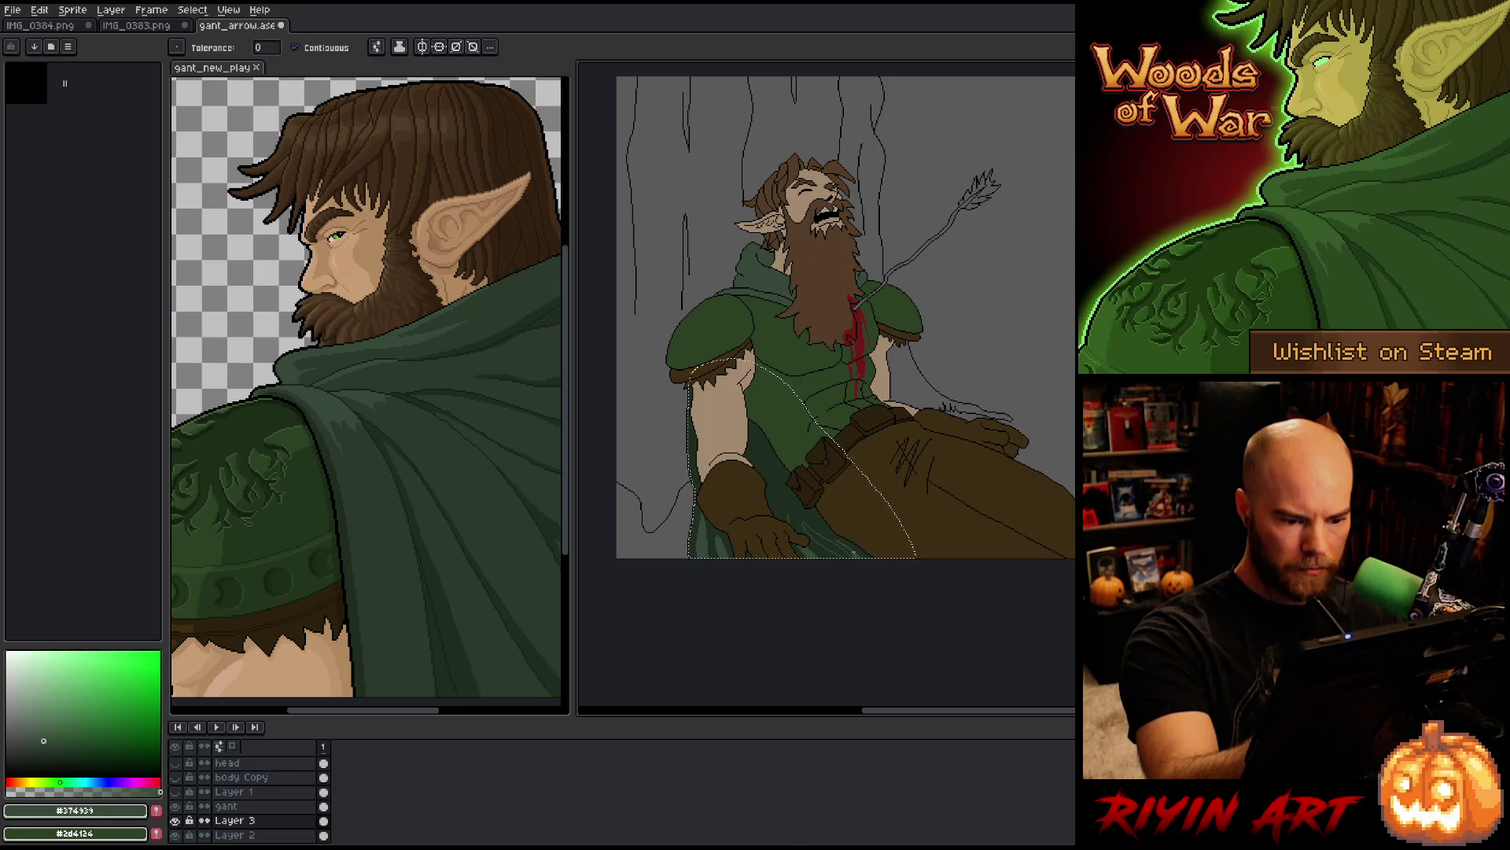
pyautogui.scroll(3, 857, 536)
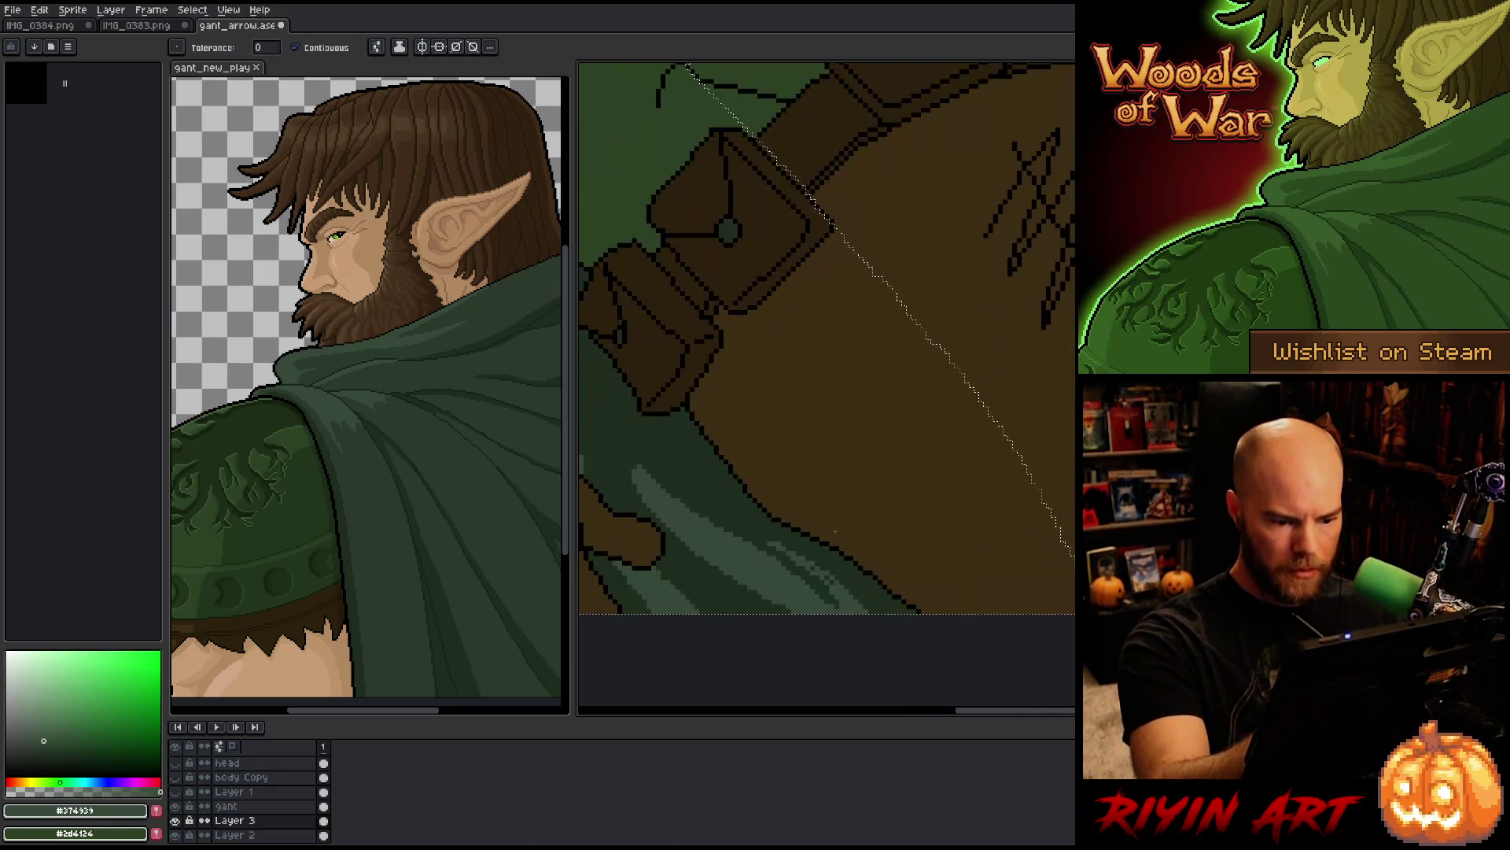
pyautogui.press('b')
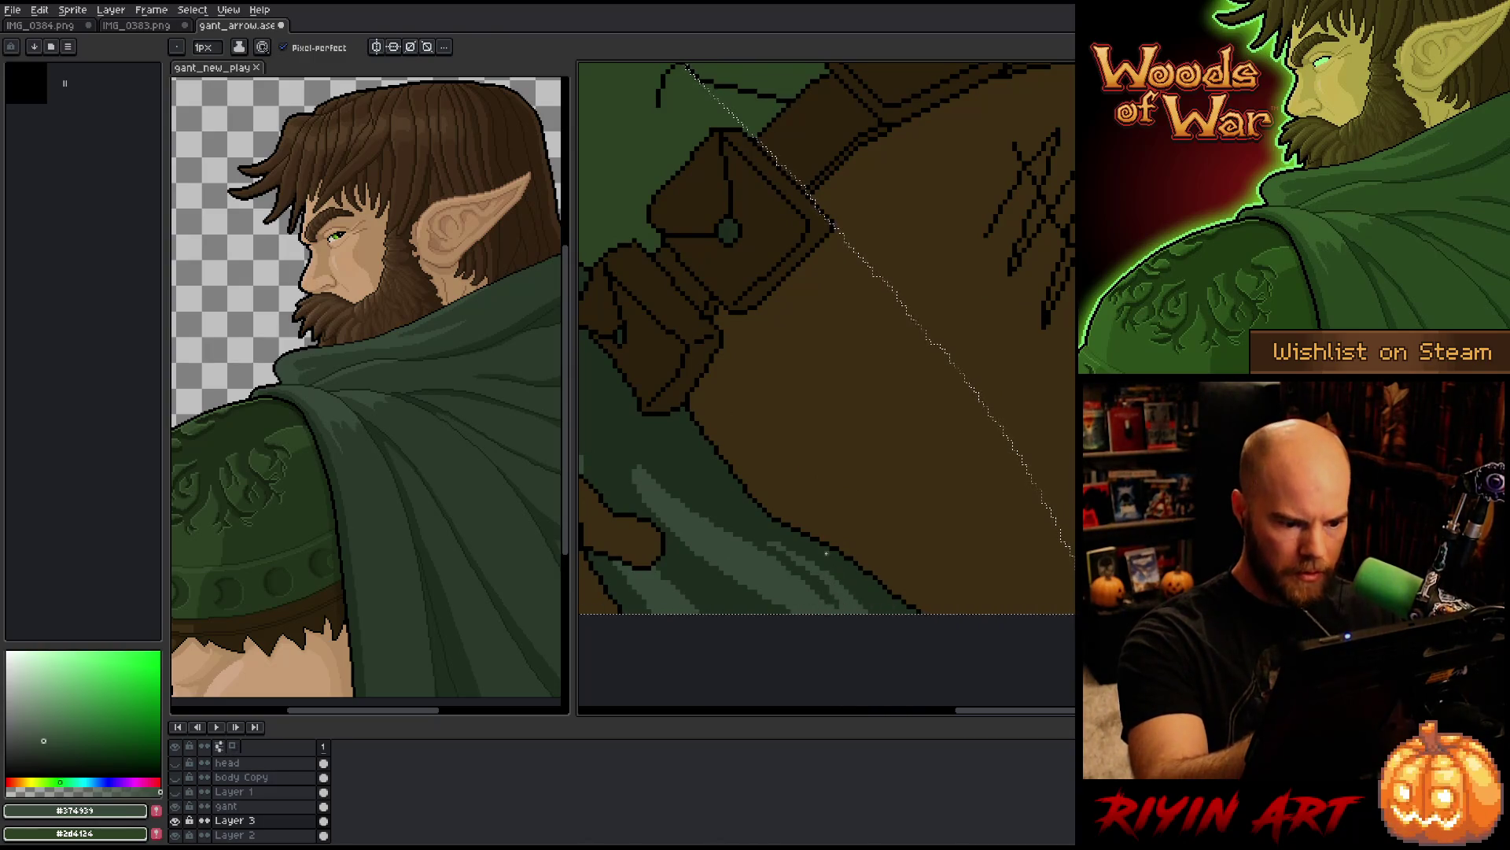
pyautogui.scroll(-3, 787, 535)
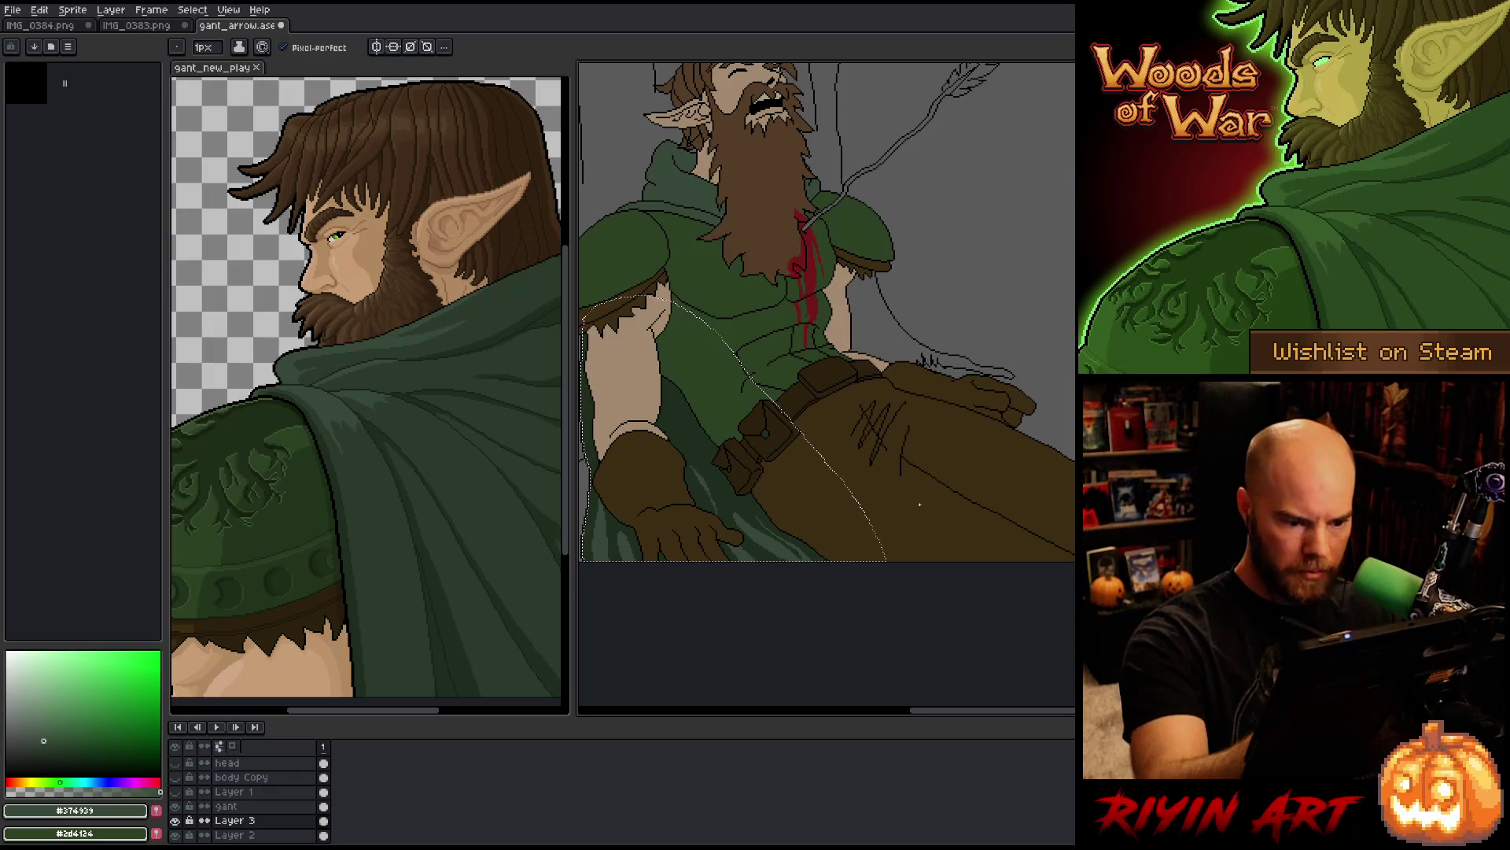
pyautogui.scroll(-3, 920, 504)
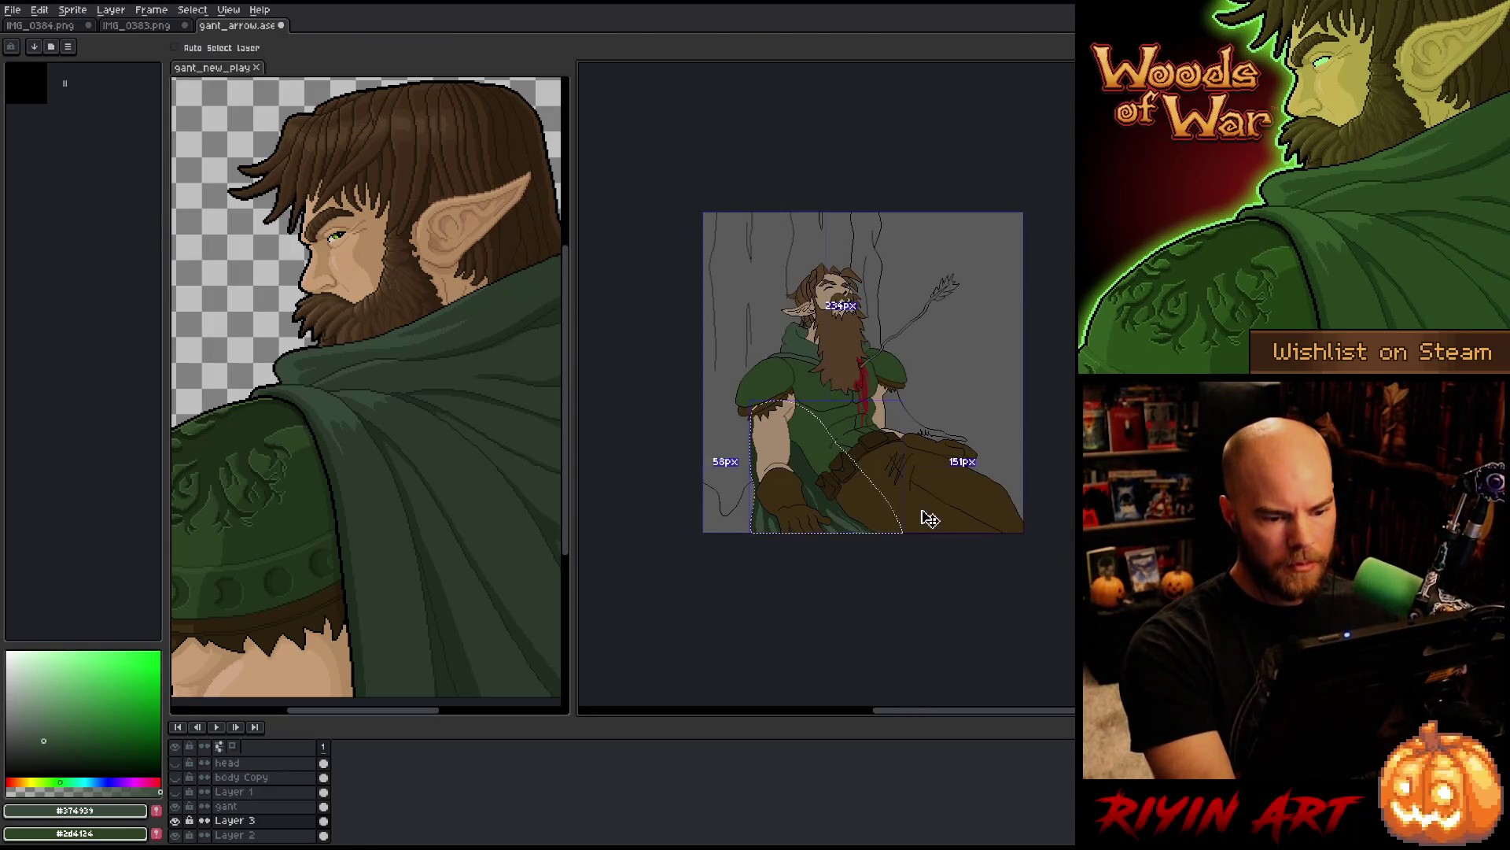
pyautogui.scroll(3, 858, 480)
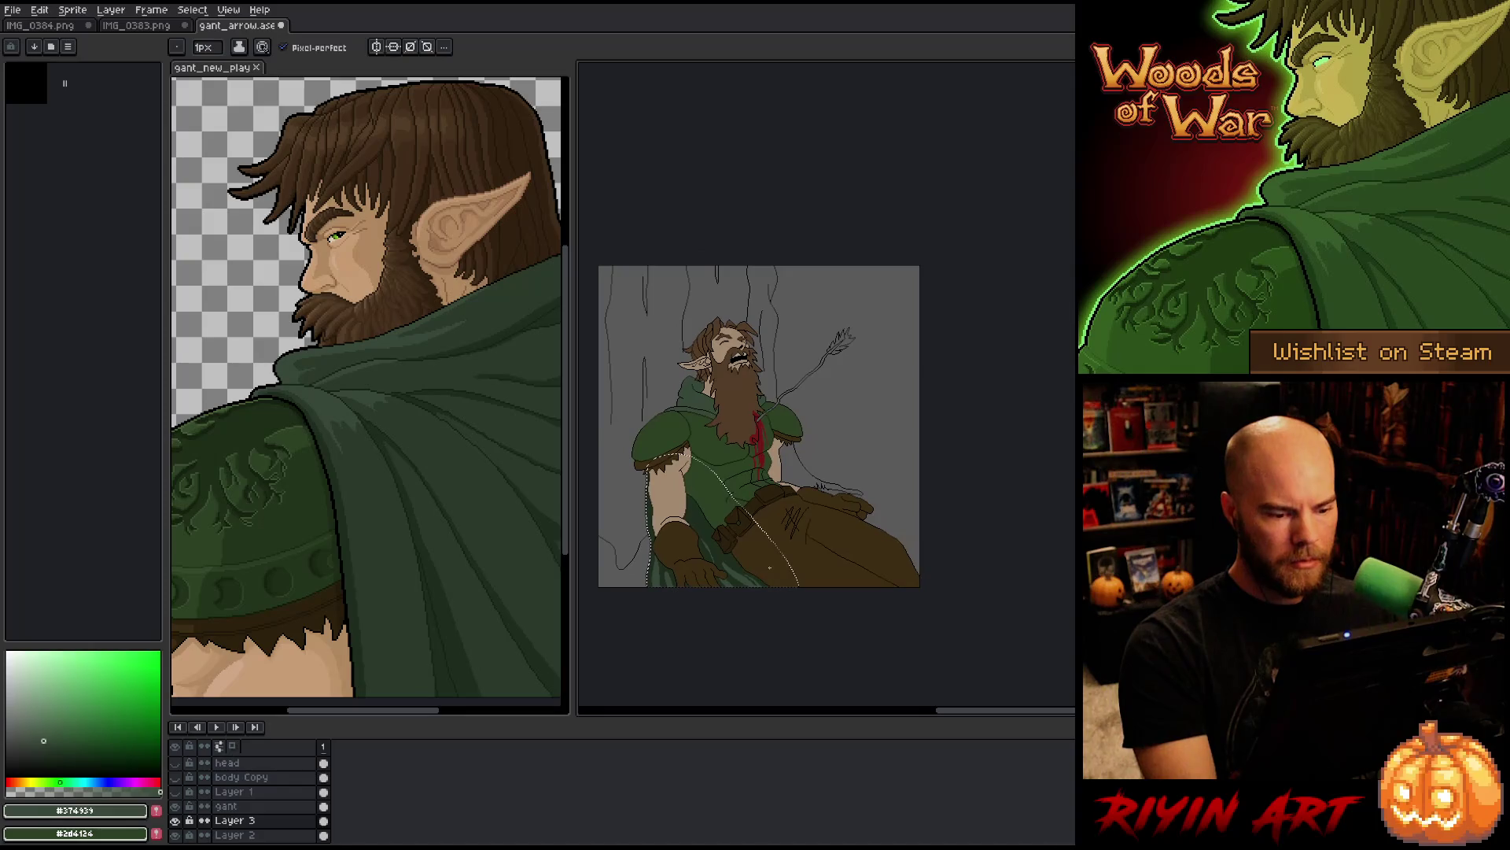
pyautogui.scroll(1, 724, 559)
pyautogui.keyDown('alt'); pyautogui.click(731, 543); pyautogui.keyUp('alt')
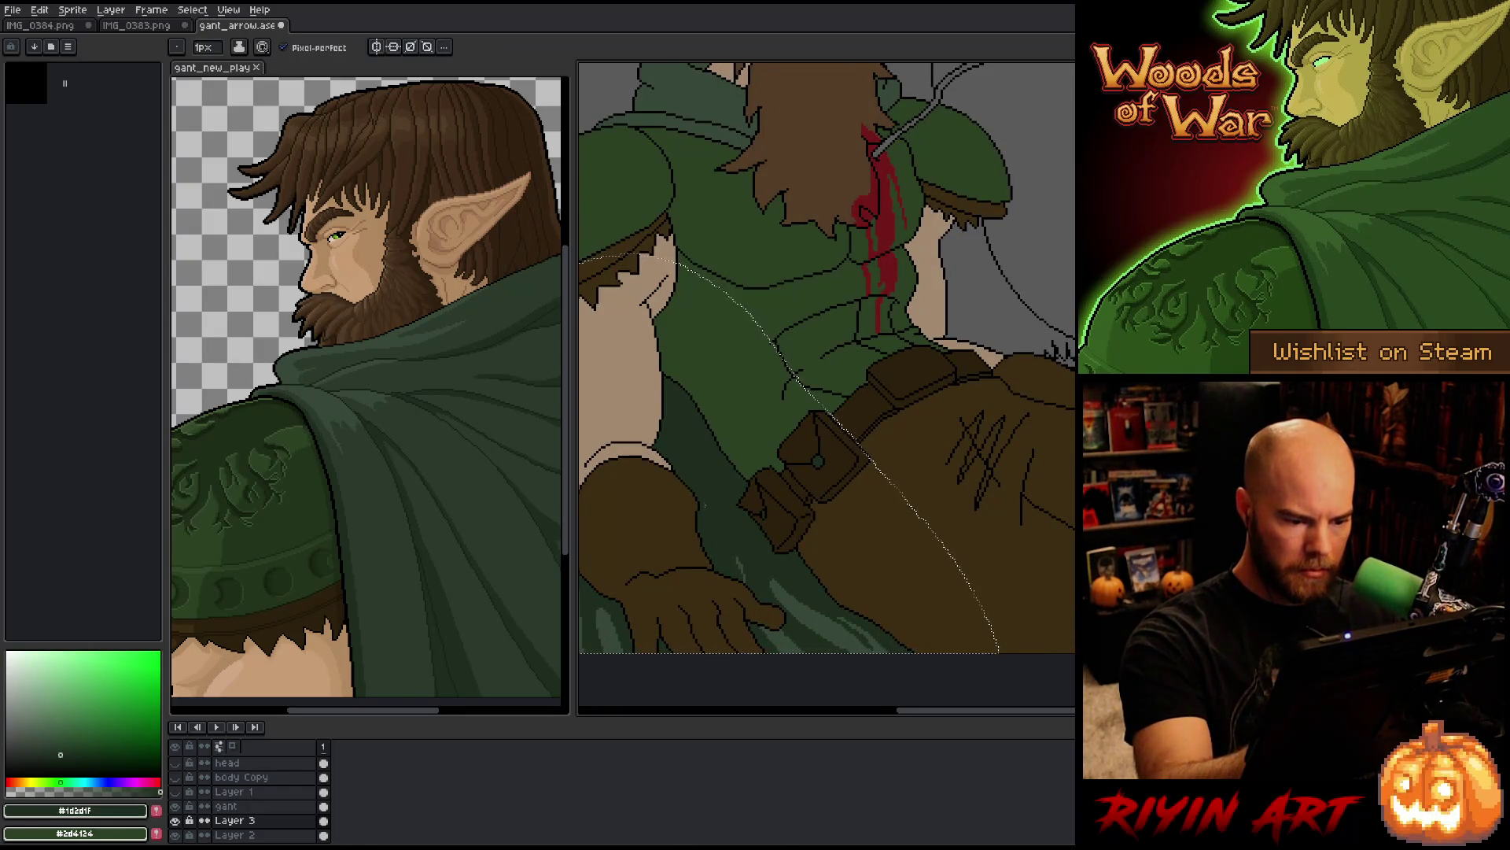
pyautogui.keyDown('alt'); pyautogui.click(730, 557); pyautogui.keyUp('alt')
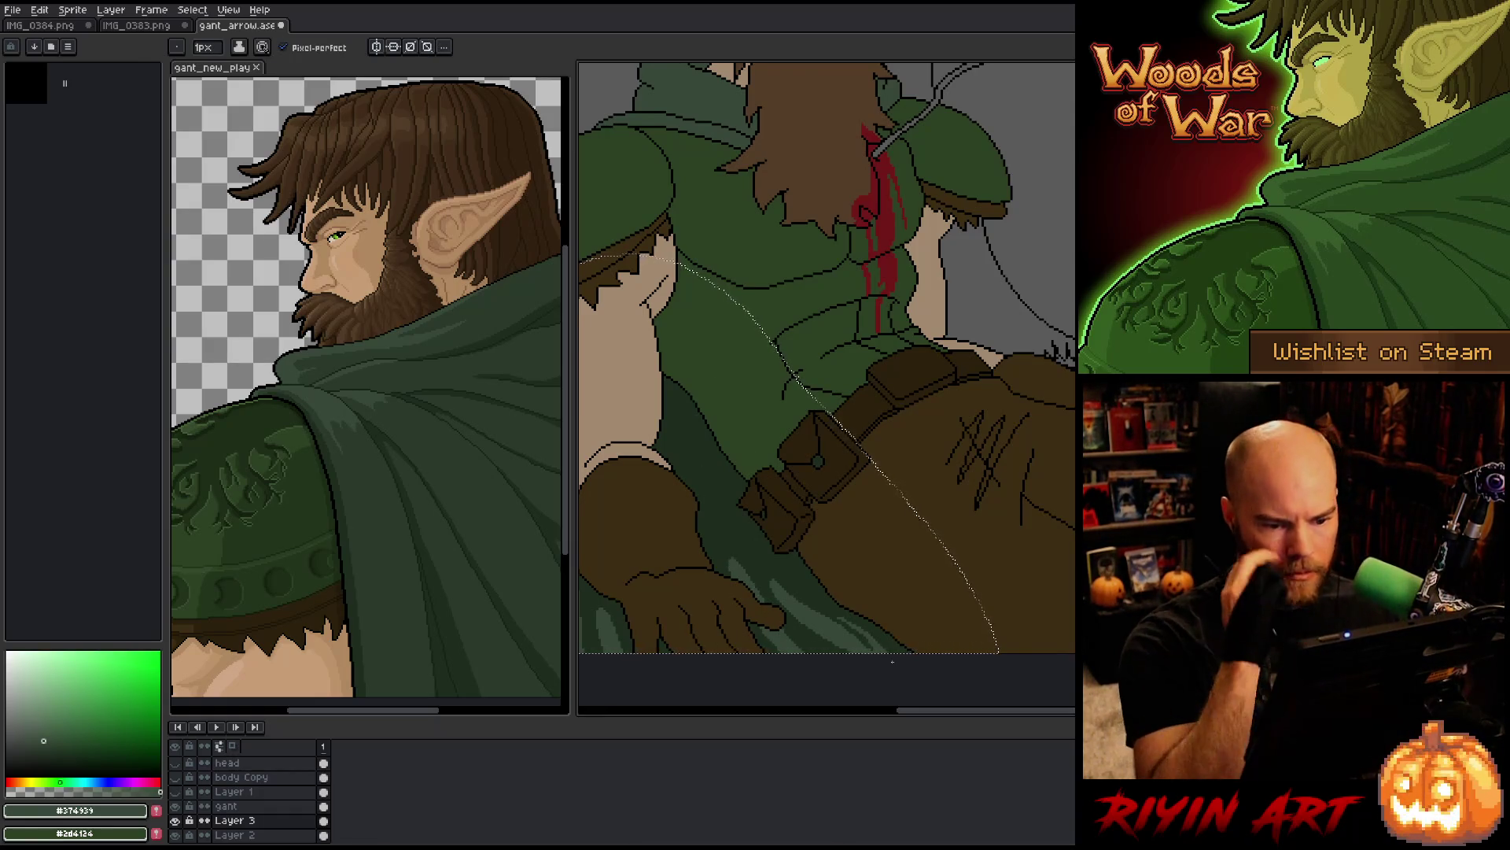
pyautogui.scroll(-3, 892, 661)
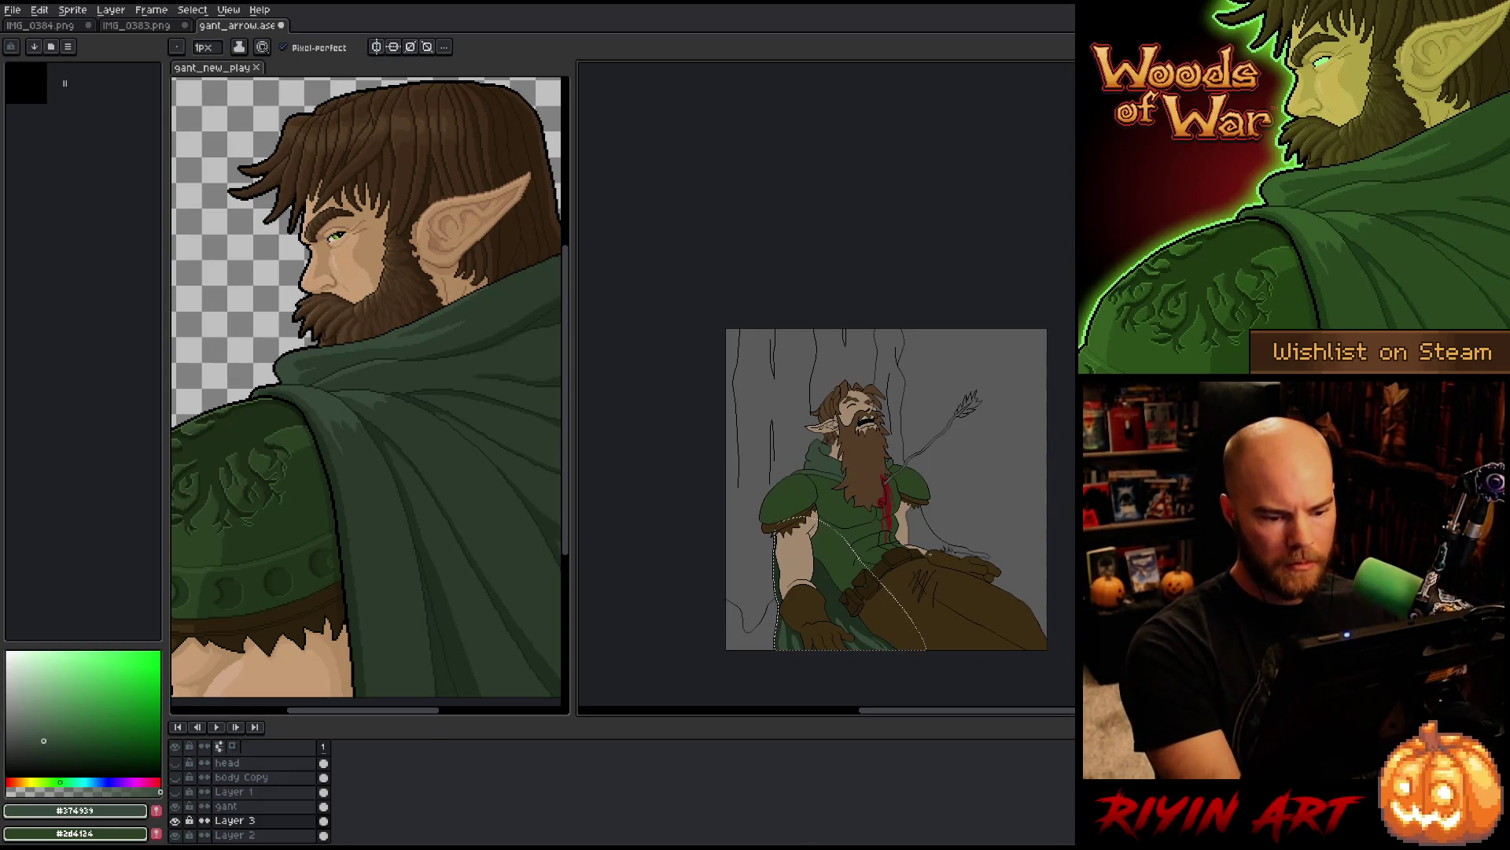
# Step: On the gant layer, magic-wand select the hood collar and pick dark green #1d2d1f
pyautogui.press('v')
pyautogui.press('b')
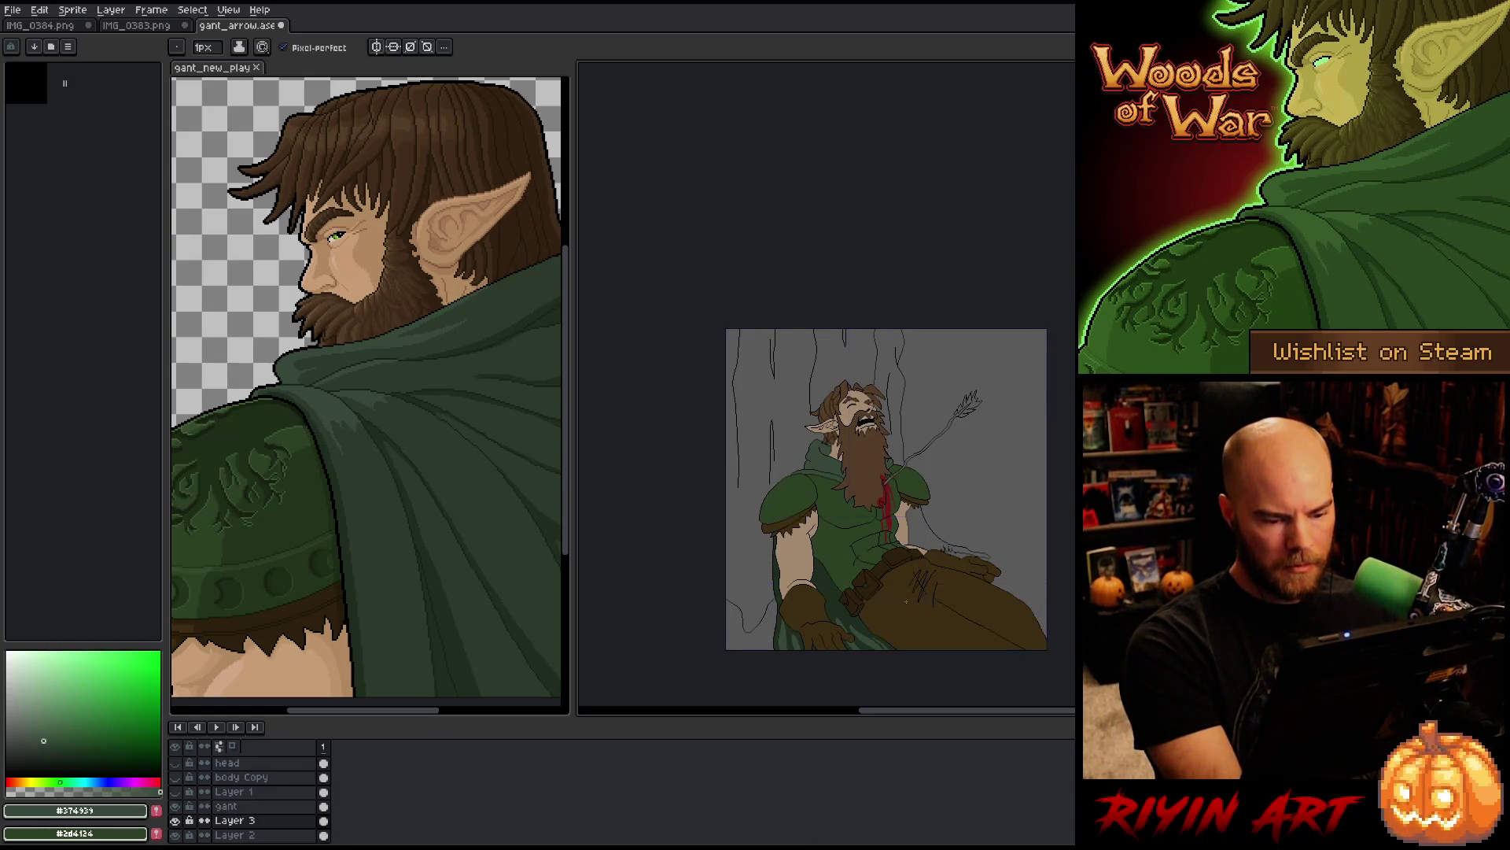
pyautogui.scroll(2, 857, 582)
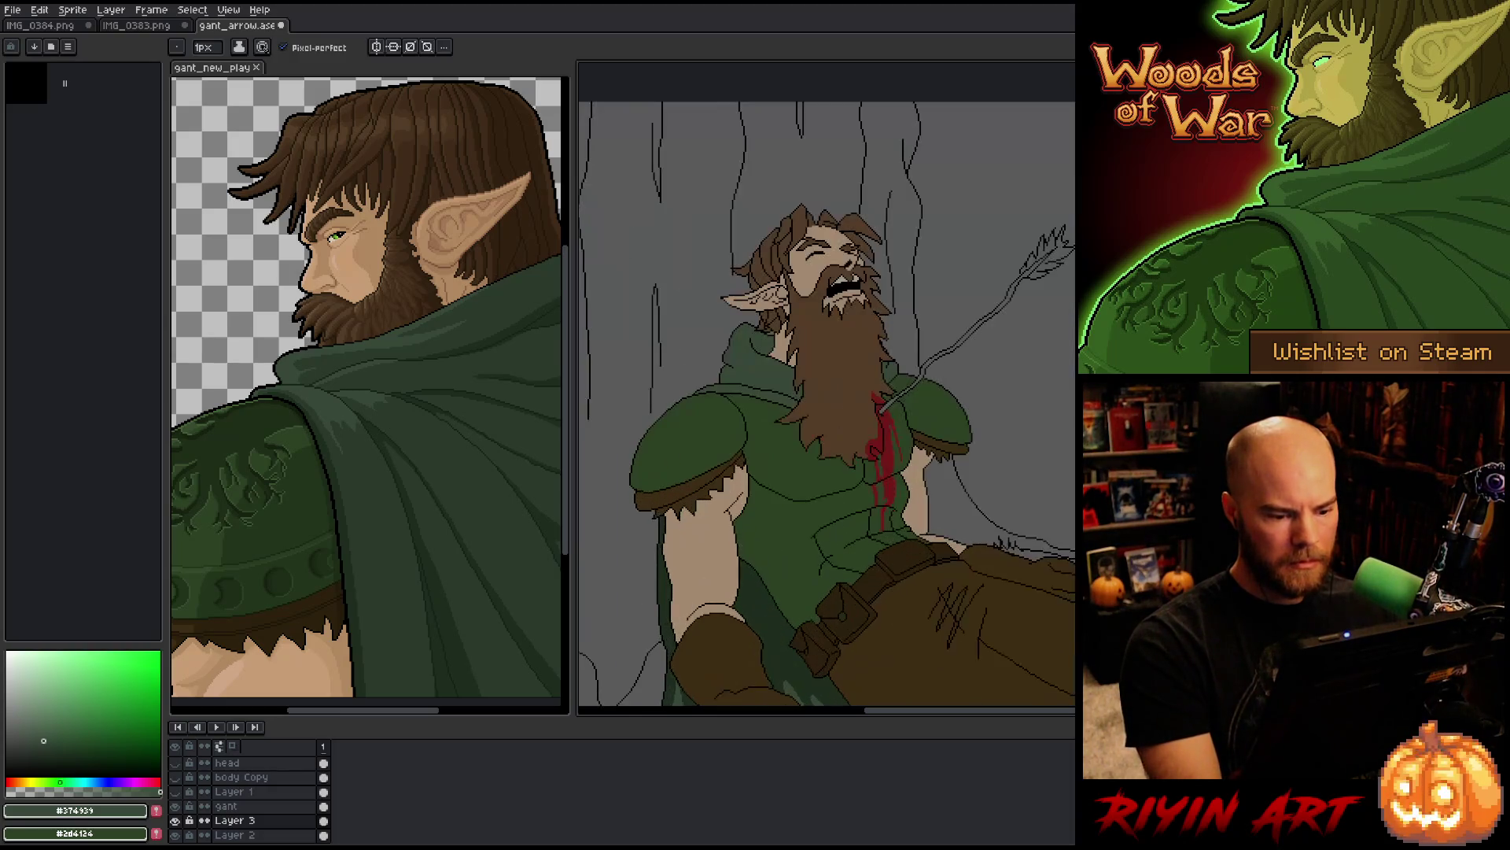
pyautogui.press('w')
pyautogui.click(754, 353)
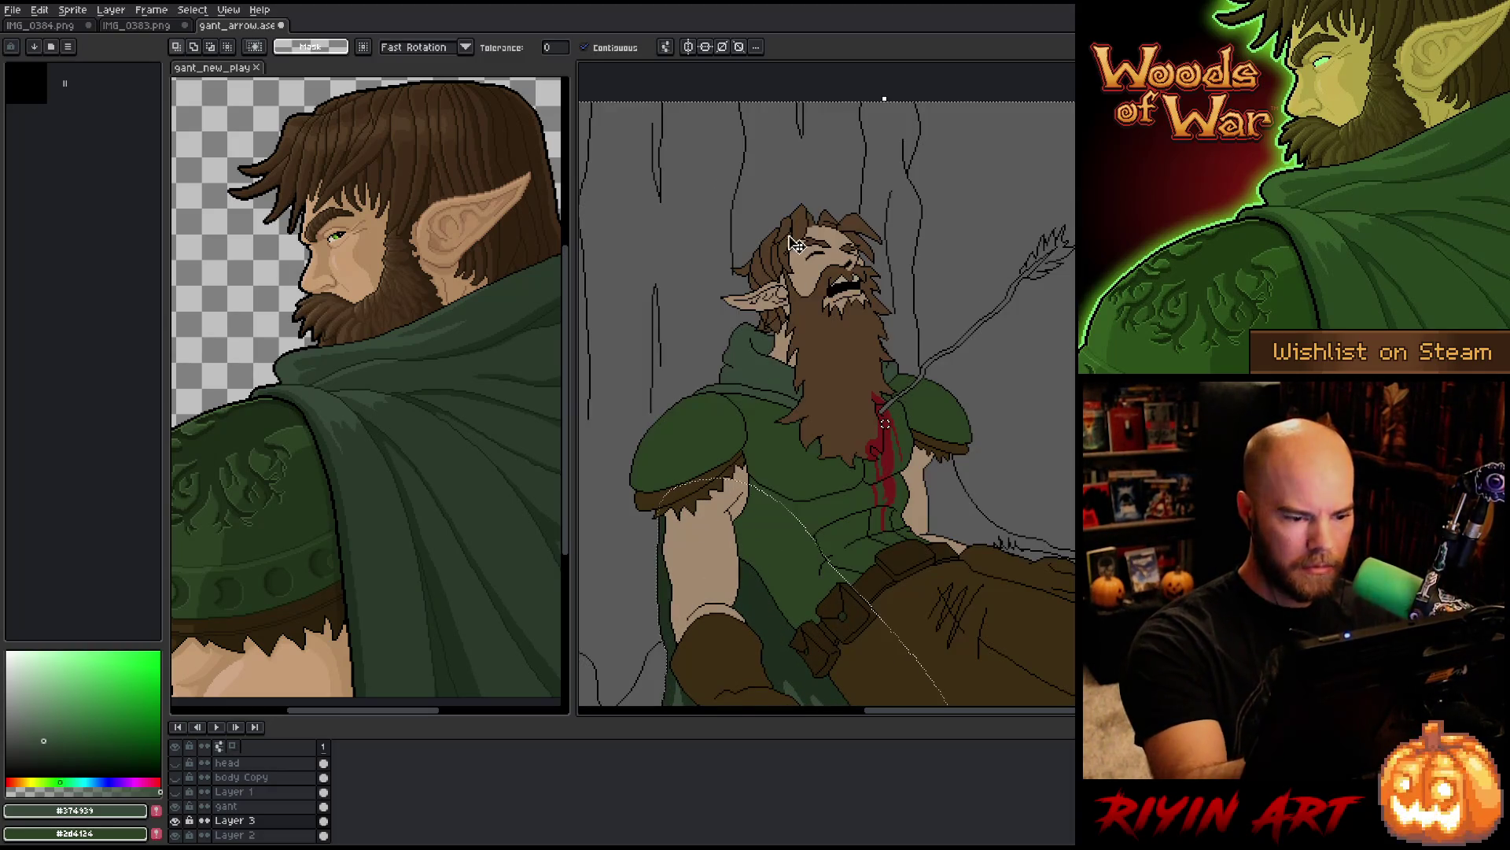
pyautogui.hotkey('alt', 'Up')
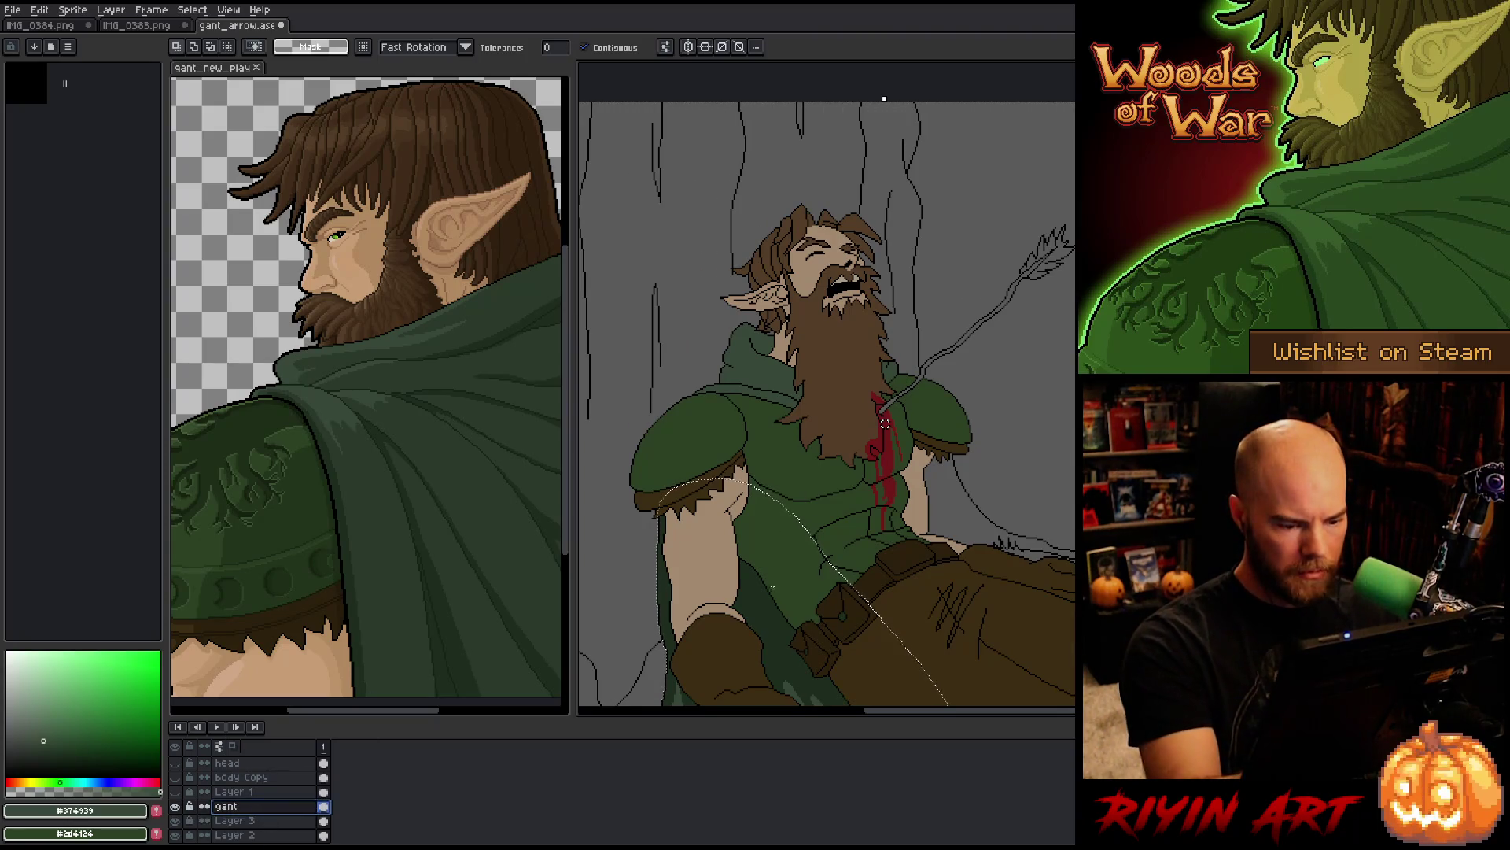
pyautogui.hotkey('ctrl', 'd')
pyautogui.keyDown('alt'); pyautogui.click(885, 424); pyautogui.keyUp('alt')
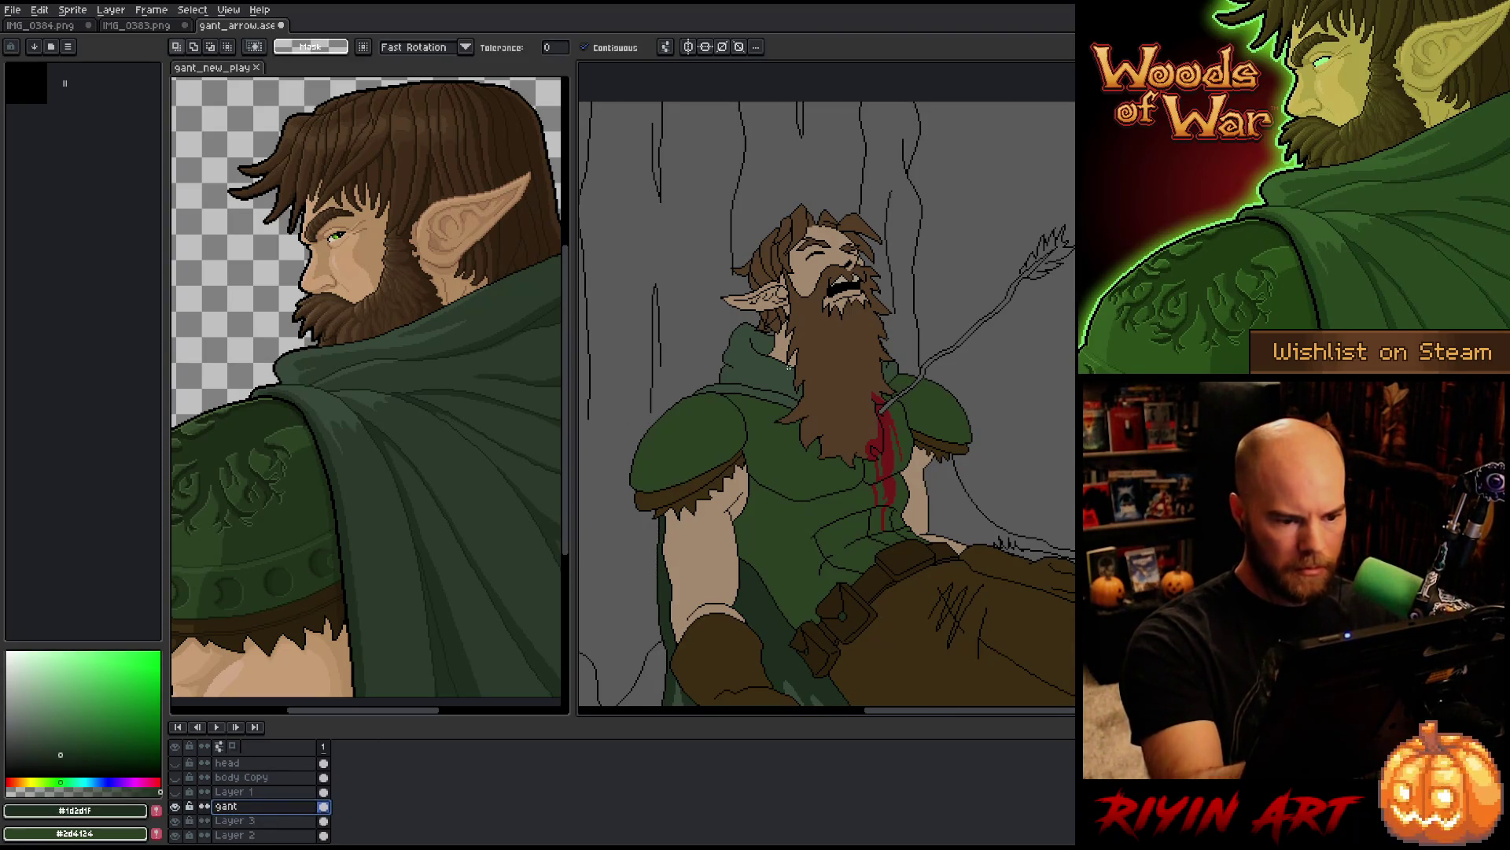
pyautogui.click(773, 356)
# Step: Switch to the Pencil with Pixel-perfect turned off
pyautogui.scroll(2, 761, 315)
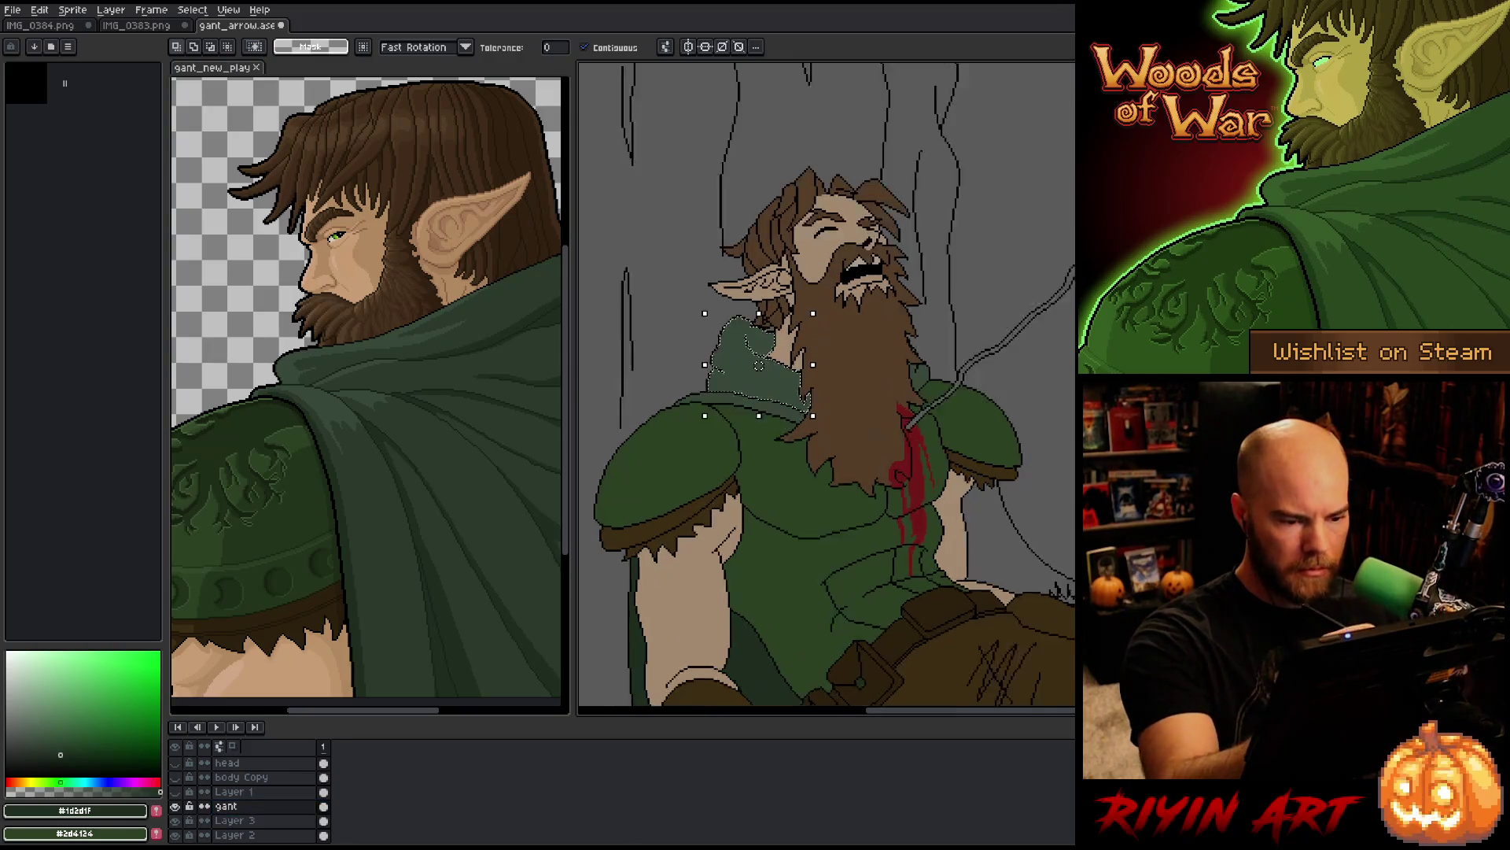
pyautogui.press('b')
pyautogui.click(283, 47)
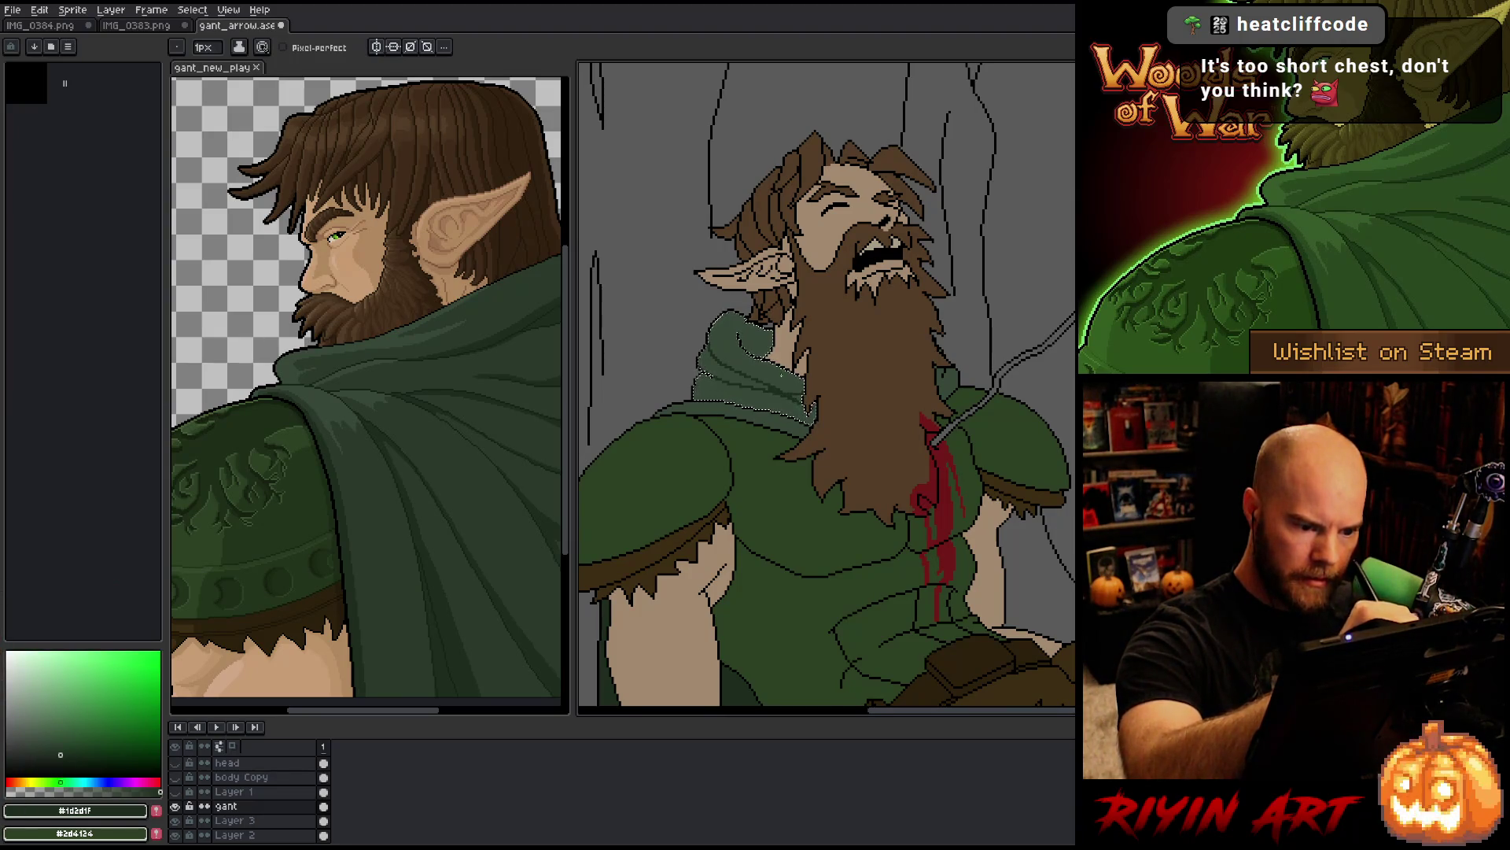
# Step: Shade the hood collar with dark green bands, mixing pencil strokes and bucket fills
pyautogui.press('g')
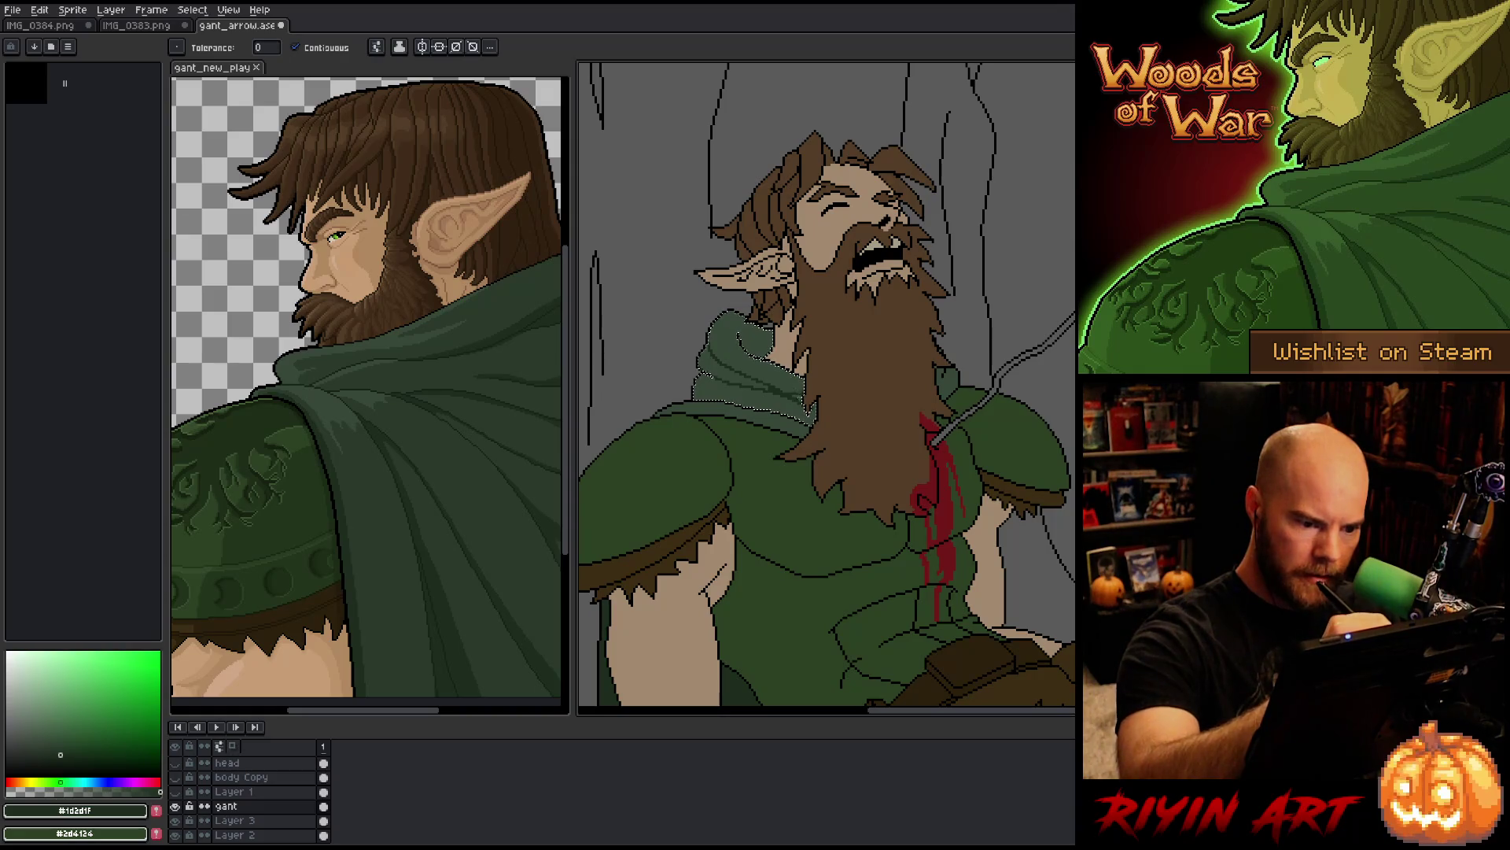
pyautogui.press('b')
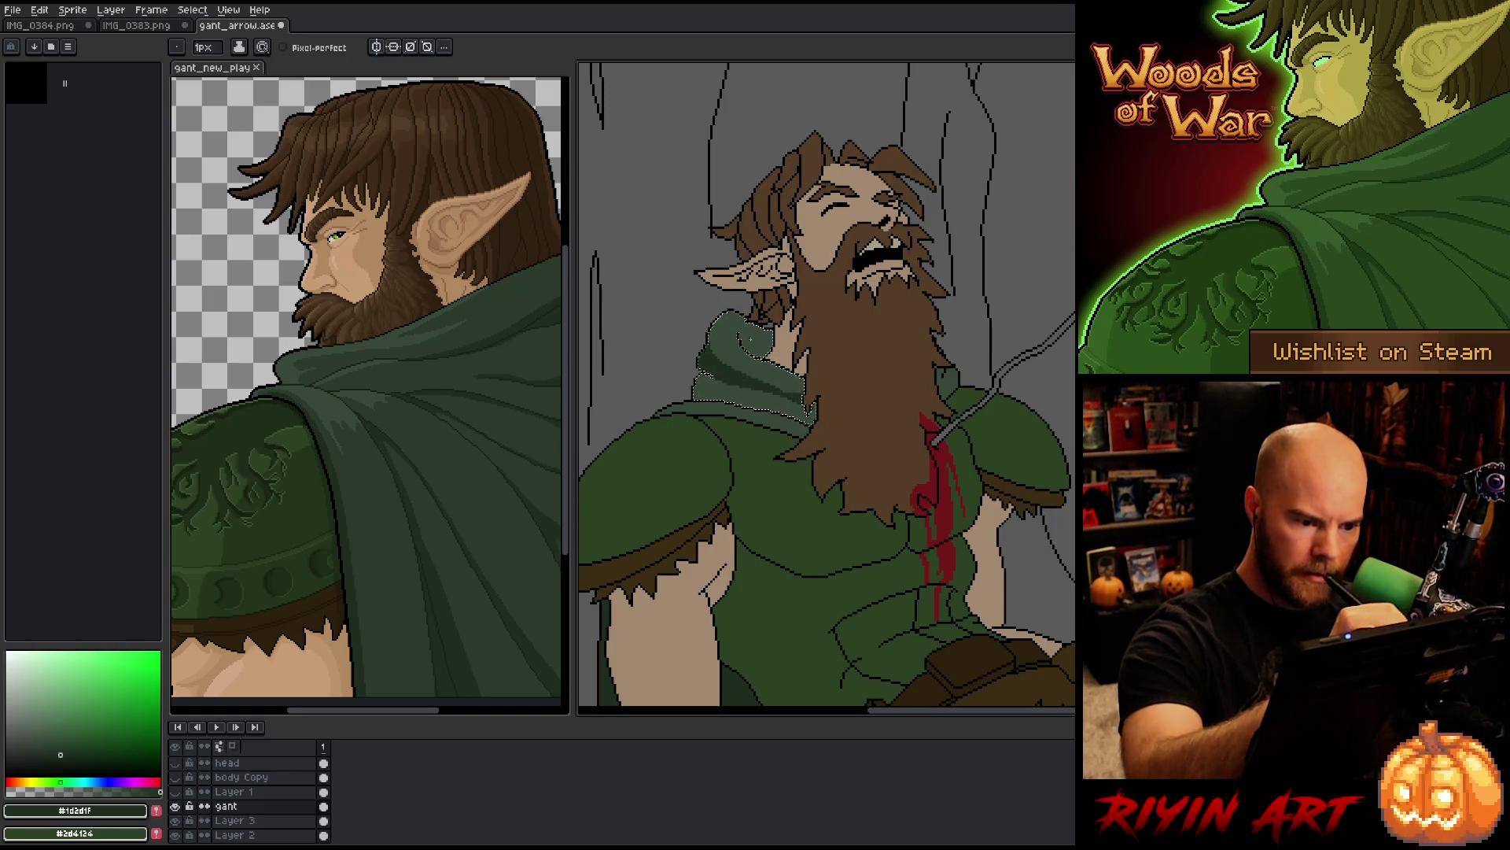
pyautogui.press('g')
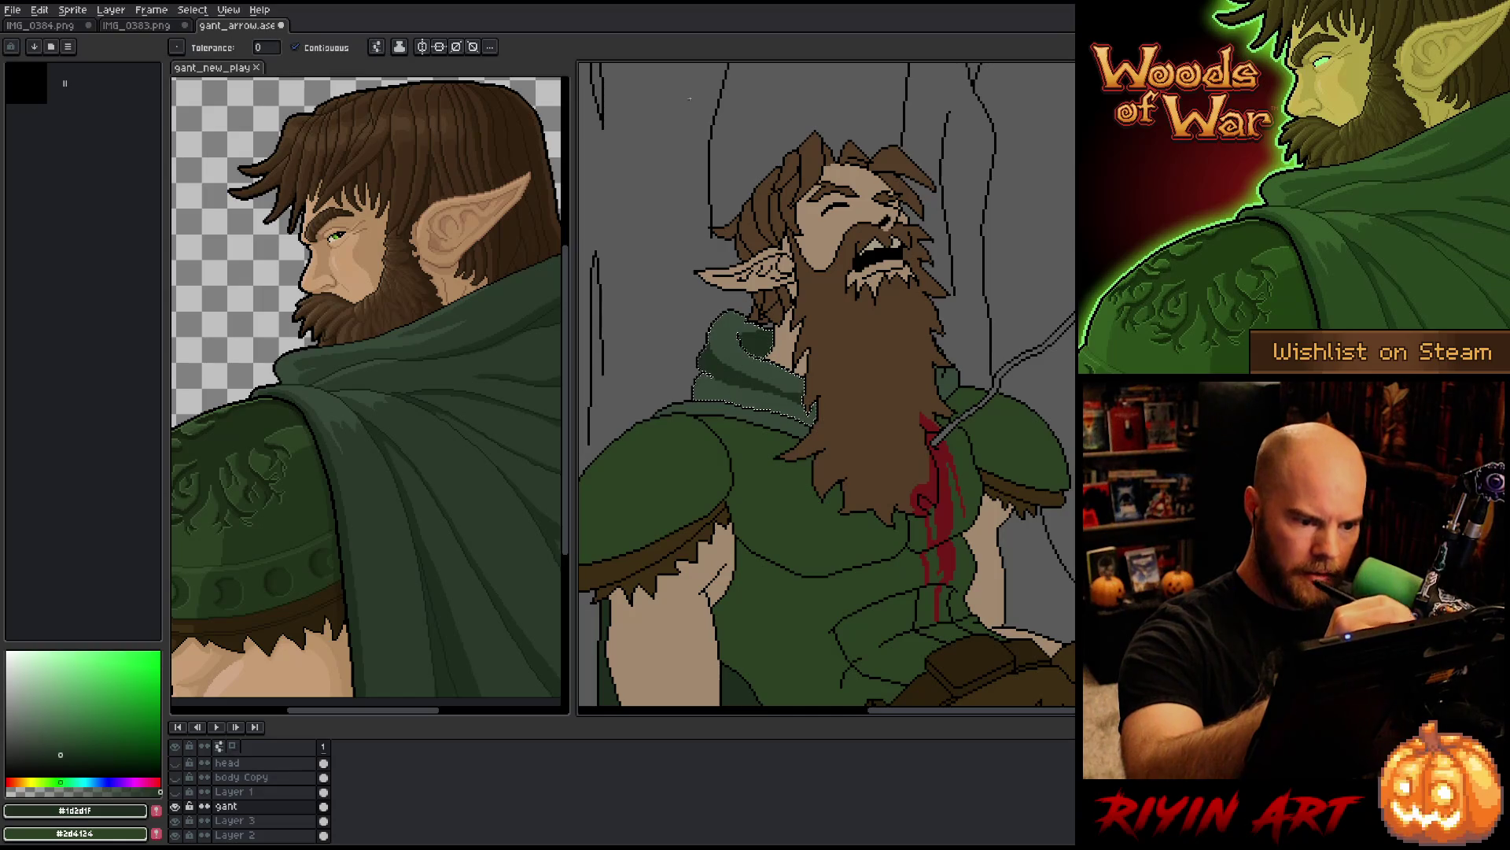
pyautogui.press('b')
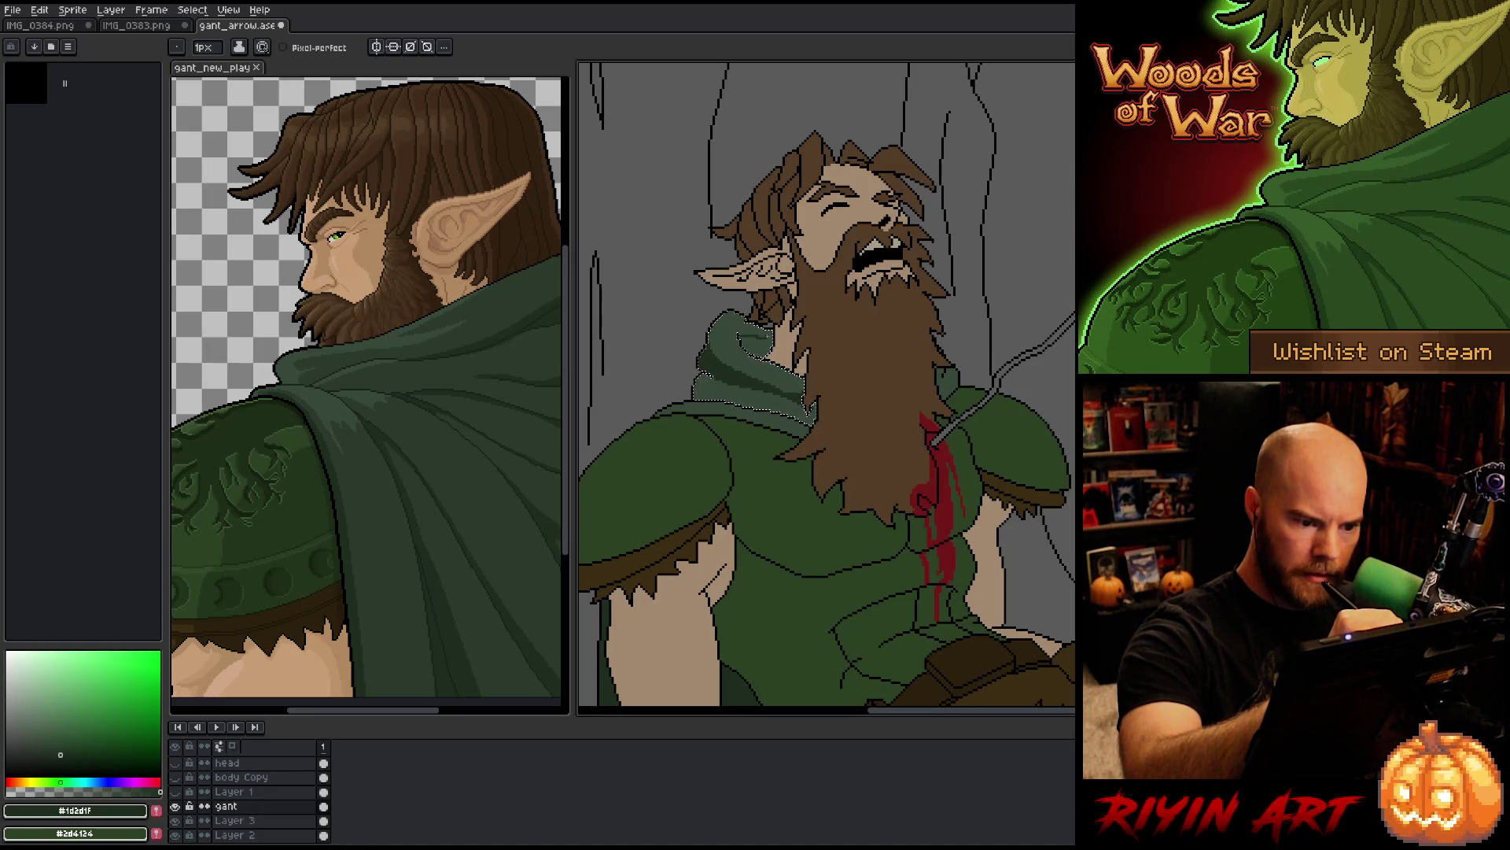
pyautogui.press('g')
pyautogui.press('b')
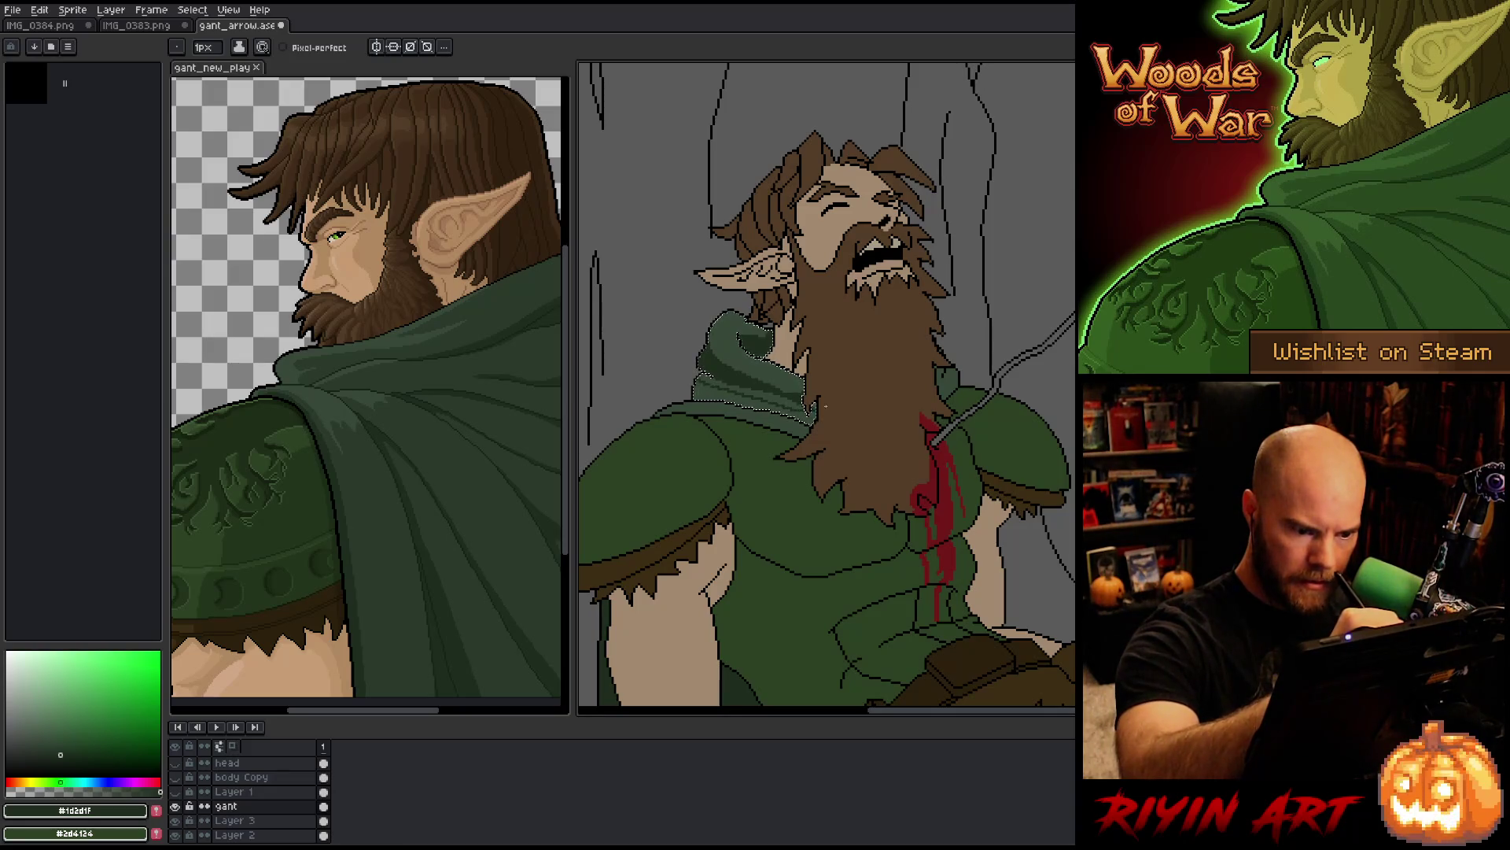
pyautogui.press('g')
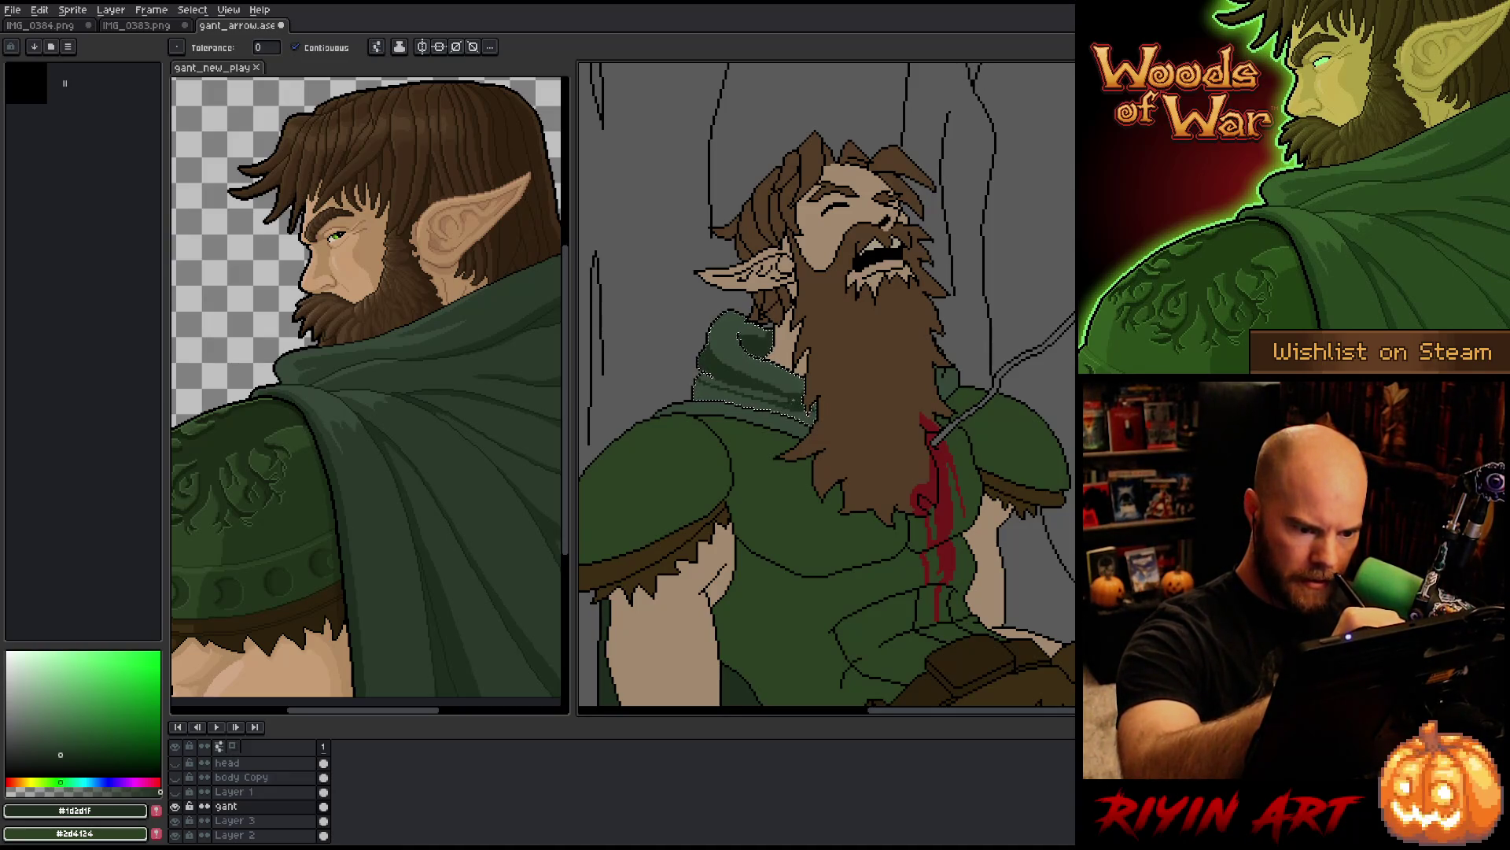
pyautogui.press('b')
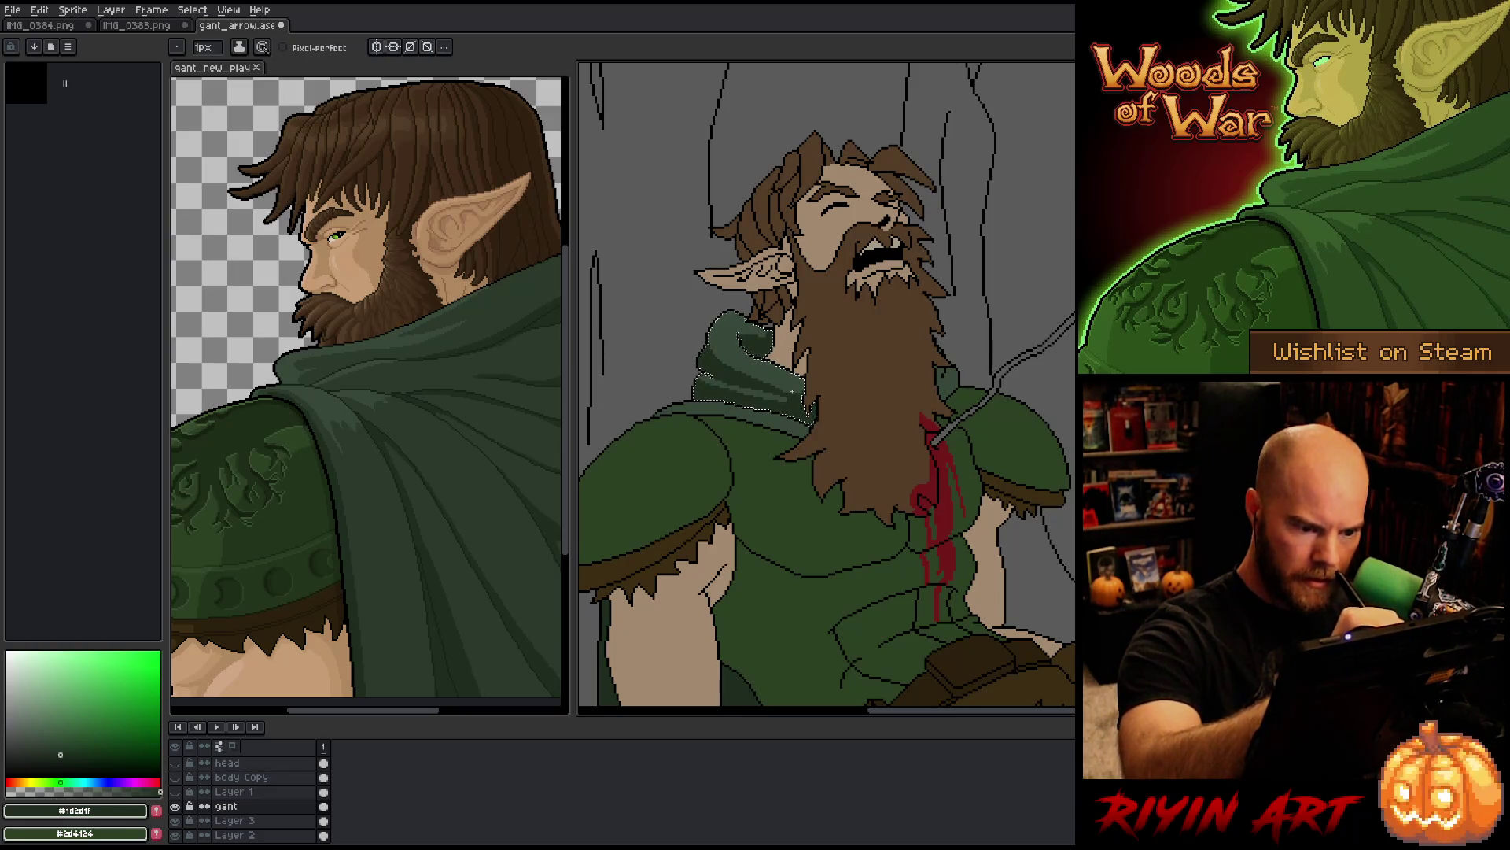
pyautogui.press('g')
pyautogui.press('b')
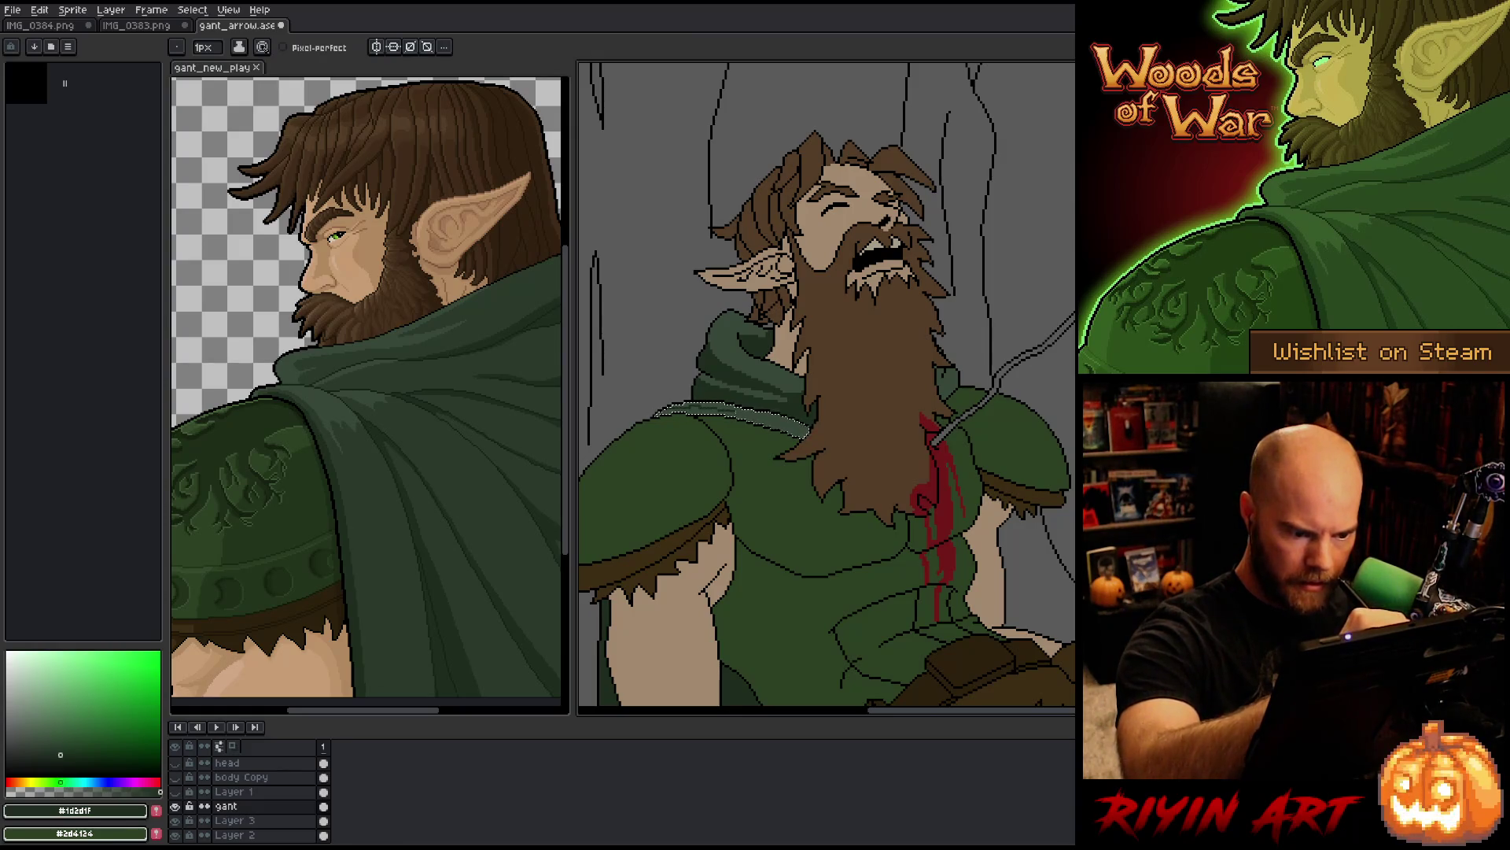
pyautogui.press('g')
pyautogui.press('b')
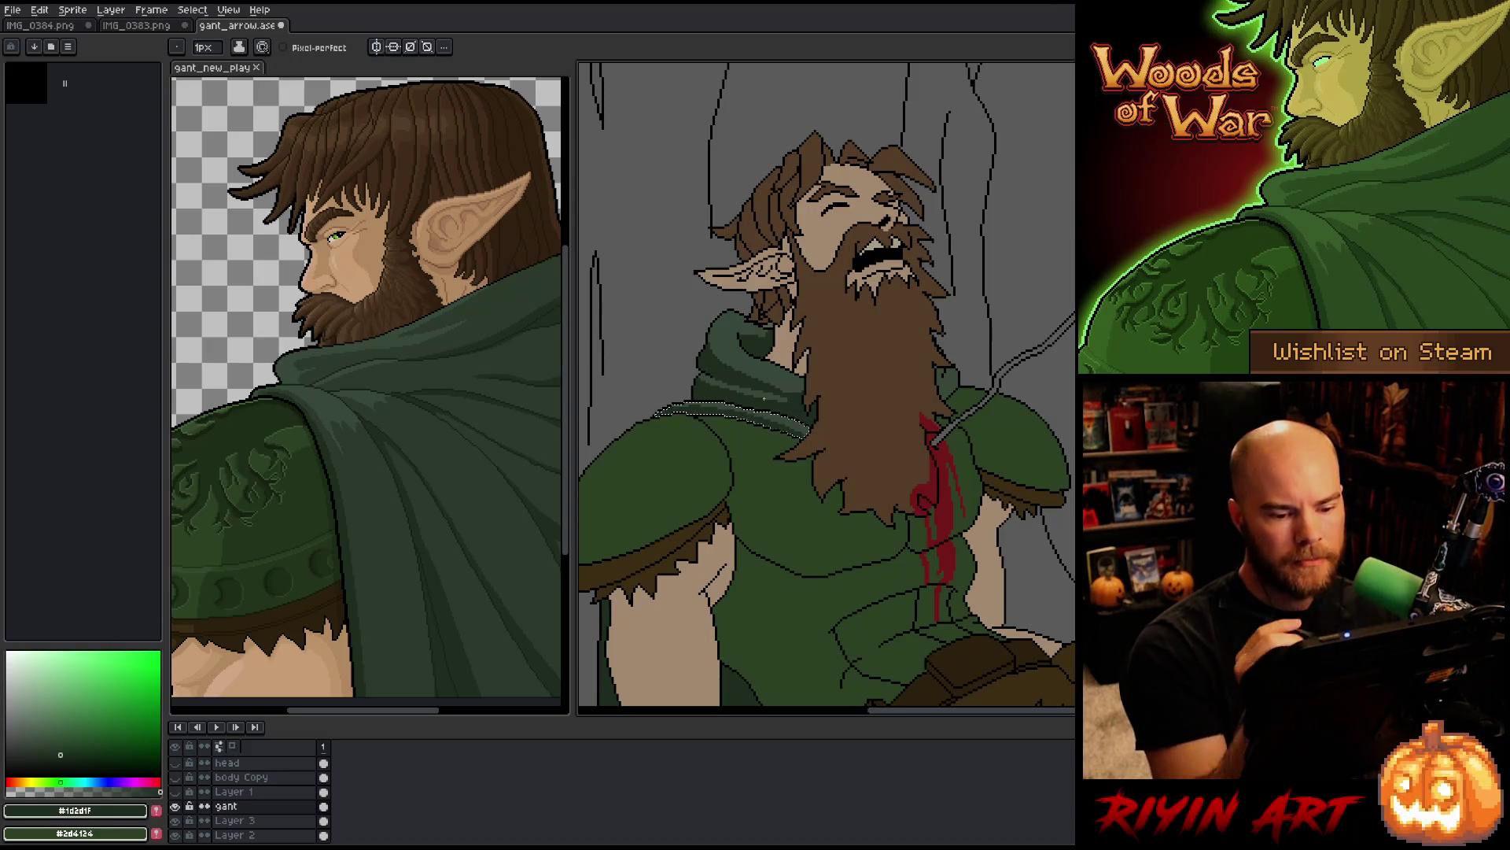
# Step: Lasso the edge where the beard meets the collar, then zoom out
pyautogui.moveTo(944, 366); pyautogui.dragTo(941, 401)
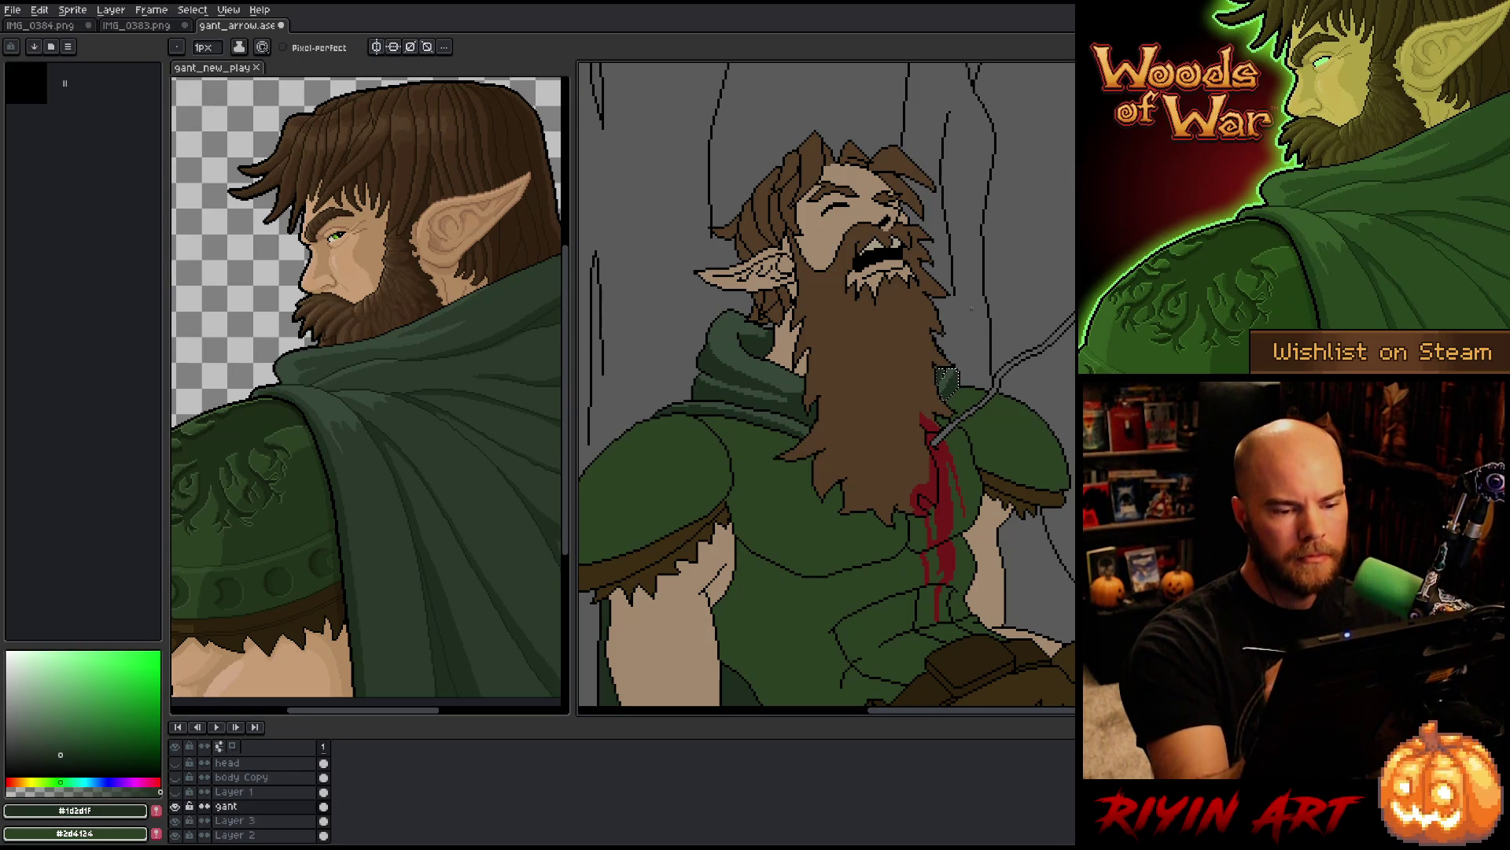
pyautogui.scroll(-2, 898, 370)
pyautogui.press('b')
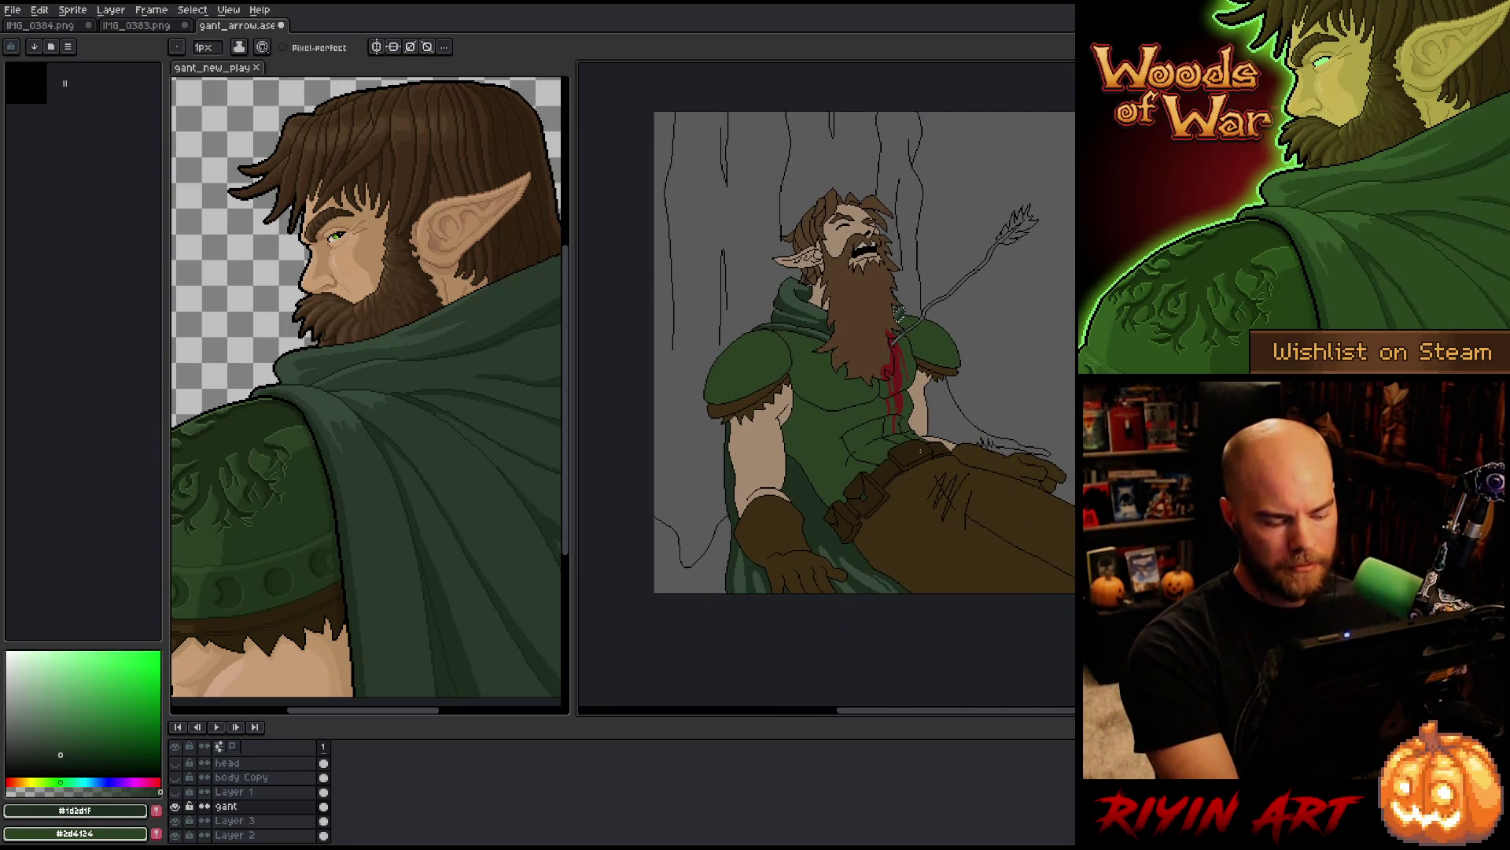
# Step: Choose dark brown #2d210d with the Paint Bucket and pan down the elf's body
pyautogui.scroll(1, 905, 393)
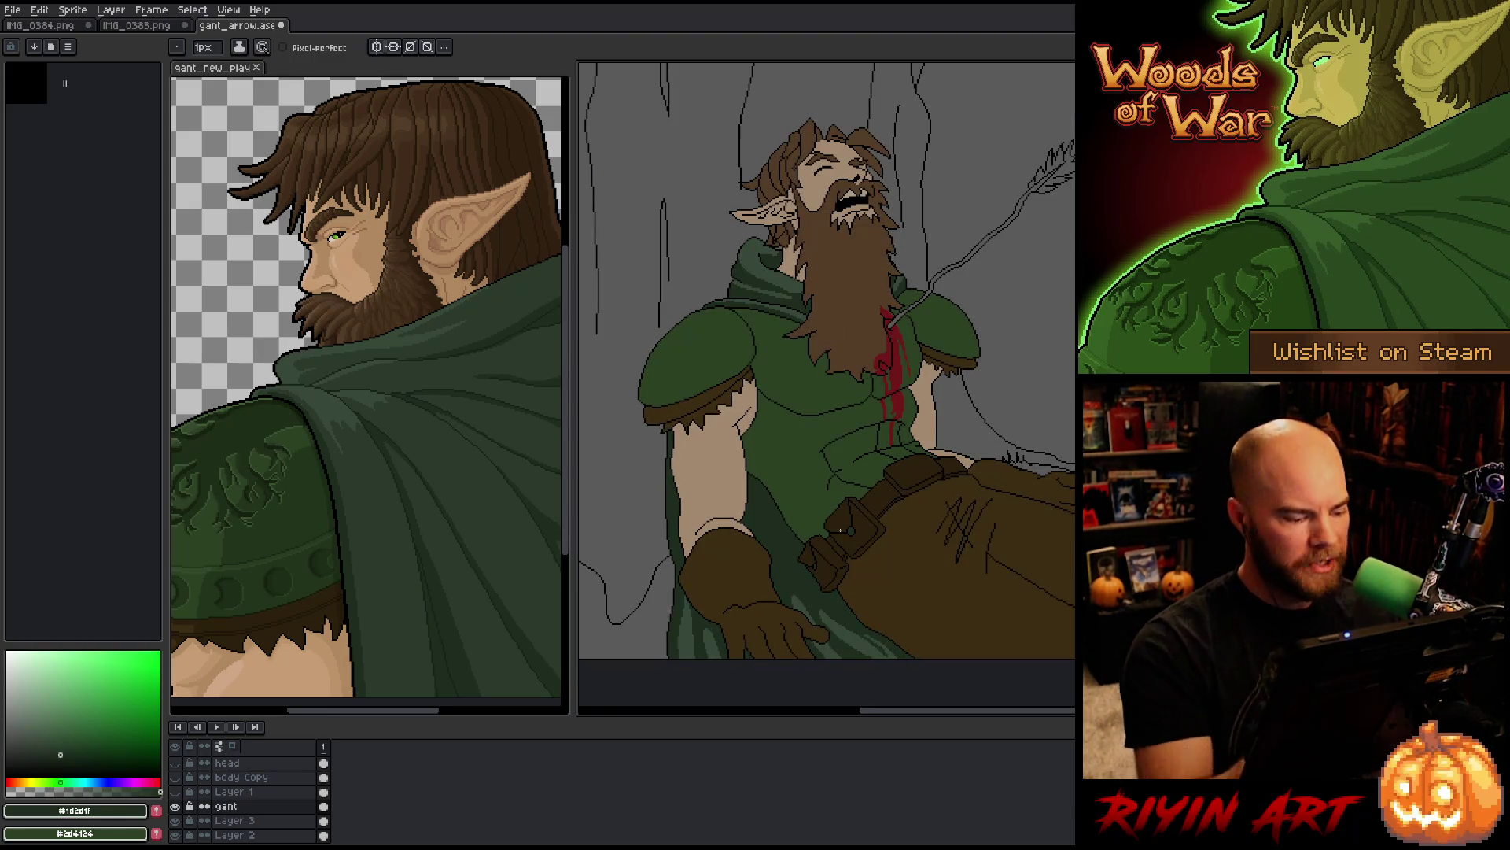
pyautogui.keyDown('alt'); pyautogui.click(852, 532); pyautogui.keyUp('alt')
pyautogui.press('g')
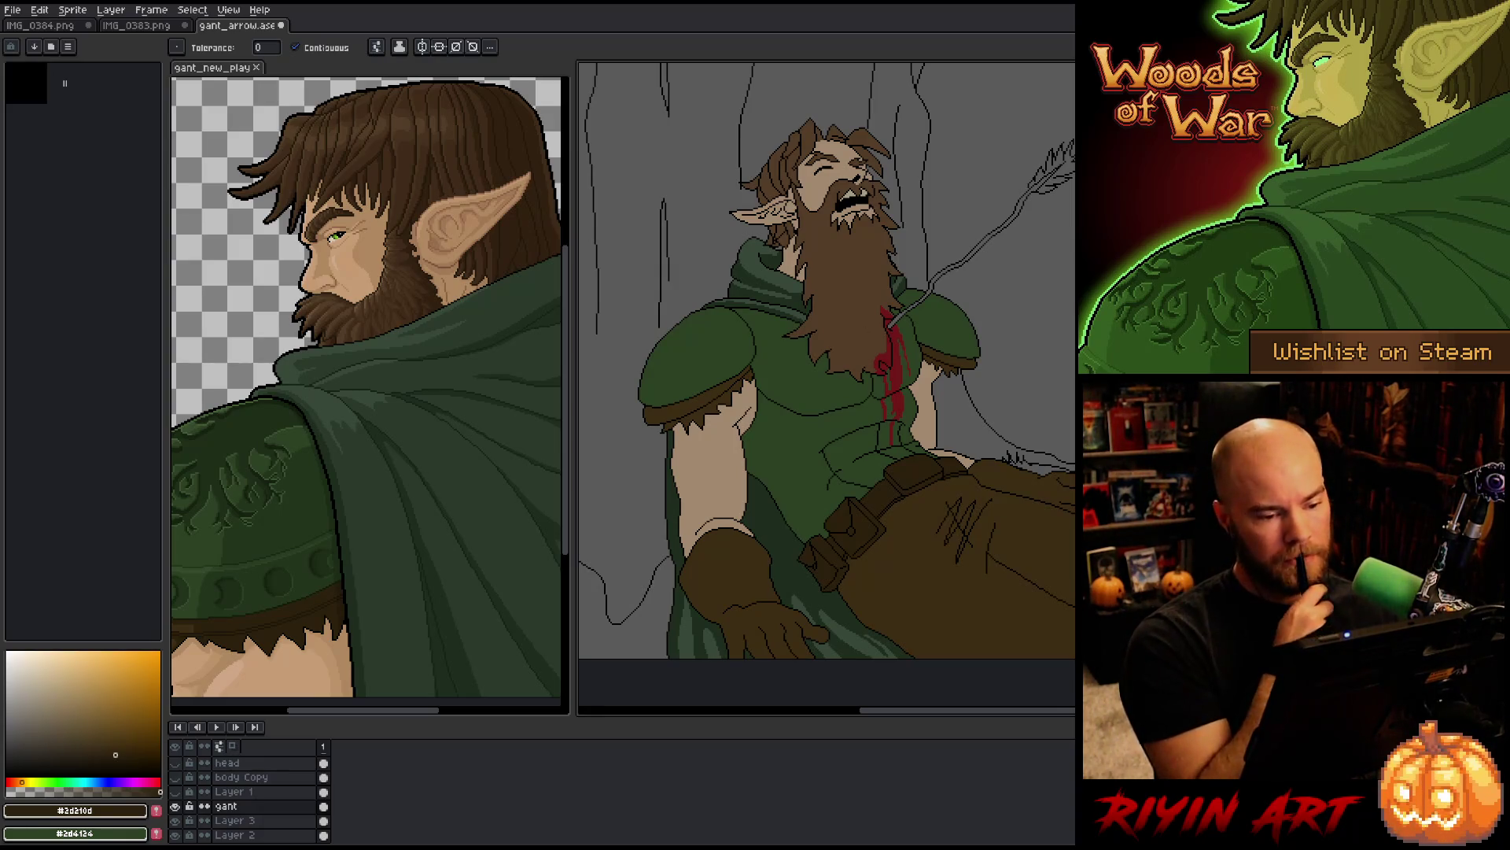
pyautogui.moveTo(978, 541)
pyautogui.mouseDown()
pyautogui.moveTo(978, 483)
pyautogui.moveTo(986, 520)
pyautogui.mouseUp()
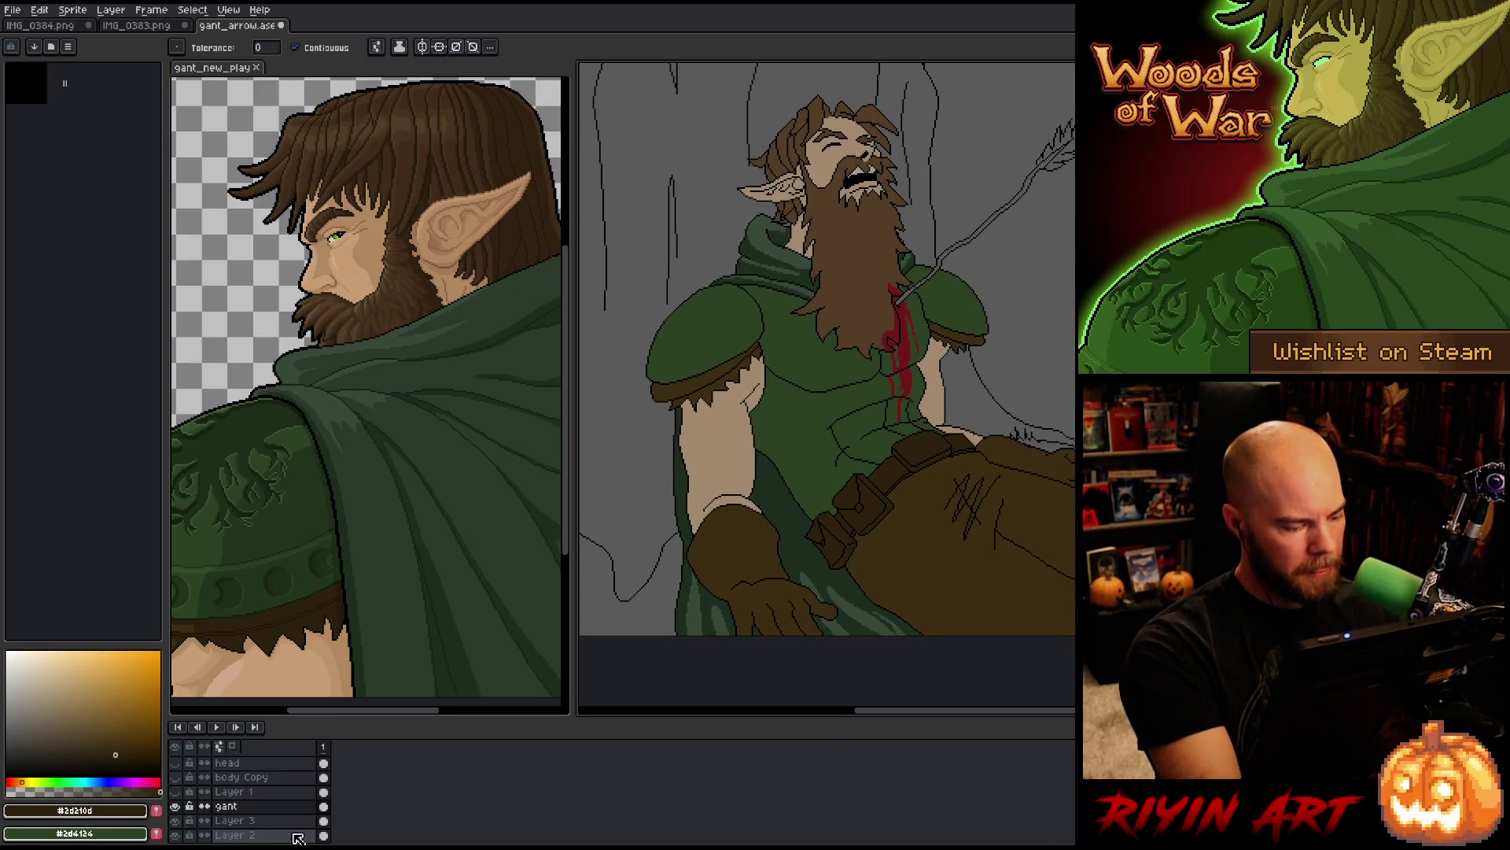
# Step: On the gant cel, sample tunic green #2d4124 and begin lassoing the bare arm's edge
pyautogui.press('m')
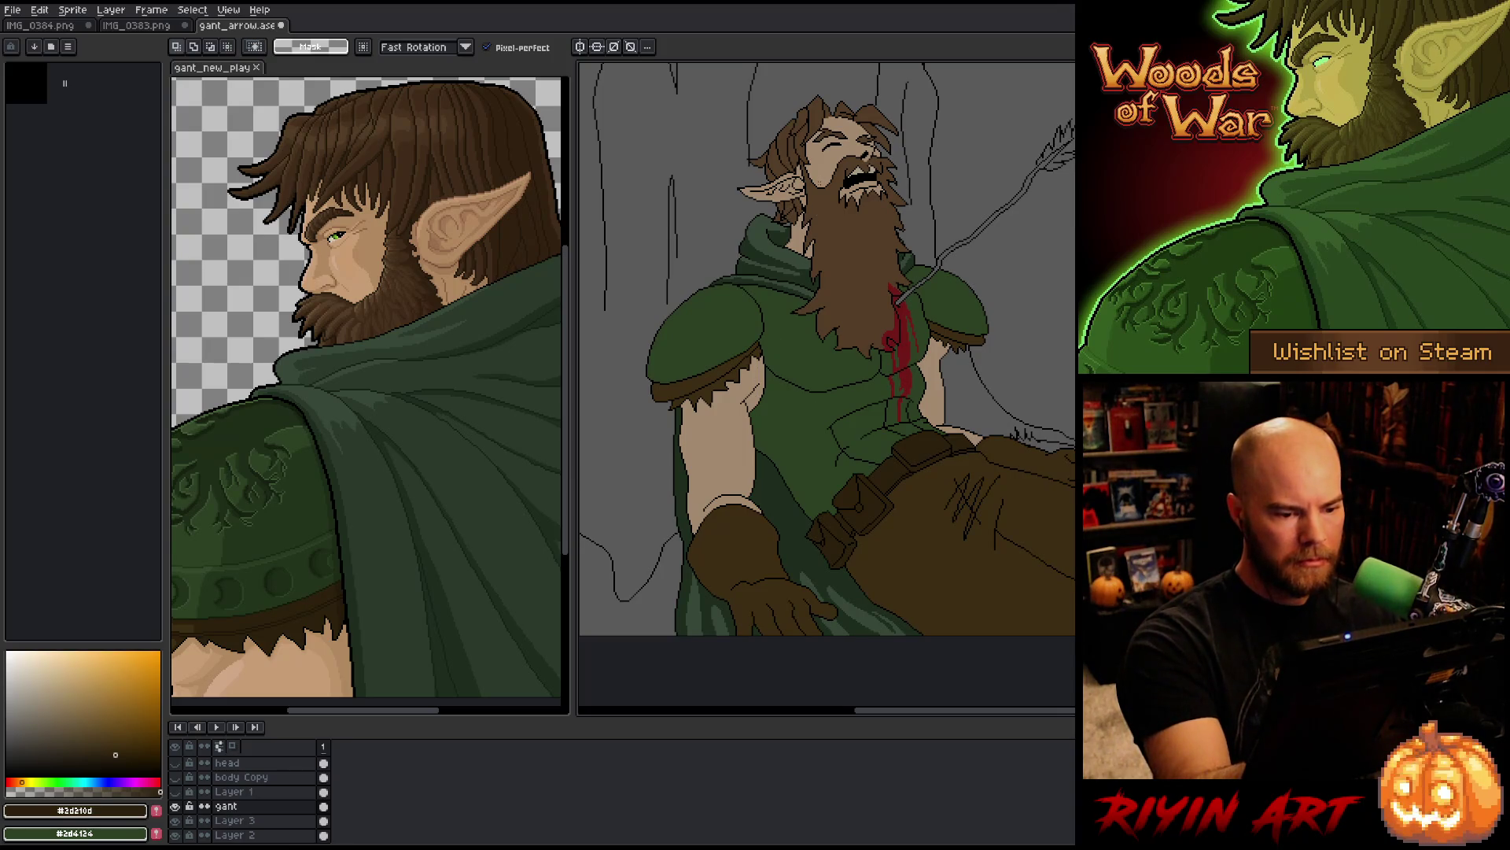
pyautogui.click(260, 806)
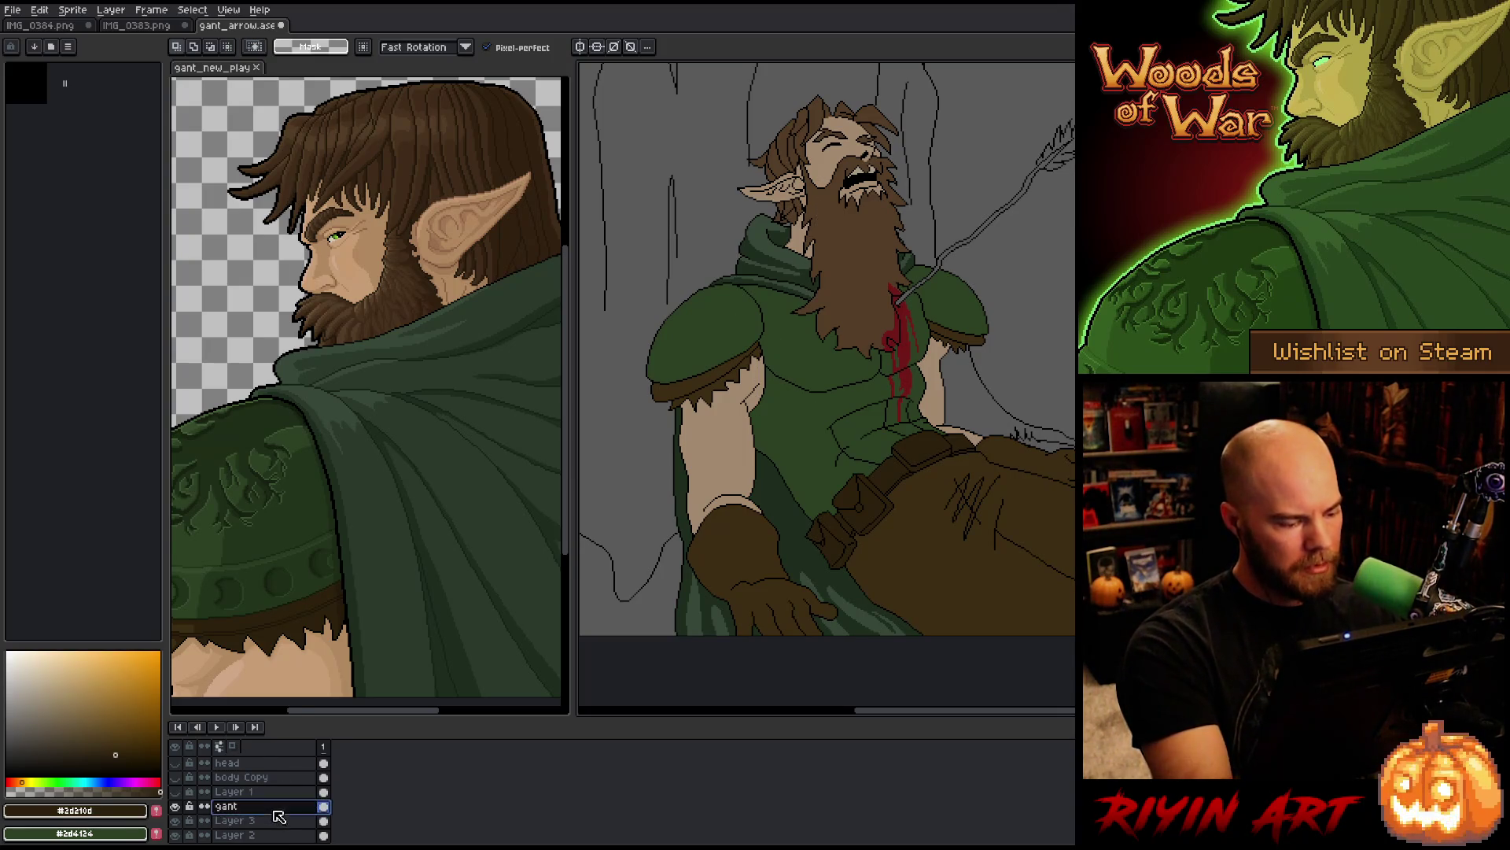
pyautogui.press('i')
pyautogui.keyDown('alt'); pyautogui.click(801, 352); pyautogui.keyUp('alt')
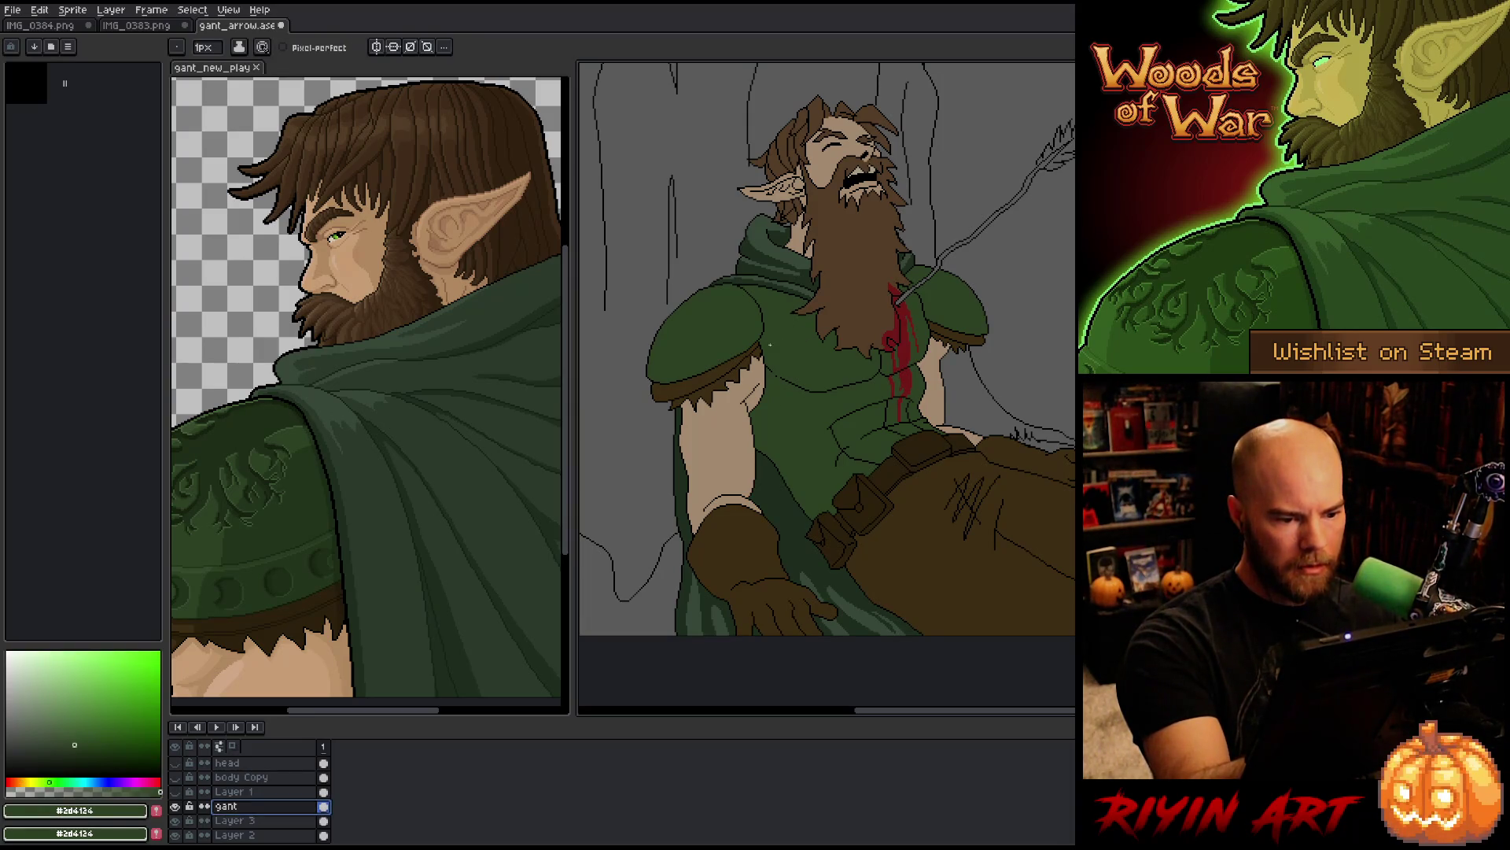
pyautogui.press('Escape')
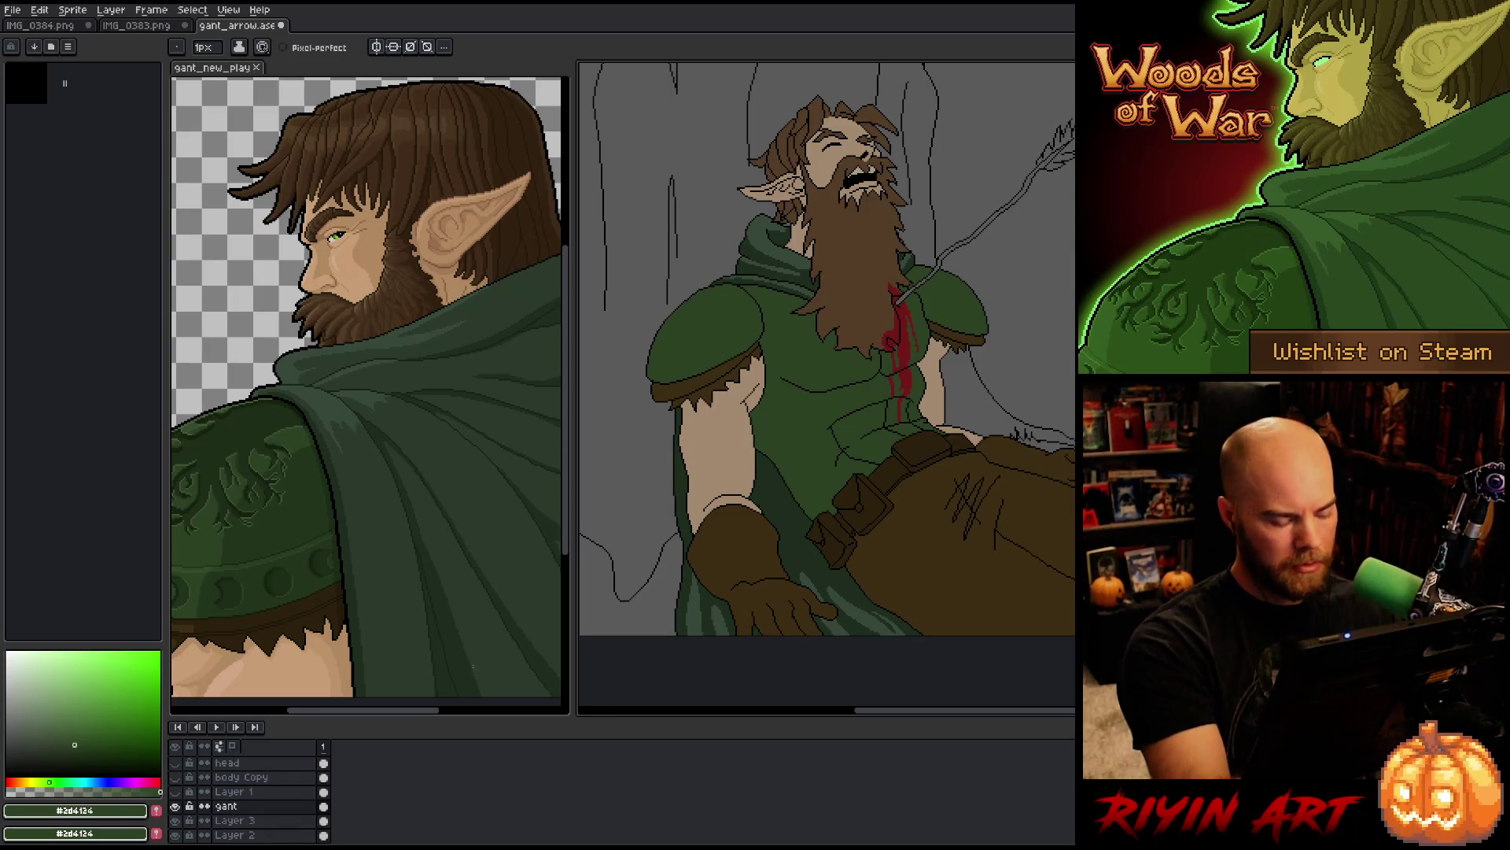
pyautogui.press('m')
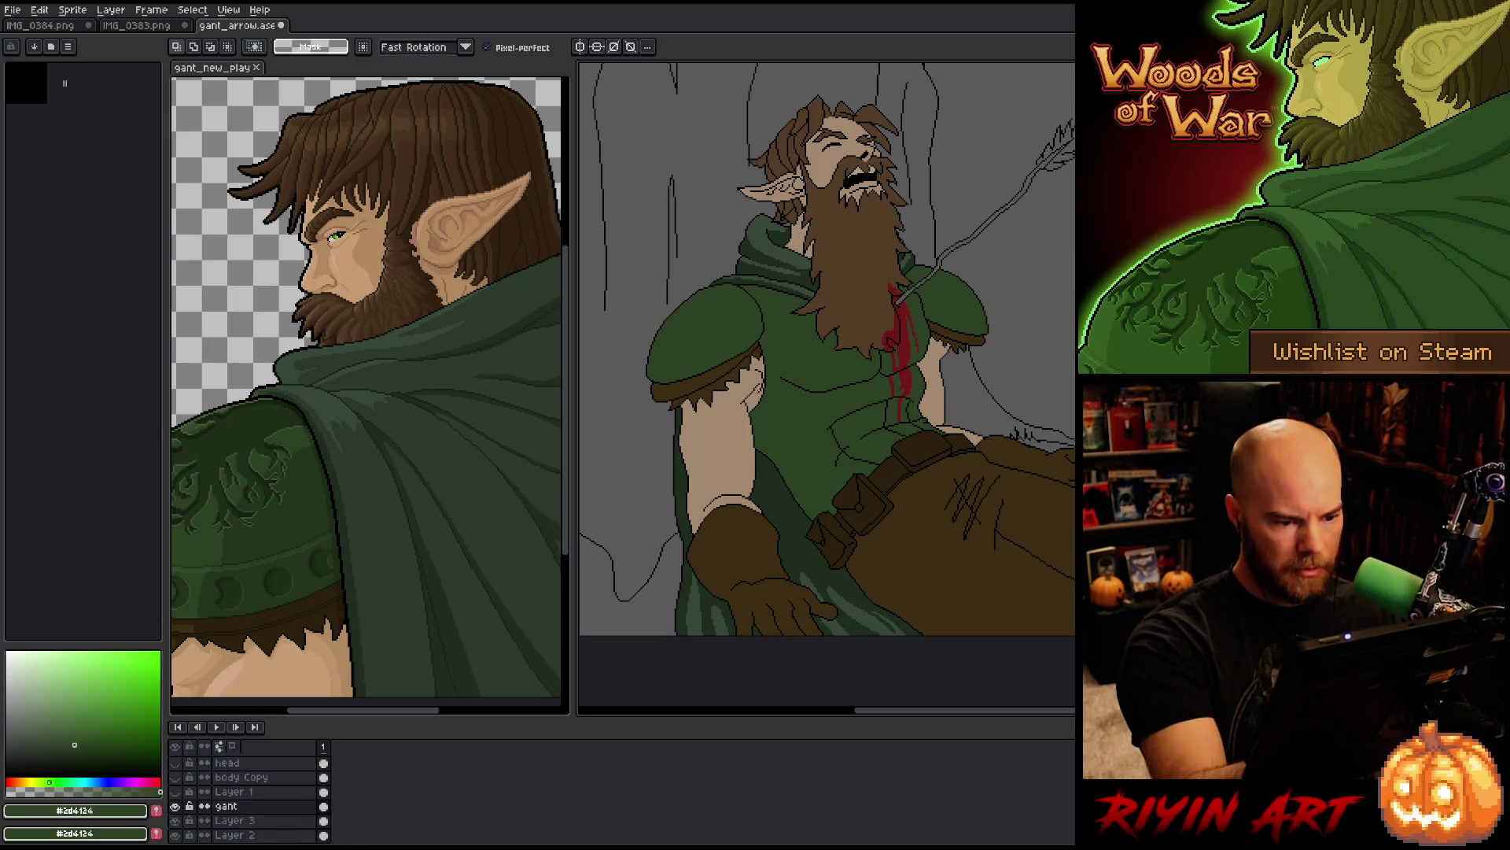
pyautogui.moveTo(750, 413); pyautogui.dragTo(764, 508)
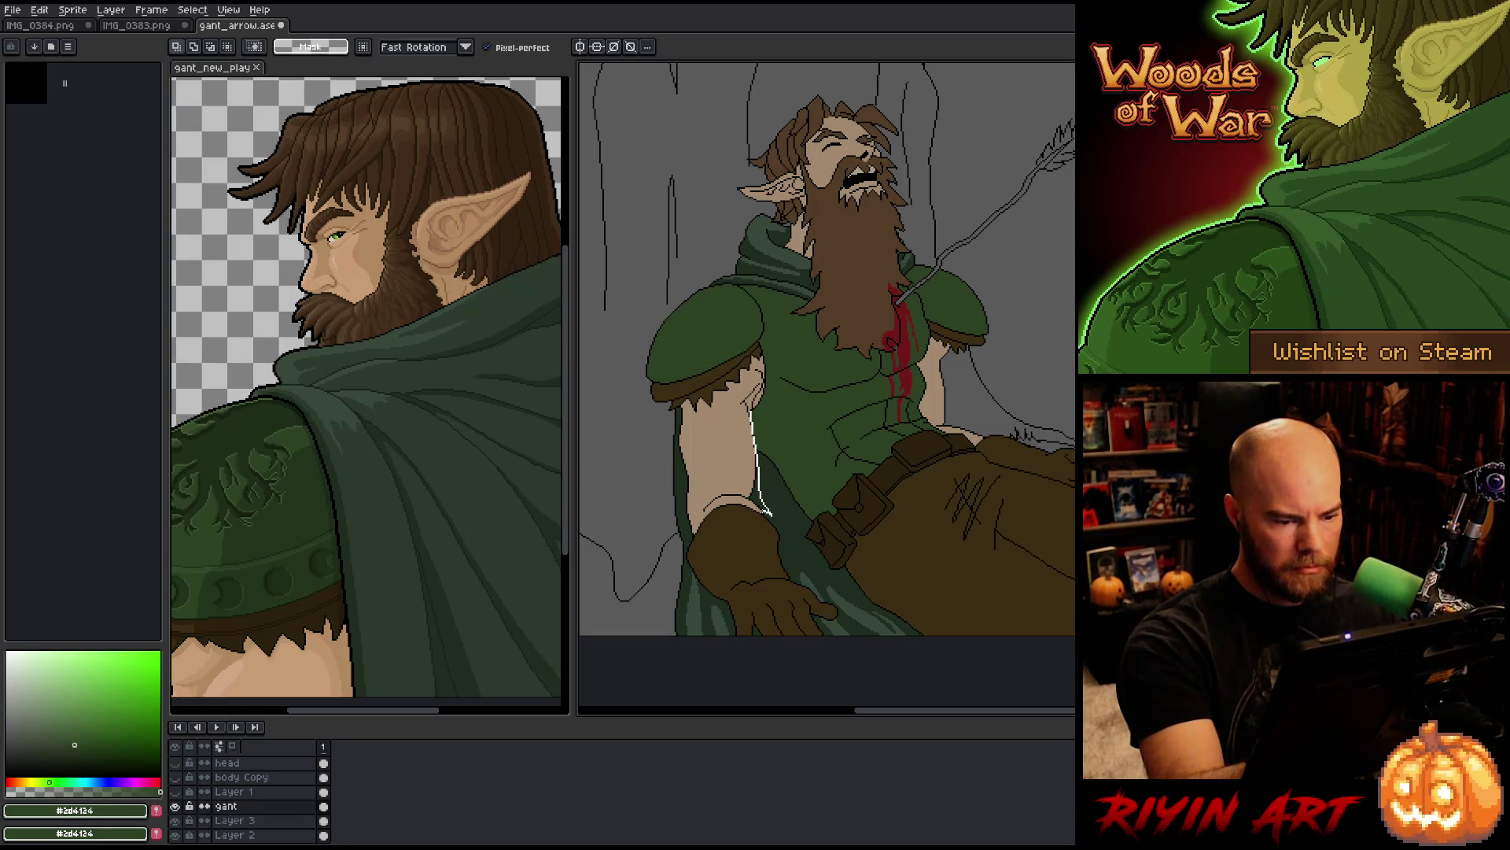
# Step: Finish the arm lasso, move it down about 10 px and squash it shorter to fit
pyautogui.moveTo(686, 520)
pyautogui.mouseDown()
pyautogui.moveTo(678, 445)
pyautogui.moveTo(707, 417)
pyautogui.mouseUp()
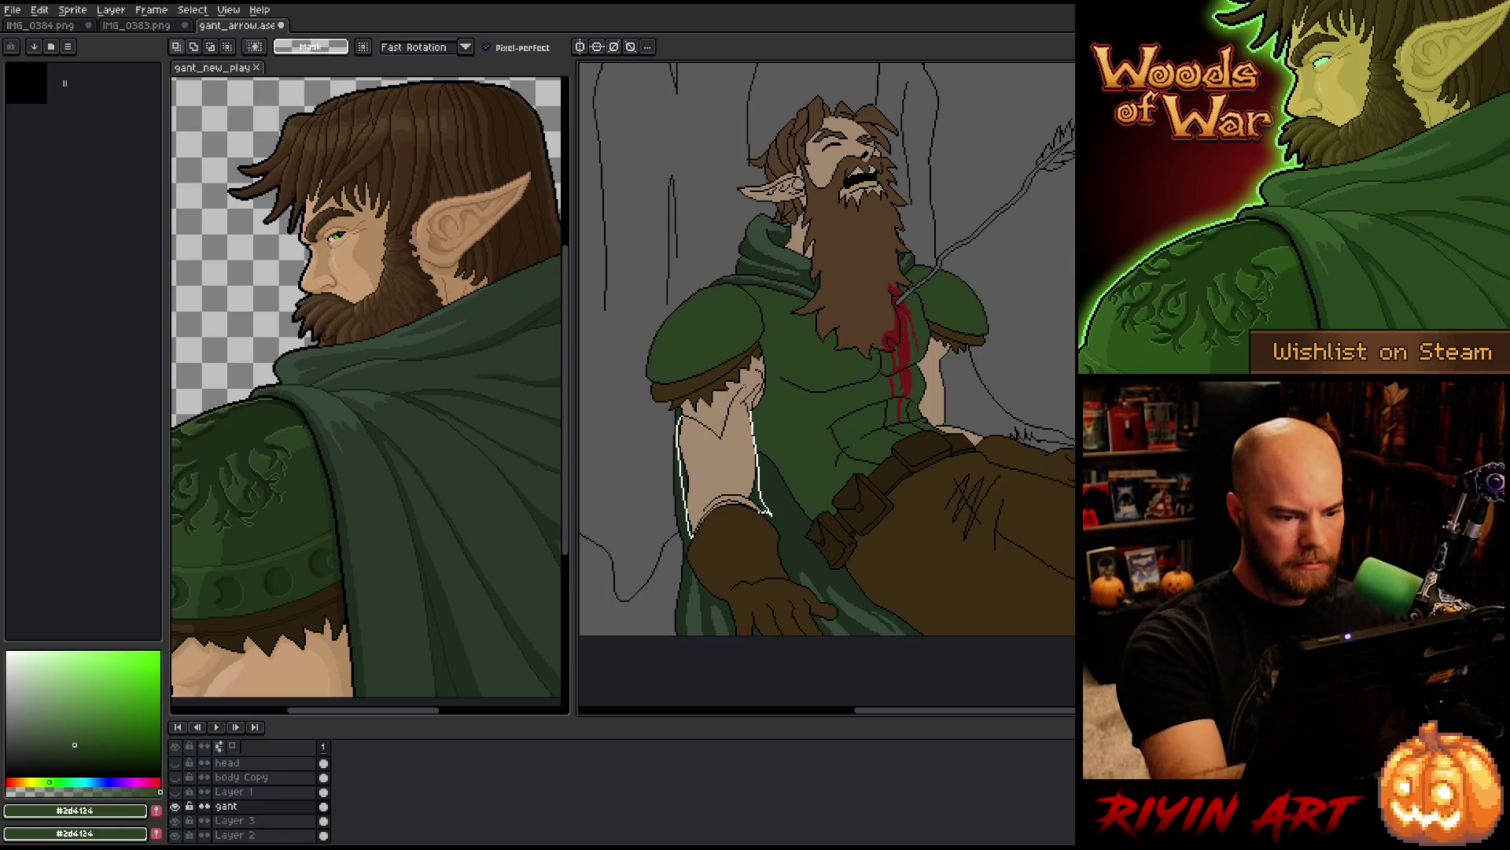
pyautogui.hotkey('ctrl', 't')
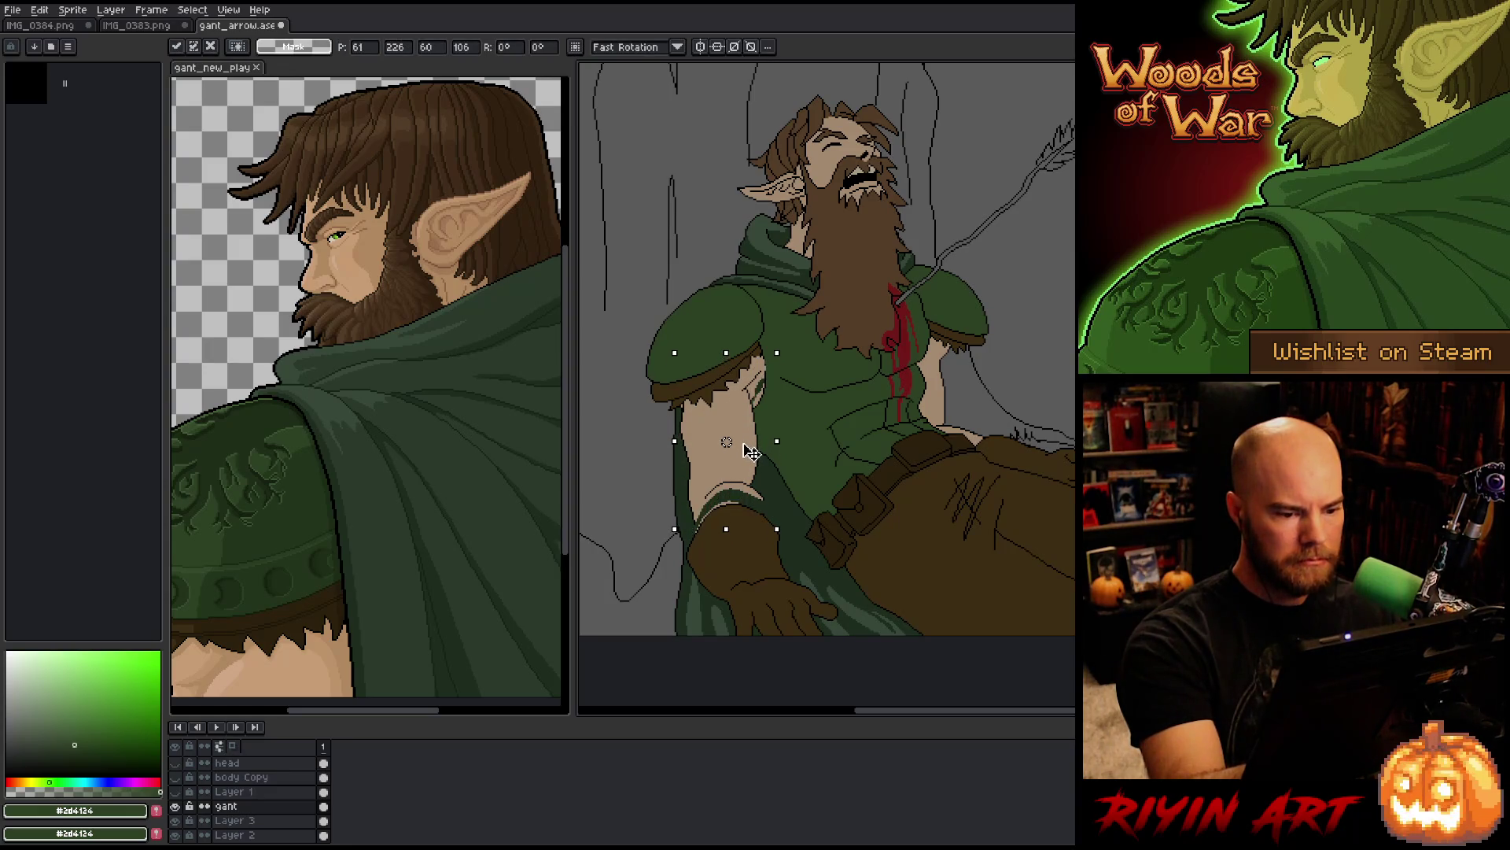
pyautogui.moveTo(748, 456); pyautogui.dragTo(748, 464)
pyautogui.press('Return')
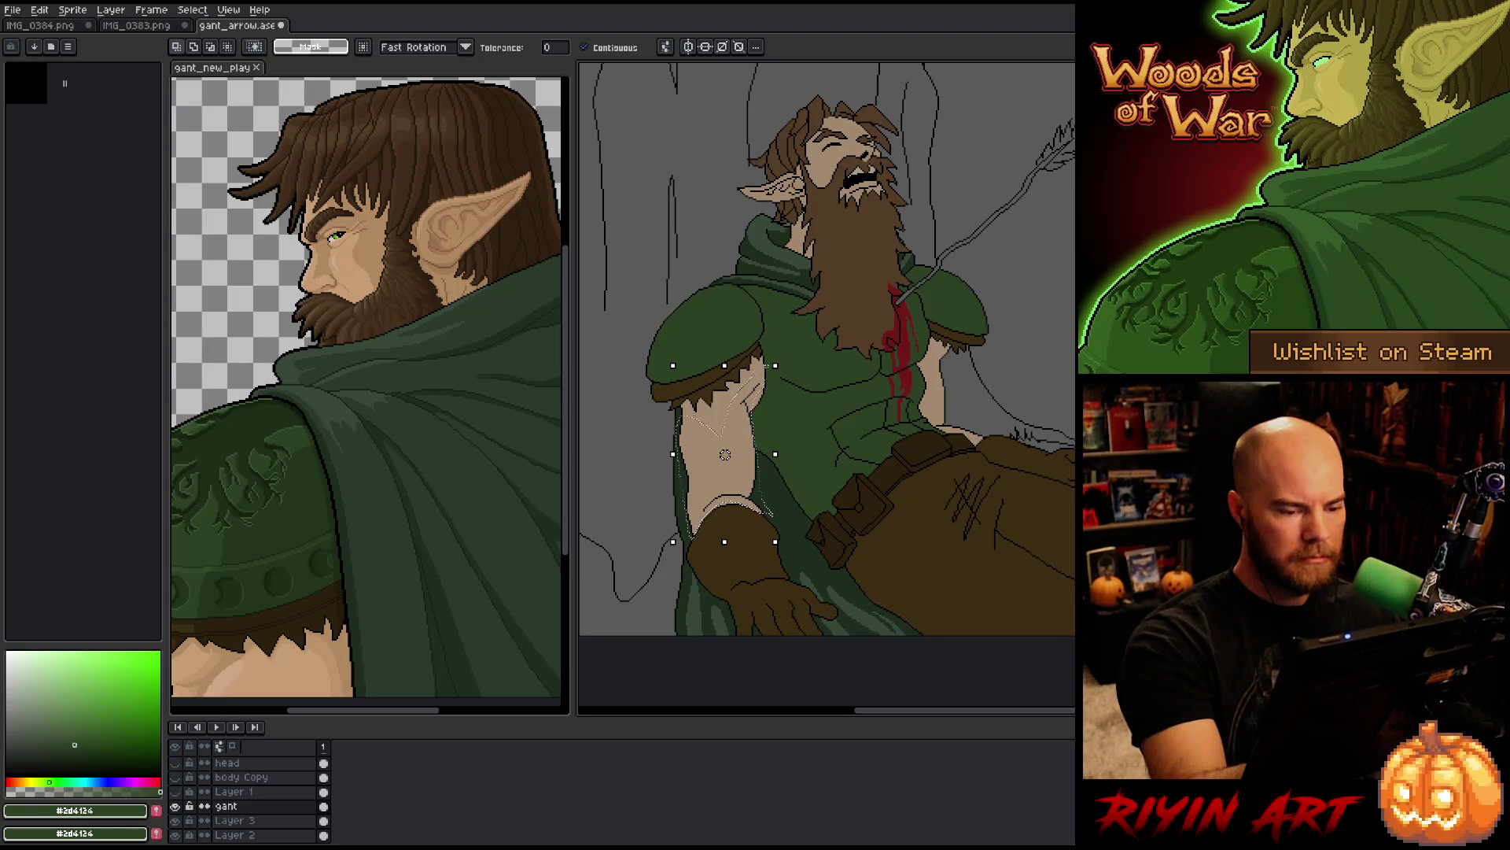
pyautogui.press('b')
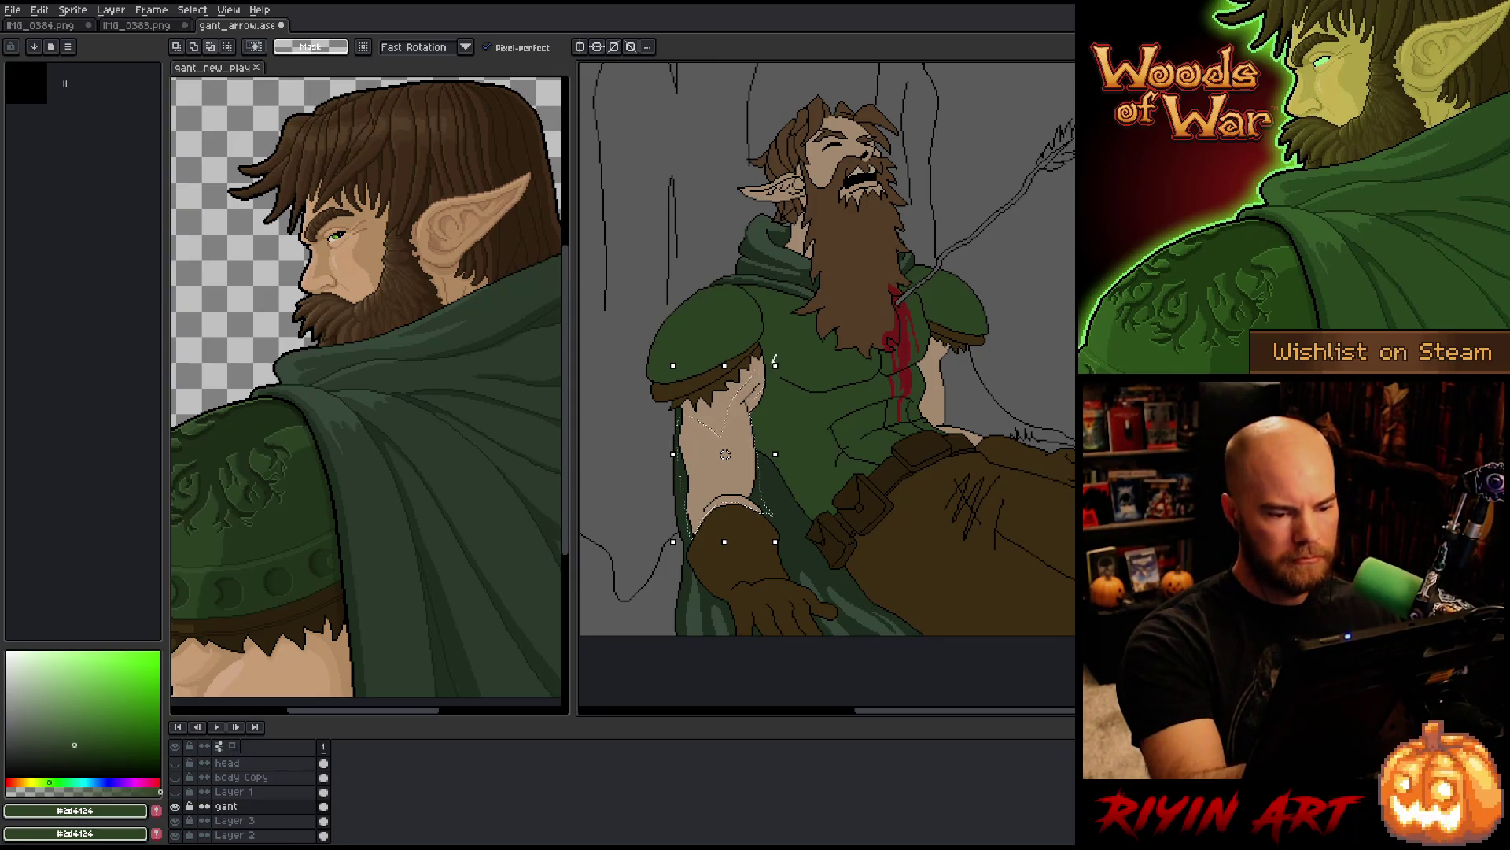
pyautogui.moveTo(775, 366); pyautogui.dragTo(776, 376)
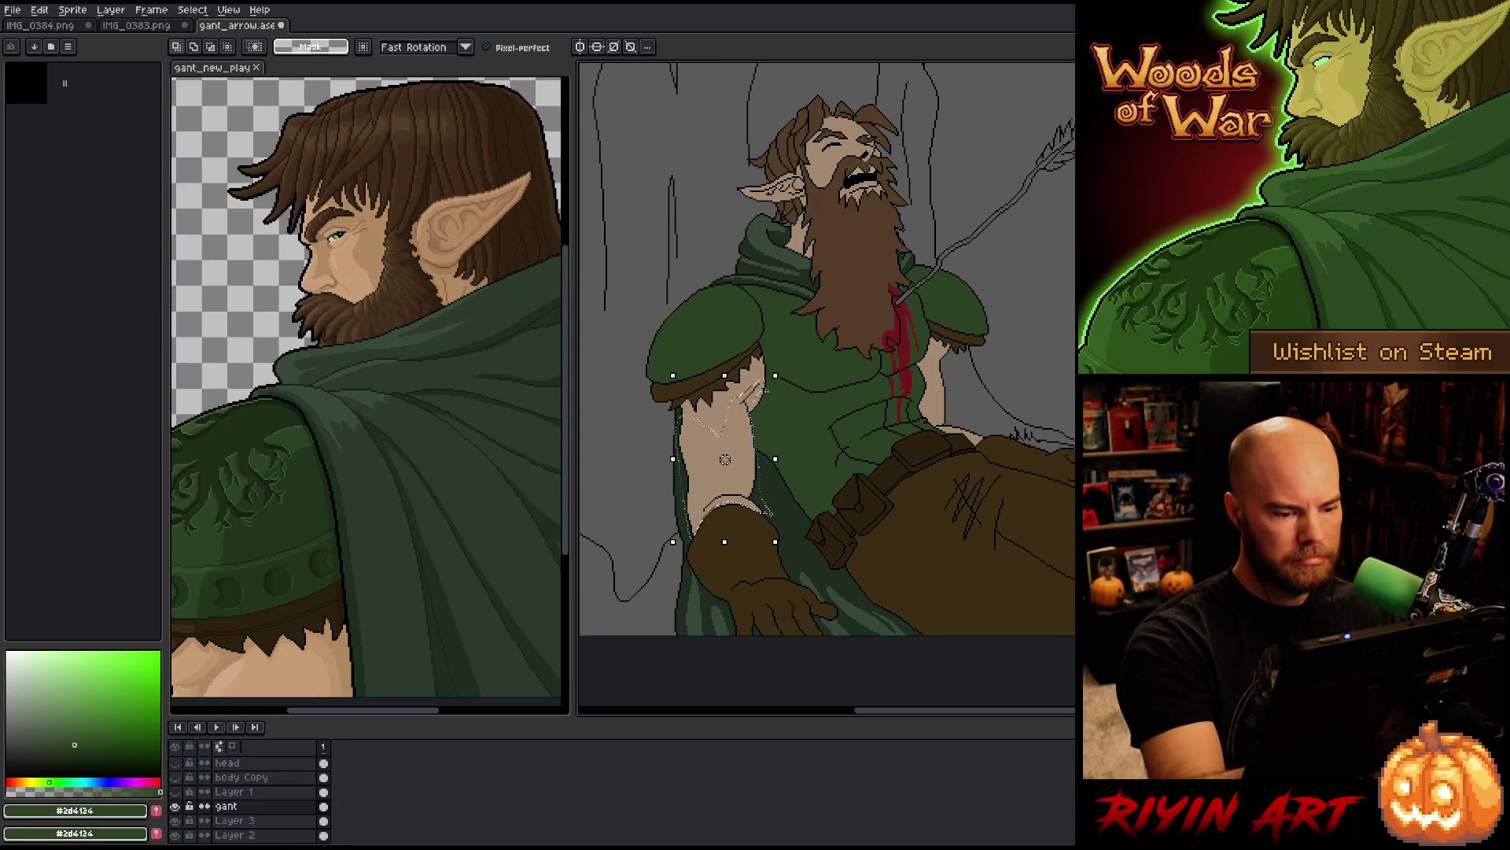
pyautogui.moveTo(744, 463)
pyautogui.mouseDown()
pyautogui.moveTo(726, 460)
pyautogui.moveTo(741, 470)
pyautogui.mouseUp()
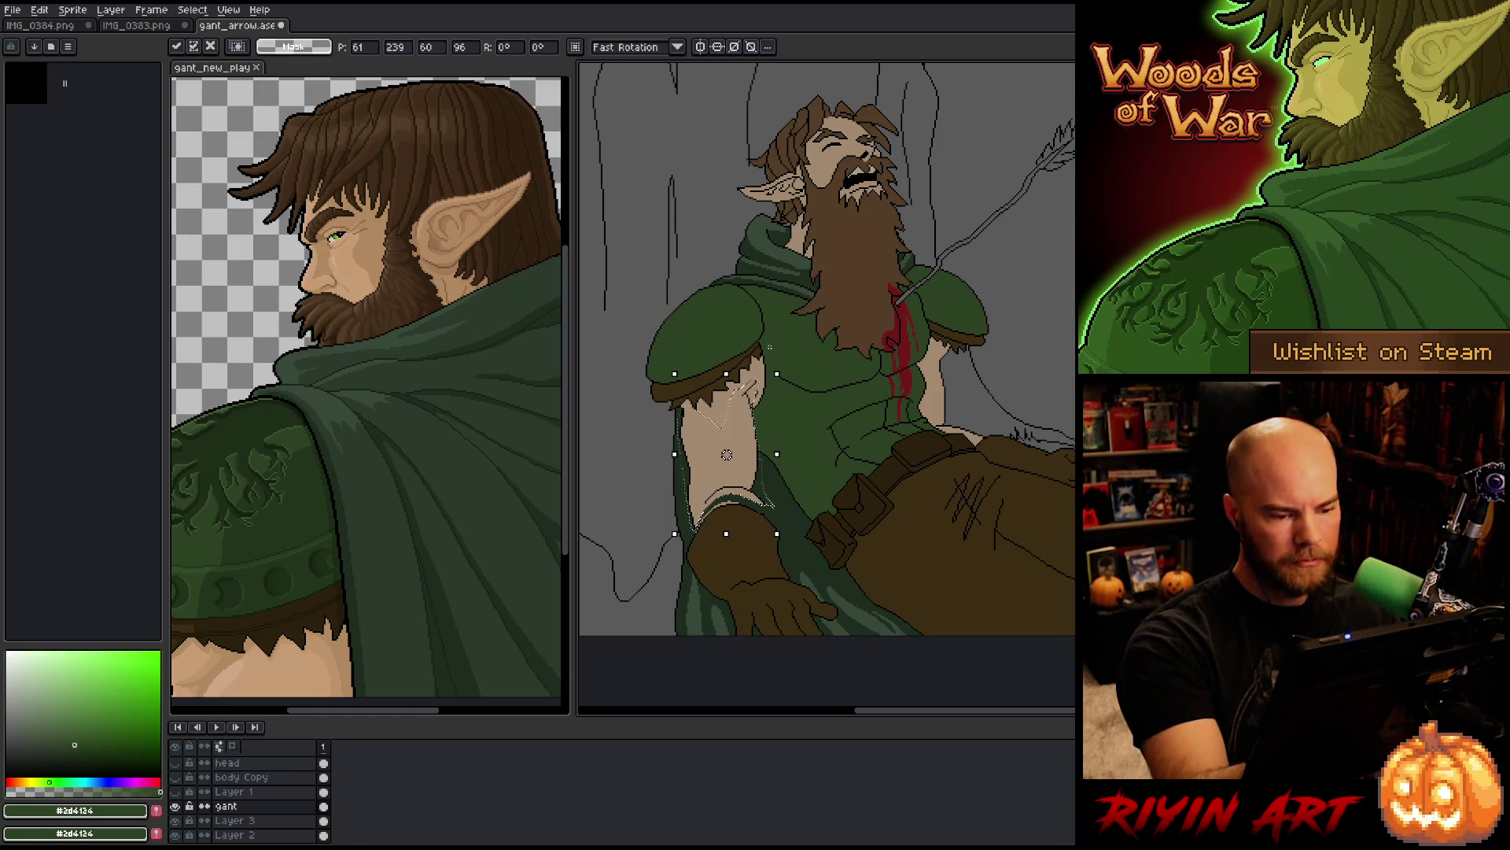
pyautogui.hotkey('ctrl', 'd')
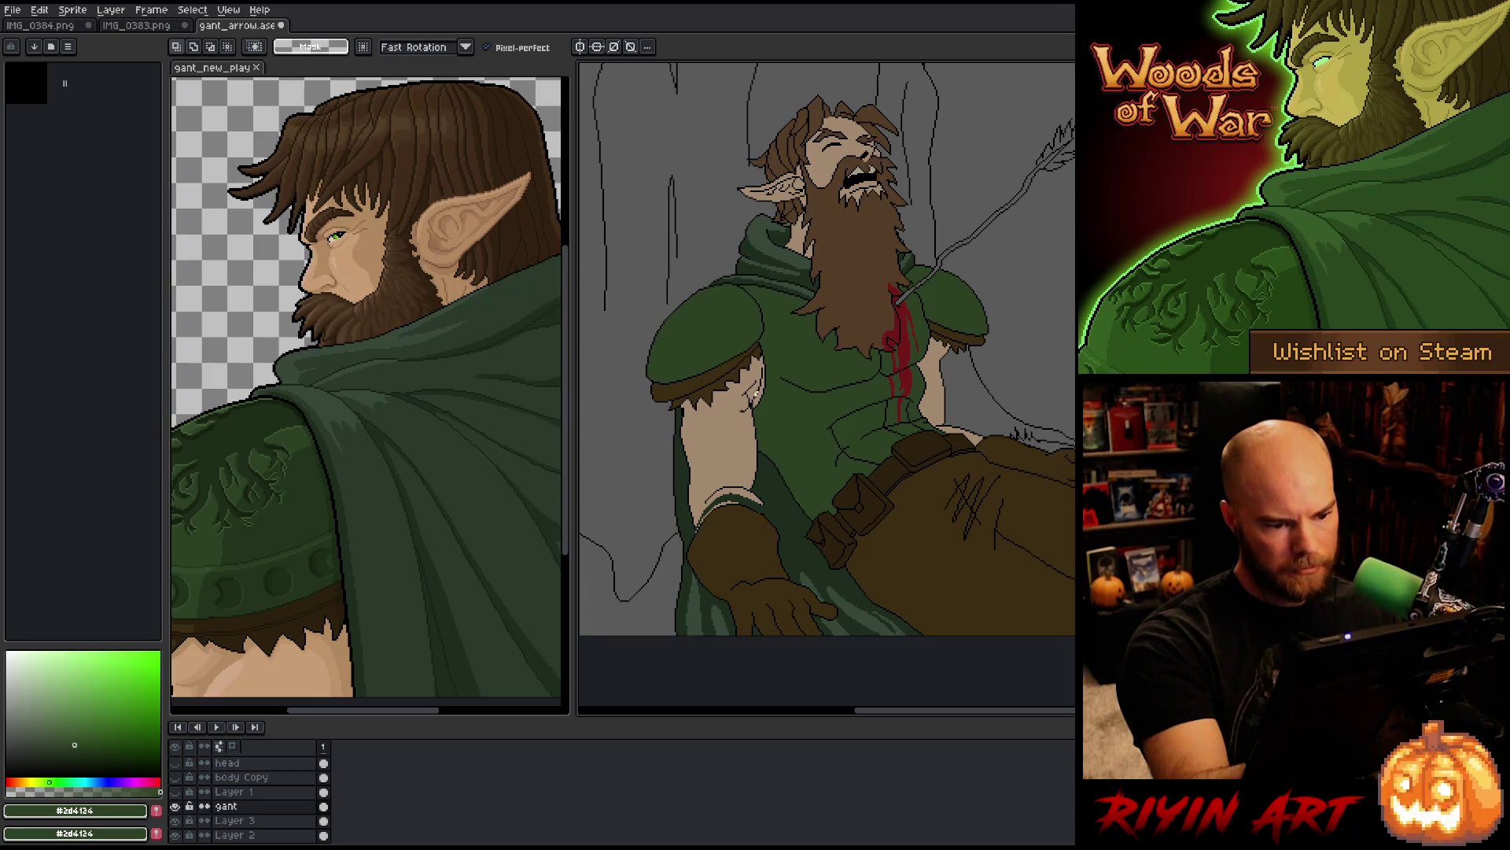
# Step: Shrink the small piece below the torn sleeve, nudge it up-right, then pick skin tan
pyautogui.click(754, 398)
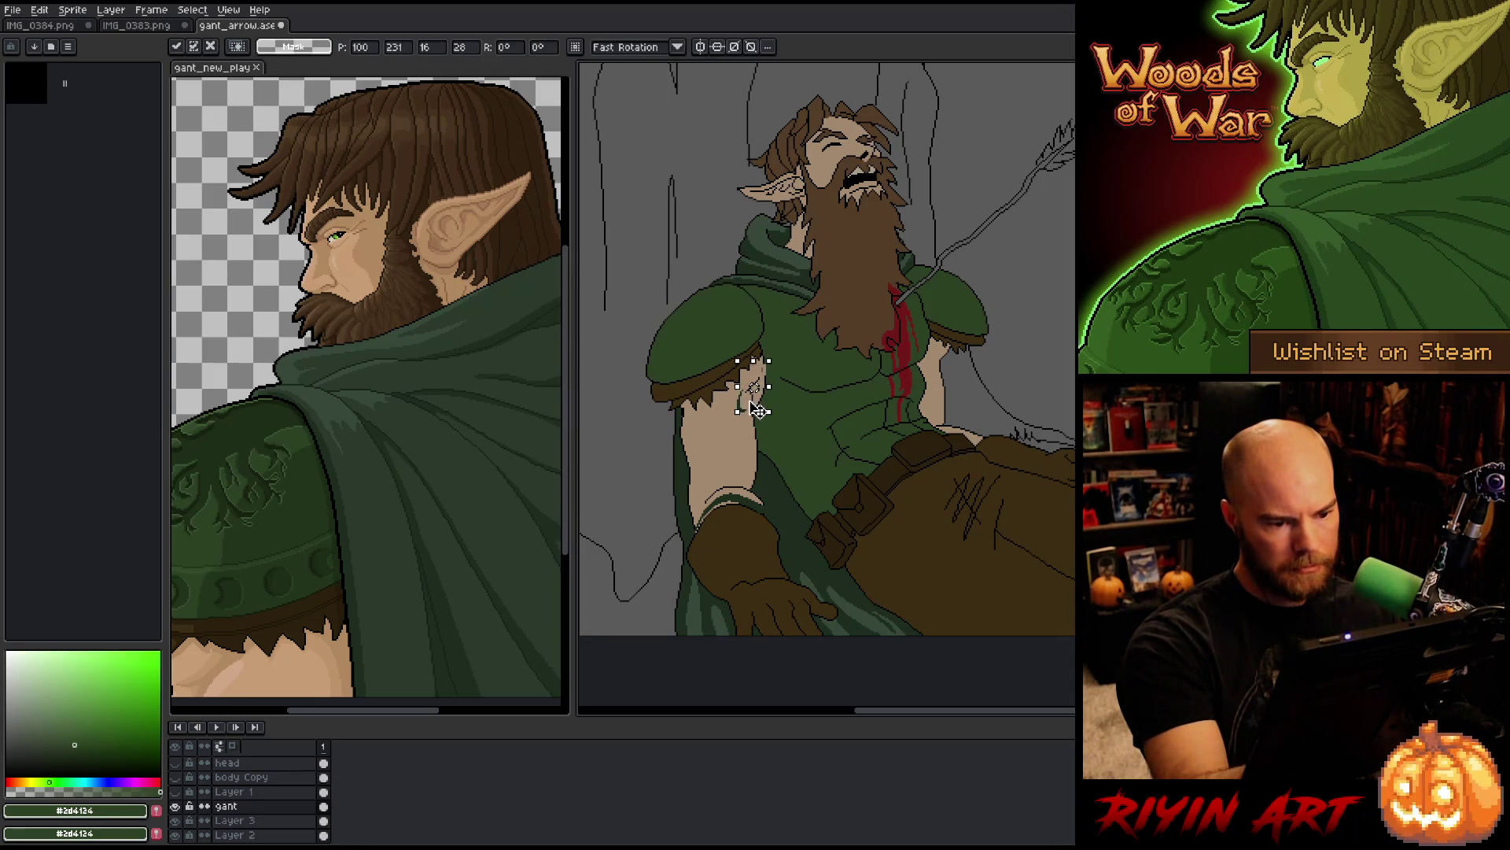
pyautogui.press('Return')
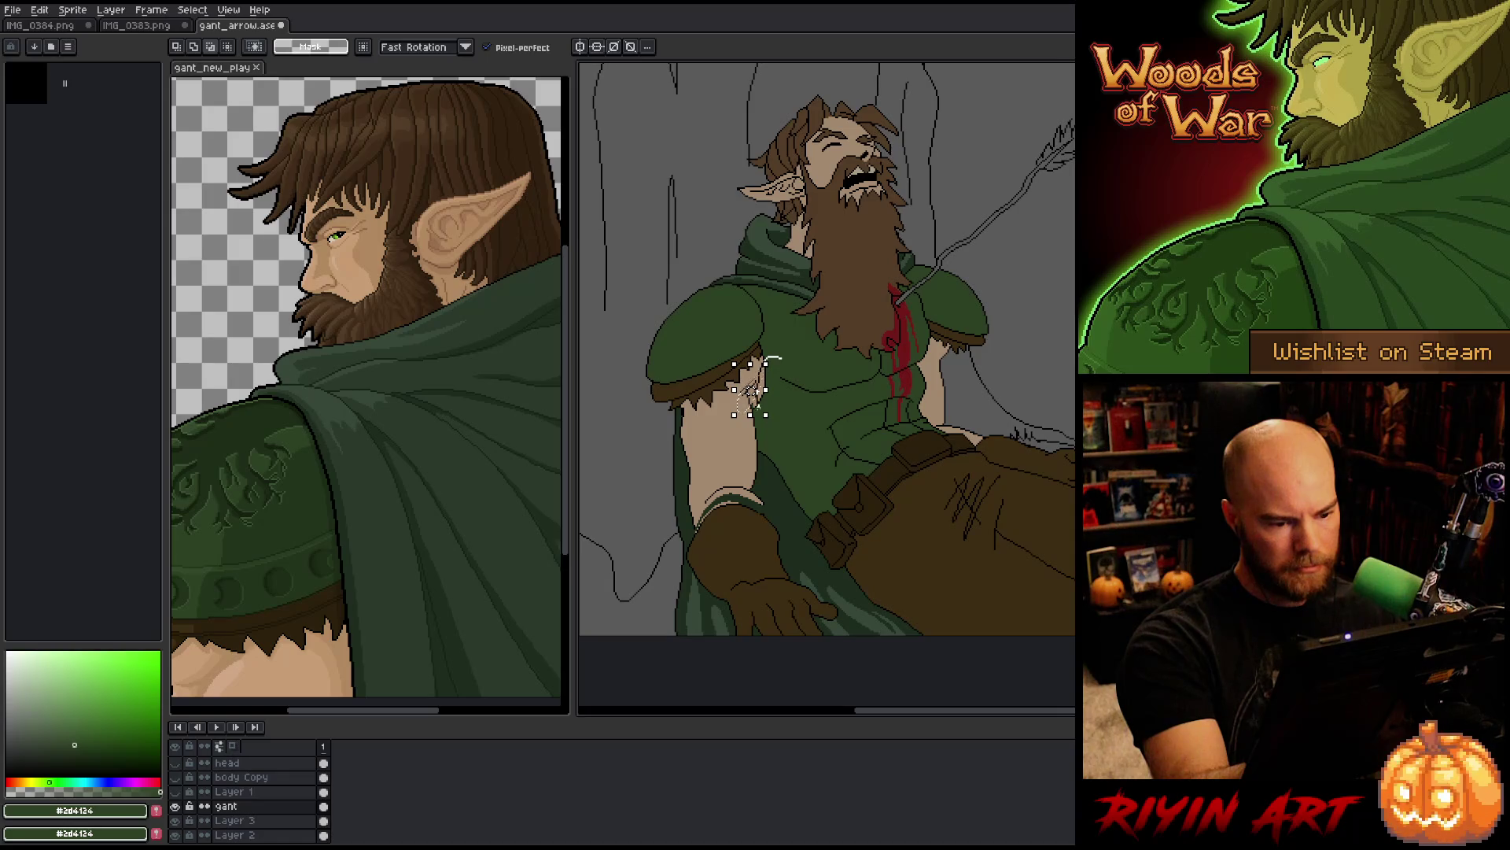
pyautogui.click(751, 391)
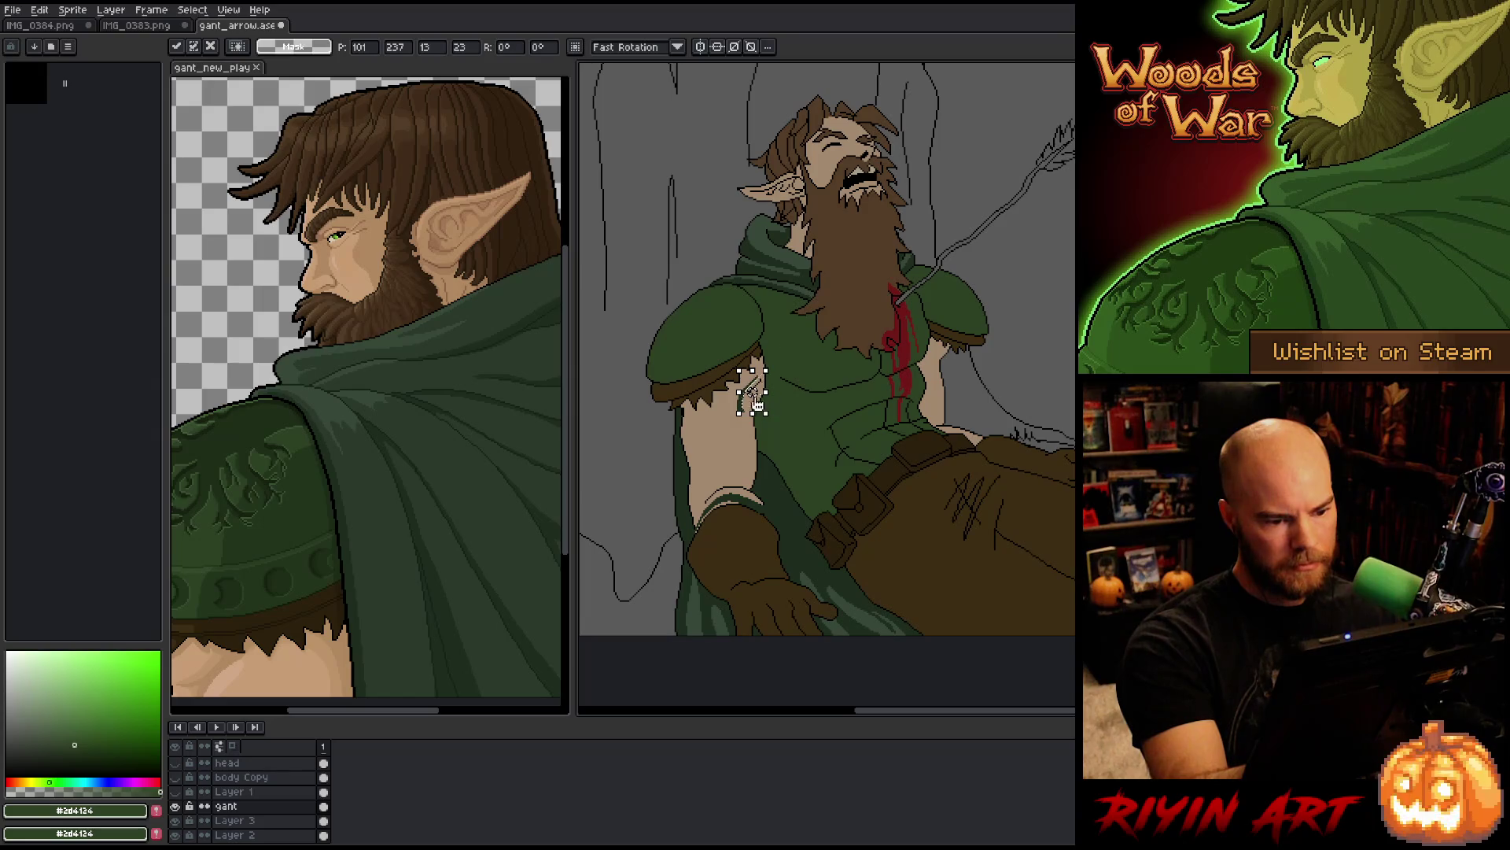
pyautogui.press('Up')
pyautogui.press('Up')
pyautogui.press('Right')
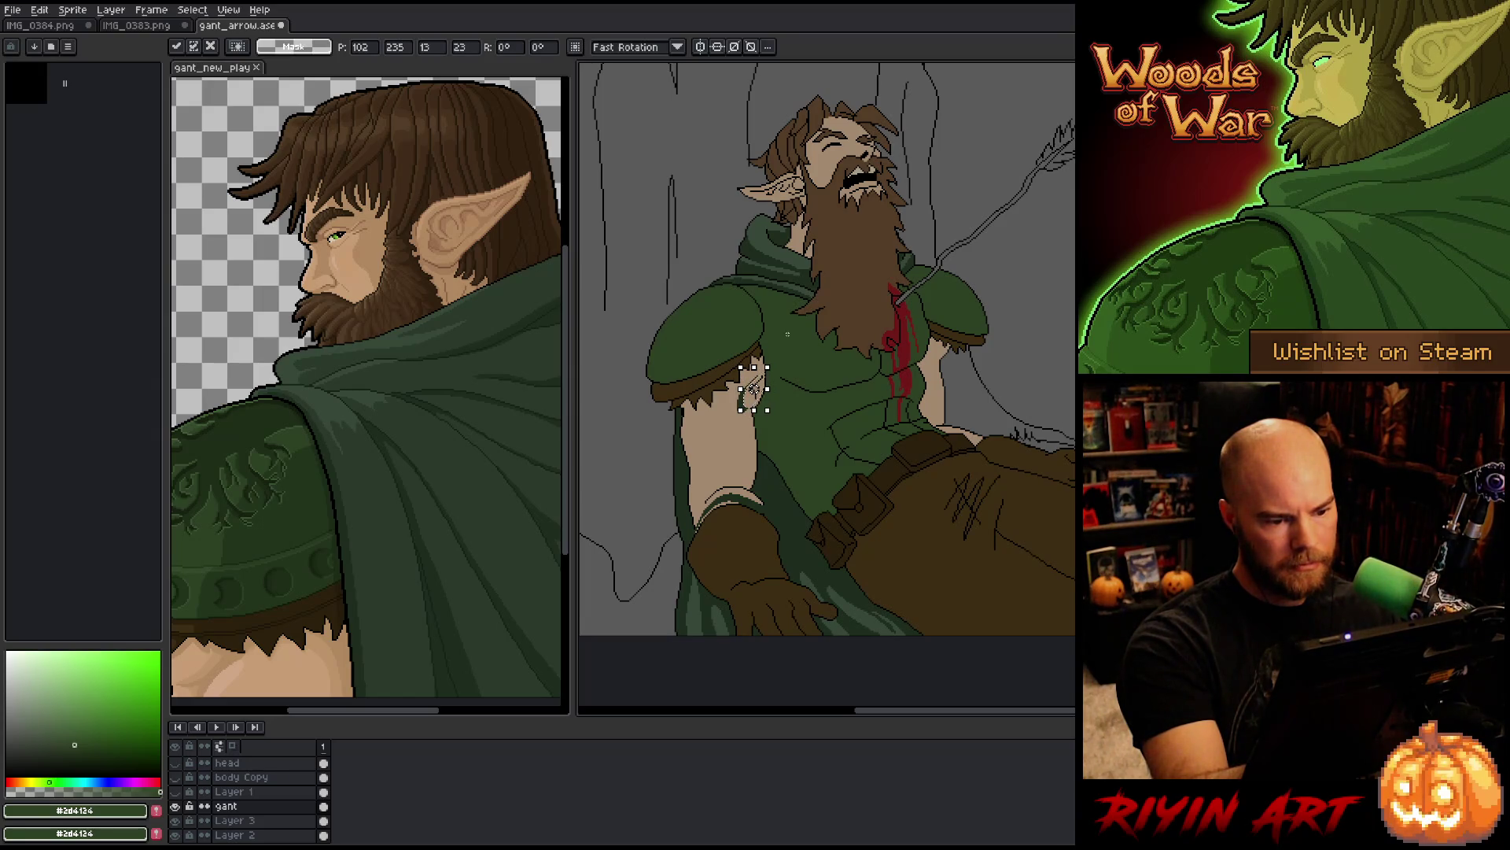
pyautogui.hotkey('ctrl', 'd')
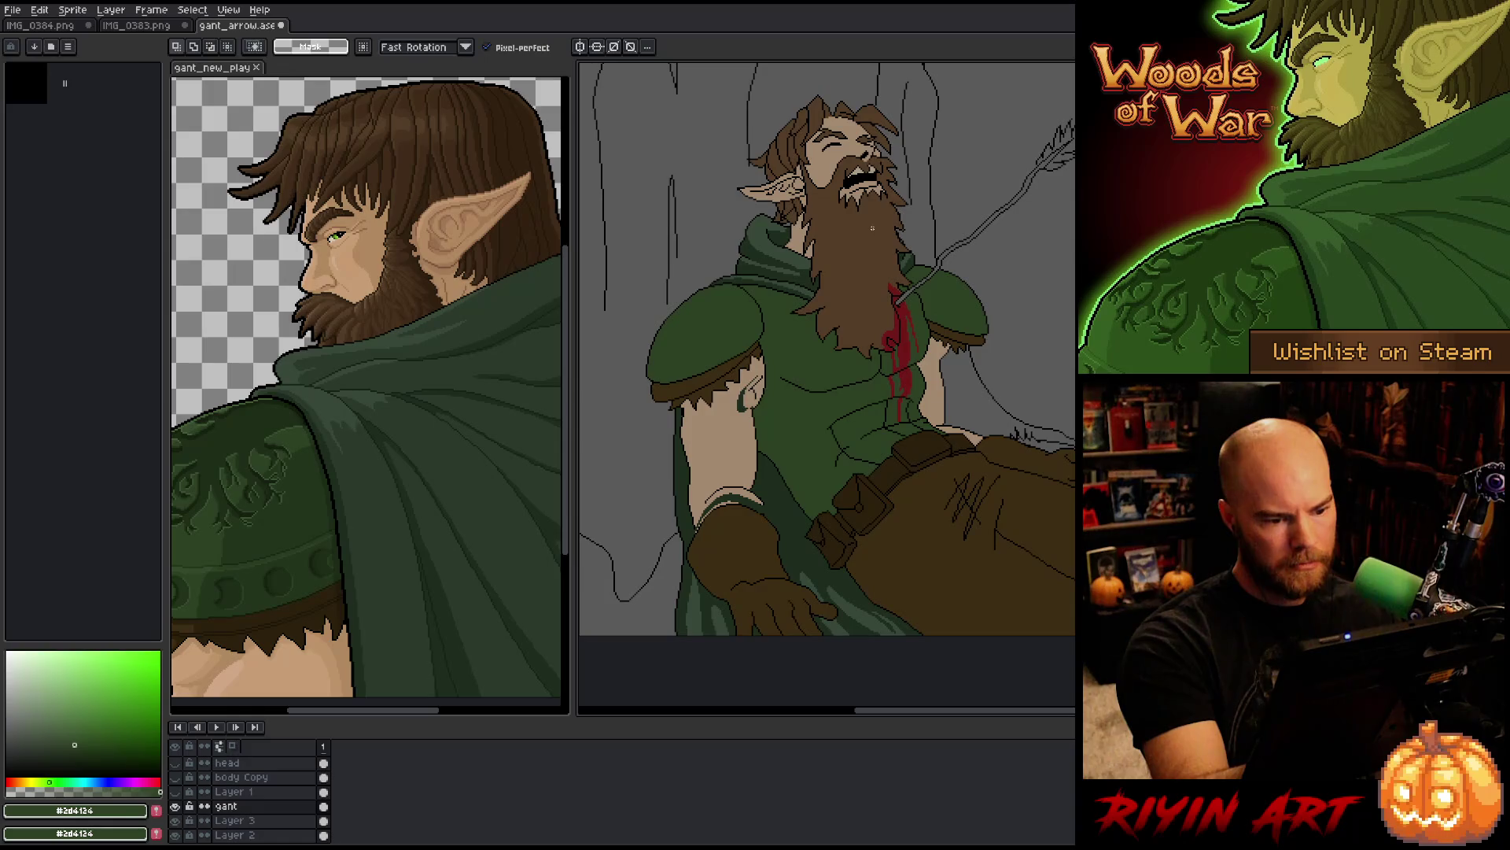
pyautogui.press('b')
pyautogui.keyDown('alt'); pyautogui.click(870, 134); pyautogui.keyUp('alt')
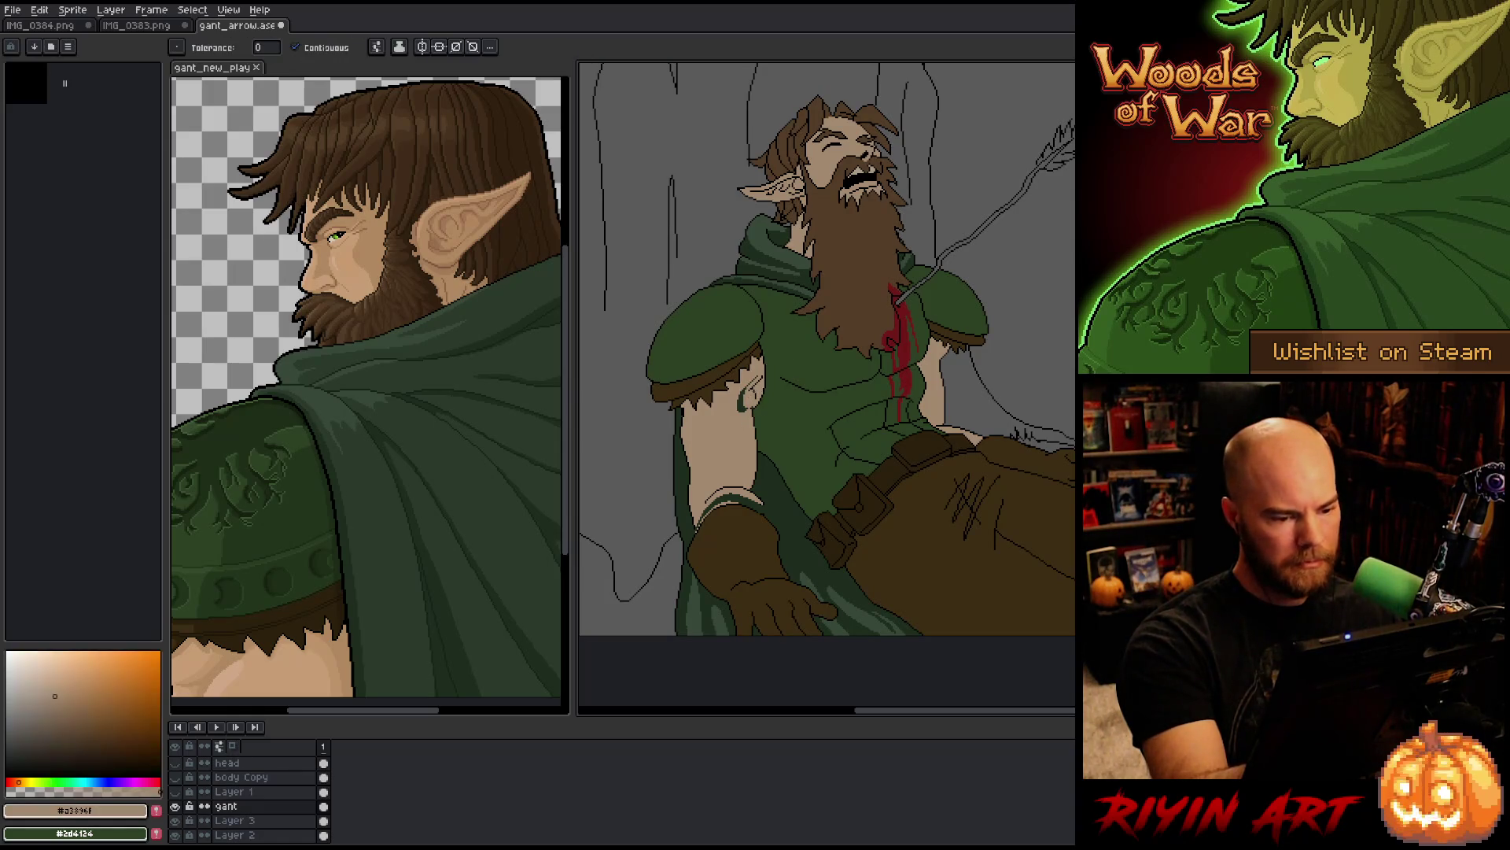
# Step: Draw a thin black outline along the left arm and return to the skin tan
pyautogui.keyDown('alt'); pyautogui.click(755, 417); pyautogui.keyUp('alt')
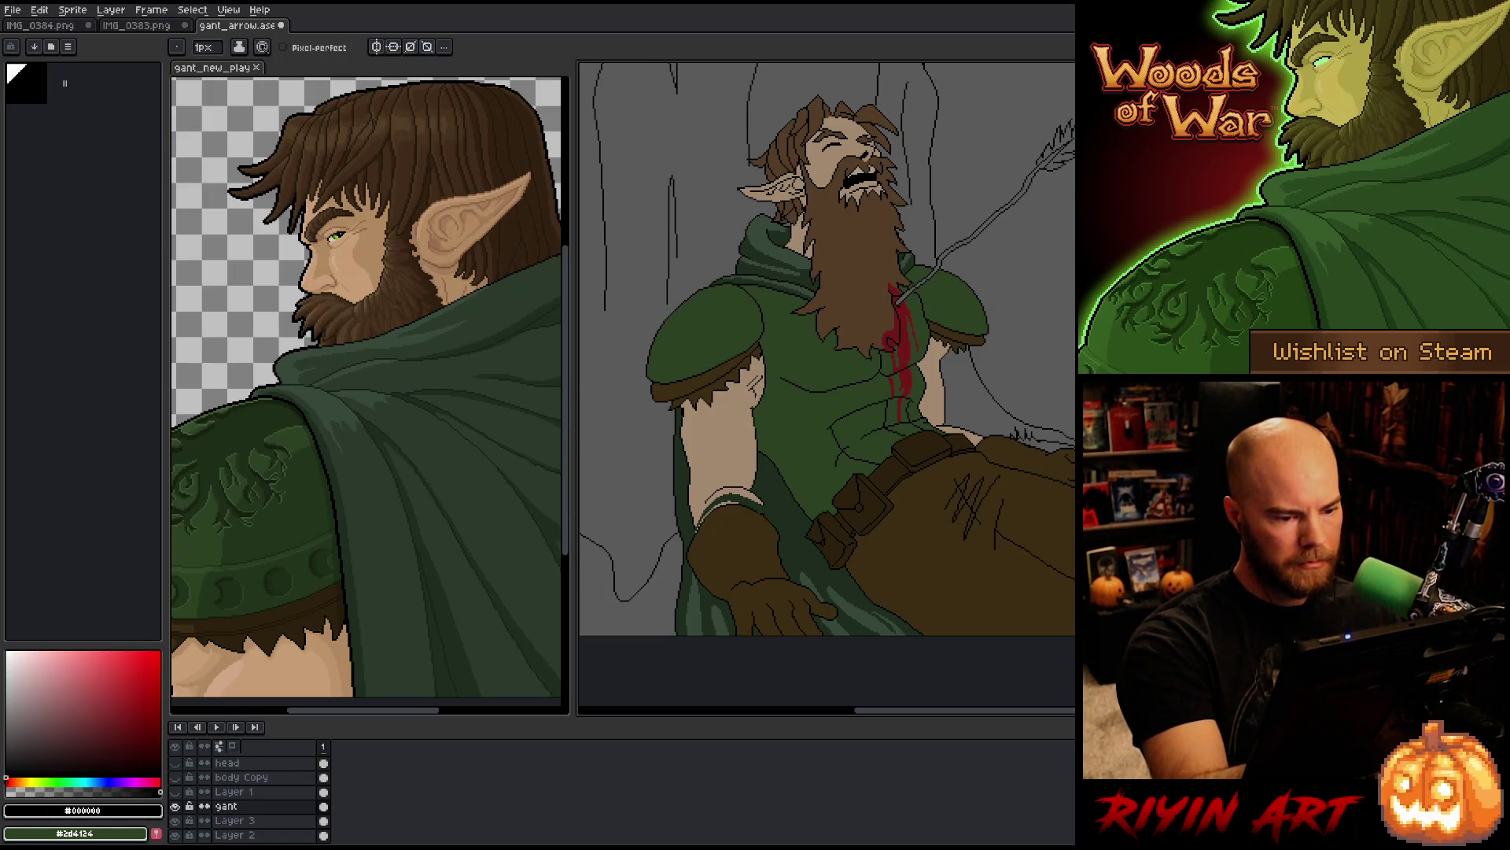
pyautogui.moveTo(757, 399); pyautogui.dragTo(755, 439)
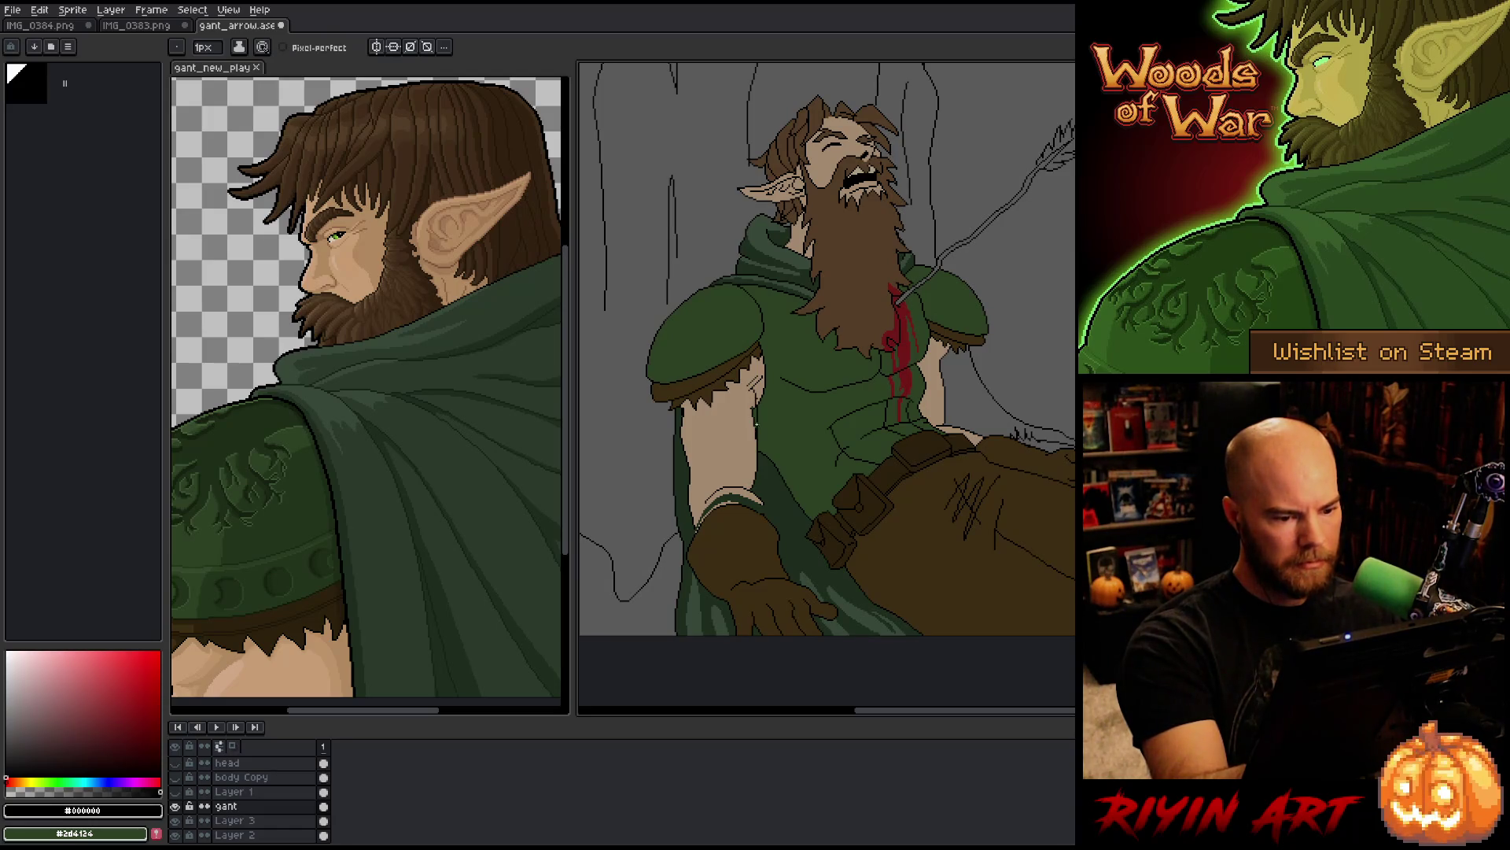
pyautogui.keyDown('alt'); pyautogui.click(735, 441); pyautogui.keyUp('alt')
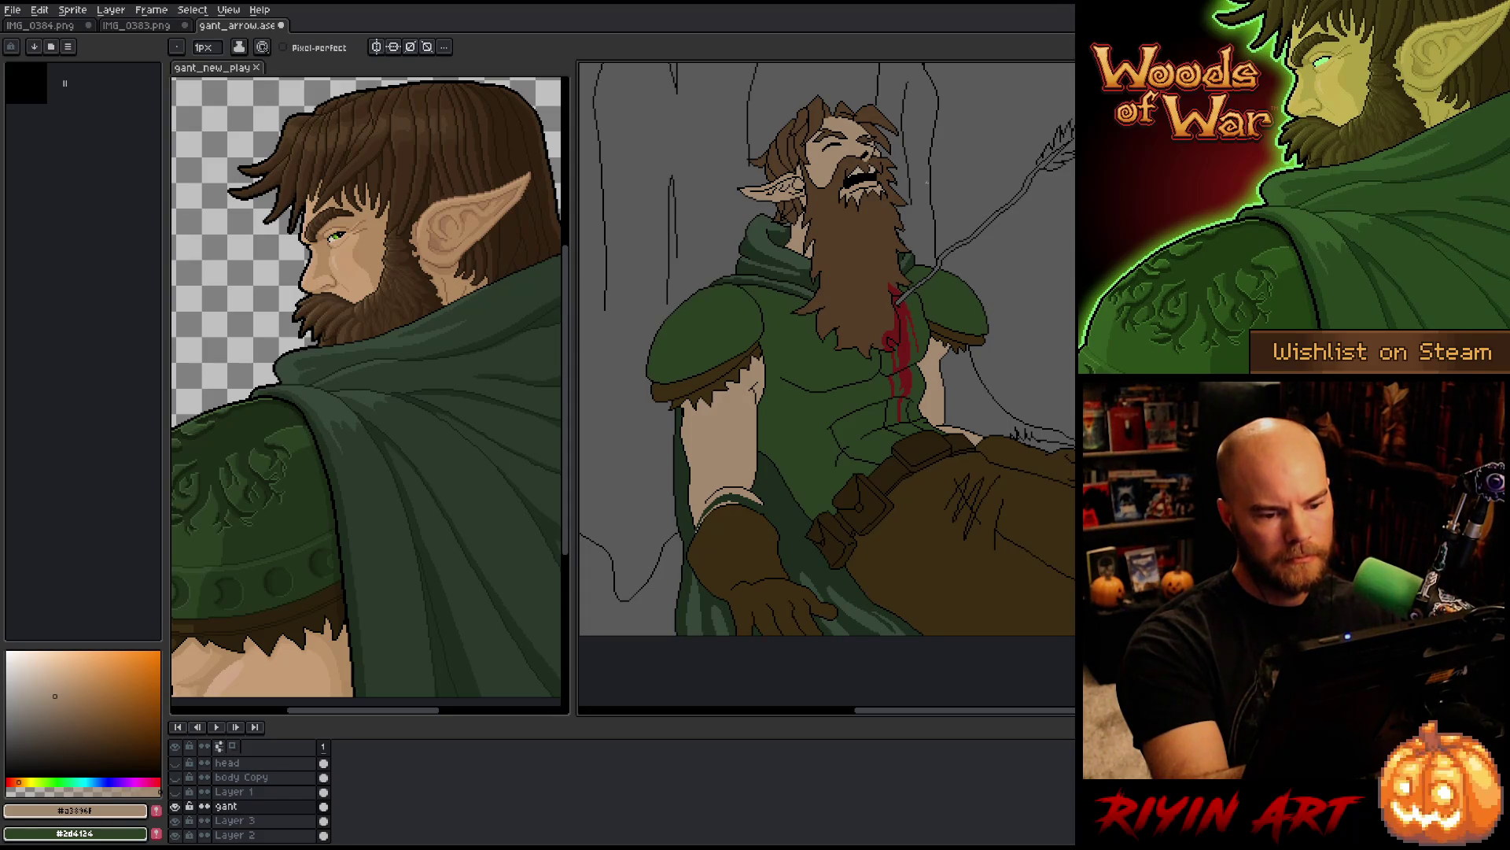
pyautogui.moveTo(1007, 464)
pyautogui.mouseDown()
pyautogui.moveTo(853, 438)
pyautogui.moveTo(930, 434)
pyautogui.mouseUp()
pyautogui.moveTo(949, 342); pyautogui.dragTo(999, 358)
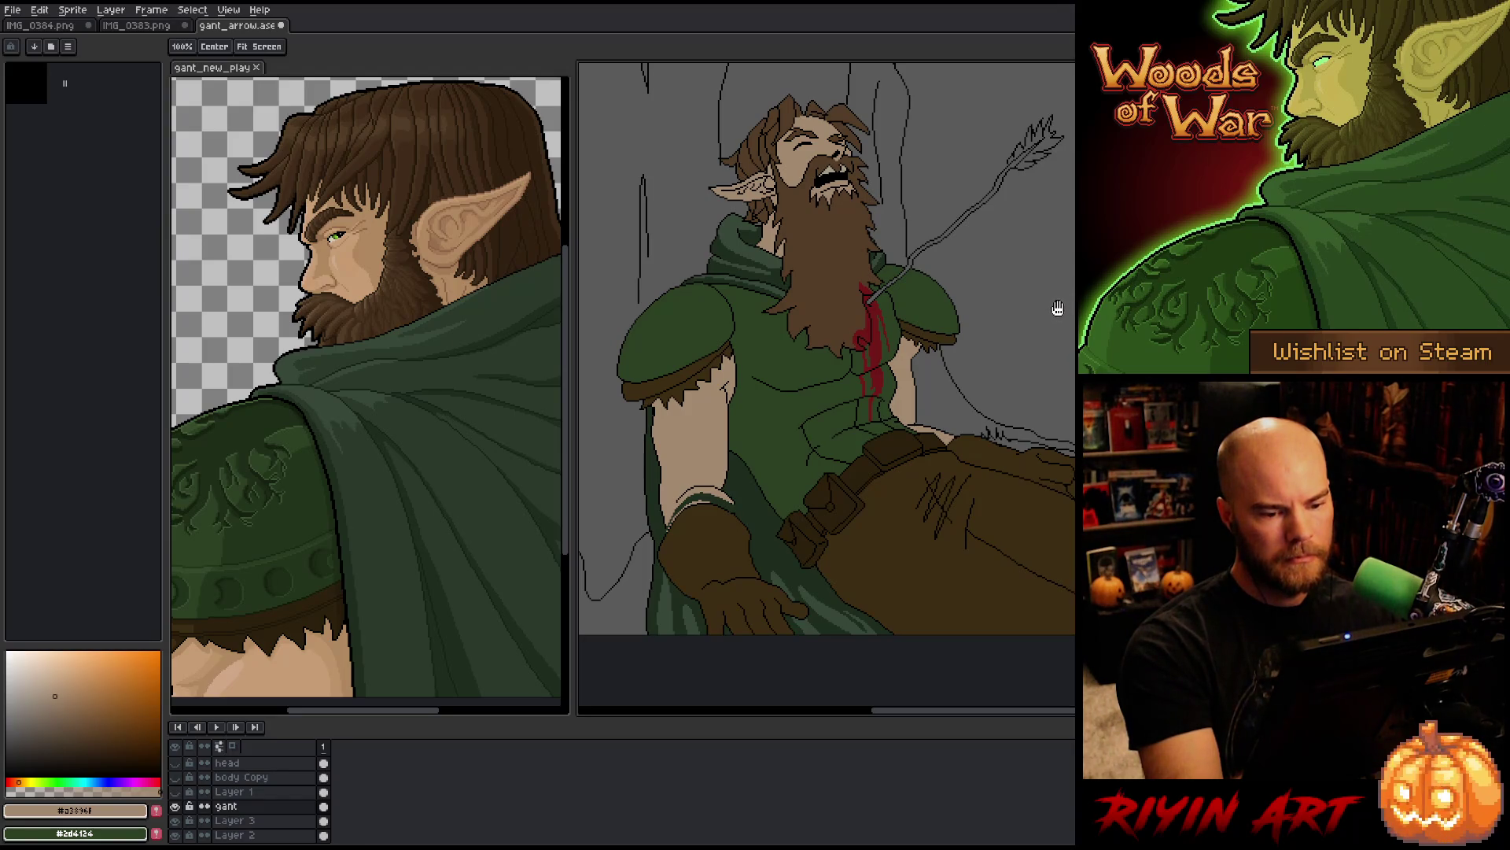
pyautogui.press('b')
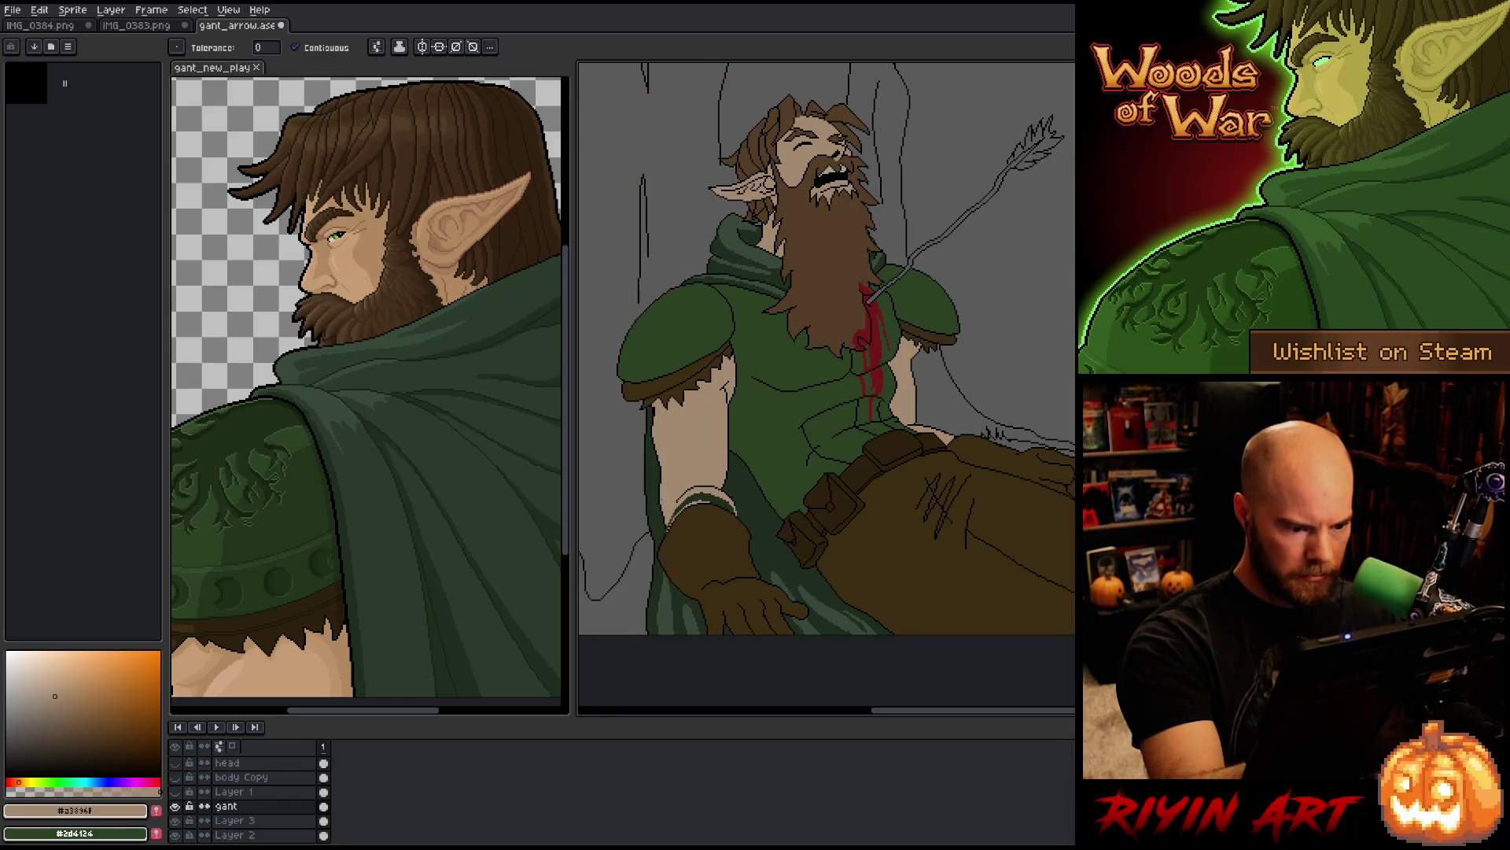
pyautogui.press('g')
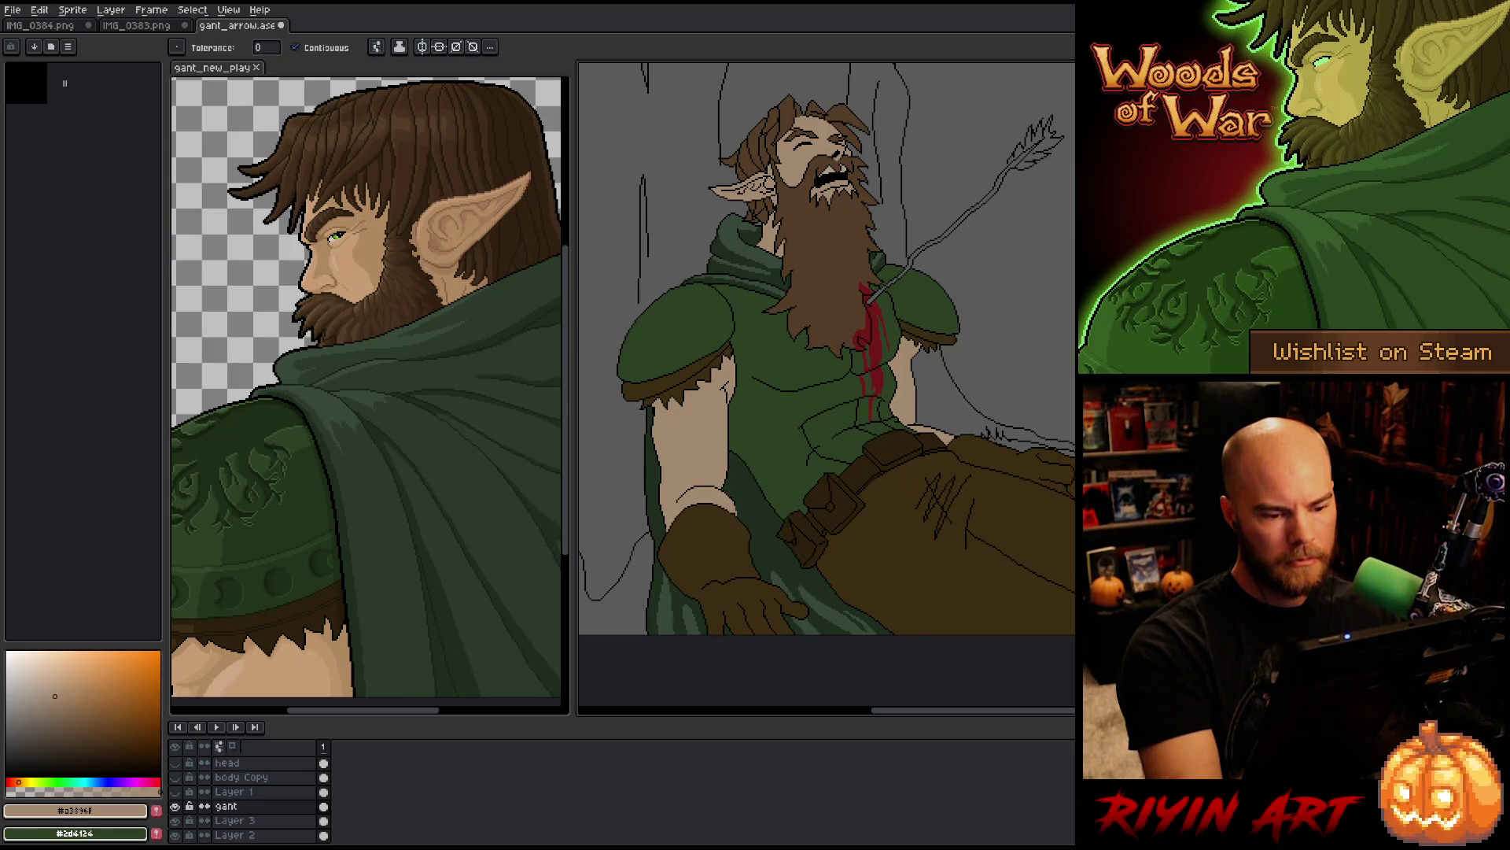
pyautogui.press('space')
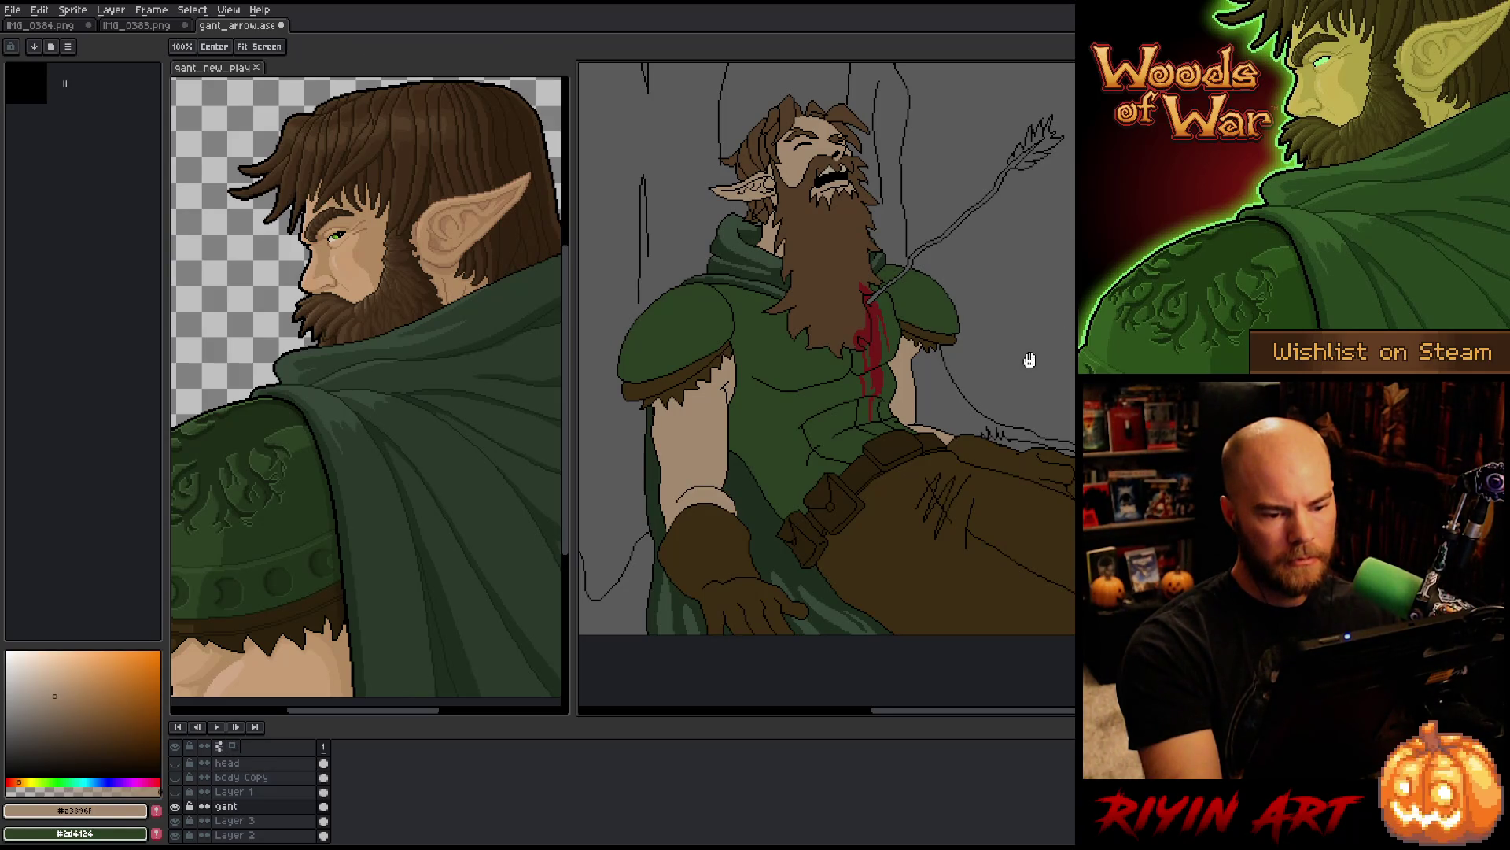
# Step: Lasso the chest band and nudge it one pixel up-left
pyautogui.moveTo(1028, 356); pyautogui.dragTo(1047, 414)
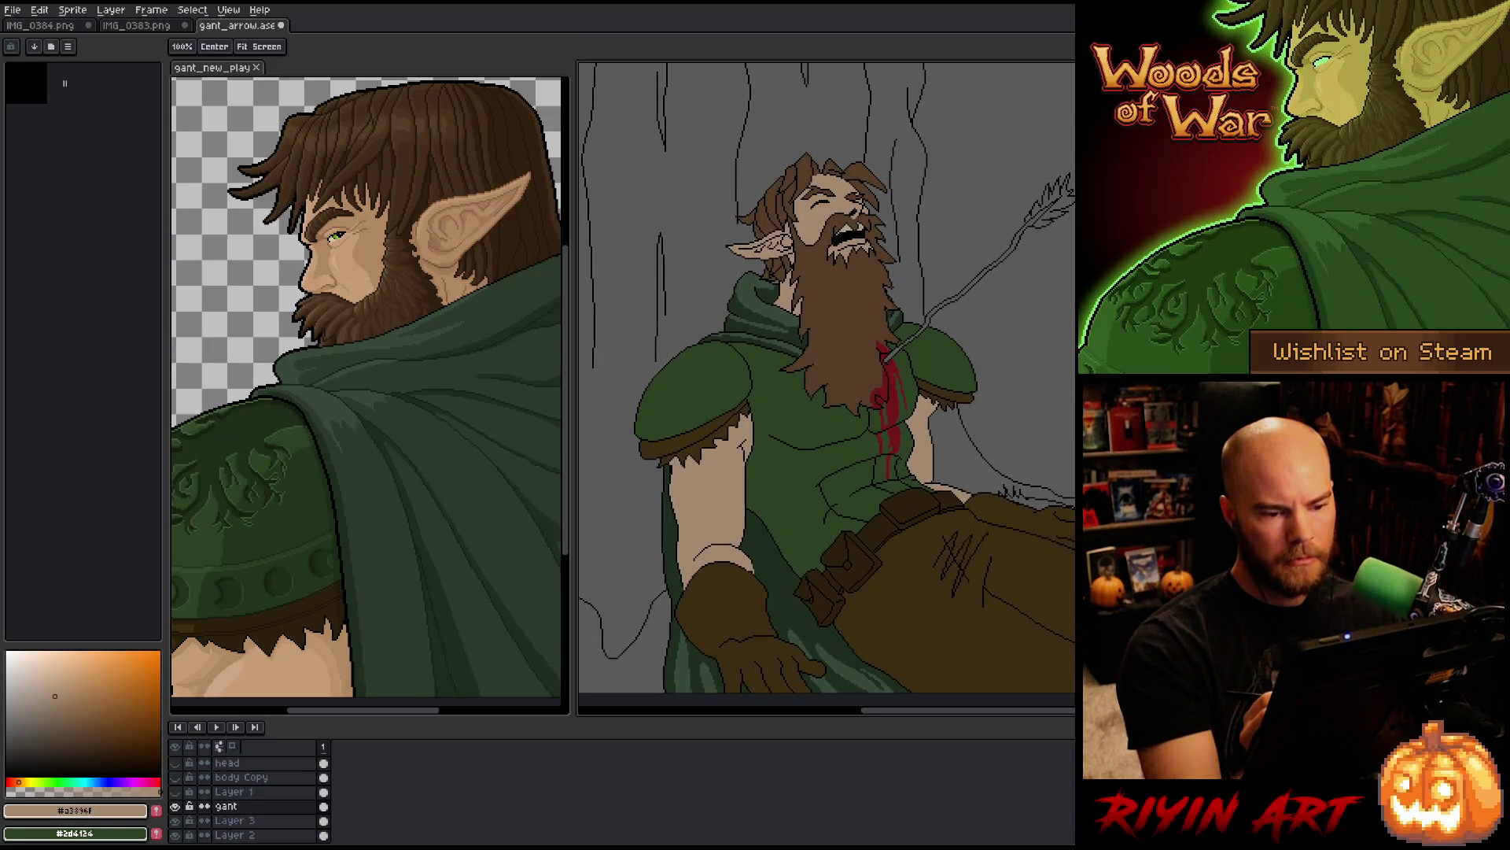
pyautogui.press('b')
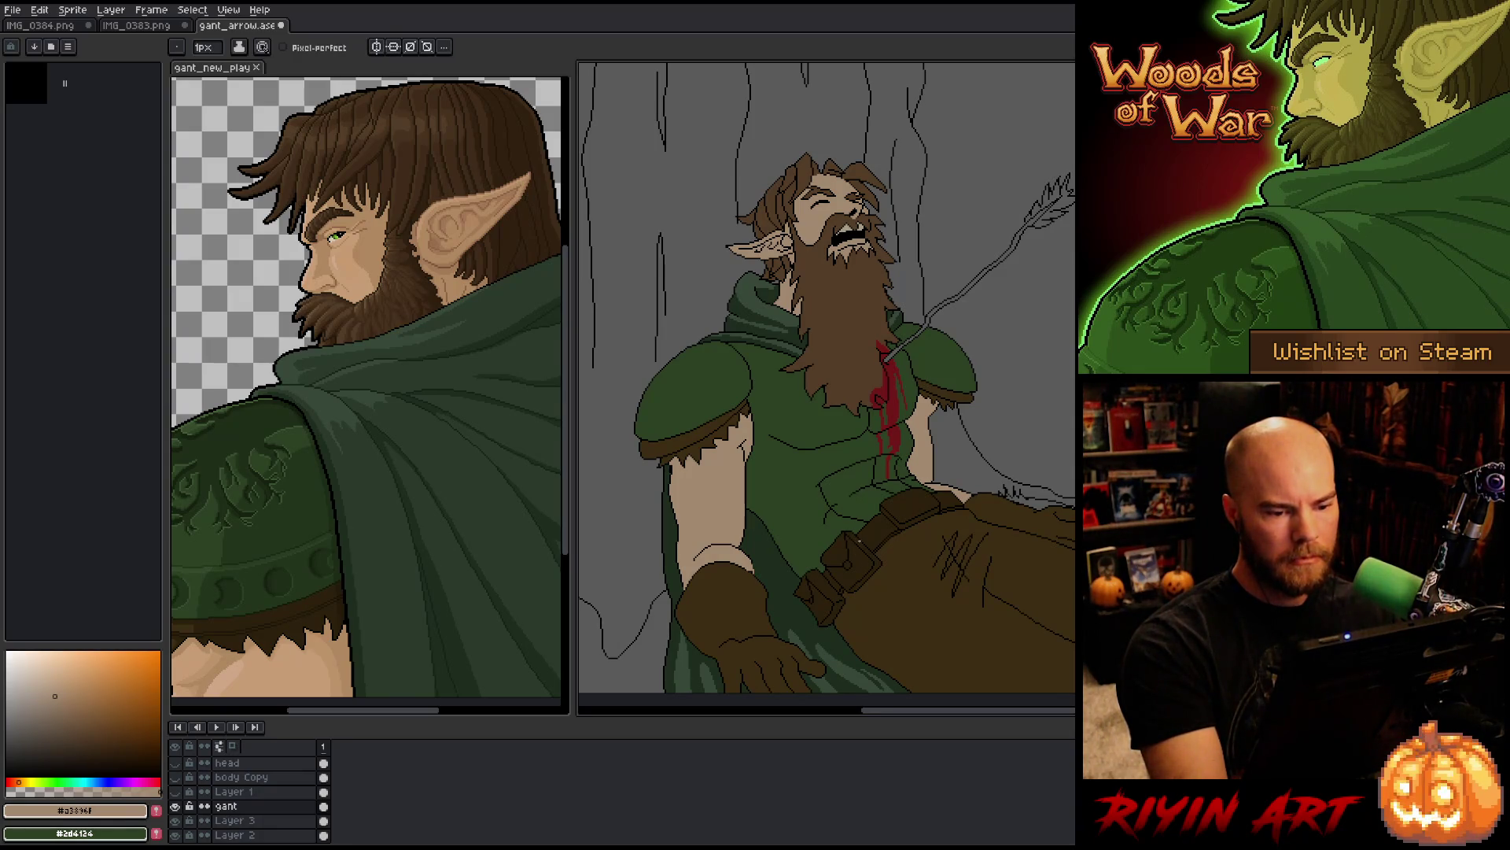
pyautogui.press('m')
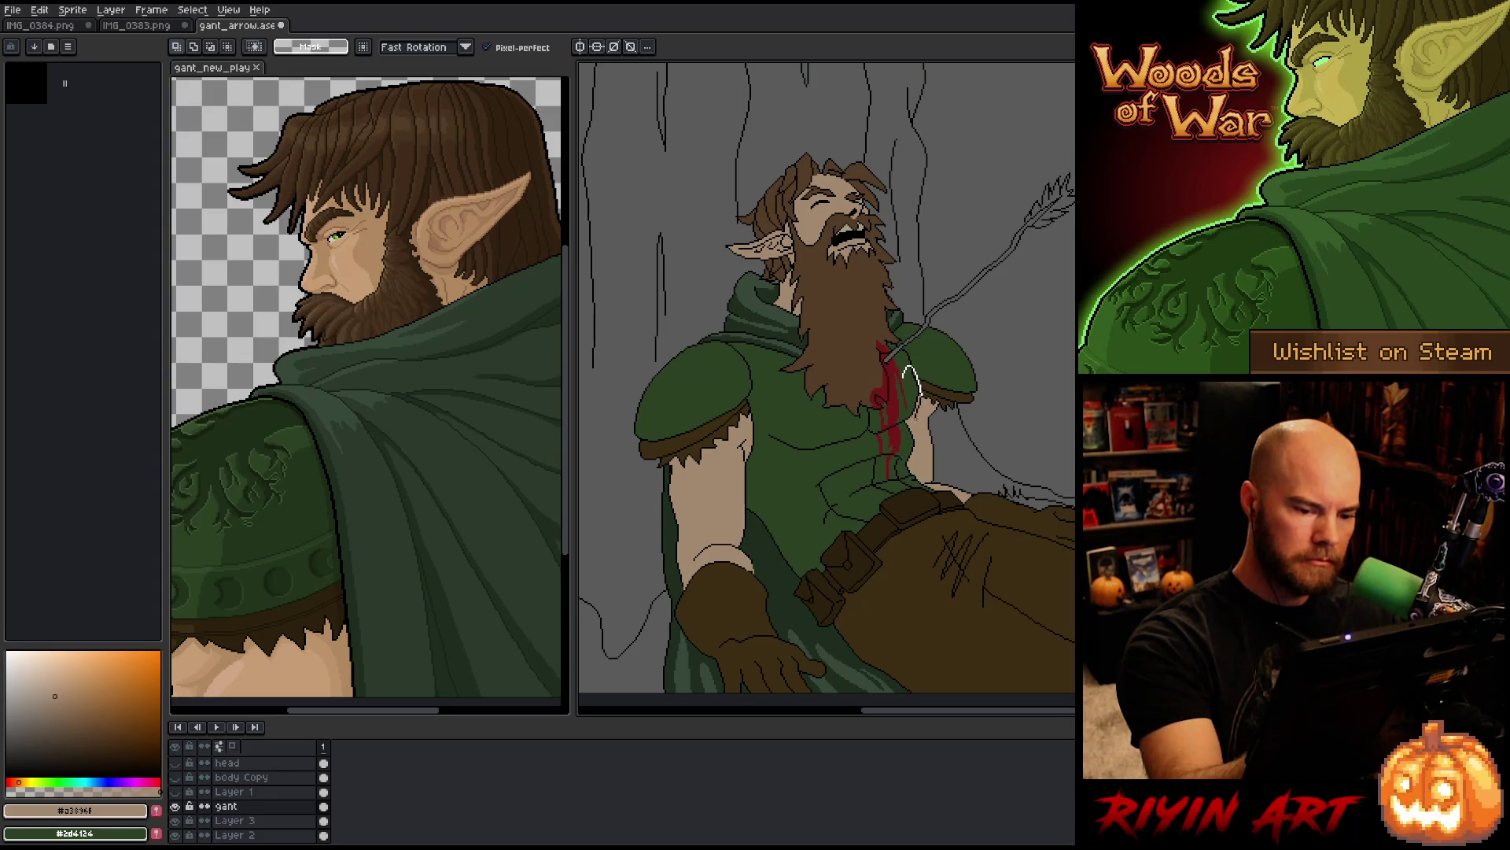
pyautogui.moveTo(921, 397)
pyautogui.mouseDown()
pyautogui.moveTo(912, 429)
pyautogui.moveTo(834, 447)
pyautogui.moveTo(761, 434)
pyautogui.moveTo(893, 409)
pyautogui.moveTo(922, 422)
pyautogui.mouseUp()
pyautogui.click(918, 425)
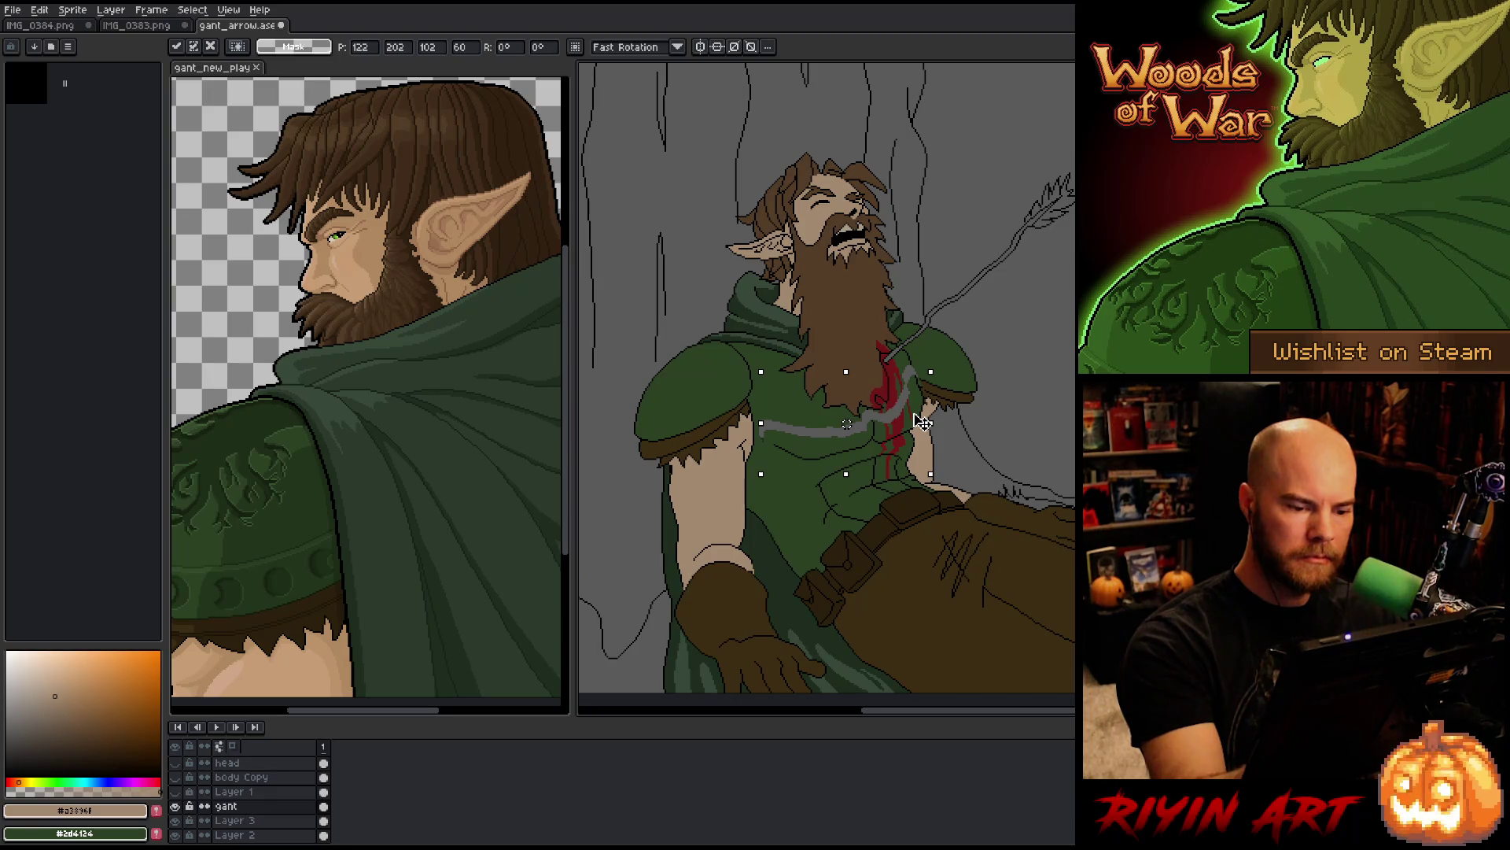
pyautogui.moveTo(922, 422); pyautogui.dragTo(762, 429)
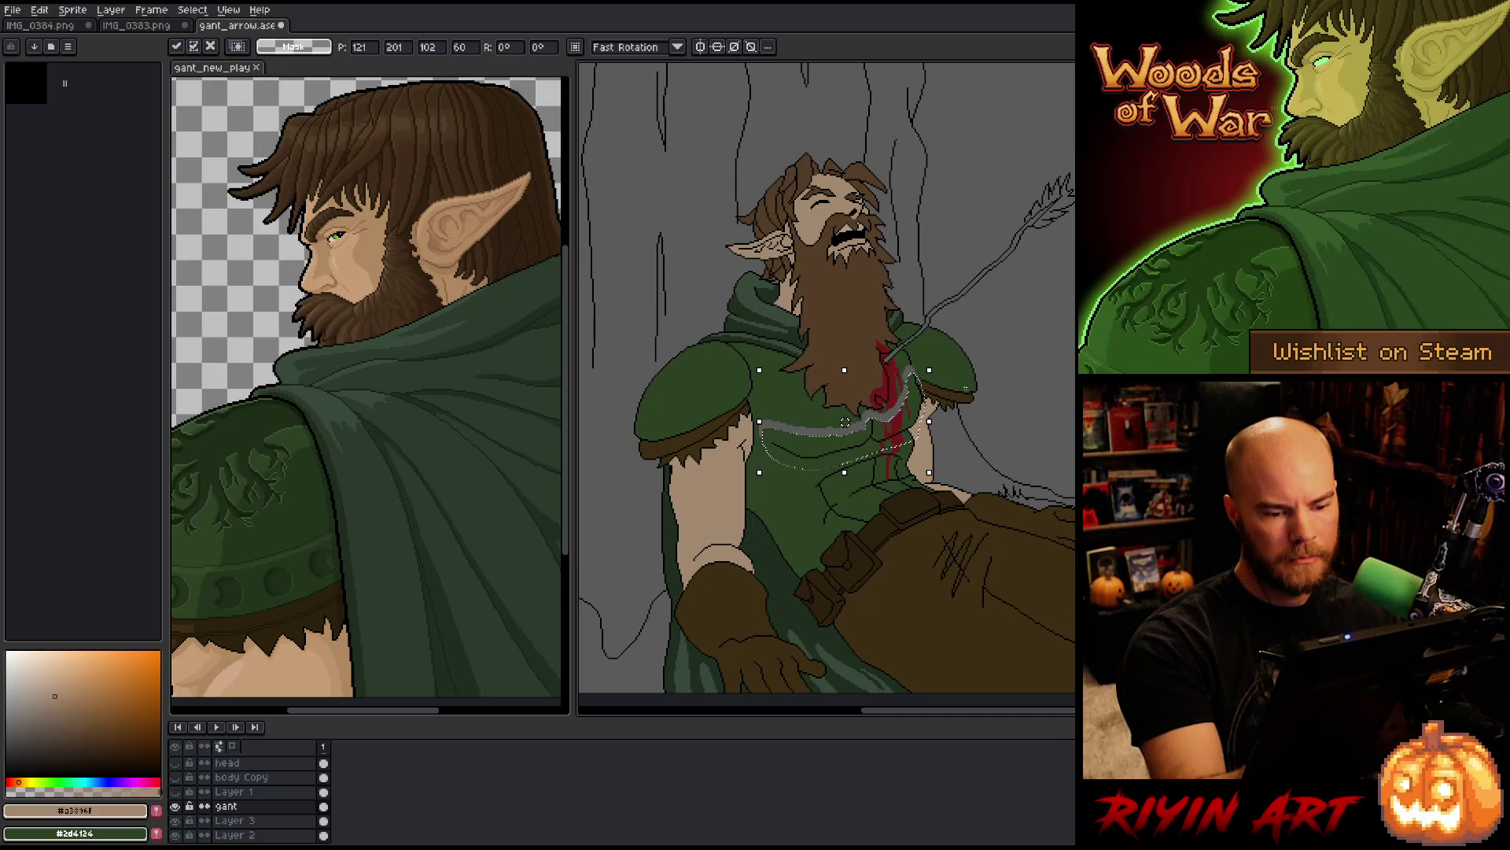
pyautogui.hotkey('ctrl', 'd')
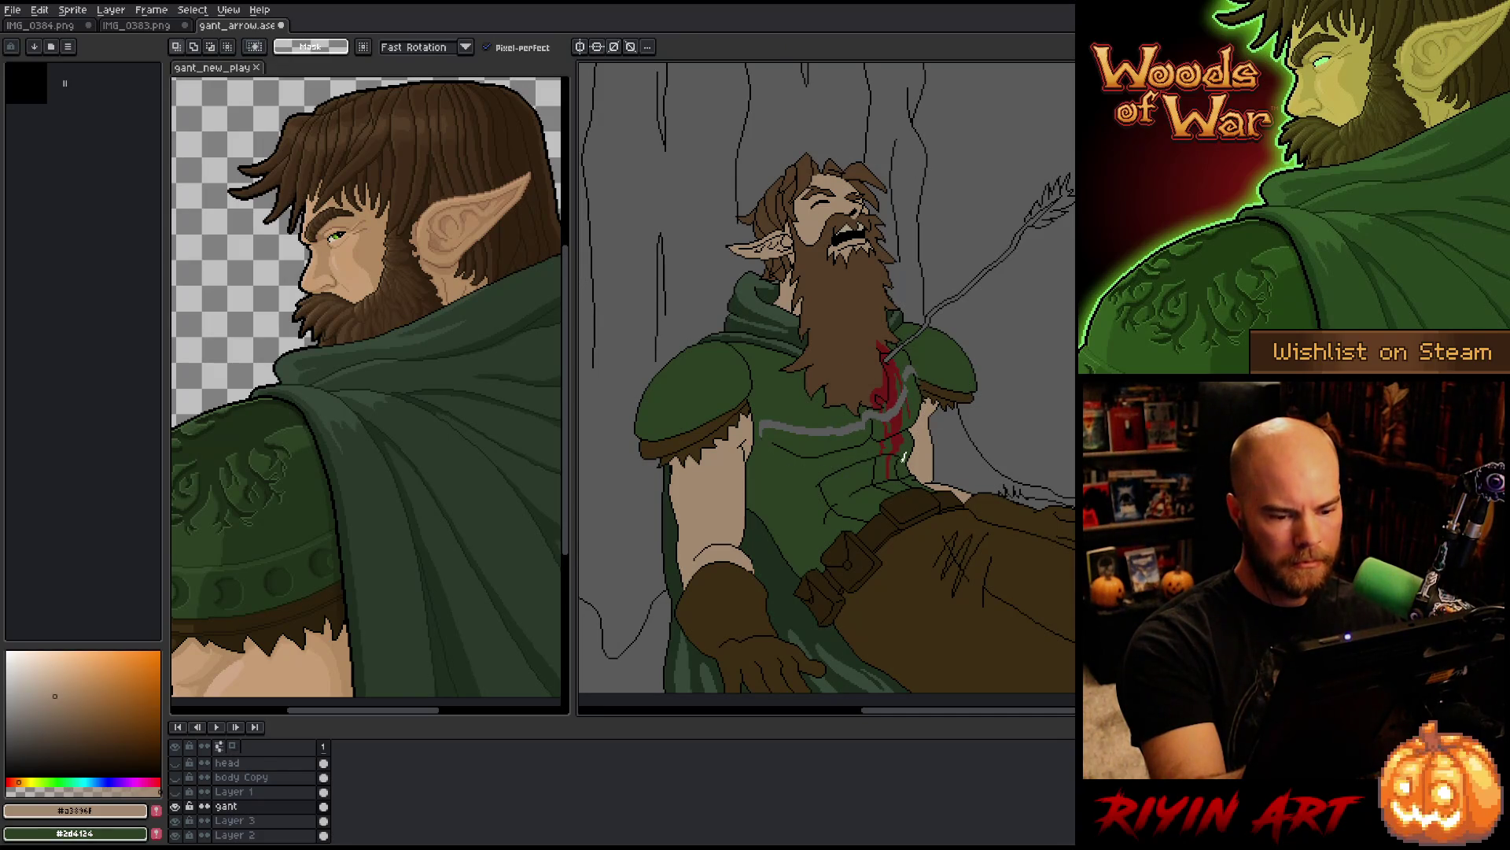
# Step: Bucket-fill the grey stroke across the chest with tunic green #2d4124
pyautogui.moveTo(906, 455)
pyautogui.mouseDown()
pyautogui.moveTo(823, 494)
pyautogui.moveTo(835, 464)
pyautogui.moveTo(905, 448)
pyautogui.moveTo(905, 477)
pyautogui.mouseUp()
pyautogui.hotkey('ctrl', 'd')
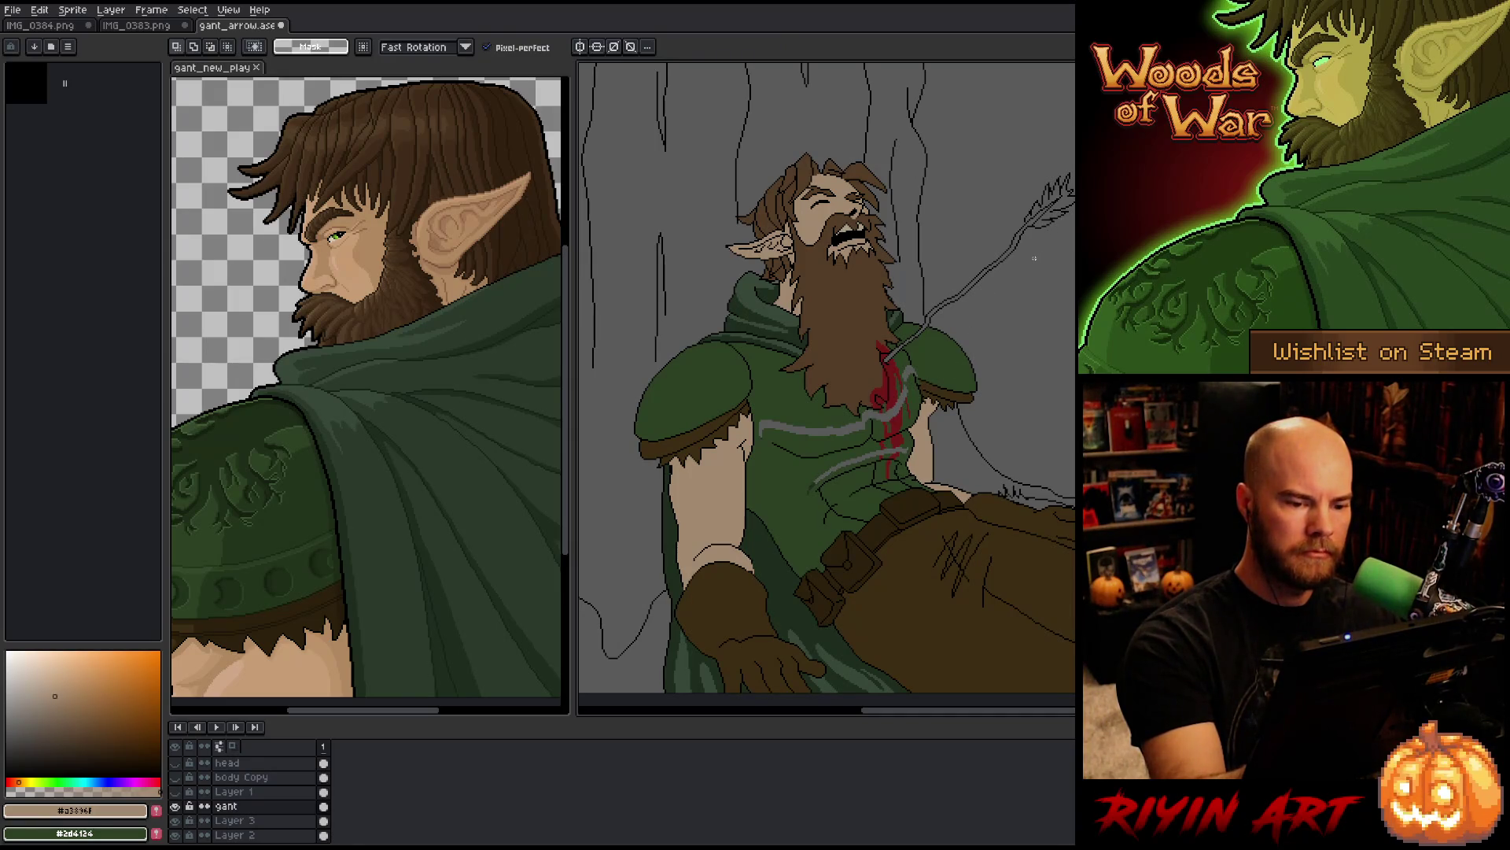
pyautogui.press('g')
pyautogui.keyDown('alt'); pyautogui.click(787, 442); pyautogui.keyUp('alt')
pyautogui.click(787, 429)
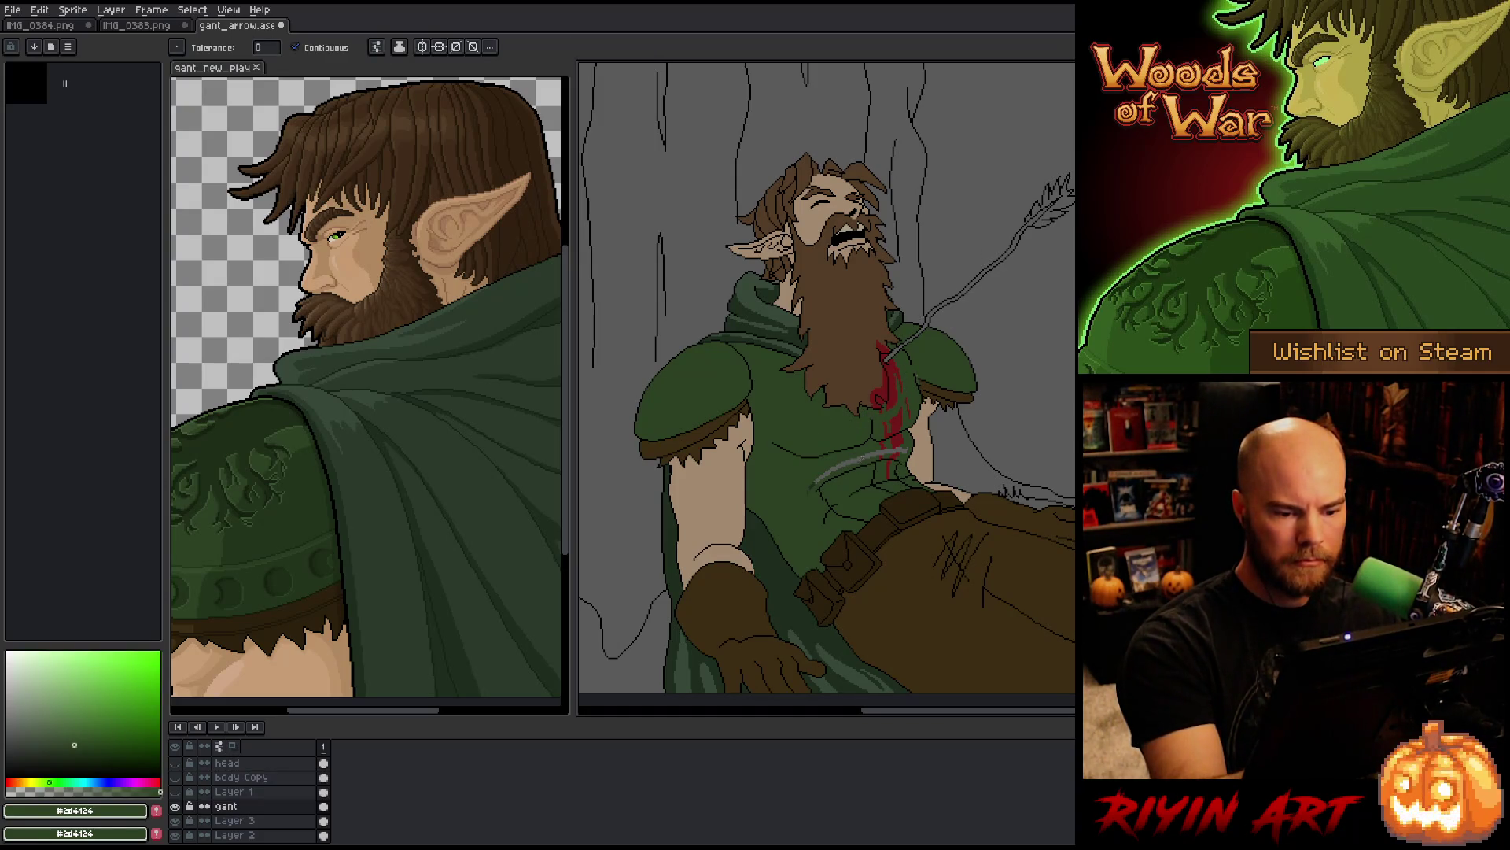
# Step: Finish filling the grey chest stroke green, save, and turn Pixel-perfect back on
pyautogui.click(871, 453)
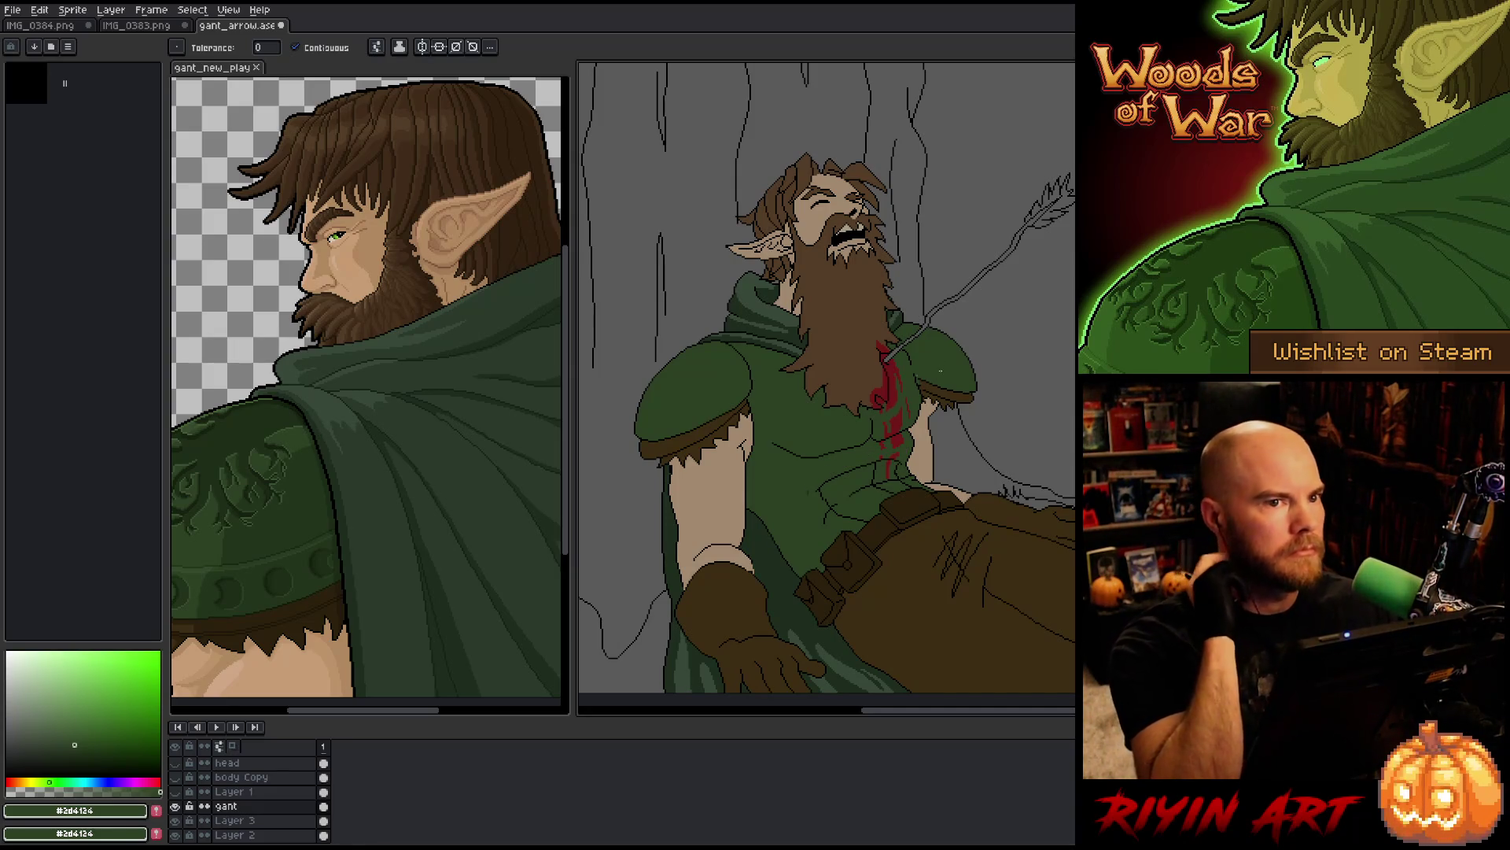
pyautogui.hotkey('ctrl', 's')
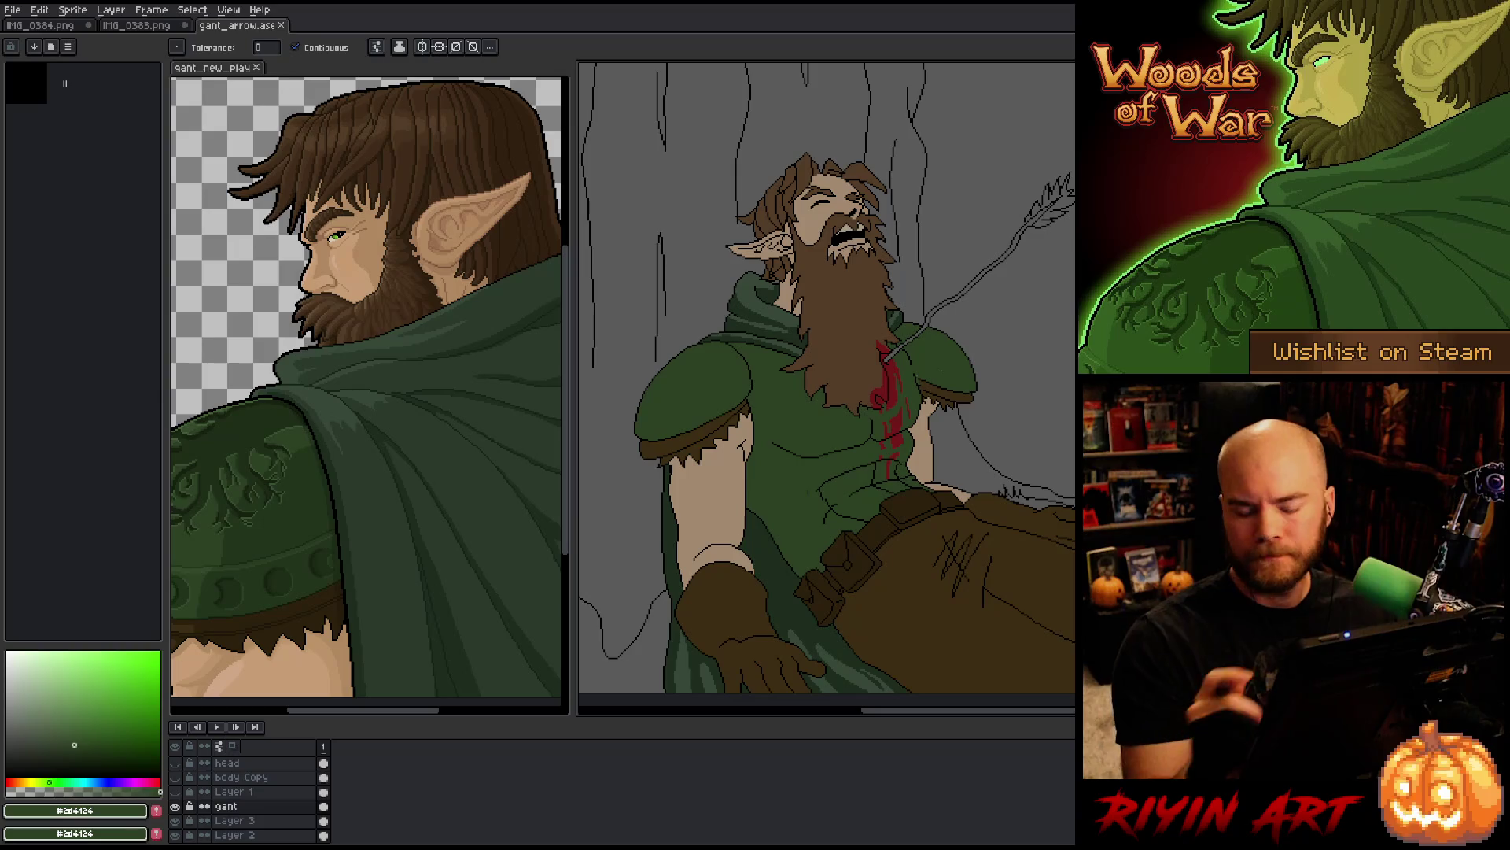
pyautogui.press('b')
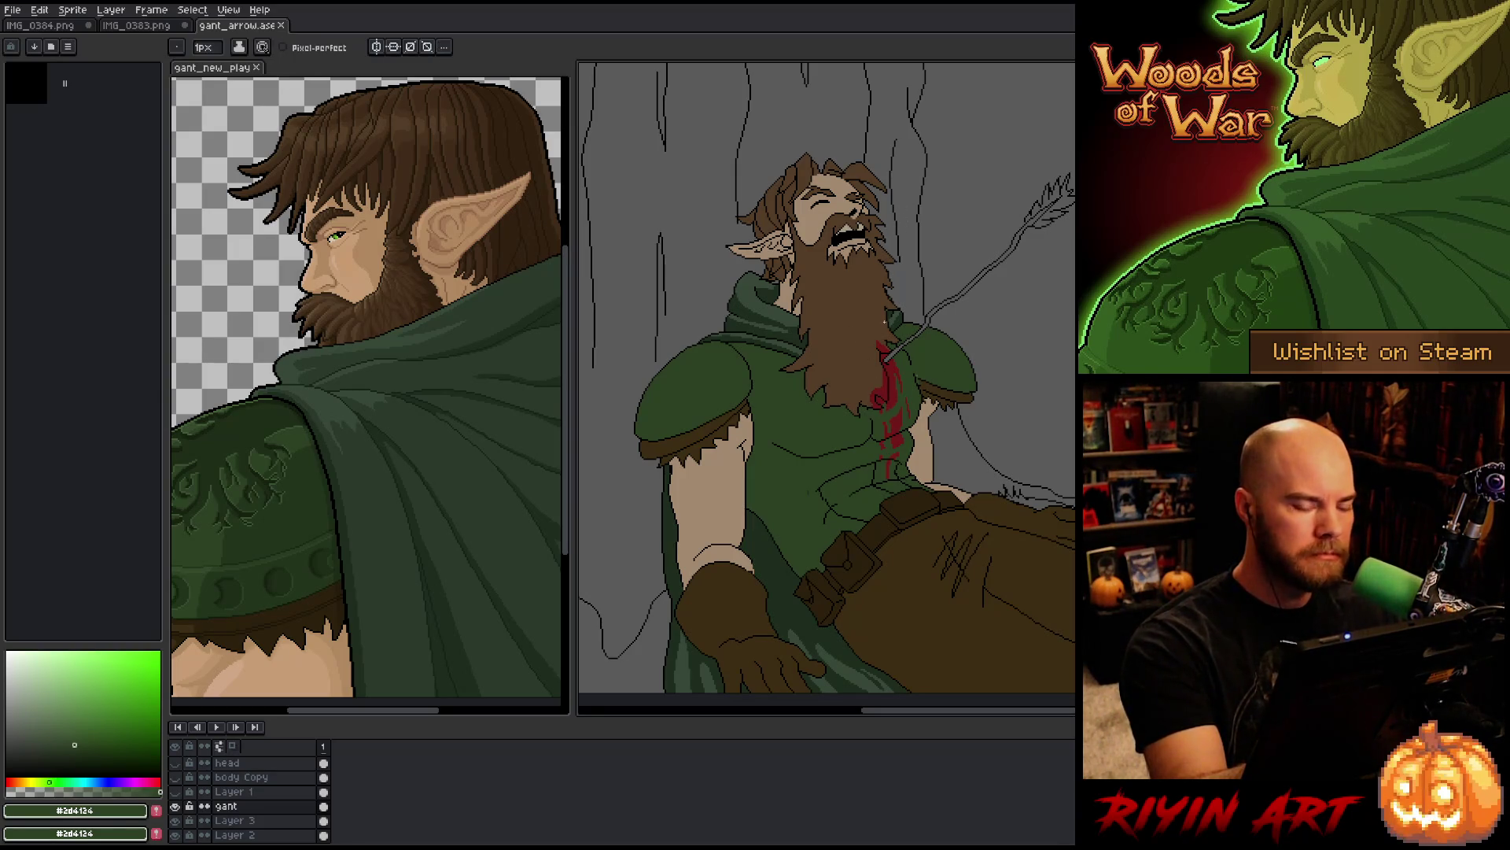
pyautogui.press('i')
pyautogui.click(882, 398)
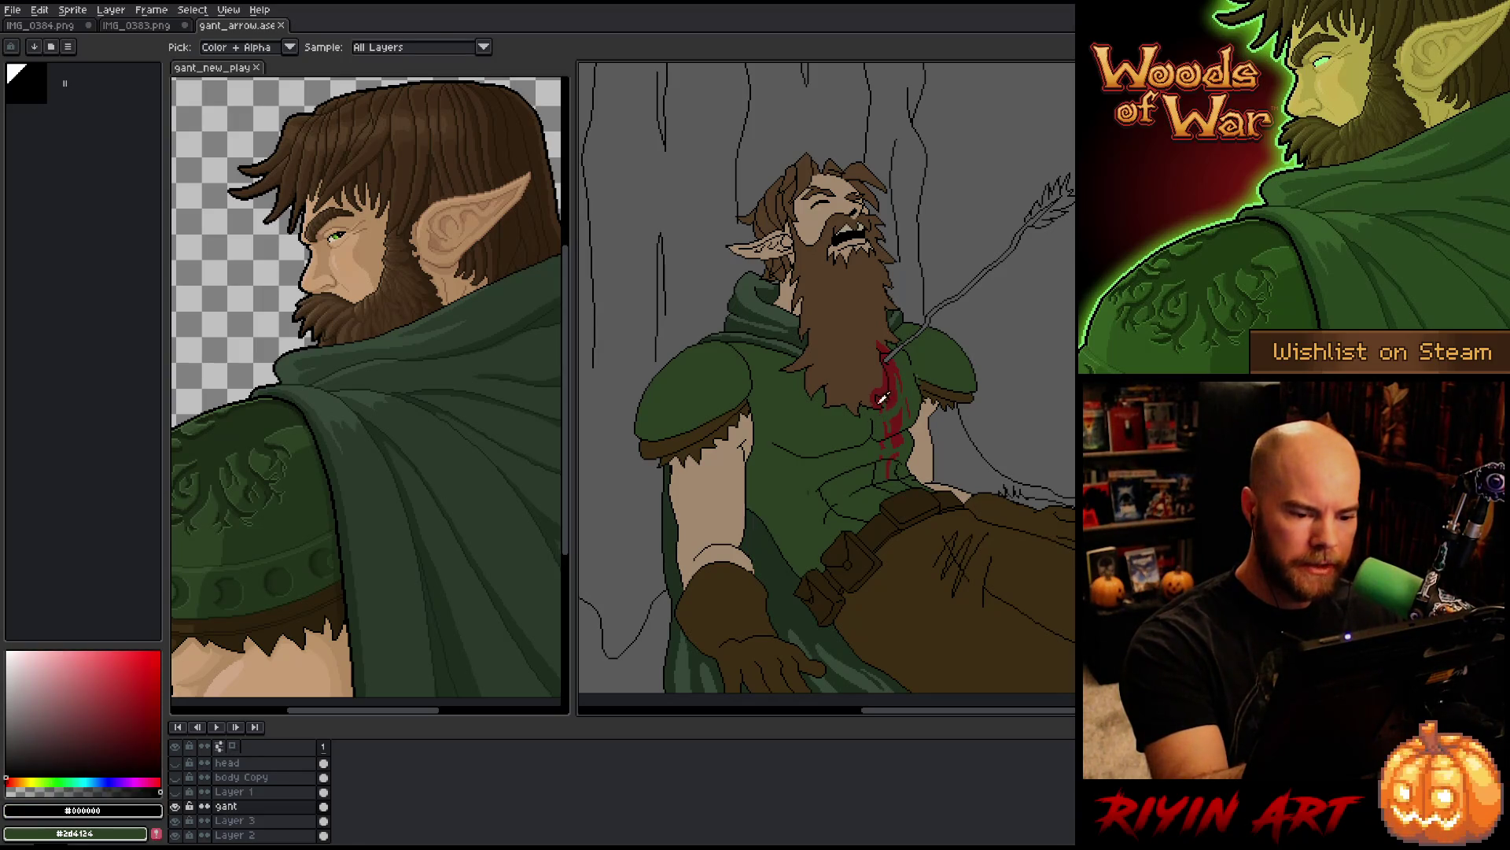
pyautogui.press('b')
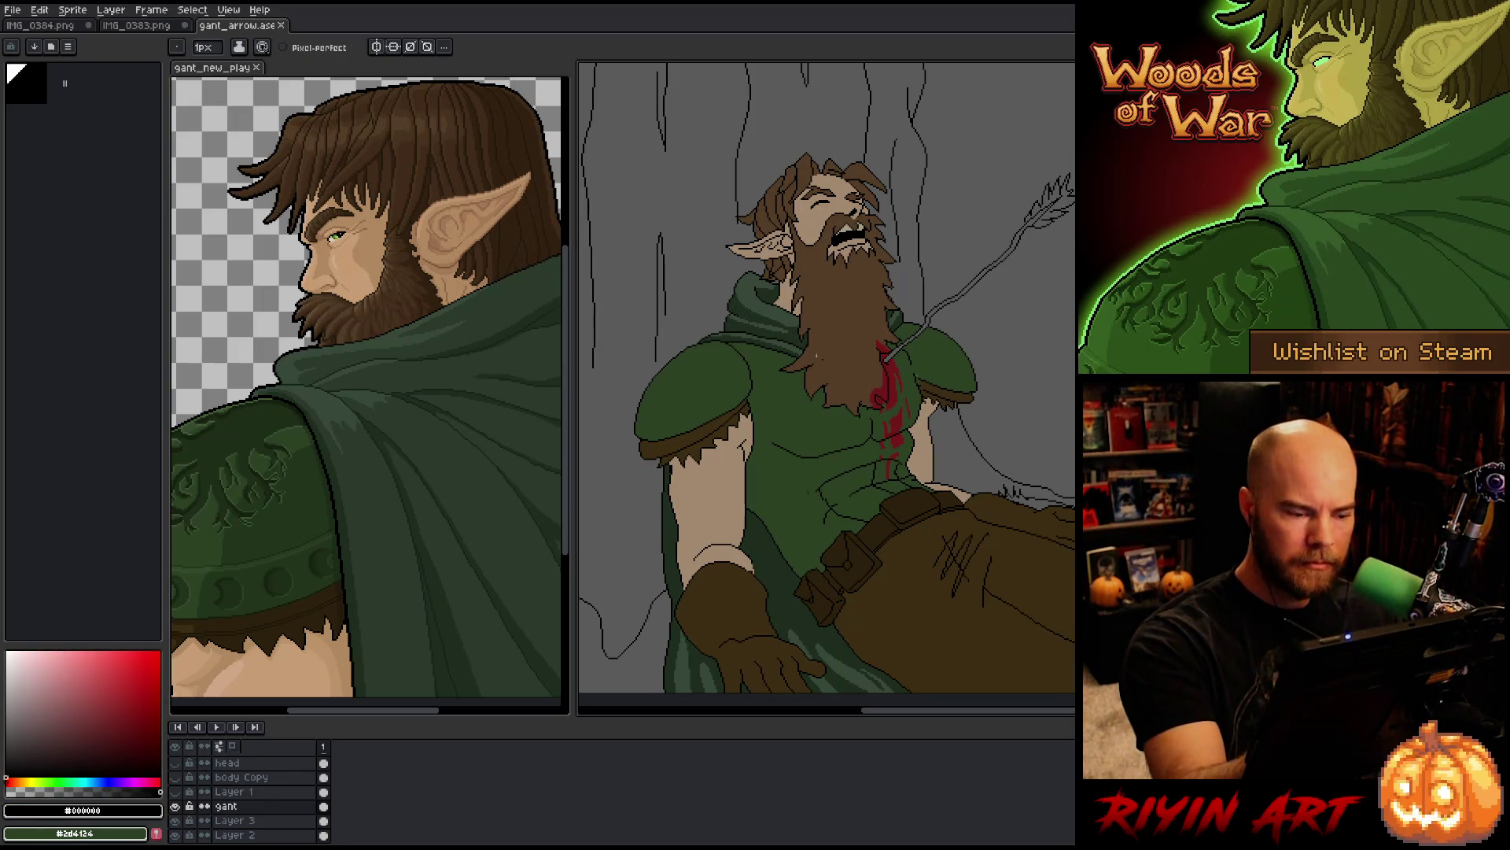
pyautogui.click(283, 48)
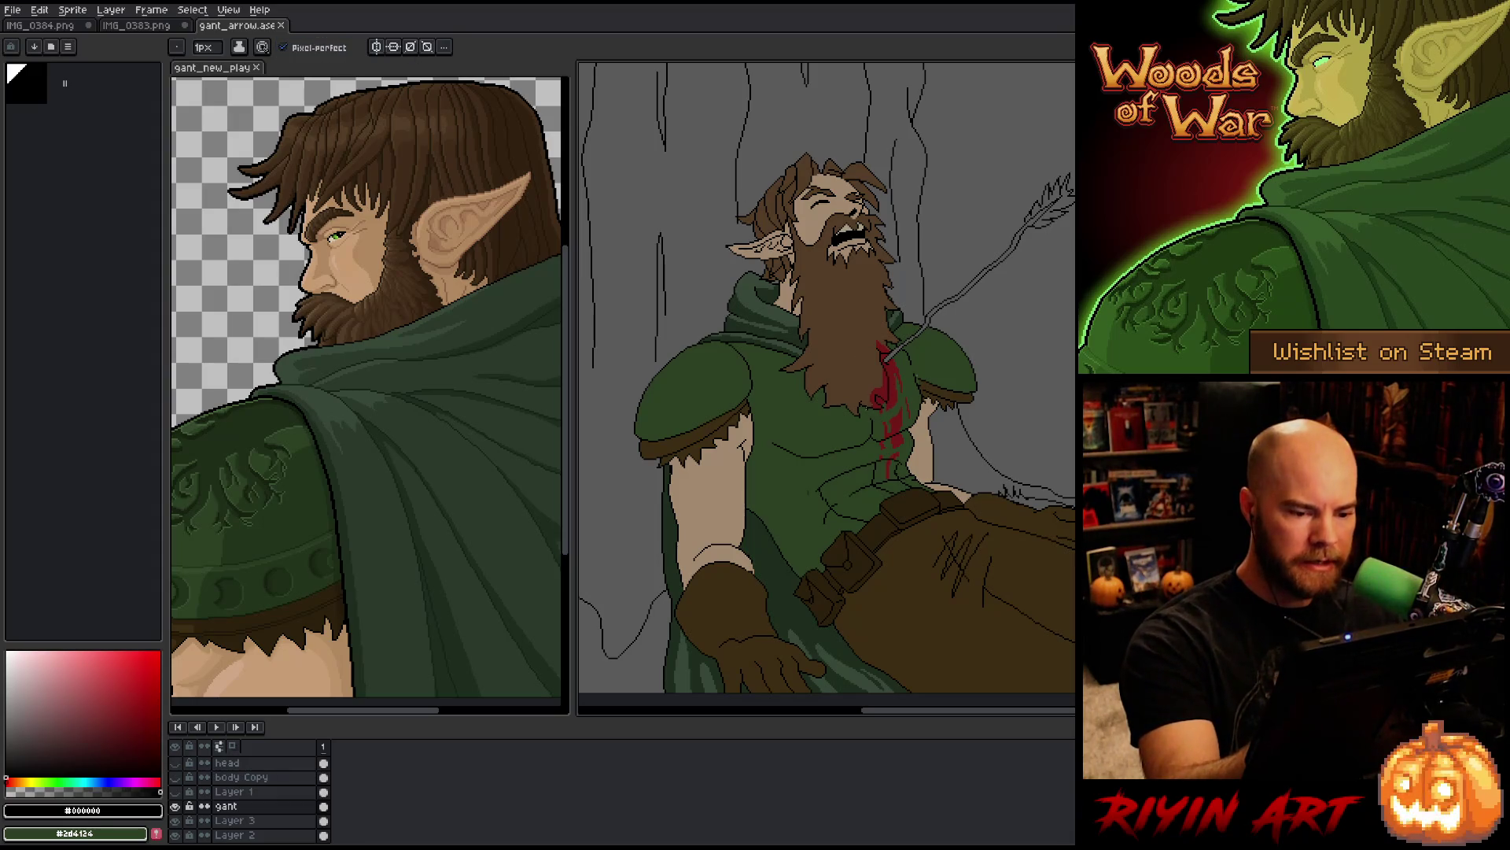
# Step: Touch up the chest outlines with black, dark brown and tunic green pixels
pyautogui.keyDown('alt'); pyautogui.click(881, 413); pyautogui.keyUp('alt')
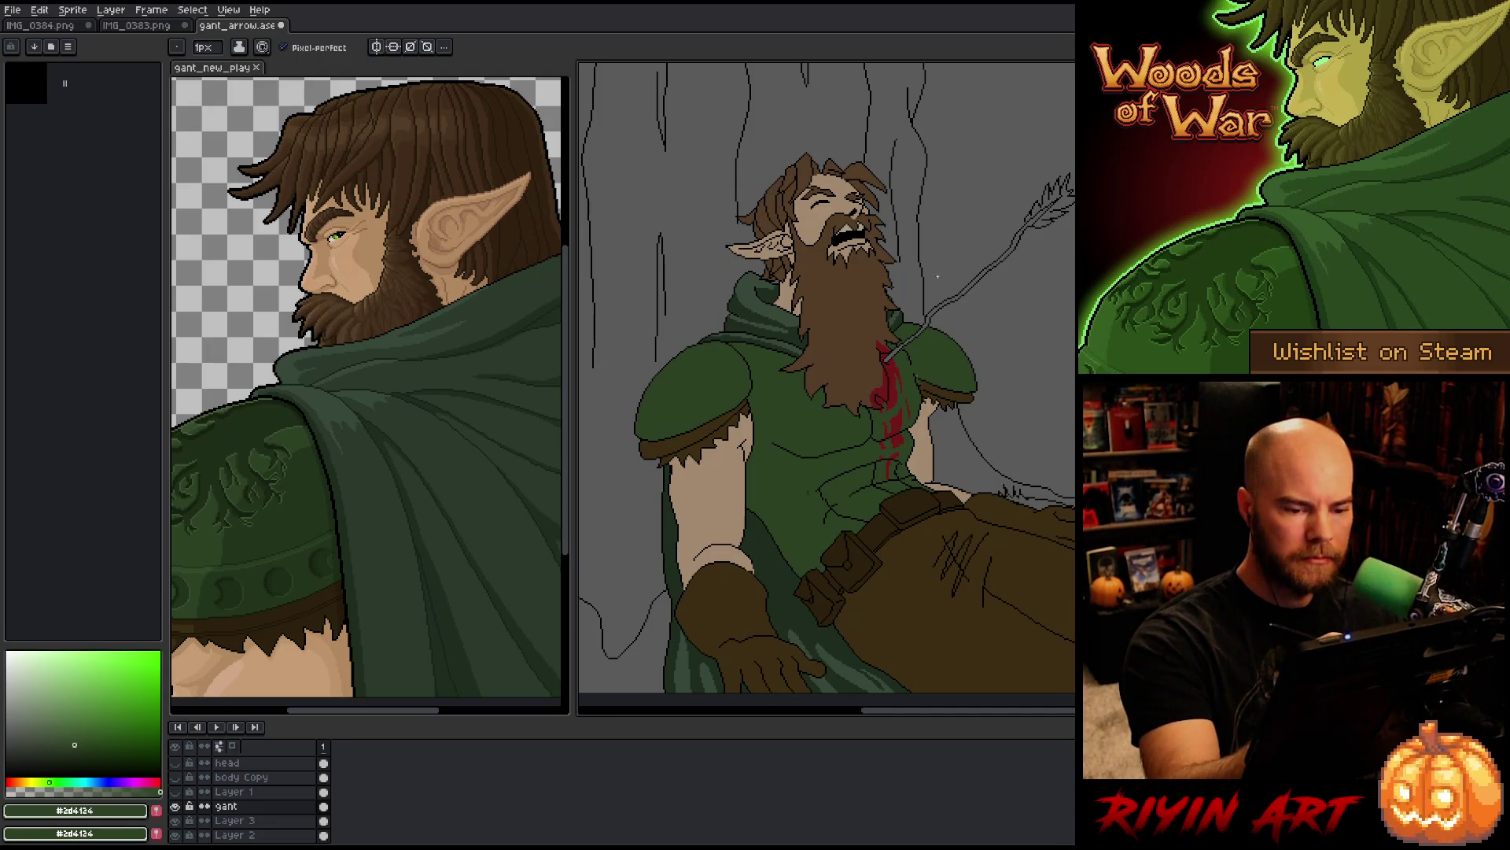
pyautogui.press('alt')
pyautogui.press('alt')
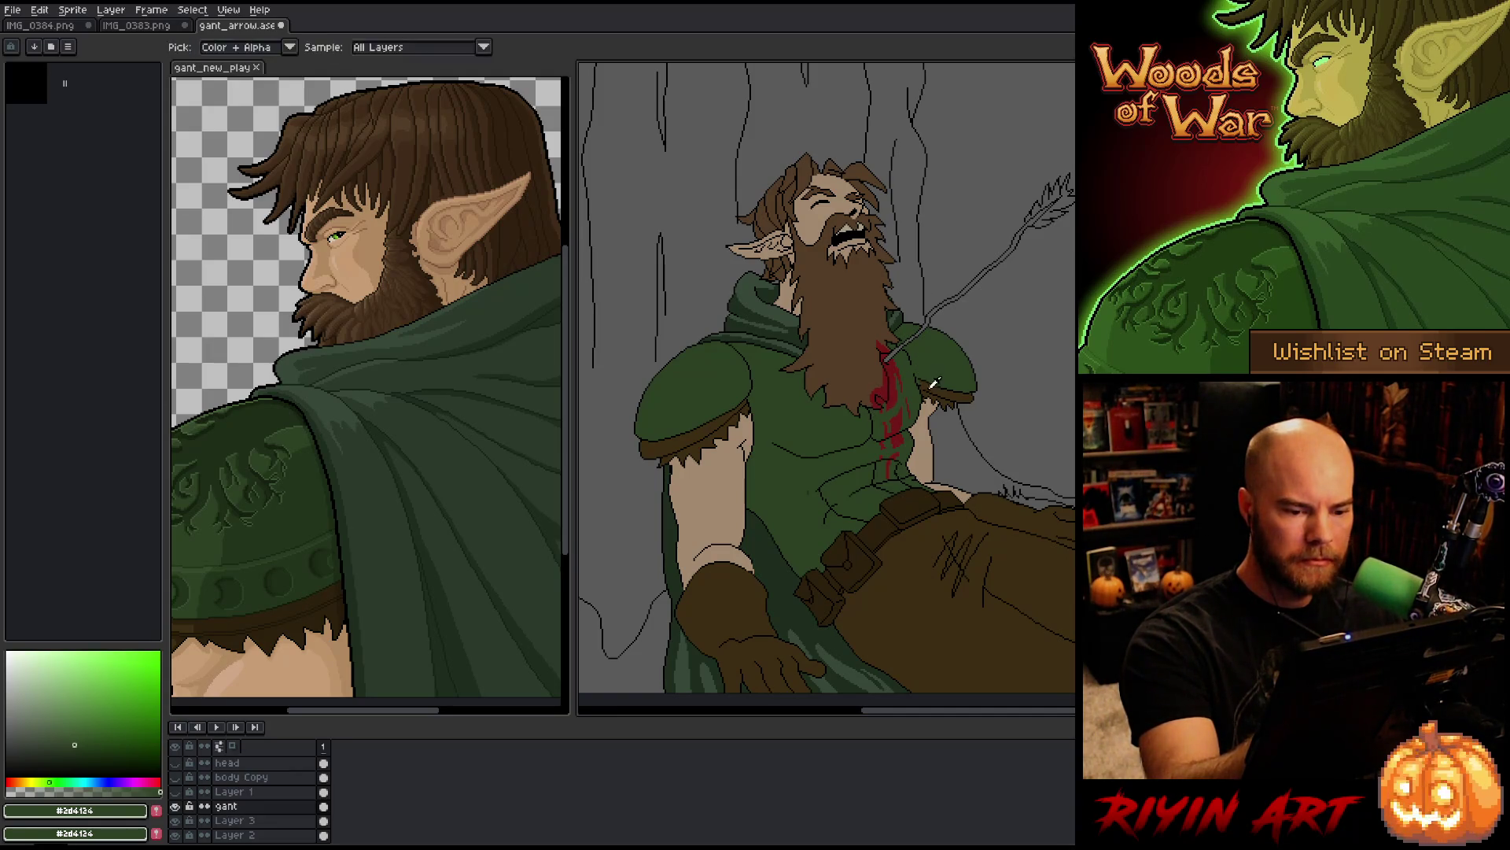
pyautogui.keyDown('alt'); pyautogui.click(934, 381); pyautogui.keyUp('alt')
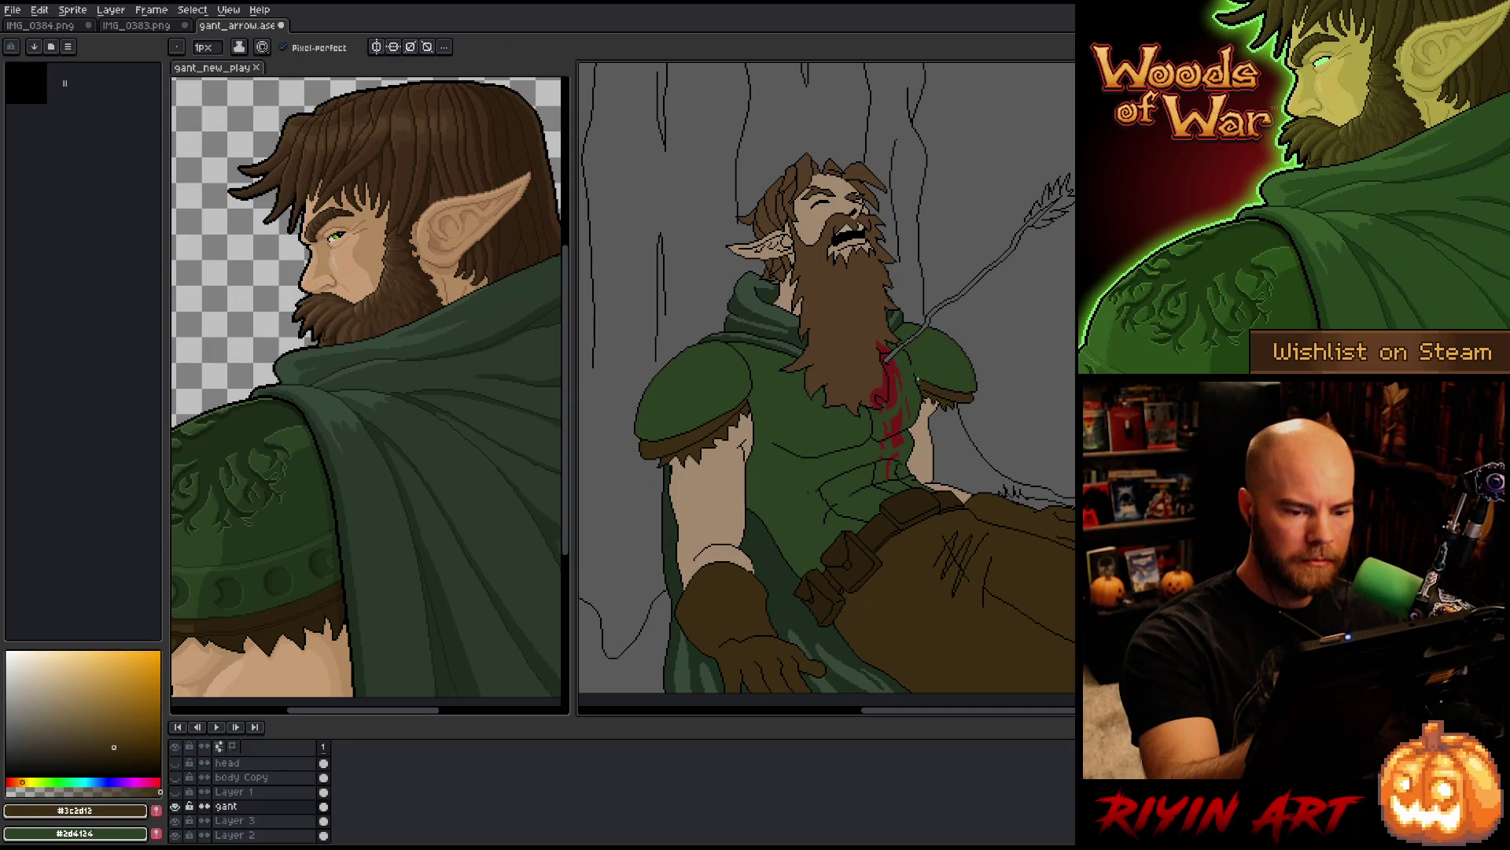
pyautogui.scroll(3, 913, 380)
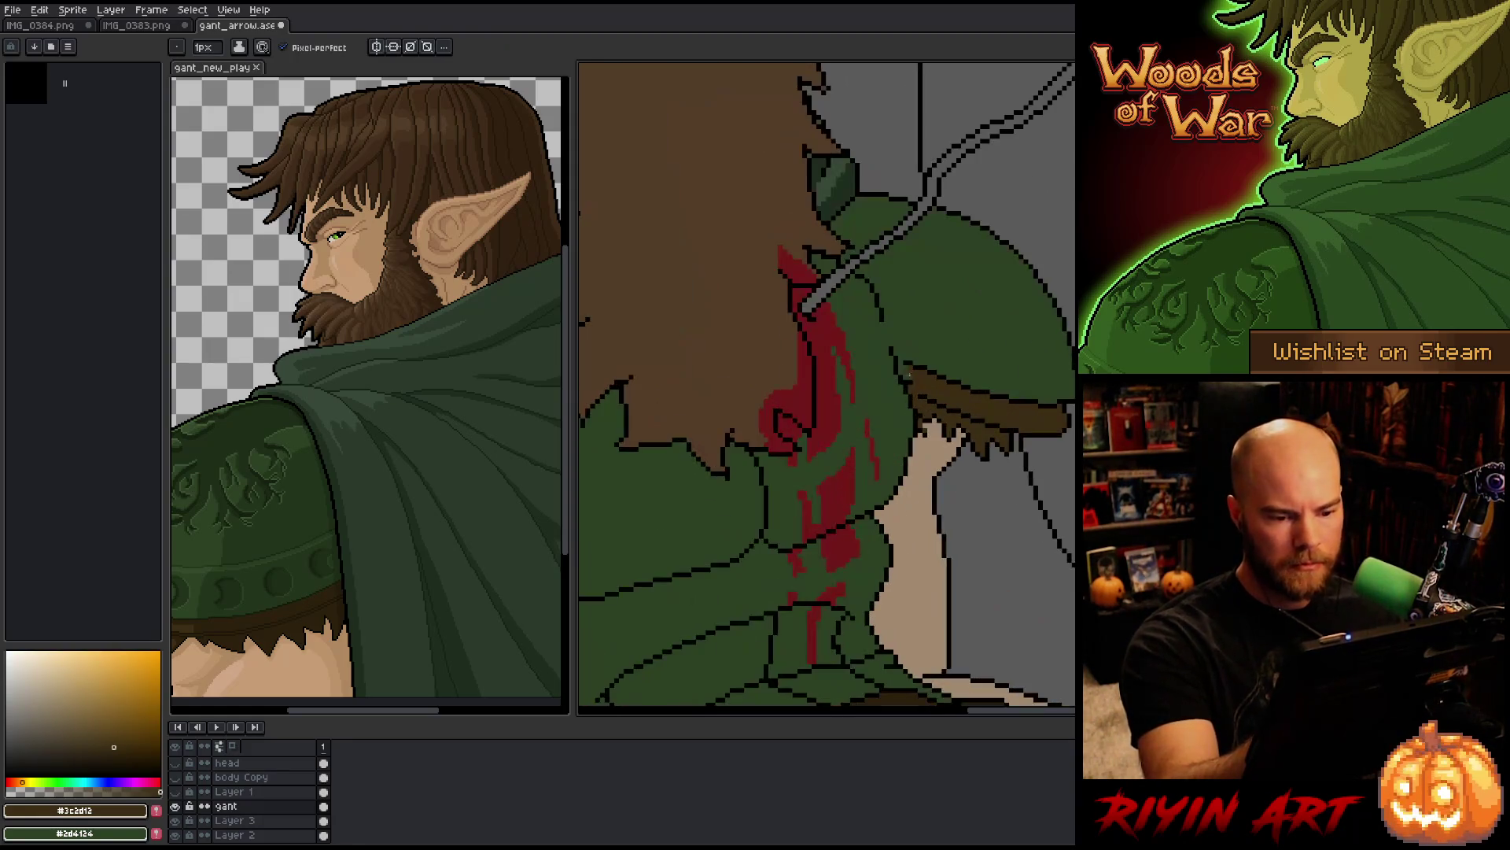
pyautogui.press('g')
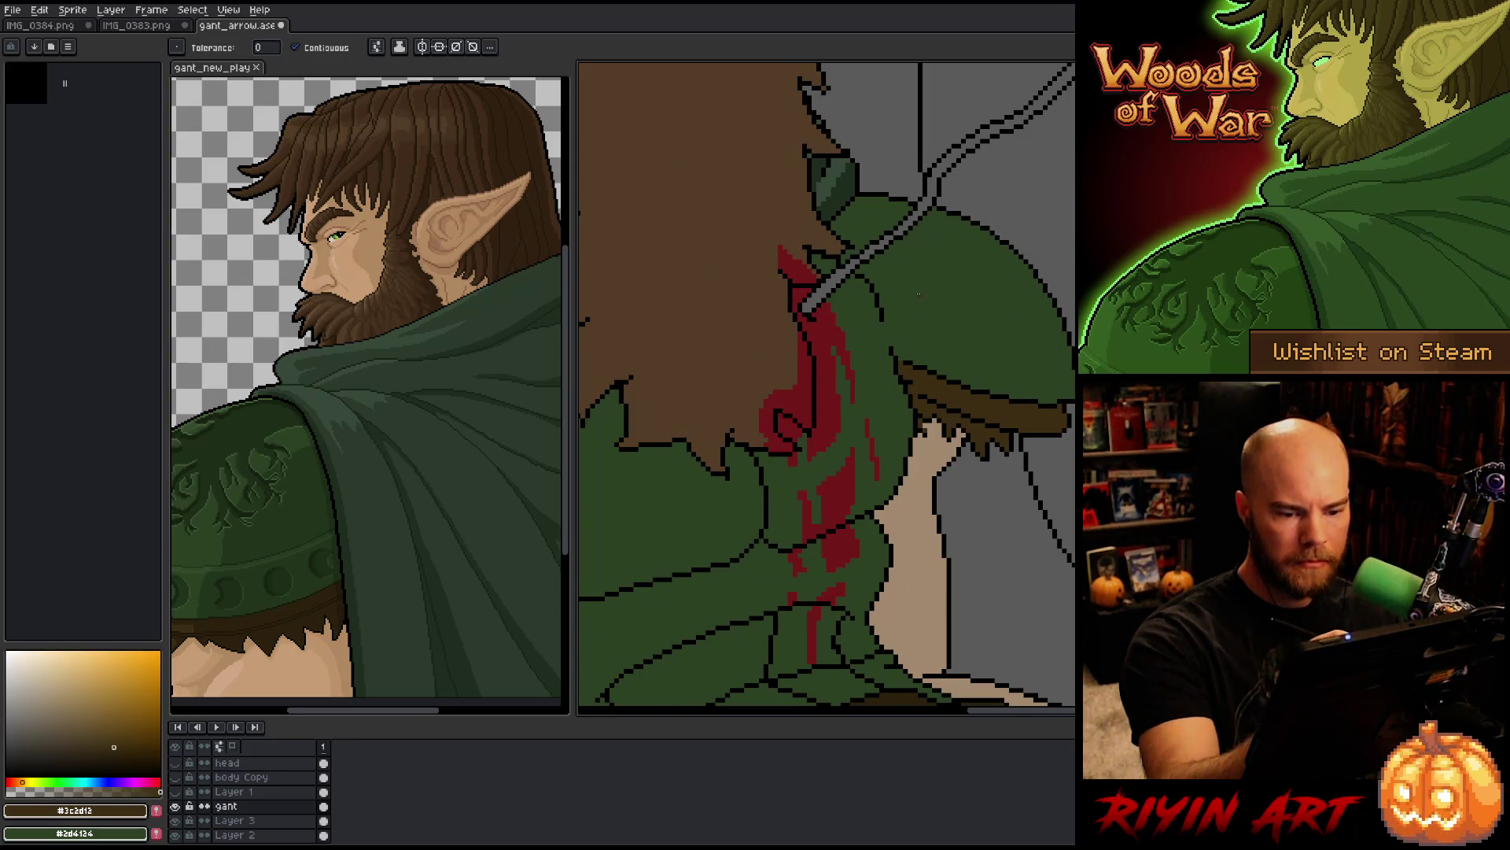
pyautogui.press('b')
pyautogui.keyDown('alt'); pyautogui.click(914, 391); pyautogui.keyUp('alt')
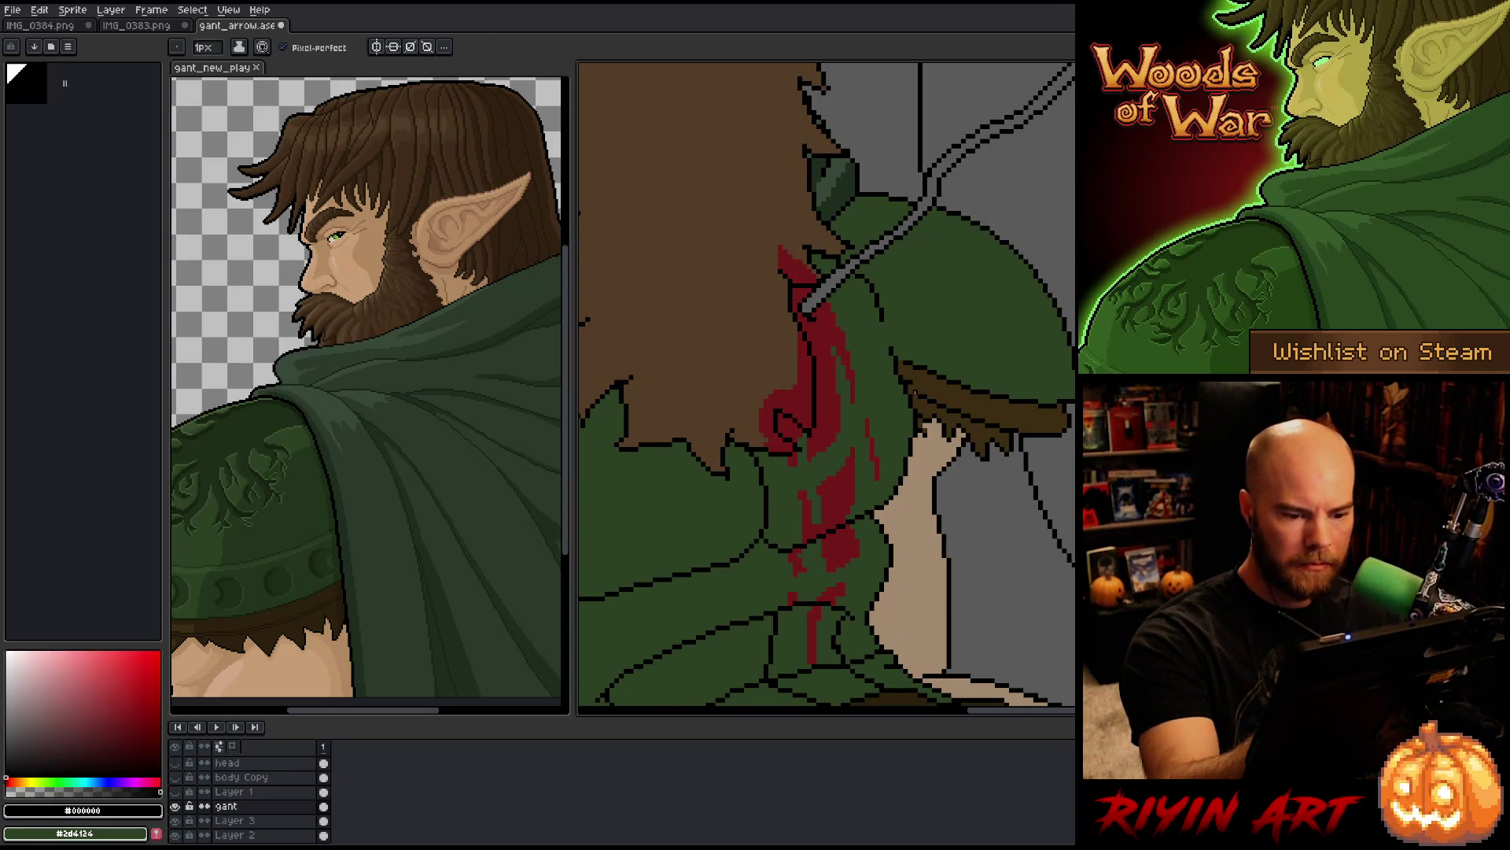
pyautogui.keyDown('alt'); pyautogui.click(914, 385); pyautogui.keyUp('alt')
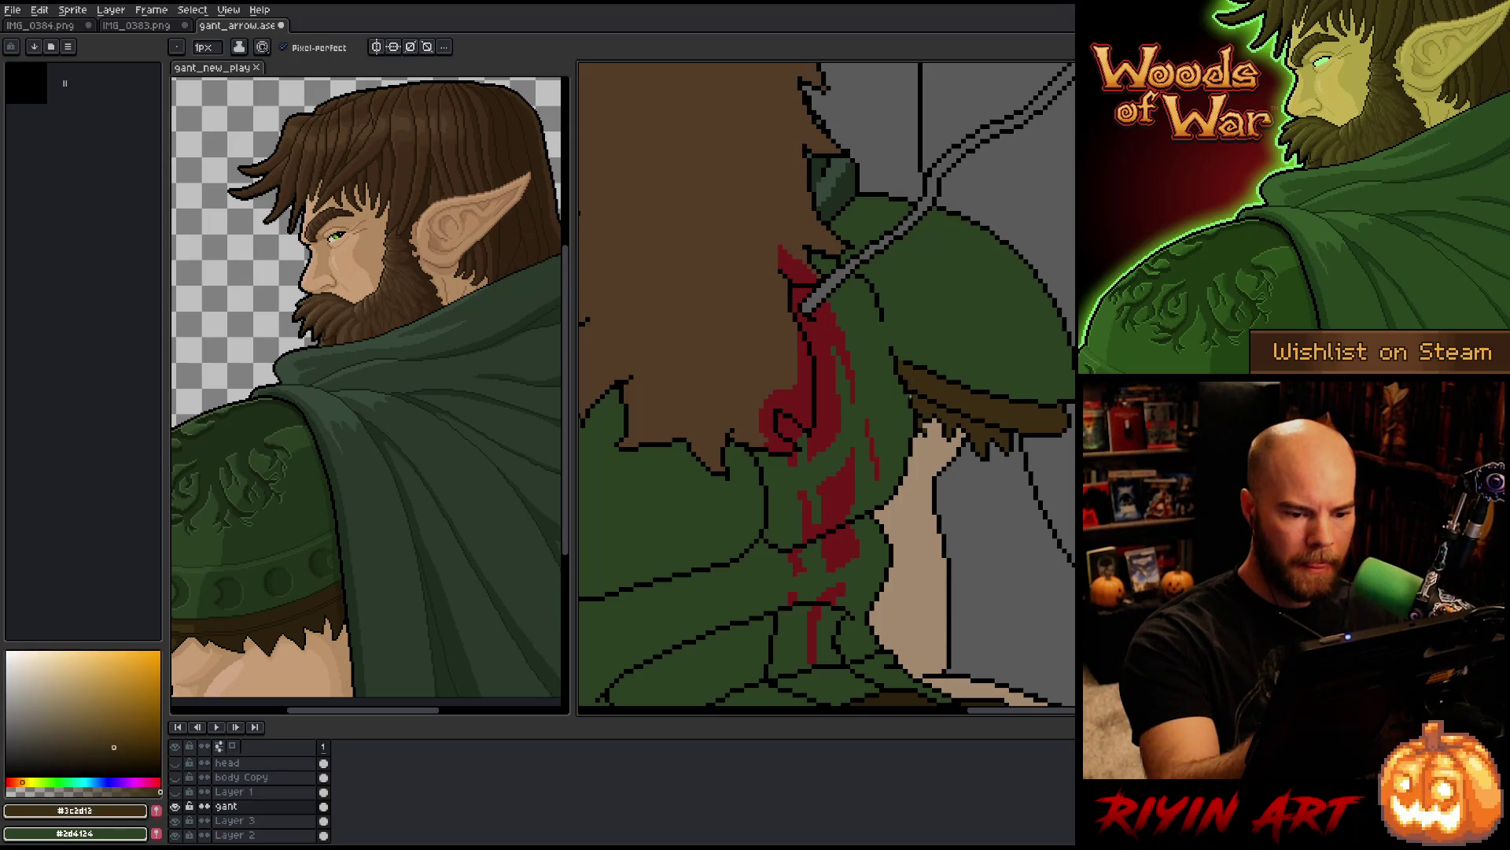
pyautogui.keyDown('alt'); pyautogui.click(913, 403); pyautogui.keyUp('alt')
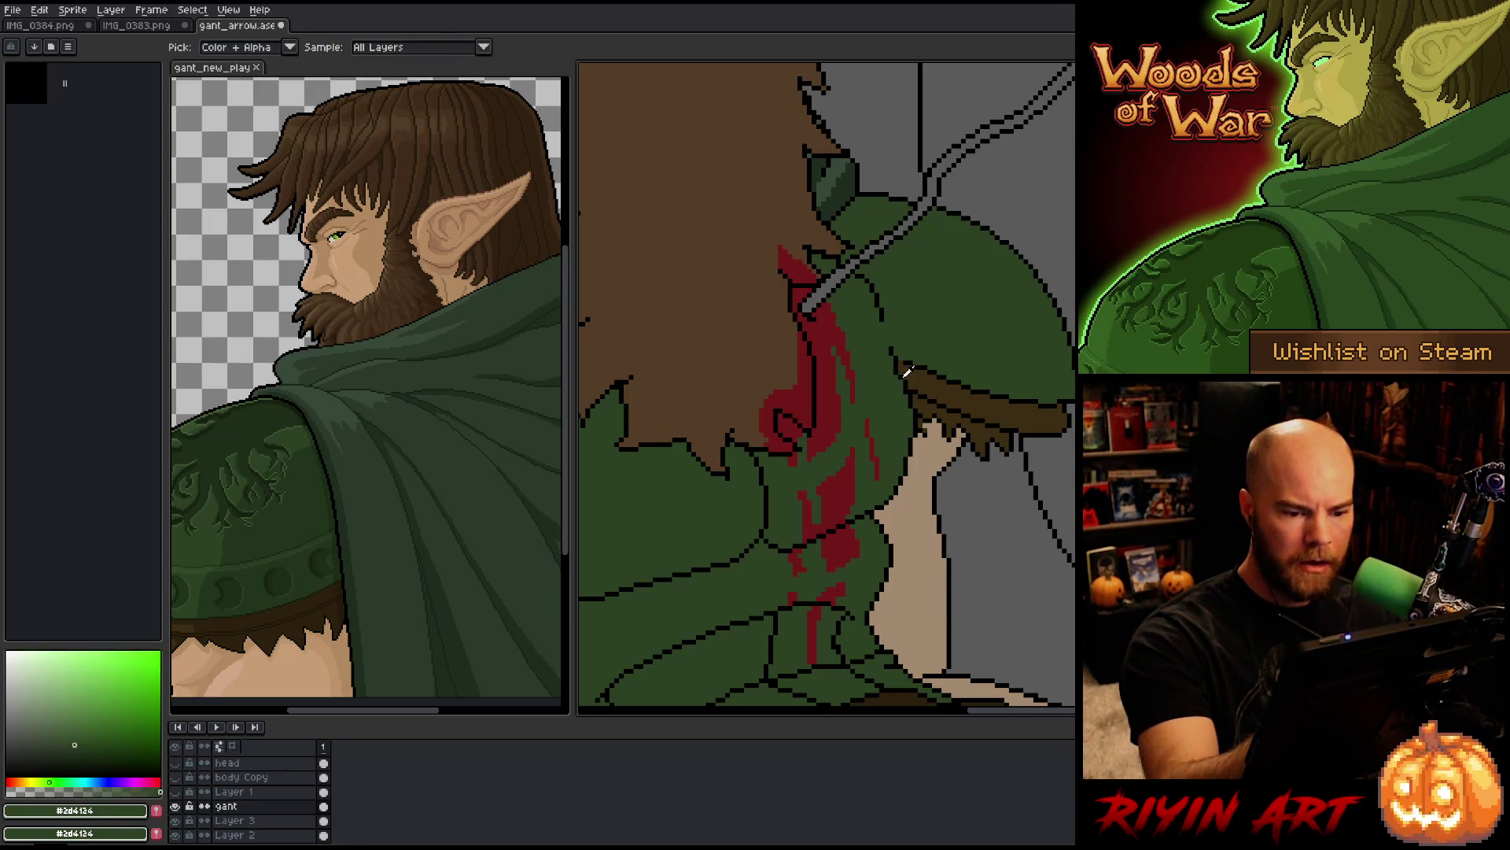
pyautogui.keyDown('alt'); pyautogui.click(902, 376); pyautogui.keyUp('alt')
pyautogui.keyDown('alt'); pyautogui.click(896, 369); pyautogui.keyUp('alt')
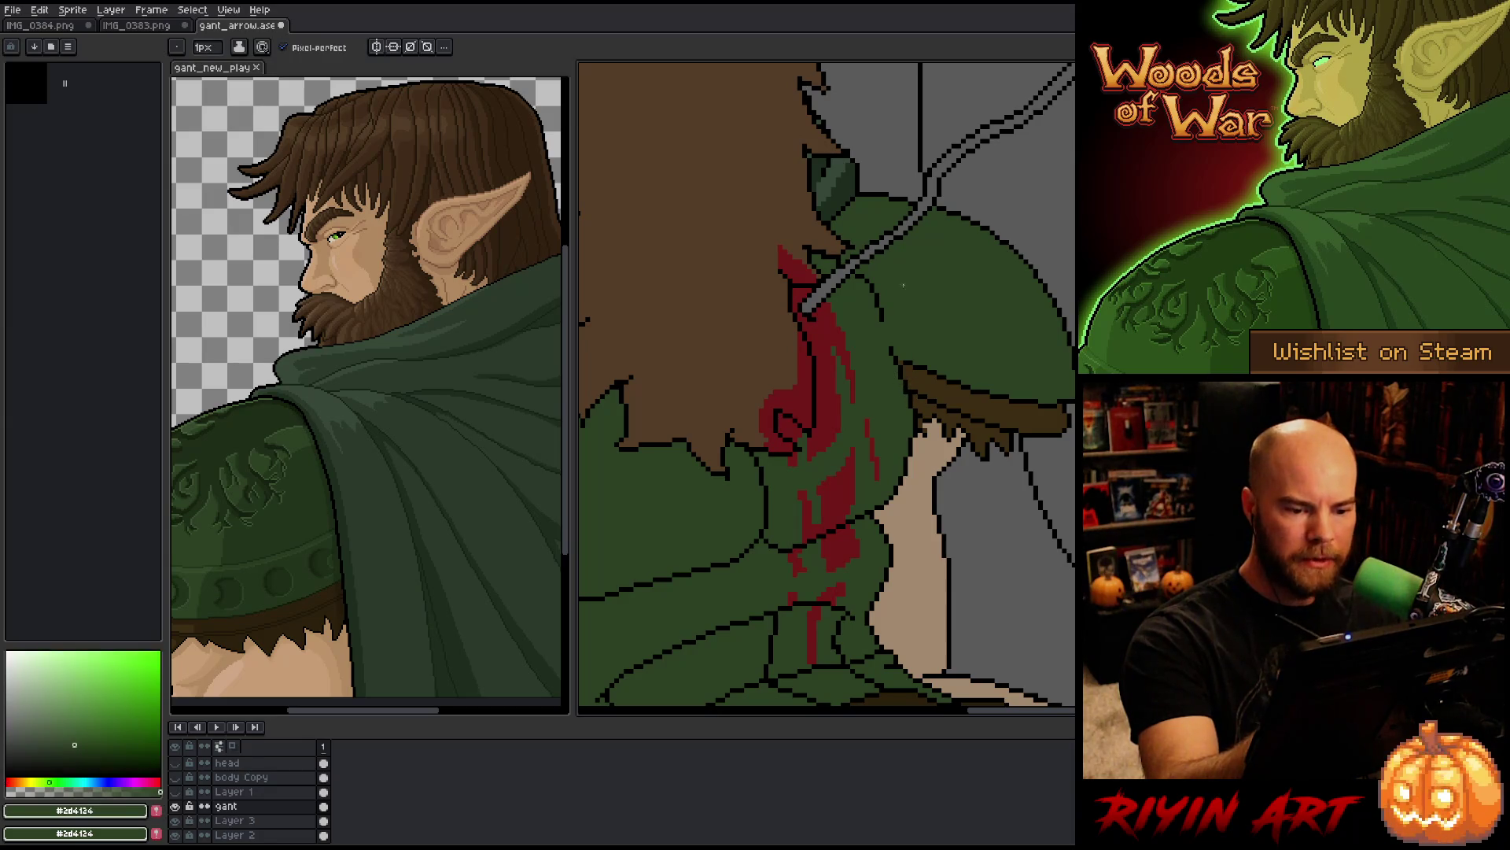
pyautogui.keyDown('alt'); pyautogui.click(887, 334); pyautogui.keyUp('alt')
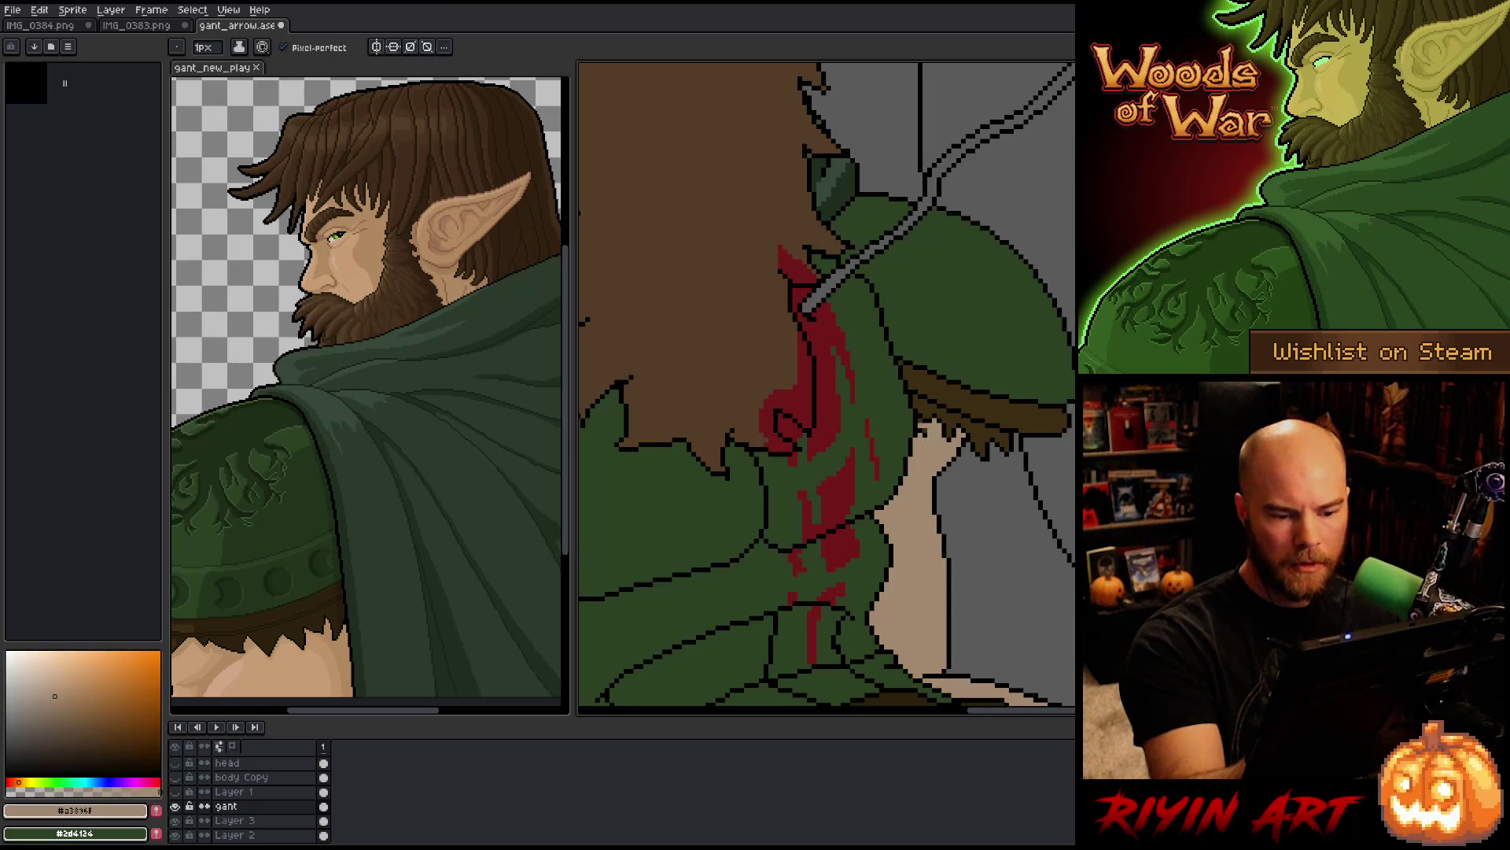
# Step: Paint a thin blood-red line along the upper edge of the streak below the arrow
pyautogui.moveTo(868, 434)
pyautogui.mouseDown()
pyautogui.moveTo(978, 347)
pyautogui.moveTo(963, 356)
pyautogui.mouseUp()
pyautogui.keyDown('alt'); pyautogui.click(949, 290); pyautogui.keyUp('alt')
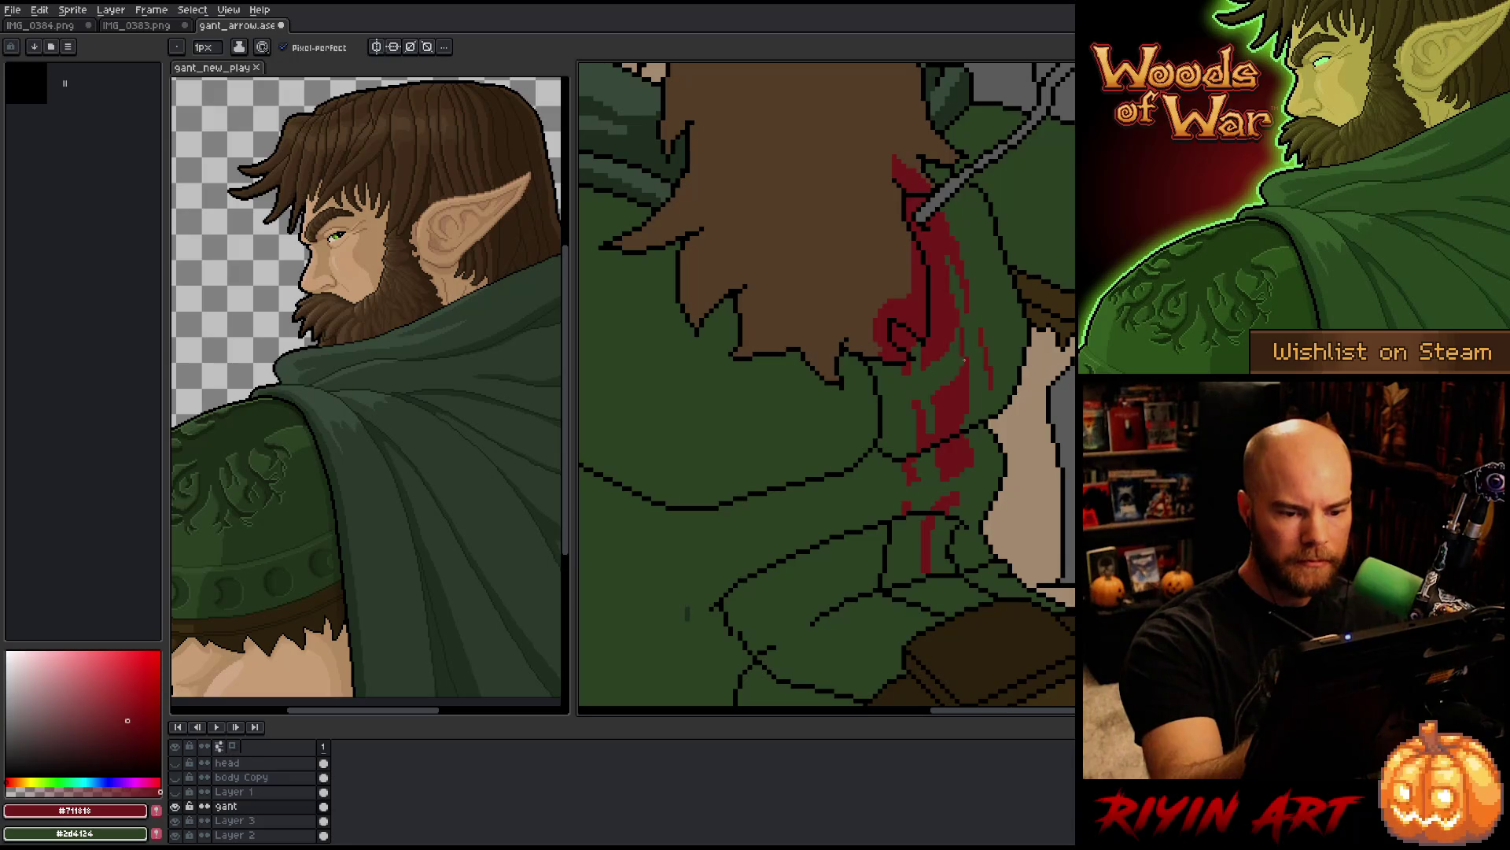
pyautogui.keyDown('alt'); pyautogui.click(929, 373); pyautogui.keyUp('alt')
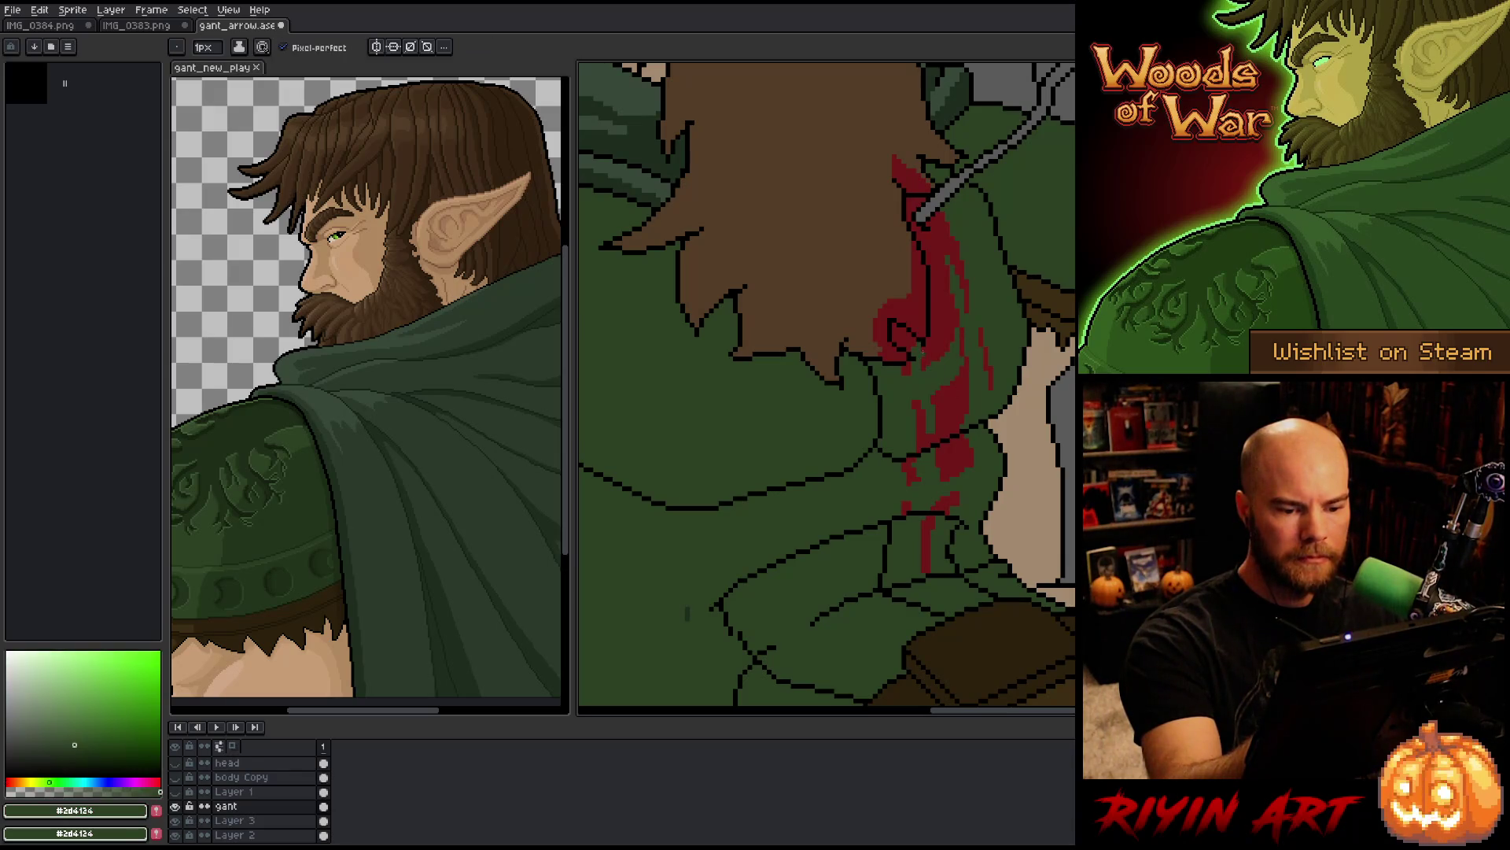
pyautogui.keyDown('alt'); pyautogui.click(929, 356); pyautogui.keyUp('alt')
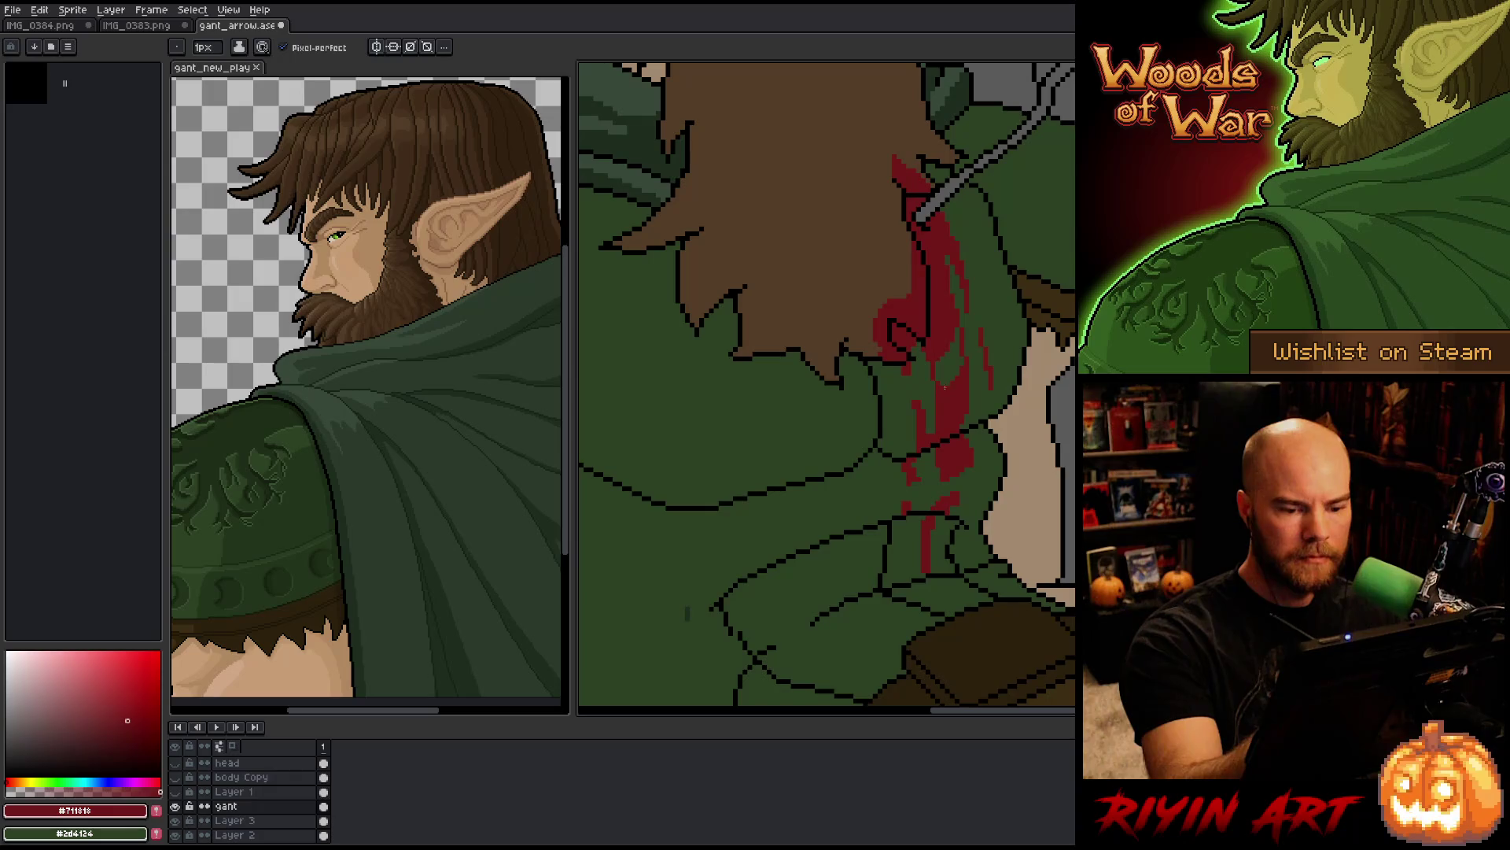
pyautogui.press('g')
pyautogui.press('b')
pyautogui.moveTo(970, 301); pyautogui.dragTo(979, 352)
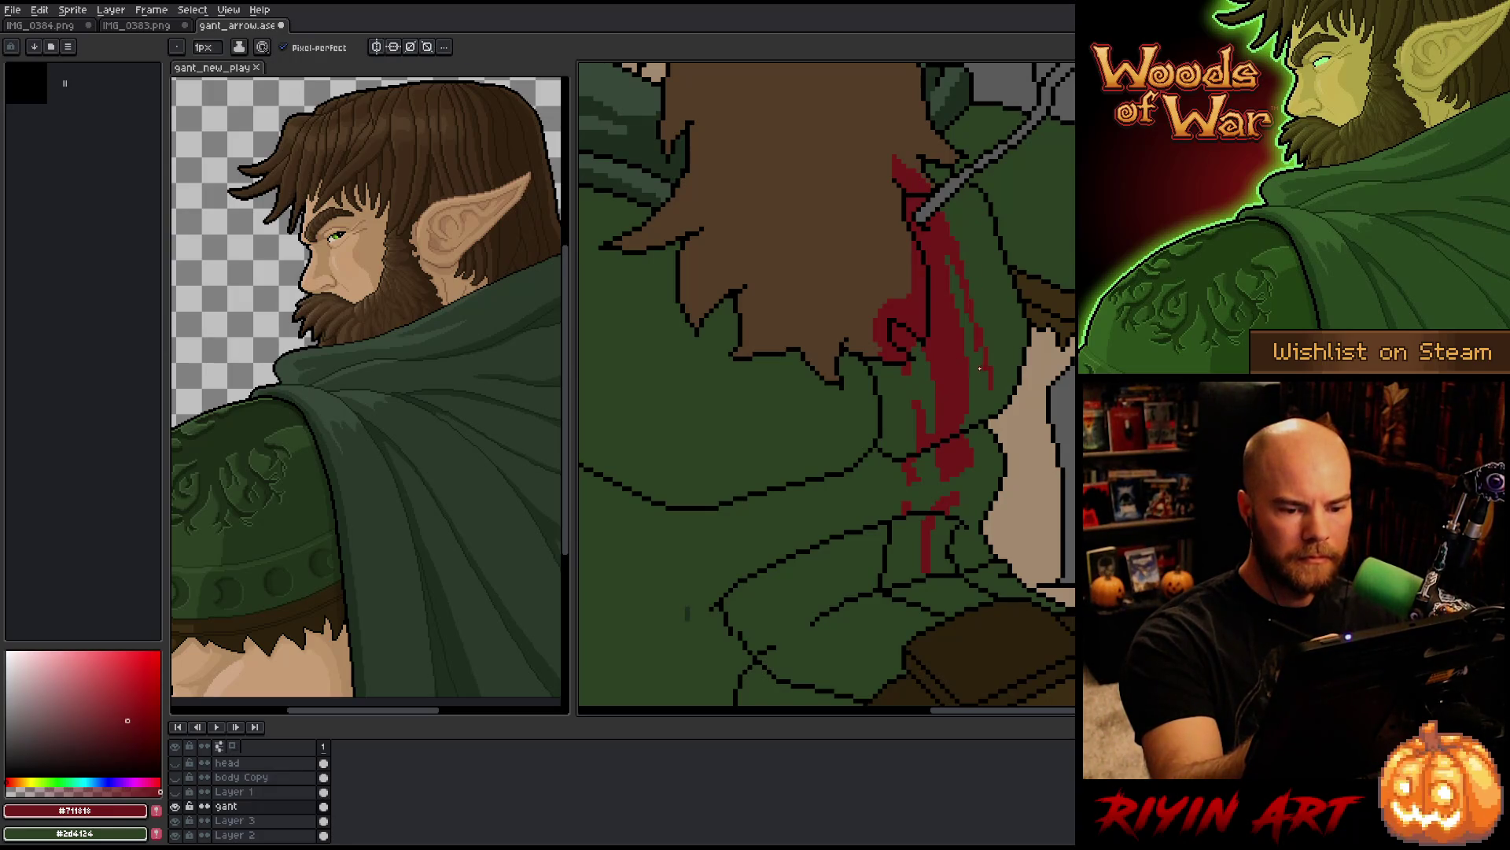
pyautogui.keyDown('alt'); pyautogui.click(976, 346); pyautogui.keyUp('alt')
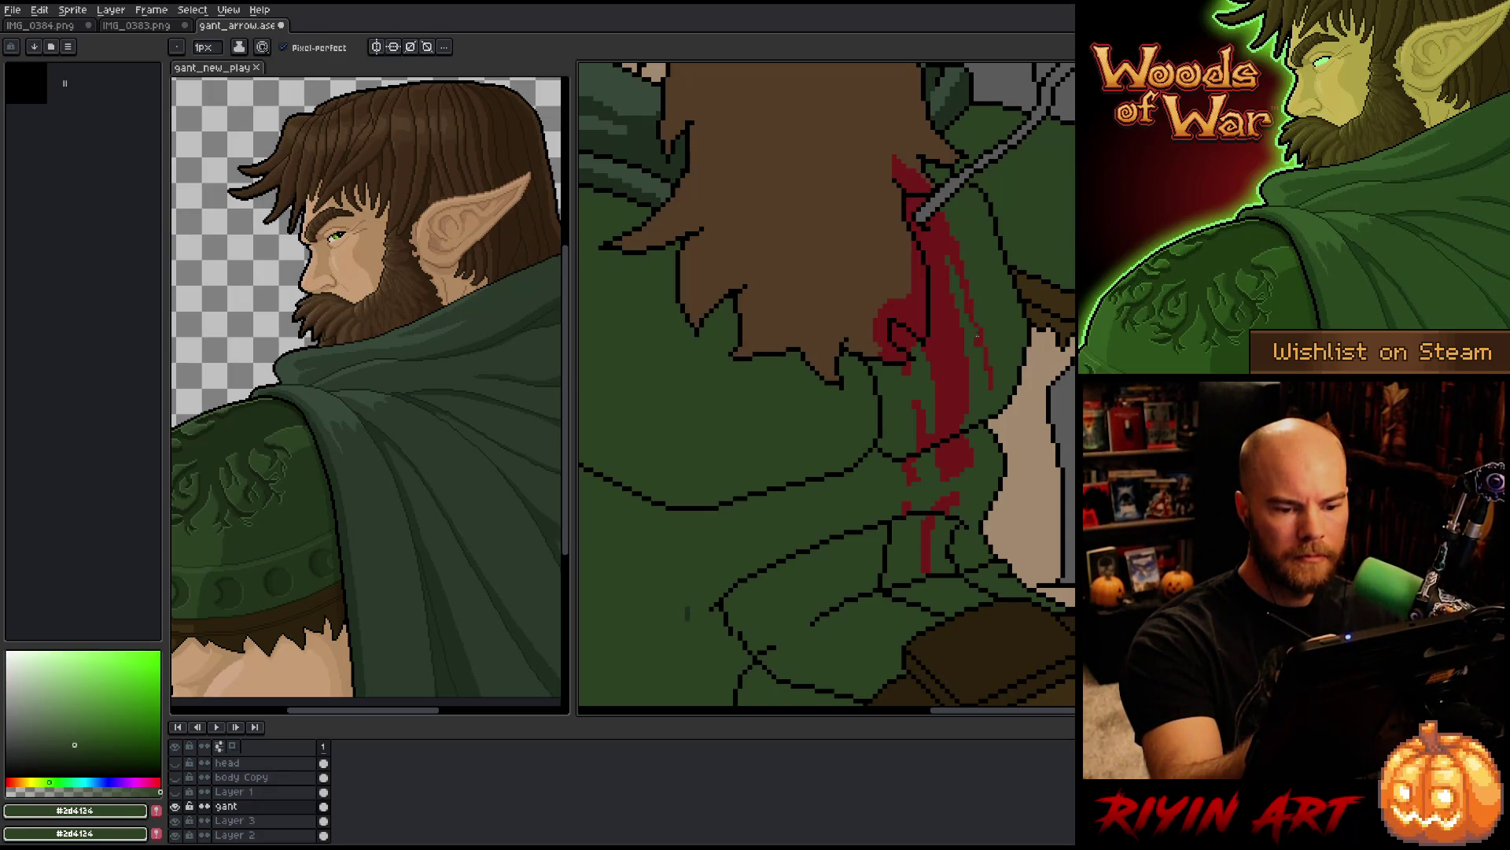
pyautogui.keyDown('alt'); pyautogui.click(978, 340); pyautogui.keyUp('alt')
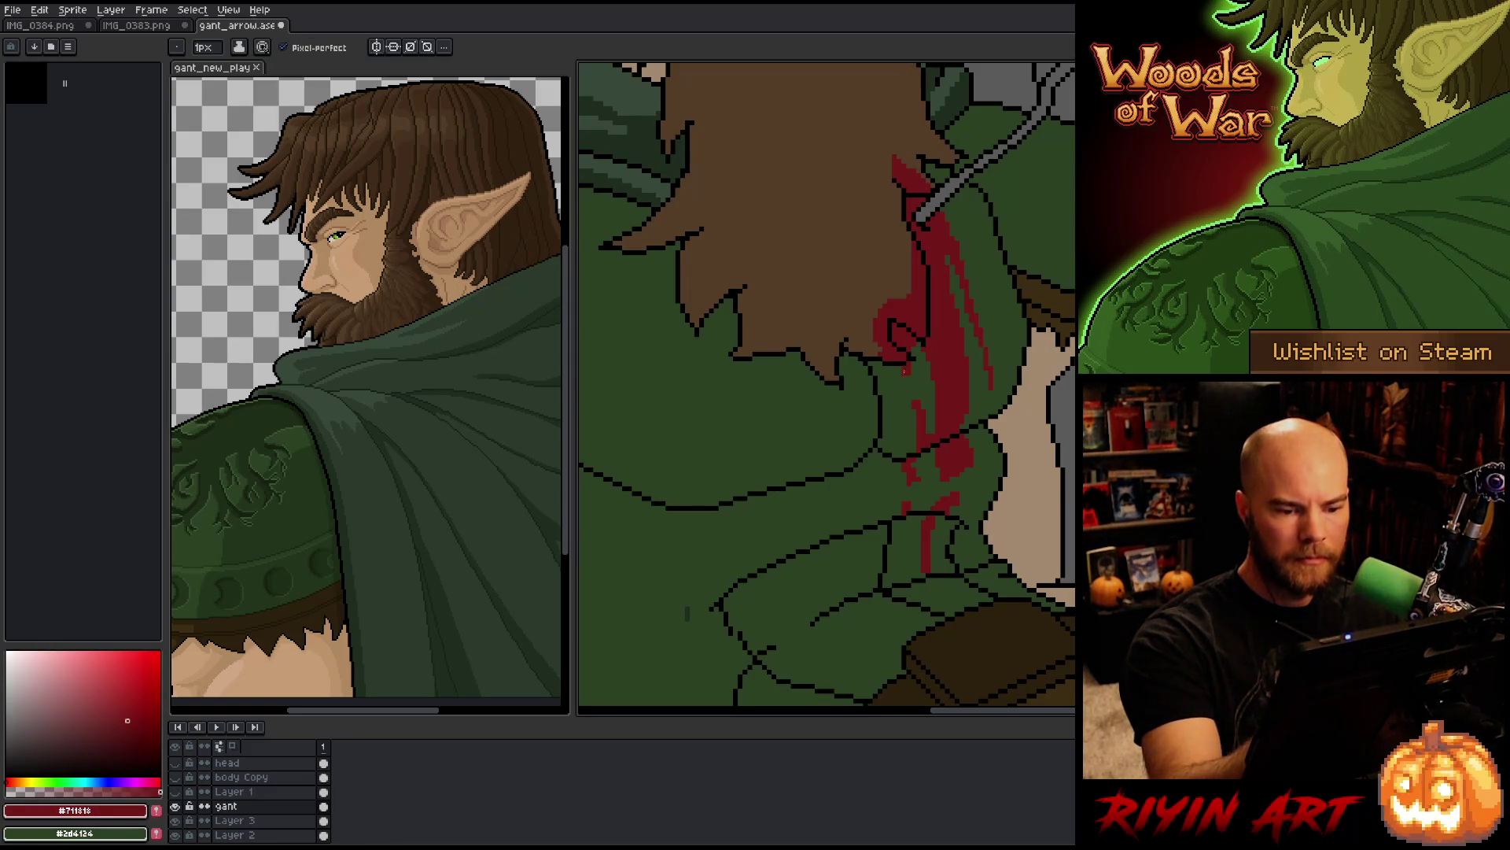
# Step: Extend red pixels down the lower blood streak, then zoom out to the whole figure
pyautogui.moveTo(914, 369); pyautogui.dragTo(917, 404)
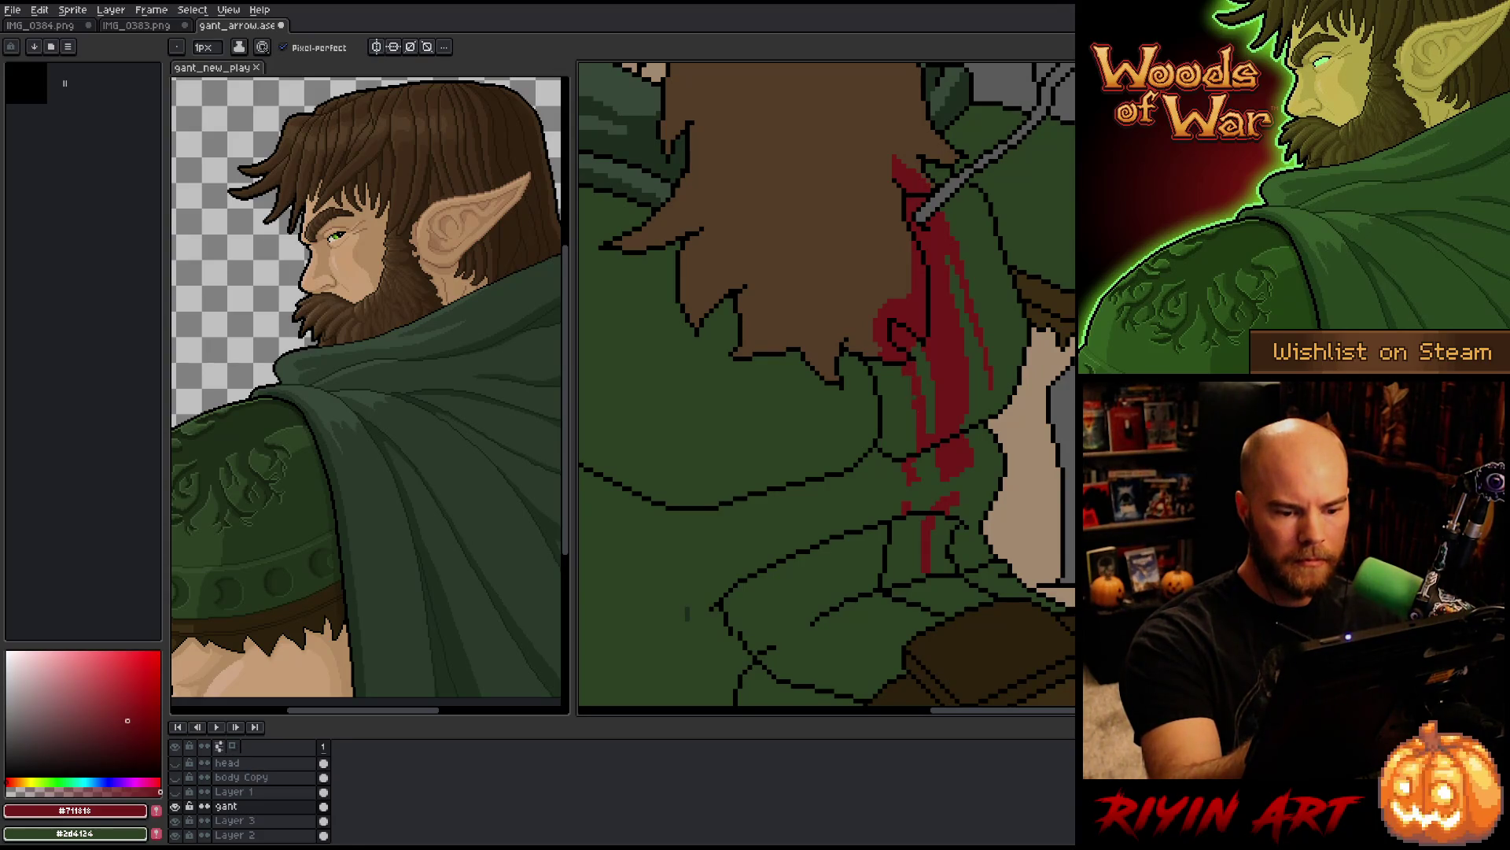
pyautogui.keyDown('alt'); pyautogui.click(914, 390); pyautogui.keyUp('alt')
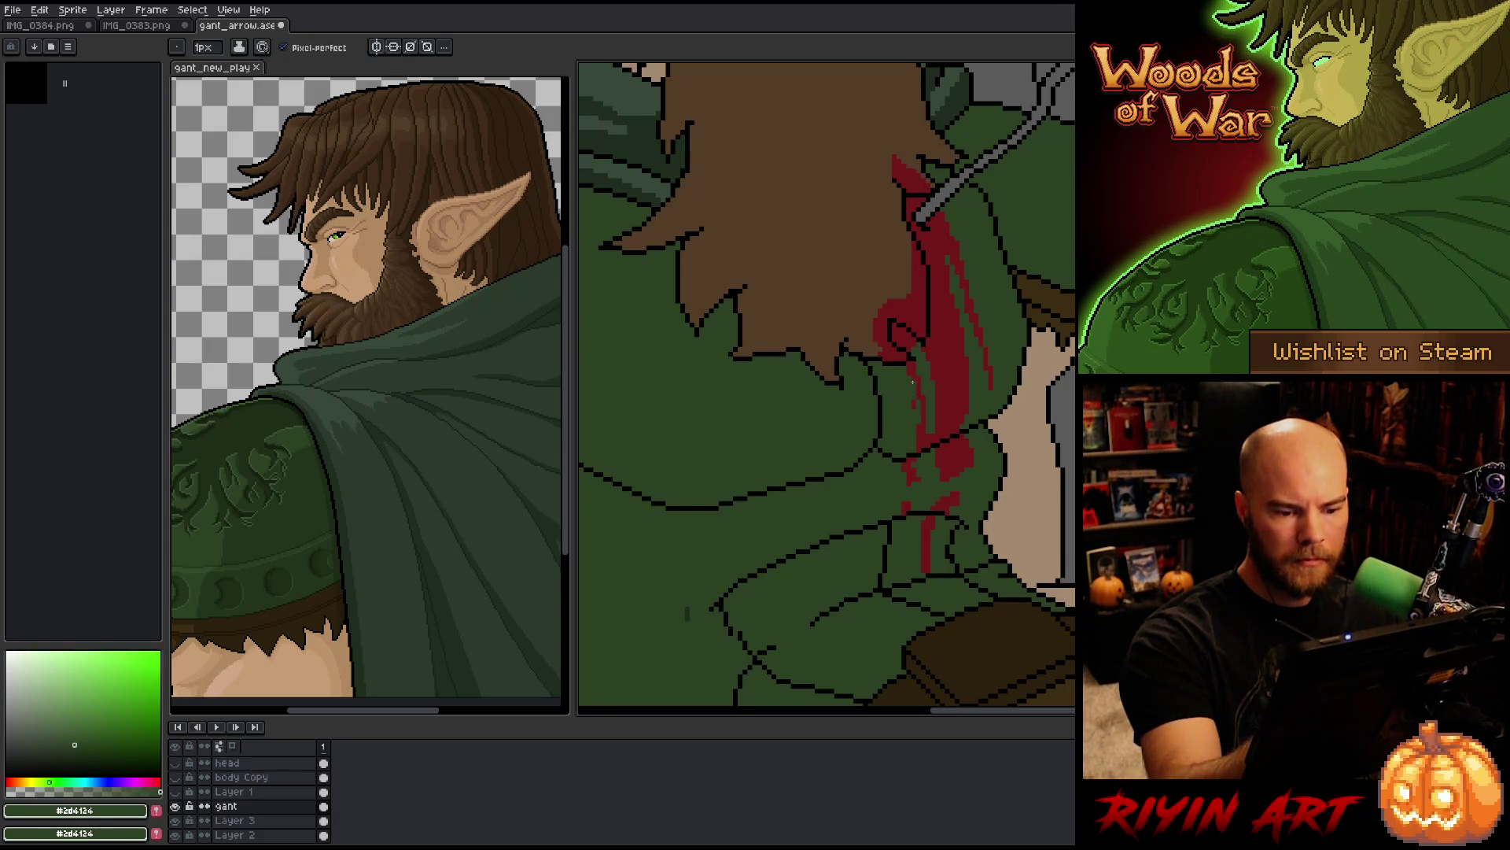
pyautogui.keyDown('alt'); pyautogui.click(926, 417); pyautogui.keyUp('alt')
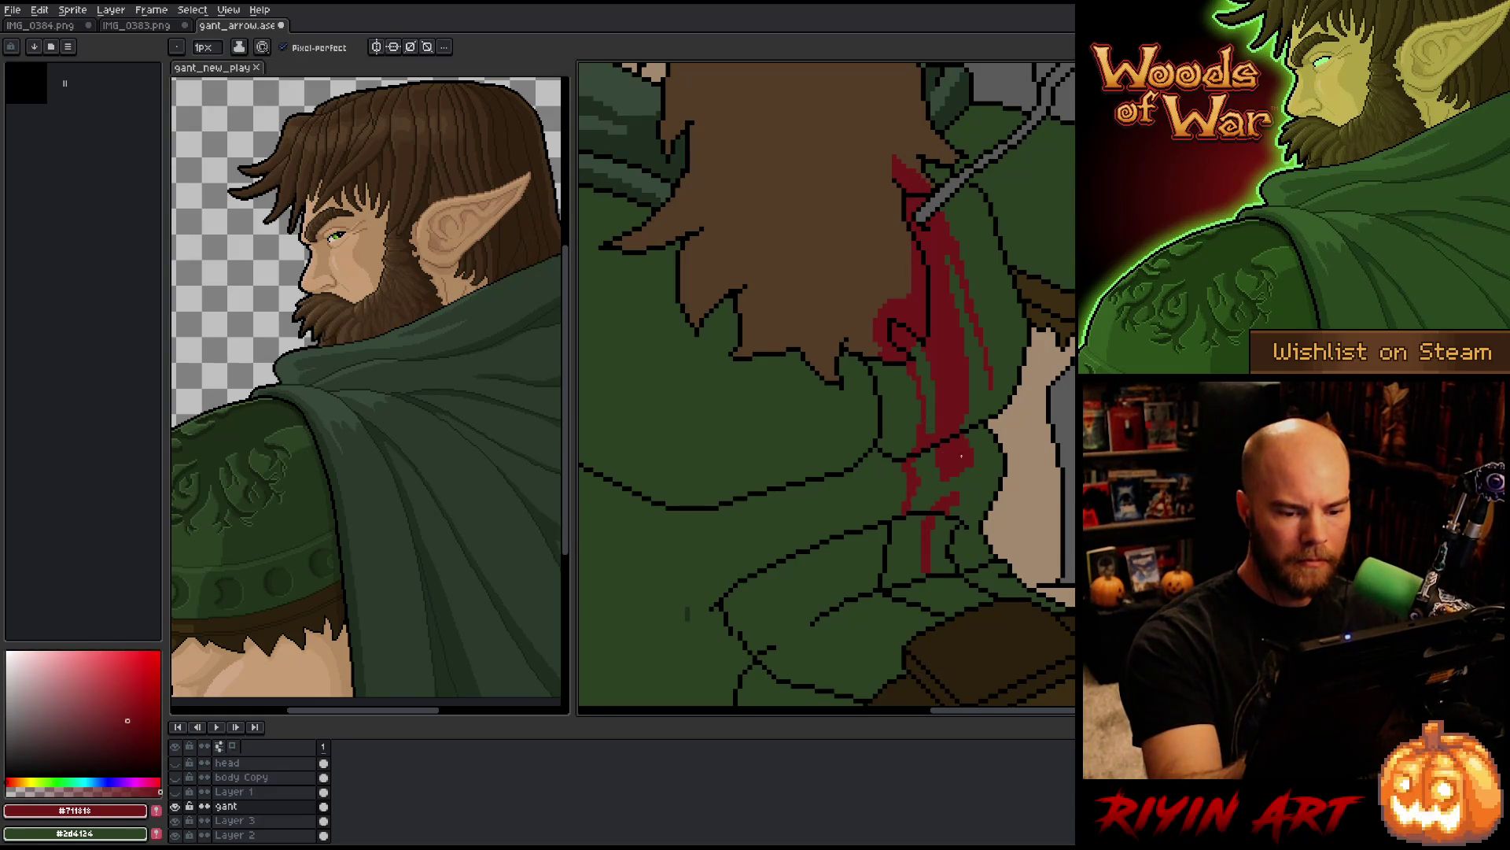
pyautogui.moveTo(945, 492); pyautogui.dragTo(967, 476)
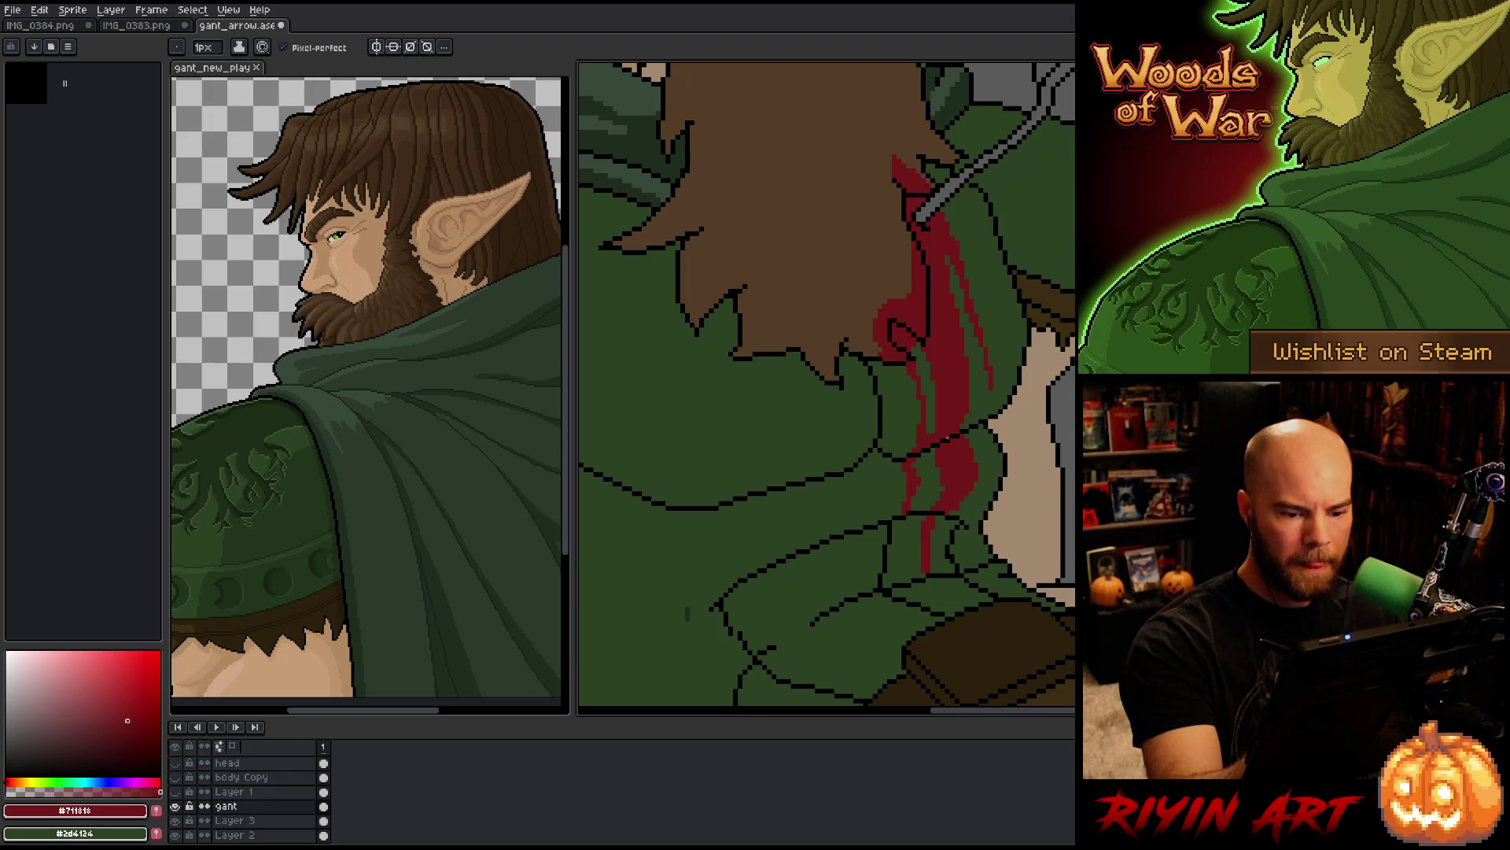
pyautogui.keyDown('alt'); pyautogui.click(941, 480); pyautogui.keyUp('alt')
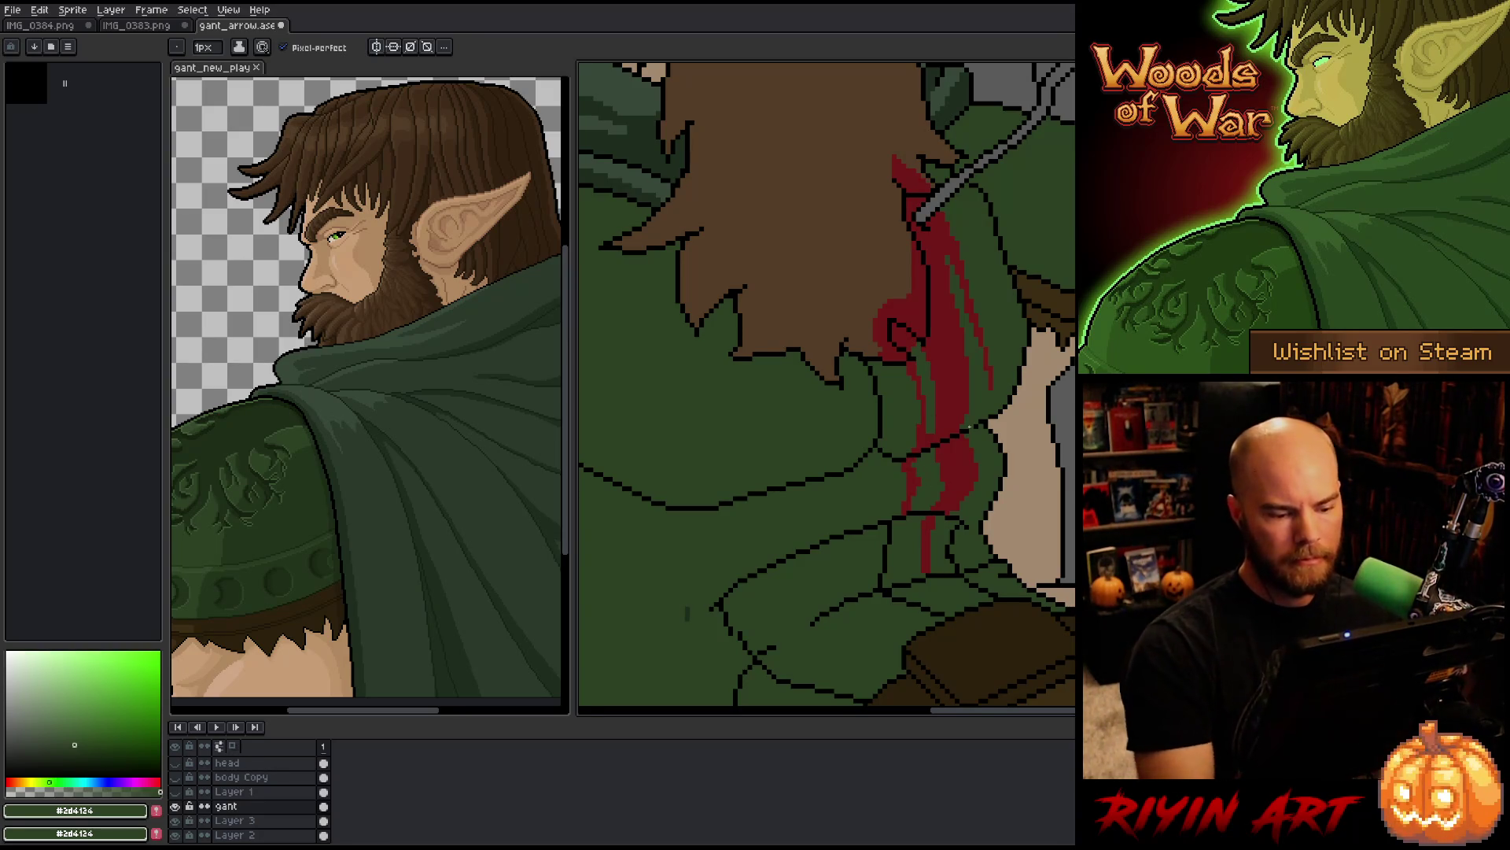
pyautogui.press('2')
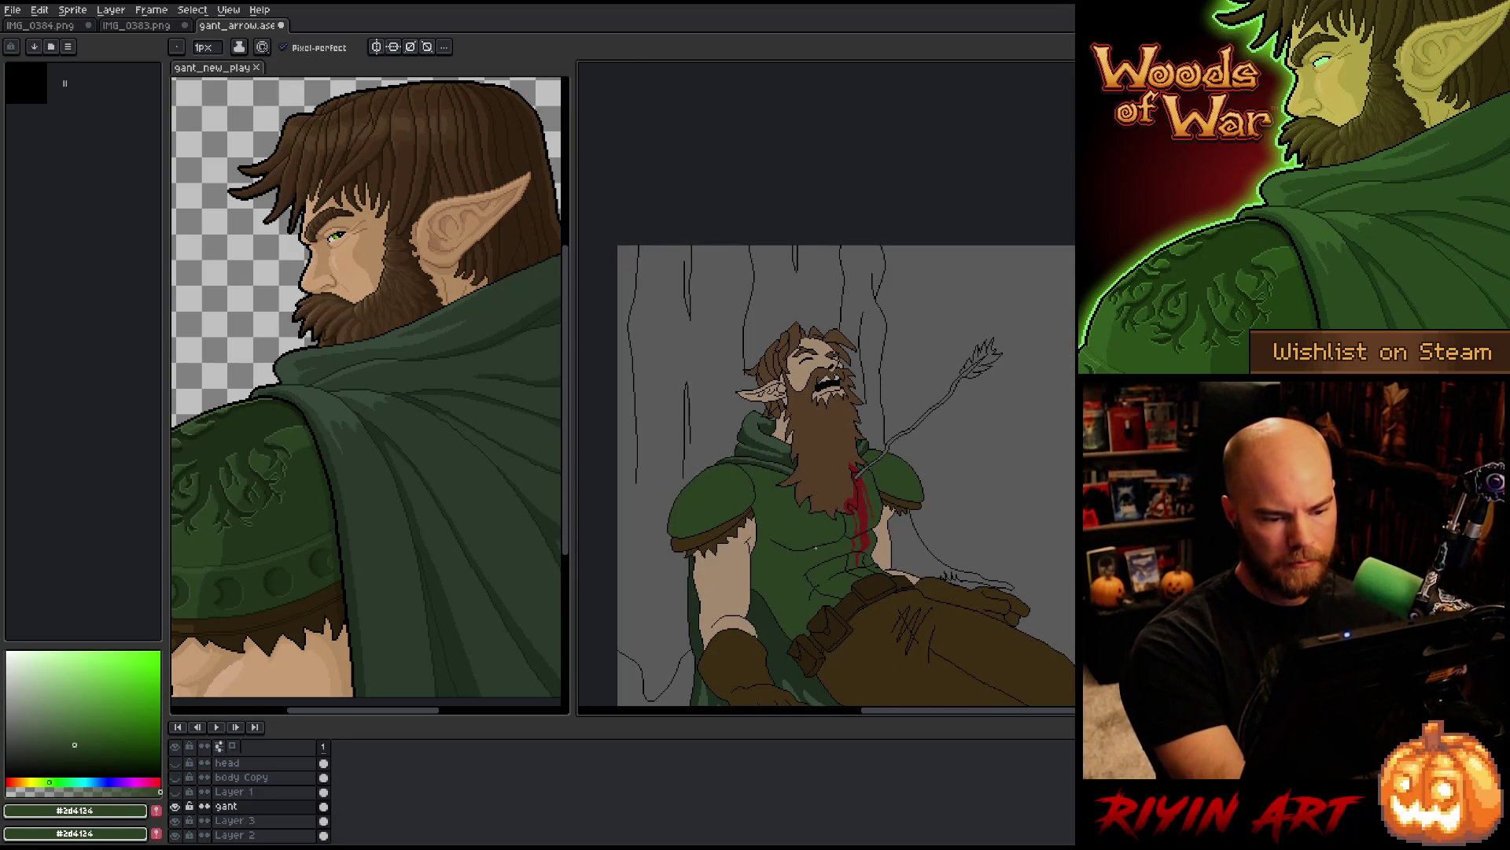
# Step: Use Replace Color to swap blood red #711111 for darker 521414, lightness lowered to 20
pyautogui.hotkey('shift', 'r')
pyautogui.click(870, 504)
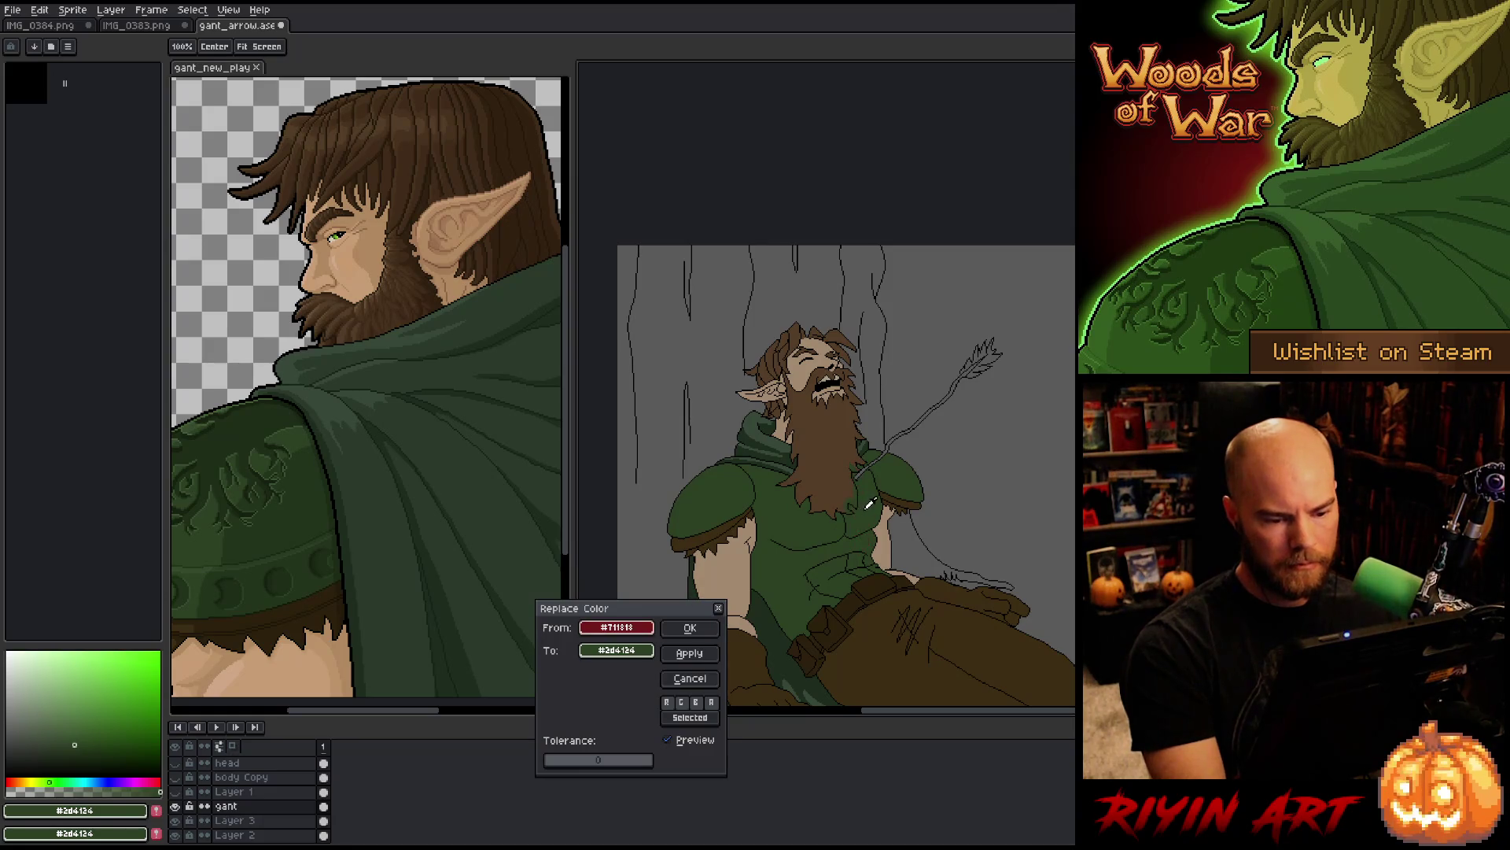
pyautogui.click(621, 650)
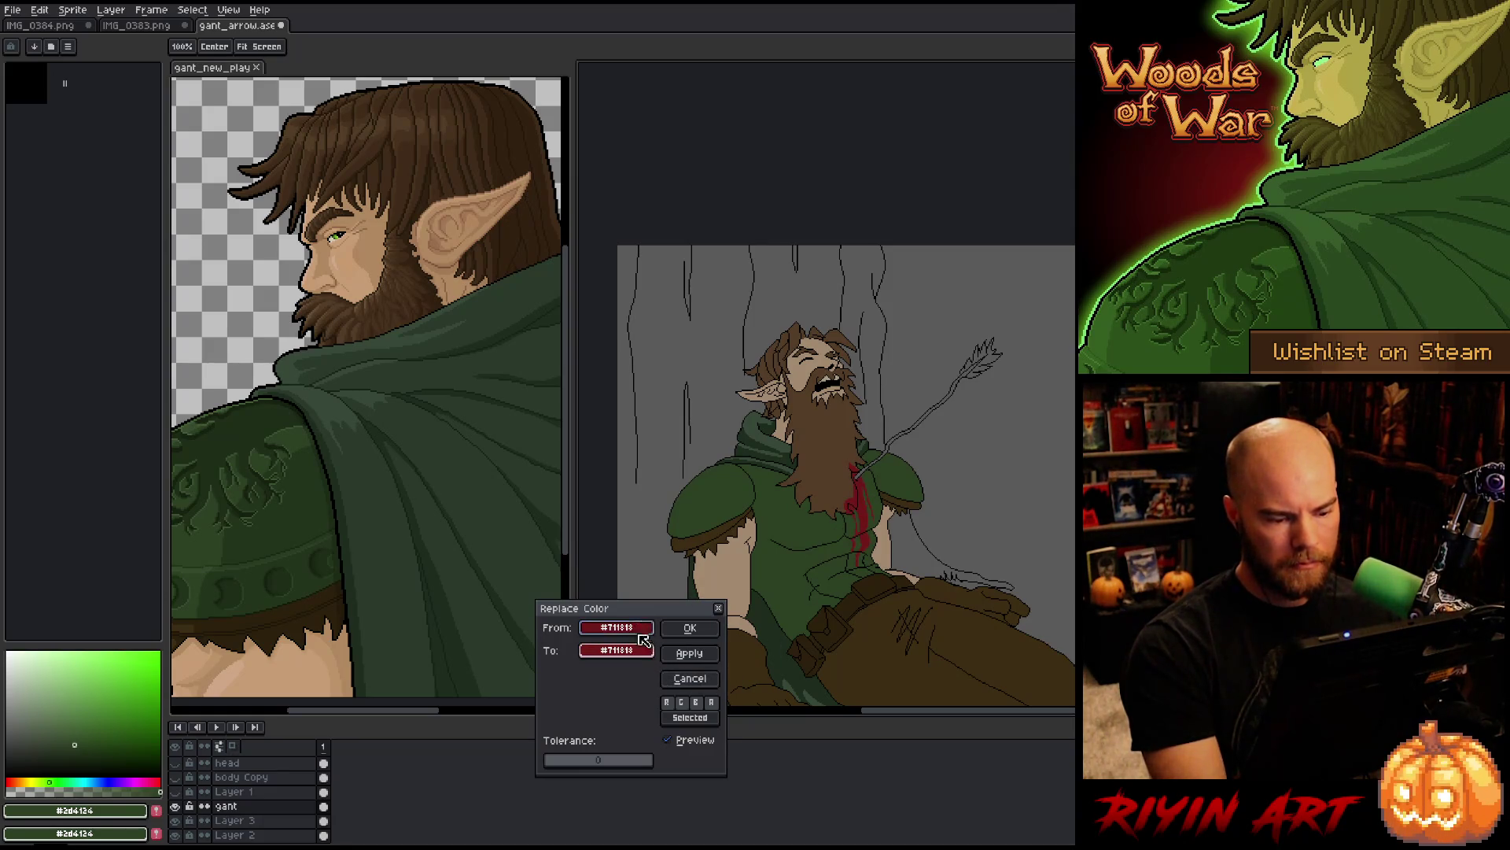
pyautogui.click(643, 658)
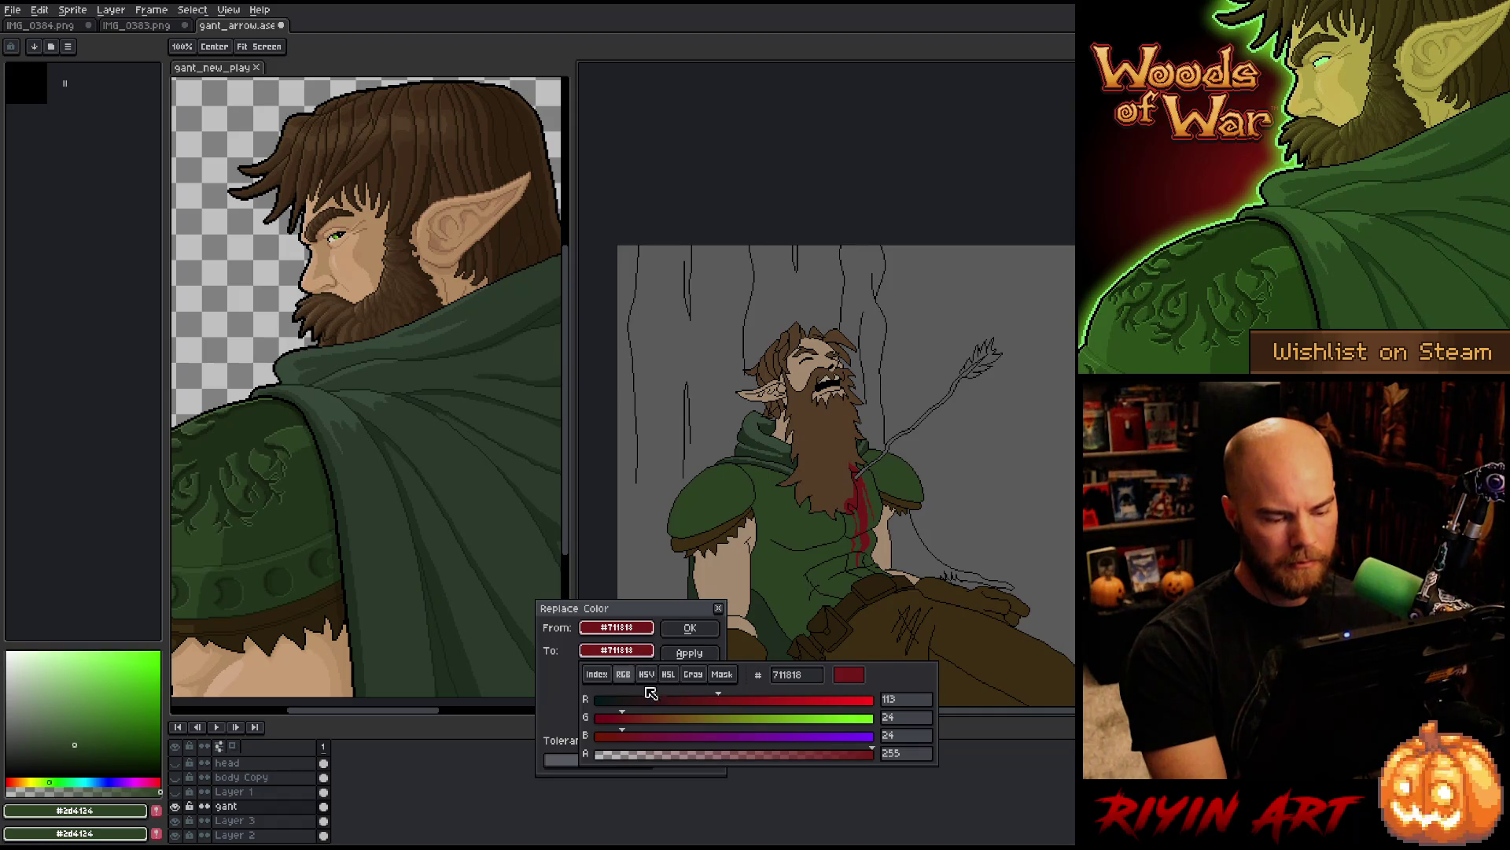
pyautogui.click(668, 674)
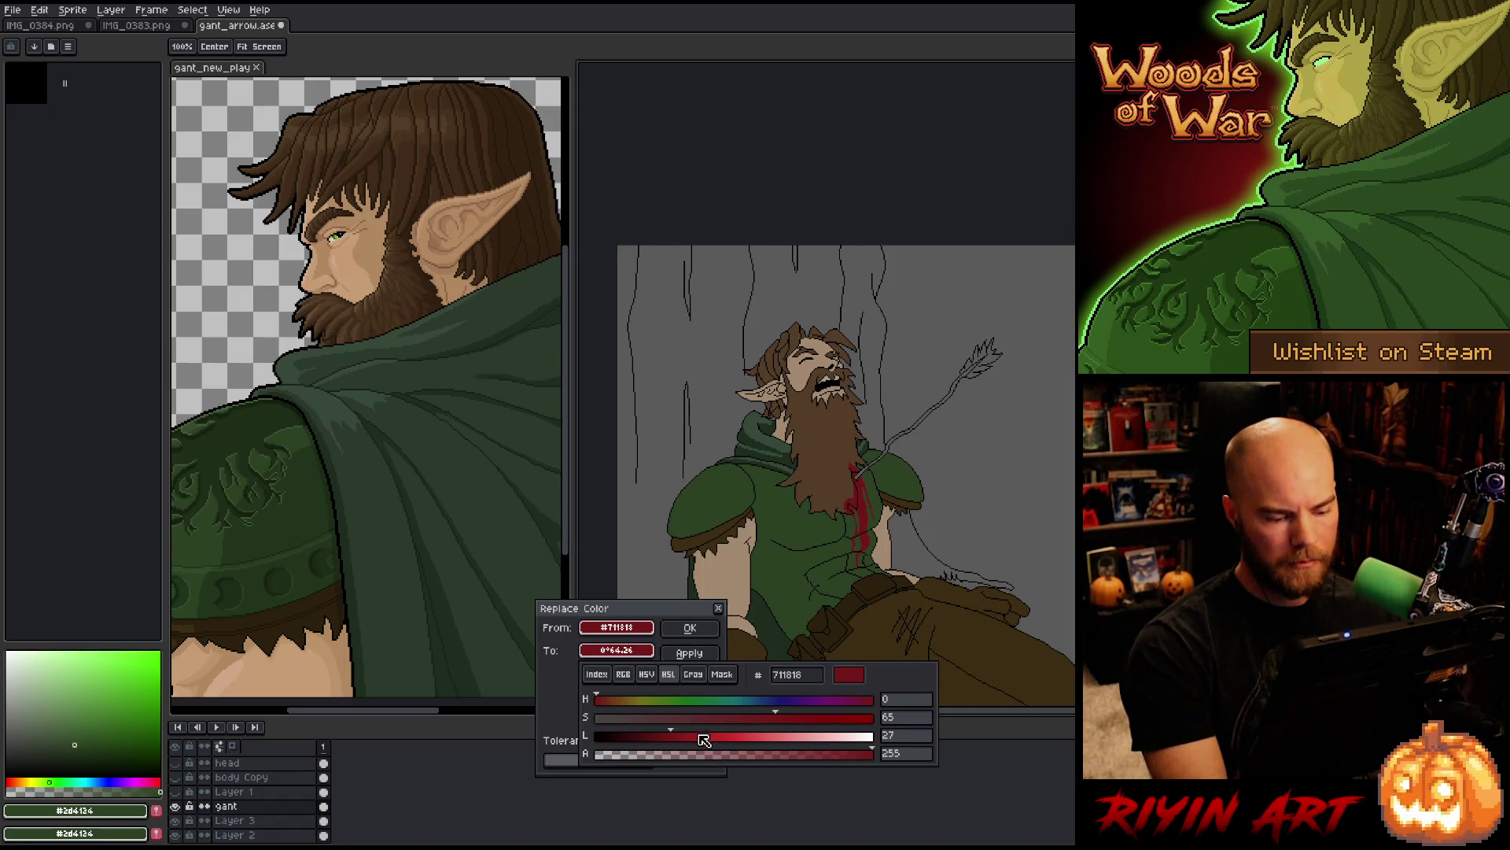
pyautogui.click(697, 738)
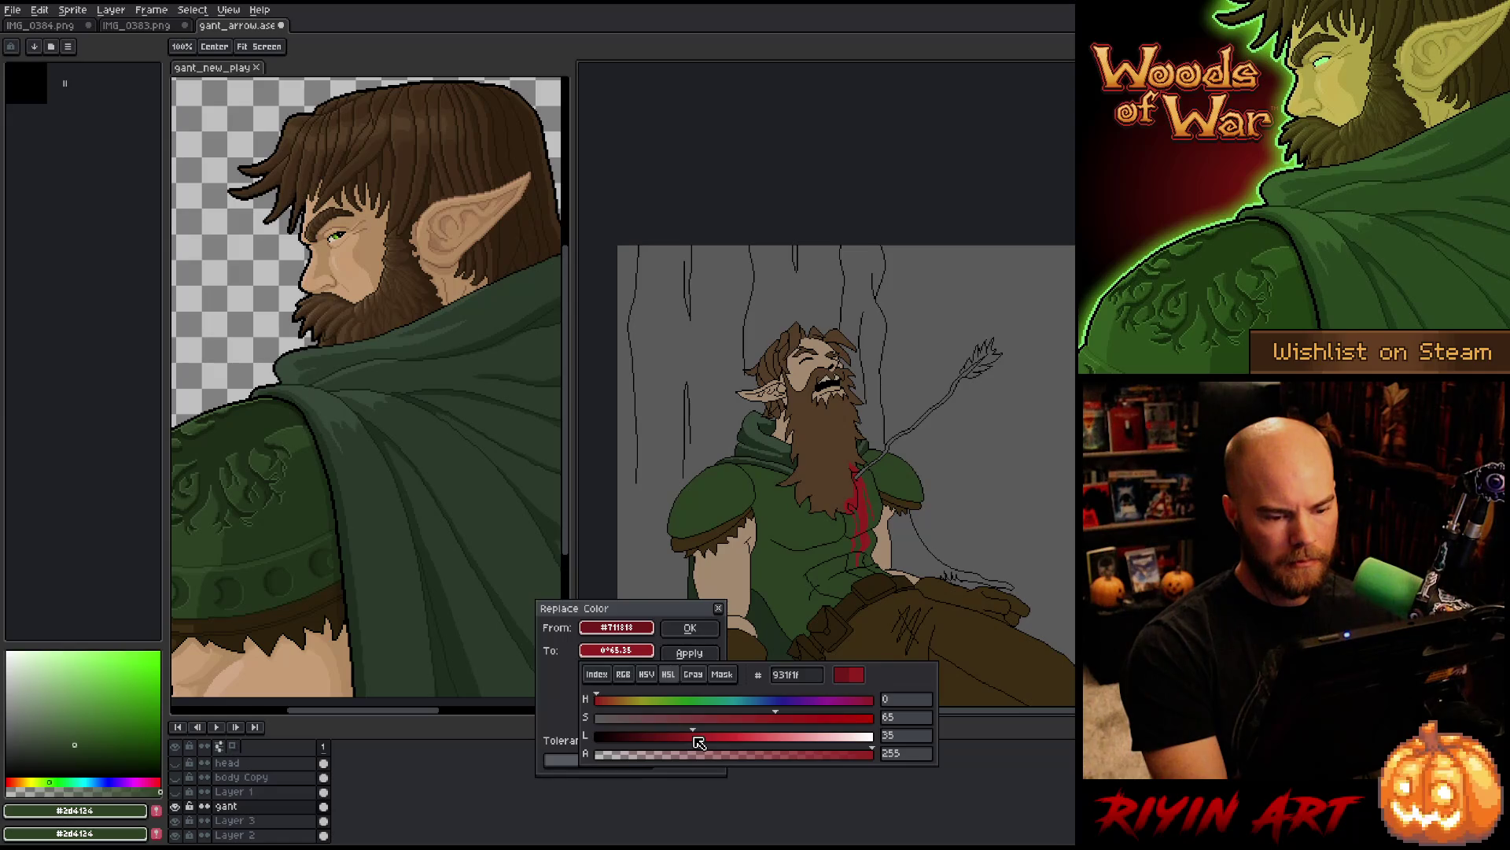
pyautogui.moveTo(697, 739); pyautogui.dragTo(690, 738)
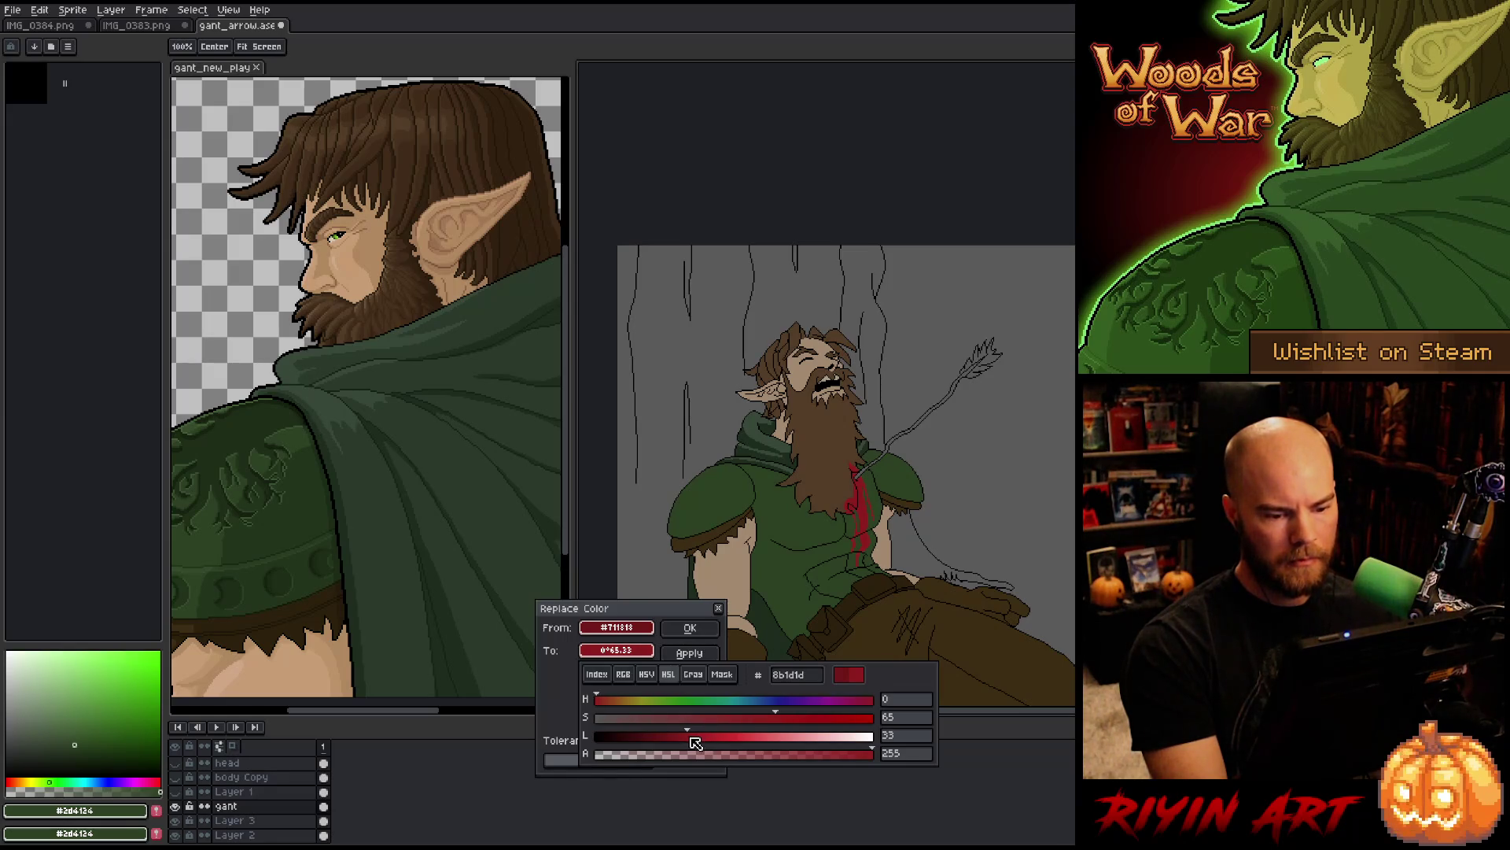
pyautogui.moveTo(787, 722); pyautogui.dragTo(770, 728)
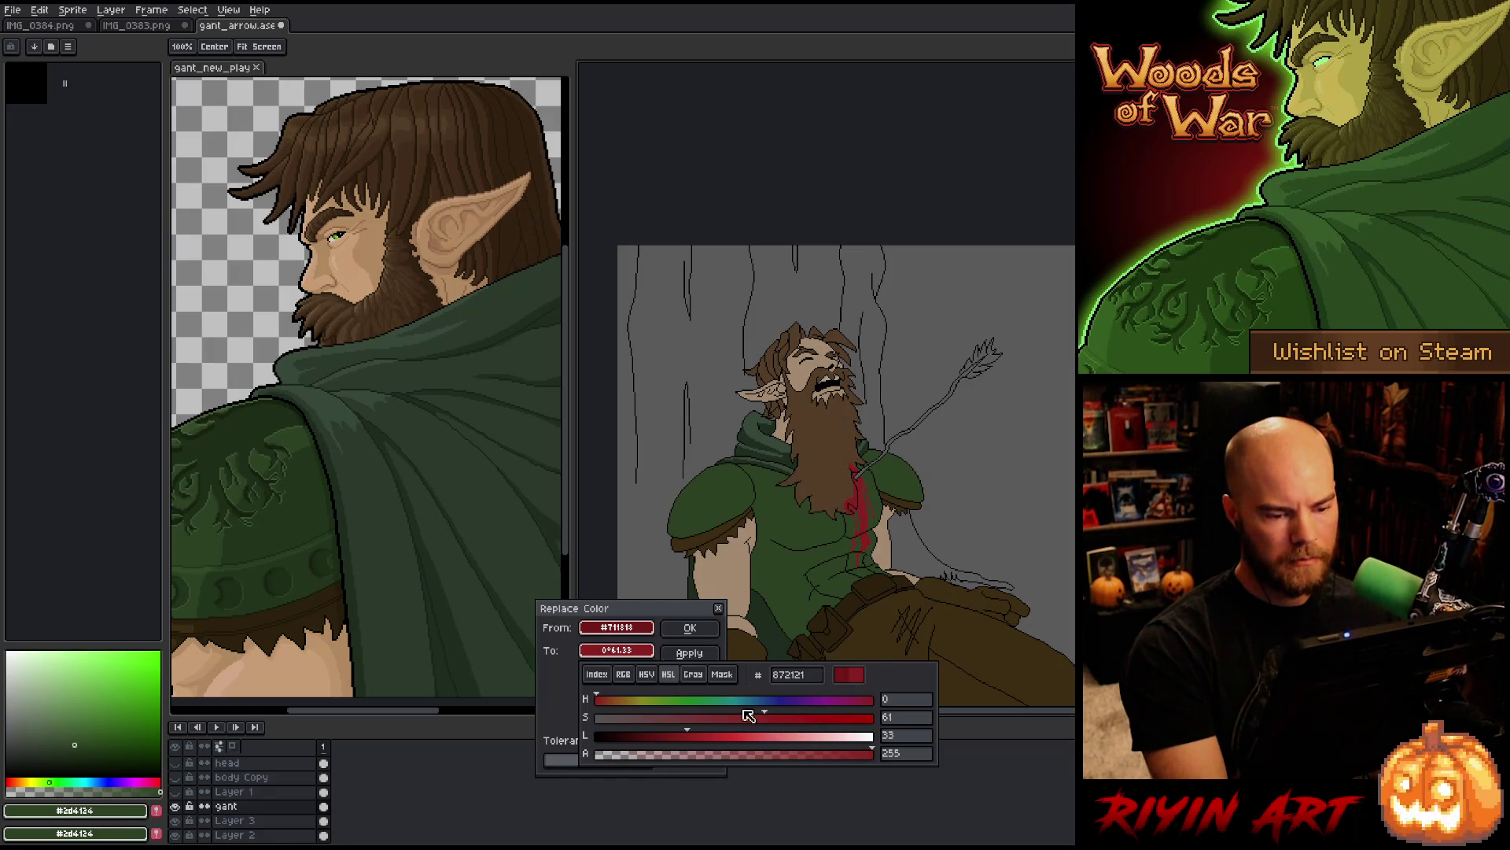
pyautogui.moveTo(681, 746); pyautogui.dragTo(658, 750)
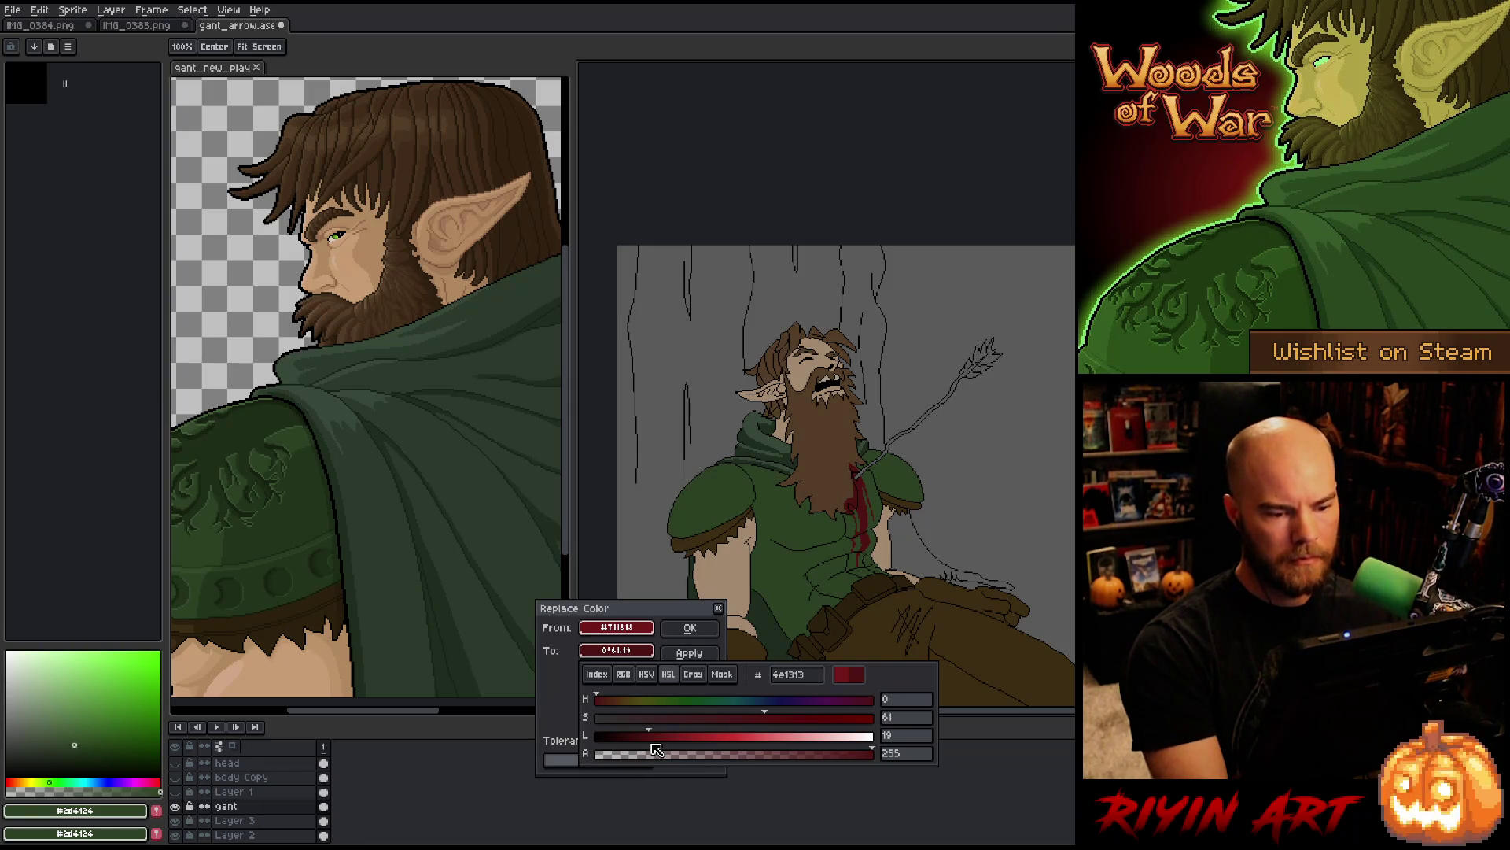
pyautogui.moveTo(657, 750); pyautogui.dragTo(660, 751)
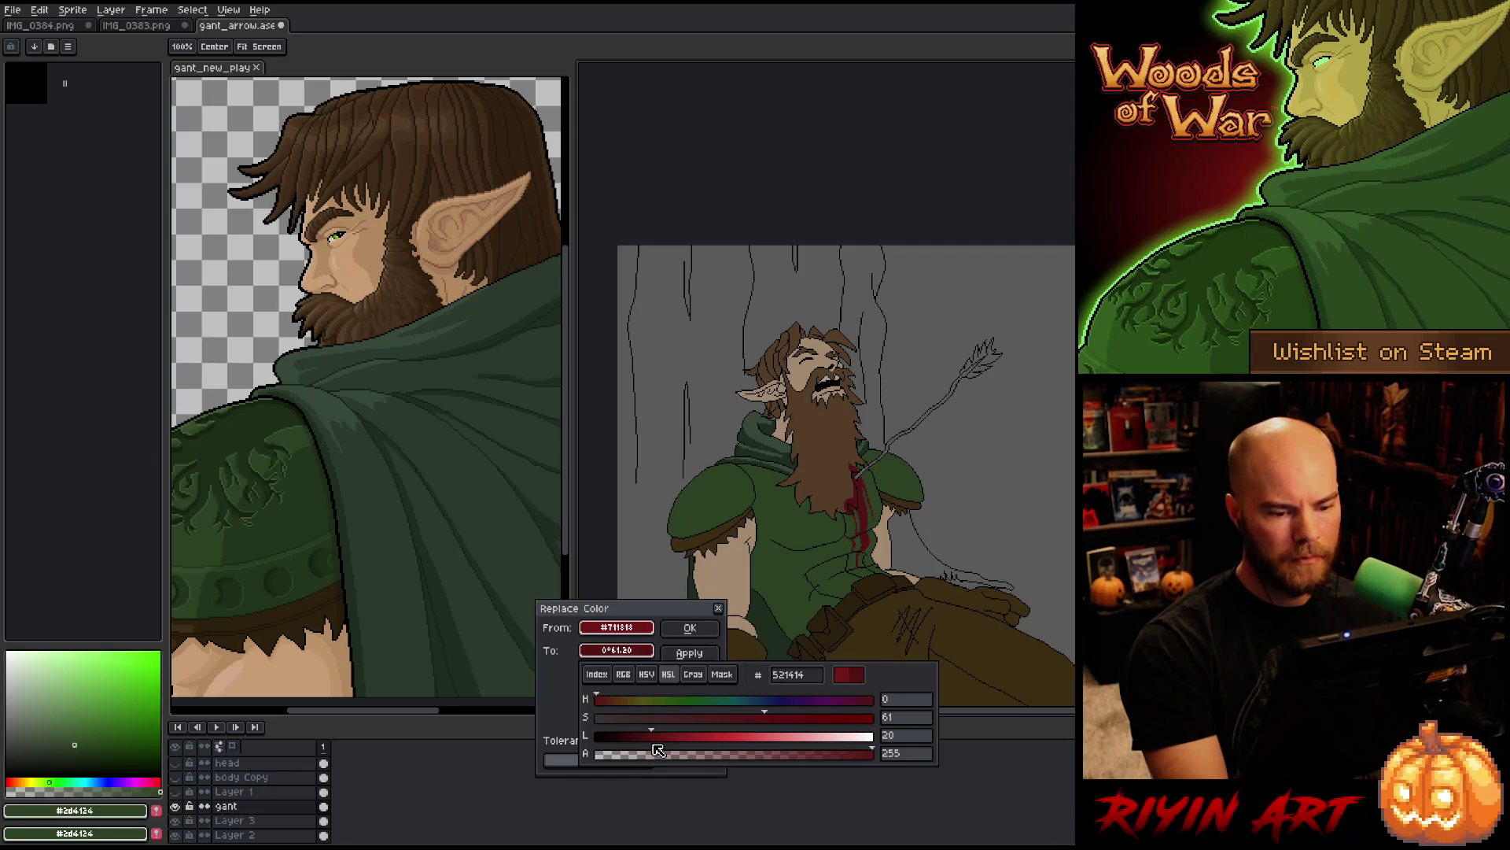
pyautogui.click(690, 627)
pyautogui.scroll(2, 829, 565)
# Step: Switch to the reference portrait sprite and Magic Wand–select the archer's beard area
pyautogui.scroll(-4, 849, 413)
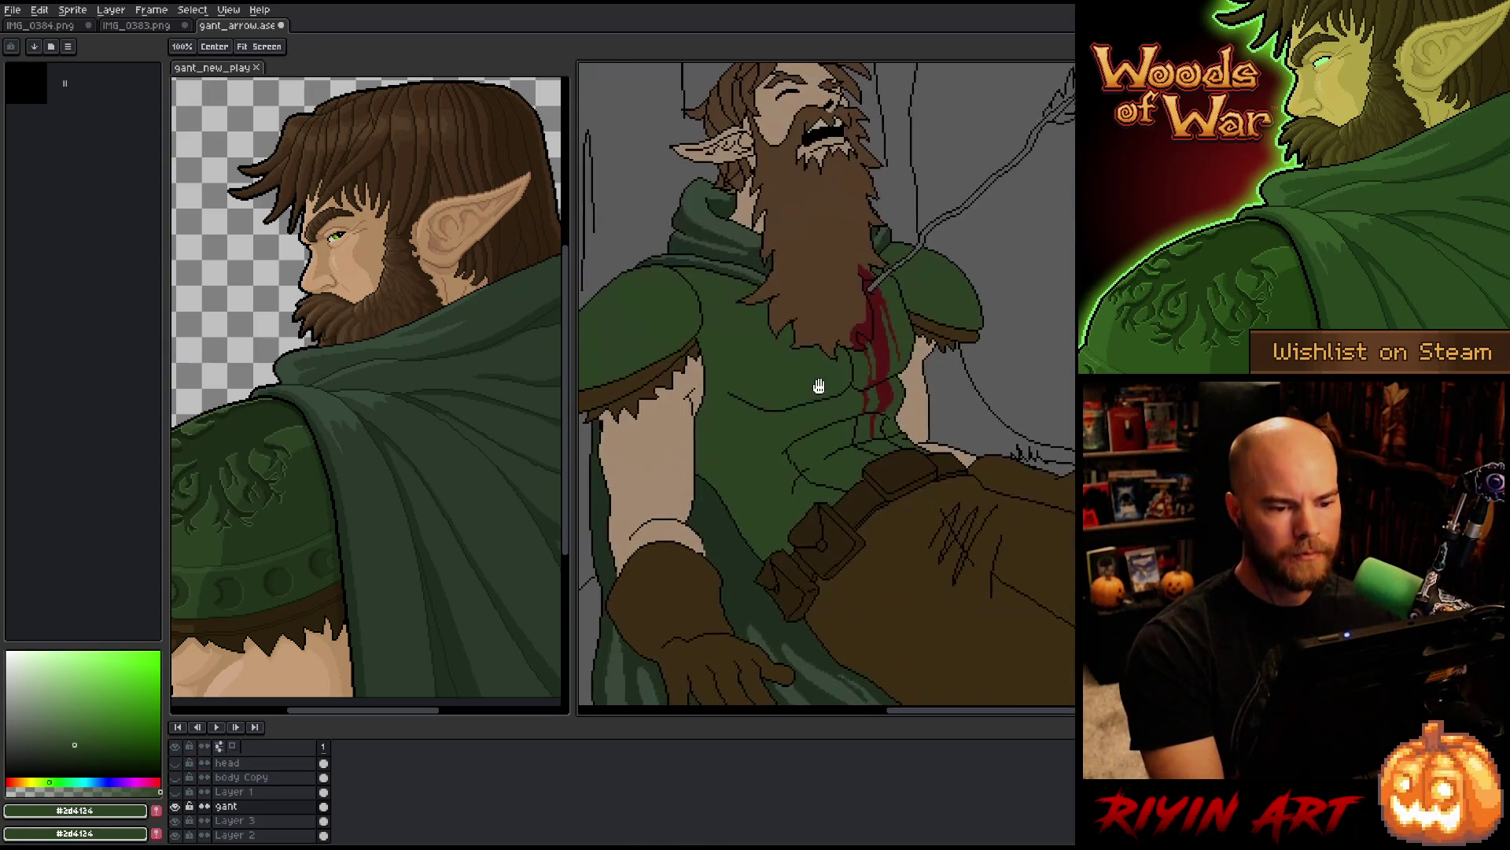
pyautogui.scroll(1, 850, 413)
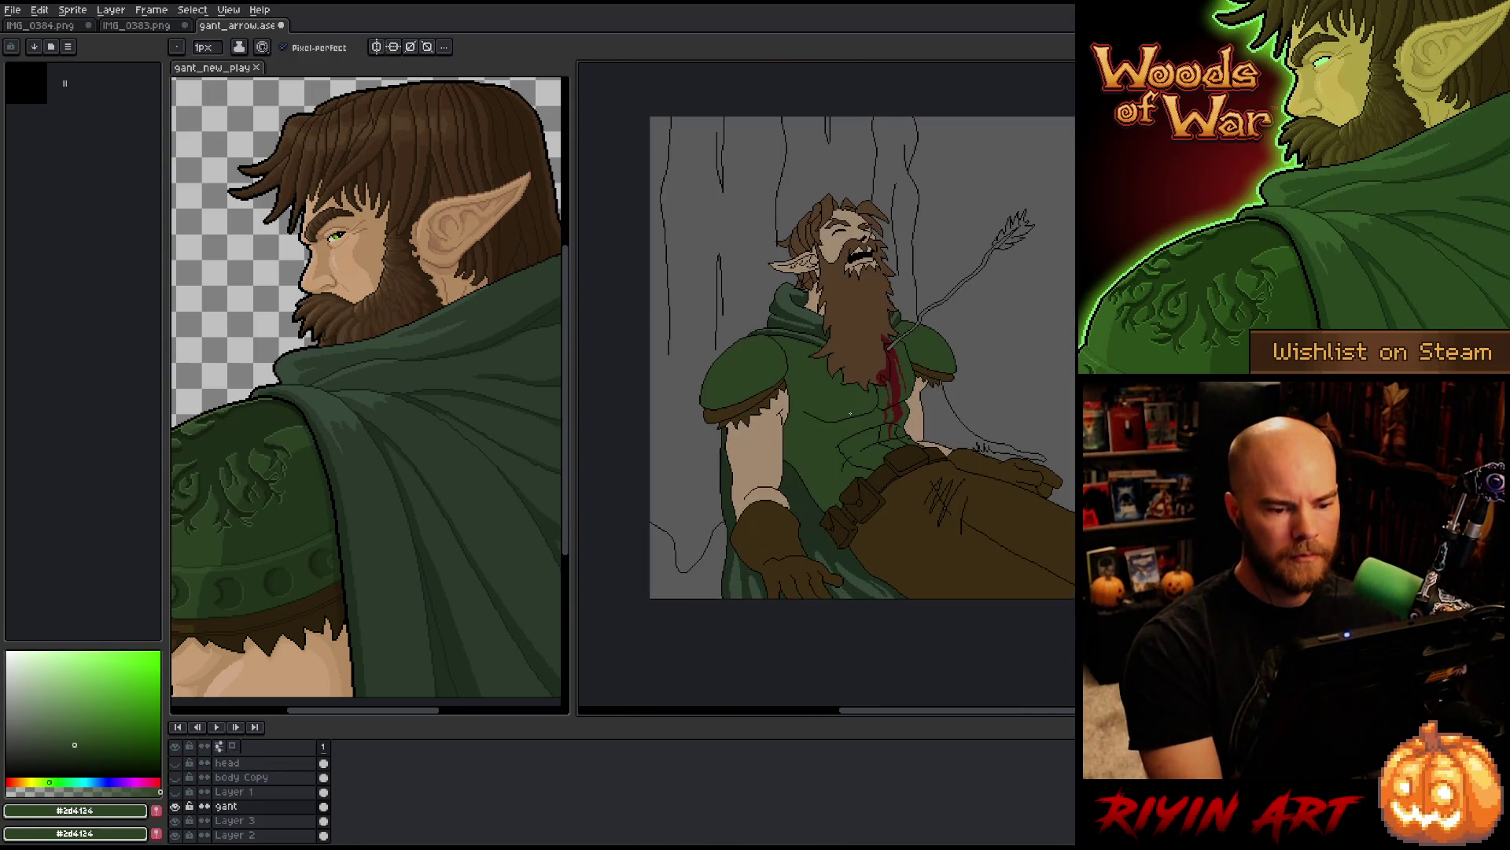
pyautogui.scroll(-1, 849, 413)
pyautogui.scroll(1, 834, 412)
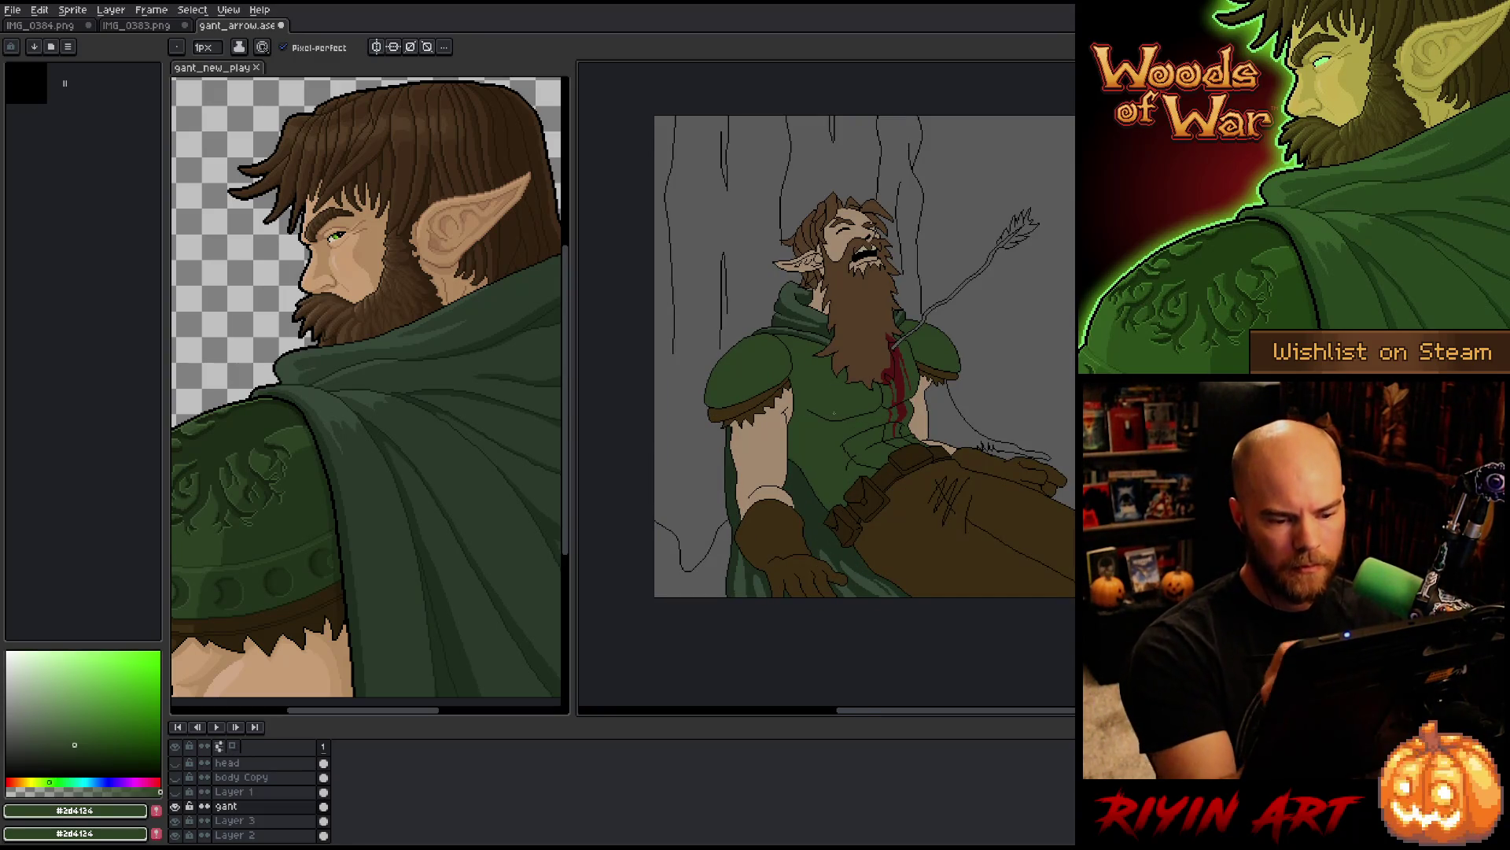
pyautogui.moveTo(903, 580); pyautogui.dragTo(918, 648)
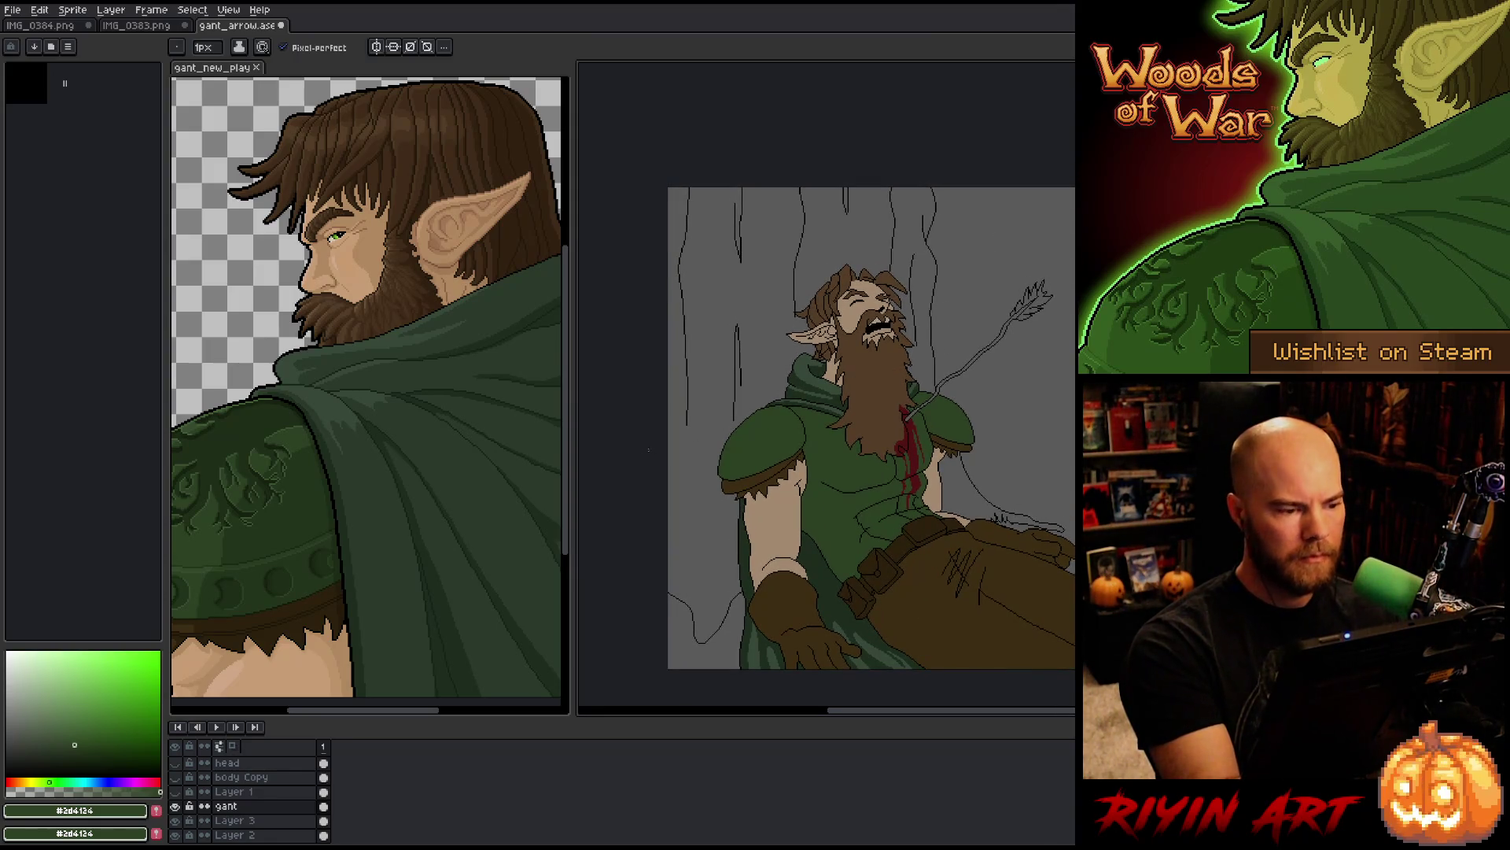
pyautogui.hotkey('ctrl', 'Tab')
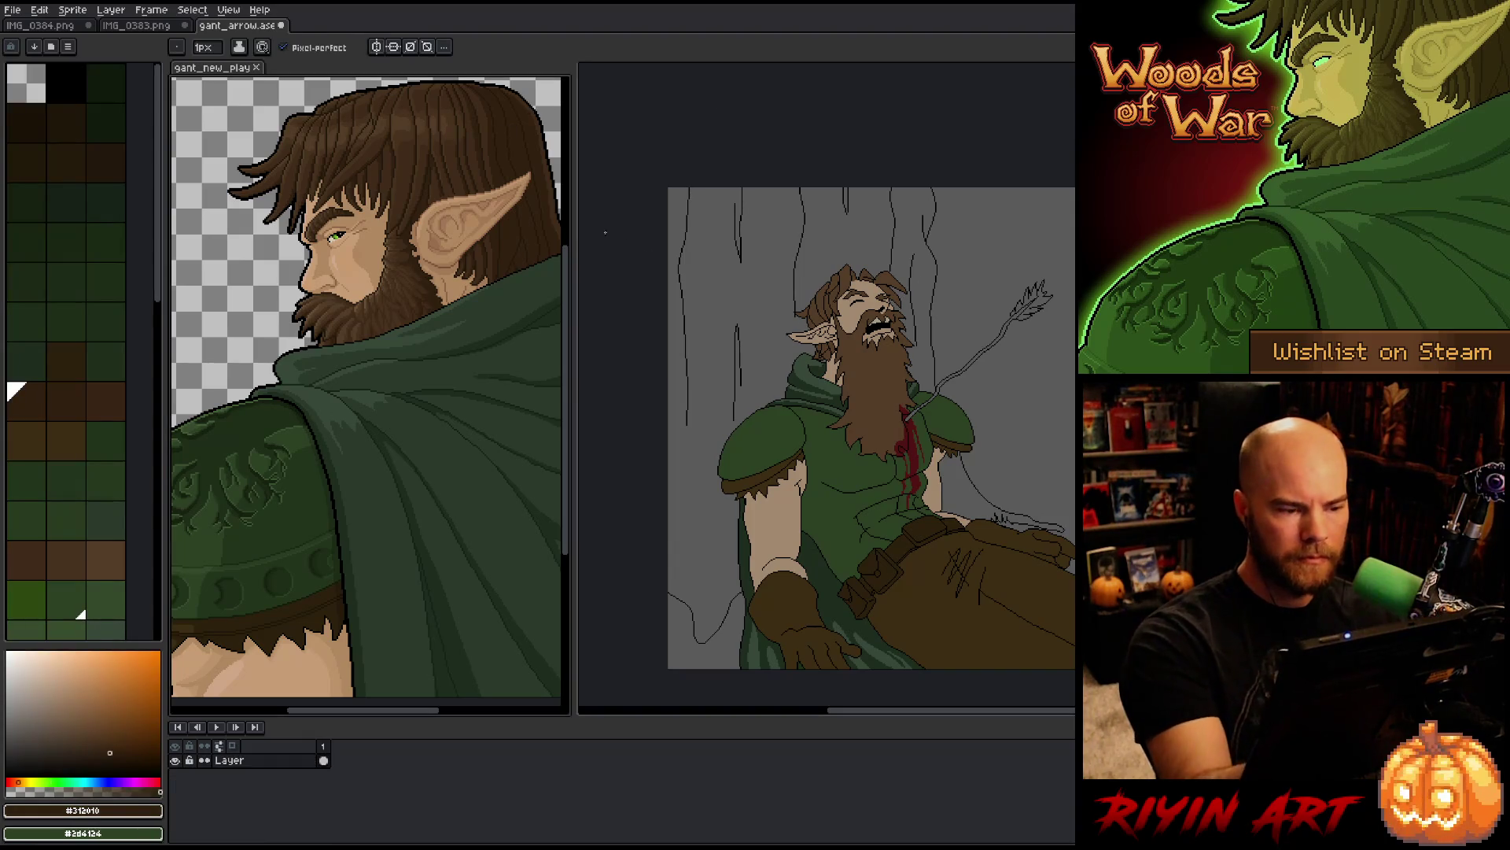
pyautogui.press('w')
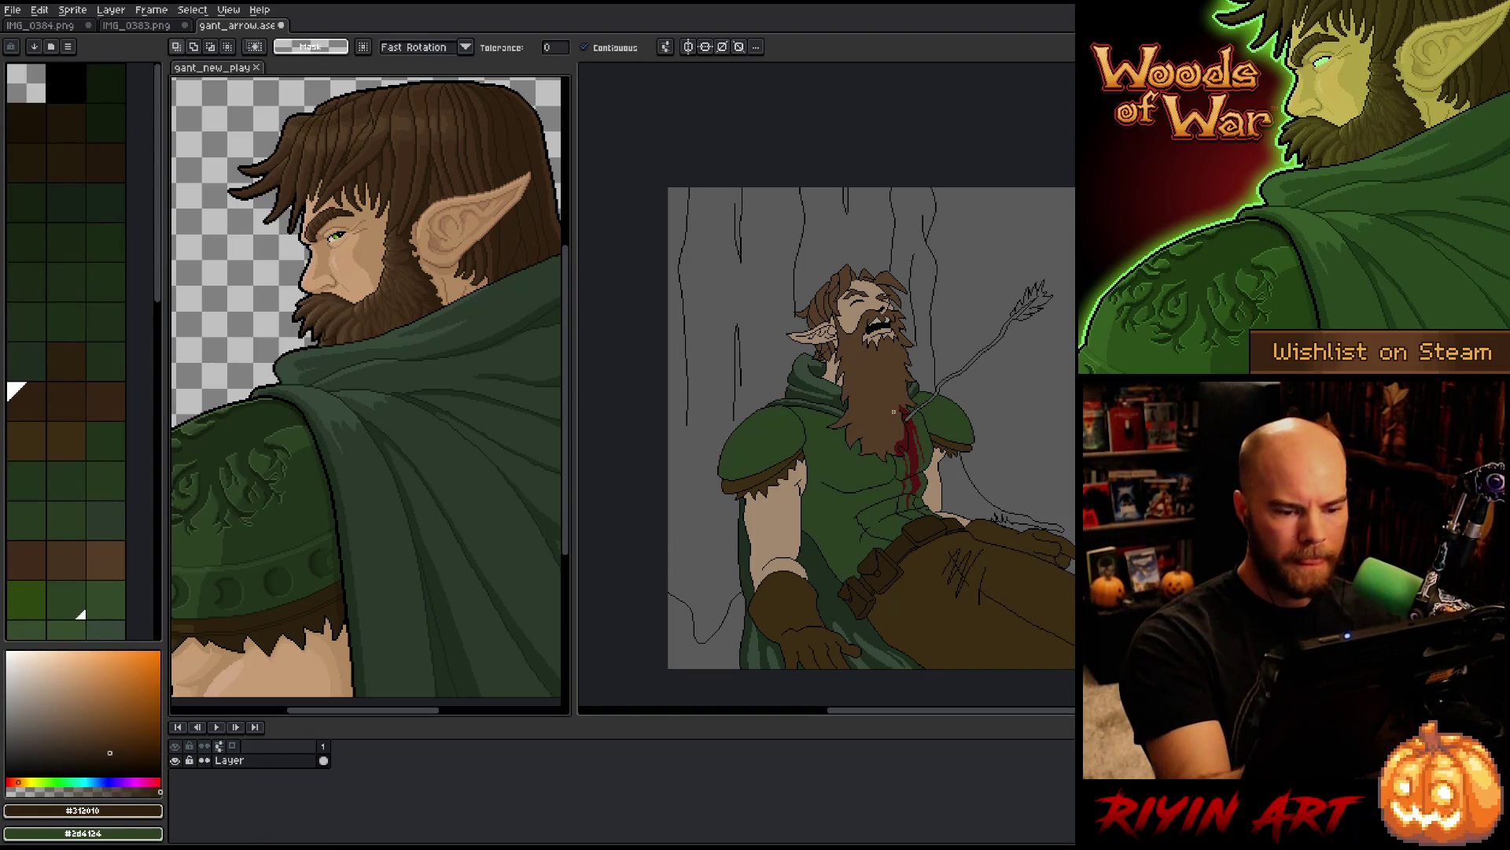
pyautogui.click(897, 417)
pyautogui.press('b')
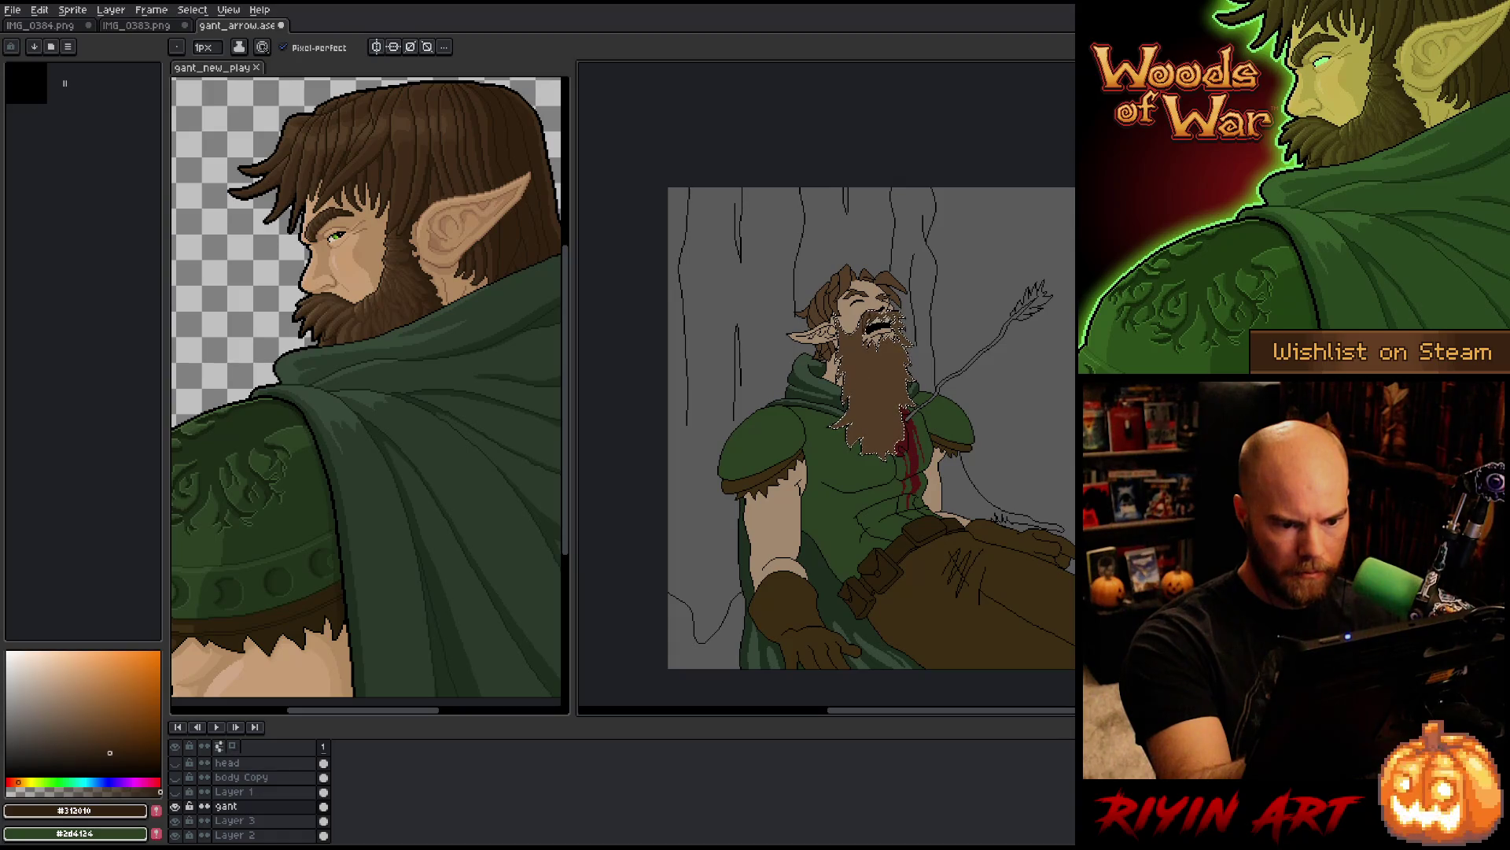
pyautogui.scroll(3, 870, 315)
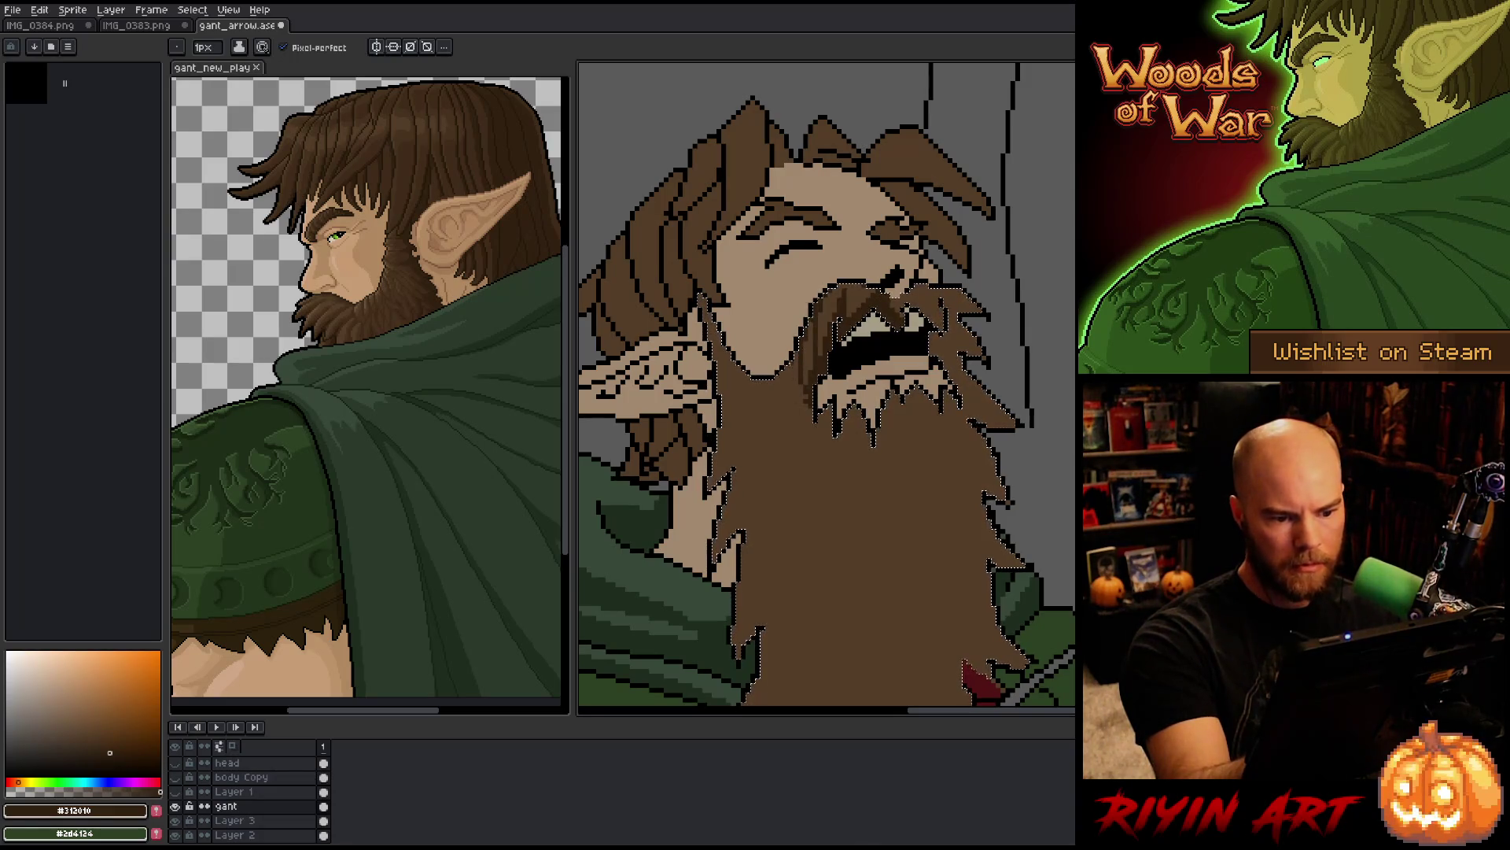
# Step: Pencil six dark brown strands into the selected beard, from its left side across to the right
pyautogui.moveTo(785, 442); pyautogui.dragTo(822, 527)
pyautogui.moveTo(822, 523); pyautogui.dragTo(848, 453)
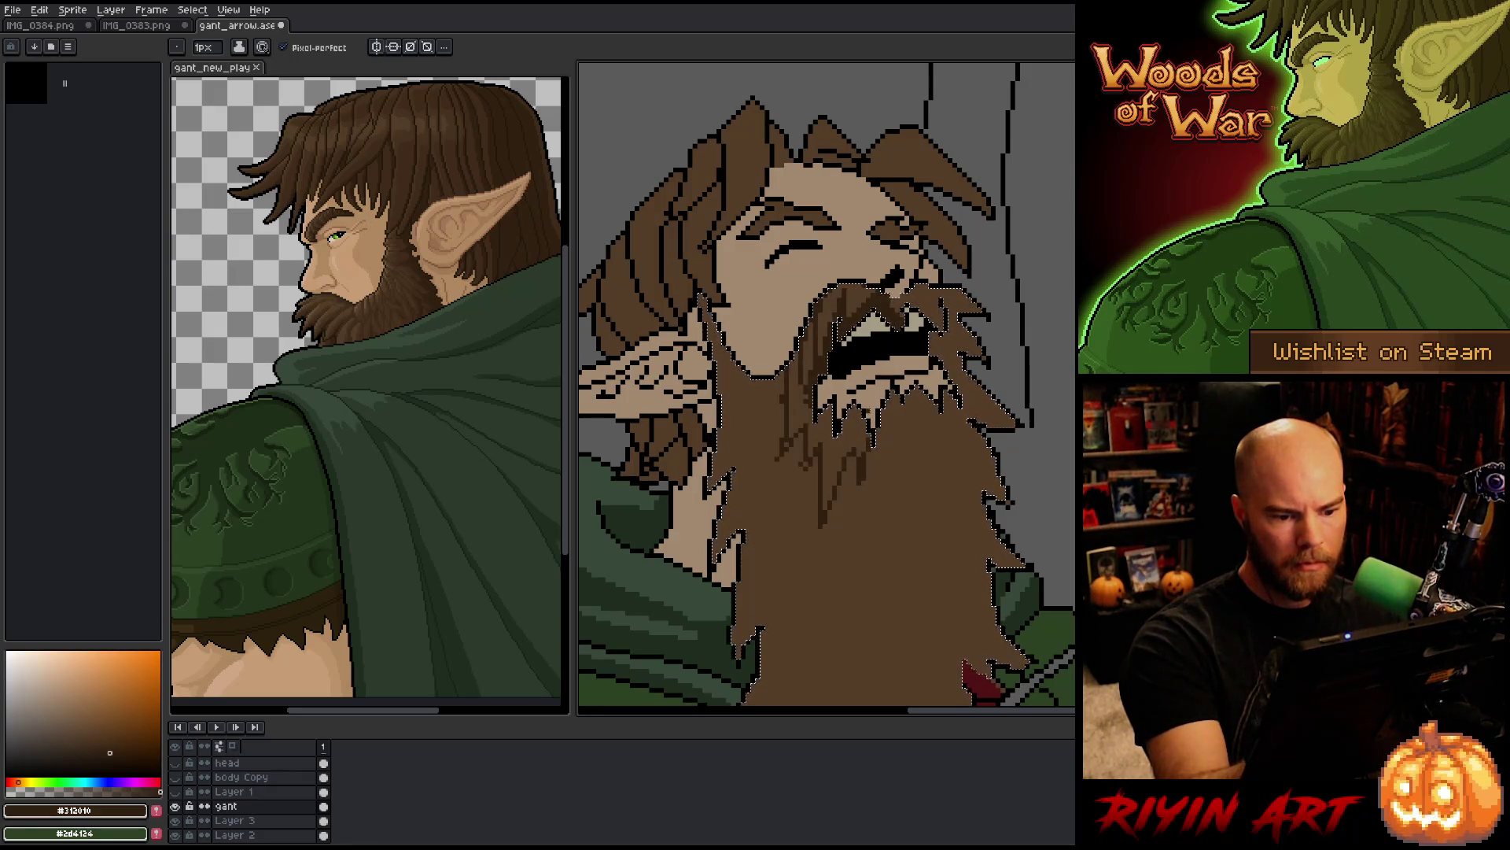
pyautogui.moveTo(825, 510); pyautogui.dragTo(840, 445)
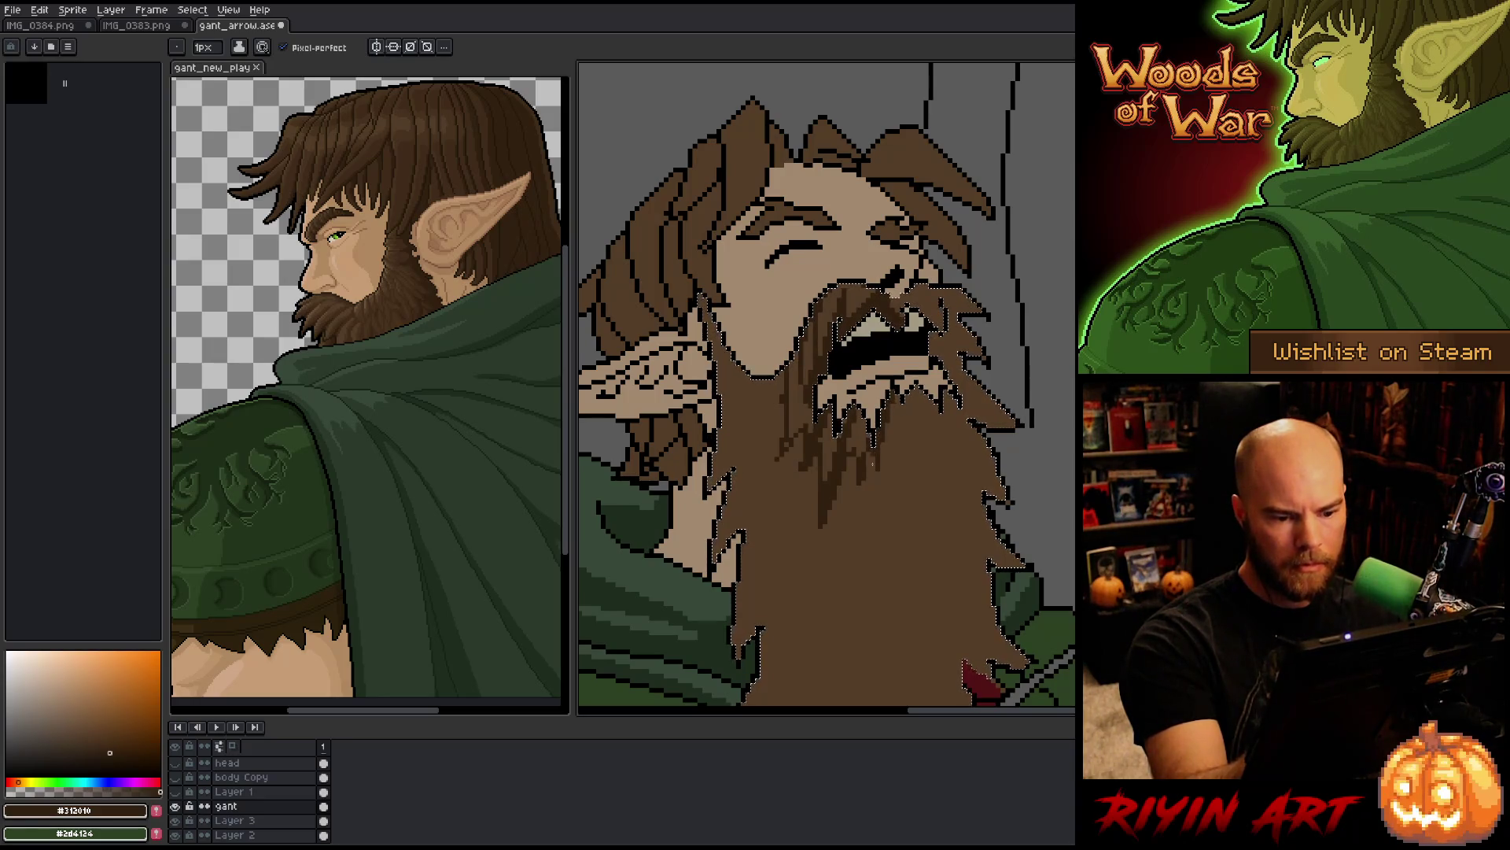
pyautogui.moveTo(869, 491); pyautogui.dragTo(865, 509)
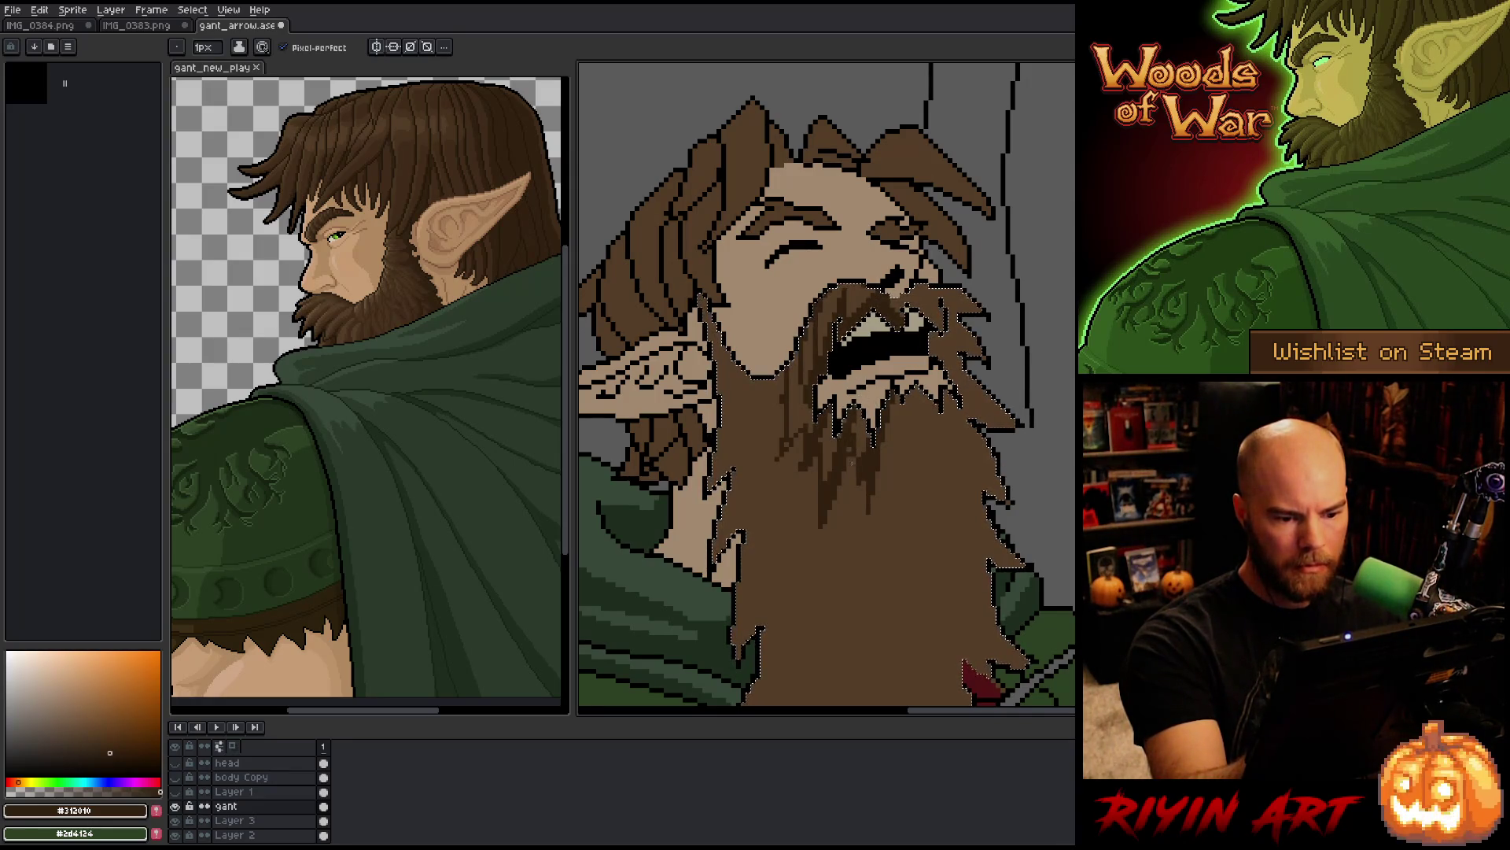
pyautogui.moveTo(854, 491); pyautogui.dragTo(855, 505)
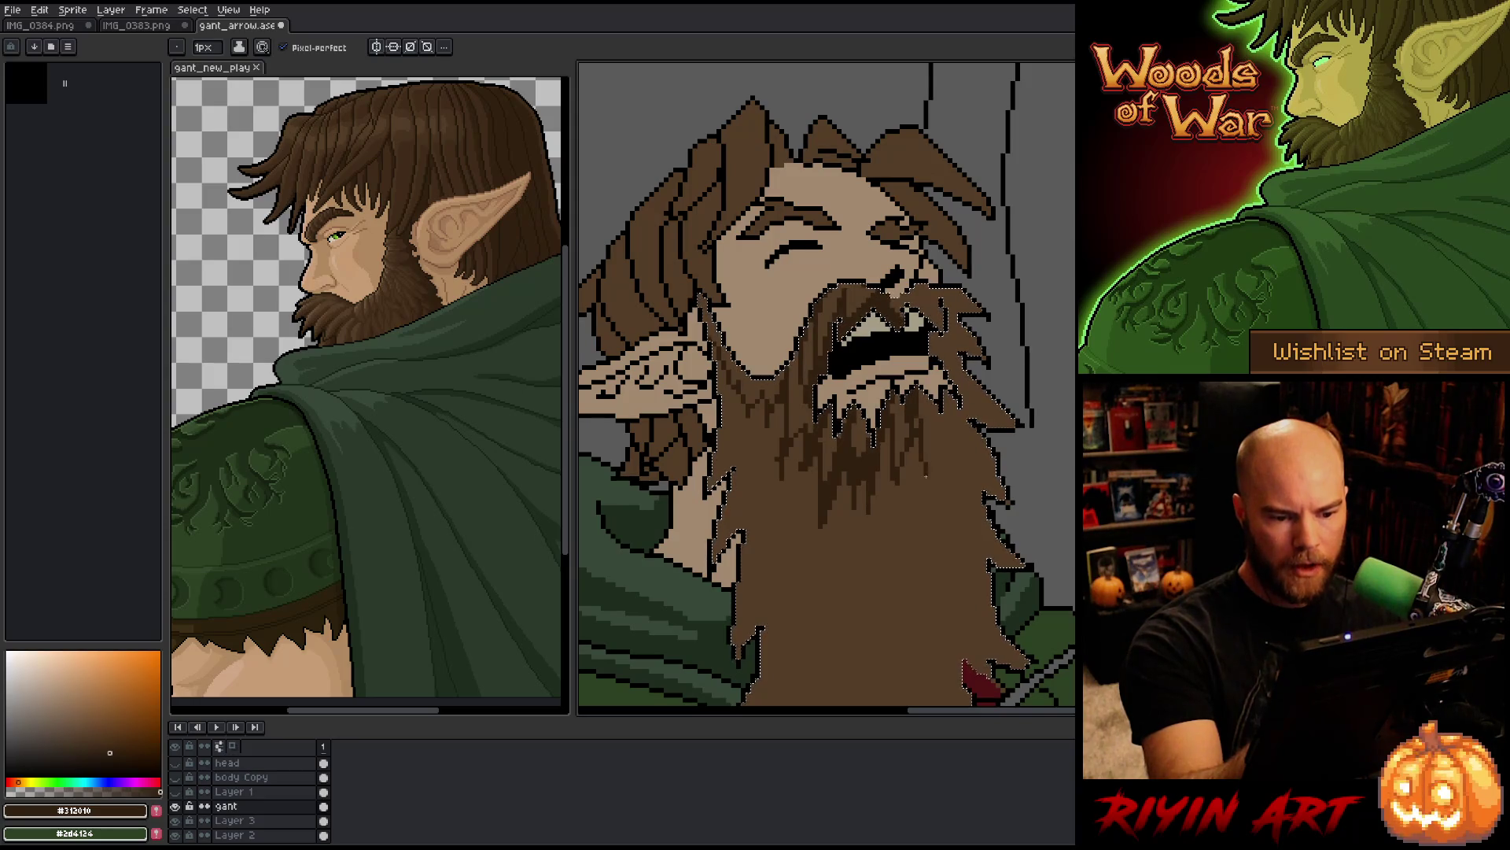
pyautogui.moveTo(928, 444); pyautogui.dragTo(930, 504)
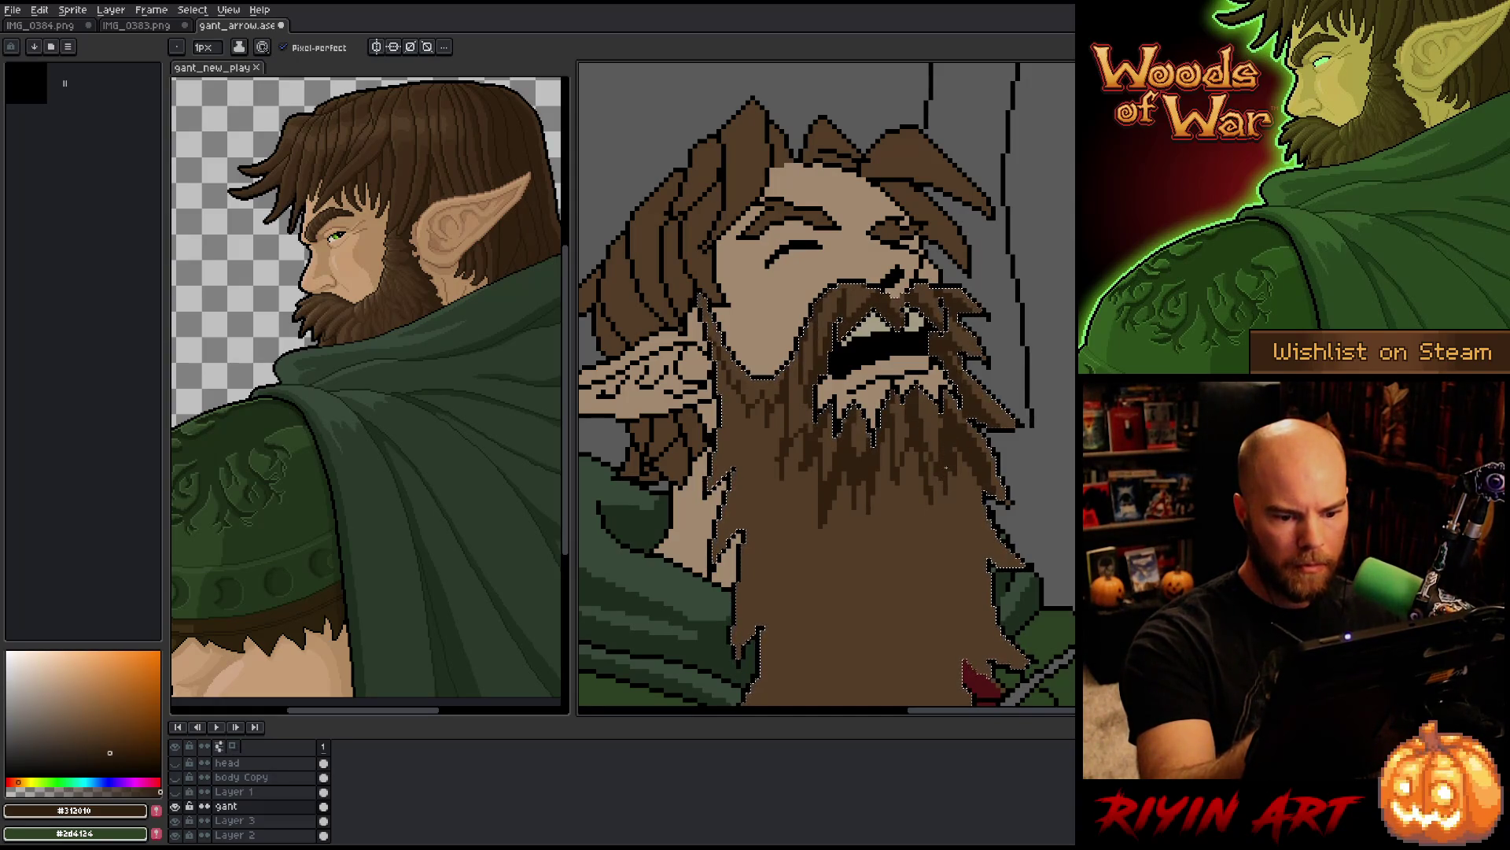
pyautogui.moveTo(941, 439); pyautogui.dragTo(927, 339)
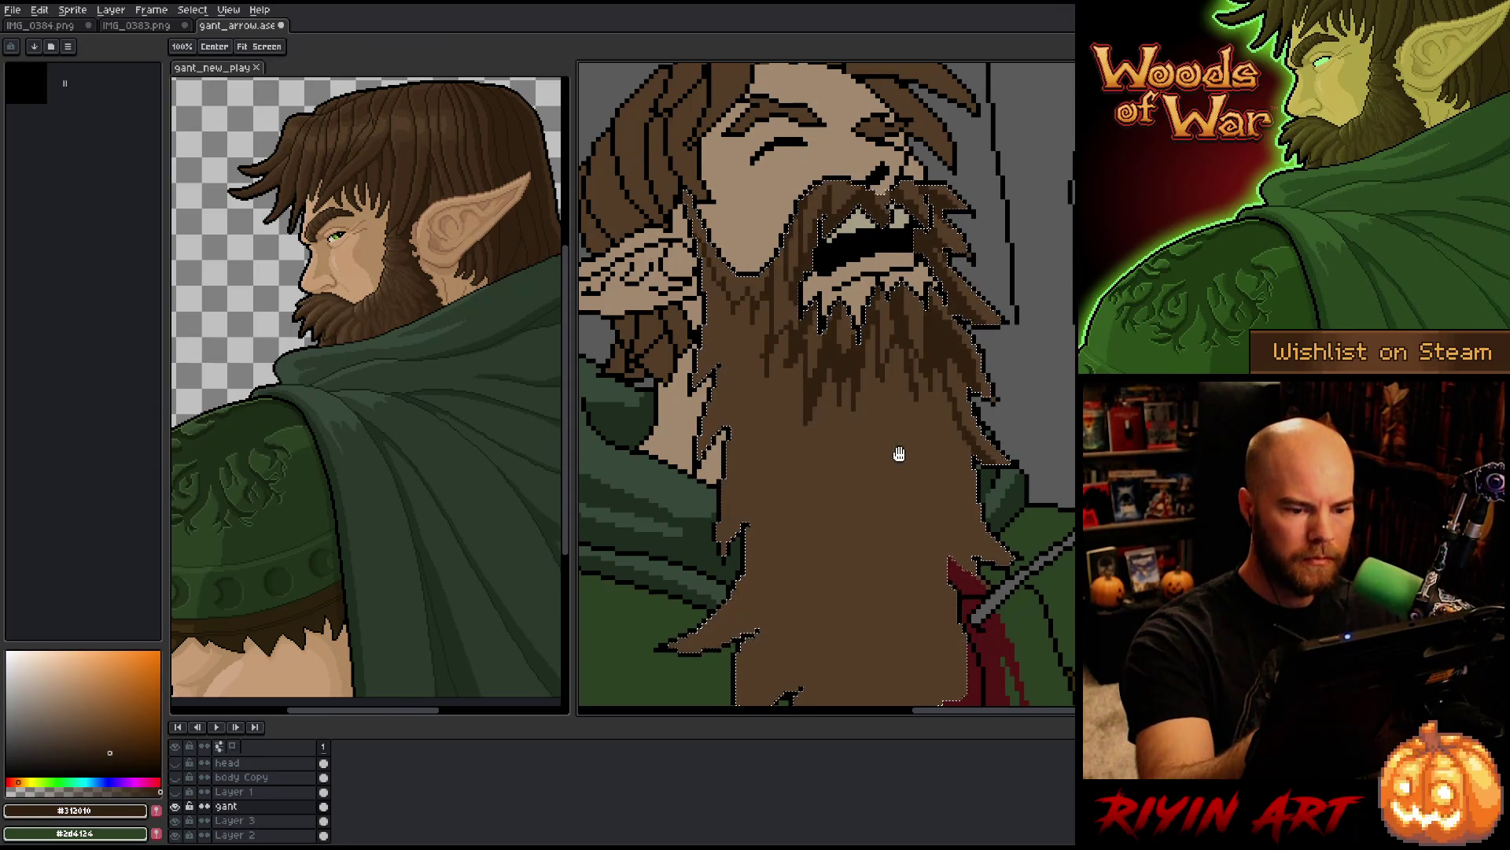
# Step: Fill the beard's main mass with darker brown, then clear the beard selection
pyautogui.moveTo(900, 438); pyautogui.dragTo(881, 347)
pyautogui.click(879, 409)
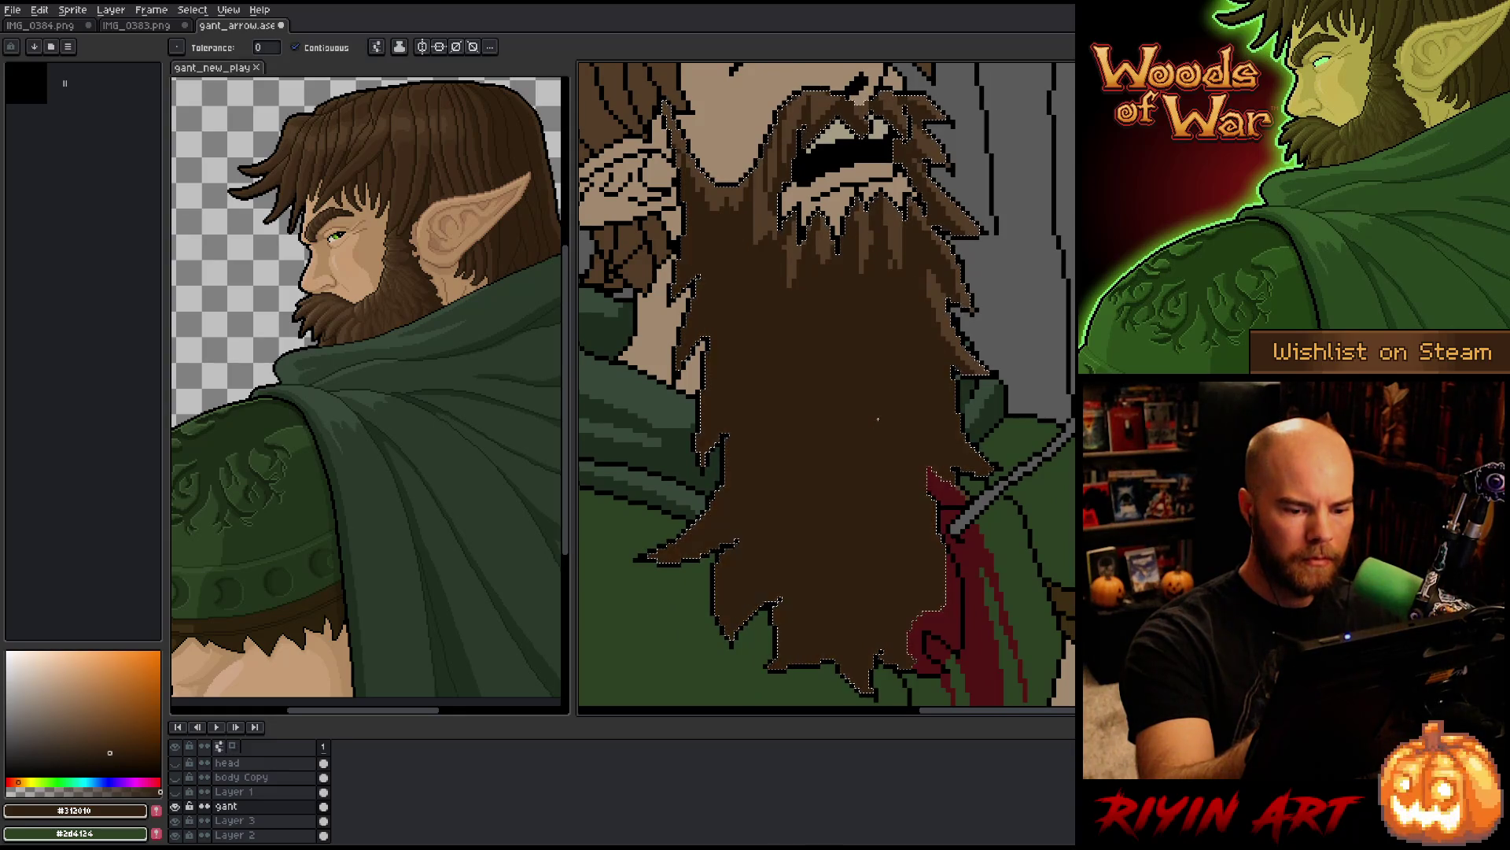
pyautogui.press('i')
pyautogui.hotkey('ctrl', 'd')
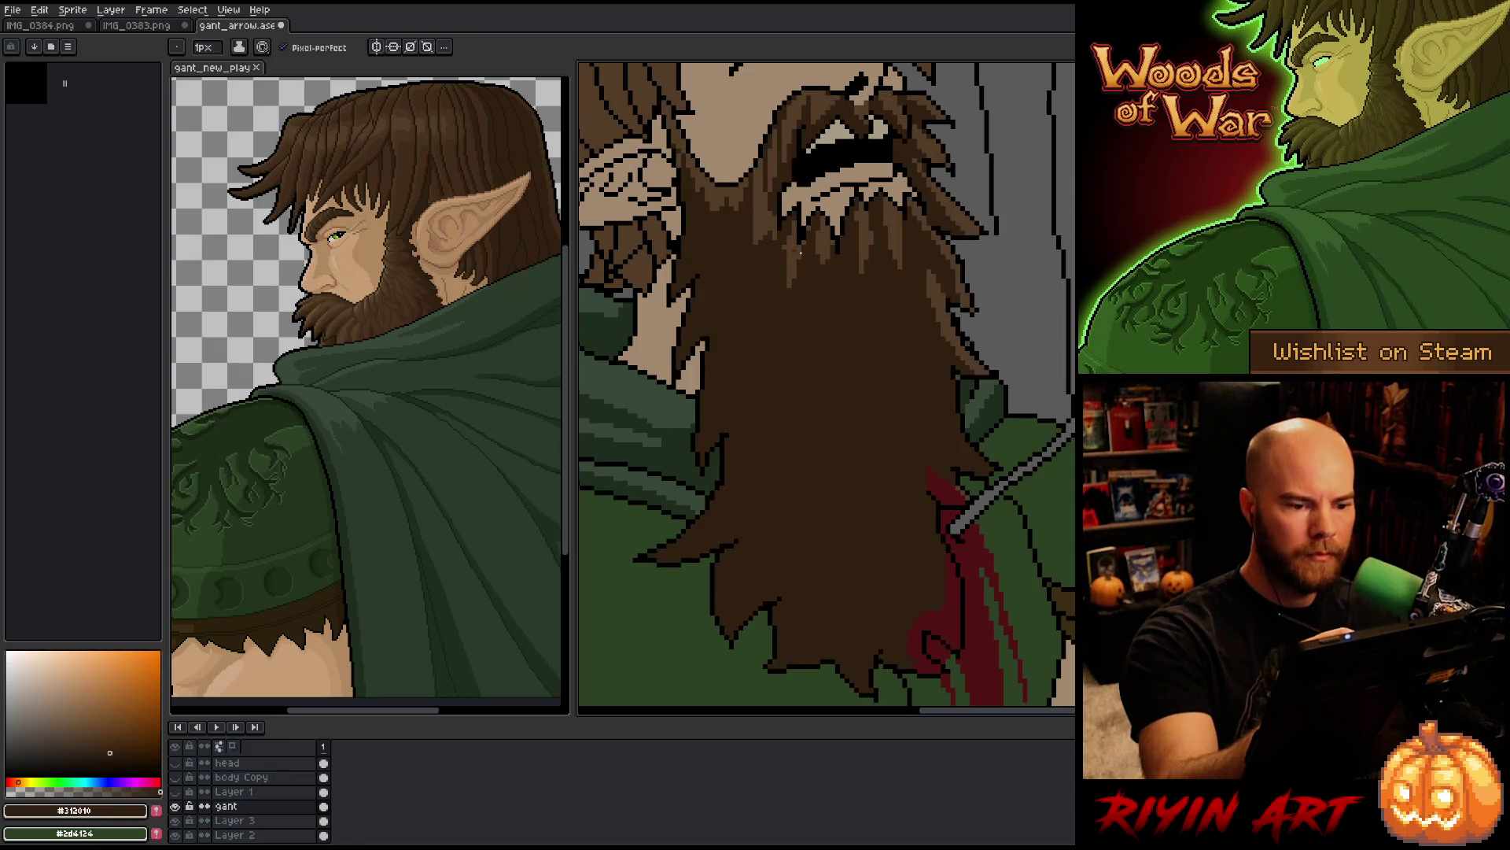
# Step: Eyedrop the strands' mid brown #533d26, then the dark beard brown, from the canvas
pyautogui.click(784, 271)
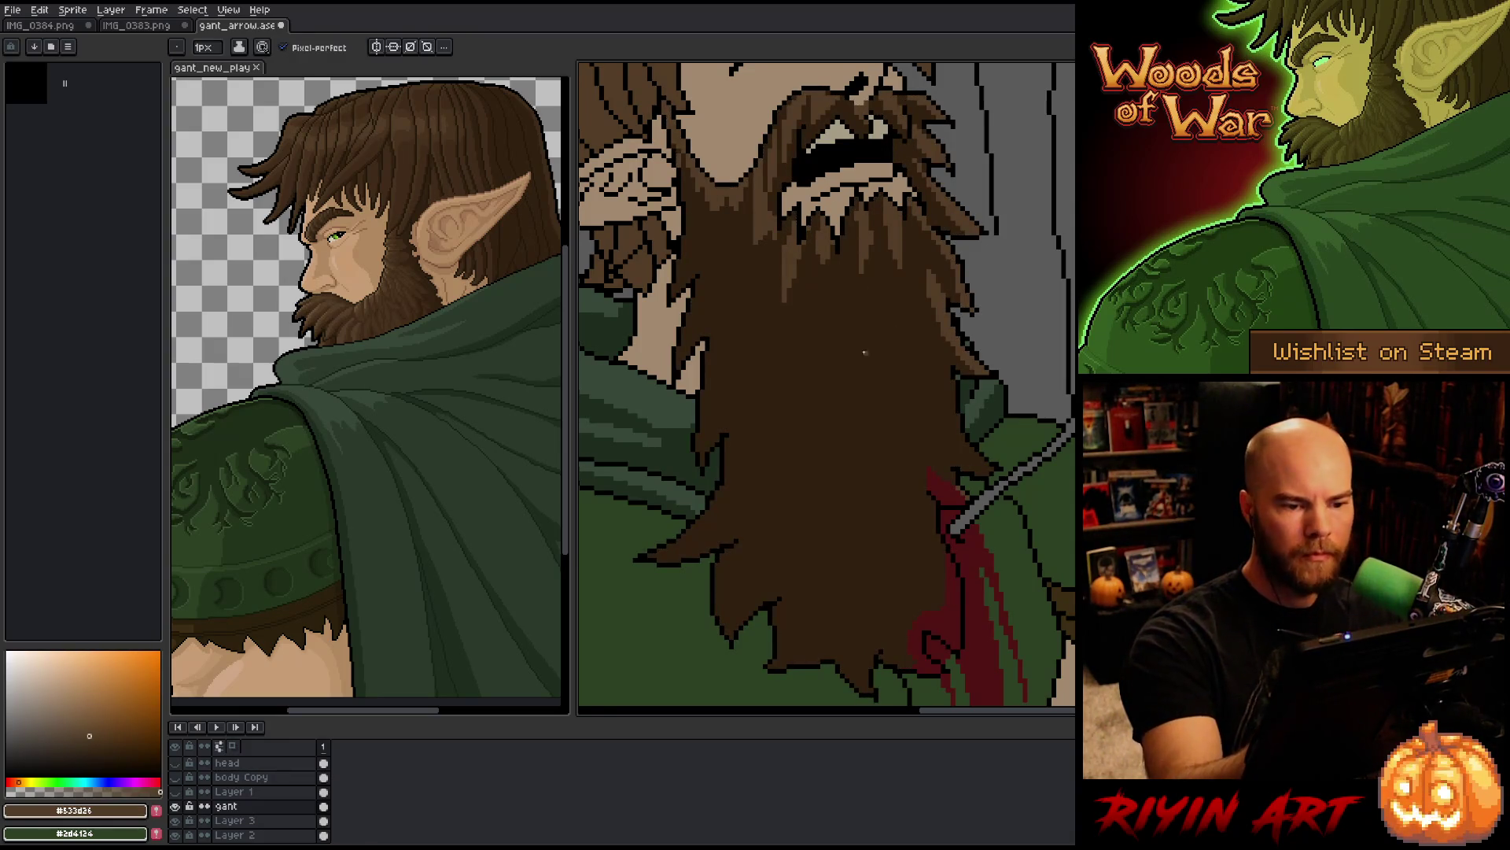
pyautogui.moveTo(861, 384); pyautogui.dragTo(869, 502)
pyautogui.press('b')
pyautogui.keyDown('alt'); pyautogui.click(816, 209); pyautogui.keyUp('alt')
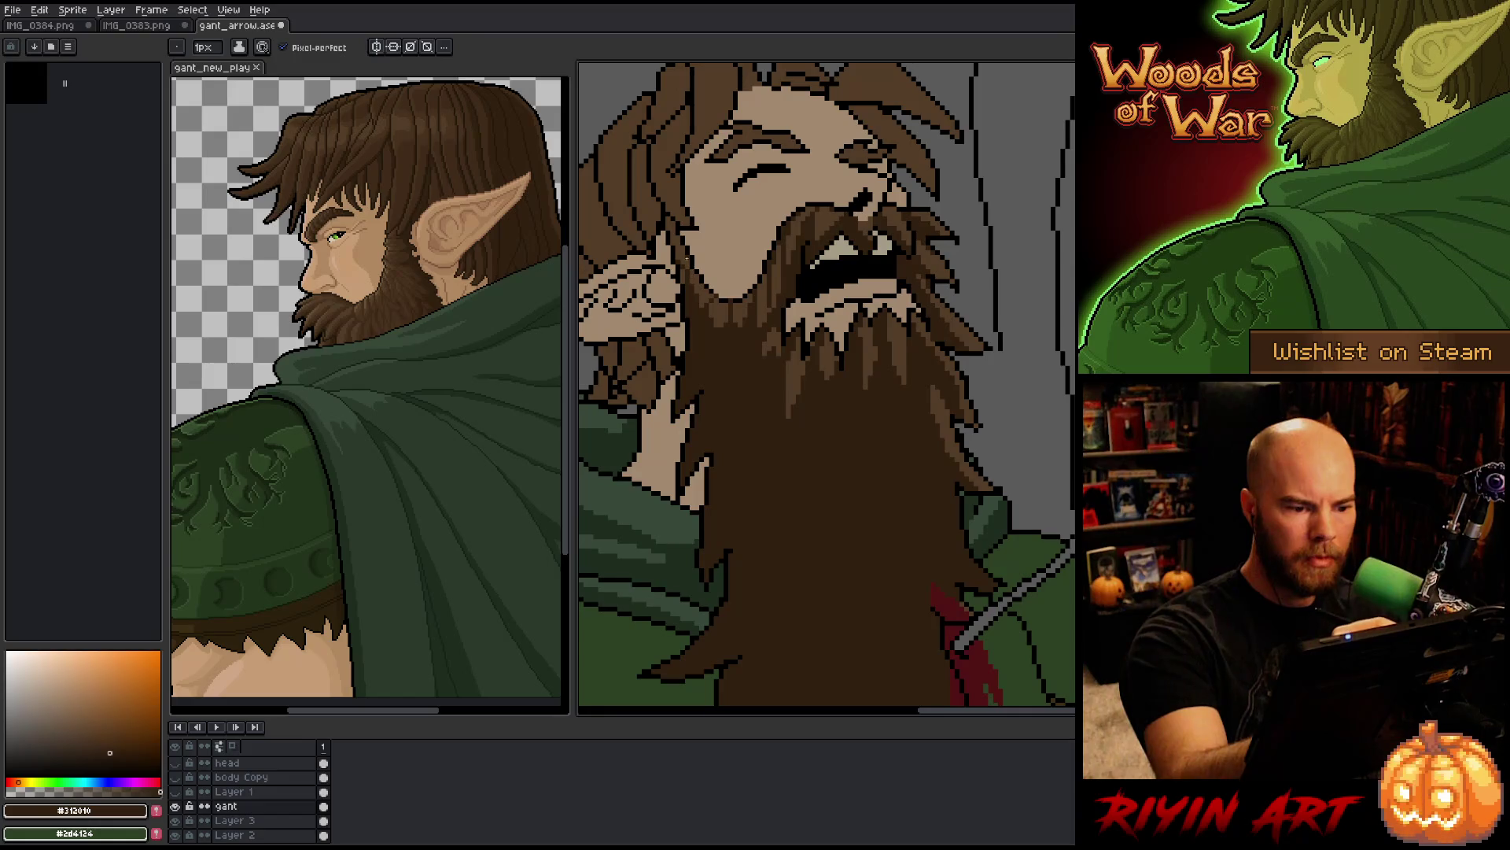
pyautogui.press('g')
pyautogui.press('b')
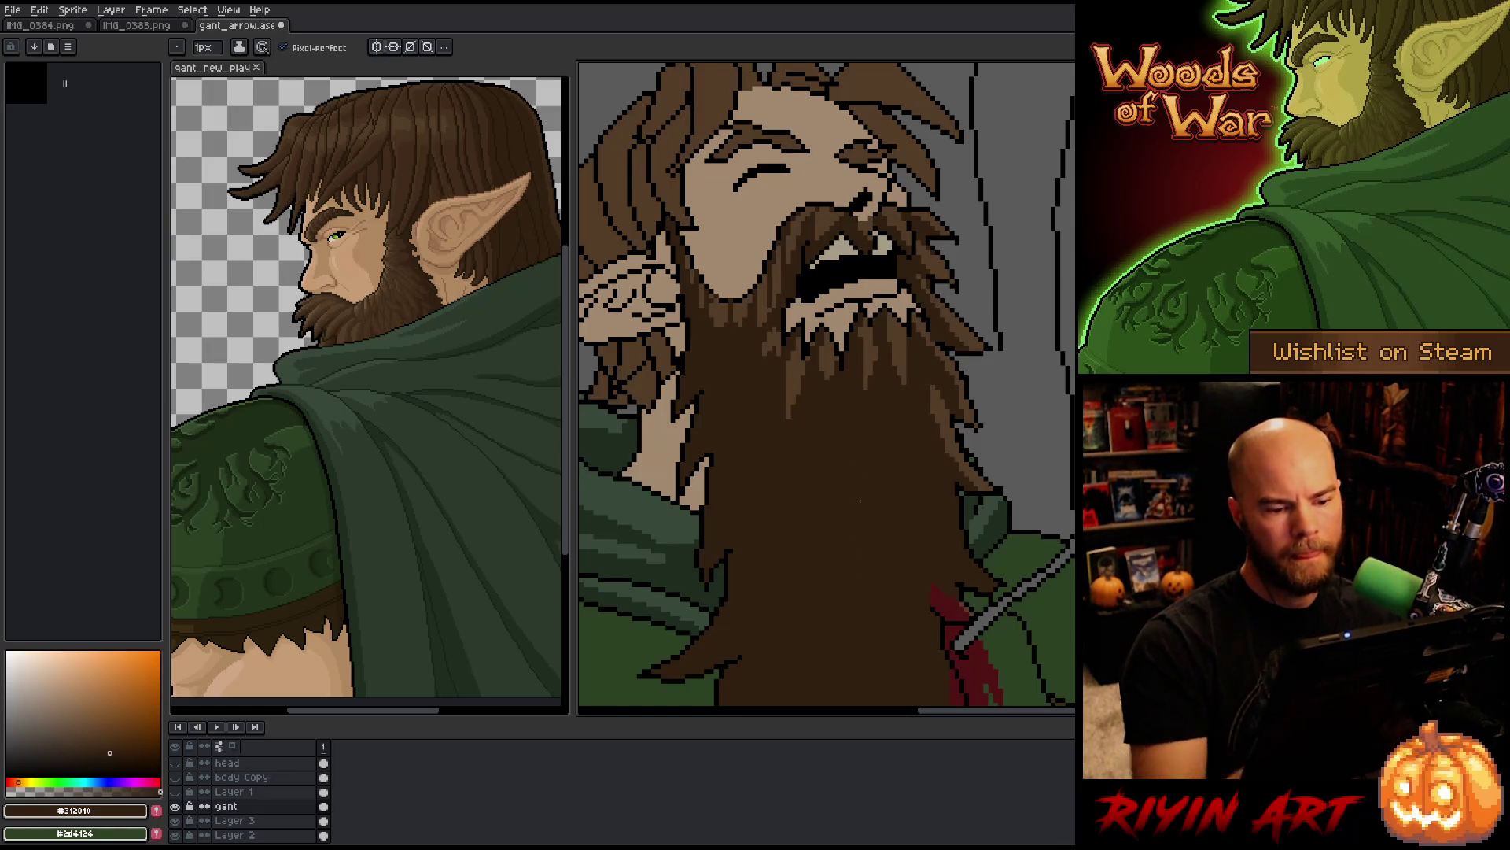
pyautogui.scroll(-3, 858, 476)
pyautogui.scroll(1, 848, 460)
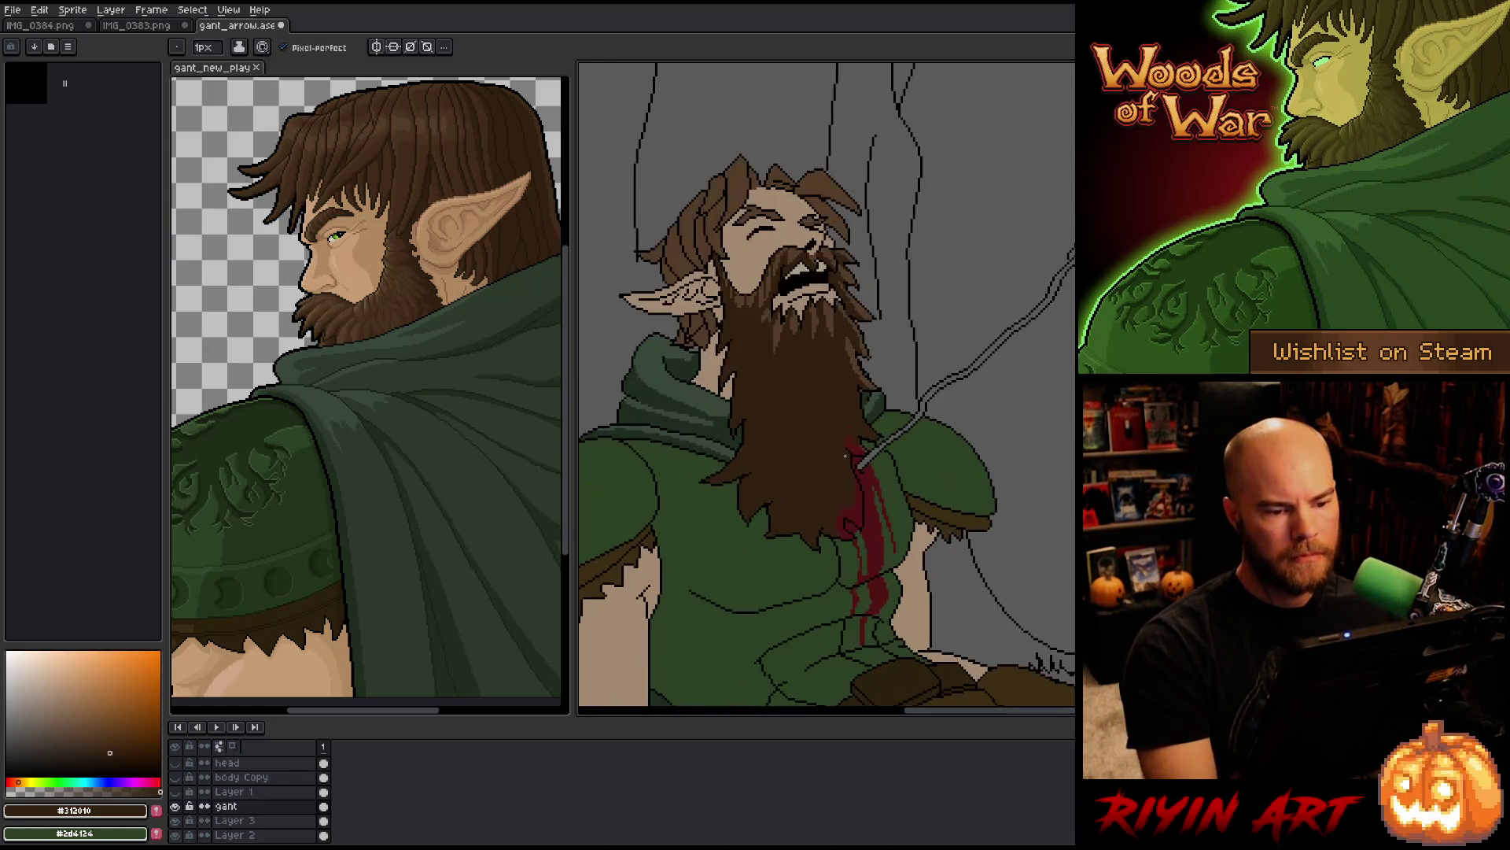
pyautogui.scroll(-1, 845, 456)
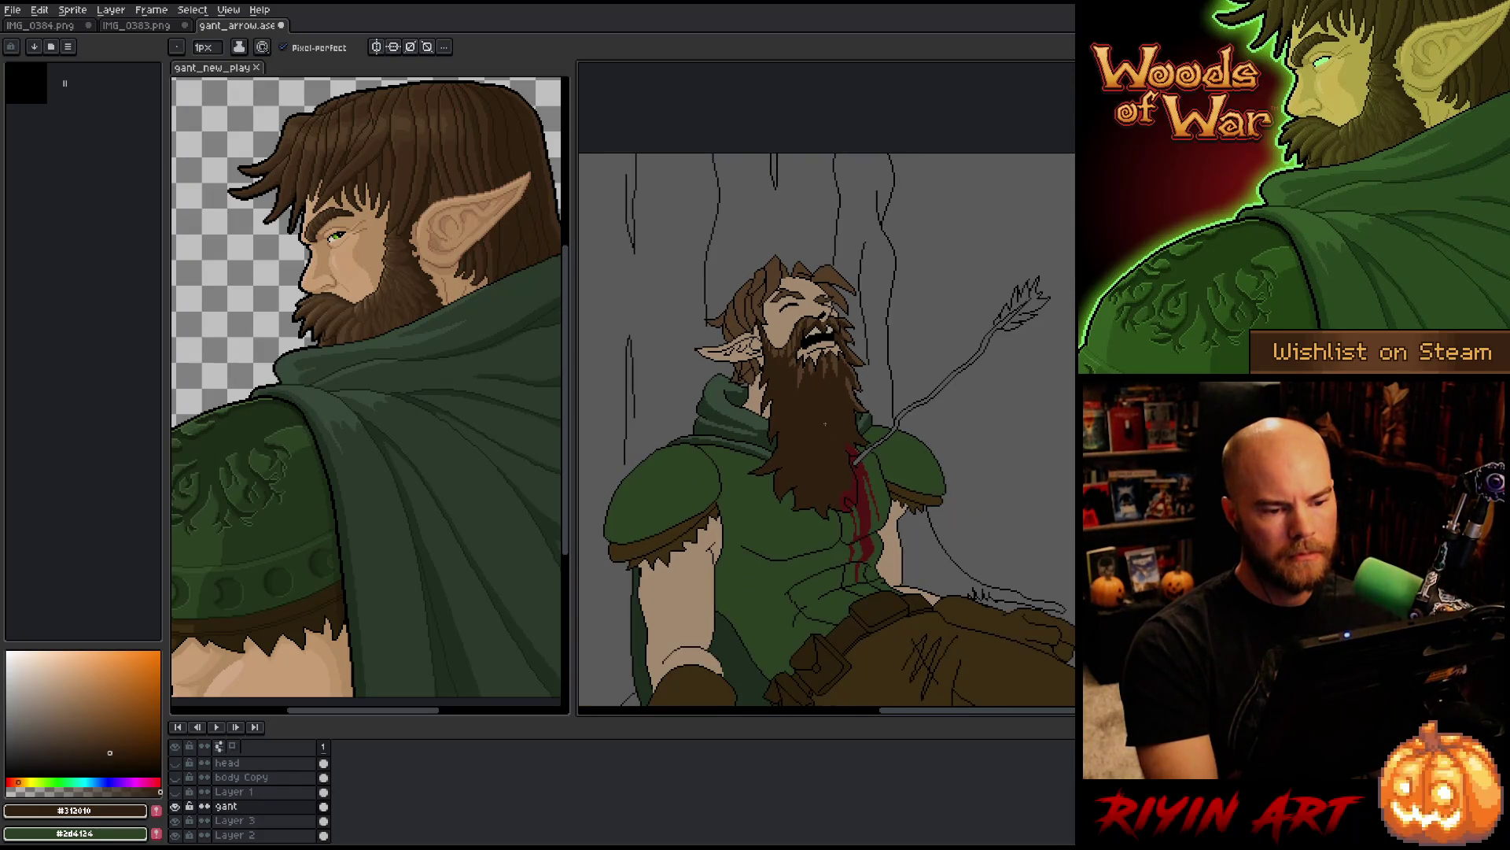
pyautogui.scroll(1, 826, 423)
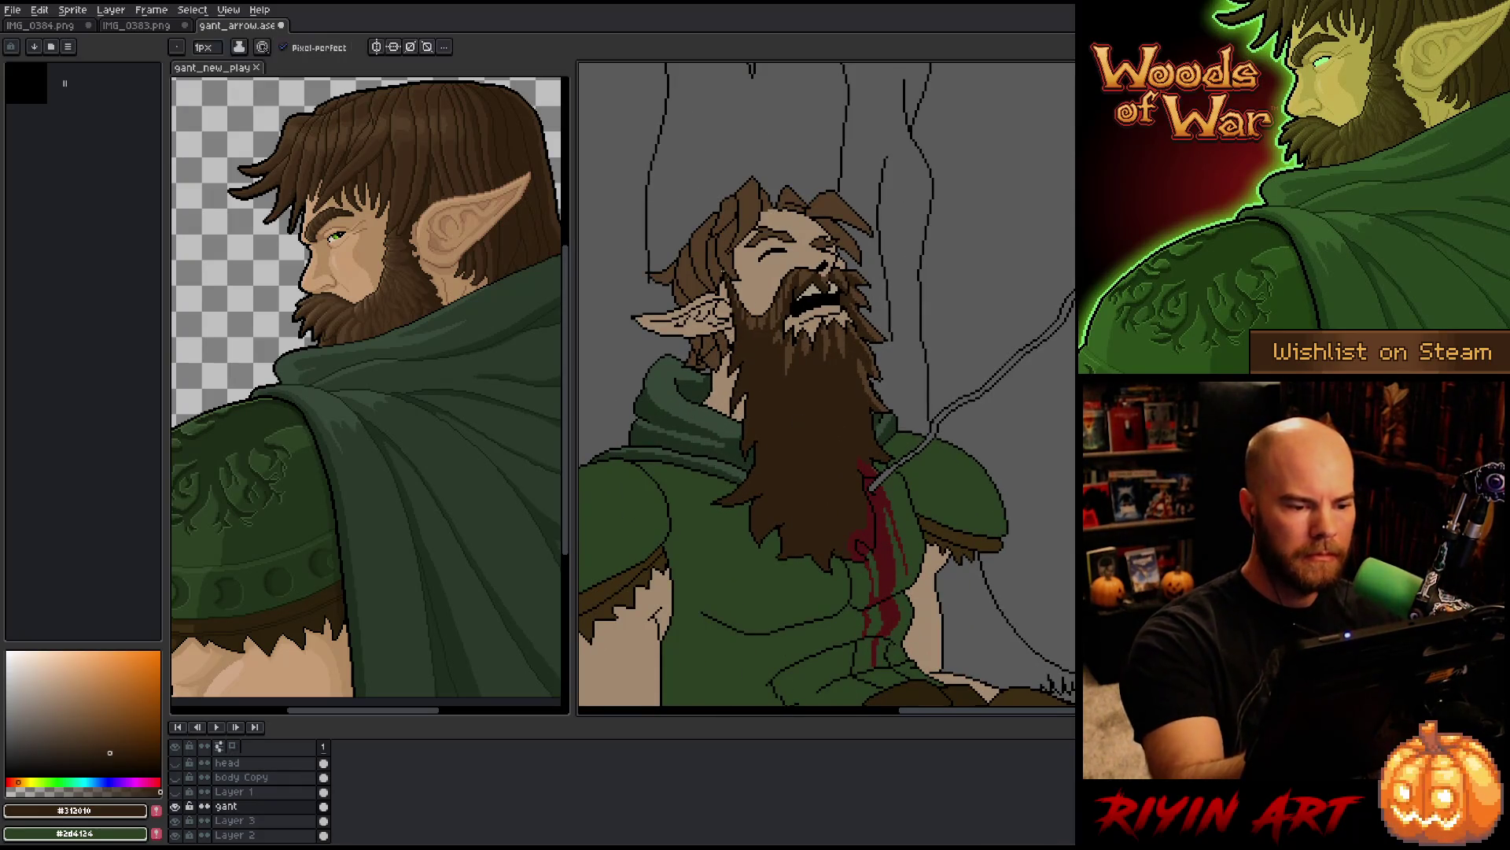
pyautogui.press('g')
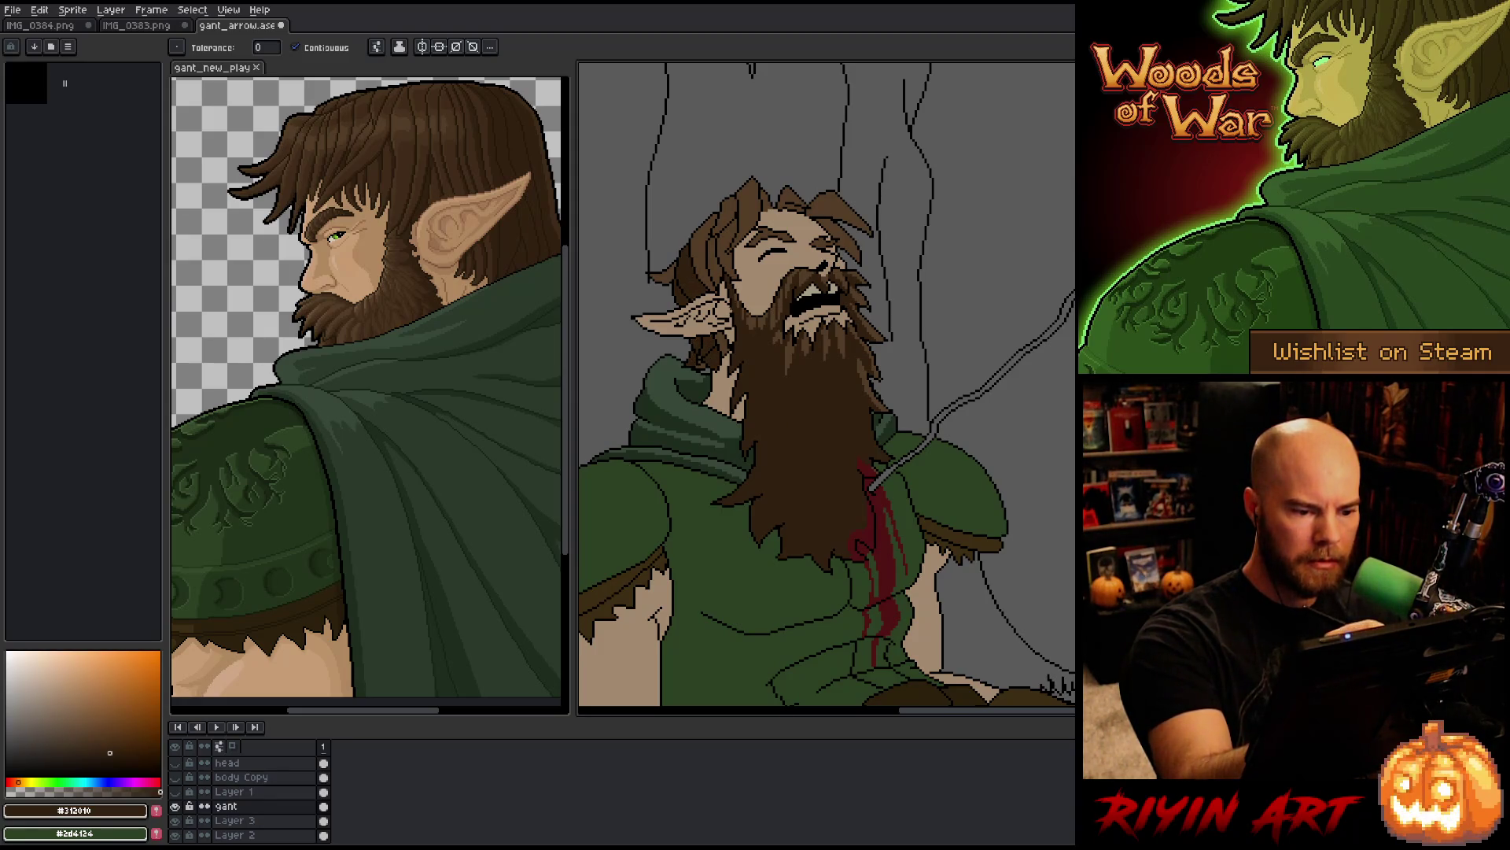
# Step: Select the first hair strand, shade it darker including its left column, then deselect
pyautogui.scroll(3, 732, 493)
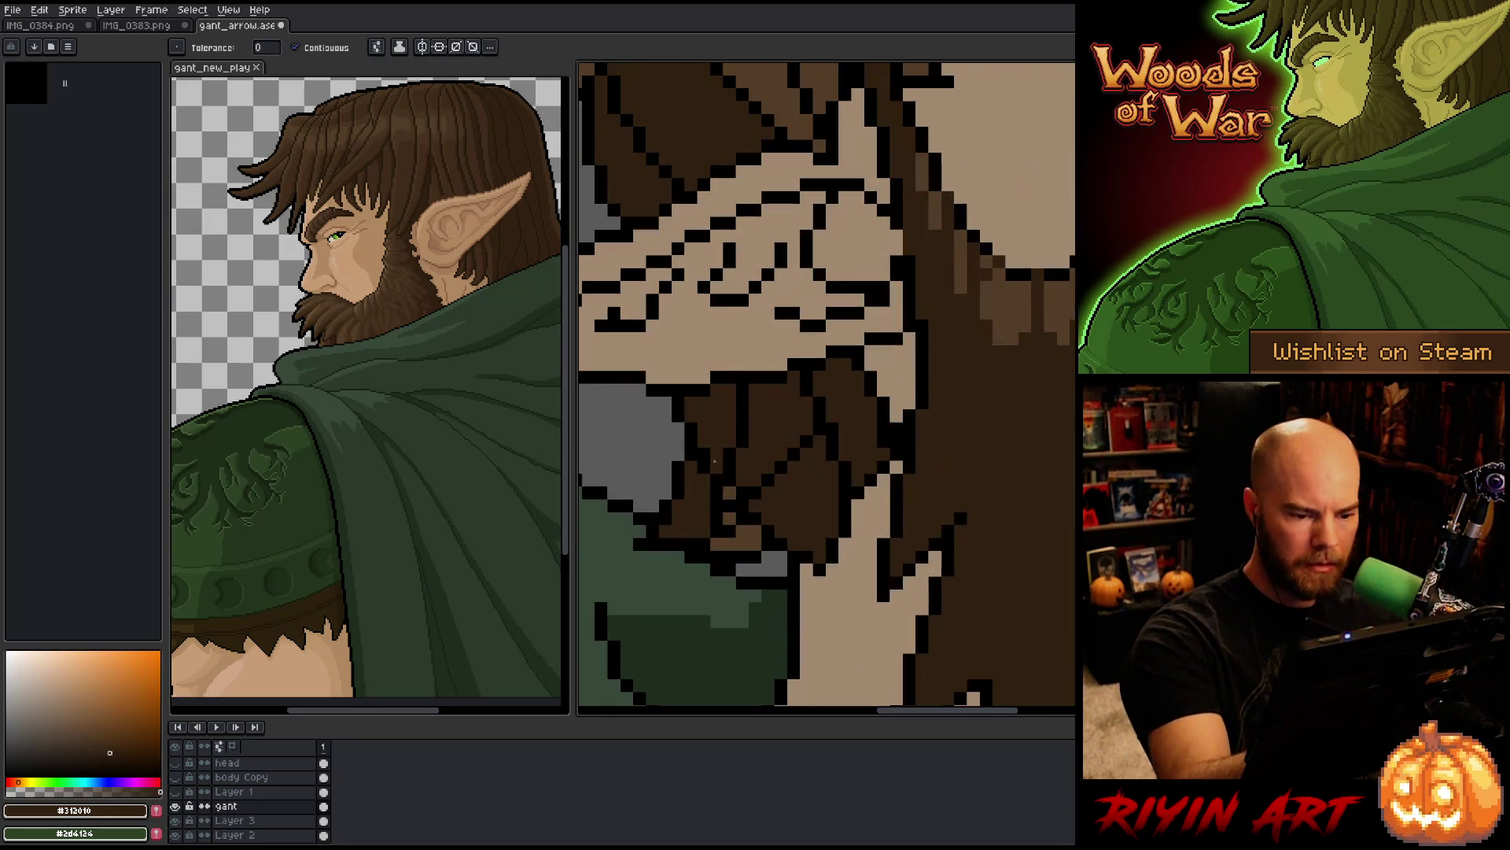
pyautogui.moveTo(781, 378); pyautogui.dragTo(869, 607)
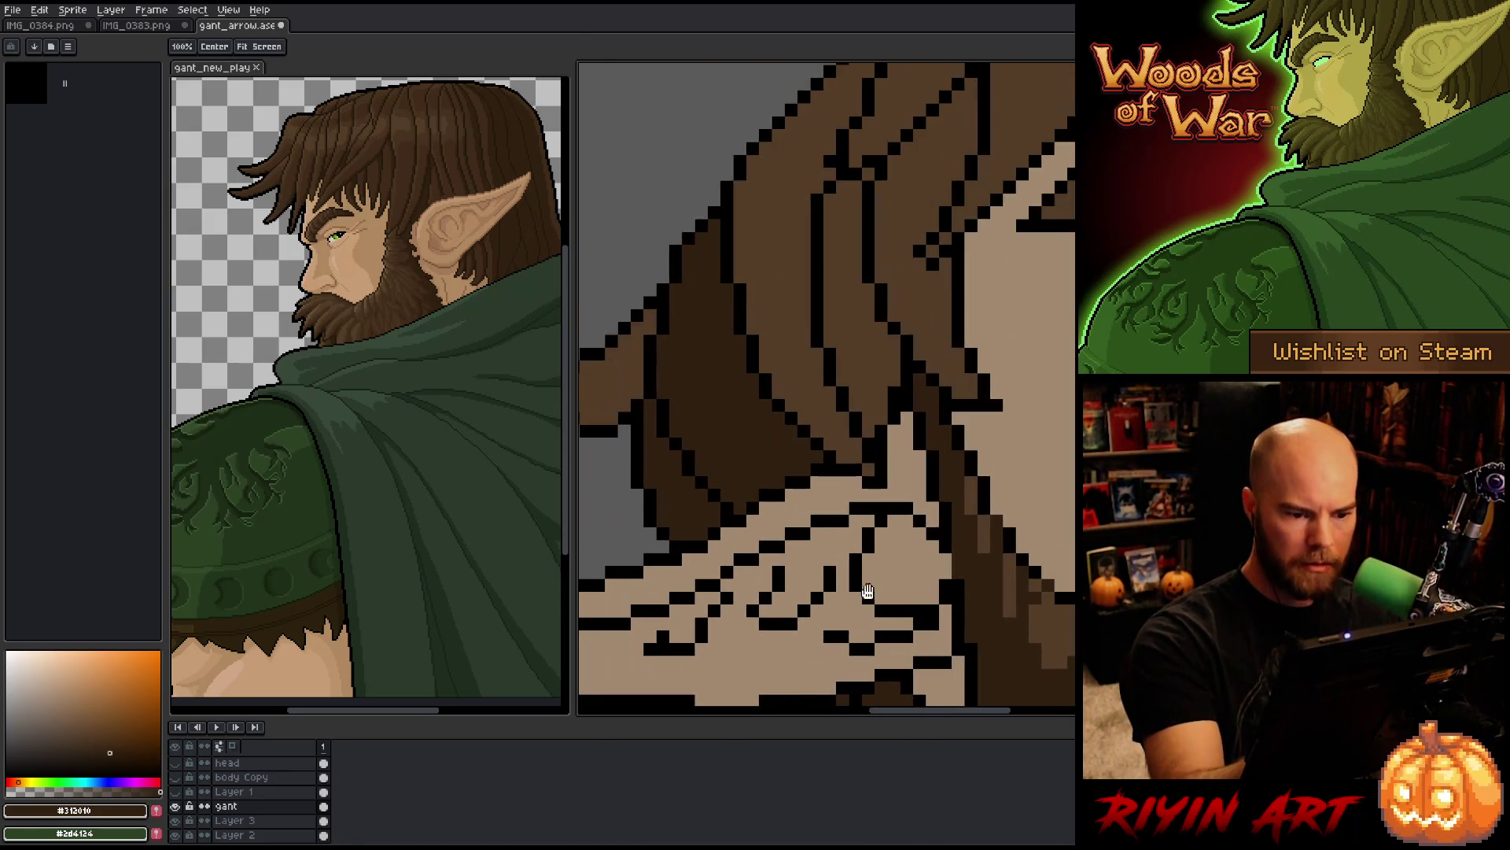
pyautogui.moveTo(787, 464)
pyautogui.mouseDown()
pyautogui.moveTo(849, 471)
pyautogui.moveTo(1026, 337)
pyautogui.moveTo(911, 479)
pyautogui.mouseUp()
pyautogui.press('w')
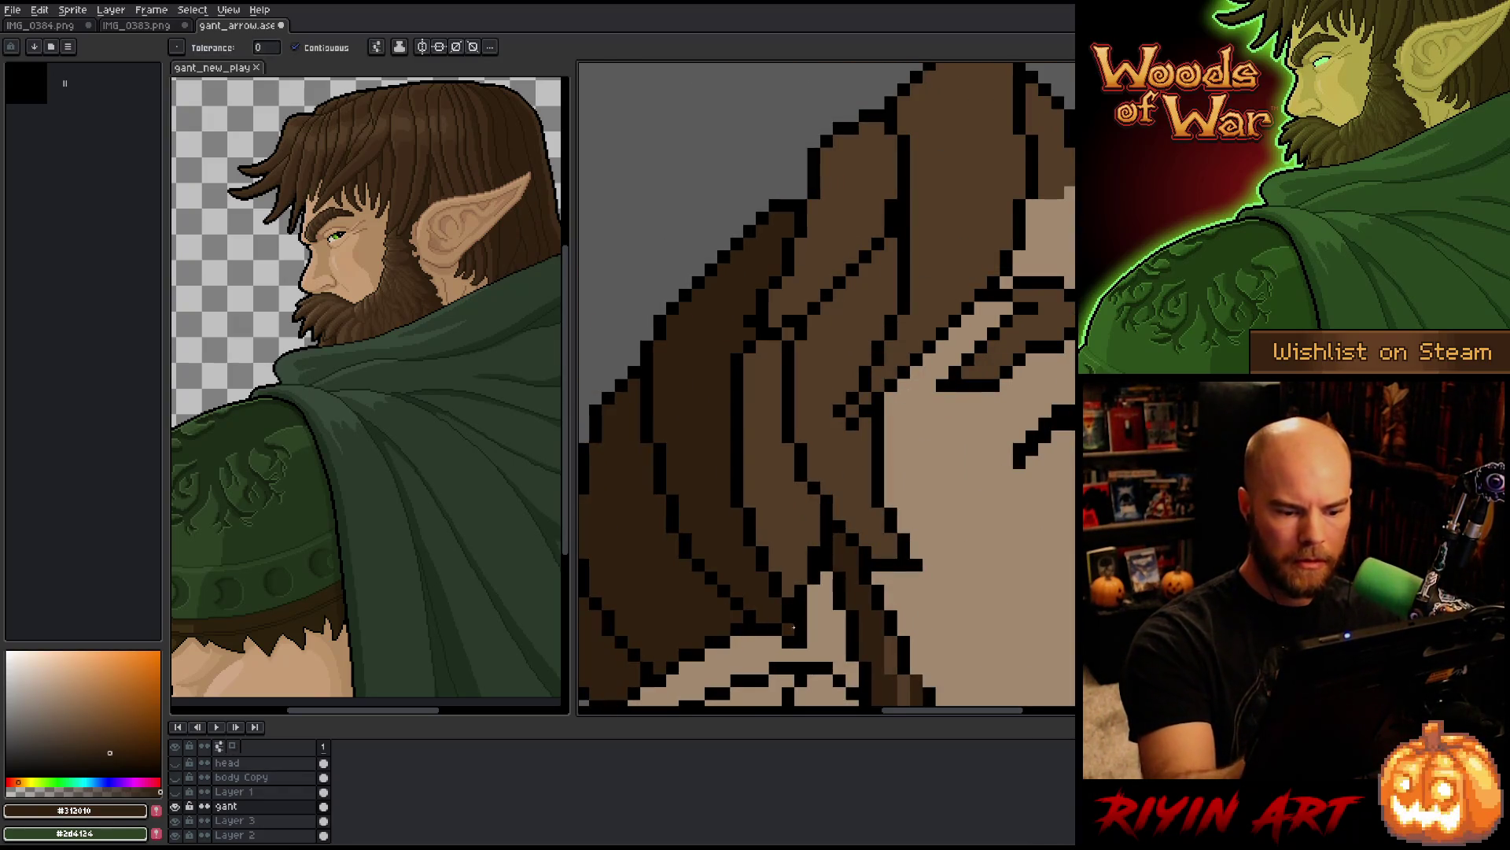
pyautogui.click(768, 417)
pyautogui.press('b')
pyautogui.moveTo(774, 361)
pyautogui.mouseDown()
pyautogui.moveTo(762, 368)
pyautogui.moveTo(791, 573)
pyautogui.moveTo(763, 543)
pyautogui.moveTo(772, 560)
pyautogui.mouseUp()
pyautogui.moveTo(751, 494)
pyautogui.mouseDown()
pyautogui.moveTo(750, 354)
pyautogui.moveTo(750, 470)
pyautogui.mouseUp()
pyautogui.click(763, 346)
pyautogui.hotkey('ctrl', 'd')
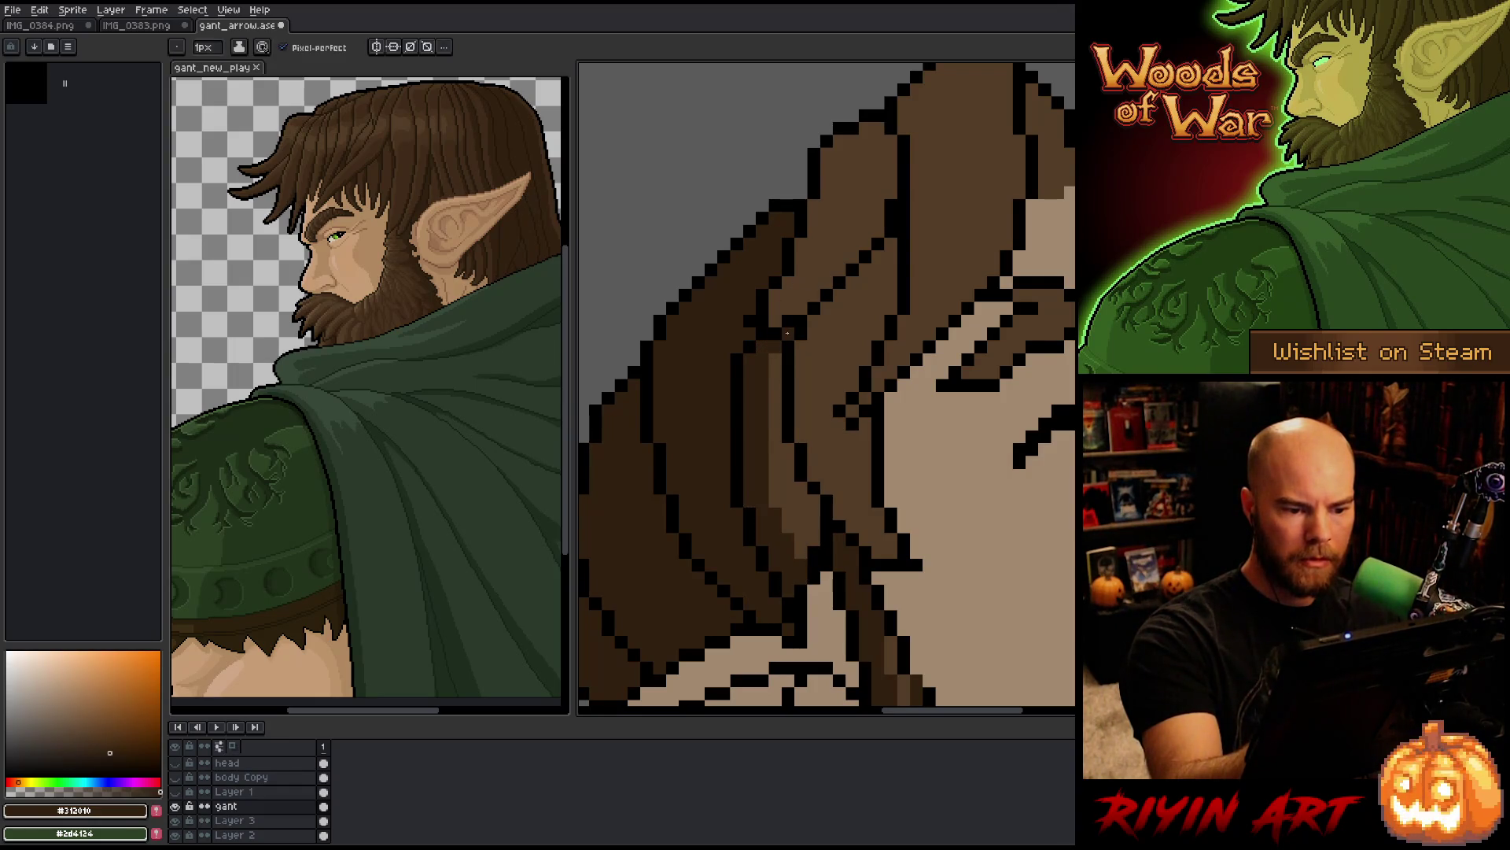
# Step: Select the next hair strand and shade its left edge dark brown
pyautogui.press('w')
pyautogui.click(869, 276)
pyautogui.press('b')
pyautogui.click(865, 257)
pyautogui.moveTo(869, 252)
pyautogui.mouseDown()
pyautogui.moveTo(818, 338)
pyautogui.moveTo(874, 550)
pyautogui.mouseUp()
pyautogui.moveTo(810, 444)
pyautogui.mouseDown()
pyautogui.moveTo(826, 503)
pyautogui.moveTo(802, 454)
pyautogui.moveTo(800, 352)
pyautogui.moveTo(828, 299)
pyautogui.mouseUp()
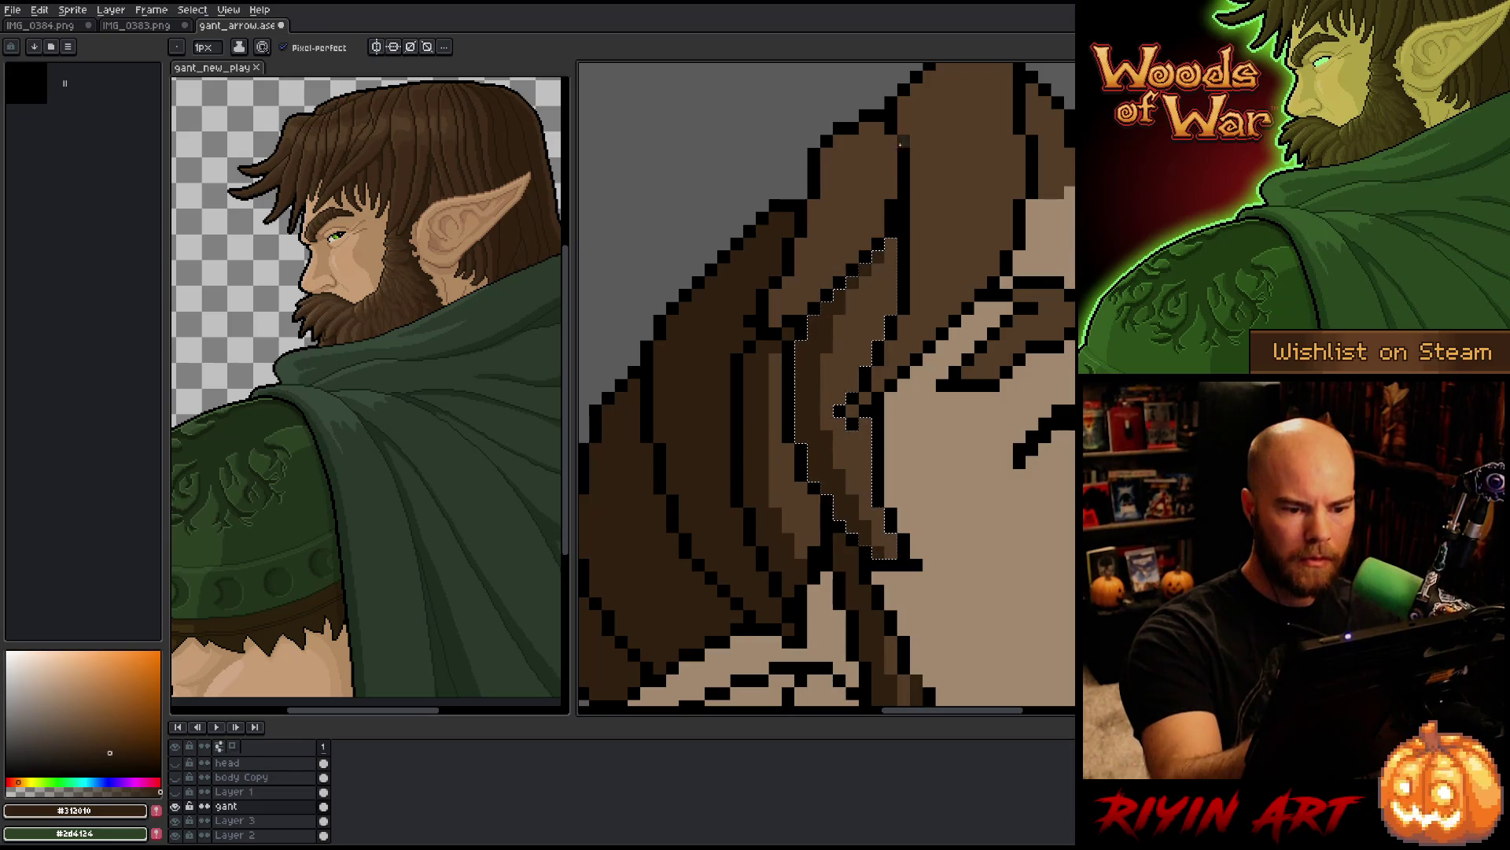
# Step: Select the upper hair strand and shade its left edge, extending the shading upward
pyautogui.press('w')
pyautogui.click(858, 181)
pyautogui.press('b')
pyautogui.moveTo(837, 137)
pyautogui.mouseDown()
pyautogui.moveTo(844, 173)
pyautogui.moveTo(794, 271)
pyautogui.mouseUp()
pyautogui.moveTo(790, 275)
pyautogui.mouseDown()
pyautogui.moveTo(775, 322)
pyautogui.moveTo(779, 307)
pyautogui.mouseUp()
pyautogui.click(877, 127)
pyautogui.moveTo(801, 250); pyautogui.dragTo(840, 137)
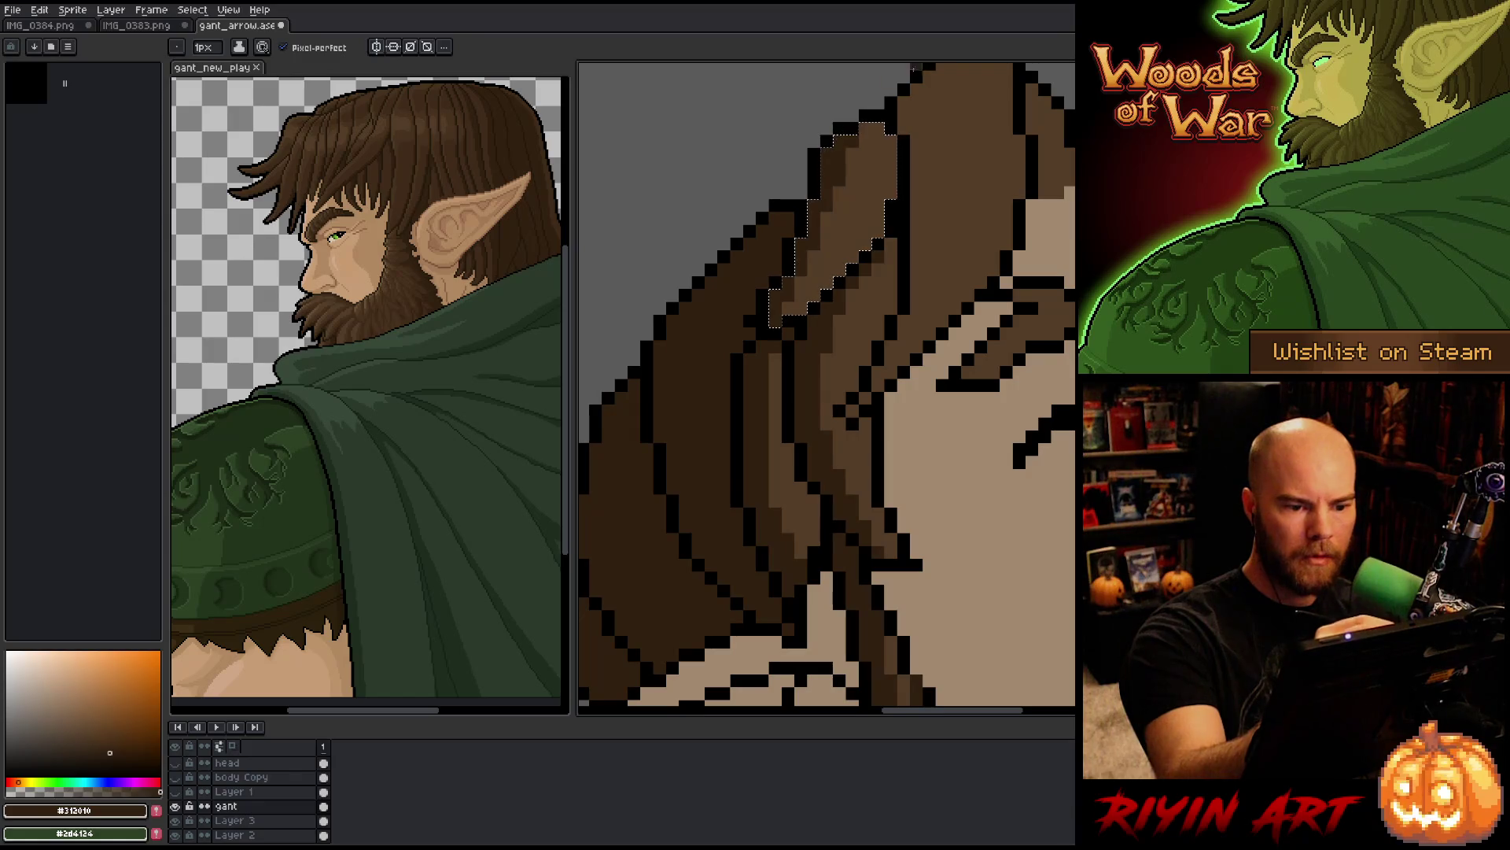
# Step: Select the large upper-right strand, paint dark shading up its length, and deselect
pyautogui.press('w')
pyautogui.click(960, 197)
pyautogui.press('b')
pyautogui.moveTo(955, 65)
pyautogui.mouseDown()
pyautogui.moveTo(917, 202)
pyautogui.moveTo(889, 436)
pyautogui.moveTo(849, 504)
pyautogui.mouseUp()
pyautogui.click(878, 432)
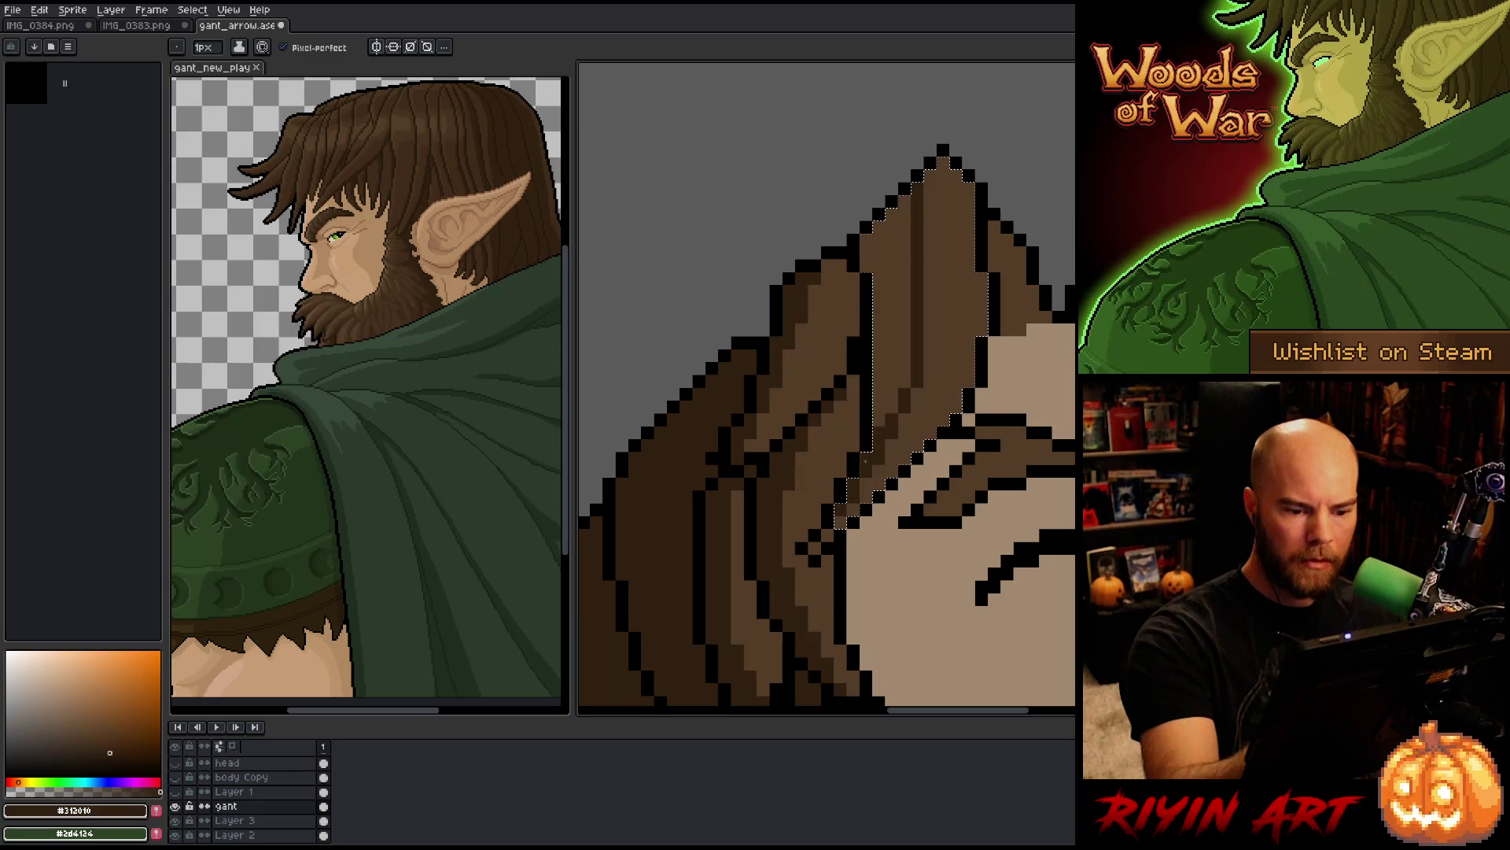
pyautogui.moveTo(879, 425); pyautogui.dragTo(905, 326)
pyautogui.moveTo(905, 389)
pyautogui.mouseDown()
pyautogui.moveTo(892, 193)
pyautogui.moveTo(885, 346)
pyautogui.mouseUp()
pyautogui.moveTo(880, 417); pyautogui.dragTo(866, 208)
pyautogui.hotkey('ctrl', 'd')
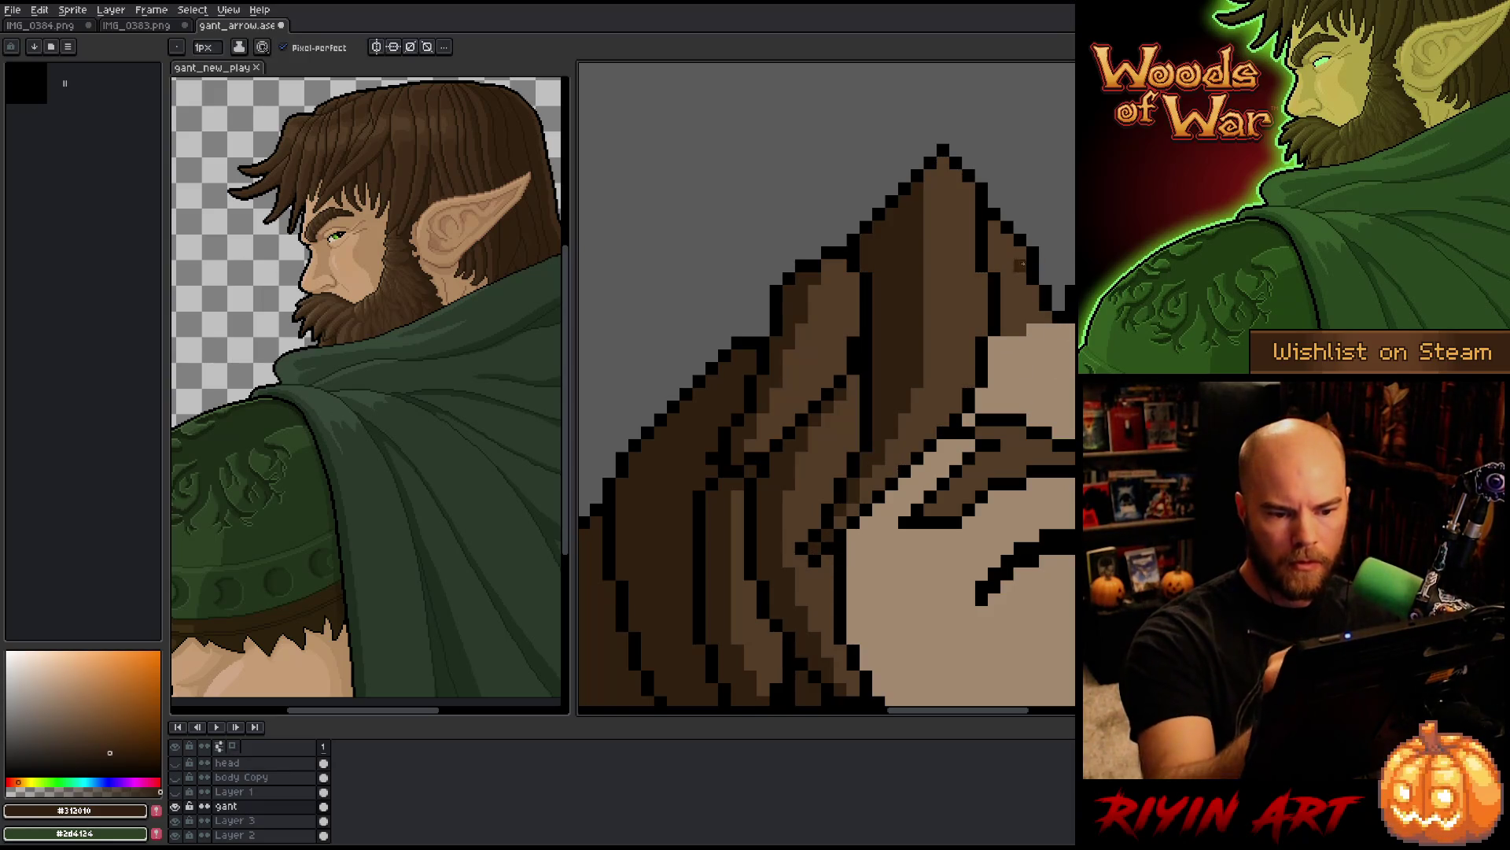
# Step: Paint dark shading along the hair's outer edge, redoing a stray stroke and adding brown pixels
pyautogui.moveTo(1007, 275); pyautogui.dragTo(1007, 347)
pyautogui.hotkey('ctrl', 'z')
pyautogui.moveTo(1007, 263)
pyautogui.mouseDown()
pyautogui.moveTo(1019, 335)
pyautogui.moveTo(1019, 318)
pyautogui.mouseUp()
pyautogui.click(993, 354)
pyautogui.click(1008, 342)
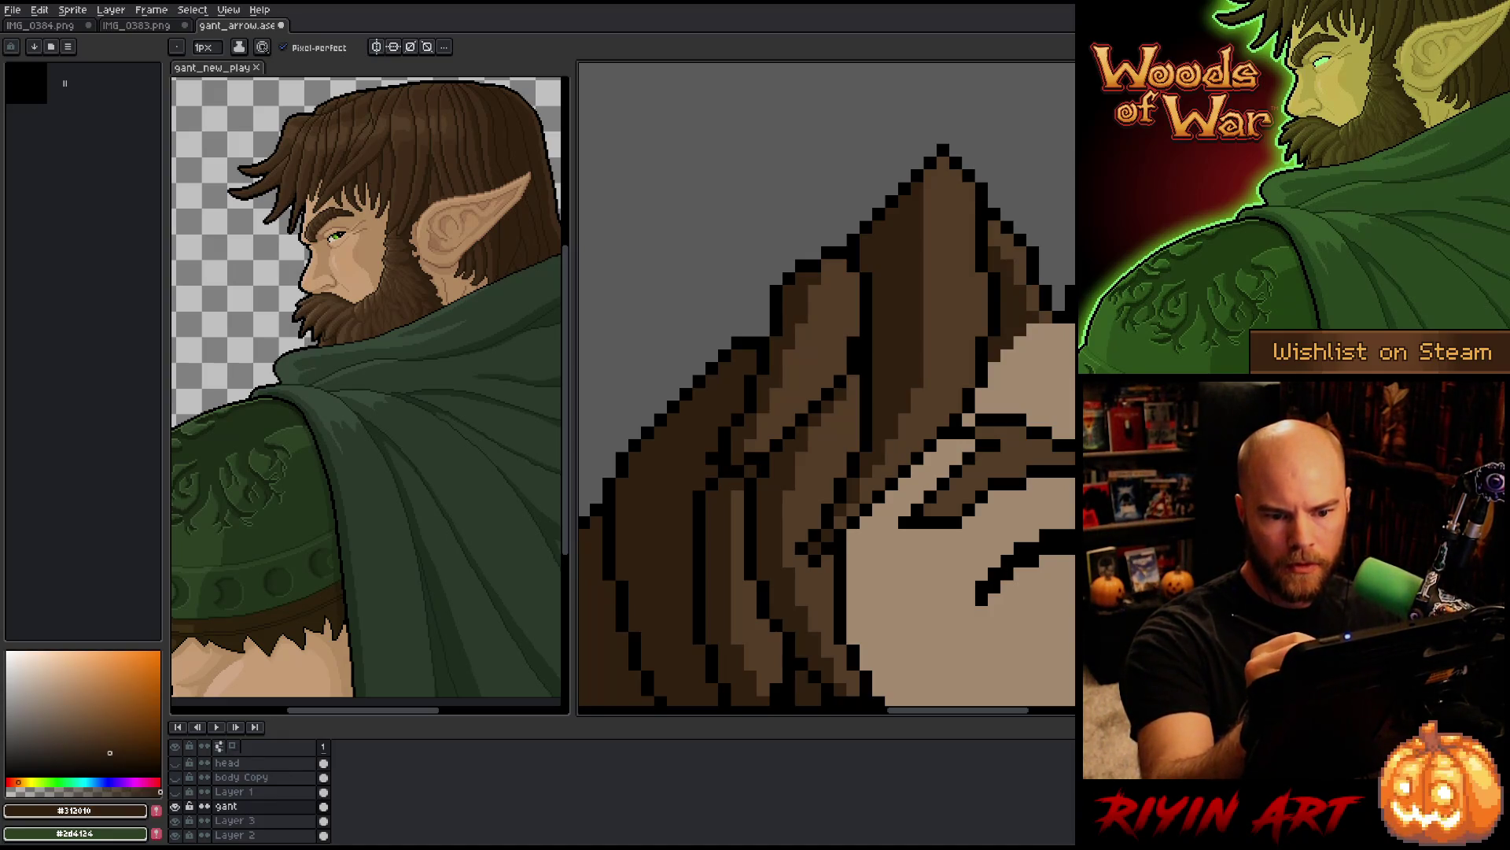
pyautogui.press('g')
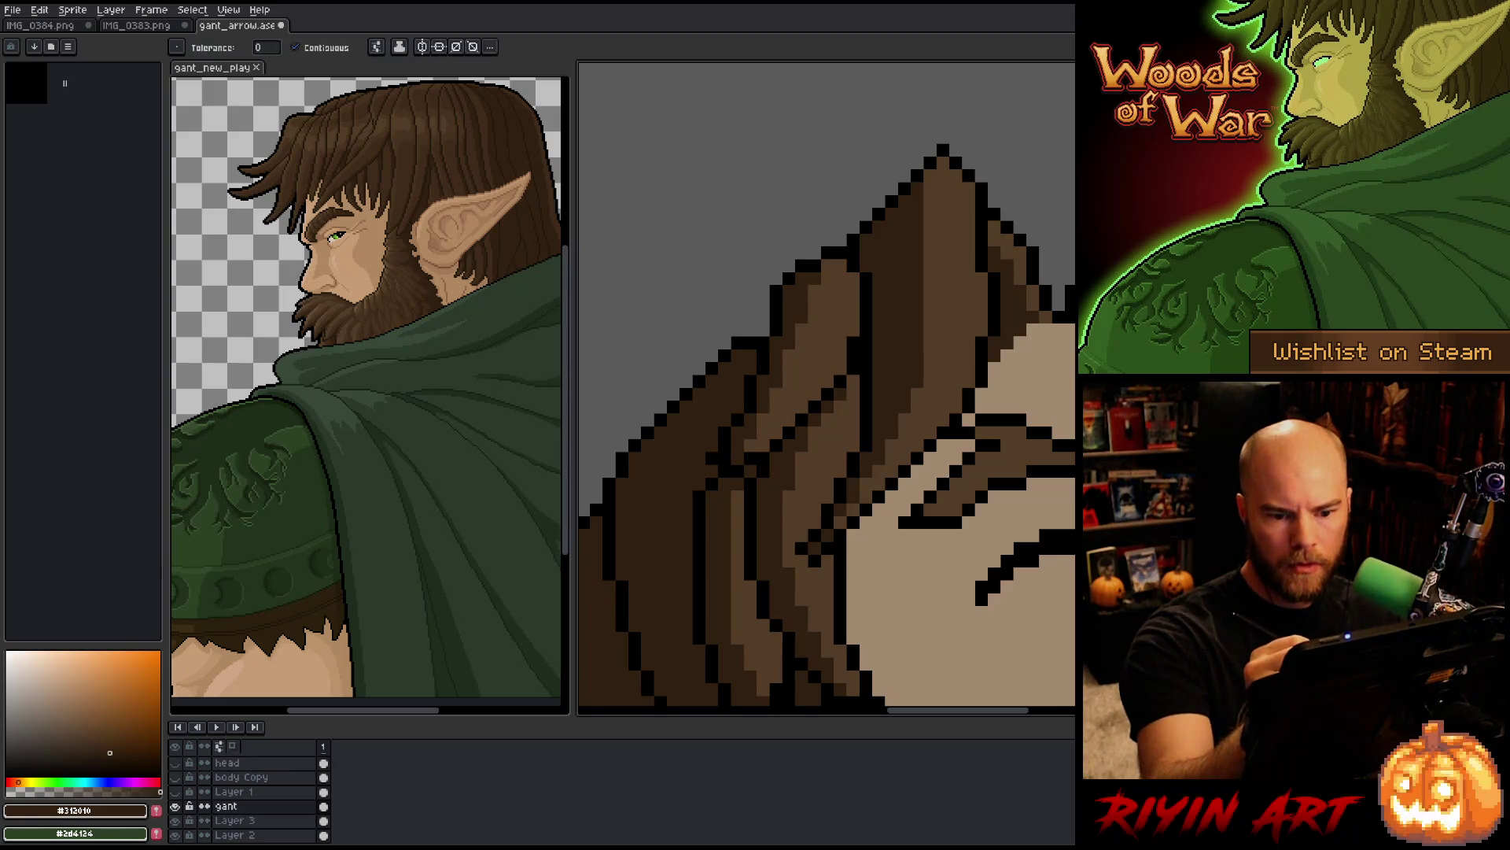
pyautogui.press('b')
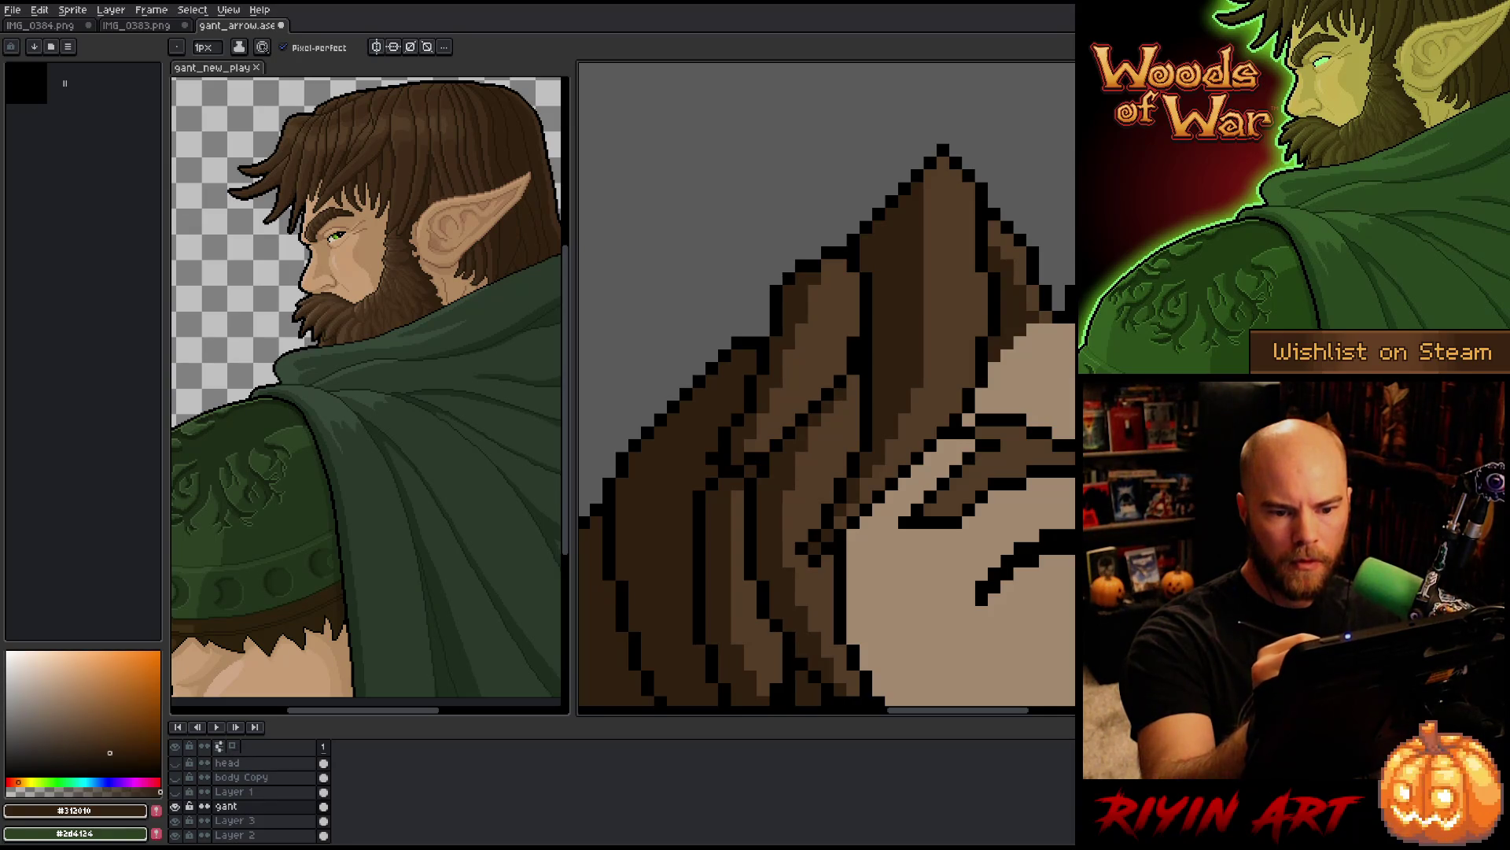
# Step: Select the brown hair on top of the head and paint darker brown strokes into it
pyautogui.moveTo(904, 692); pyautogui.dragTo(853, 454)
pyautogui.press('w')
pyautogui.click(1023, 219)
pyautogui.press('b')
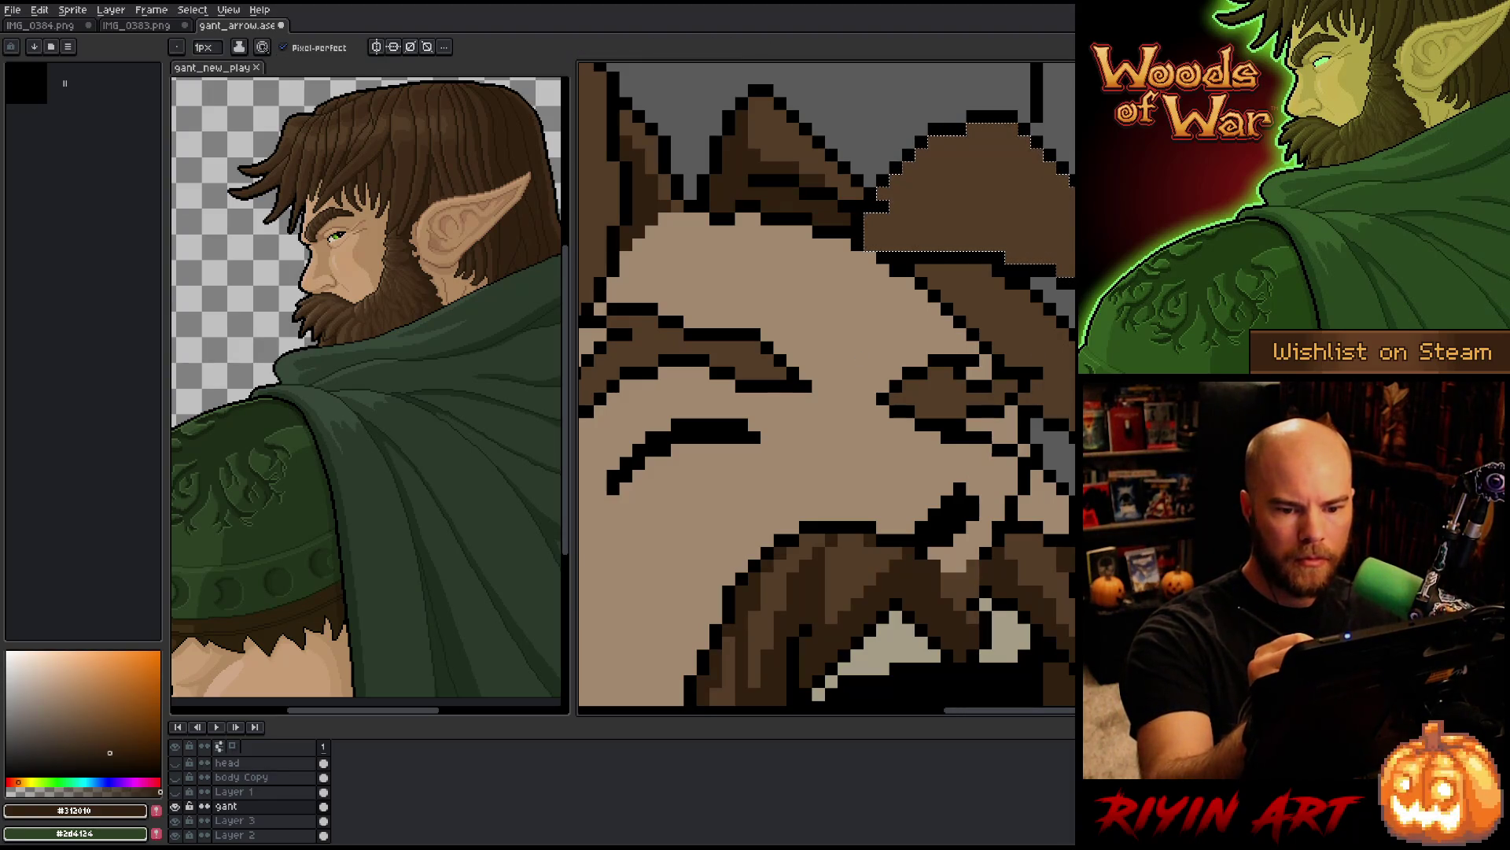
pyautogui.moveTo(1062, 197); pyautogui.dragTo(999, 243)
pyautogui.moveTo(987, 177); pyautogui.dragTo(933, 193)
pyautogui.moveTo(866, 229); pyautogui.dragTo(981, 236)
pyautogui.press('g')
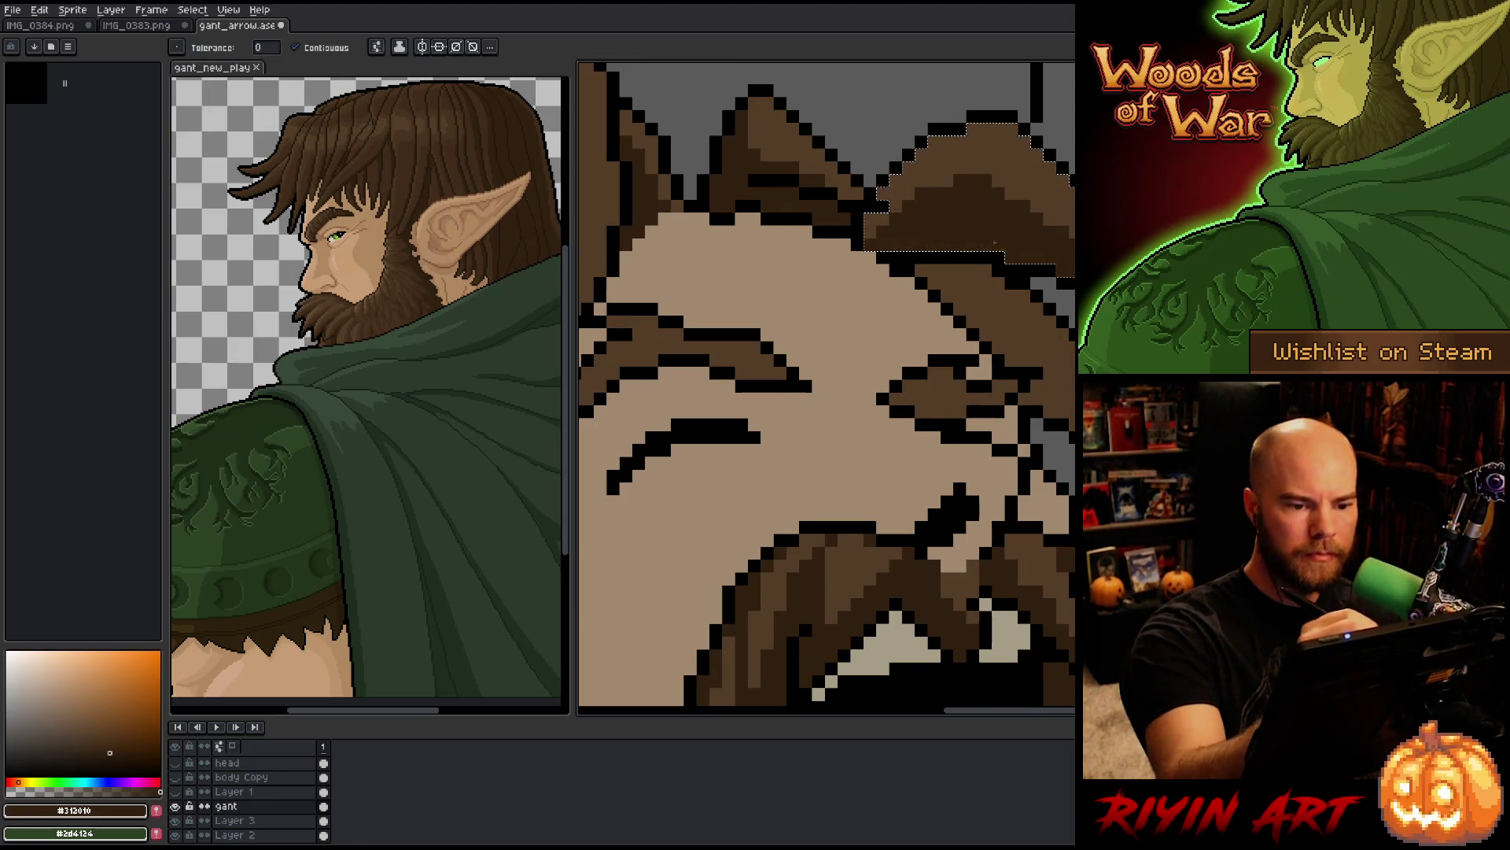
pyautogui.press('b')
pyautogui.moveTo(952, 130); pyautogui.dragTo(897, 185)
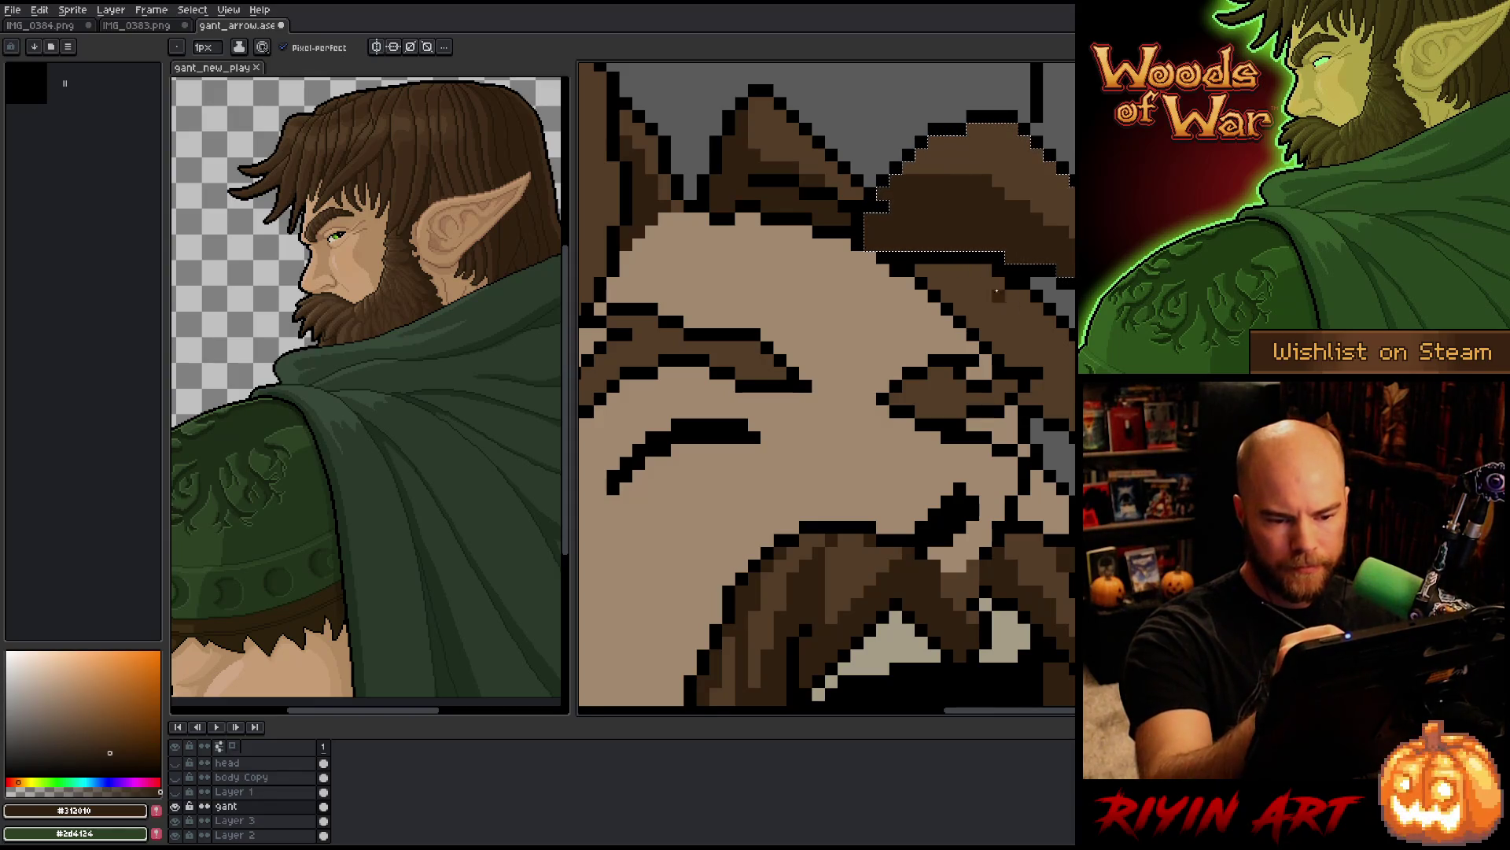
# Step: Select the mid-brown stripe below the hair and fill it with dark brown
pyautogui.press('w')
pyautogui.click(988, 289)
pyautogui.press('b')
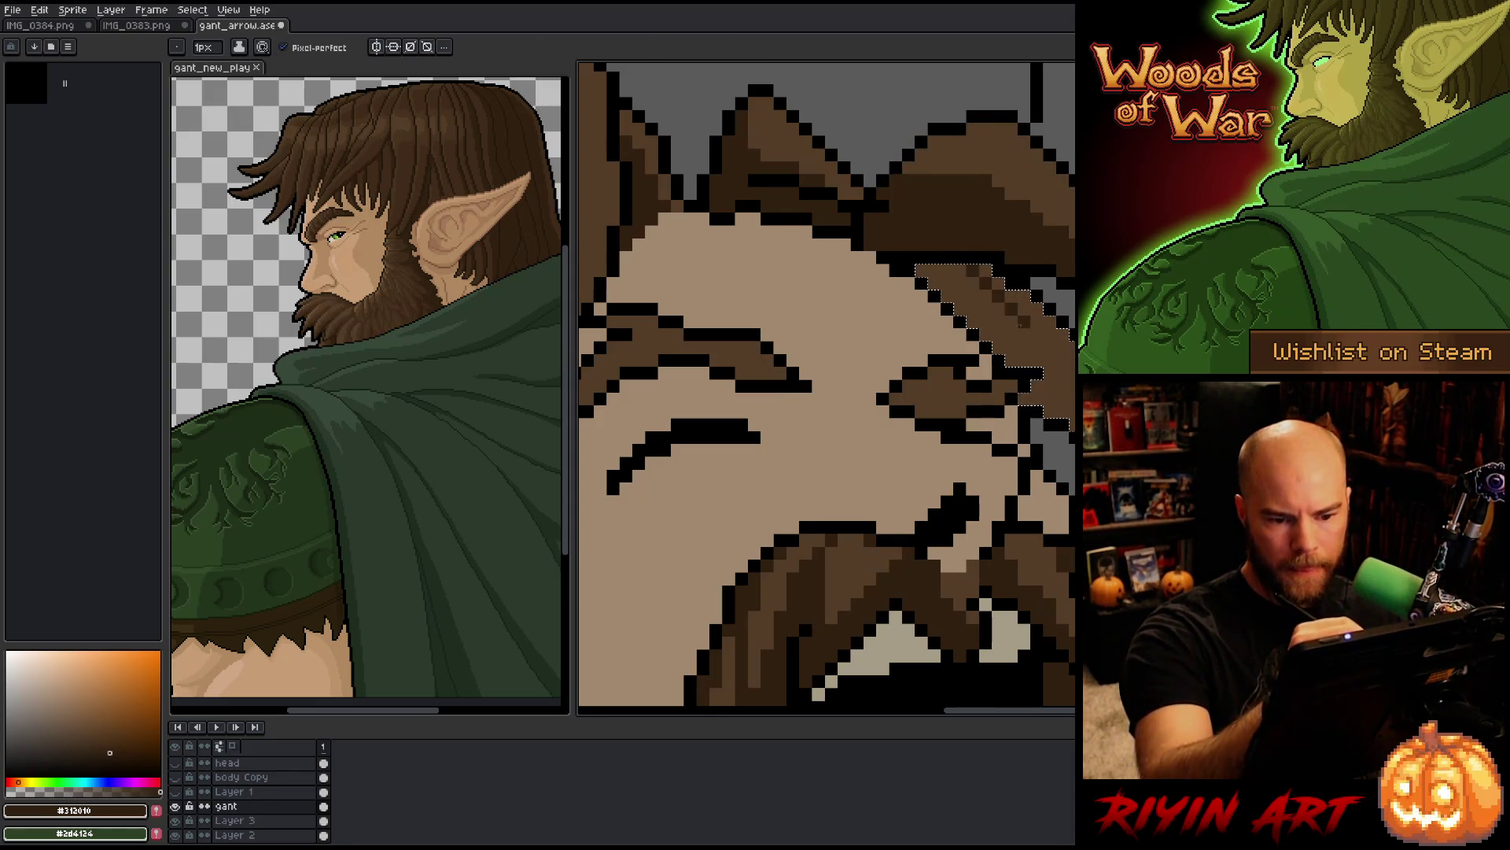
pyautogui.press('g')
pyautogui.click(1012, 301)
pyautogui.moveTo(1012, 302); pyautogui.dragTo(1101, 90)
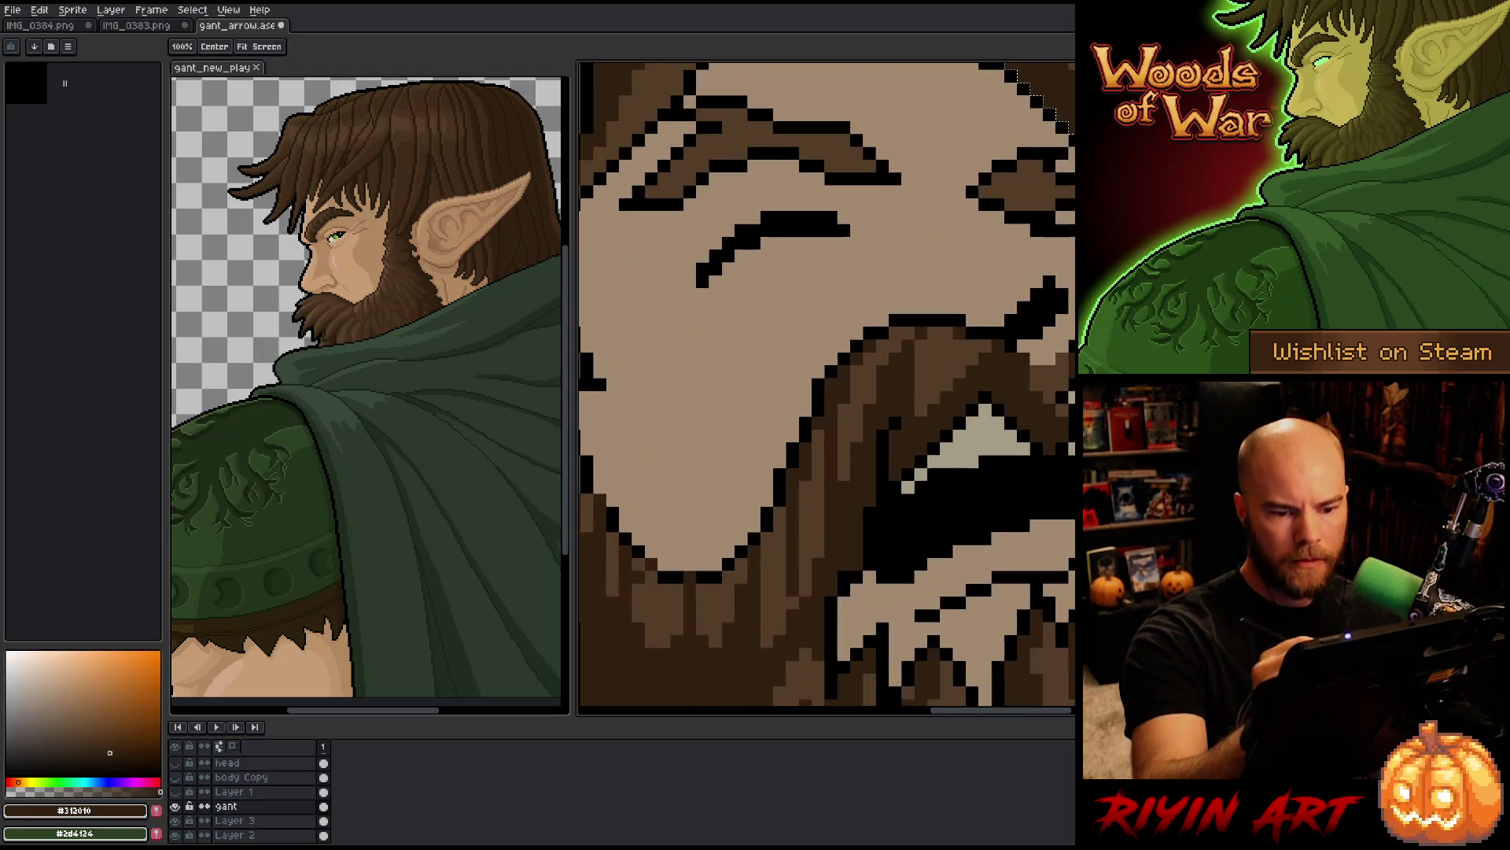
# Step: Darken the selected hair strands beside the ear, then clear the selection
pyautogui.scroll(-5, 979, 383)
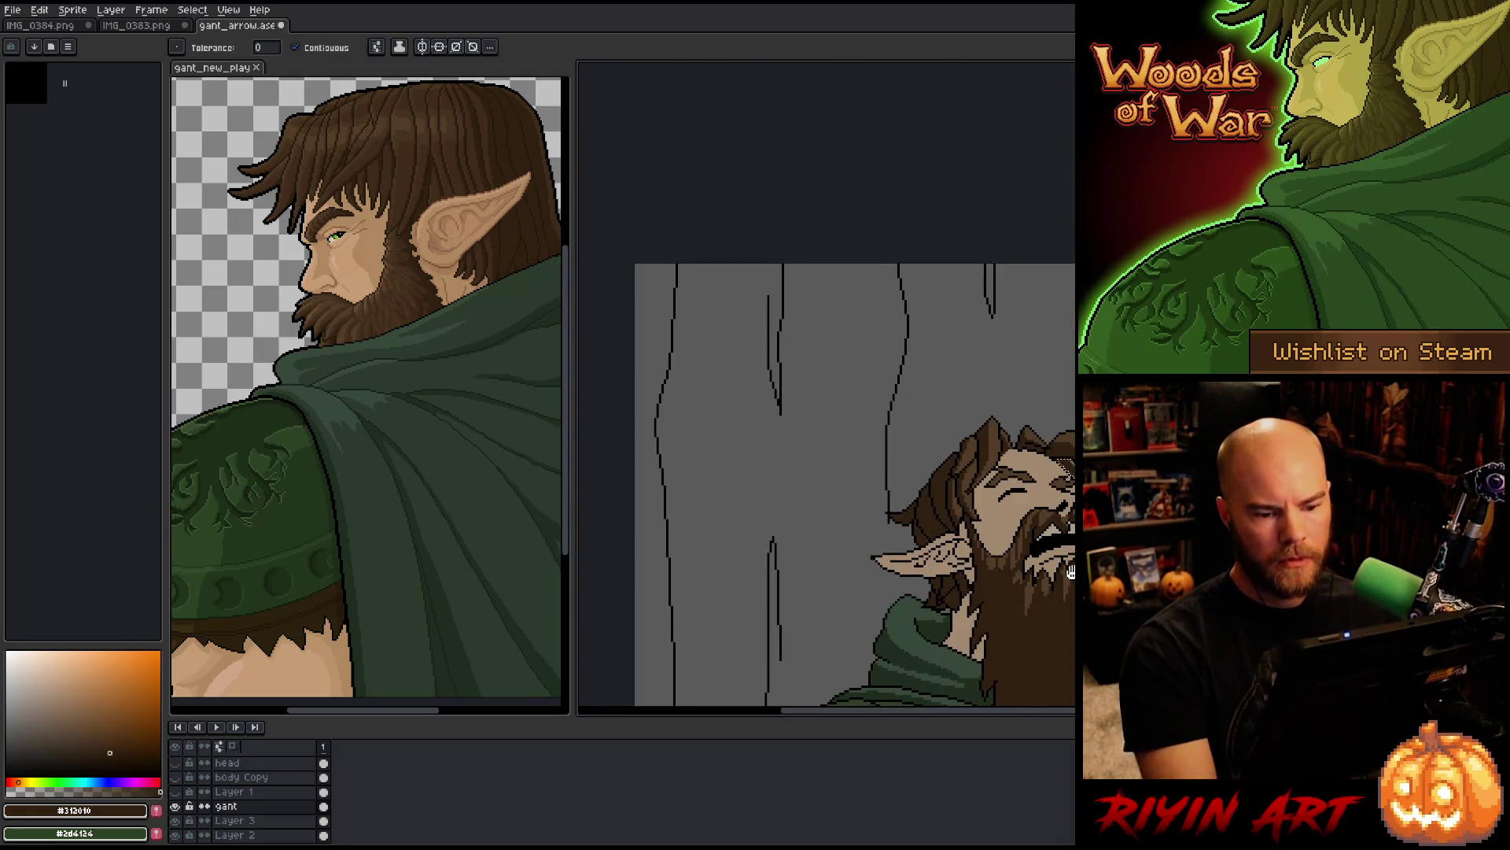
pyautogui.moveTo(1047, 497); pyautogui.dragTo(980, 383)
pyautogui.press('b')
pyautogui.scroll(5, 980, 382)
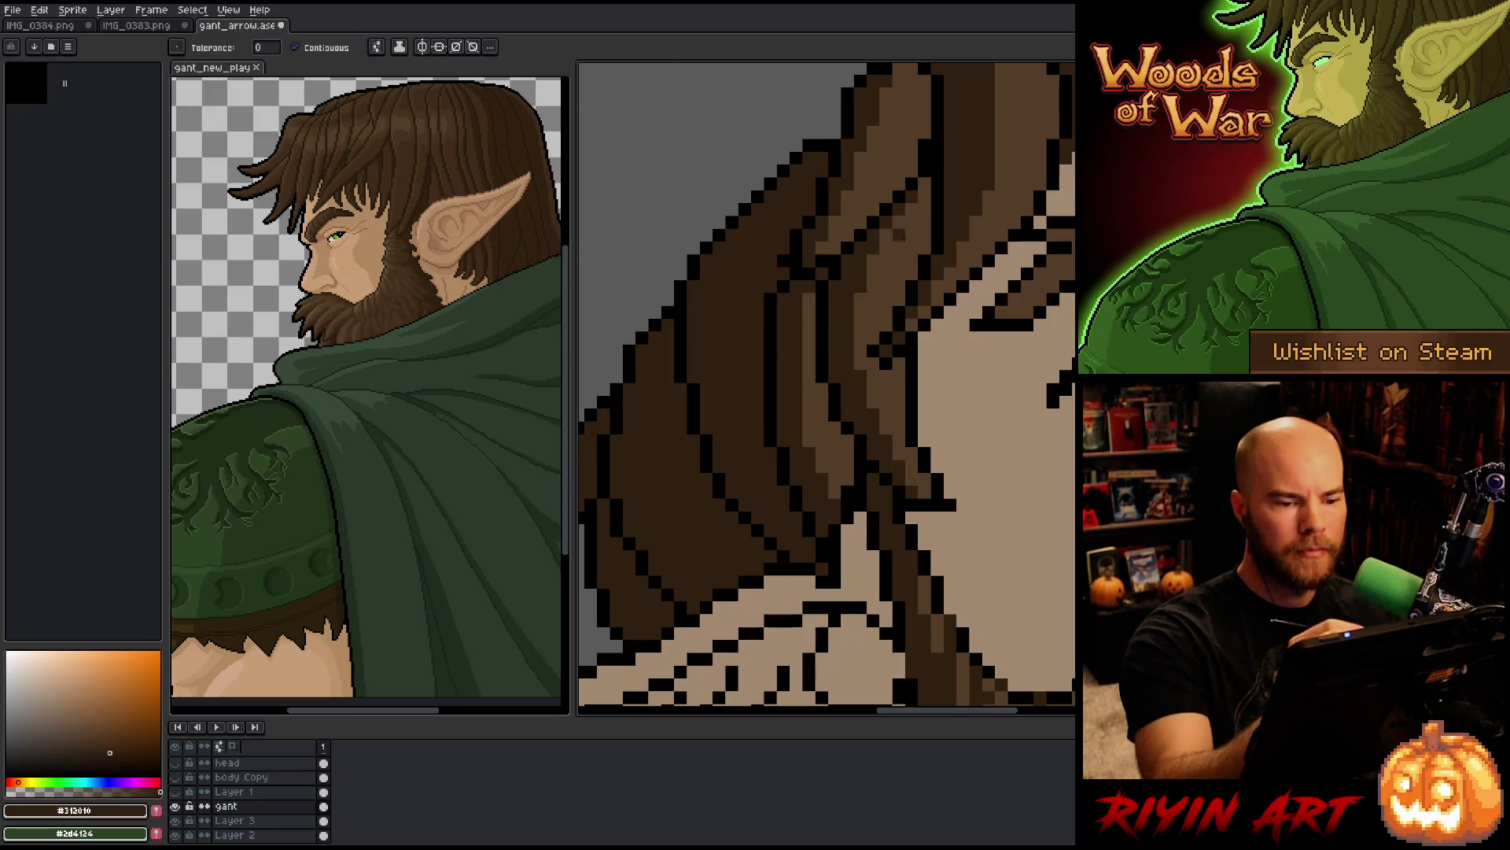
pyautogui.moveTo(907, 303); pyautogui.dragTo(921, 189)
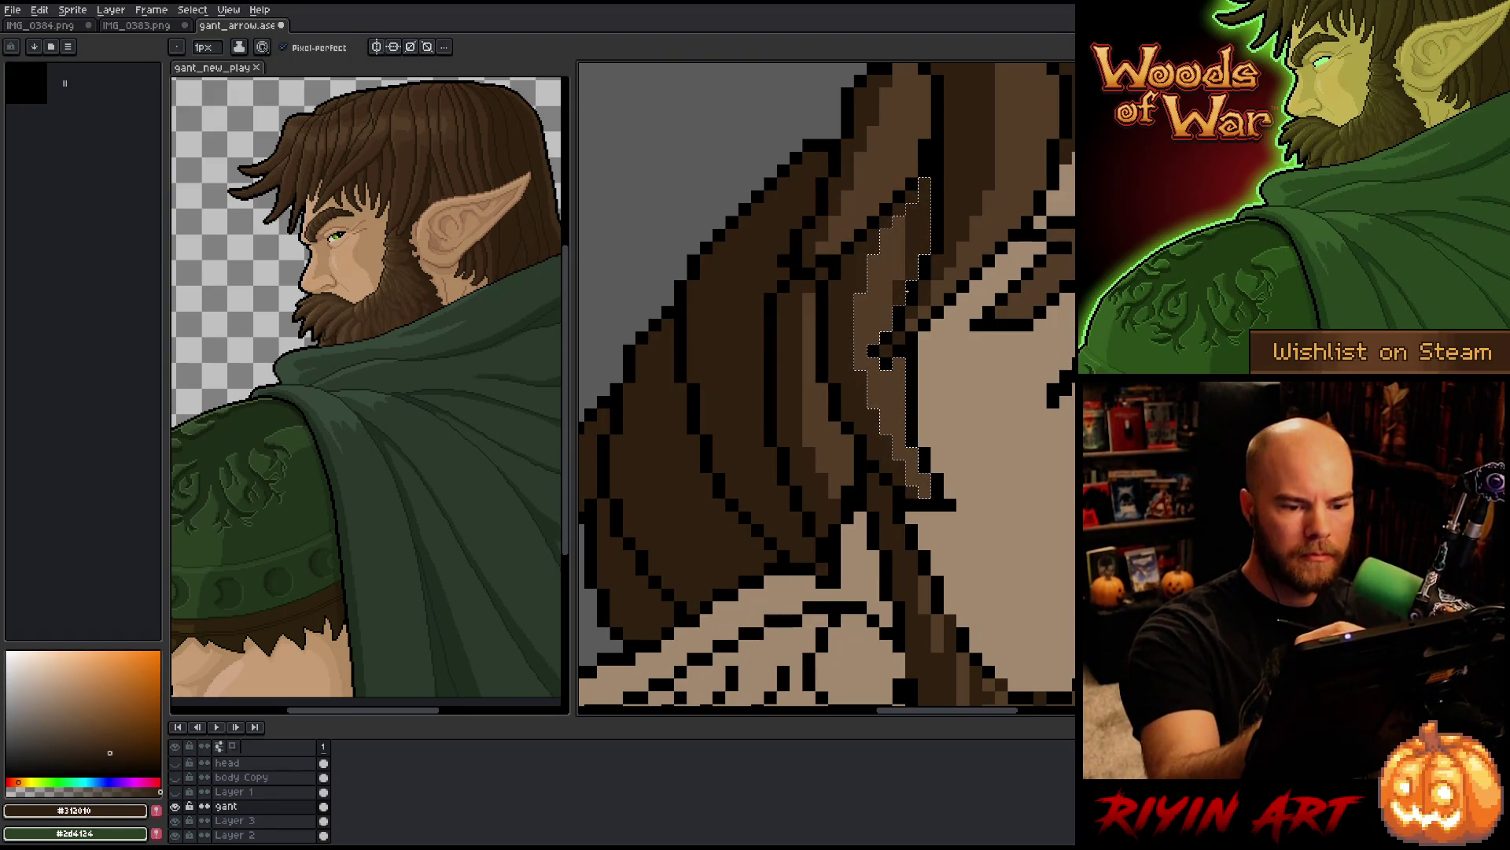
pyautogui.hotkey('ctrl', 'd')
# Step: Dab black pixels and a lighter #533d26 pixel into the hair, then pick dark brown #312010
pyautogui.keyDown('alt'); pyautogui.click(893, 333); pyautogui.keyUp('alt')
pyautogui.click(896, 345)
pyautogui.keyDown('alt'); pyautogui.click(886, 364); pyautogui.keyUp('alt')
pyautogui.click(887, 312)
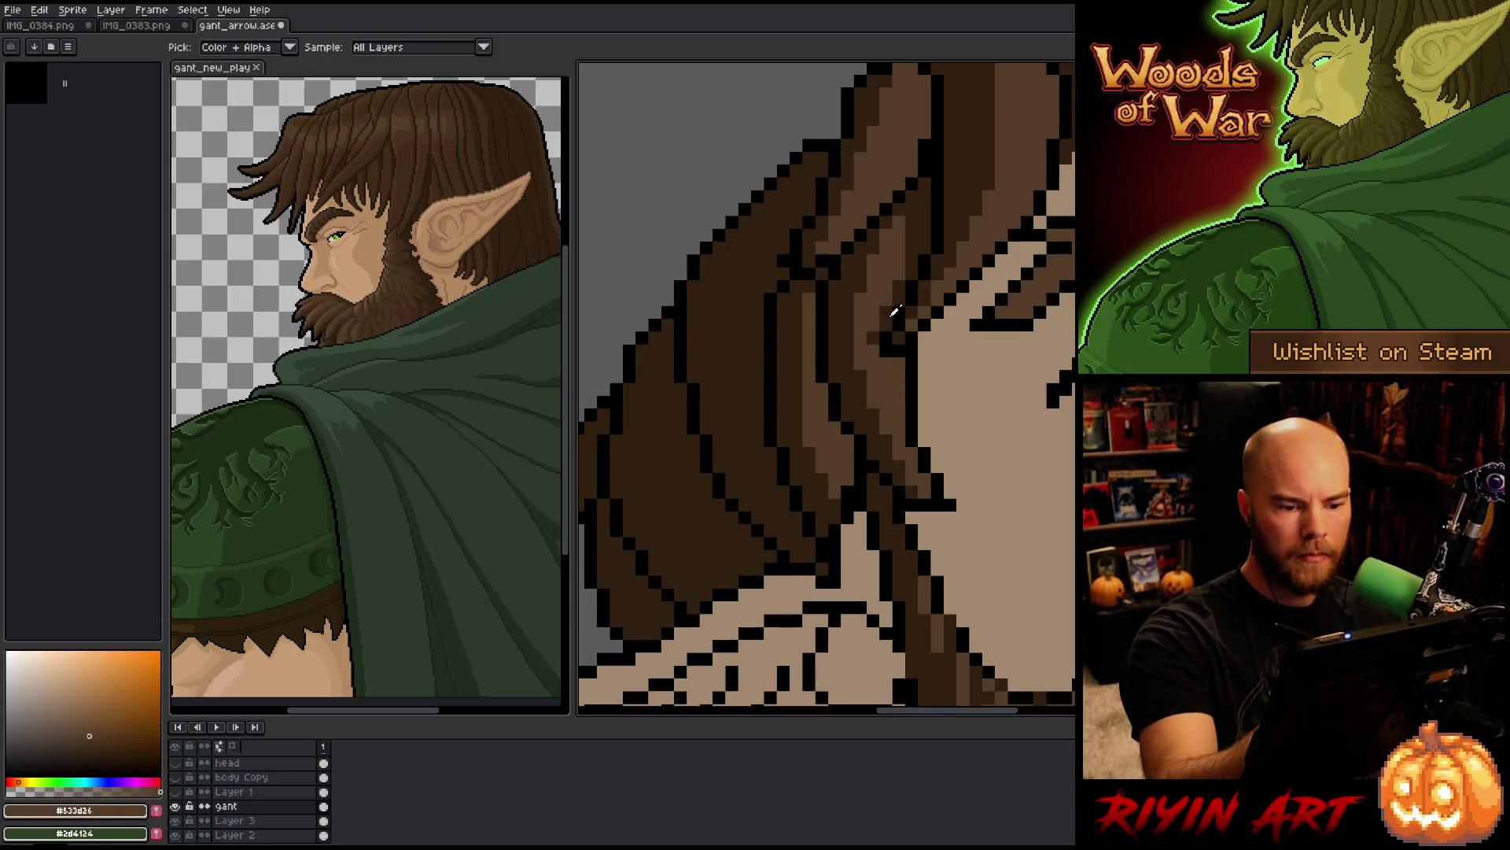
pyautogui.keyDown('alt'); pyautogui.click(876, 334); pyautogui.keyUp('alt')
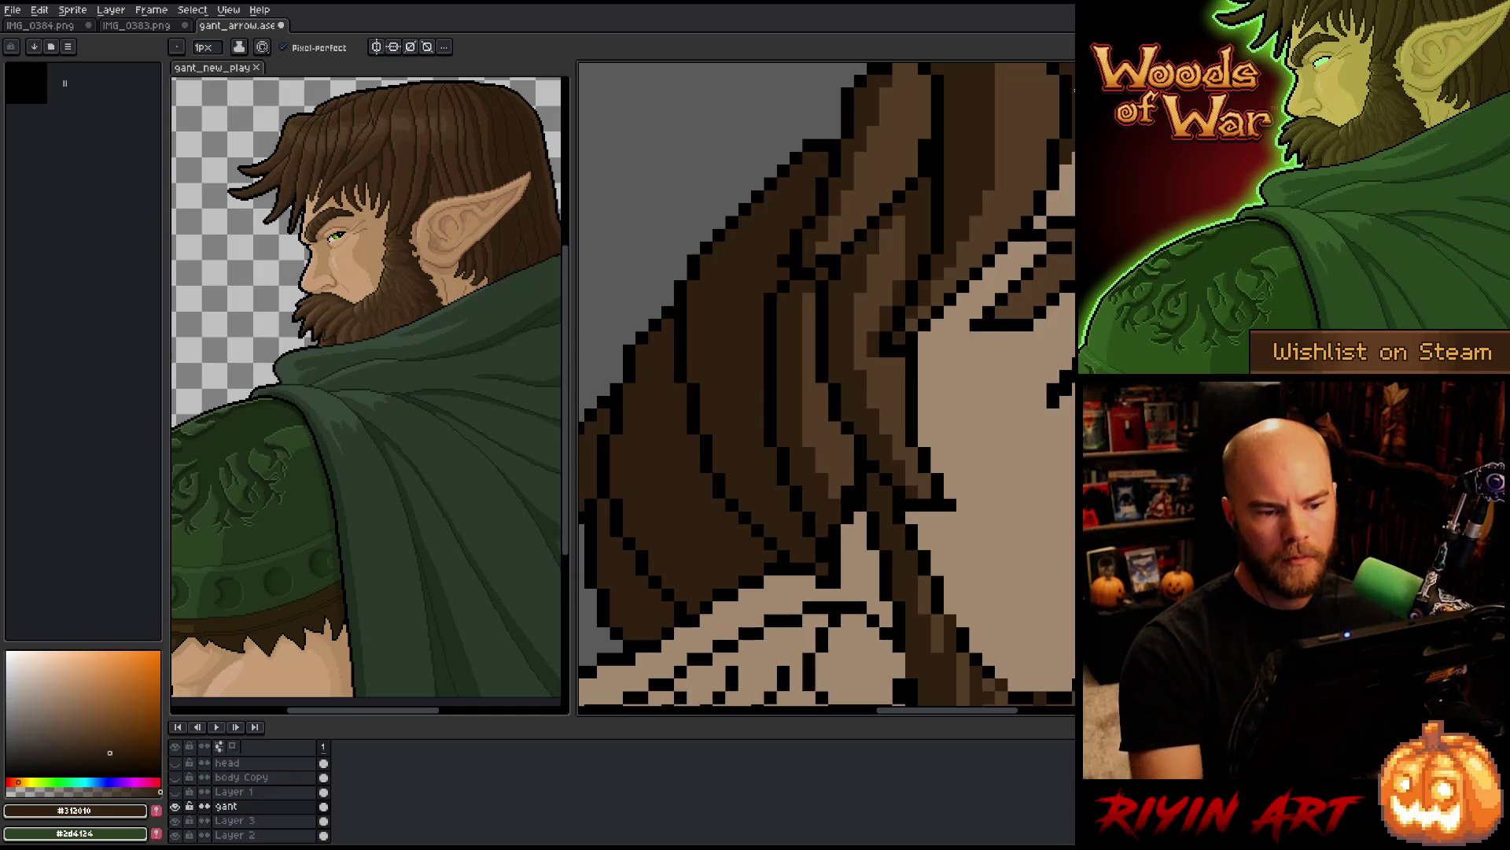
pyautogui.scroll(-3, 826, 385)
pyautogui.scroll(-2, 883, 332)
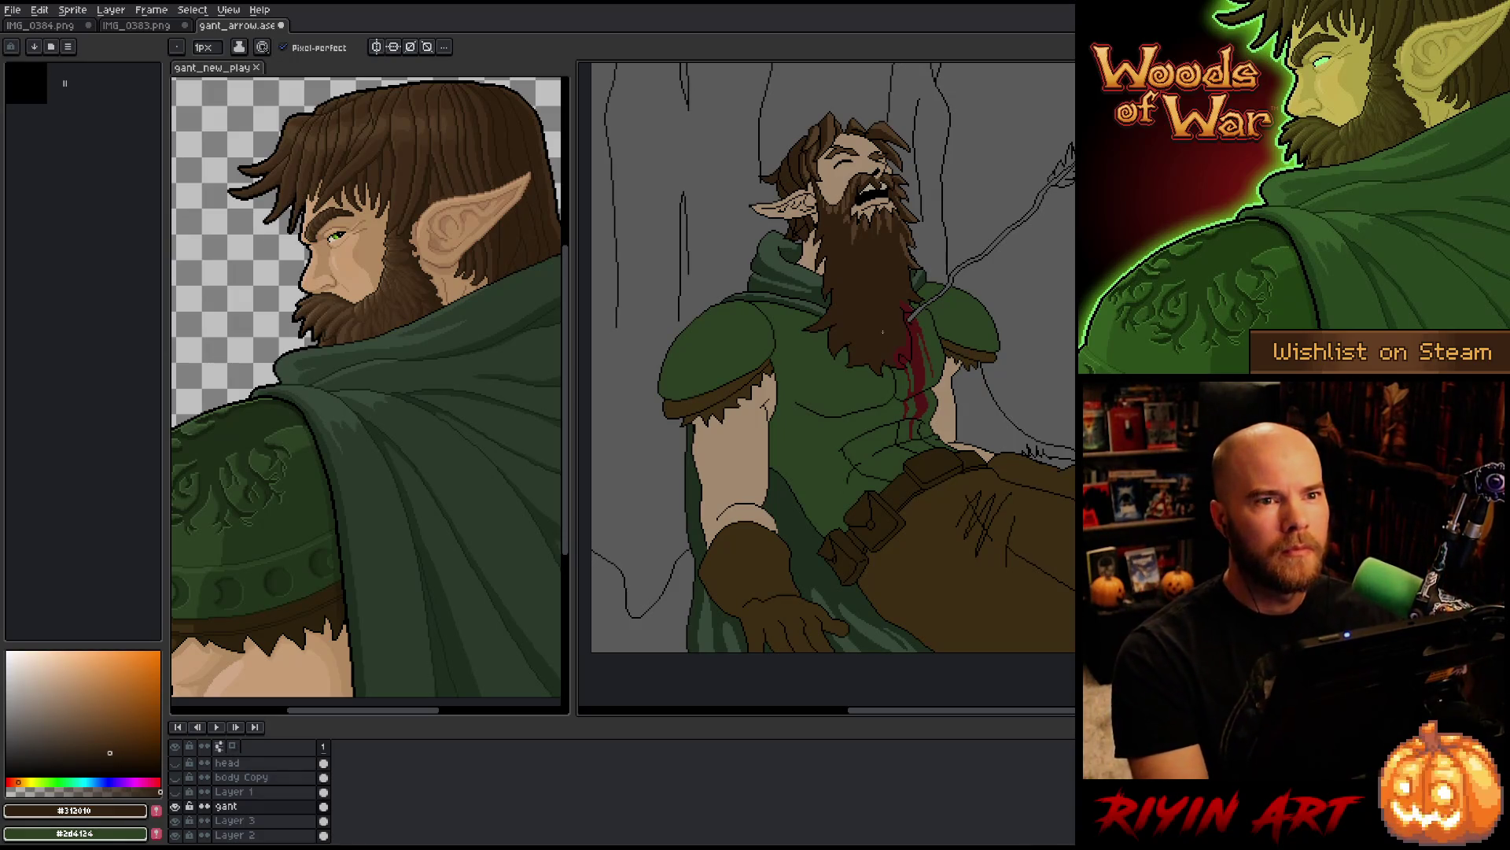
pyautogui.press('space')
pyautogui.moveTo(887, 451); pyautogui.dragTo(833, 416)
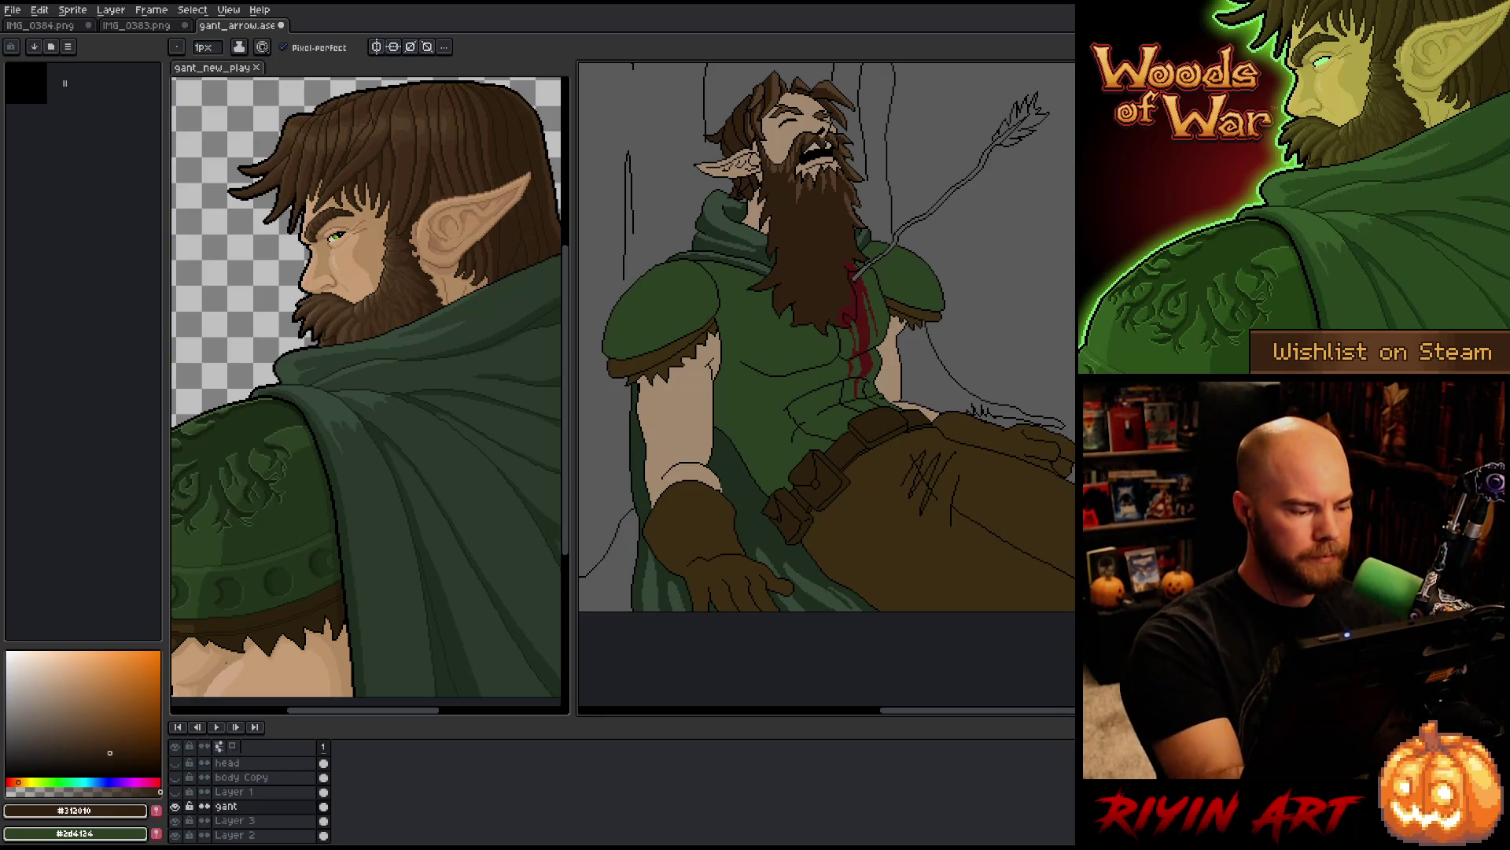
pyautogui.click(230, 657)
pyautogui.press('alt')
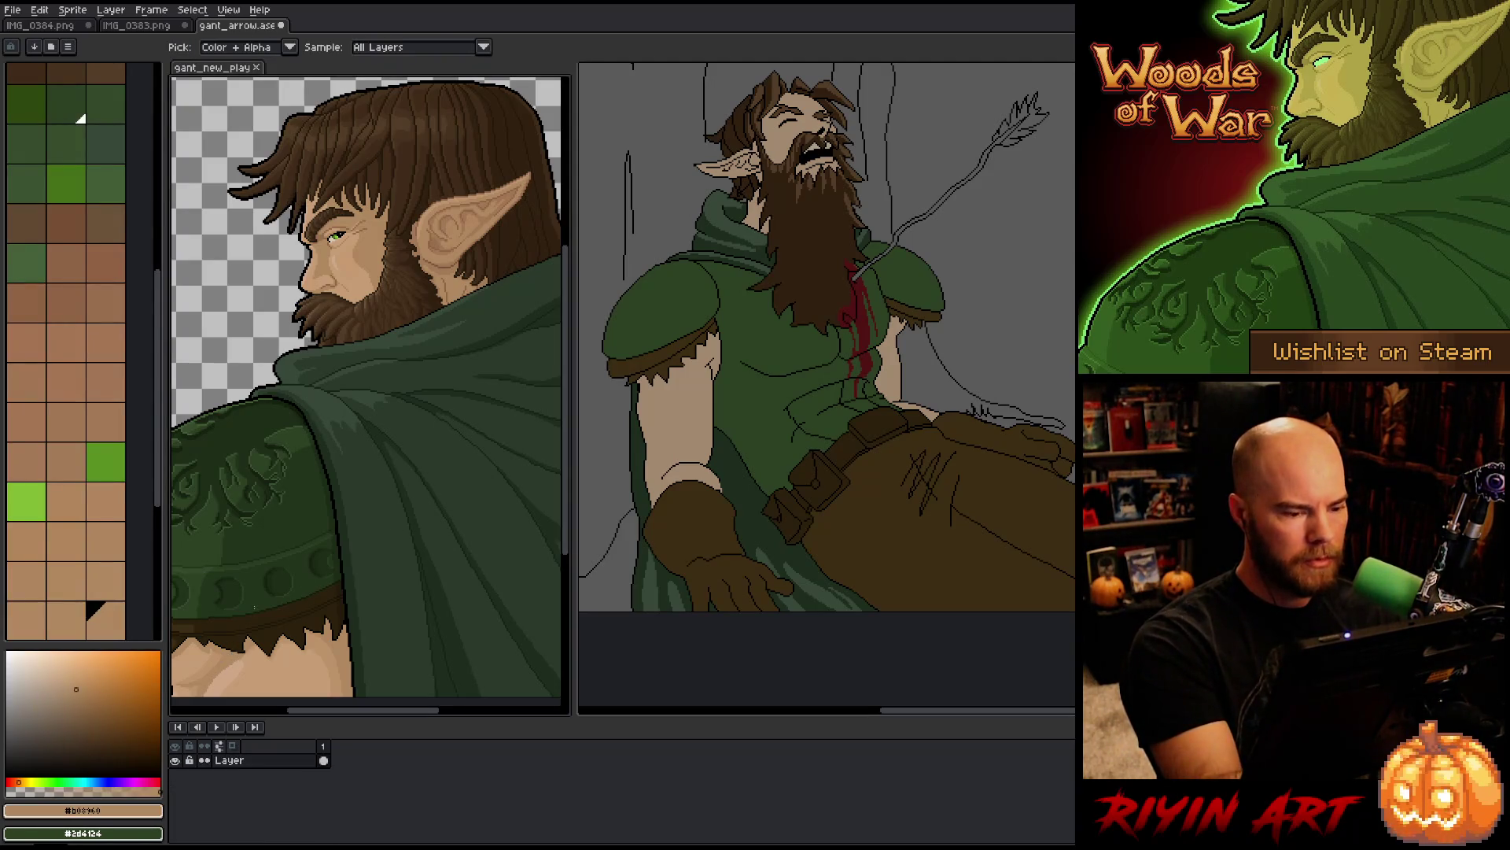
pyautogui.press('w')
pyautogui.click(680, 421)
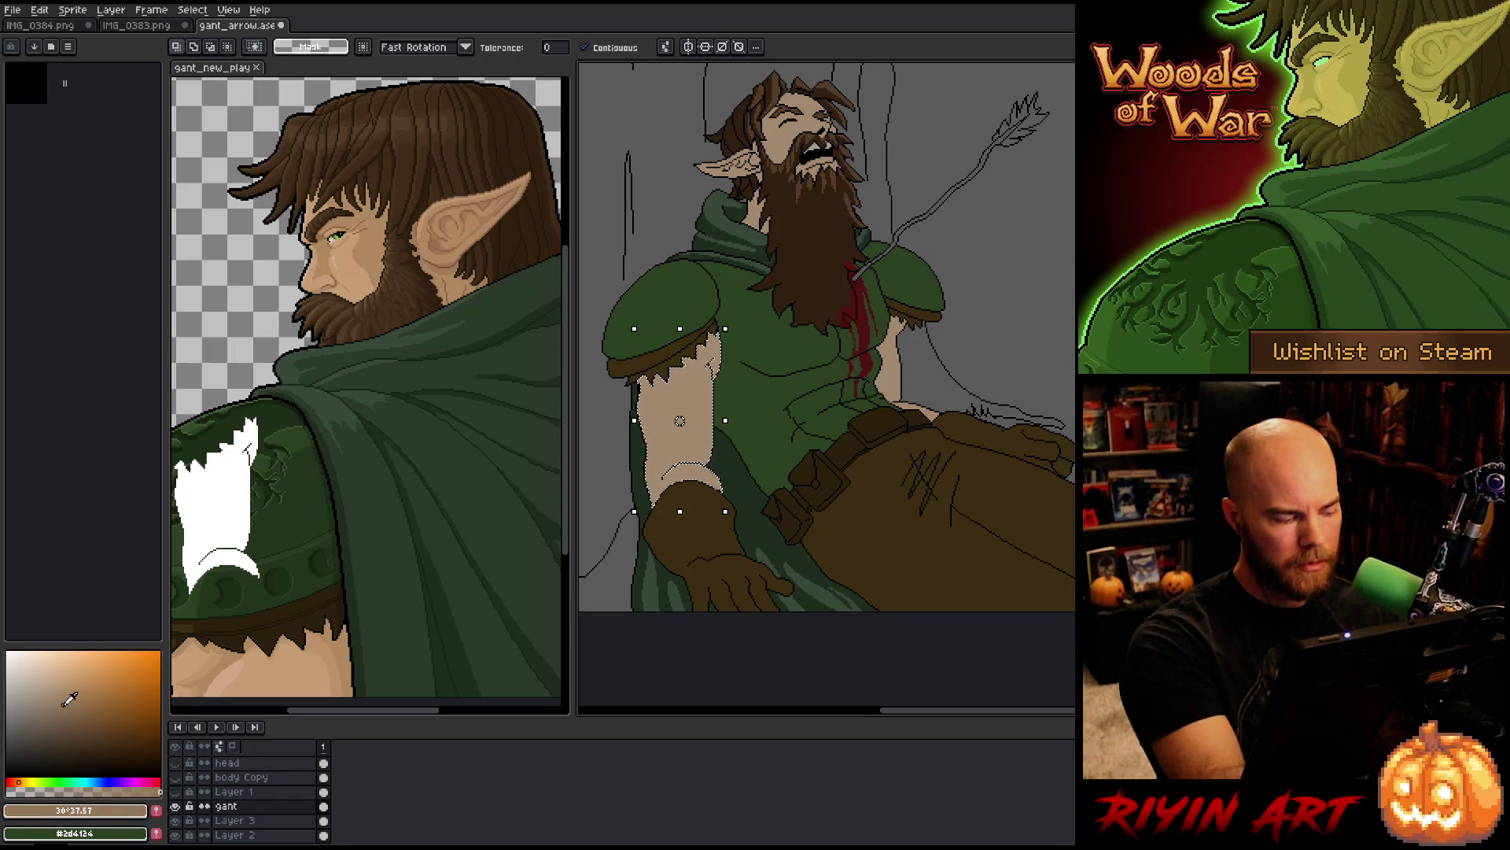
pyautogui.press('b')
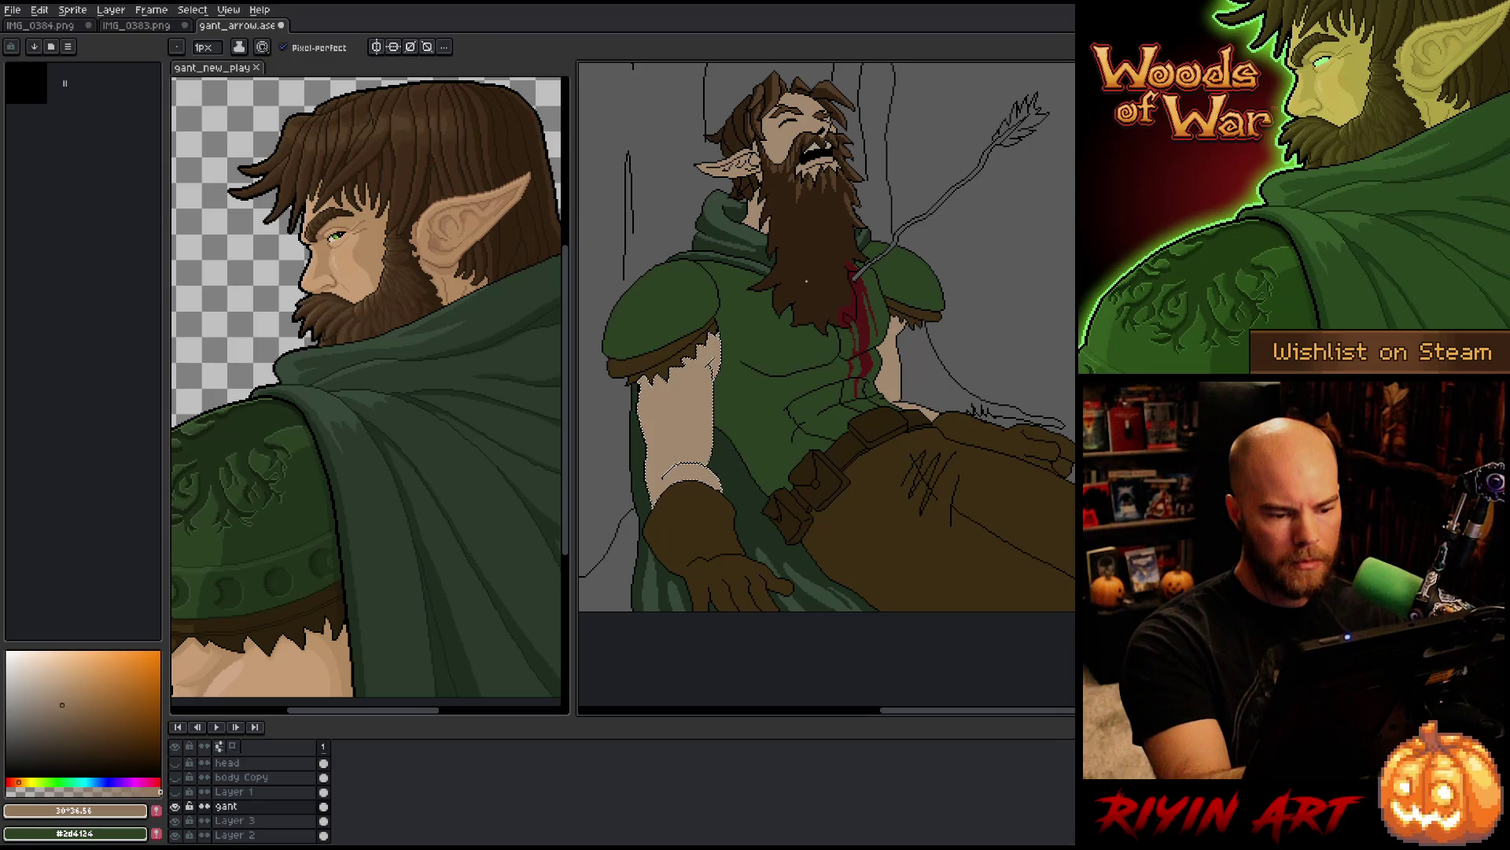
# Step: Magic Wand the elf's beard, eyedrop its #533d26 brown, and zoom in on it
pyautogui.moveTo(1057, 430); pyautogui.dragTo(1028, 501)
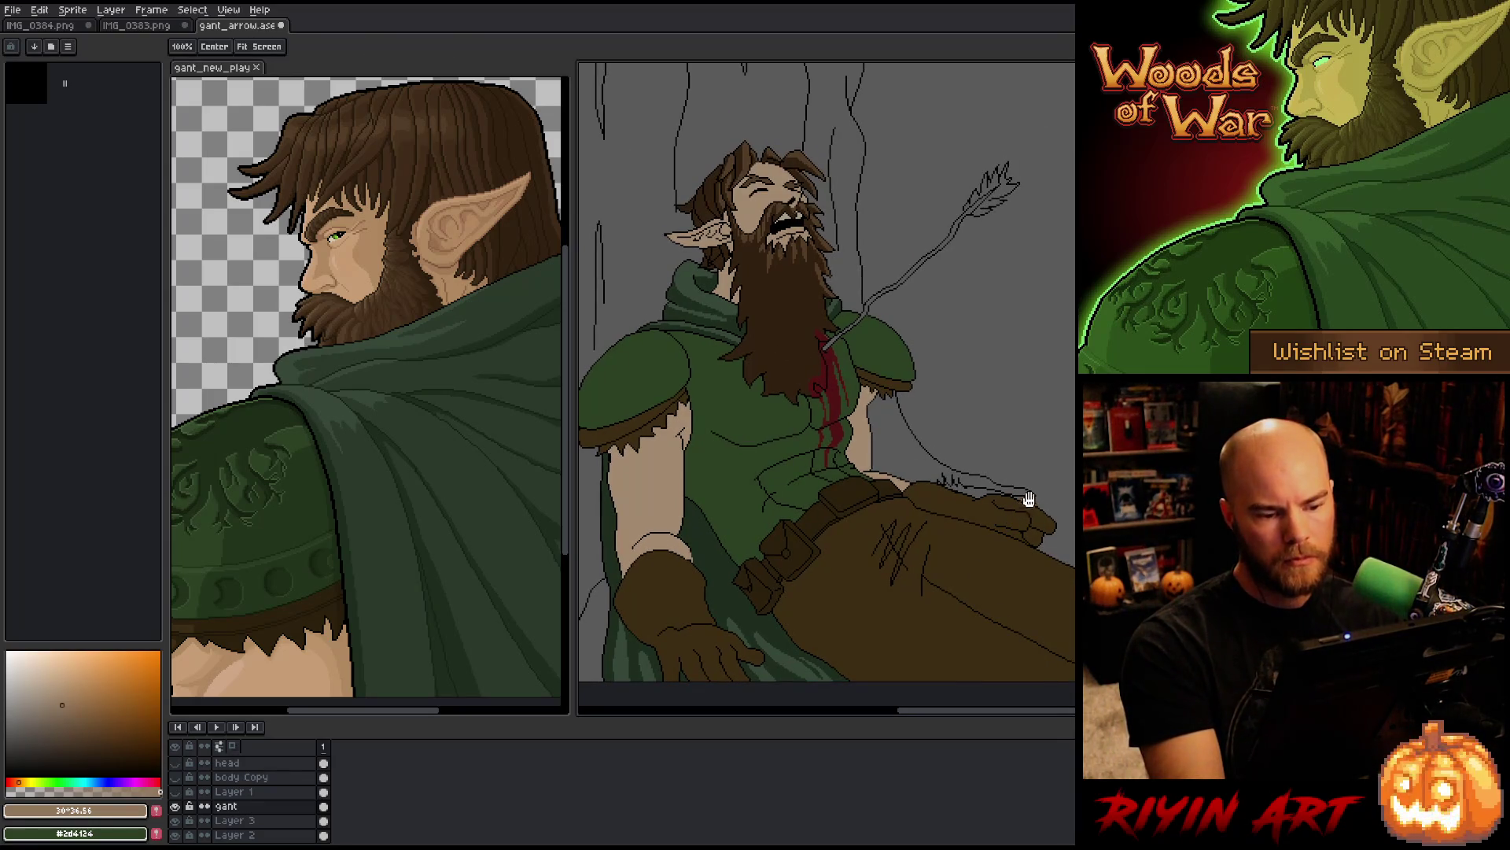
pyautogui.click(782, 256)
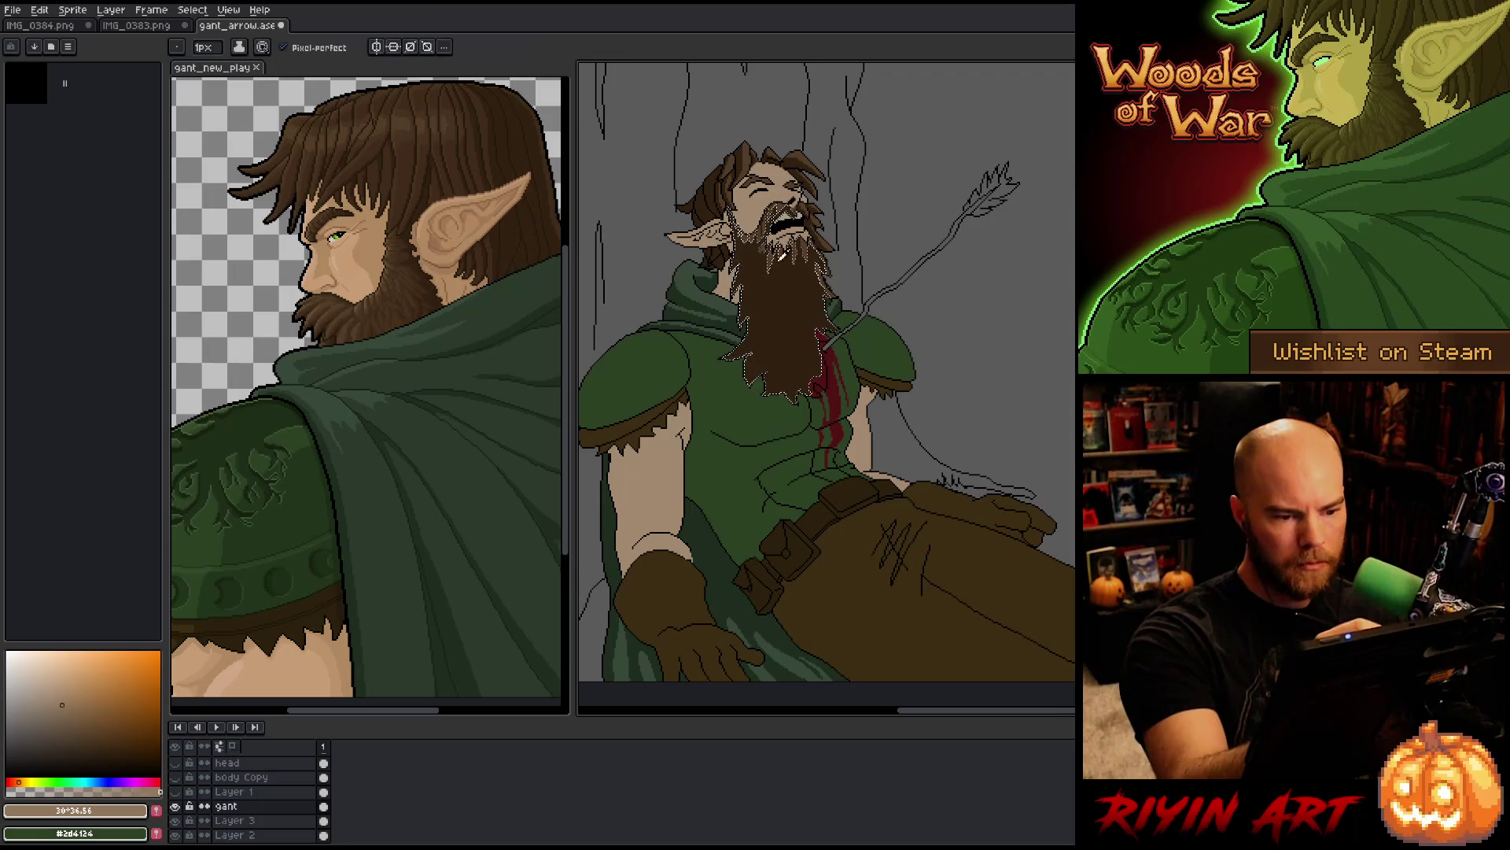
pyautogui.keyDown('alt'); pyautogui.click(783, 258); pyautogui.keyUp('alt')
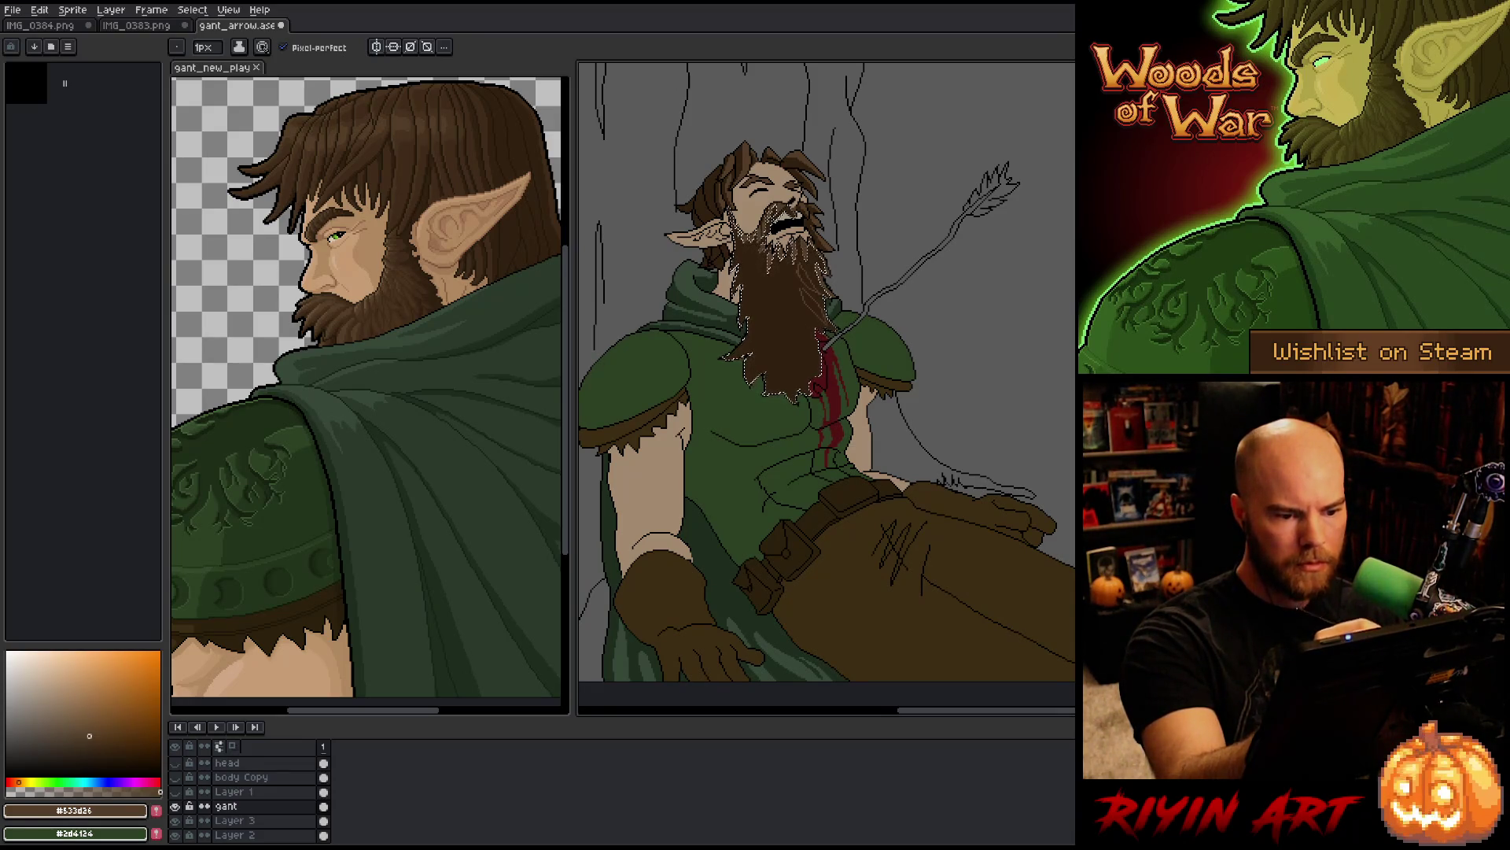
pyautogui.press('g')
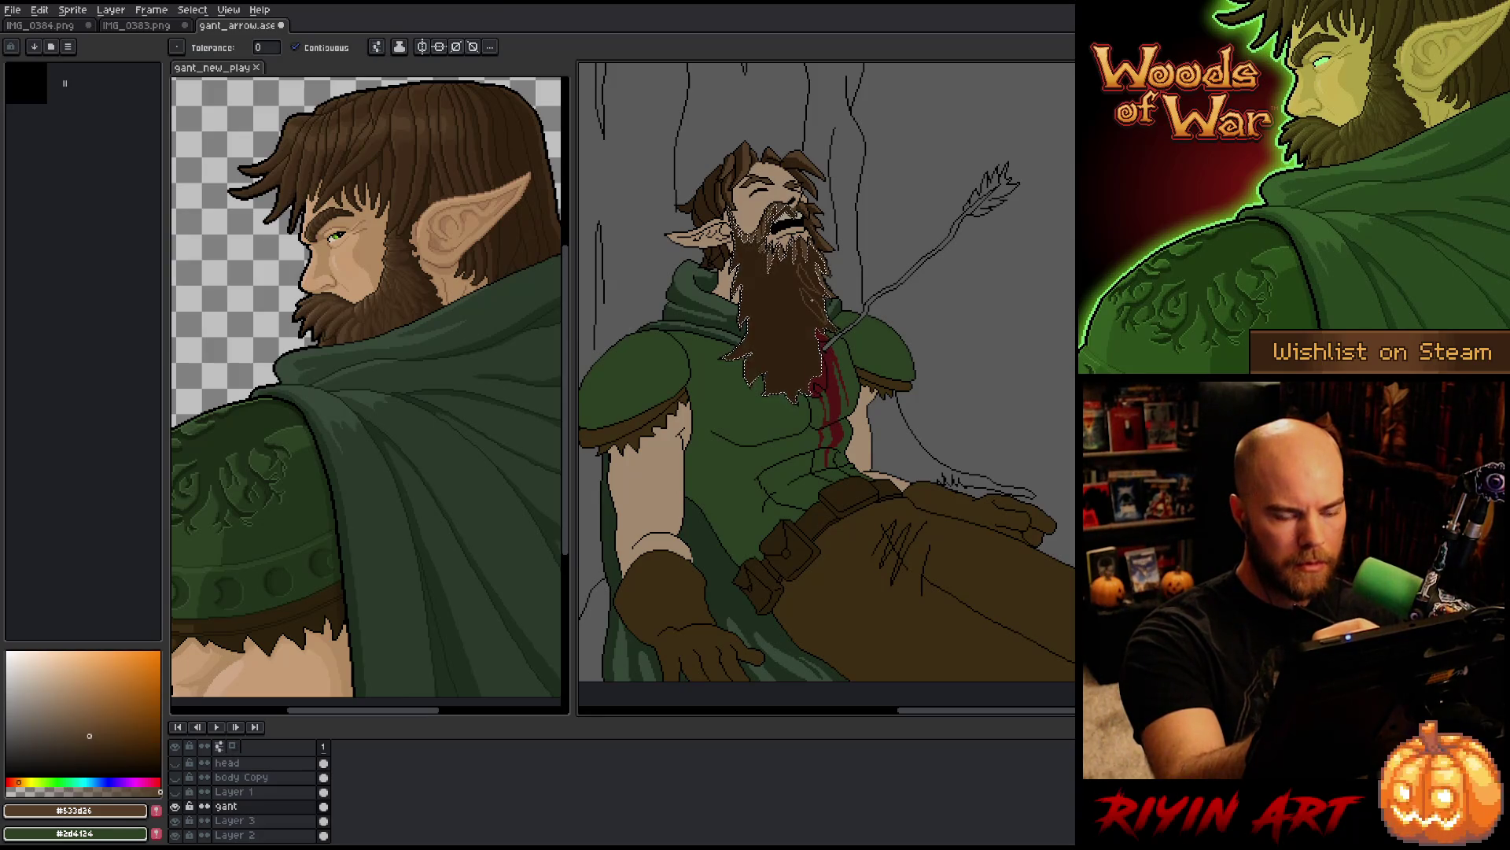
pyautogui.scroll(3, 808, 279)
pyautogui.press('b')
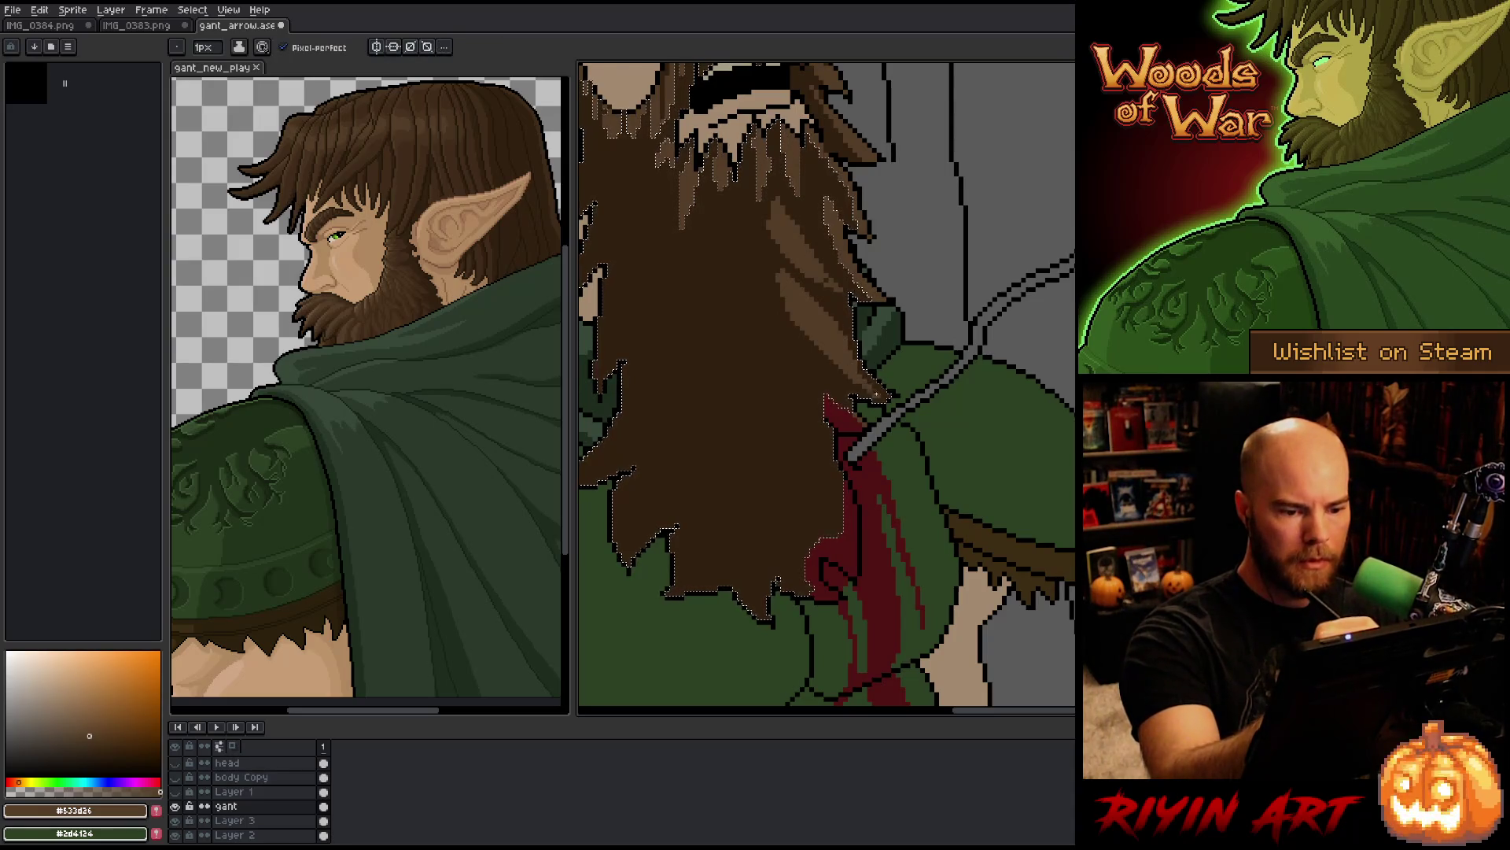
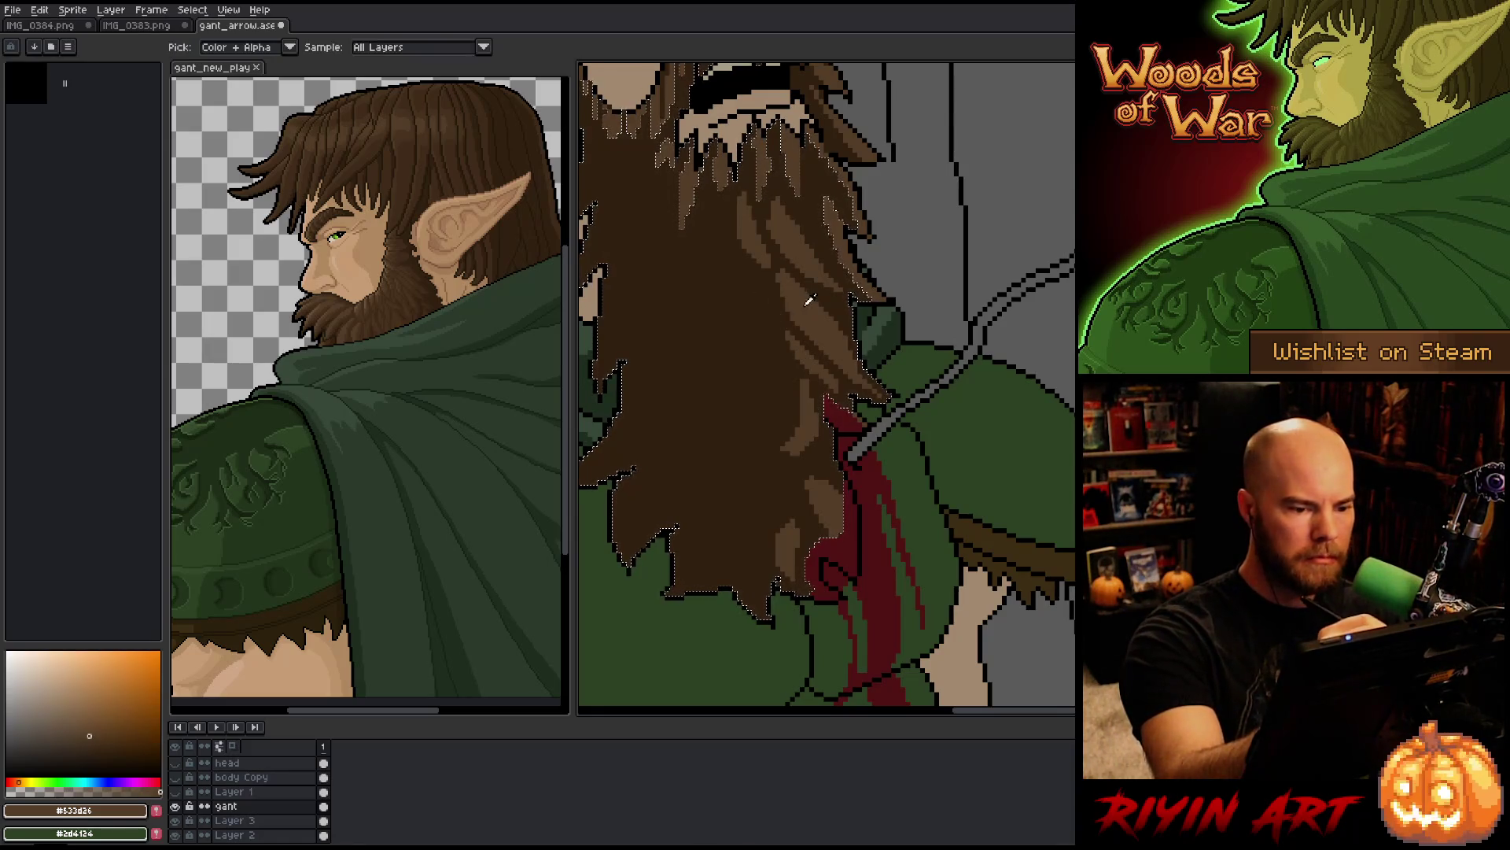
# Step: Fill an ear-shaped strand outline in the upper beard with the lighter hair brown
pyautogui.keyDown('alt'); pyautogui.click(784, 284); pyautogui.keyUp('alt')
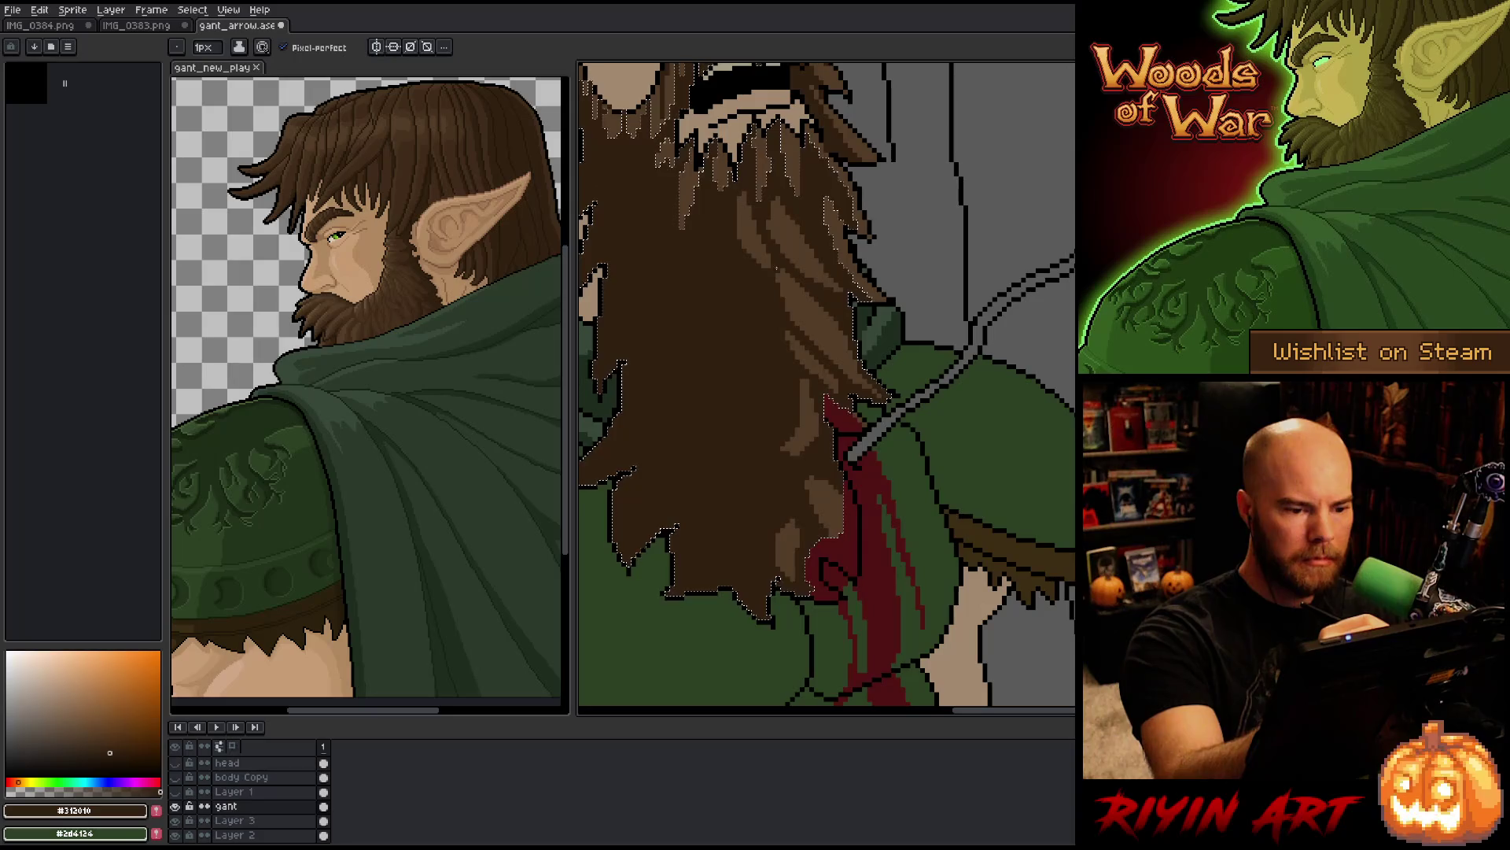
pyautogui.keyDown('alt'); pyautogui.click(779, 308); pyautogui.keyUp('alt')
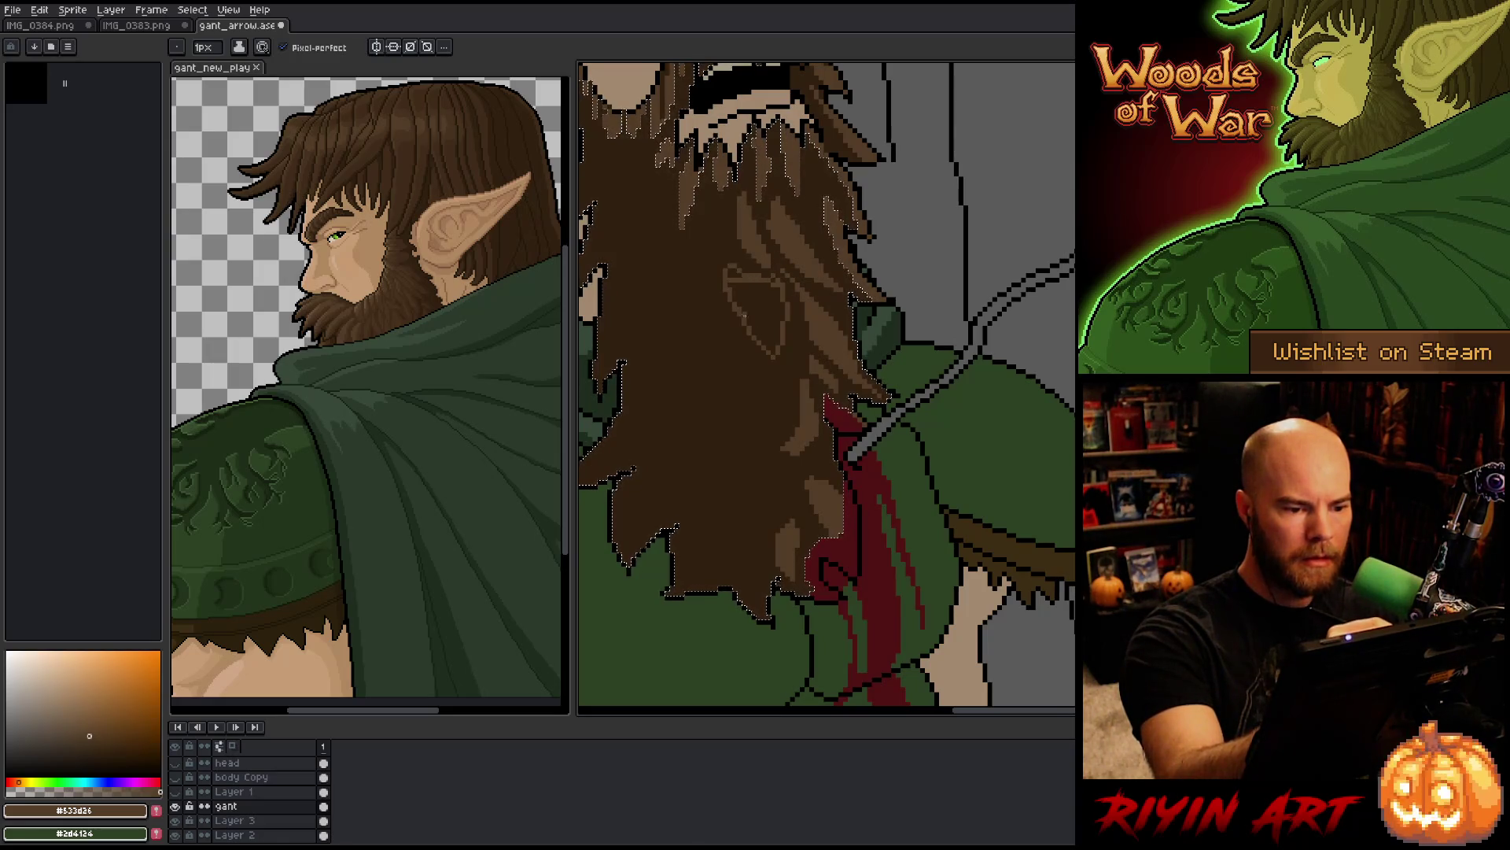
pyautogui.press('g')
pyautogui.click(737, 273)
pyautogui.press('b')
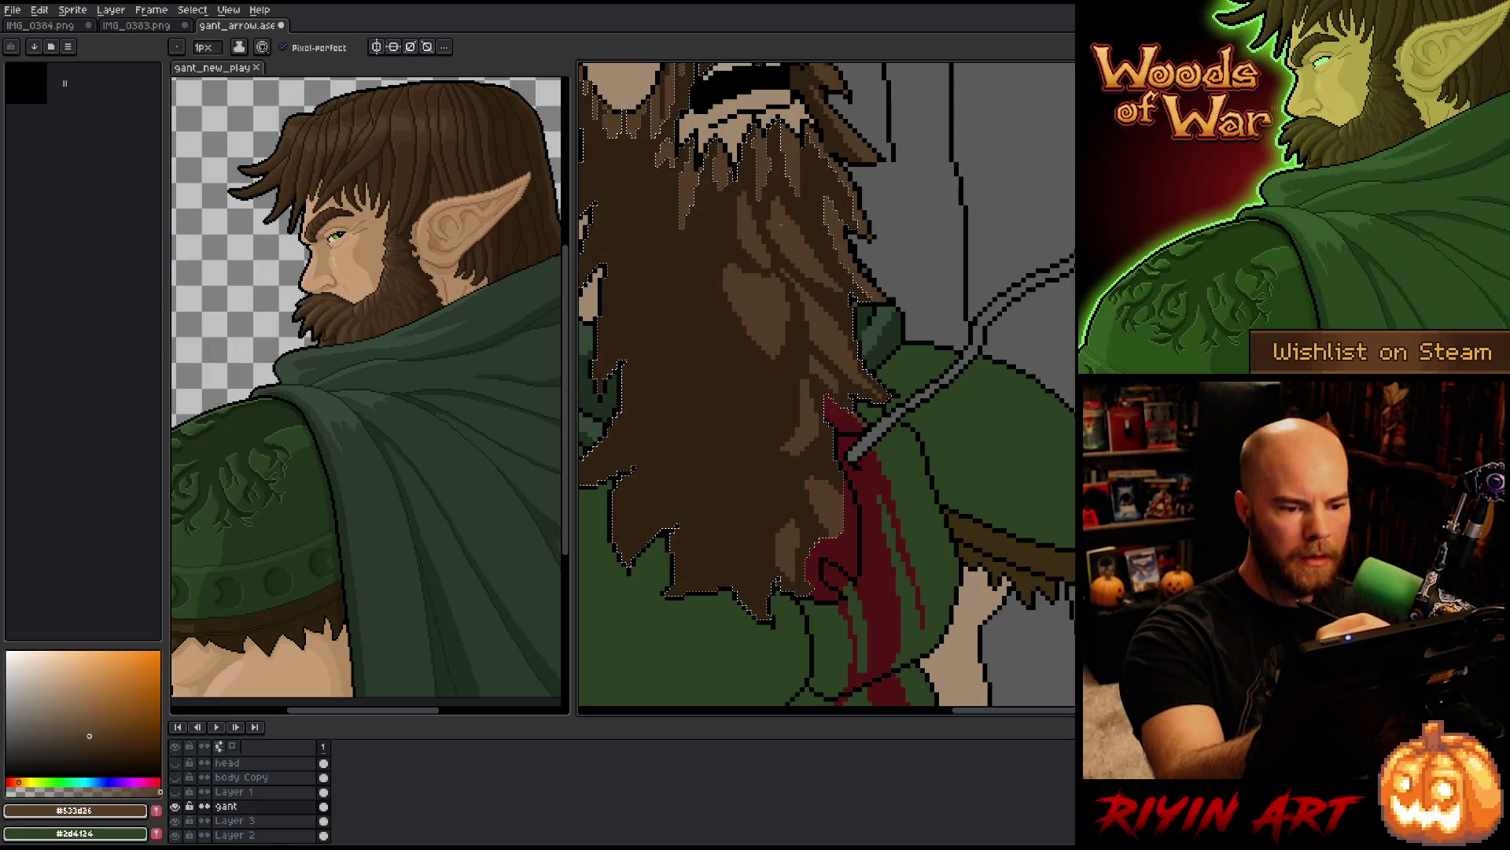
# Step: Sample the dark and lighter hair browns from around the beard
pyautogui.keyDown('alt'); pyautogui.click(784, 306); pyautogui.keyUp('alt')
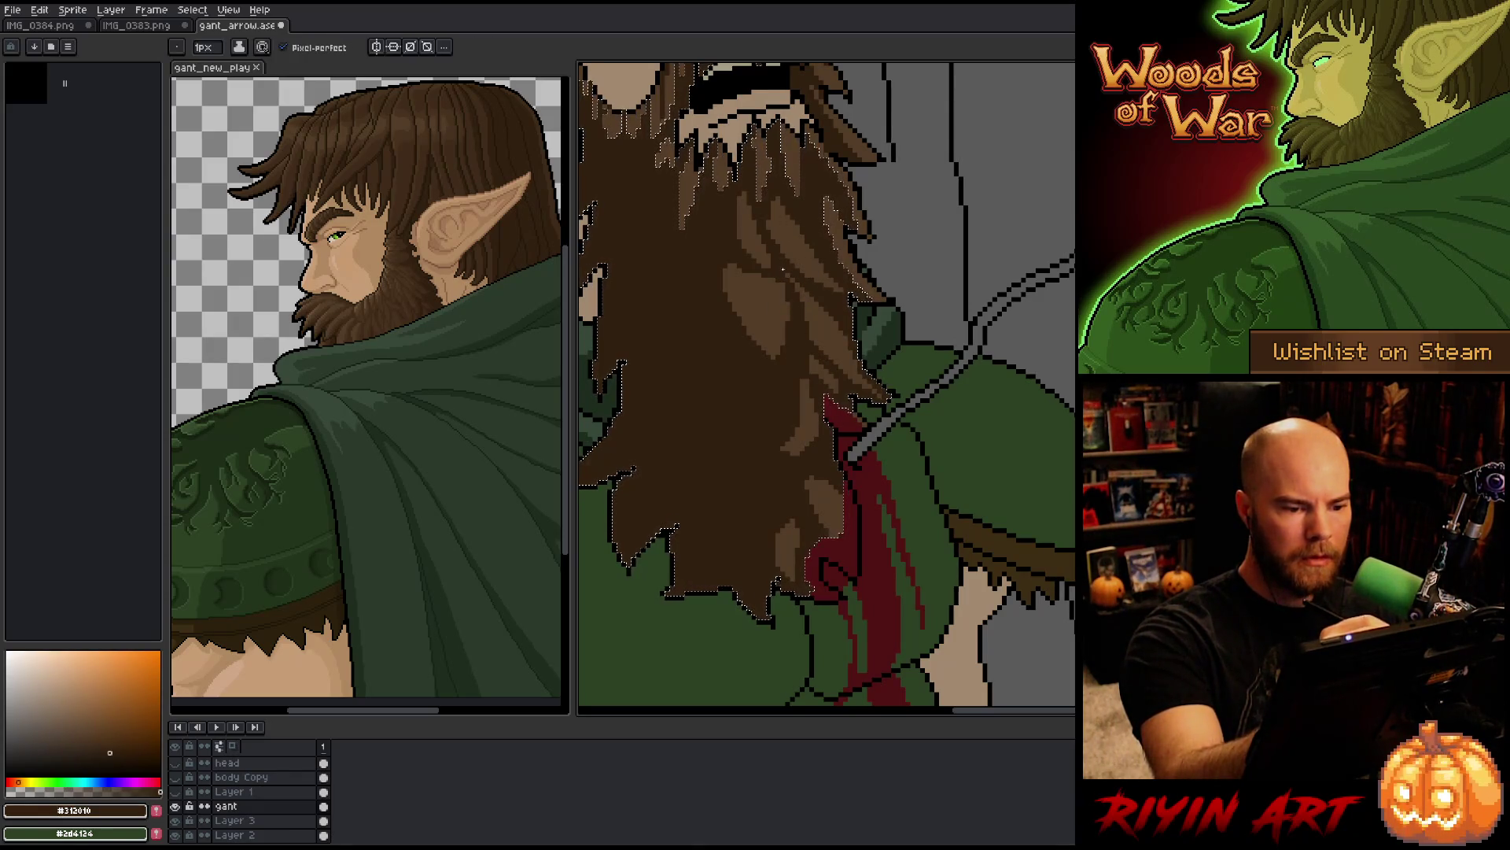
pyautogui.keyDown('alt'); pyautogui.click(829, 329); pyautogui.keyUp('alt')
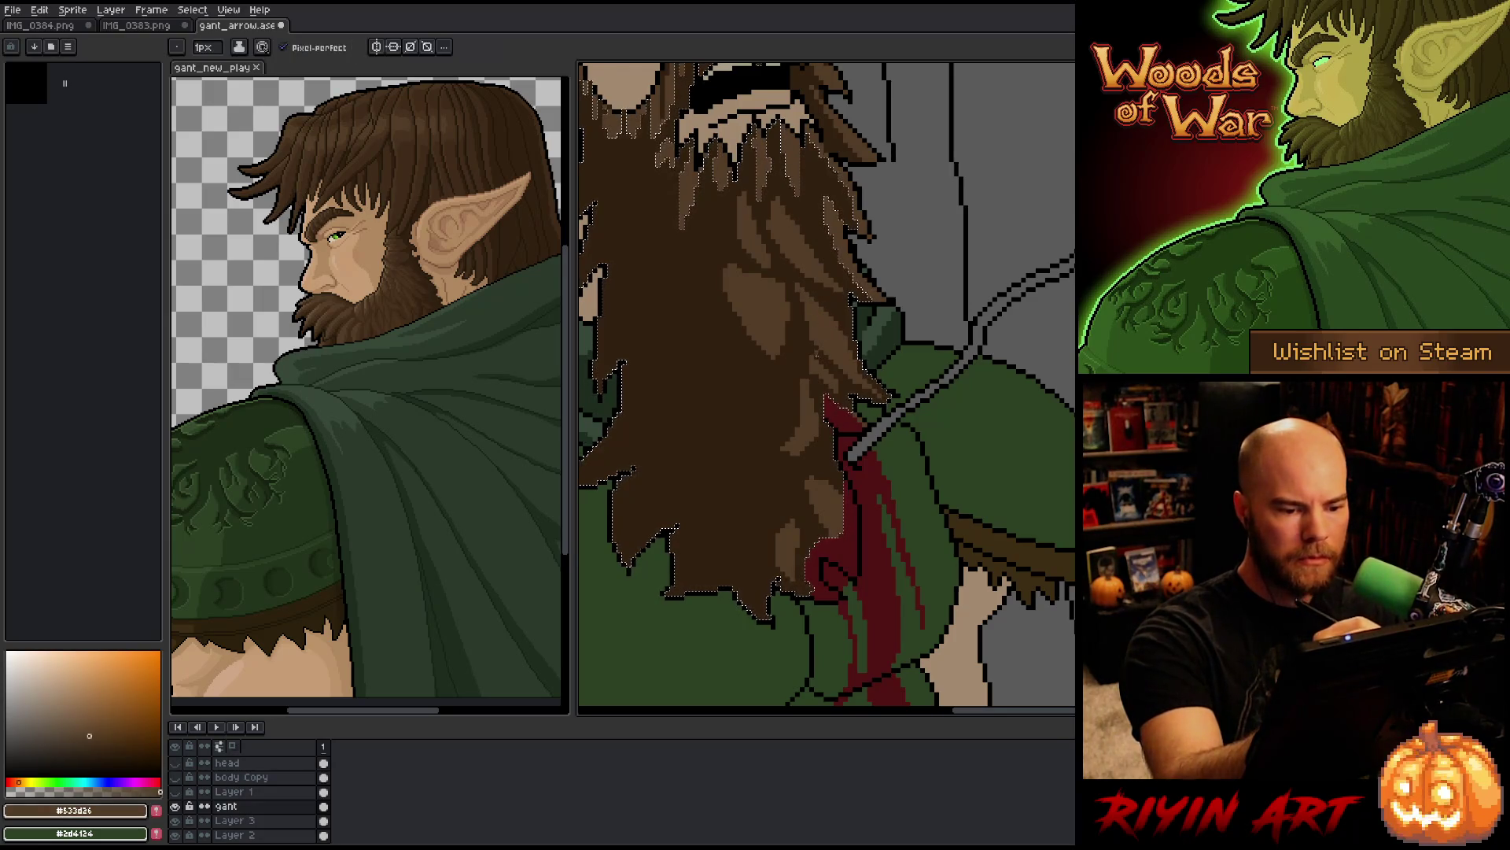
pyautogui.keyDown('alt'); pyautogui.click(842, 378); pyautogui.keyUp('alt')
pyautogui.keyDown('alt'); pyautogui.click(836, 380); pyautogui.keyUp('alt')
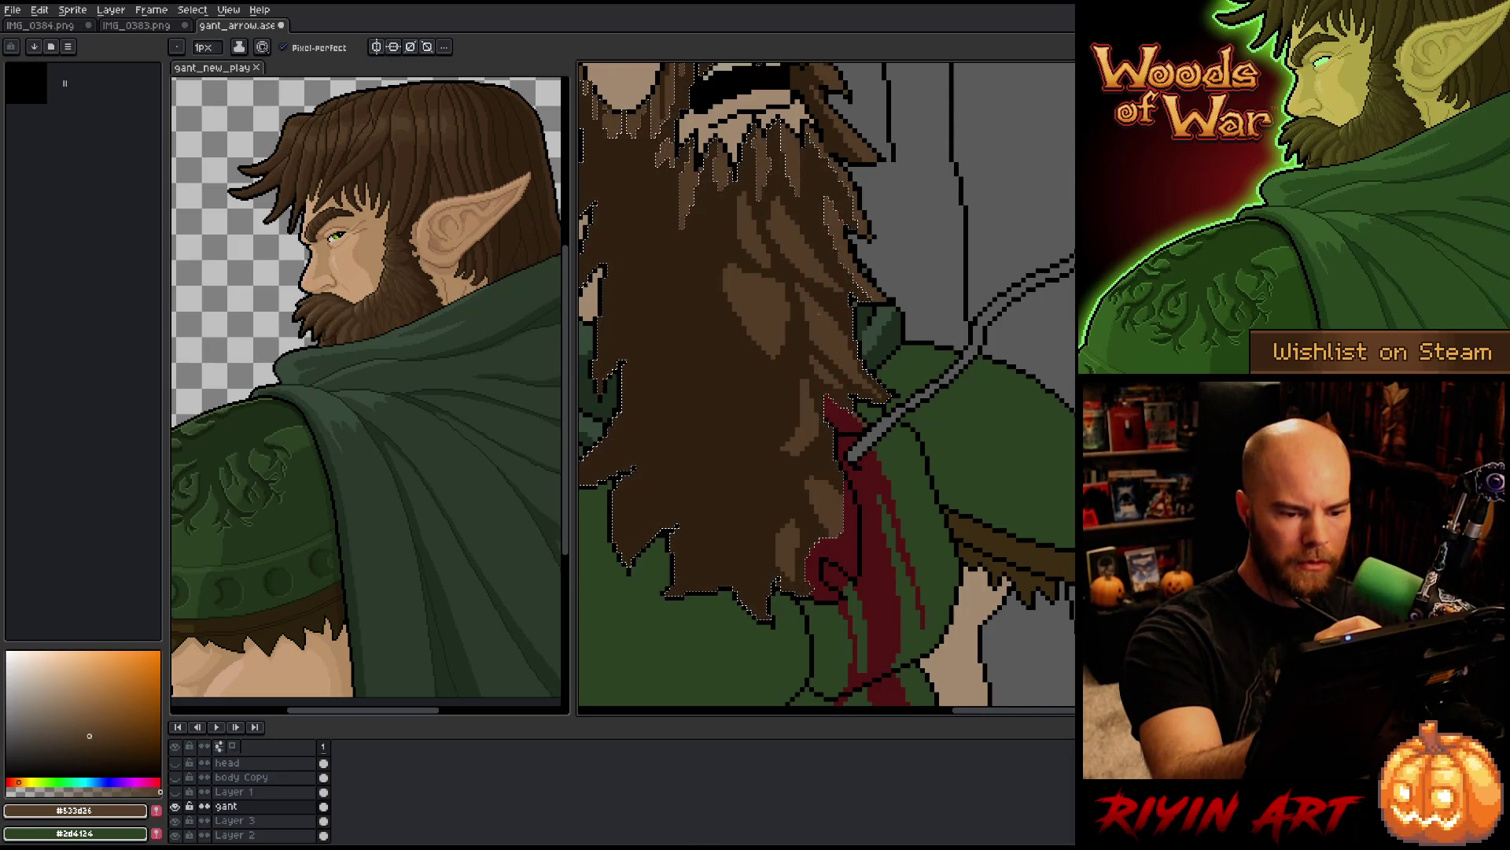
pyautogui.keyDown('alt'); pyautogui.click(808, 287); pyautogui.keyUp('alt')
pyautogui.press('g')
pyautogui.press('b')
# Step: Fill a second strand outline lower in the beard with the lighter brown
pyautogui.keyDown('alt'); pyautogui.click(804, 411); pyautogui.keyUp('alt')
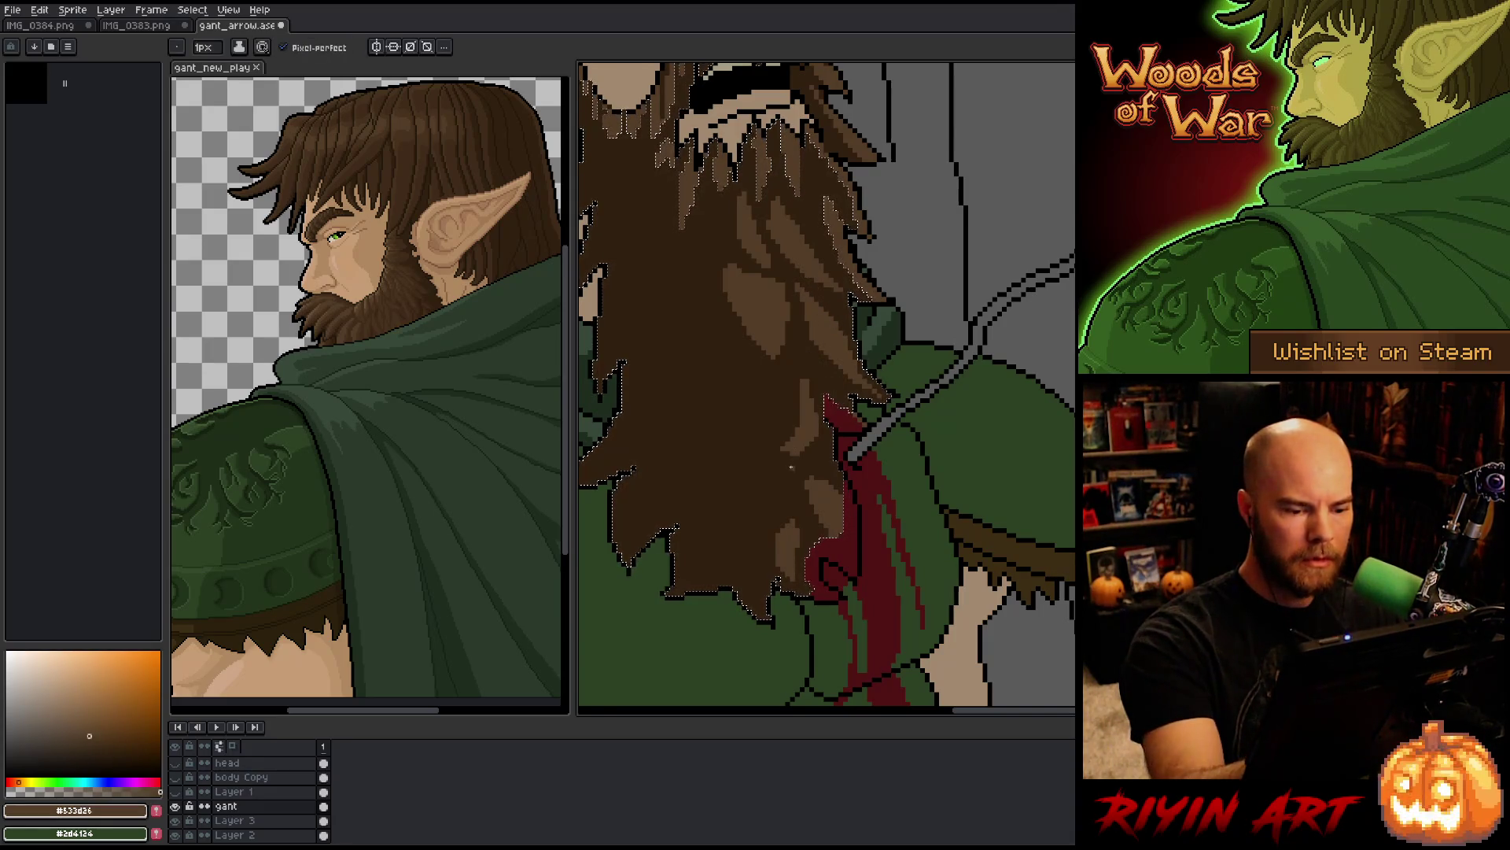
pyautogui.press('g')
pyautogui.press('b')
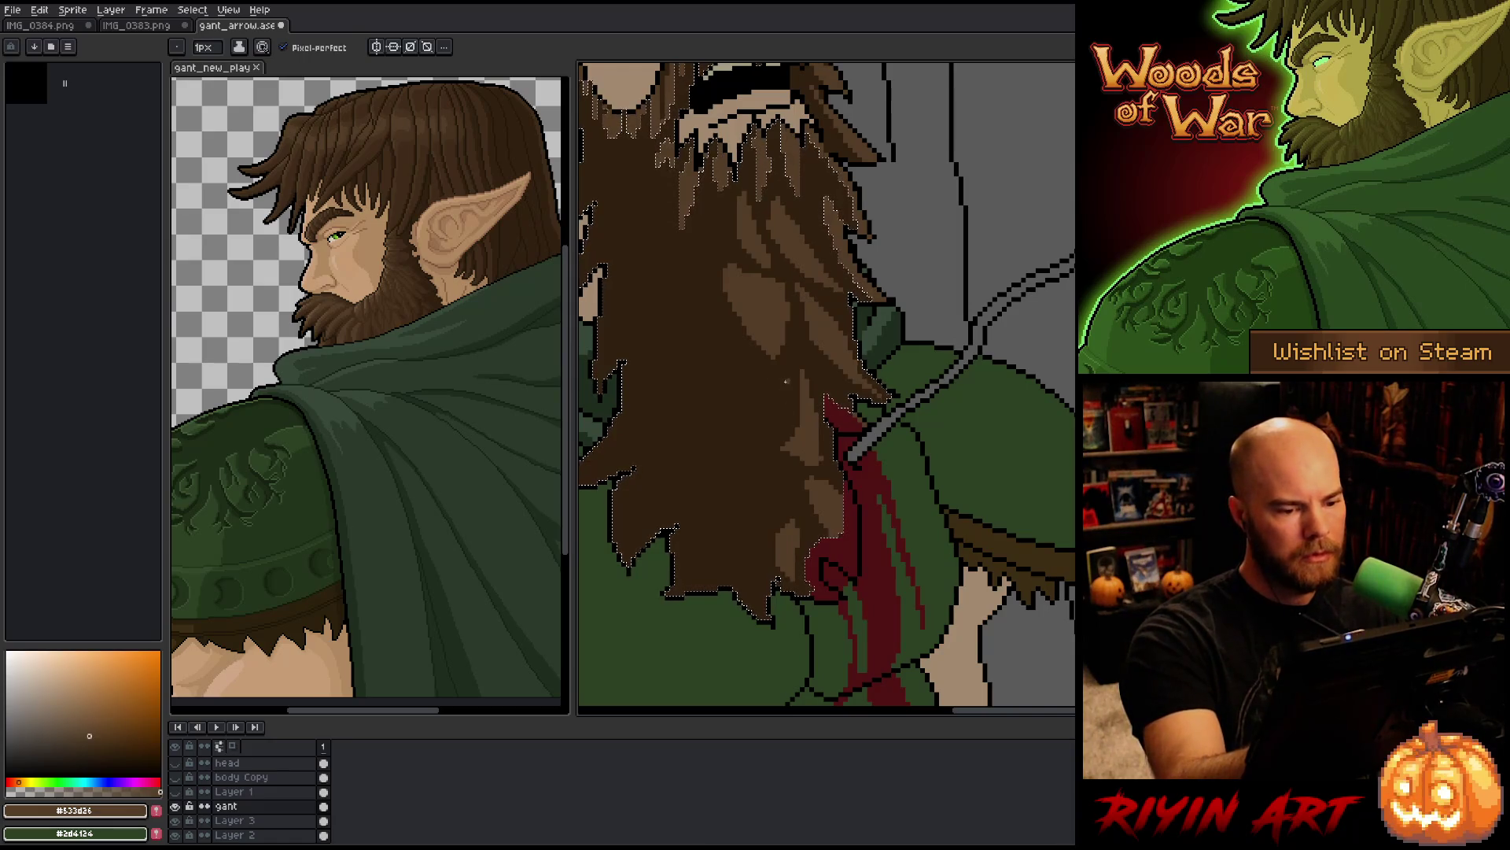
pyautogui.press('g')
pyautogui.click(761, 406)
pyautogui.press('b')
# Step: Draw lighter brown strands into the dark lower beard above the wound
pyautogui.keyDown('alt'); pyautogui.click(743, 358); pyautogui.keyUp('alt')
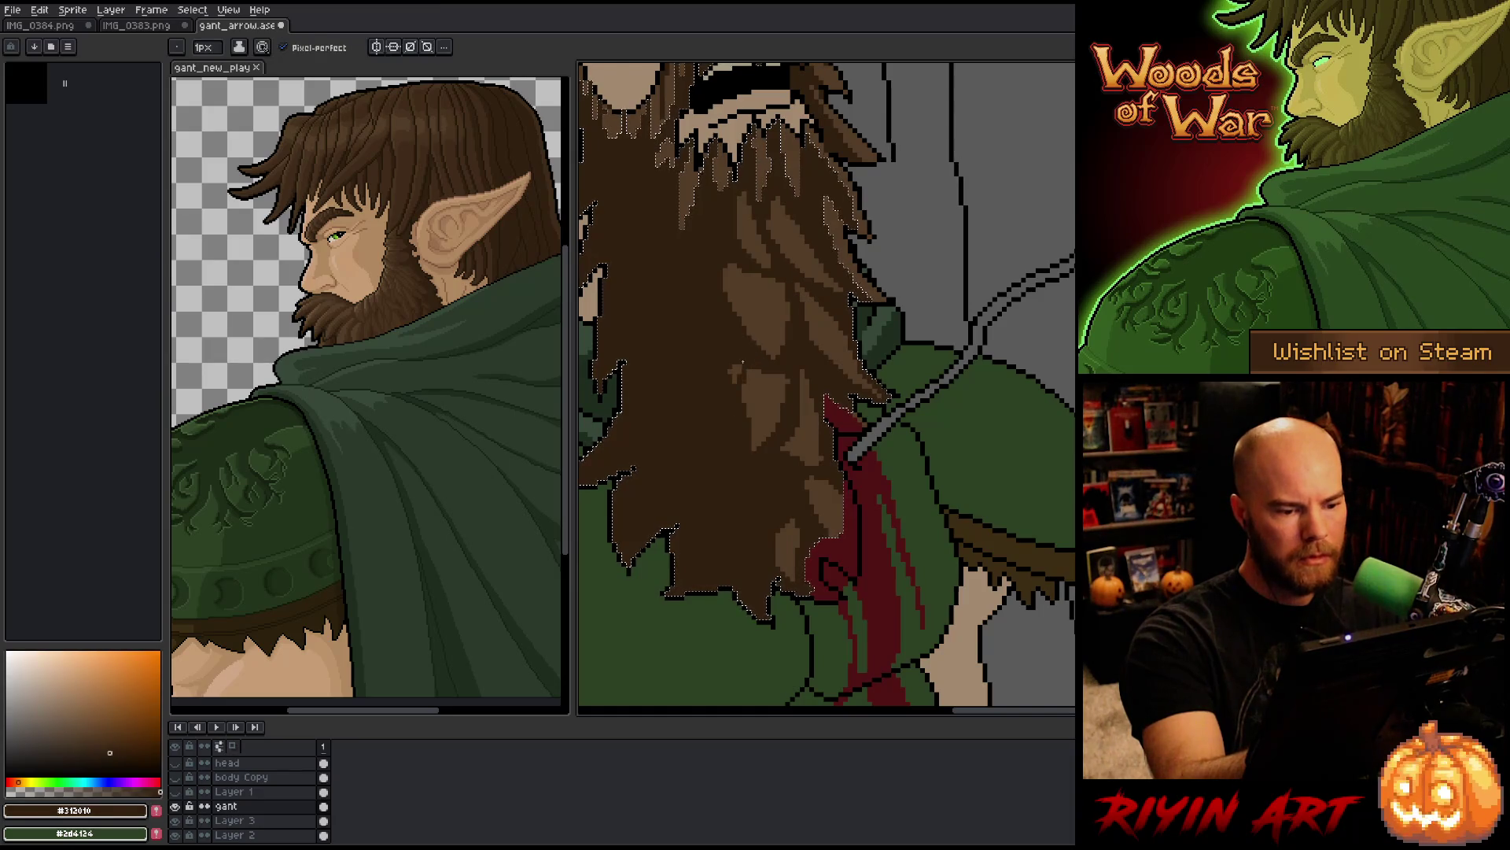
pyautogui.keyDown('alt'); pyautogui.click(786, 508); pyautogui.keyUp('alt')
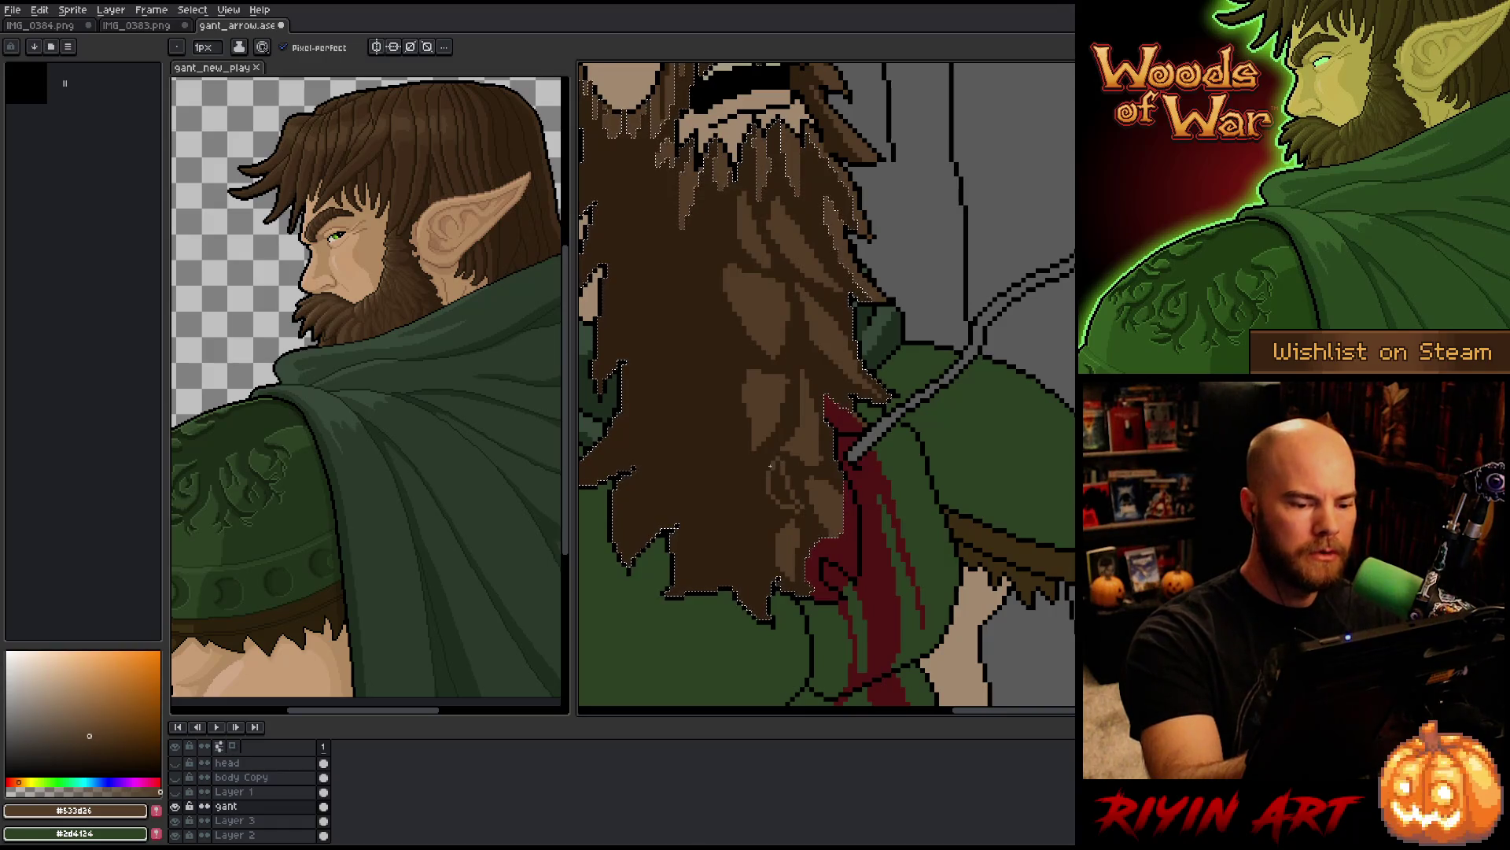
pyautogui.moveTo(777, 478); pyautogui.dragTo(798, 508)
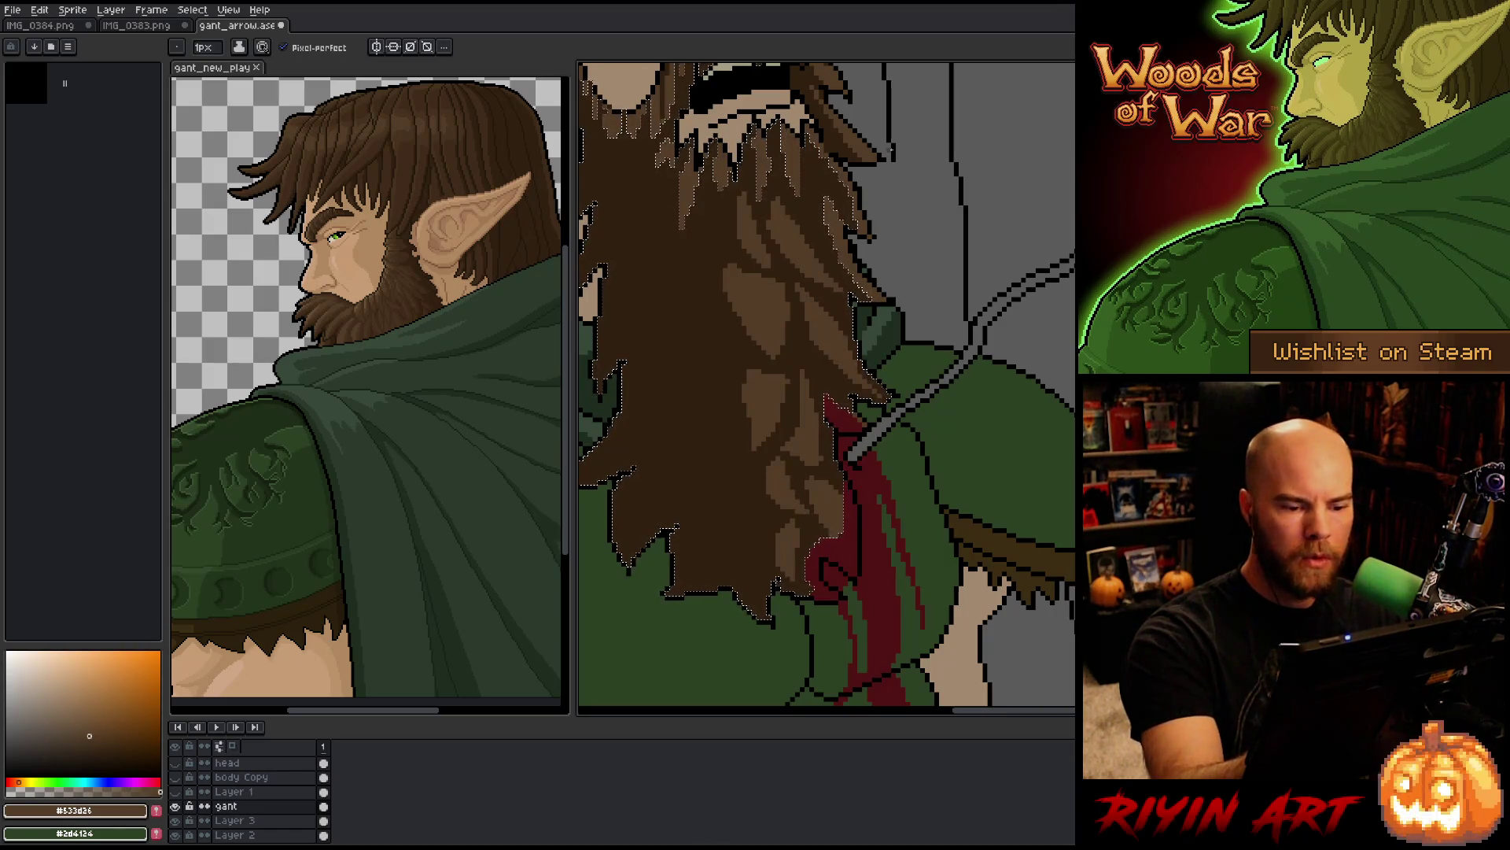
pyautogui.scroll(3, 884, 448)
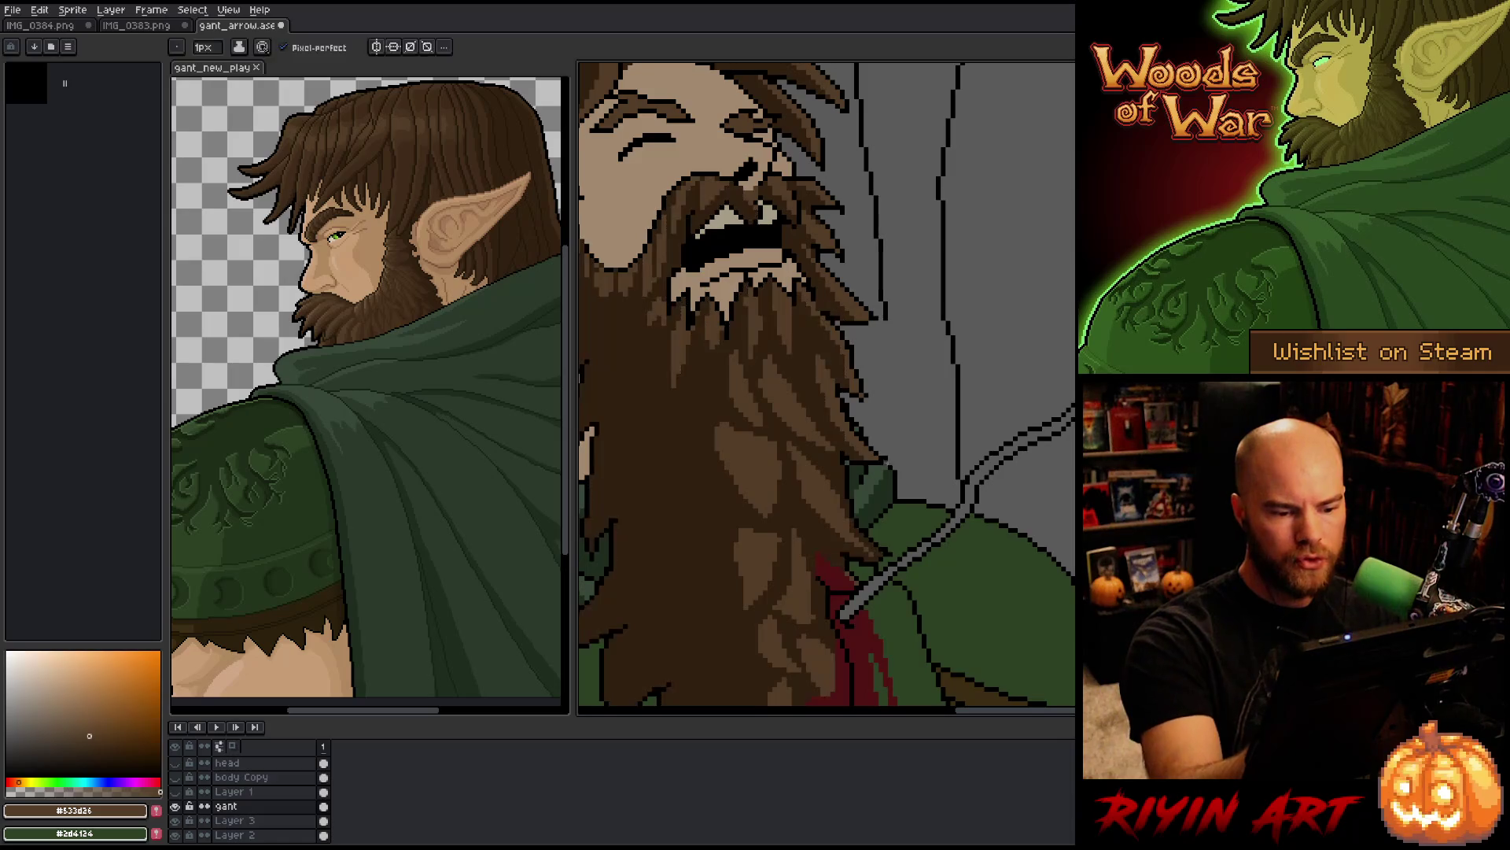
# Step: Fill three light beard strands and patches with dark brown #312010
pyautogui.scroll(-3, 885, 446)
pyautogui.scroll(3, 961, 337)
pyautogui.scroll(-1, 876, 482)
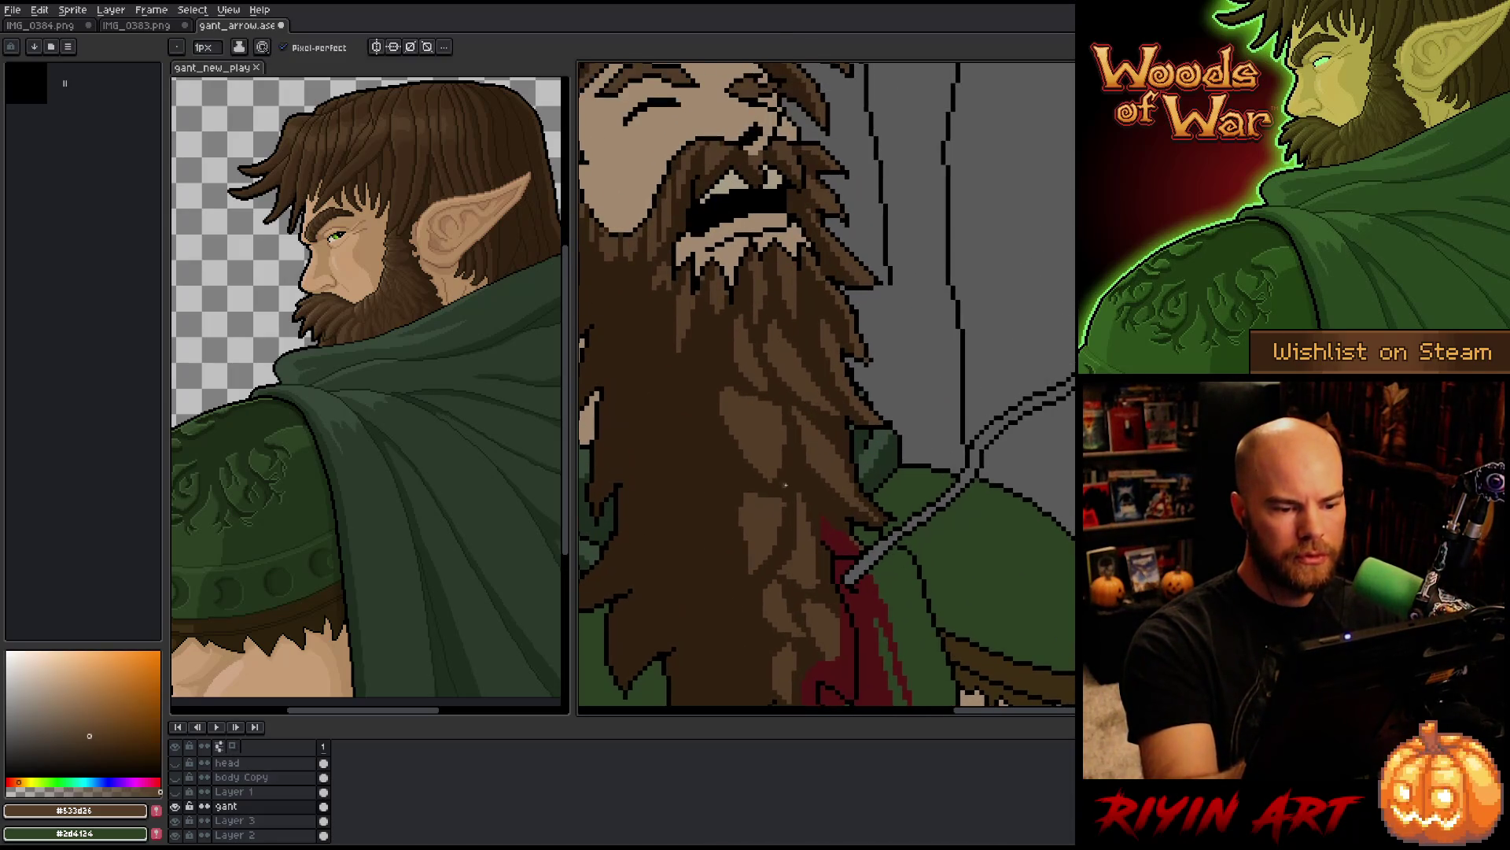
pyautogui.press('g')
pyautogui.keyDown('alt'); pyautogui.click(791, 293); pyautogui.keyUp('alt')
pyautogui.click(791, 292)
pyautogui.click(780, 527)
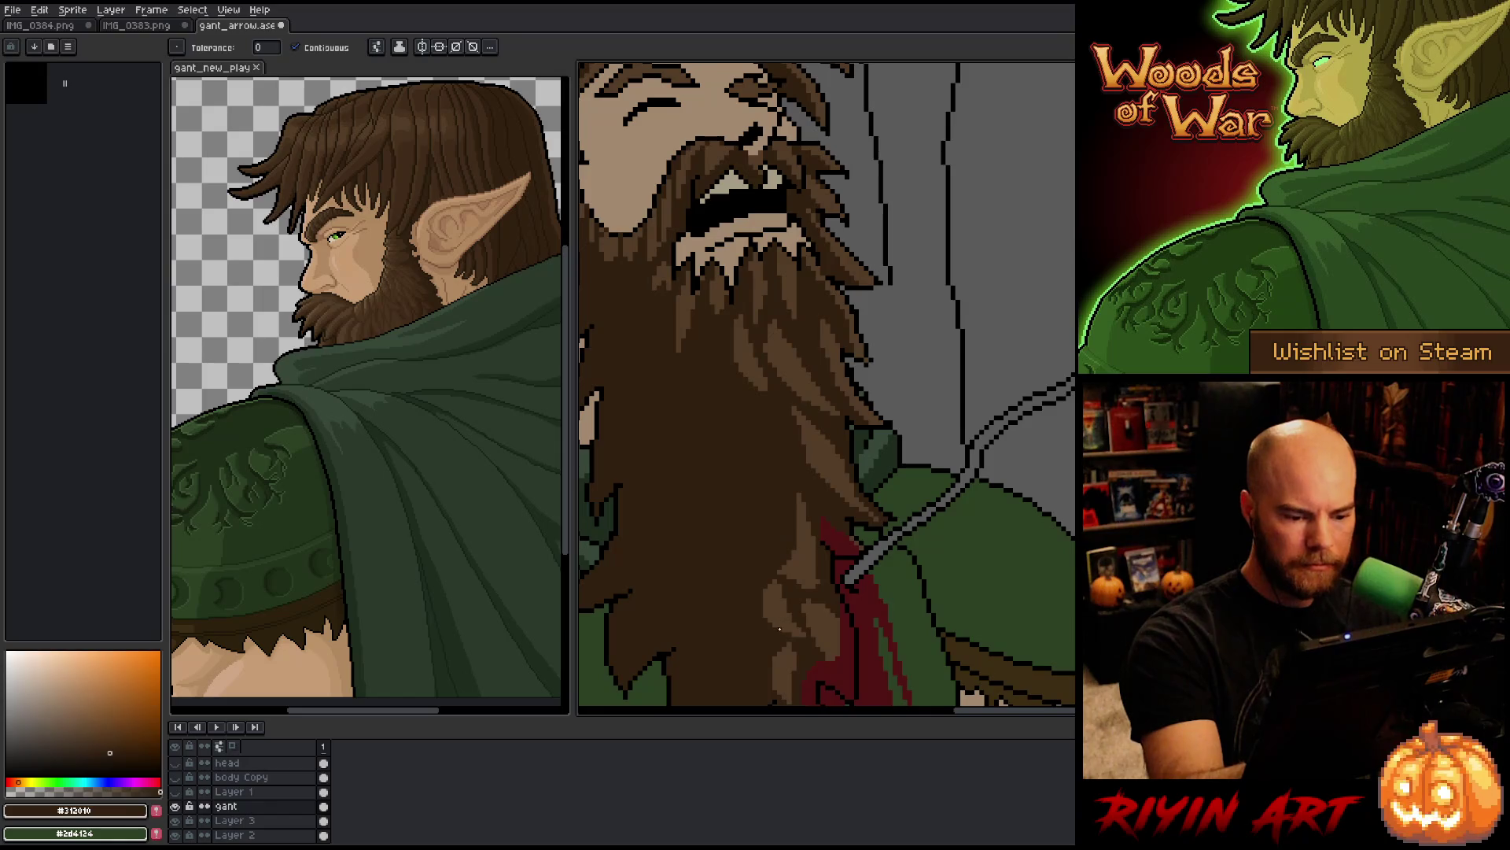
pyautogui.click(802, 519)
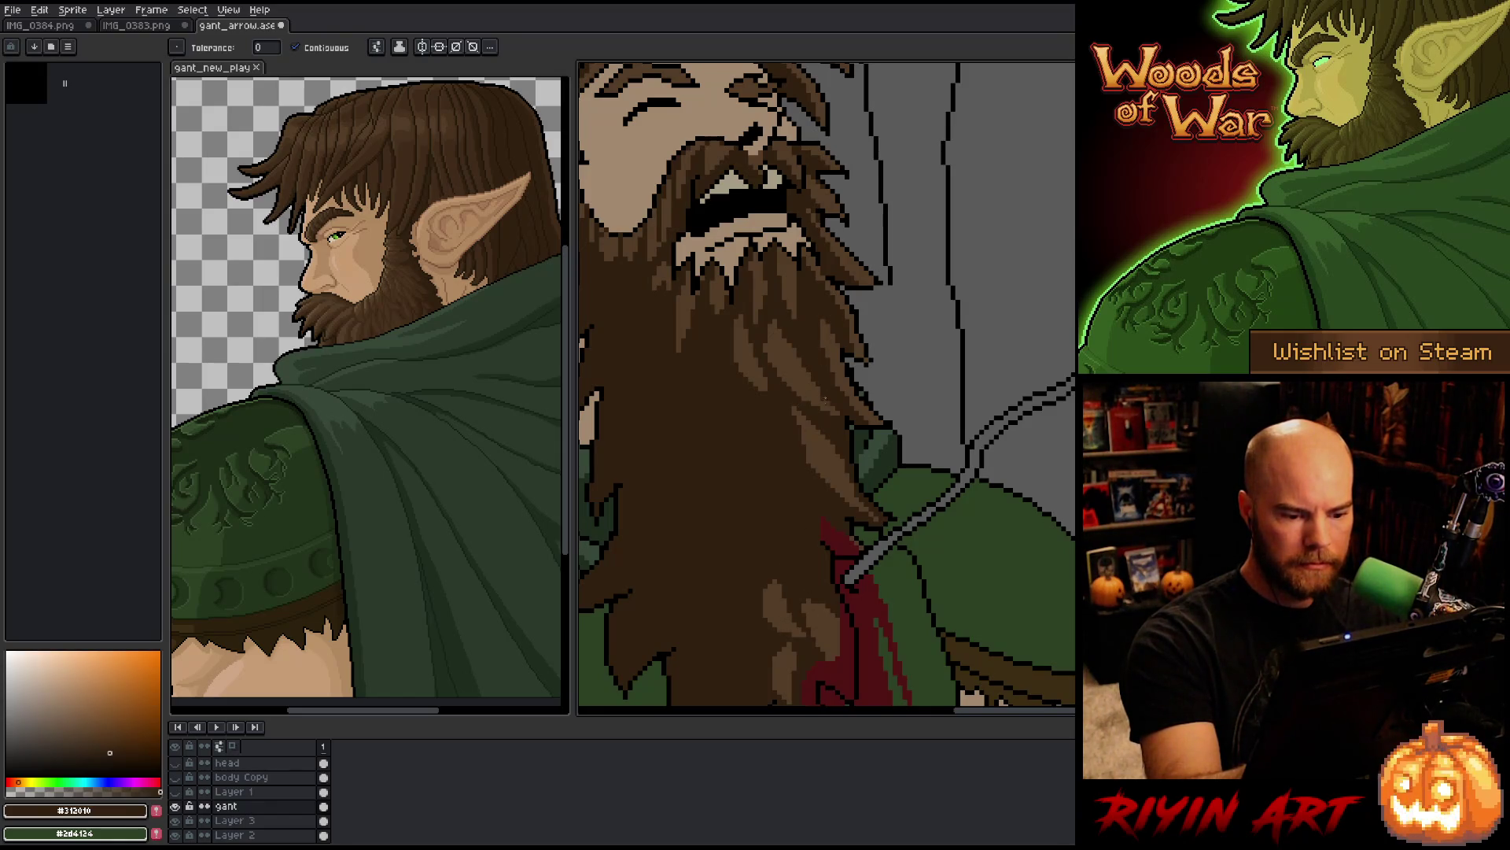
pyautogui.press('b')
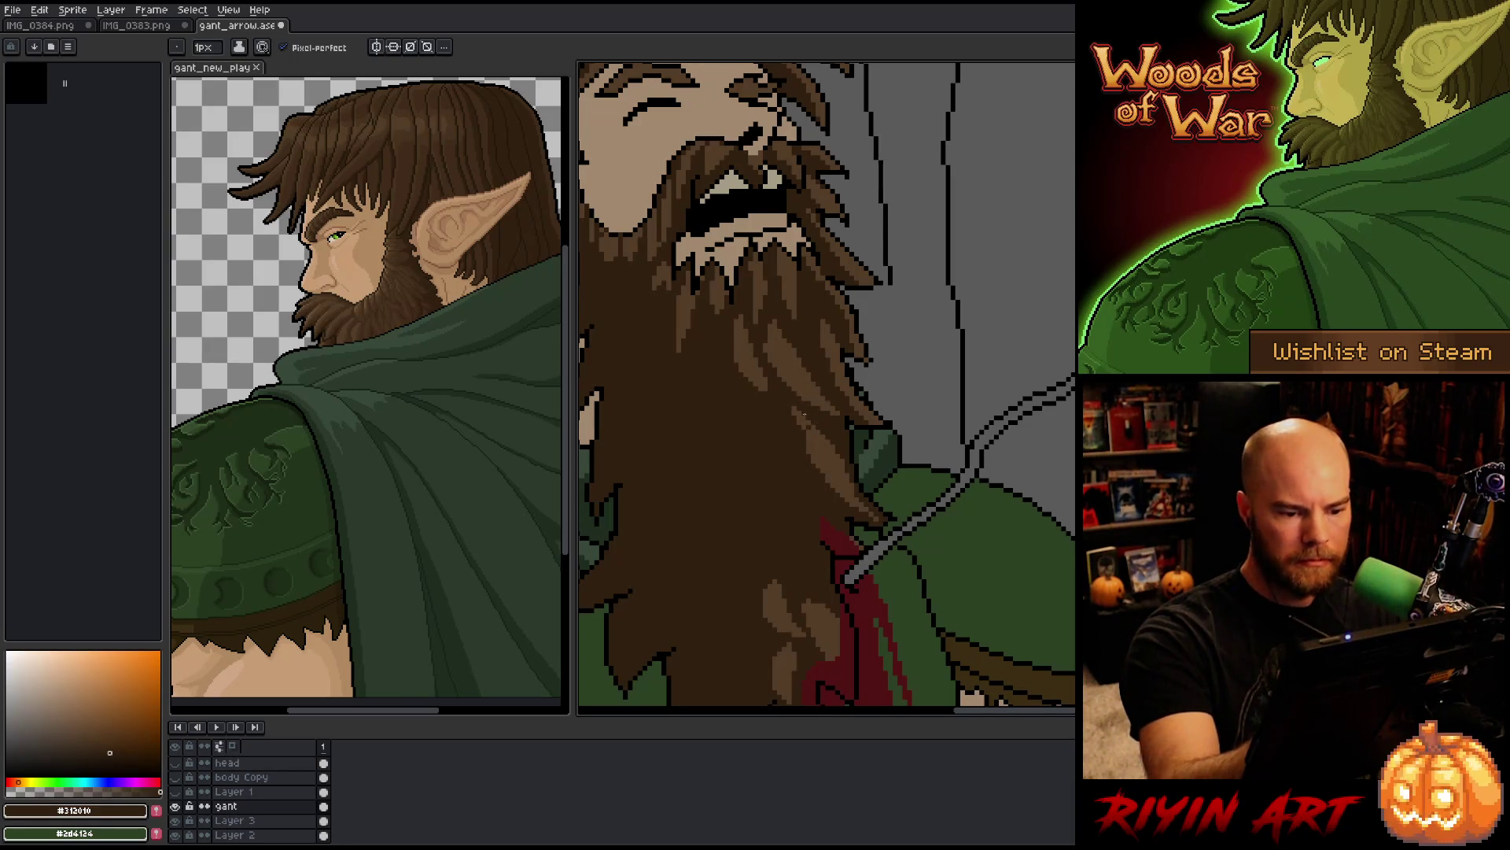
# Step: Fill the beard's mid-brown with reference brown #47331e, then start replacing the darkest brown
pyautogui.press('alt')
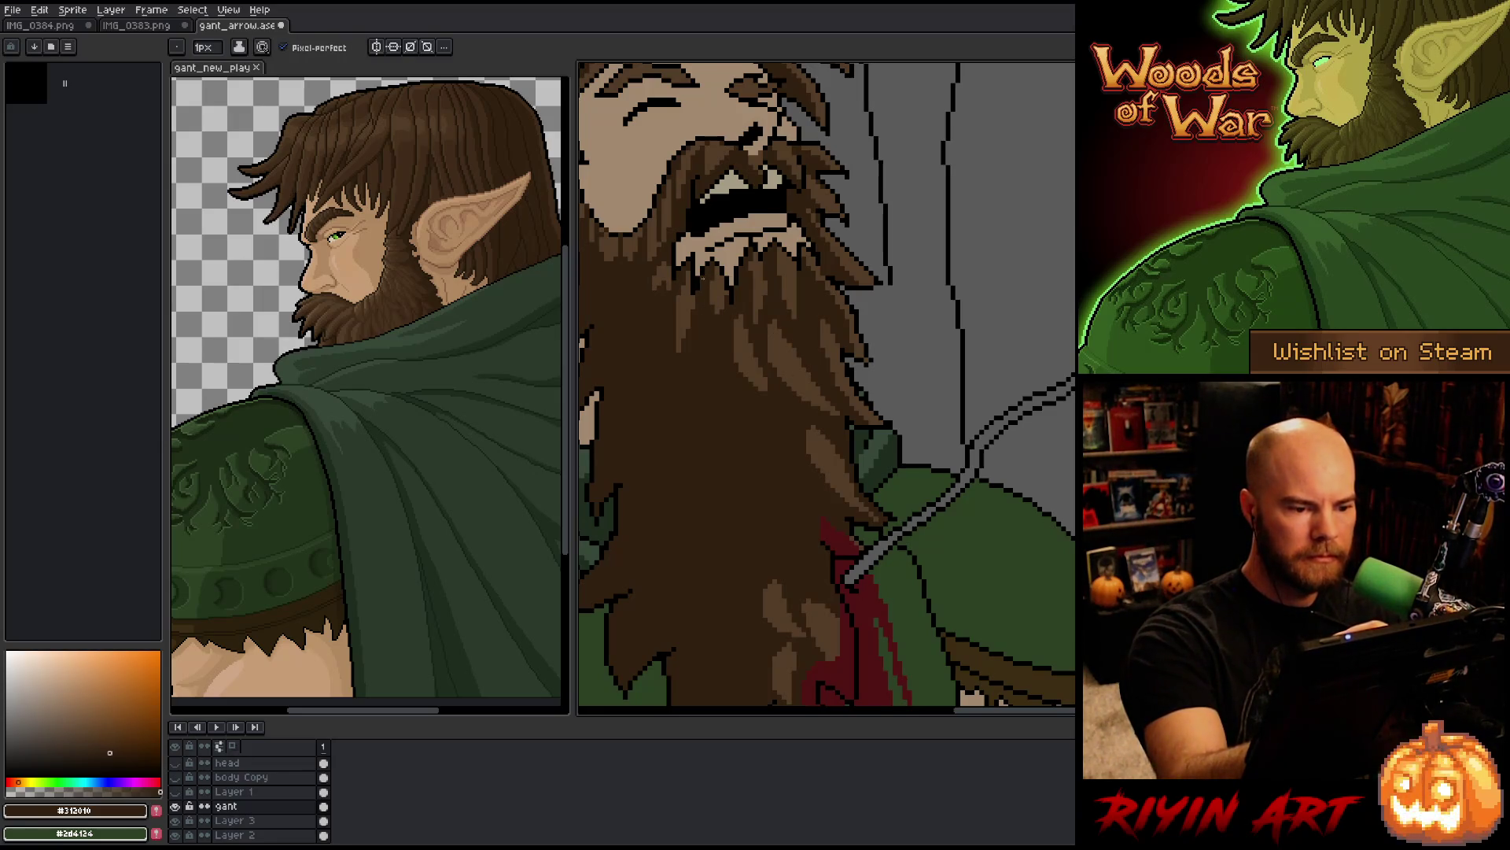
pyautogui.scroll(-6, 704, 278)
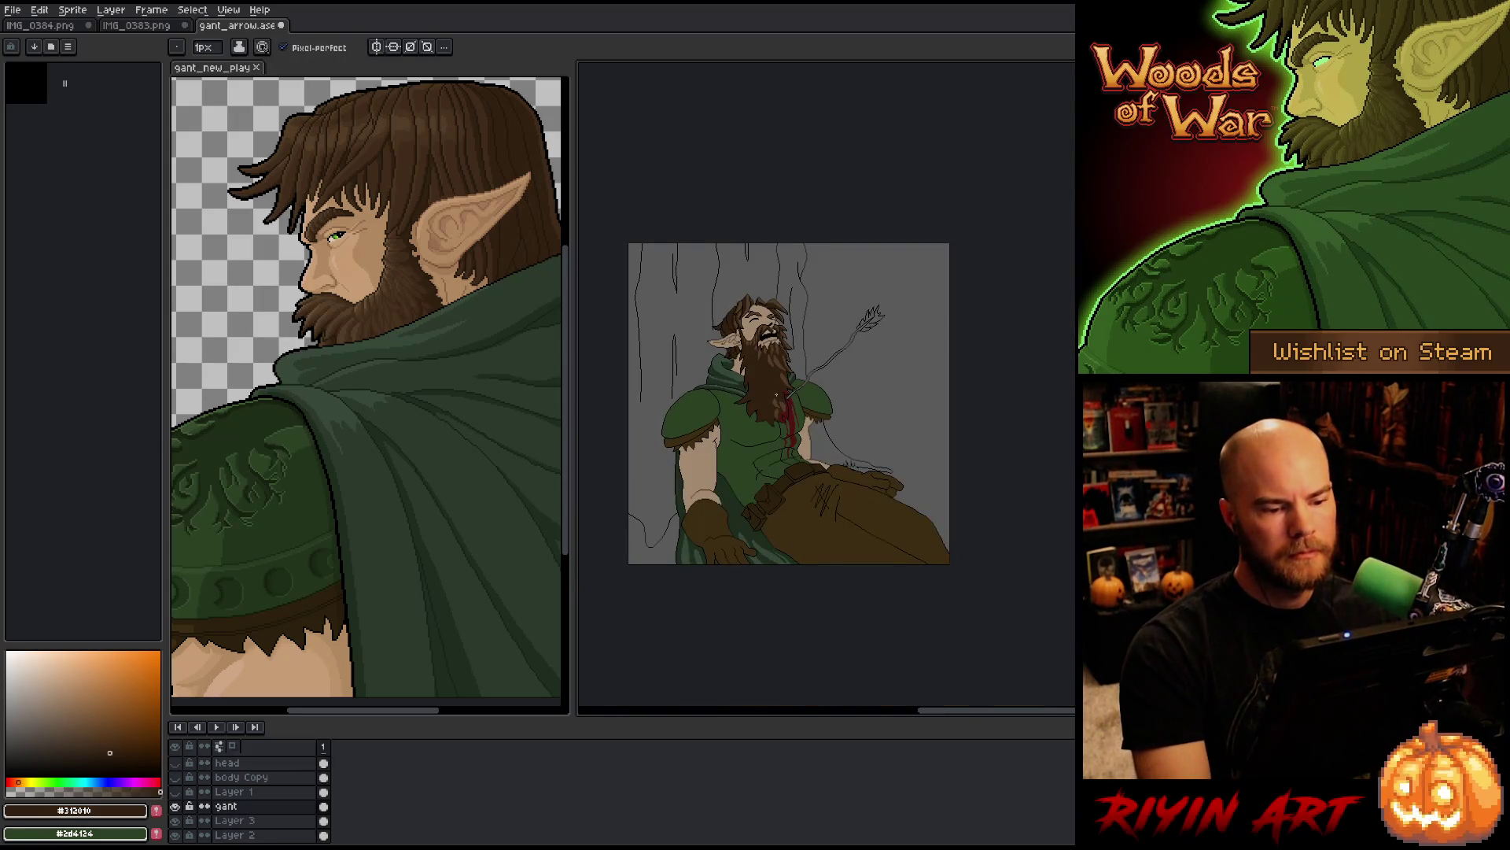
pyautogui.scroll(3, 776, 393)
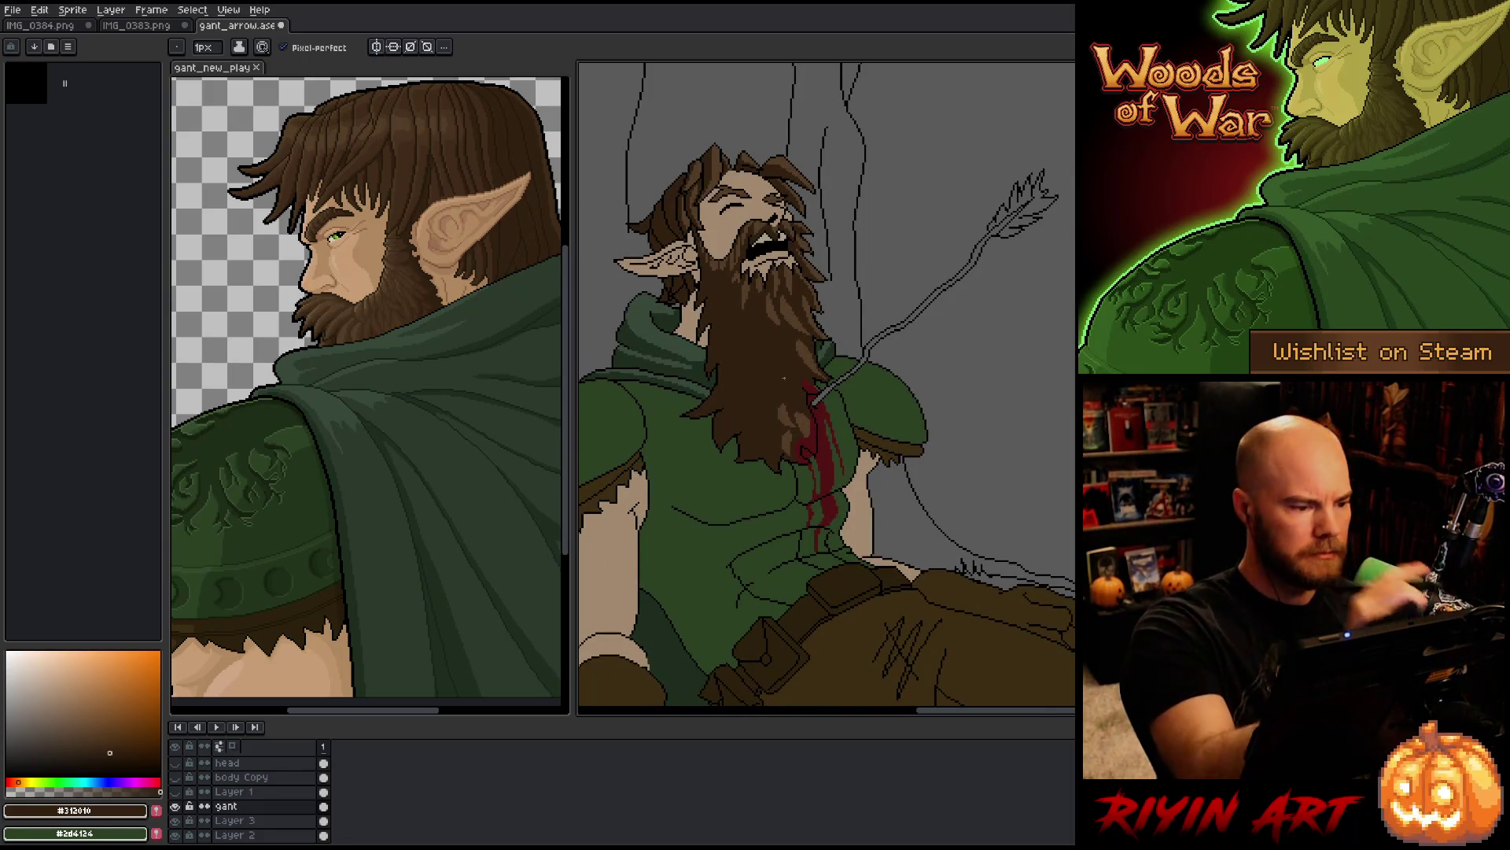
pyautogui.keyDown('alt'); pyautogui.click(344, 315); pyautogui.keyUp('alt')
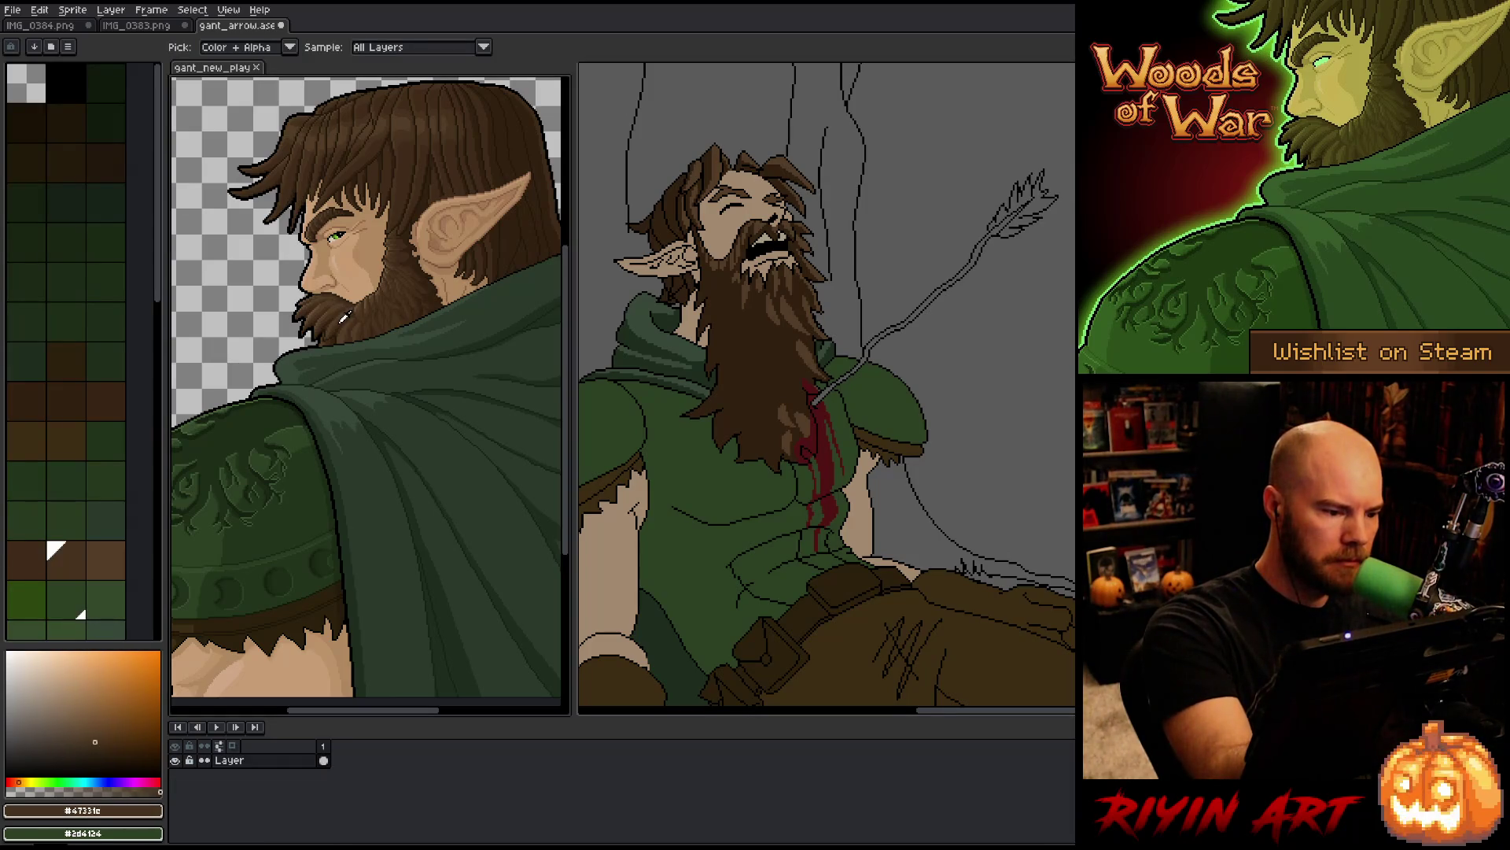
pyautogui.click(780, 355)
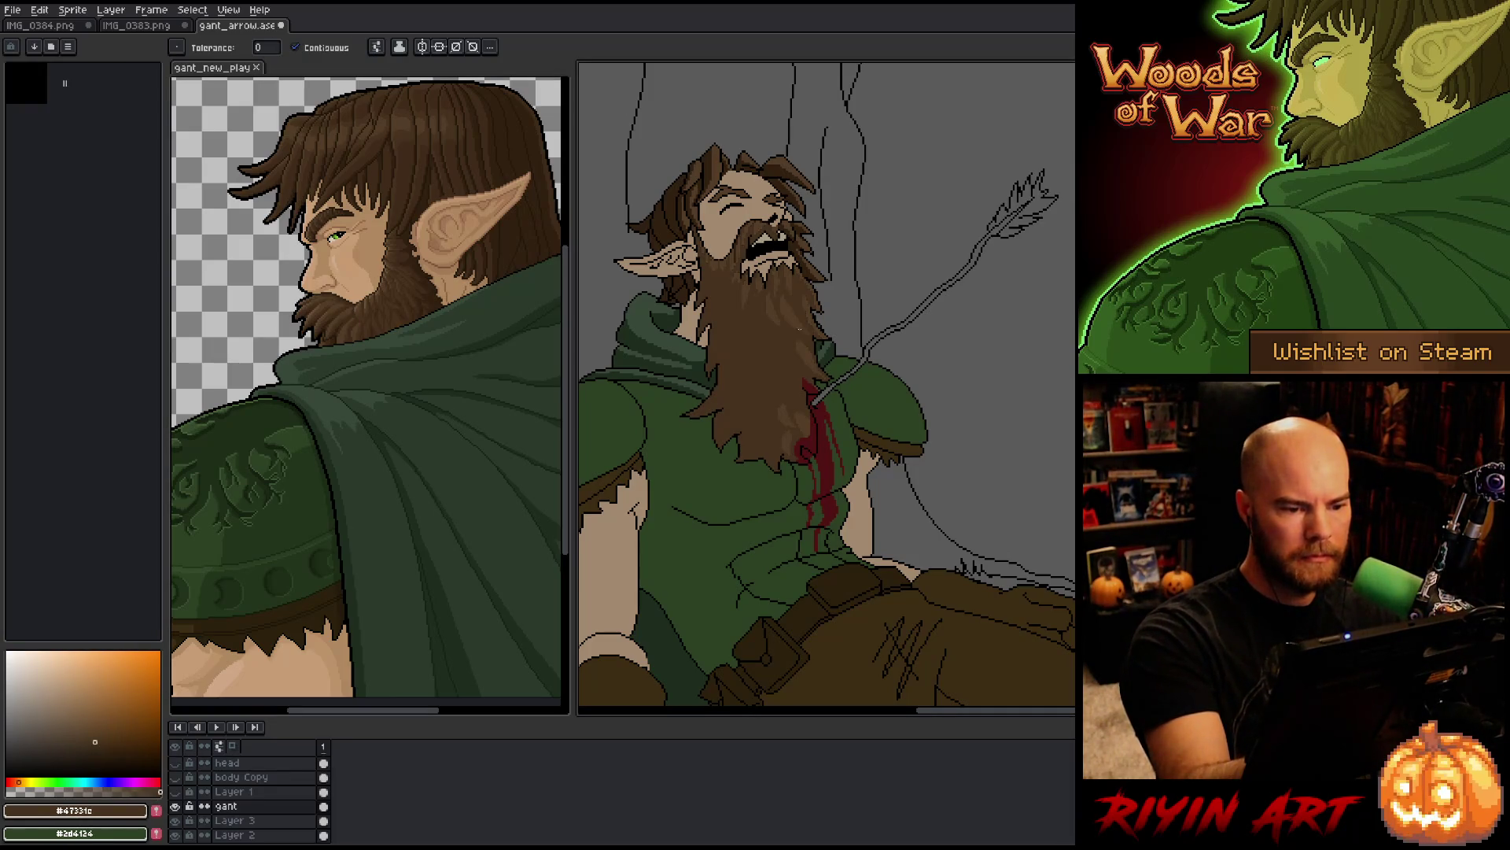
pyautogui.click(818, 254)
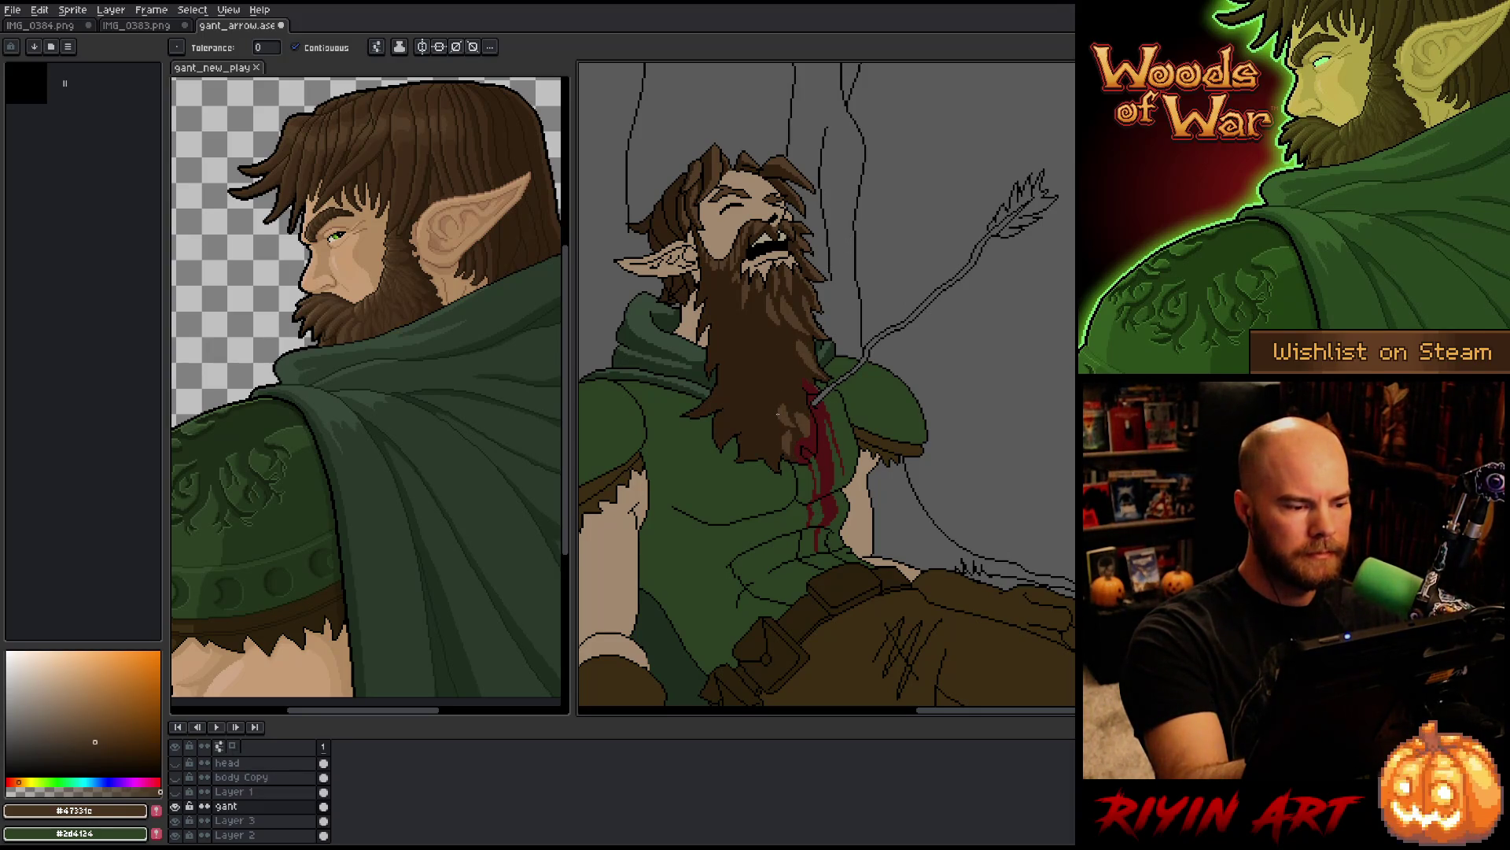
pyautogui.hotkey('shift', 'r')
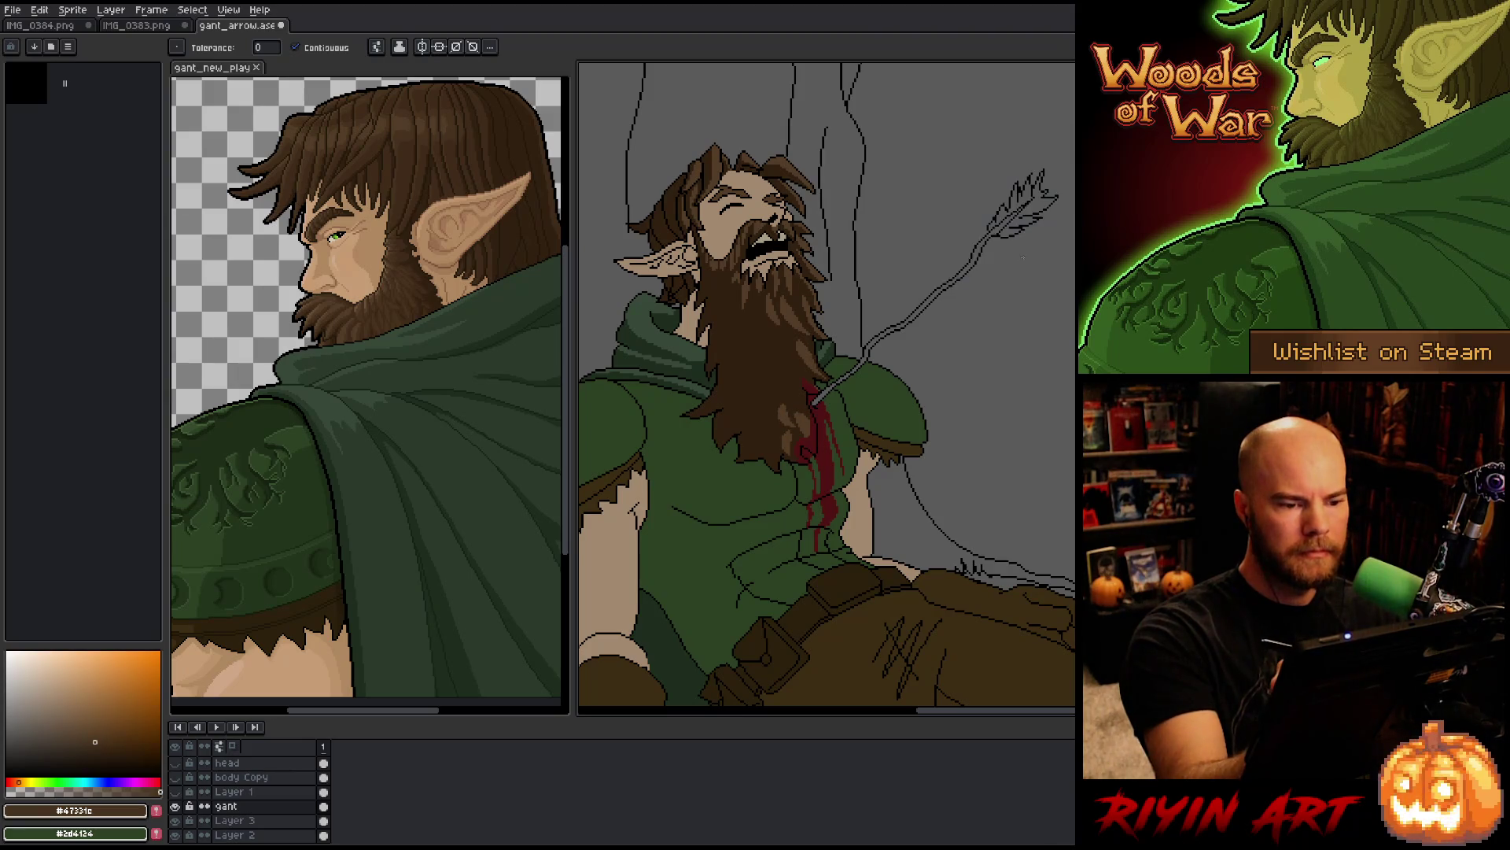
pyautogui.moveTo(618, 627); pyautogui.dragTo(739, 401)
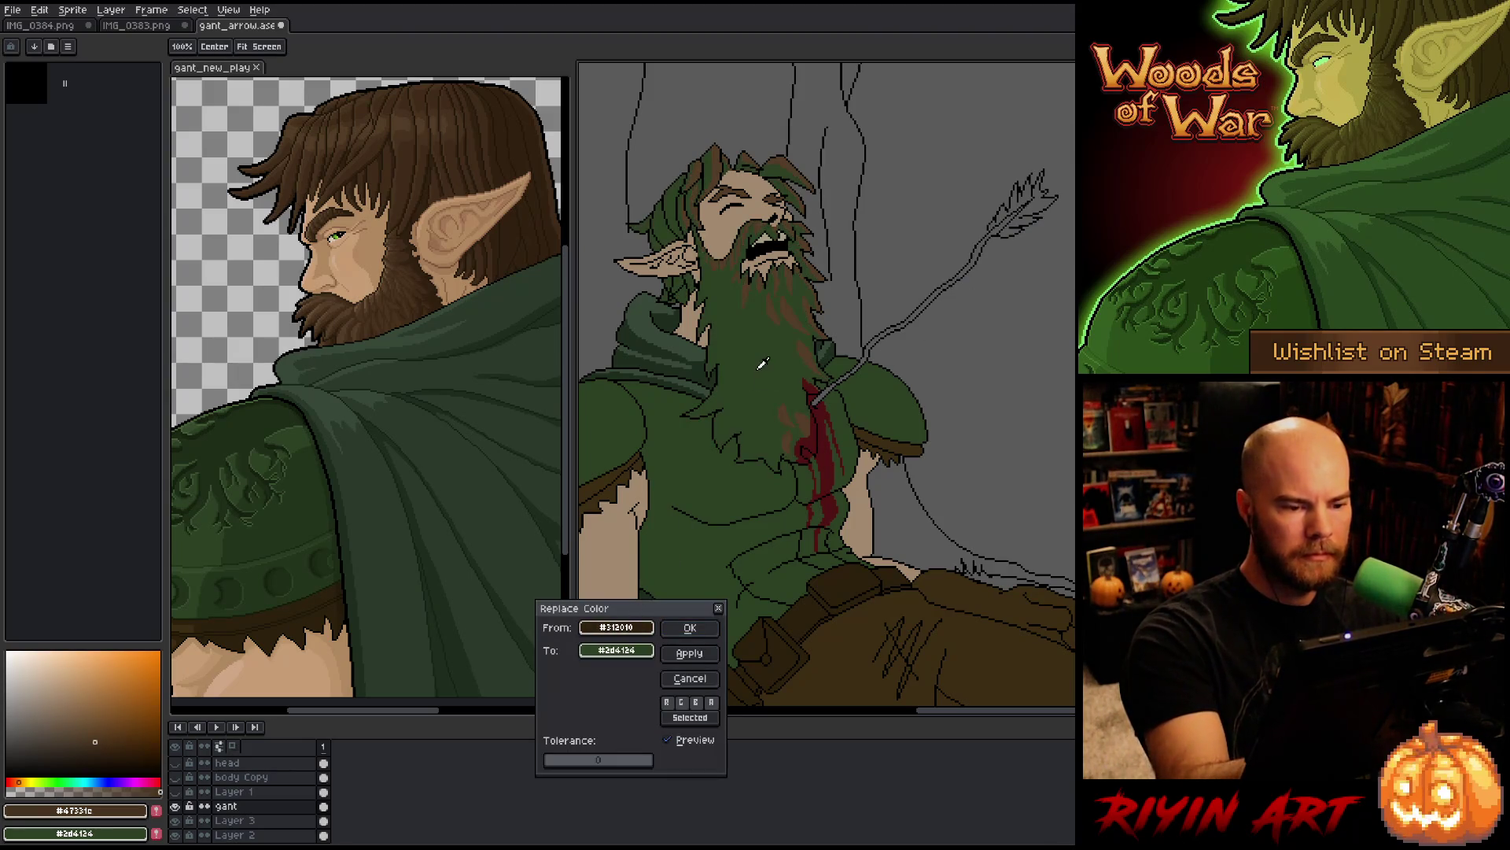
# Step: Replace the darkest beard brown with the reference portrait's warmer brown and pan toward the torso
pyautogui.moveTo(621, 653)
pyautogui.mouseDown()
pyautogui.moveTo(413, 287)
pyautogui.moveTo(425, 275)
pyautogui.moveTo(420, 287)
pyautogui.mouseUp()
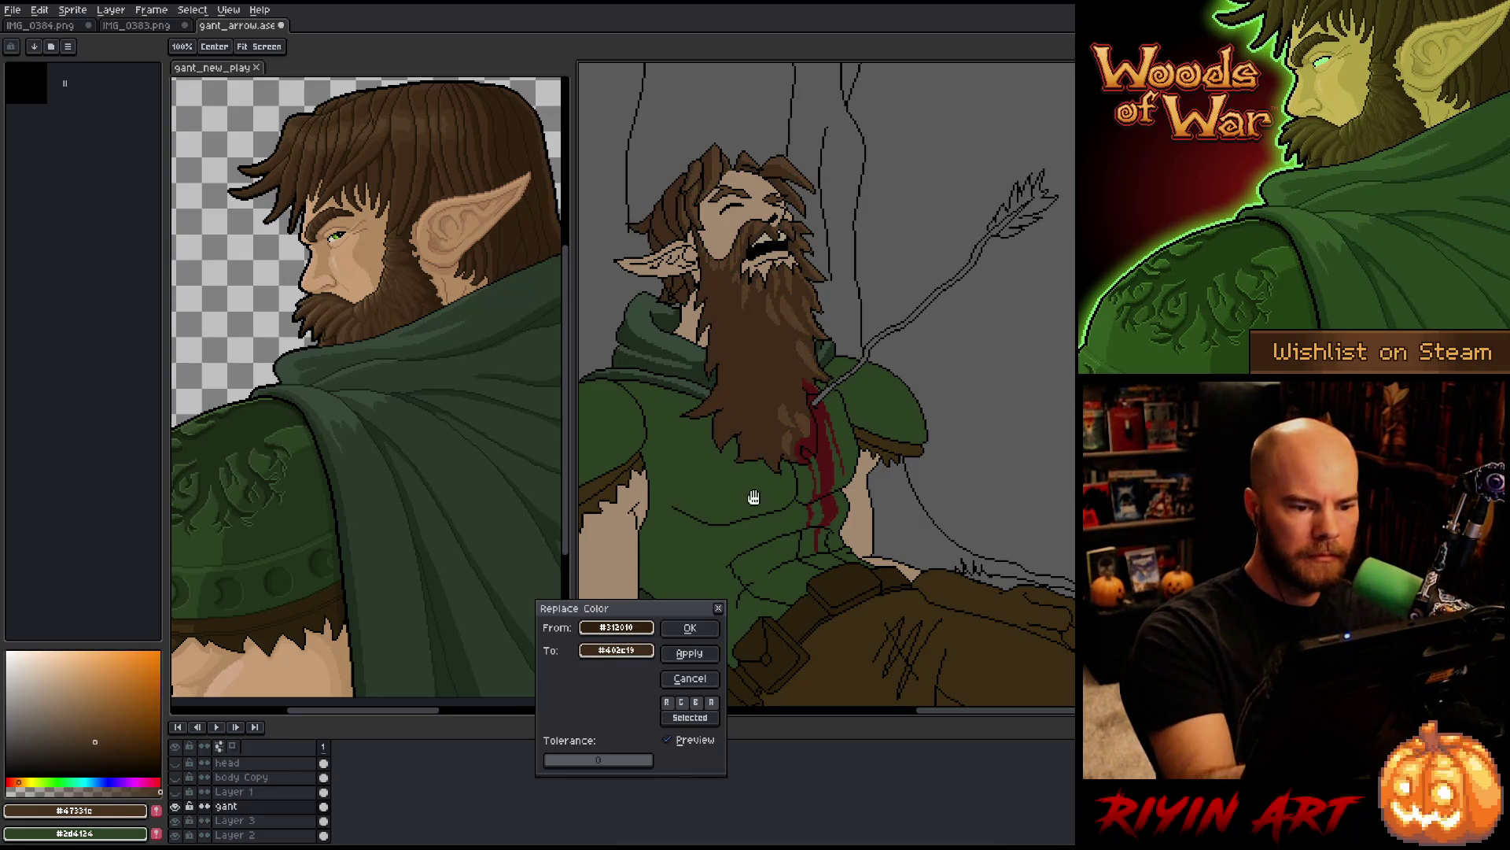
pyautogui.click(691, 628)
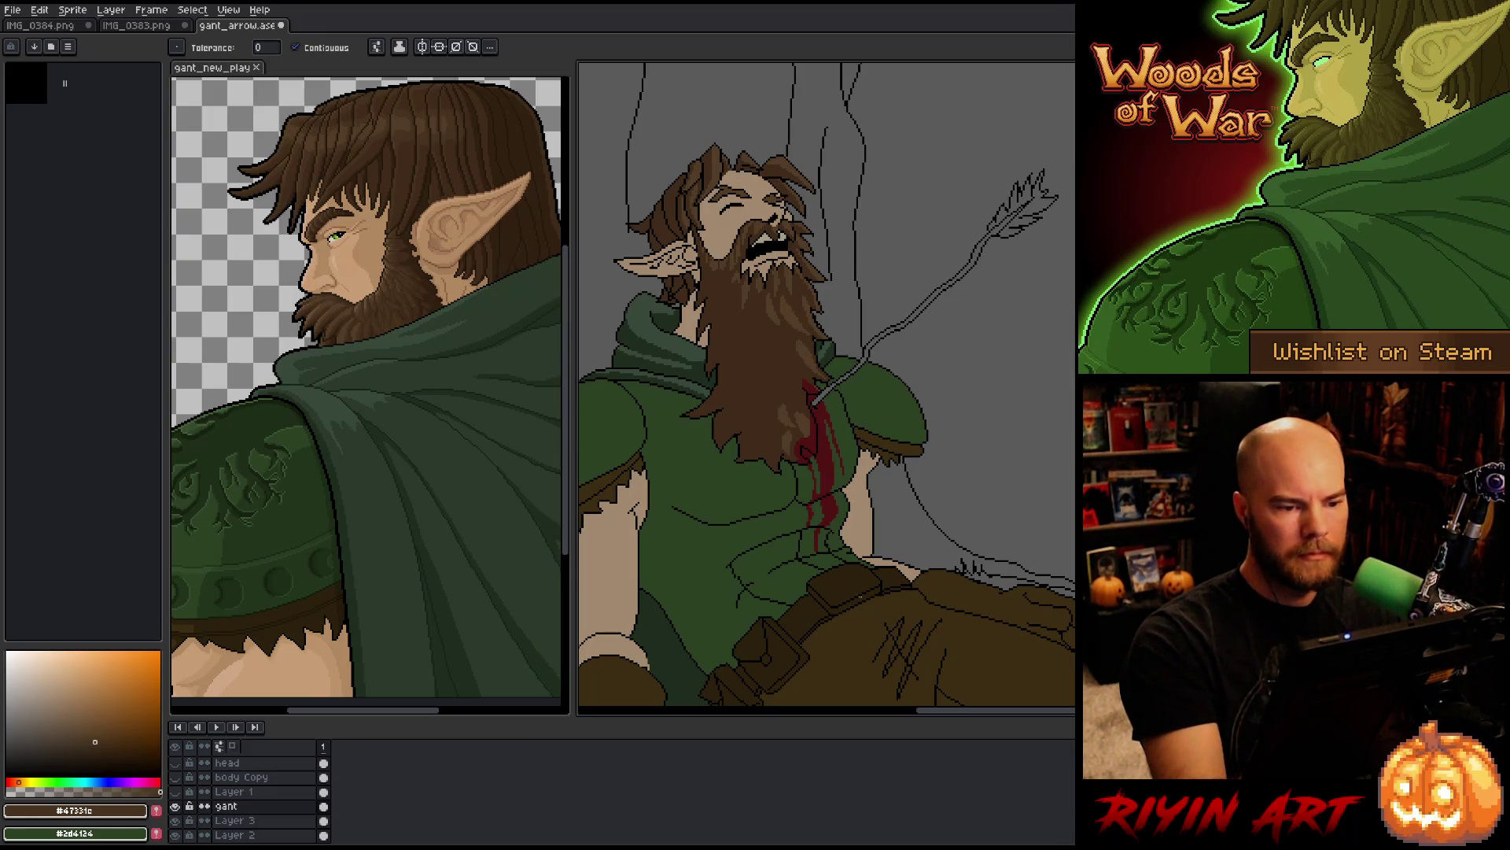
pyautogui.moveTo(863, 616)
pyautogui.mouseDown()
pyautogui.moveTo(951, 539)
pyautogui.moveTo(941, 574)
pyautogui.moveTo(925, 573)
pyautogui.mouseUp()
# Step: Paint a short dark stroke down the beard using the new beard brown
pyautogui.scroll(-1, 925, 574)
pyautogui.scroll(2, 917, 433)
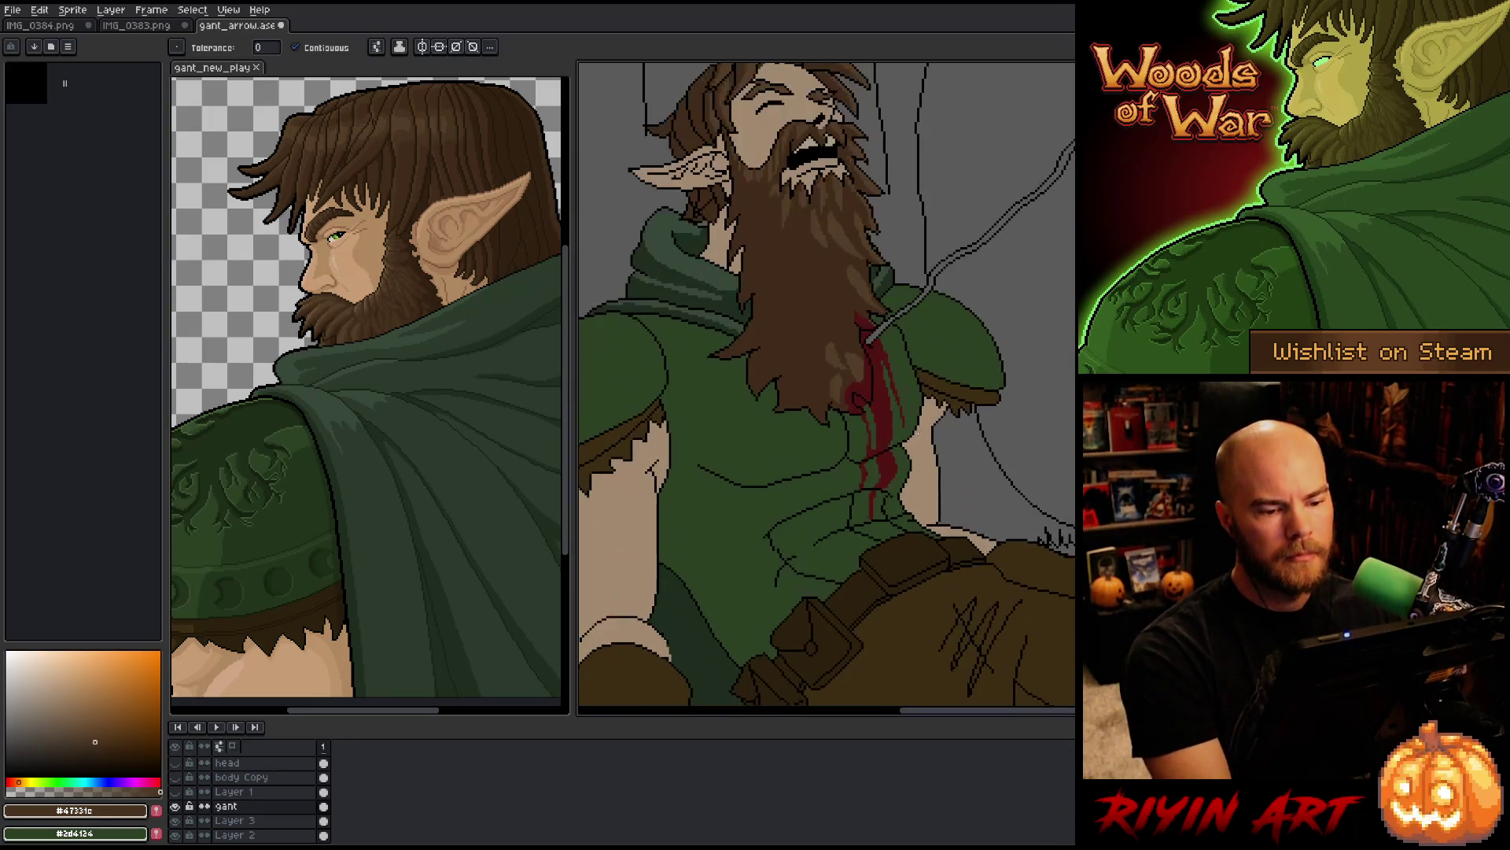
pyautogui.keyDown('alt'); pyautogui.click(836, 351); pyautogui.keyUp('alt')
pyautogui.moveTo(836, 347); pyautogui.dragTo(836, 401)
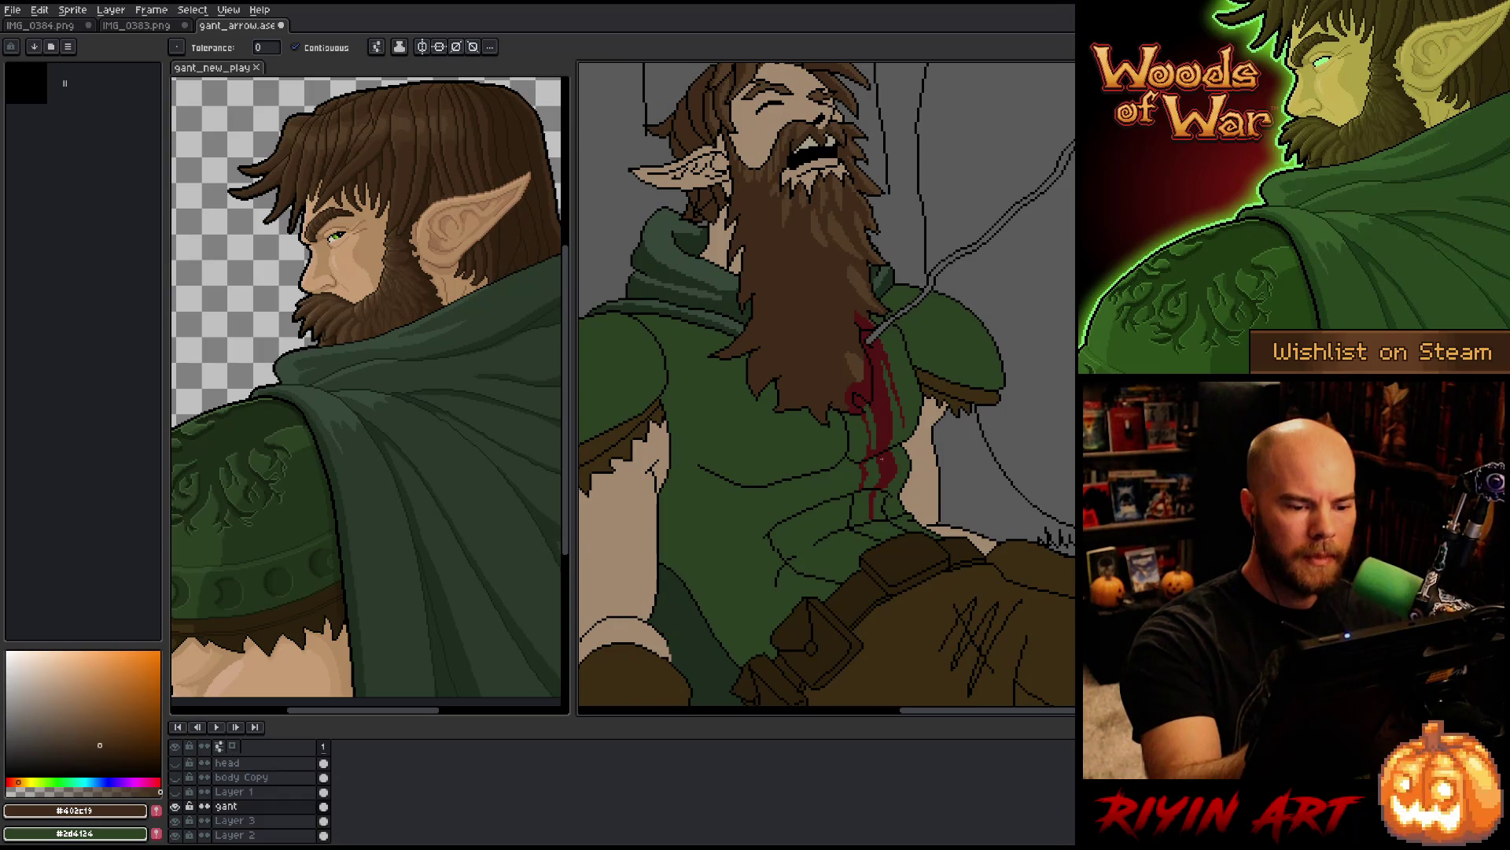
# Step: Draw a dark red curve through the blood streak below the hair
pyautogui.scroll(1, 889, 659)
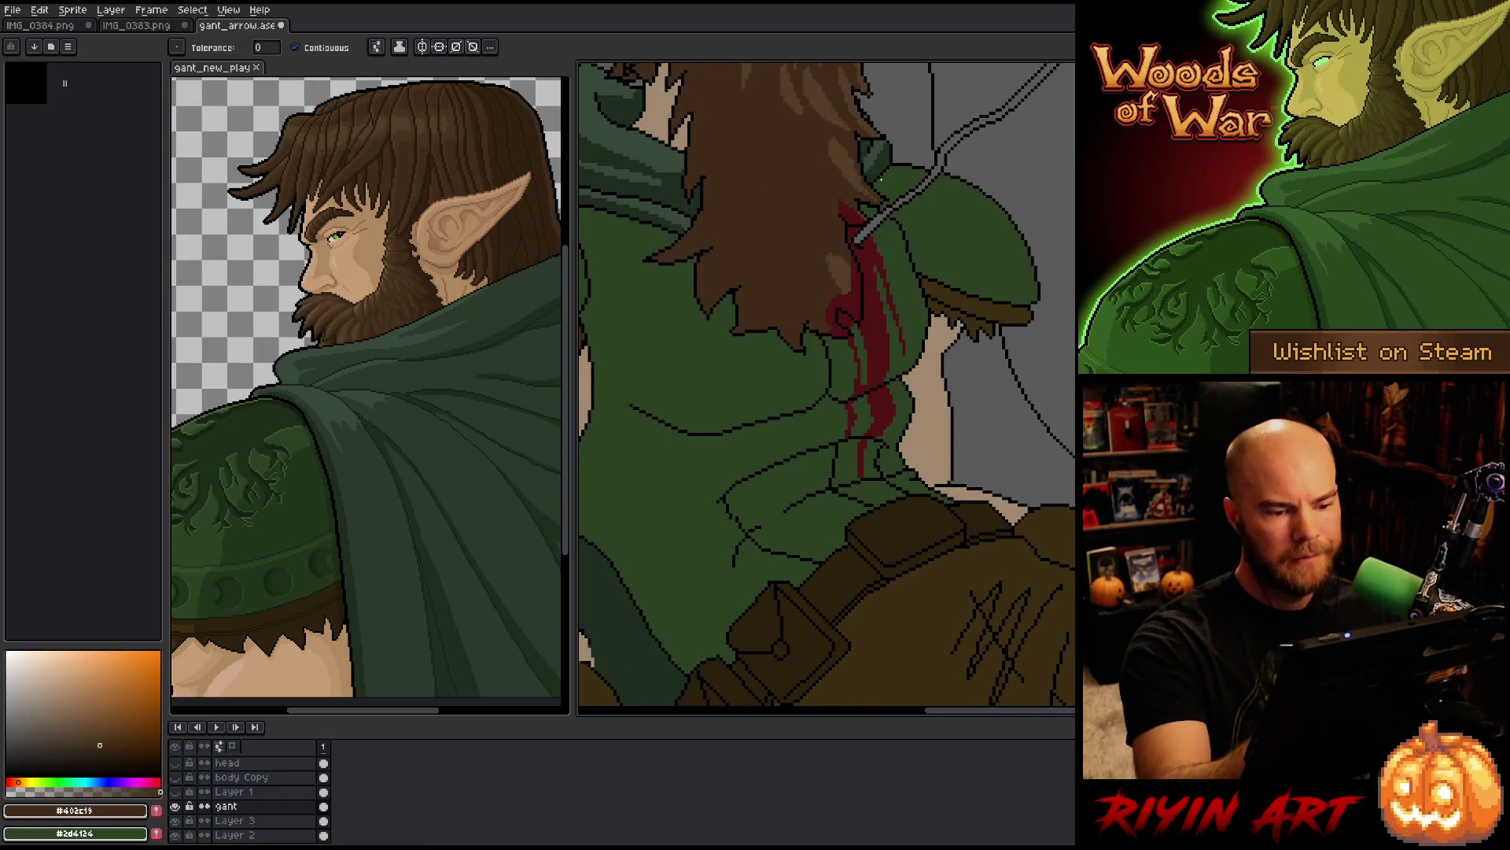
pyautogui.keyDown('alt'); pyautogui.click(854, 299); pyautogui.keyUp('alt')
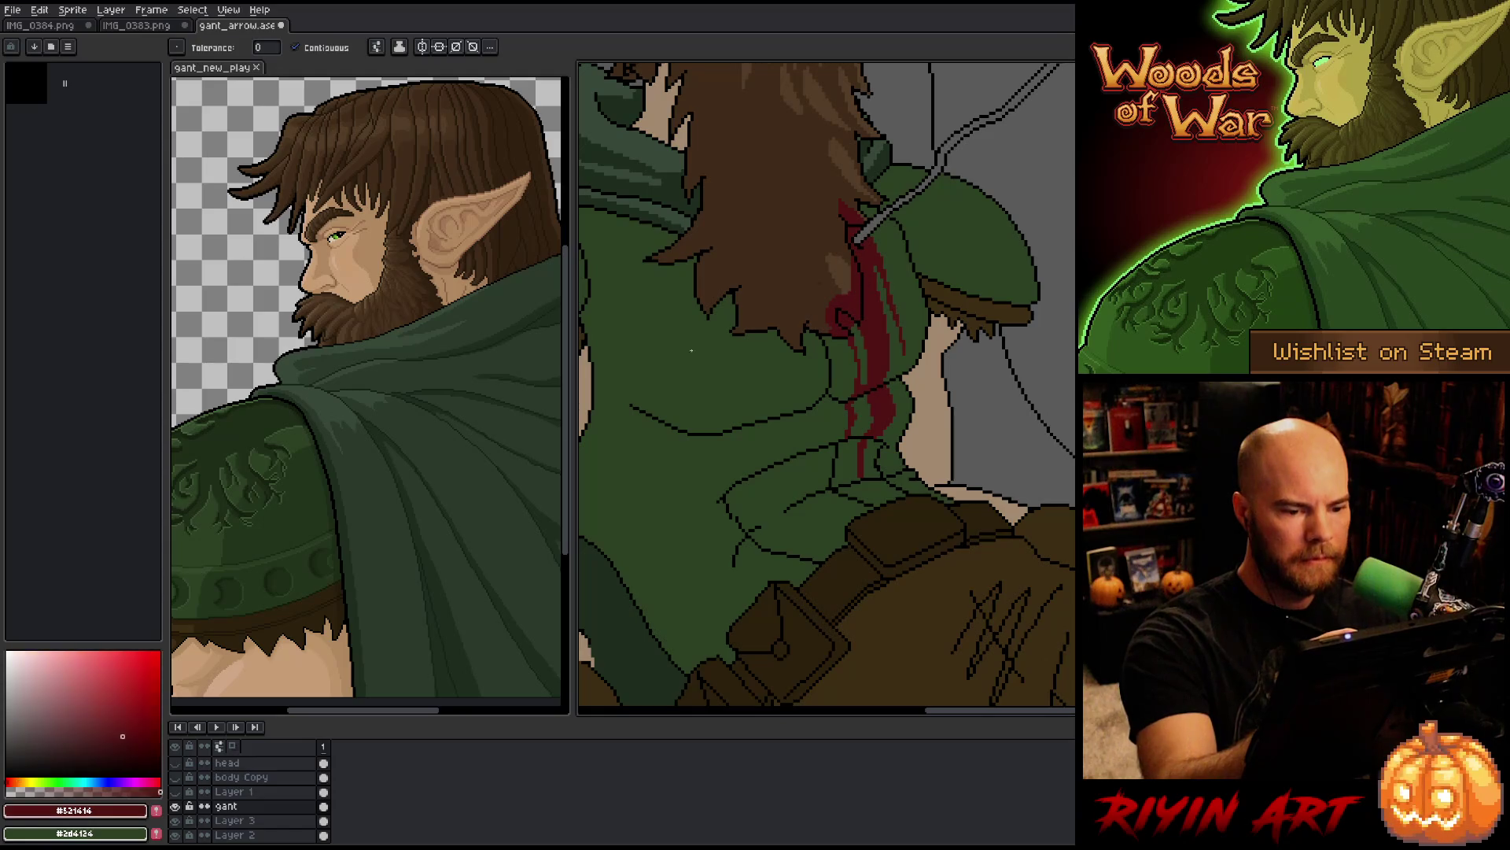
pyautogui.press('b')
pyautogui.moveTo(853, 260); pyautogui.dragTo(839, 332)
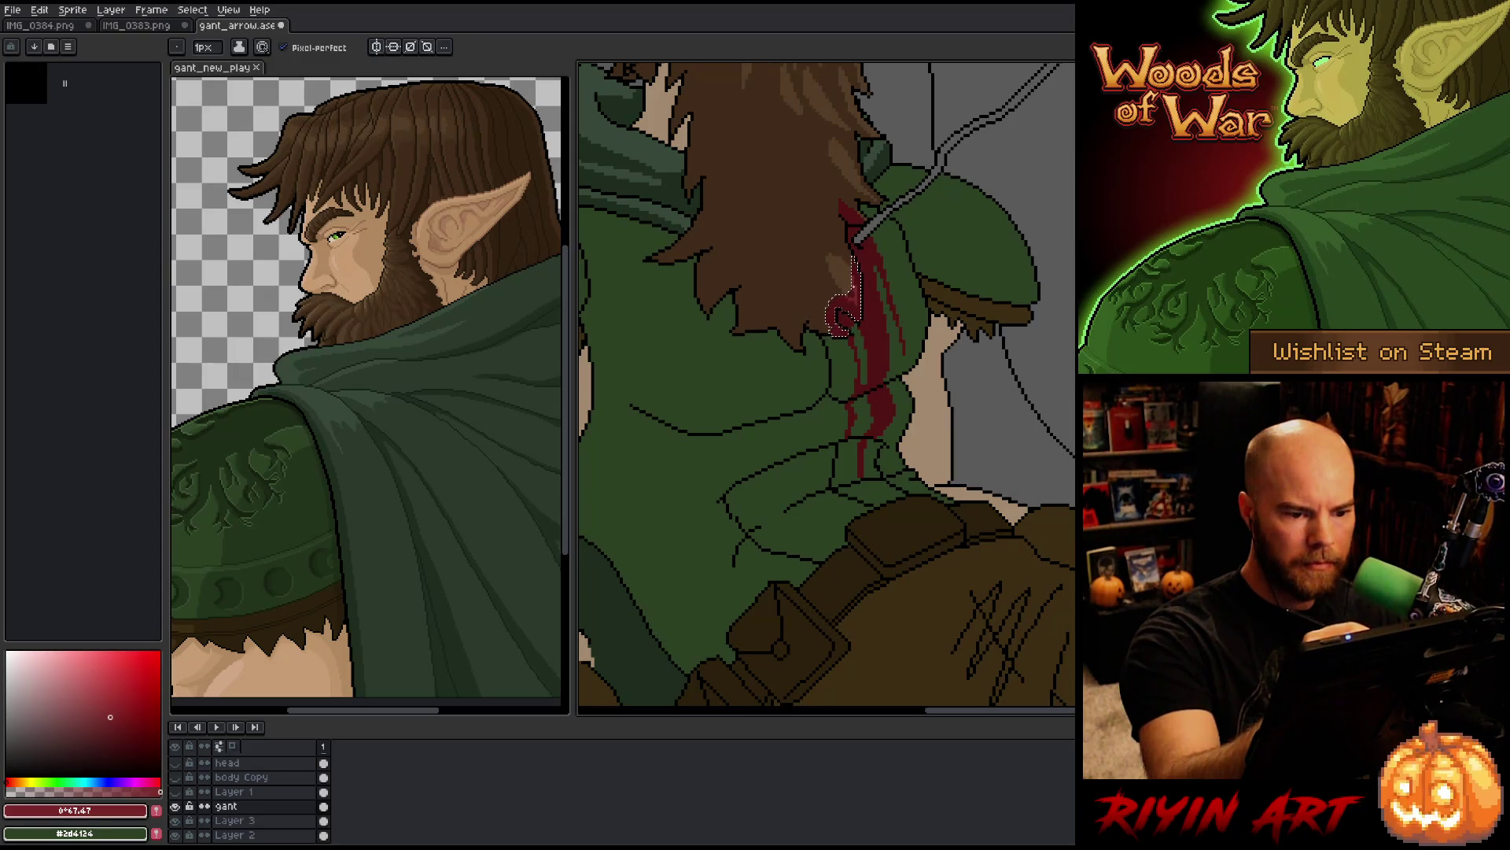
pyautogui.press('g')
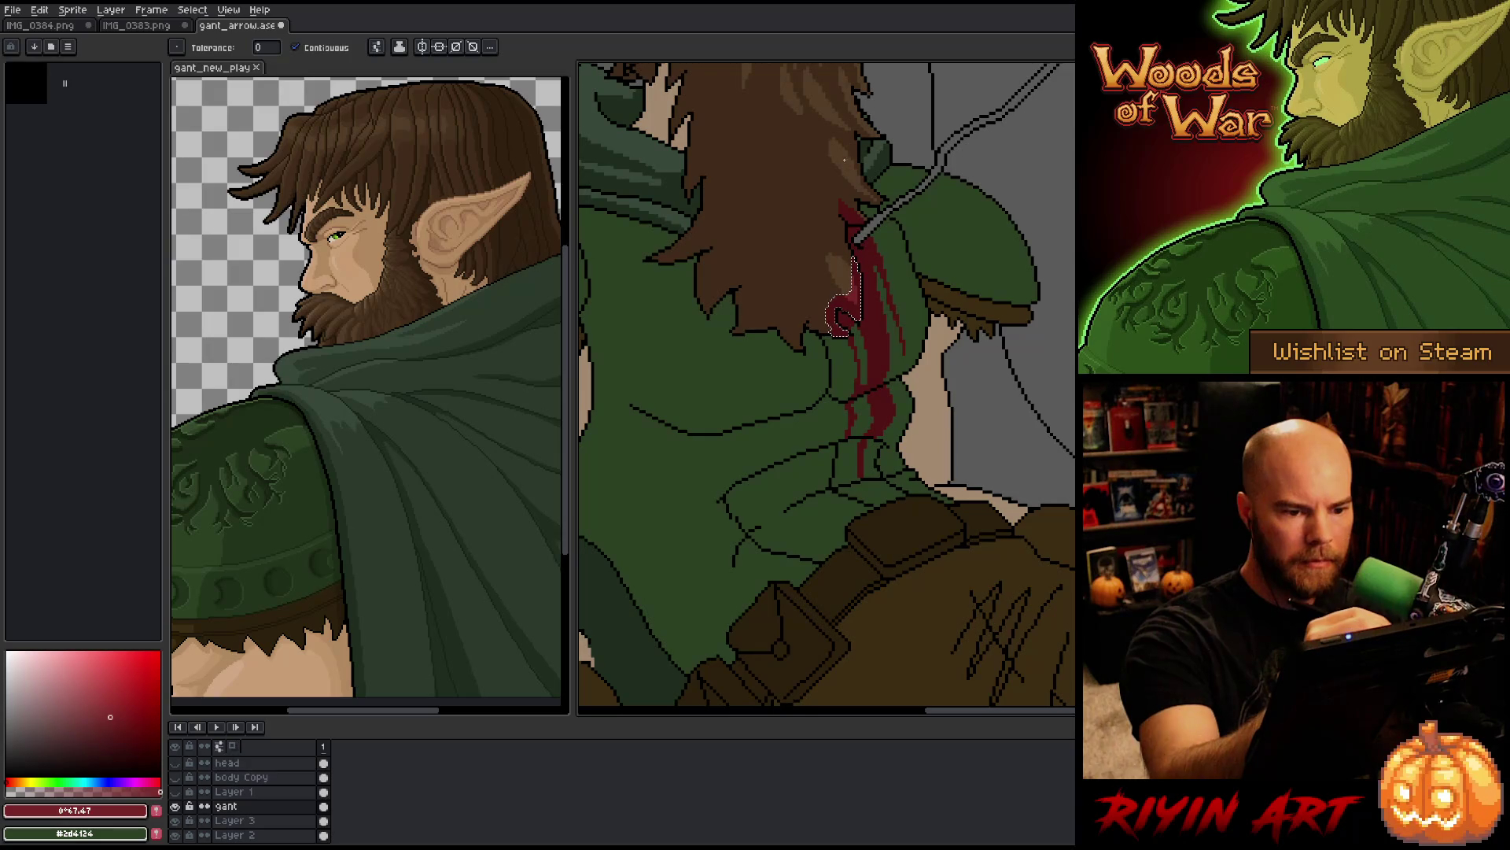
pyautogui.press('b')
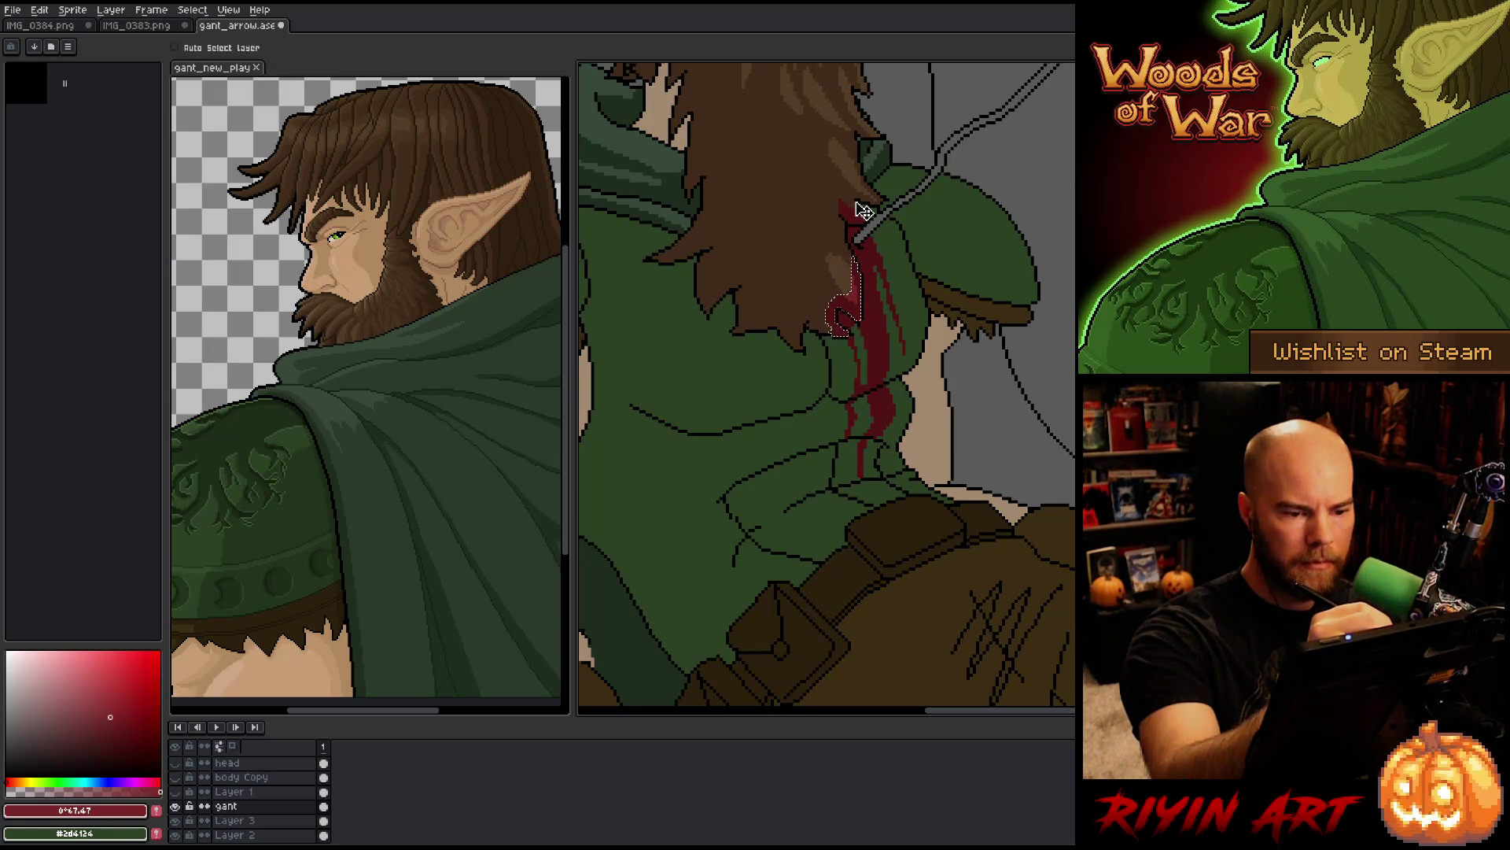
# Step: Sample the hair's dark brown and several reds from the blood streak
pyautogui.keyDown('alt'); pyautogui.click(860, 212); pyautogui.keyUp('alt')
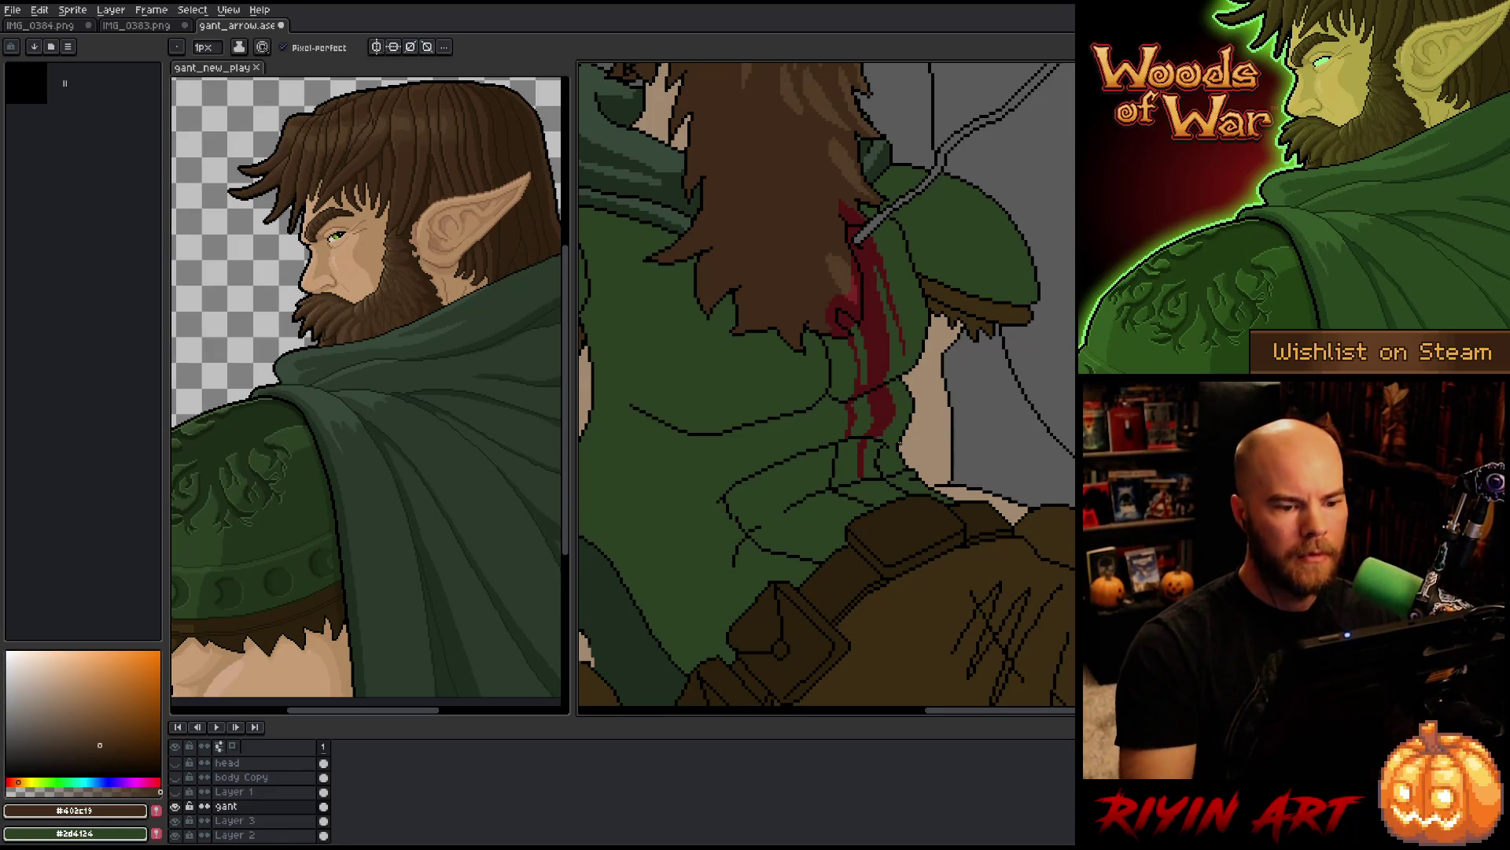
pyautogui.keyDown('alt'); pyautogui.click(857, 291); pyautogui.keyUp('alt')
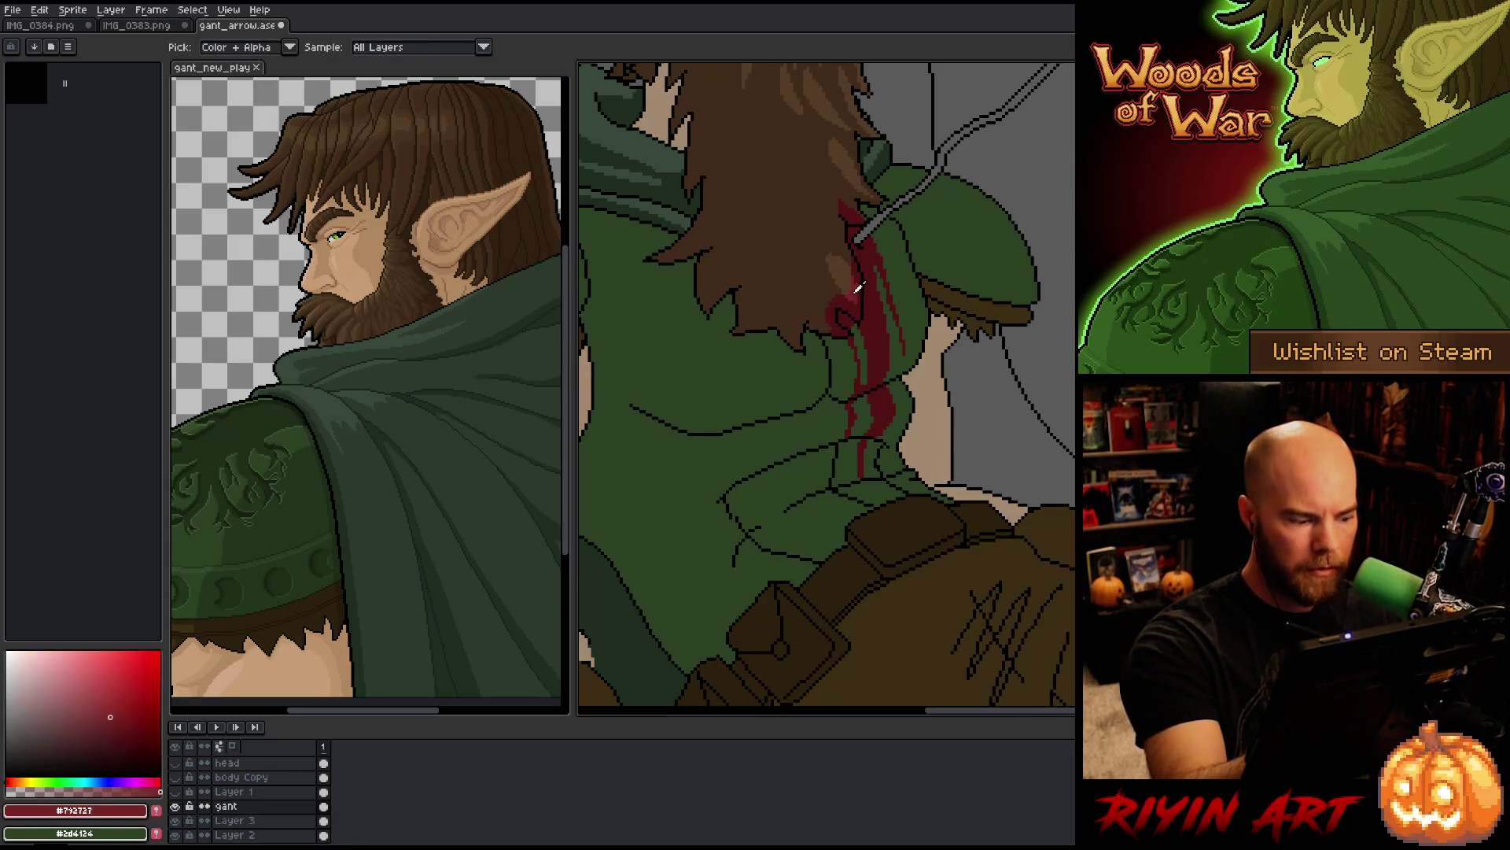
pyautogui.keyDown('alt'); pyautogui.click(860, 291); pyautogui.keyUp('alt')
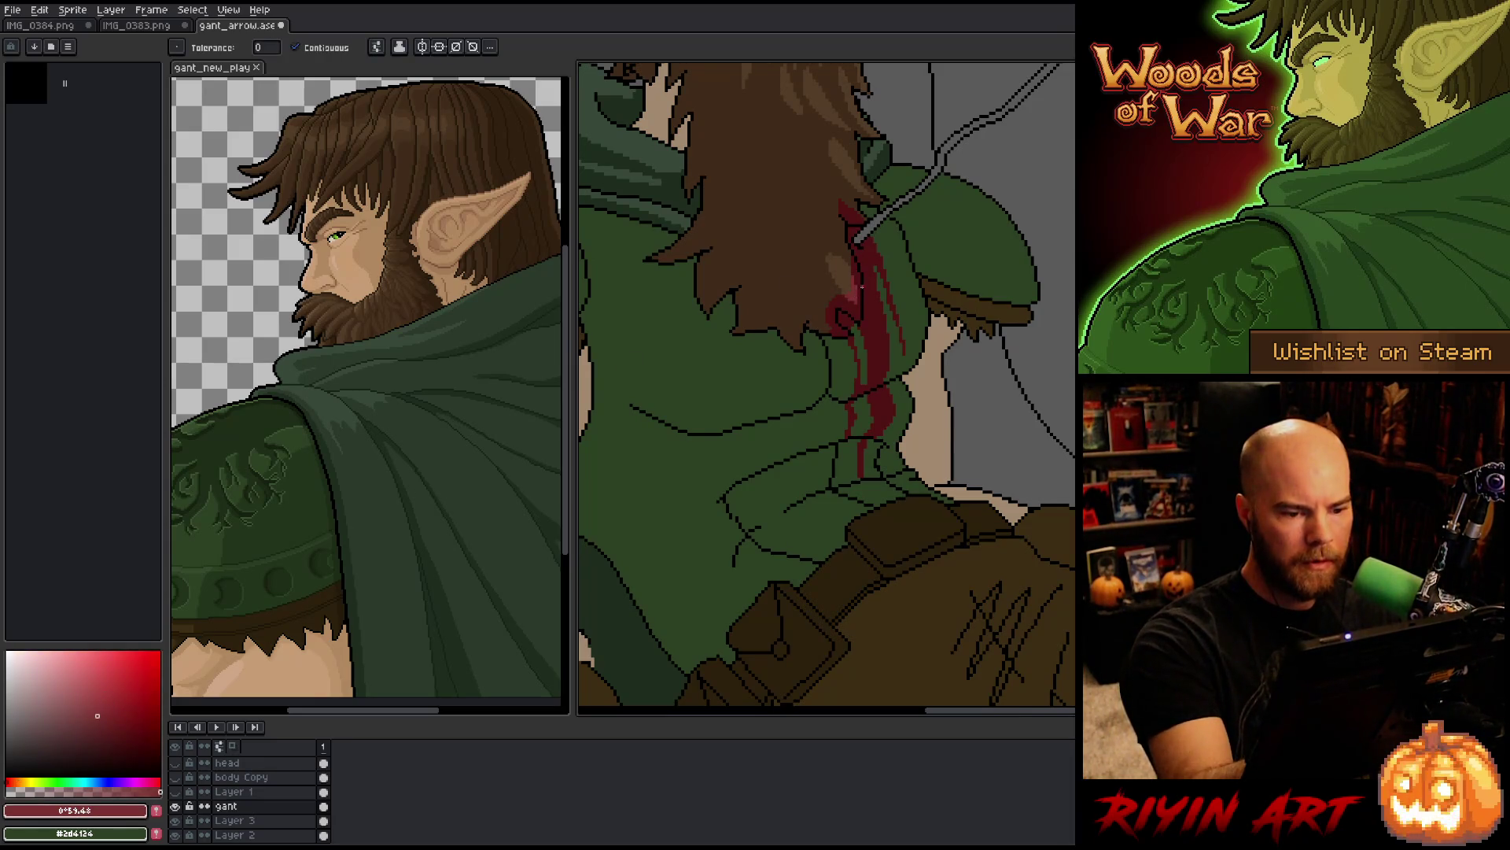
pyautogui.keyDown('alt'); pyautogui.click(855, 296); pyautogui.keyUp('alt')
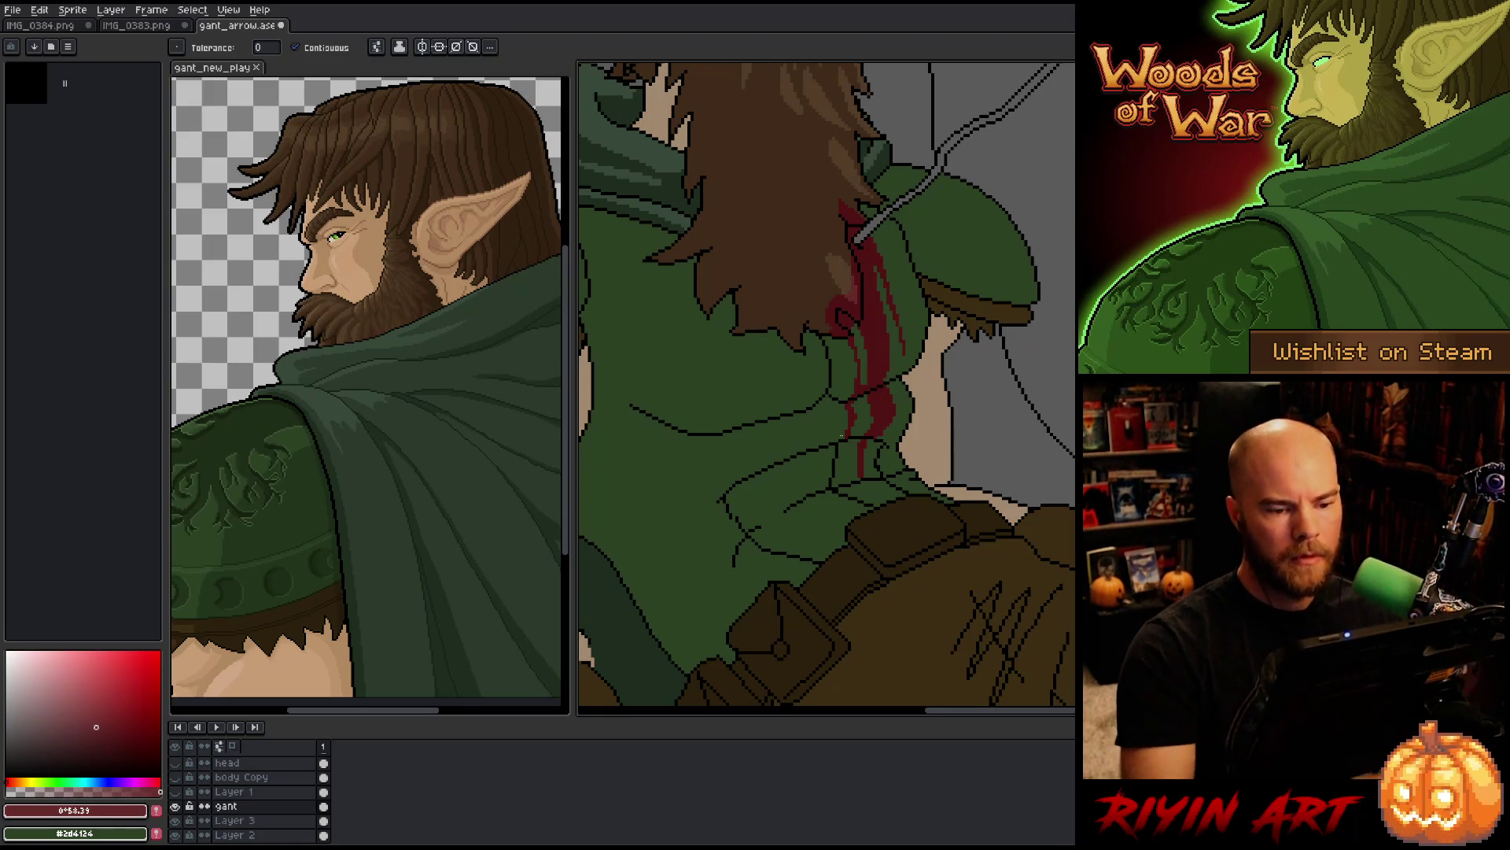
pyautogui.scroll(-2, 844, 431)
# Step: Save the artwork and zoom out to view the whole figure
pyautogui.hotkey('ctrl', 's')
pyautogui.scroll(-1, 844, 432)
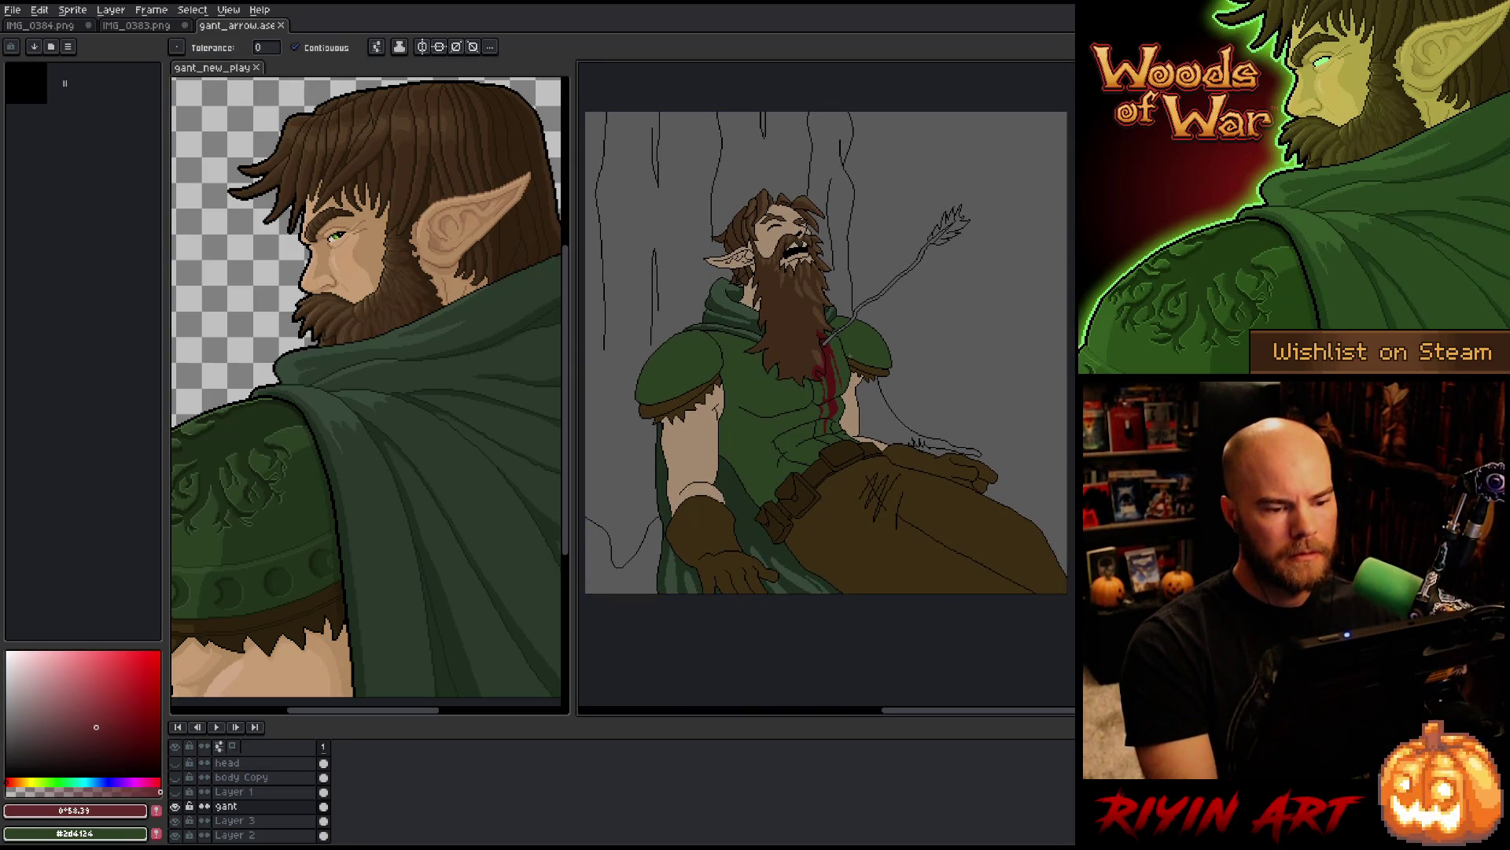
pyautogui.scroll(-3, 866, 332)
pyautogui.scroll(2, 866, 333)
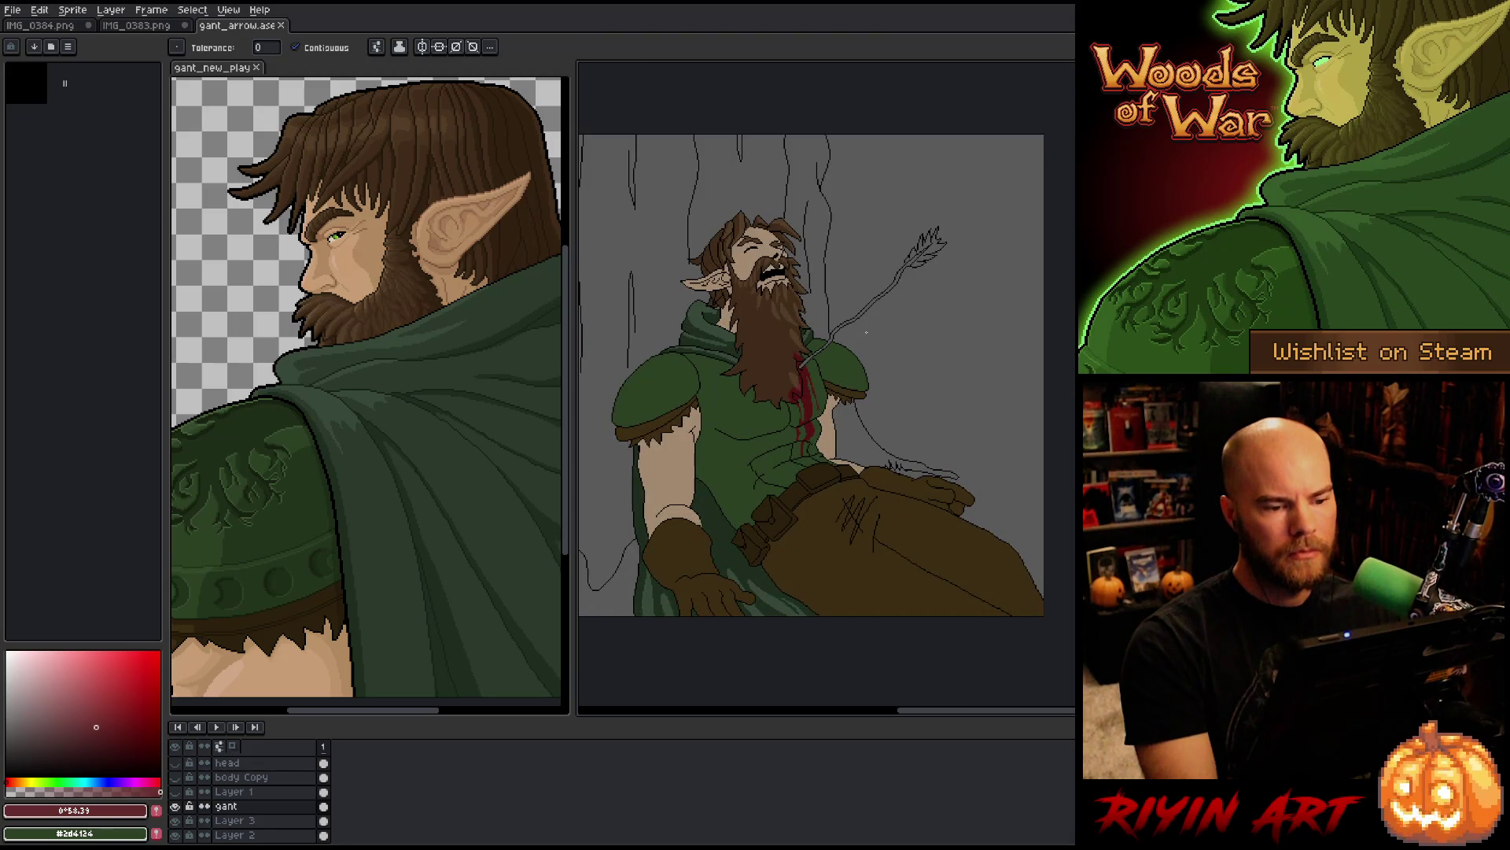
pyautogui.scroll(-3, 866, 333)
pyautogui.scroll(3, 881, 311)
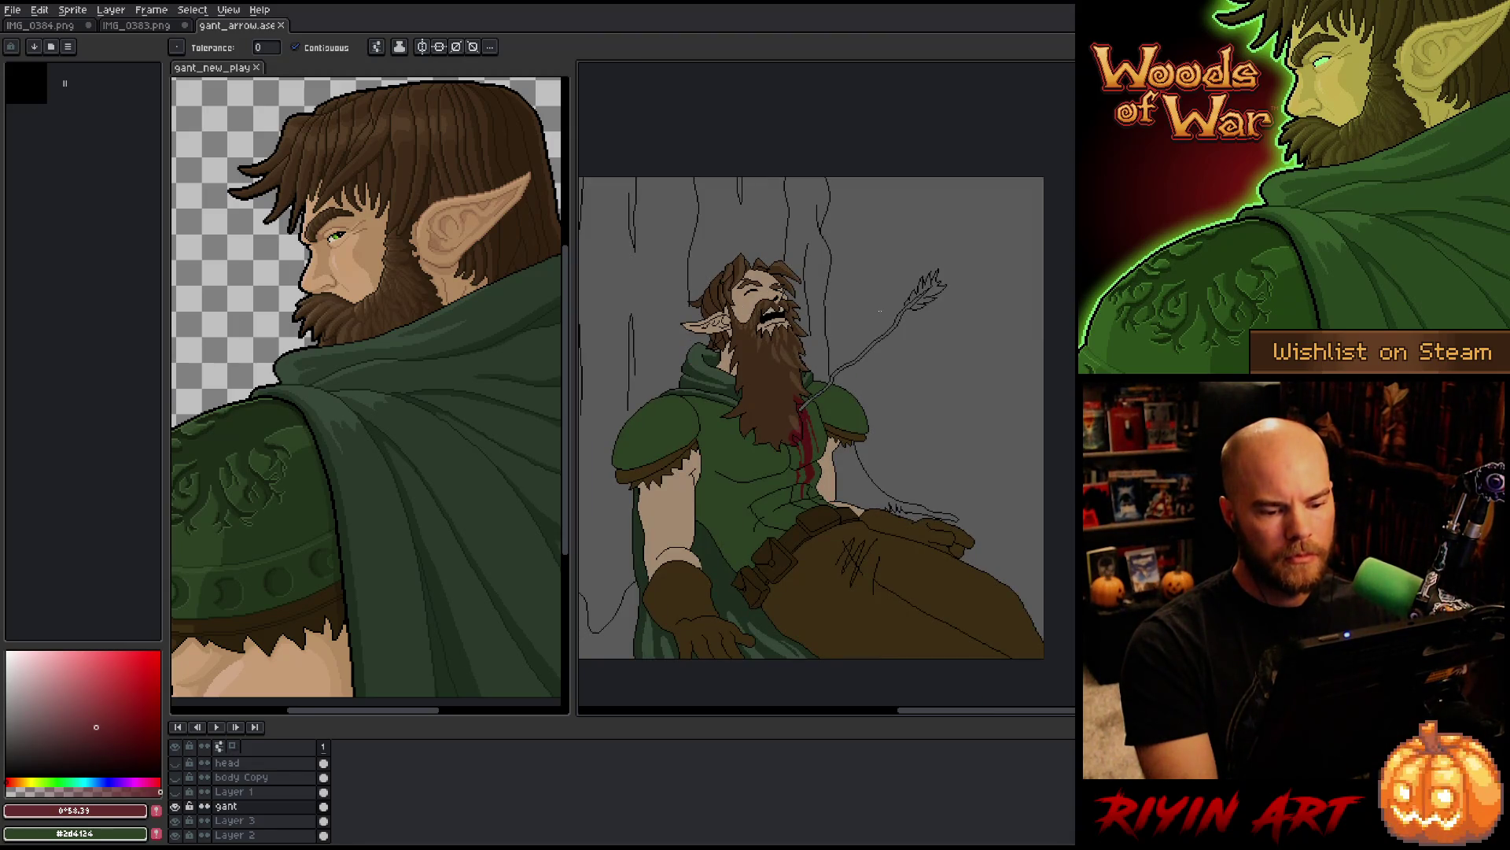
pyautogui.moveTo(806, 501)
pyautogui.mouseDown()
pyautogui.moveTo(807, 456)
pyautogui.moveTo(848, 470)
pyautogui.mouseUp()
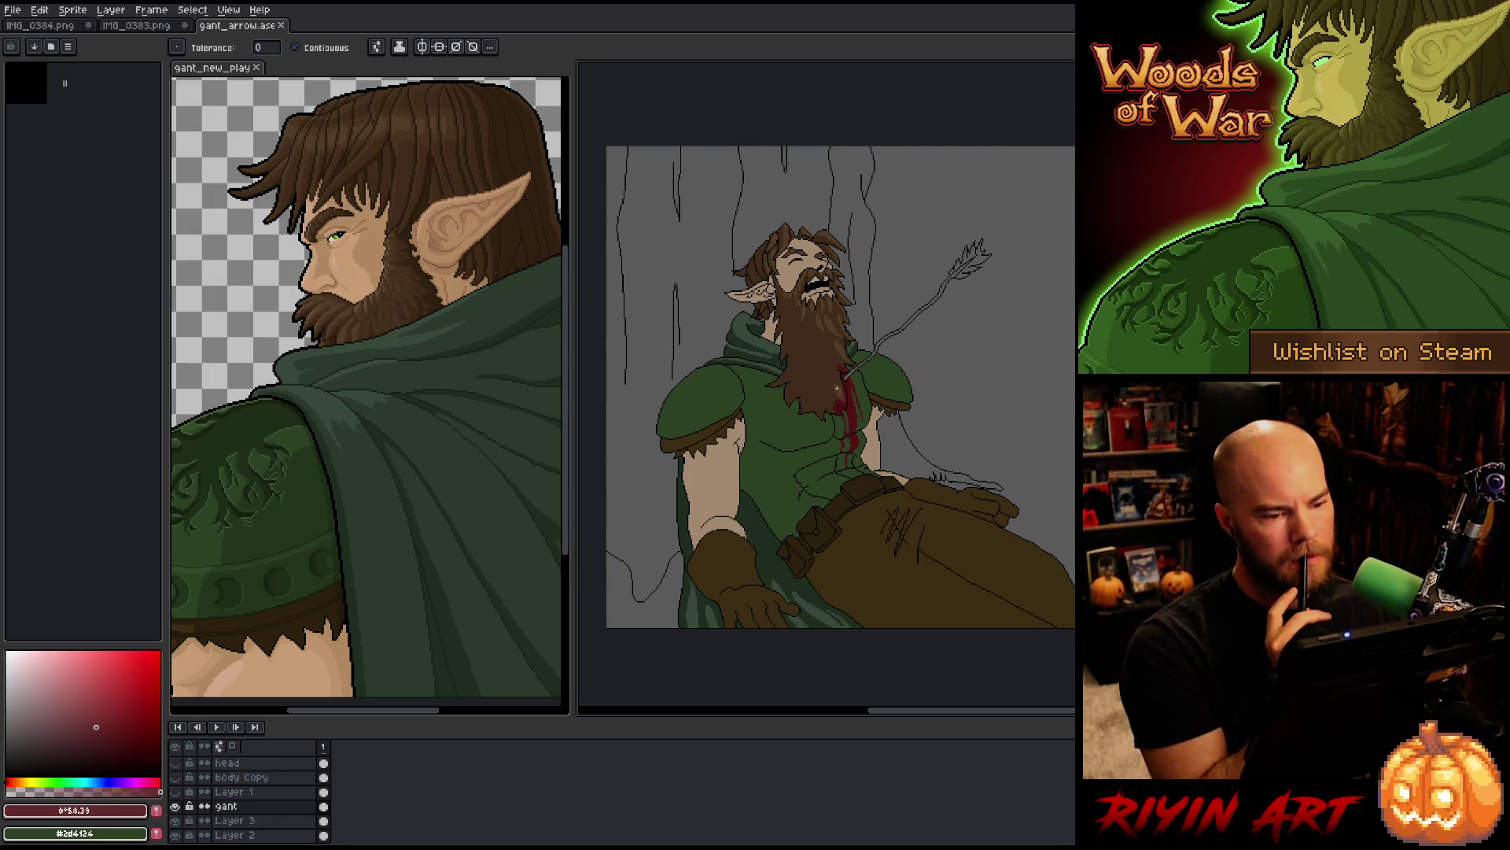
pyautogui.scroll(3, 837, 387)
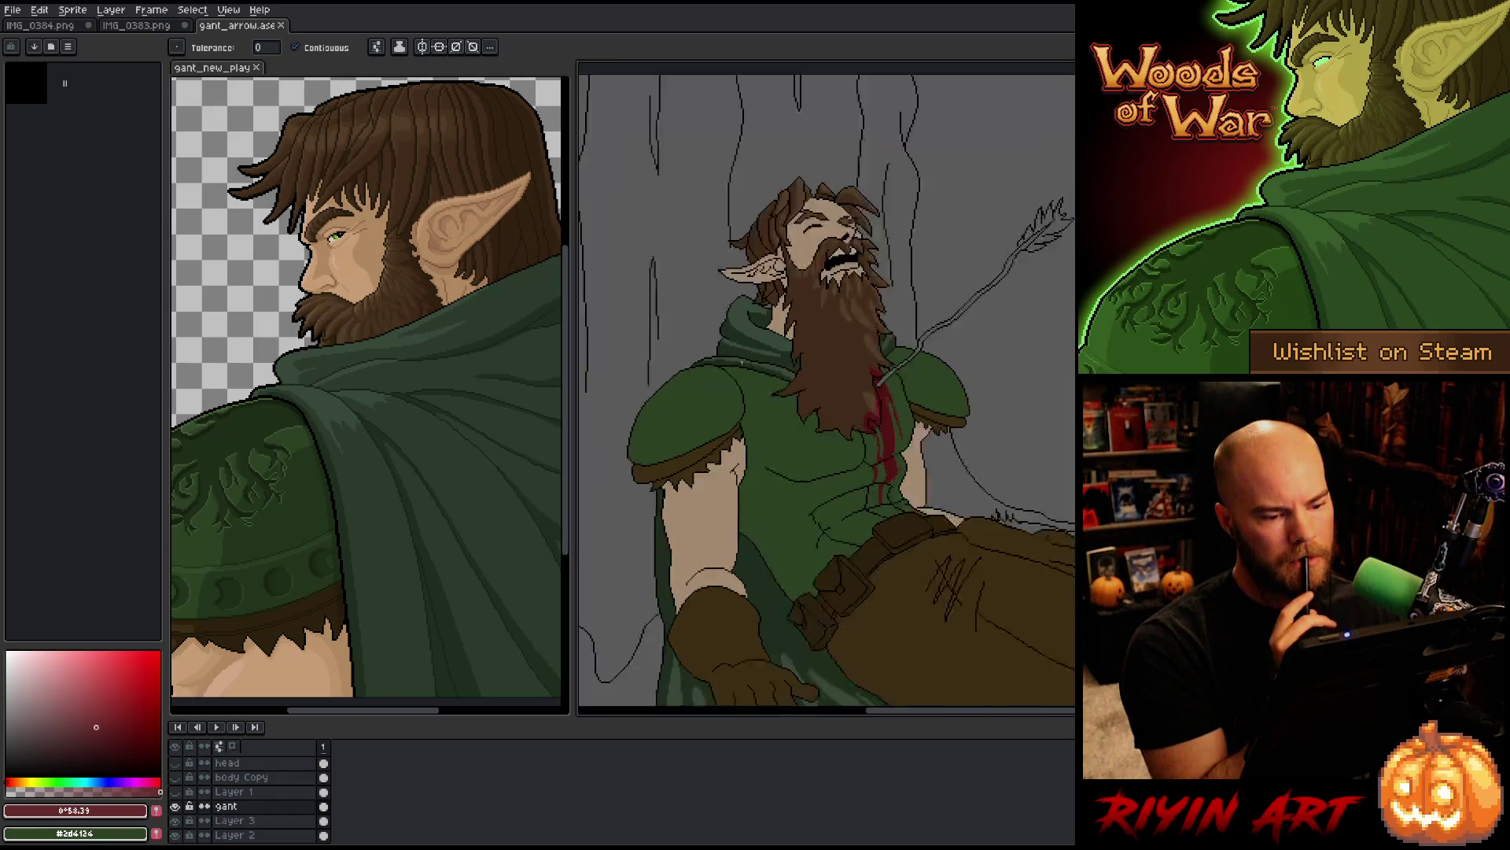
# Step: Zoom in on the shoulder and draw a new black outline along the cloak's top
pyautogui.moveTo(735, 382); pyautogui.dragTo(993, 551)
pyautogui.press('i')
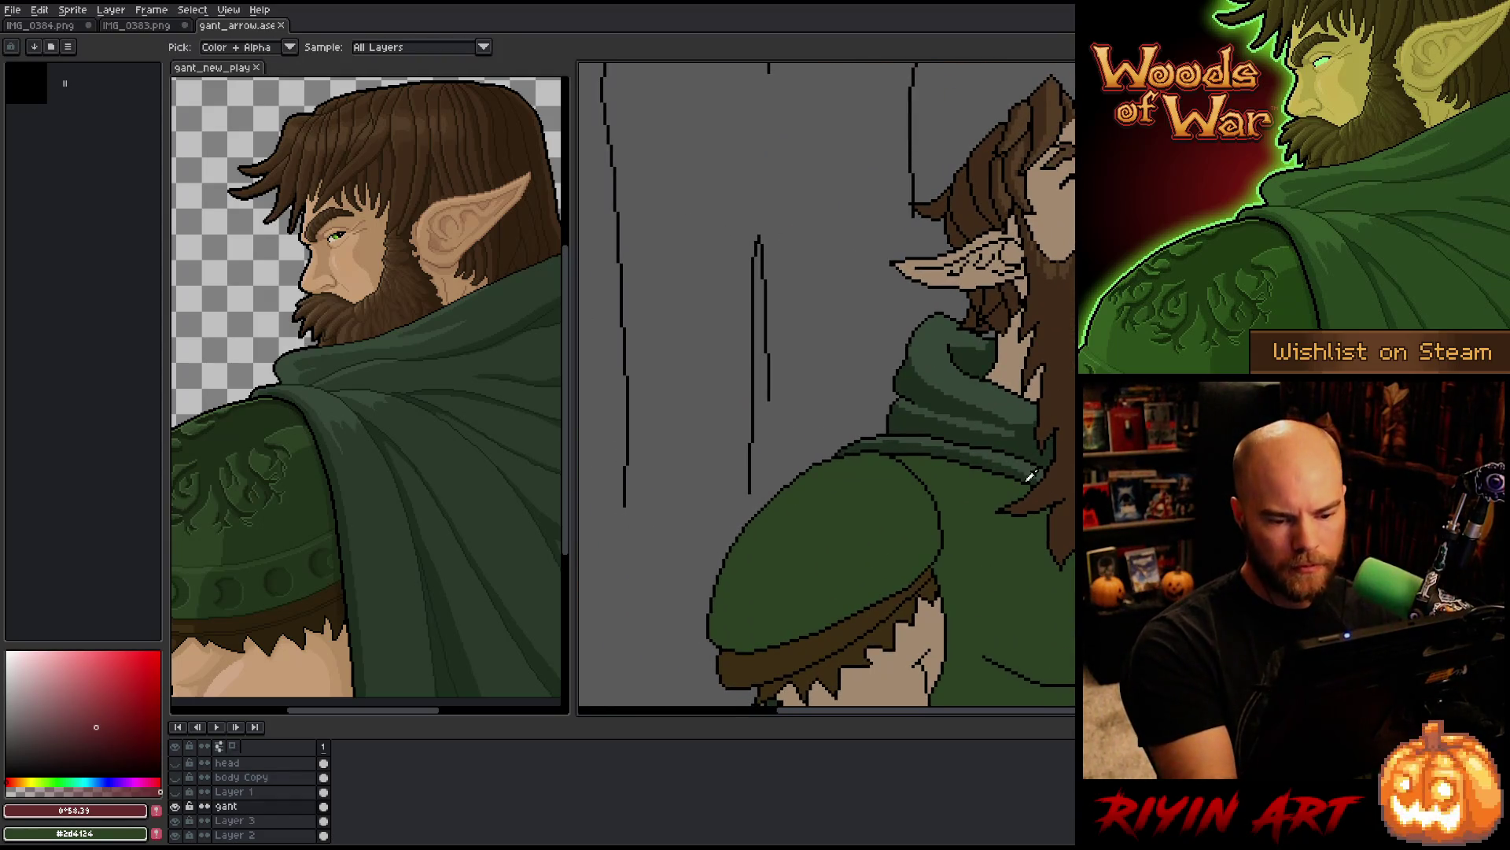
pyautogui.click(1040, 466)
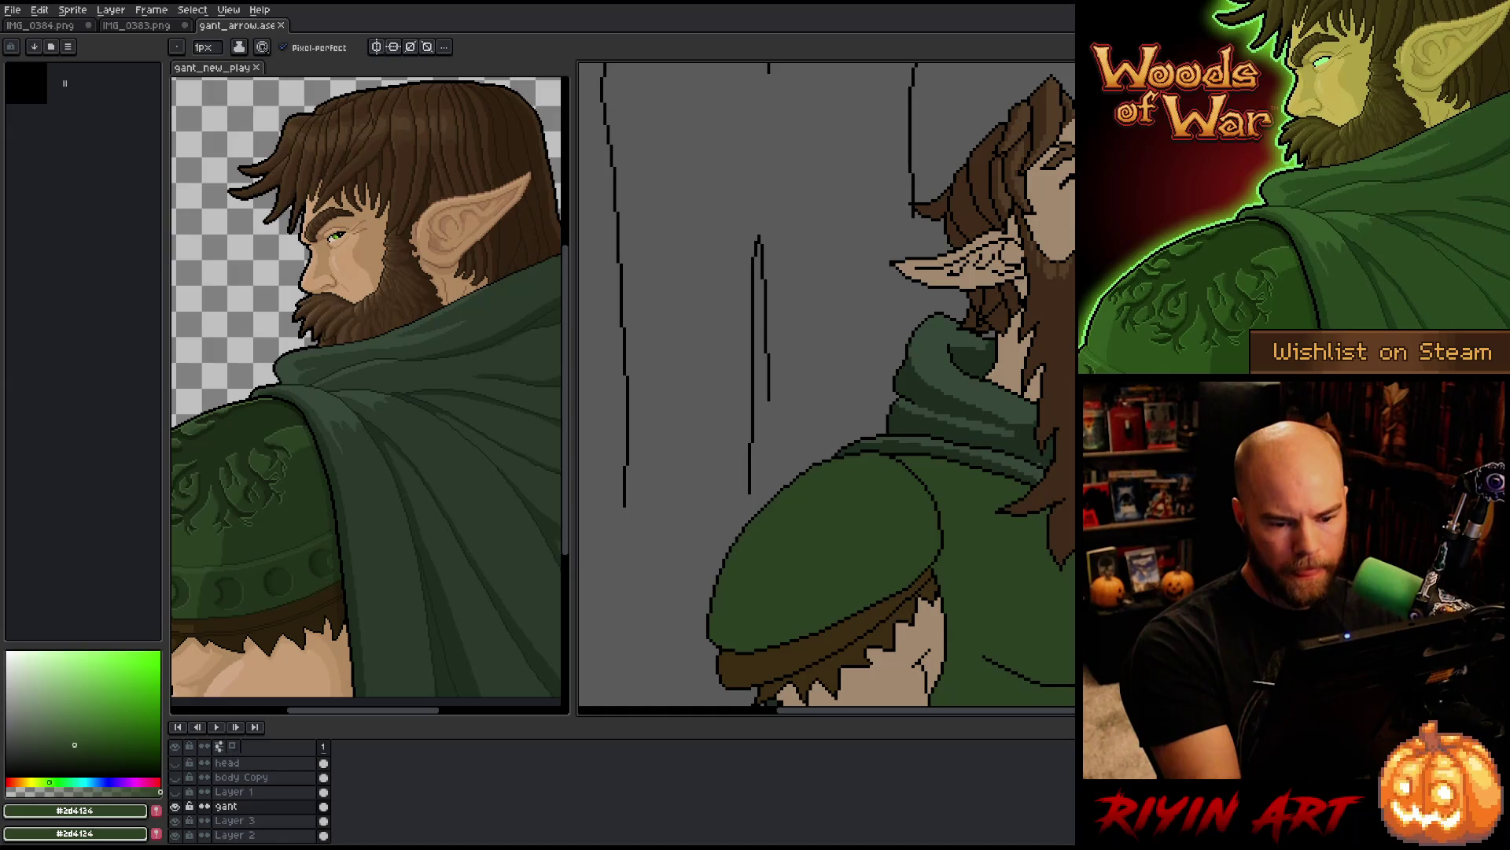
pyautogui.click(985, 446)
pyautogui.press('b')
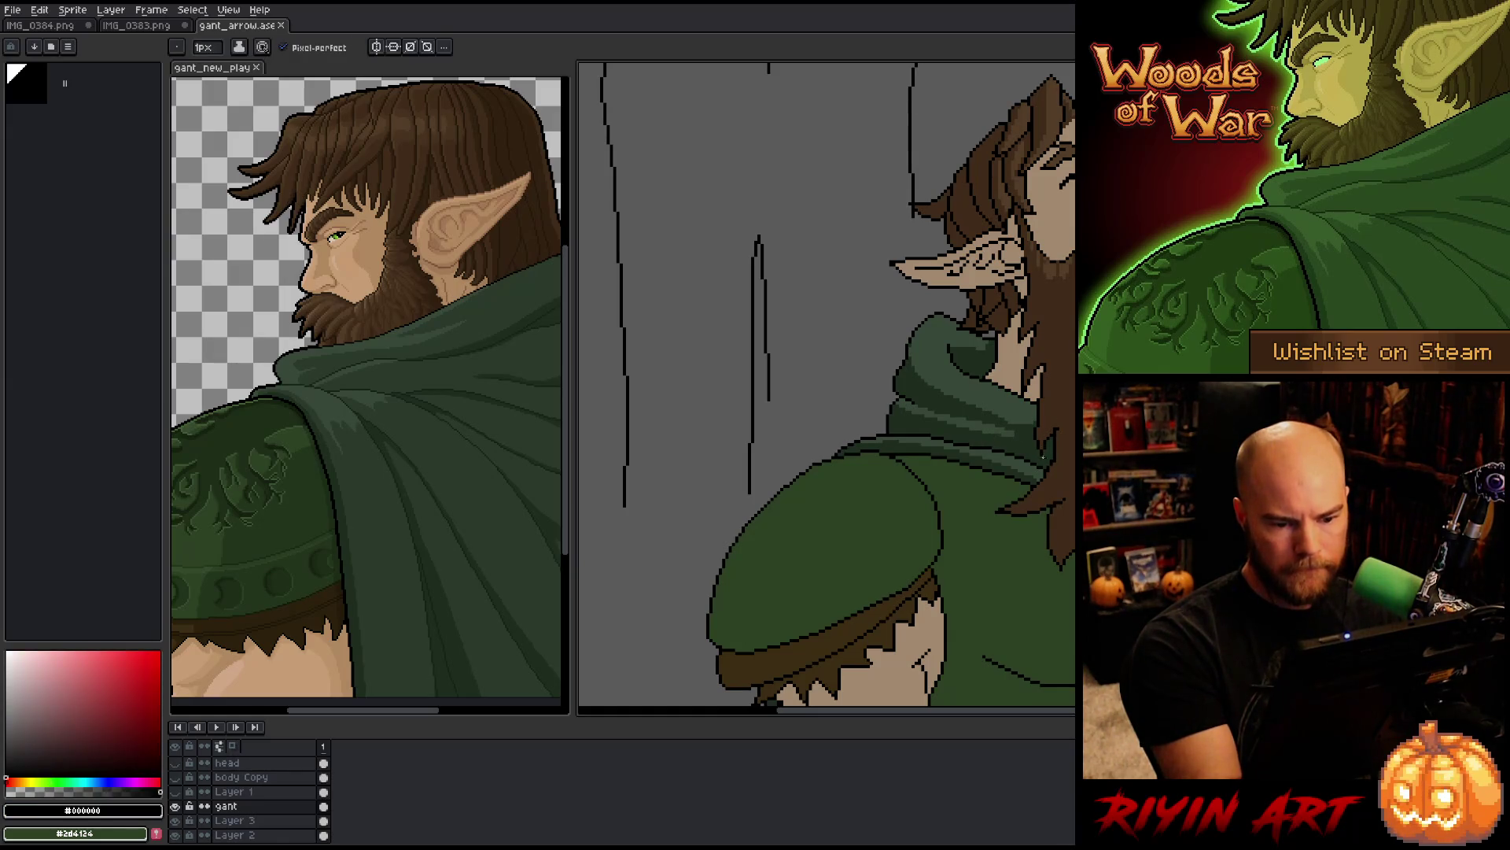
pyautogui.moveTo(988, 447)
pyautogui.mouseDown()
pyautogui.moveTo(894, 425)
pyautogui.moveTo(819, 431)
pyautogui.moveTo(777, 495)
pyautogui.mouseUp()
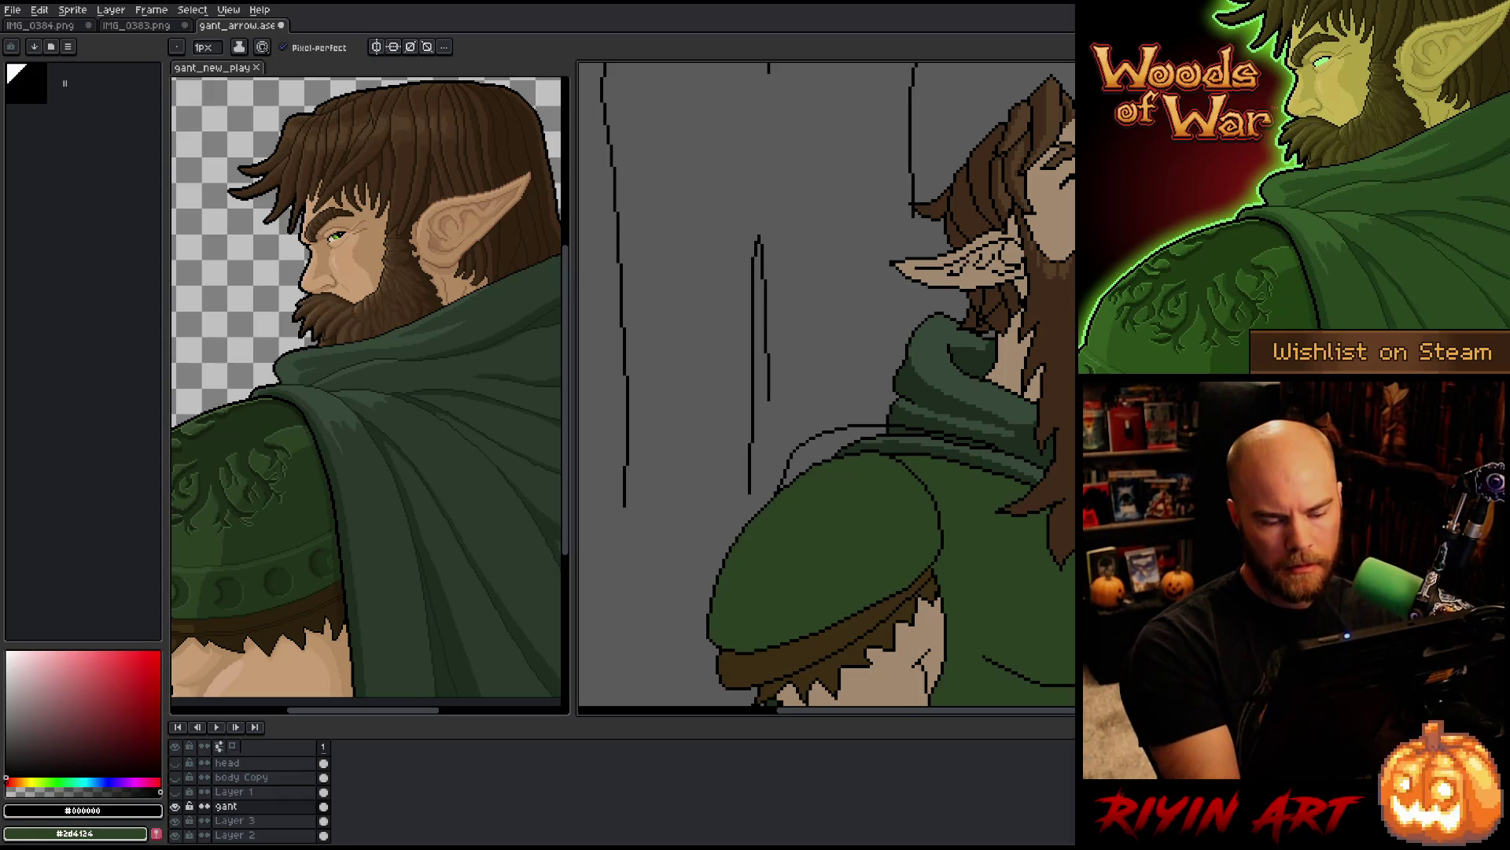
# Step: Fill the new cloak fold dark green and recolour its top outline segments green
pyautogui.keyDown('alt'); pyautogui.click(892, 445); pyautogui.keyUp('alt')
pyautogui.press('g')
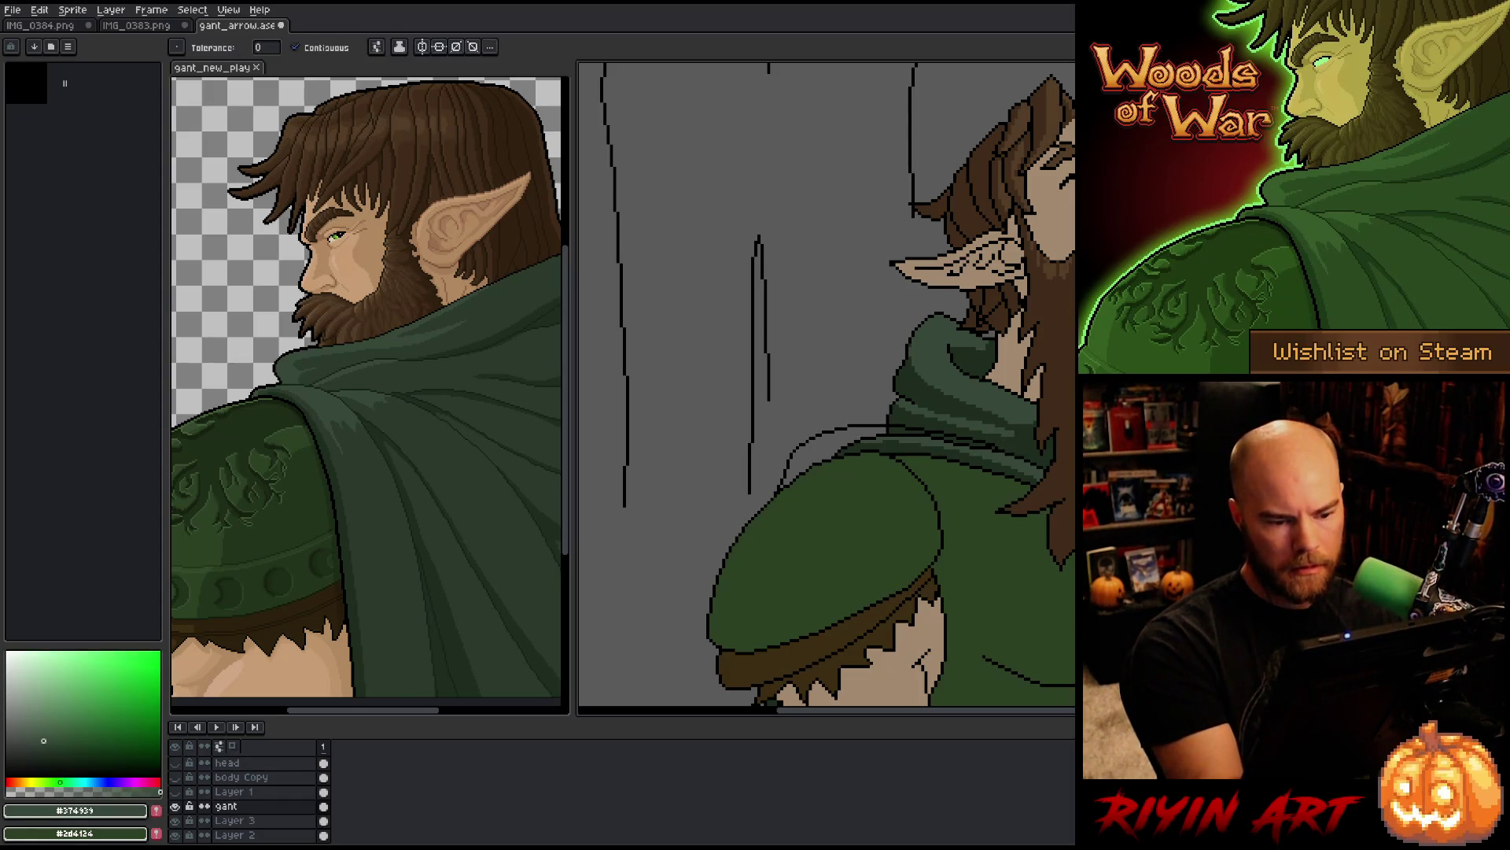
pyautogui.click(892, 445)
pyautogui.press('b')
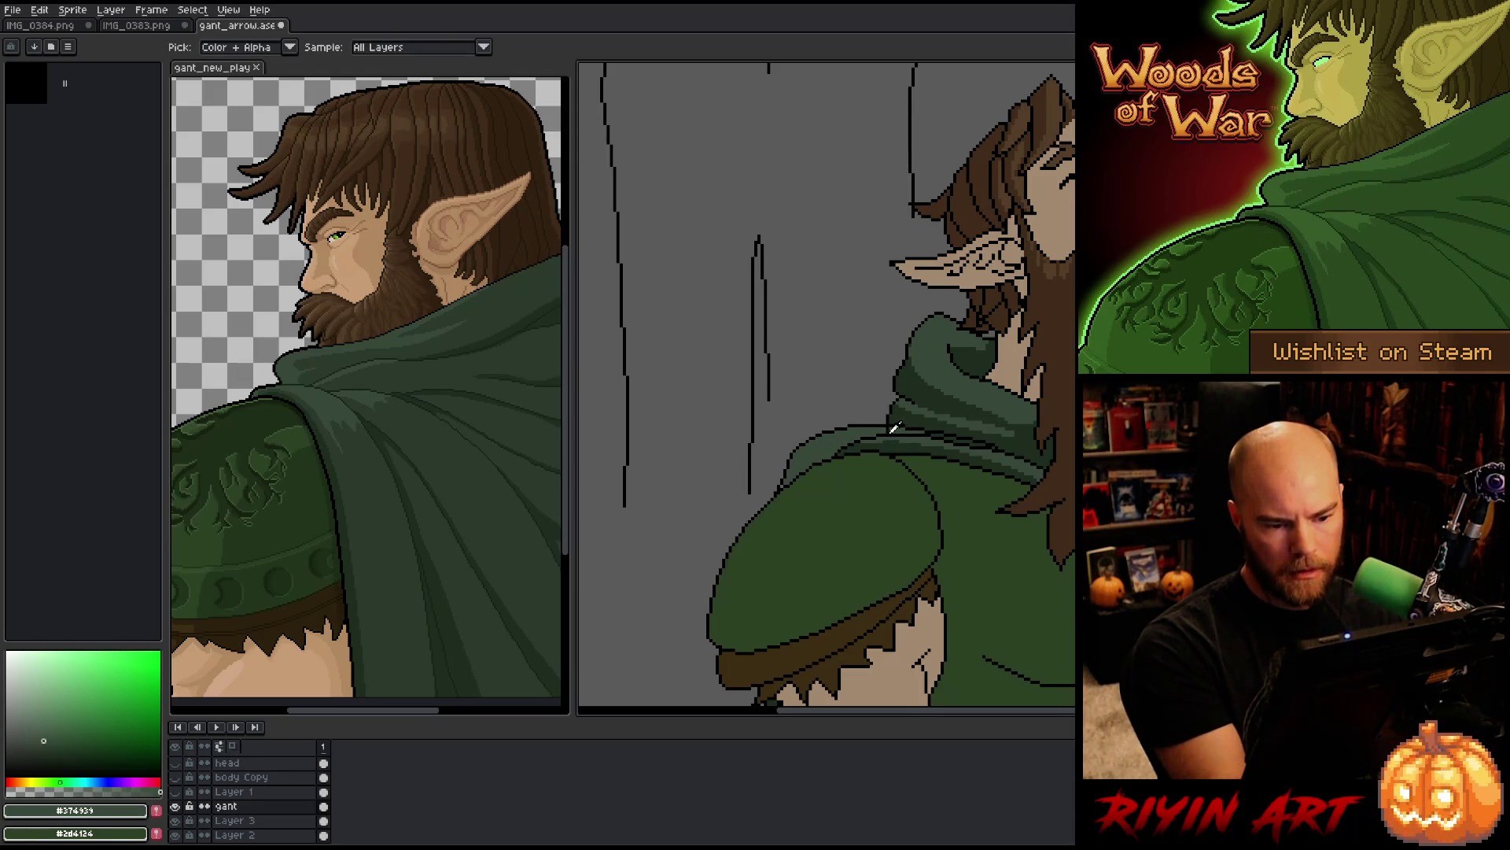
pyautogui.moveTo(861, 439); pyautogui.dragTo(887, 433)
pyautogui.press('g')
pyautogui.click(955, 438)
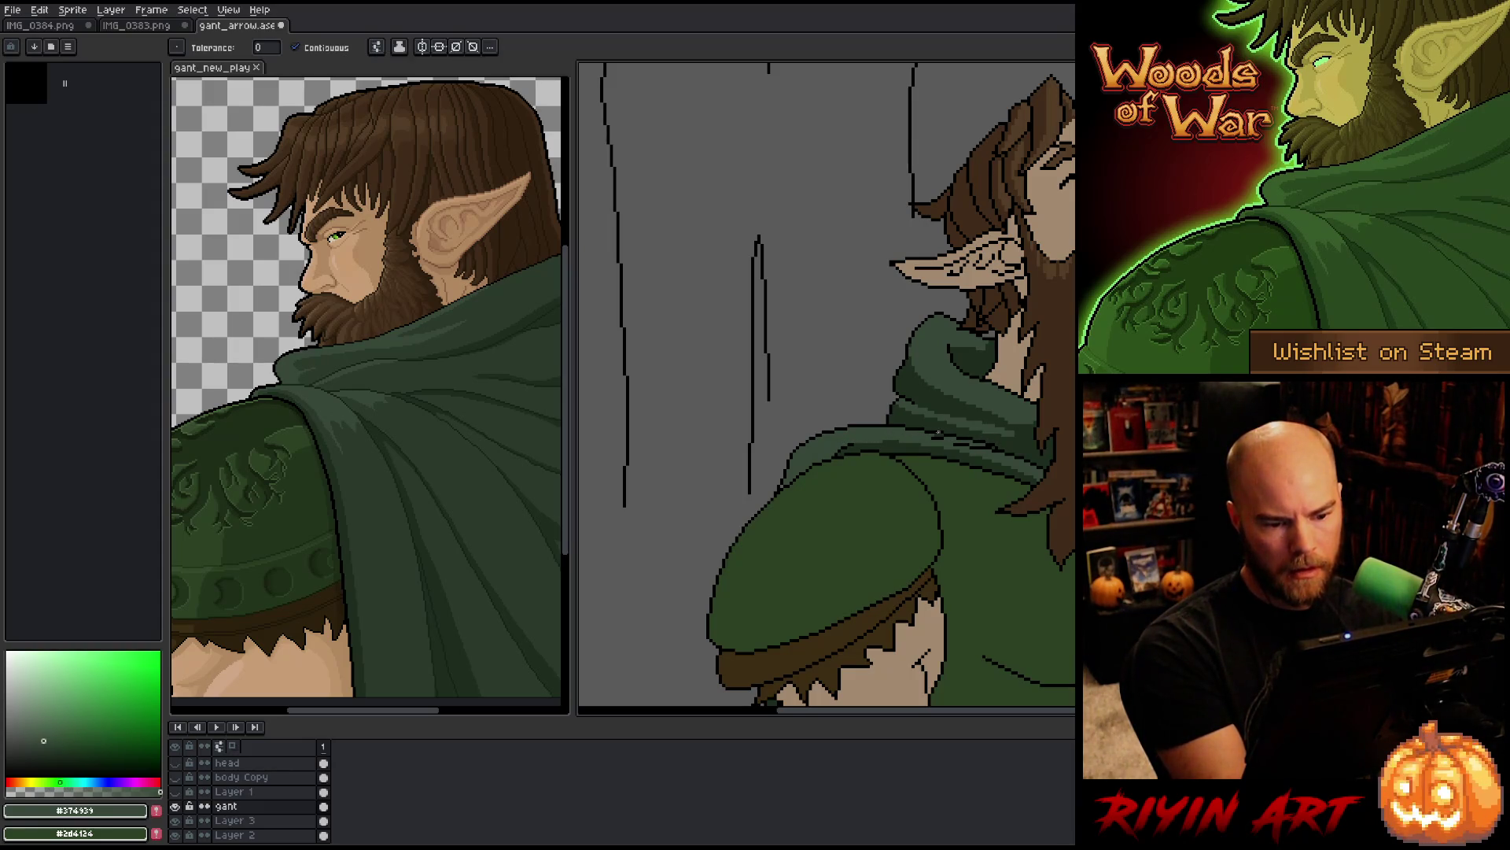
pyautogui.press('b')
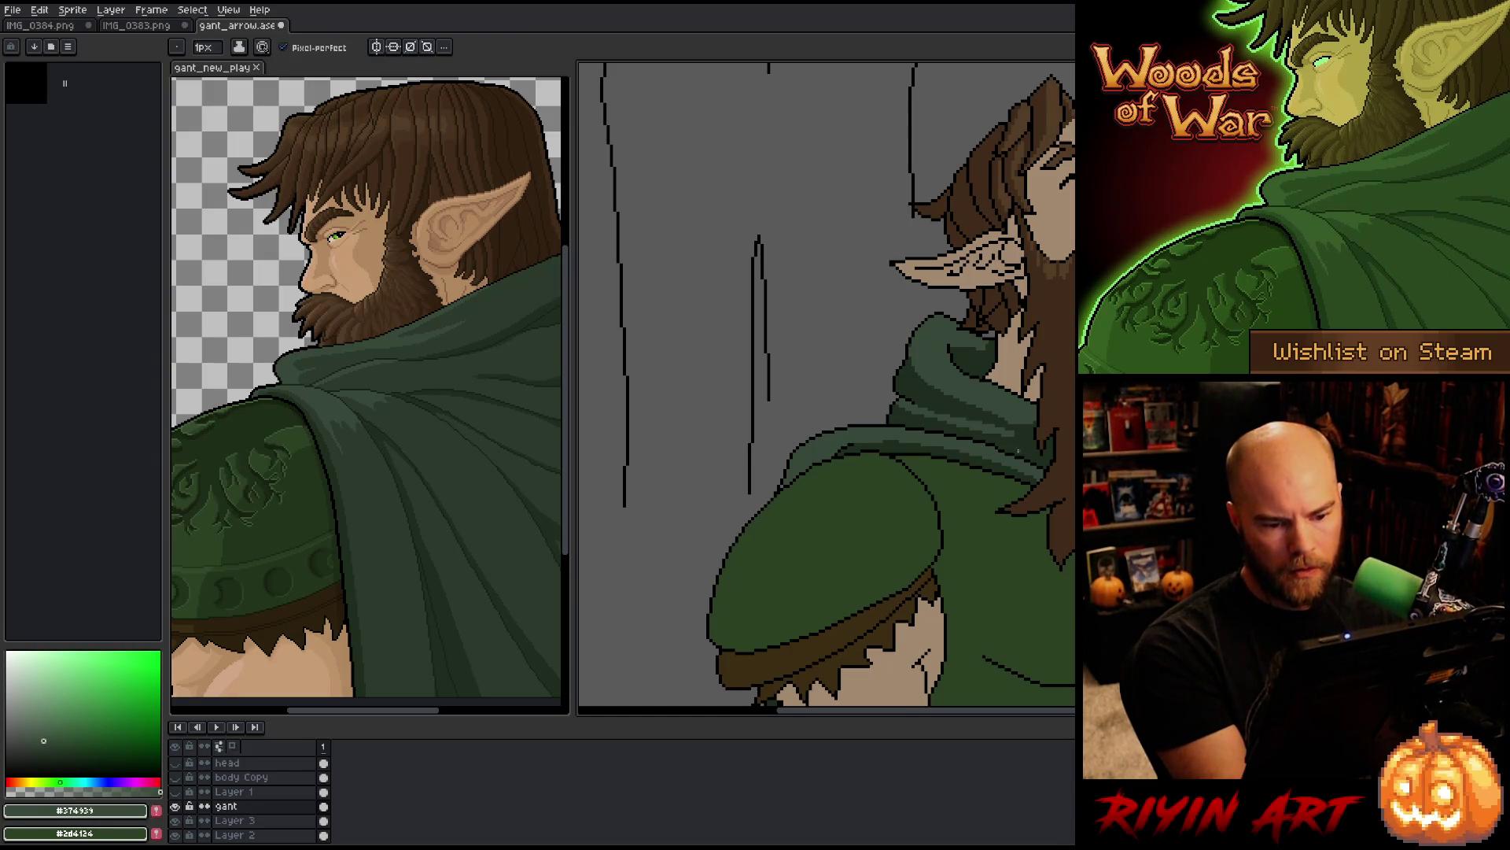
# Step: Paint a darker green band along the cloak's top edge
pyautogui.keyDown('alt'); pyautogui.click(995, 445); pyautogui.keyUp('alt')
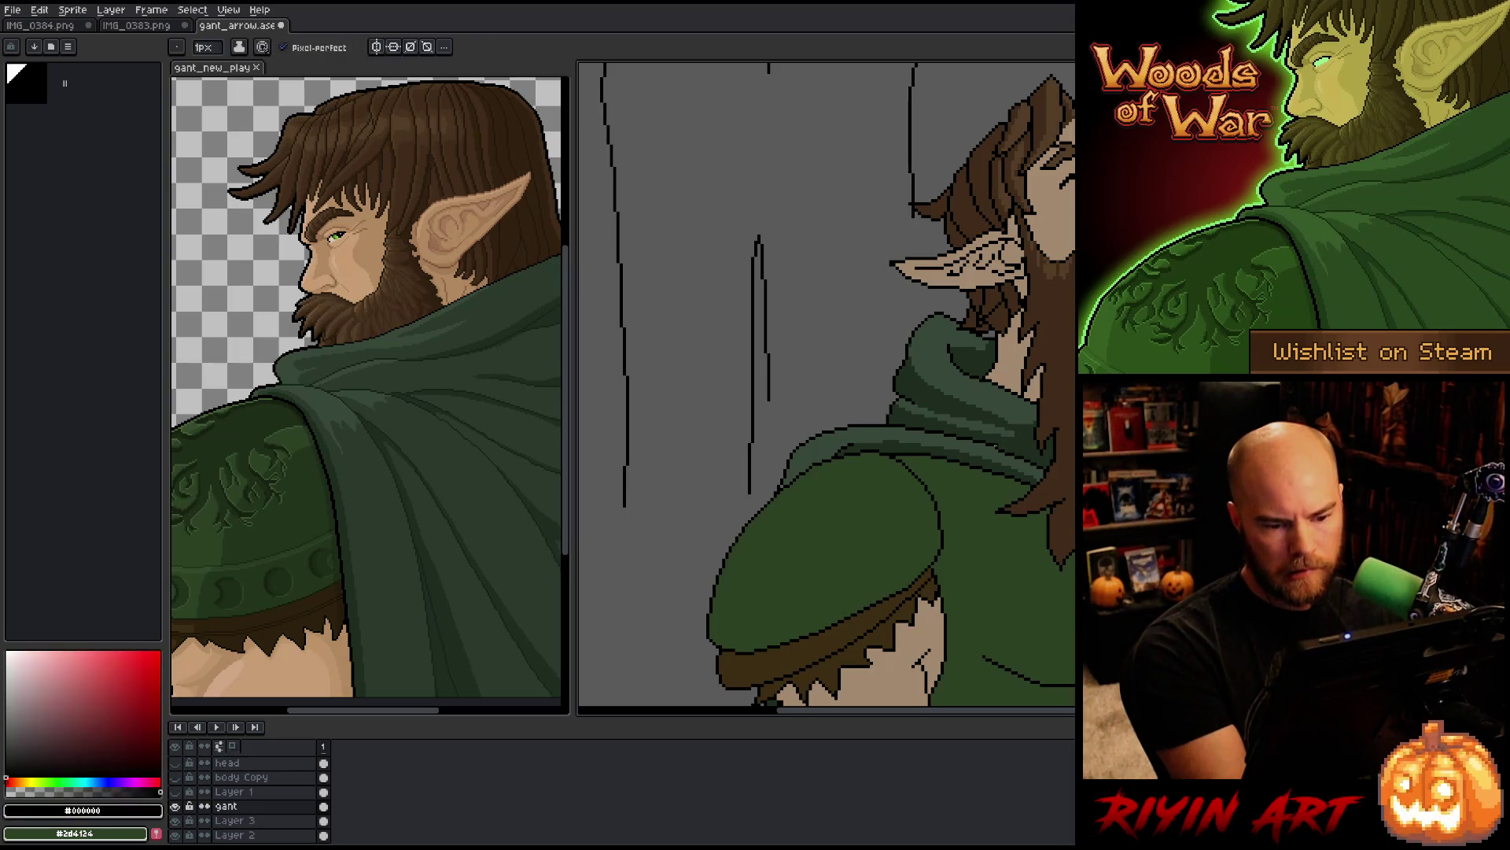
pyautogui.keyDown('alt'); pyautogui.click(992, 444); pyautogui.keyUp('alt')
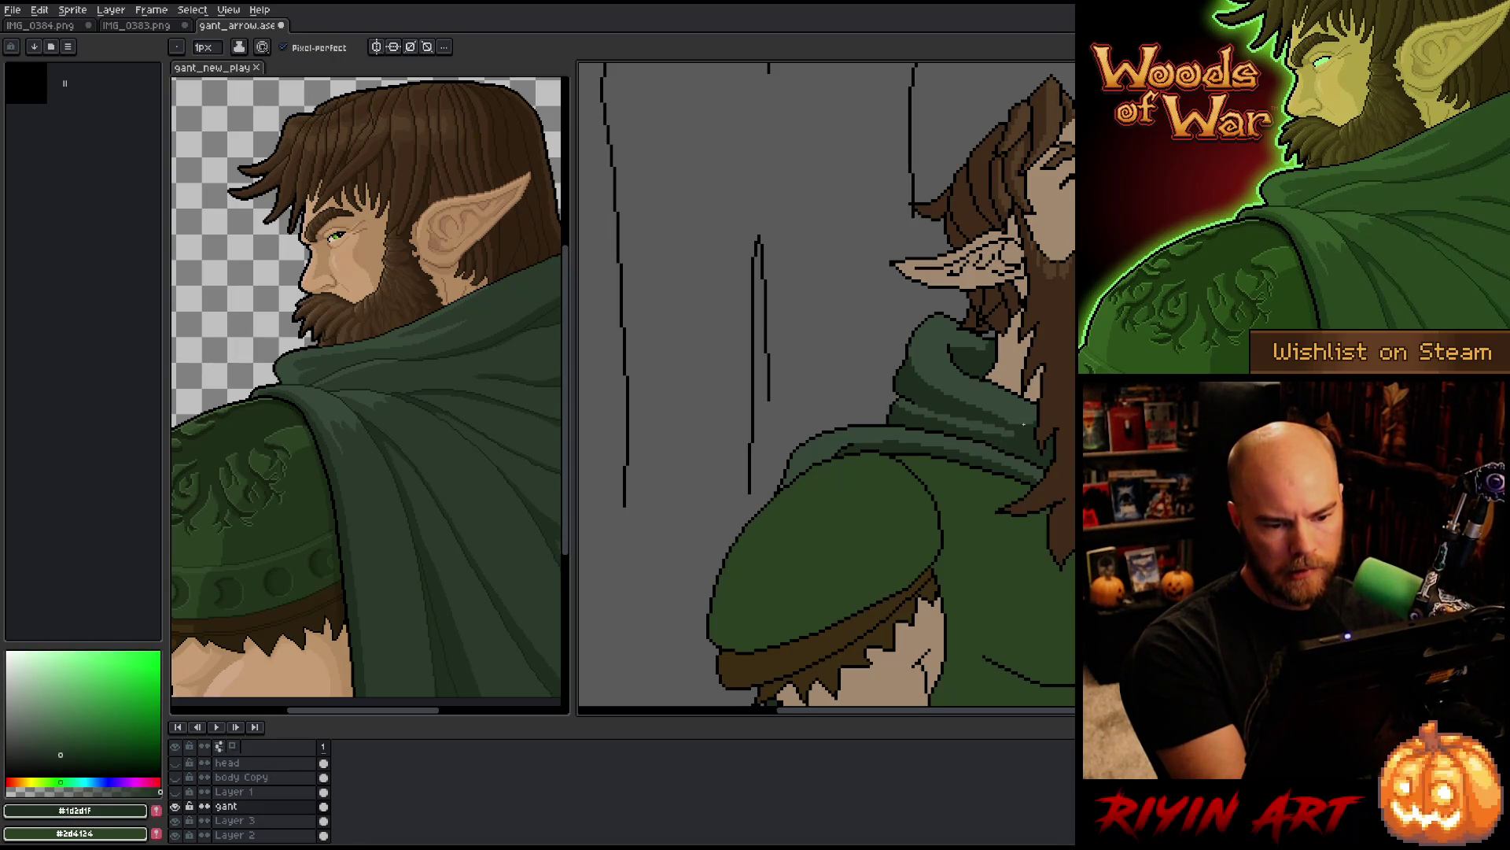
pyautogui.moveTo(1012, 449); pyautogui.dragTo(788, 481)
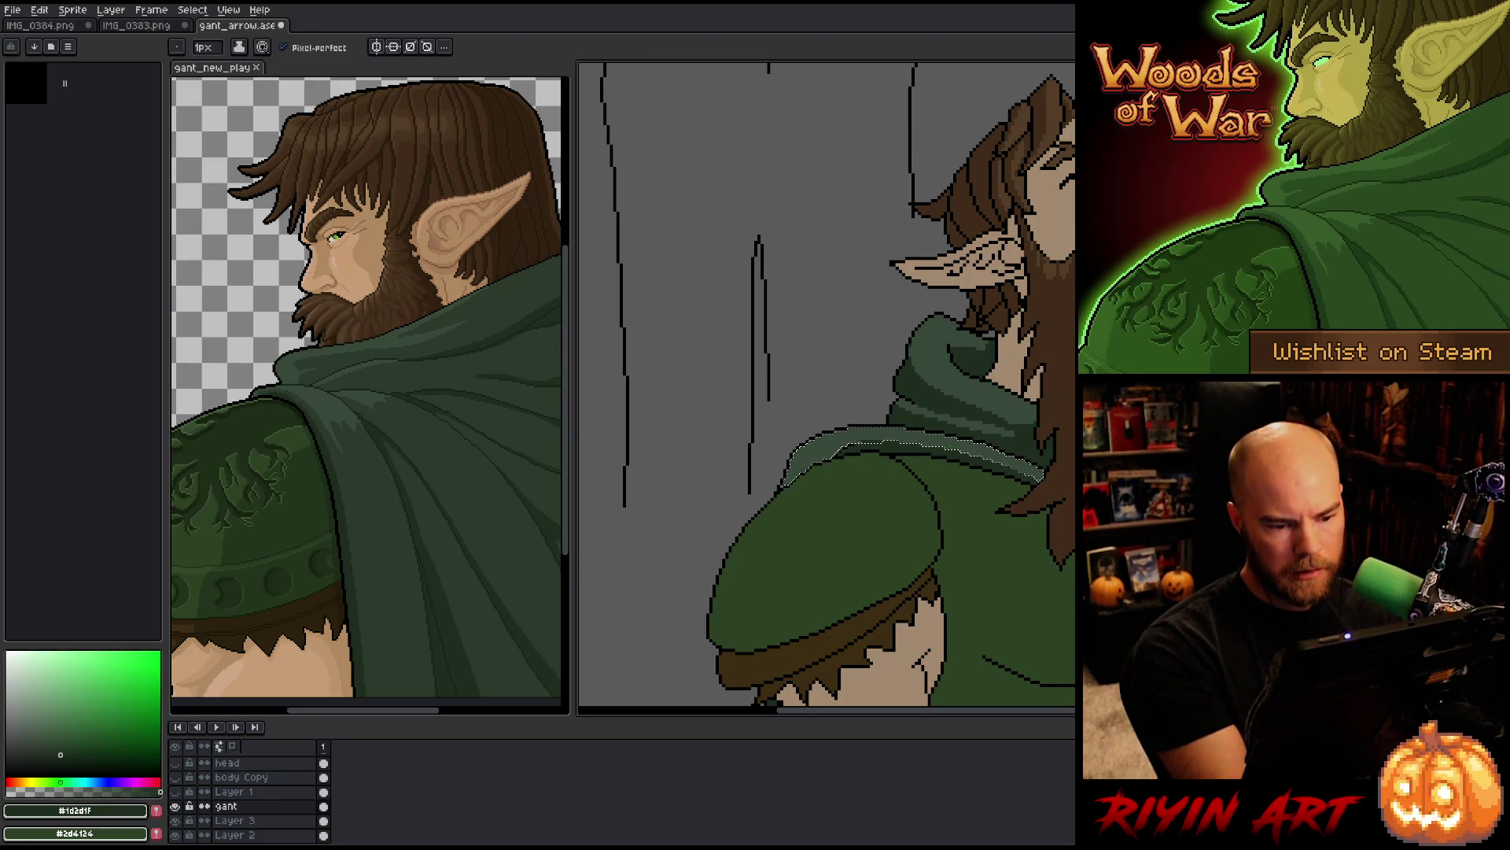
pyautogui.moveTo(787, 482)
pyautogui.mouseDown()
pyautogui.moveTo(842, 447)
pyautogui.moveTo(1012, 450)
pyautogui.mouseUp()
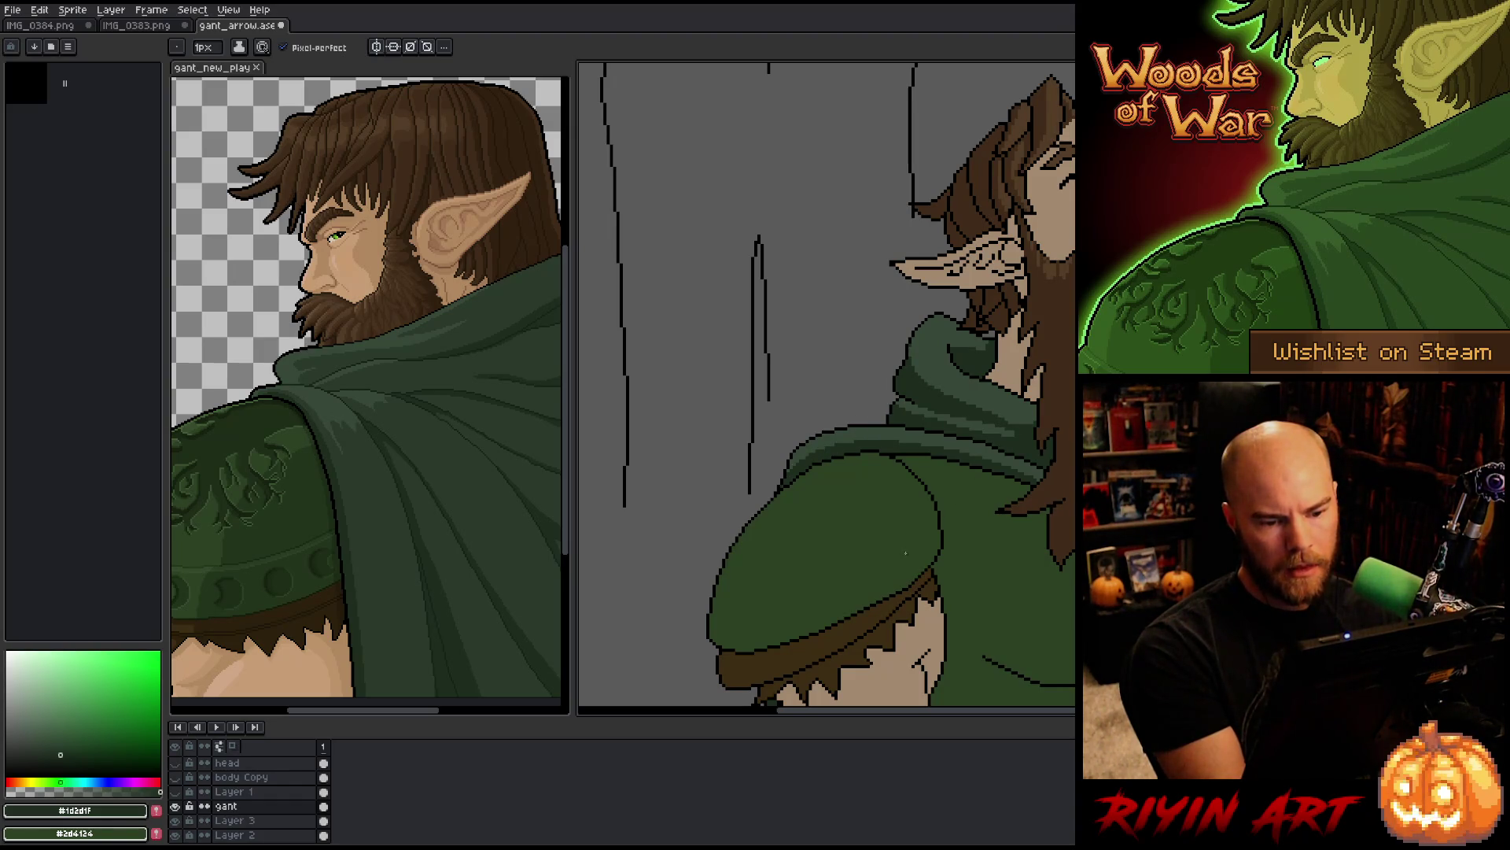
# Step: Draw a black outline along the sleeve's top edge and pick the darker cloak green
pyautogui.press(']')
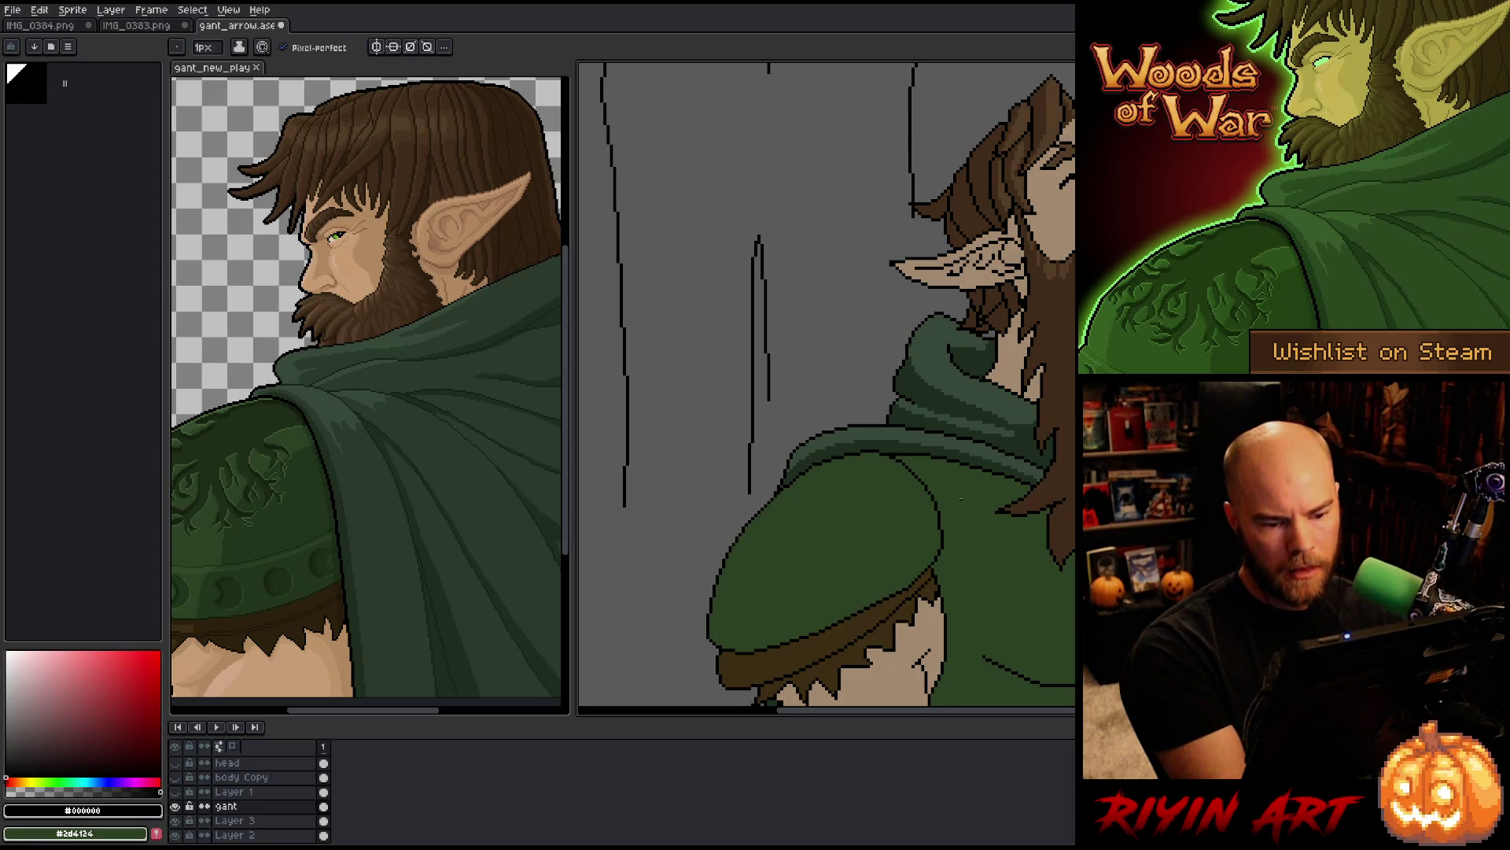
pyautogui.moveTo(1016, 486)
pyautogui.mouseDown()
pyautogui.moveTo(918, 477)
pyautogui.moveTo(783, 496)
pyautogui.moveTo(740, 529)
pyautogui.mouseUp()
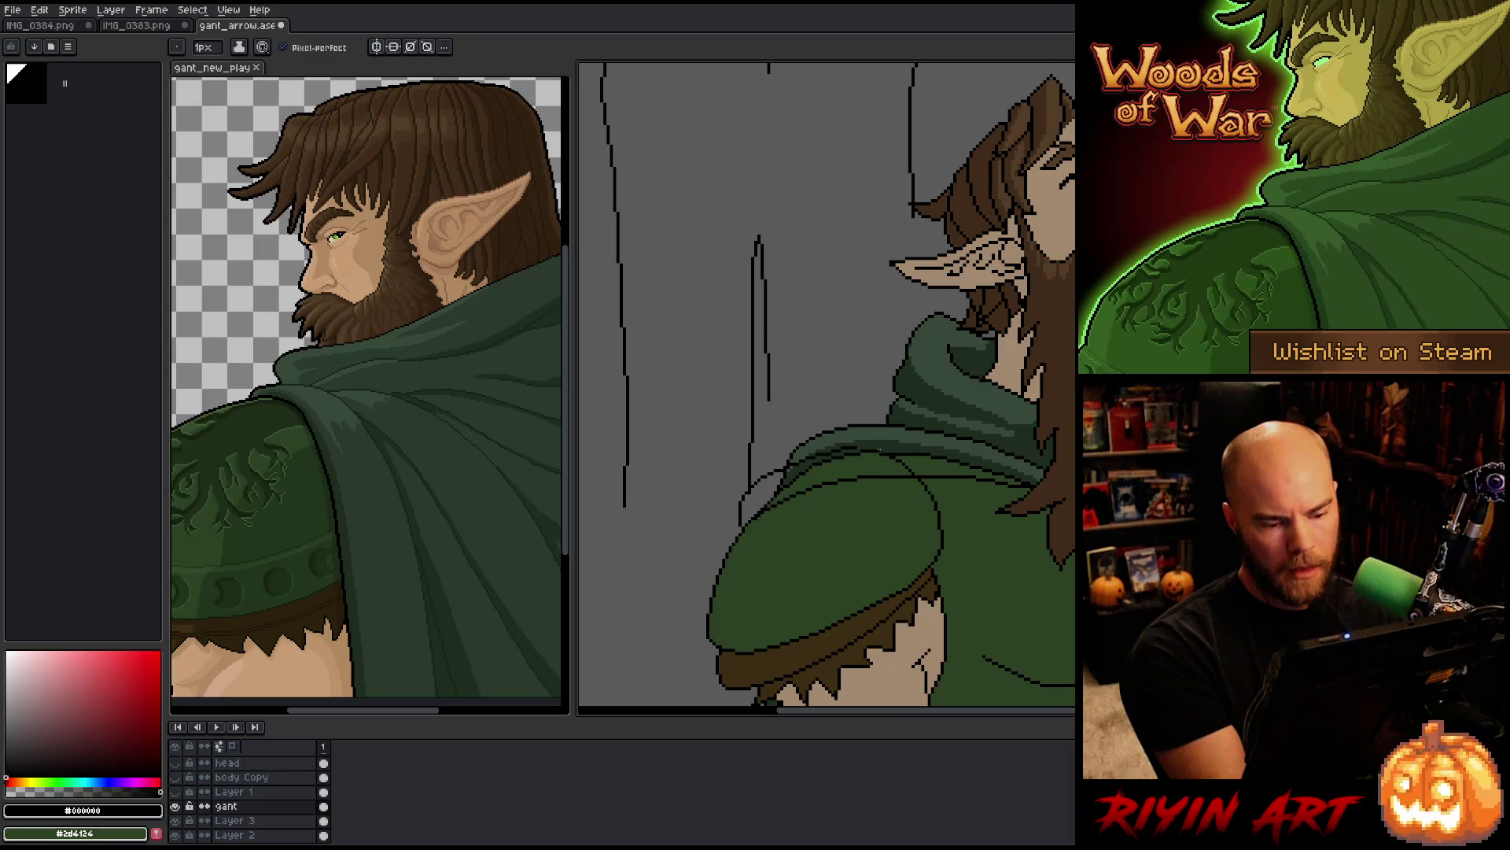
pyautogui.press('i')
pyautogui.click(869, 442)
pyautogui.press('b')
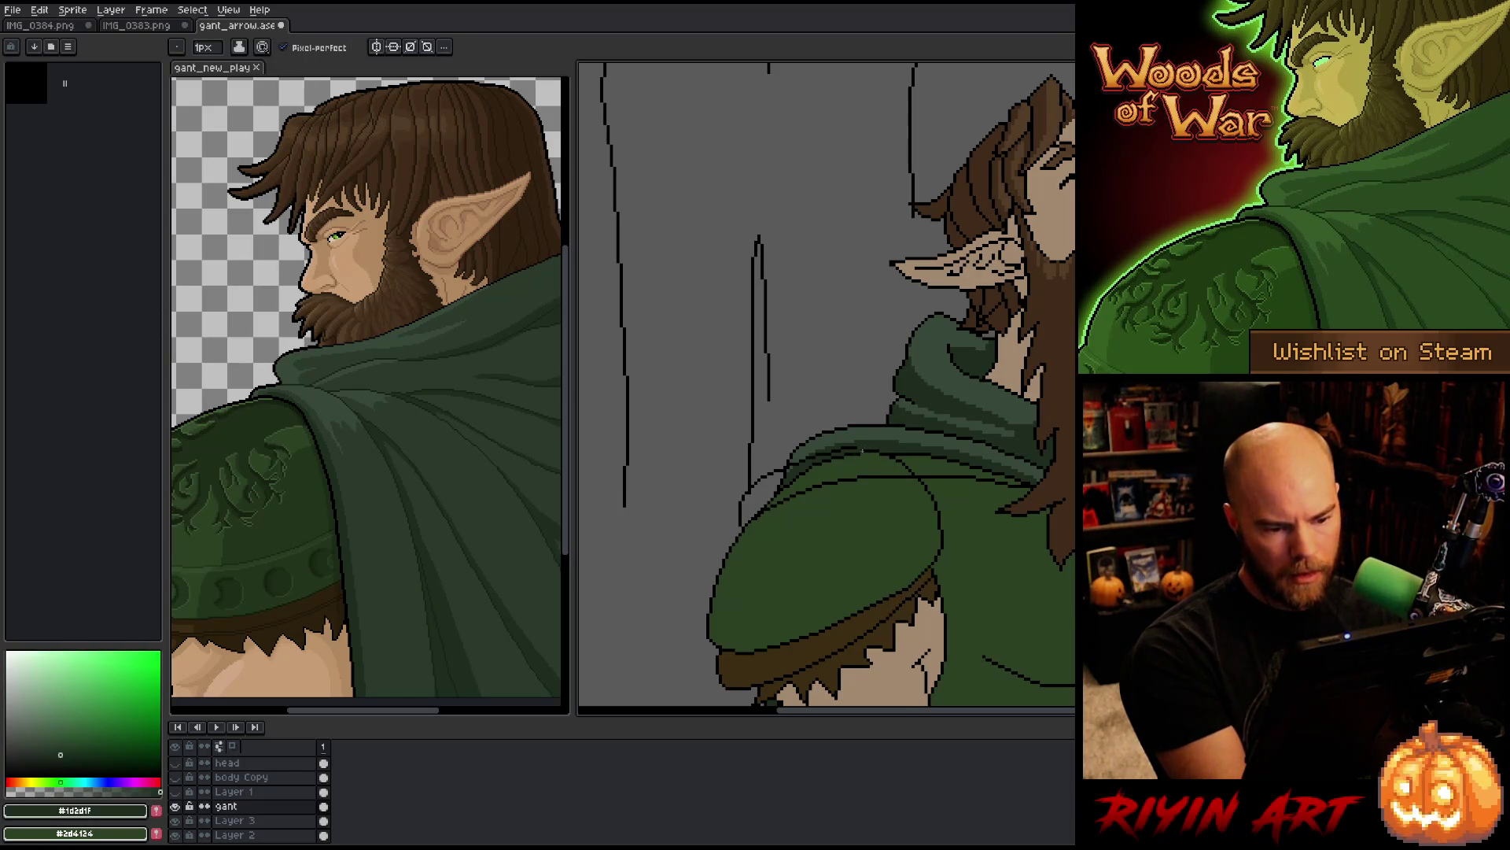
# Step: Paint the grey sleeve gaps dark green #1d2d1f, then pan to the head and beard
pyautogui.moveTo(905, 458)
pyautogui.mouseDown()
pyautogui.moveTo(774, 494)
pyautogui.moveTo(747, 522)
pyautogui.mouseUp()
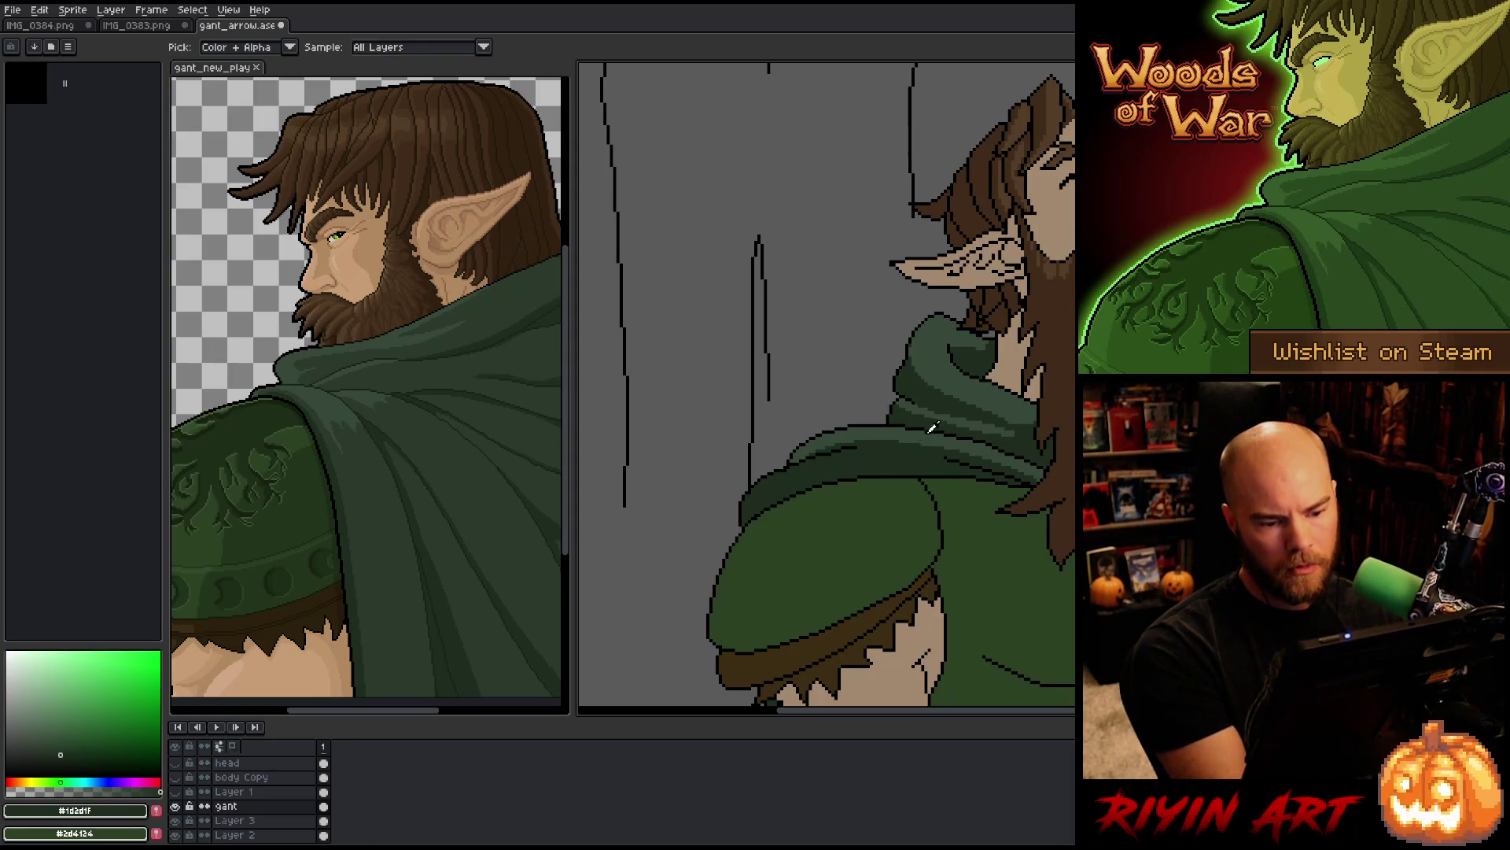
pyautogui.click(868, 460)
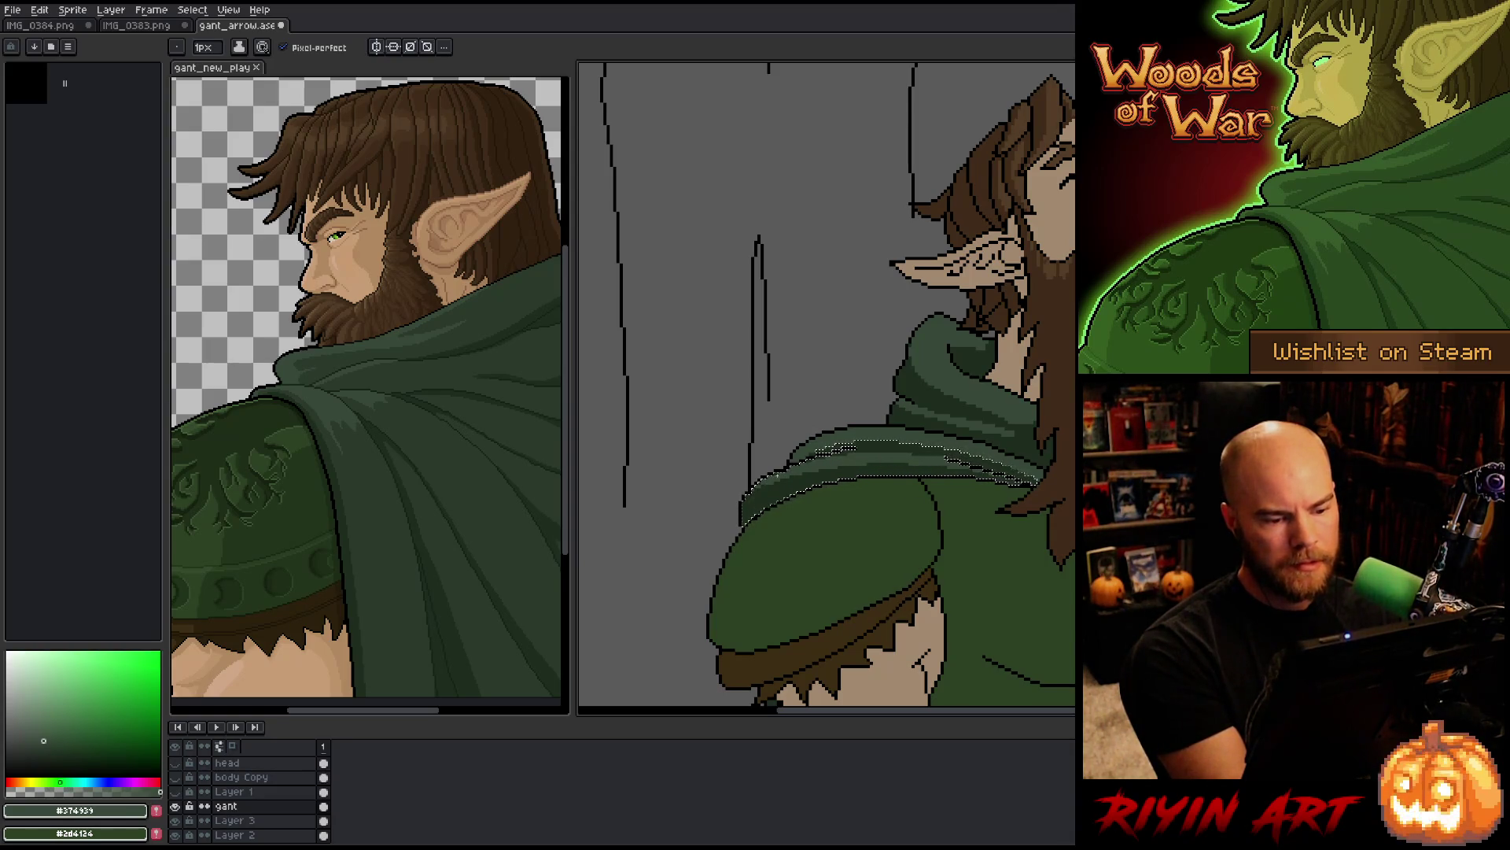
pyautogui.hotkey('ctrl', 'd')
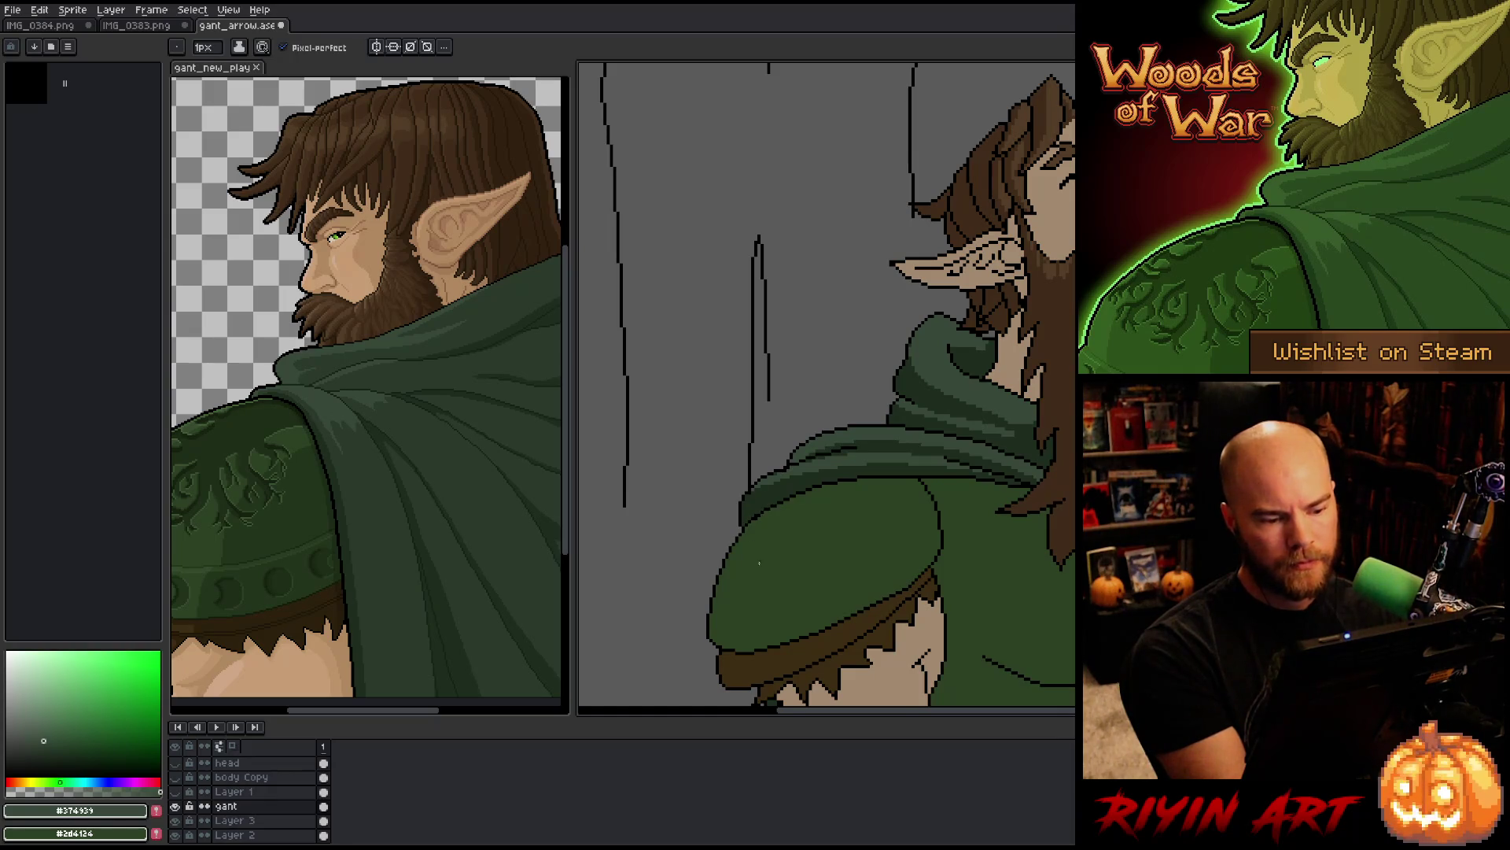
pyautogui.keyDown('alt'); pyautogui.click(749, 498); pyautogui.keyUp('alt')
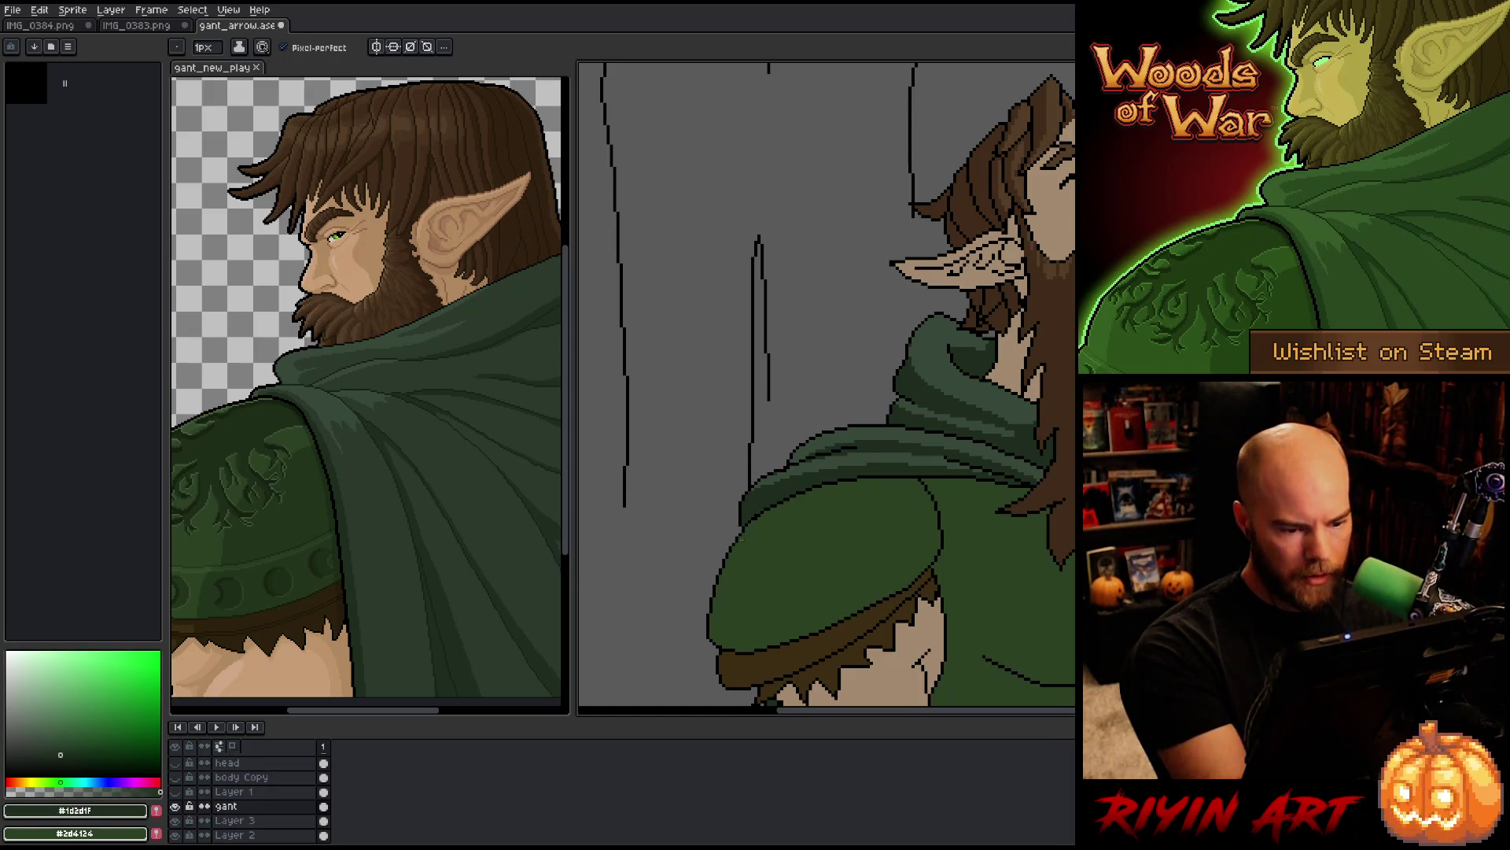
pyautogui.keyDown('alt'); pyautogui.click(738, 521); pyautogui.keyUp('alt')
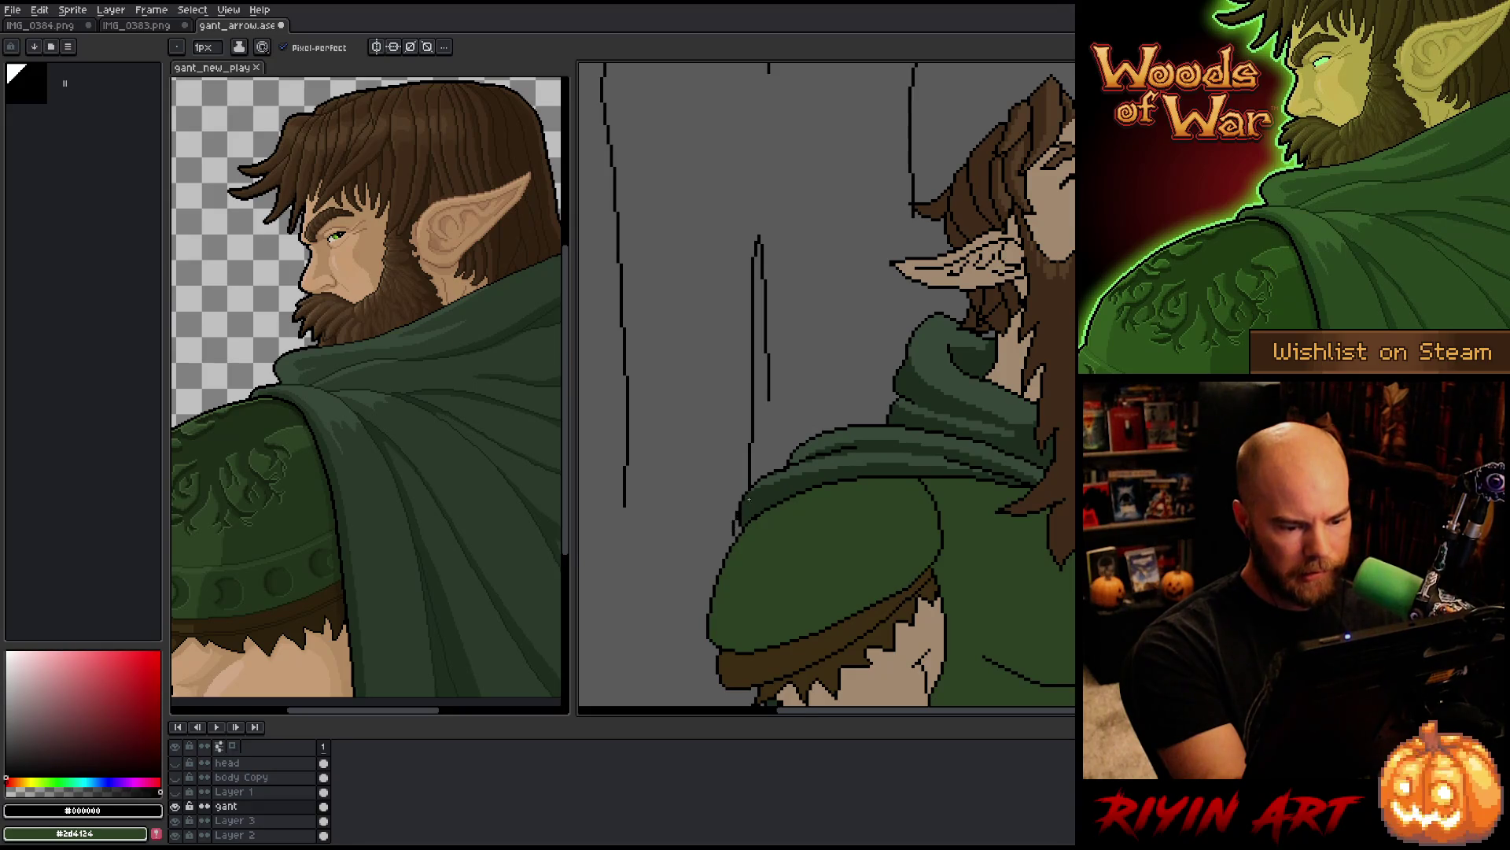
pyautogui.keyDown('alt'); pyautogui.click(740, 515); pyautogui.keyUp('alt')
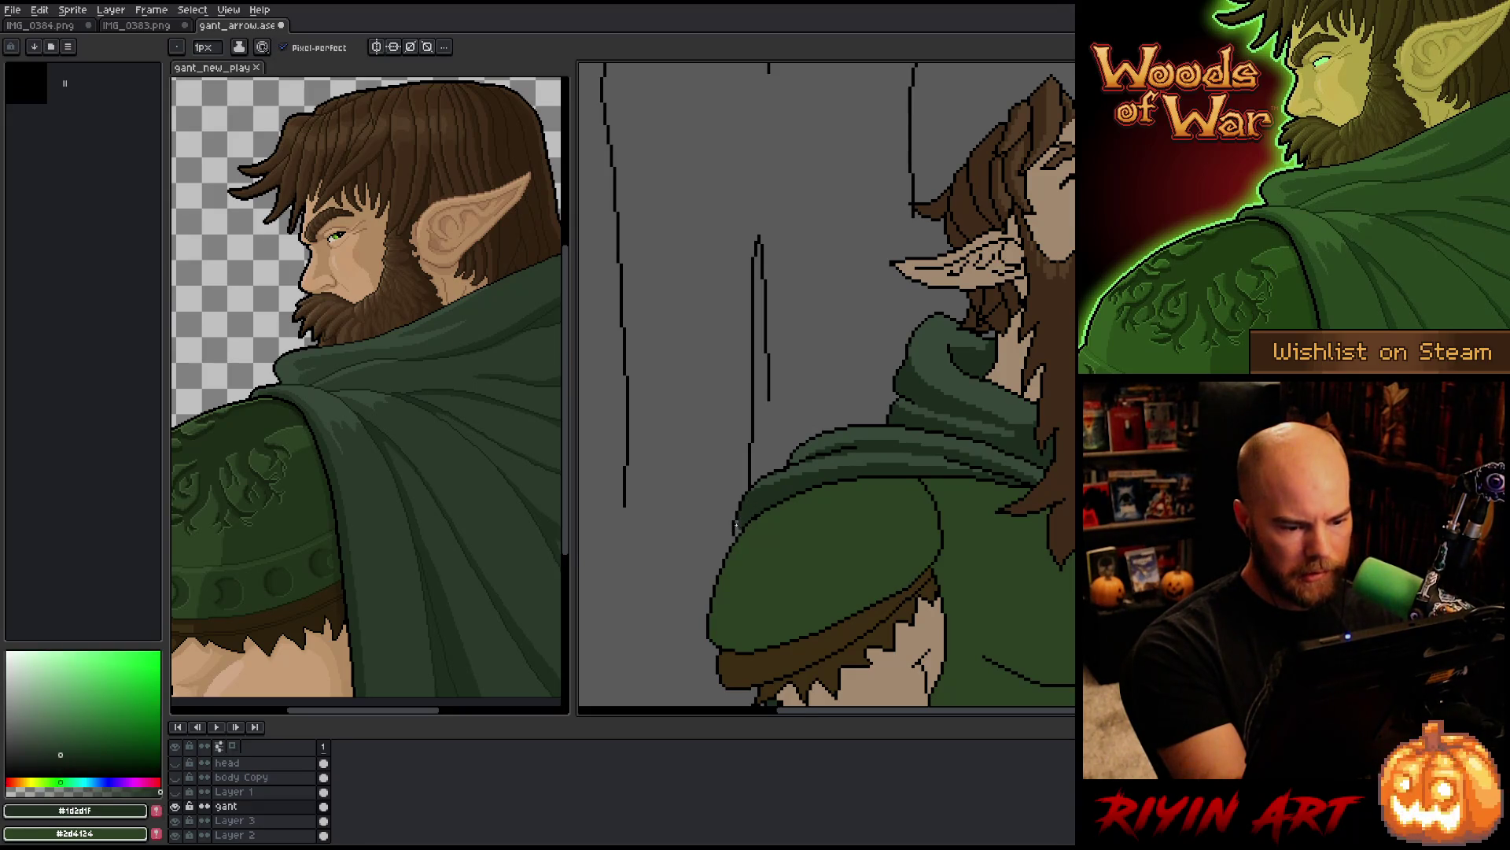
pyautogui.moveTo(937, 580); pyautogui.dragTo(769, 600)
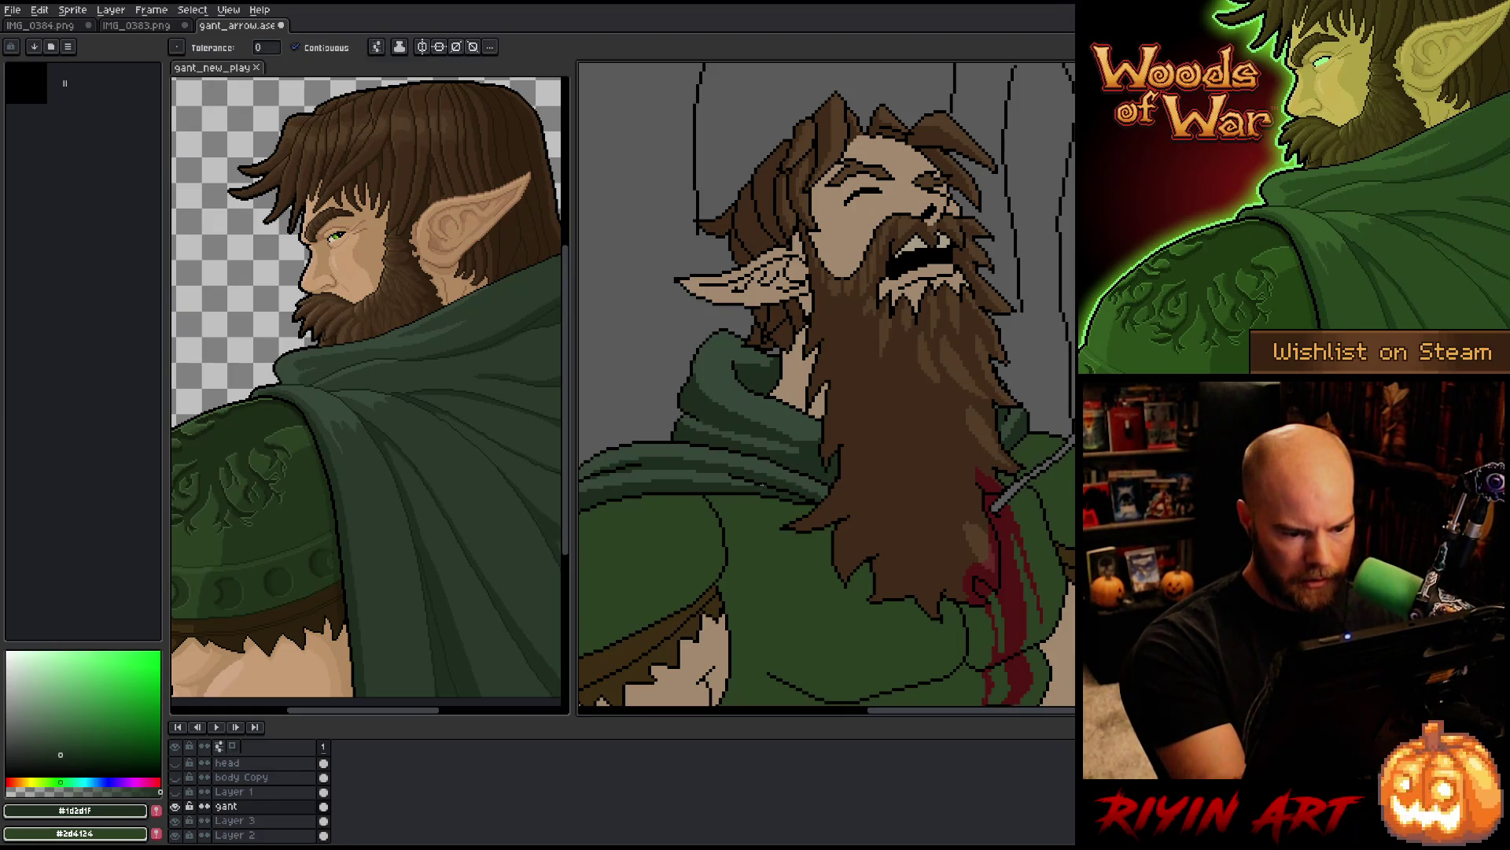
pyautogui.keyDown('alt'); pyautogui.click(812, 509); pyautogui.keyUp('alt')
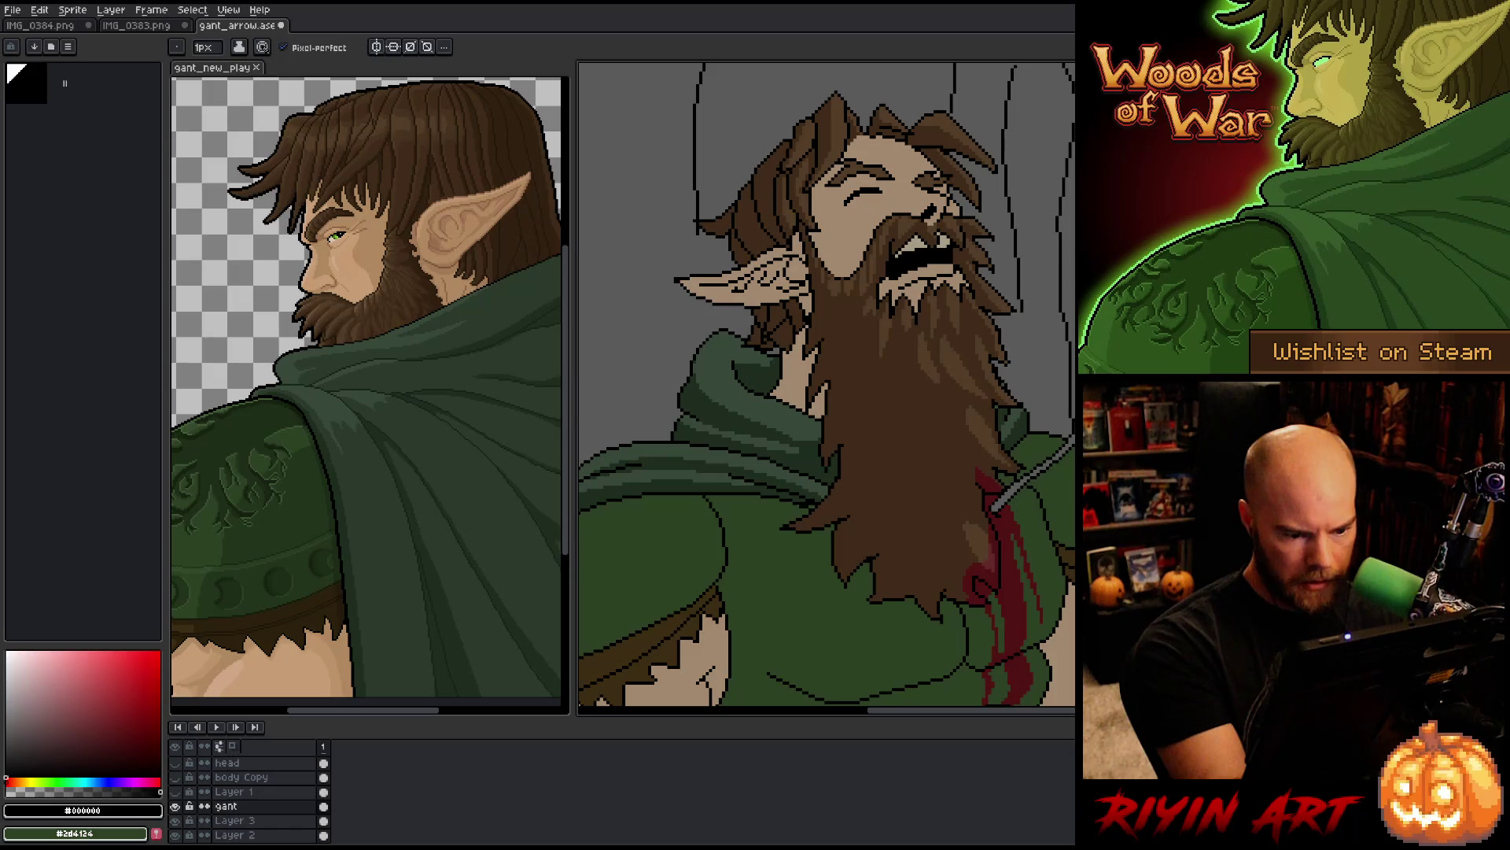
pyautogui.keyDown('alt'); pyautogui.click(818, 487); pyautogui.keyUp('alt')
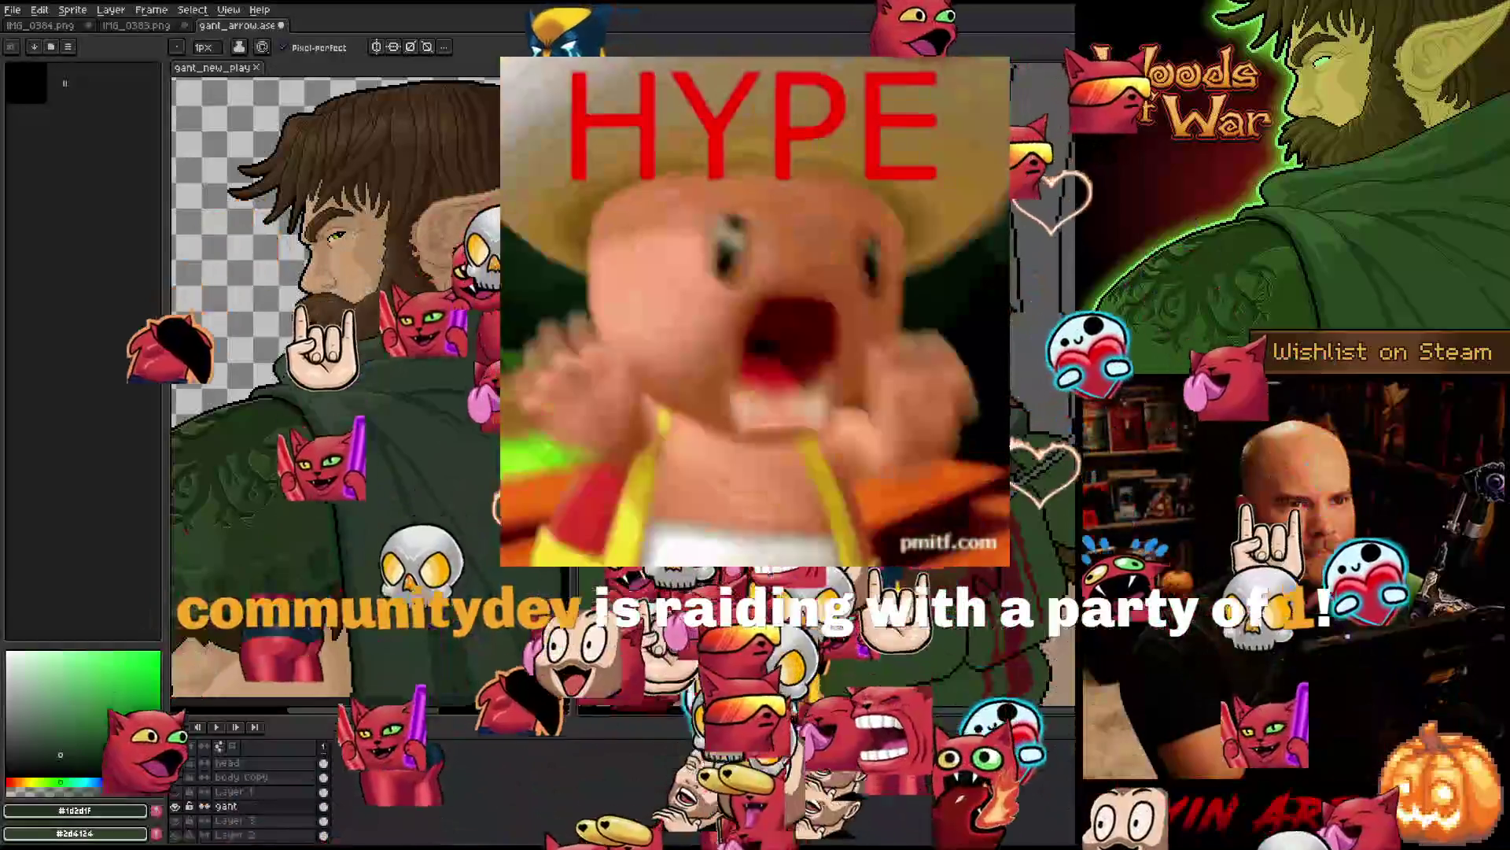
pyautogui.press('alt')
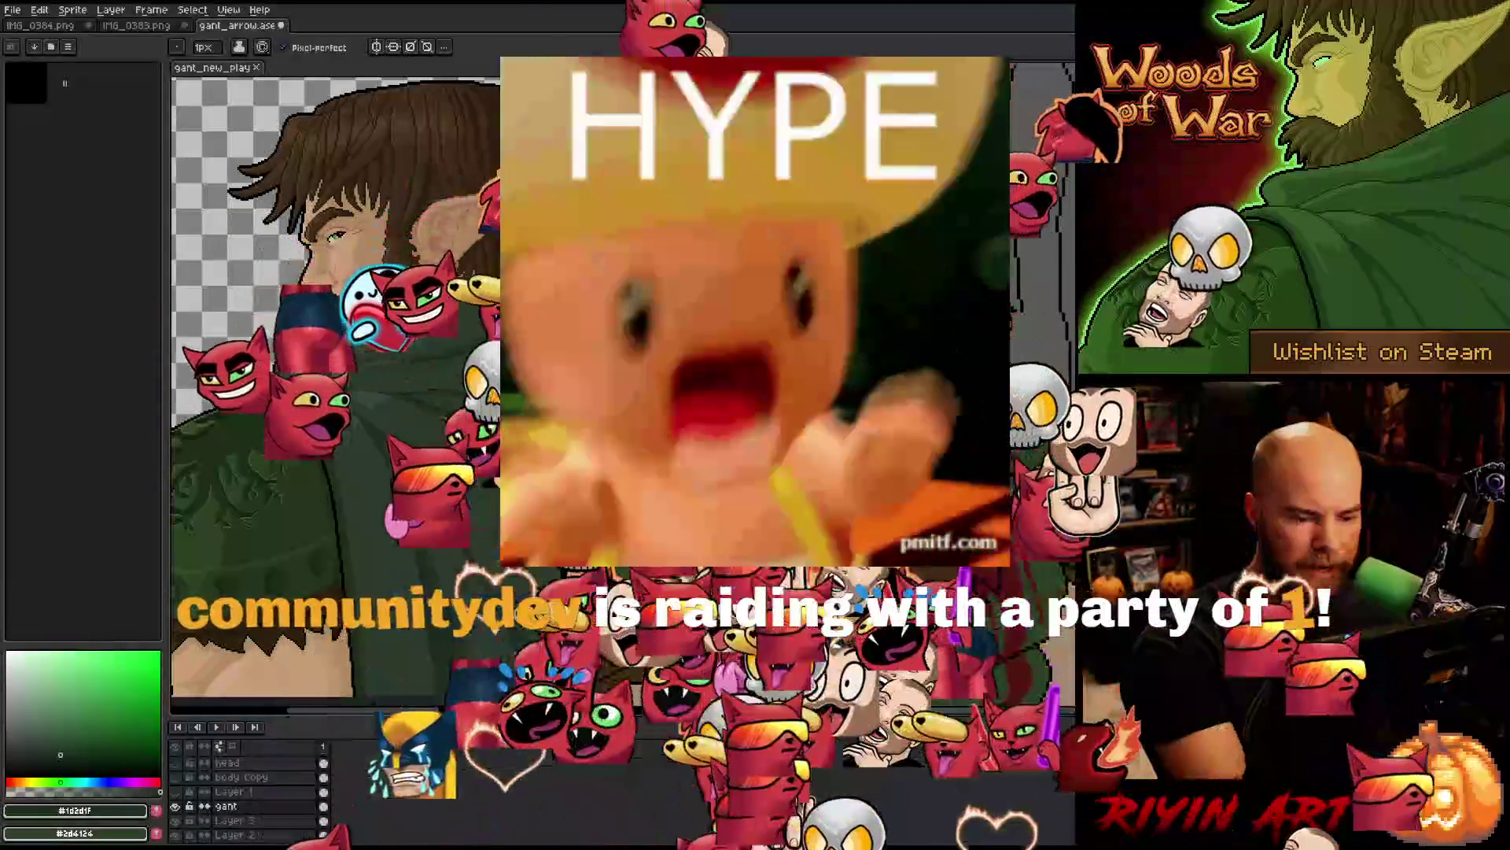
pyautogui.press('alt')
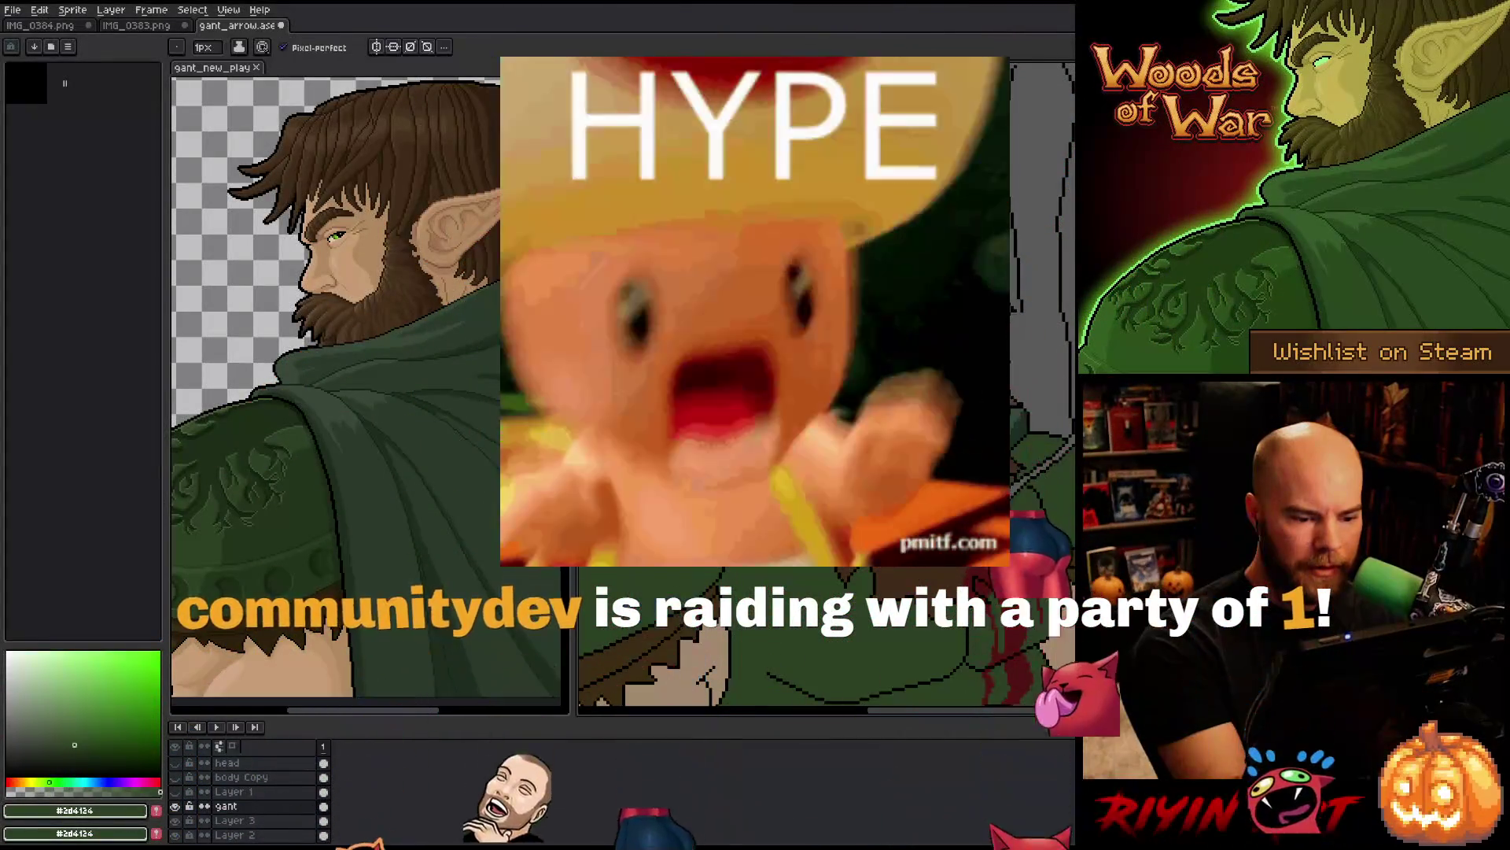
pyautogui.press('alt')
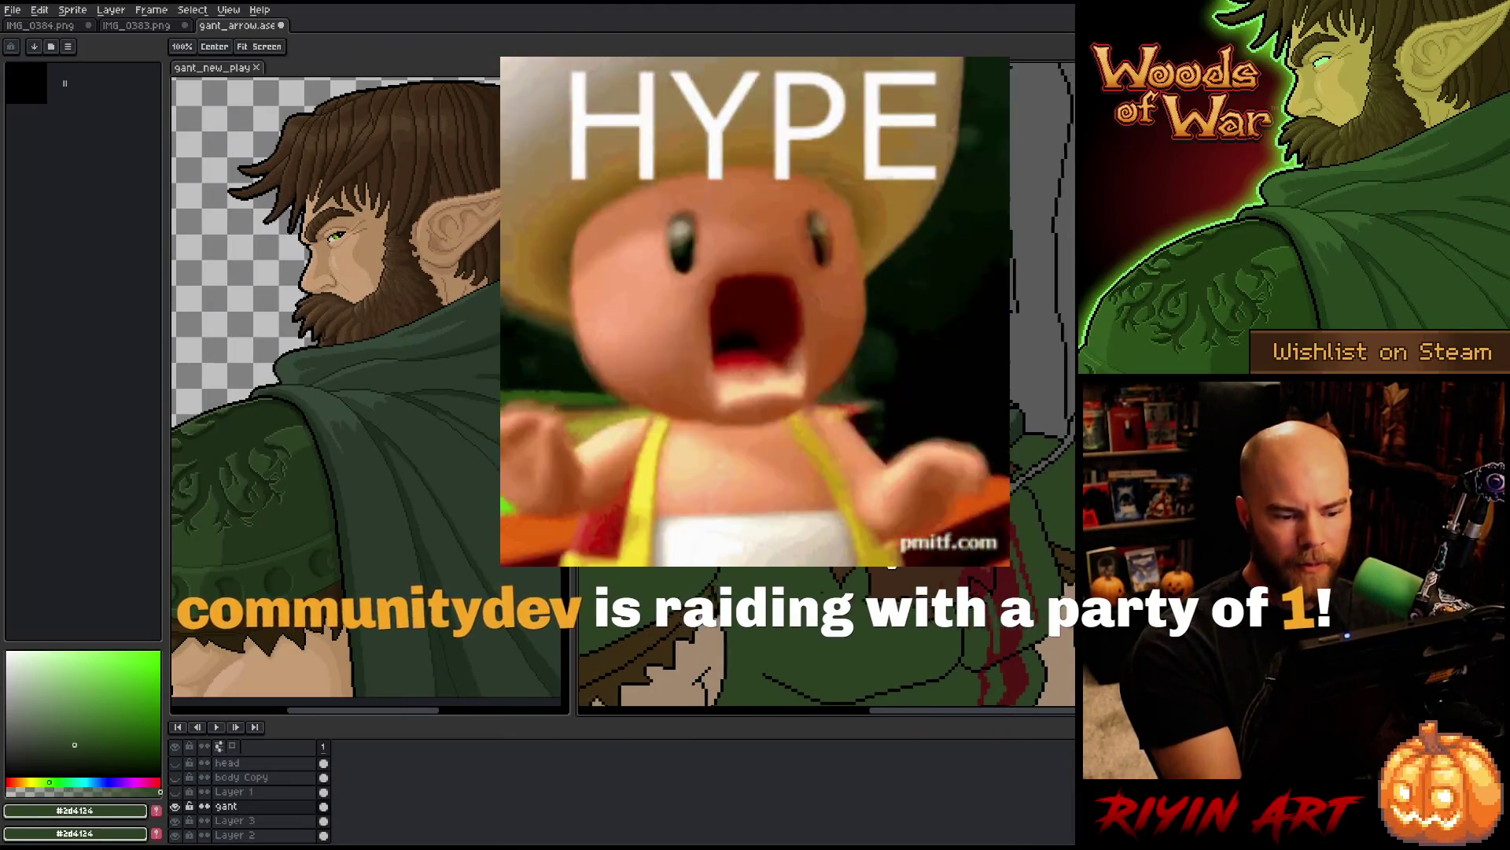
pyautogui.keyDown('alt'); pyautogui.click(911, 470); pyautogui.keyUp('alt')
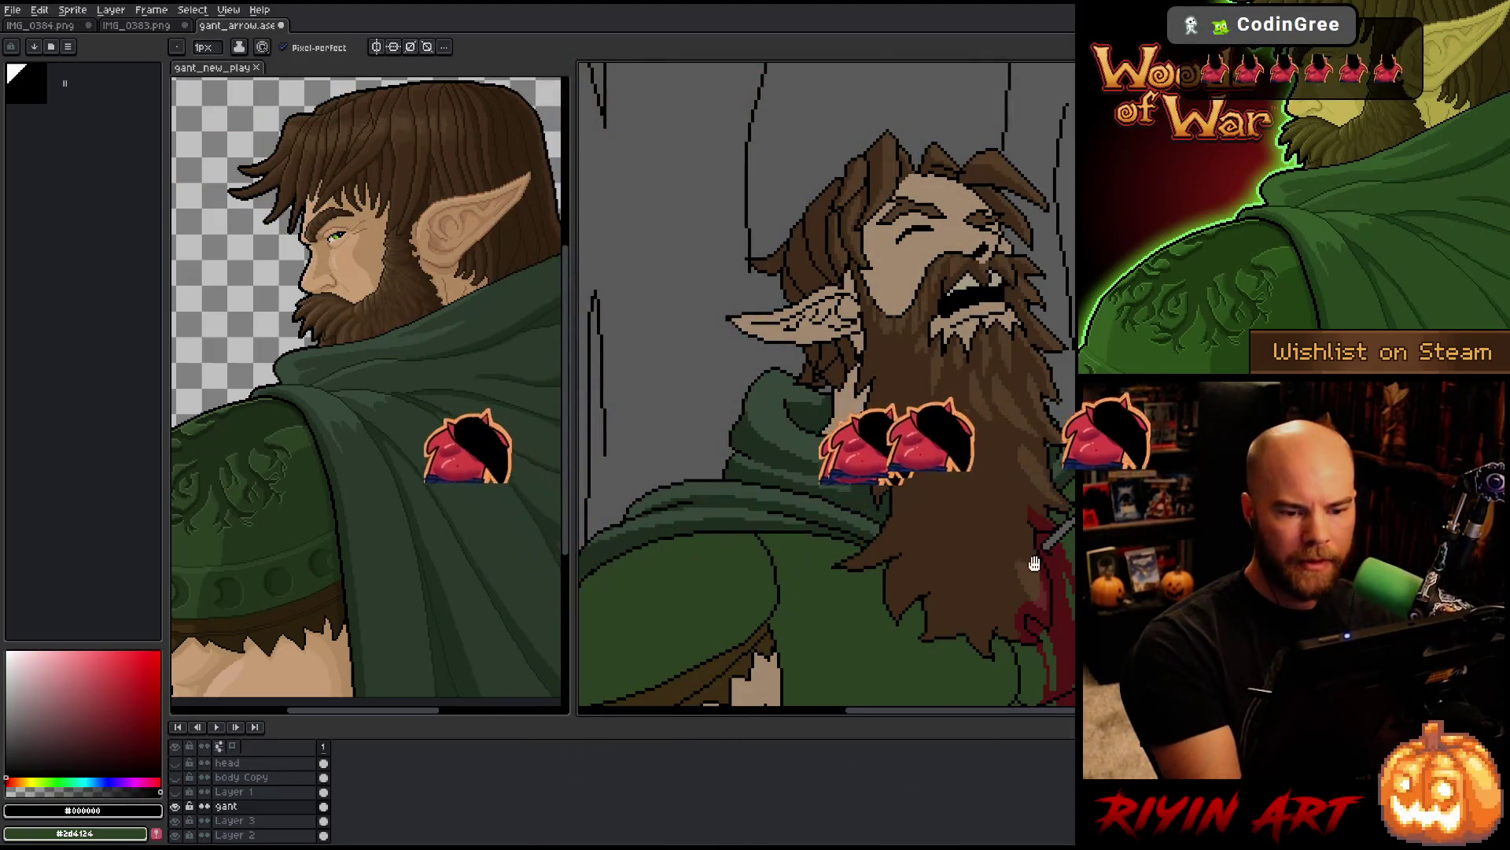
# Step: Sample the cloak's dark green and briefly select a small patch beside the arrow
pyautogui.moveTo(975, 568); pyautogui.dragTo(868, 489)
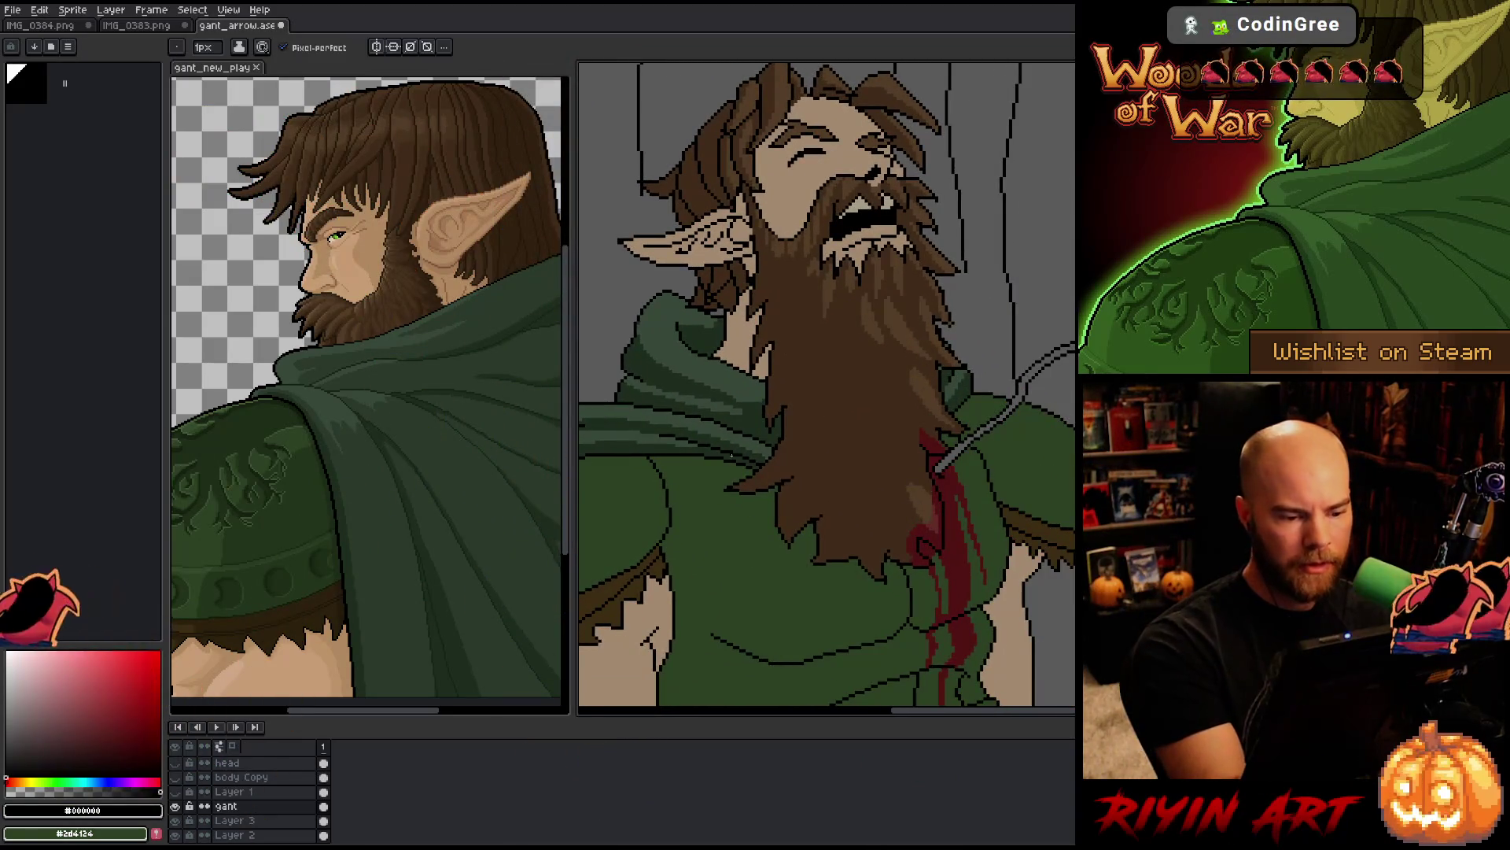
pyautogui.press('i')
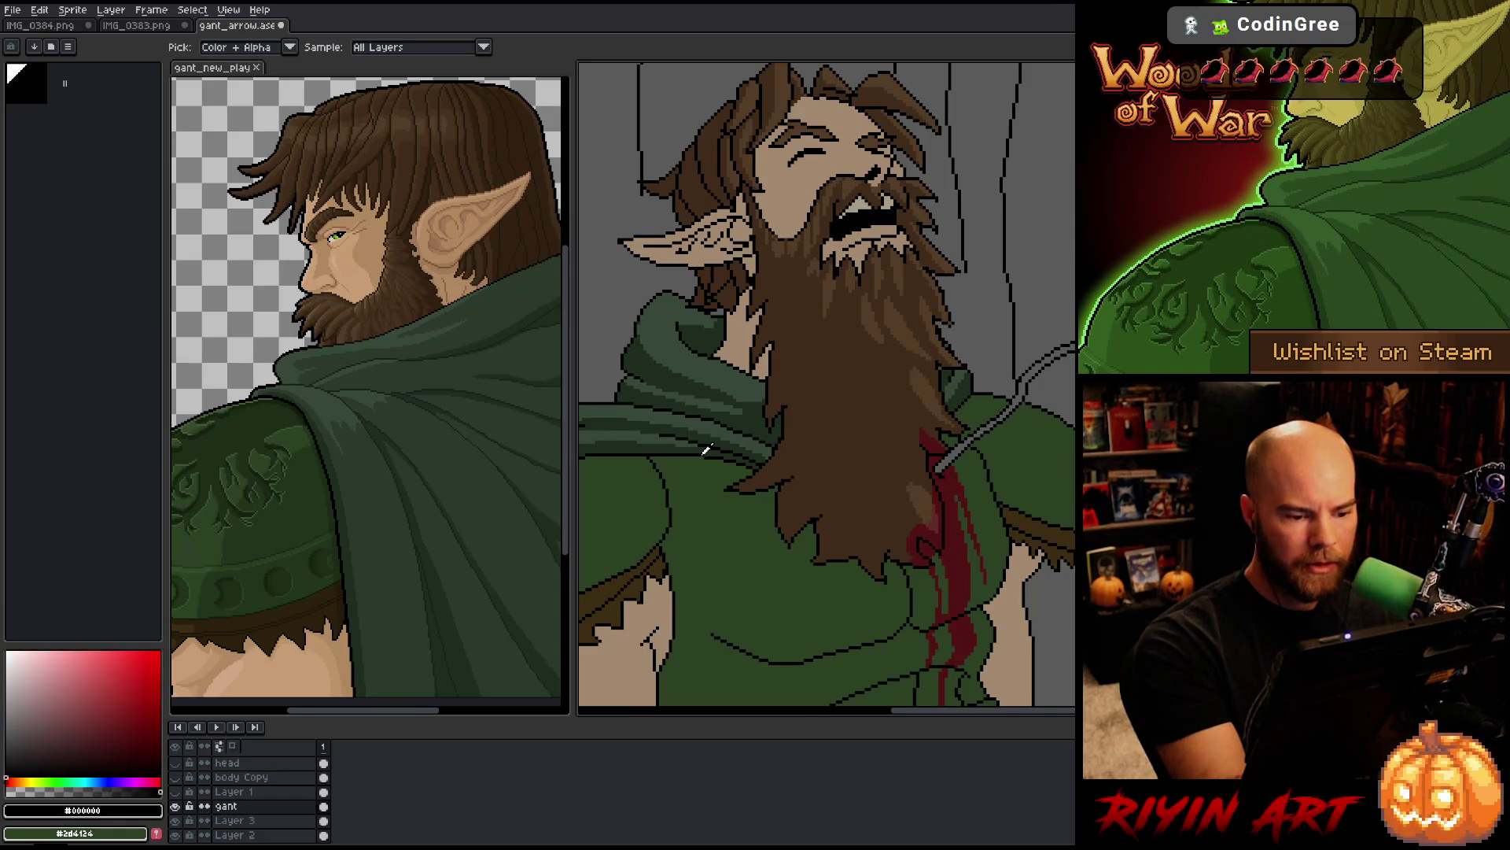
pyautogui.press('b')
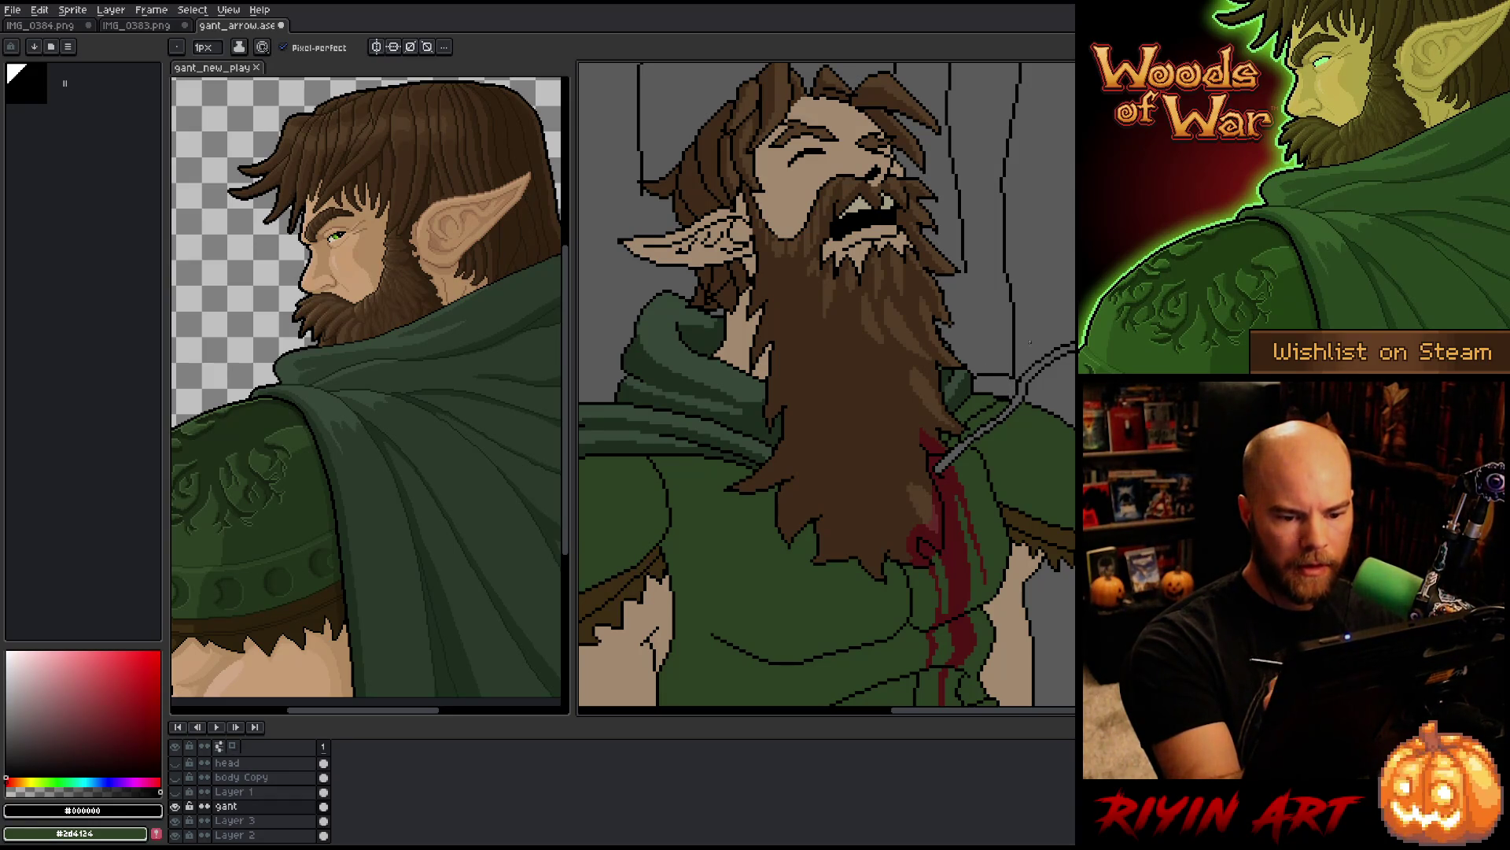
pyautogui.keyDown('alt'); pyautogui.click(974, 409); pyautogui.keyUp('alt')
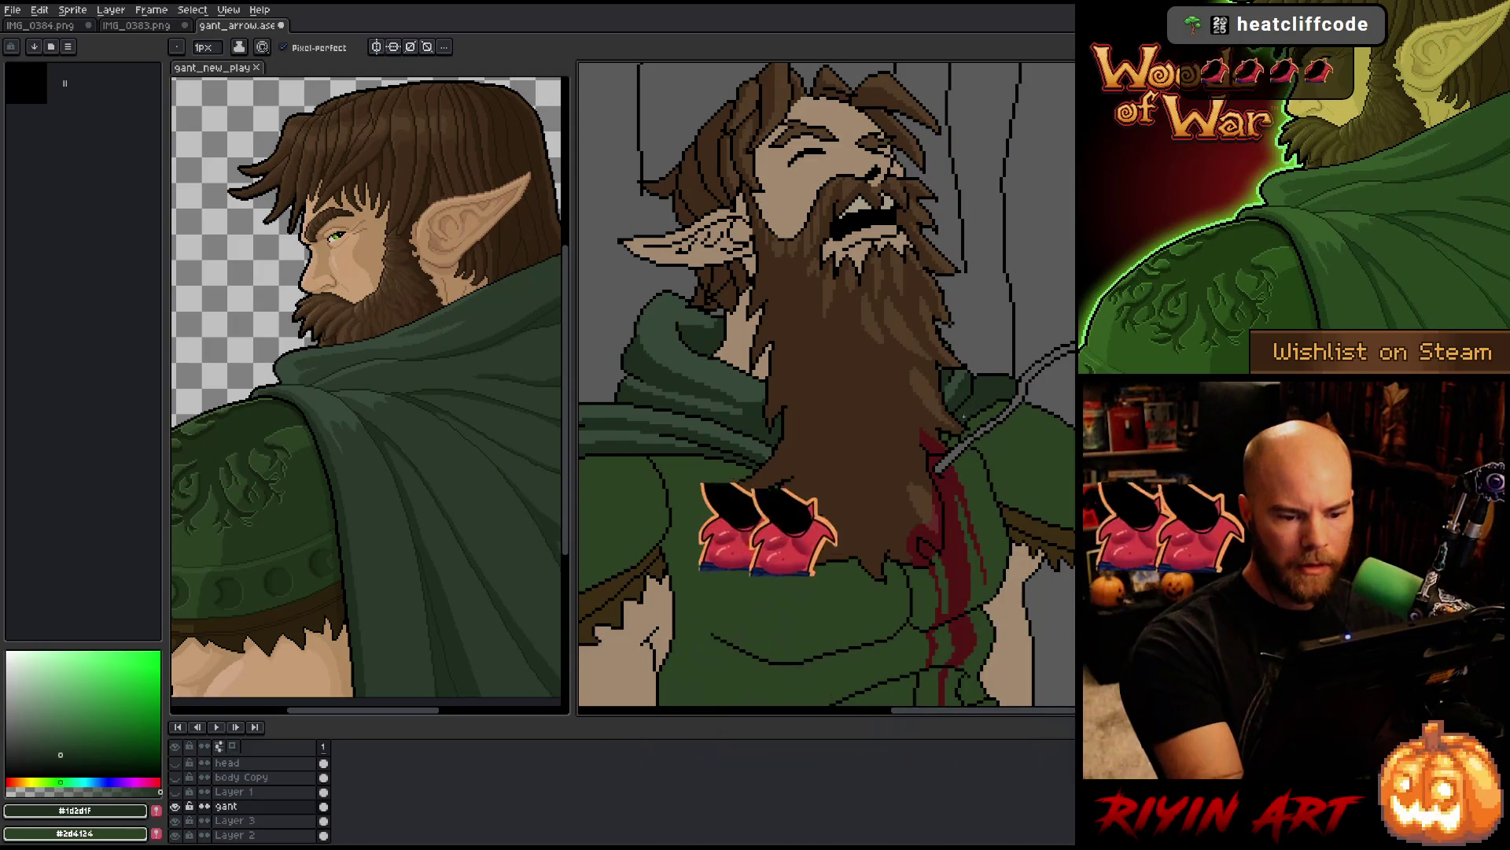
pyautogui.press('g')
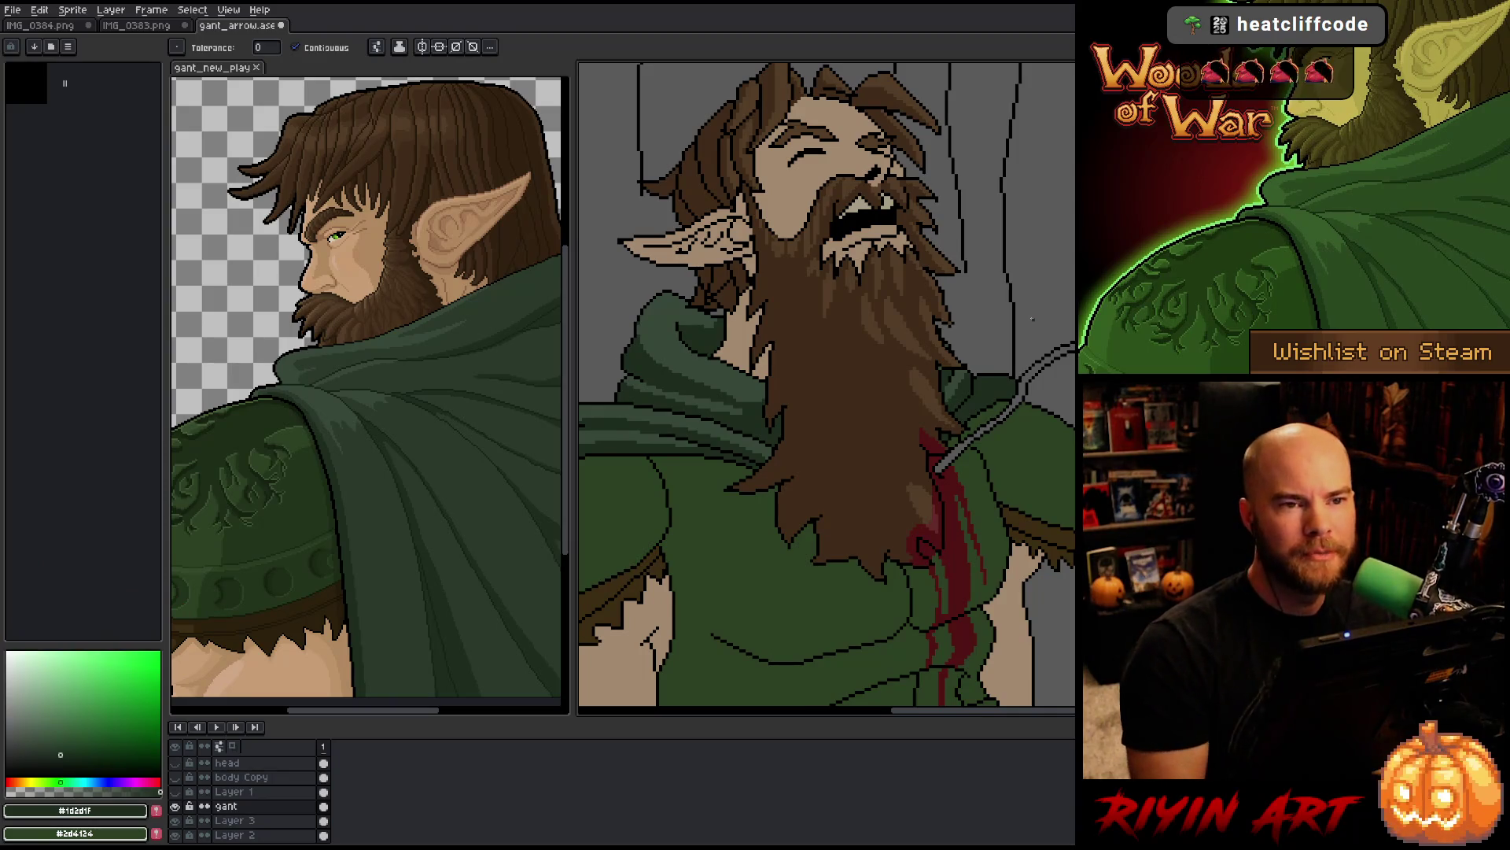
pyautogui.press('w')
pyautogui.click(957, 385)
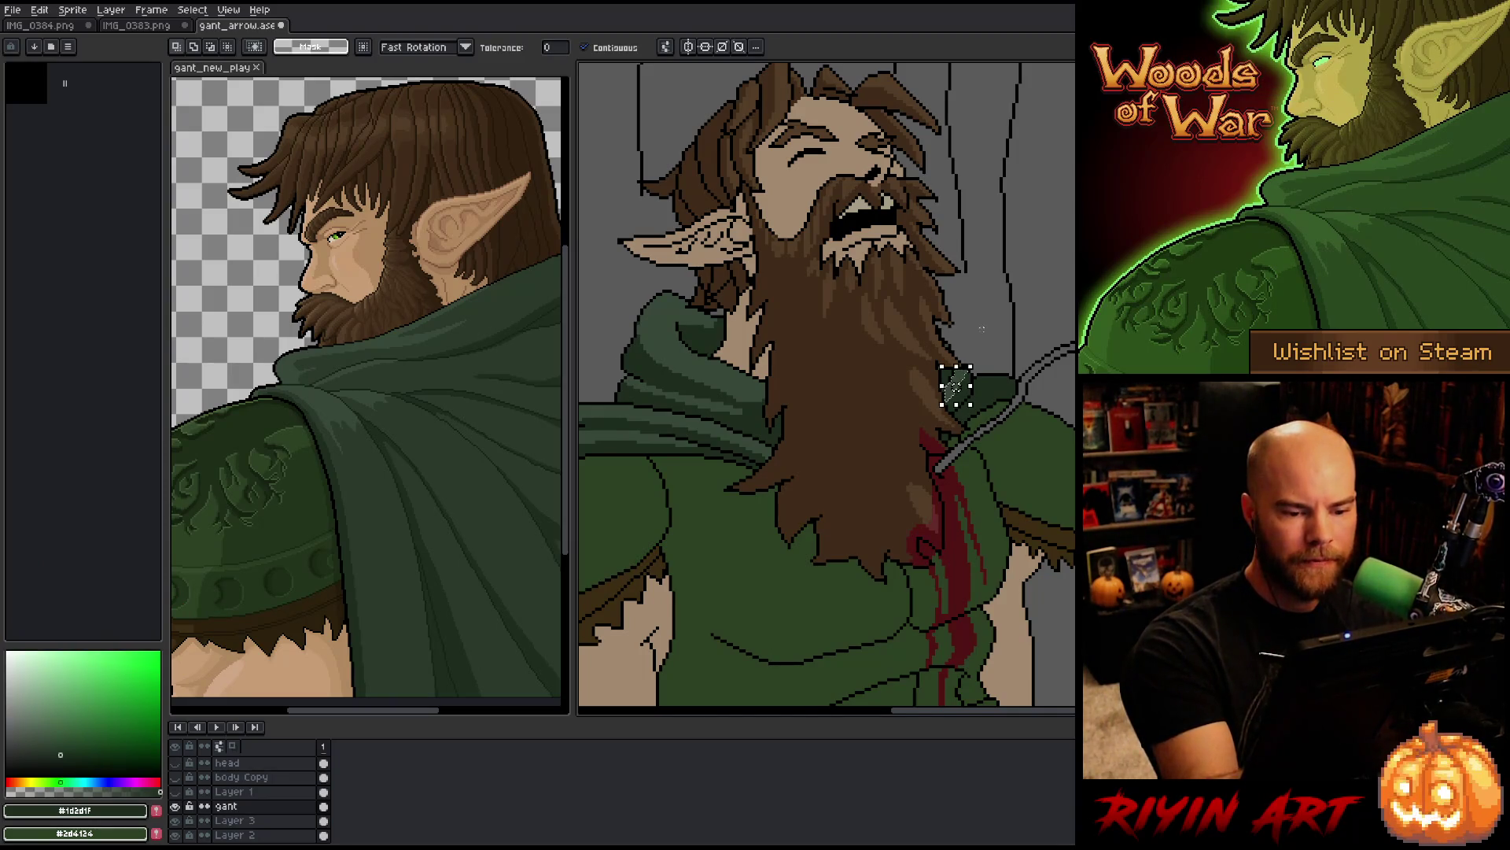
pyautogui.hotkey('ctrl', 'd')
pyautogui.press('g')
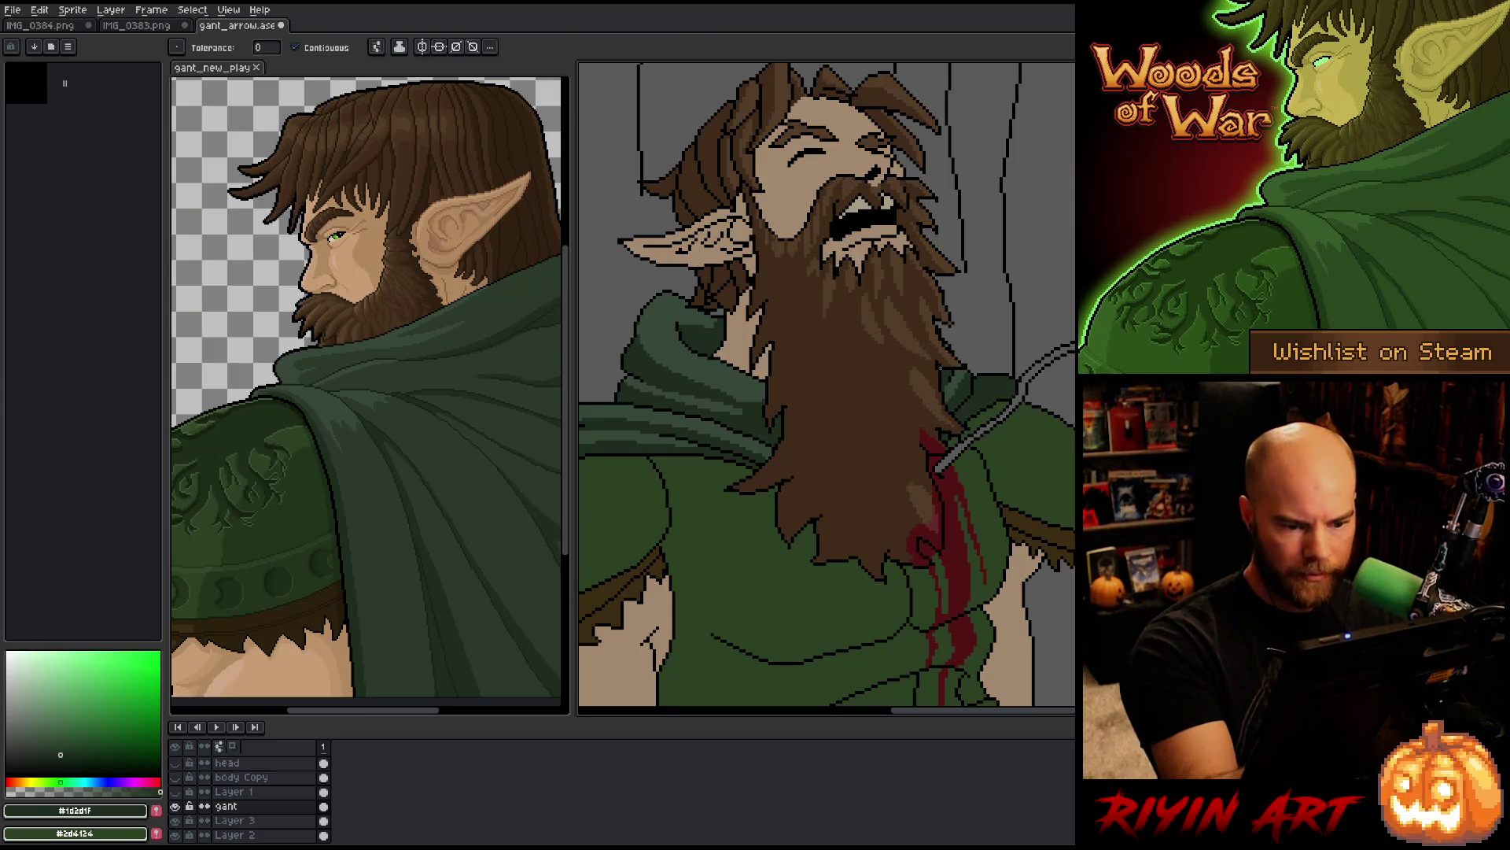
# Step: Repaint the dark pixels beside the arrow shaft in collar green and save
pyautogui.keyDown('alt'); pyautogui.click(960, 379); pyautogui.keyUp('alt')
pyautogui.moveTo(975, 382)
pyautogui.mouseDown()
pyautogui.moveTo(1011, 402)
pyautogui.moveTo(980, 382)
pyautogui.mouseUp()
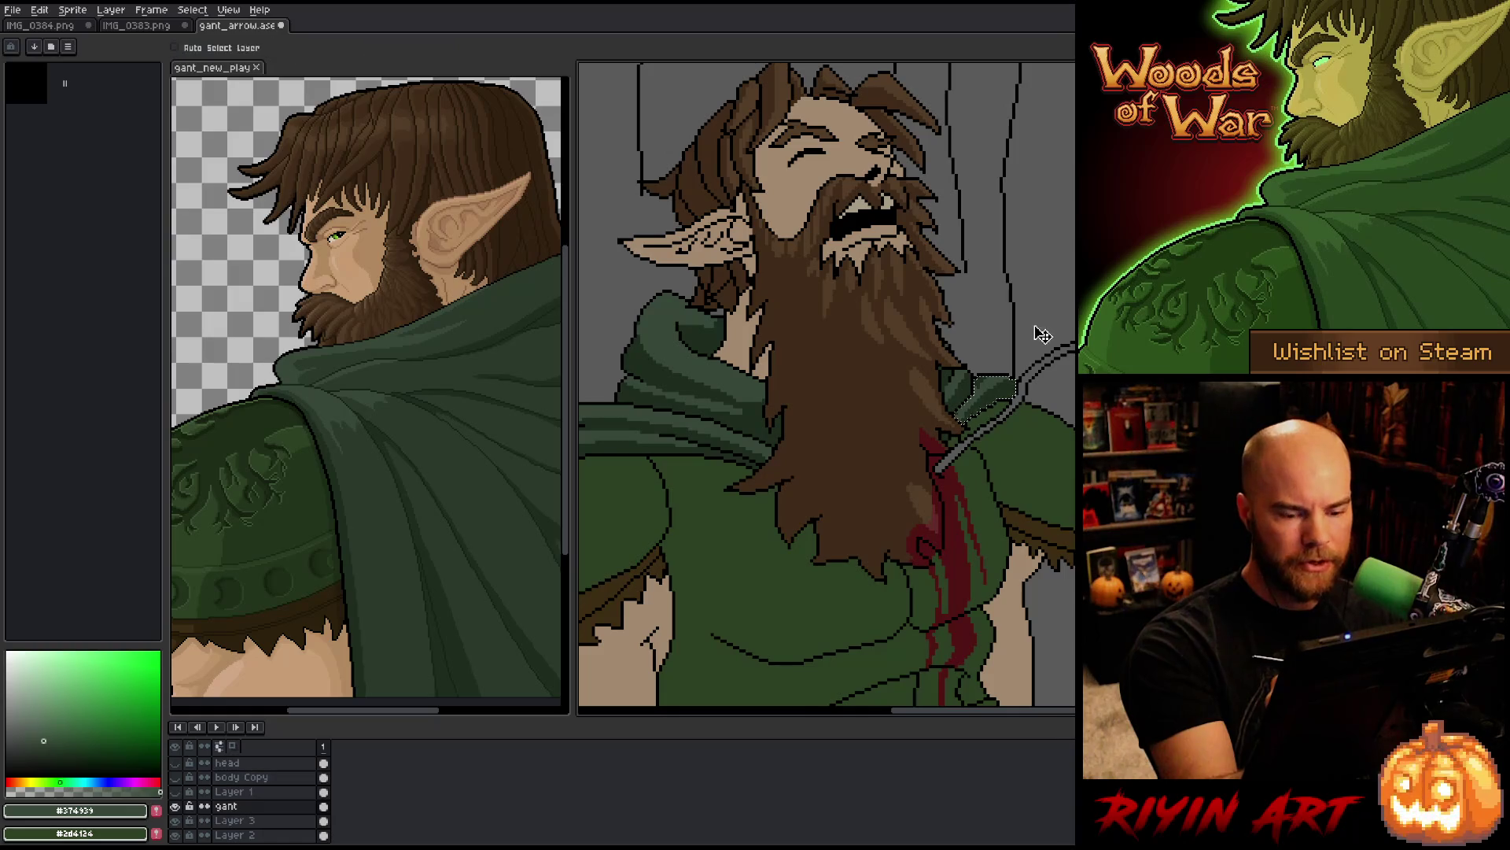
pyautogui.keyDown('alt'); pyautogui.click(980, 379); pyautogui.keyUp('alt')
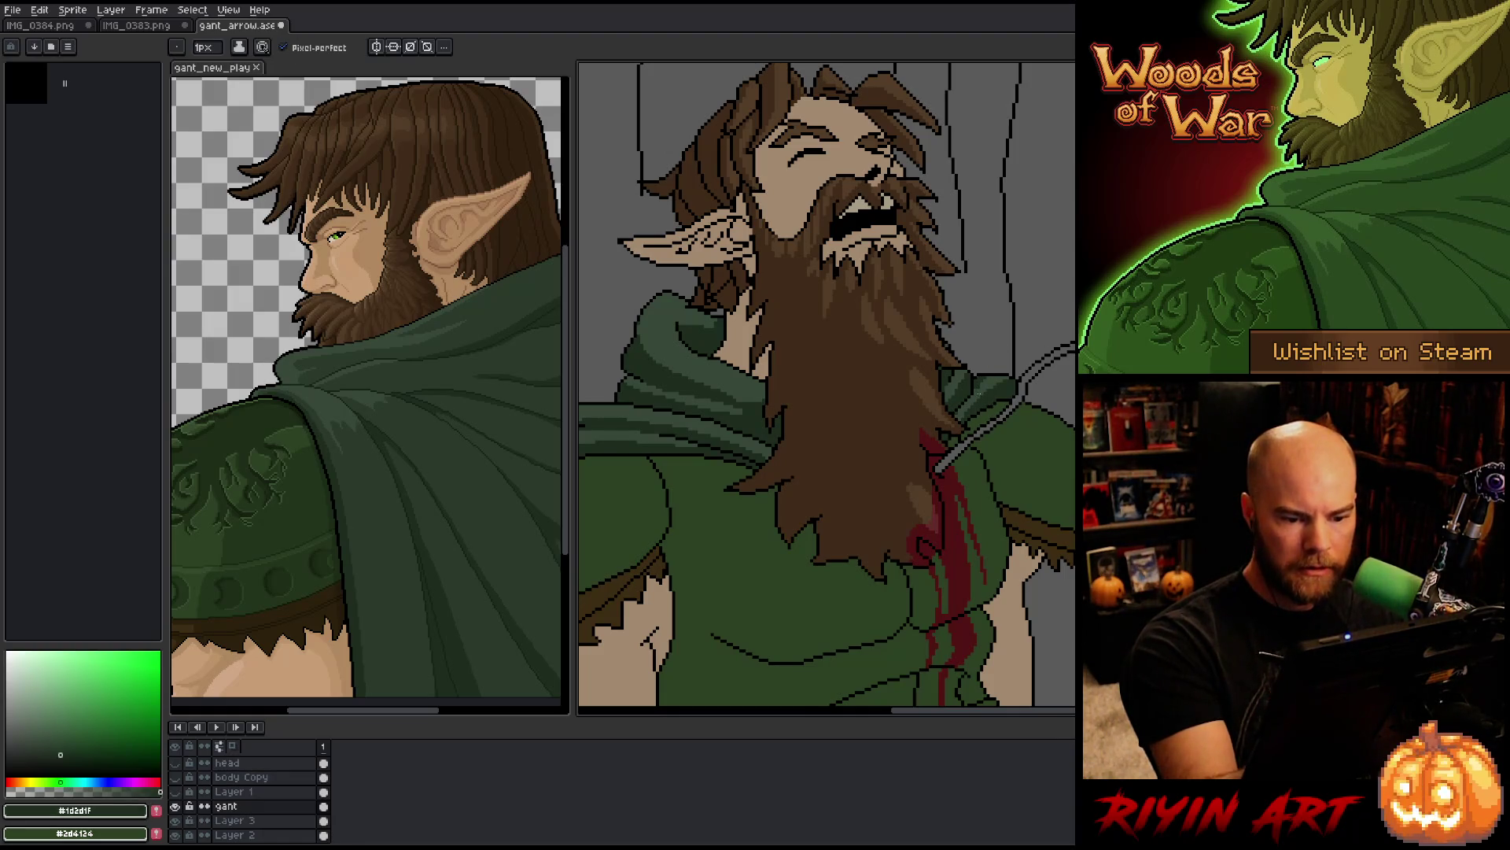
pyautogui.keyDown('alt'); pyautogui.click(965, 410); pyautogui.keyUp('alt')
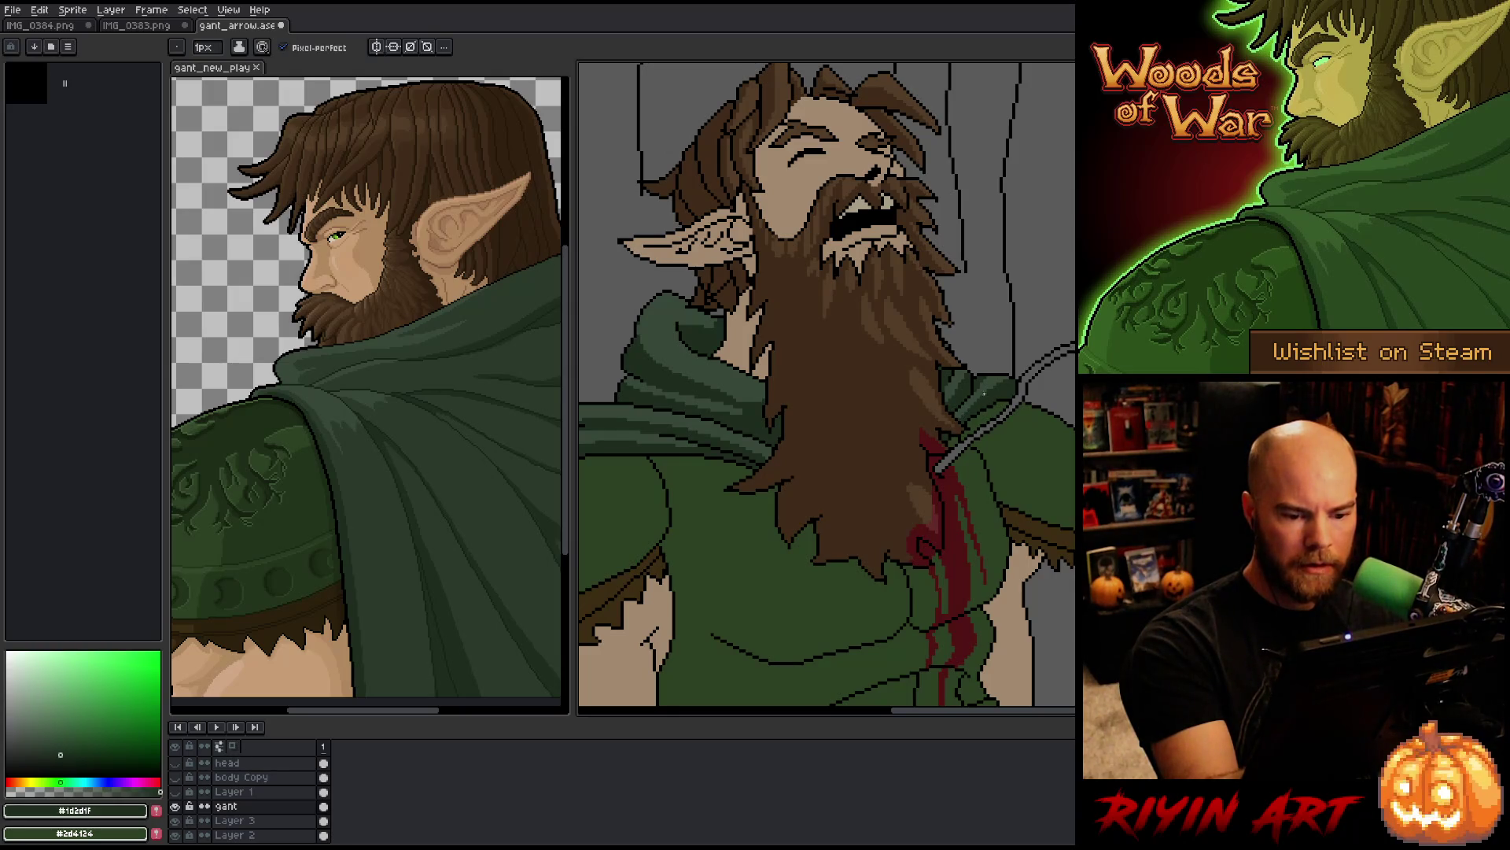
pyautogui.hotkey('ctrl', 's')
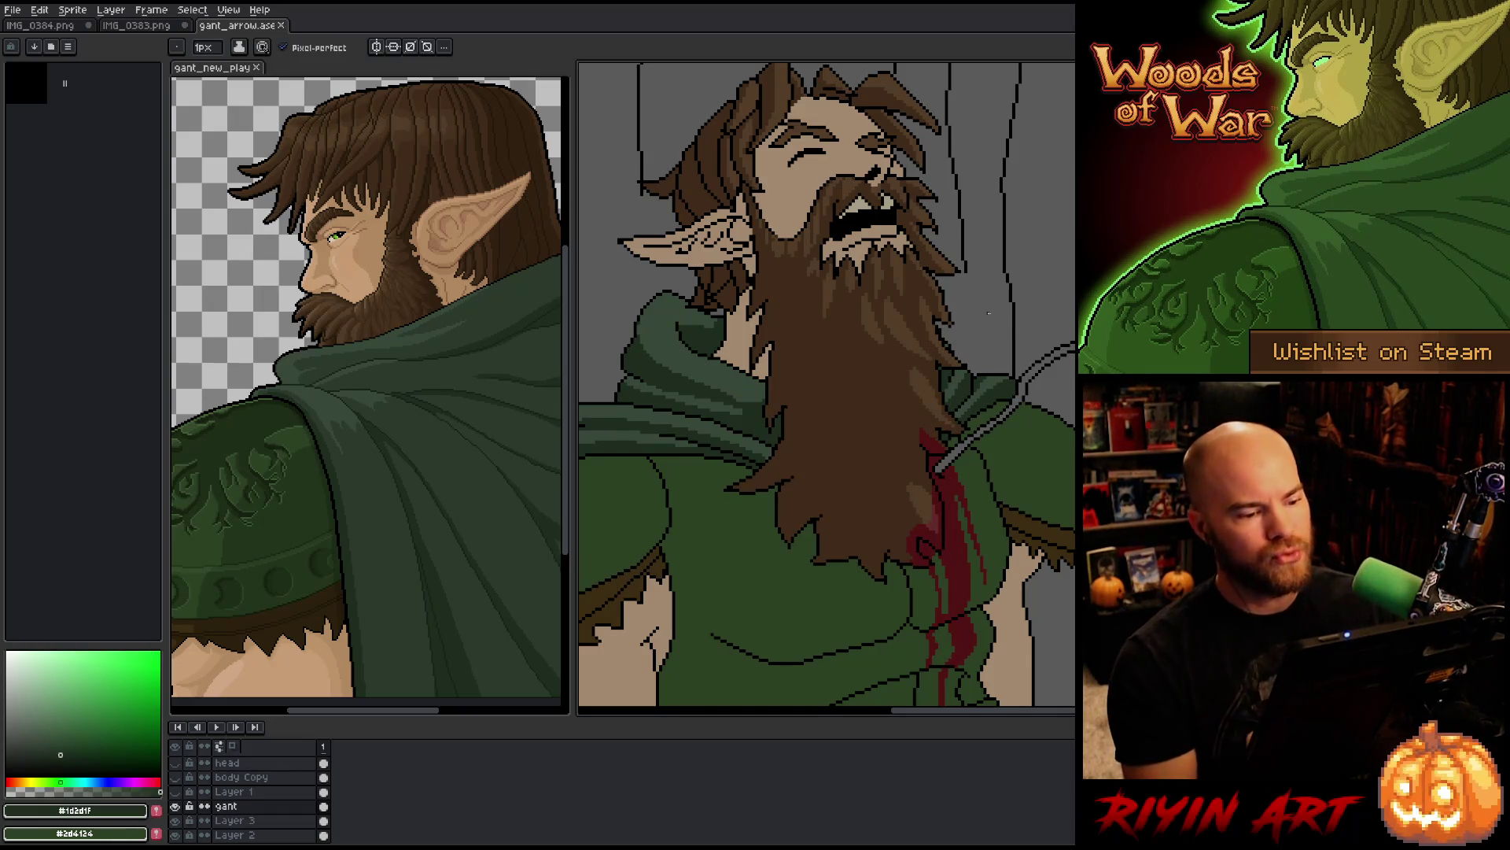
# Step: Sample the cloak's lighter green and the beard's dark brown
pyautogui.press('alt')
pyautogui.keyDown('alt'); pyautogui.click(749, 407); pyautogui.keyUp('alt')
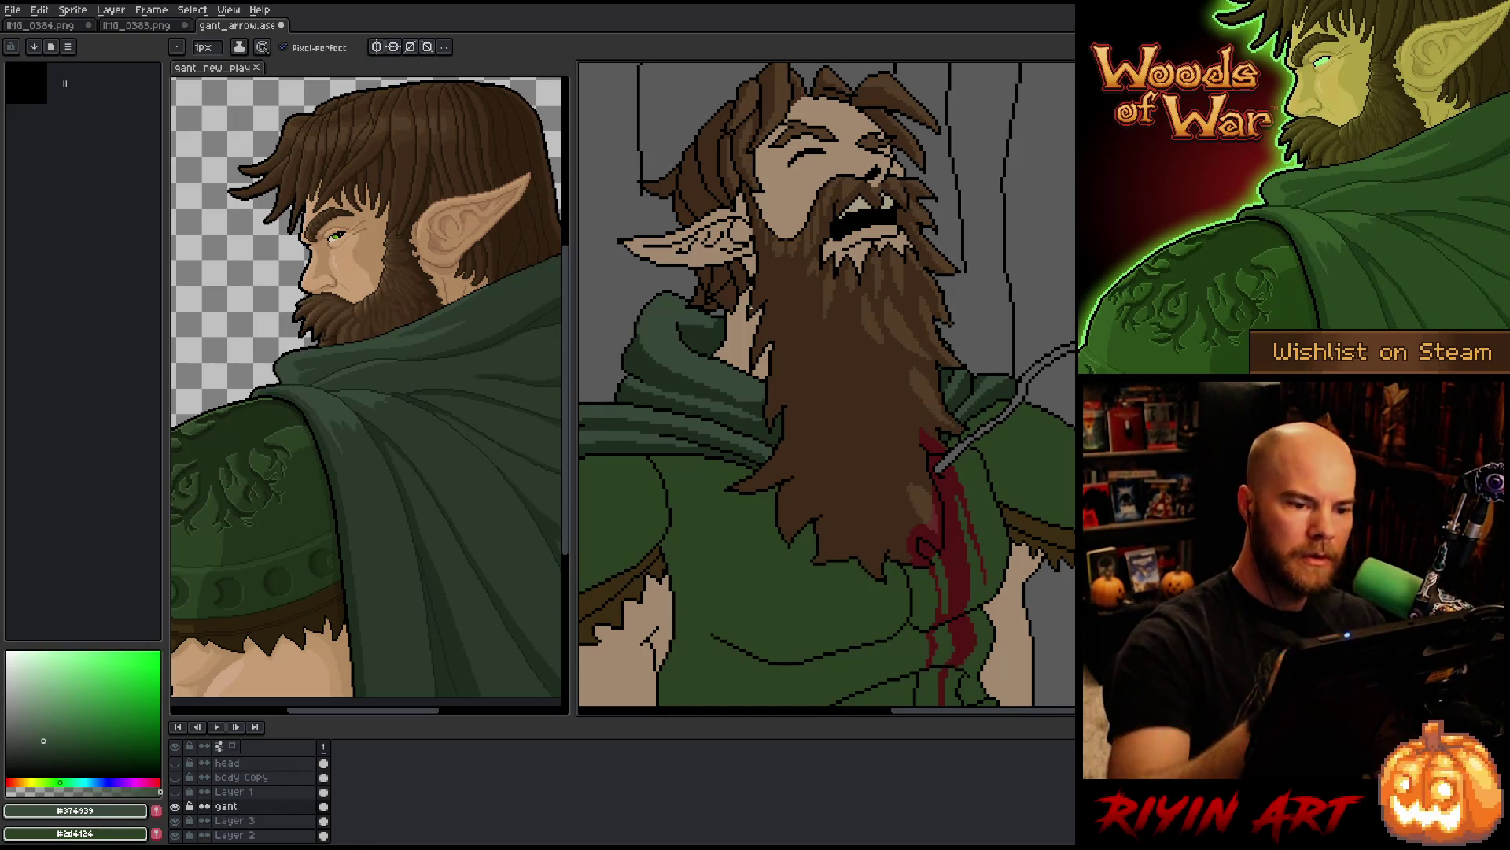
pyautogui.scroll(-3, 730, 400)
pyautogui.scroll(2, 806, 314)
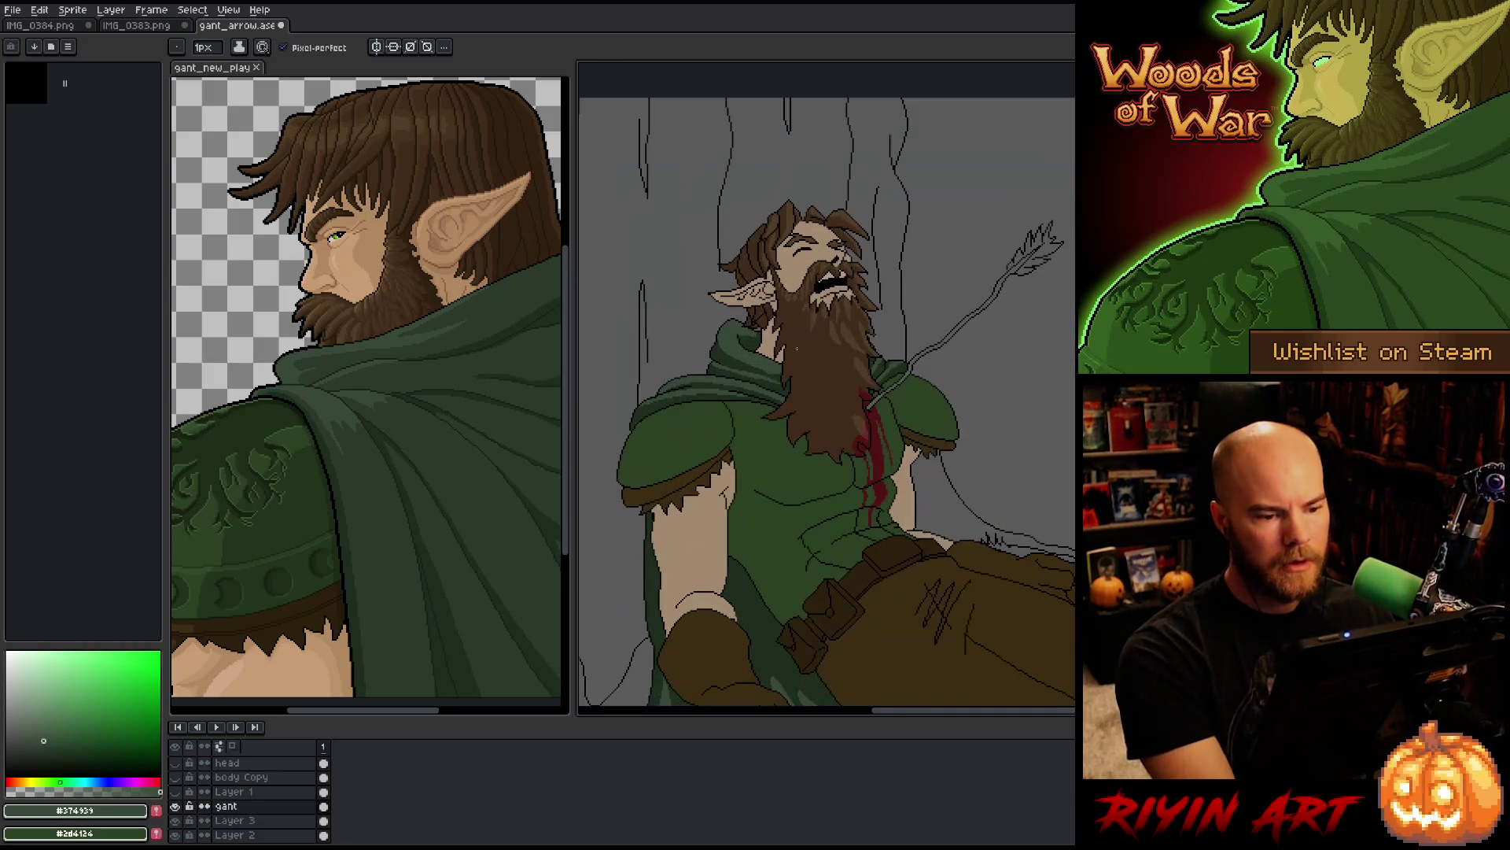
pyautogui.scroll(2, 820, 276)
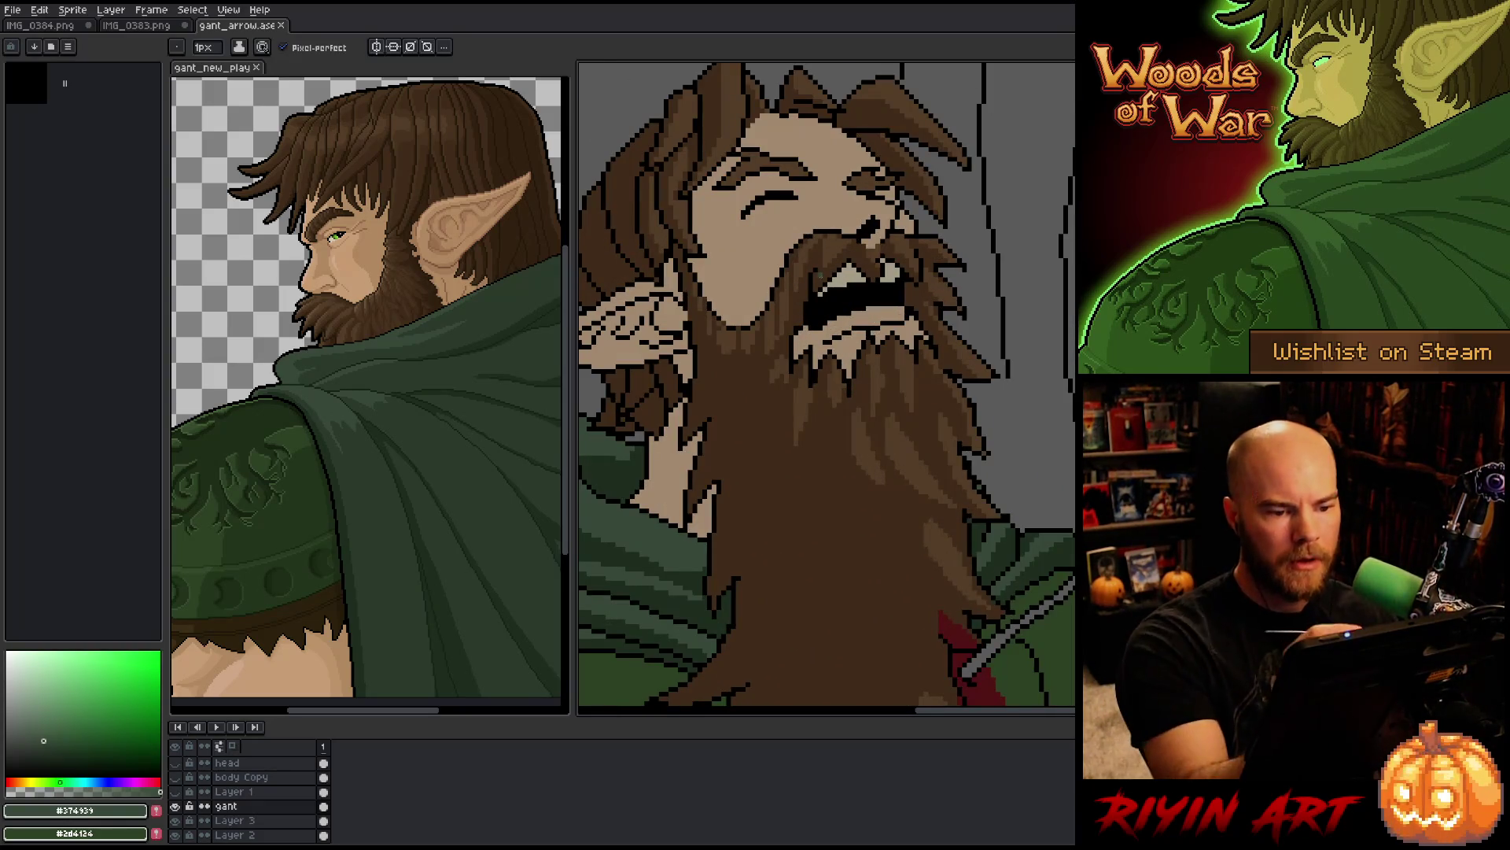
pyautogui.keyDown('alt'); pyautogui.click(895, 236); pyautogui.keyUp('alt')
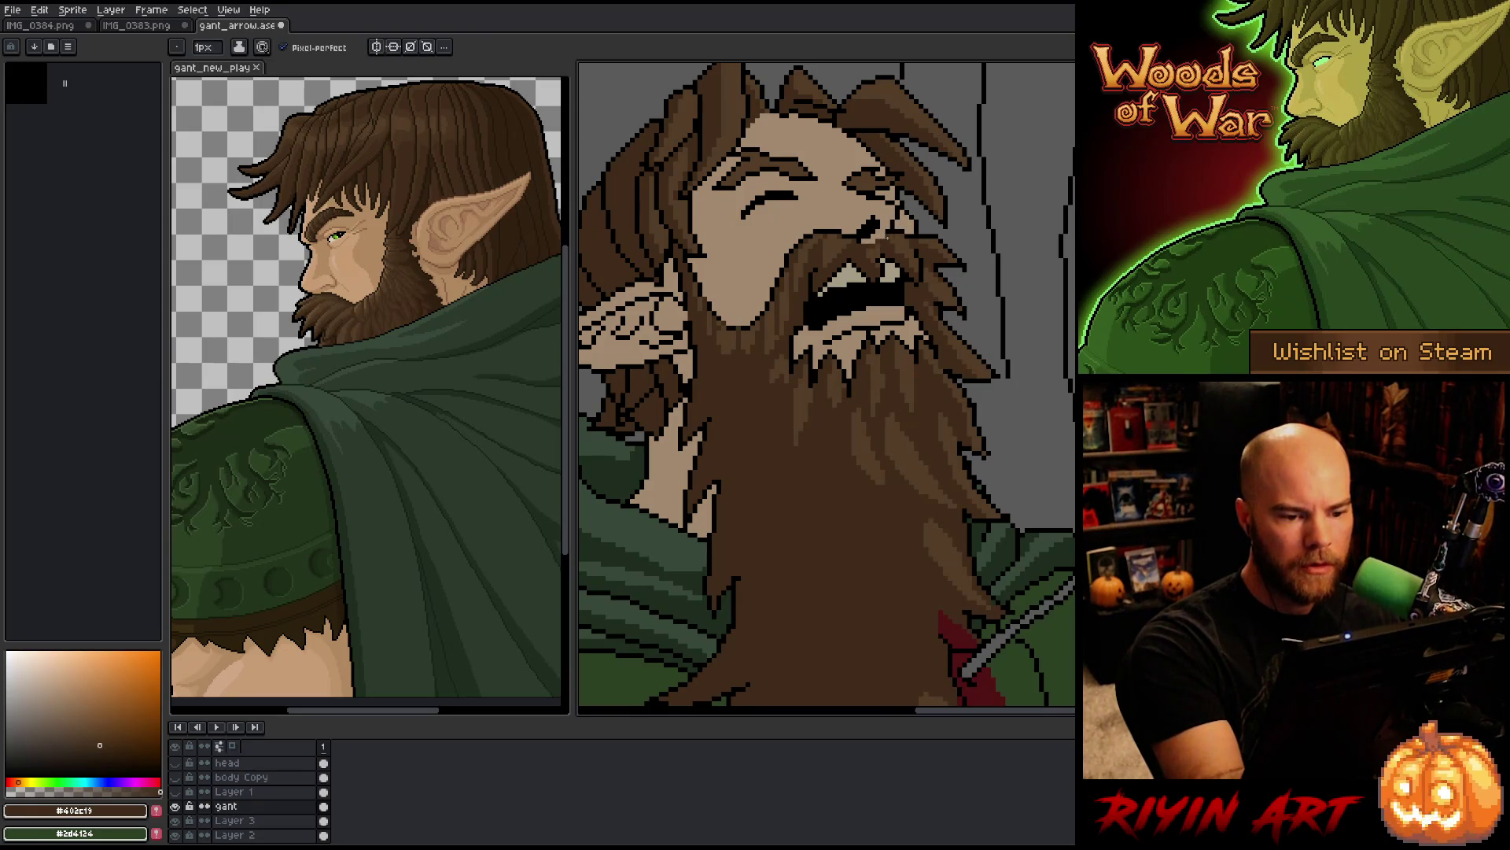
pyautogui.scroll(-3, 866, 354)
pyautogui.scroll(1, 848, 367)
# Step: Frame the whole figure, then switch to the IMG_0383.png pencil sketch
pyautogui.moveTo(848, 367); pyautogui.dragTo(884, 393)
pyautogui.scroll(-2, 883, 394)
pyautogui.scroll(1, 884, 394)
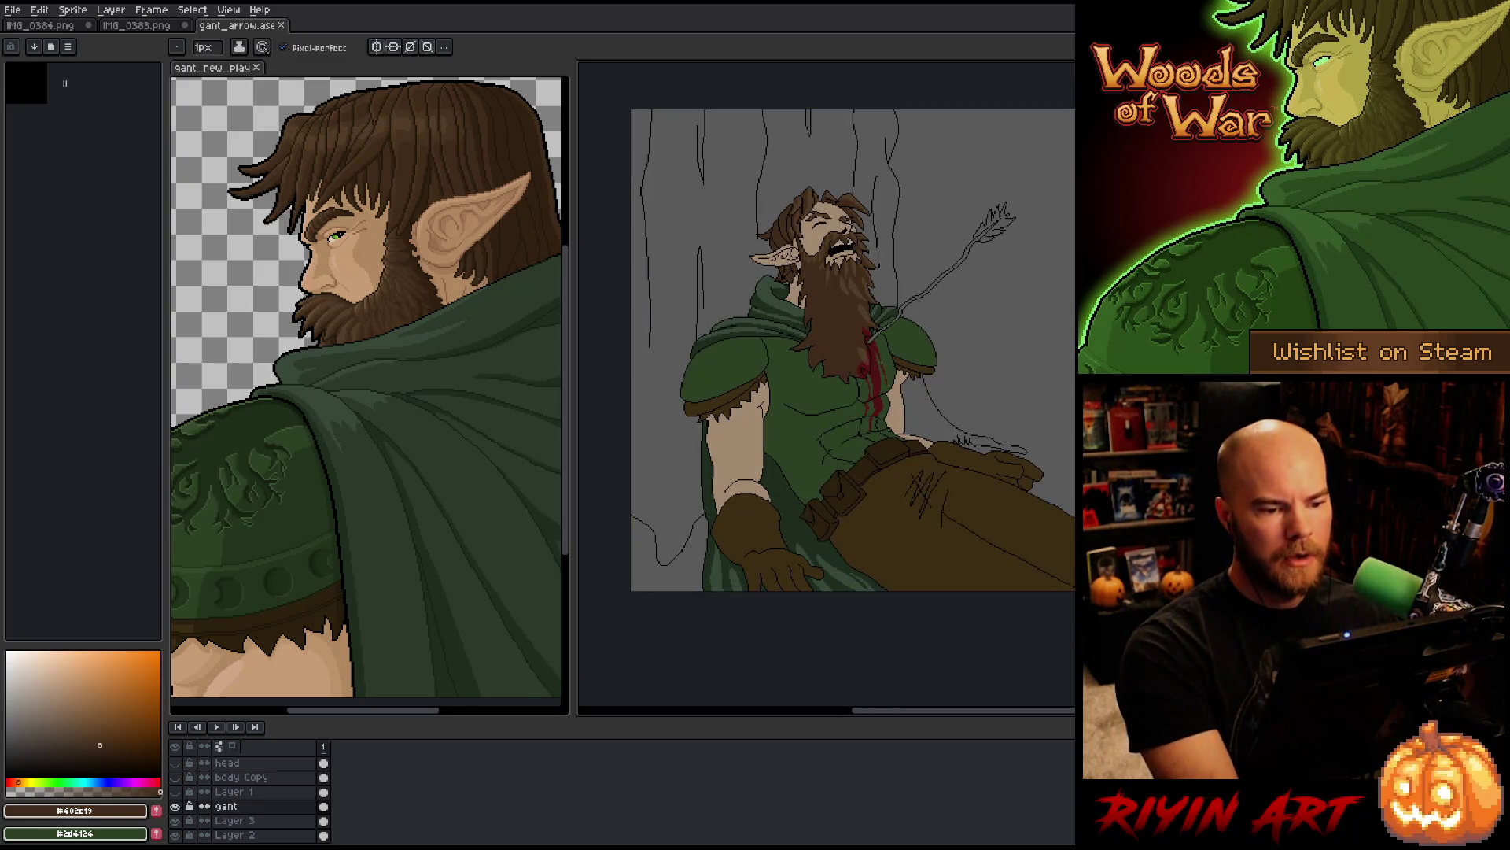
pyautogui.scroll(1, 905, 393)
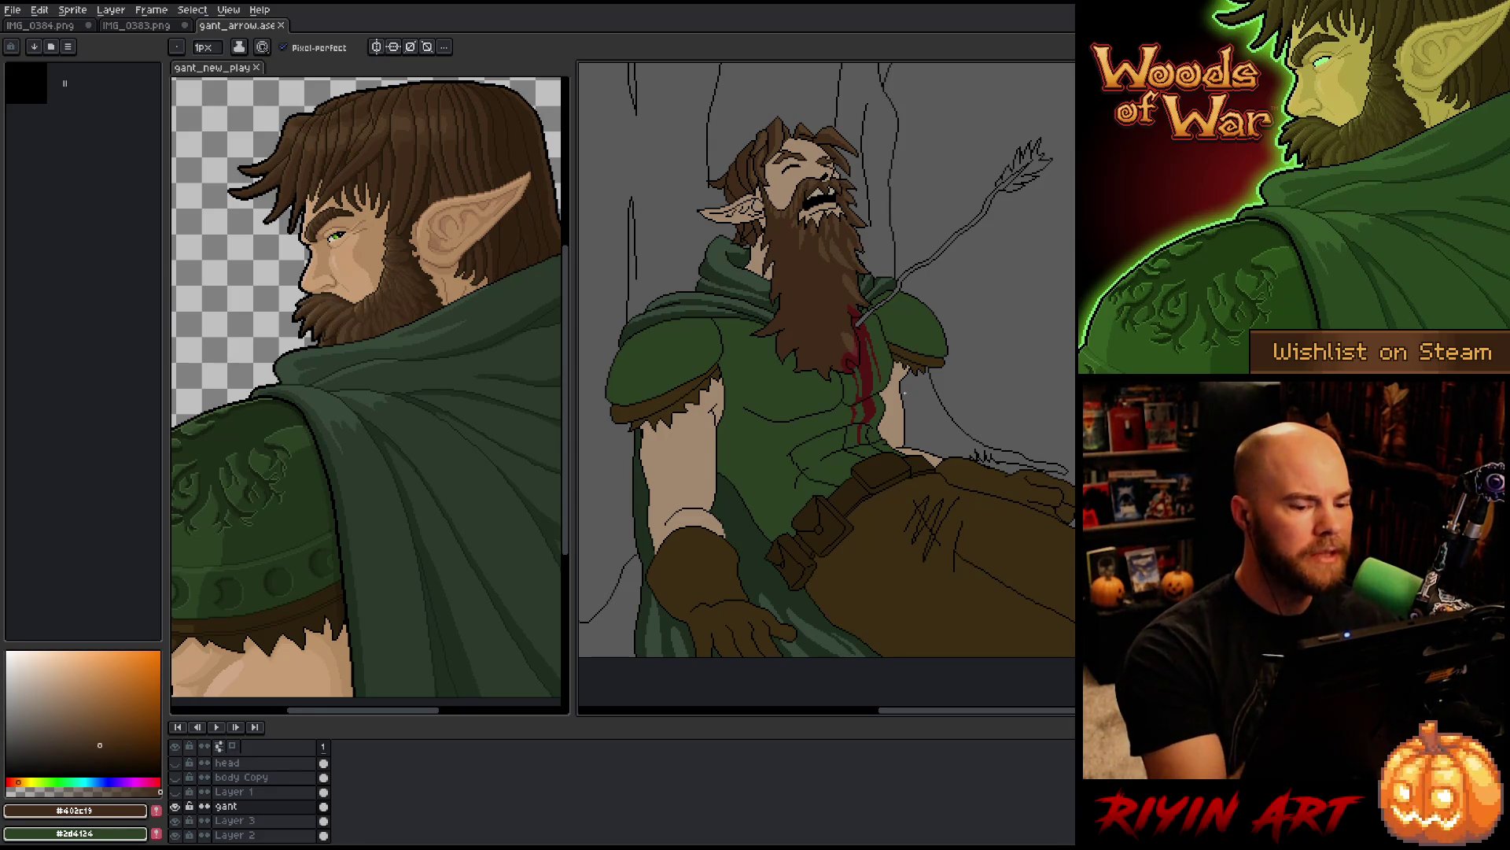
pyautogui.moveTo(878, 528); pyautogui.dragTo(864, 559)
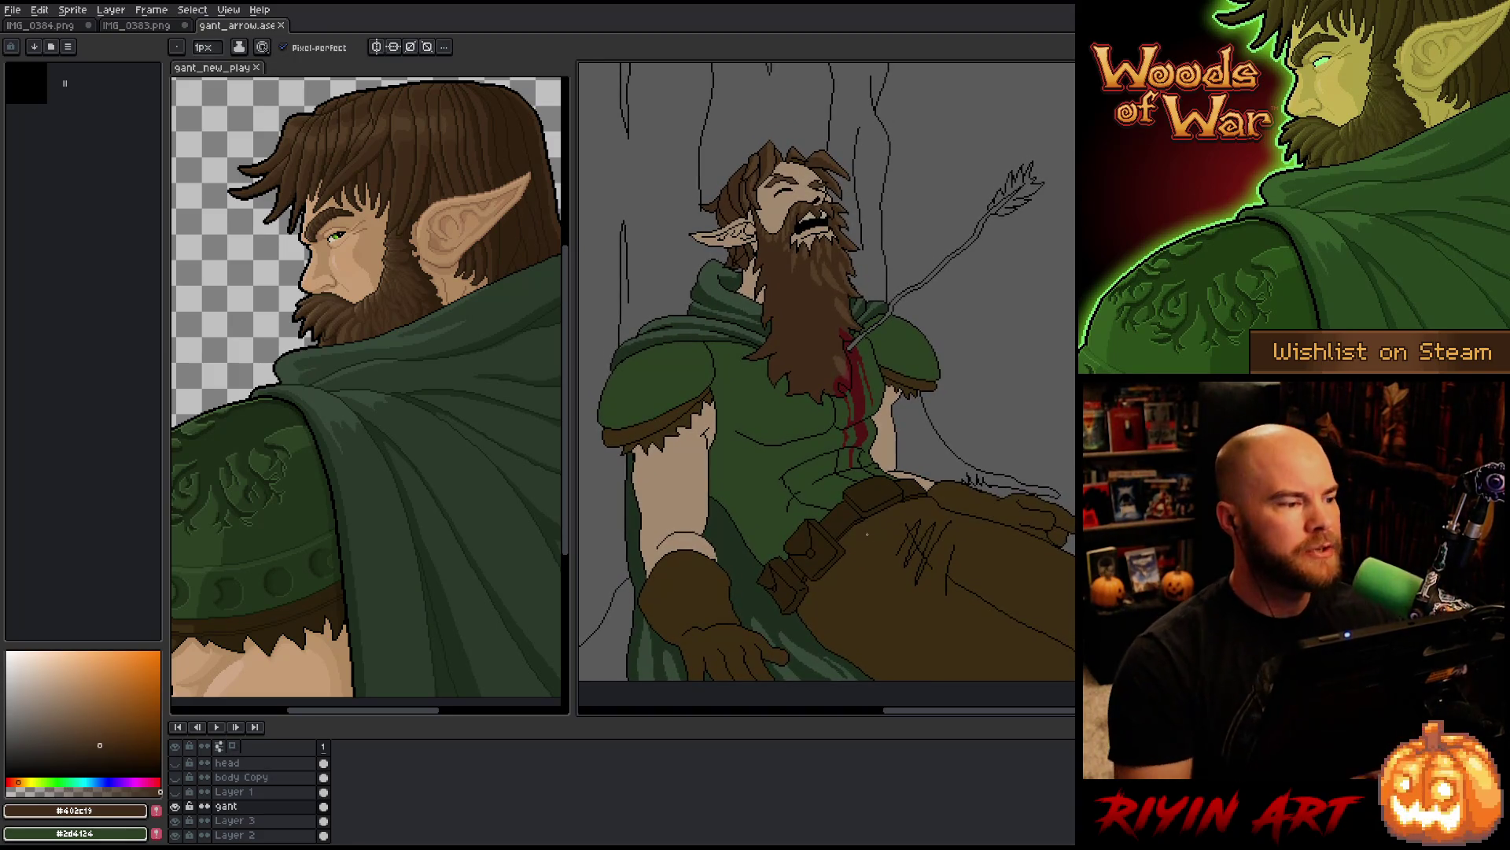
pyautogui.click(142, 26)
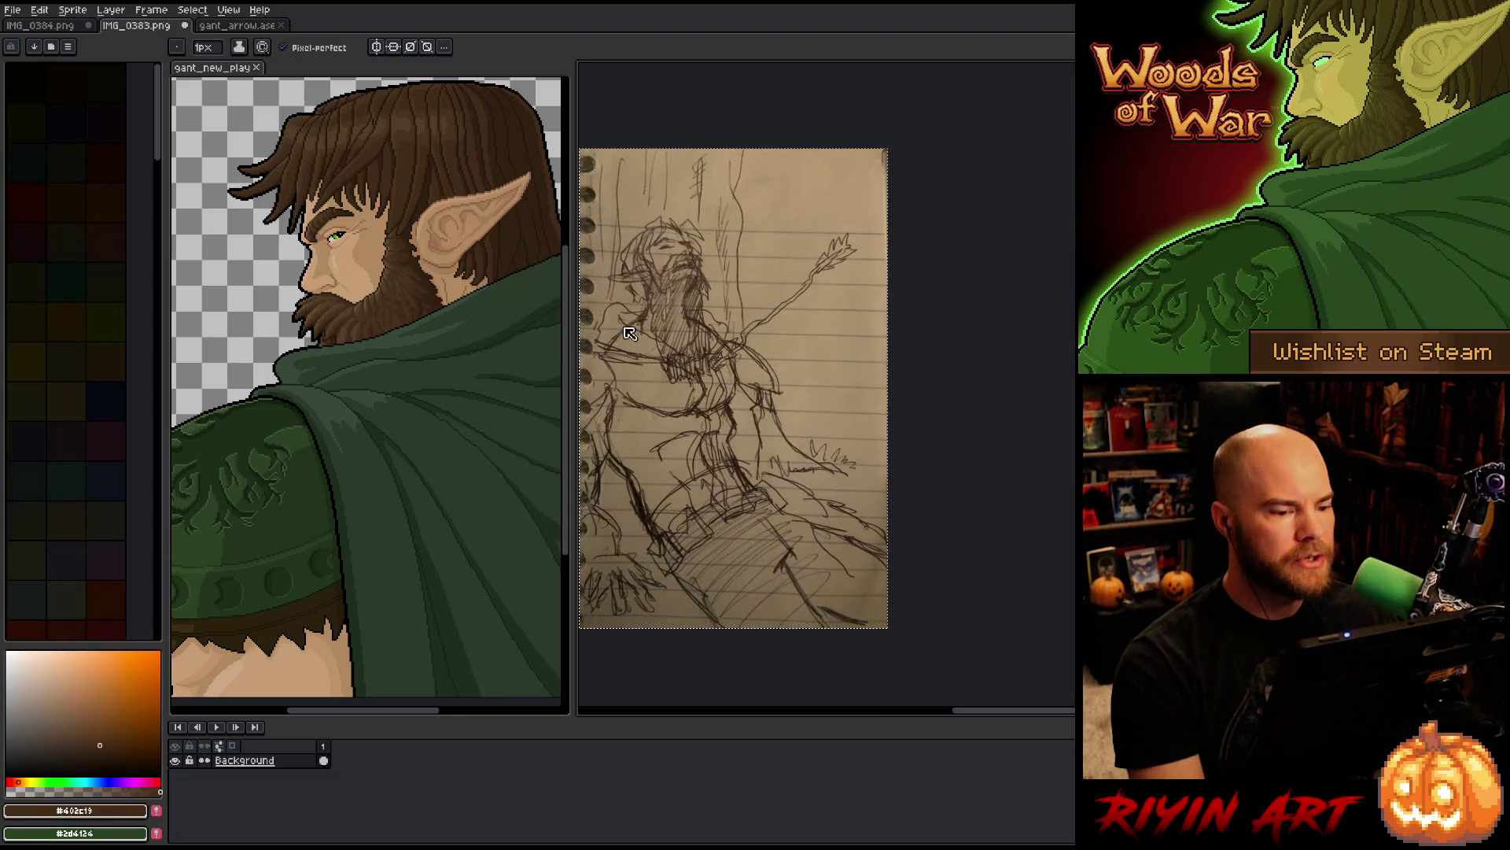
# Step: Zoom and pan across the pencil reference sketch, down the sketched figure and torso
pyautogui.scroll(2, 584, 295)
pyautogui.moveTo(728, 425); pyautogui.dragTo(901, 432)
pyautogui.scroll(-3, 901, 432)
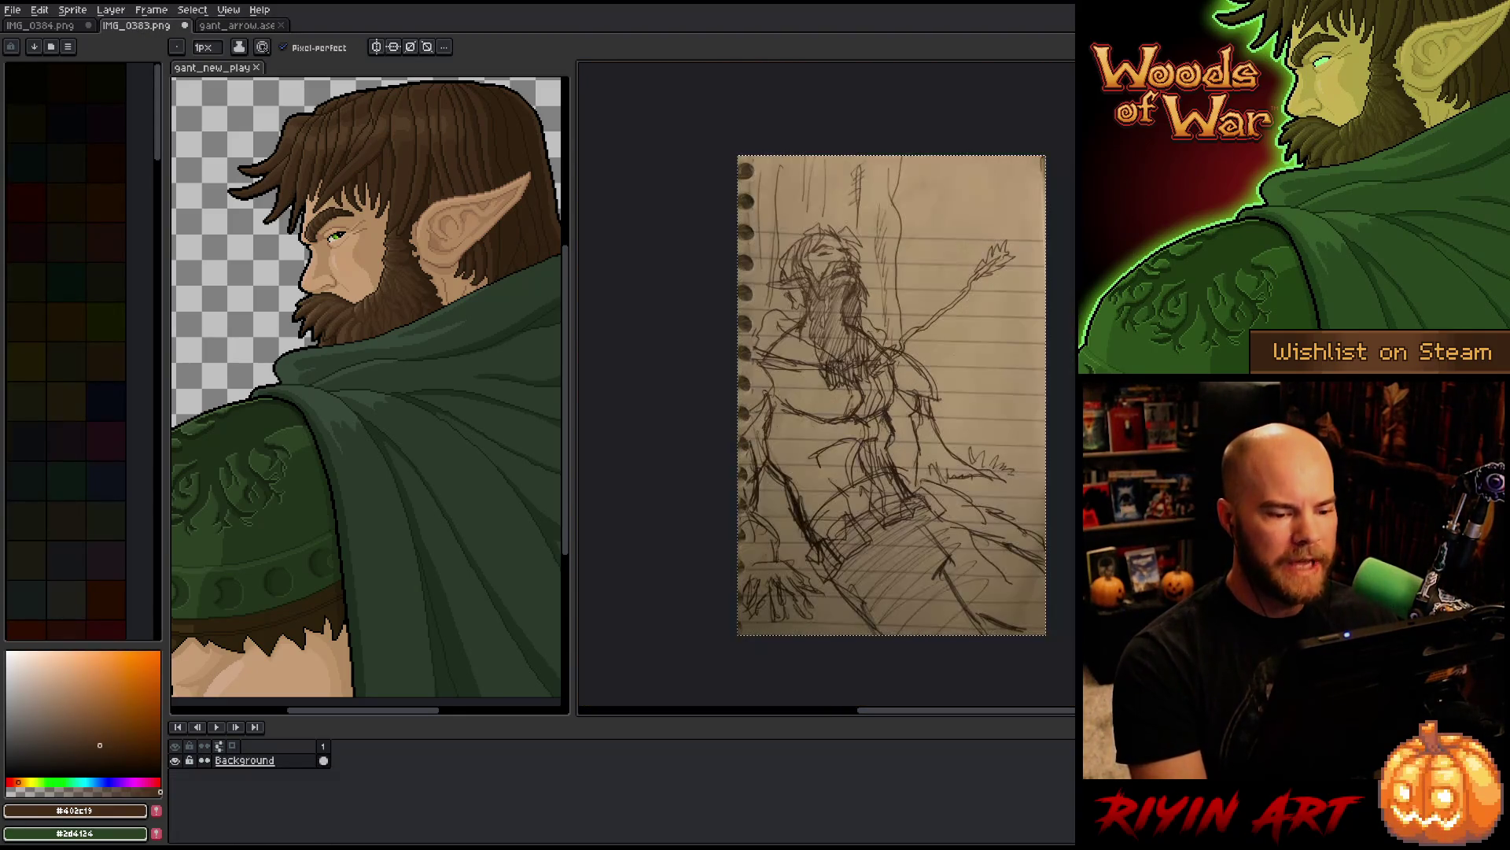
pyautogui.scroll(2, 823, 323)
pyautogui.moveTo(823, 323); pyautogui.dragTo(835, 382)
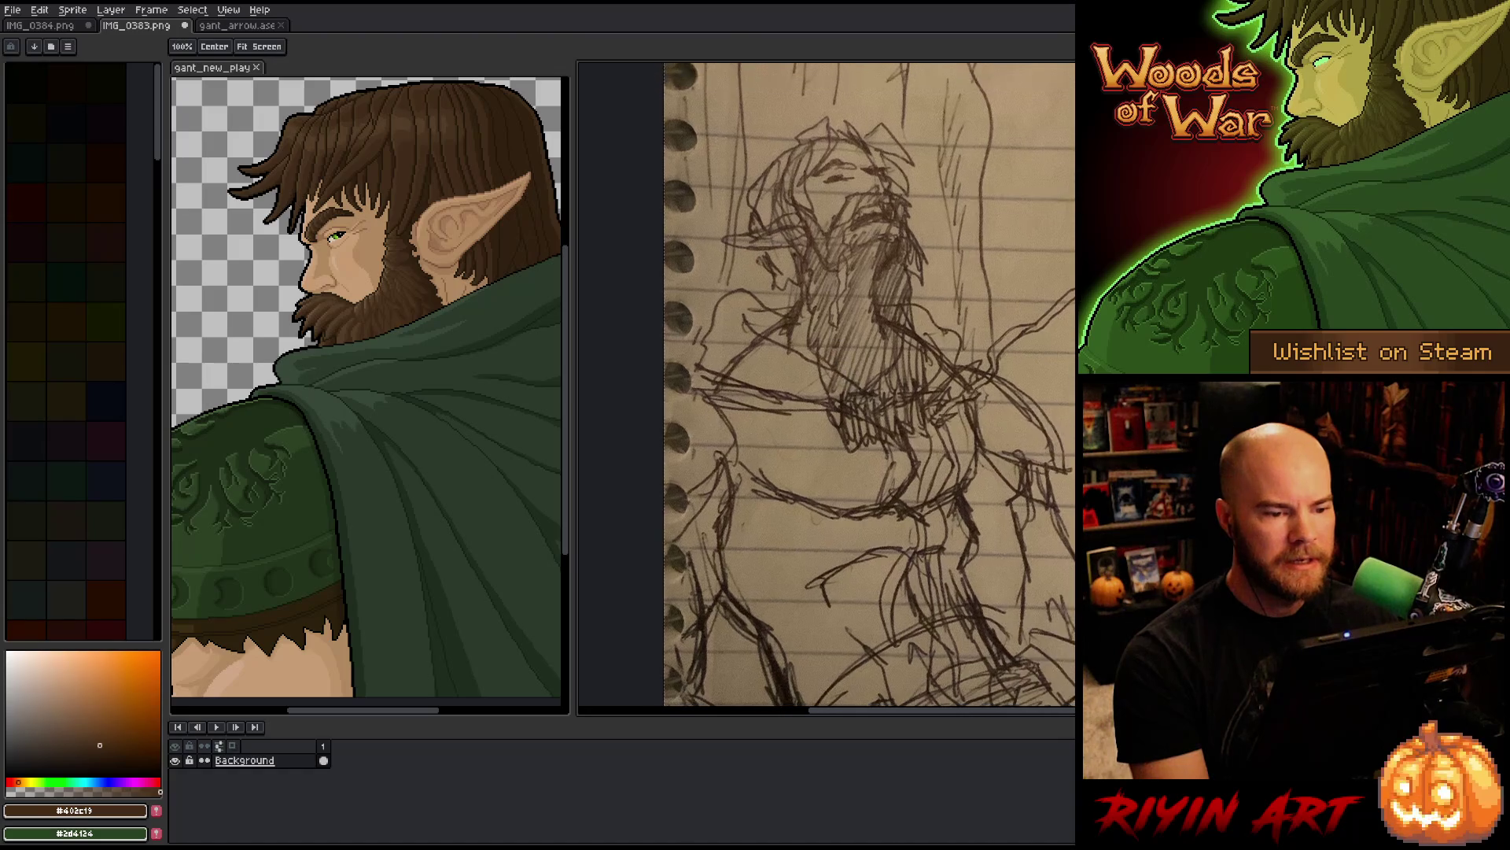
pyautogui.scroll(-3, 852, 296)
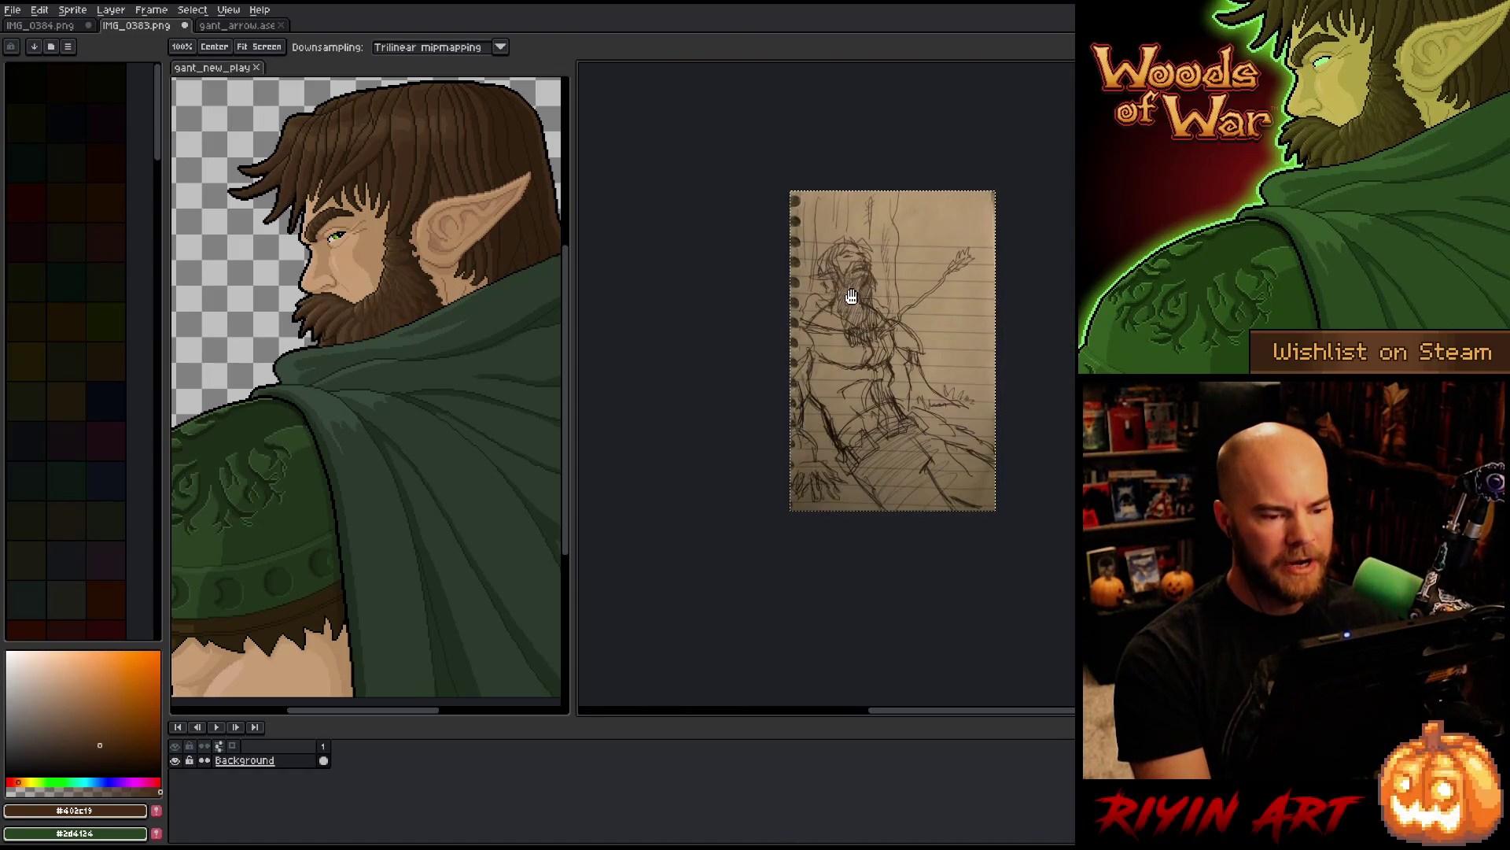
pyautogui.scroll(2, 851, 295)
pyautogui.scroll(-2, 852, 295)
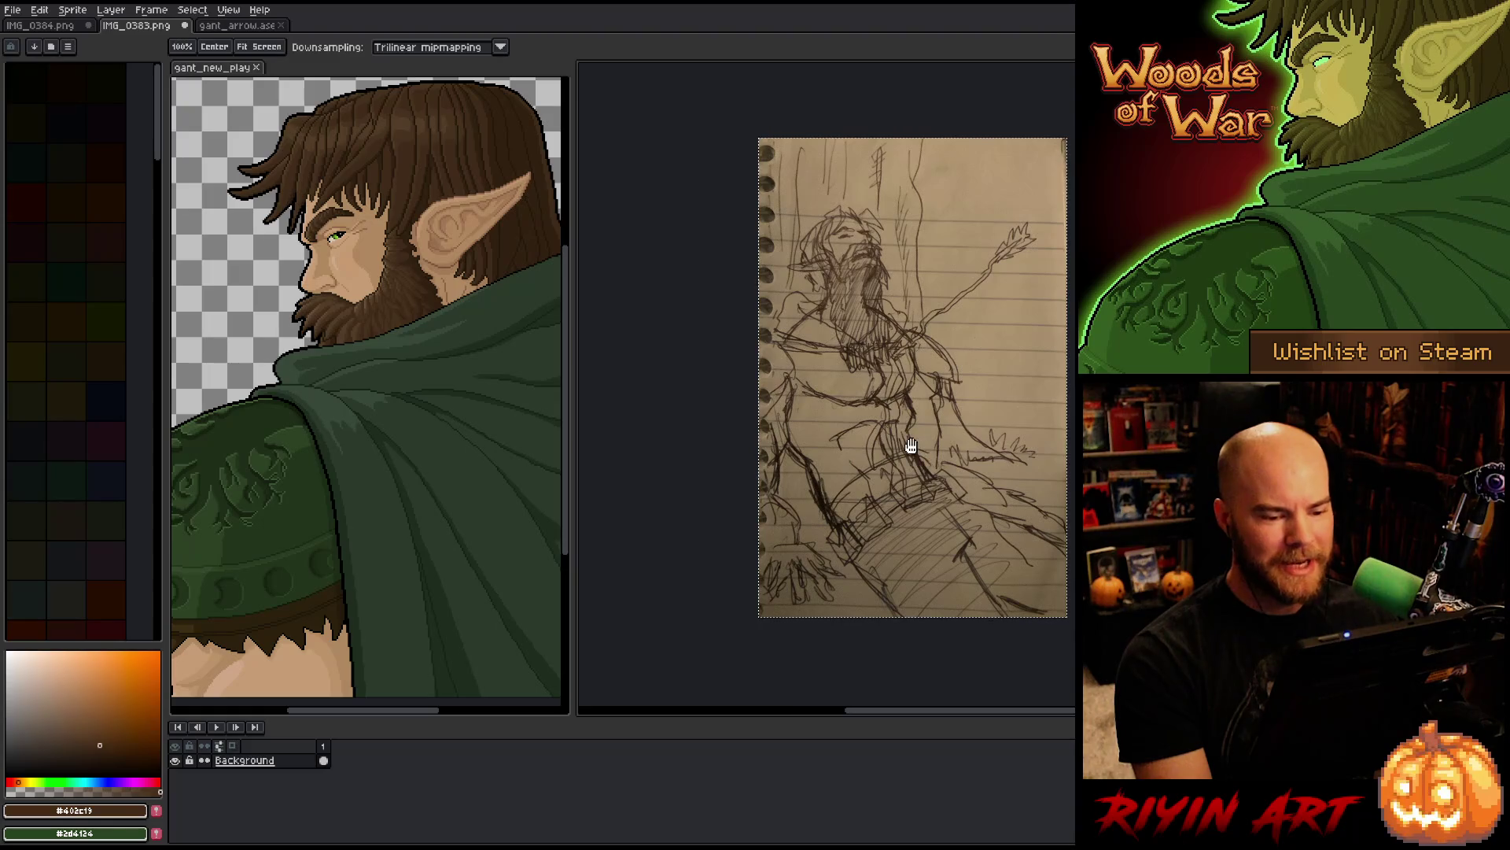
pyautogui.scroll(3, 873, 482)
pyautogui.scroll(-1, 842, 340)
pyautogui.moveTo(928, 330); pyautogui.dragTo(938, 354)
pyautogui.scroll(-2, 870, 354)
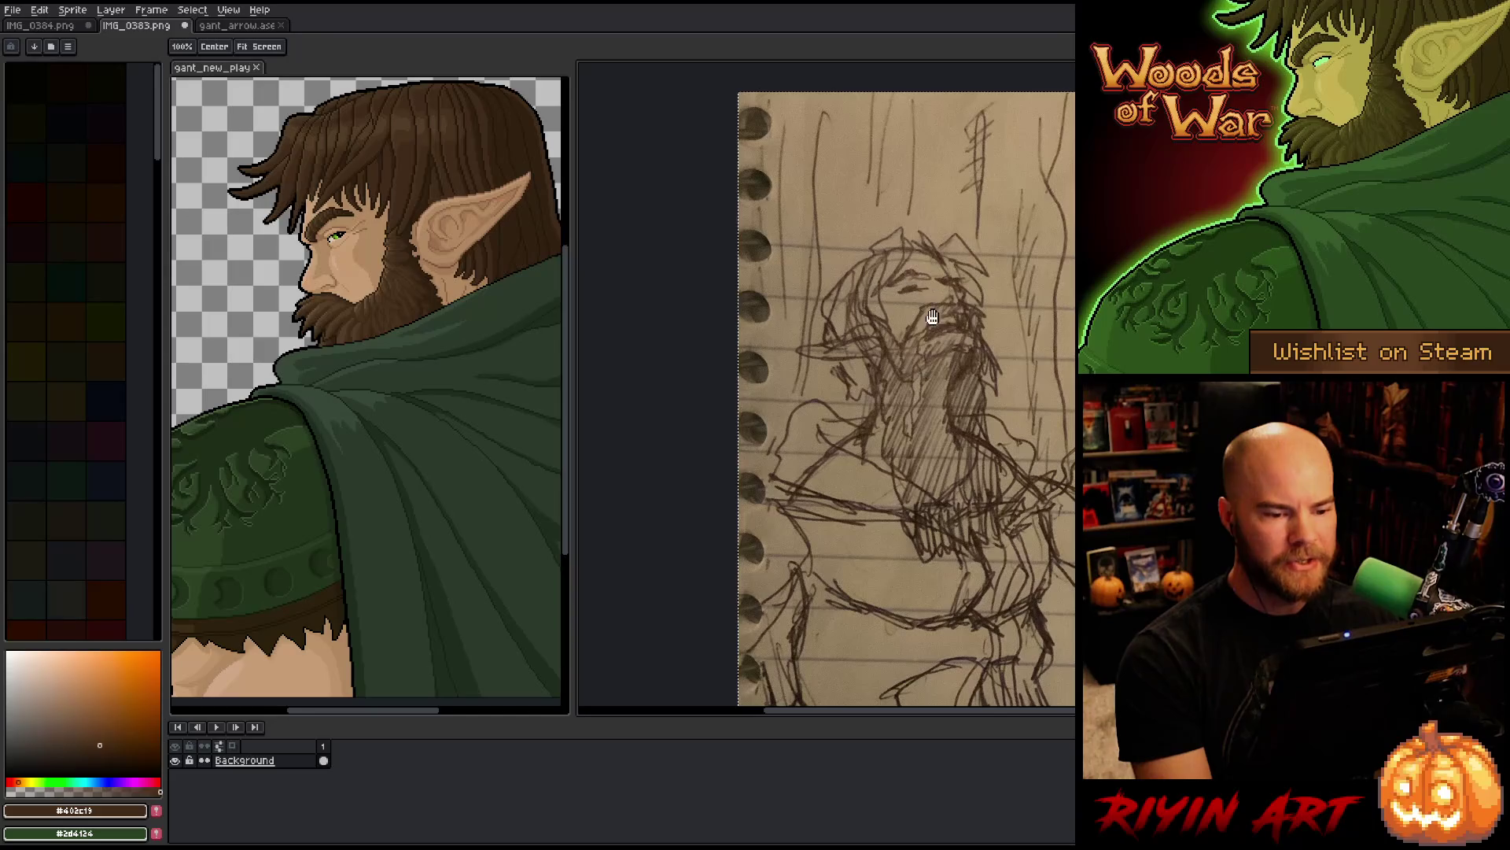
pyautogui.scroll(-2, 936, 370)
pyautogui.moveTo(955, 455); pyautogui.dragTo(908, 438)
# Step: Finish zooming around the sketch page and go back to the gant_arrow.ase painting
pyautogui.scroll(1, 890, 408)
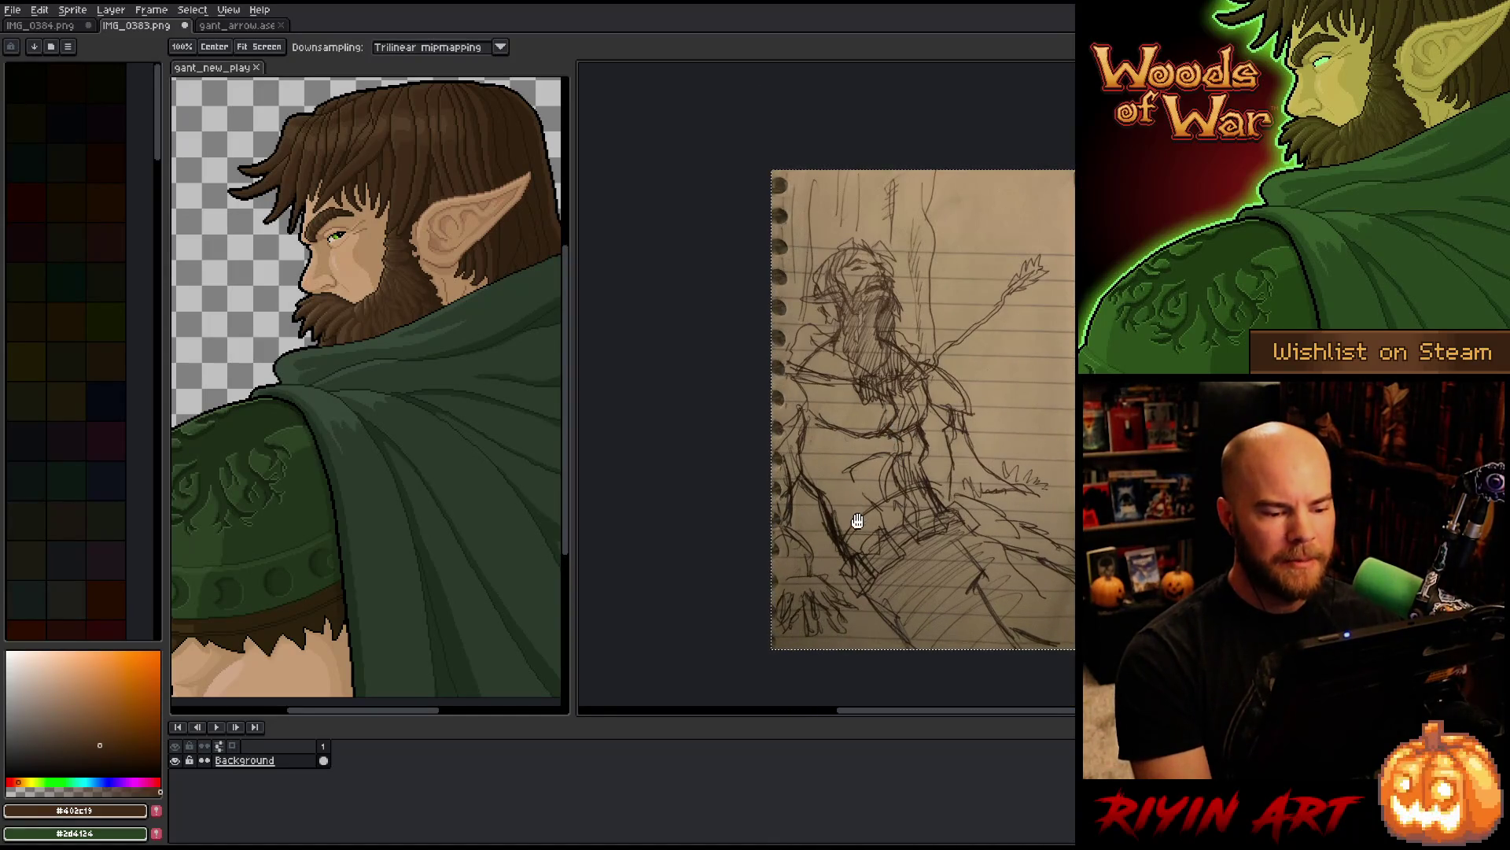
pyautogui.scroll(1, 861, 329)
pyautogui.scroll(-1, 861, 329)
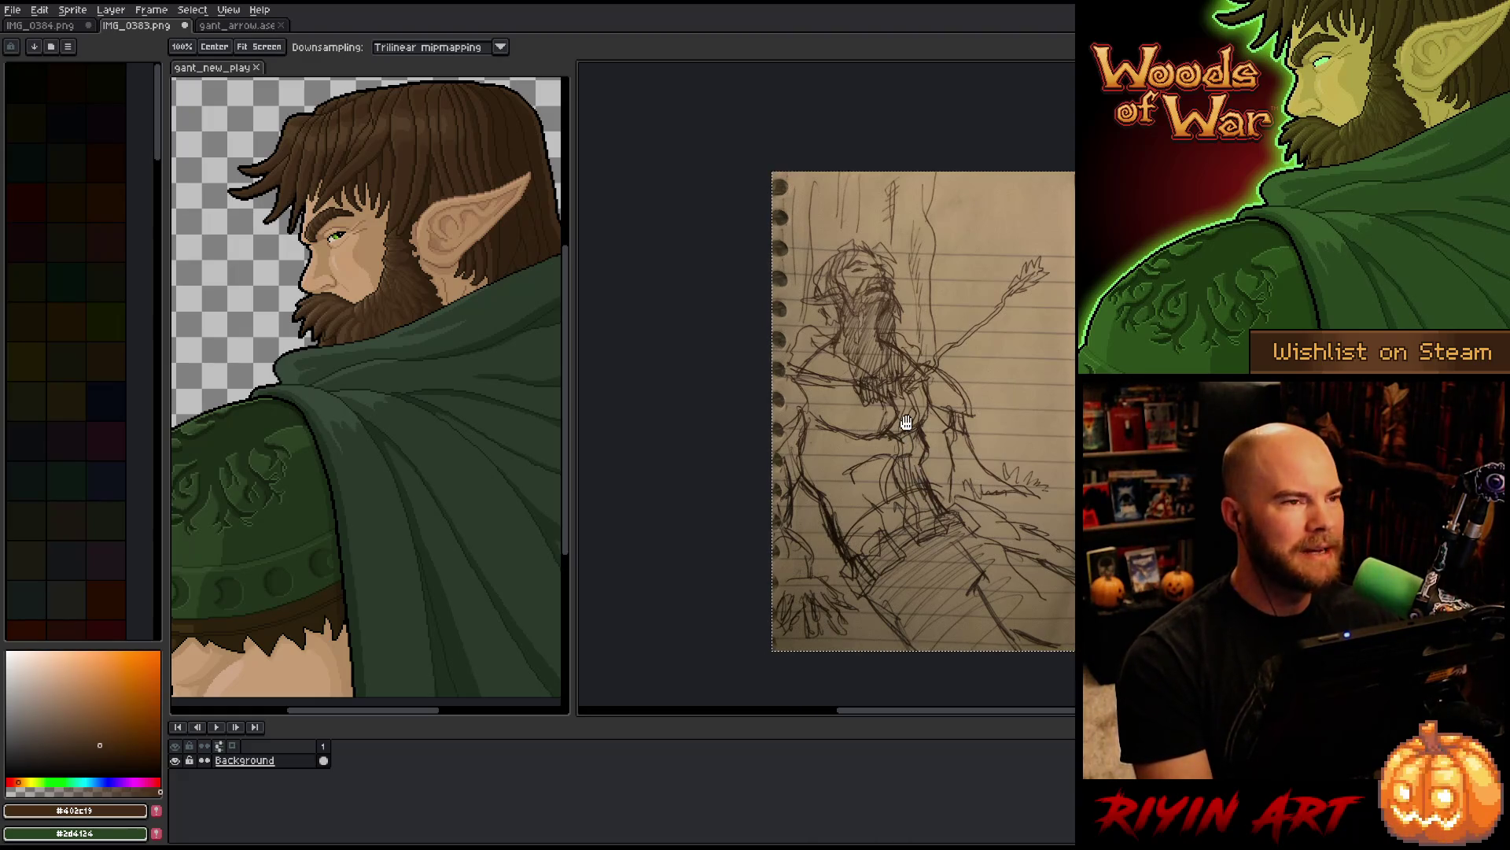
pyautogui.scroll(2, 907, 302)
pyautogui.scroll(-1, 747, 224)
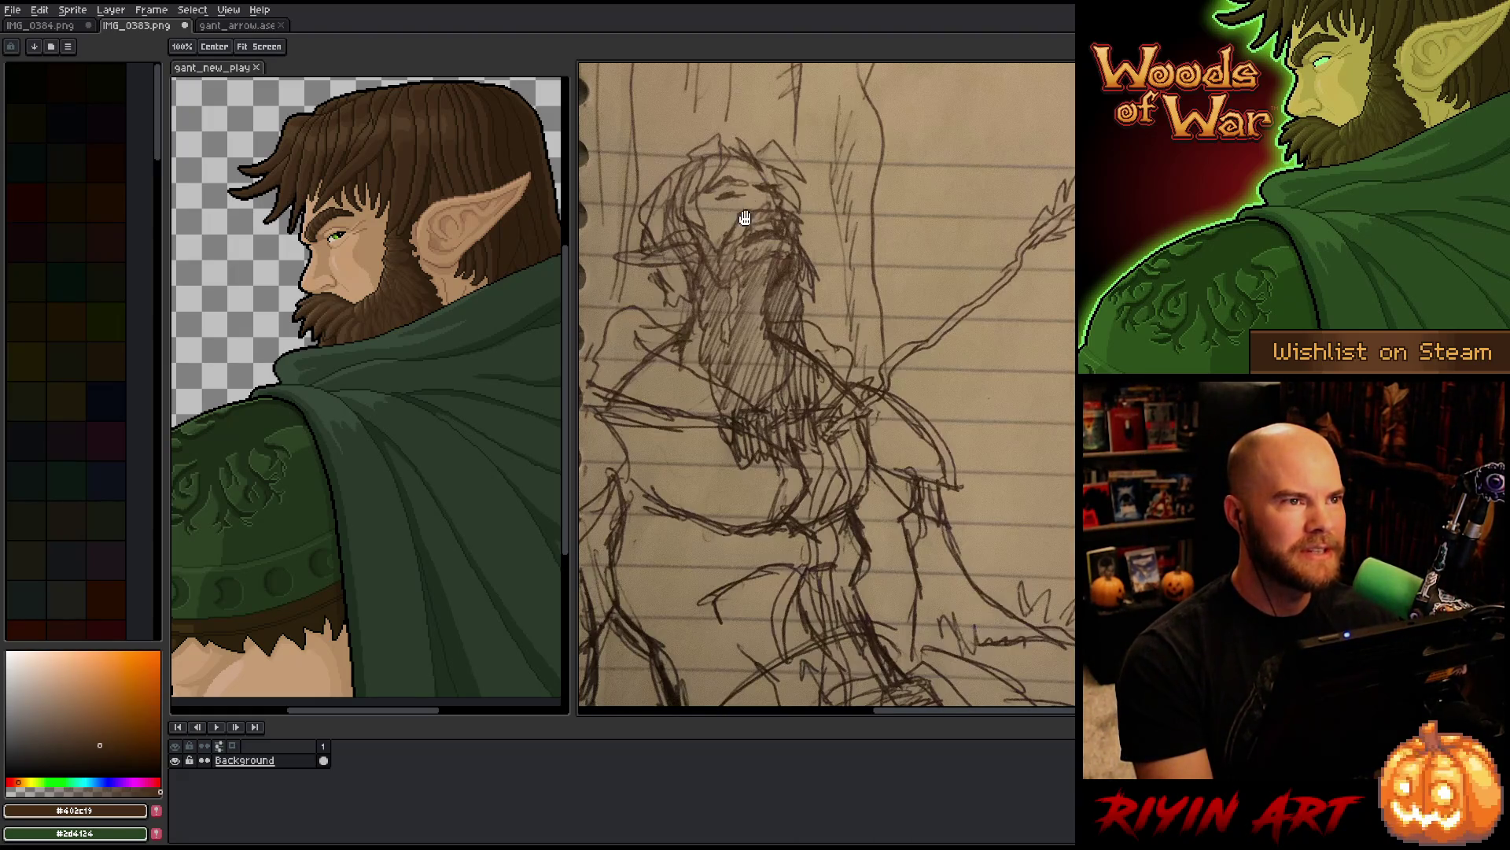
pyautogui.scroll(-3, 784, 332)
pyautogui.scroll(1, 769, 405)
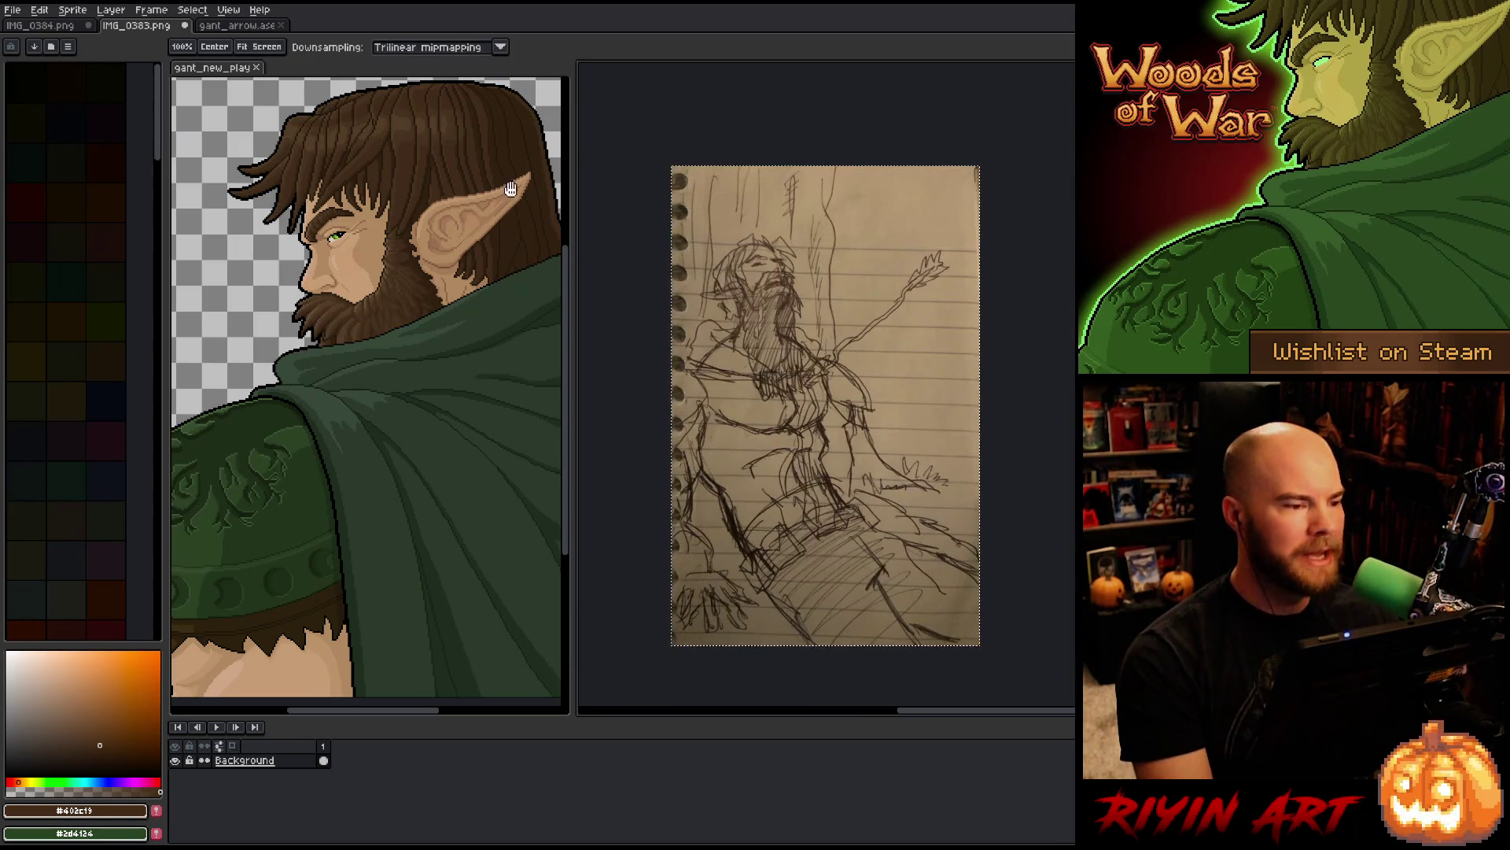
pyautogui.click(233, 26)
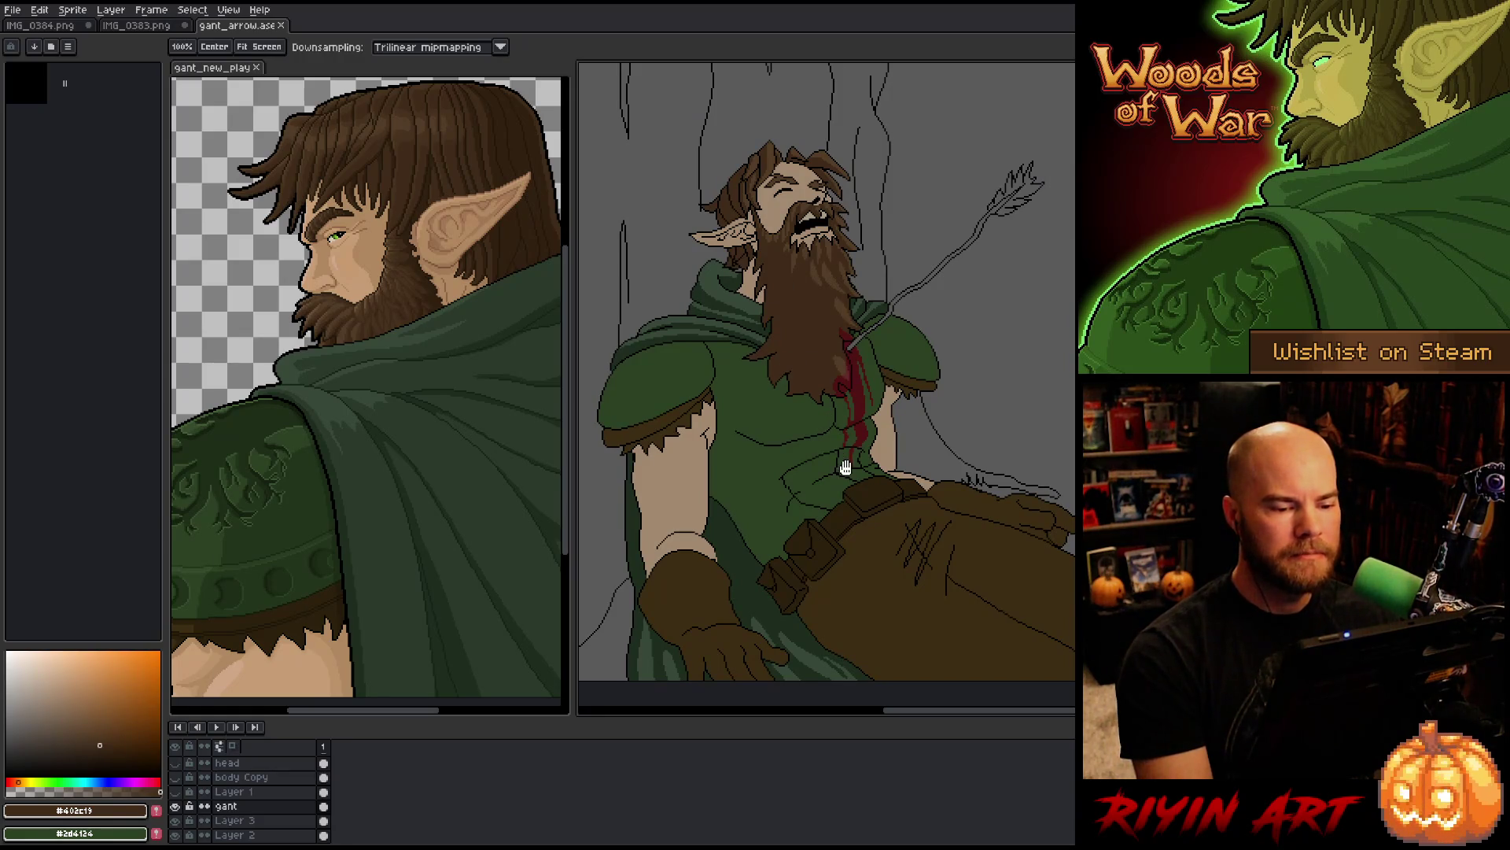
# Step: Nudge the painting's view and zoom in on the elf's upper arm and chest
pyautogui.moveTo(885, 475); pyautogui.dragTo(866, 461)
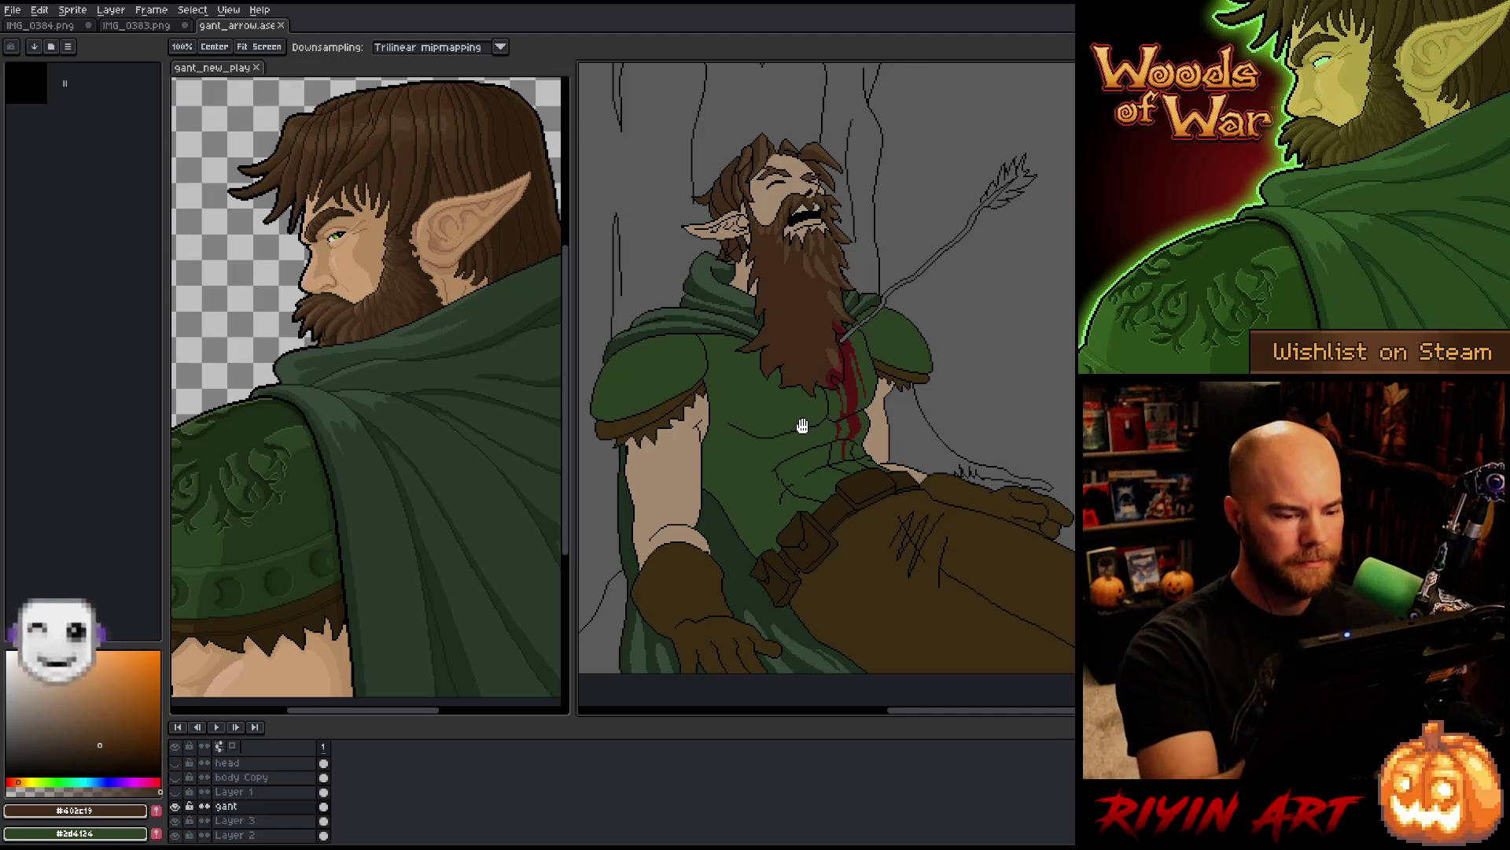
pyautogui.scroll(1, 802, 426)
pyautogui.scroll(1, 800, 428)
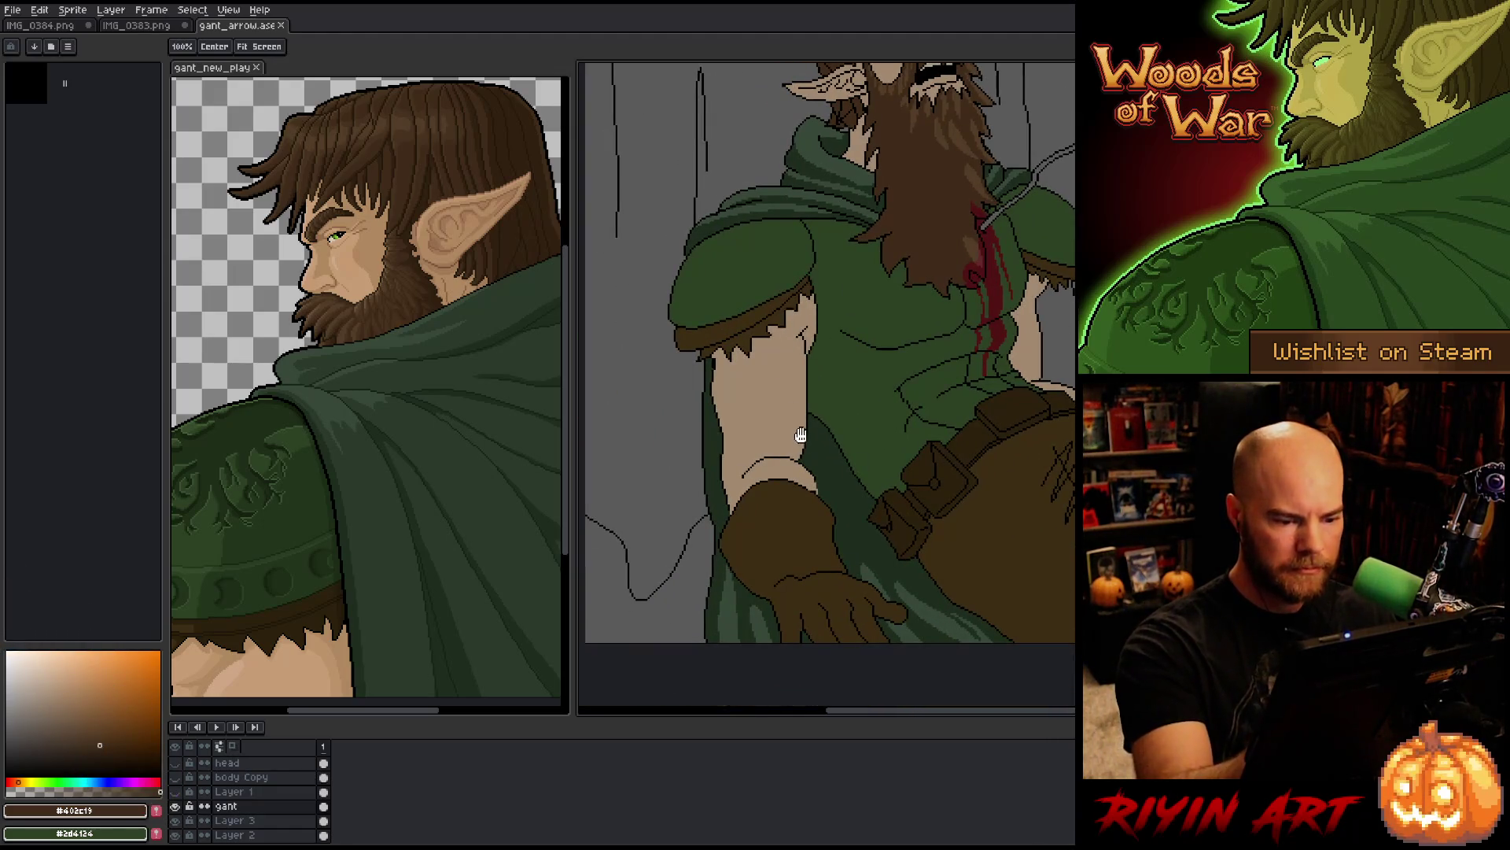
# Step: Lasso the dark crease on the upper arm and fill it with the arm's skin tone
pyautogui.press('b')
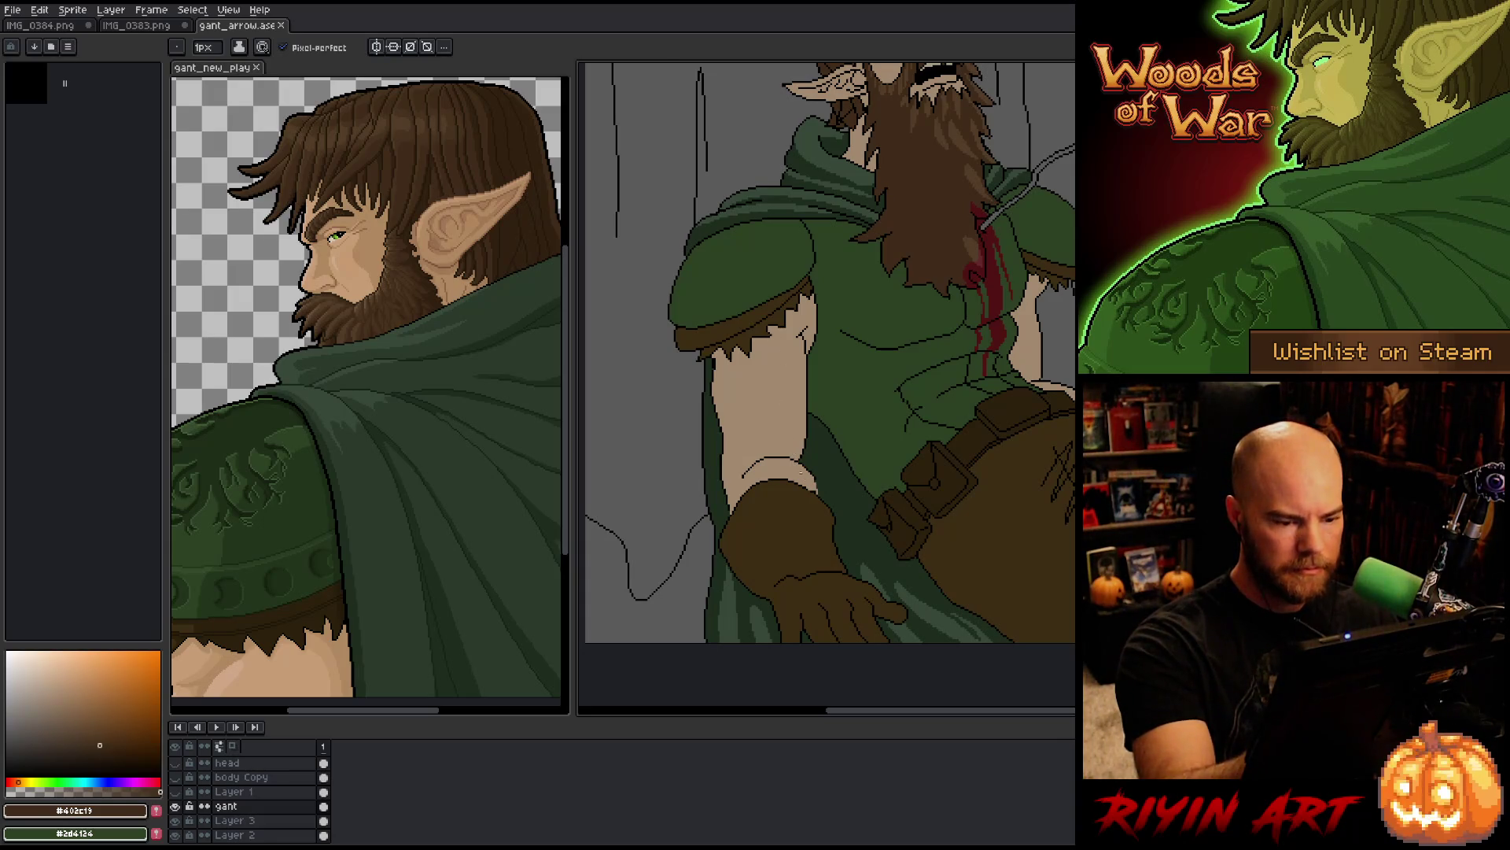
pyautogui.press('w')
pyautogui.scroll(1, 827, 496)
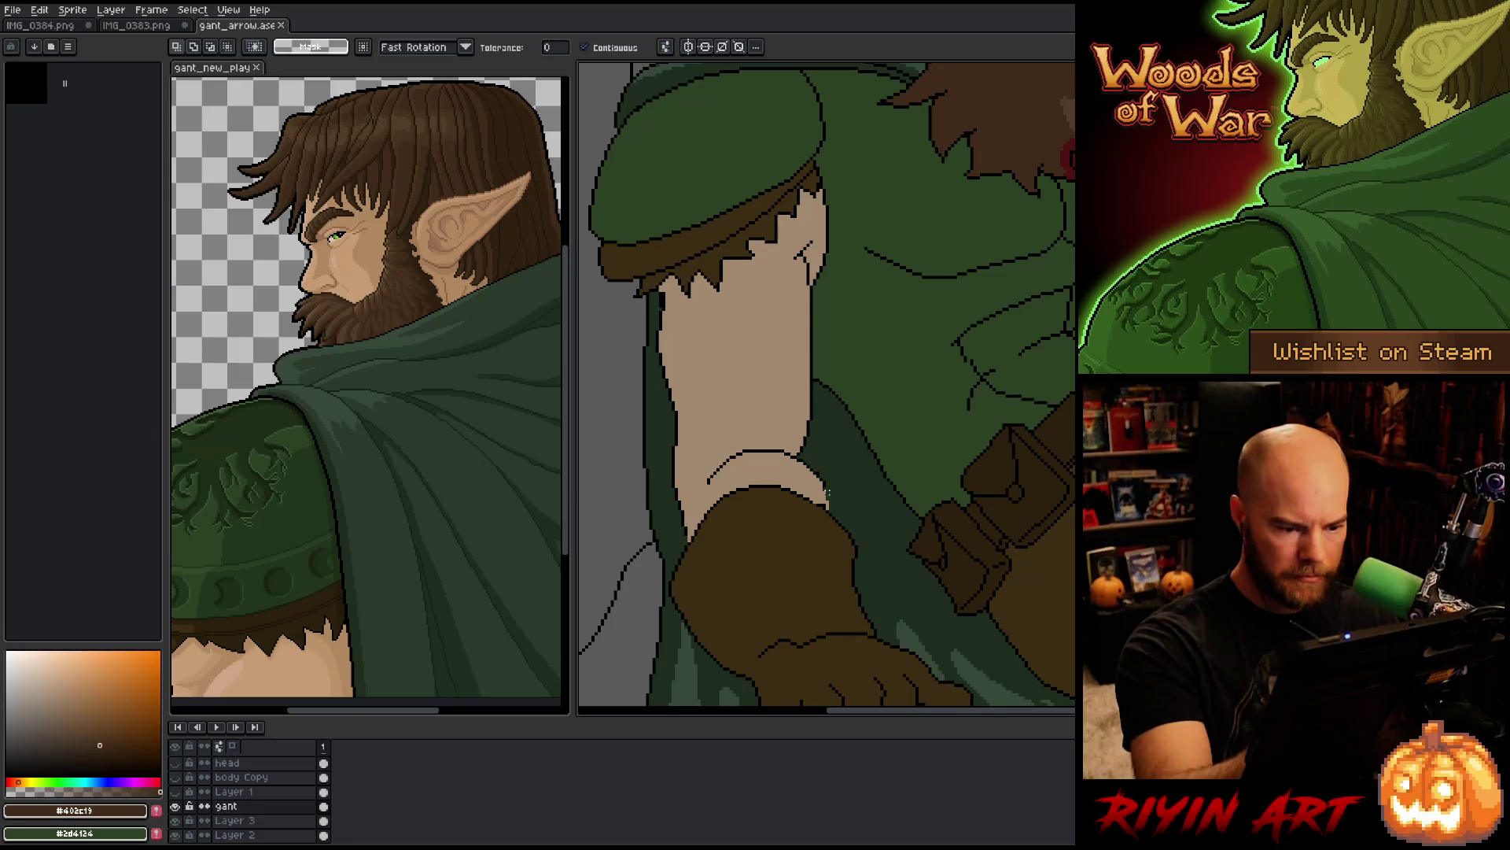
pyautogui.press('b')
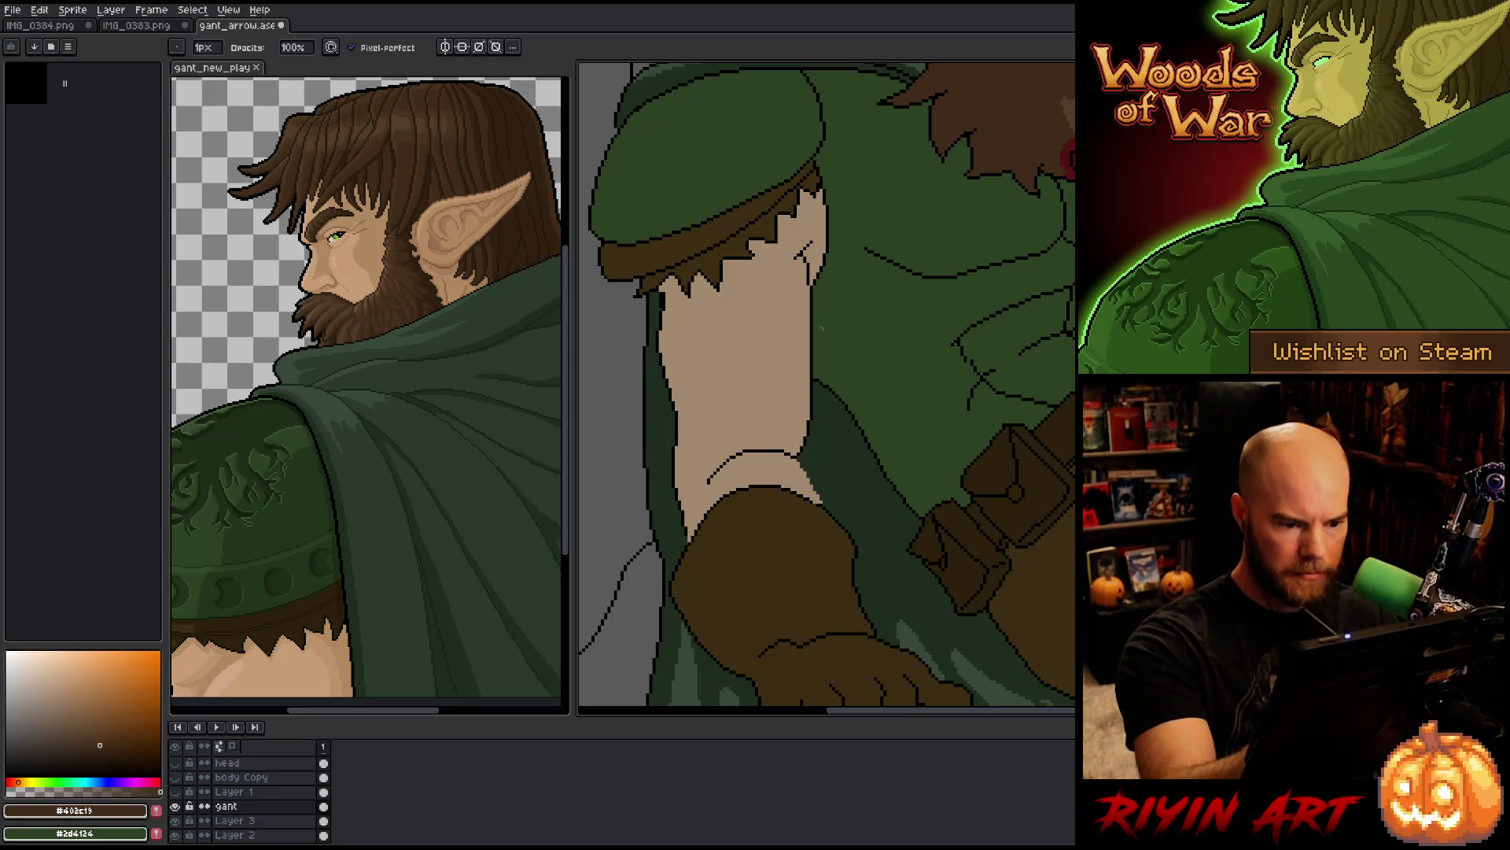
pyautogui.press('m')
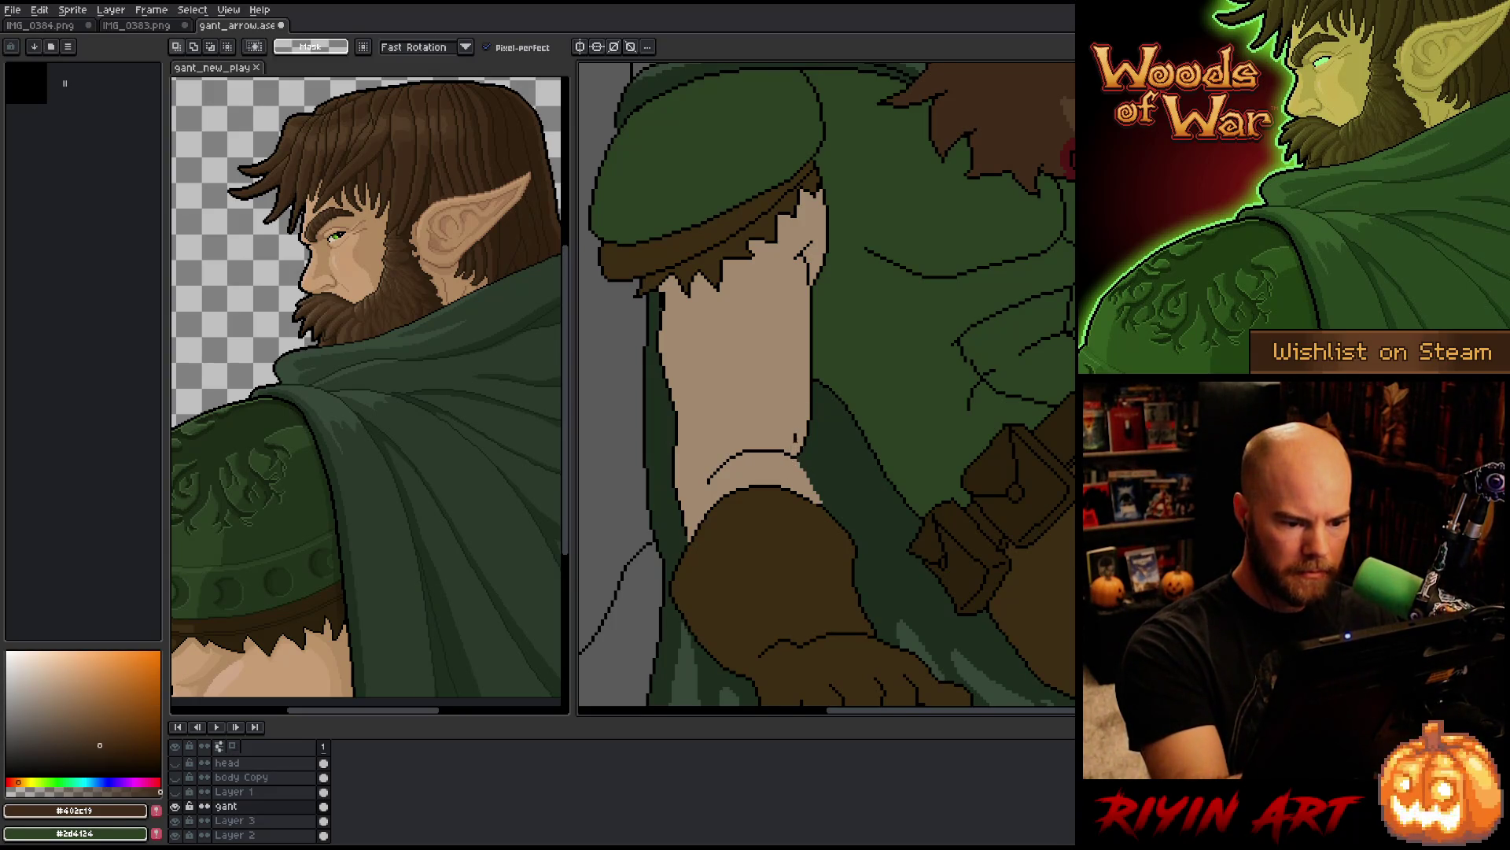
pyautogui.moveTo(794, 455)
pyautogui.mouseDown()
pyautogui.moveTo(699, 476)
pyautogui.moveTo(797, 441)
pyautogui.mouseUp()
pyautogui.press('w')
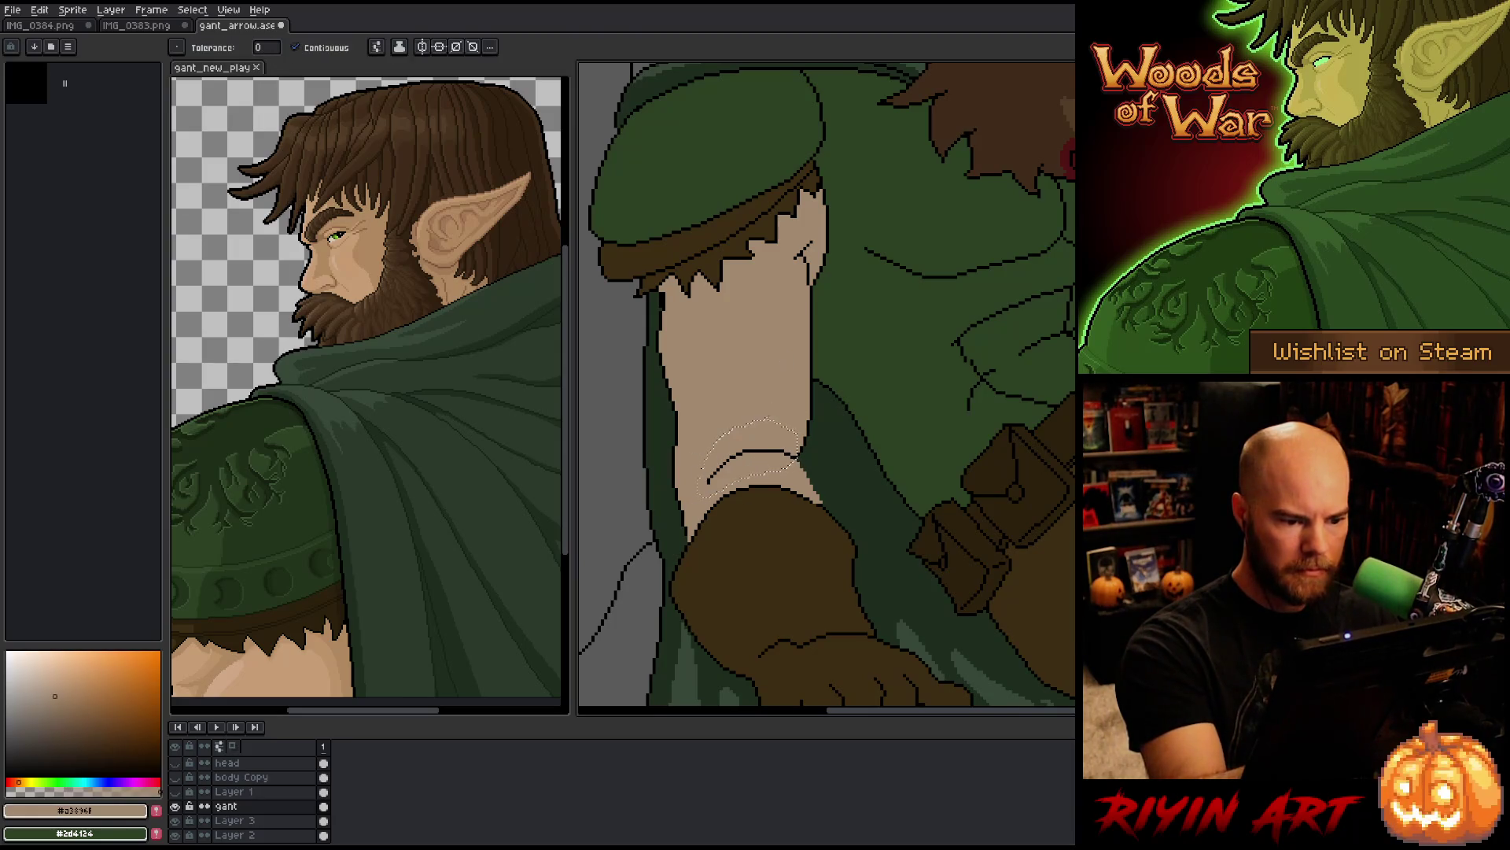
pyautogui.press('f')
pyautogui.hotkey('ctrl', 'd')
pyautogui.press('alt')
# Step: Repaint dark-green edge pixels along the arm in skin tone and add a black outline pixel
pyautogui.keyDown('alt'); pyautogui.click(806, 446); pyautogui.keyUp('alt')
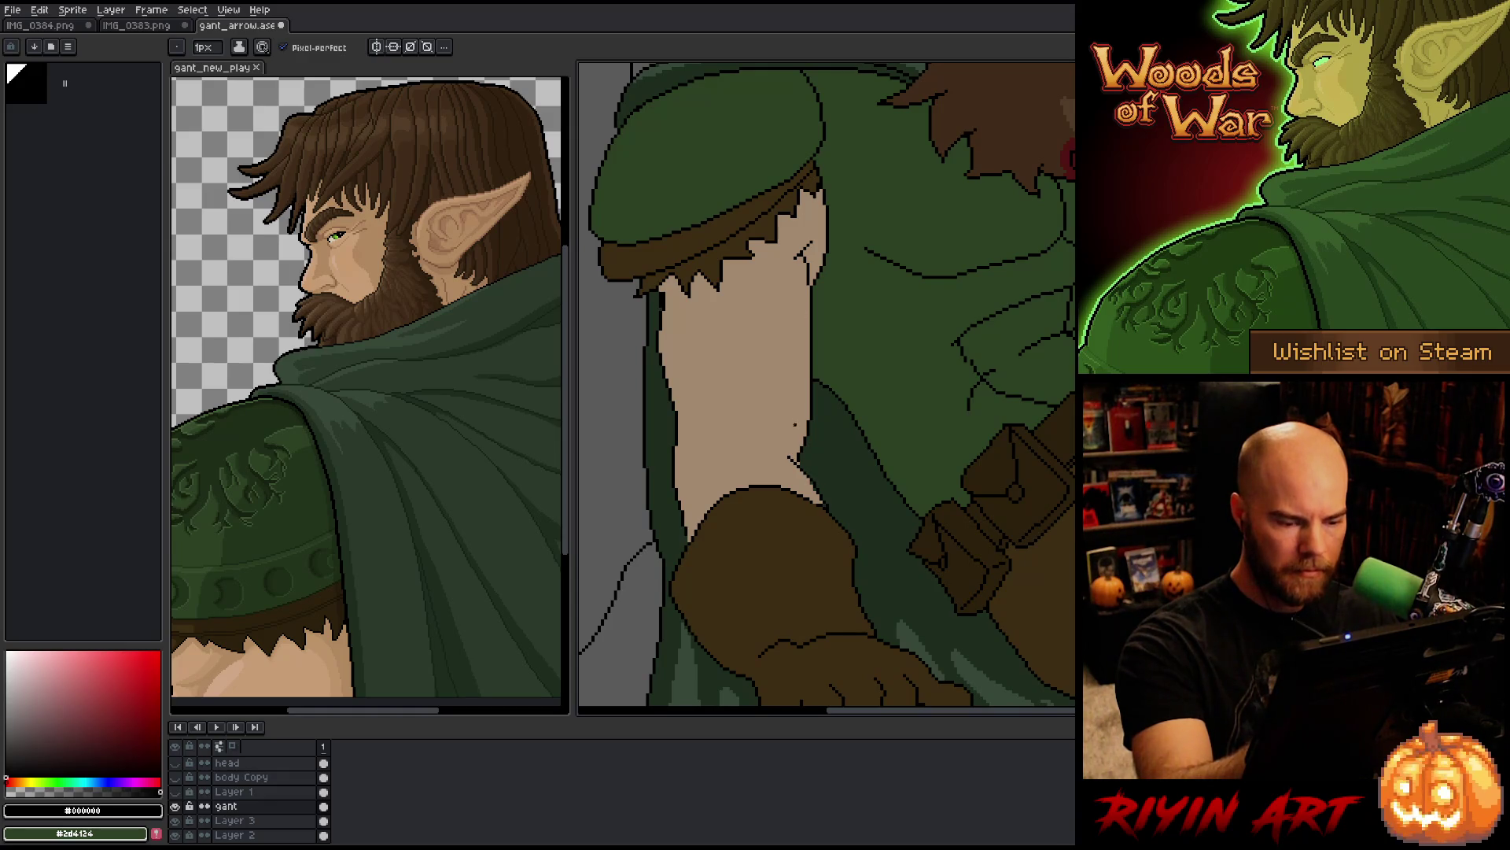
pyautogui.press('b')
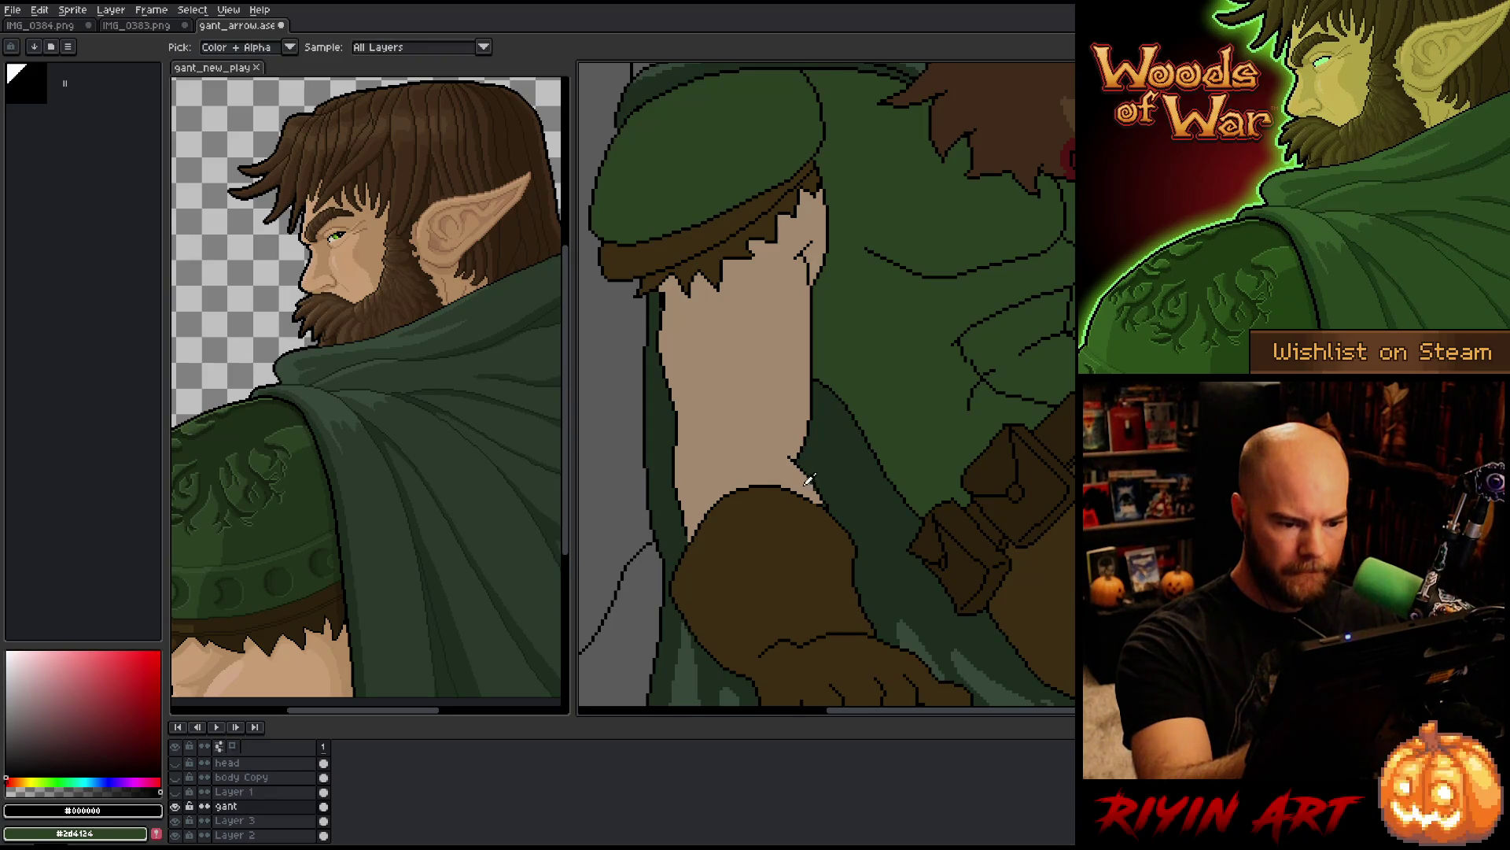
pyautogui.keyDown('alt'); pyautogui.click(789, 472); pyautogui.keyUp('alt')
pyautogui.scroll(5, 789, 472)
pyautogui.click(807, 521)
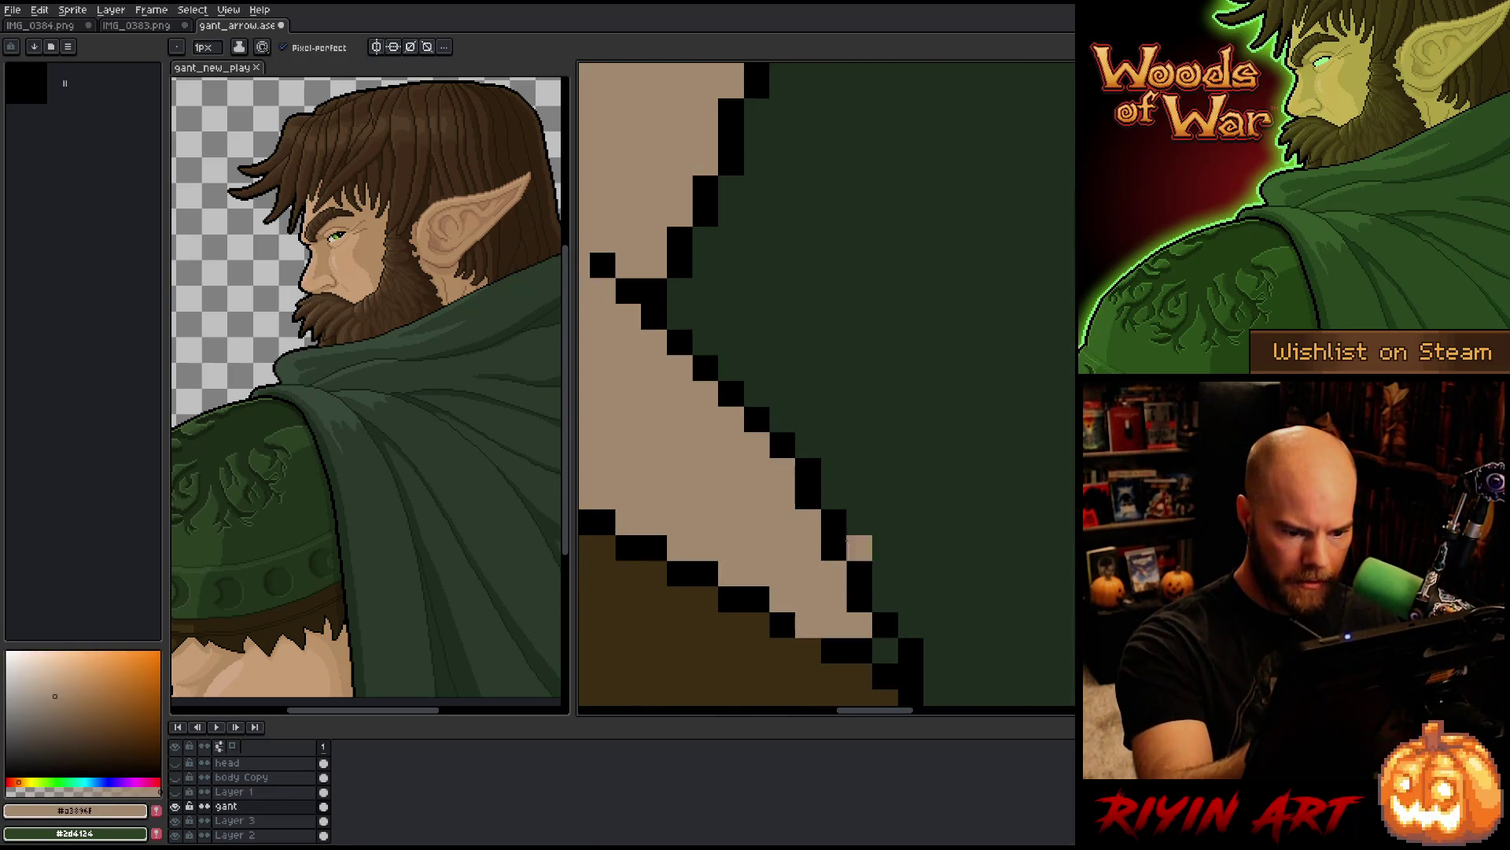
pyautogui.click(885, 650)
pyautogui.keyDown('alt'); pyautogui.click(889, 626); pyautogui.keyUp('alt')
pyautogui.click(910, 625)
pyautogui.scroll(-4, 1015, 403)
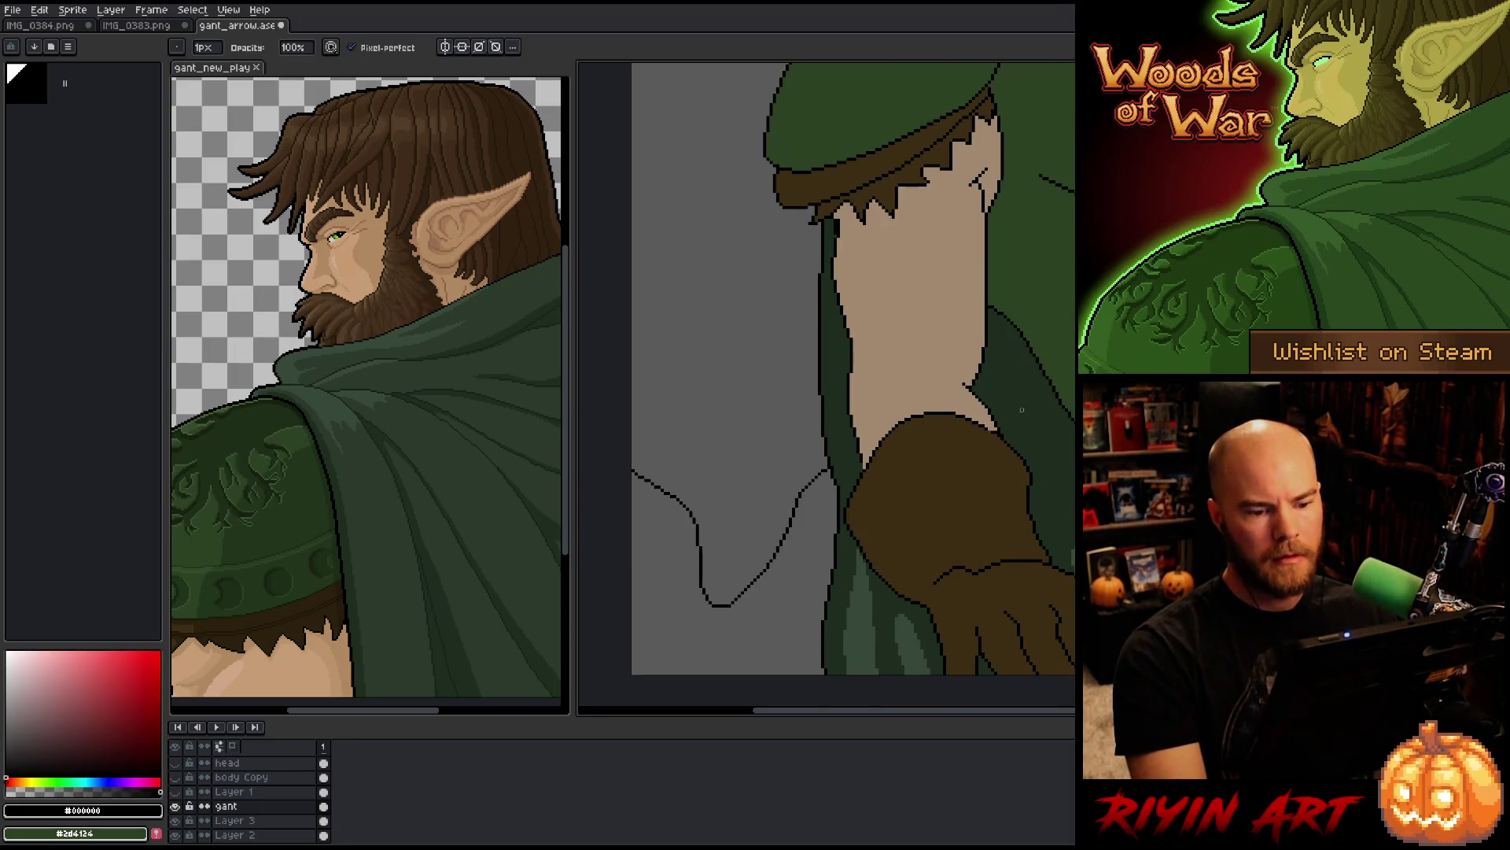
pyautogui.scroll(5, 896, 474)
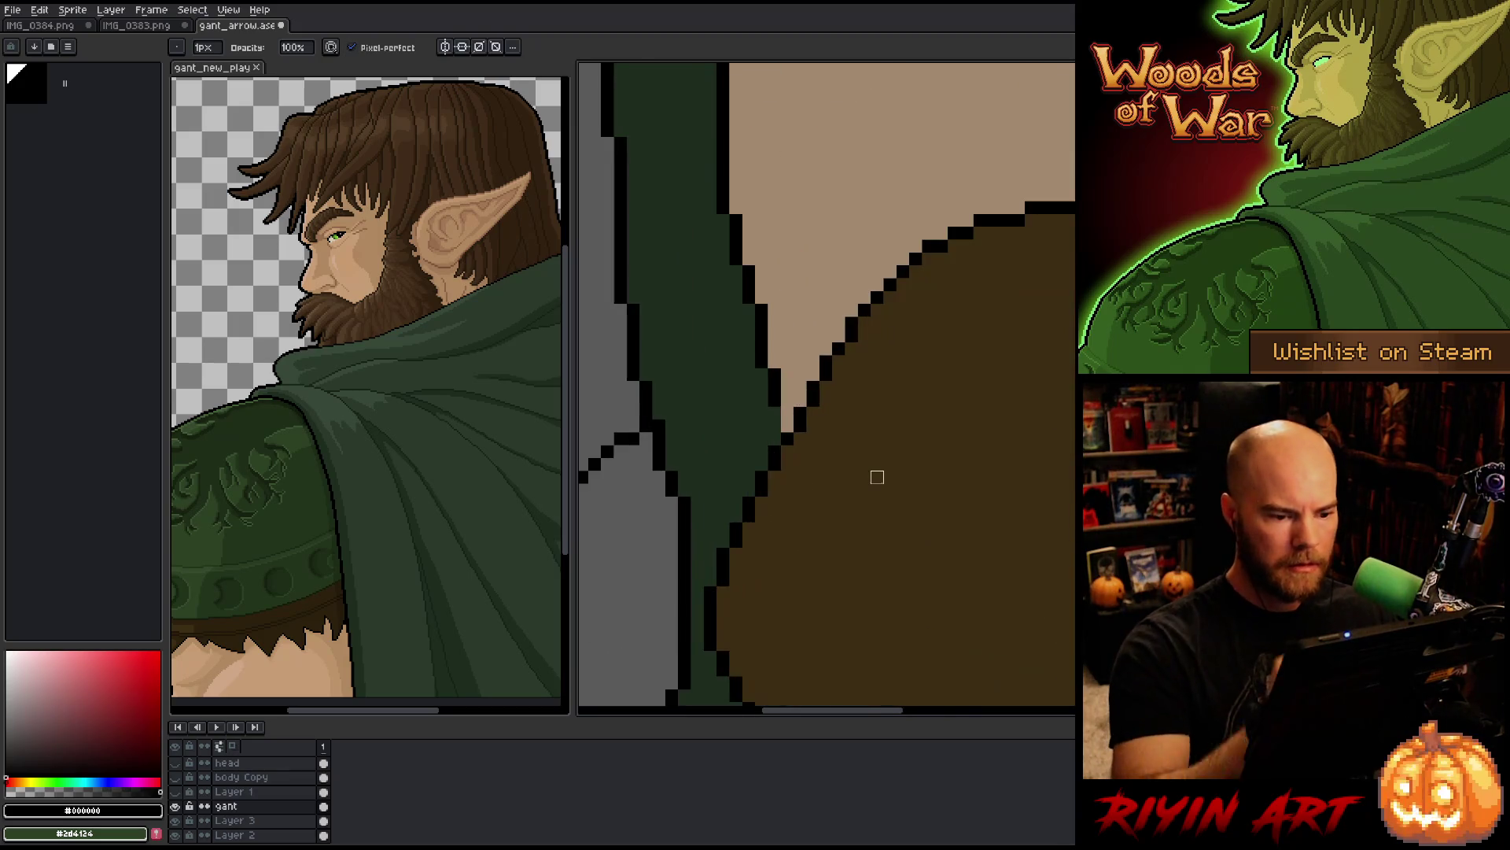
# Step: Fix the pixels where skin meets the glove and extend the black outline up the arm
pyautogui.click(788, 423)
pyautogui.click(774, 425)
pyautogui.click(774, 361)
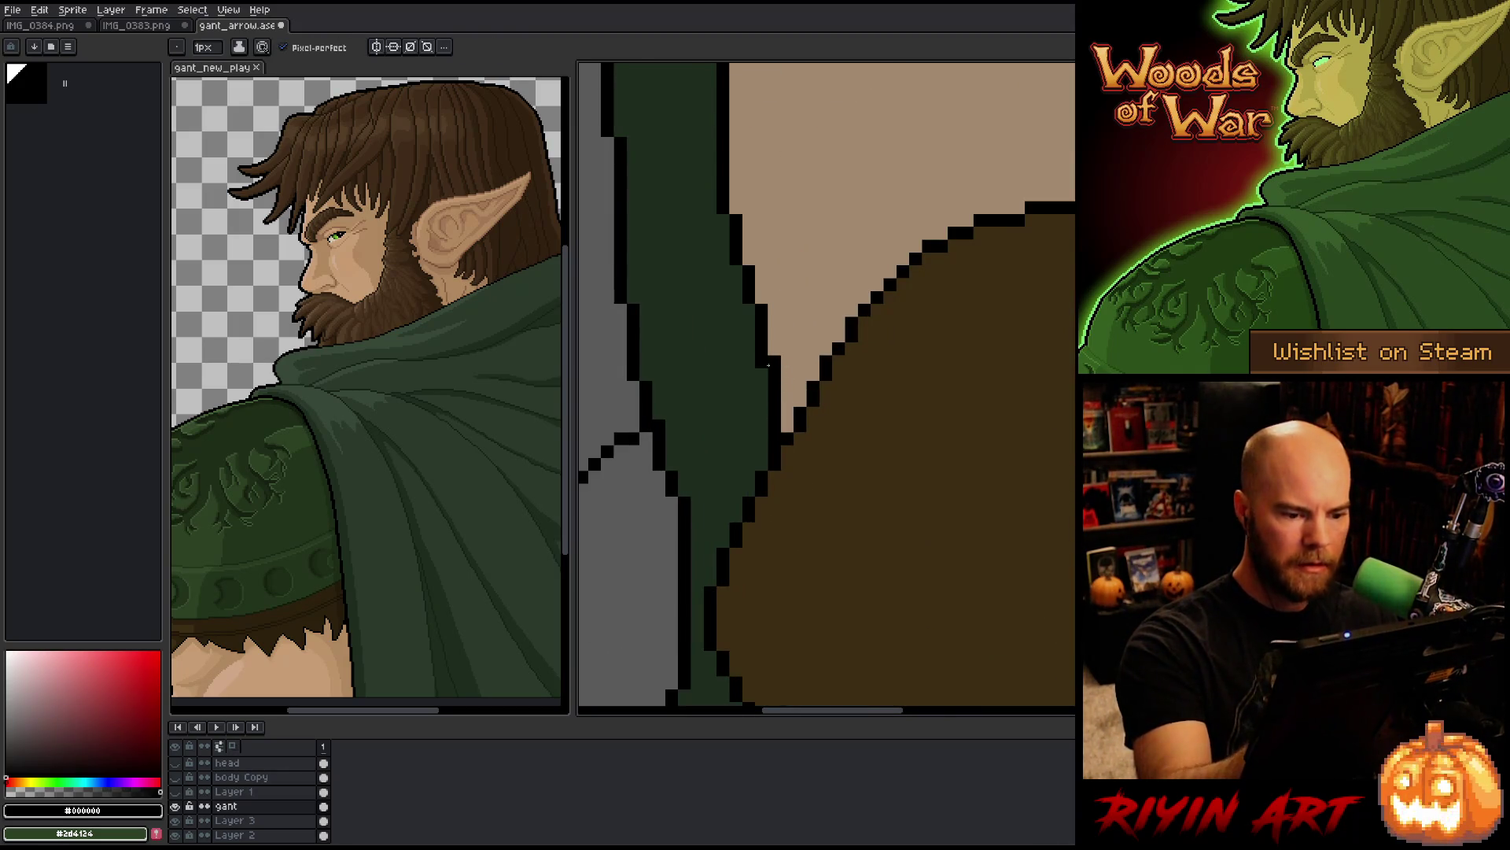
pyautogui.click(786, 423)
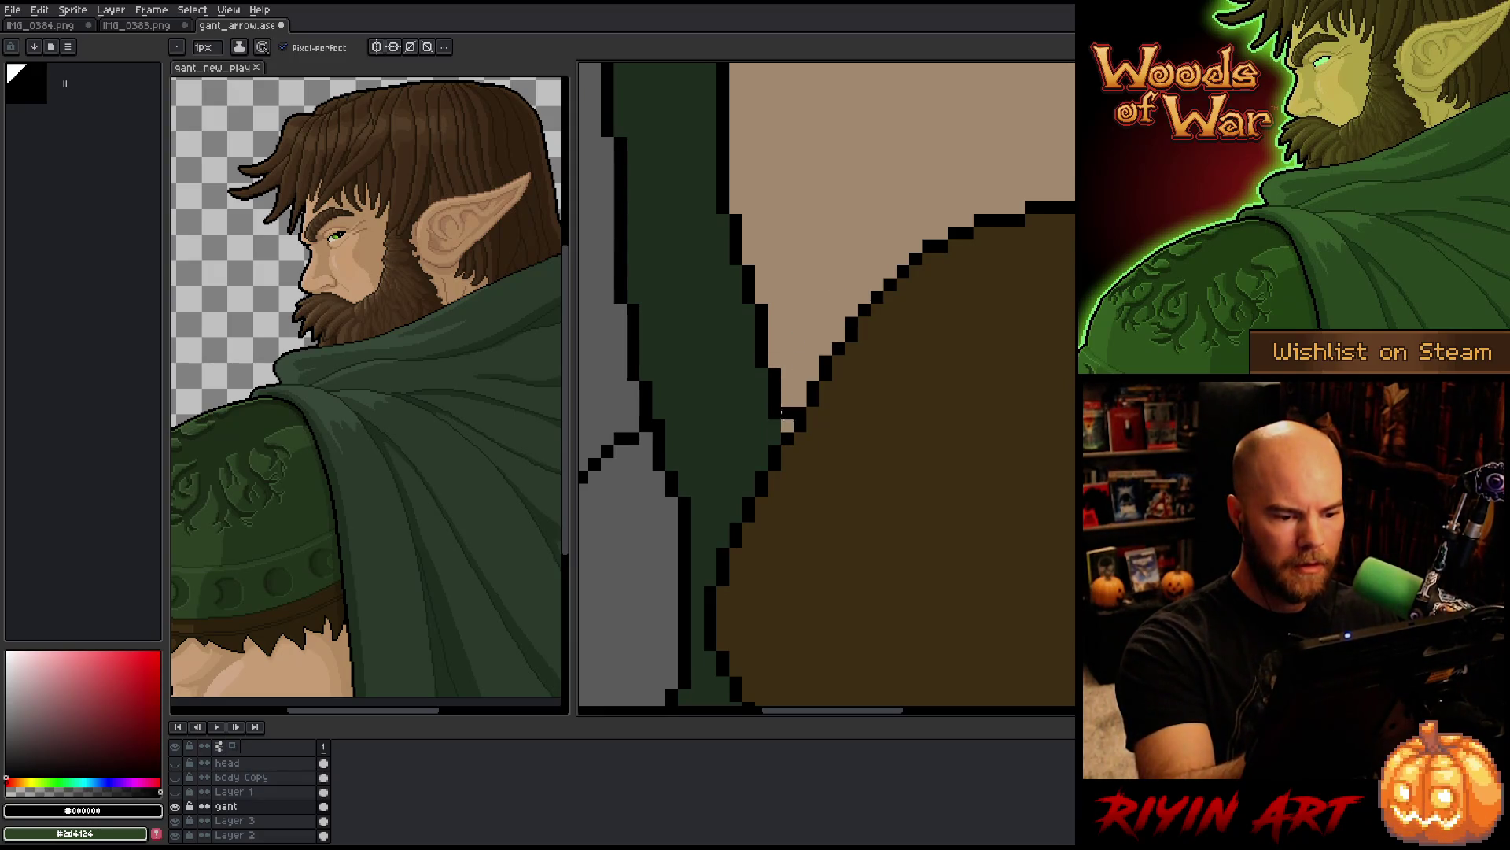
pyautogui.scroll(-4, 798, 362)
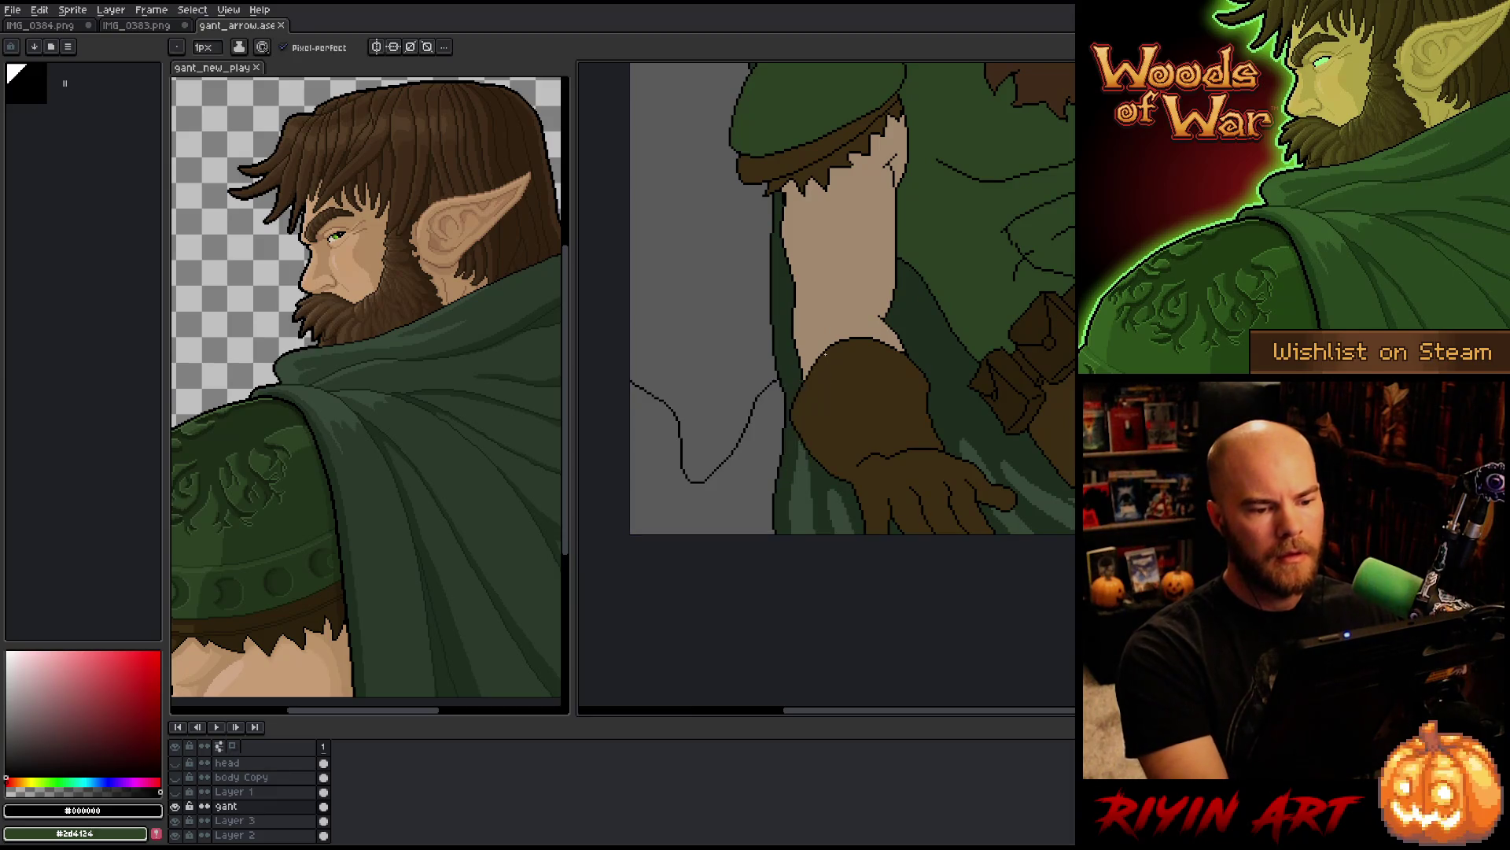
pyautogui.scroll(-3, 752, 379)
pyautogui.scroll(-2, 752, 378)
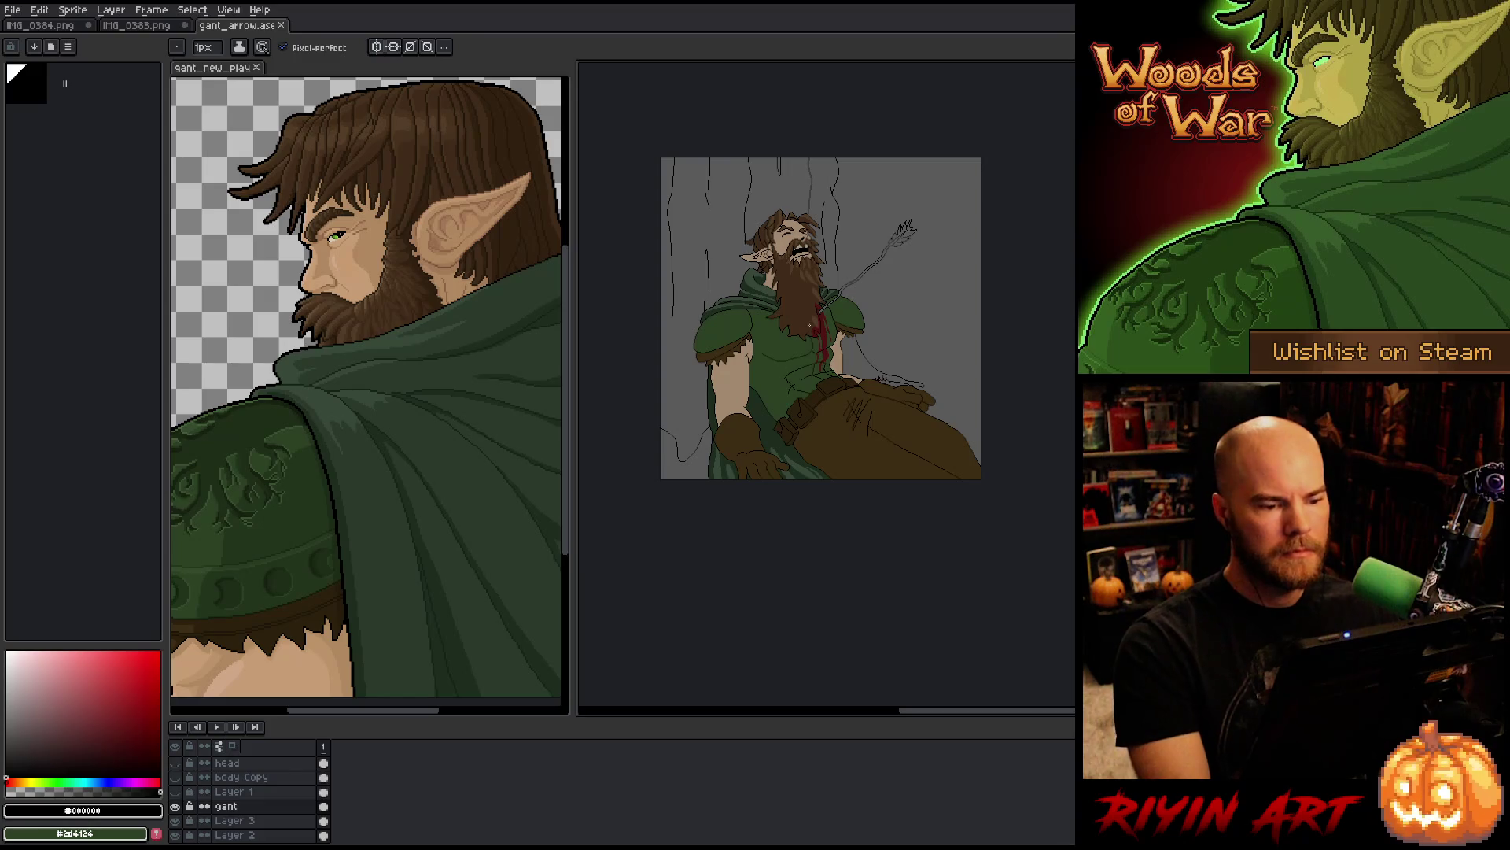
# Step: Lasso the glove, shift it into place and commit the move
pyautogui.scroll(2, 800, 352)
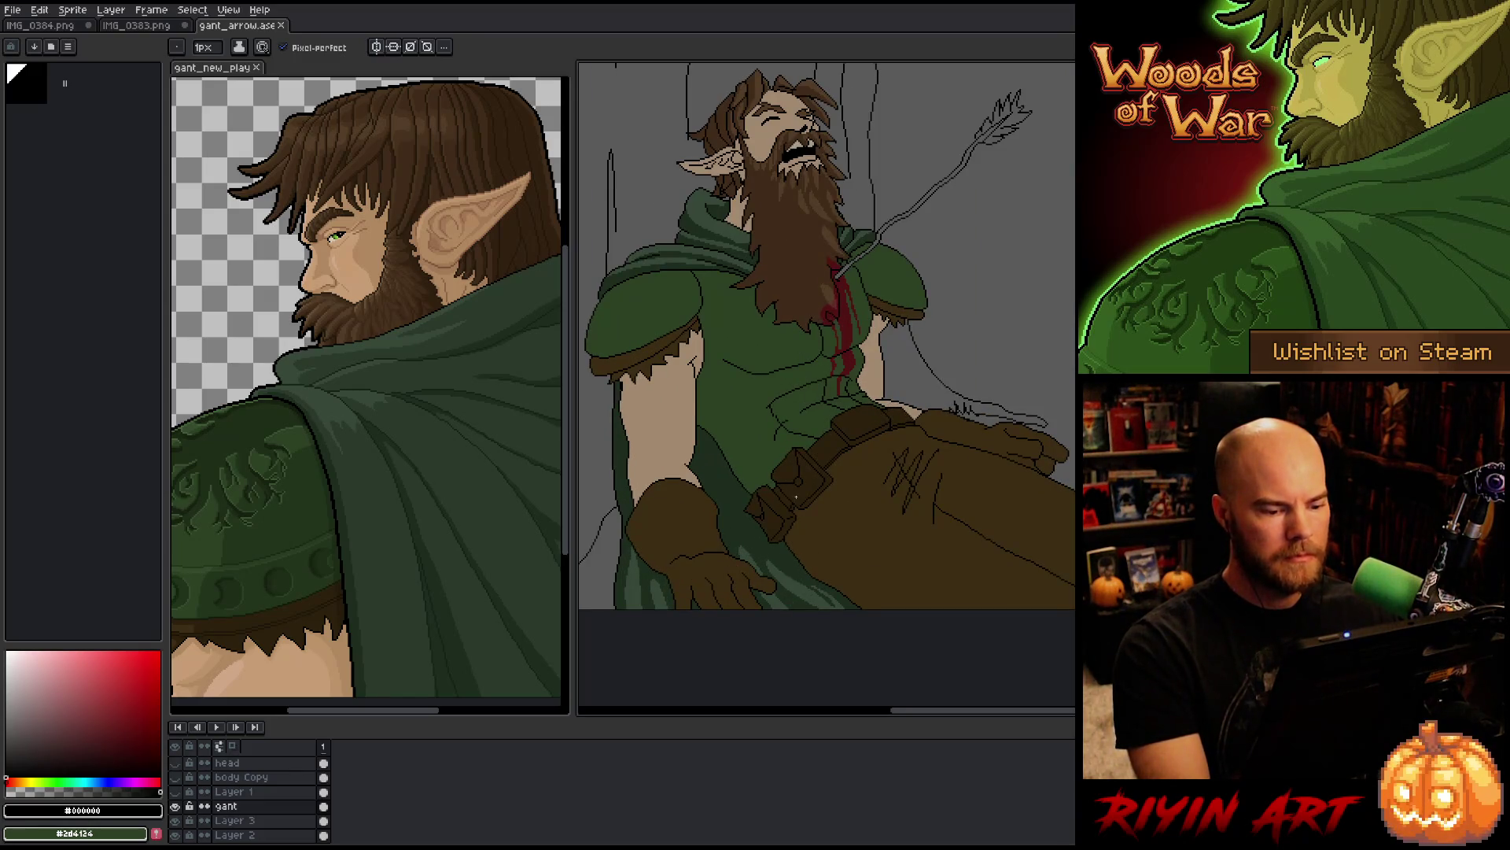
pyautogui.scroll(2, 756, 574)
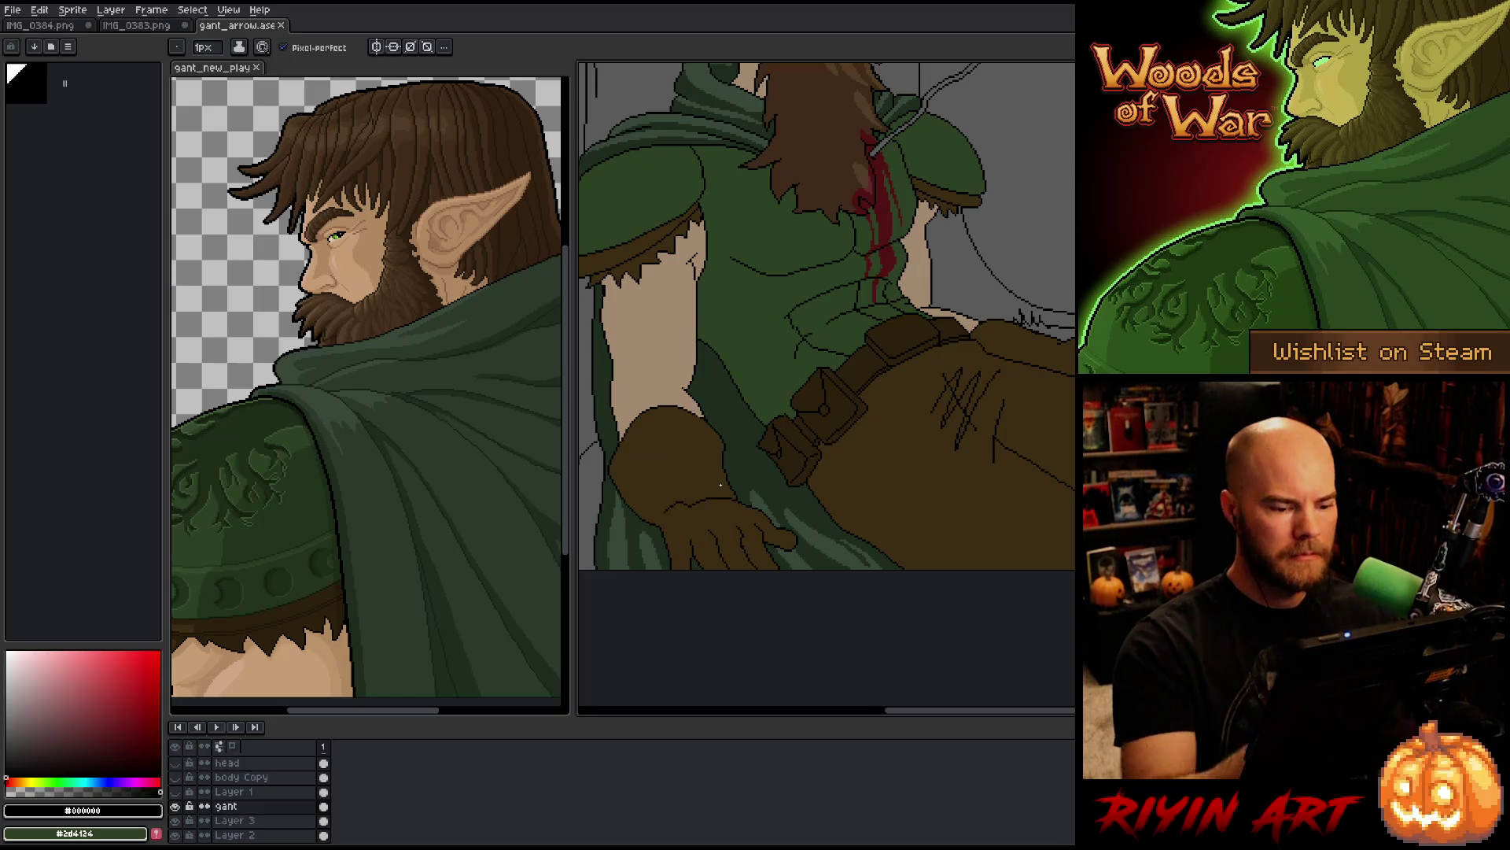
pyautogui.press('m')
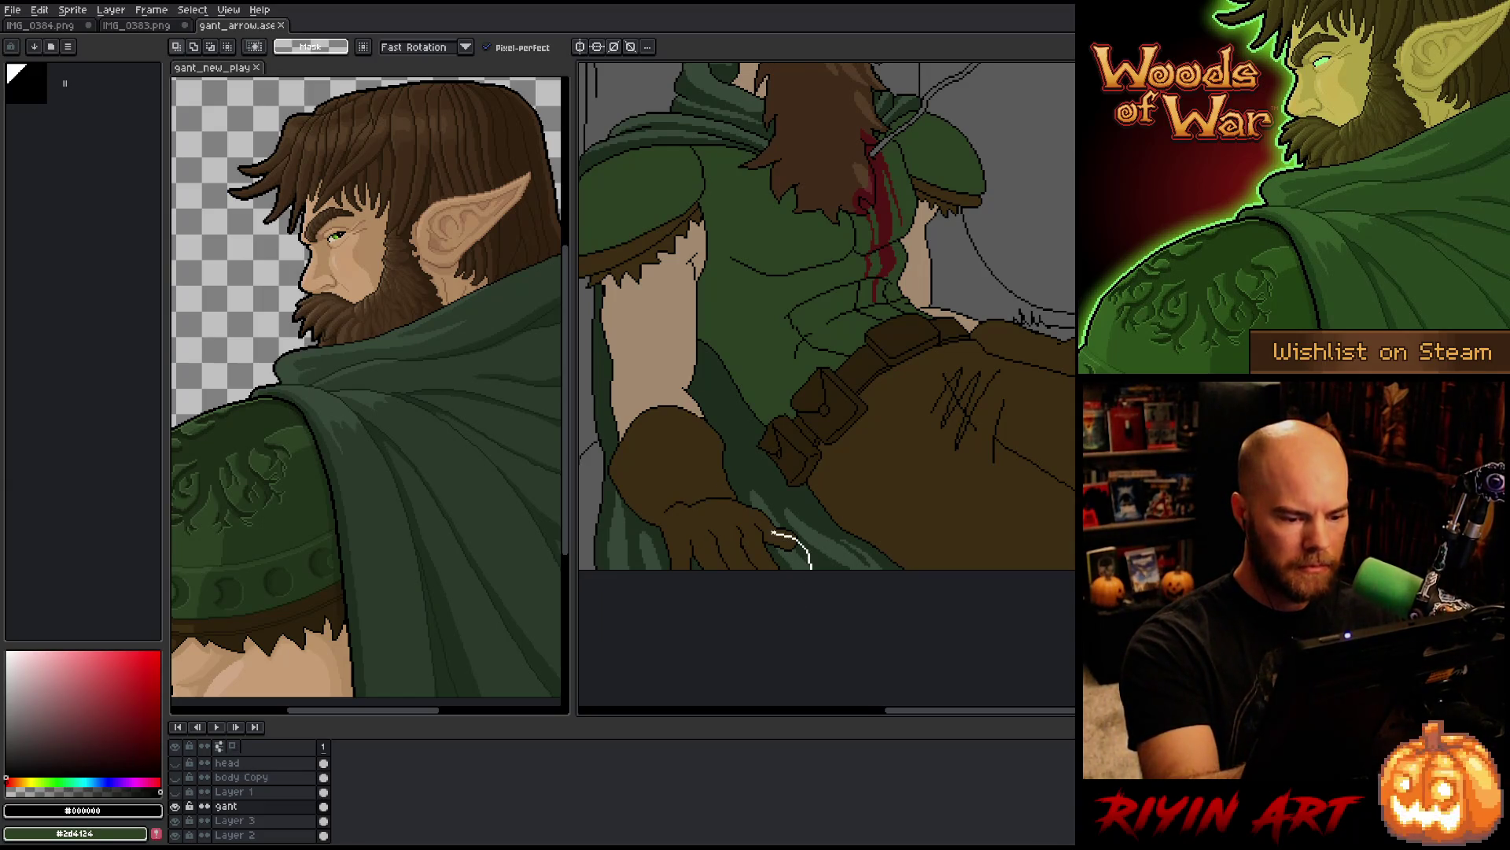
pyautogui.moveTo(810, 566); pyautogui.dragTo(763, 574)
pyautogui.press('Return')
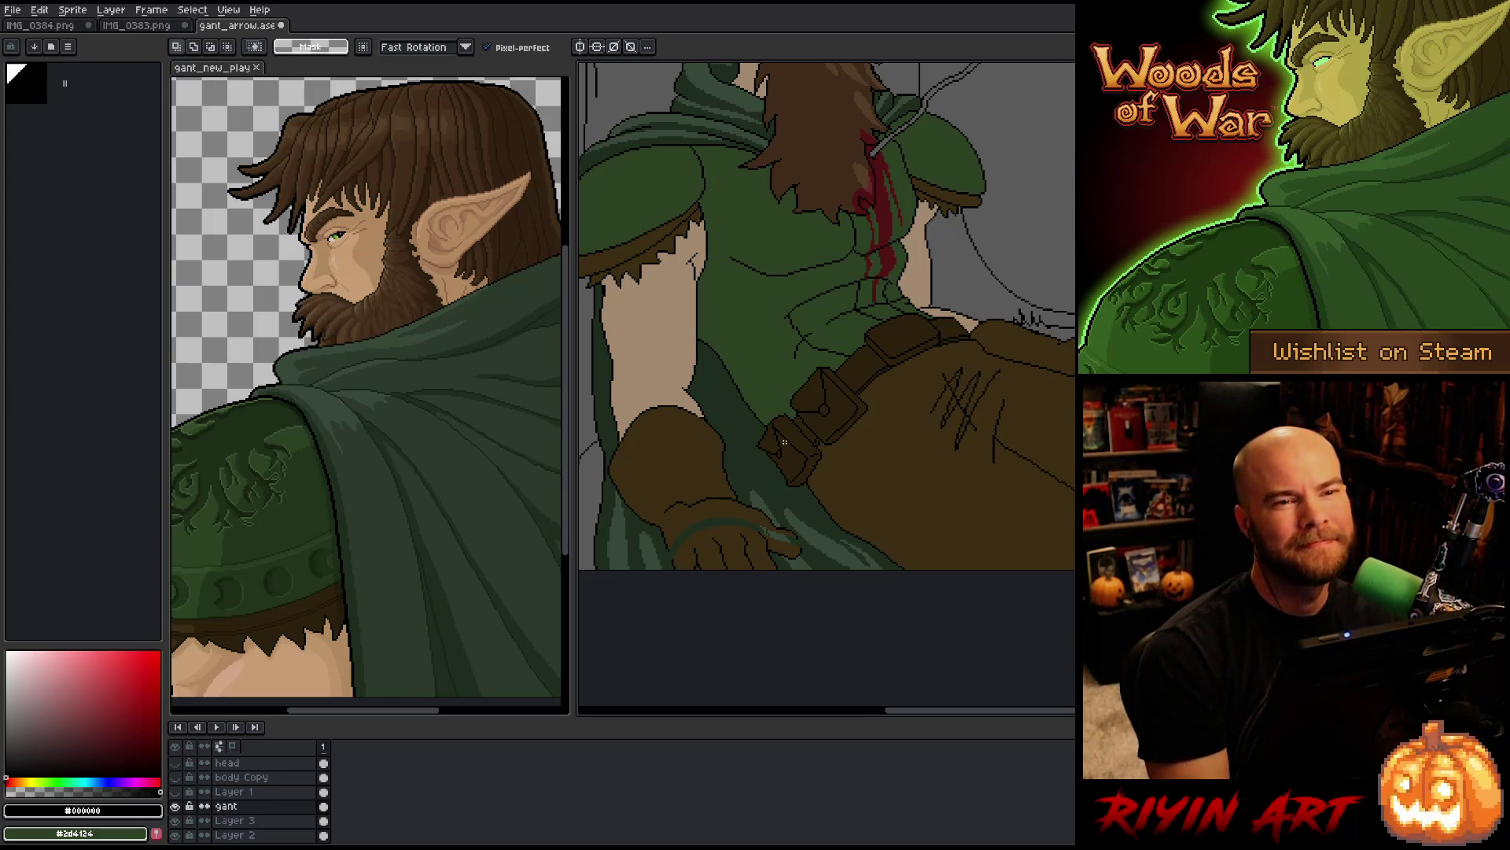
# Step: Fill the teal streaks near the thumb with the glove's dark brown
pyautogui.press('h')
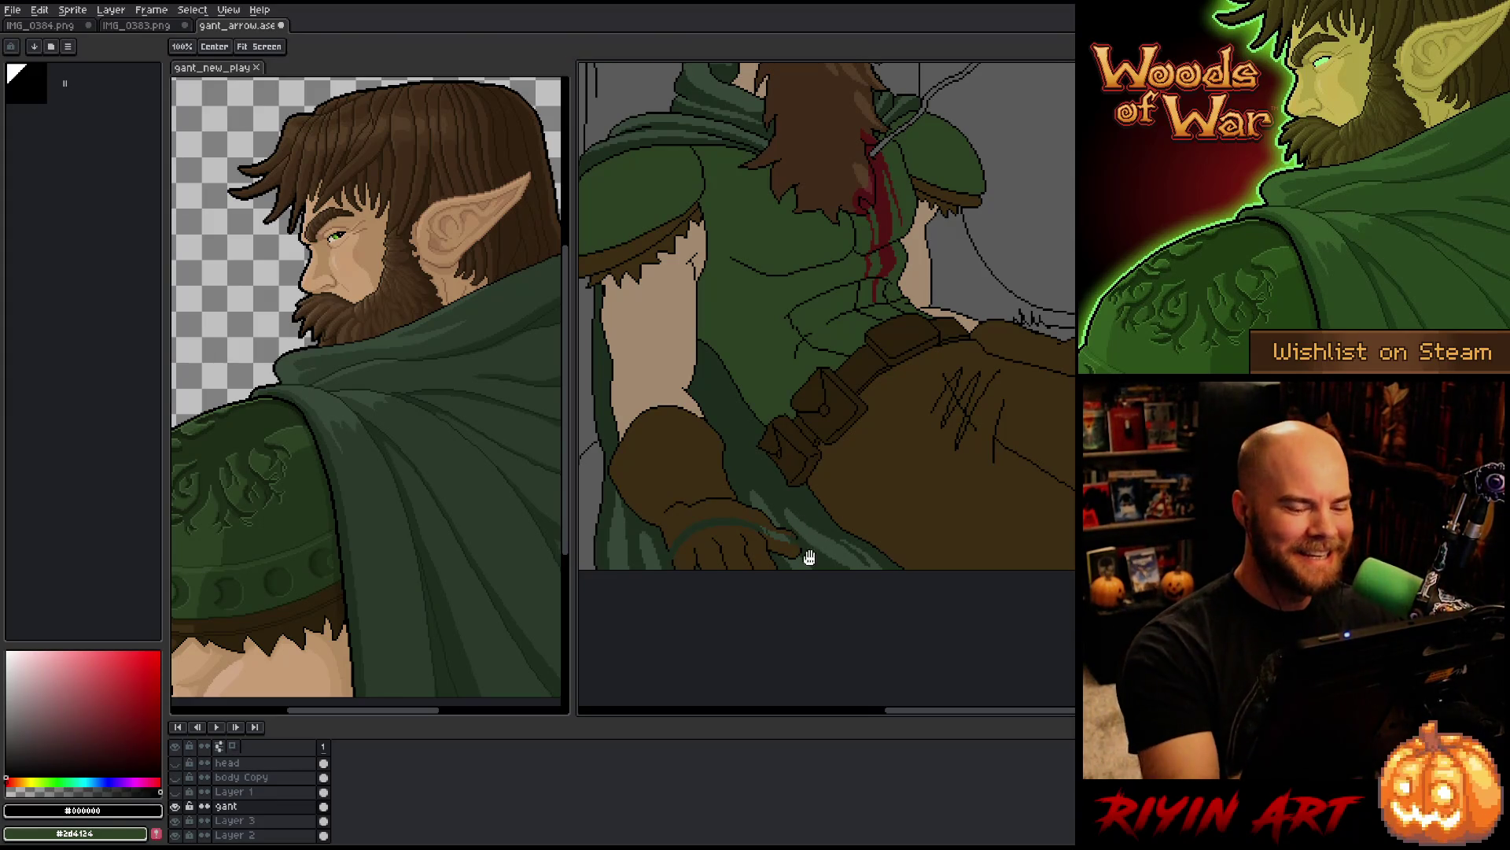
pyautogui.moveTo(822, 315); pyautogui.dragTo(826, 546)
pyautogui.moveTo(711, 425)
pyautogui.mouseDown()
pyautogui.moveTo(877, 627)
pyautogui.moveTo(883, 415)
pyautogui.moveTo(883, 456)
pyautogui.mouseUp()
pyautogui.press('m')
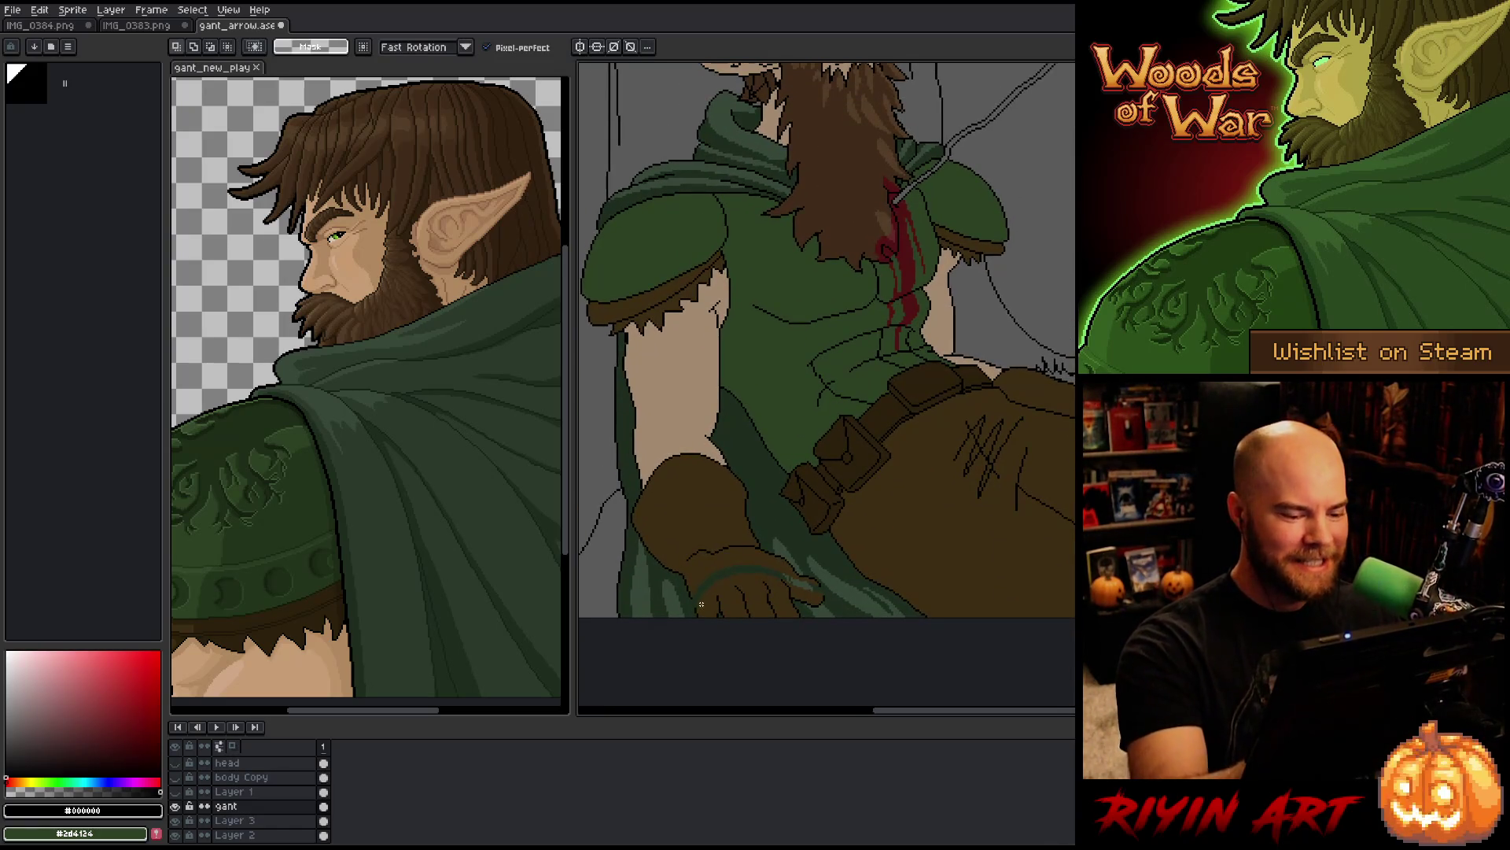
pyautogui.scroll(2, 701, 605)
pyautogui.press('b')
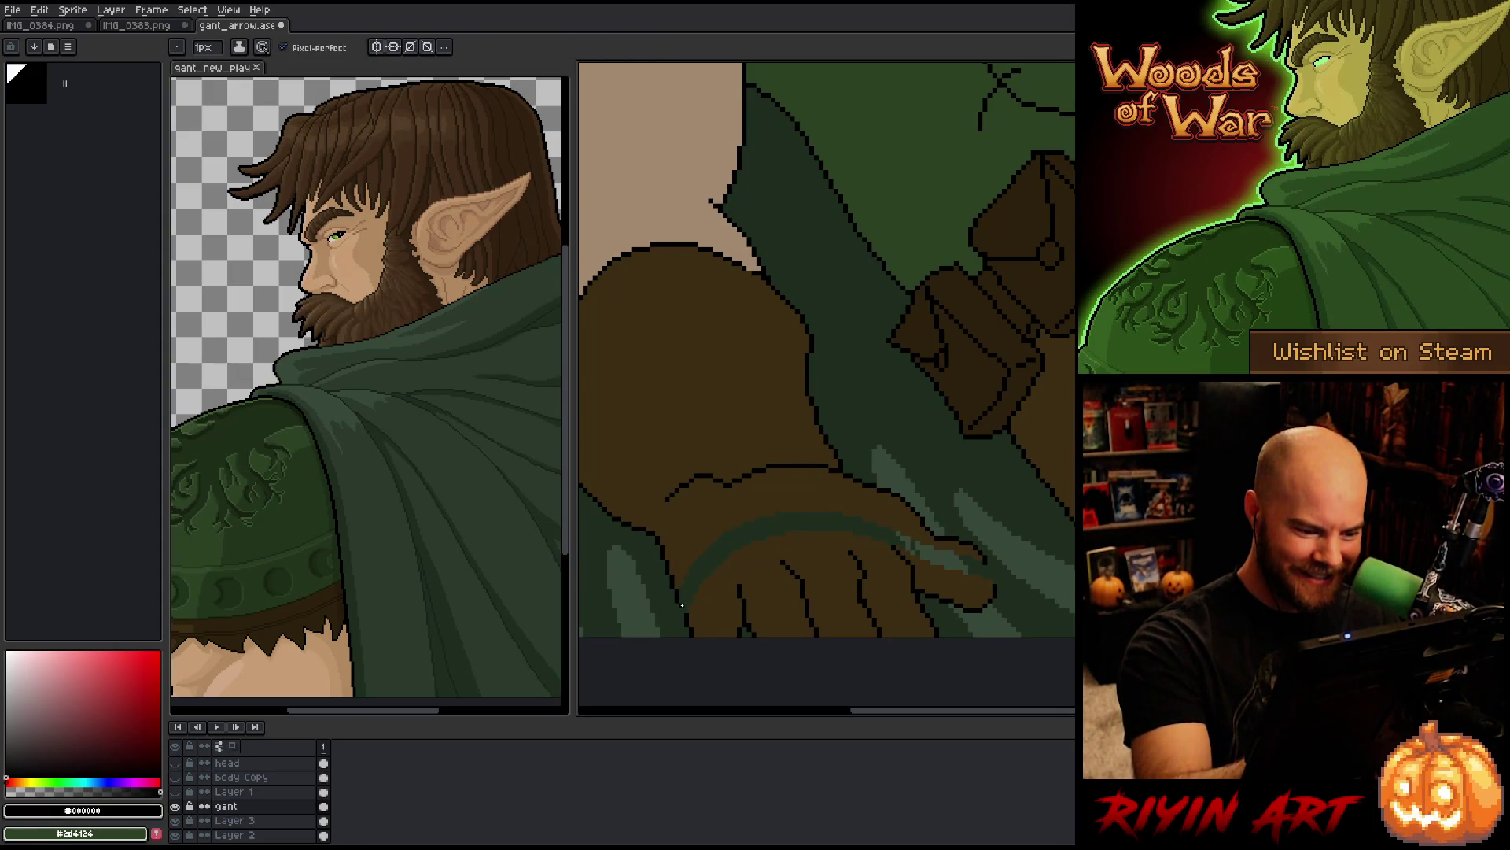
pyautogui.keyDown('alt'); pyautogui.click(683, 611); pyautogui.keyUp('alt')
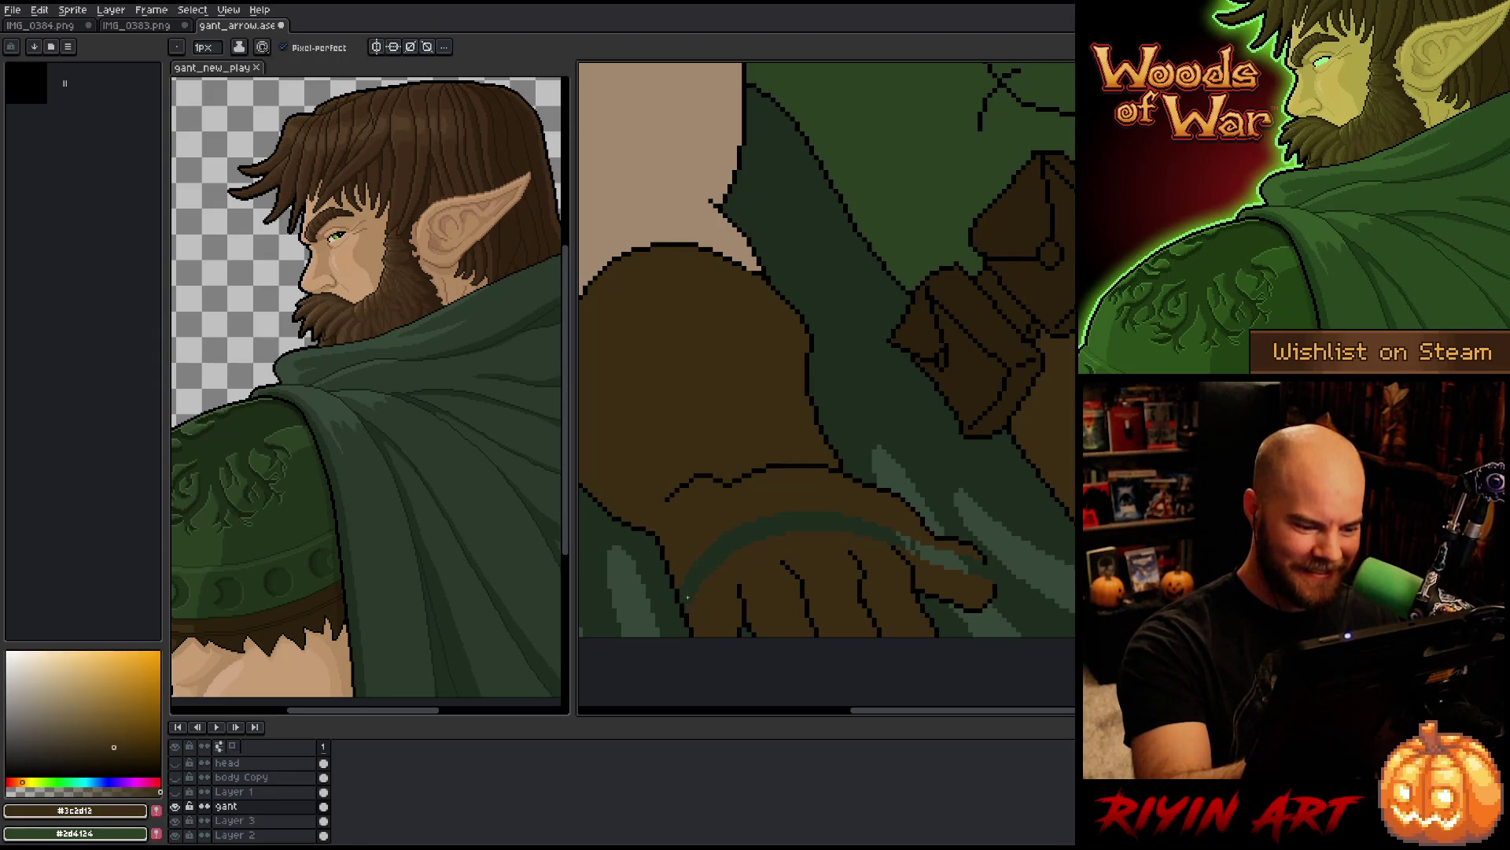
pyautogui.keyDown('alt'); pyautogui.click(990, 571); pyautogui.keyUp('alt')
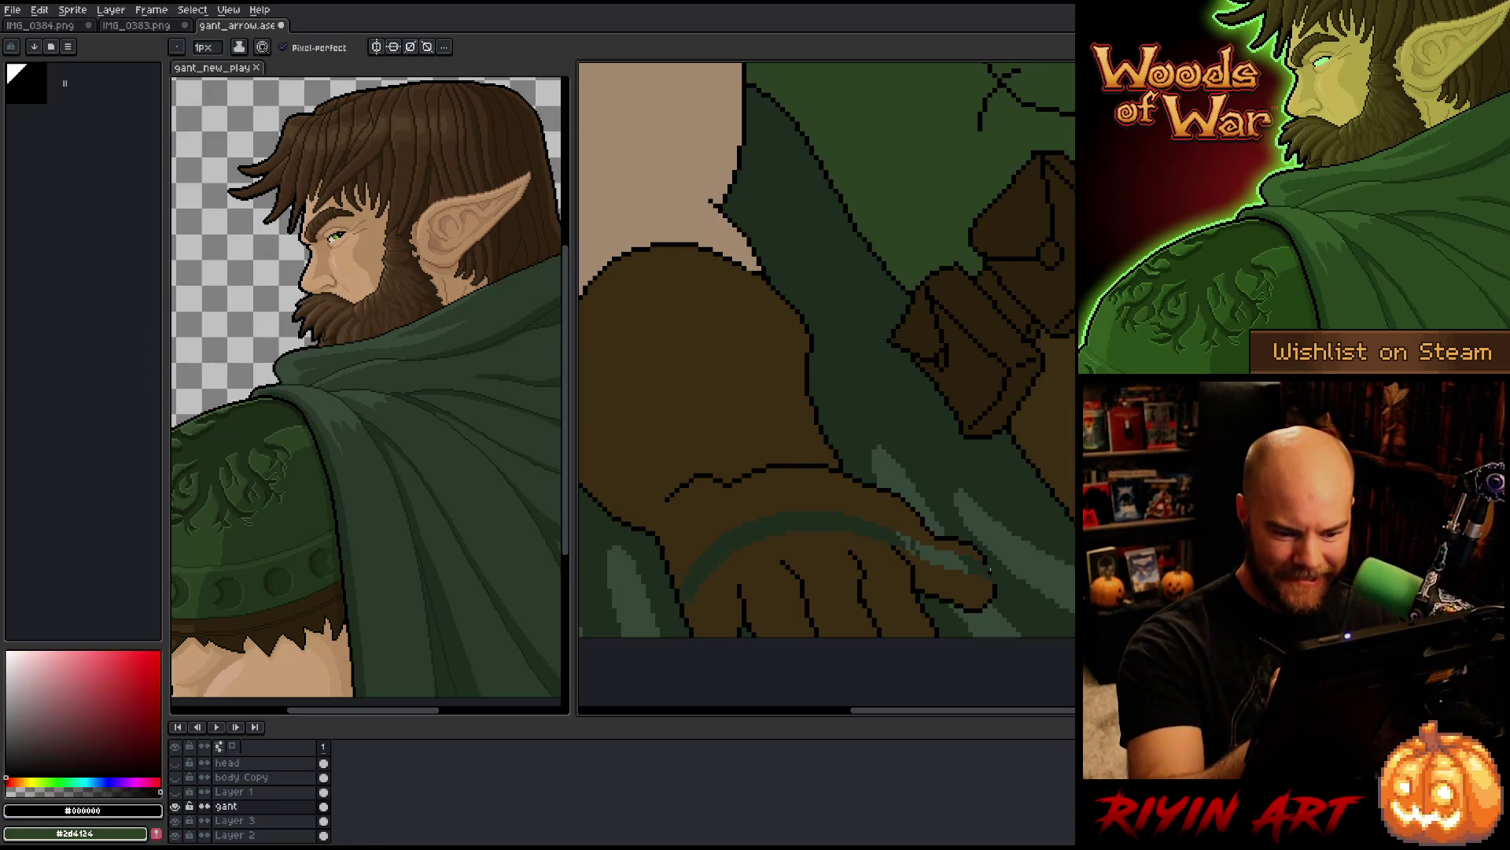
pyautogui.press('g')
pyautogui.keyDown('alt'); pyautogui.click(978, 583); pyautogui.keyUp('alt')
pyautogui.click(941, 552)
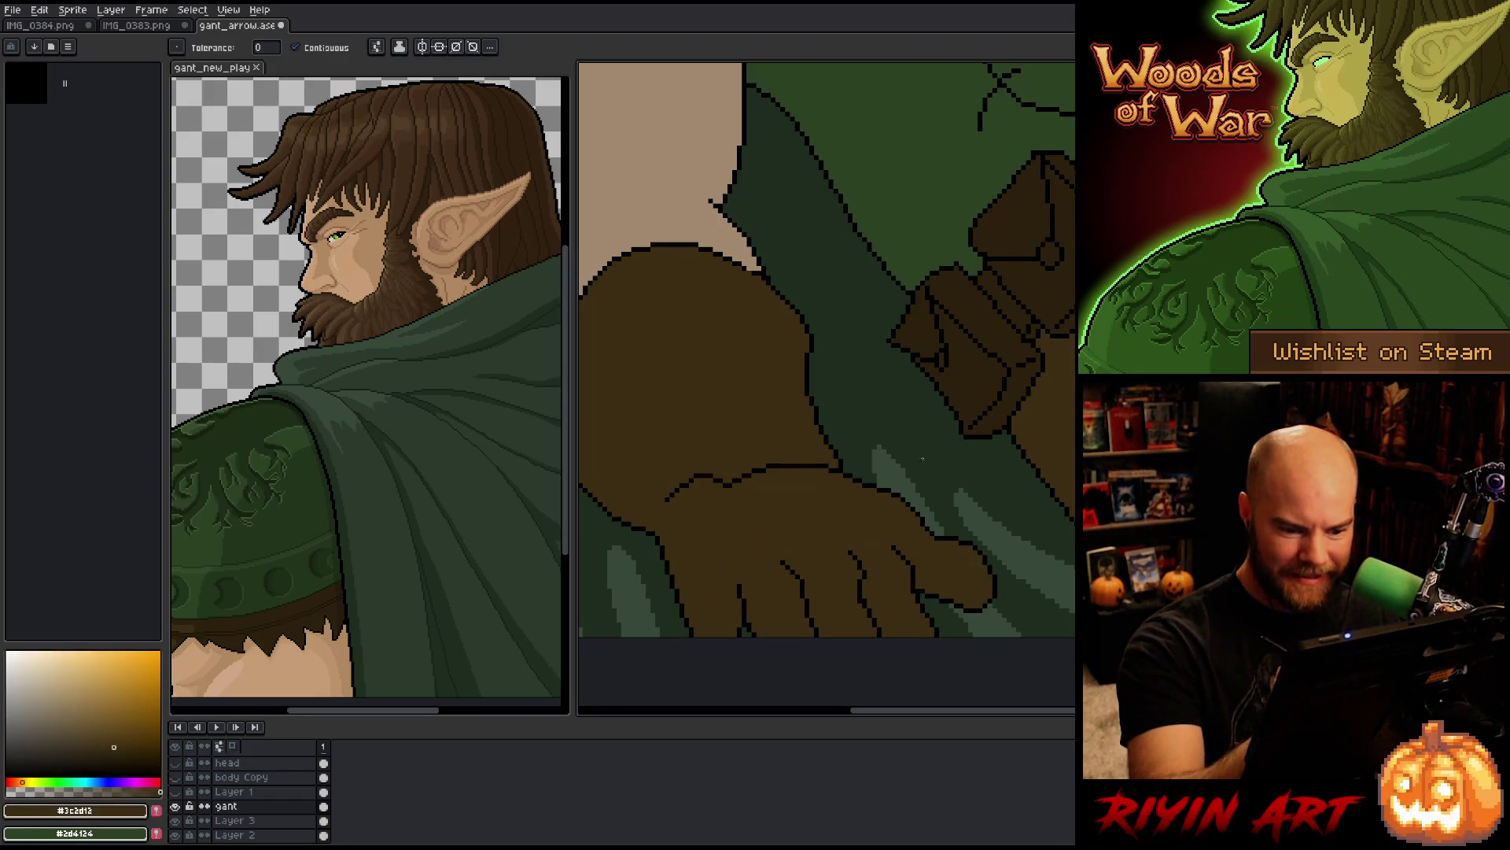
# Step: Fill the lassoed palm crease with glove brown and draw a new black crease across the glove
pyautogui.press('b')
pyautogui.press('alt')
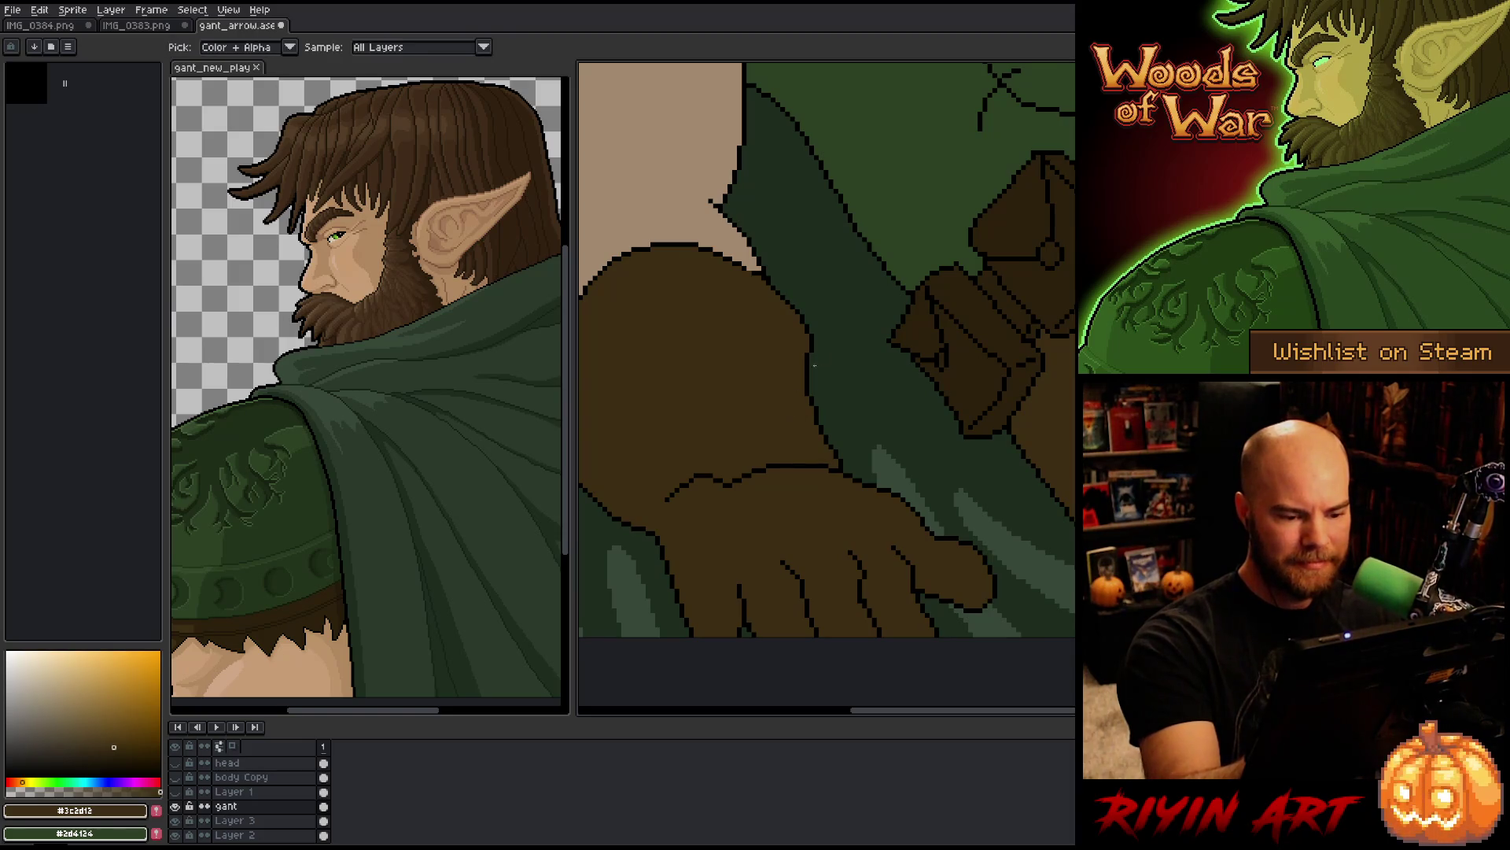
pyautogui.press('q')
pyautogui.moveTo(810, 439)
pyautogui.mouseDown()
pyautogui.moveTo(725, 522)
pyautogui.moveTo(779, 421)
pyautogui.moveTo(810, 444)
pyautogui.mouseUp()
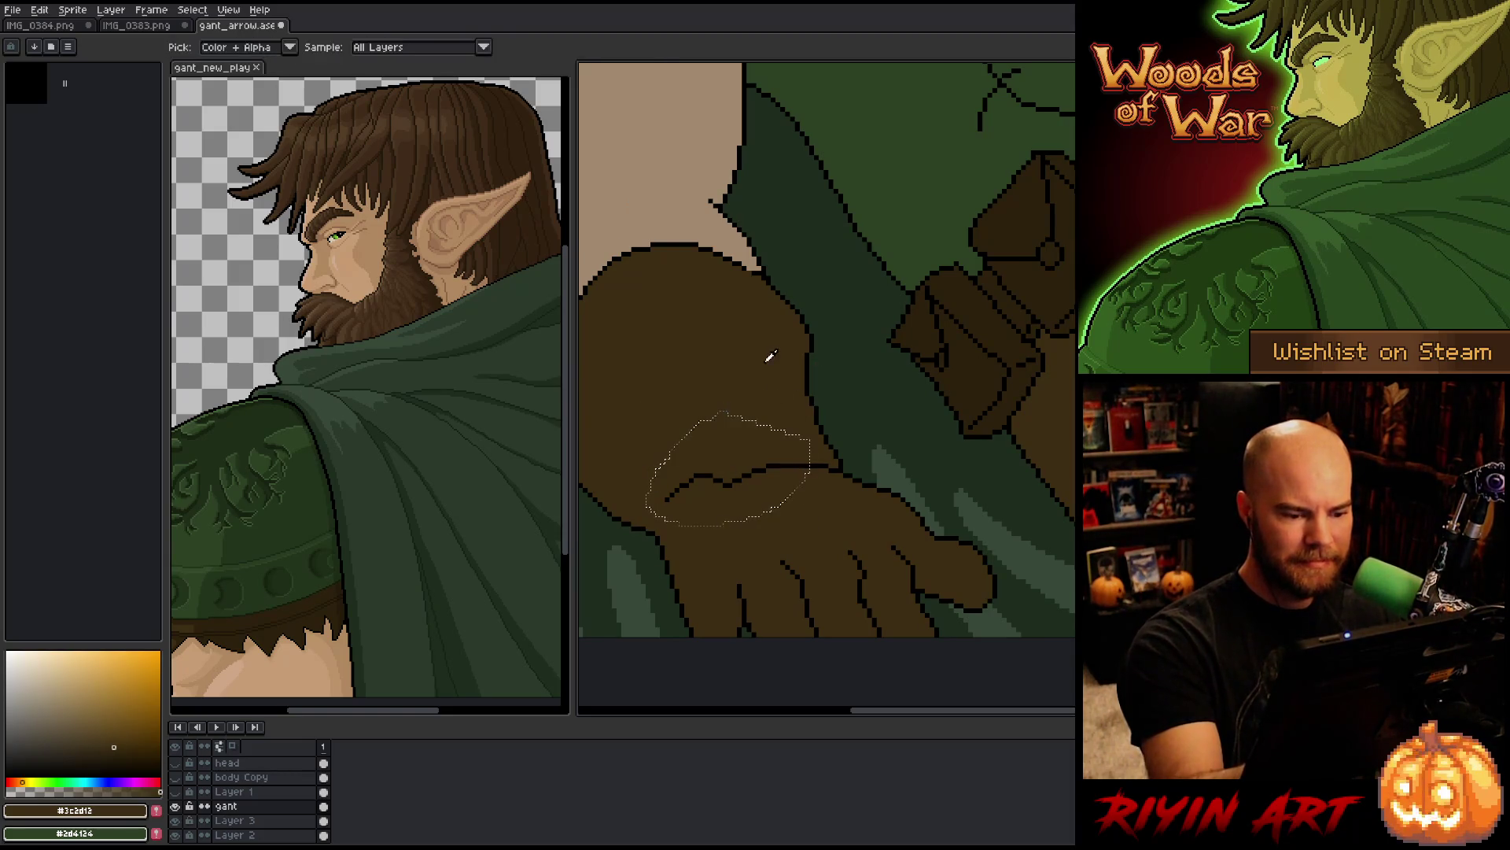
pyautogui.press('f')
pyautogui.hotkey('ctrl', 'd')
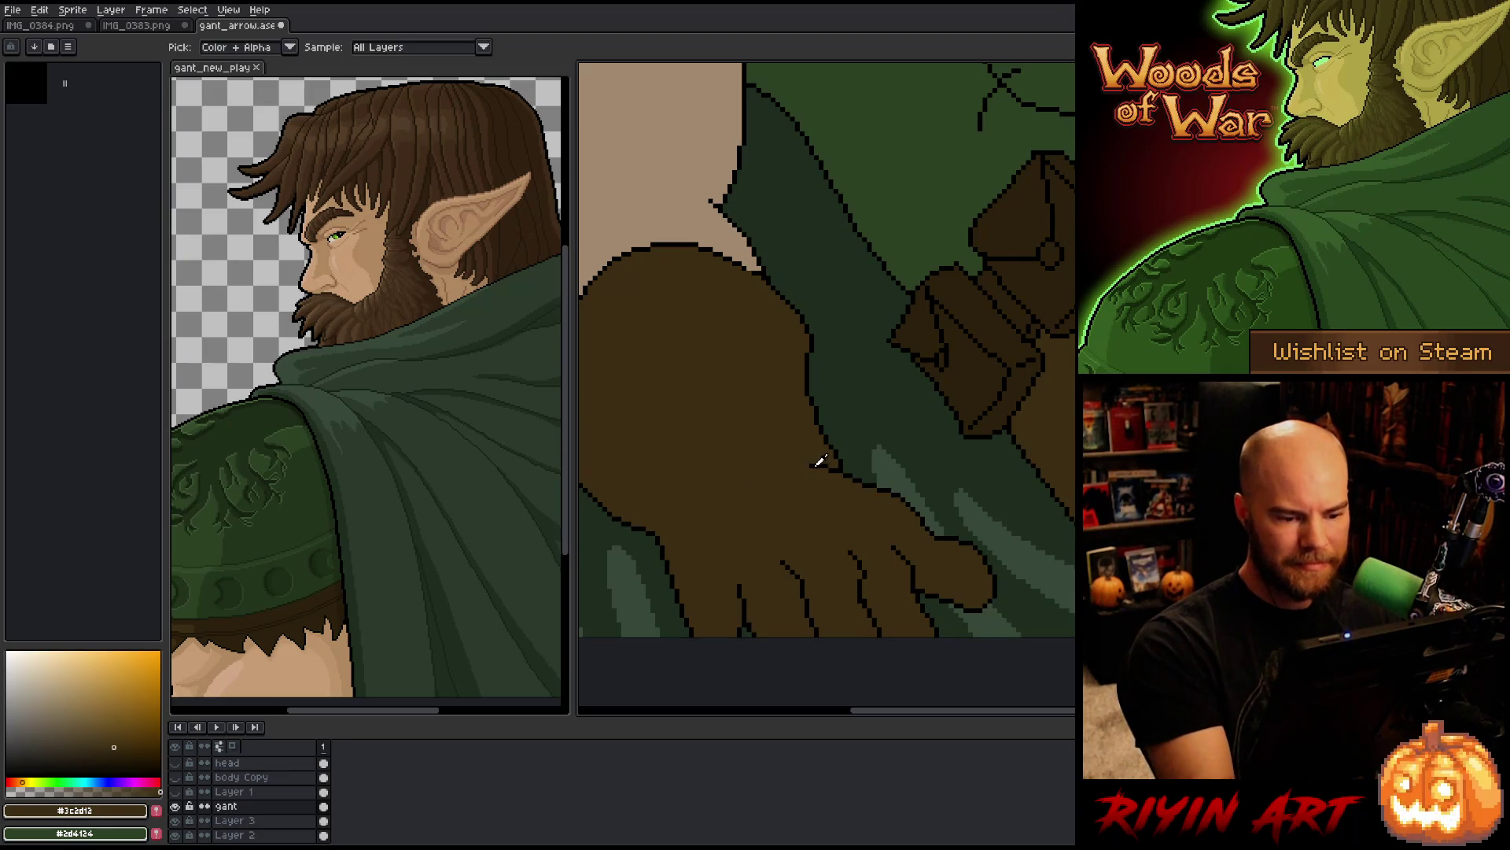
pyautogui.click(818, 463)
pyautogui.moveTo(807, 463)
pyautogui.mouseDown()
pyautogui.moveTo(676, 498)
pyautogui.moveTo(741, 435)
pyautogui.mouseUp()
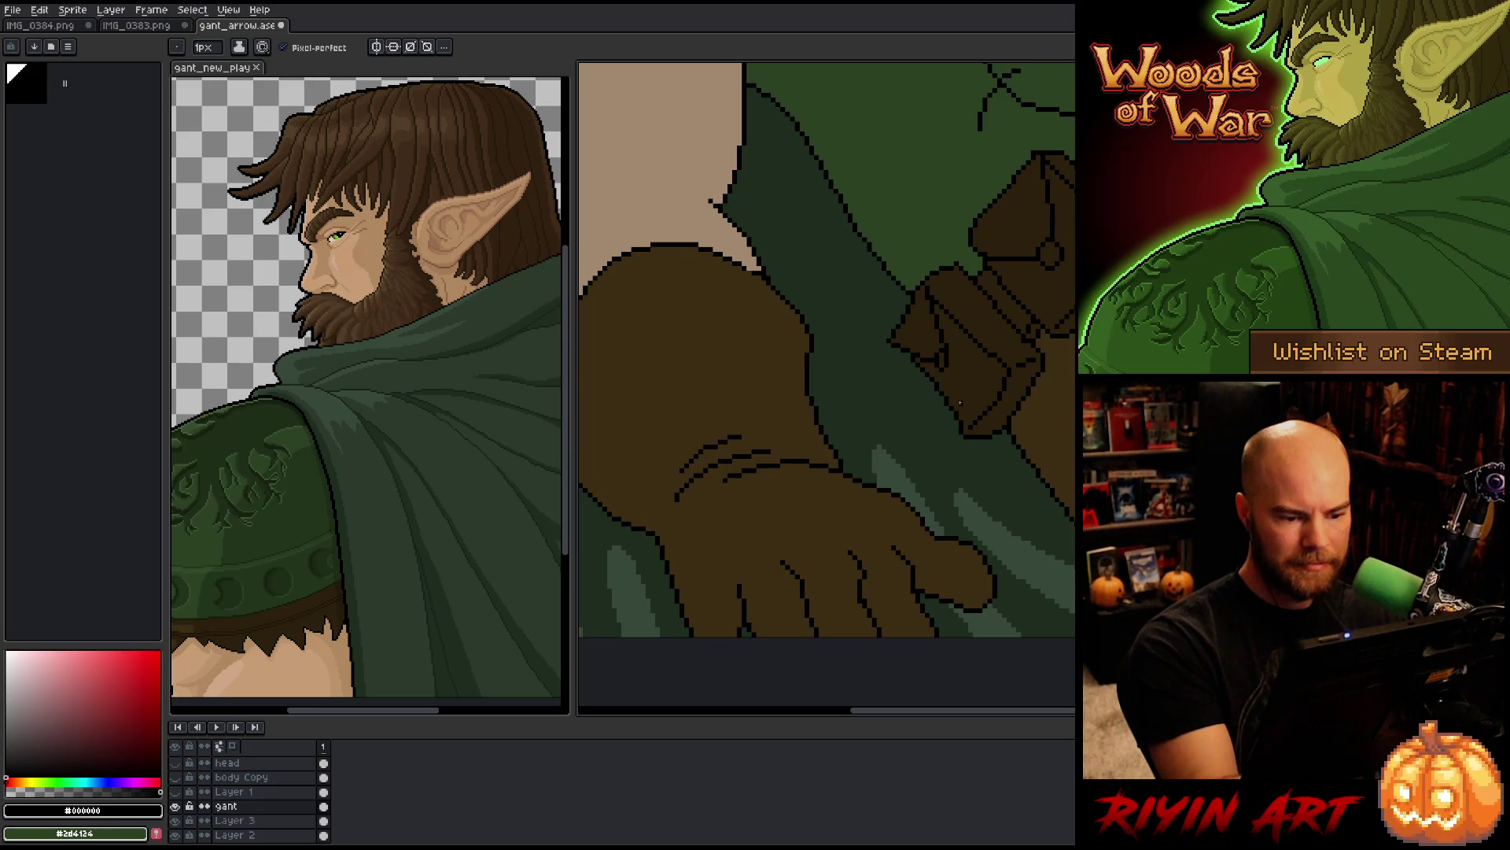
pyautogui.scroll(-3, 1004, 452)
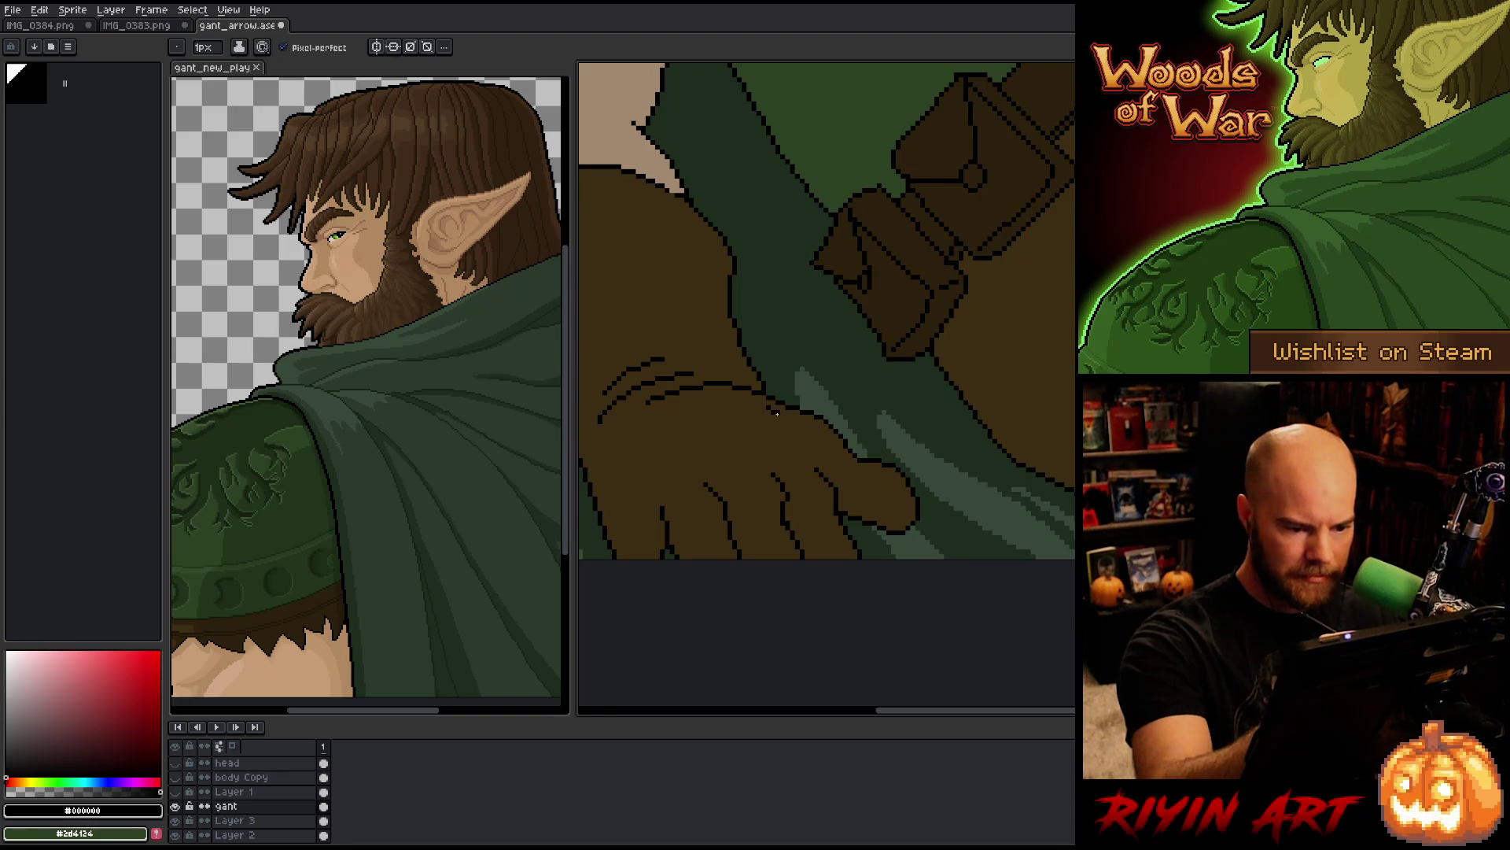
pyautogui.scroll(-4, 908, 417)
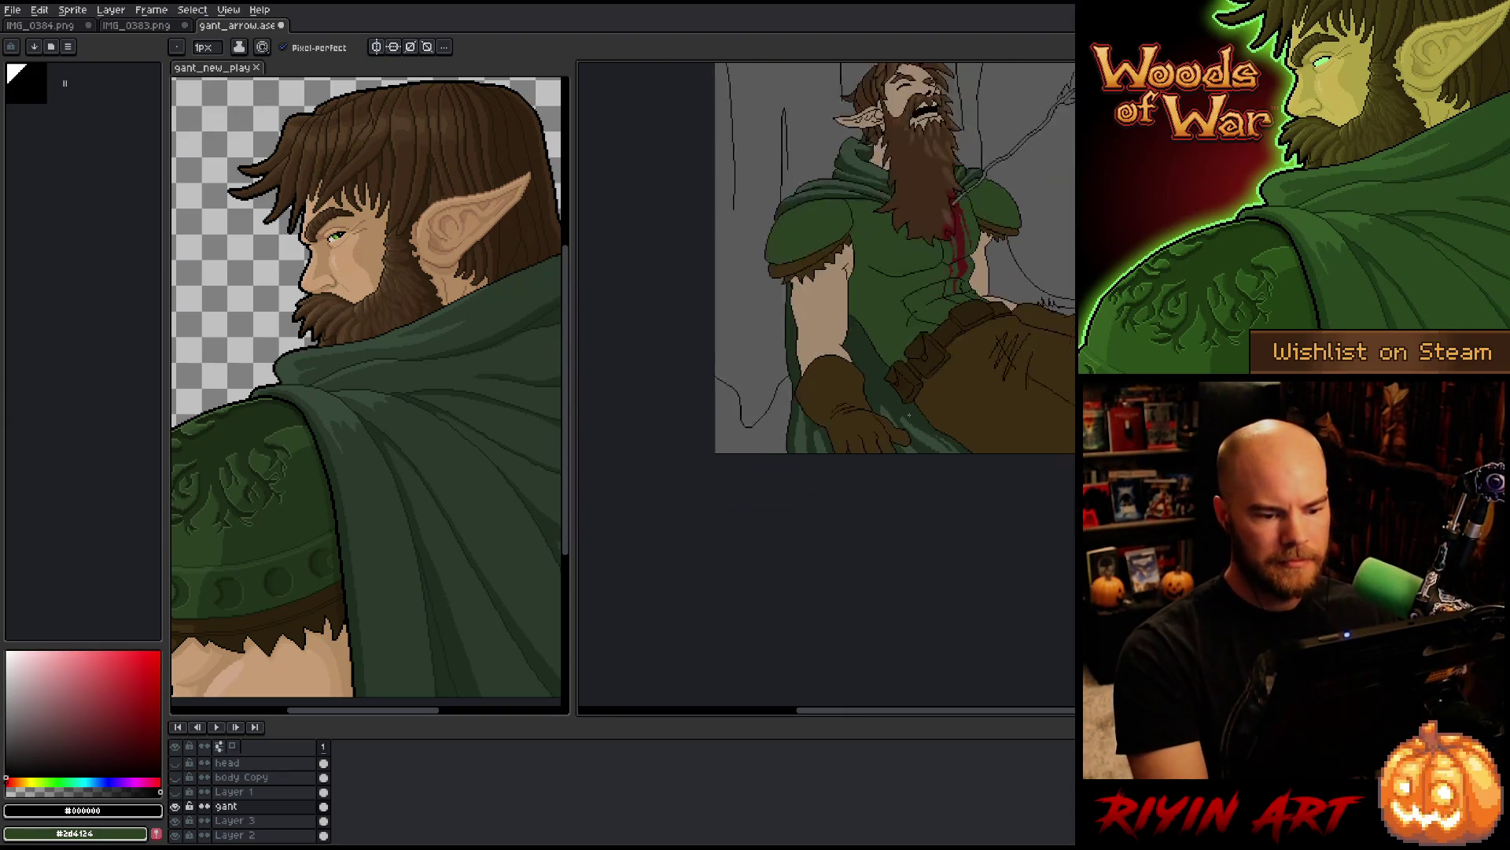
# Step: Extend the dark glove line and paint out the stray diagonal stroke in glove brown
pyautogui.scroll(-2, 909, 418)
pyautogui.scroll(2, 885, 470)
pyautogui.moveTo(853, 485); pyautogui.dragTo(880, 478)
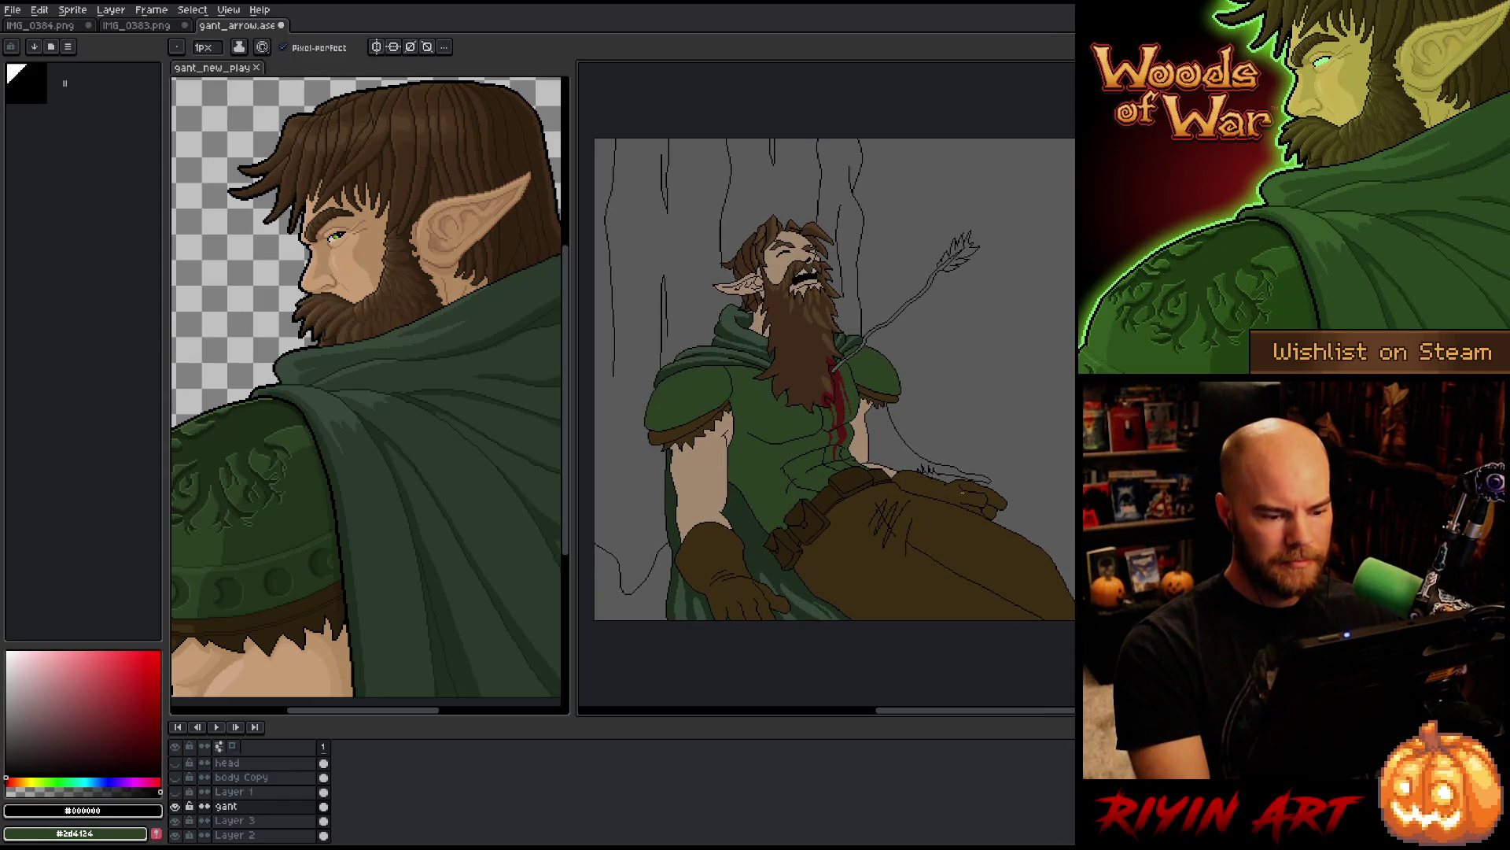
pyautogui.scroll(3, 961, 493)
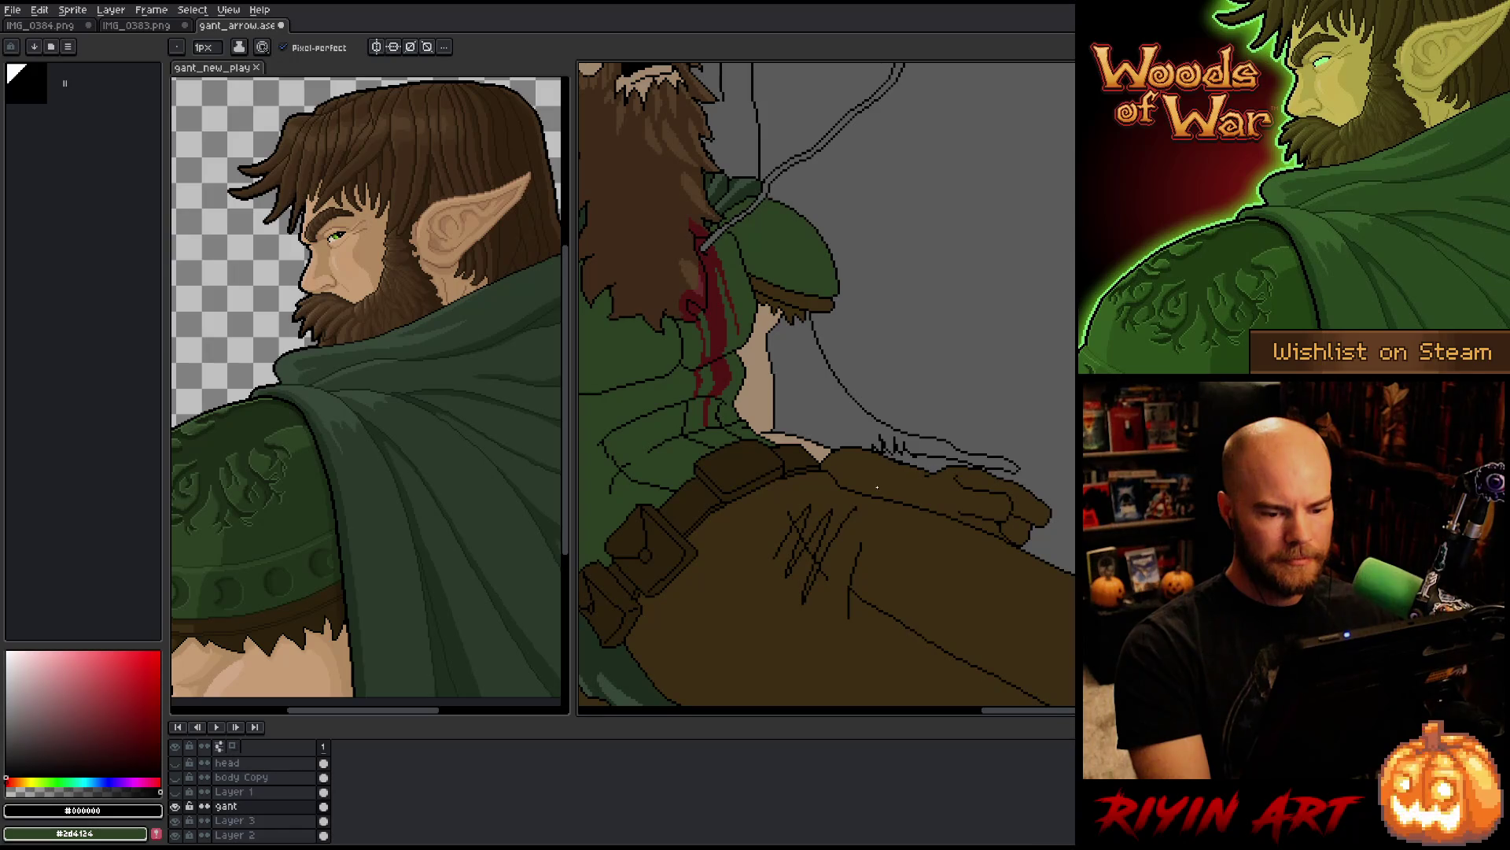
pyautogui.scroll(2, 906, 483)
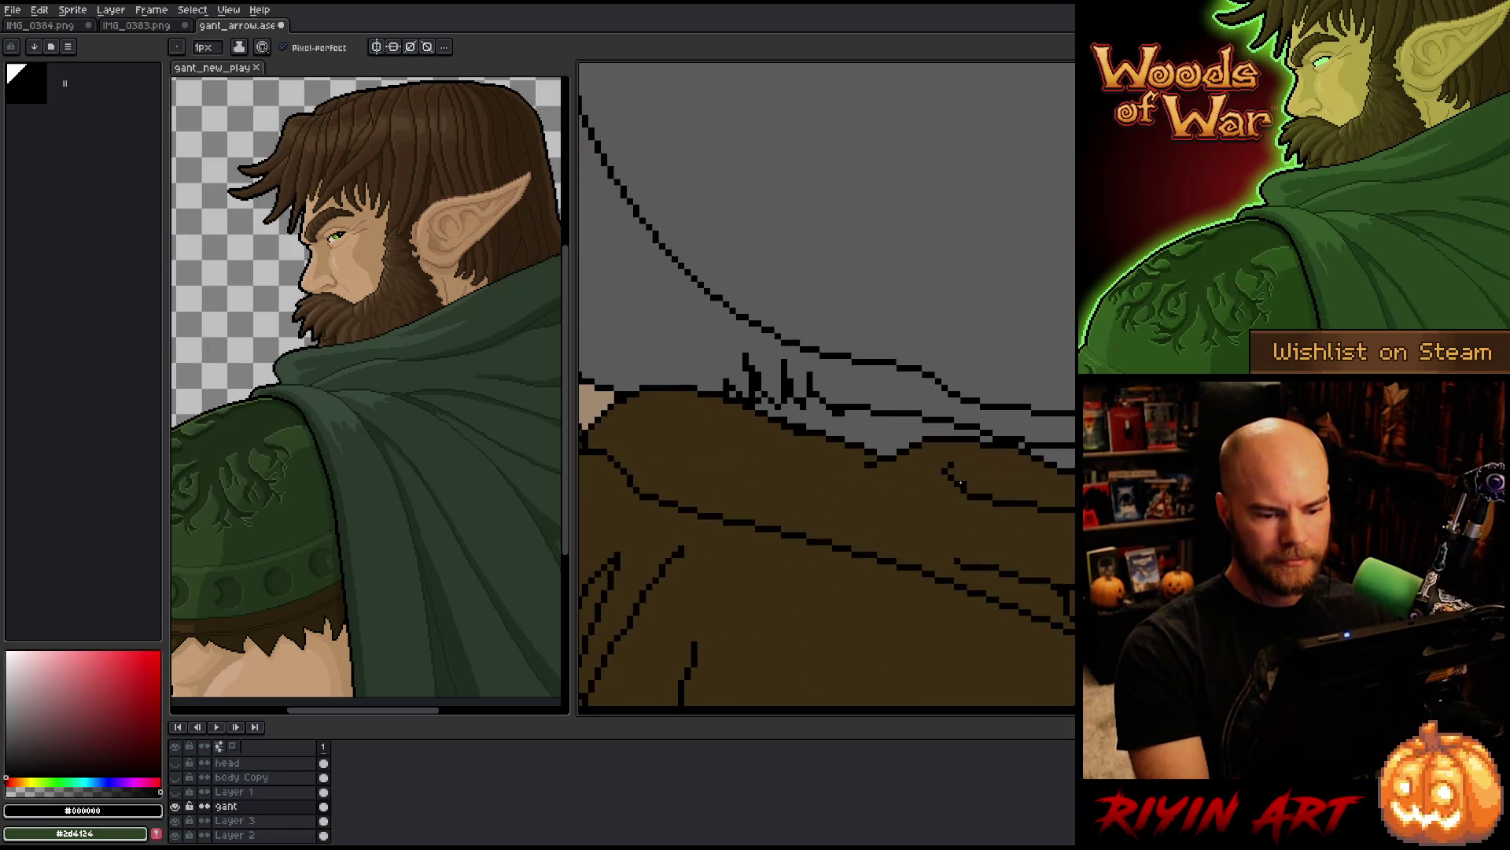
pyautogui.moveTo(994, 480); pyautogui.dragTo(1010, 498)
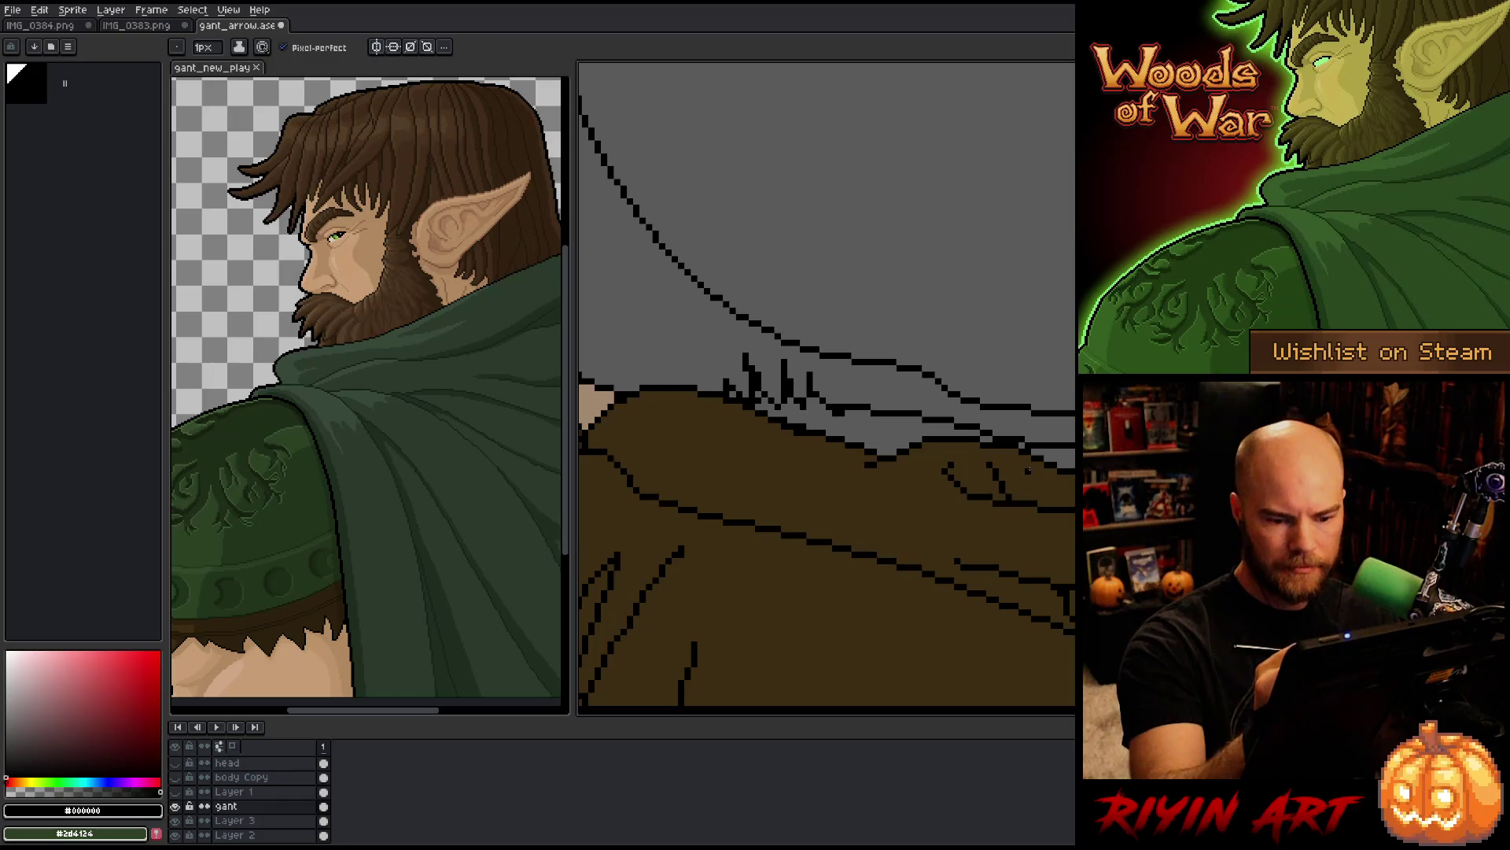
pyautogui.keyDown('alt'); pyautogui.click(981, 477); pyautogui.keyUp('alt')
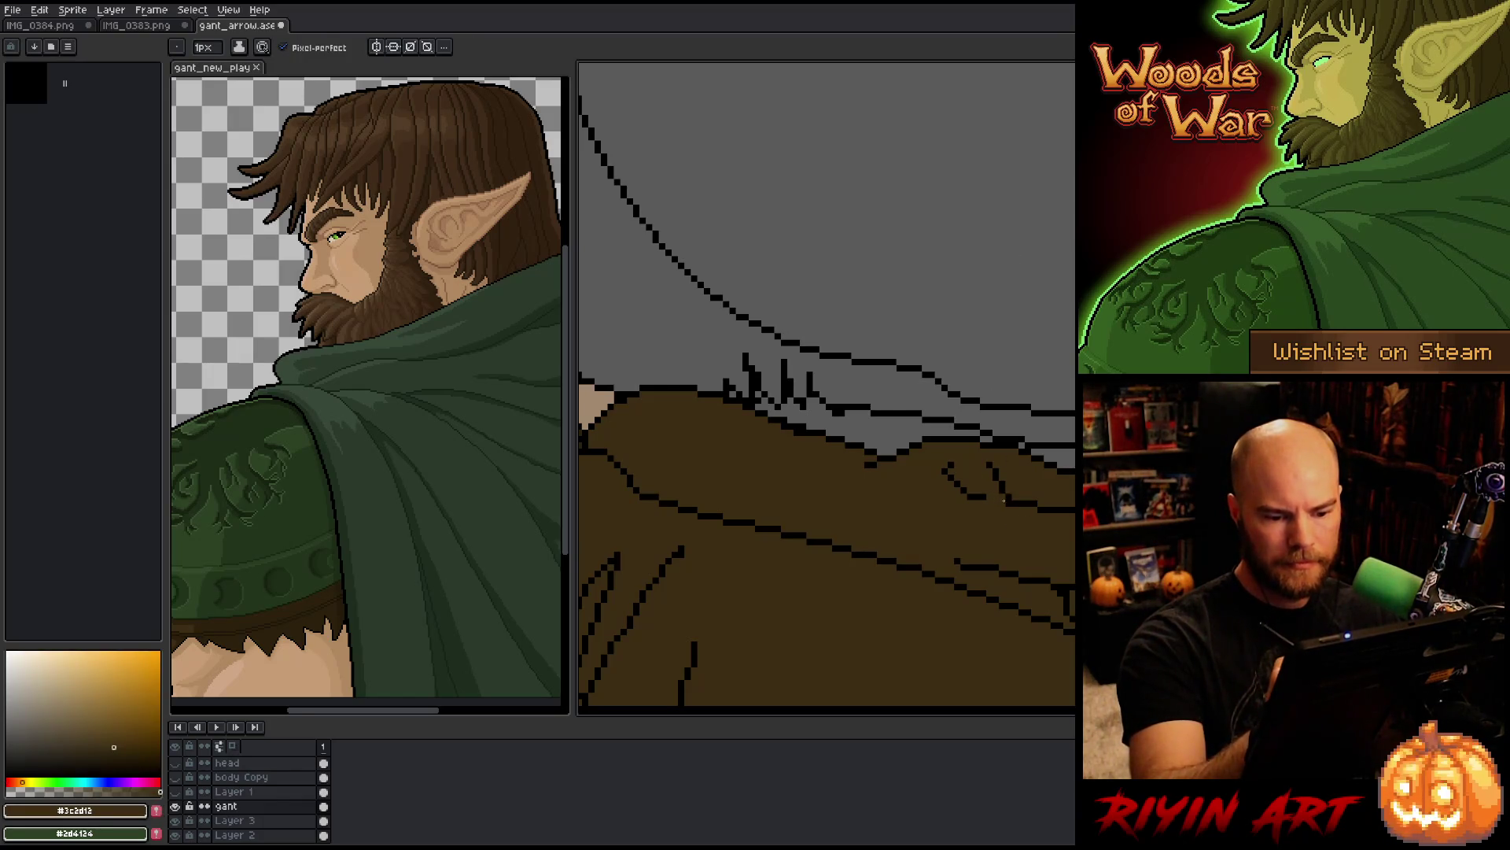
pyautogui.moveTo(945, 469); pyautogui.dragTo(979, 496)
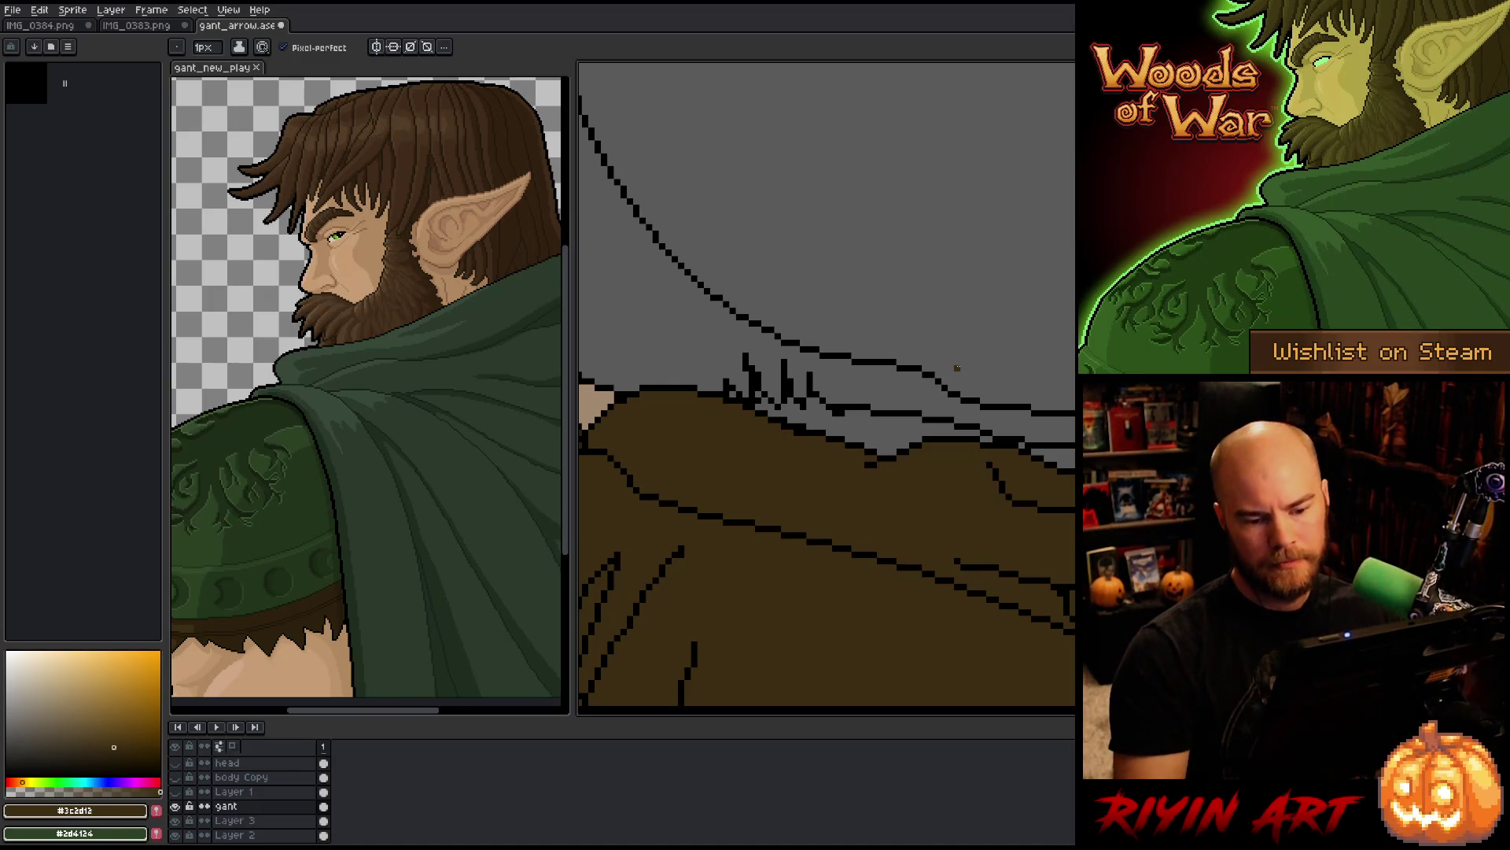
pyautogui.scroll(-3, 964, 437)
# Step: Touch up outline pixels at the skin edge near the belt in skin tone and black
pyautogui.moveTo(930, 410); pyautogui.dragTo(1012, 448)
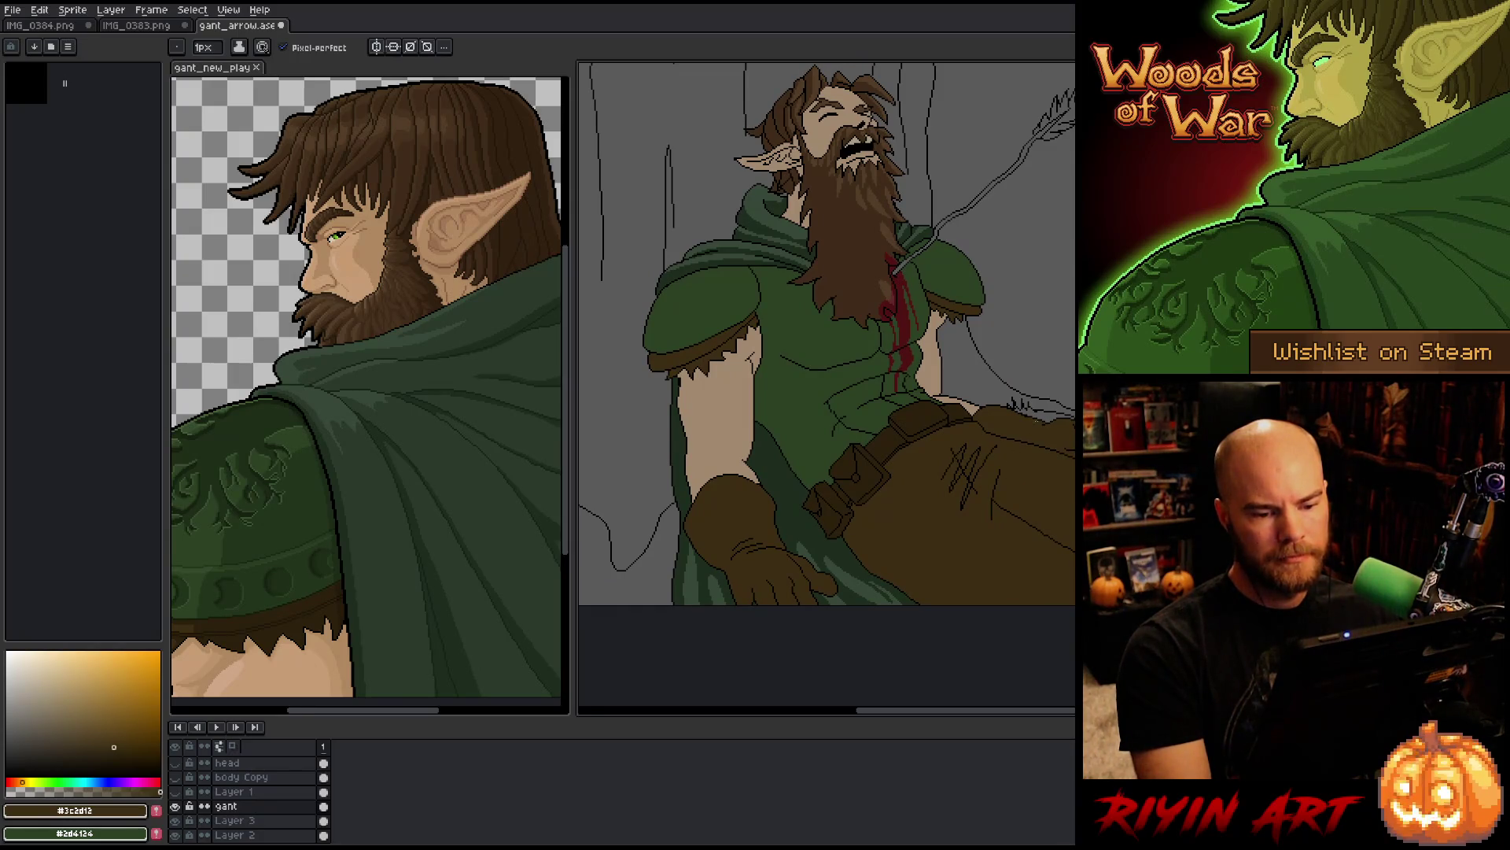
pyautogui.scroll(-1, 1040, 425)
pyautogui.scroll(5, 984, 413)
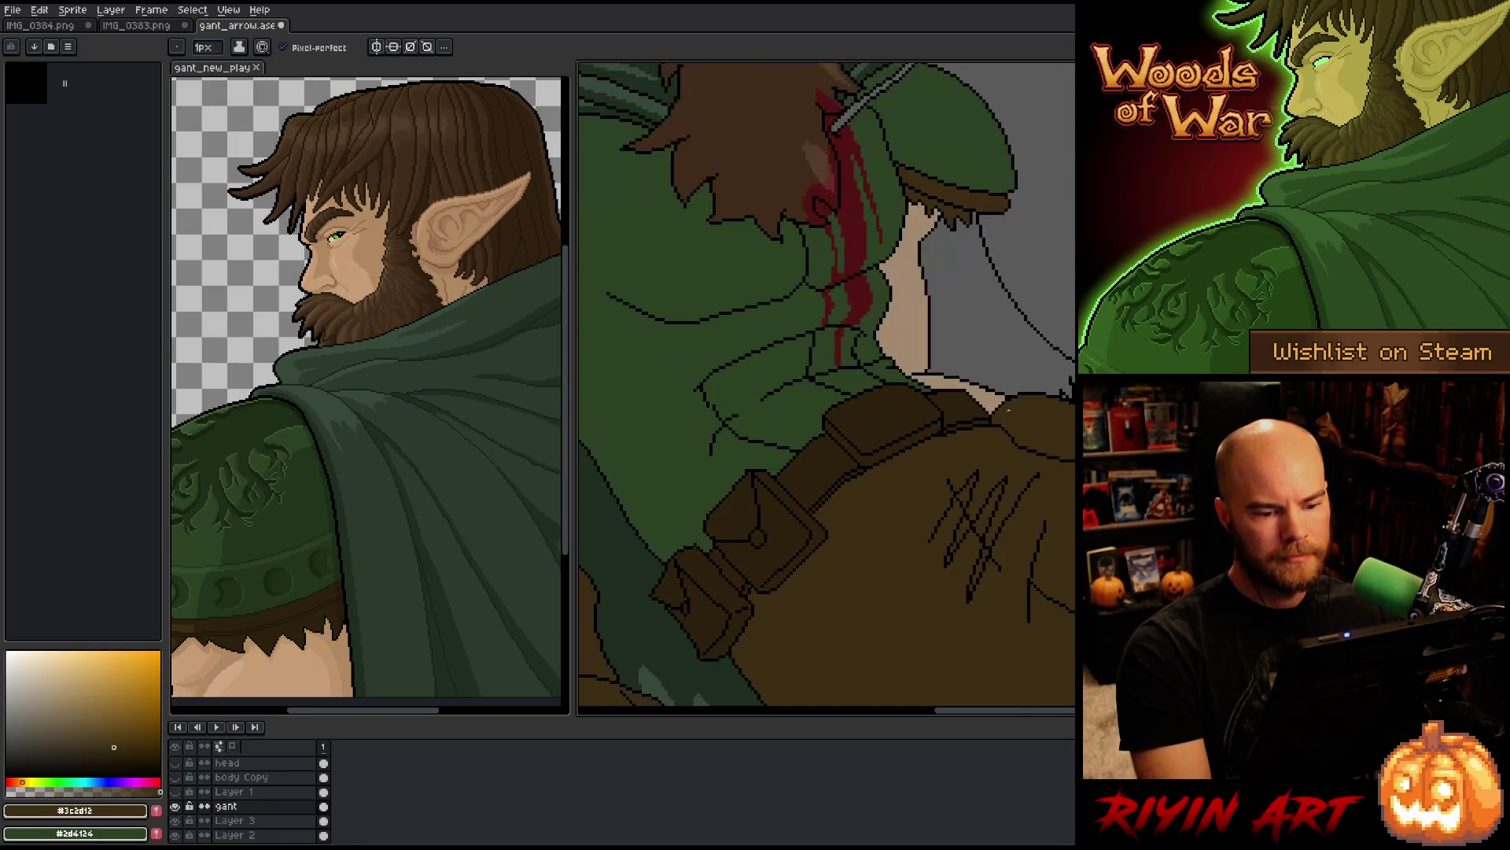
pyautogui.keyDown('alt'); pyautogui.click(932, 358); pyautogui.keyUp('alt')
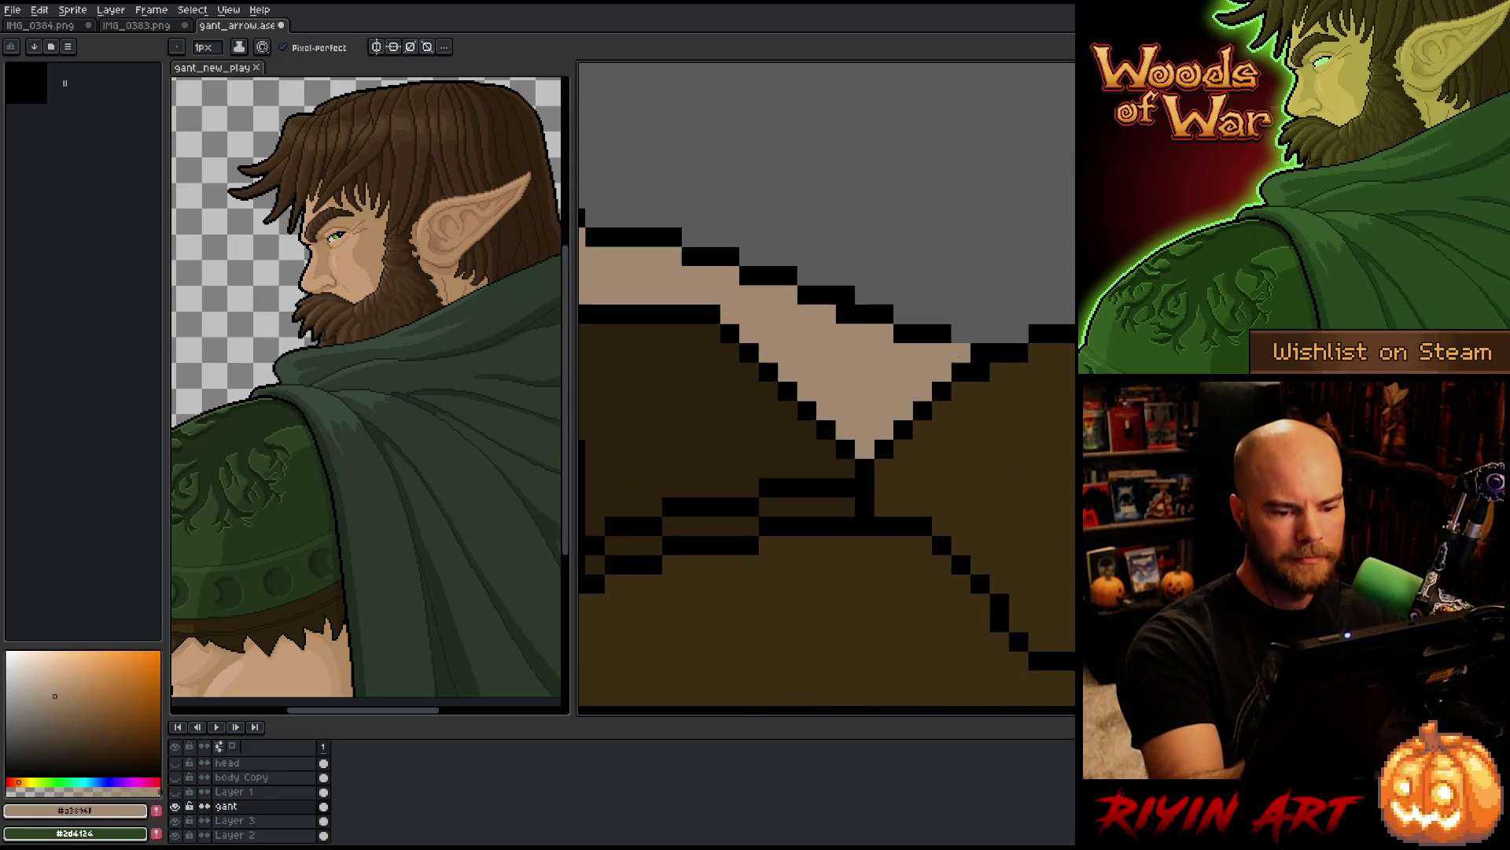
pyautogui.keyDown('alt'); pyautogui.click(989, 362); pyautogui.keyUp('alt')
pyautogui.click(1000, 371)
pyautogui.click(962, 391)
pyautogui.keyDown('alt'); pyautogui.click(932, 362); pyautogui.keyUp('alt')
pyautogui.click(961, 371)
pyautogui.keyDown('alt'); pyautogui.click(996, 369); pyautogui.keyUp('alt')
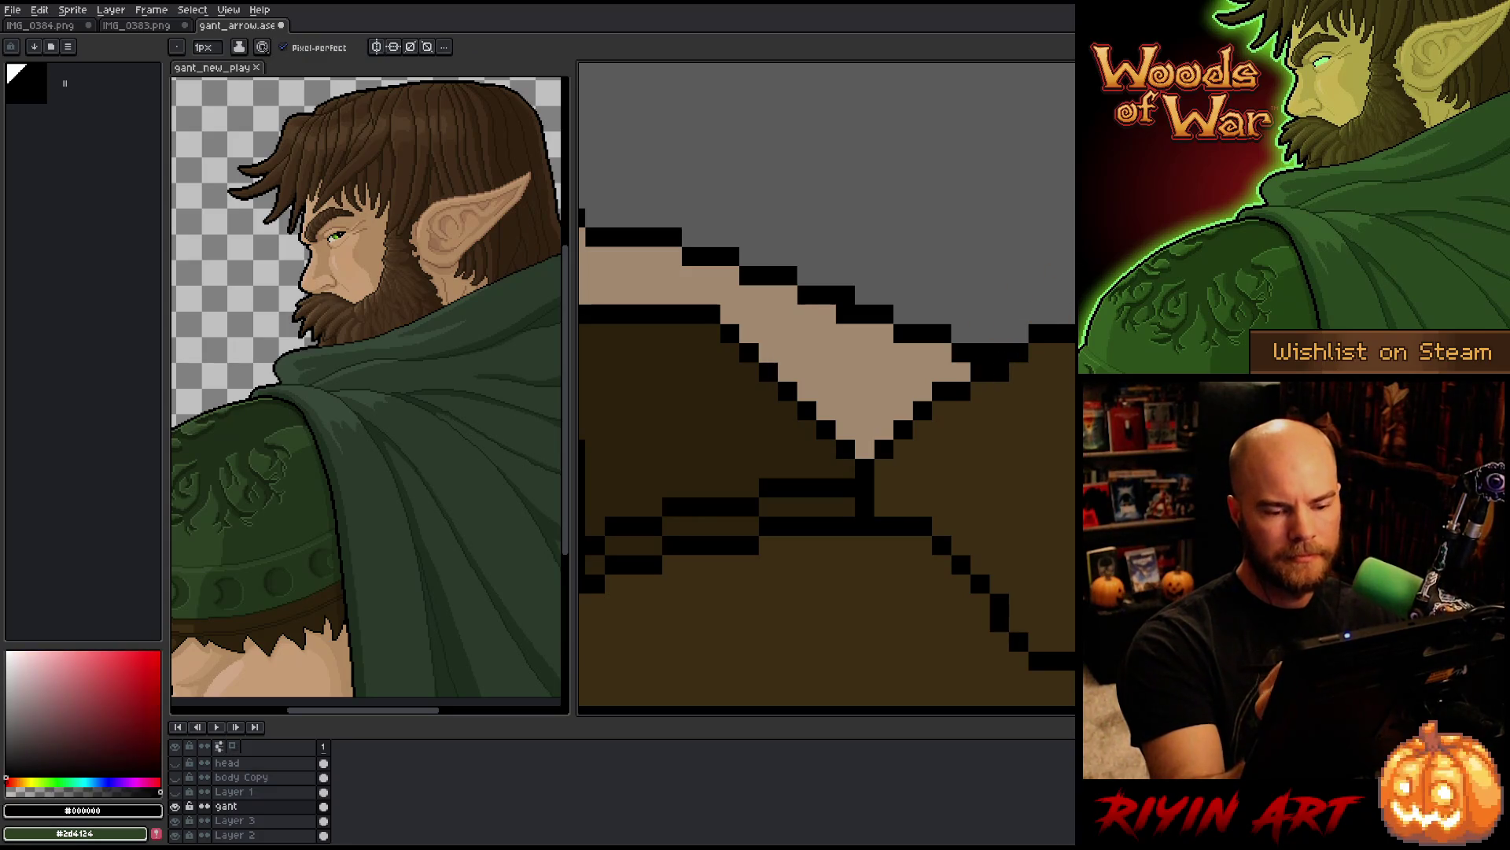
pyautogui.click(1038, 352)
pyautogui.press('e')
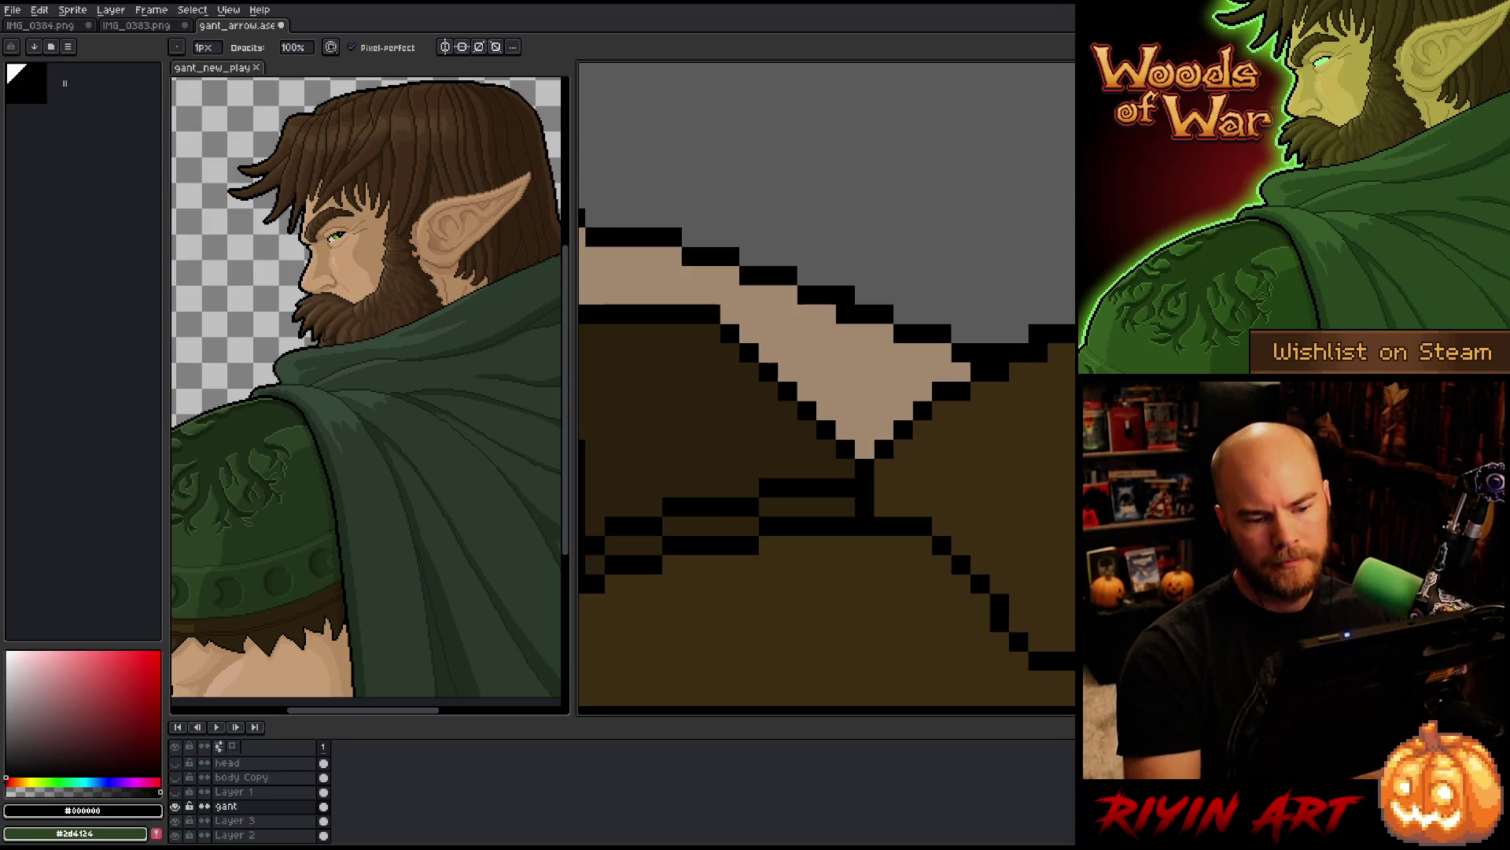
# Step: Select the arrow shaft above the shoulder with an elliptical marquee, rotate it slightly and commit
pyautogui.scroll(-5, 1059, 300)
pyautogui.scroll(-1, 1059, 300)
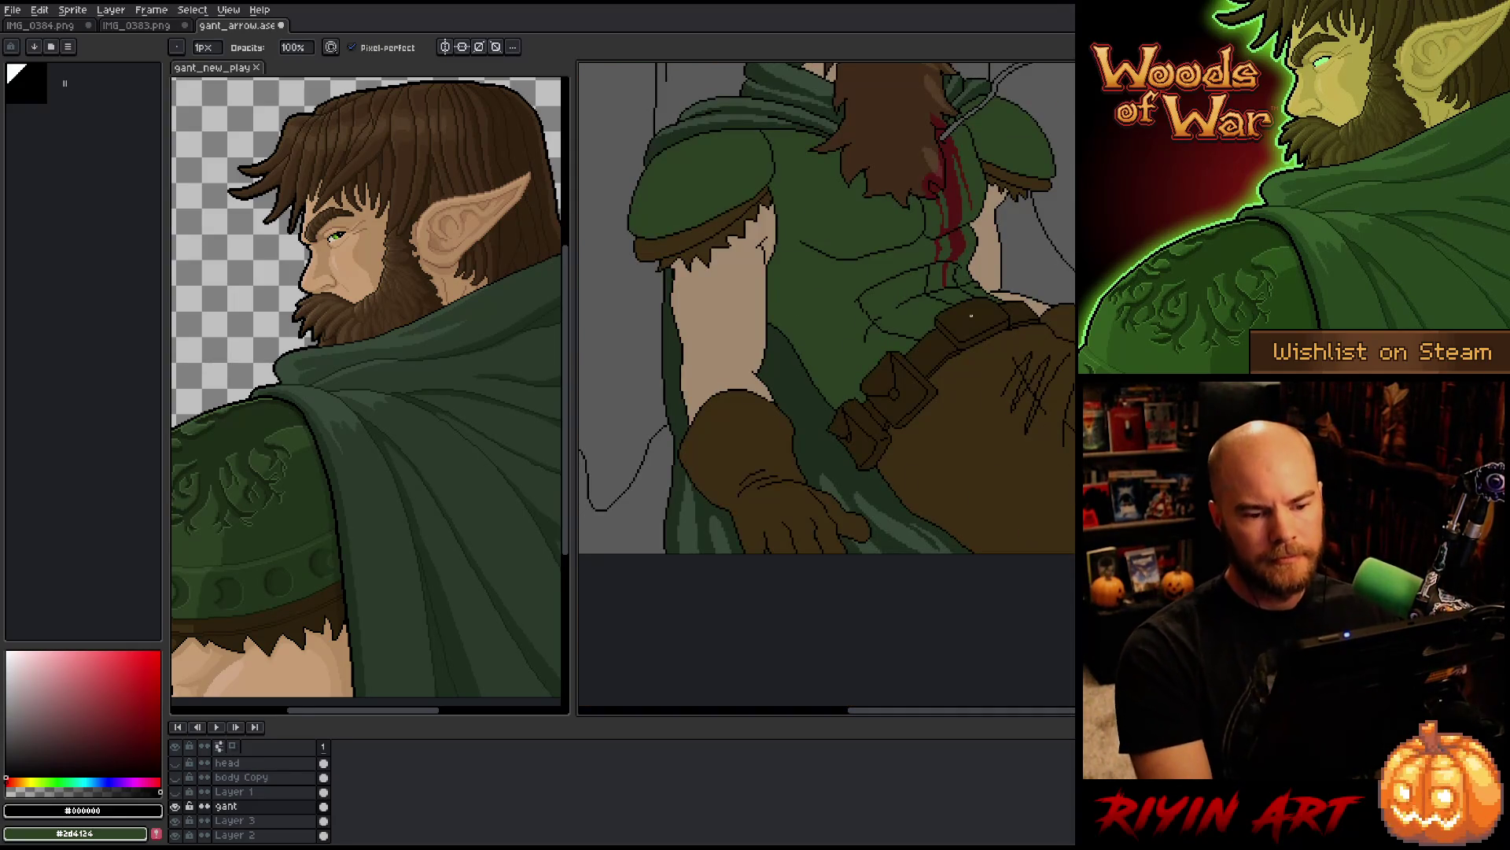
pyautogui.scroll(-1, 1014, 271)
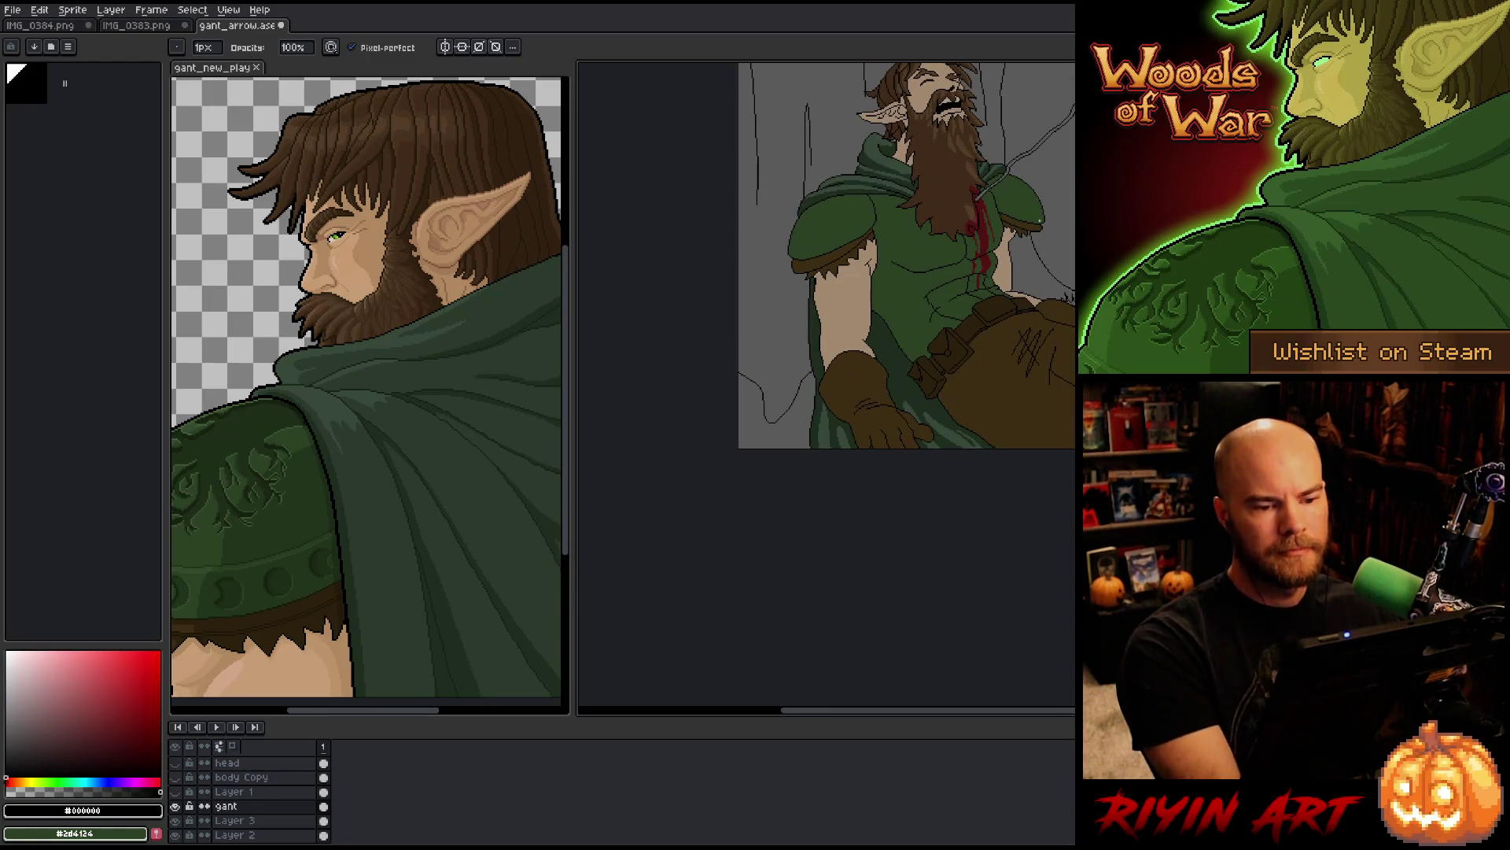
pyautogui.scroll(2, 1025, 384)
pyautogui.scroll(3, 961, 354)
pyautogui.scroll(-4, 961, 354)
pyautogui.scroll(3, 944, 409)
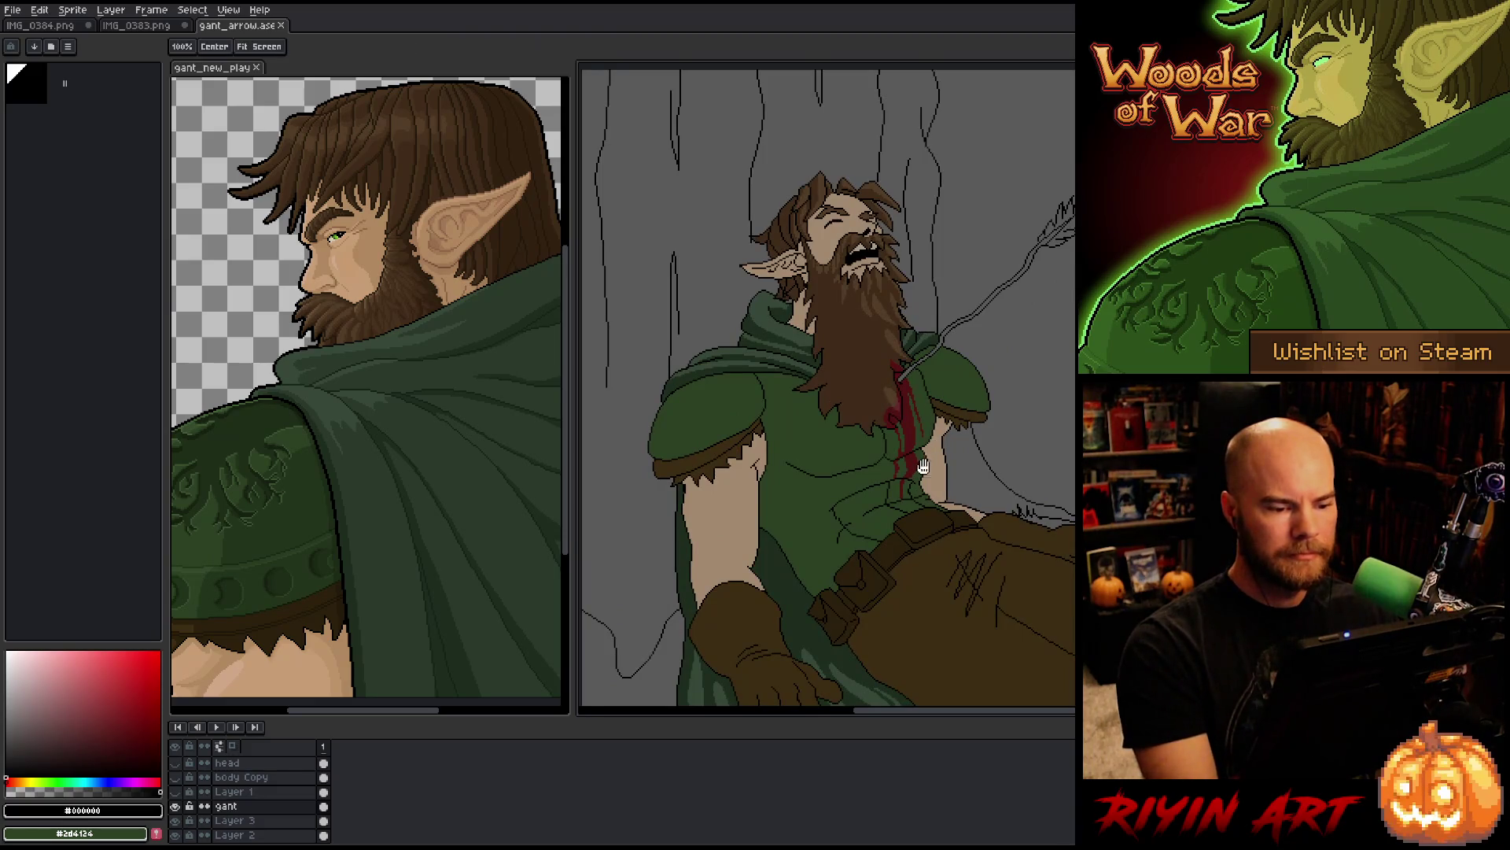
pyautogui.scroll(-3, 817, 448)
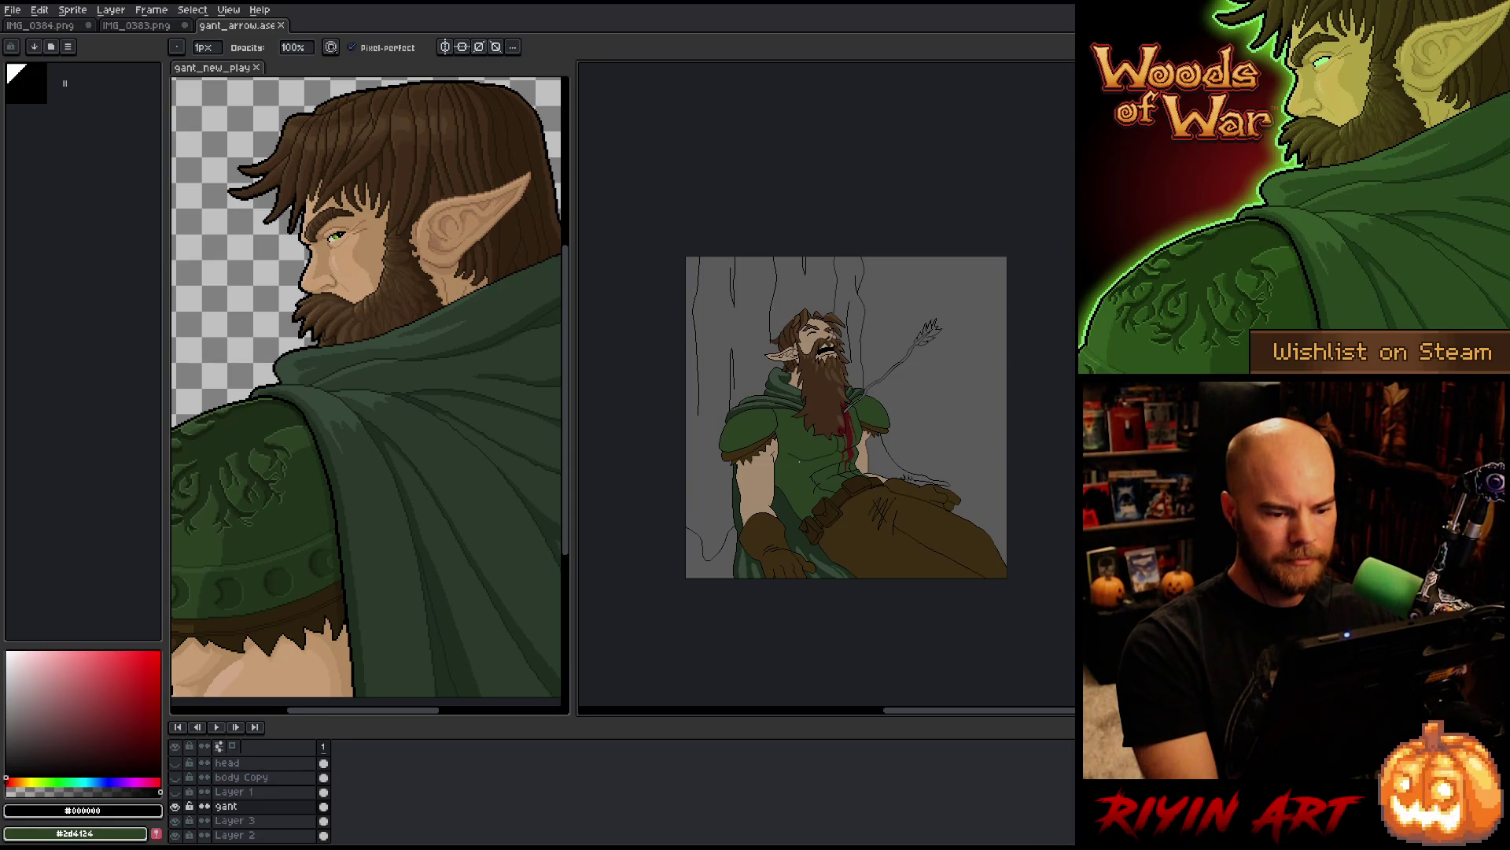
pyautogui.scroll(3, 799, 460)
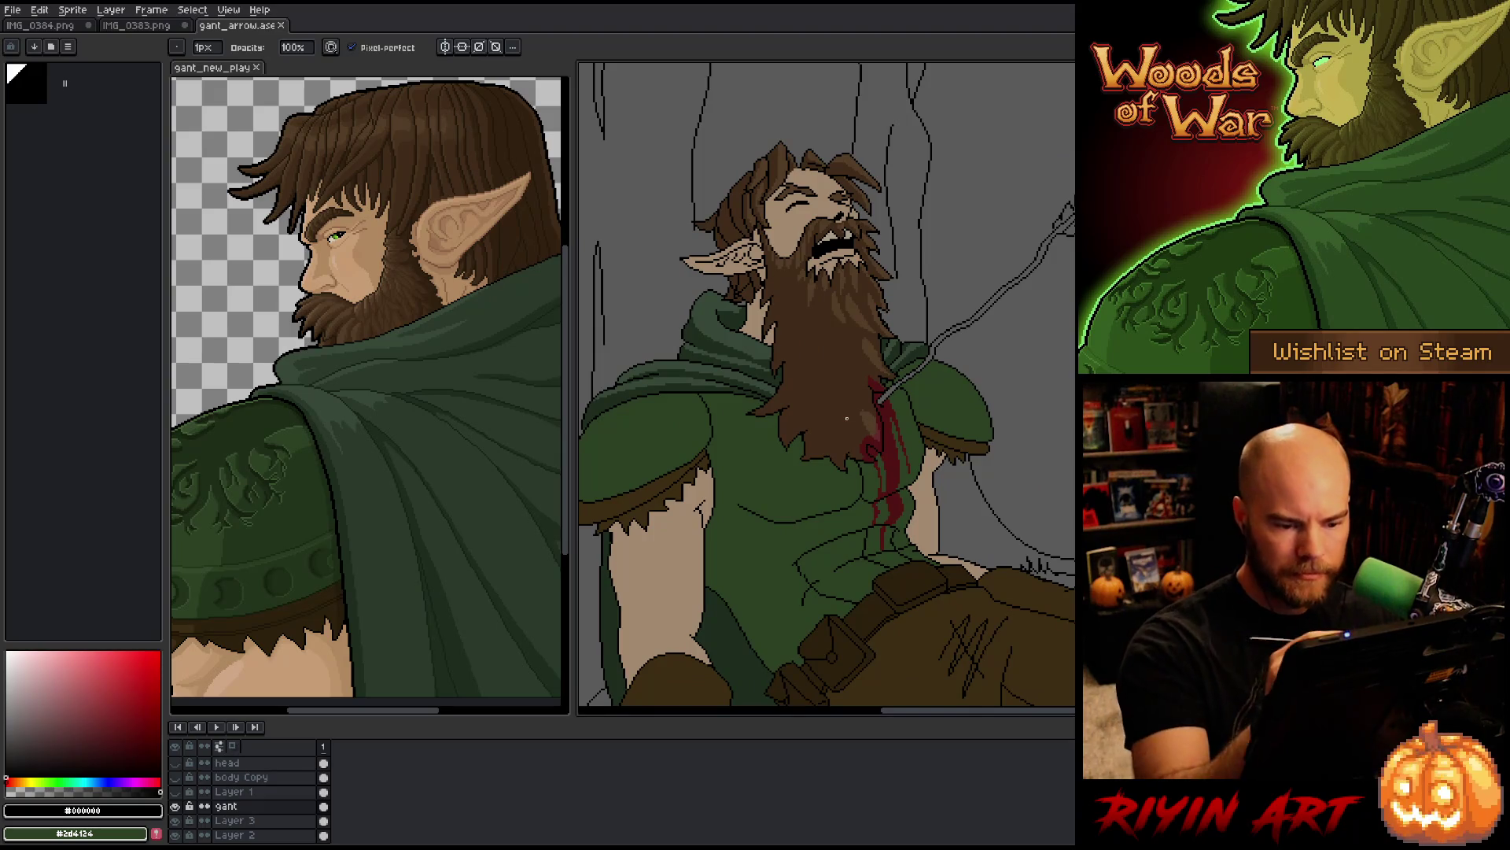
pyautogui.moveTo(913, 425); pyautogui.dragTo(976, 440)
pyautogui.press('m')
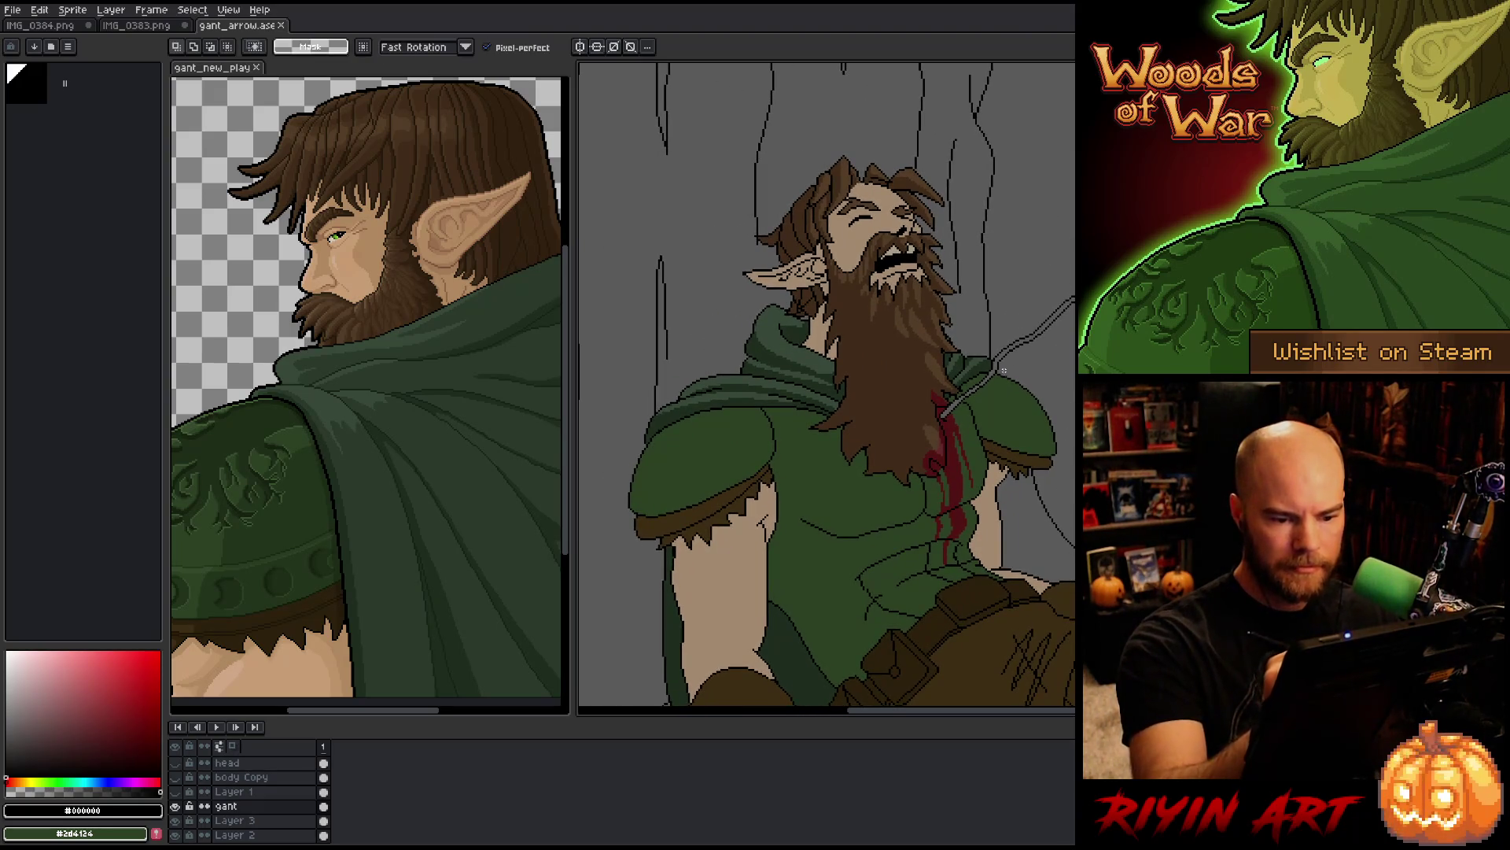
pyautogui.moveTo(1057, 446); pyautogui.dragTo(1068, 451)
pyautogui.click(1032, 411)
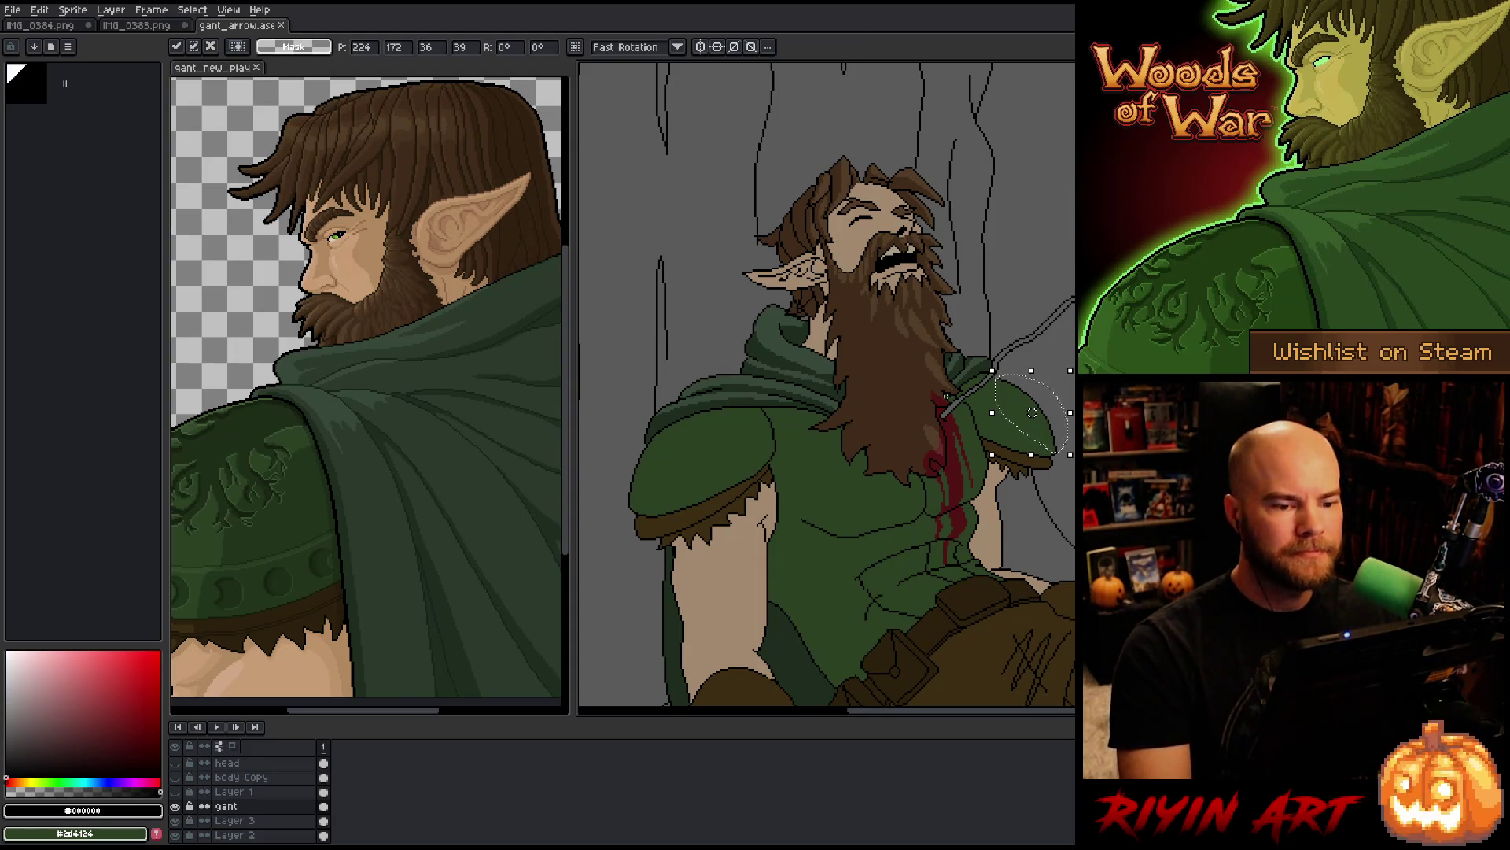
pyautogui.press('Return')
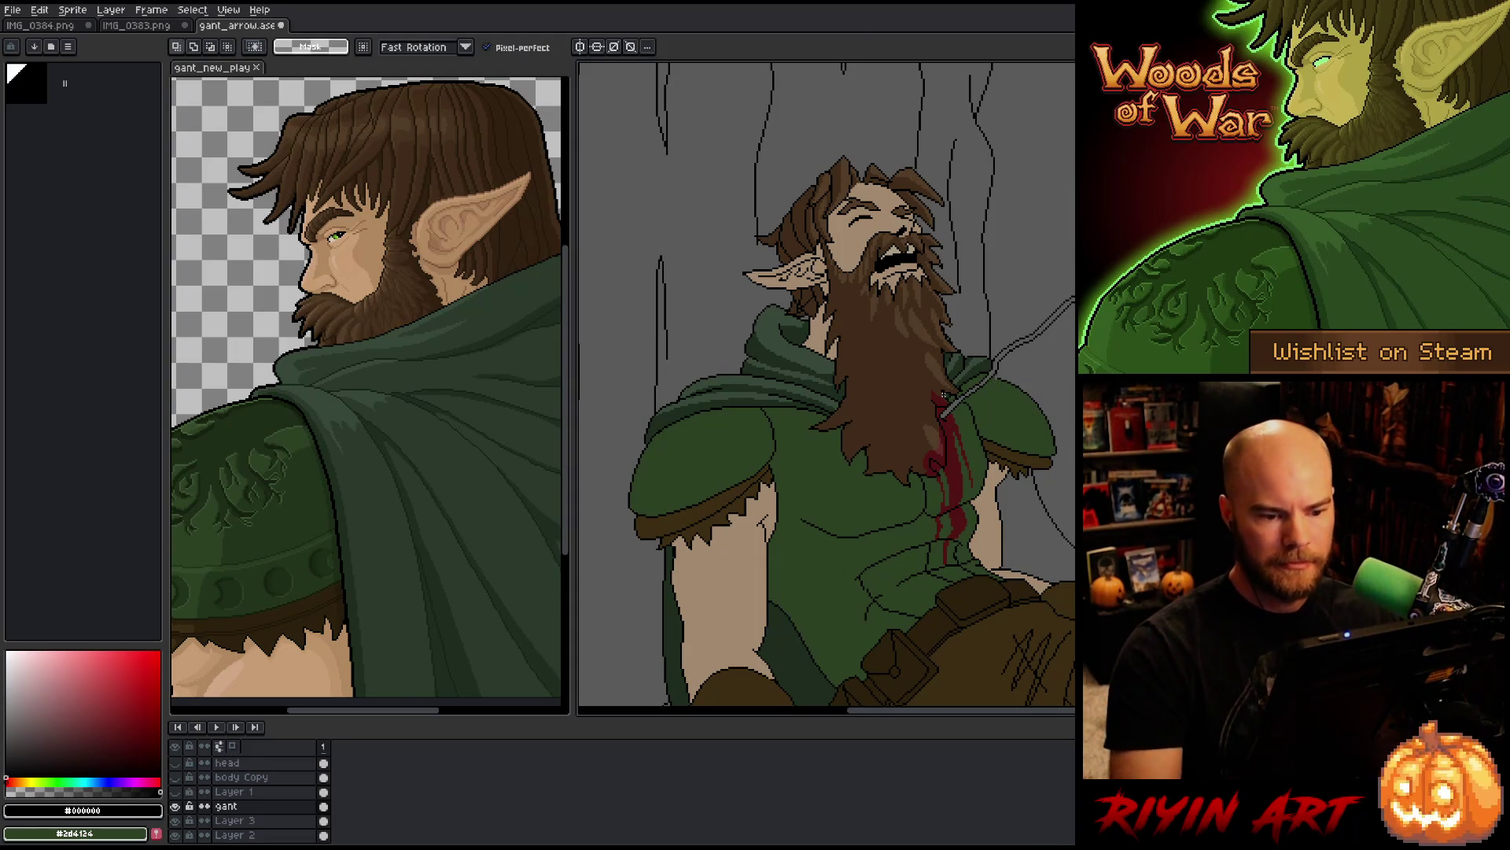
# Step: Sample the dark cloak green for the pencil
pyautogui.scroll(2, 943, 394)
pyautogui.press('b')
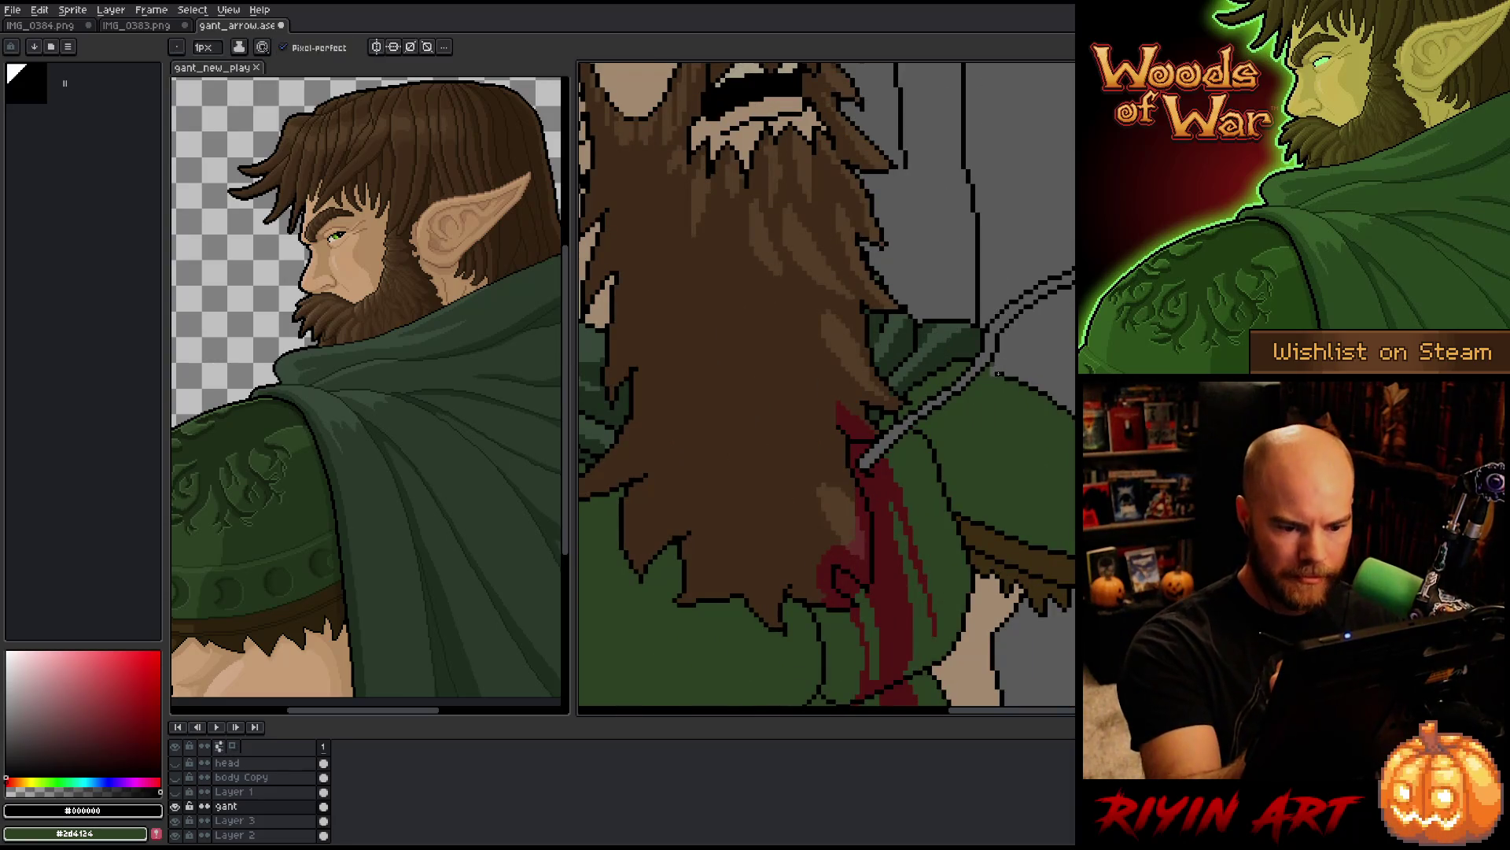
pyautogui.press('e')
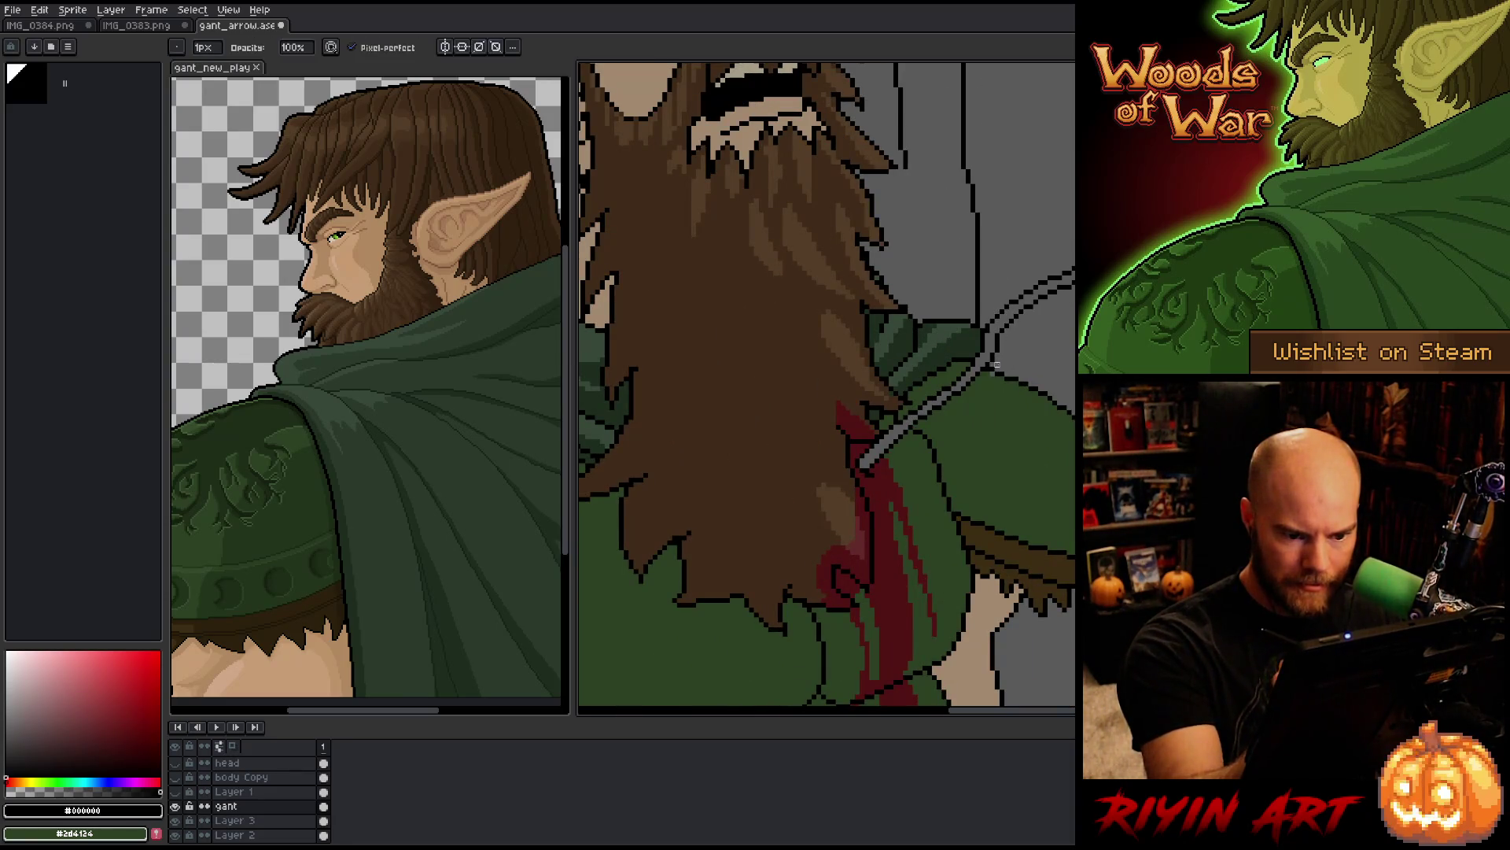
pyautogui.press('b')
pyautogui.keyDown('alt'); pyautogui.click(991, 378); pyautogui.keyUp('alt')
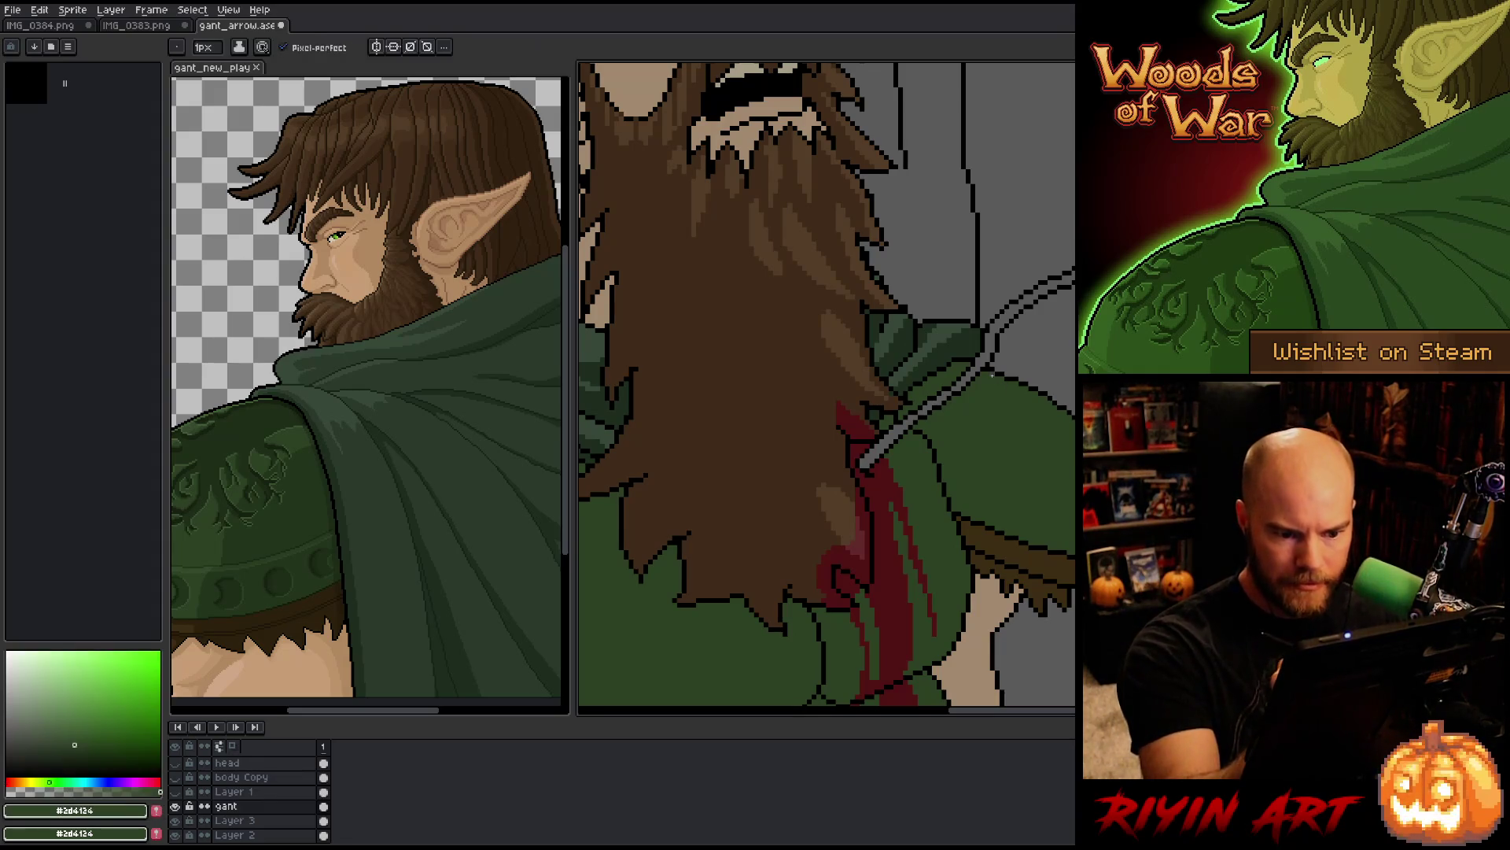
pyautogui.scroll(-3, 995, 385)
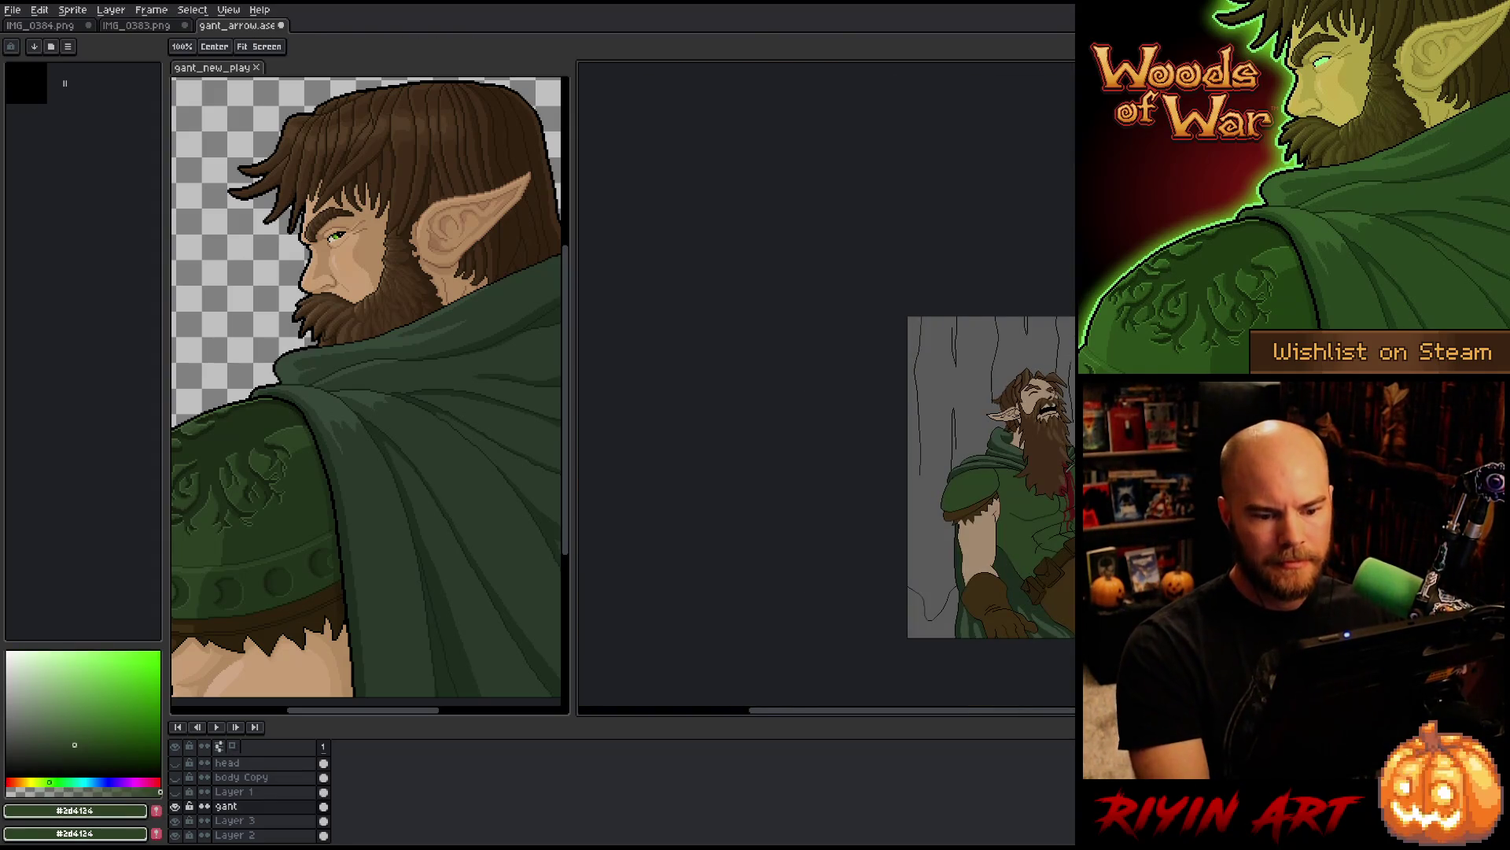
pyautogui.scroll(3, 975, 405)
# Step: Move the gant_new_play tab into the main tab bar and return to gant_arrow.ase
pyautogui.moveTo(975, 409)
pyautogui.mouseDown()
pyautogui.moveTo(852, 402)
pyautogui.moveTo(807, 429)
pyautogui.mouseUp()
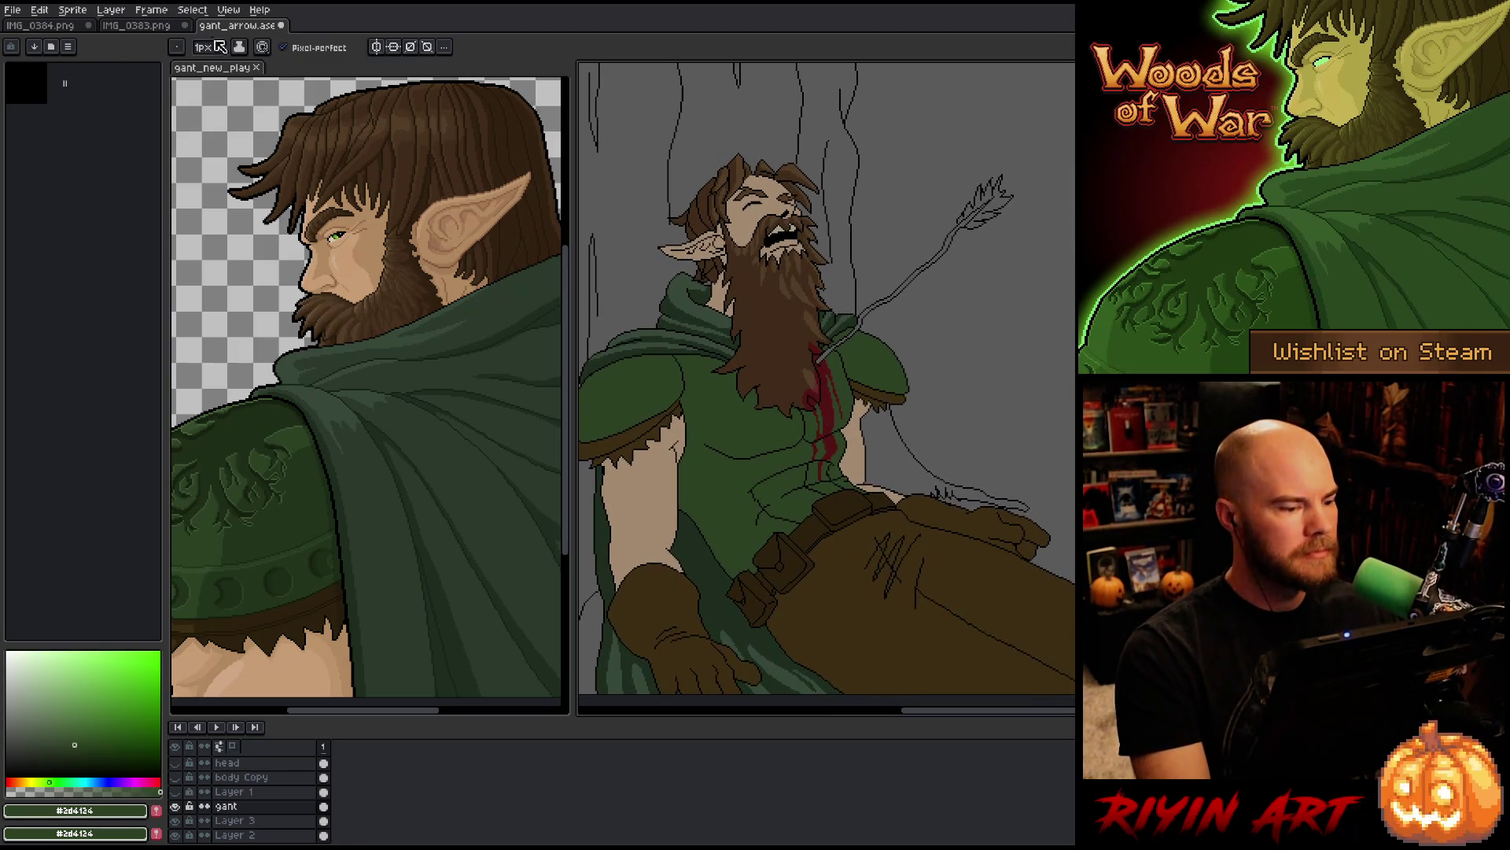
pyautogui.moveTo(240, 68)
pyautogui.mouseDown()
pyautogui.moveTo(331, 31)
pyautogui.moveTo(352, 49)
pyautogui.mouseUp()
pyautogui.click(236, 26)
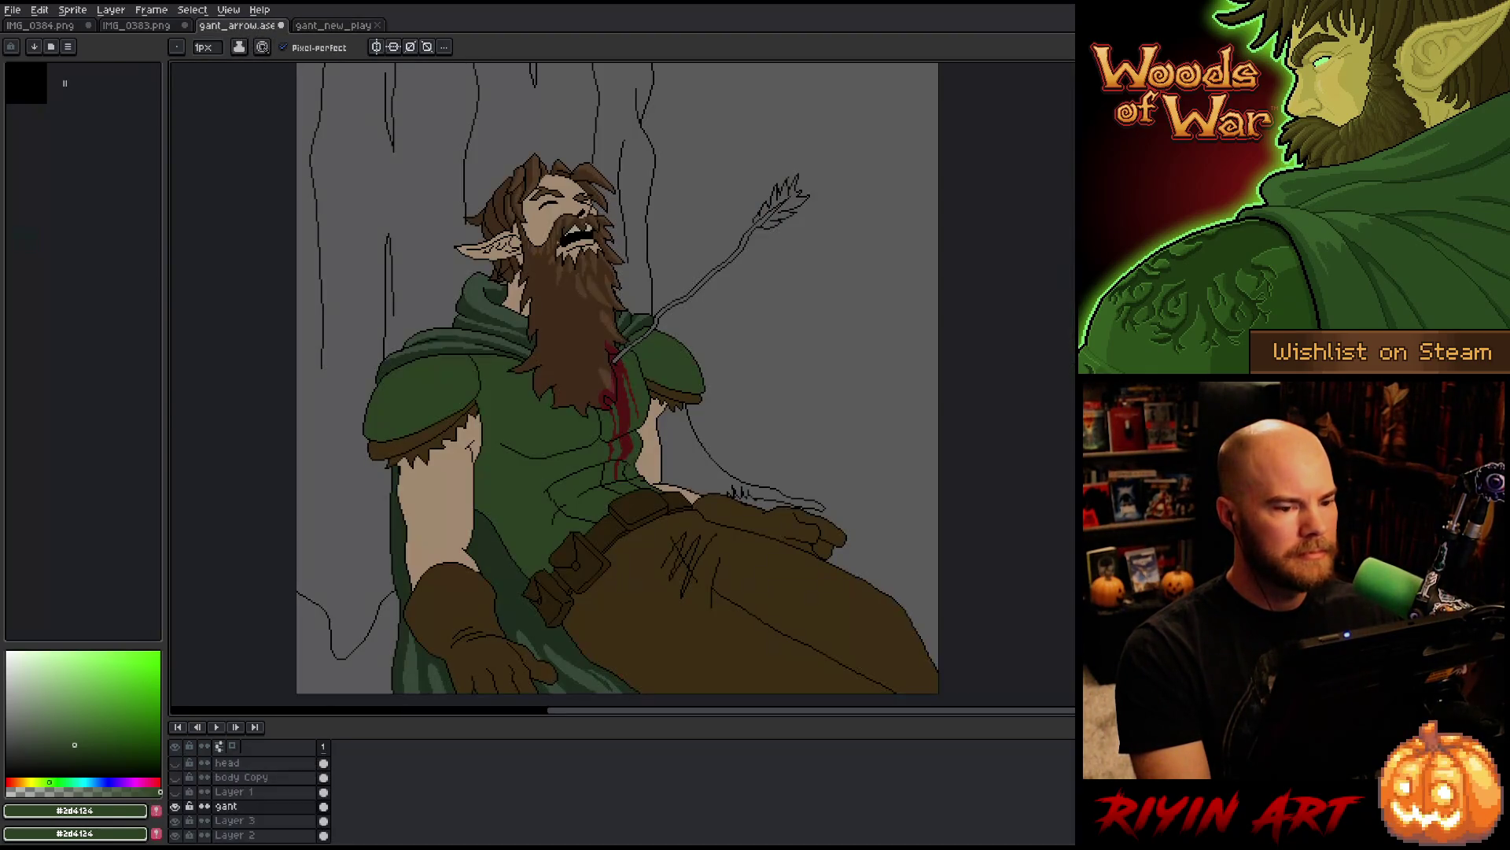
# Step: Save the elf illustration and bring up the Sprite menu's Rotate Canvas options
pyautogui.scroll(-1, 586, 308)
pyautogui.hotkey('ctrl', 's')
pyautogui.click(72, 9)
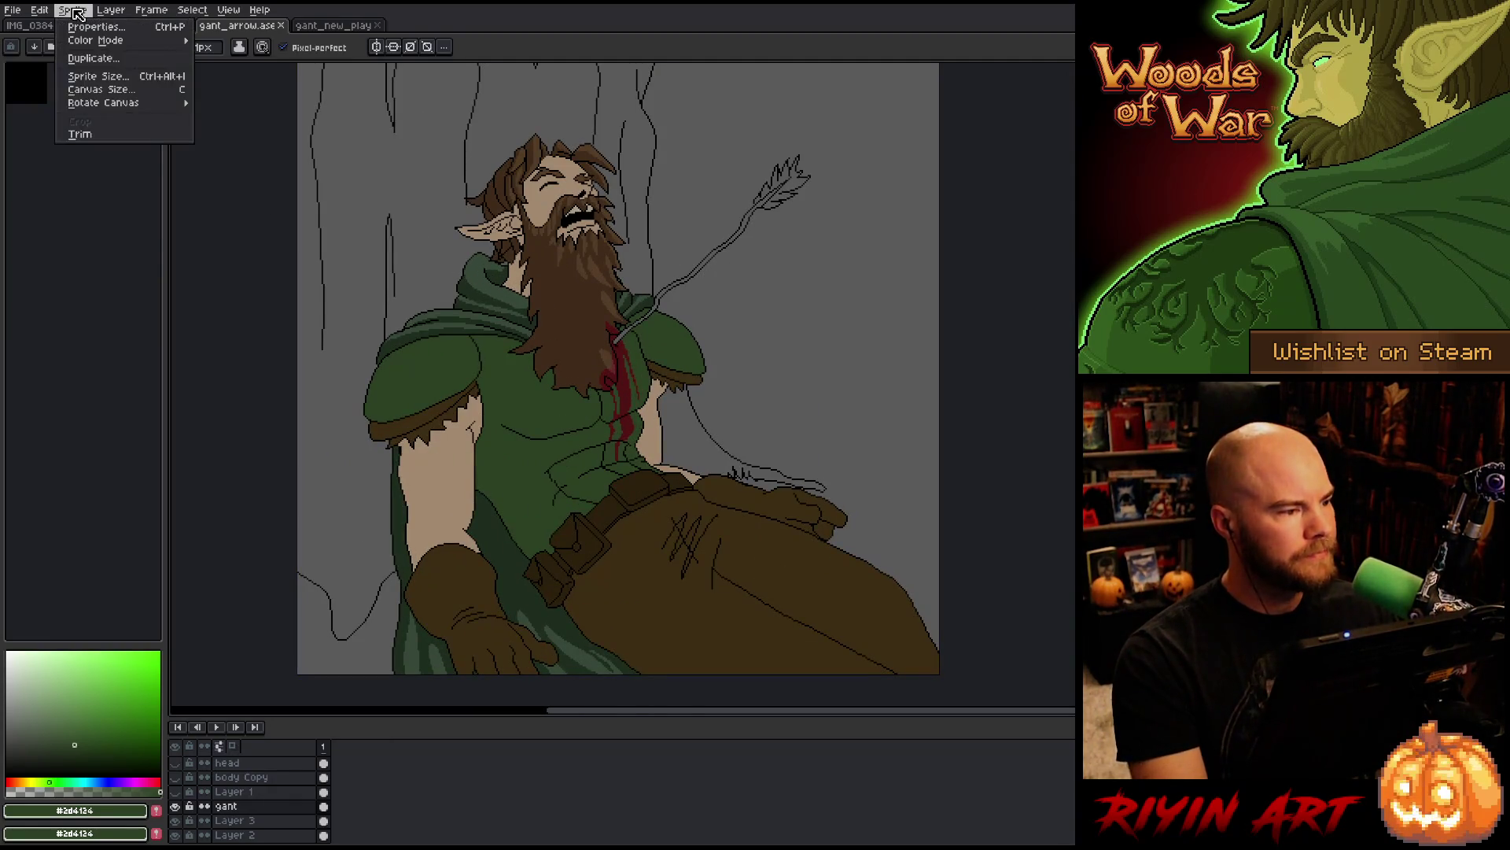
pyautogui.moveTo(118, 103)
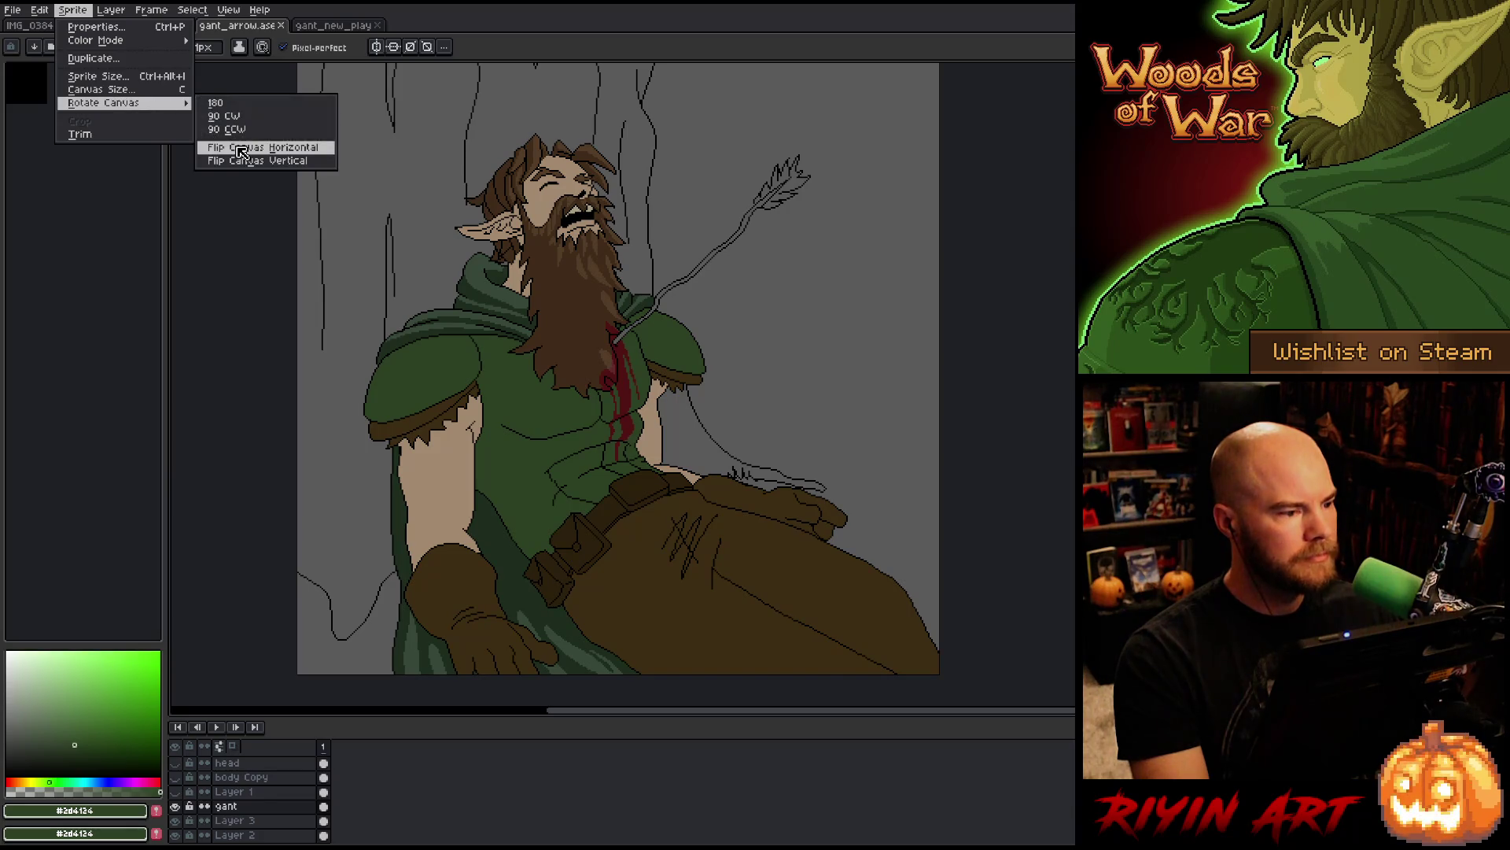